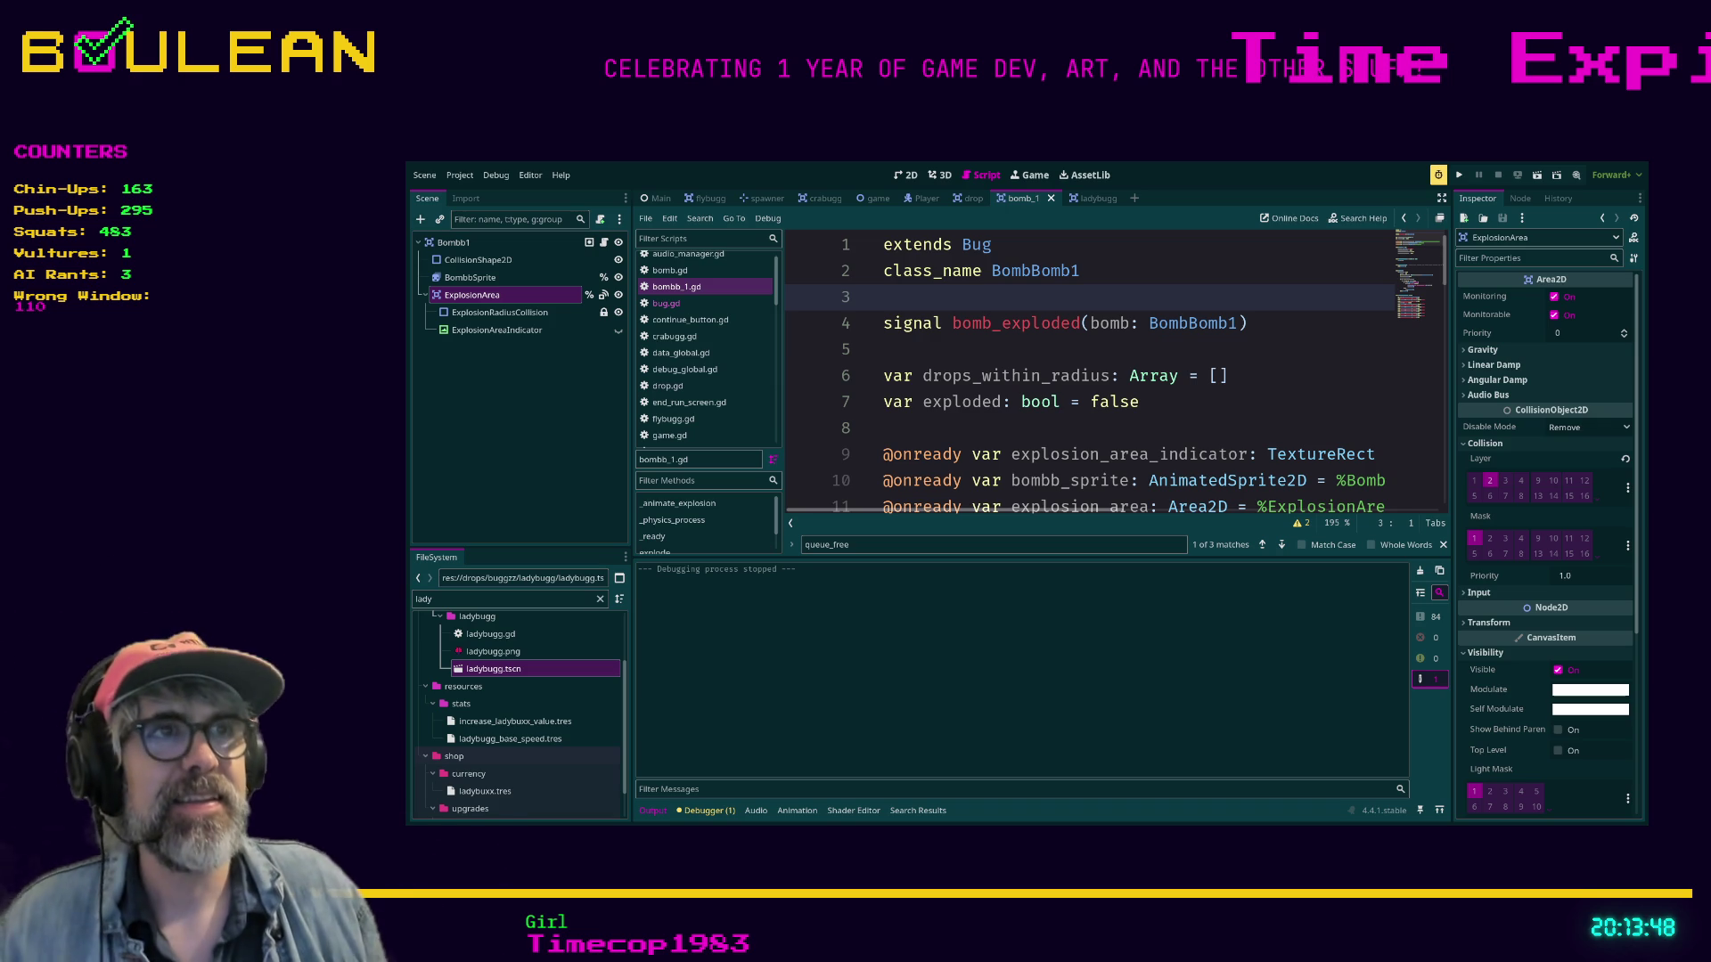
Turn off Monitoring on the ExplosionArea node in the Inspector and save bomb_1.gd.
{"action": "scroll", "coordinate": [1114, 374], "scroll_direction": "down", "scroll_amount": 2}
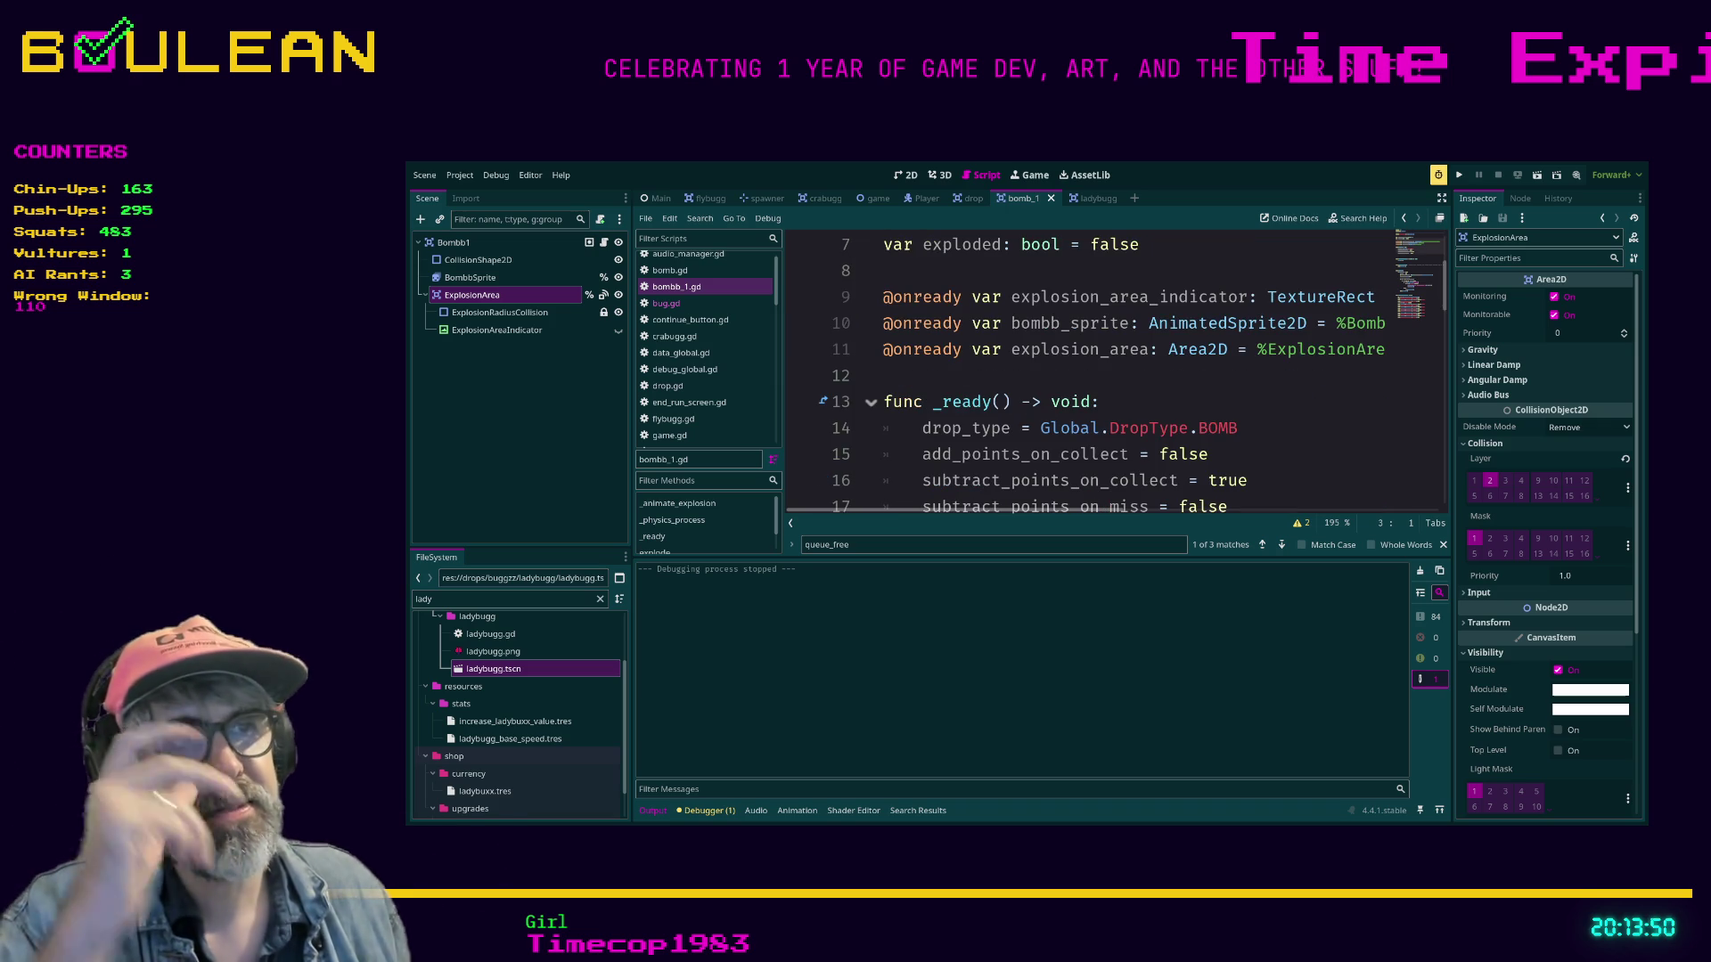
{"action": "scroll", "coordinate": [1114, 374], "scroll_direction": "down", "scroll_amount": 4}
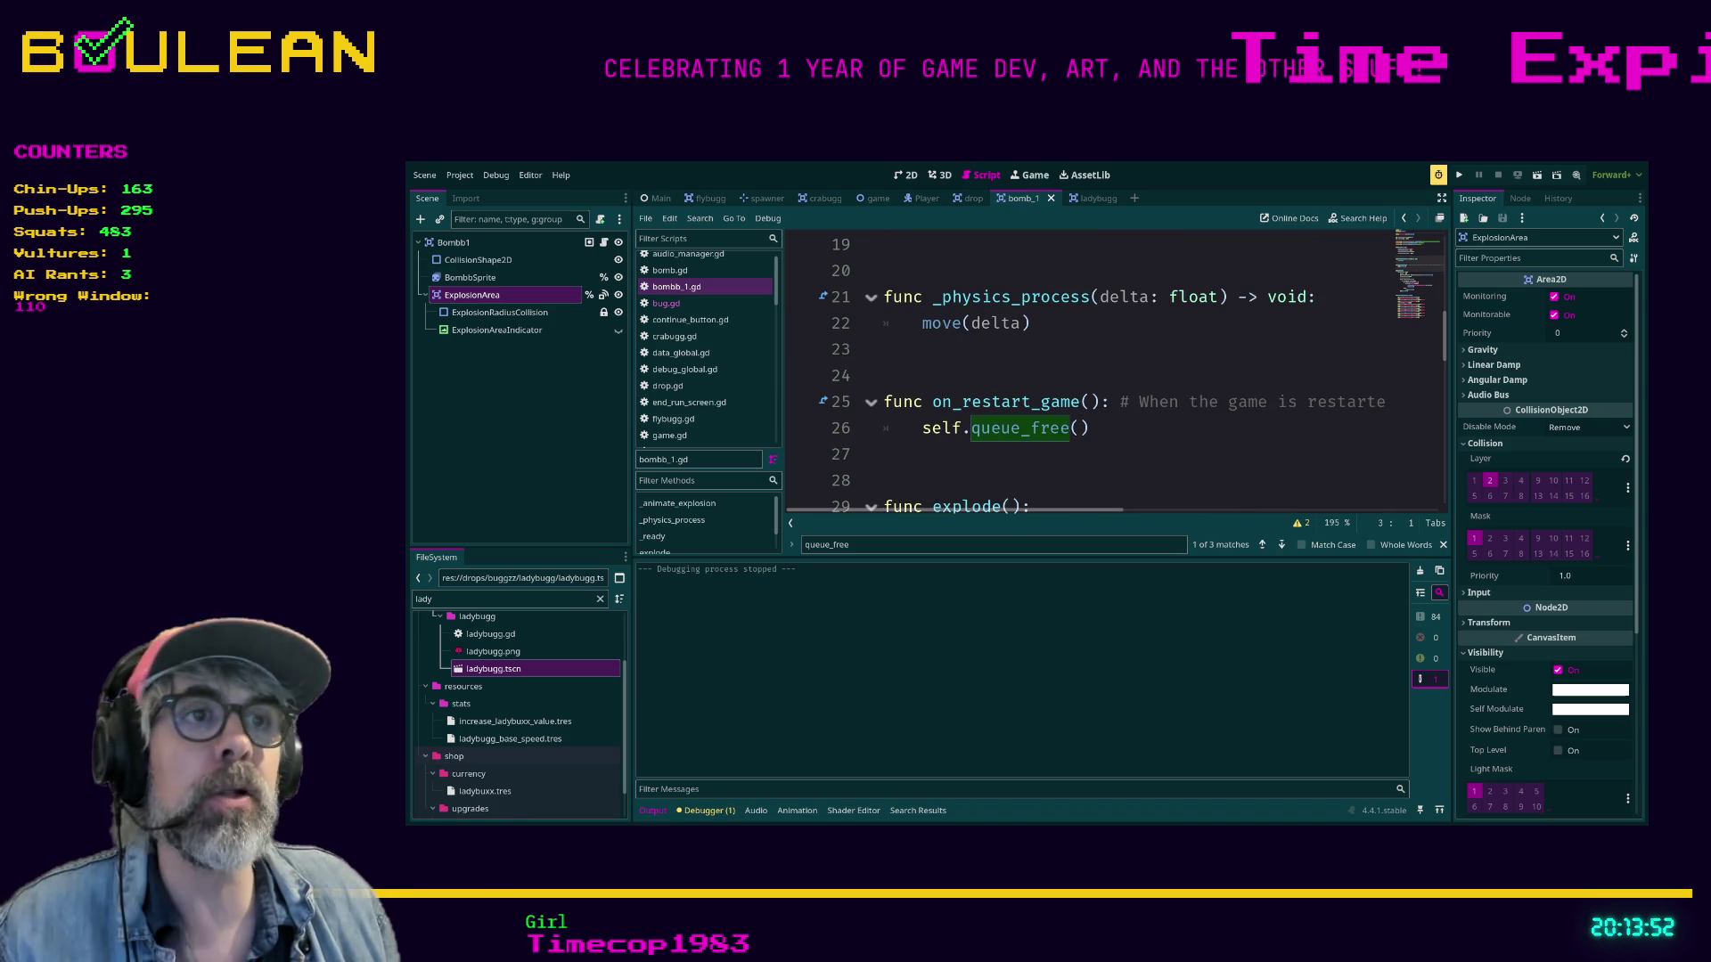
{"action": "left_click", "coordinate": [884, 349]}
{"action": "key", "text": "ctrl+minus"}
{"action": "key", "text": "ctrl+minus"}
{"action": "key", "text": "ctrl+minus"}
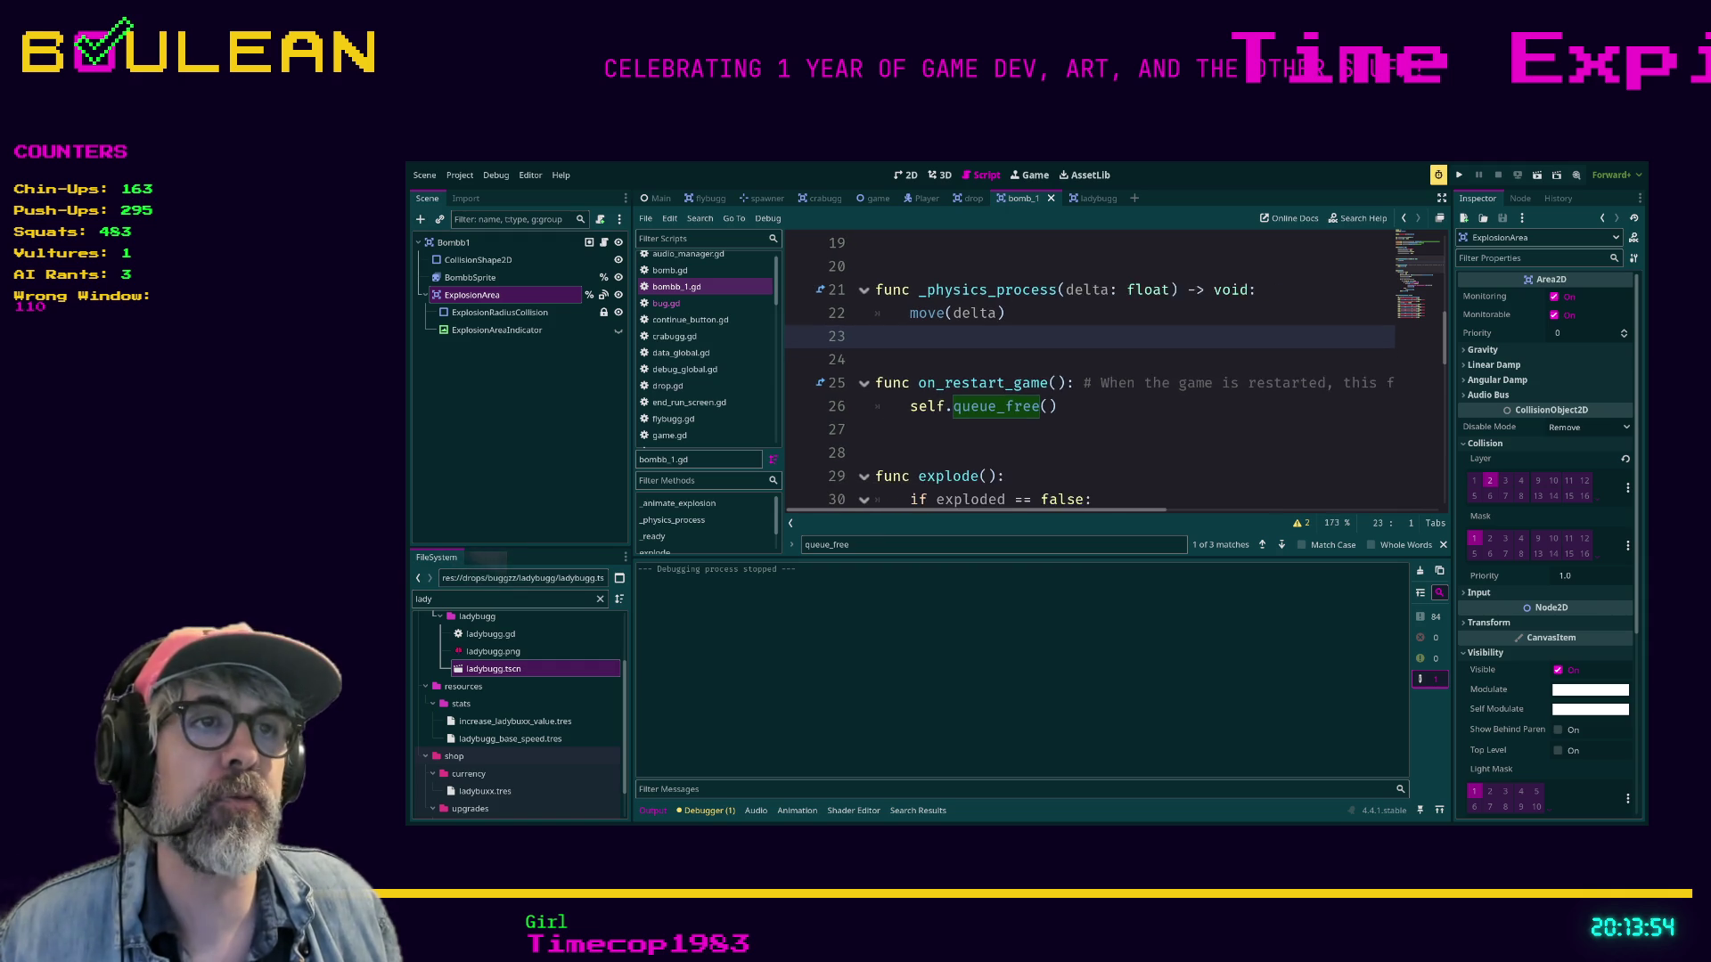
{"action": "scroll", "coordinate": [1113, 374], "scroll_direction": "up", "scroll_amount": 5}
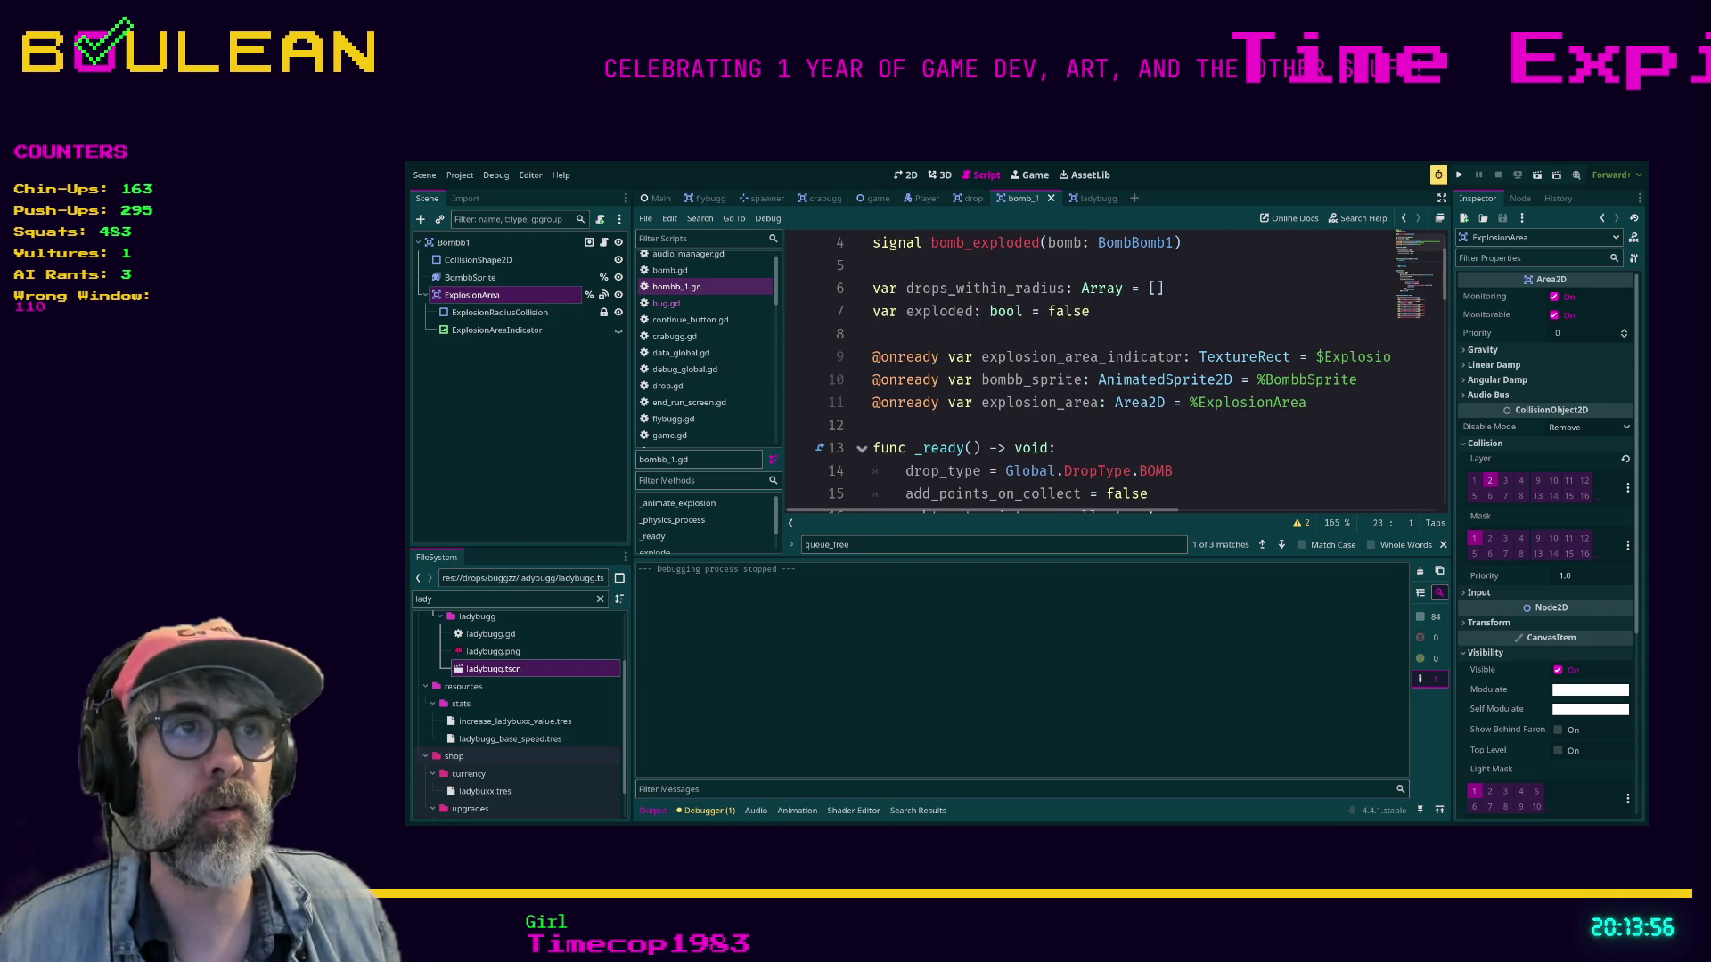
{"action": "scroll", "coordinate": [1113, 374], "scroll_direction": "down", "scroll_amount": 2}
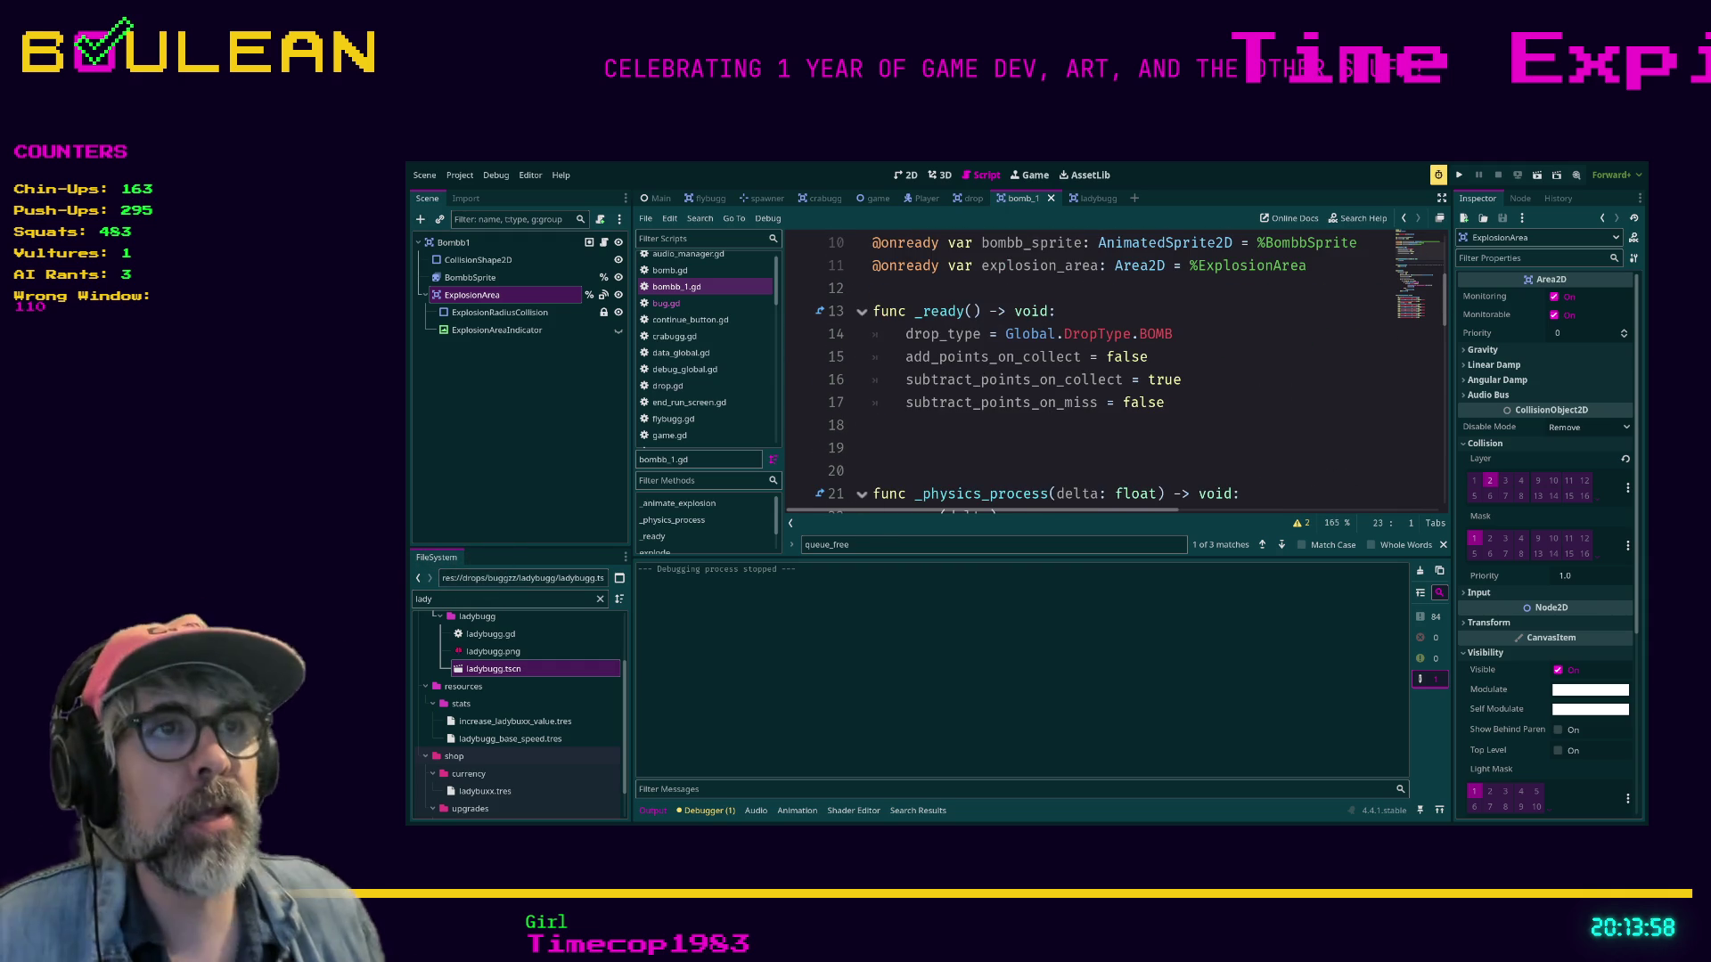
{"action": "left_click", "coordinate": [499, 311]}
{"action": "left_click", "coordinate": [472, 295]}
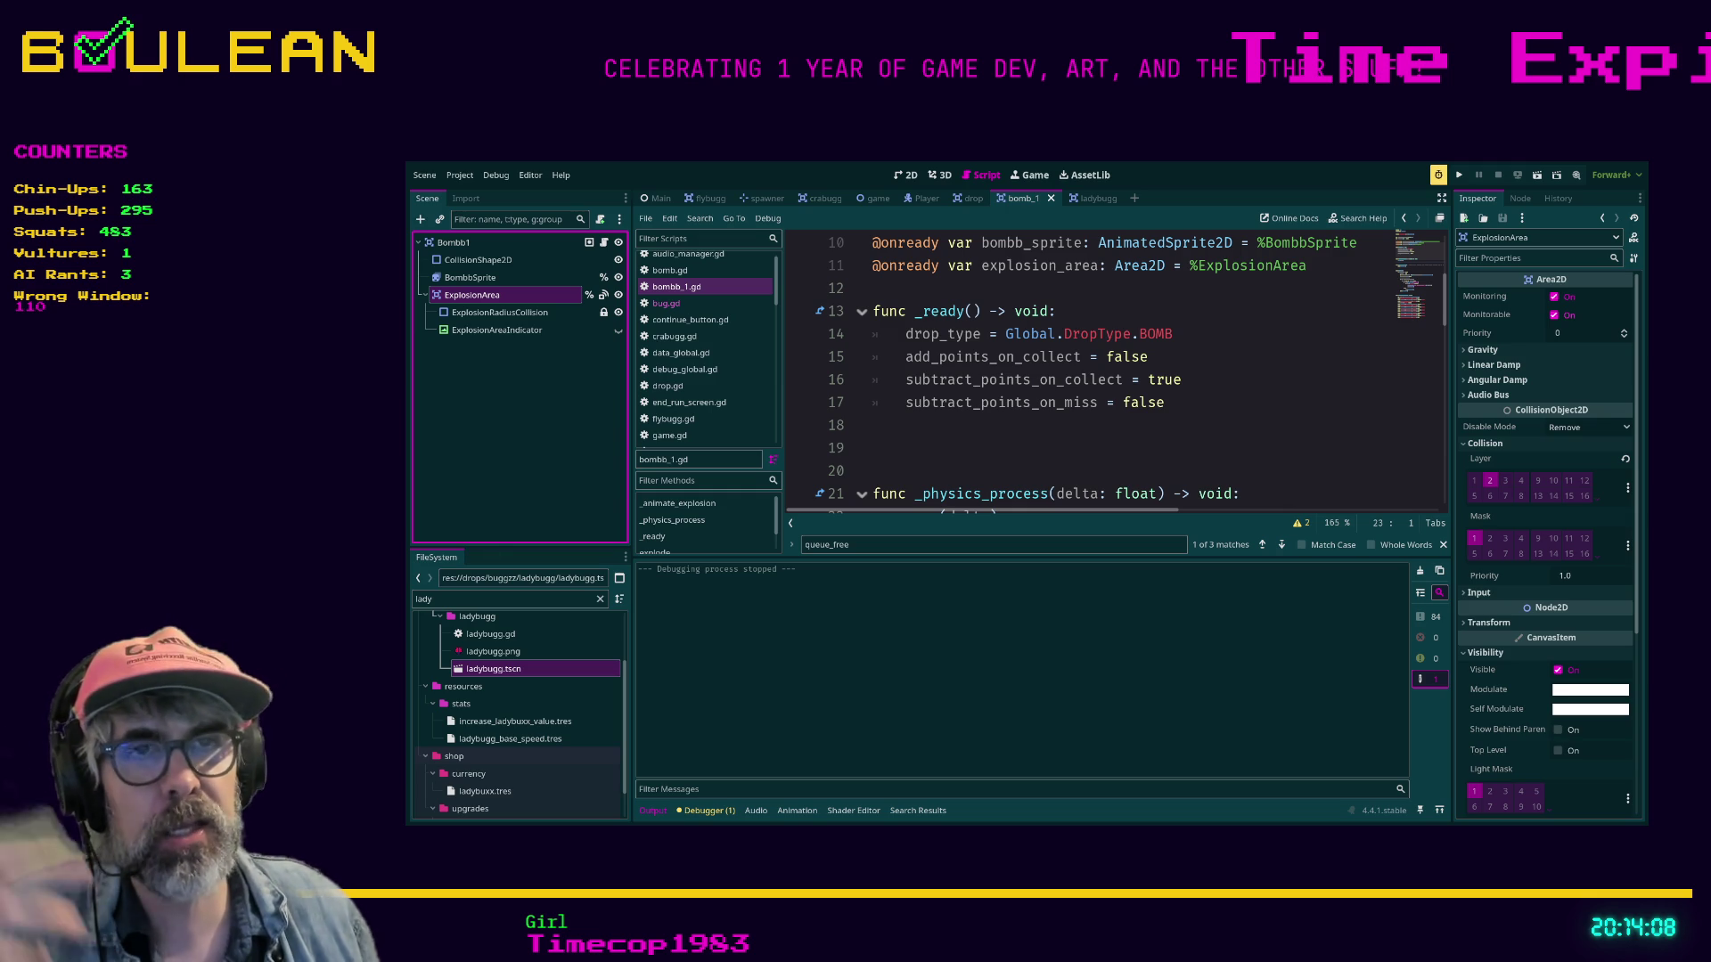
{"action": "left_click", "coordinate": [1555, 297]}
{"action": "left_click", "coordinate": [1165, 403]}
{"action": "key", "text": "ctrl+s"}
Insert 'monitoring = true' as the first line of explode() and launch the game with F5.
{"action": "scroll", "coordinate": [1113, 374], "scroll_direction": "down", "scroll_amount": 7}
{"action": "scroll", "coordinate": [1113, 374], "scroll_direction": "down", "scroll_amount": 3}
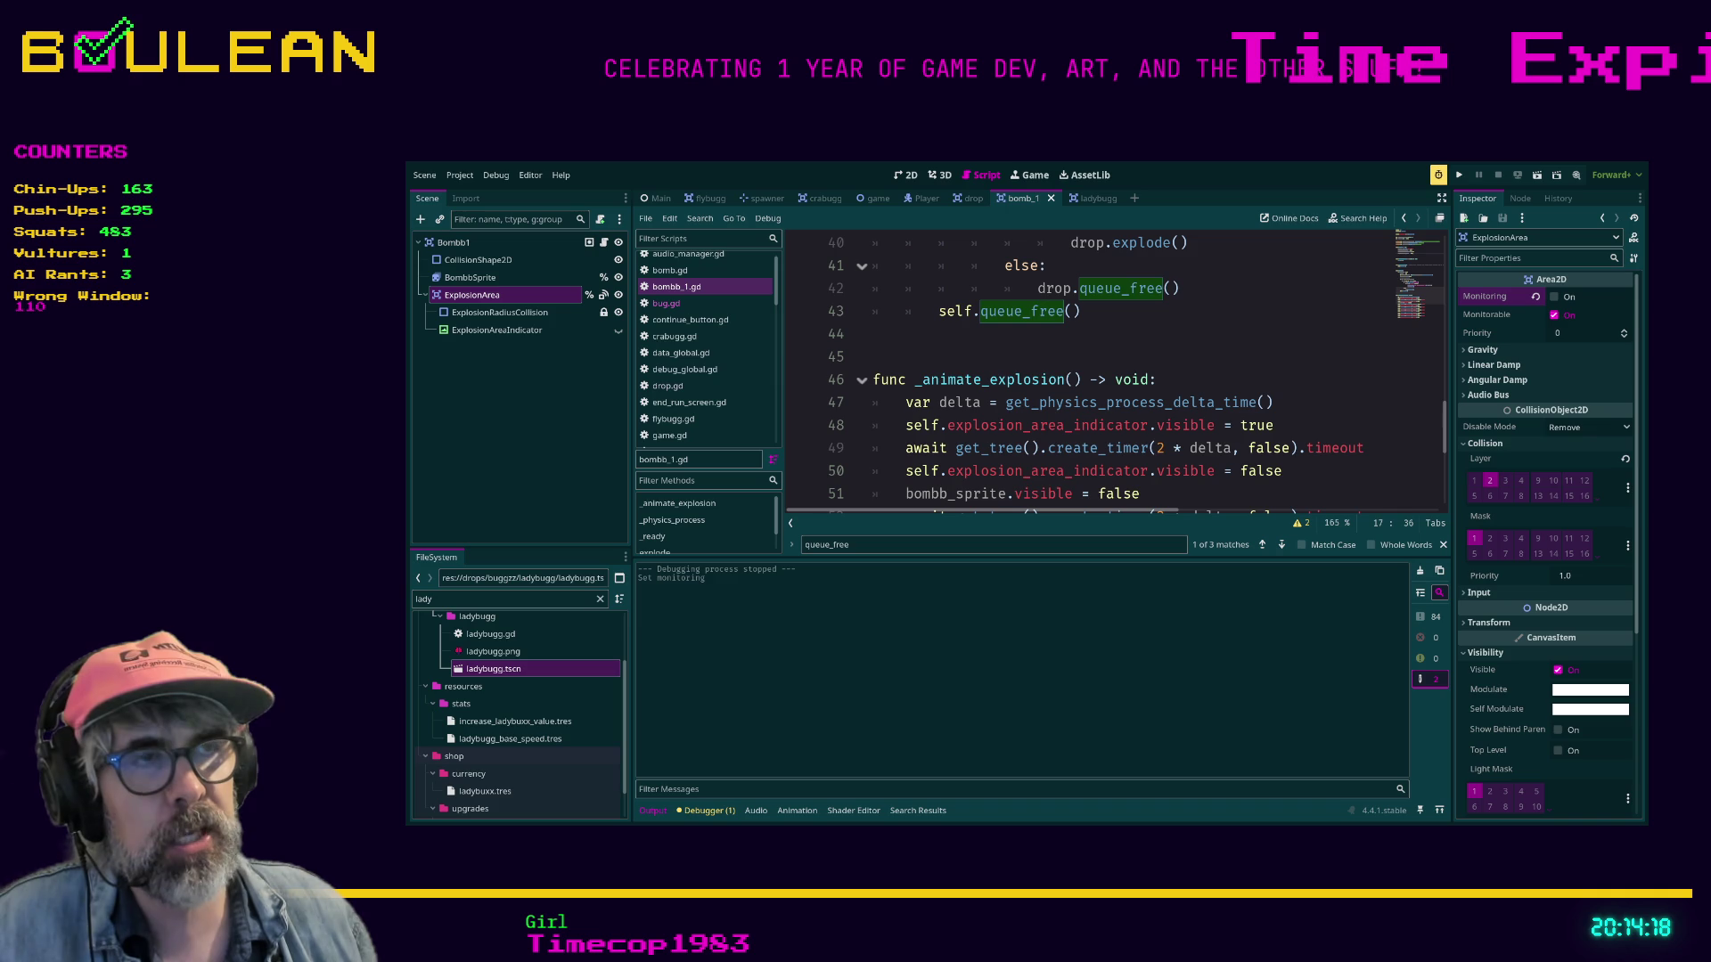
{"action": "left_click", "coordinate": [1158, 379]}
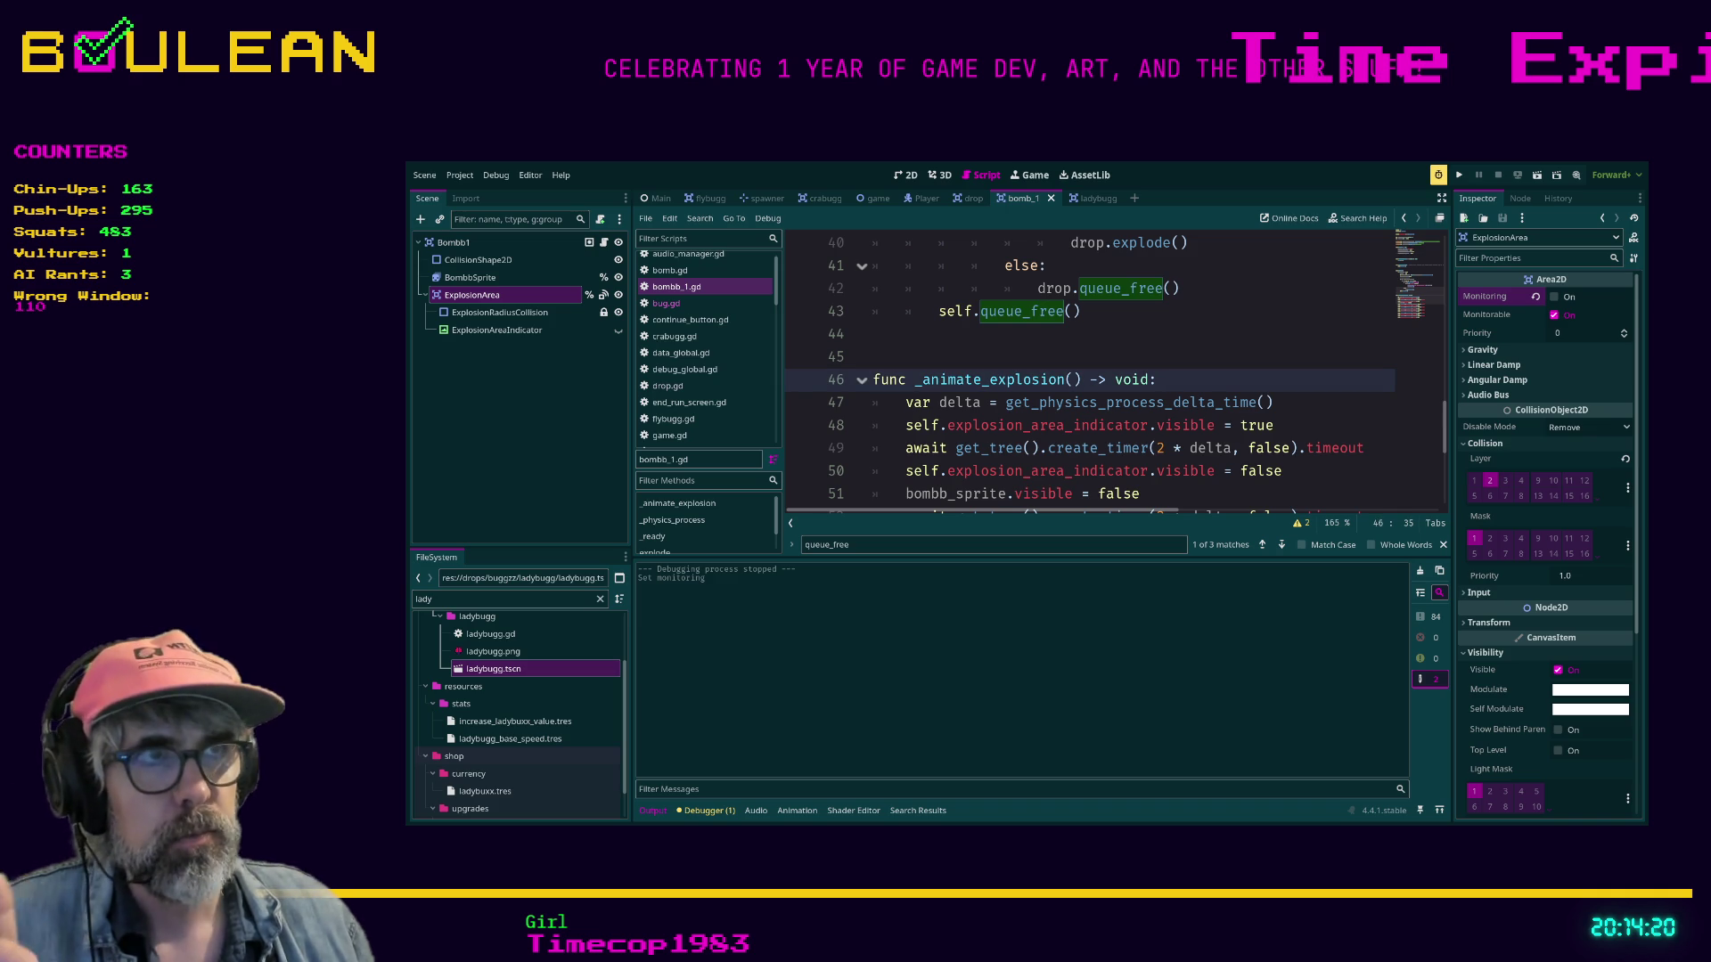
{"action": "scroll", "coordinate": [1114, 374], "scroll_direction": "down", "scroll_amount": 4}
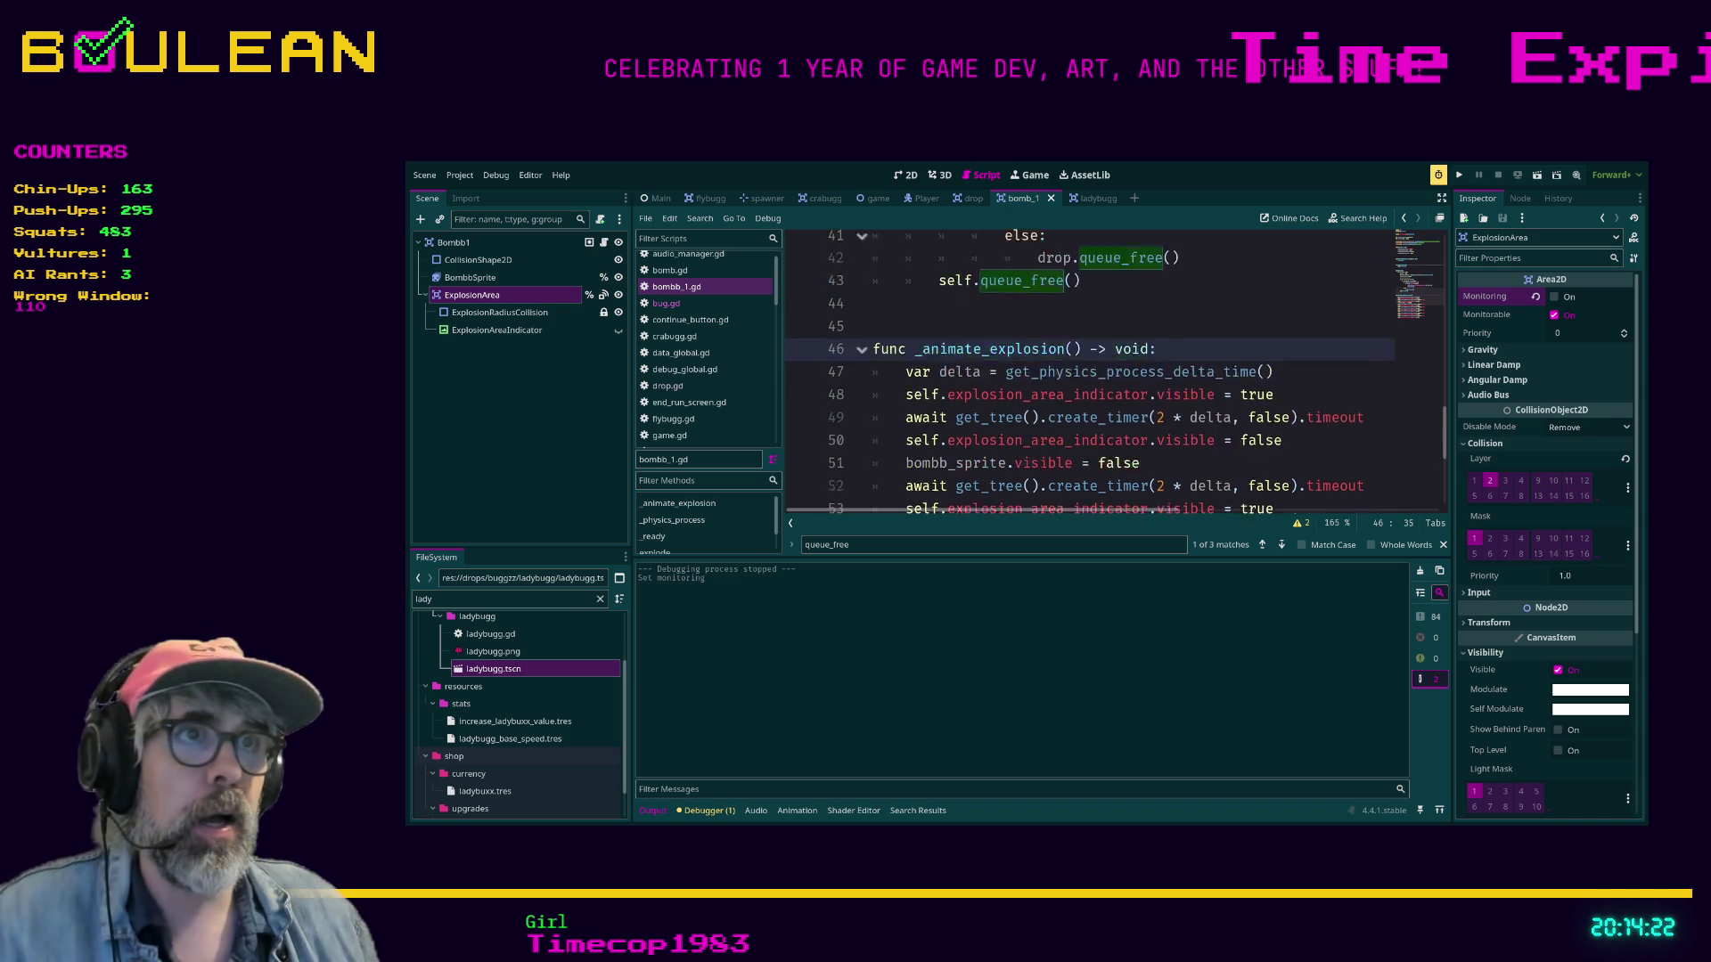
{"action": "scroll", "coordinate": [1113, 374], "scroll_direction": "up", "scroll_amount": 6}
{"action": "scroll", "coordinate": [1114, 374], "scroll_direction": "up", "scroll_amount": 2}
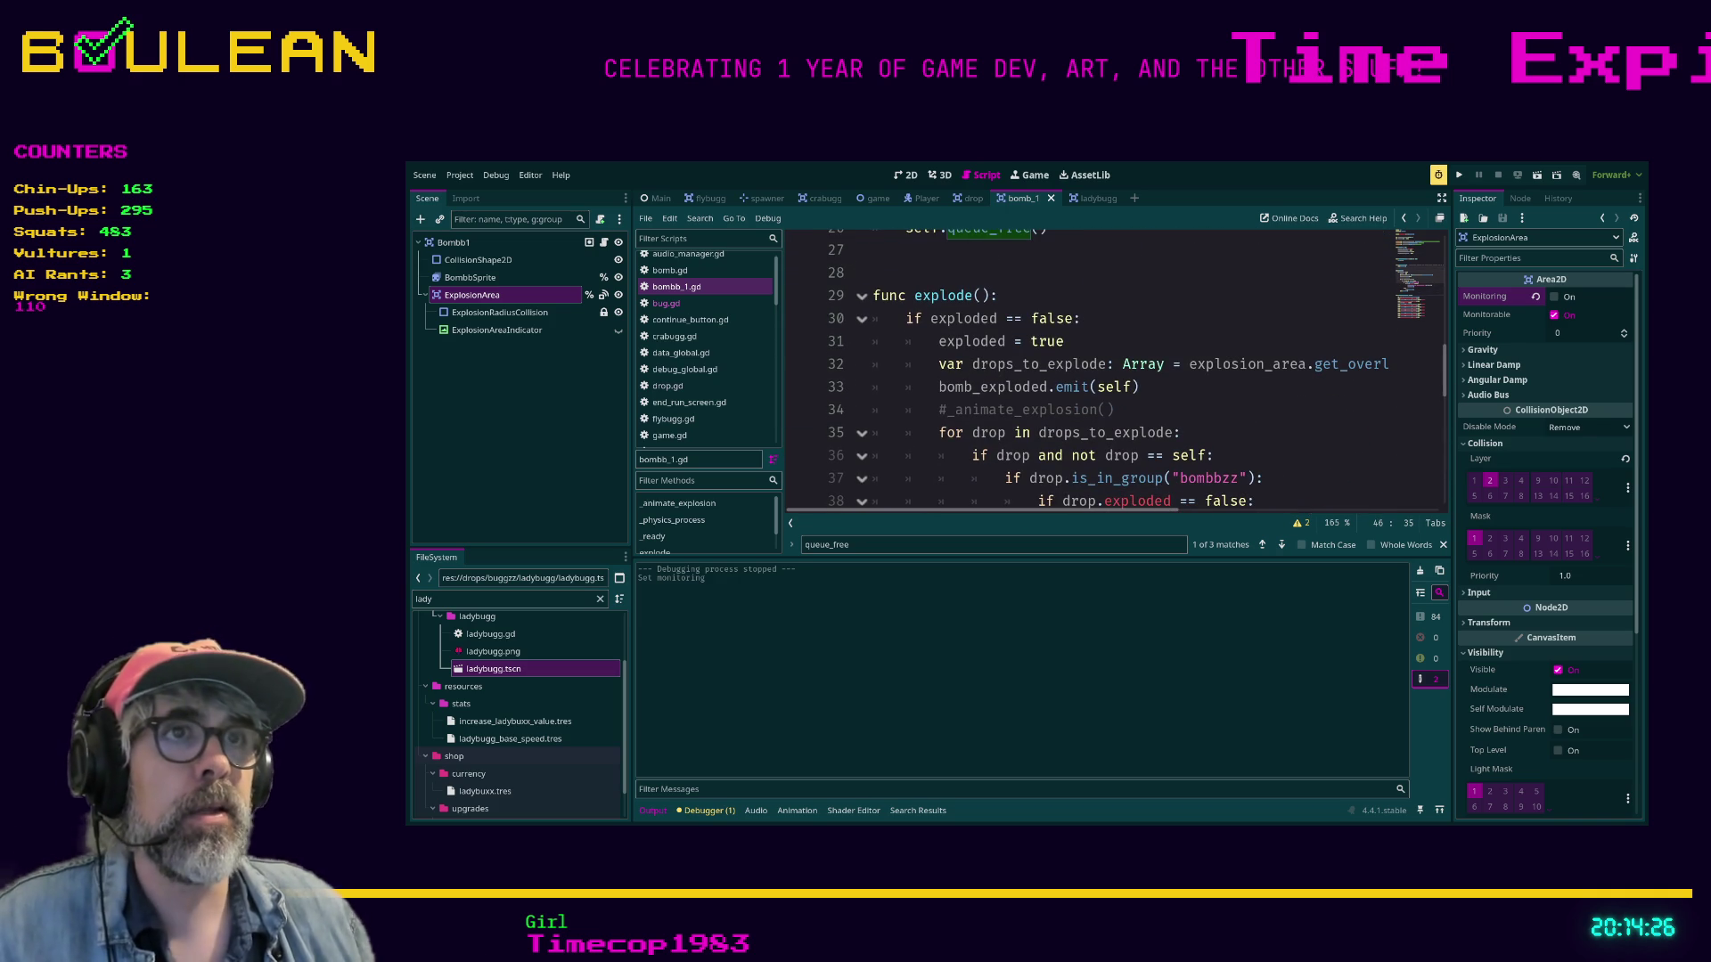
{"action": "left_click", "coordinate": [1003, 295]}
{"action": "key", "text": "Return"}
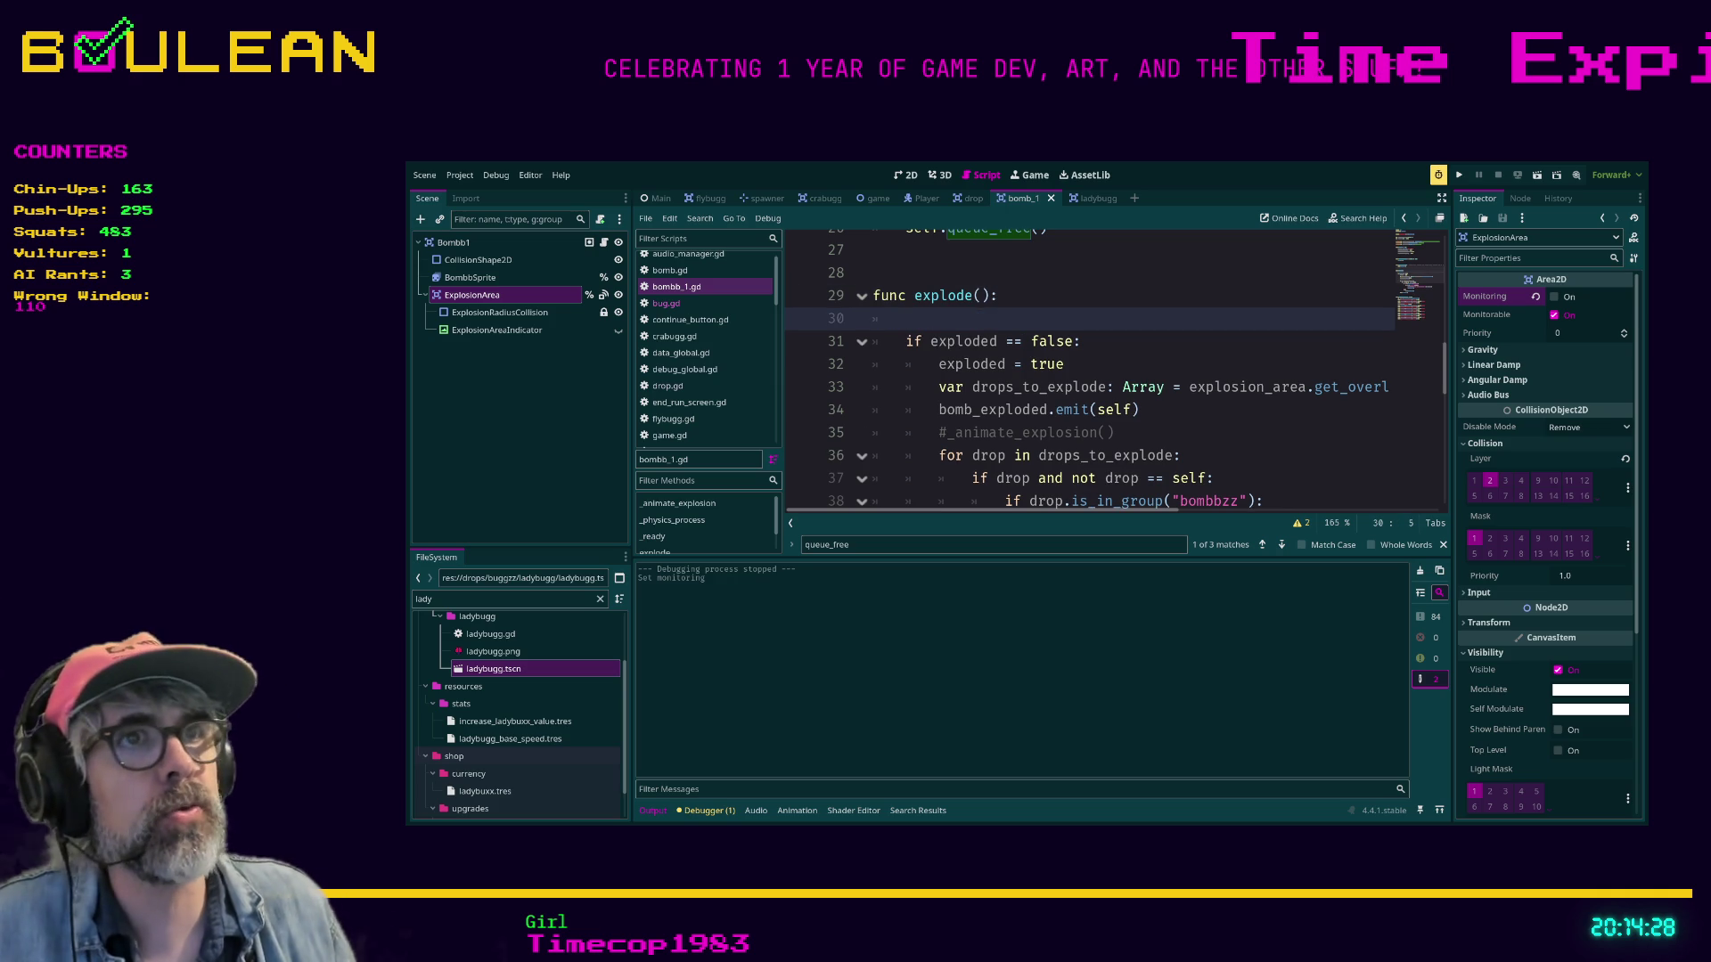
{"action": "type", "text": "monitoring ="}
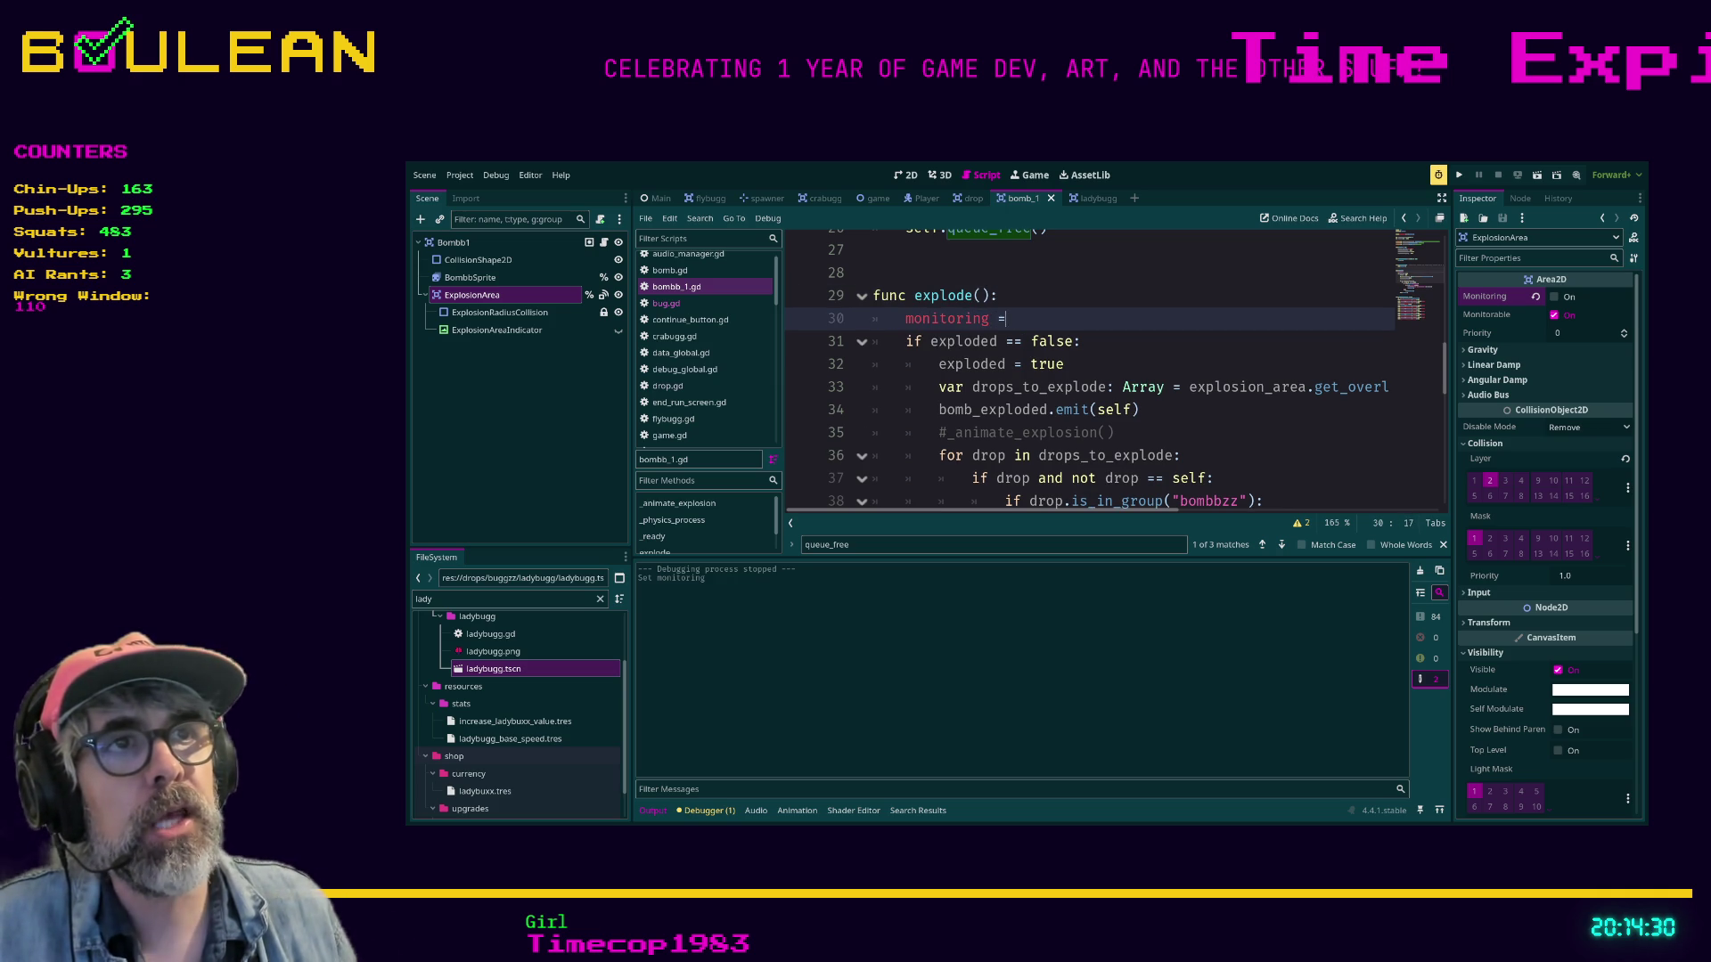
{"action": "type", "text": " true"}
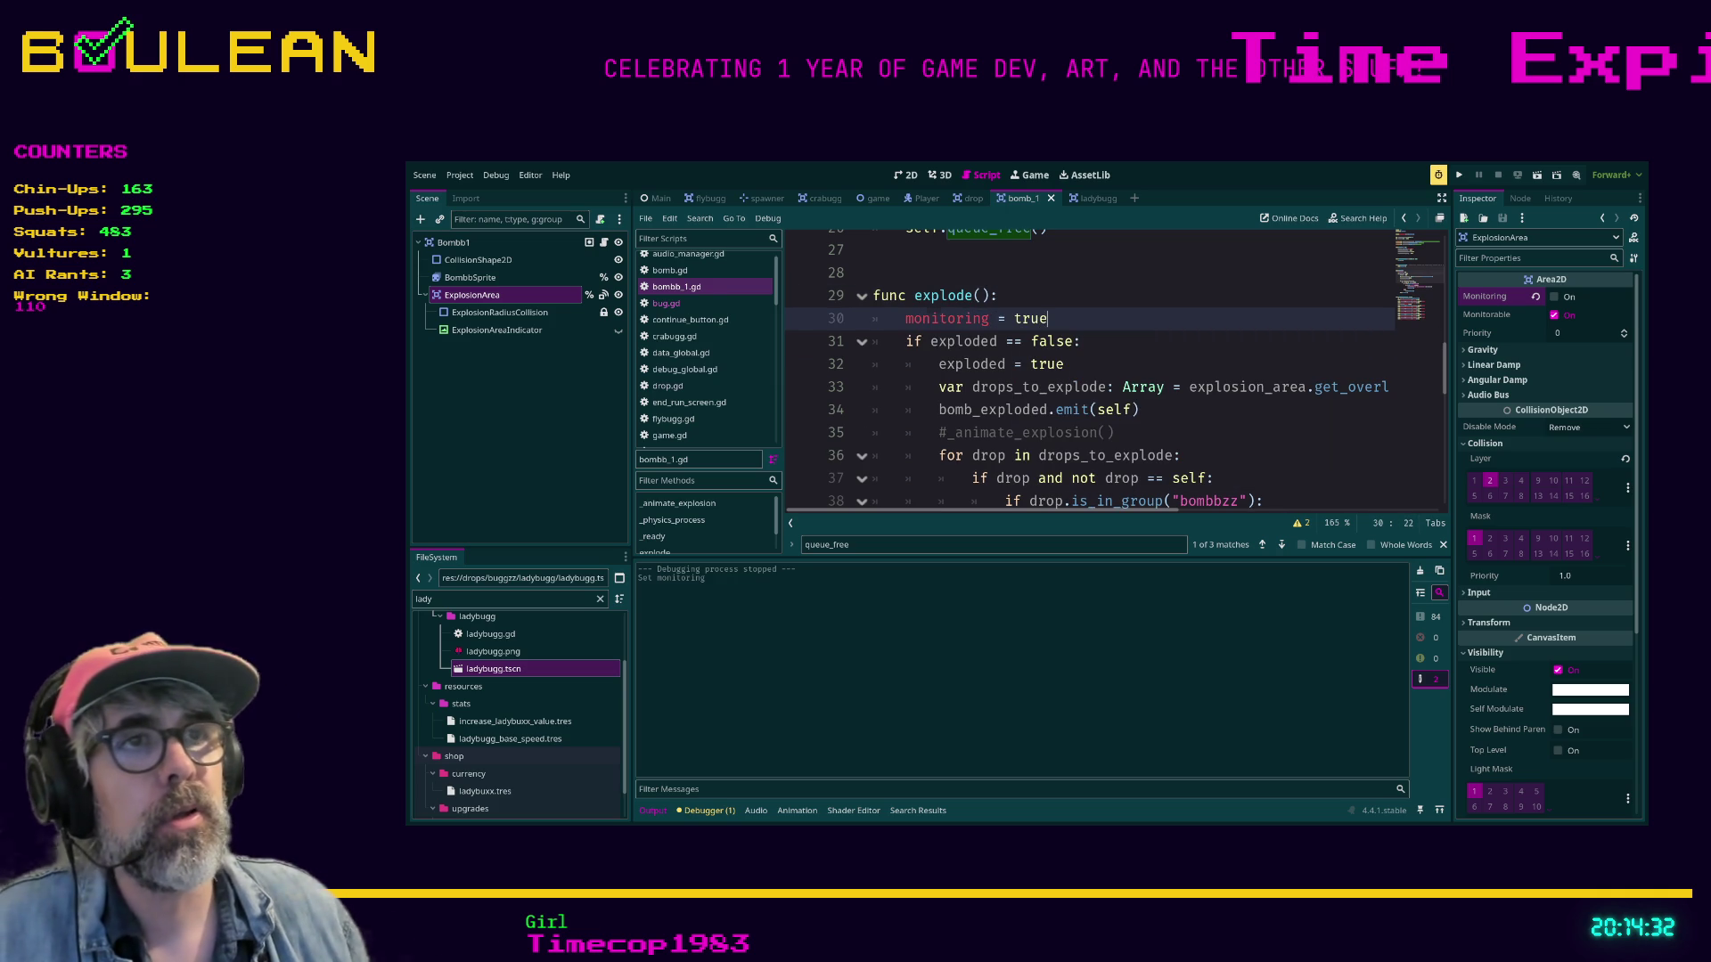
{"action": "left_click", "coordinate": [1087, 341]}
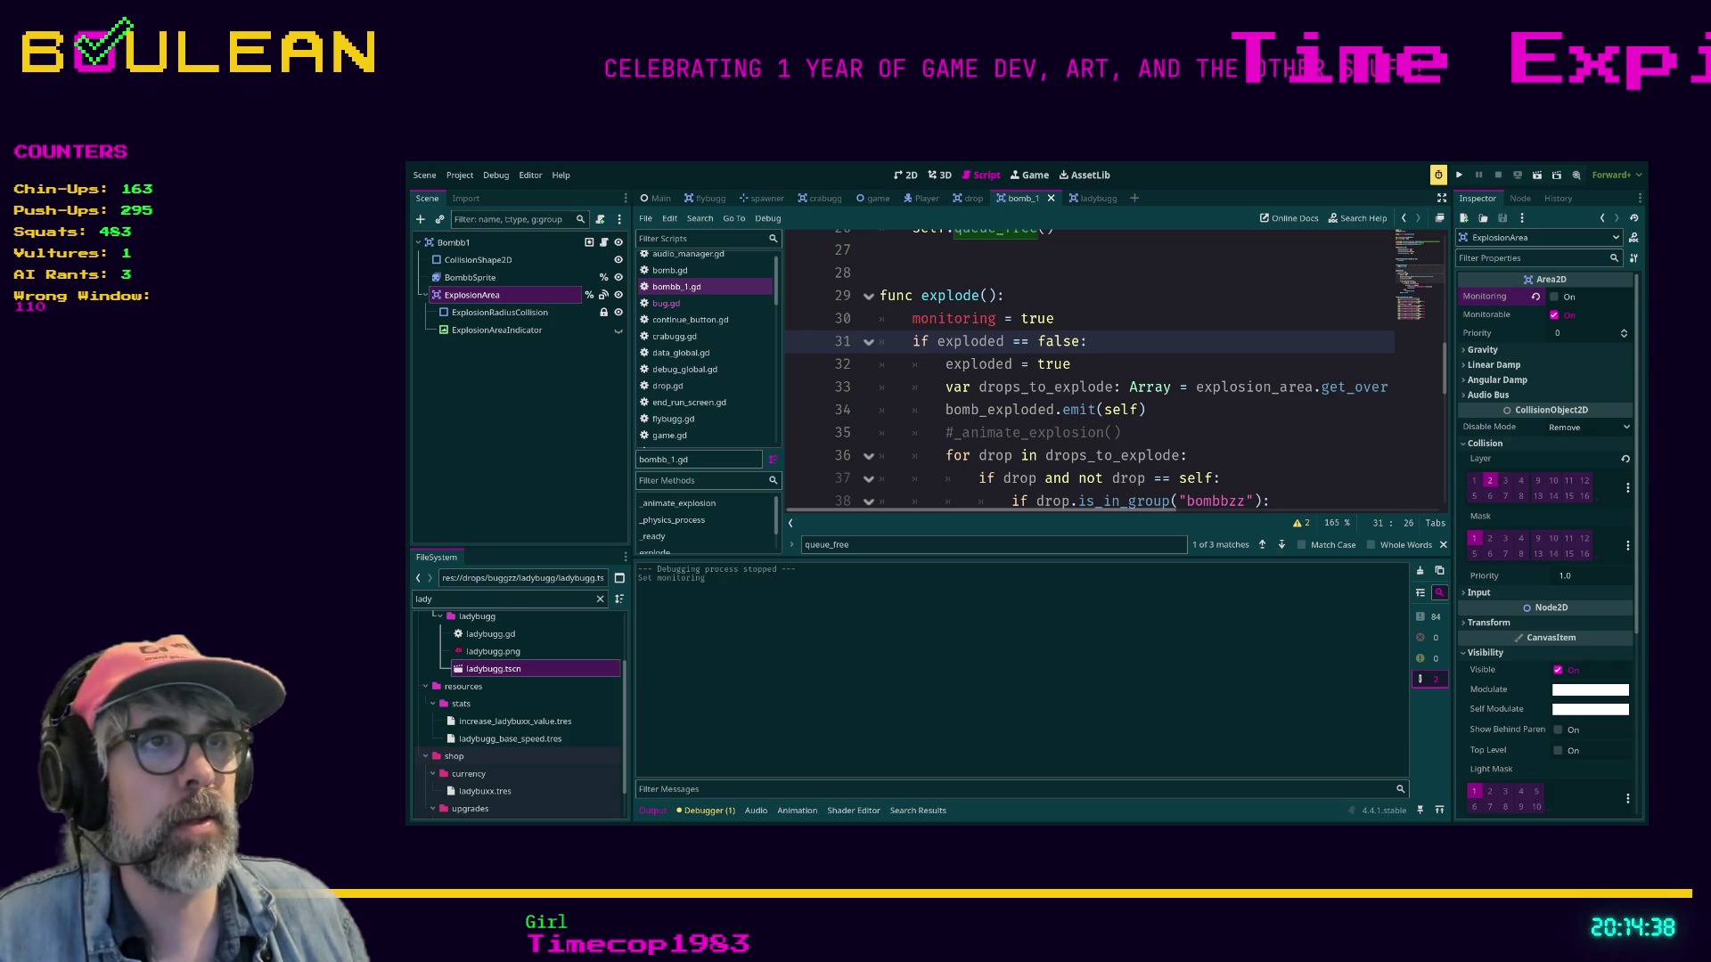
{"action": "key", "text": "F5"}
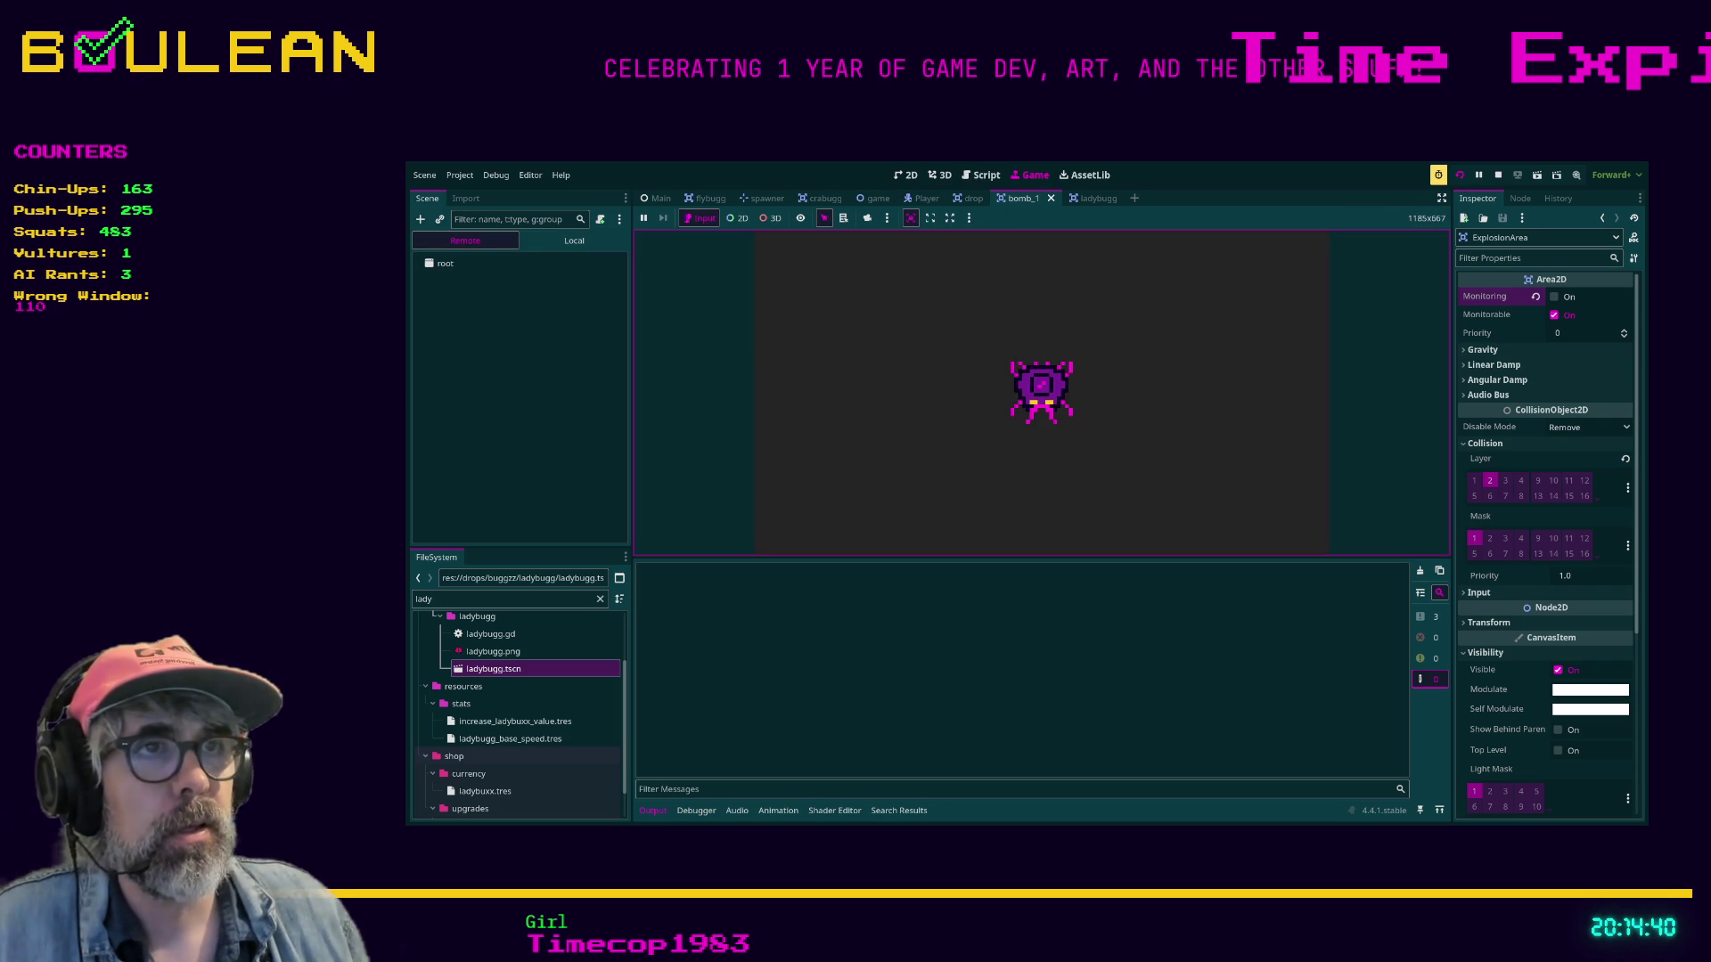
Start a new BUGZZ game and steer the paddle left and right to catch bugs.
{"action": "key", "text": "Down"}
{"action": "key", "text": "Return"}
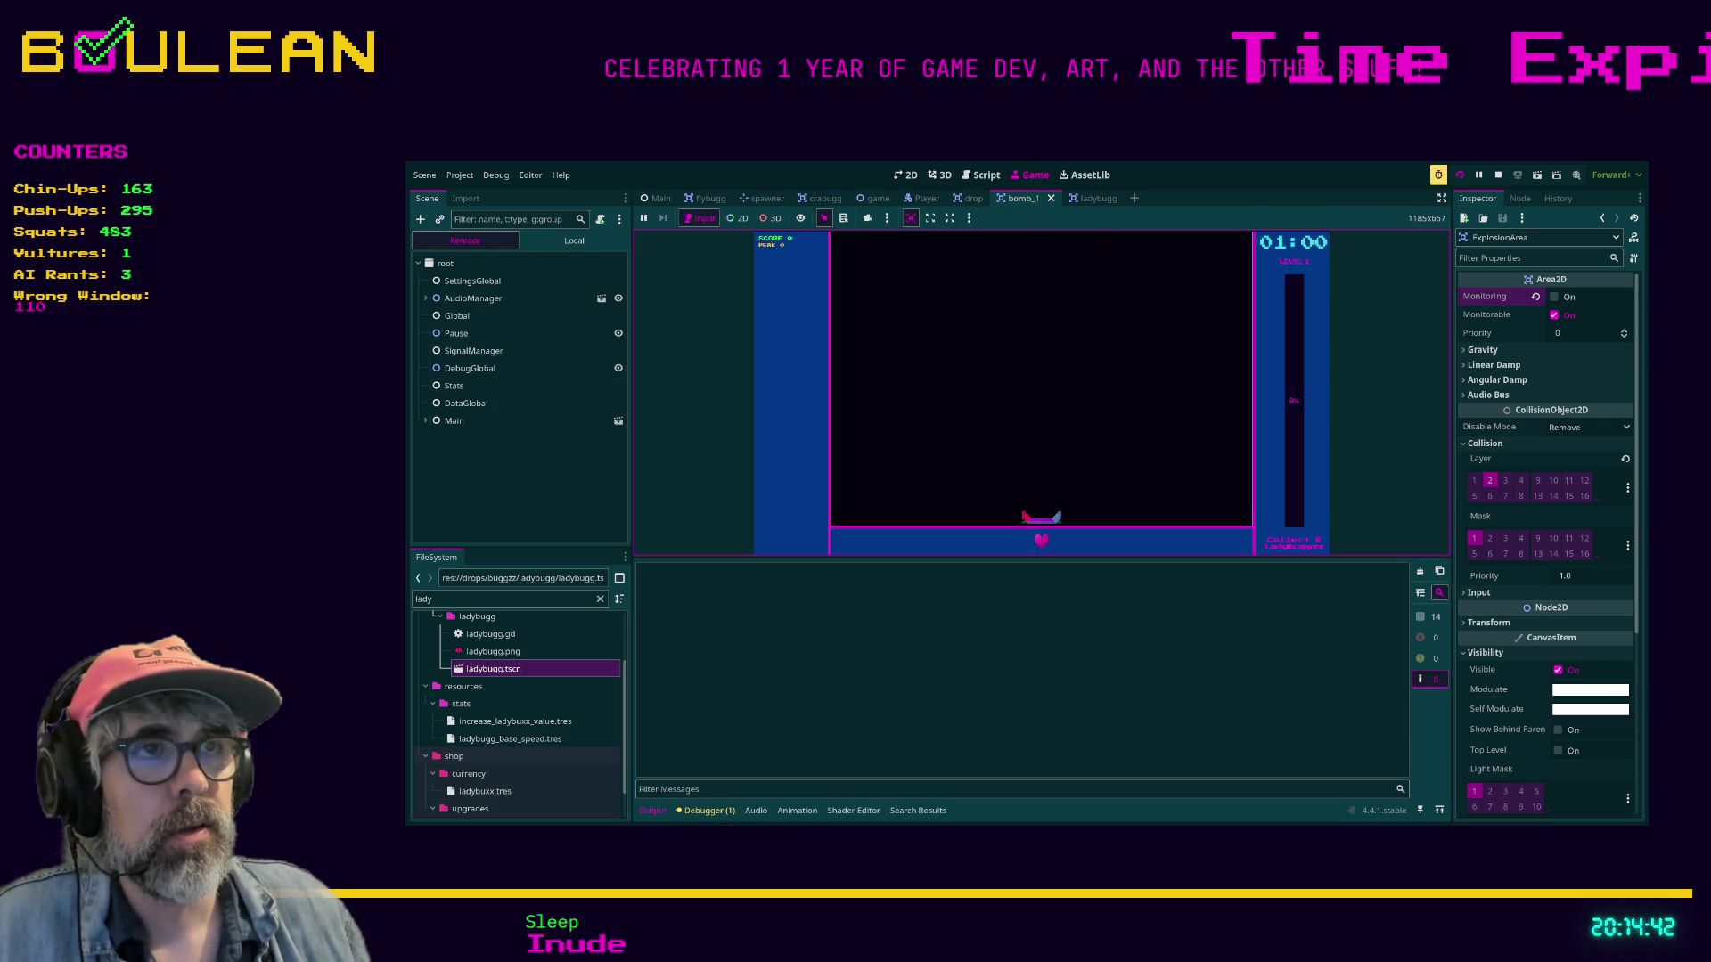
{"action": "key", "text": "Right"}
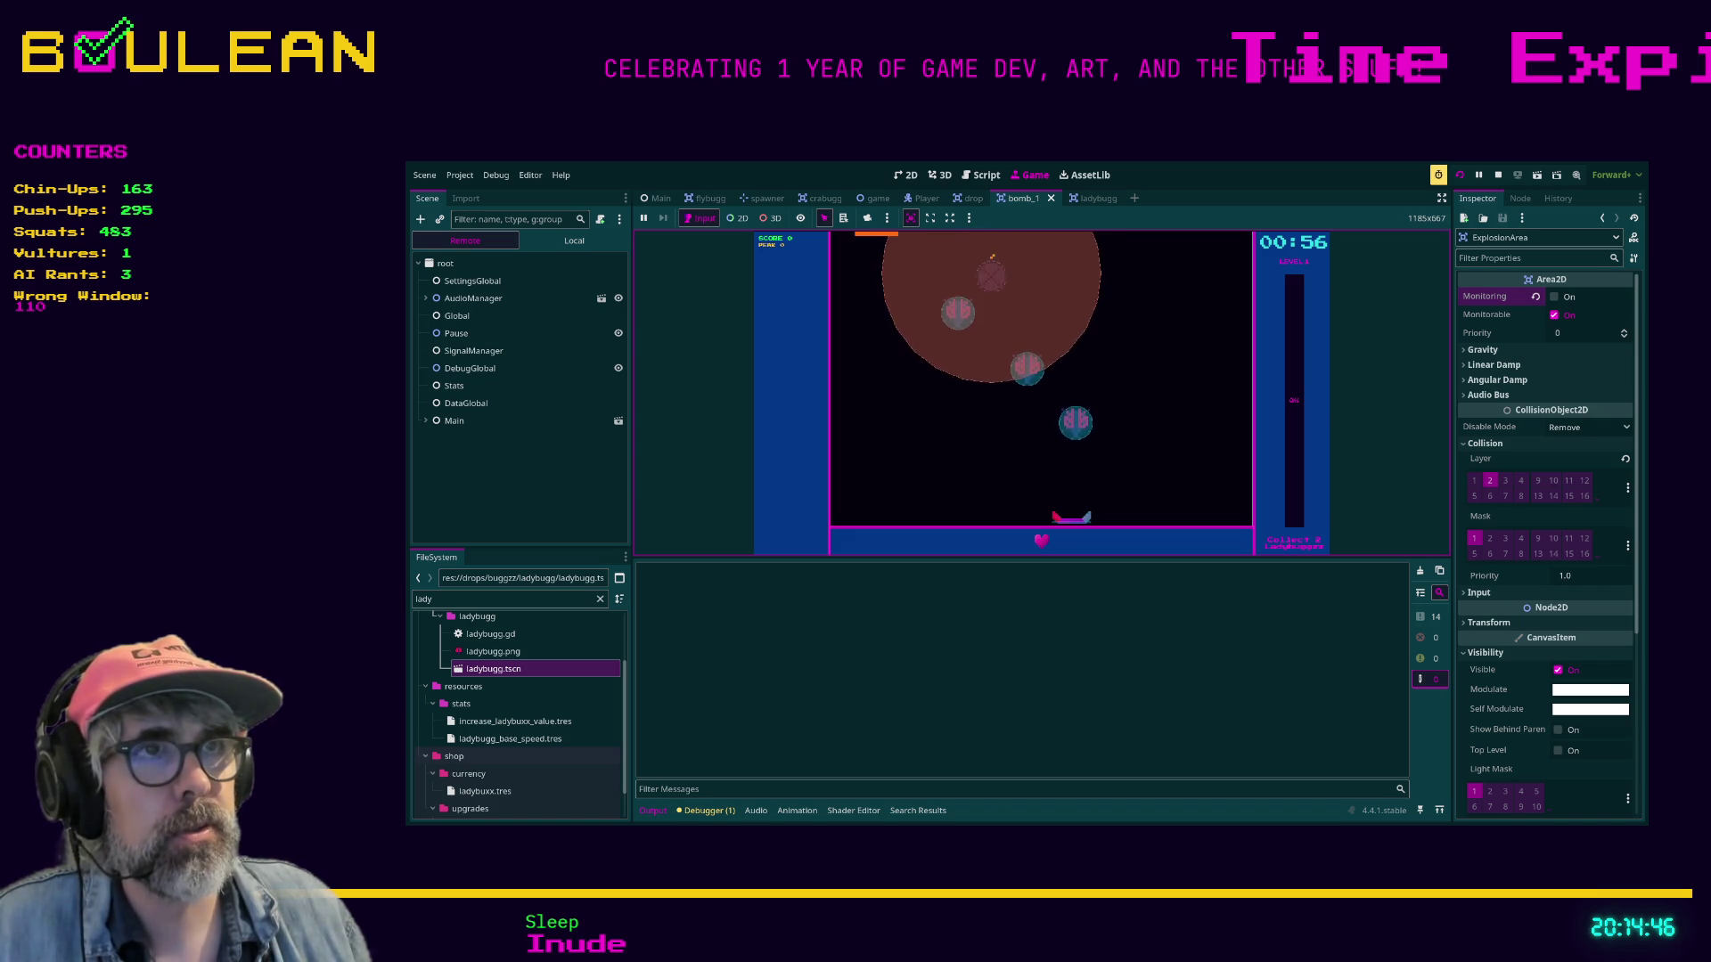
{"action": "key", "text": "Right"}
{"action": "key", "text": "Left"}
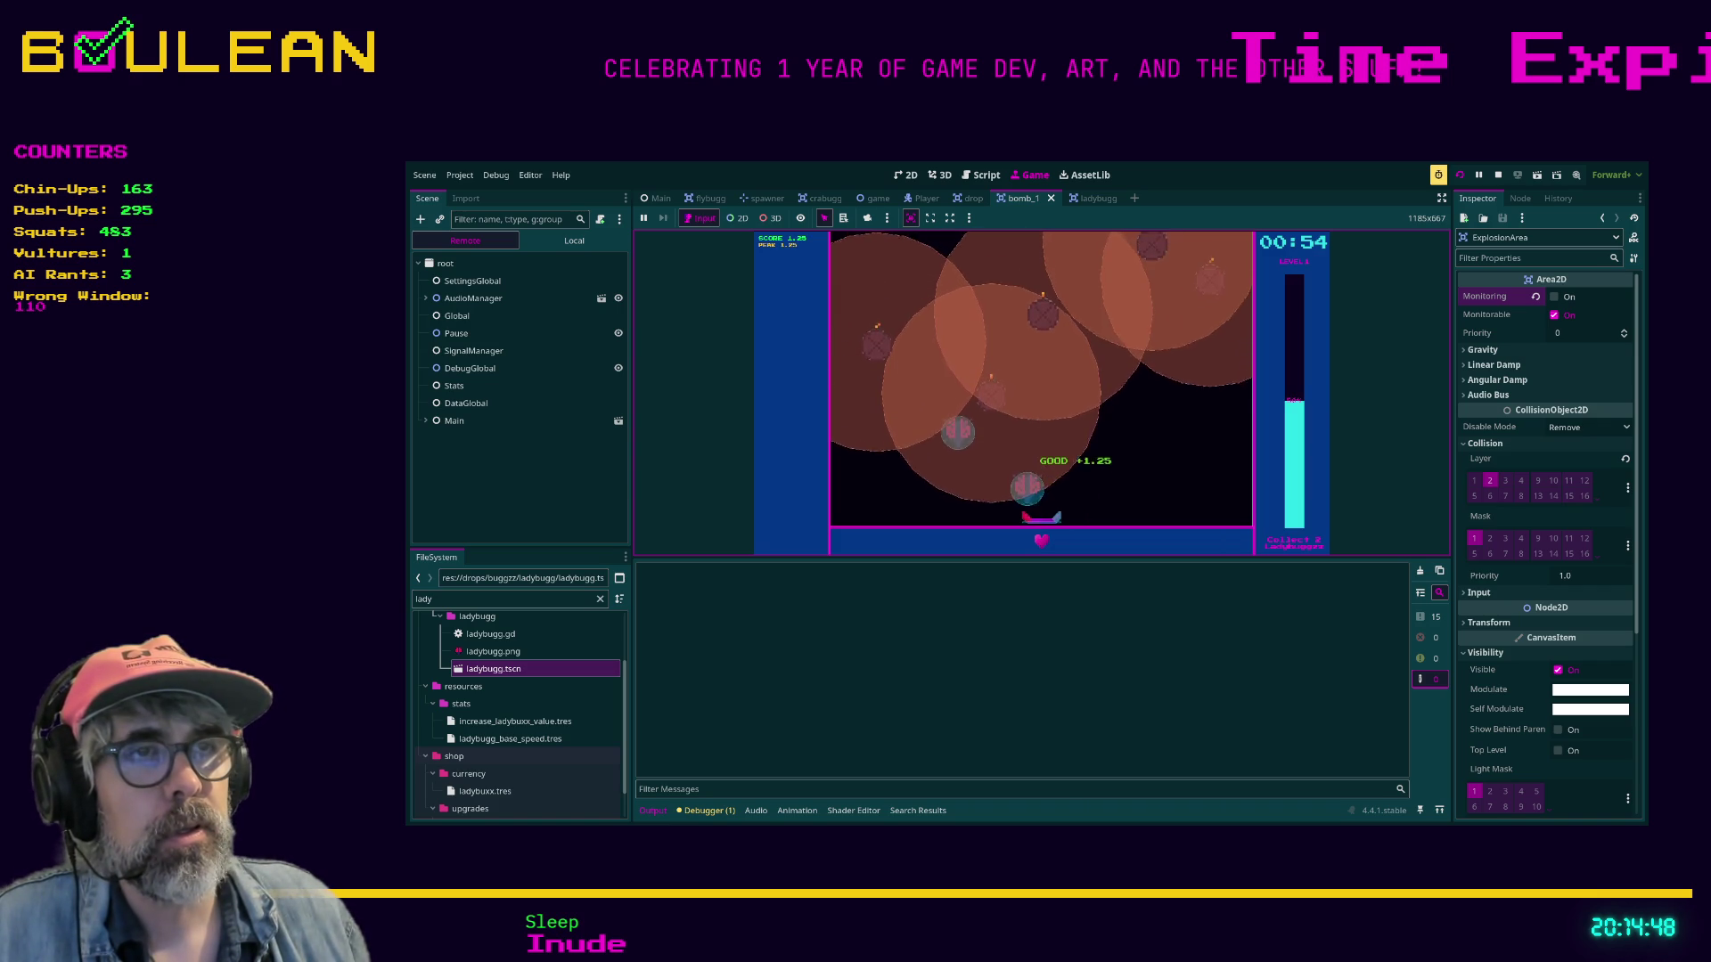
{"action": "key", "text": "Right"}
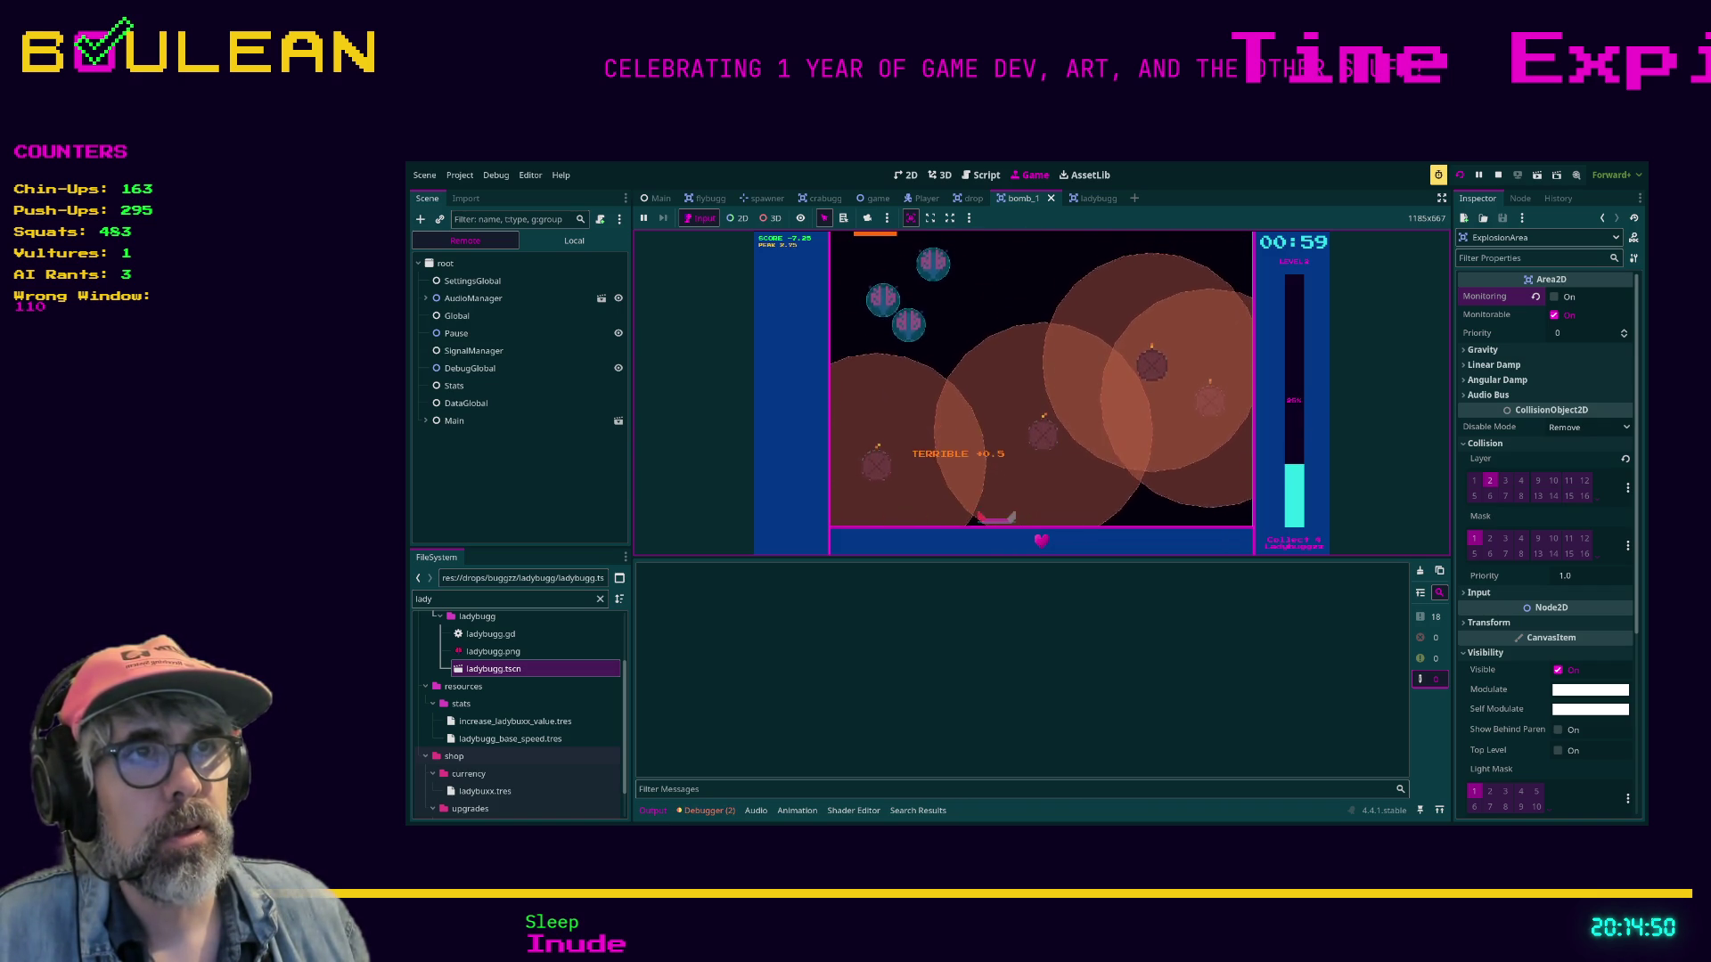
{"action": "key", "text": "Right"}
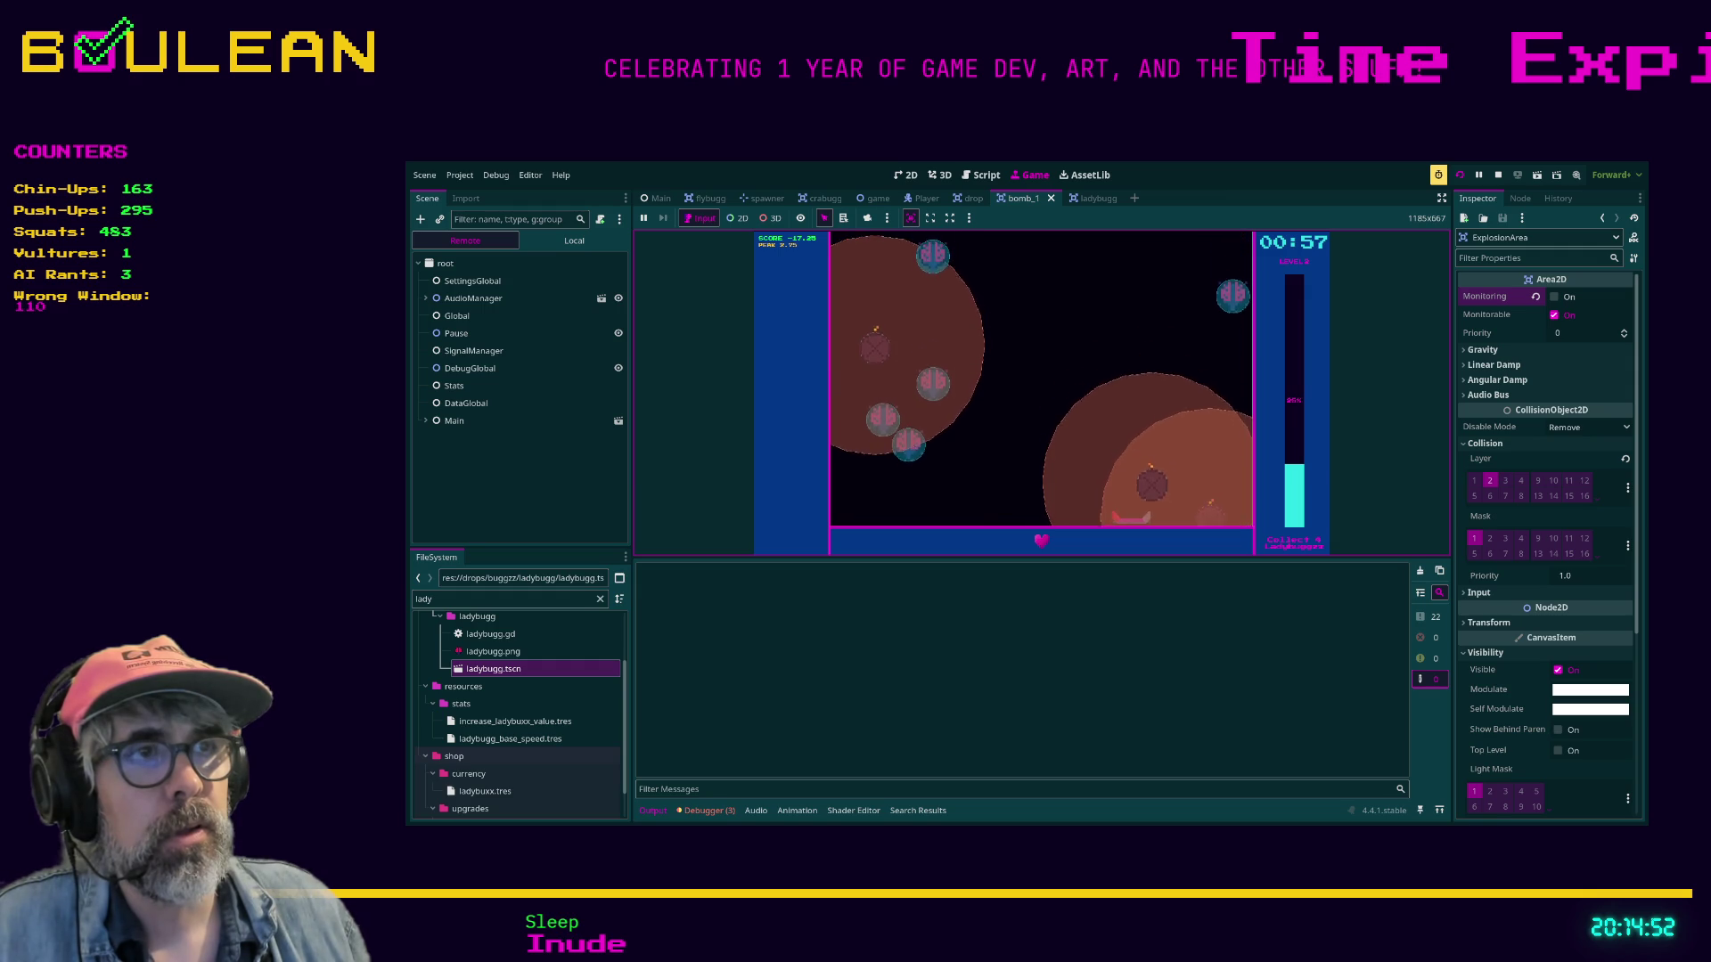
{"action": "key", "text": "Left"}
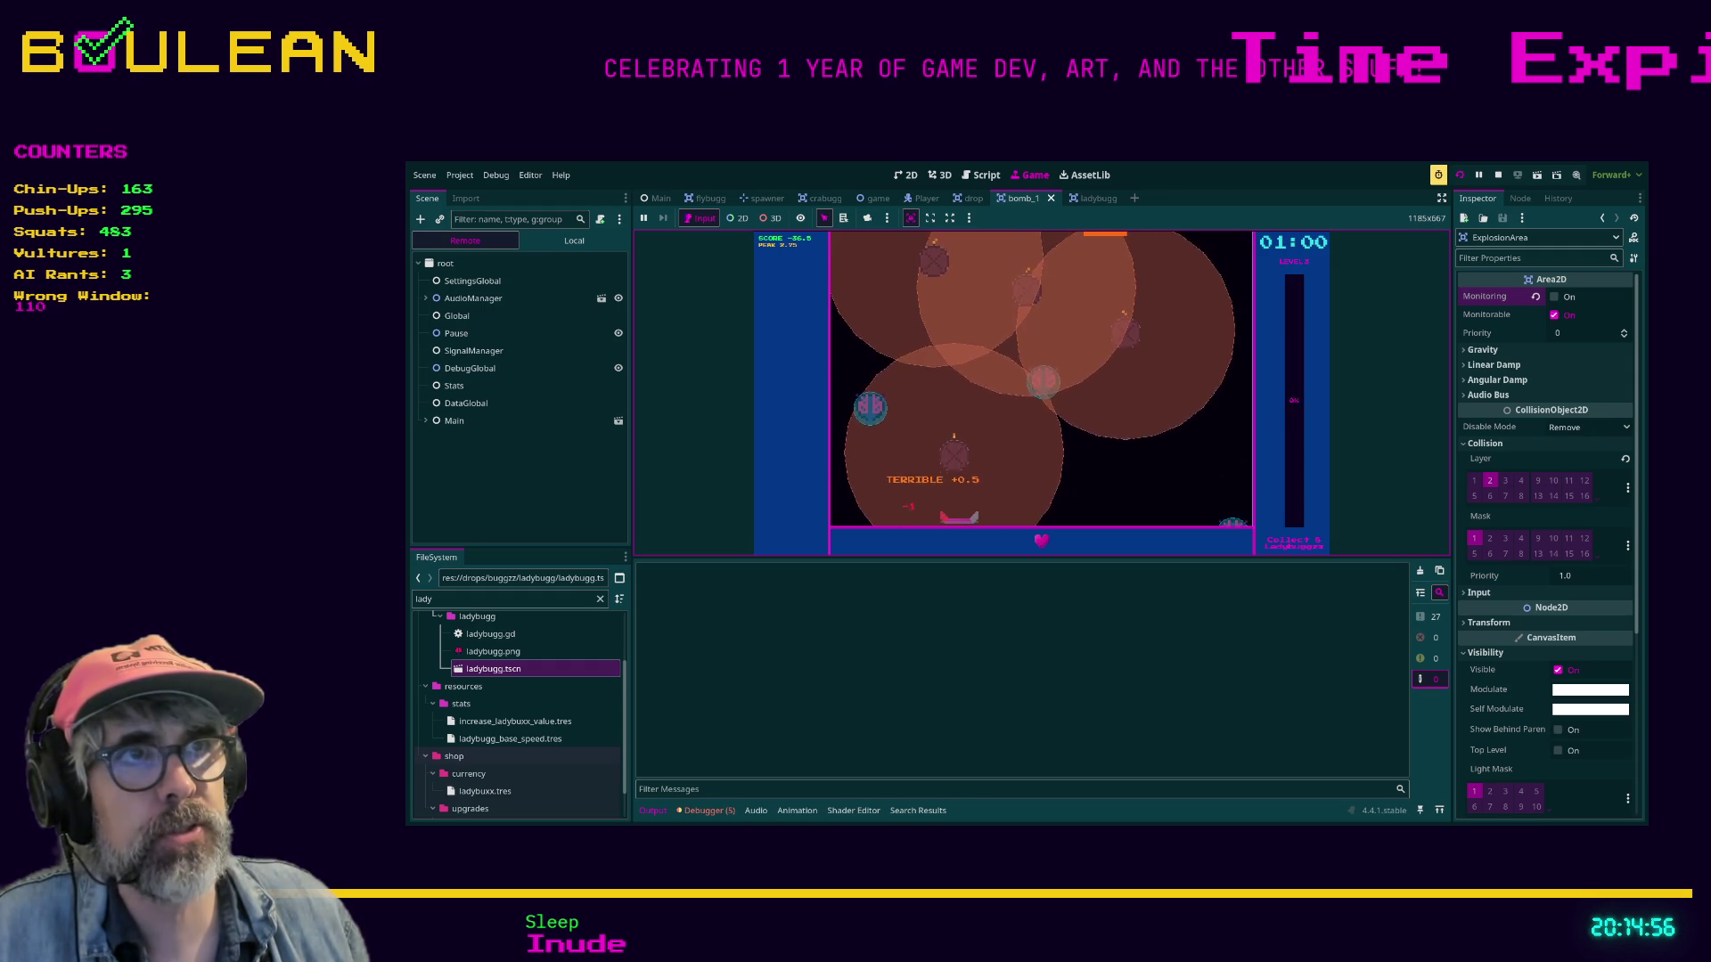
{"action": "key", "text": "Right"}
{"action": "key", "text": "Right"}
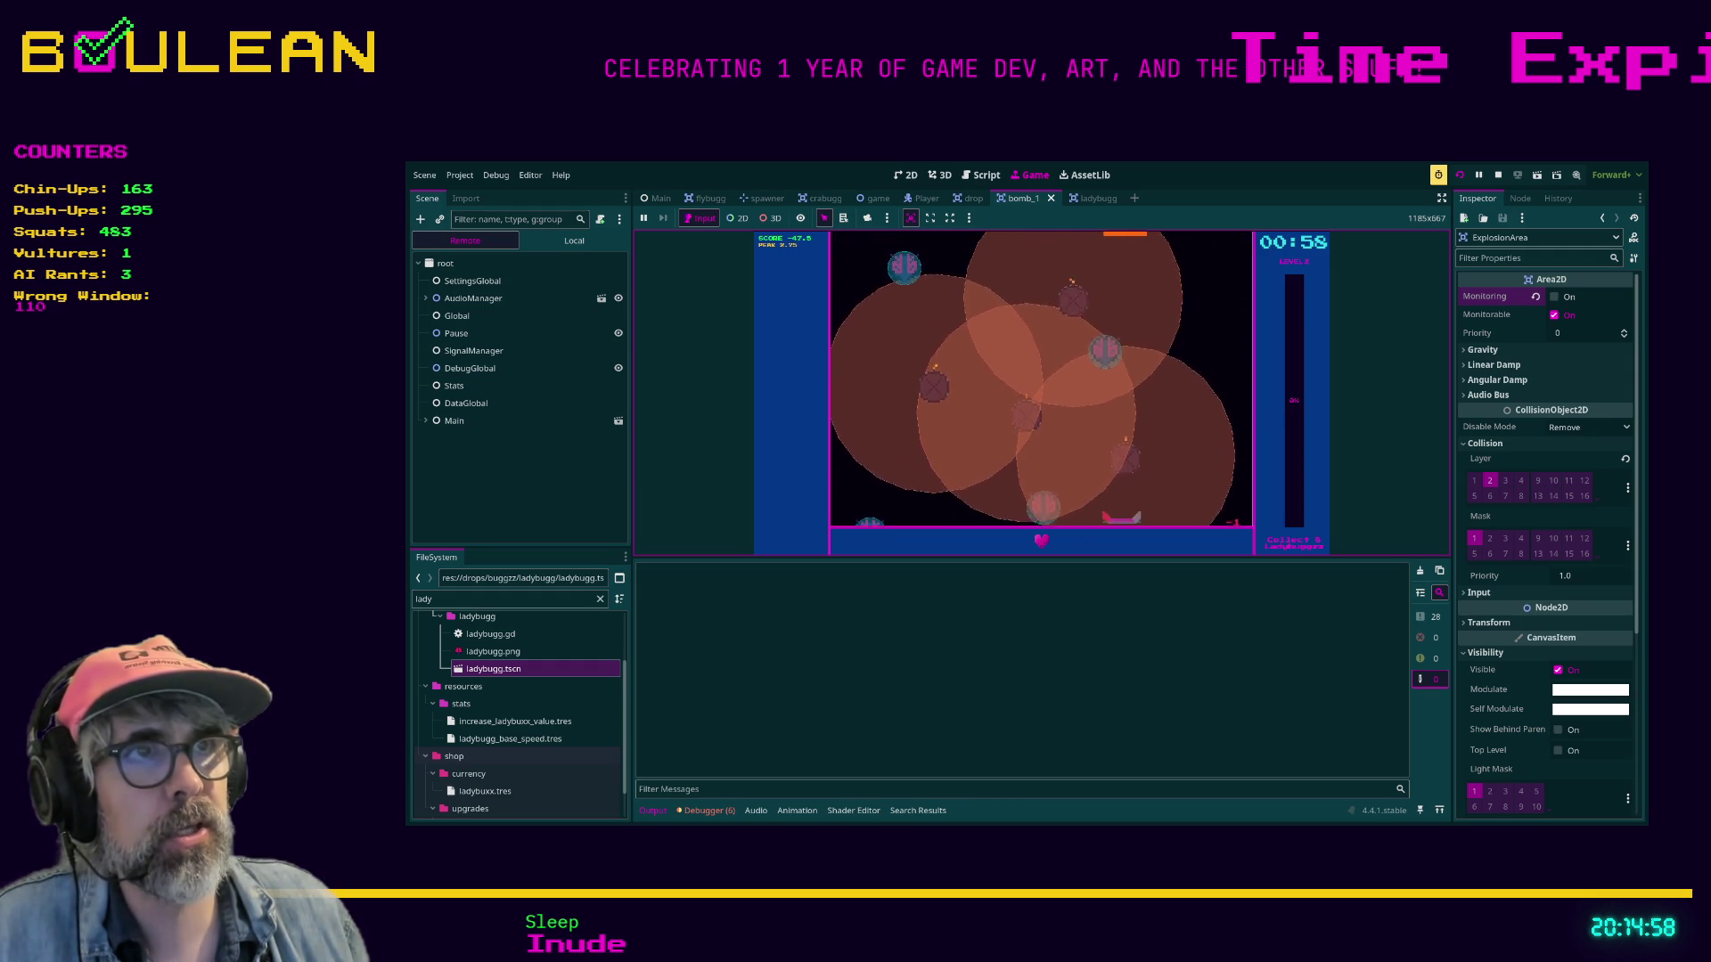
{"action": "key", "text": "Left"}
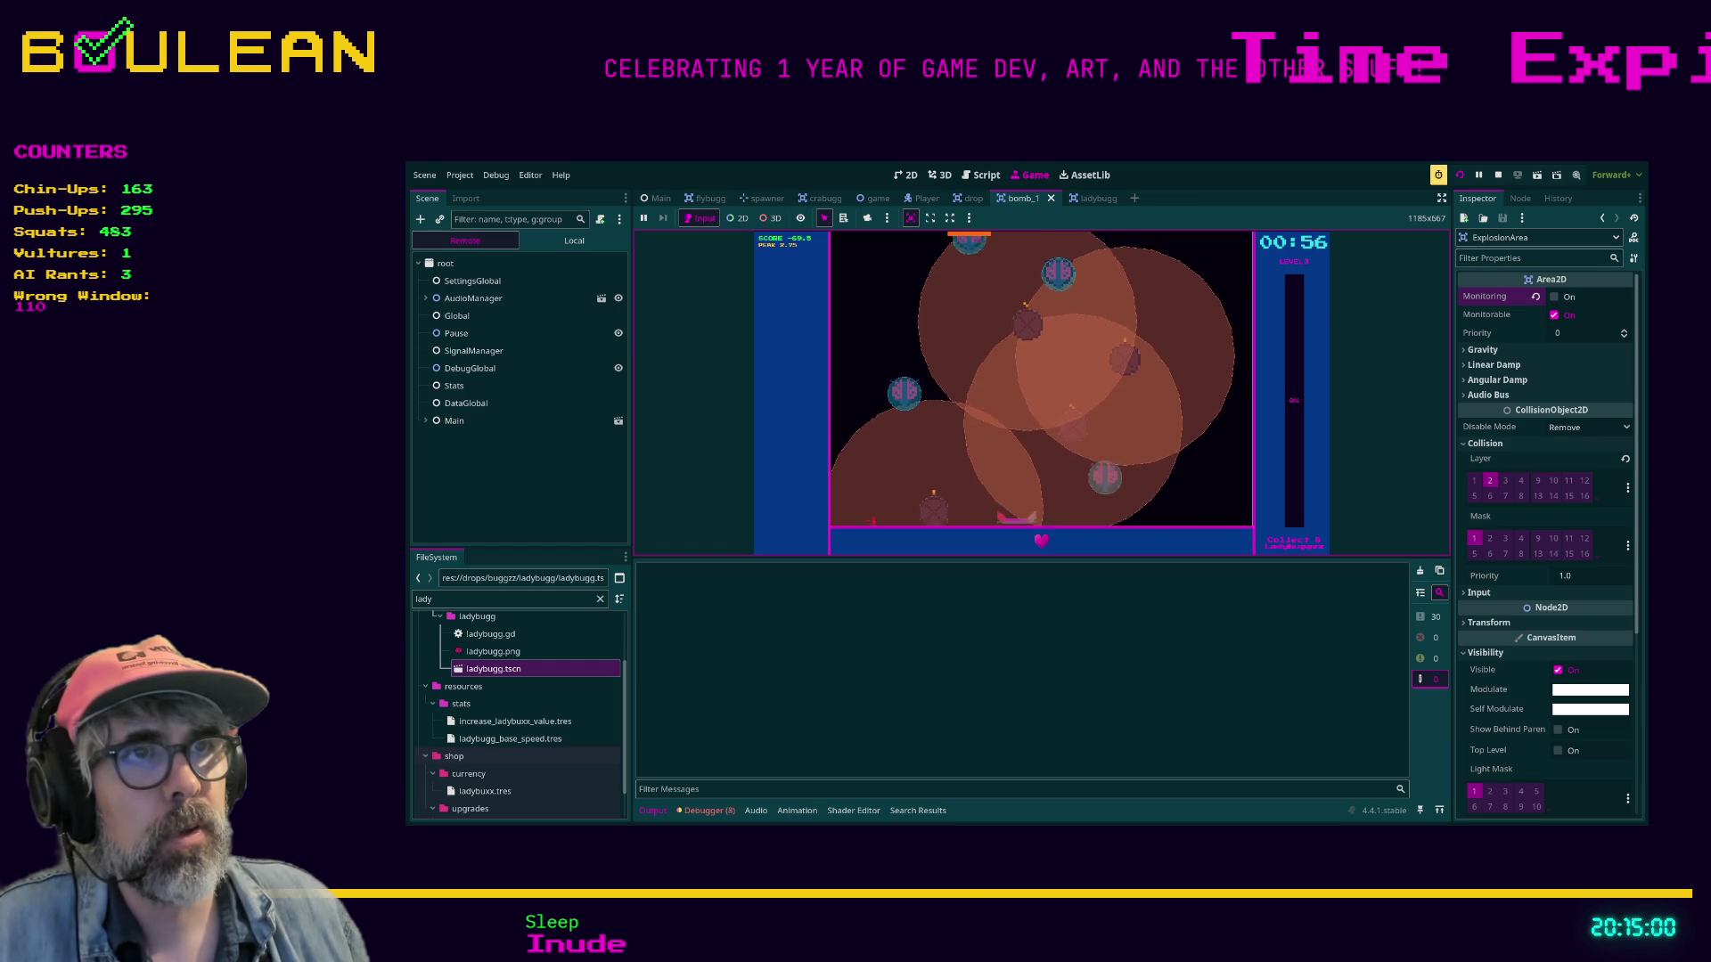
{"action": "key", "text": "Right"}
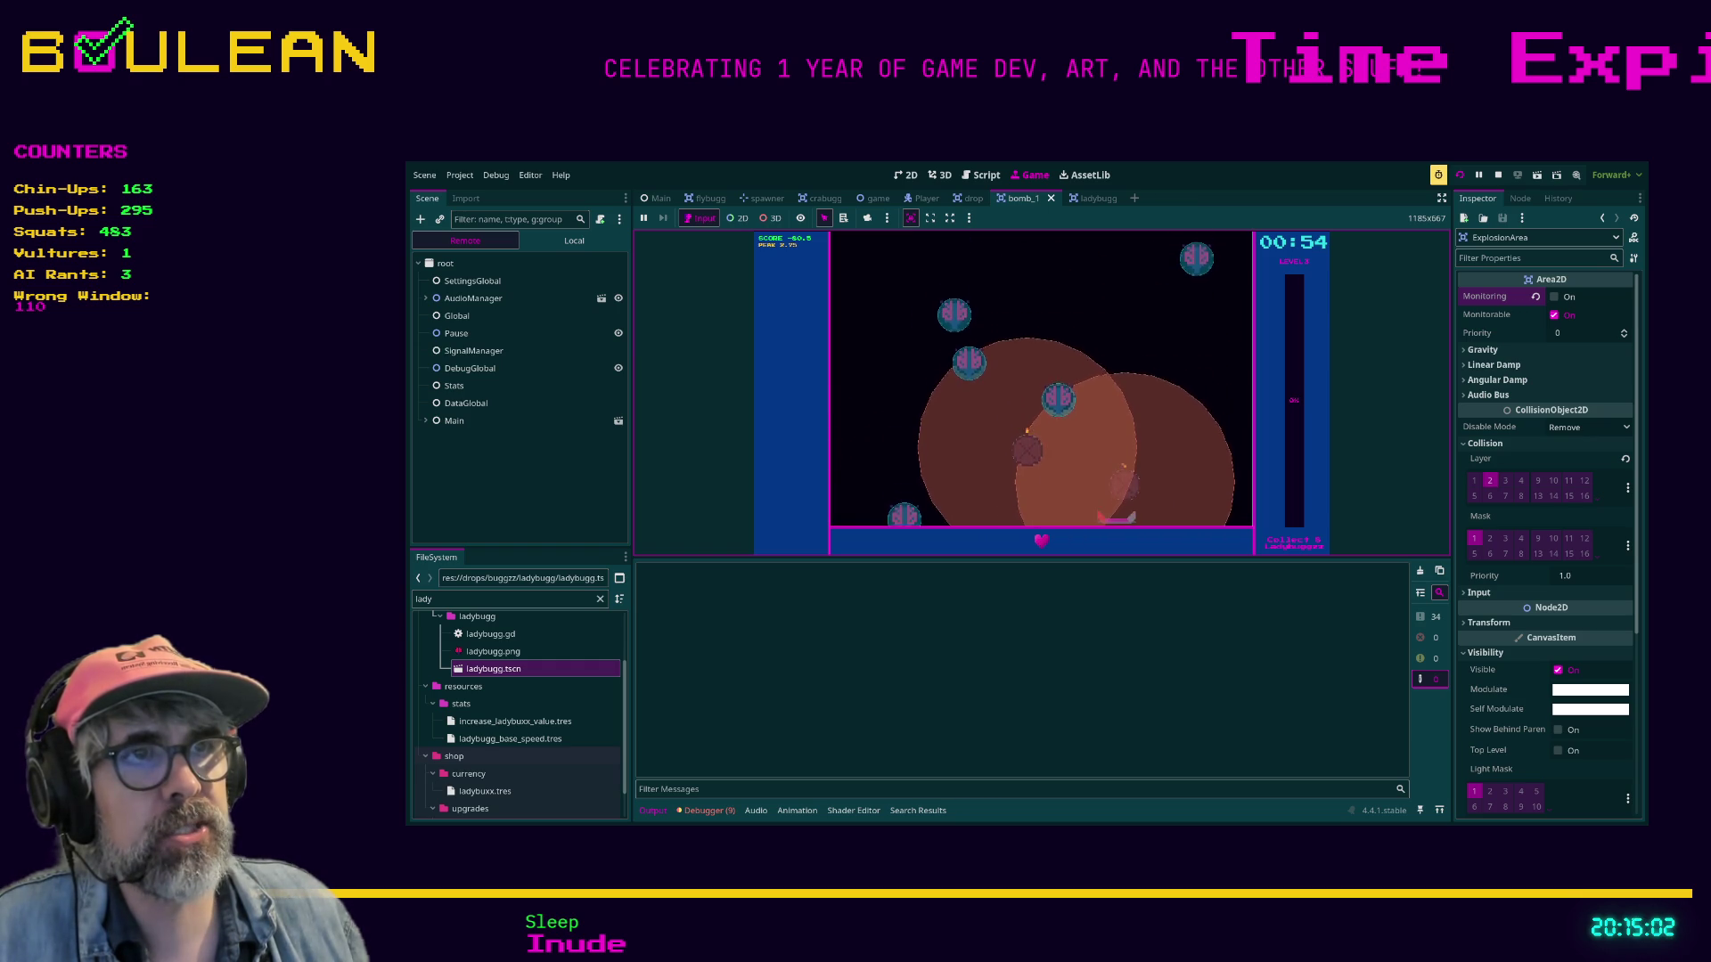
{"action": "key", "text": "Left"}
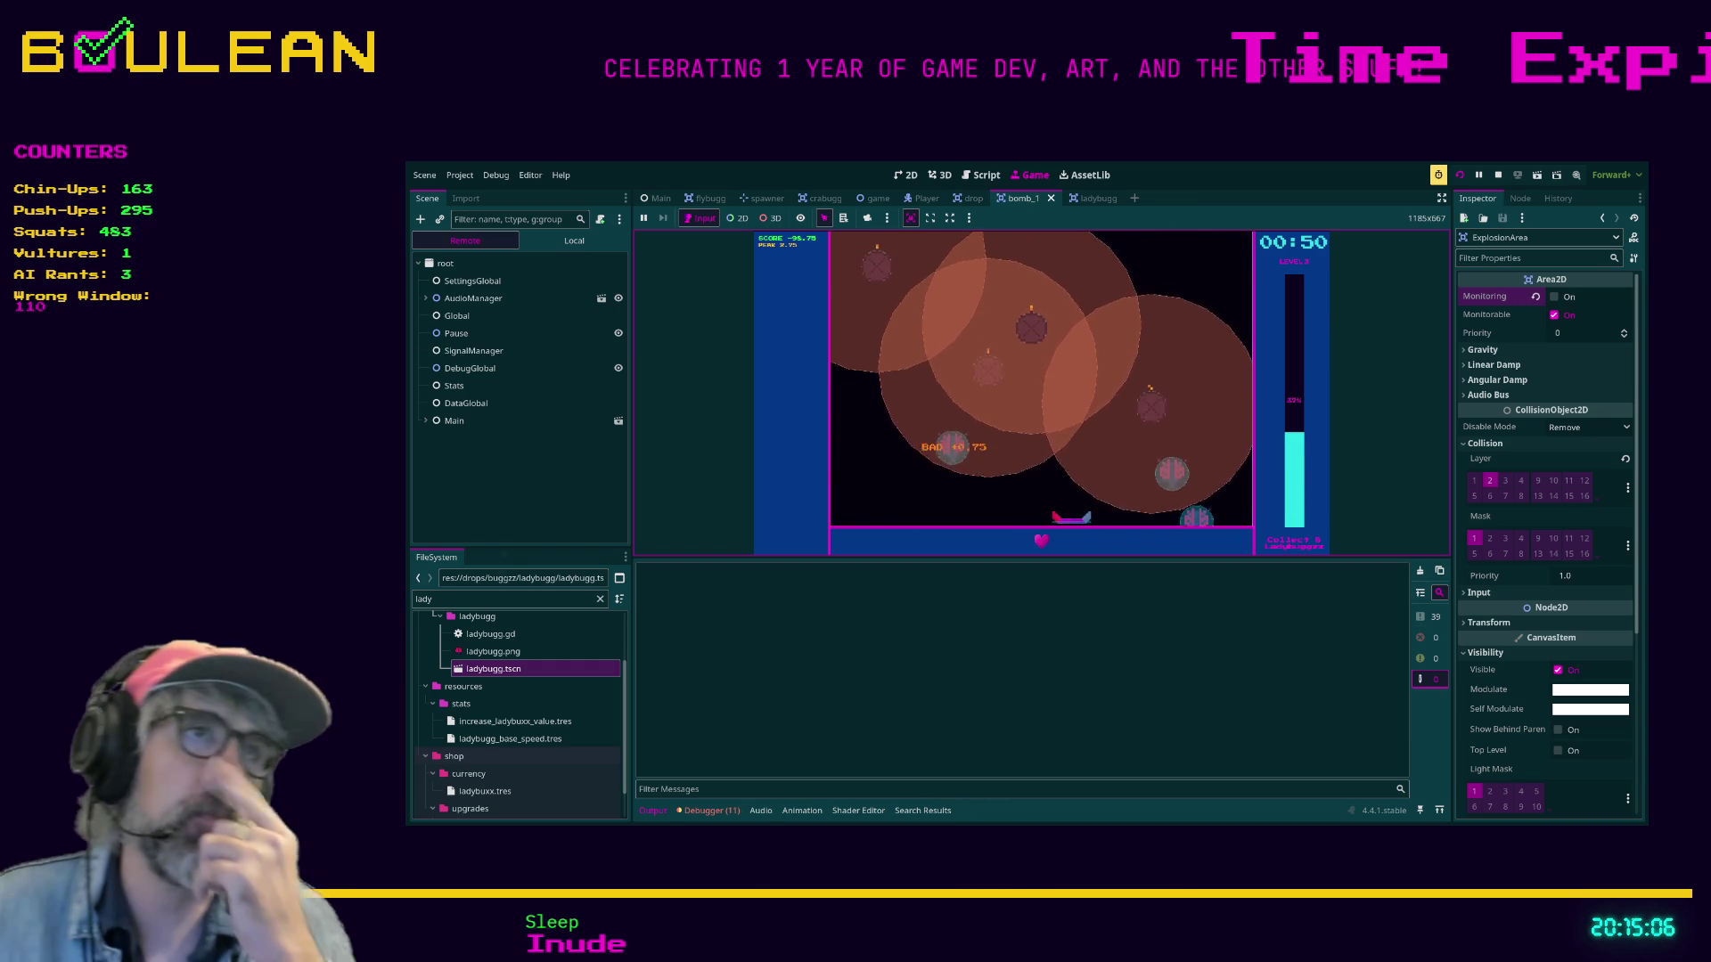
{"action": "key", "text": "Right"}
{"action": "key", "text": "Left"}
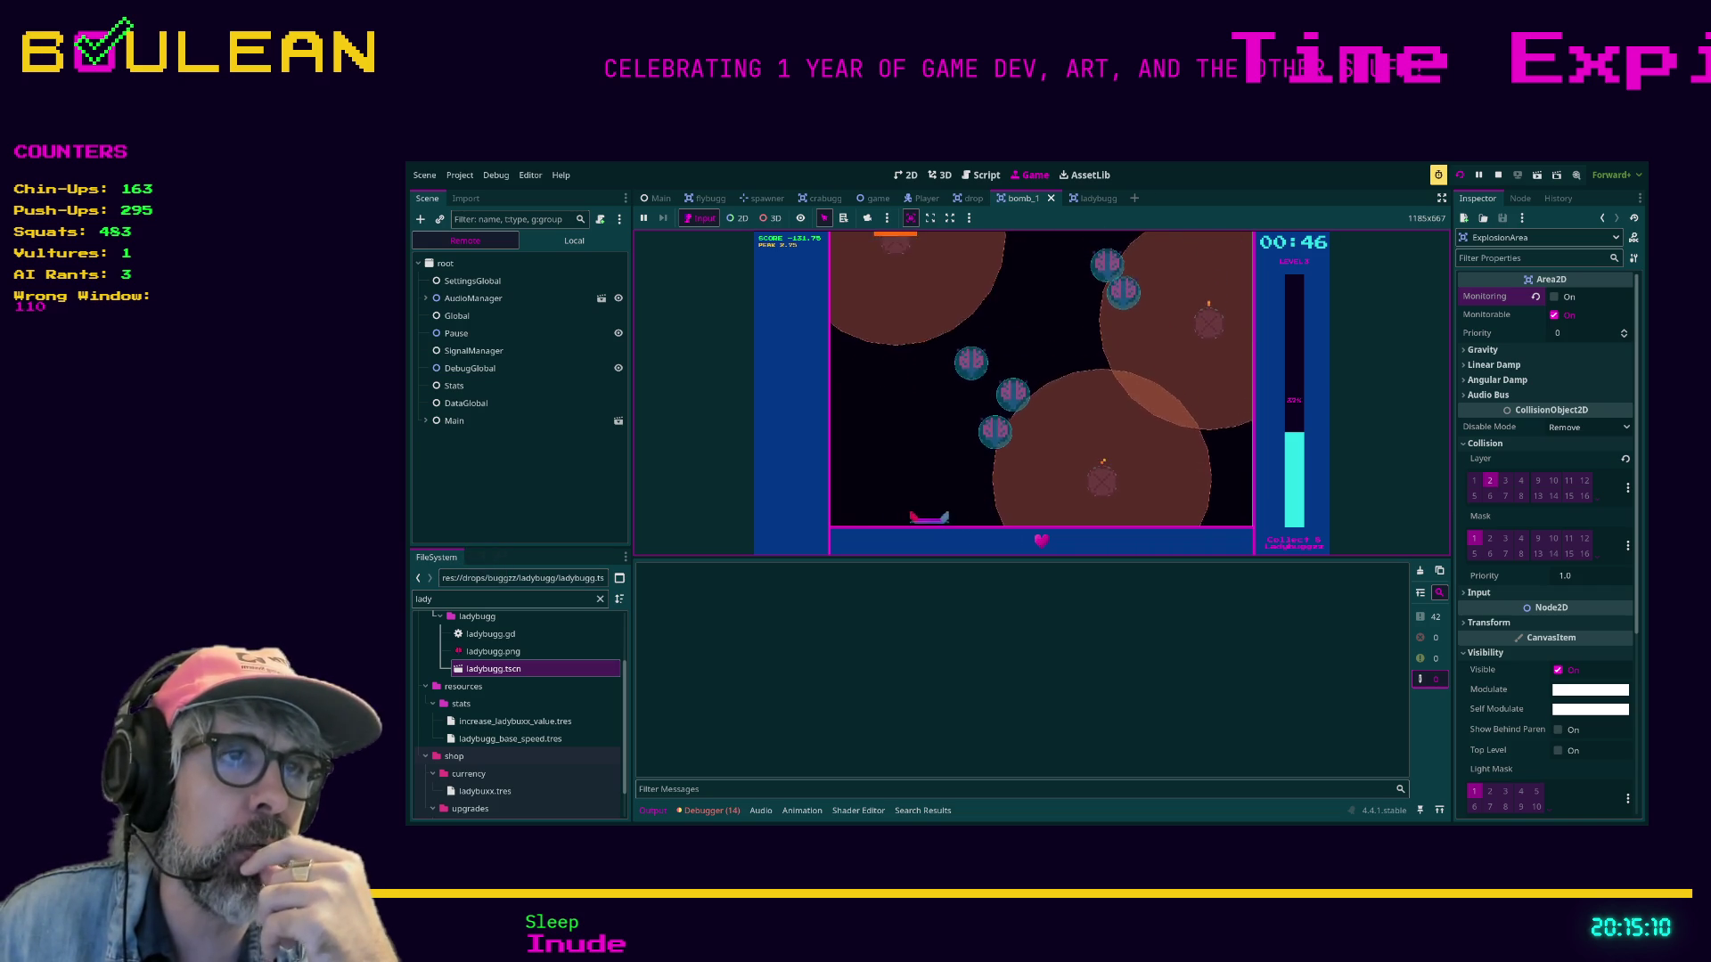
{"action": "key", "text": "Right"}
{"action": "key", "text": "Right"}
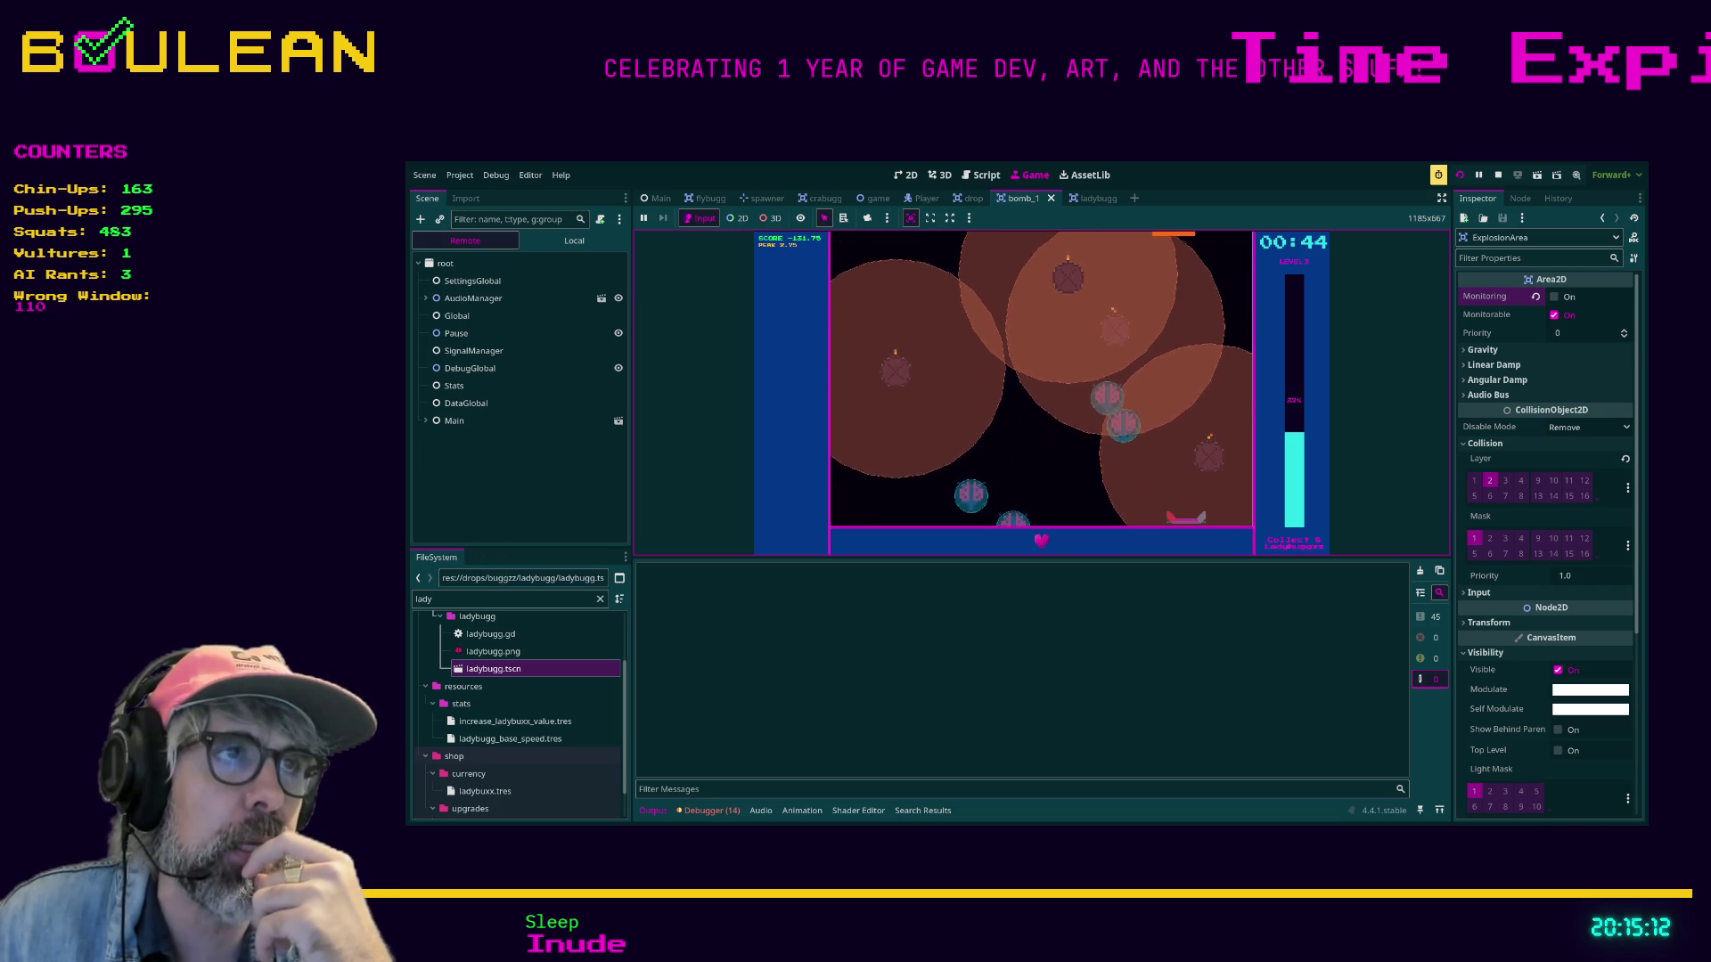
{"action": "key", "text": "Left"}
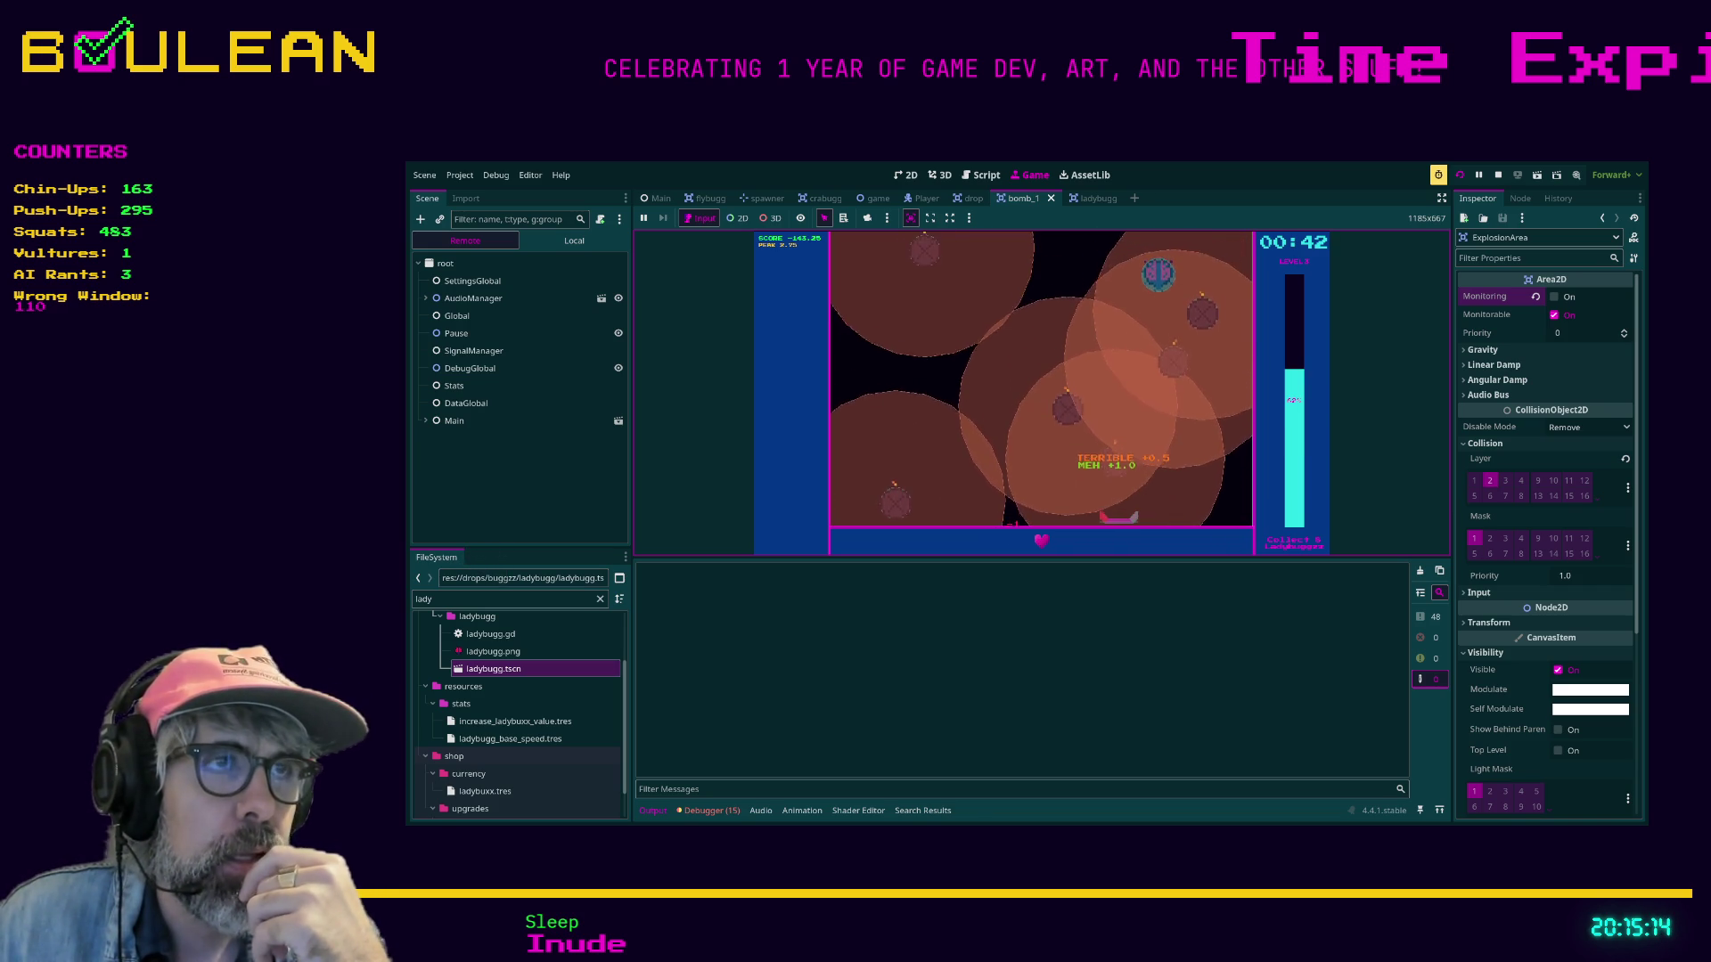
Keep steering the paddle through the bomb explosions, then pause and stop the playtest.
{"action": "key", "text": "Right"}
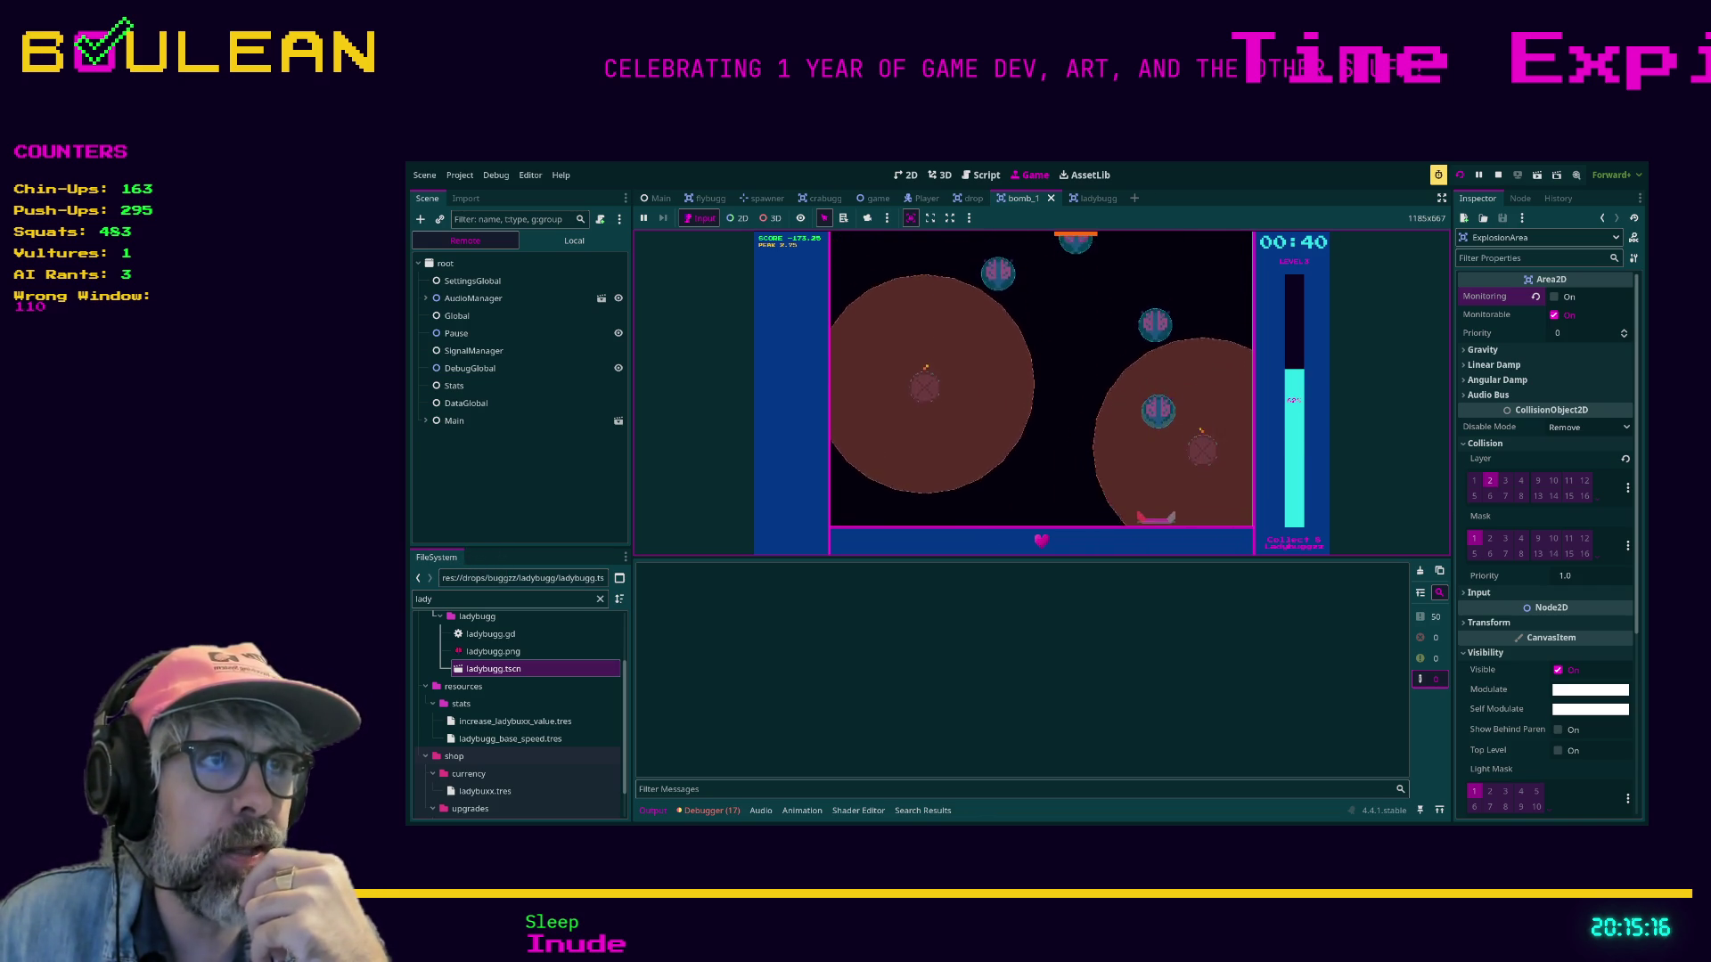
{"action": "key", "text": "Left"}
{"action": "key", "text": "Left"}
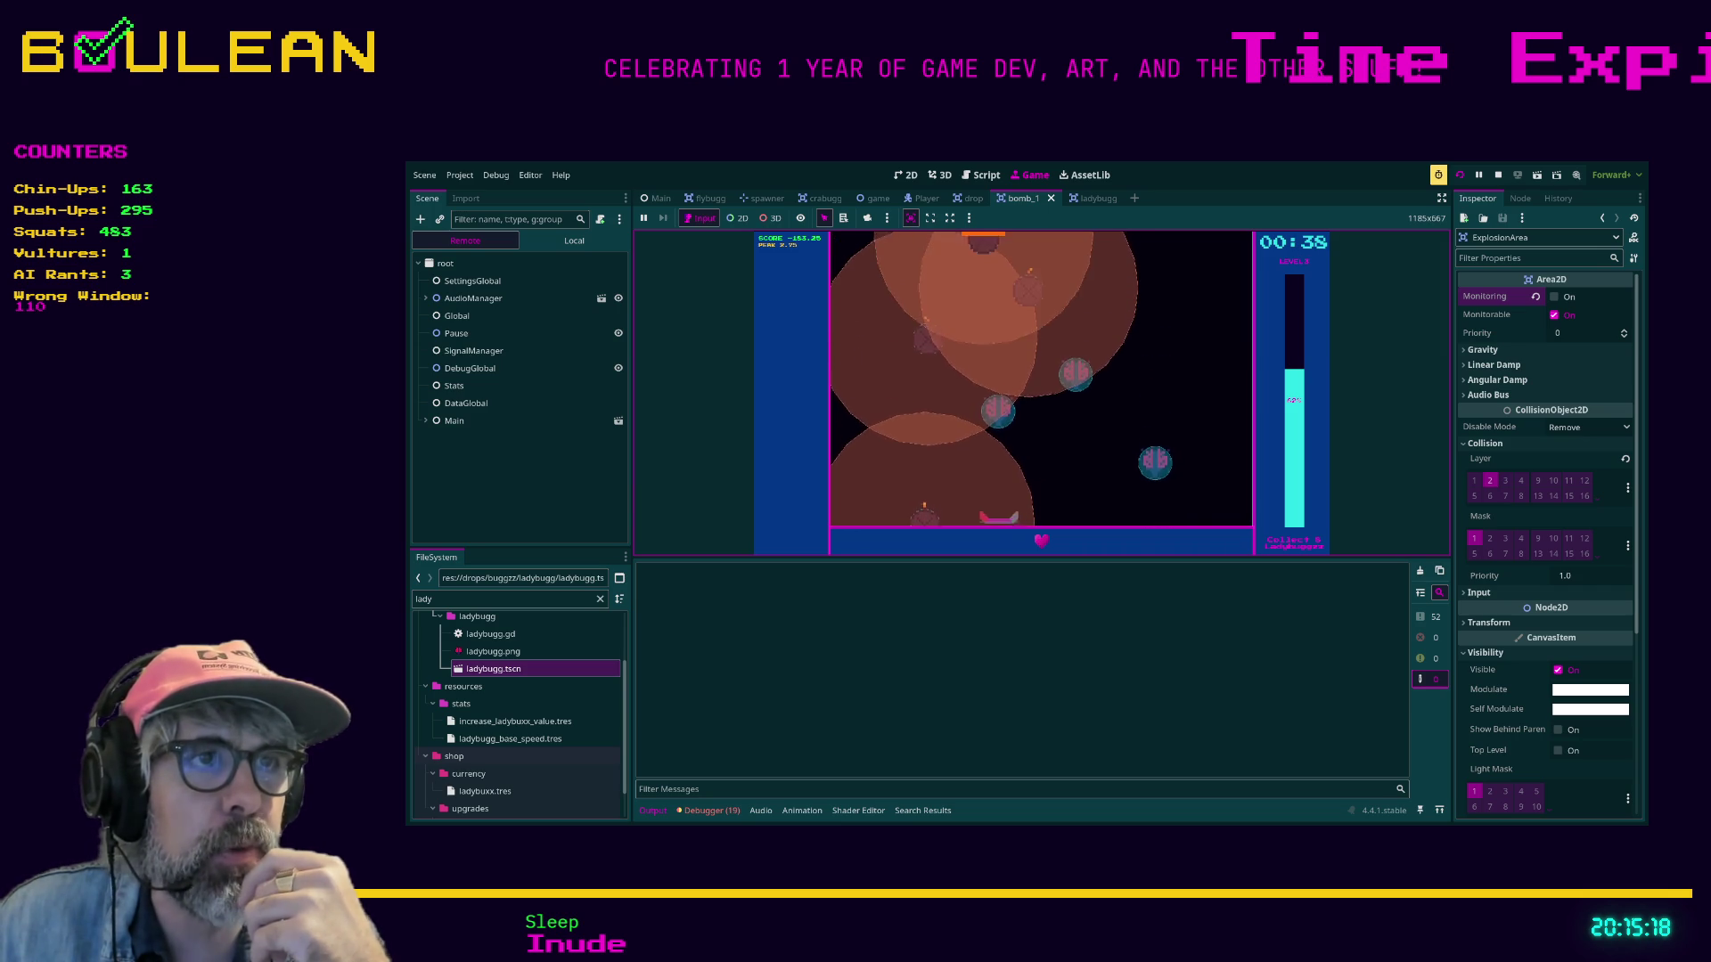
{"action": "key", "text": "Left"}
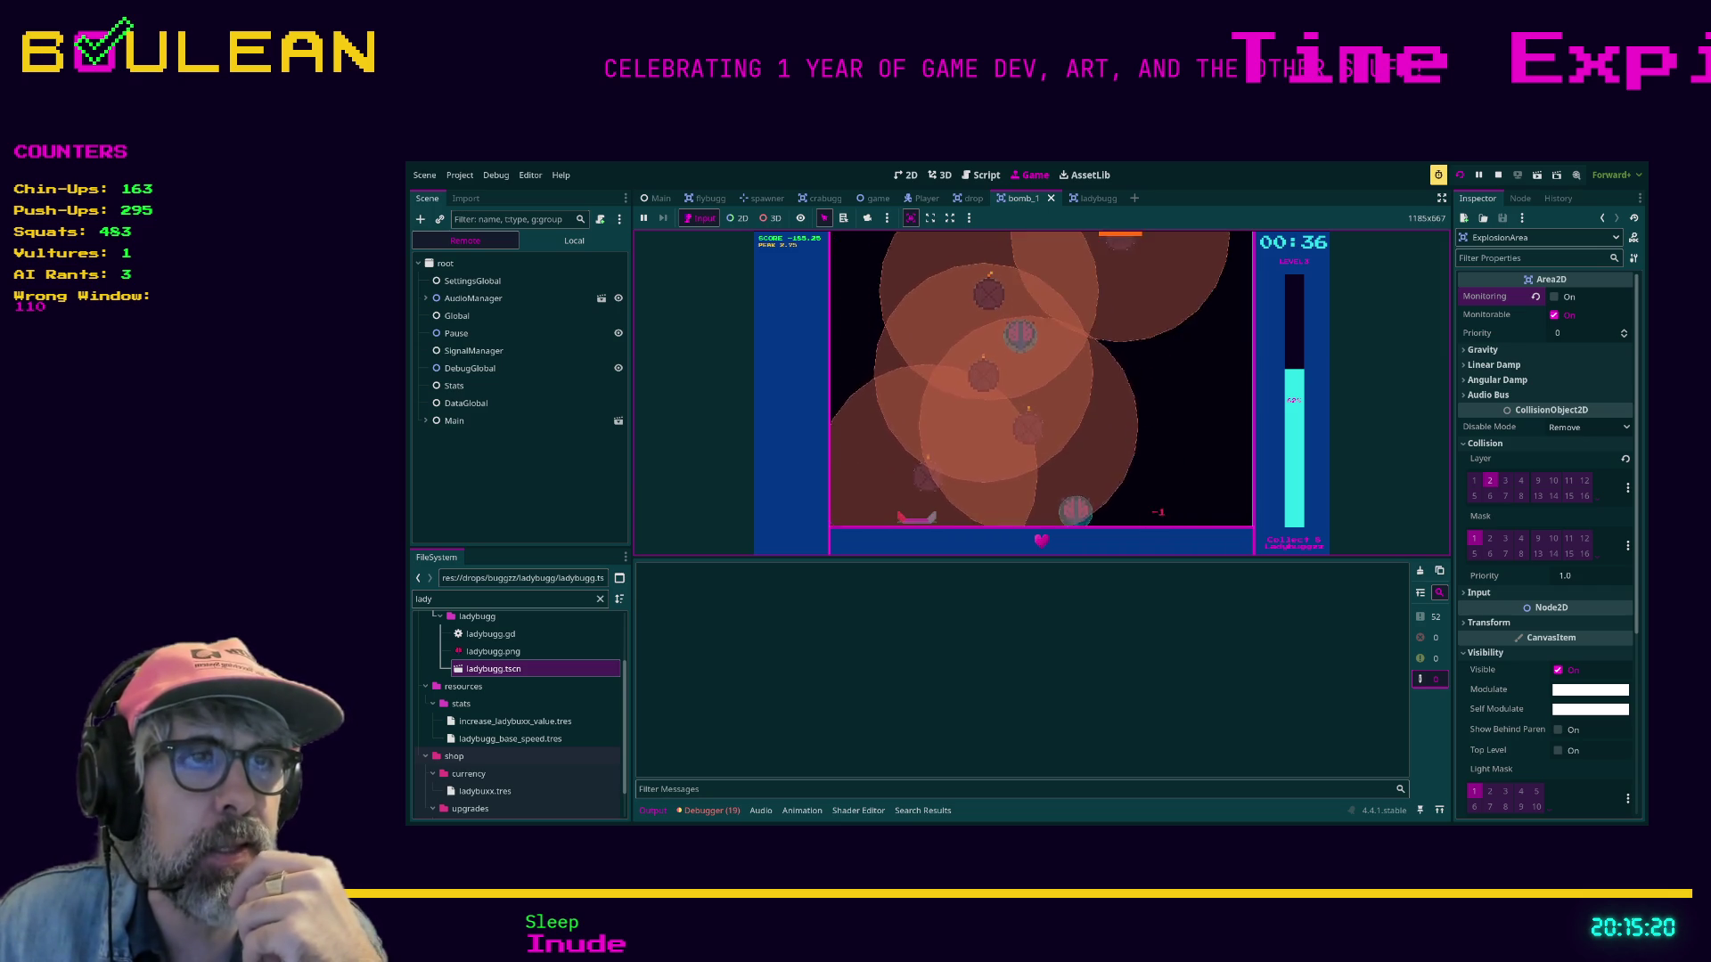
{"action": "key", "text": "Right"}
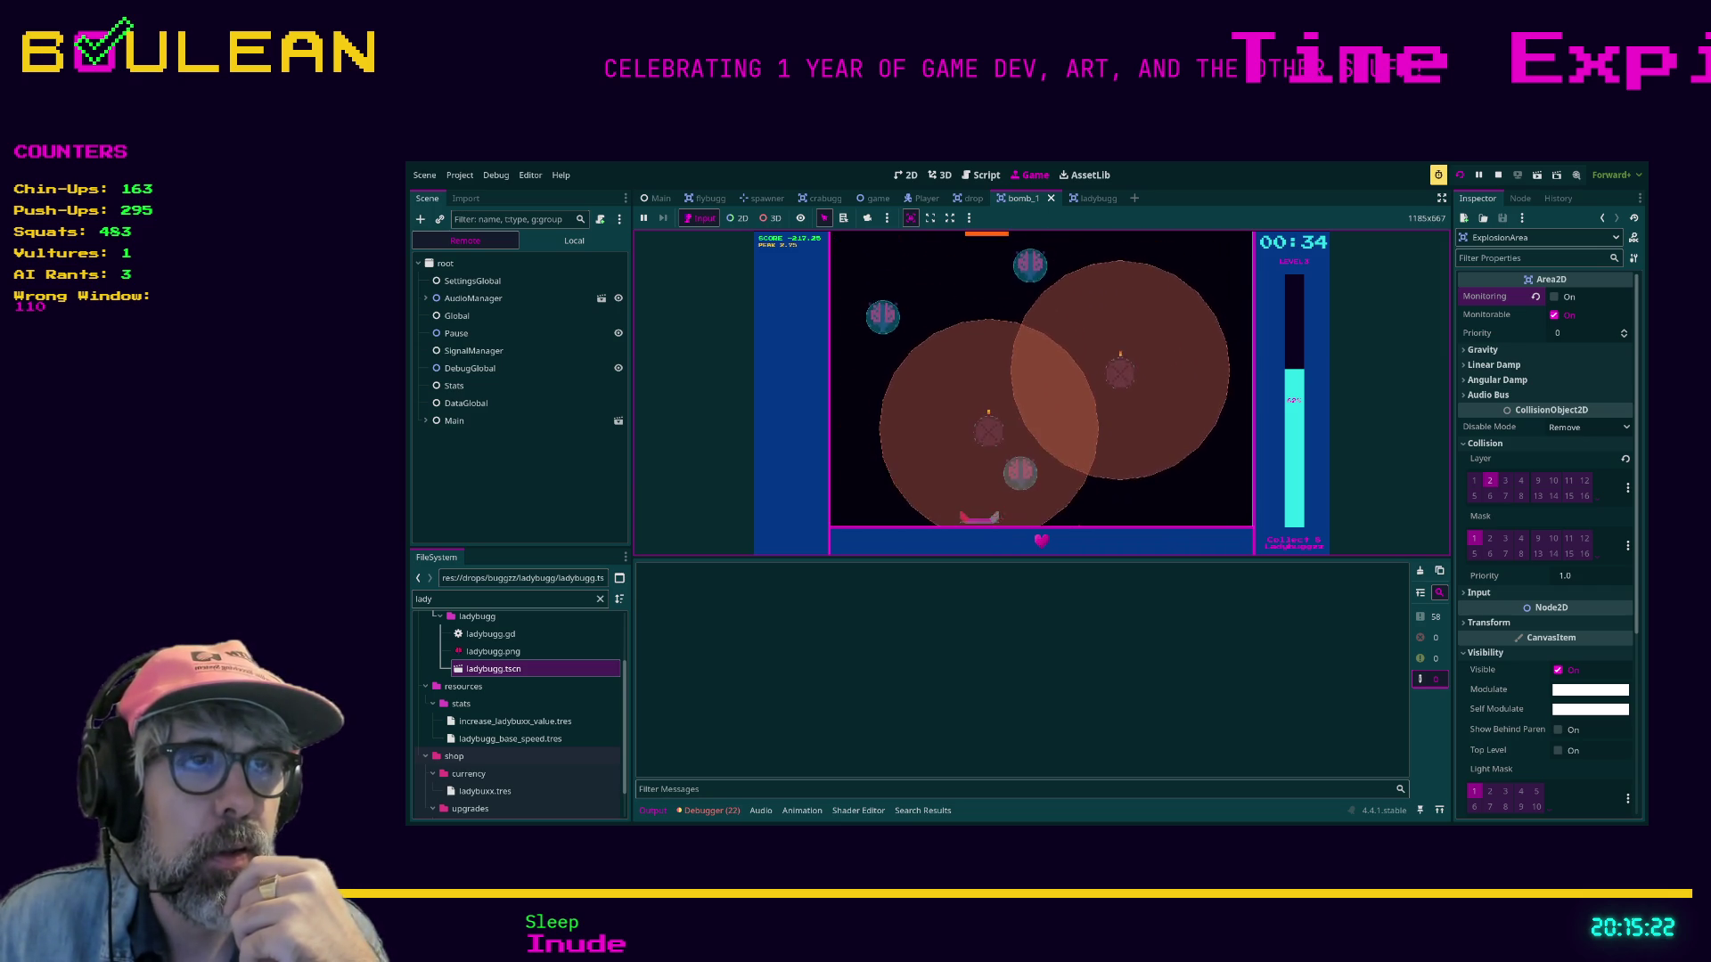
{"action": "key", "text": "Right"}
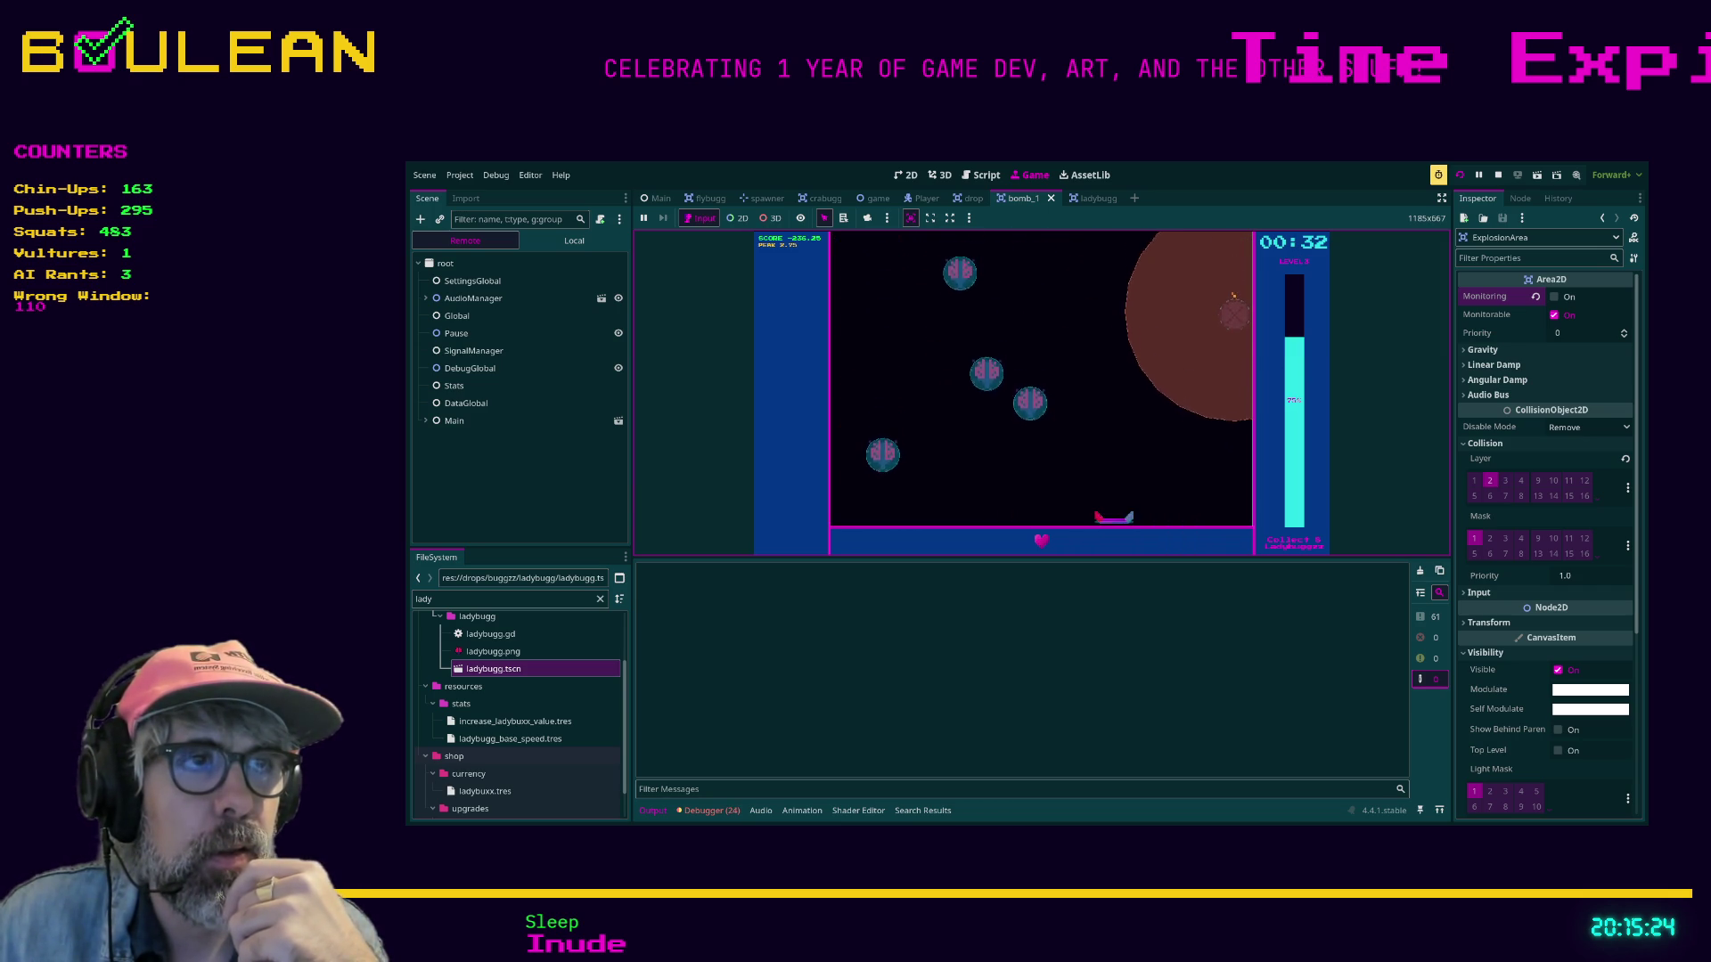
{"action": "key", "text": "Right"}
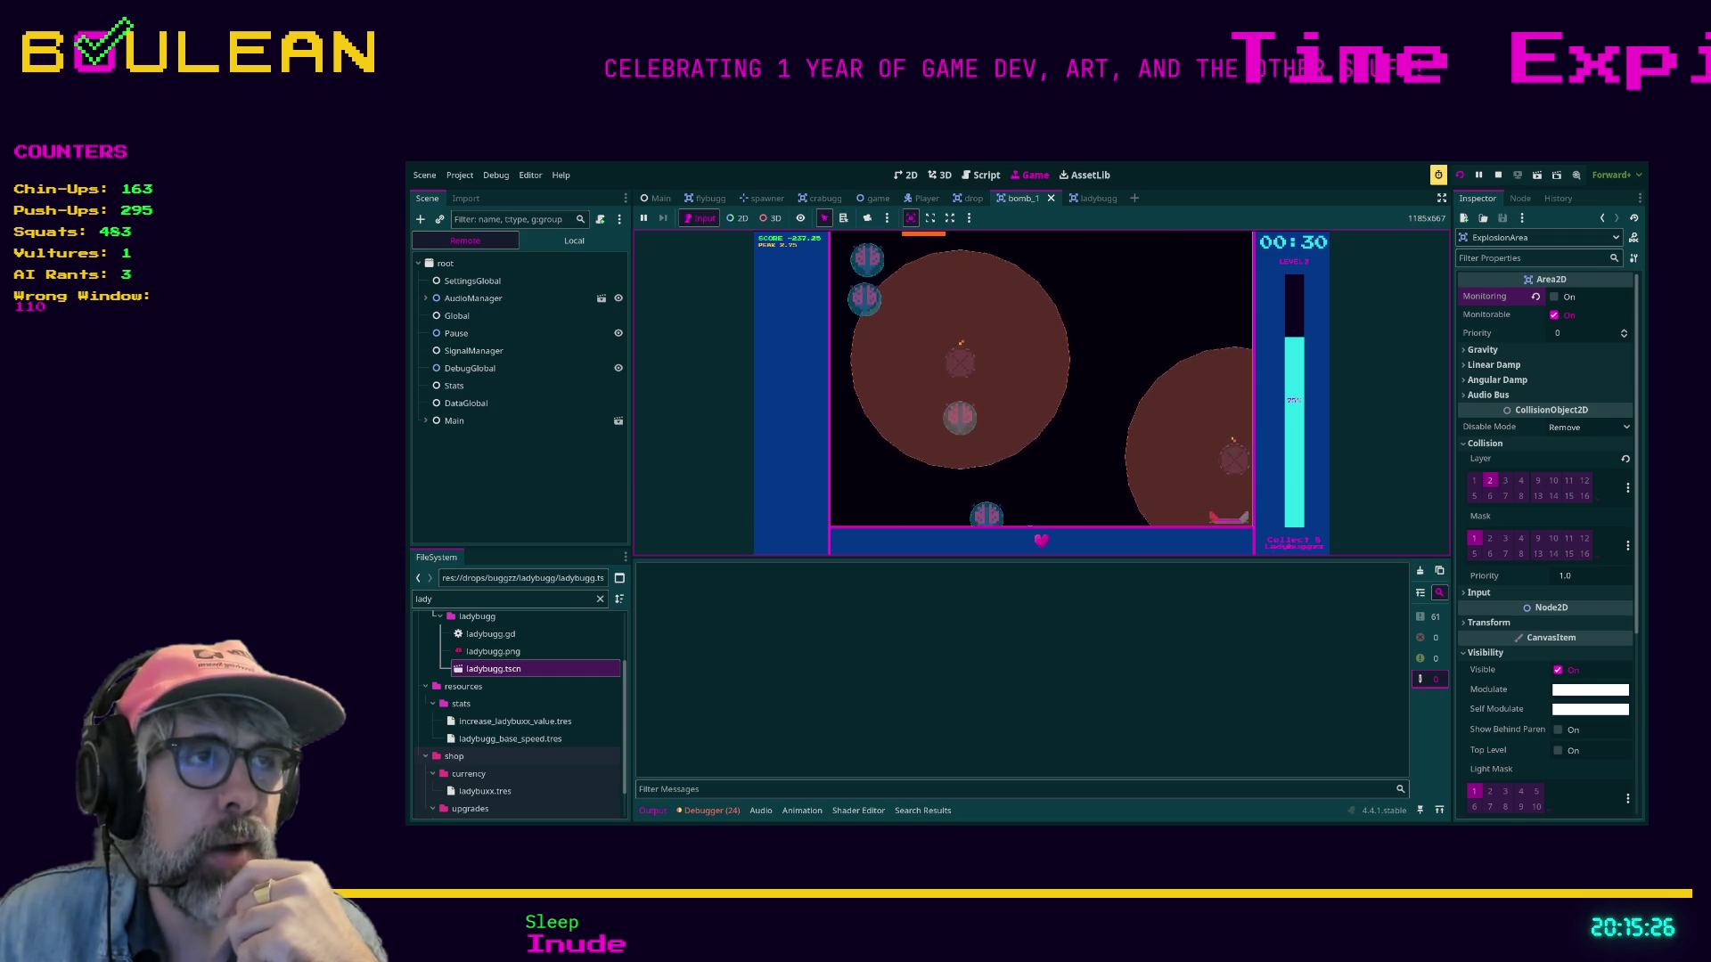
{"action": "key", "text": "Left"}
{"action": "key", "text": "Left"}
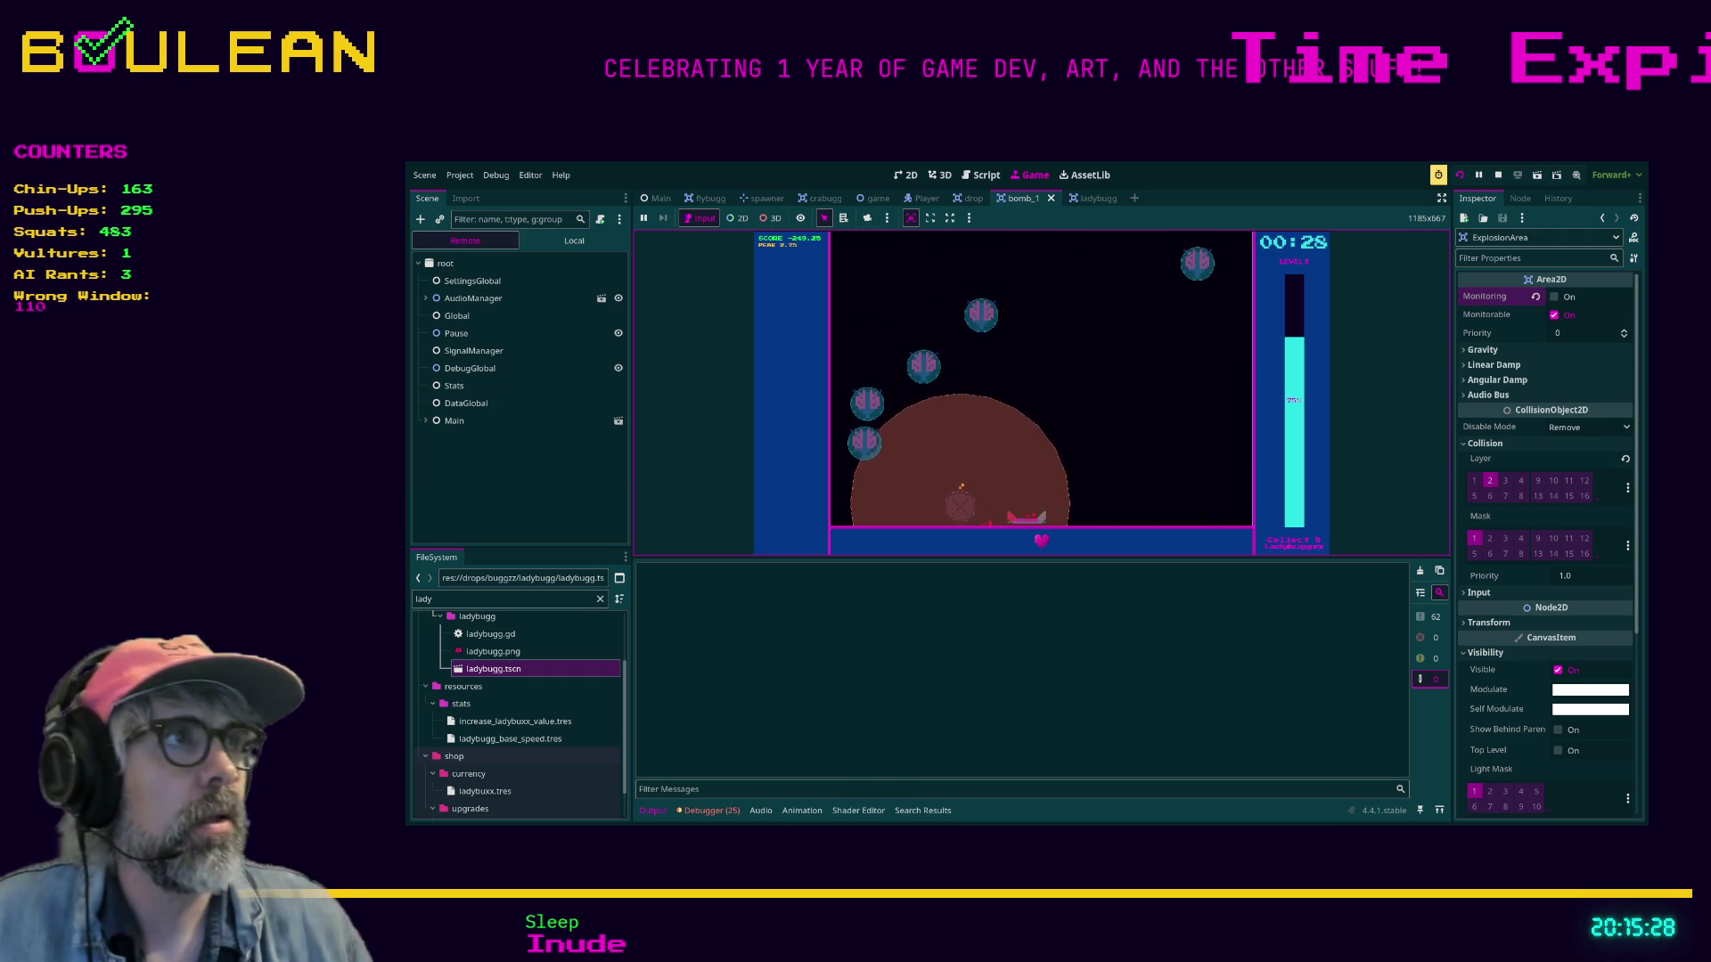
{"action": "key", "text": "Right"}
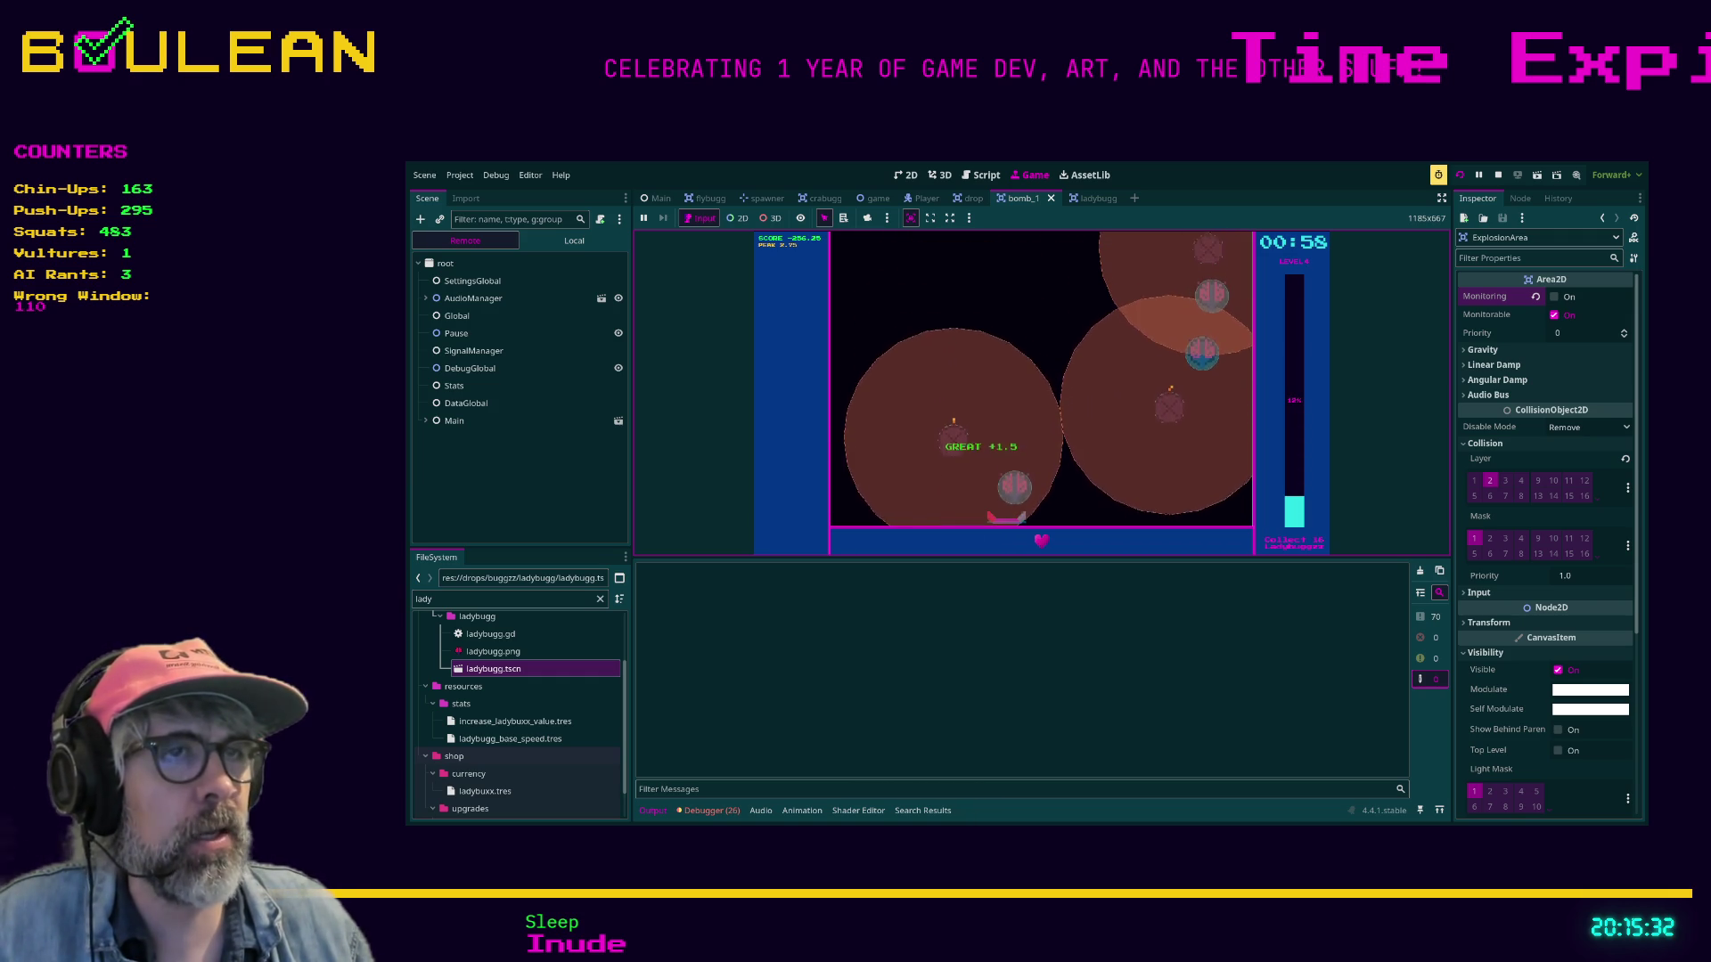
{"action": "key", "text": "Right"}
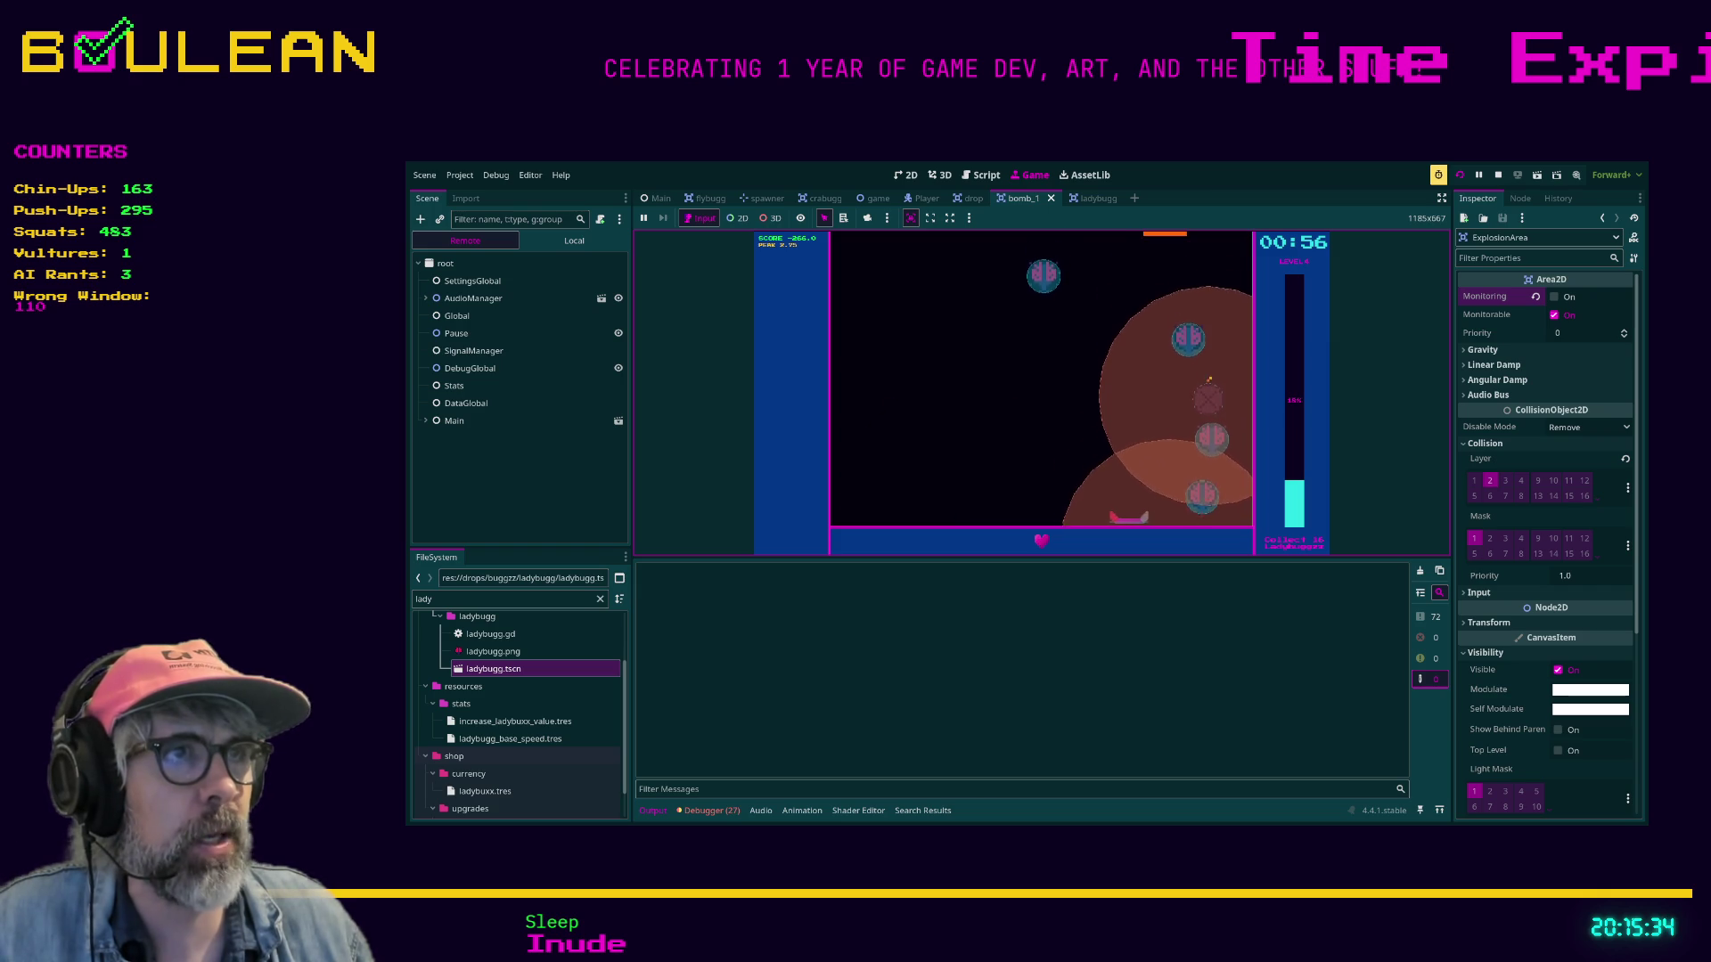
{"action": "key", "text": "Left"}
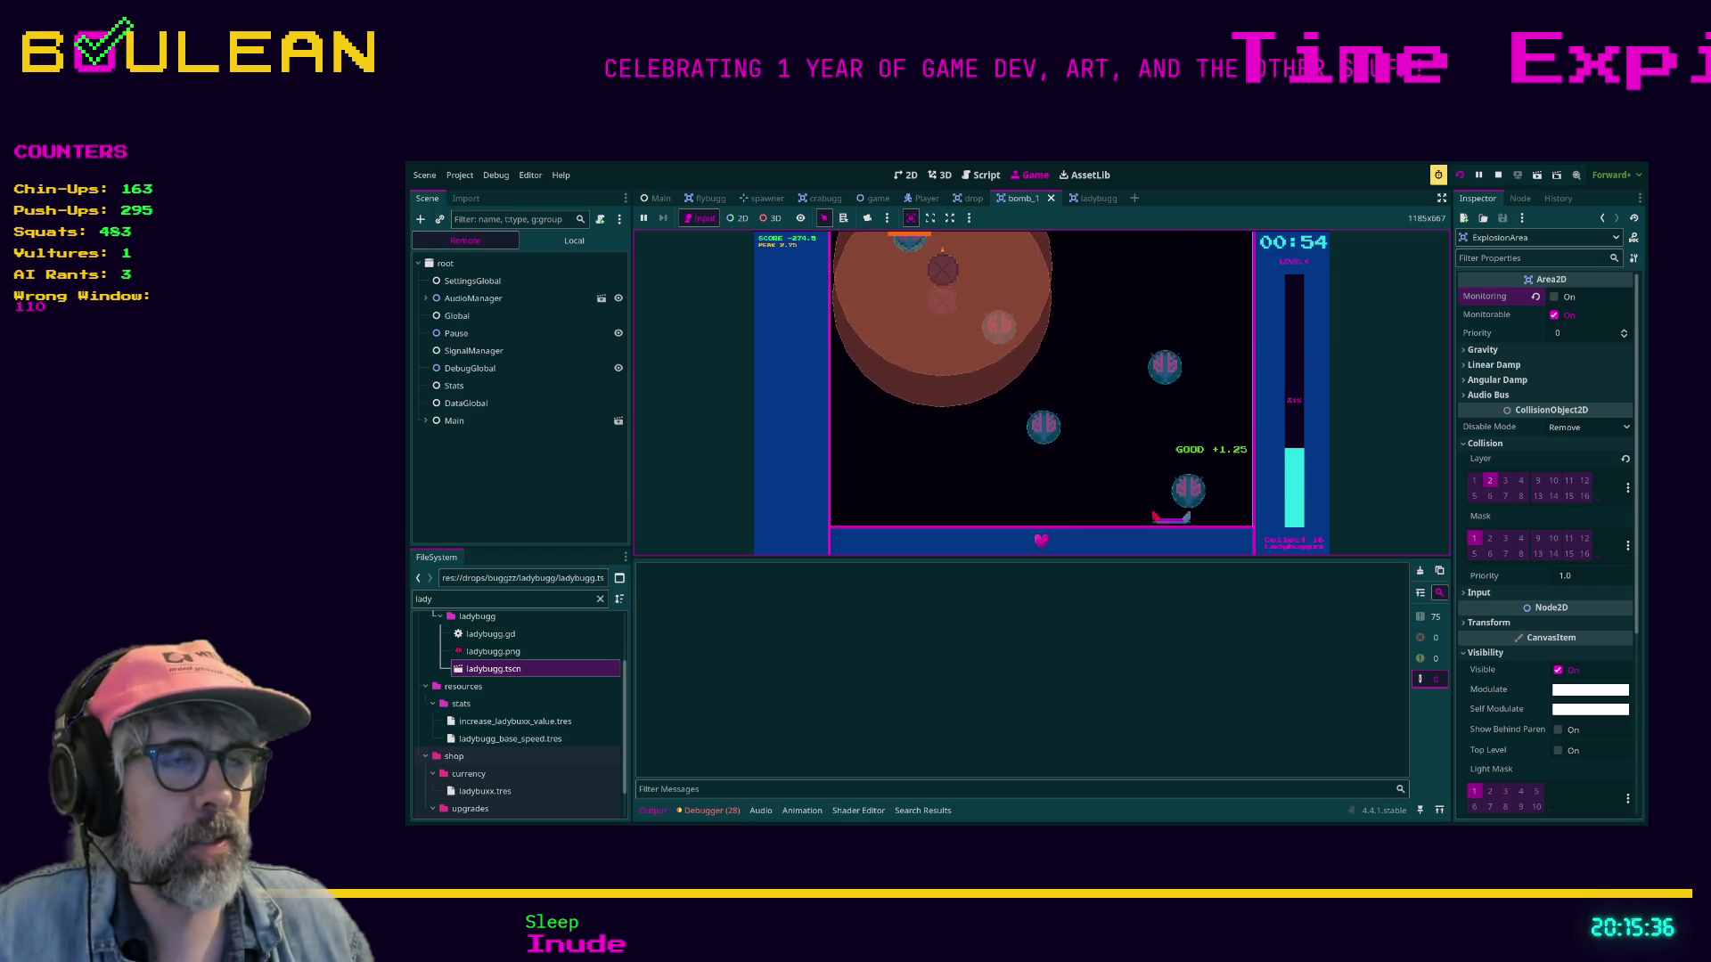
{"action": "key", "text": "Left"}
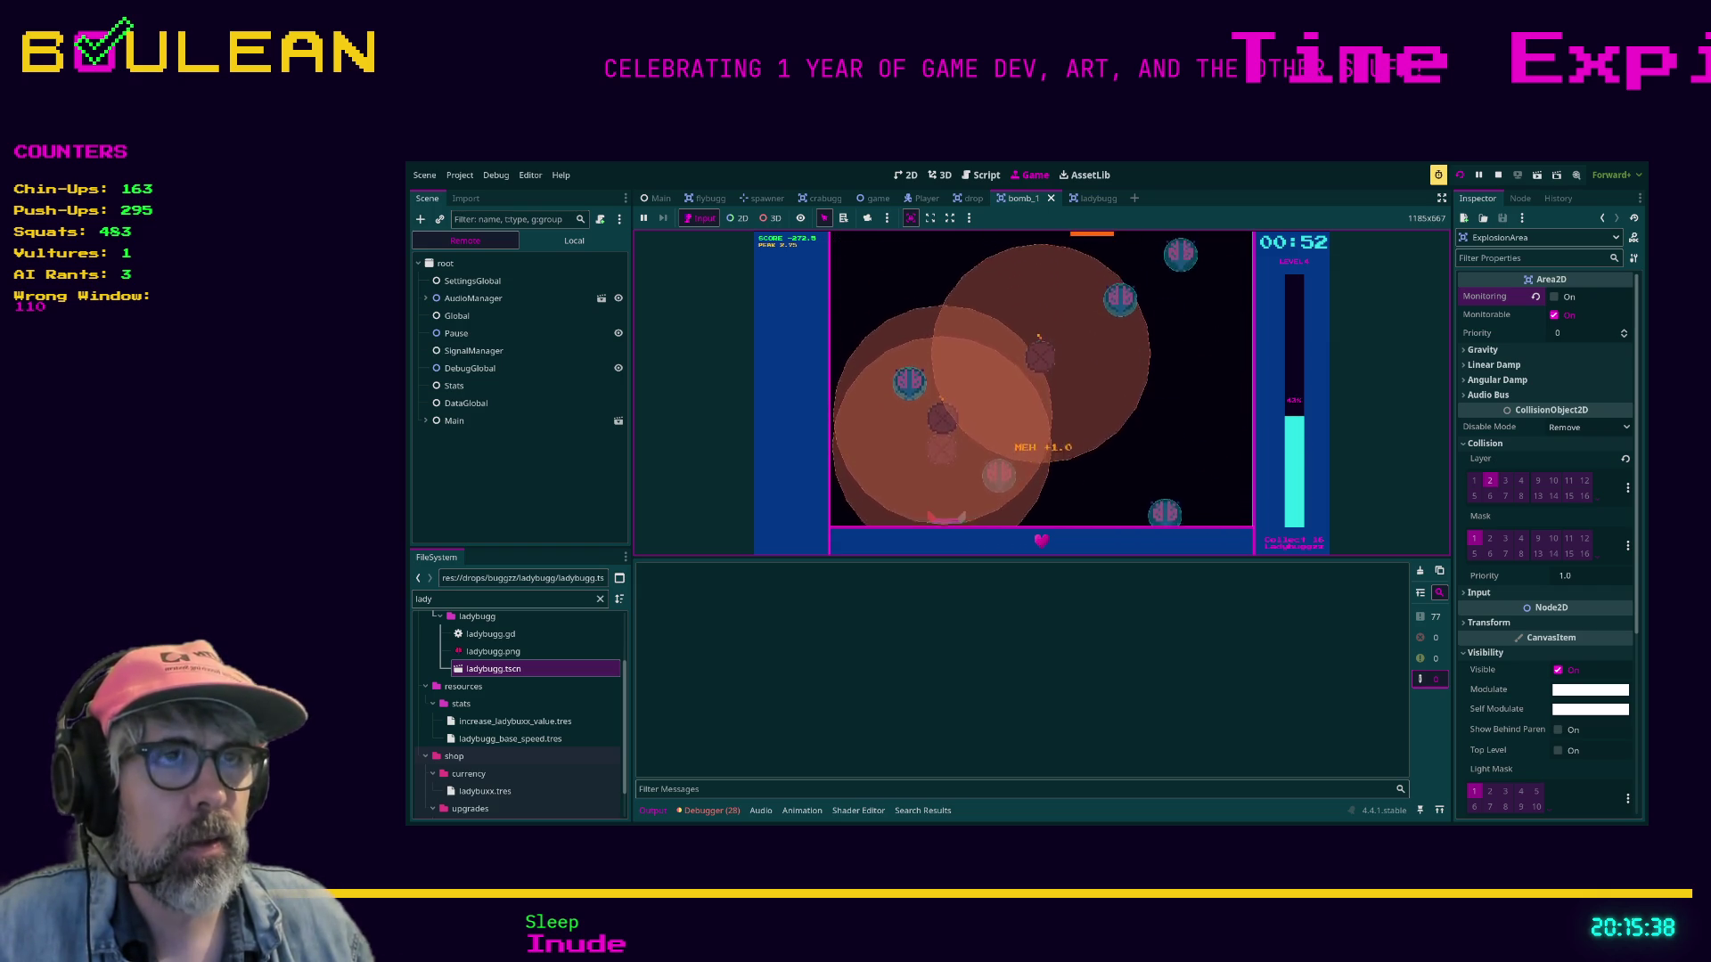
{"action": "key", "text": "Right"}
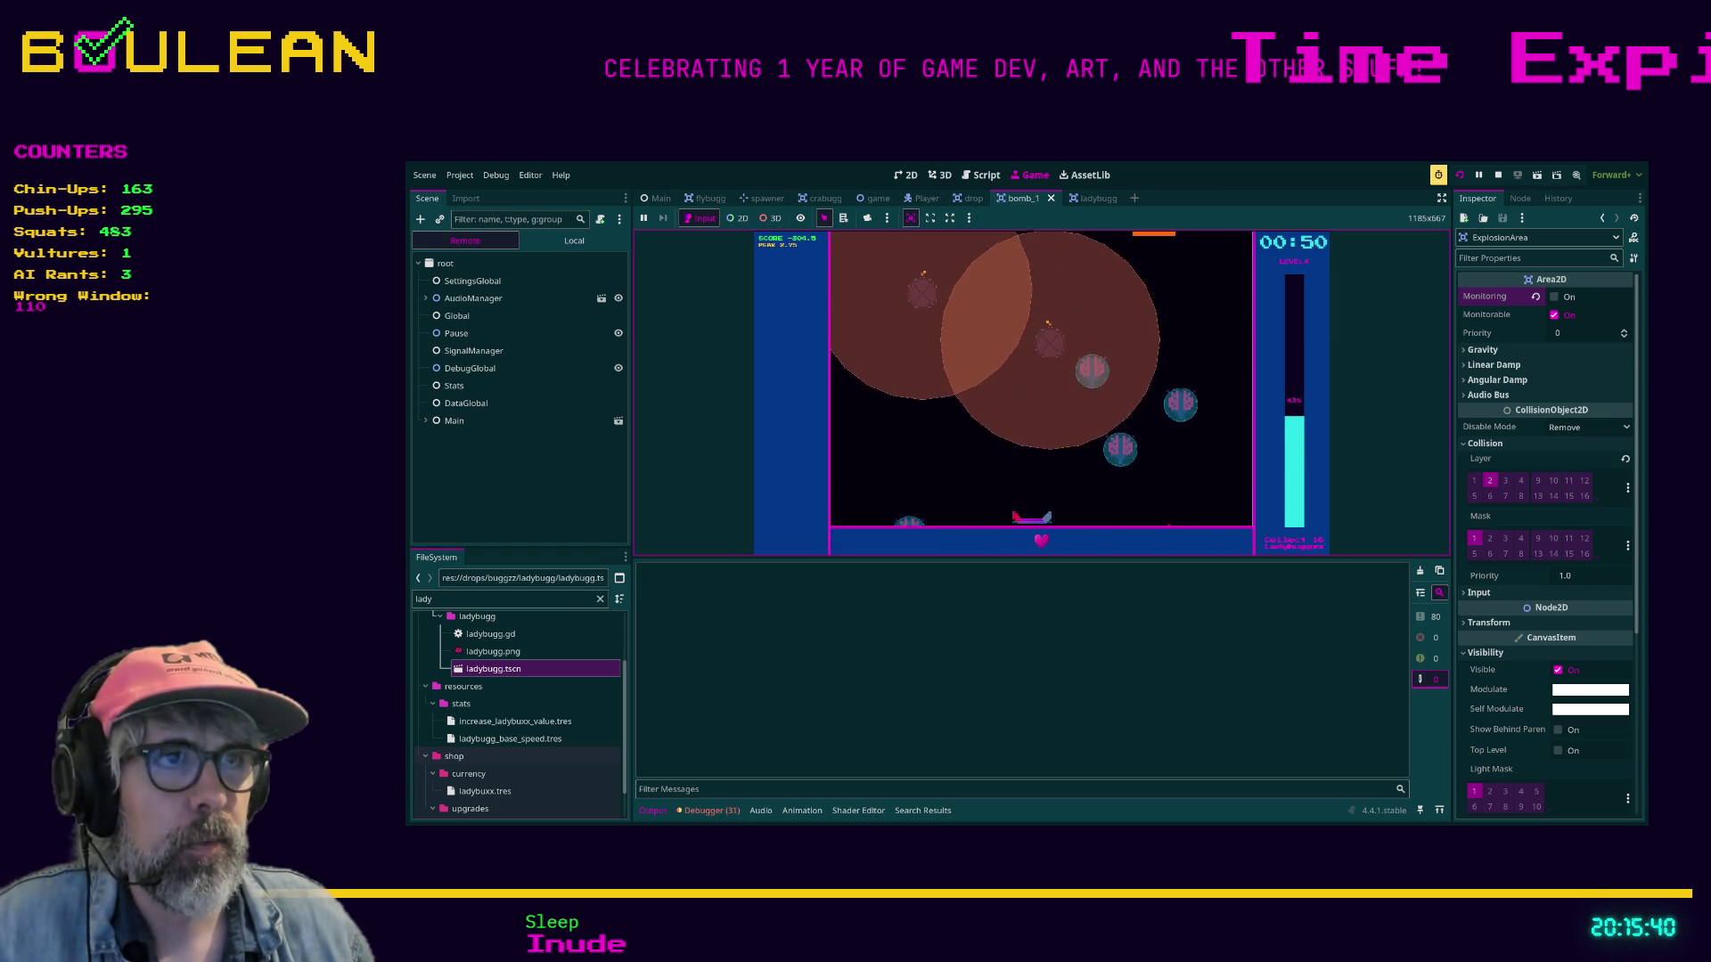
{"action": "key", "text": "Left"}
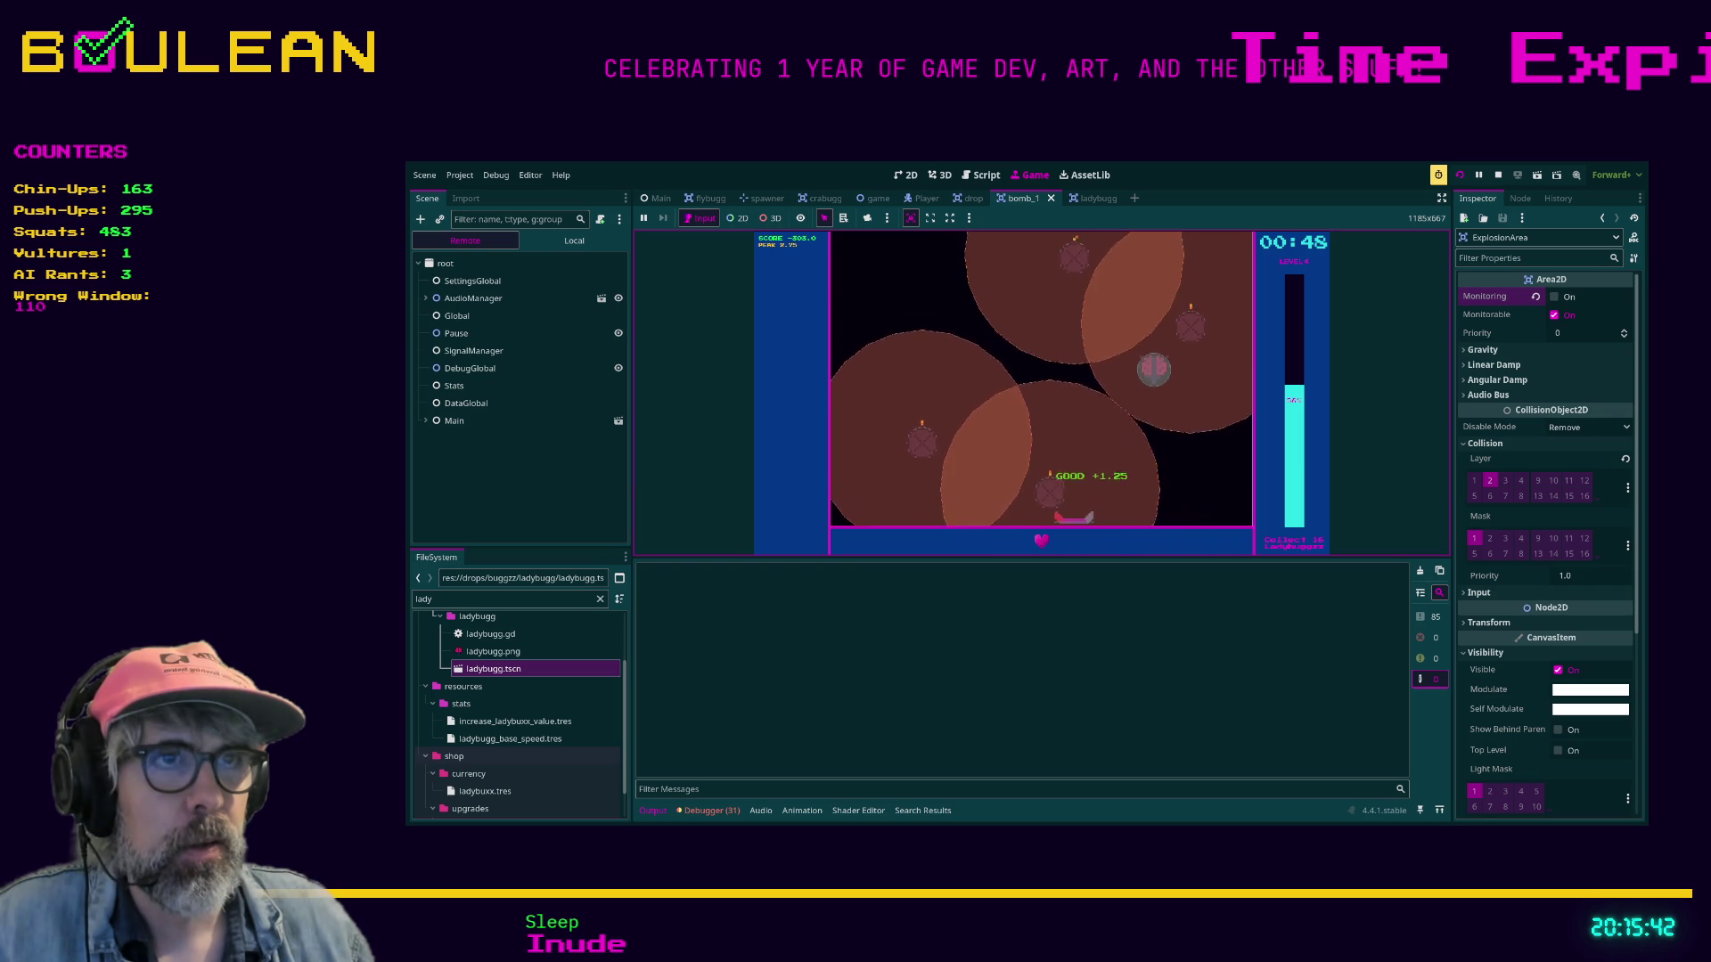
{"action": "key", "text": "Left"}
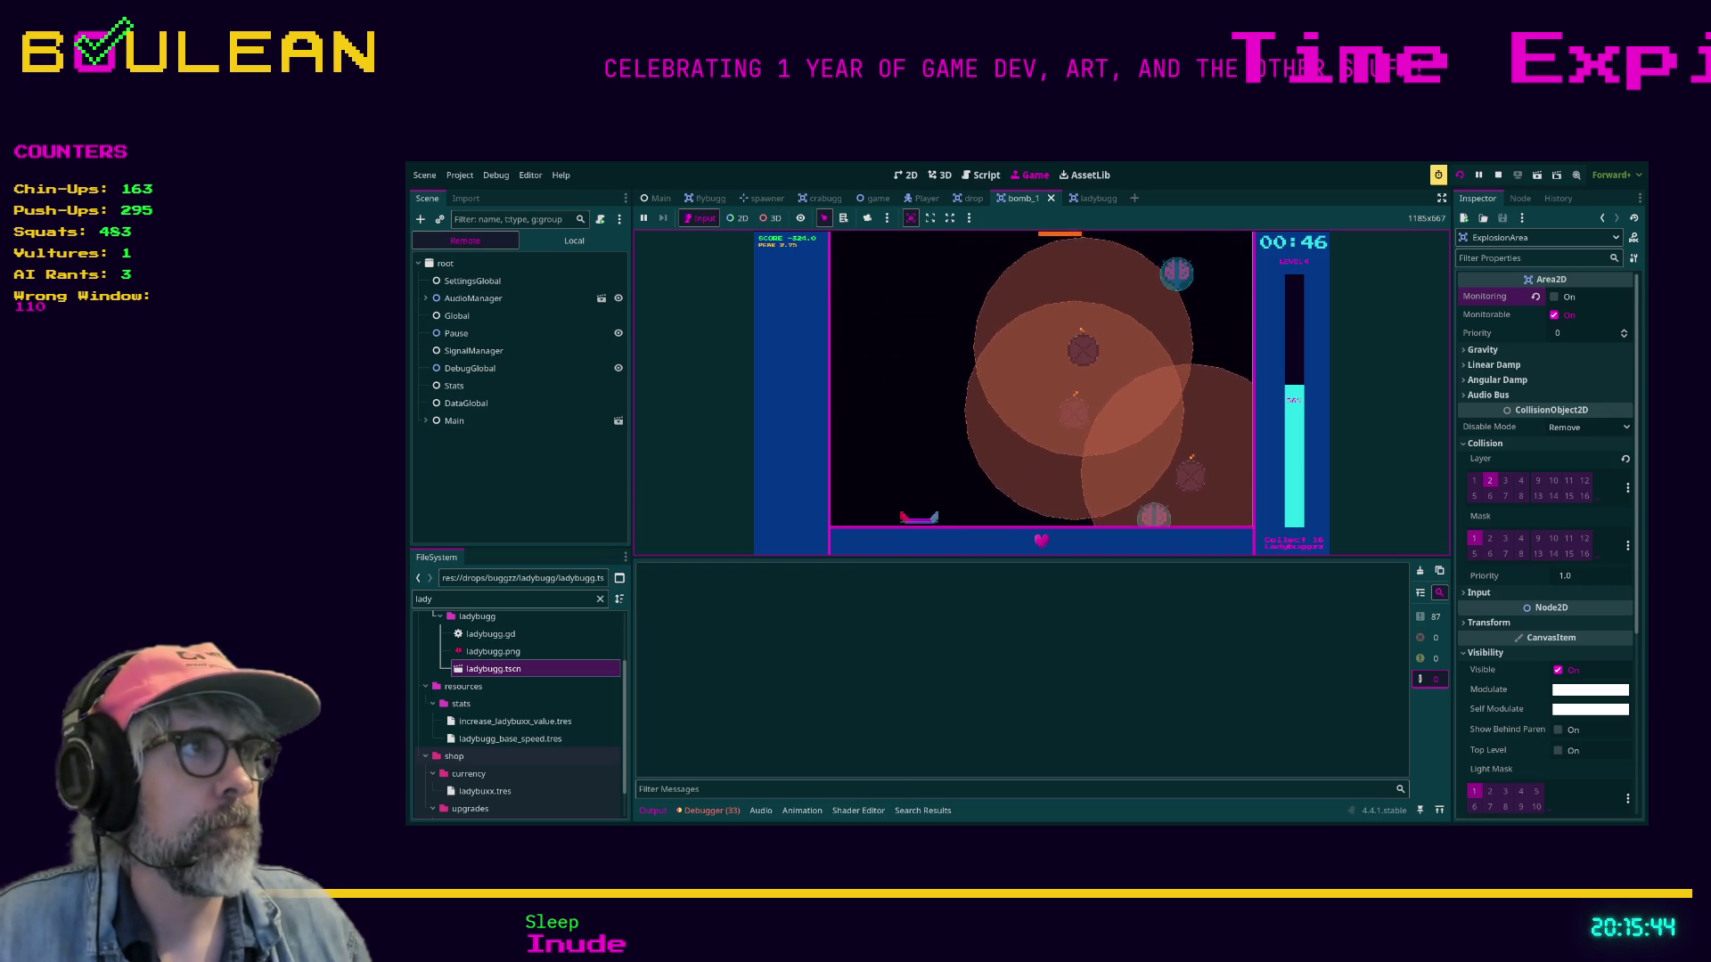
{"action": "key", "text": "Escape"}
{"action": "key", "text": "F8"}
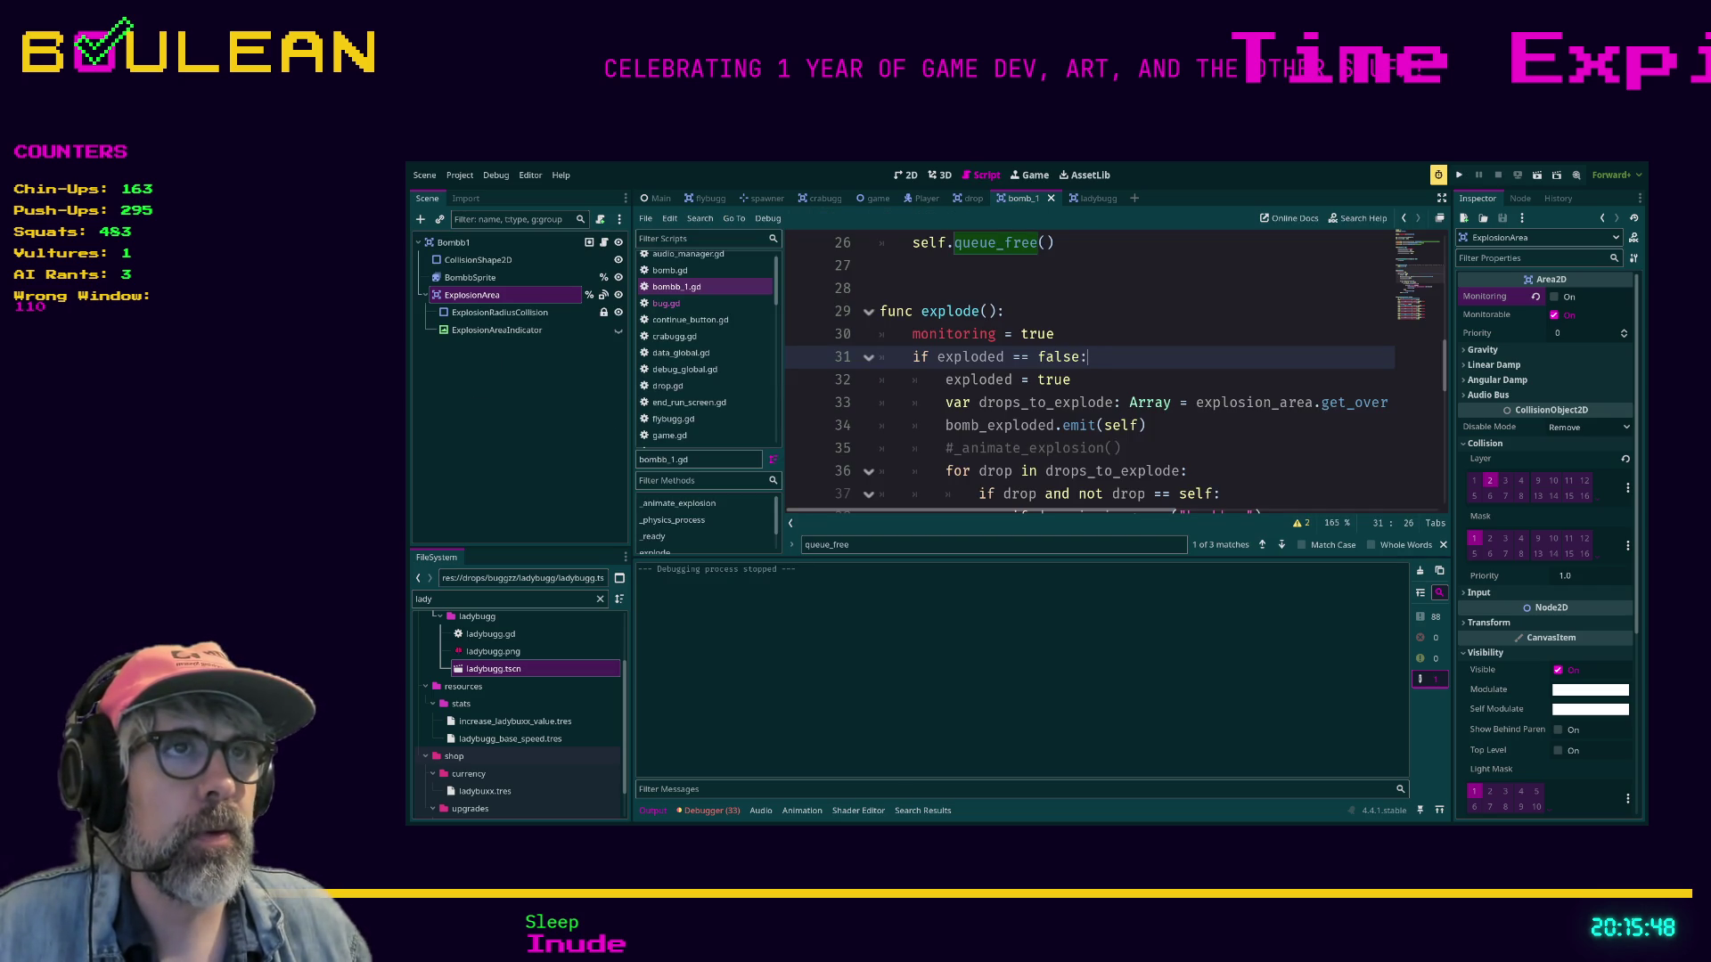
Comment out the 'monitoring = true' line, save, then run and stop the game.
{"action": "scroll", "coordinate": [1113, 367], "scroll_direction": "up", "scroll_amount": 1}
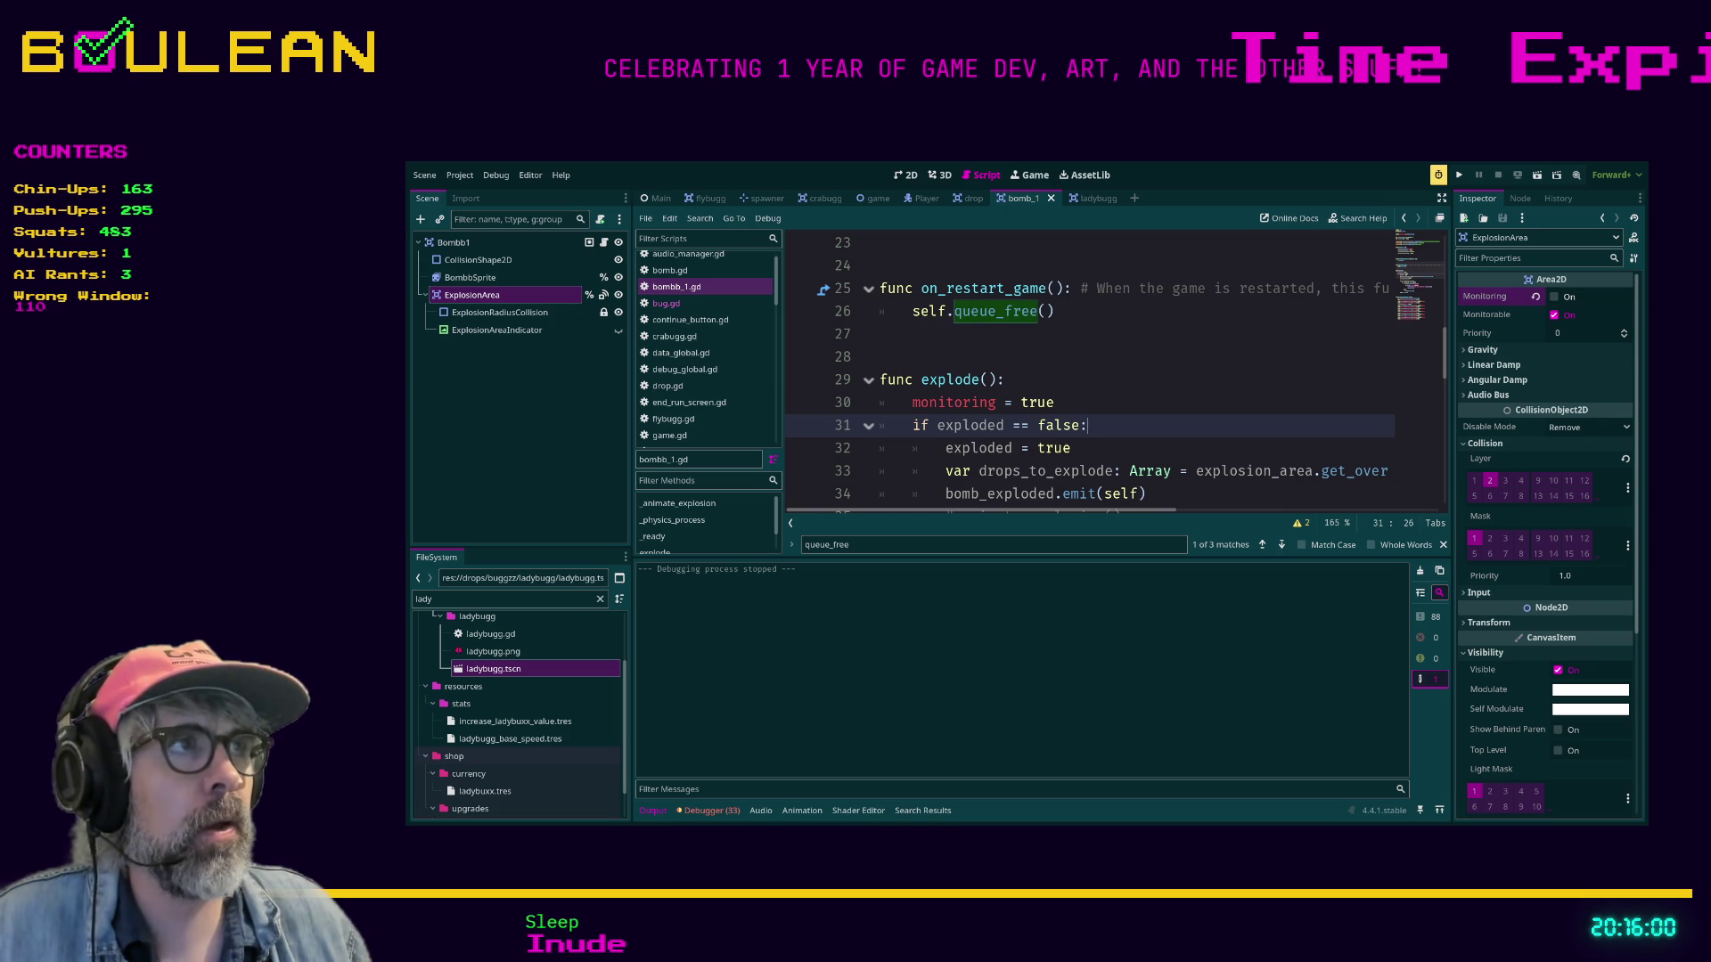
{"action": "key", "text": "ctrl+z"}
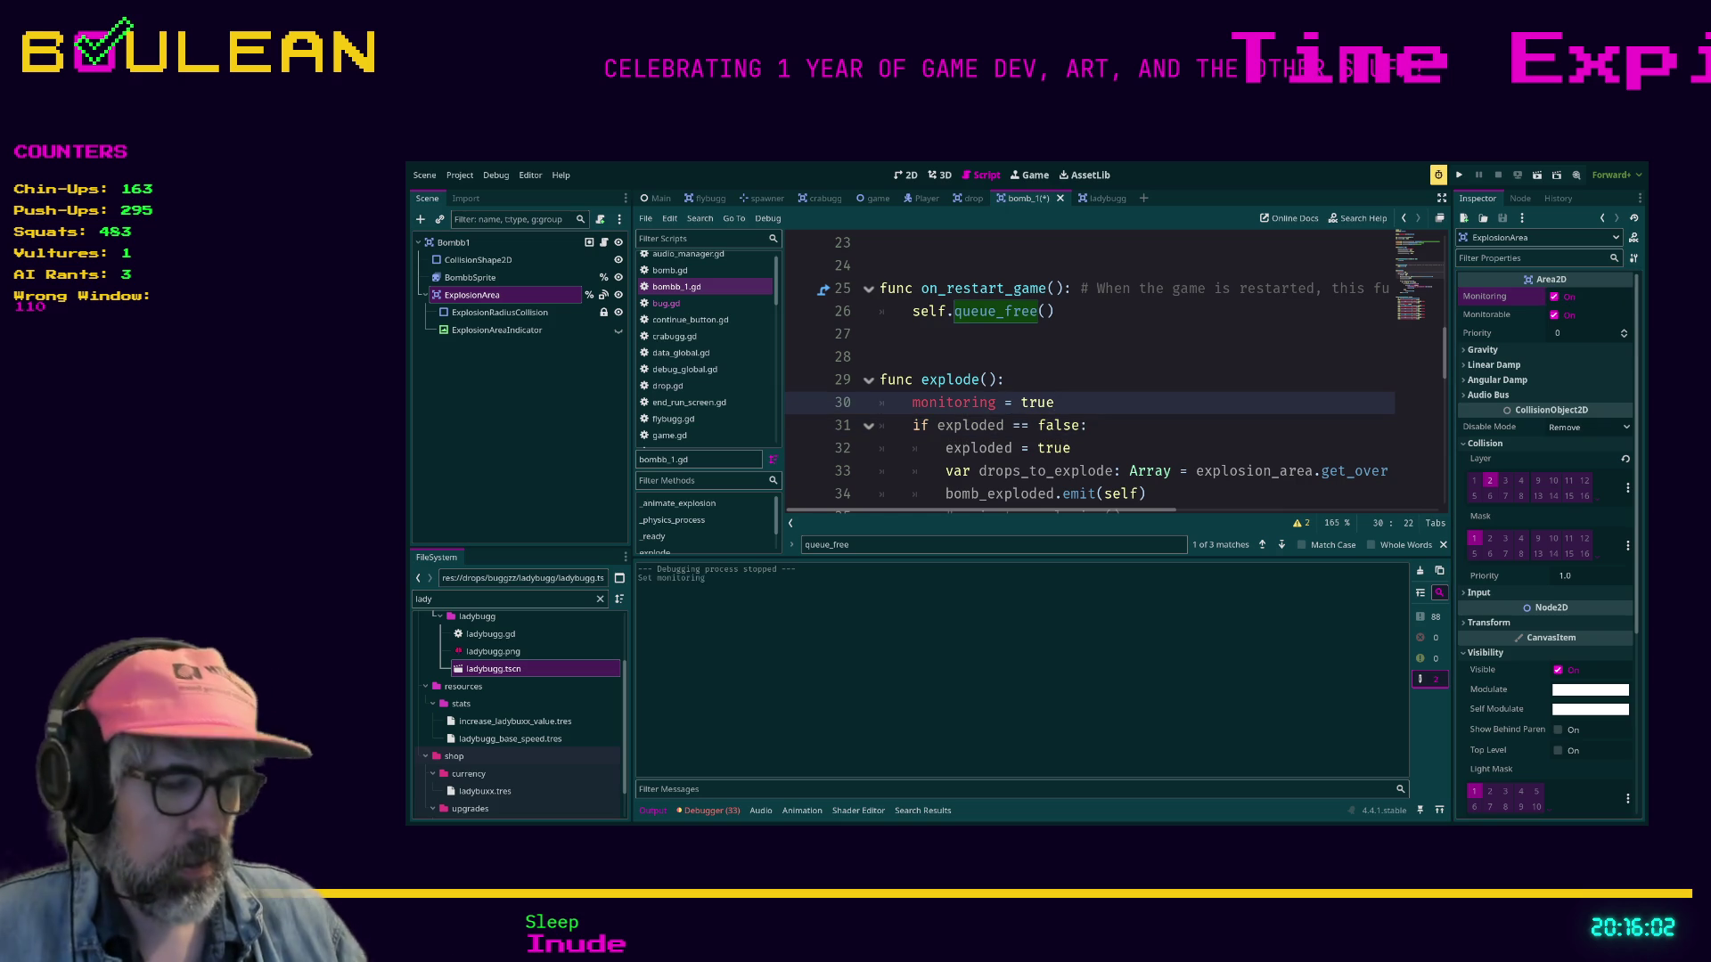
{"action": "key", "text": "ctrl+k"}
{"action": "key", "text": "ctrl+s"}
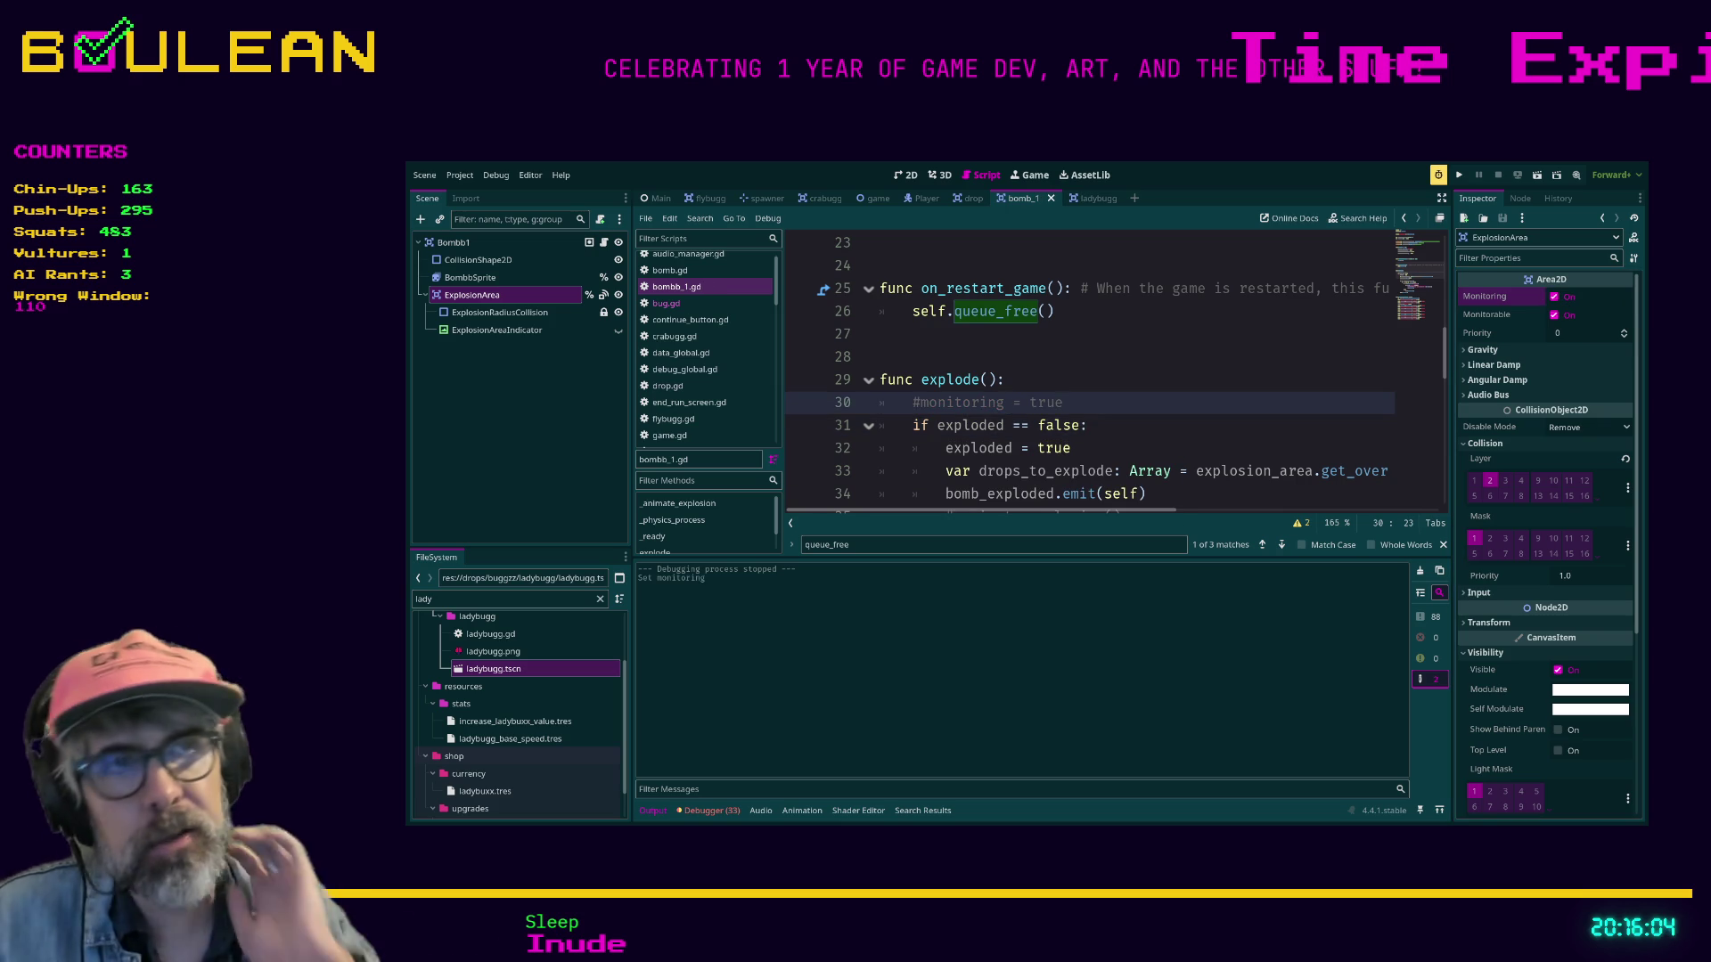
{"action": "key", "text": "F5"}
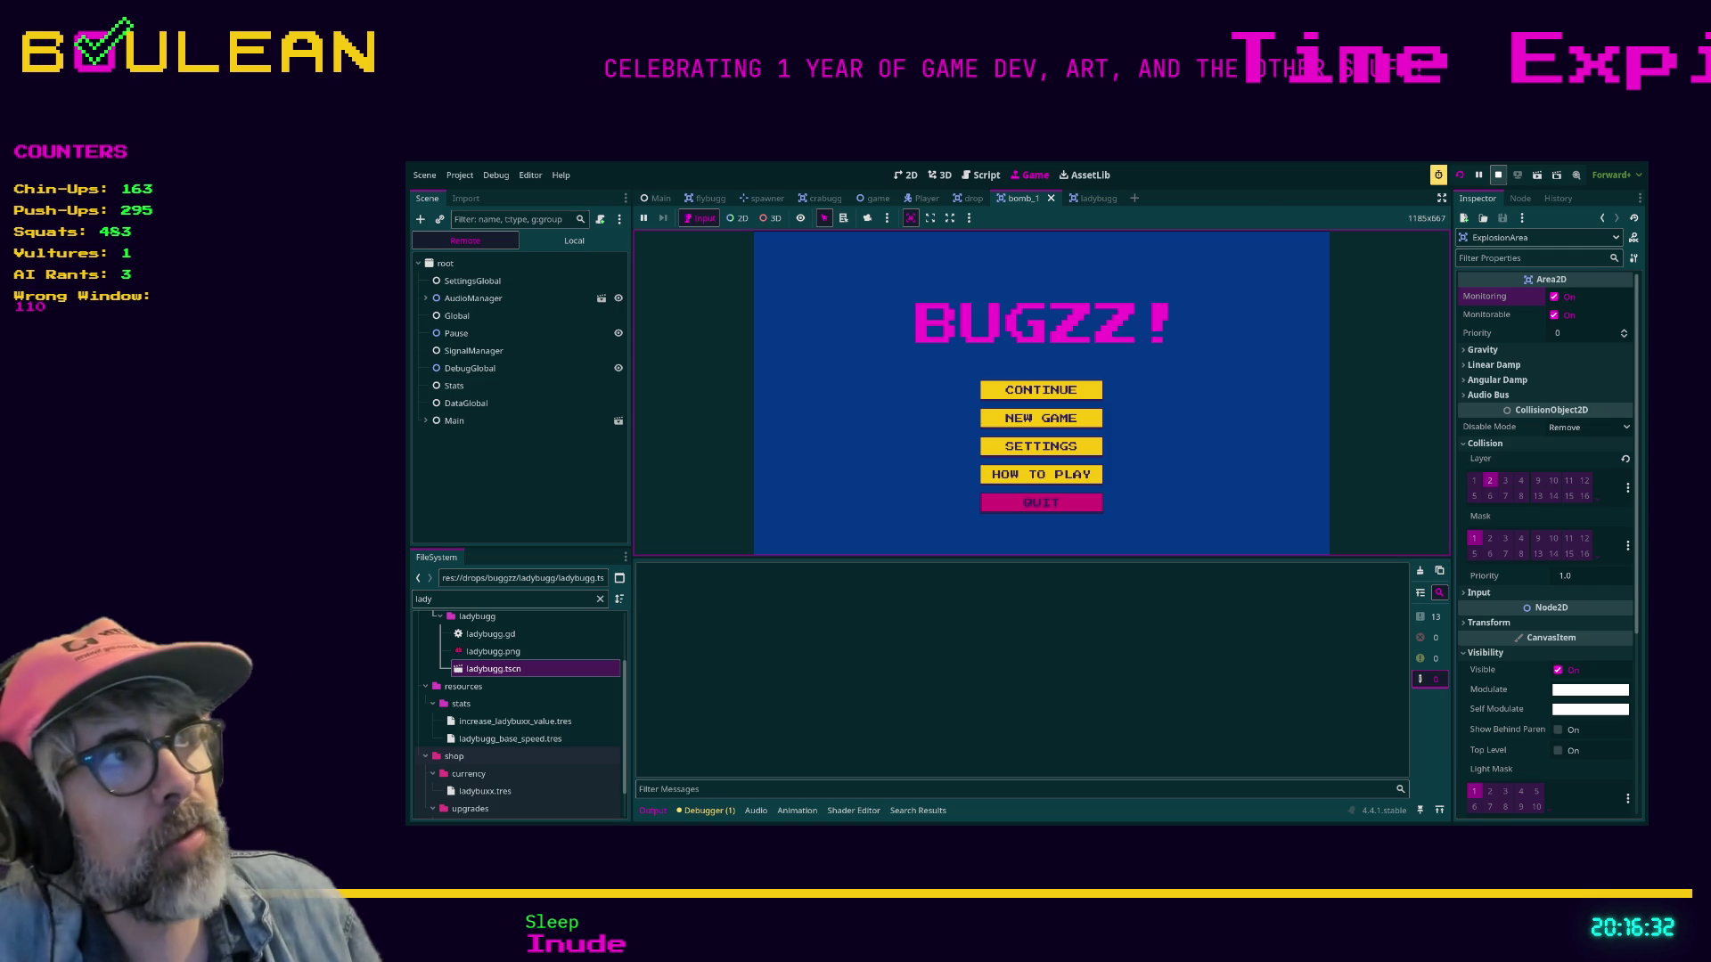
{"action": "key", "text": "F8"}
Uncomment the _animate_explosion() call in explode() and relaunch the game with F5.
{"action": "scroll", "coordinate": [1087, 369], "scroll_direction": "down", "scroll_amount": 1}
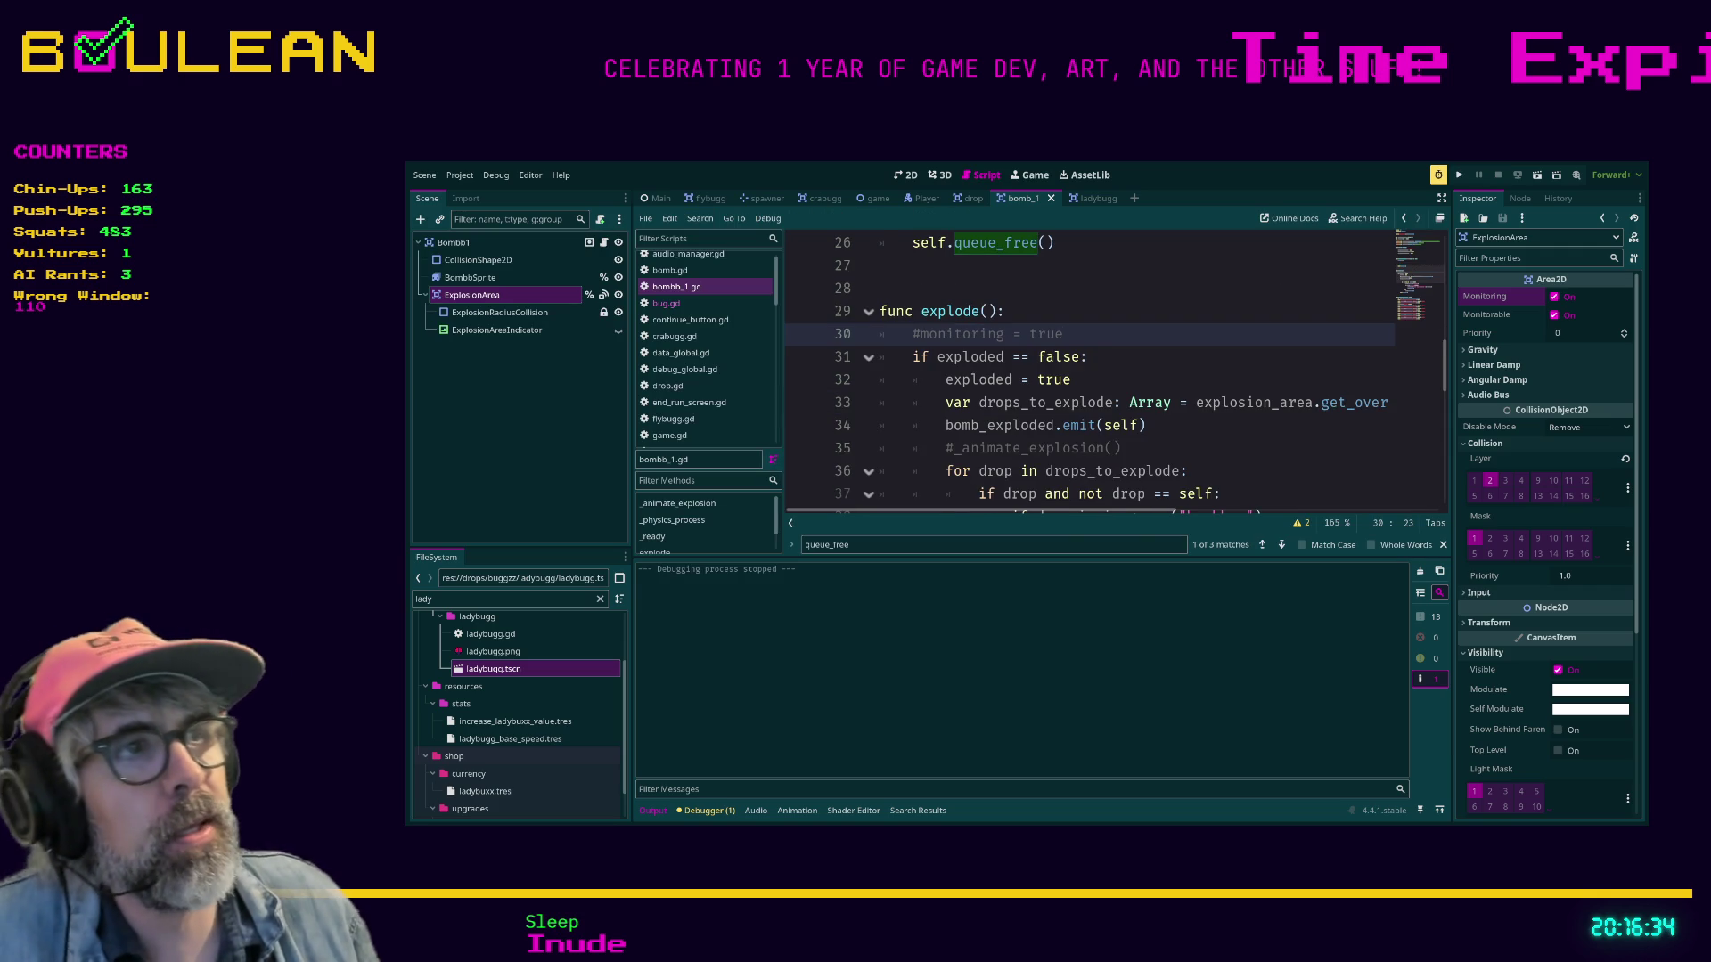
{"action": "key", "text": "ctrl+minus"}
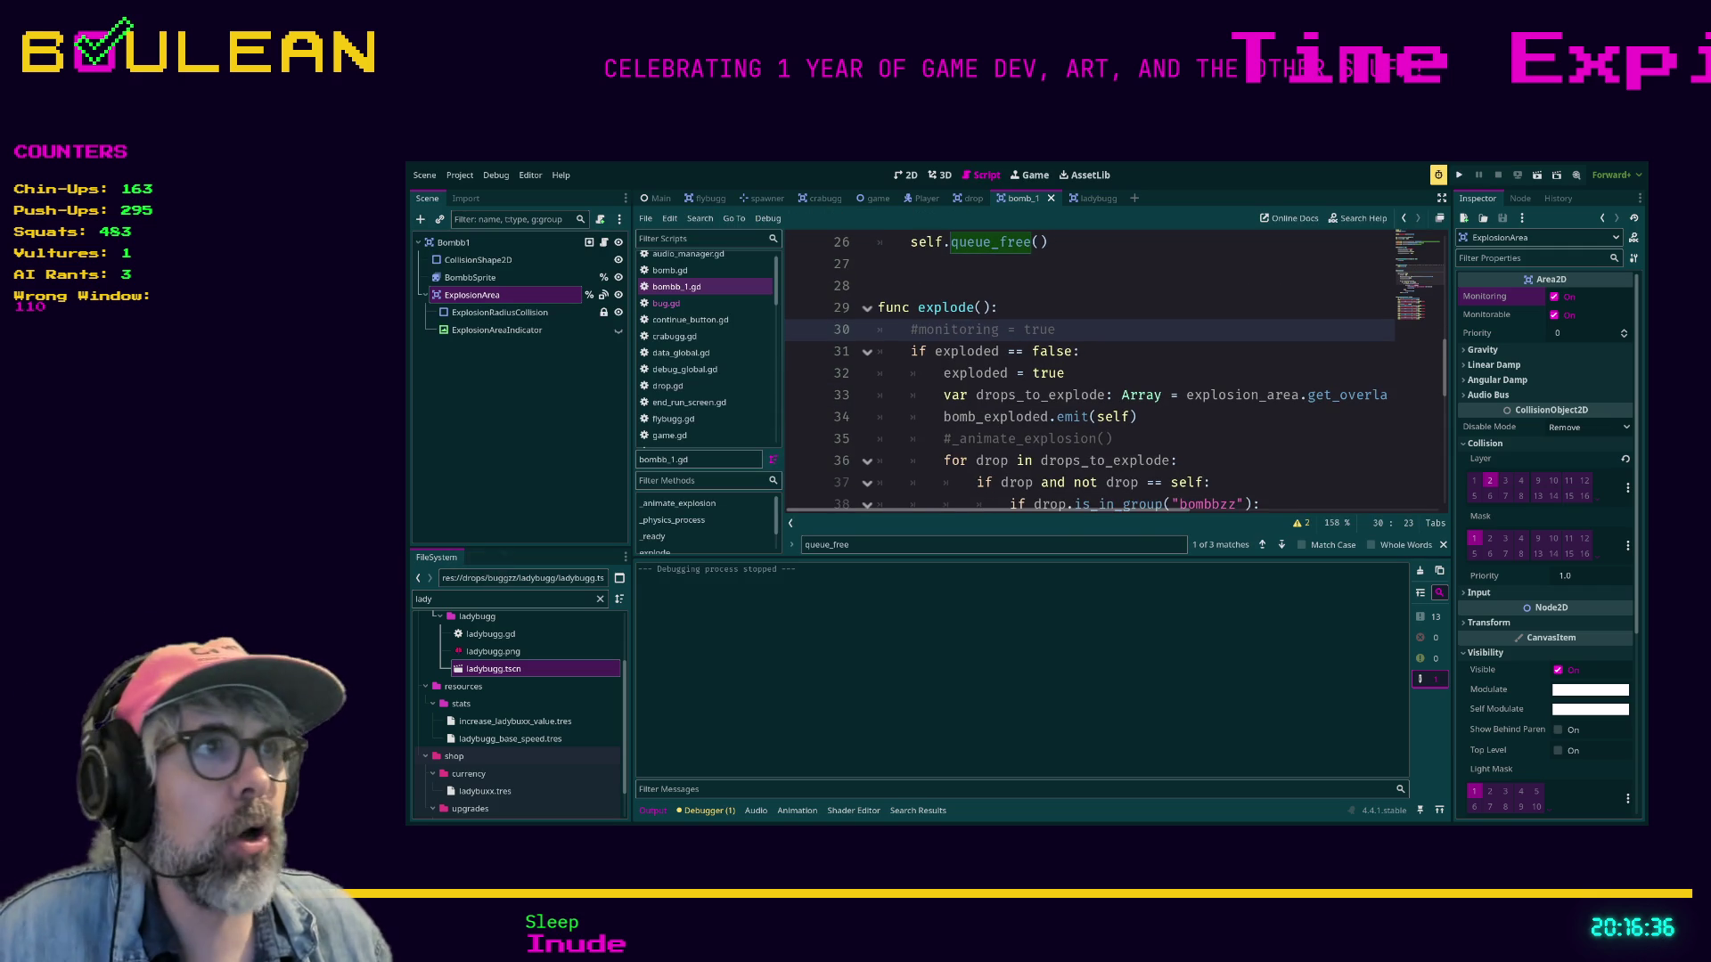
{"action": "scroll", "coordinate": [1087, 369], "scroll_direction": "right", "scroll_amount": 3}
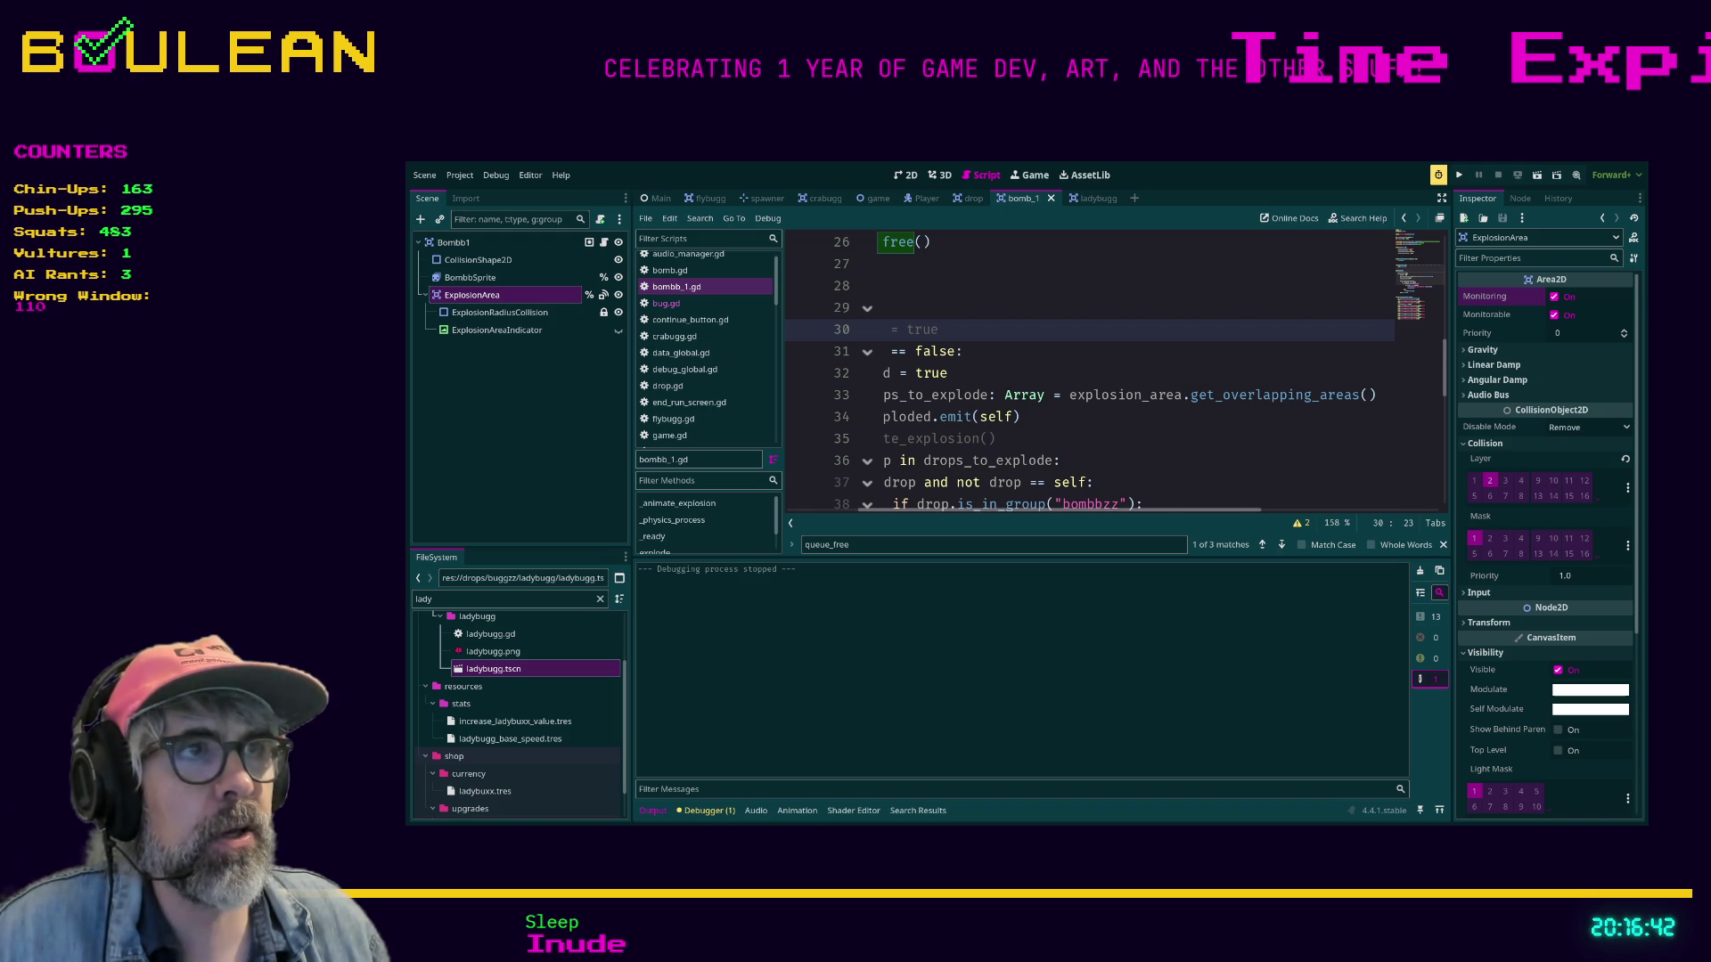
{"action": "key", "text": "ctrl+minus"}
{"action": "key", "text": "ctrl+minus"}
{"action": "scroll", "coordinate": [1092, 374], "scroll_direction": "left", "scroll_amount": 5}
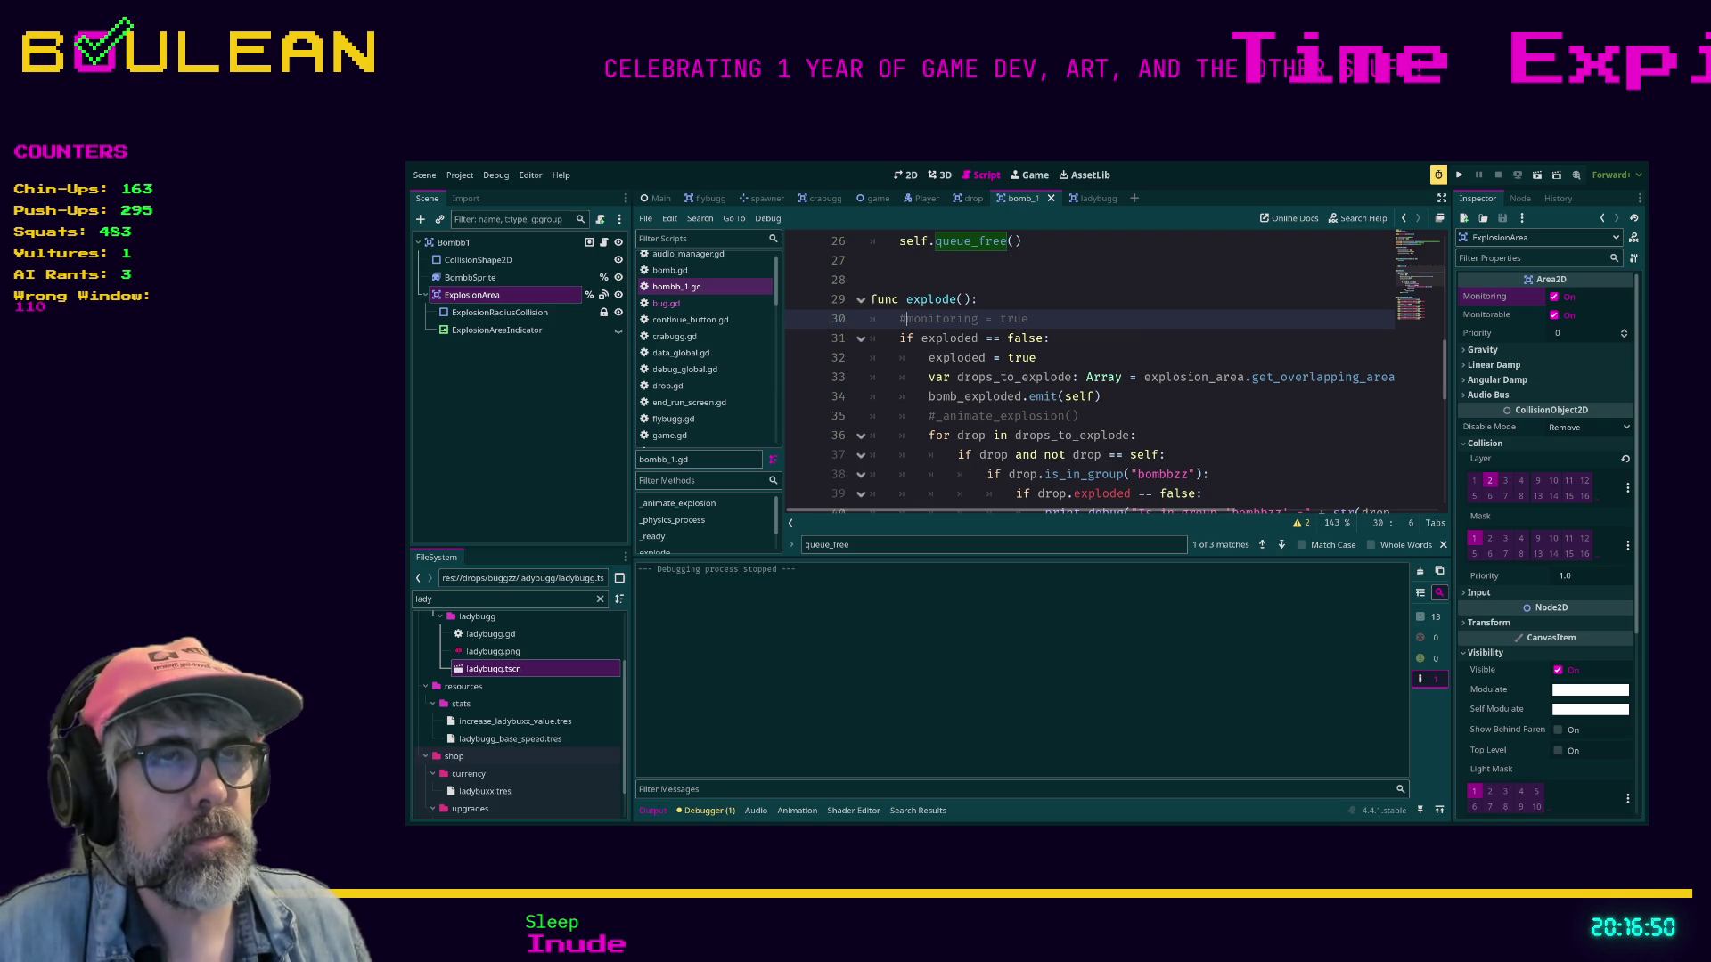
{"action": "scroll", "coordinate": [1114, 374], "scroll_direction": "down", "scroll_amount": 2}
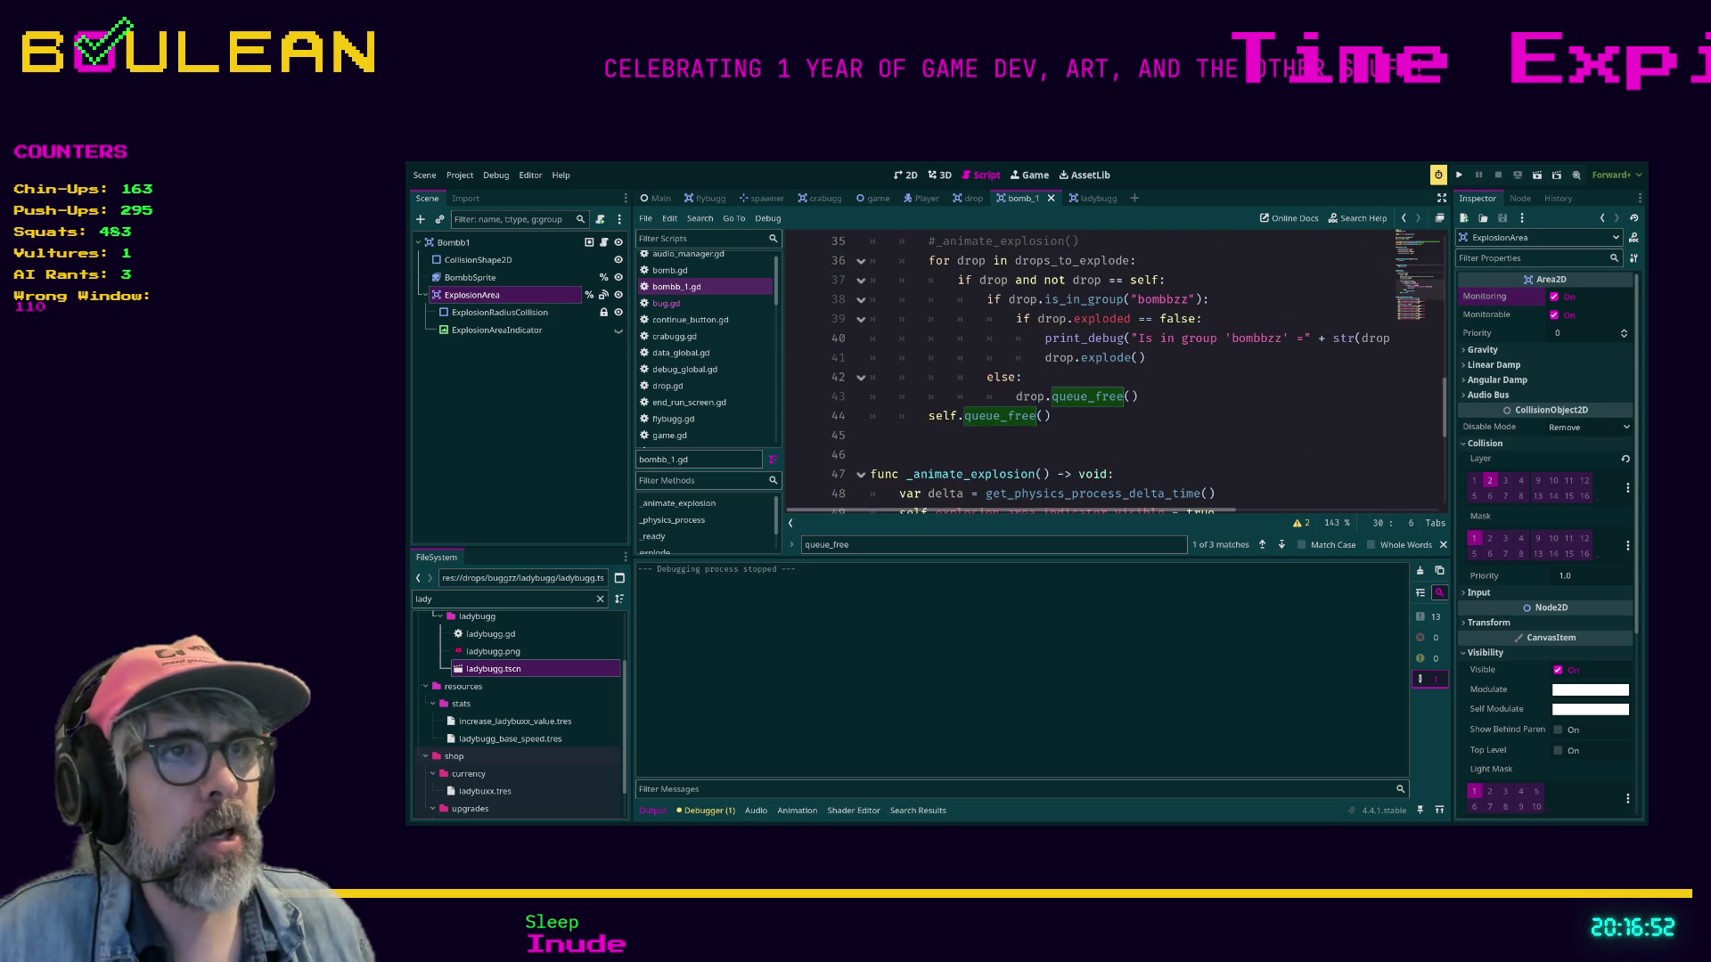
{"action": "left_click", "coordinate": [935, 299]}
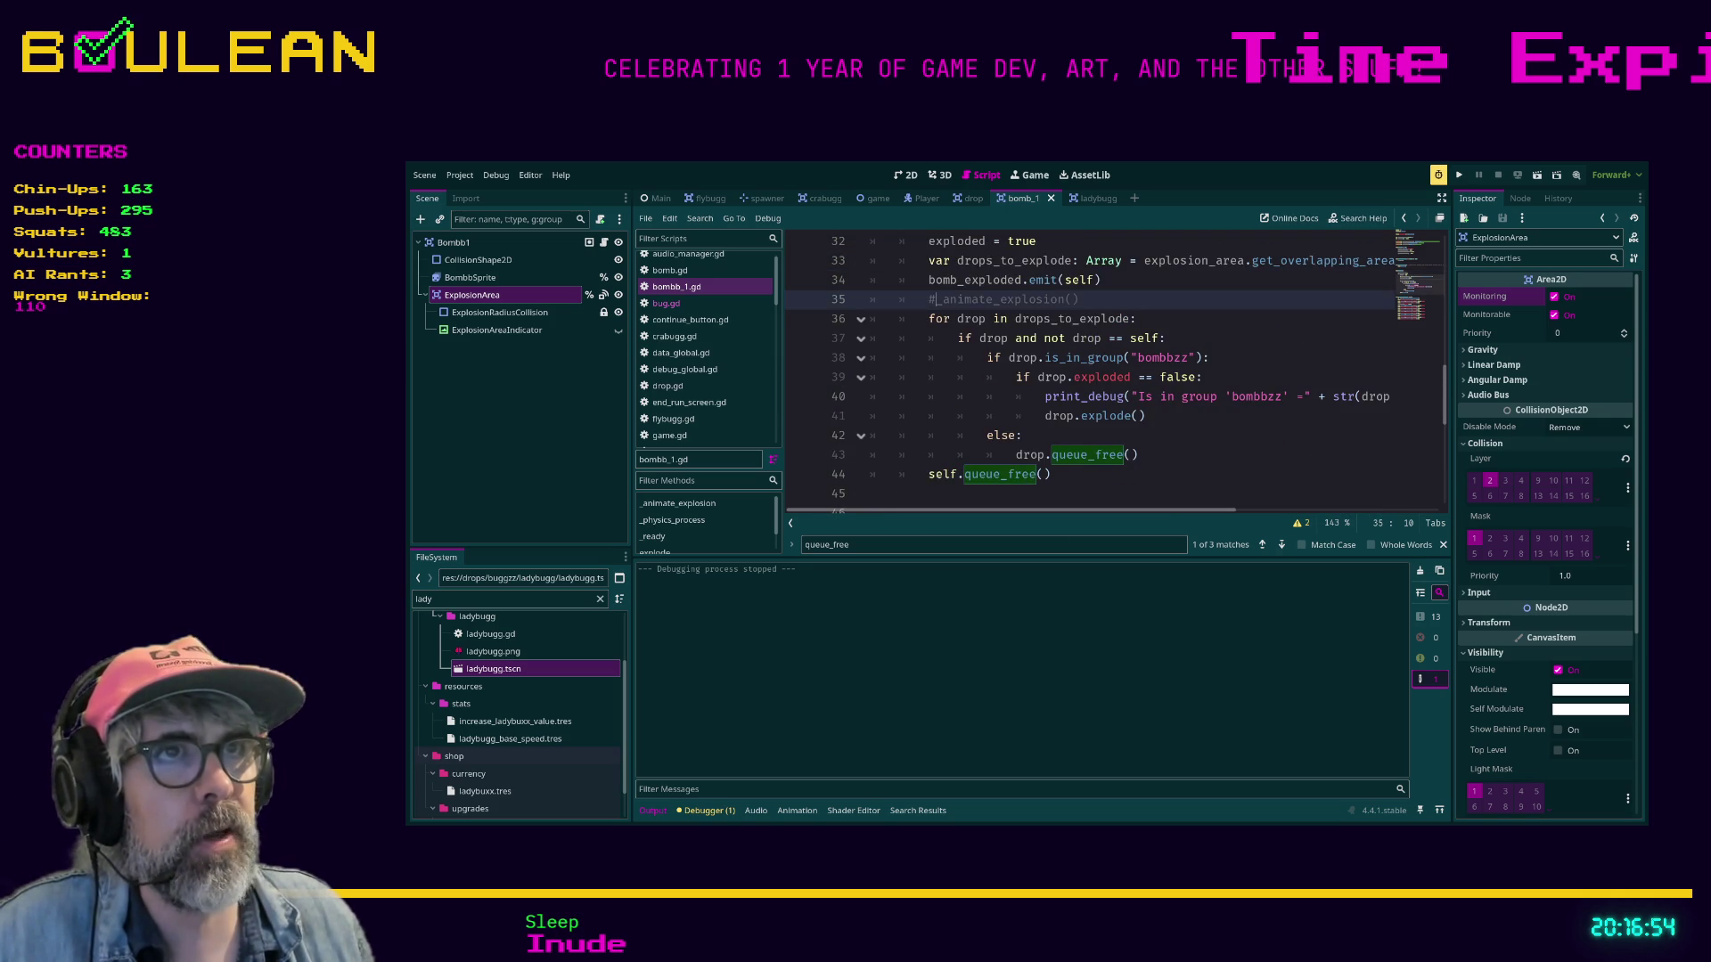
{"action": "key", "text": "BackSpace"}
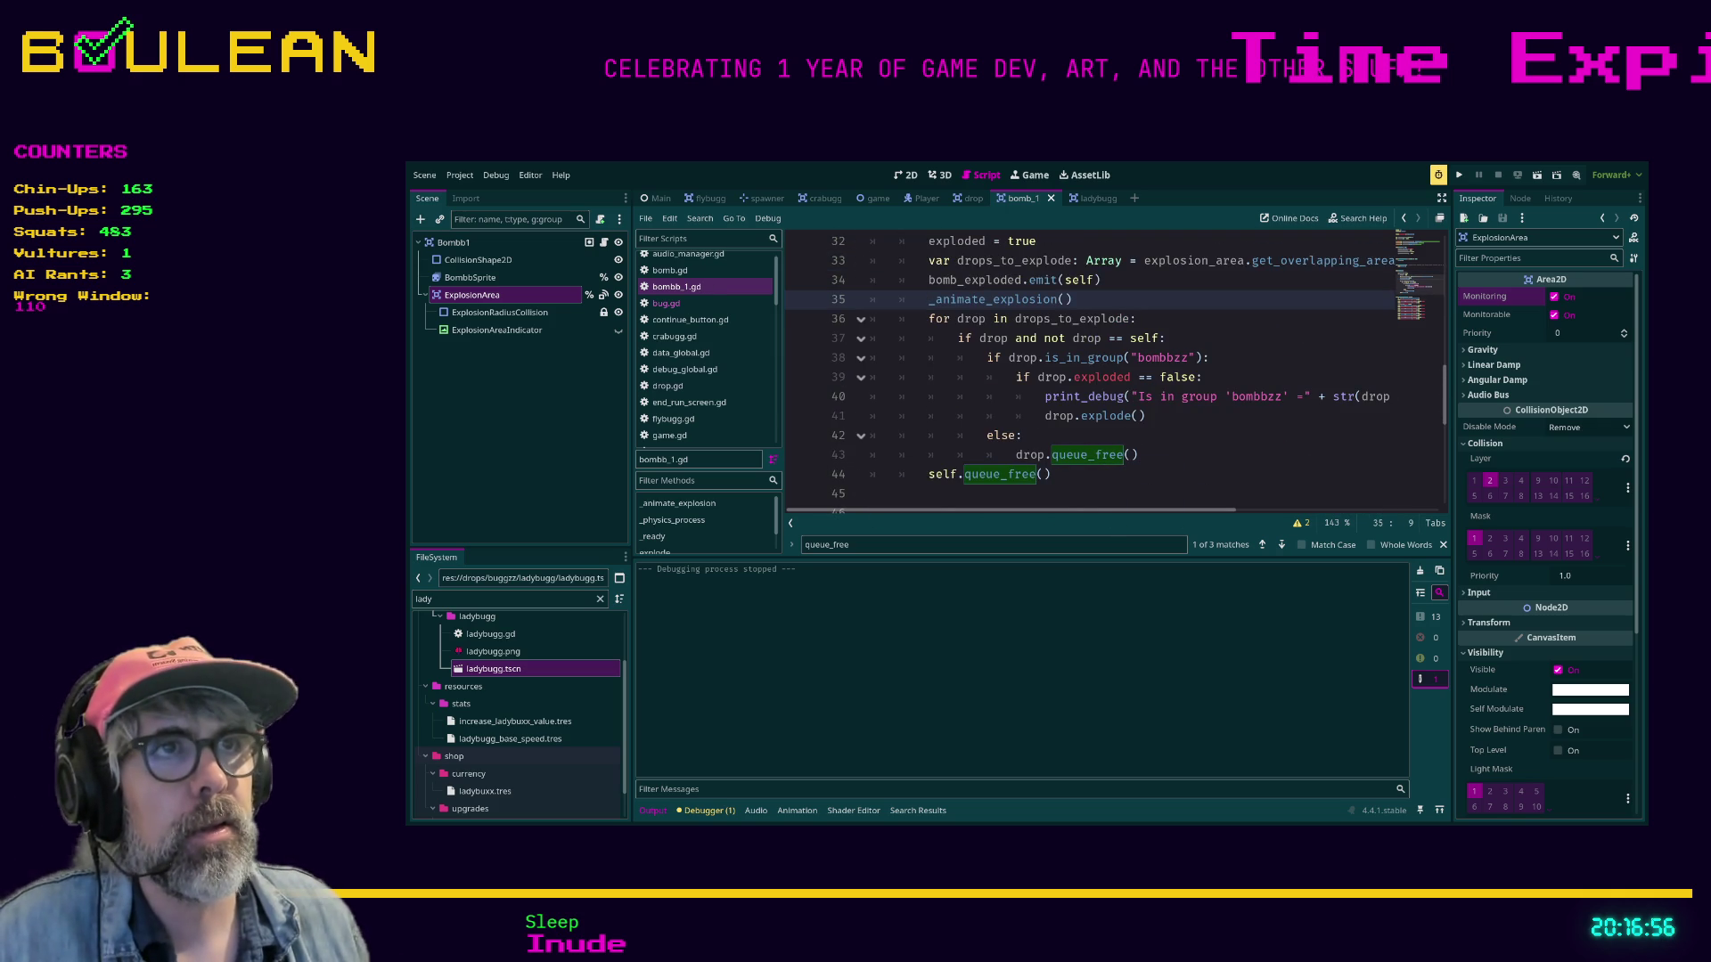
{"action": "key", "text": "F5"}
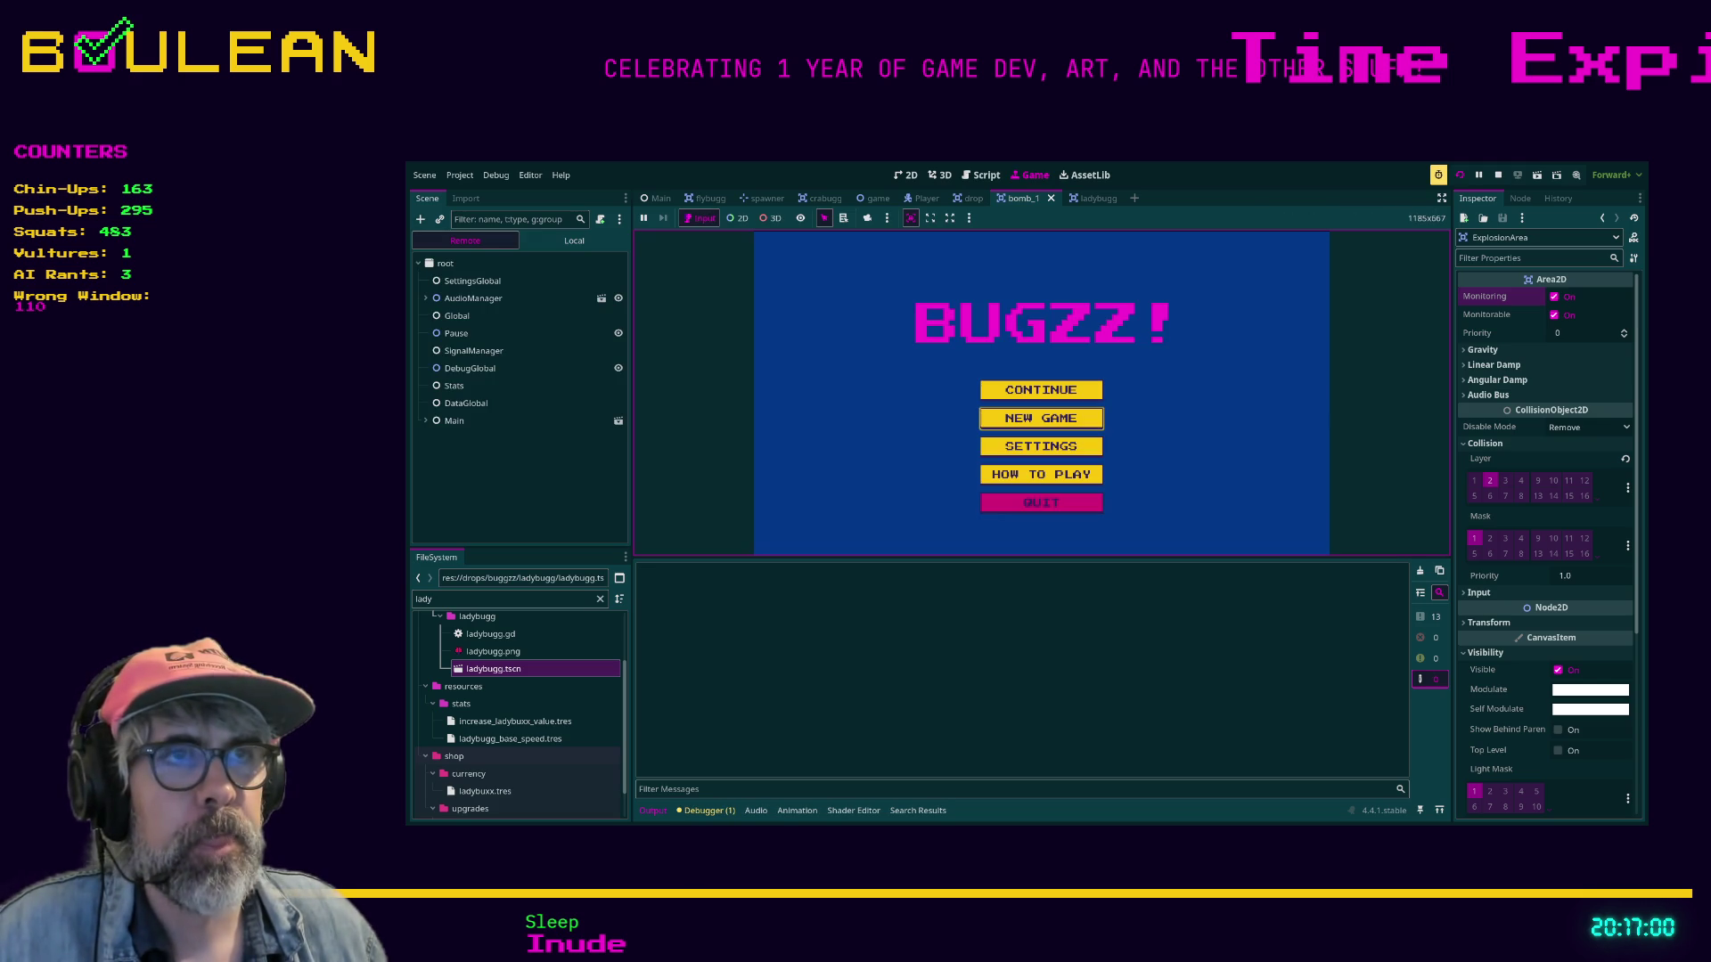
Start a new game from the BUGZZ! menu and steer the paddle left and right under falling bugs.
{"action": "key", "text": "Return"}
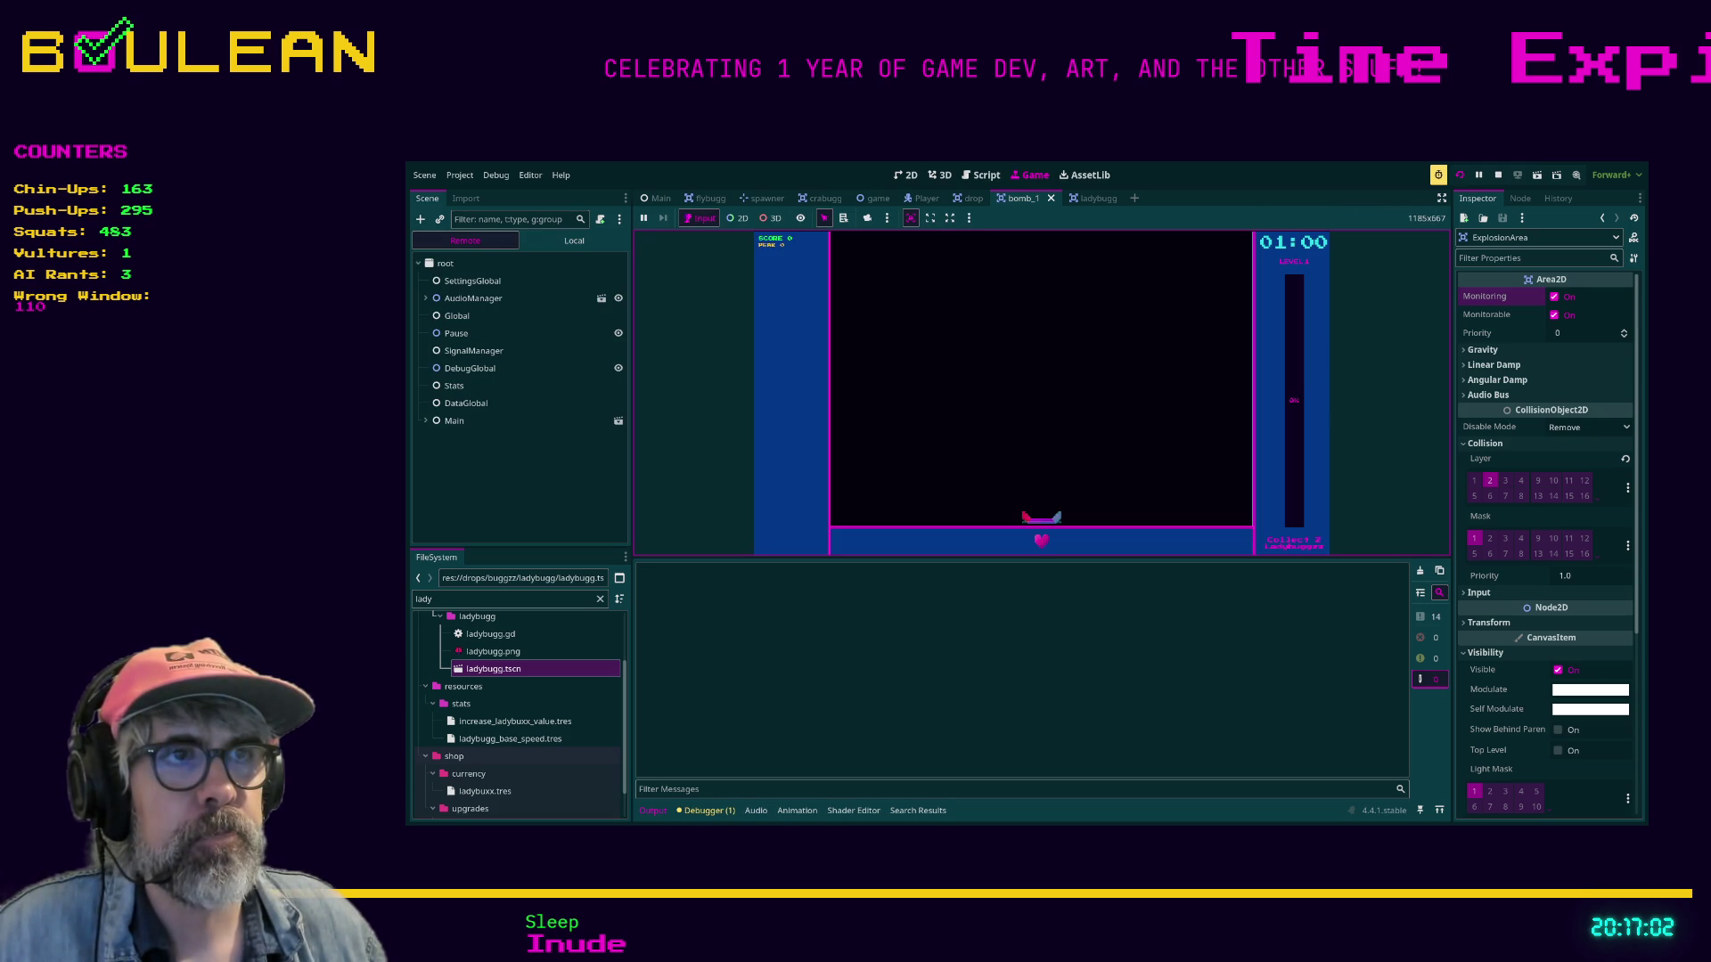
{"action": "key", "text": "Left"}
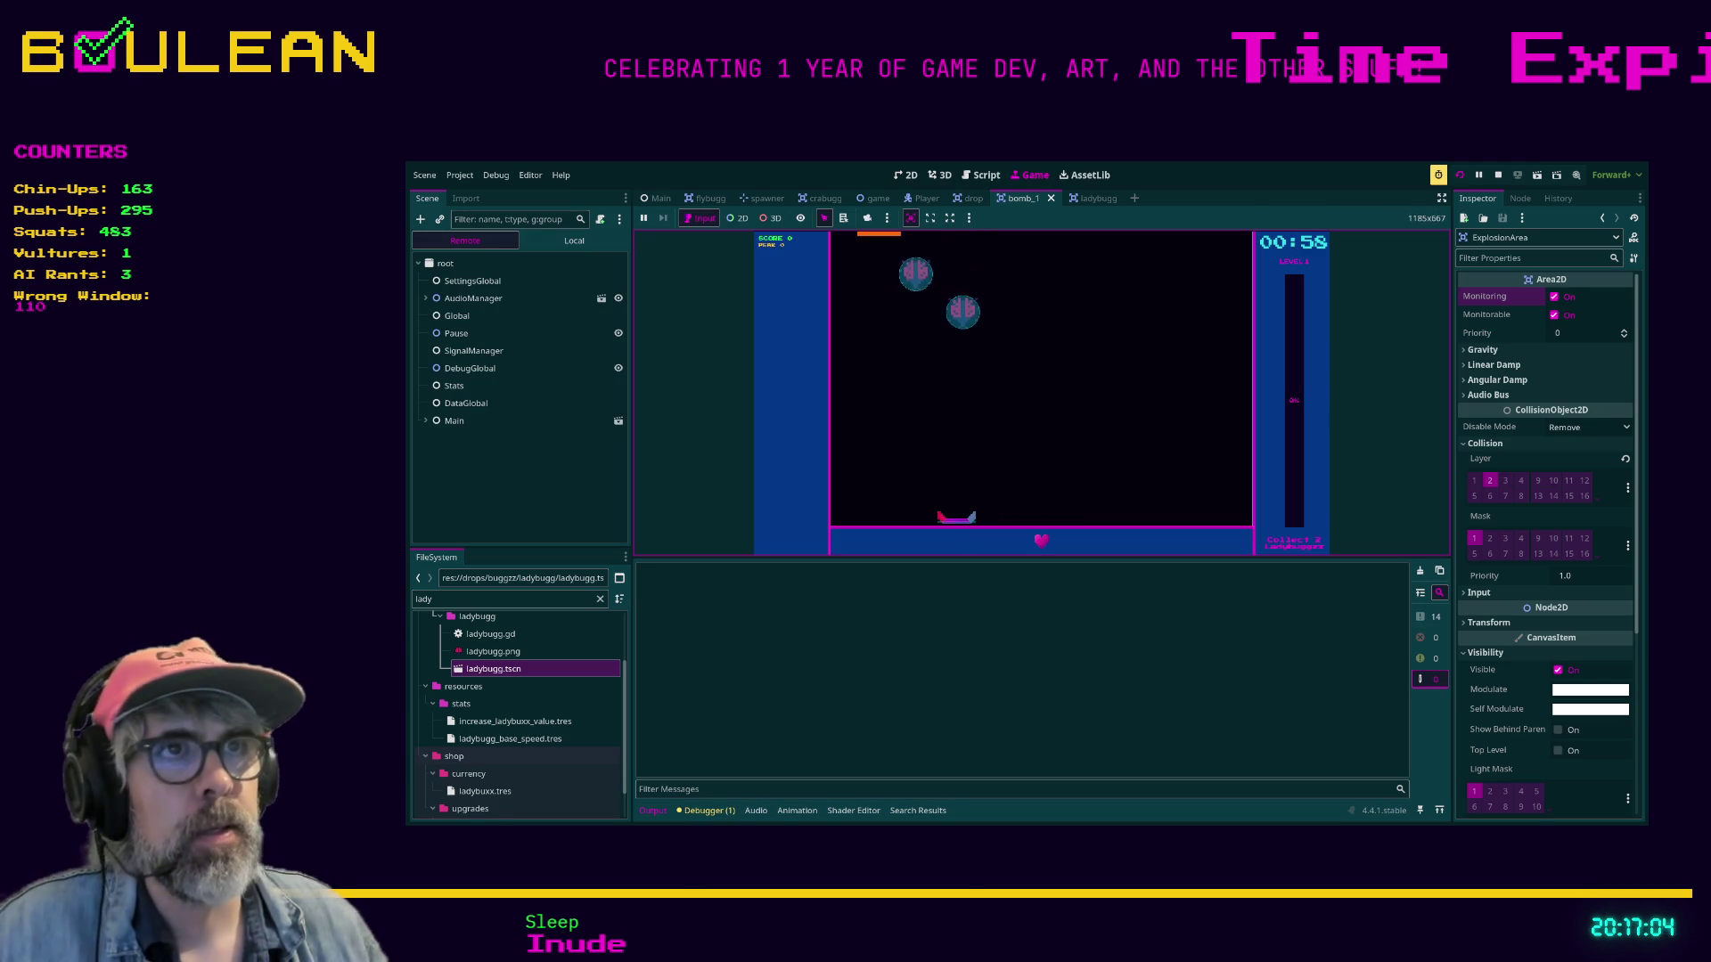
{"action": "key", "text": "Right"}
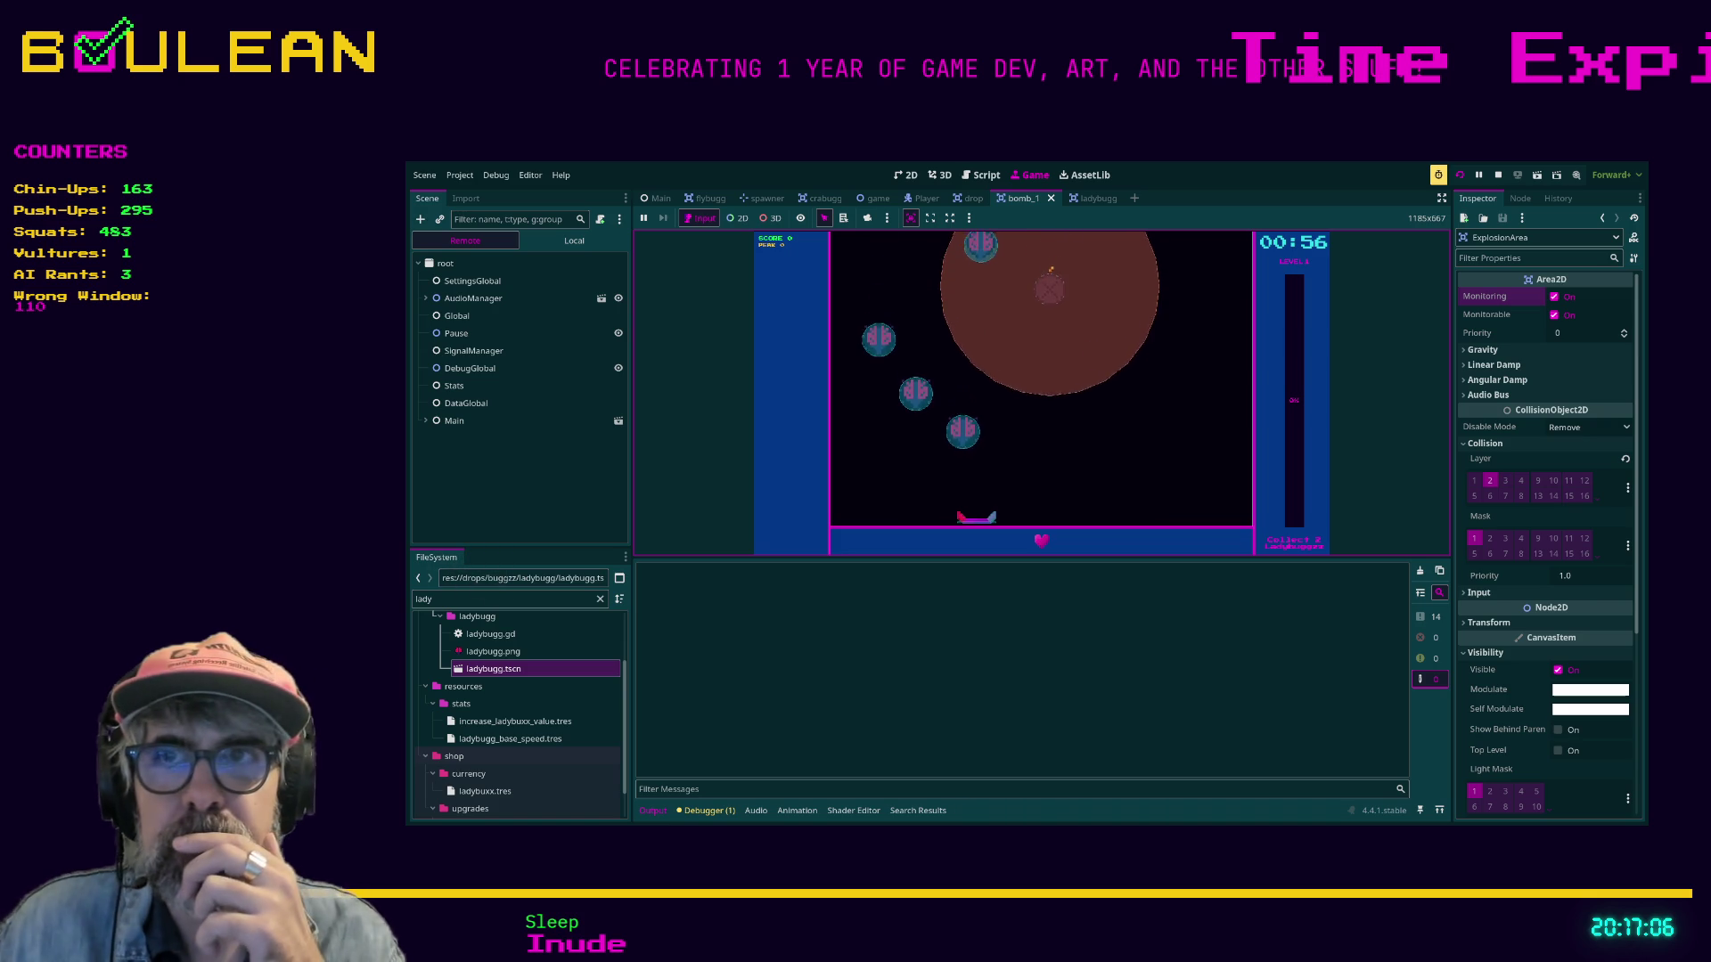
{"action": "key", "text": "Left"}
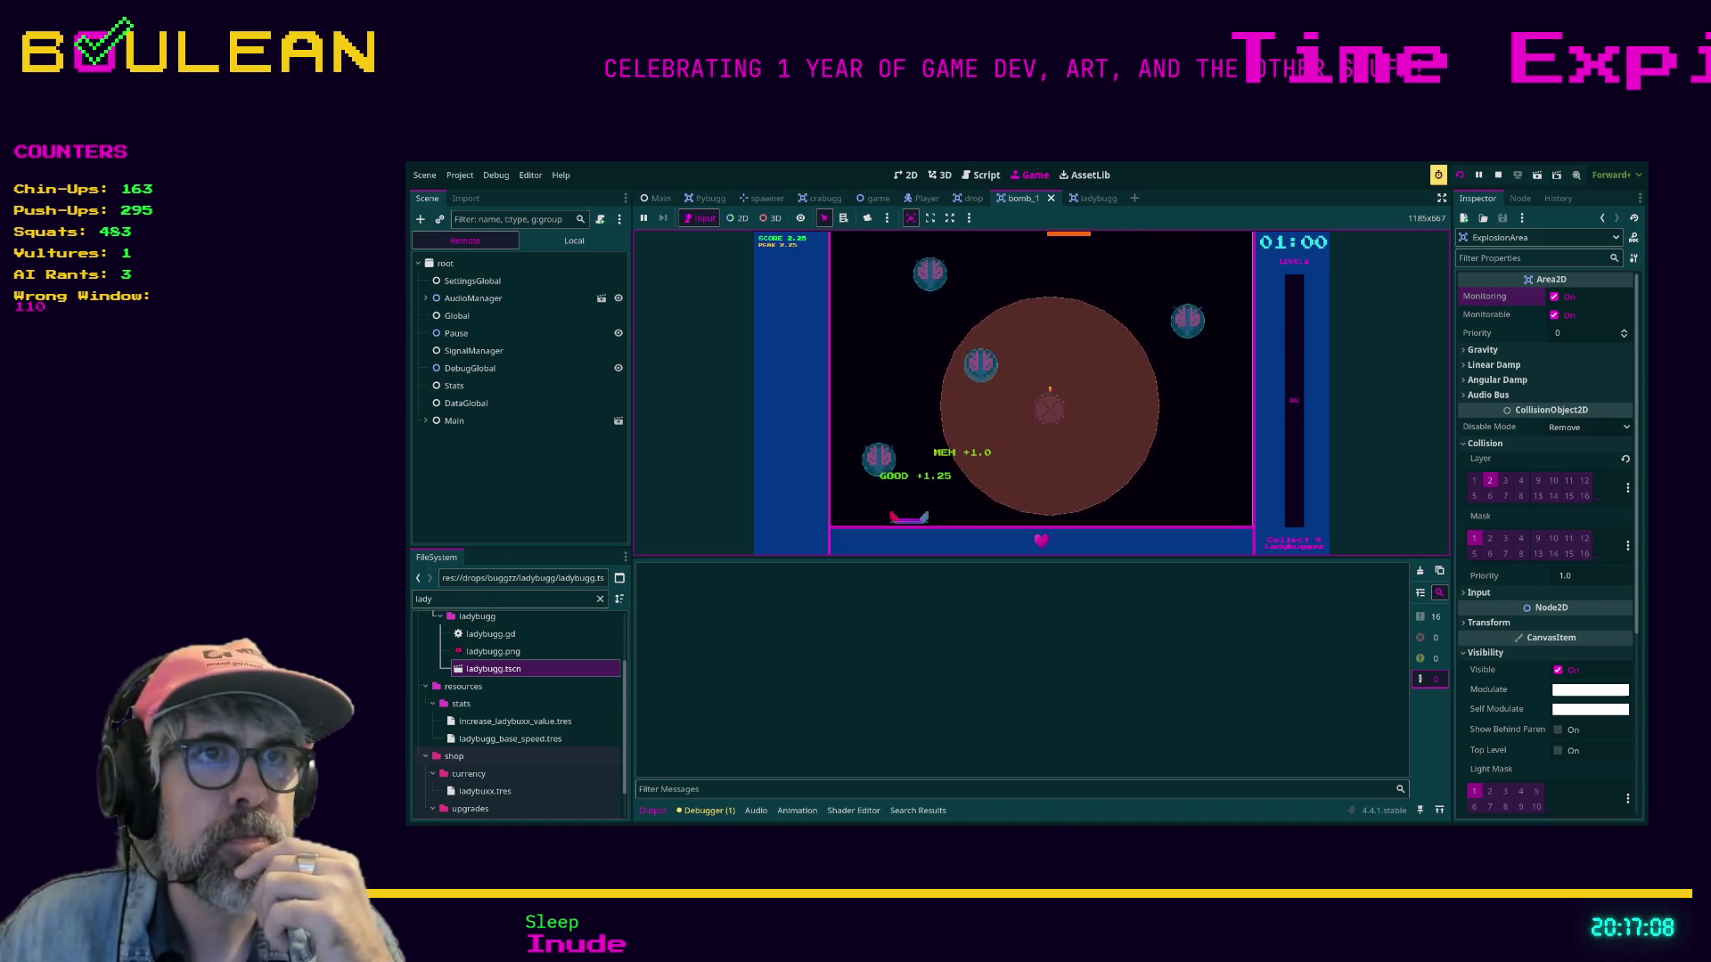
{"action": "key", "text": "Right"}
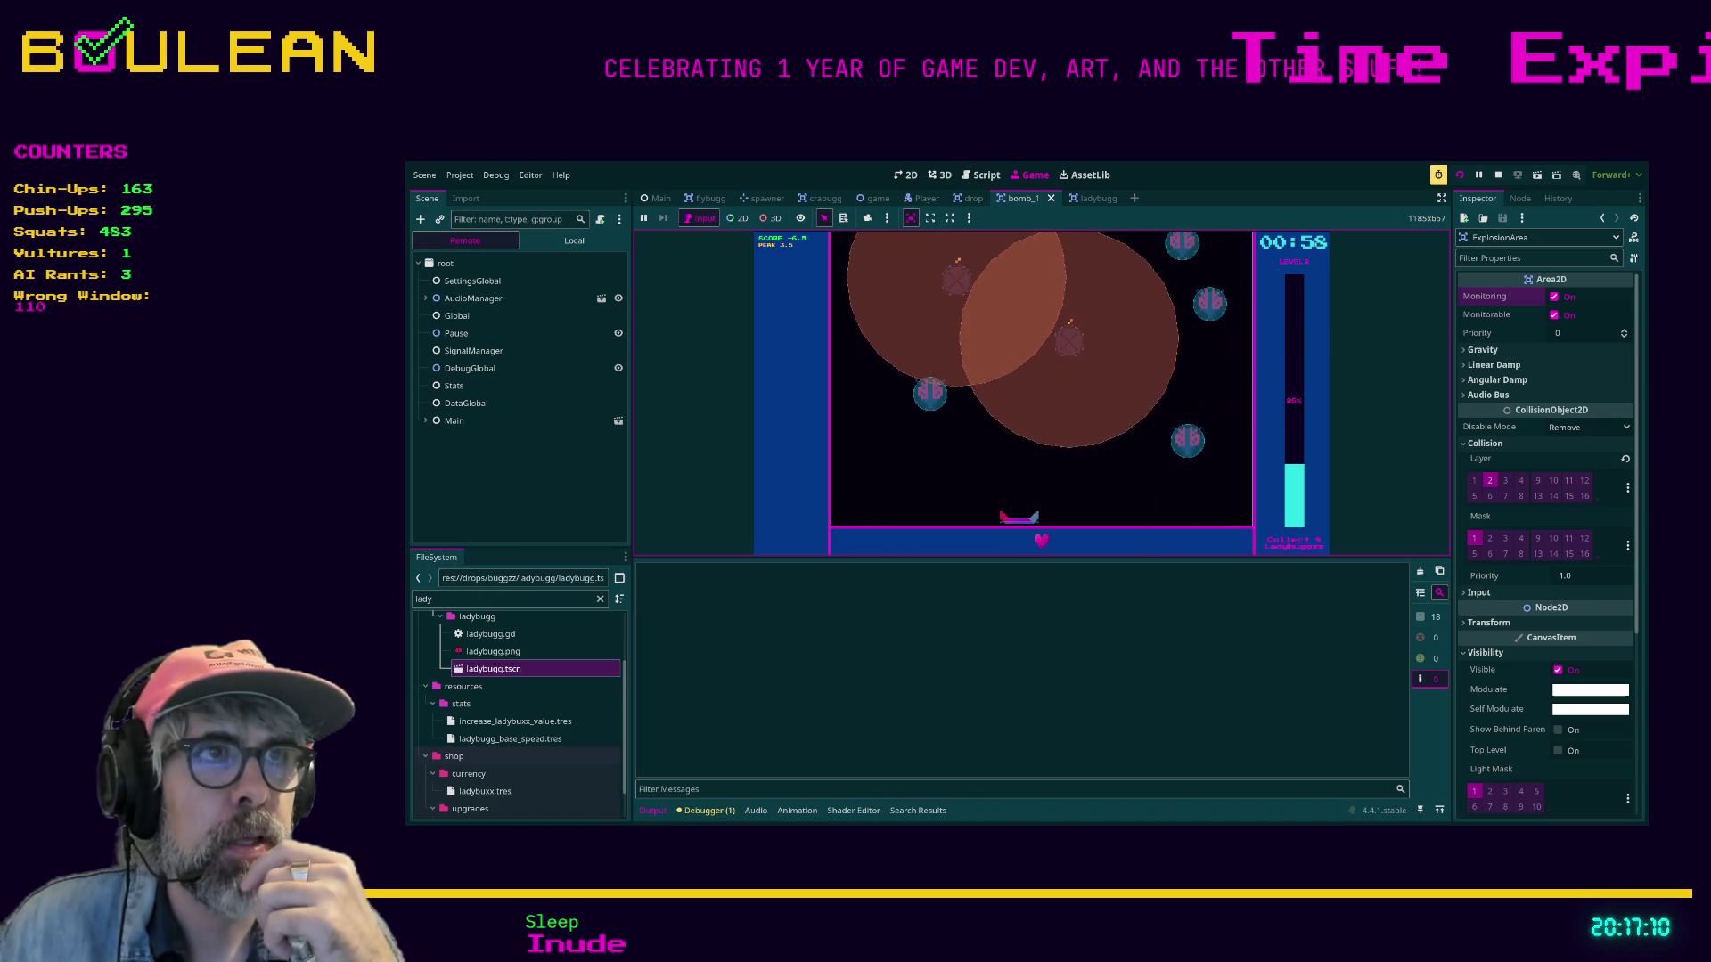
{"action": "key", "text": "Right"}
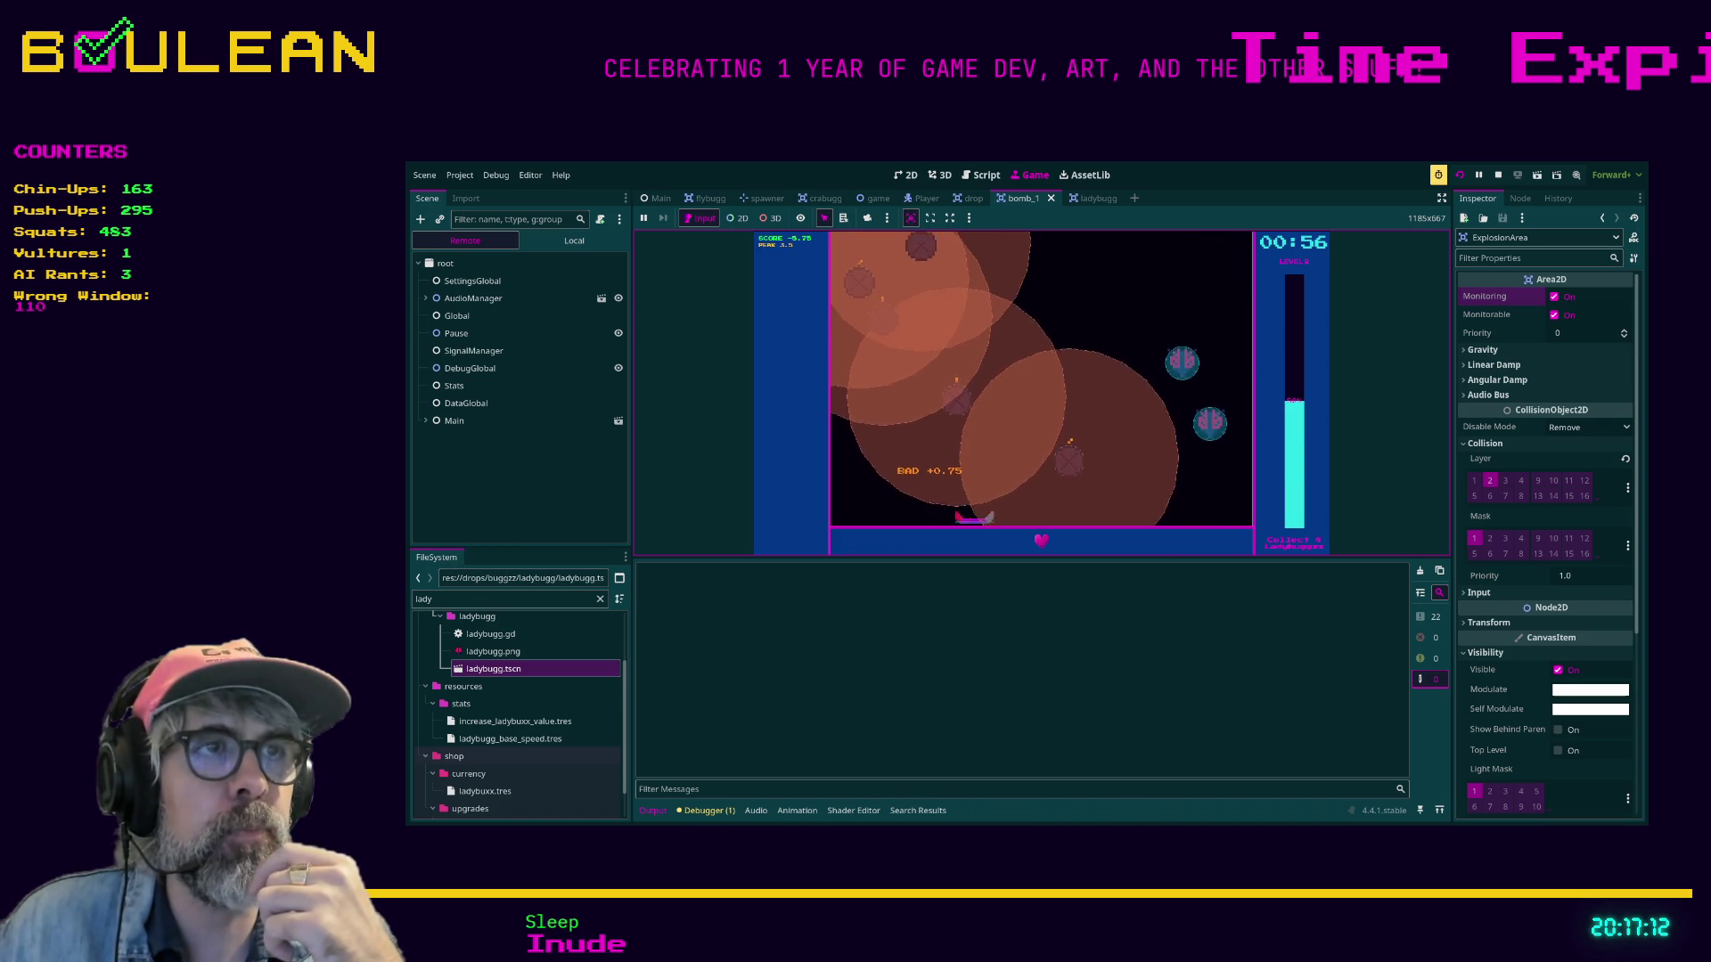
{"action": "key", "text": "Left"}
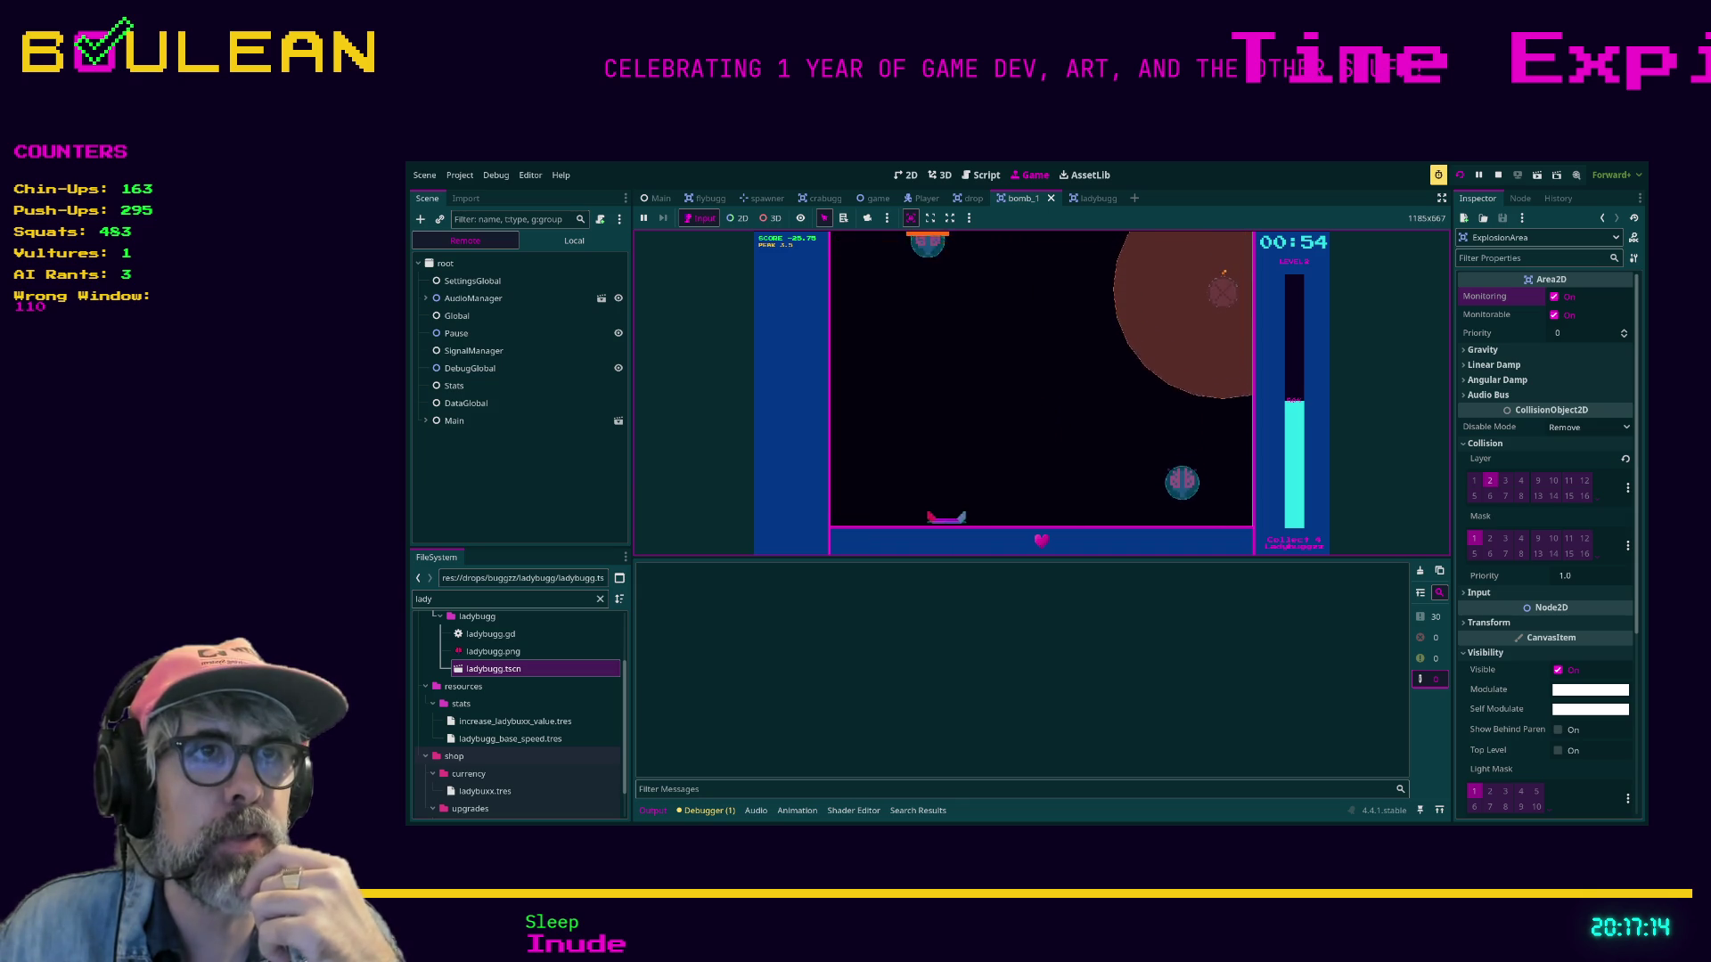
{"action": "key", "text": "Right"}
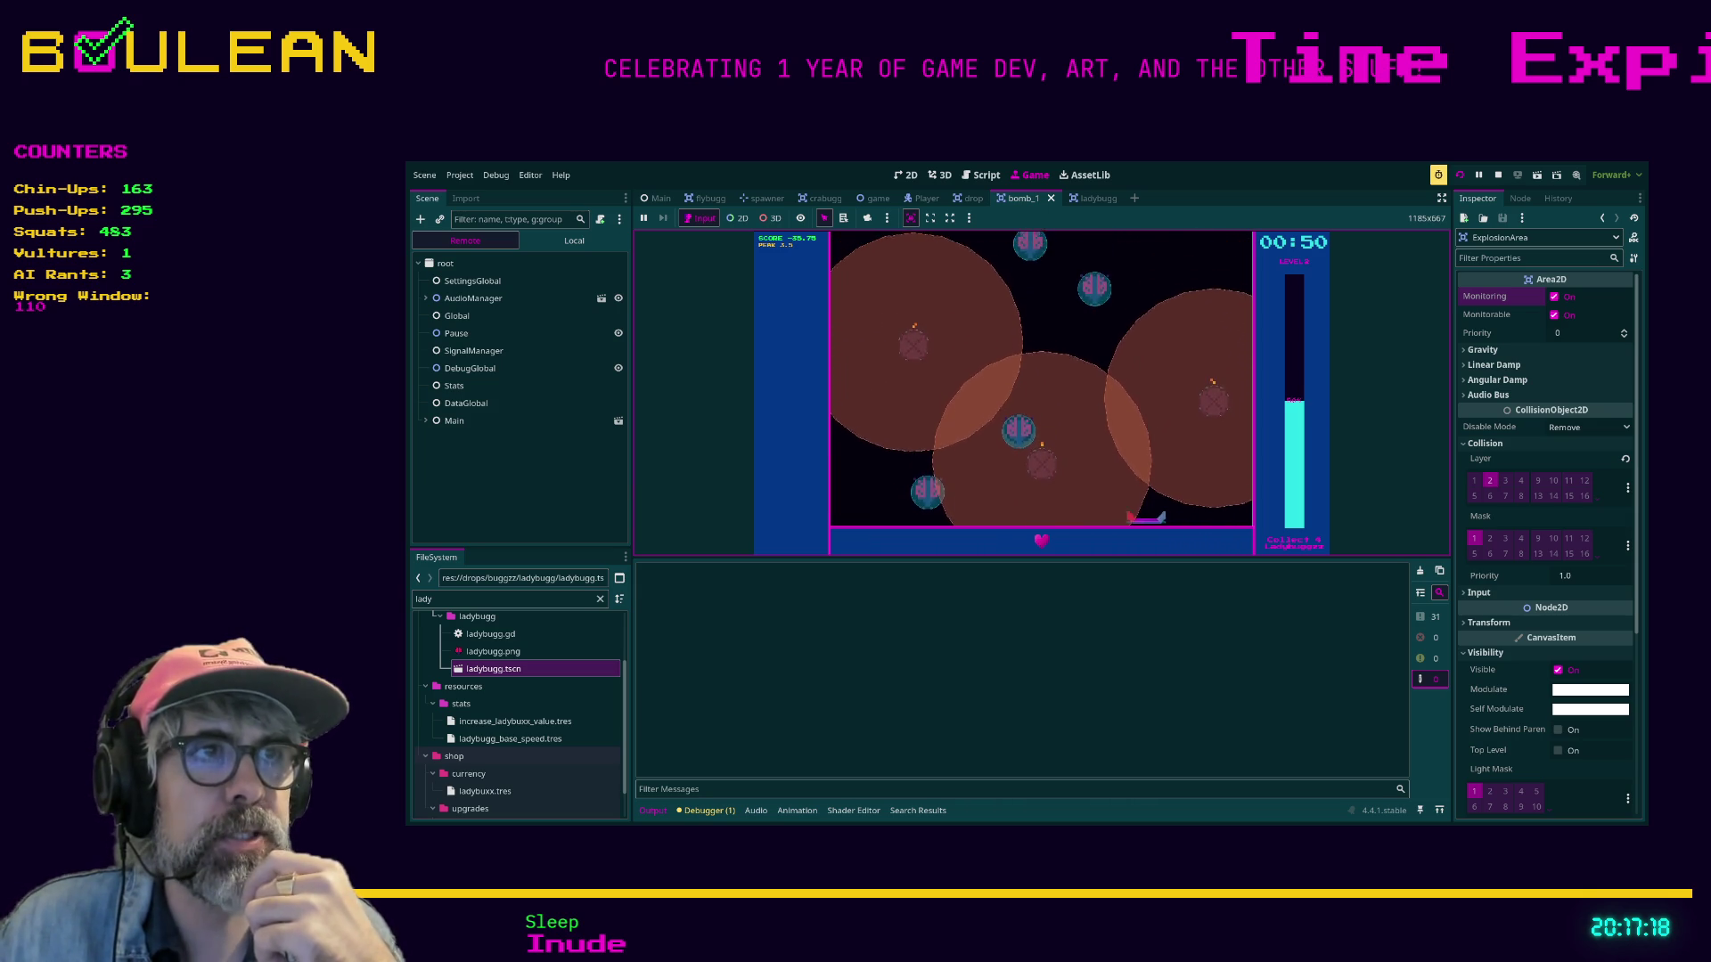
{"action": "key", "text": "Left"}
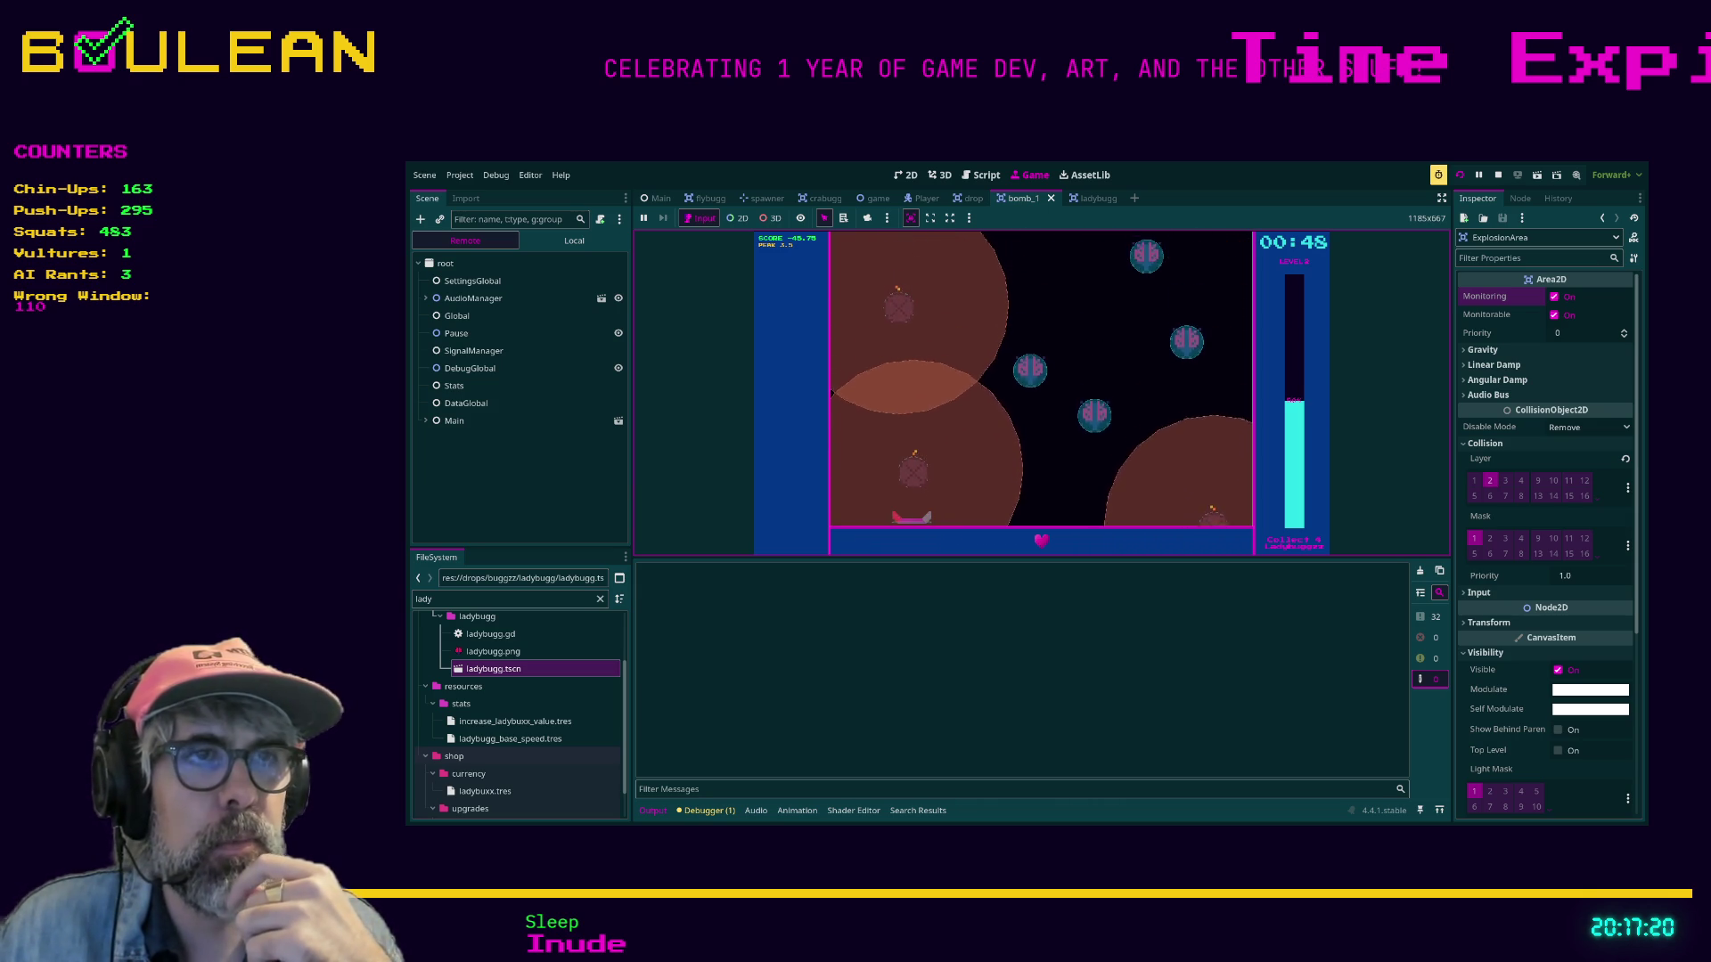
{"action": "key", "text": "Right"}
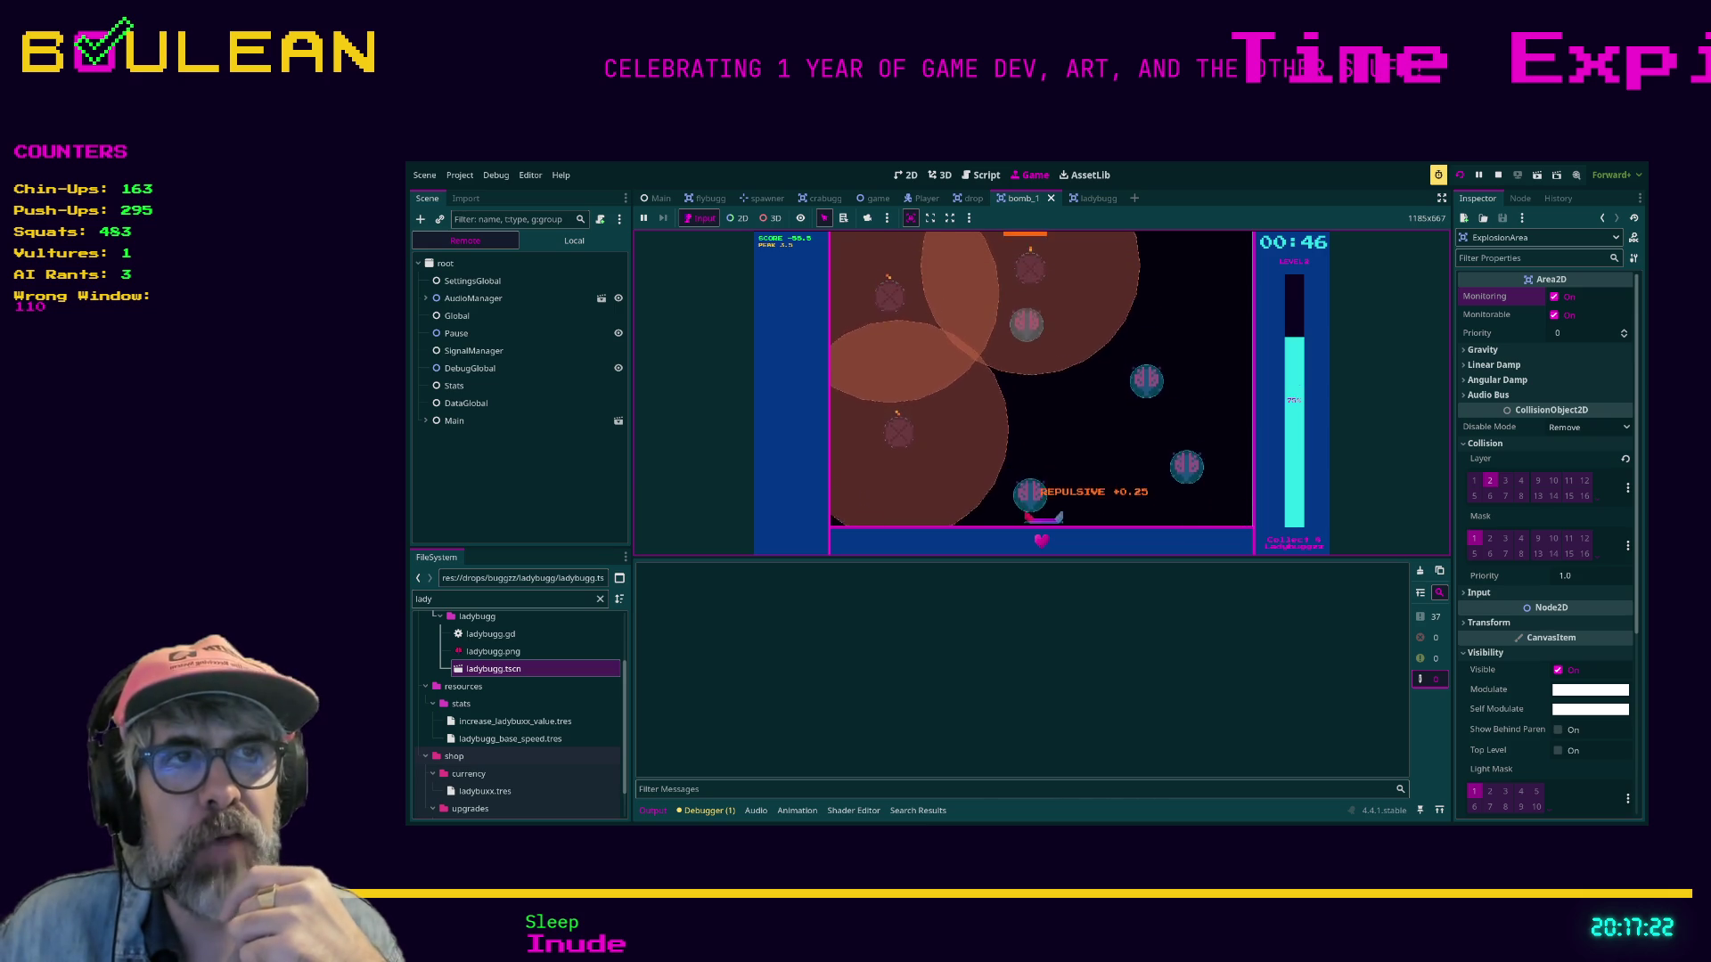
{"action": "key", "text": "Left"}
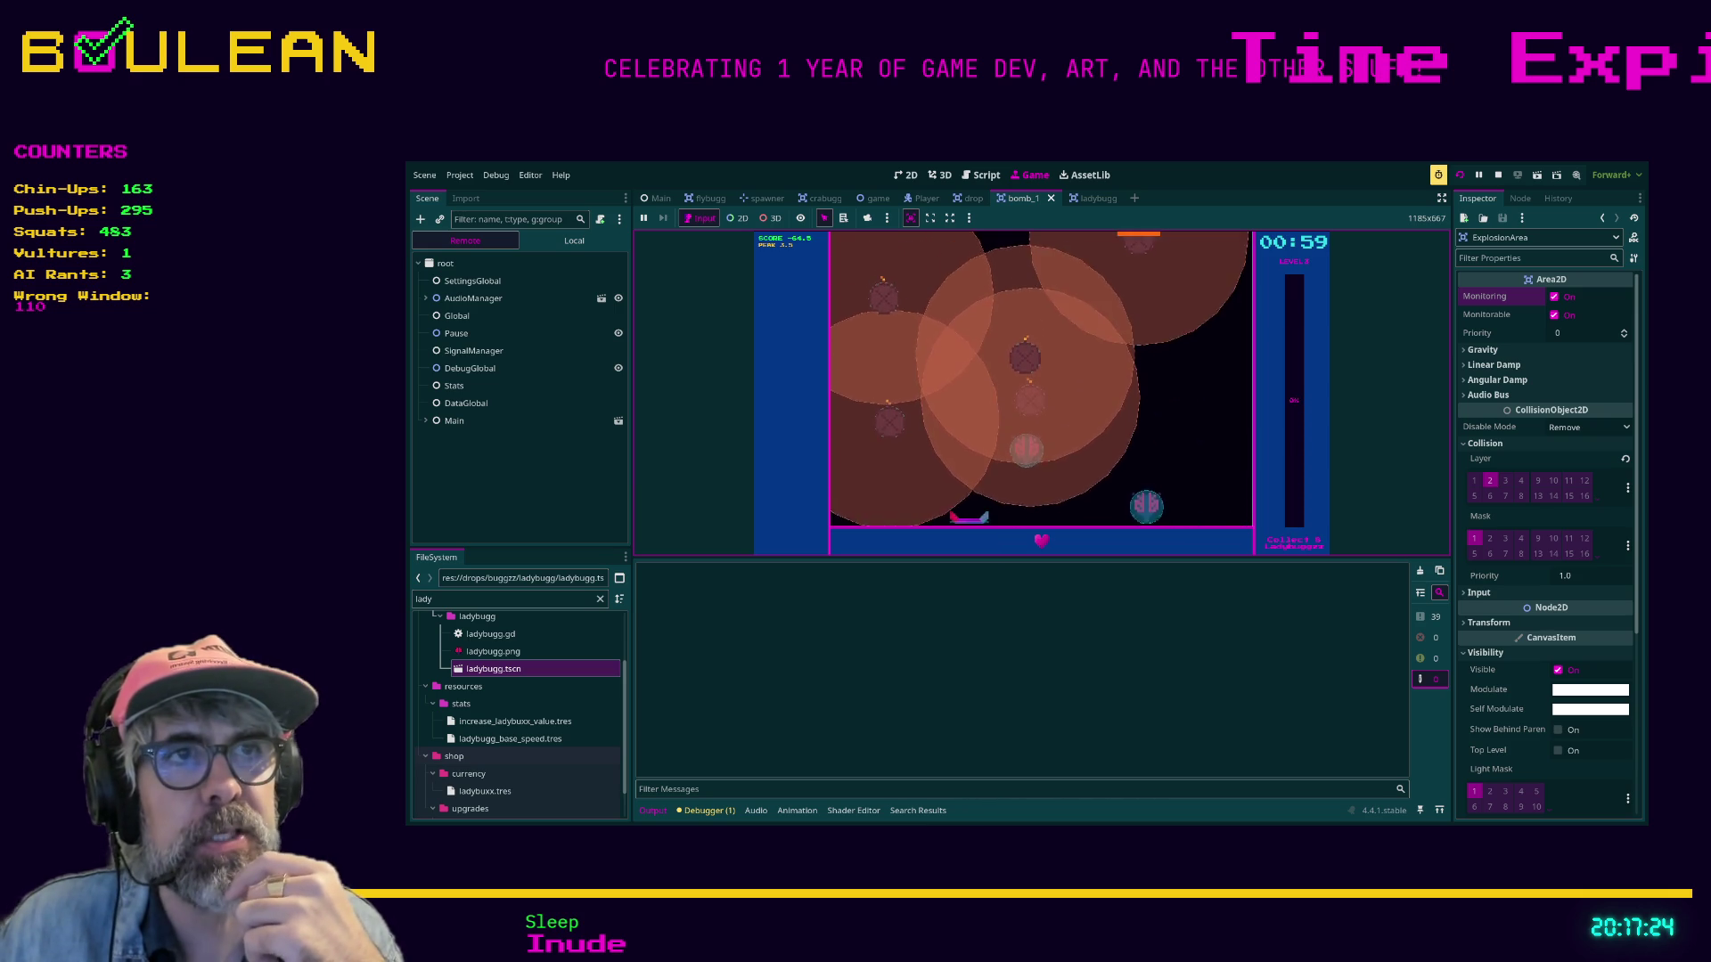
Steer the paddle left and right to catch falling bugs amid the bomb chain explosions.
{"action": "key", "text": "Right"}
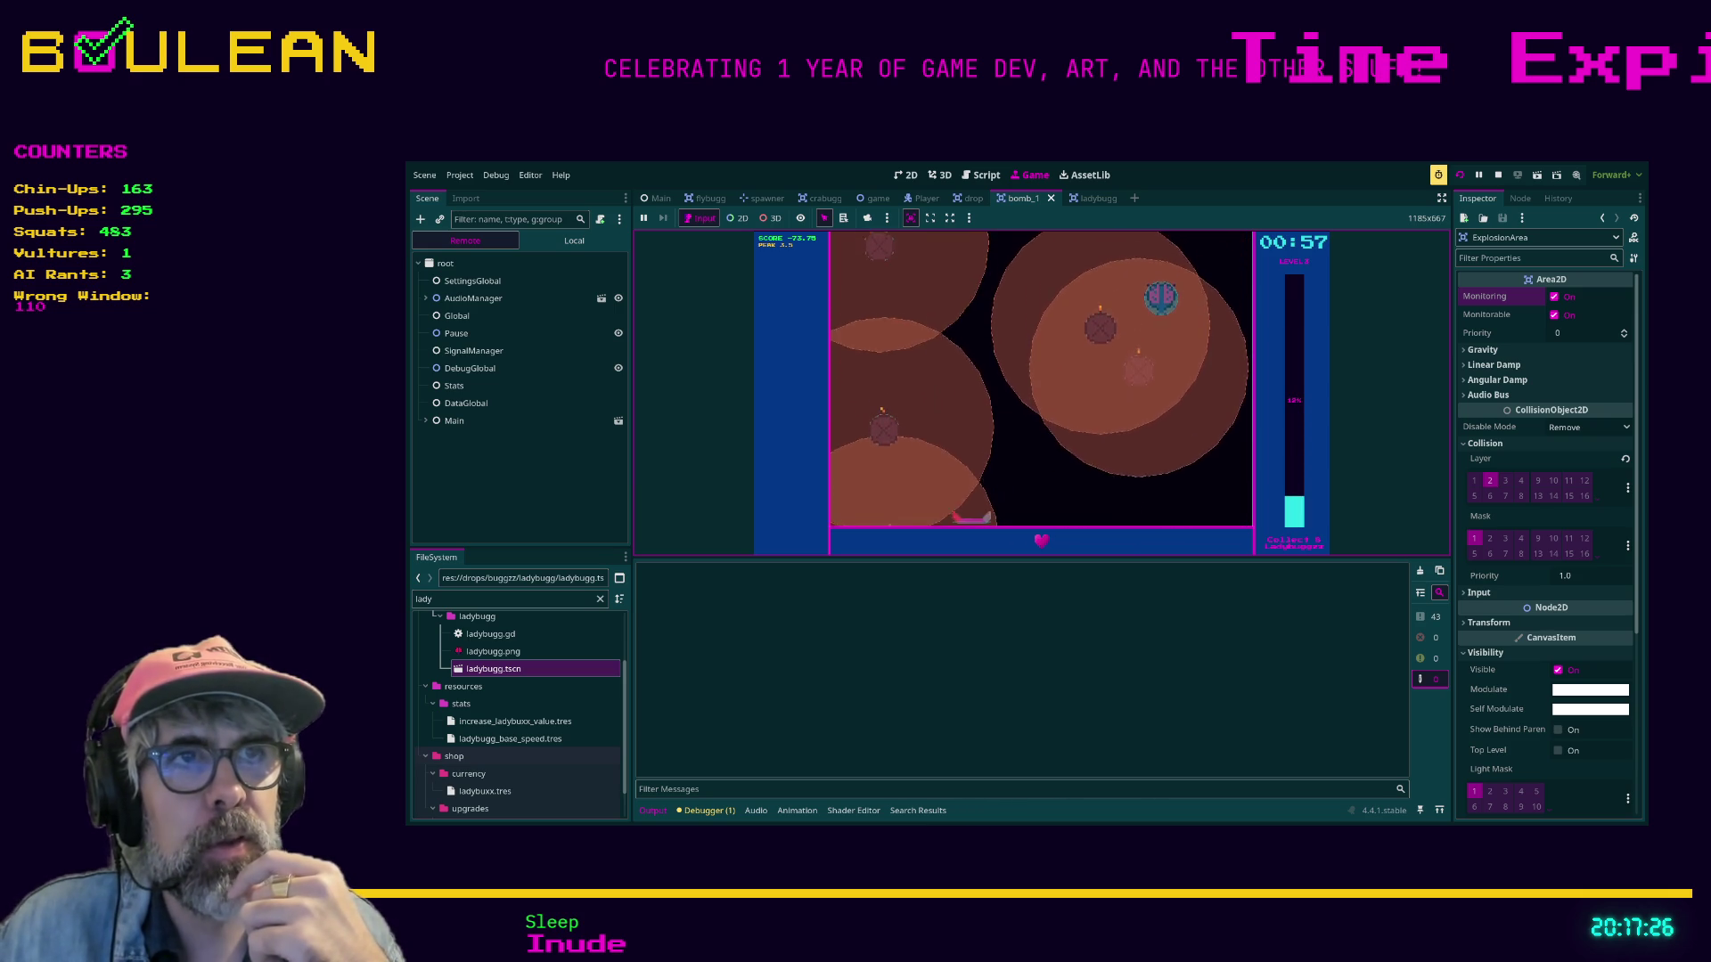
{"action": "key", "text": "Right"}
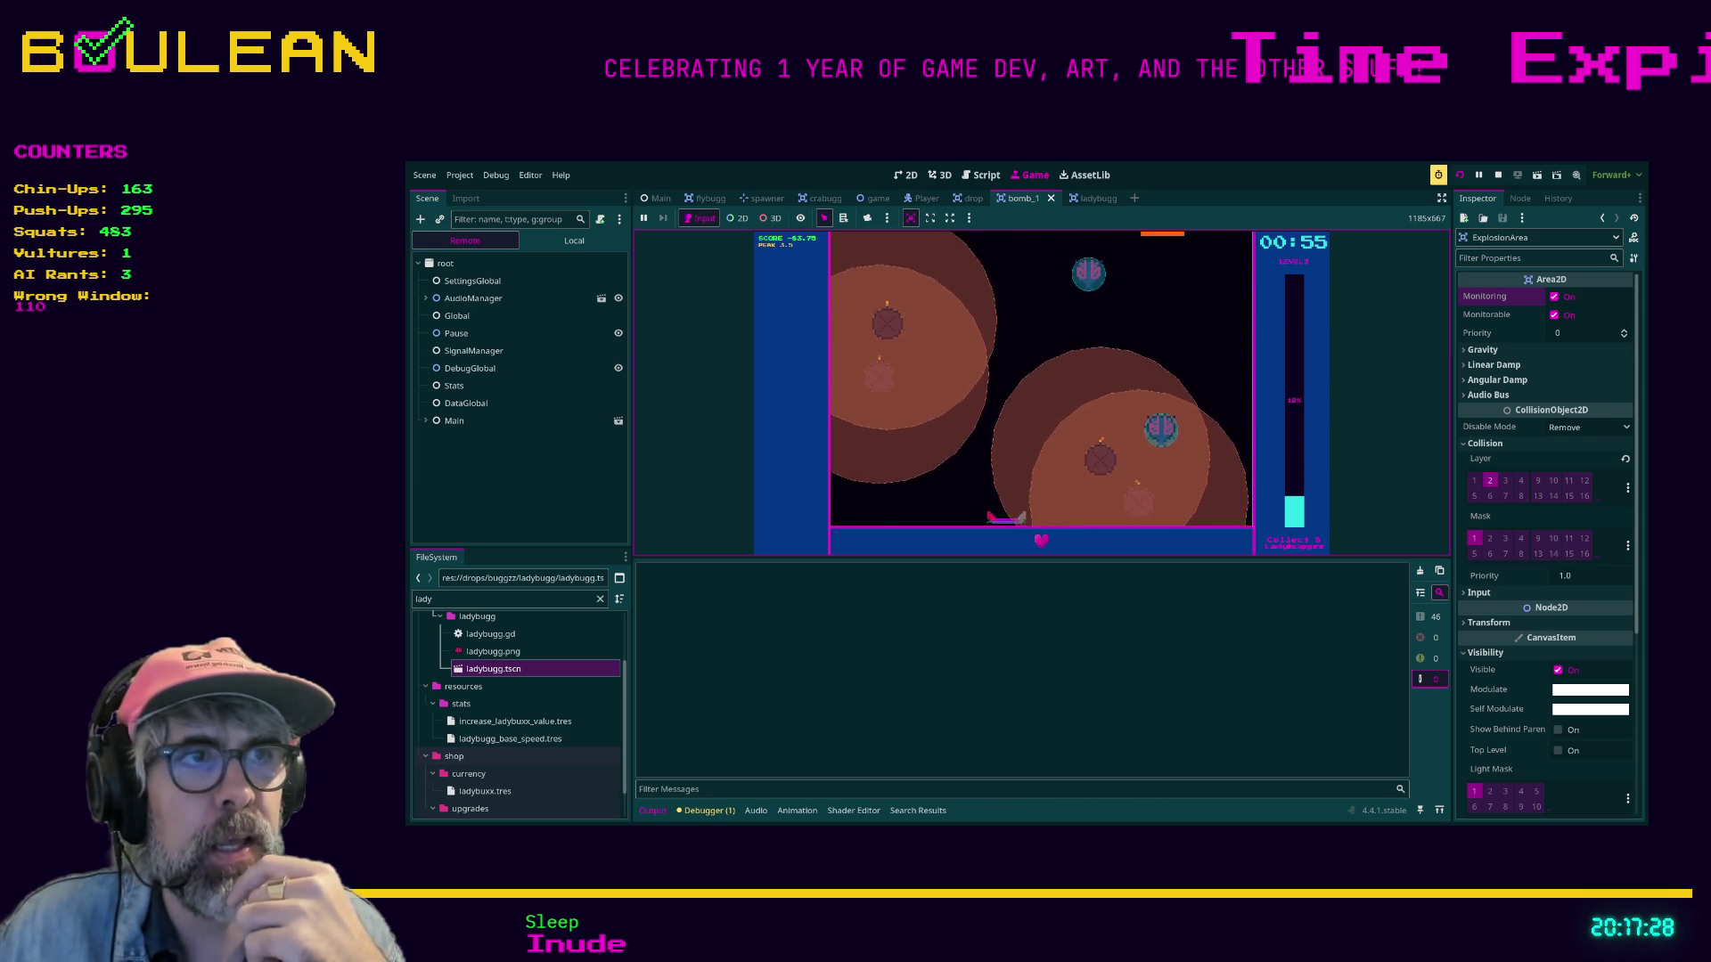
{"action": "key", "text": "Left"}
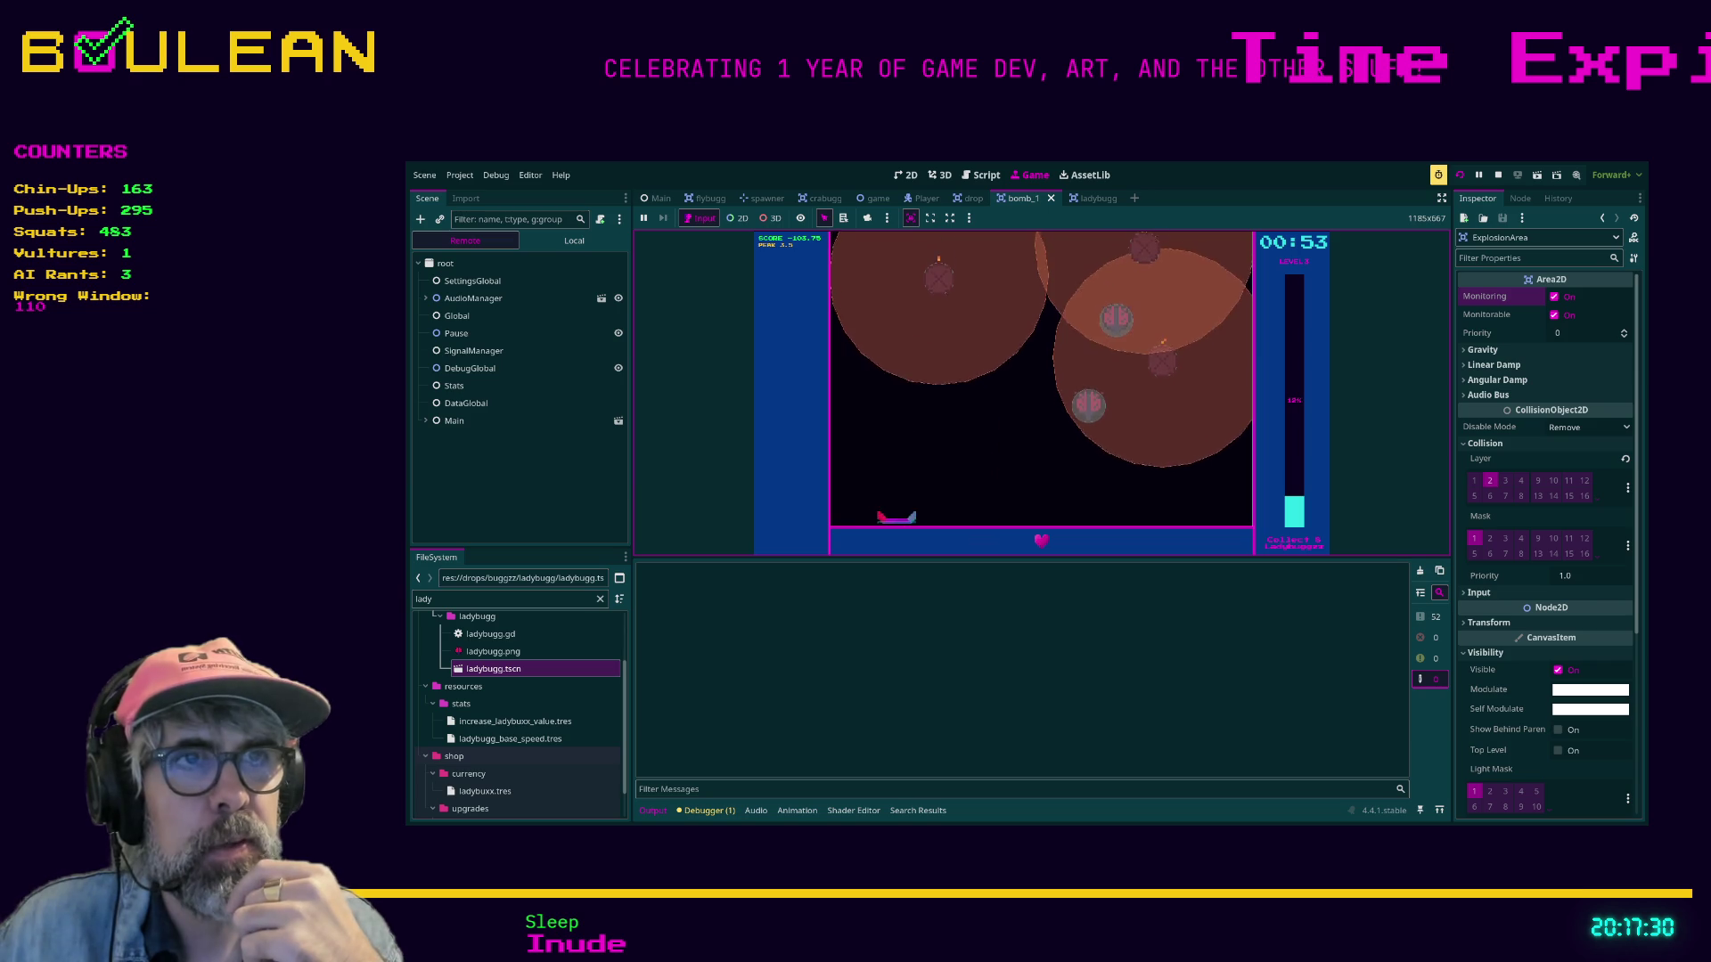
{"action": "key", "text": "Right"}
{"action": "key", "text": "Right"}
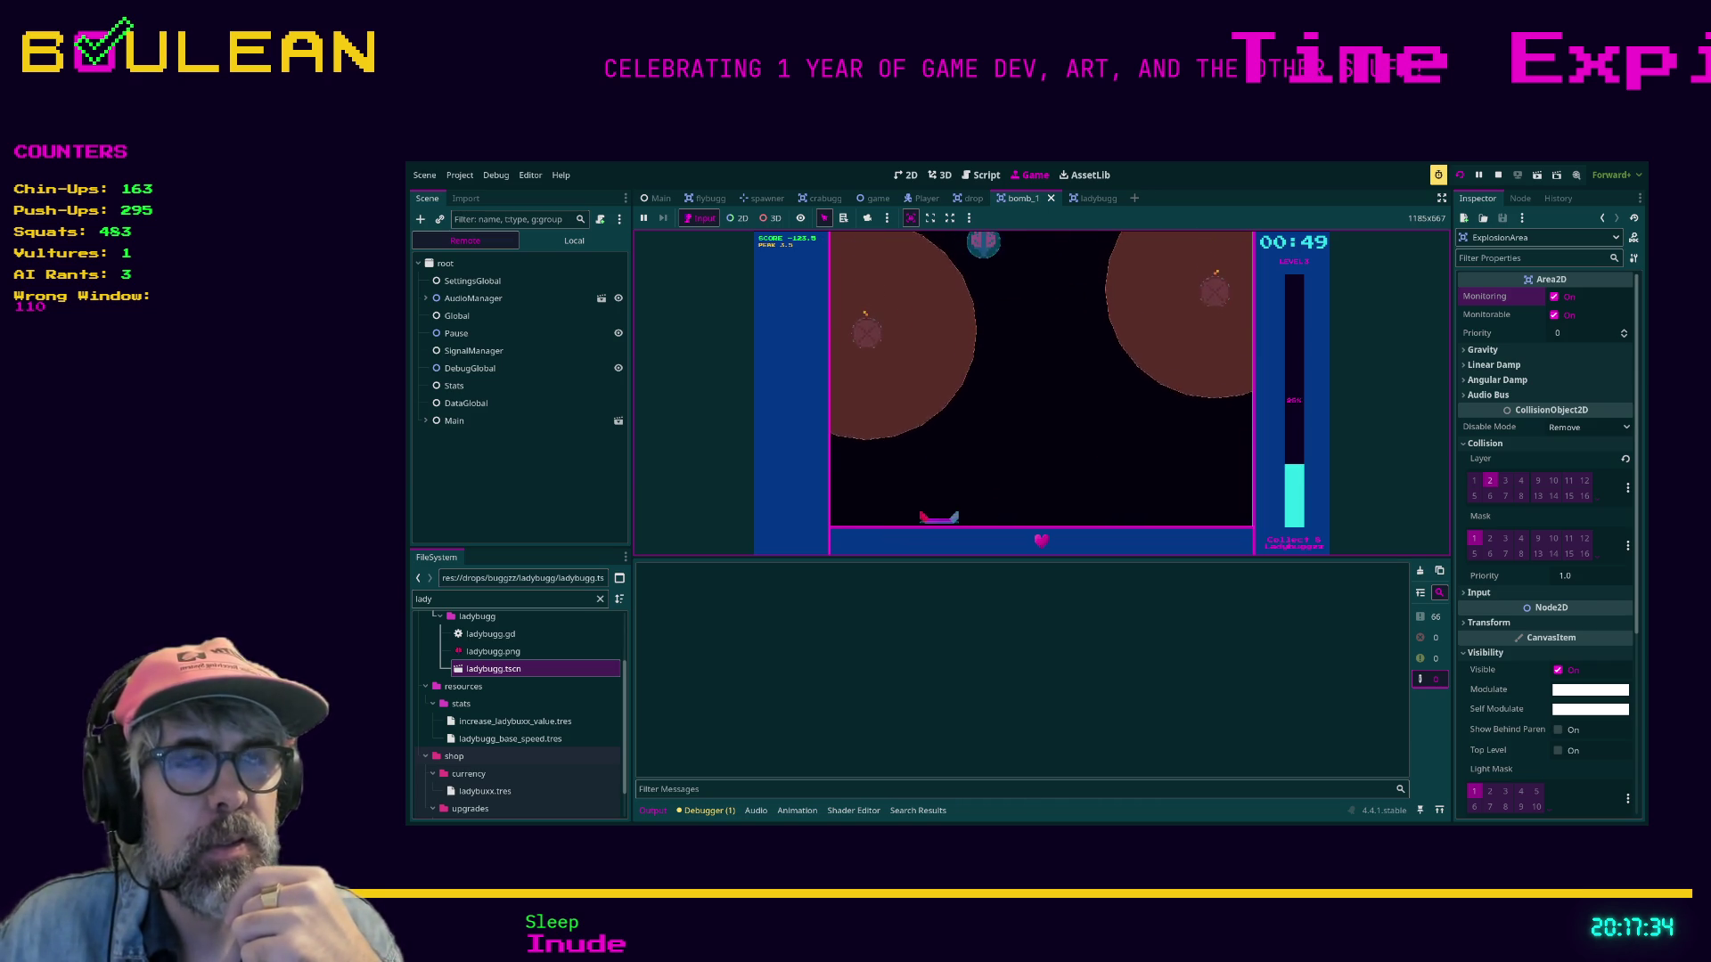
{"action": "key", "text": "Right"}
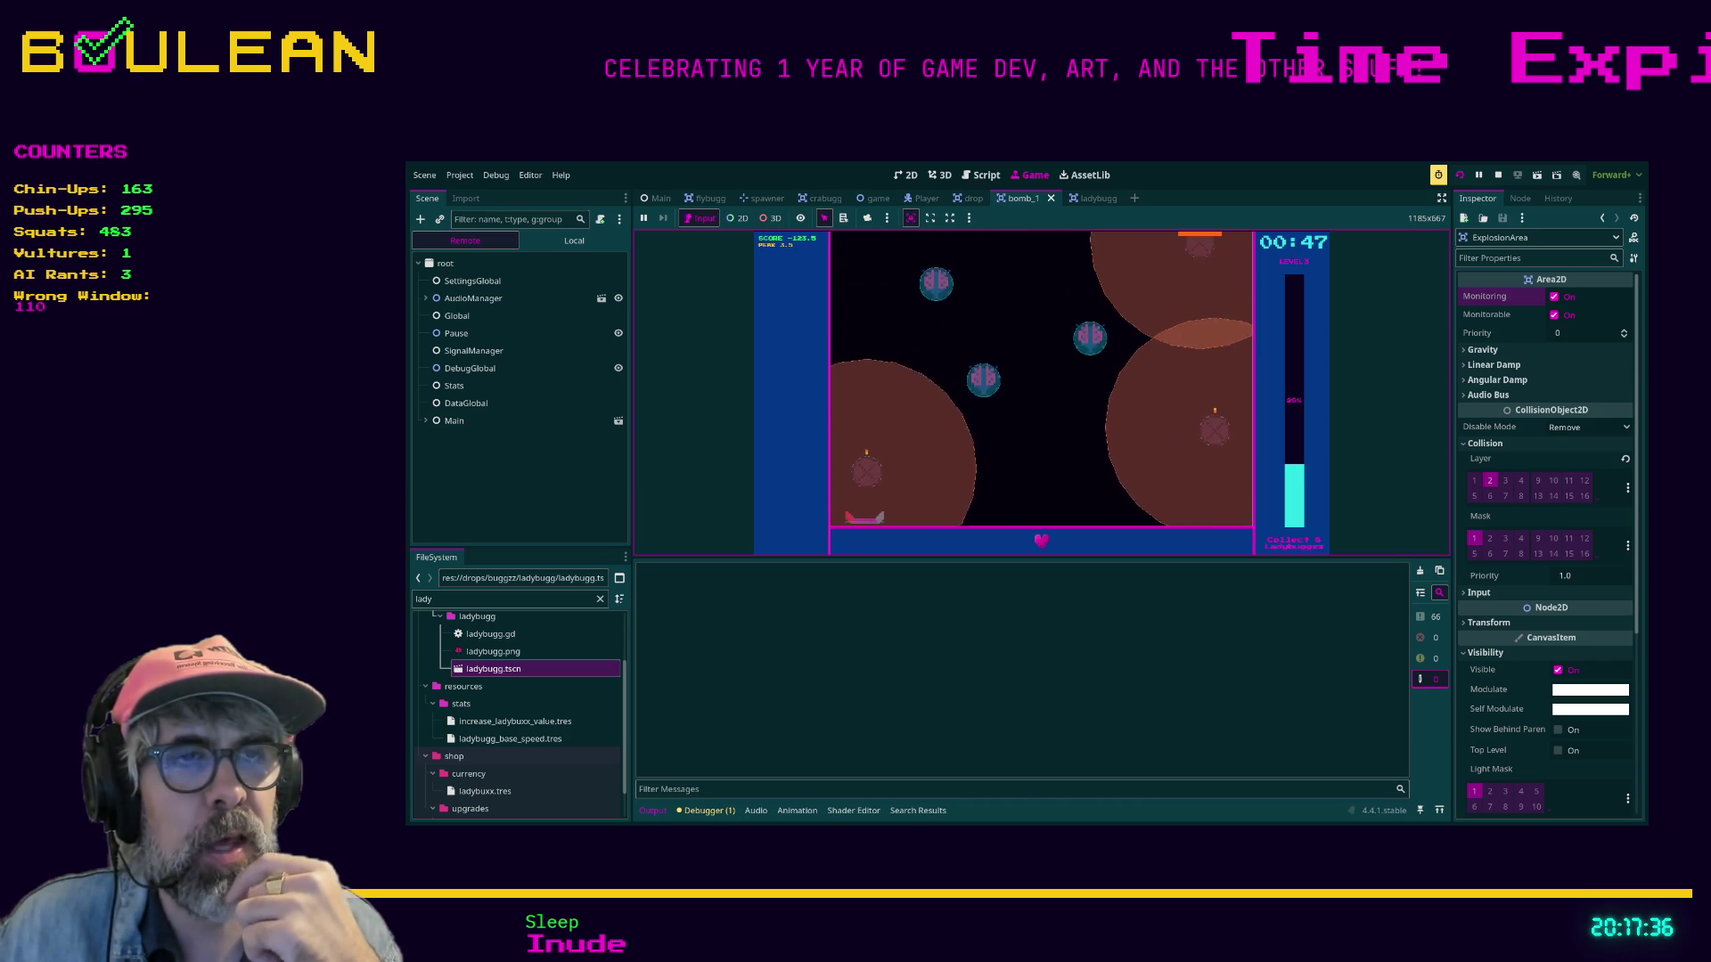
{"action": "key", "text": "Right"}
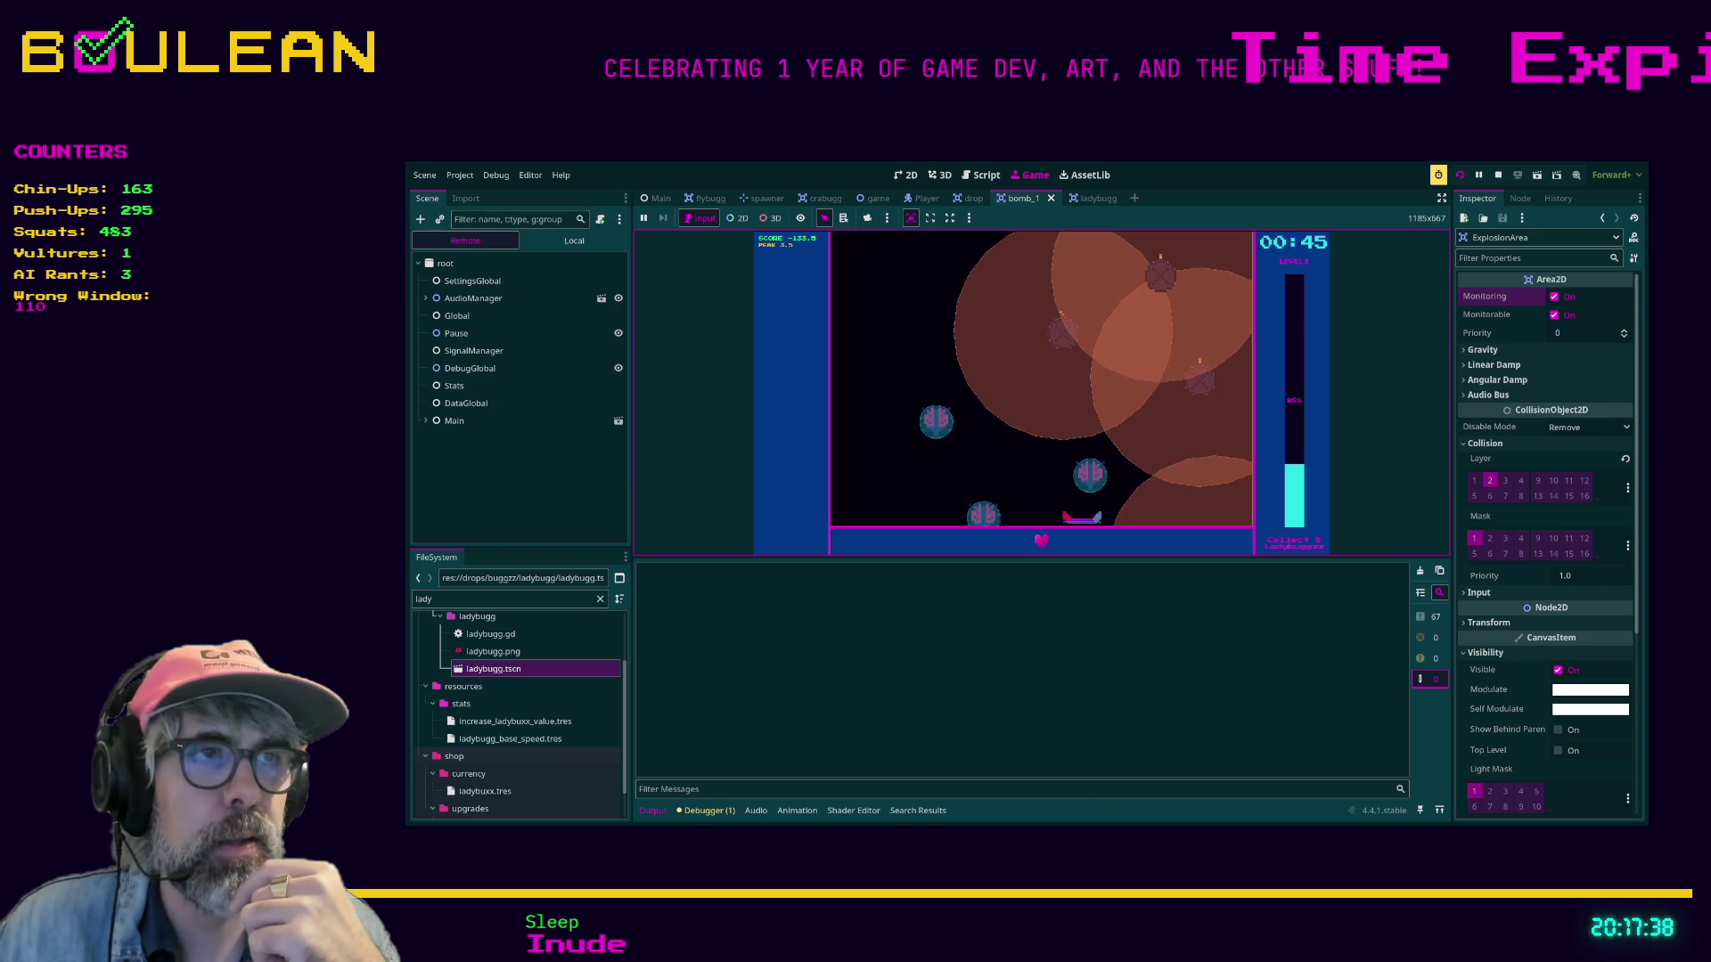
{"action": "key", "text": "Left"}
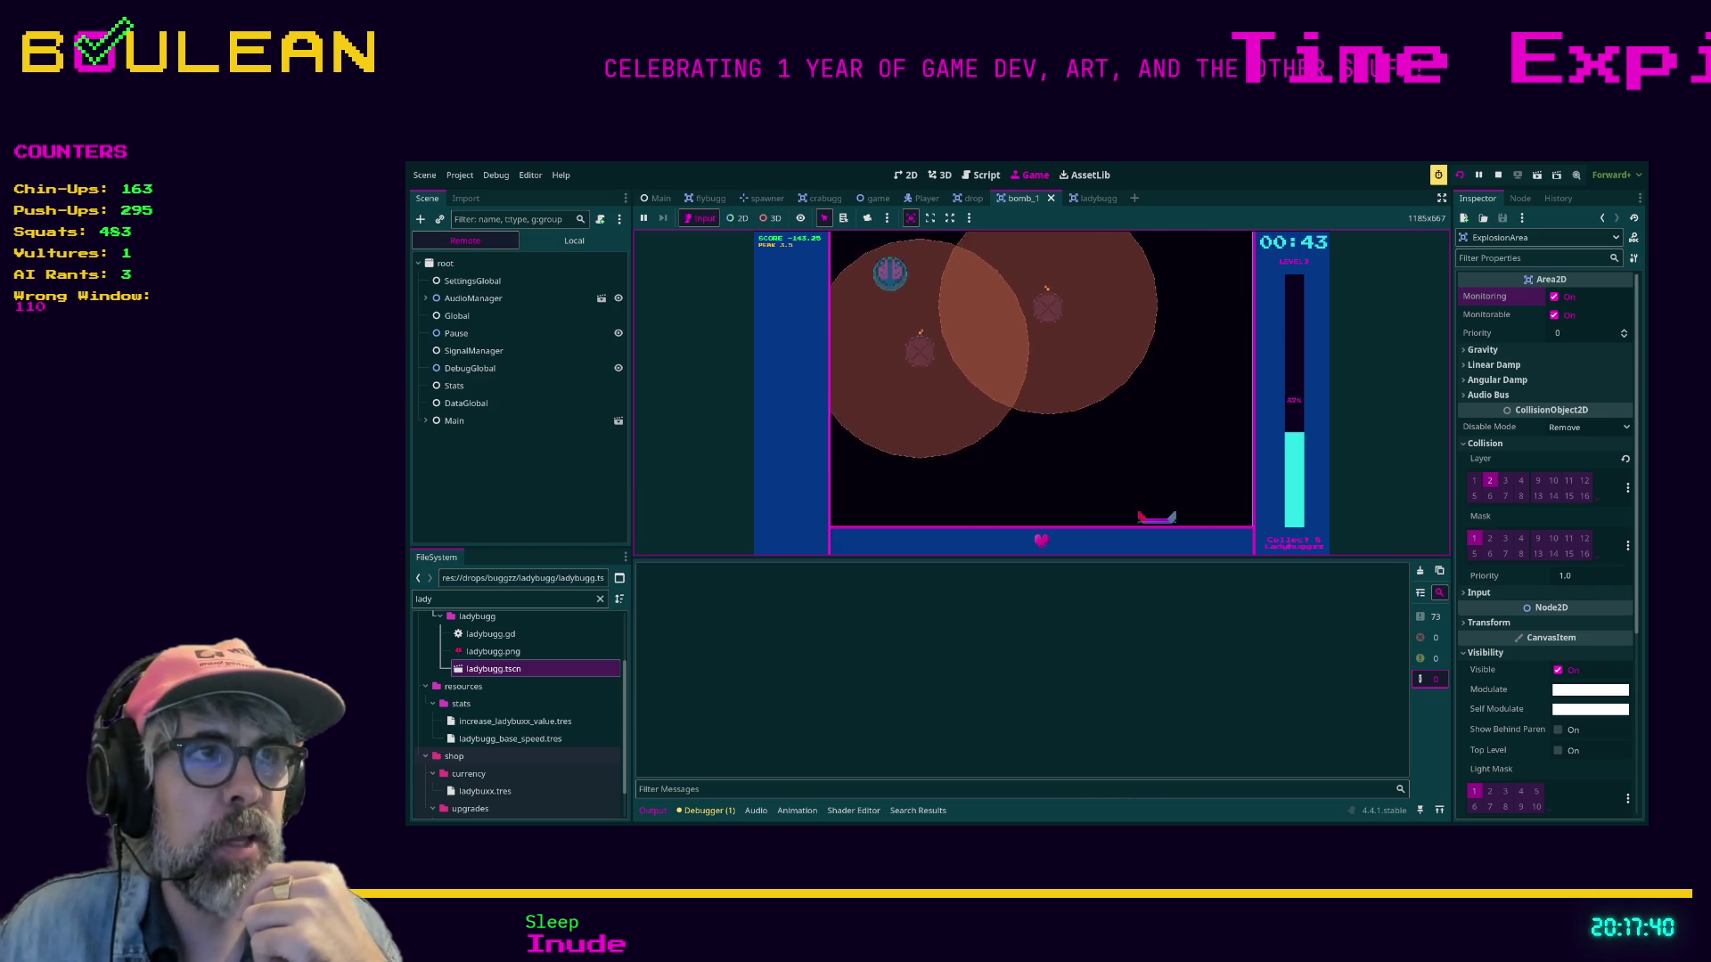
{"action": "key", "text": "Left"}
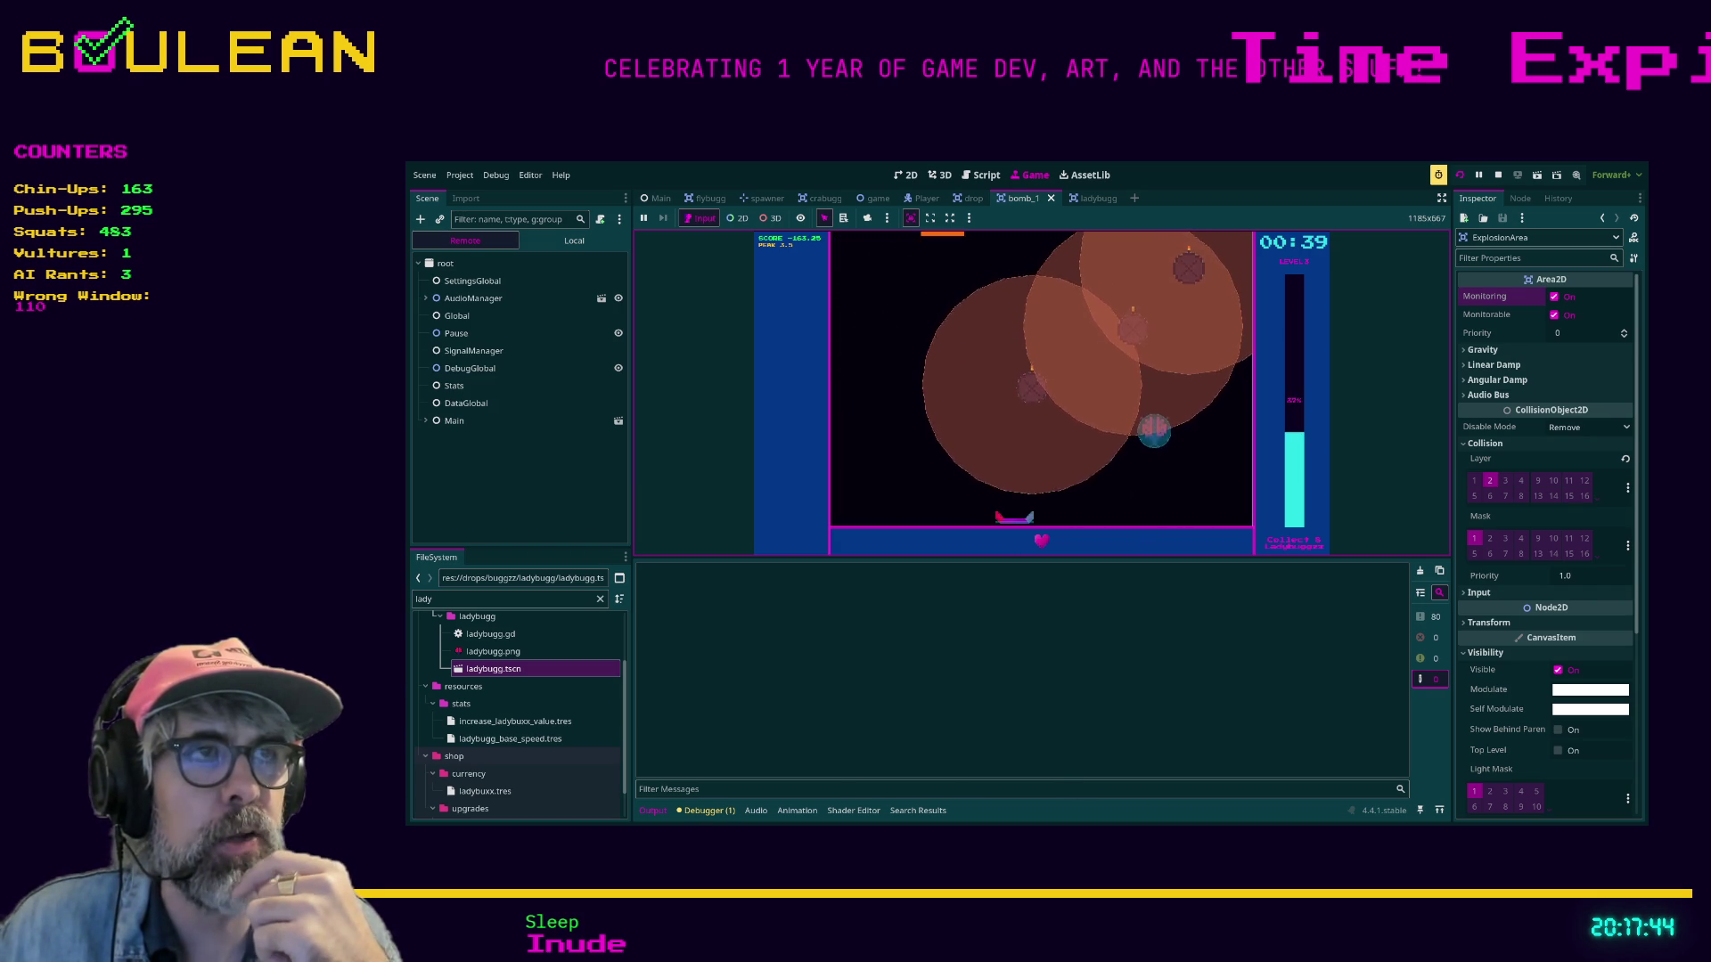
{"action": "key", "text": "Right"}
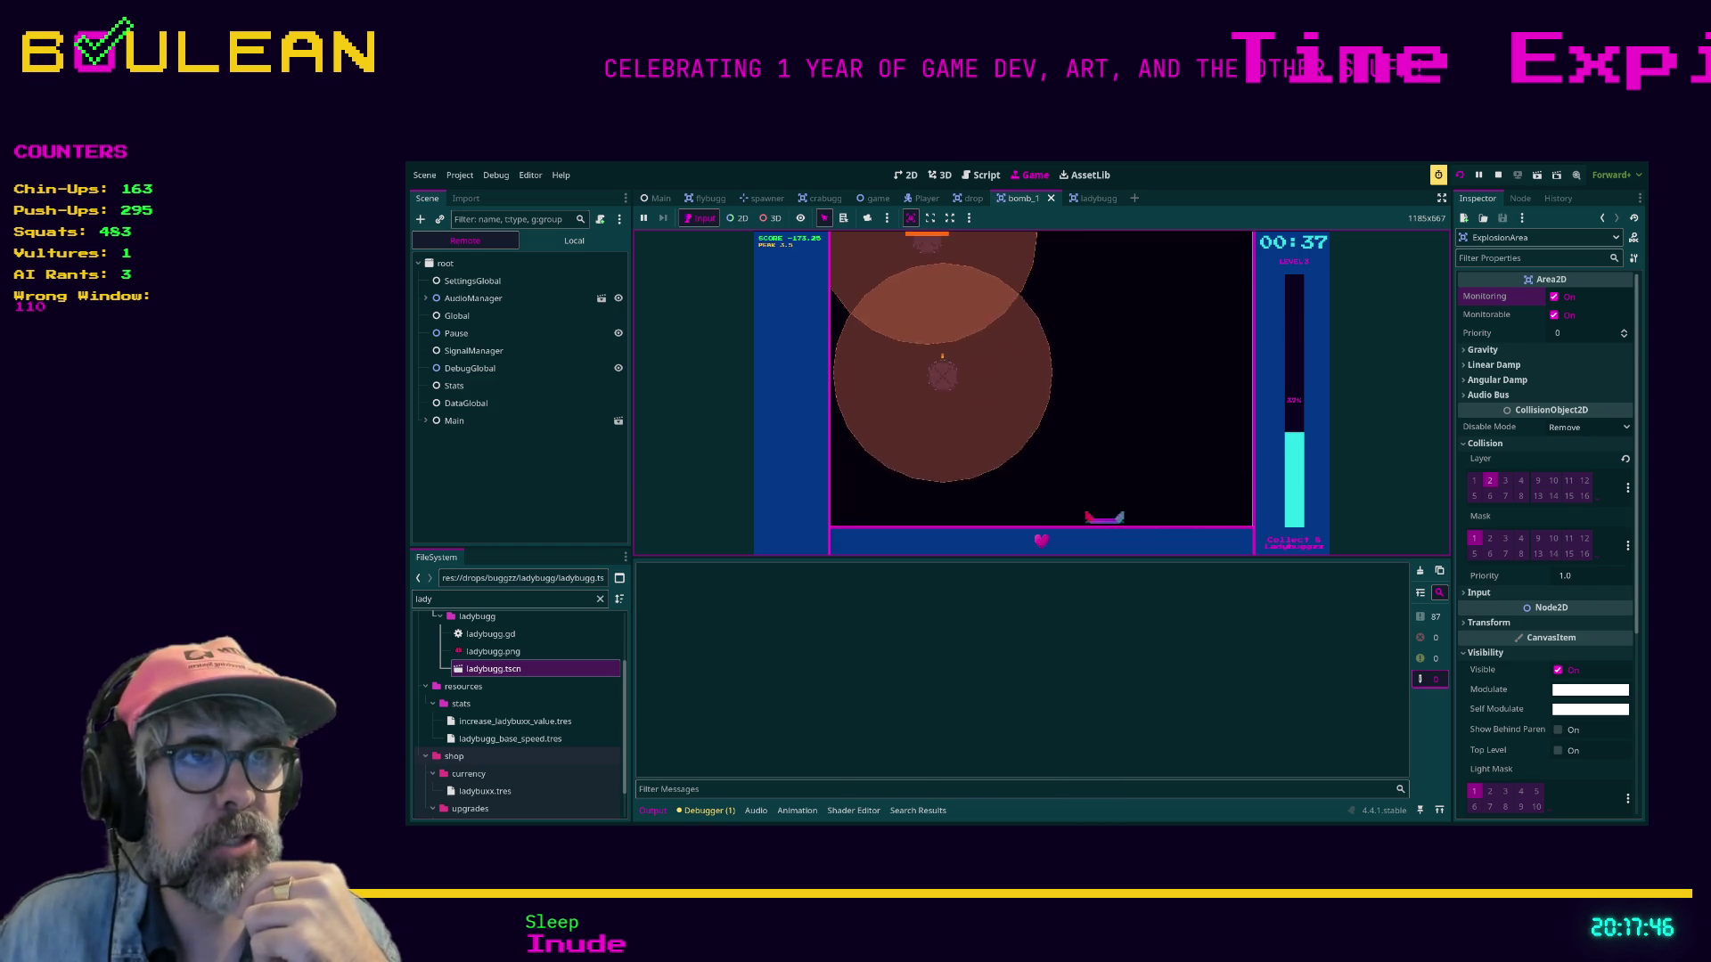
{"action": "key", "text": "Left"}
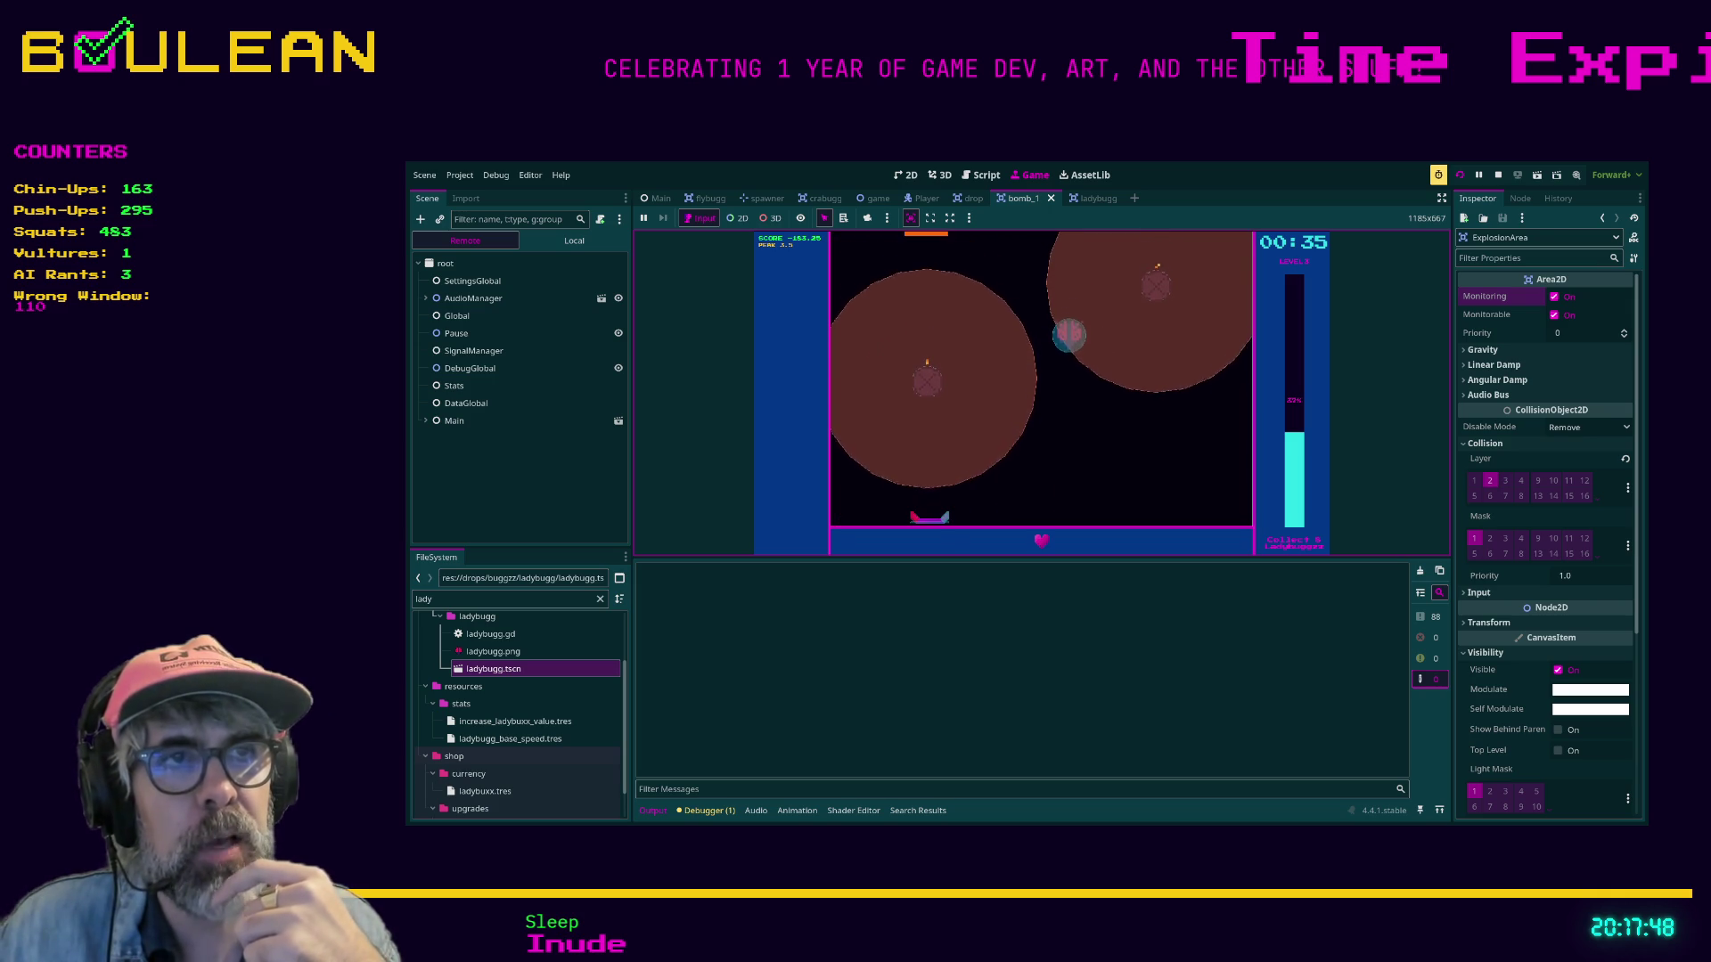
{"action": "key", "text": "Right"}
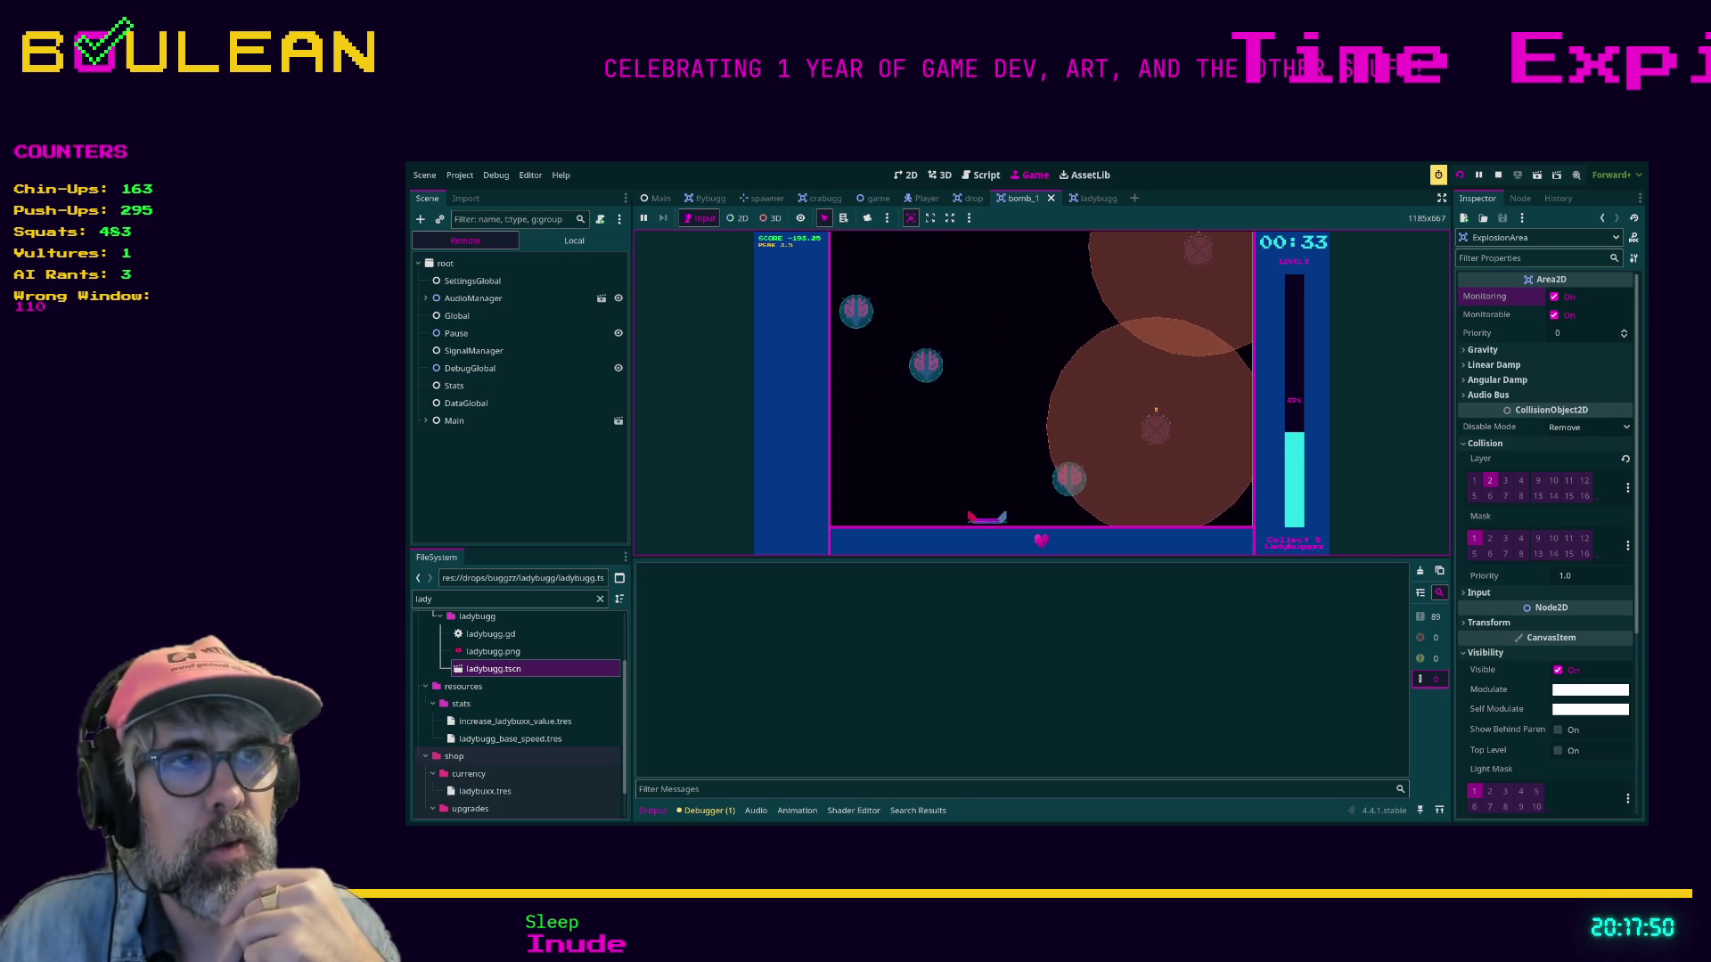
{"action": "key", "text": "Right"}
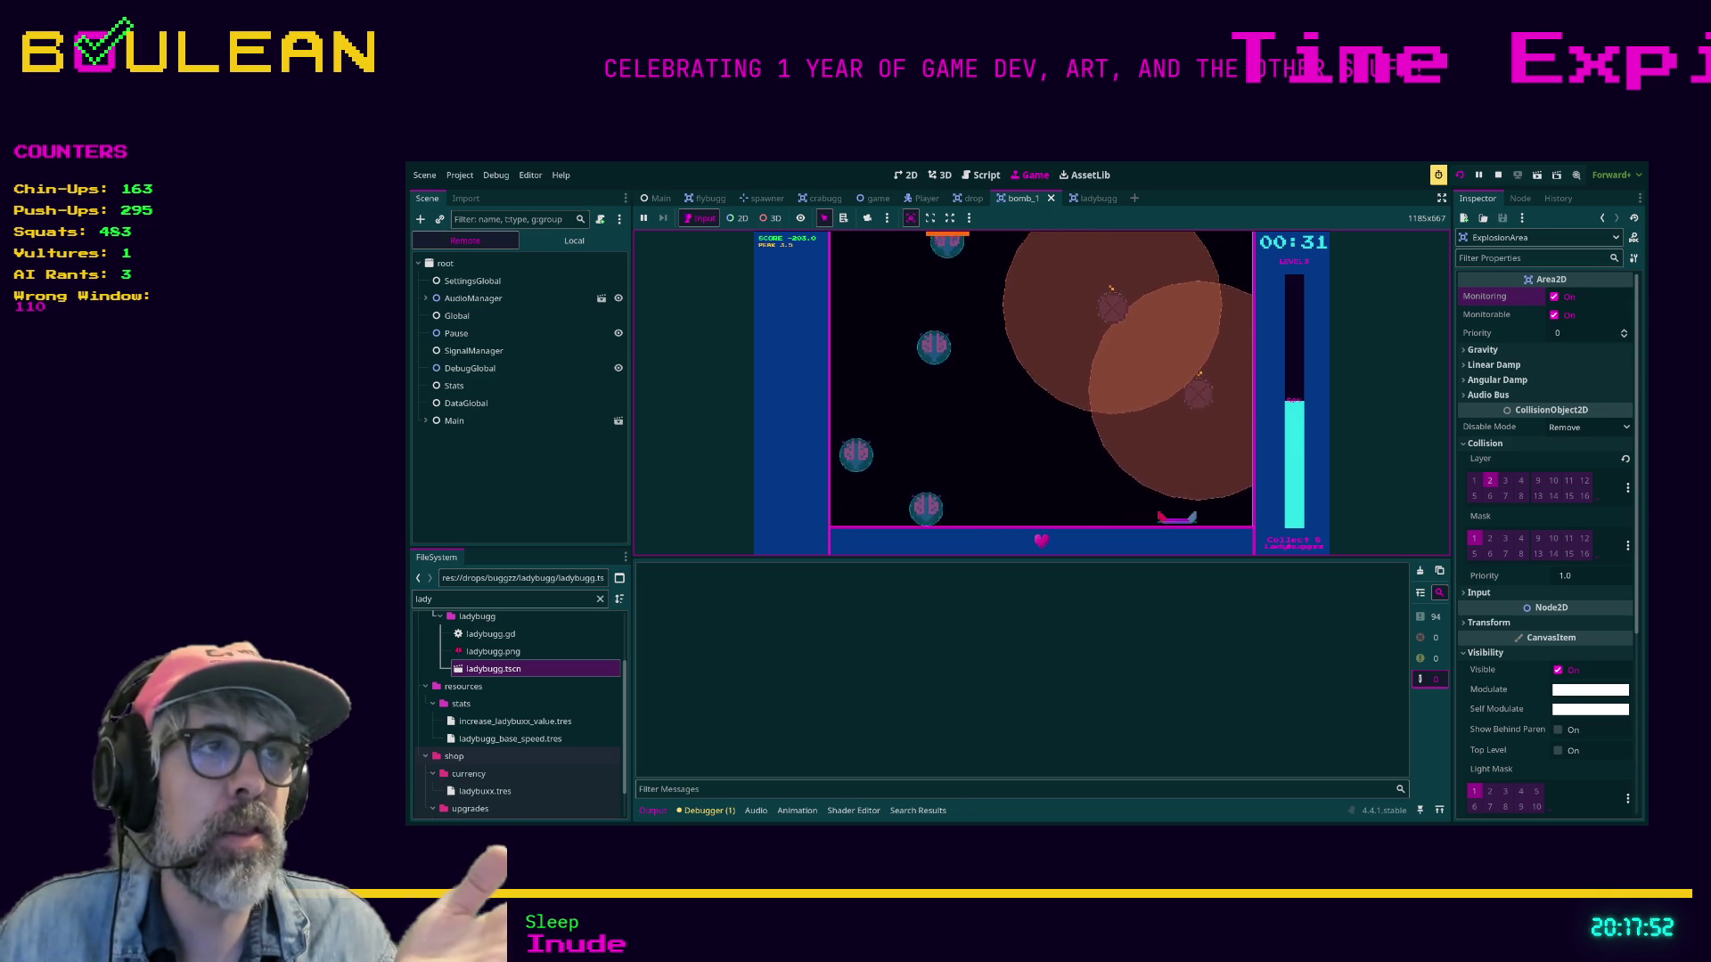
{"action": "key", "text": "Left"}
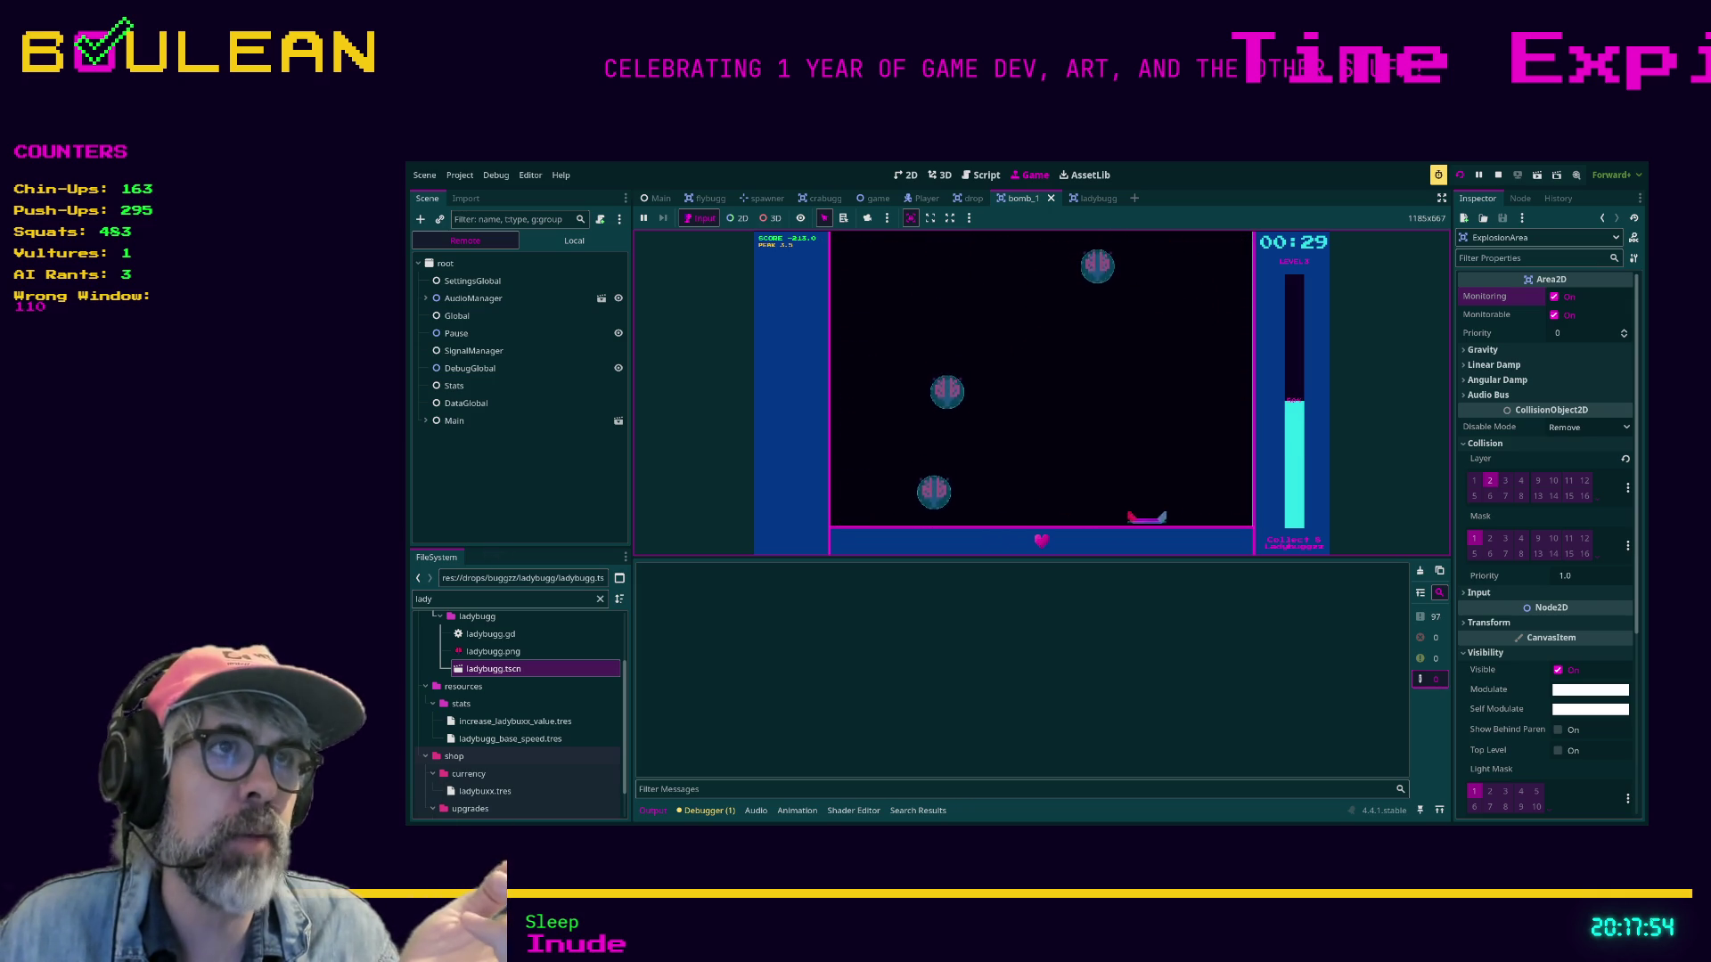
{"action": "key", "text": "Left"}
{"action": "key", "text": "Right"}
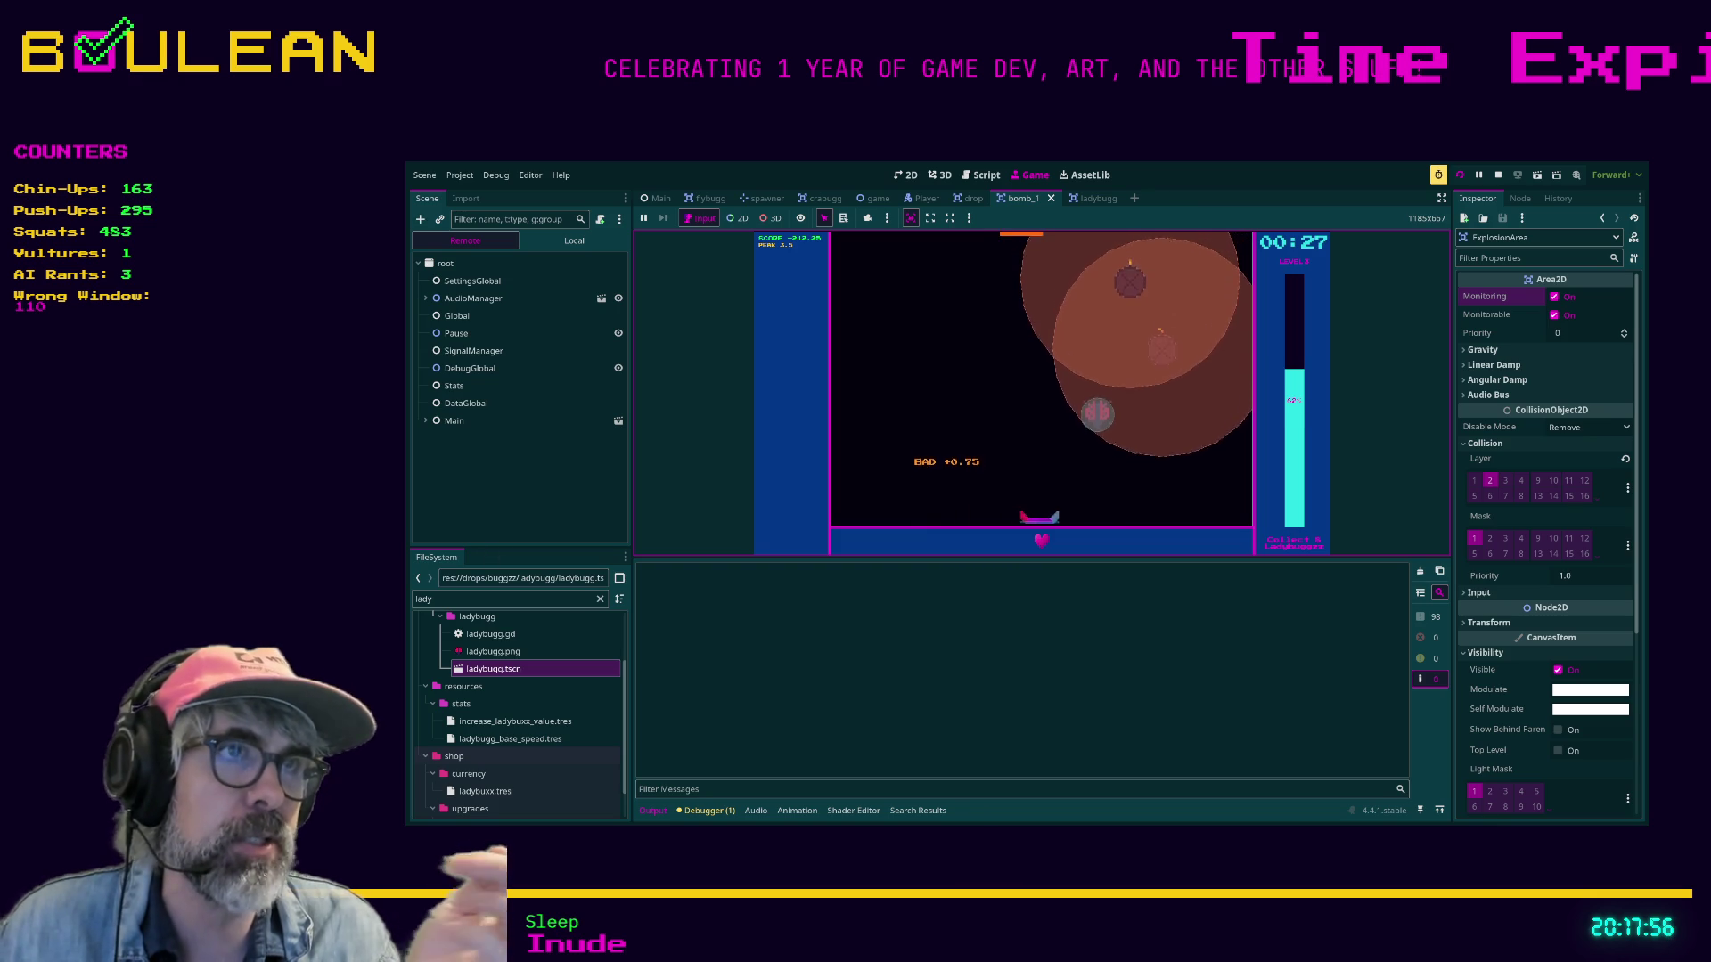
{"action": "key", "text": "Right"}
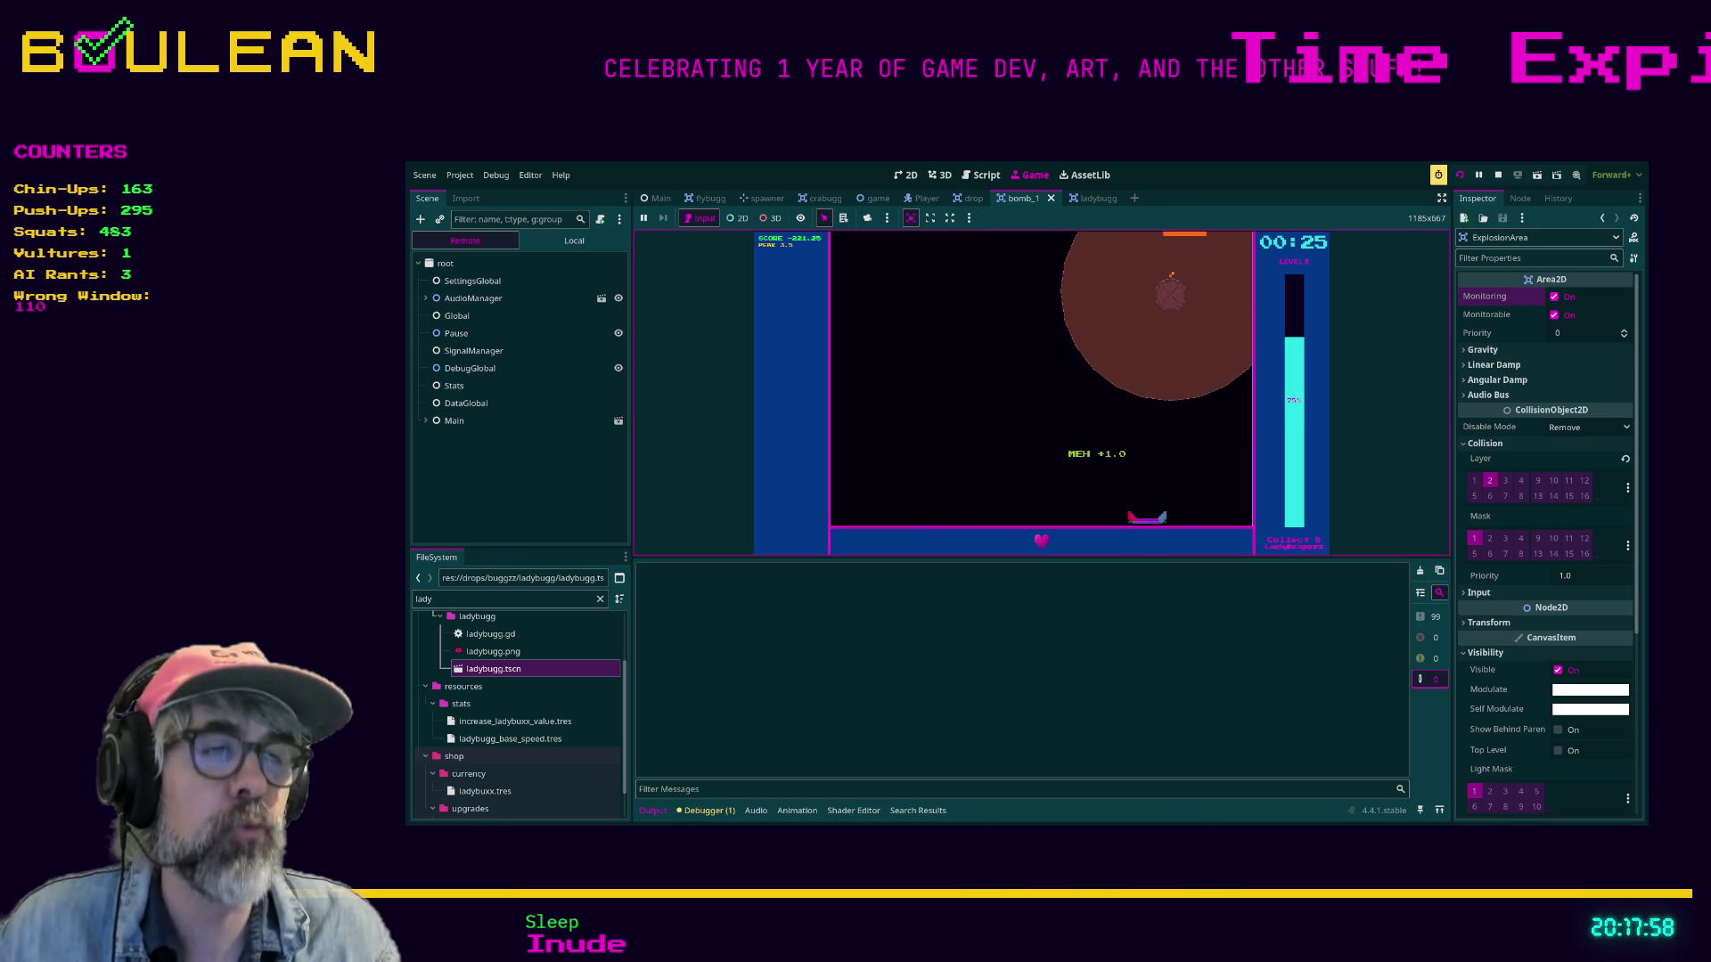
{"action": "key", "text": "Right"}
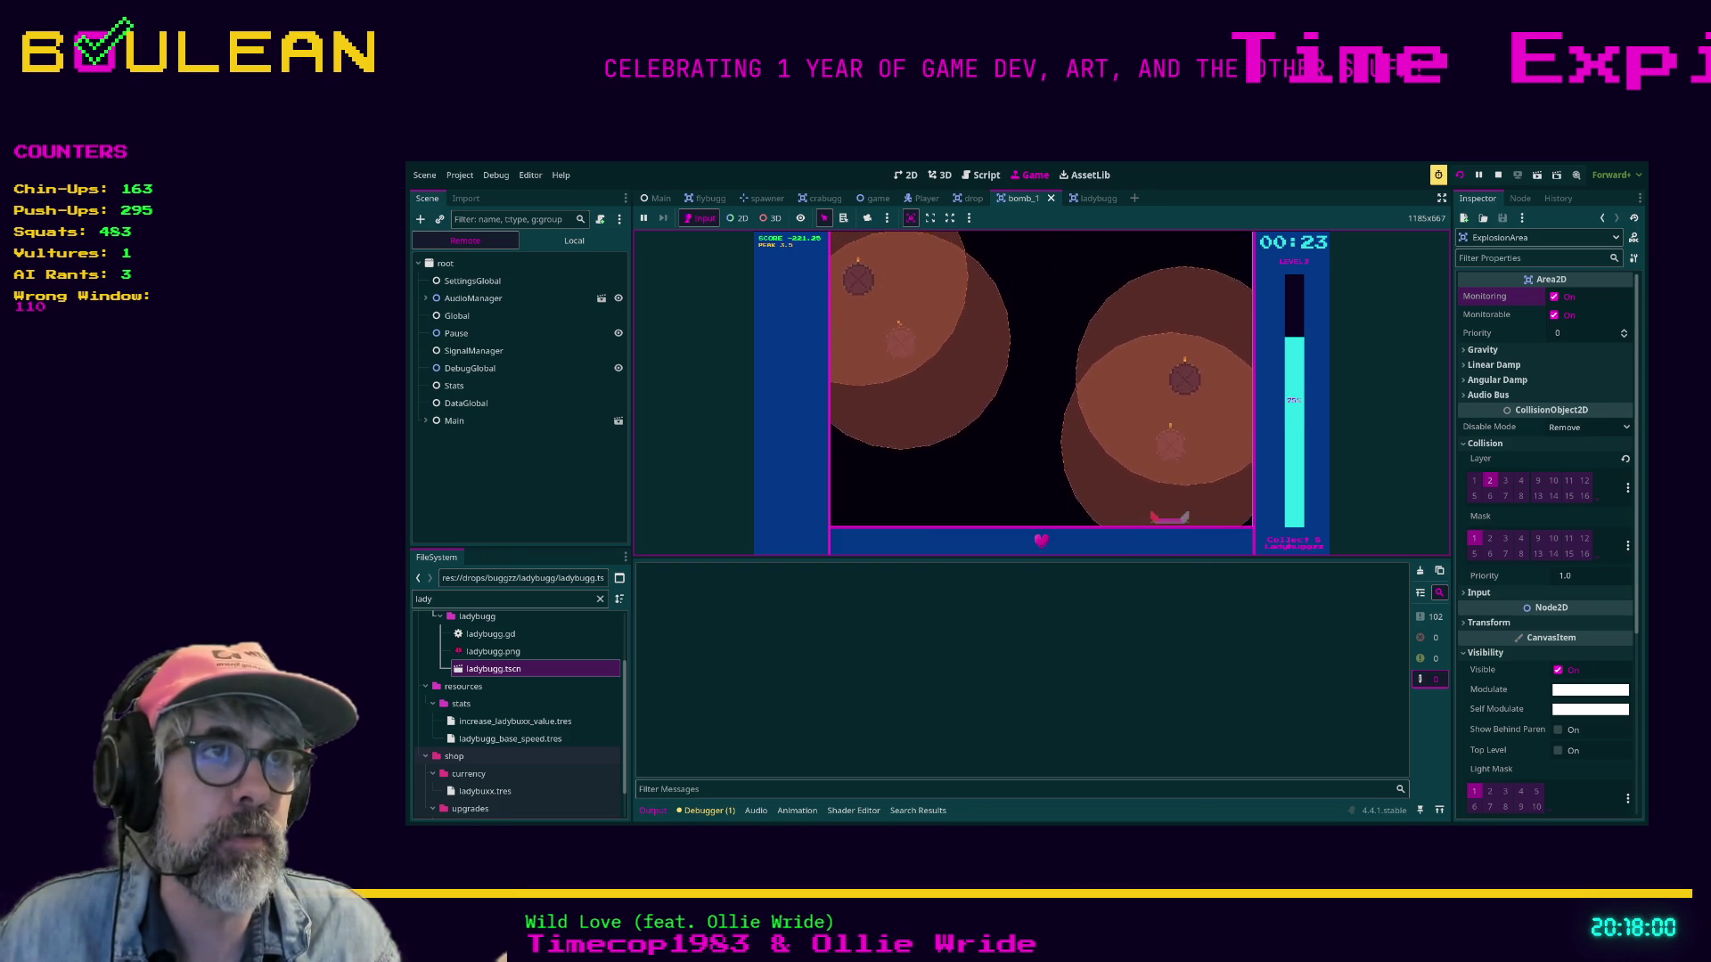
{"action": "key", "text": "Left"}
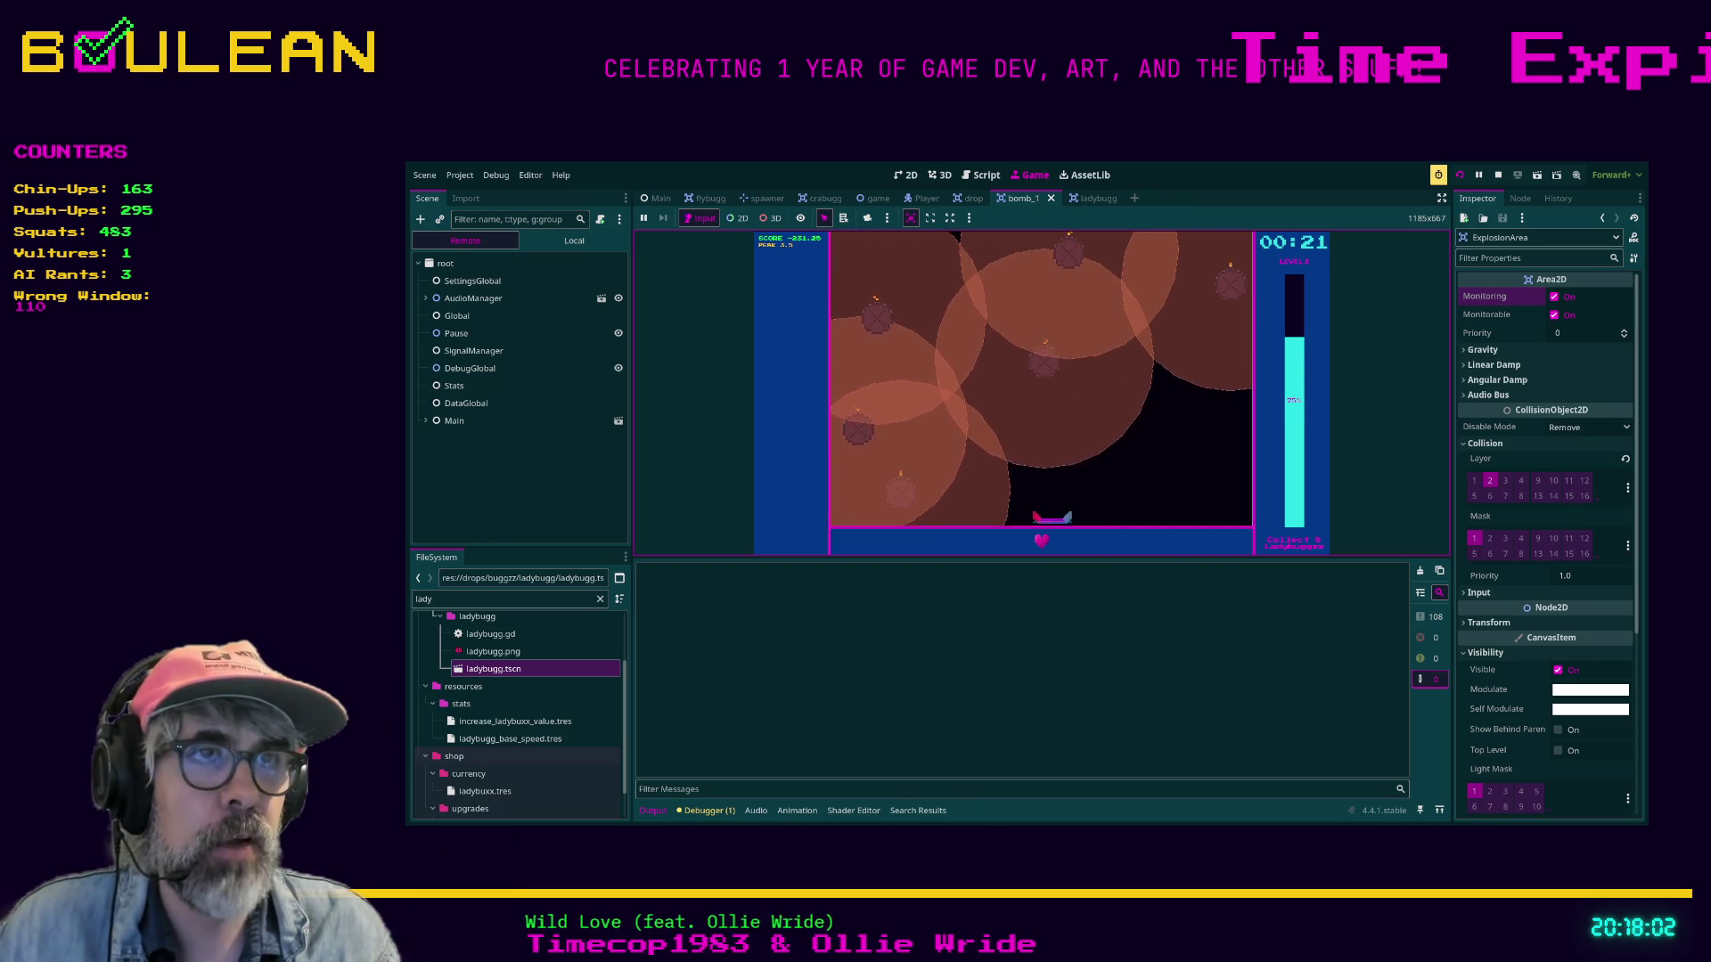
{"action": "key", "text": "Right"}
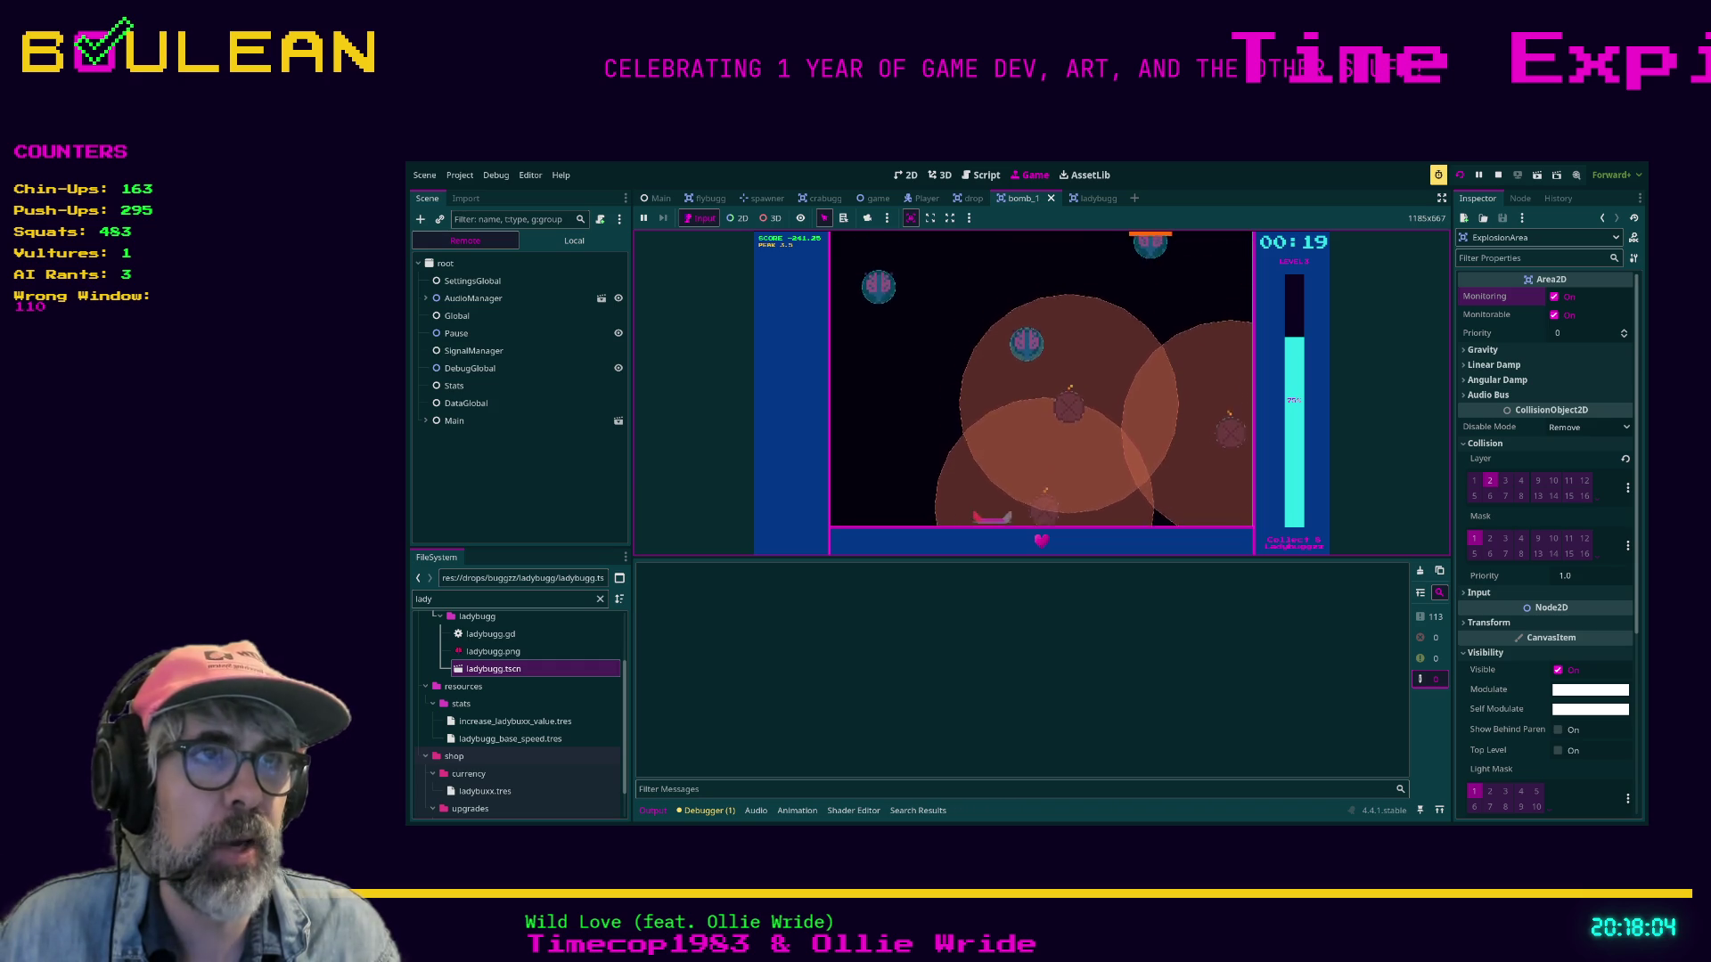
Keep catching bugs with the paddle until the round ends and the main menu returns.
{"action": "key", "text": "Left"}
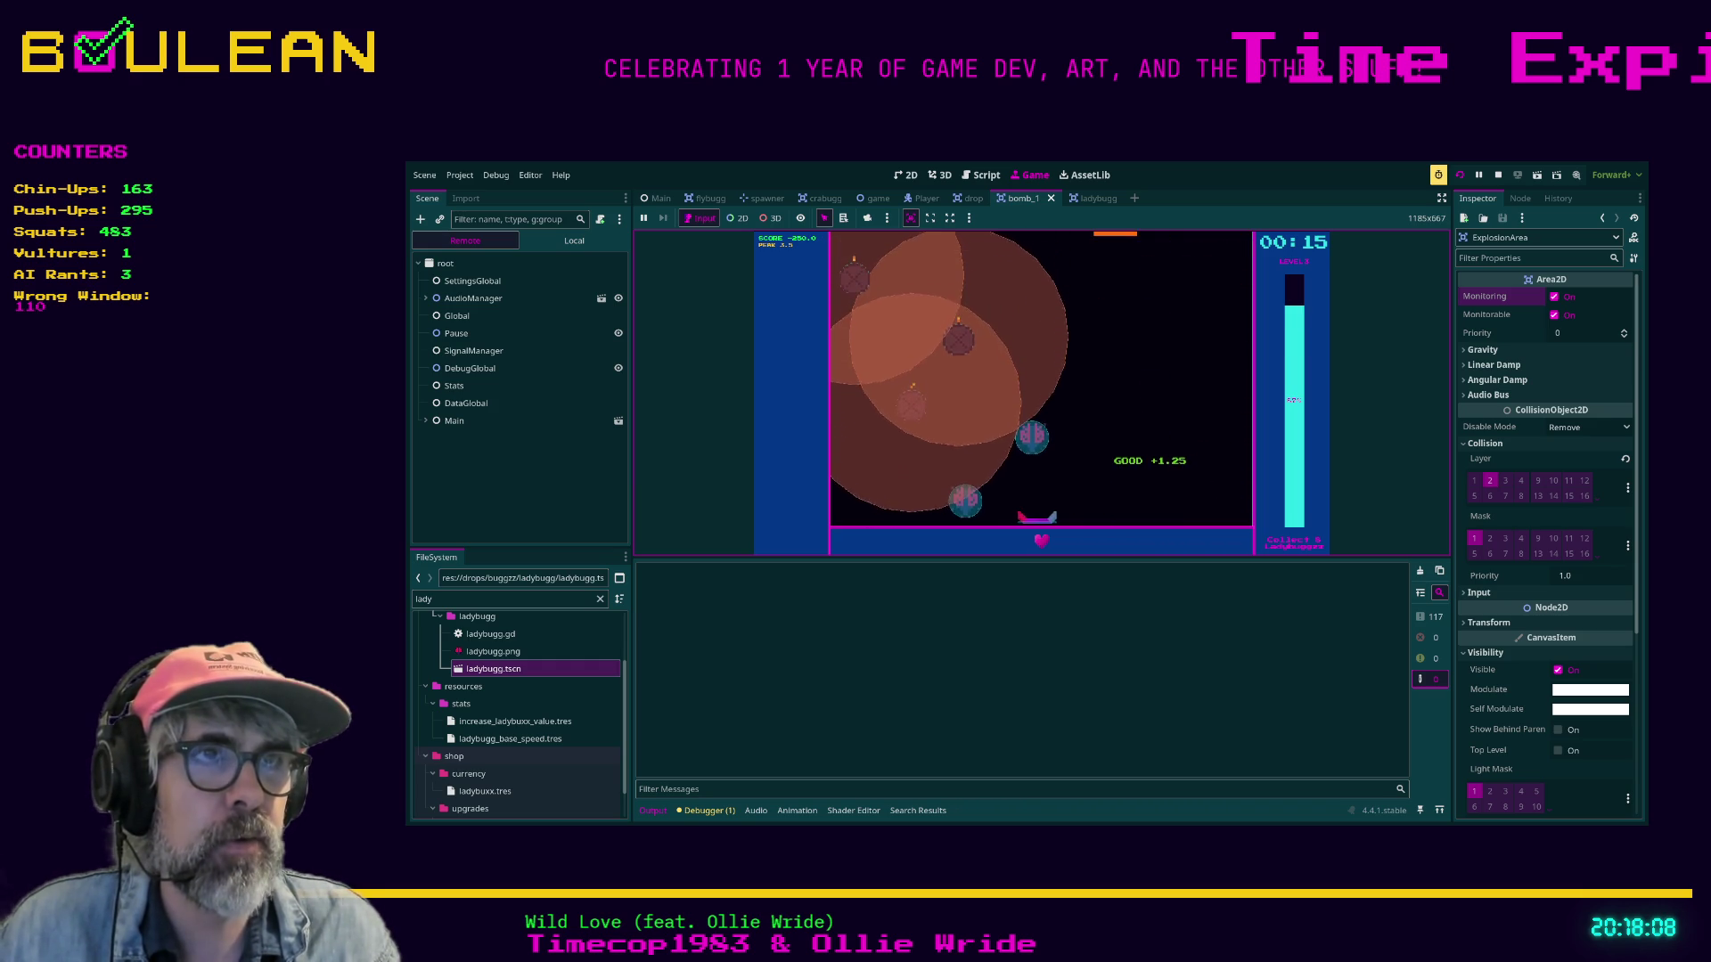
{"action": "key", "text": "Left"}
{"action": "key", "text": "Right"}
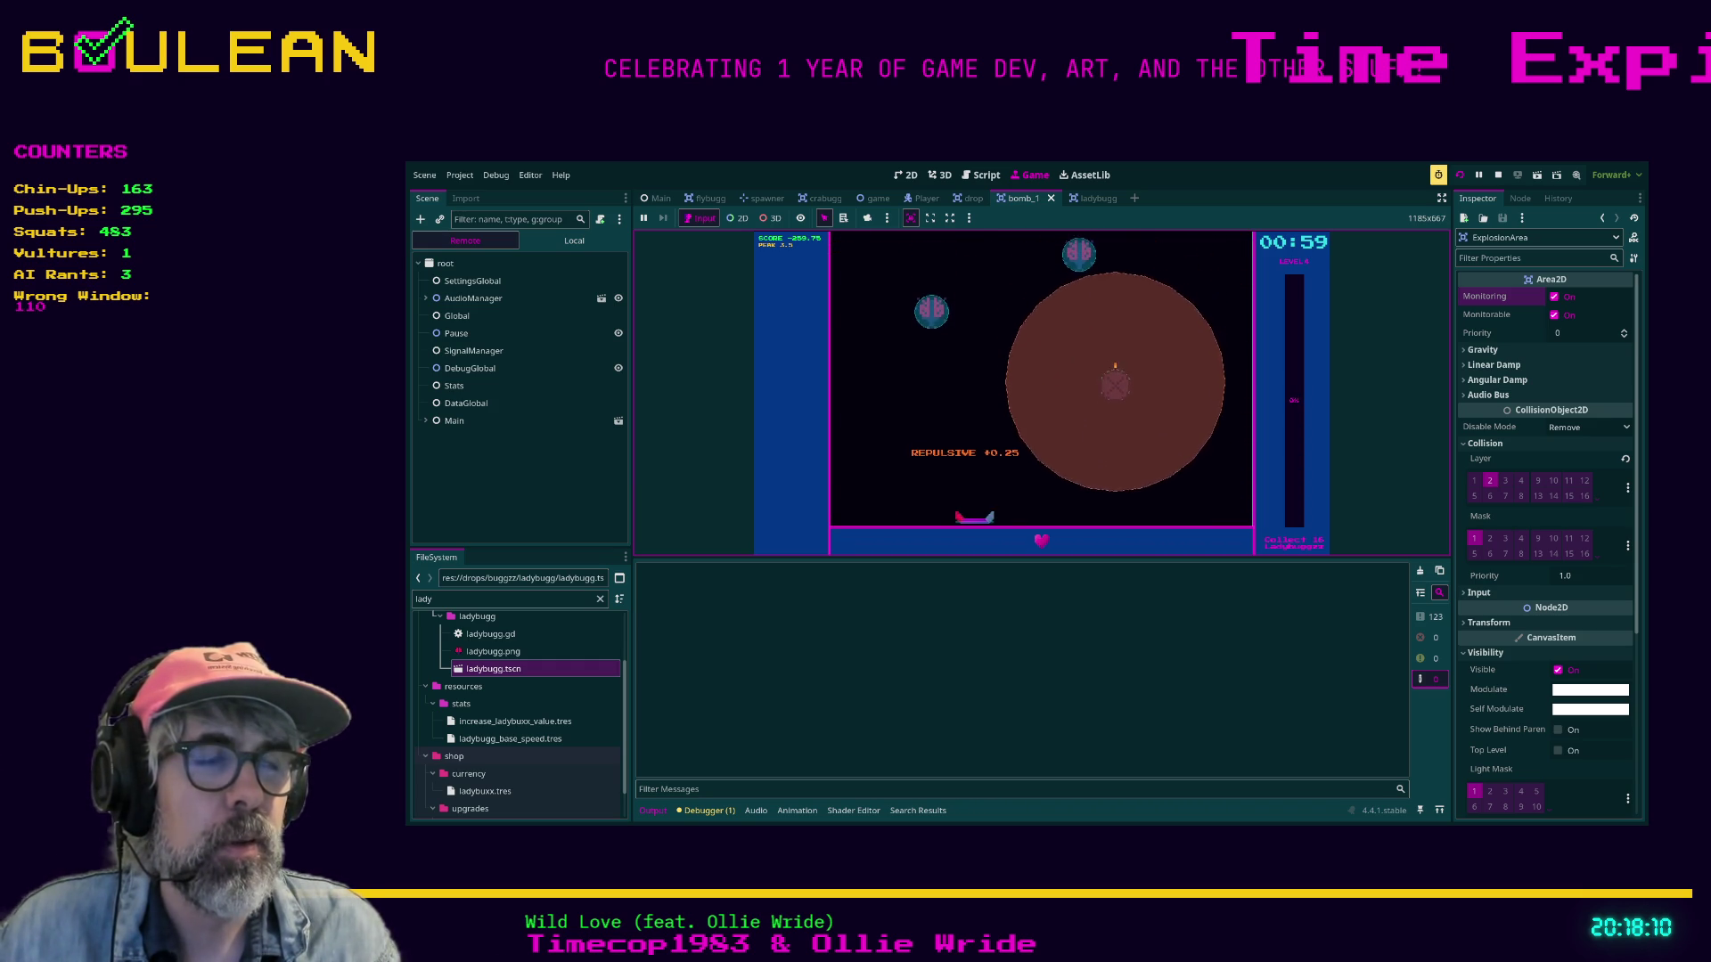
{"action": "key", "text": "Right"}
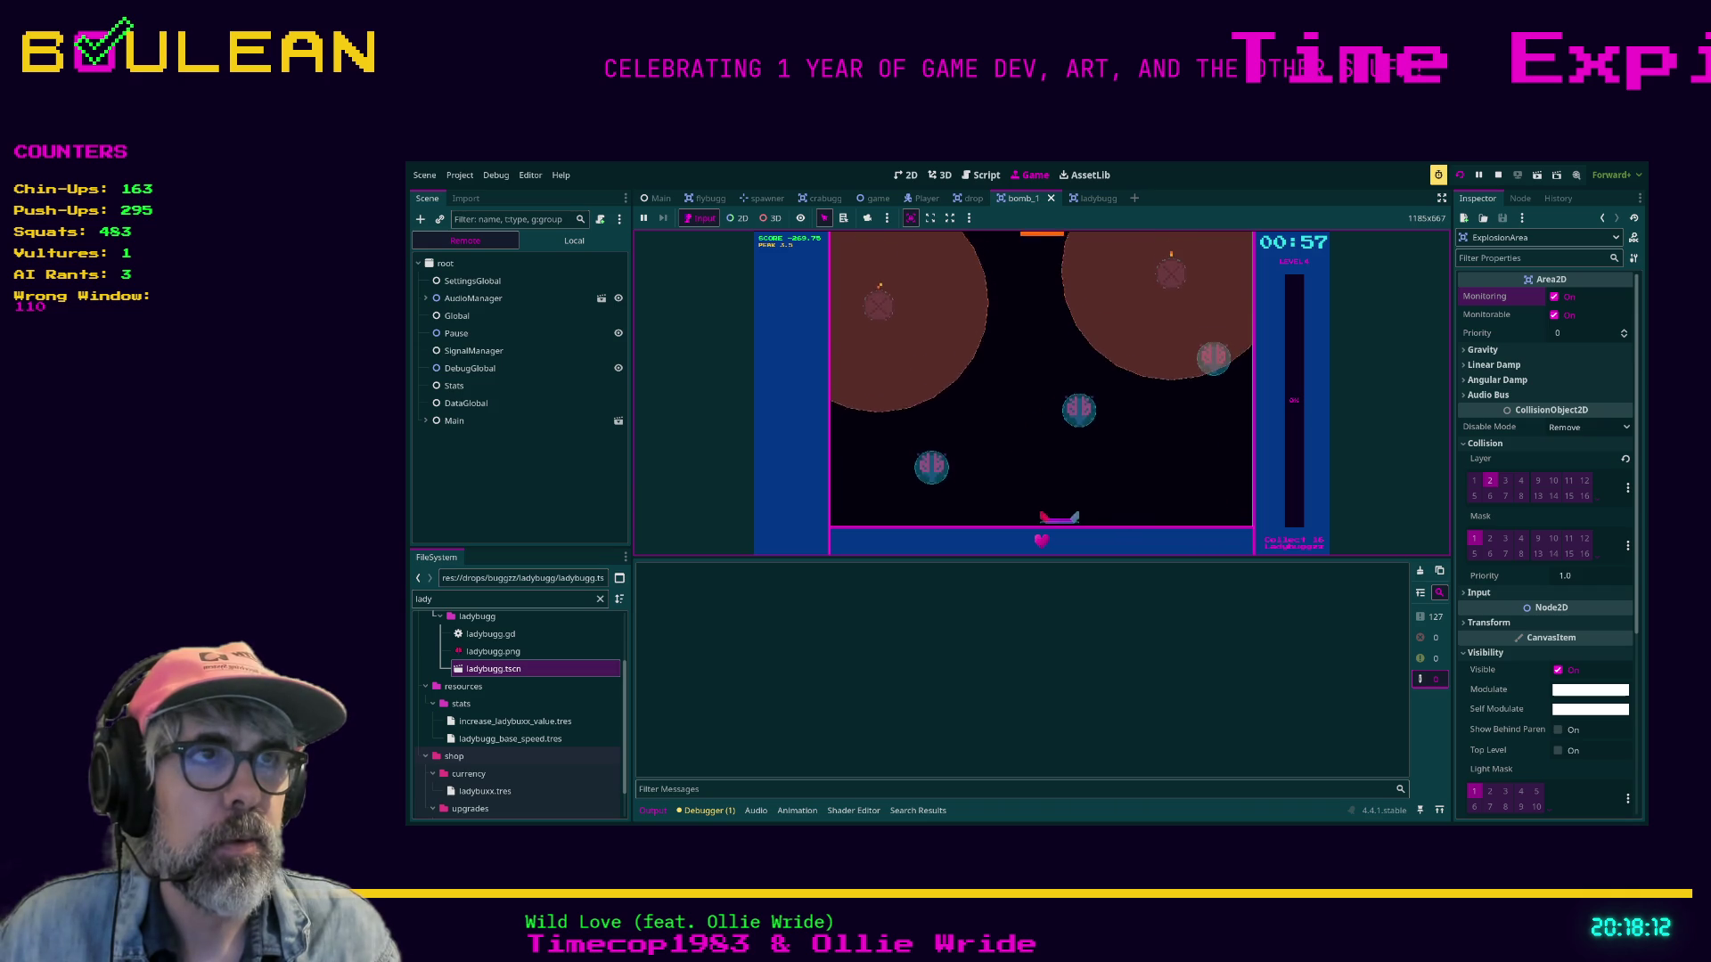
{"action": "key", "text": "Left"}
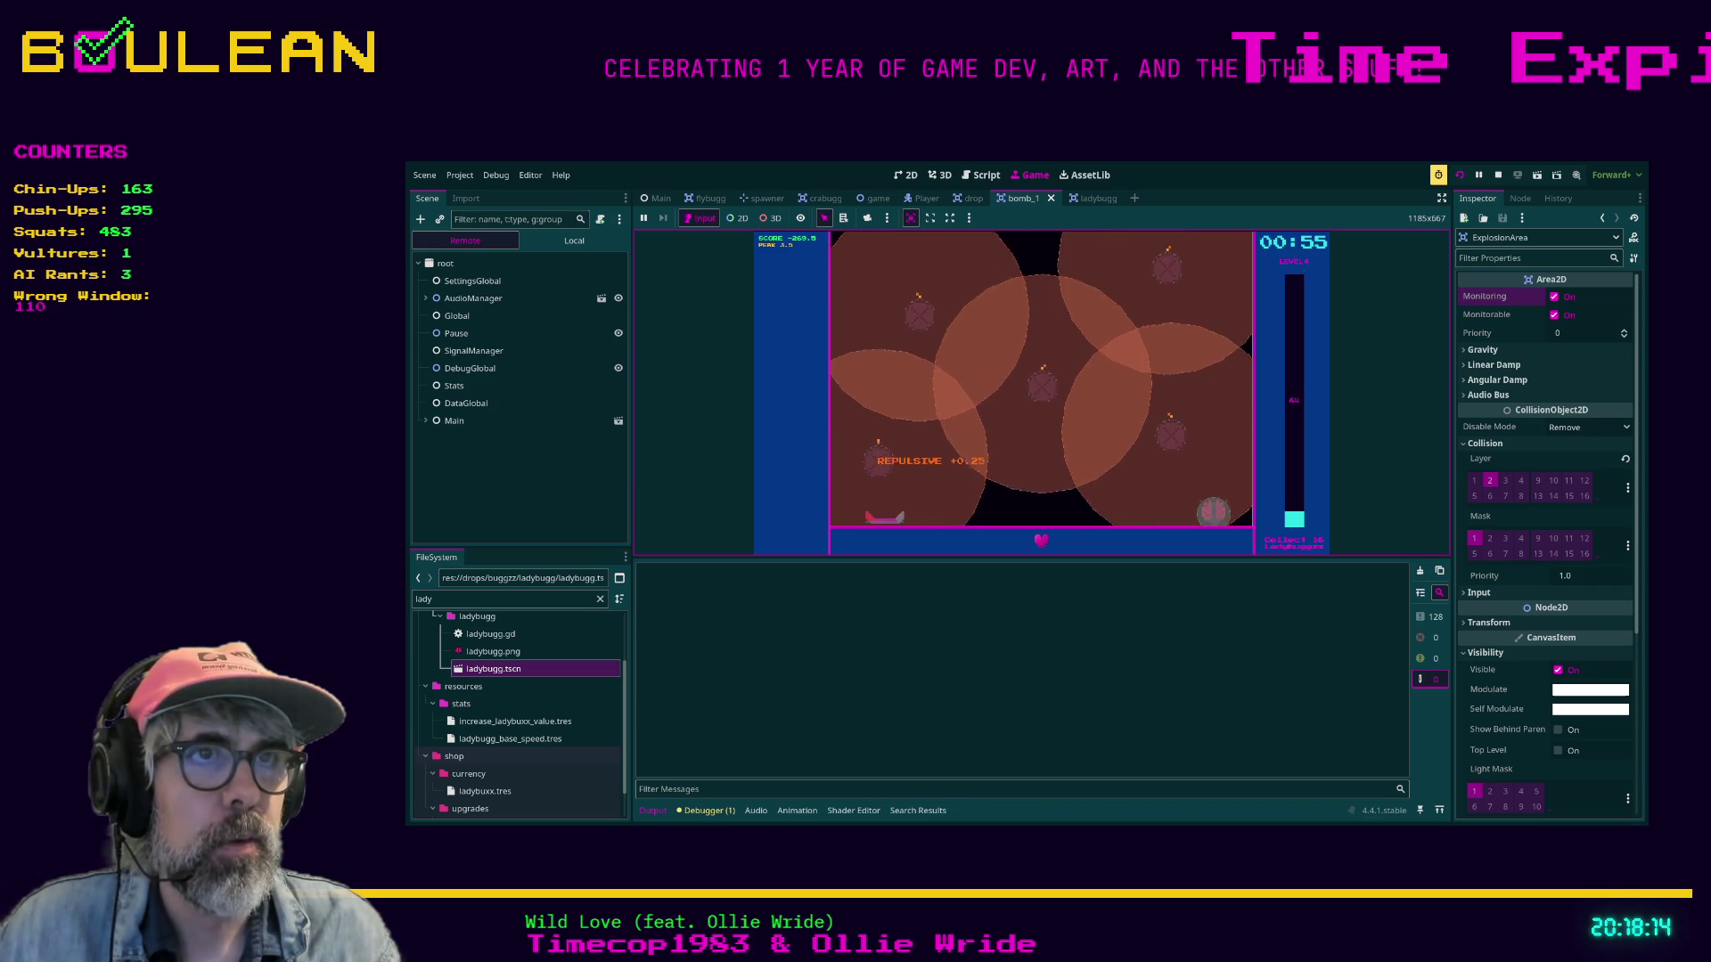
{"action": "key", "text": "Right"}
{"action": "key", "text": "Right"}
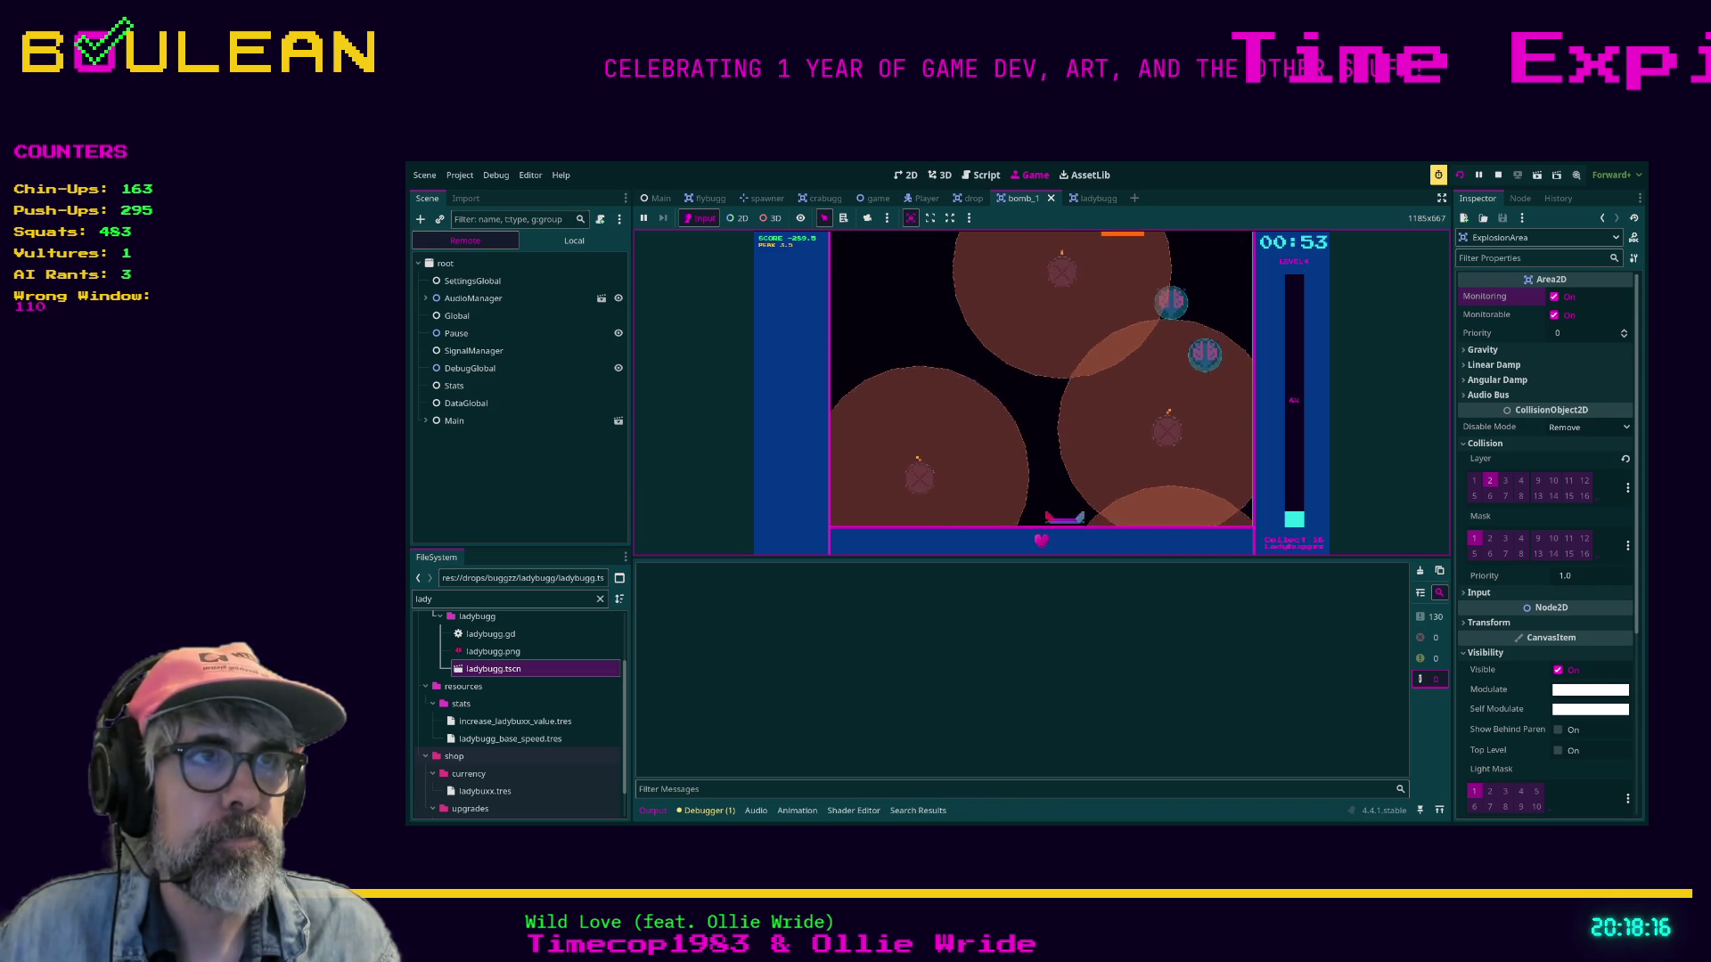
{"action": "key", "text": "Left"}
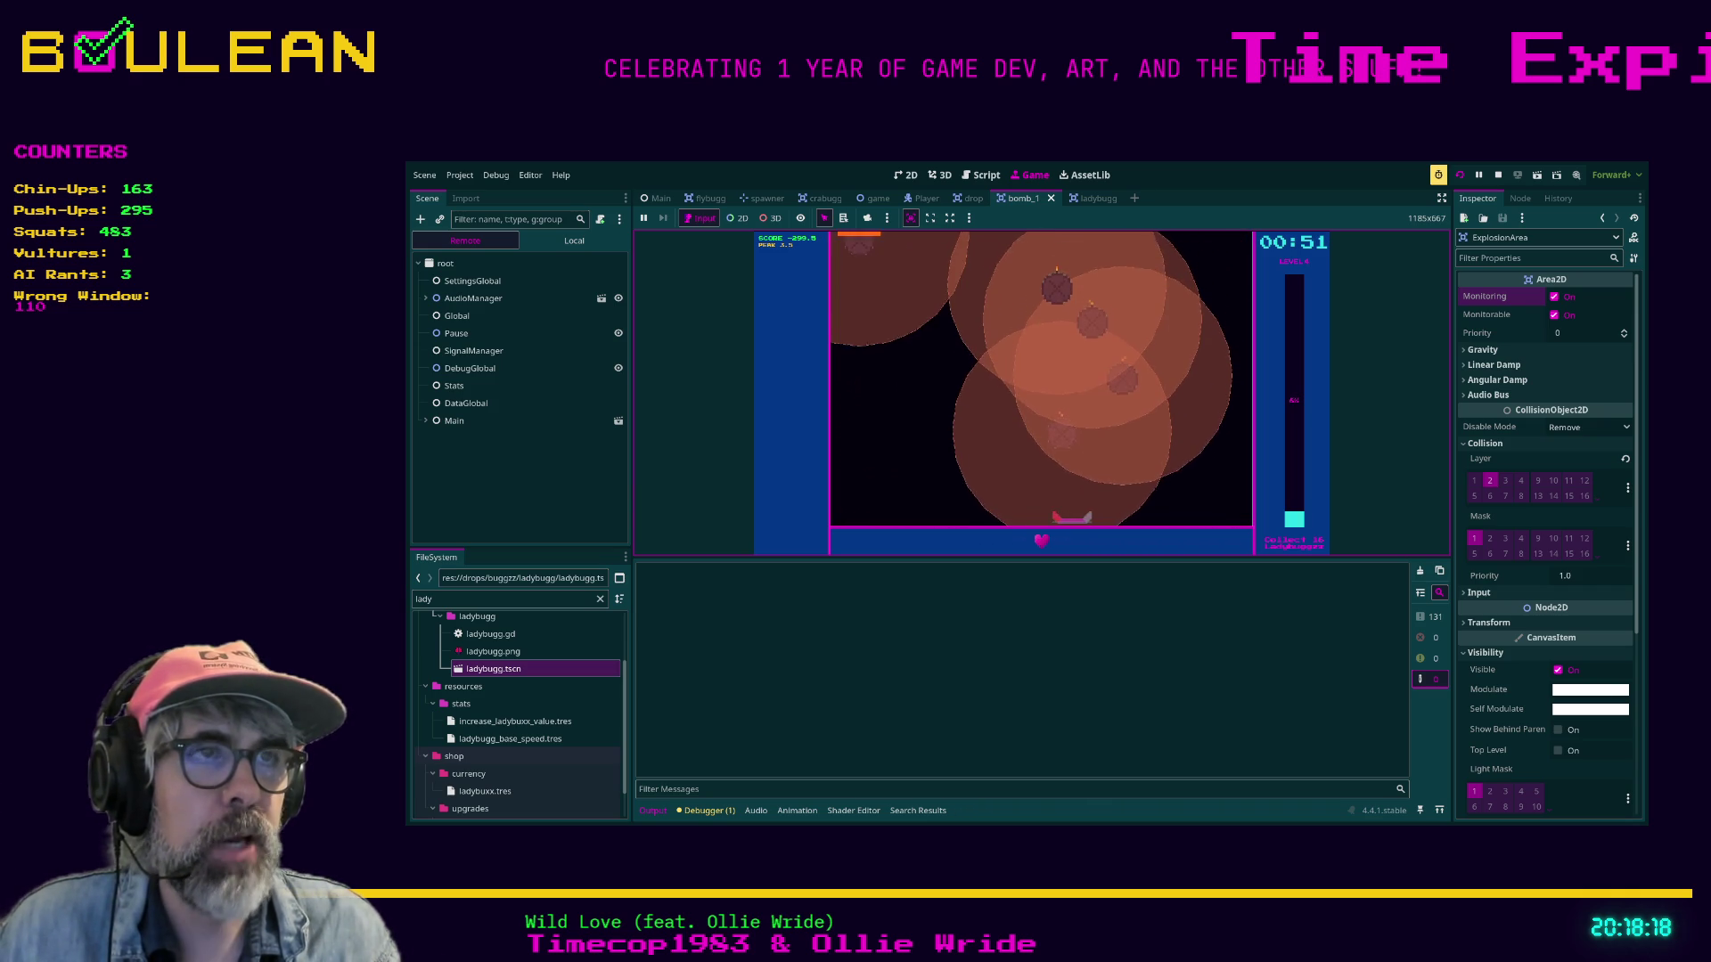
{"action": "key", "text": "Left"}
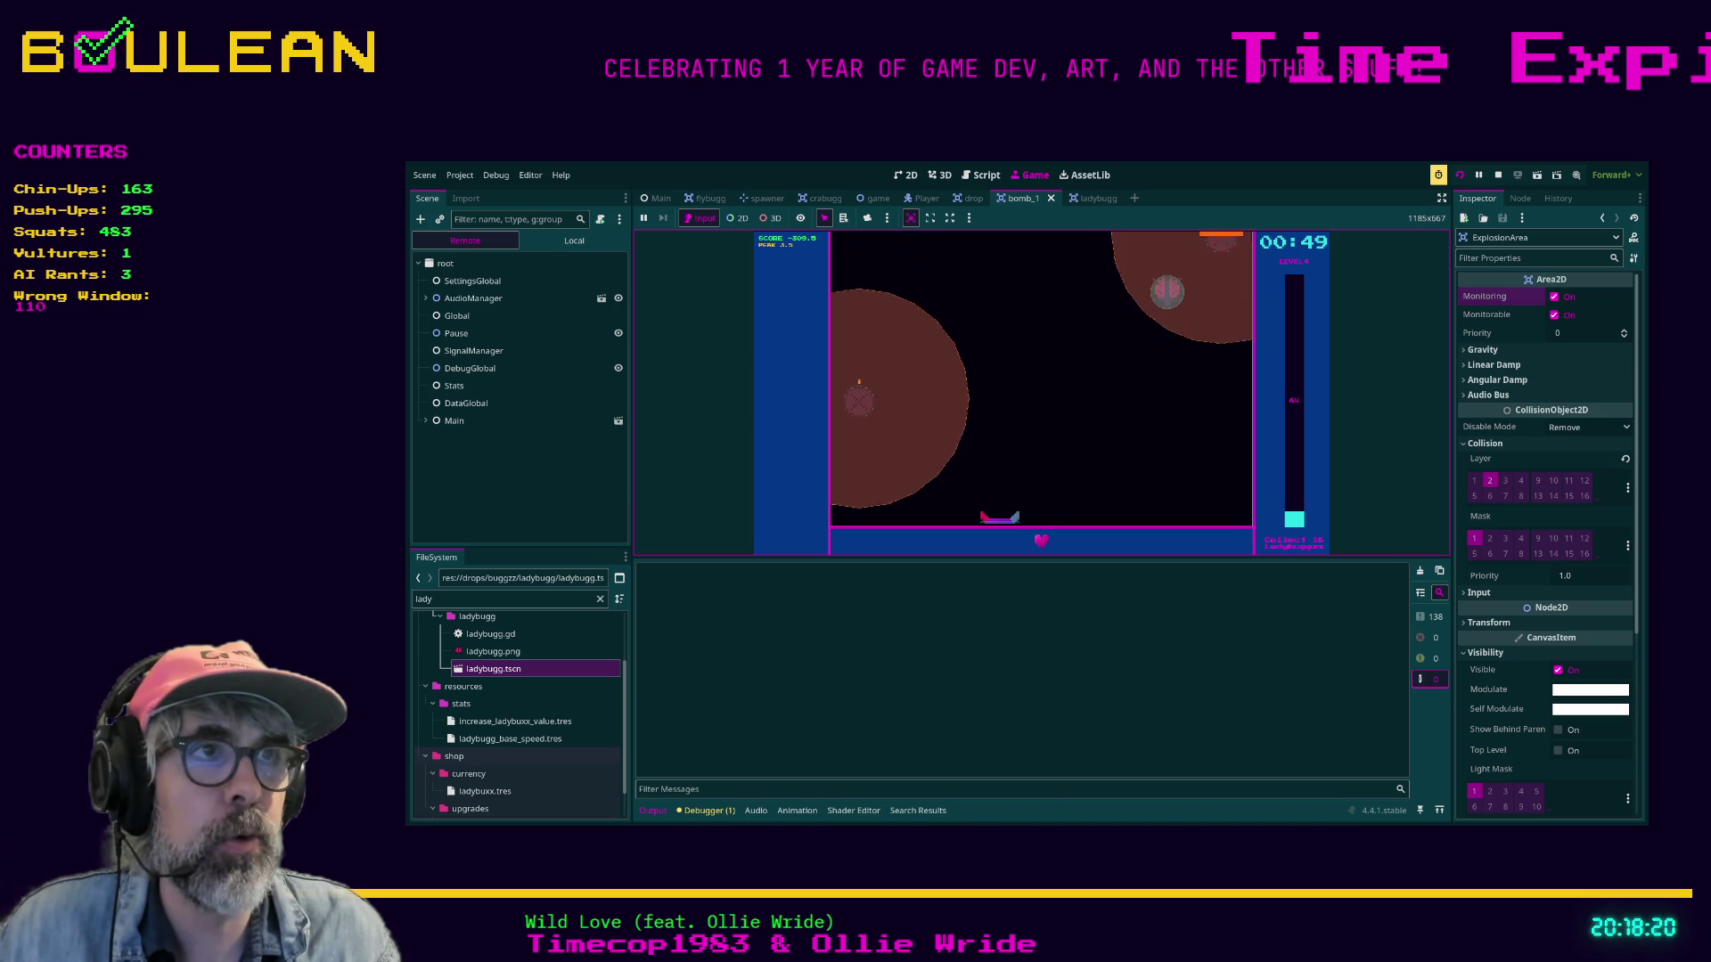
{"action": "key", "text": "Right"}
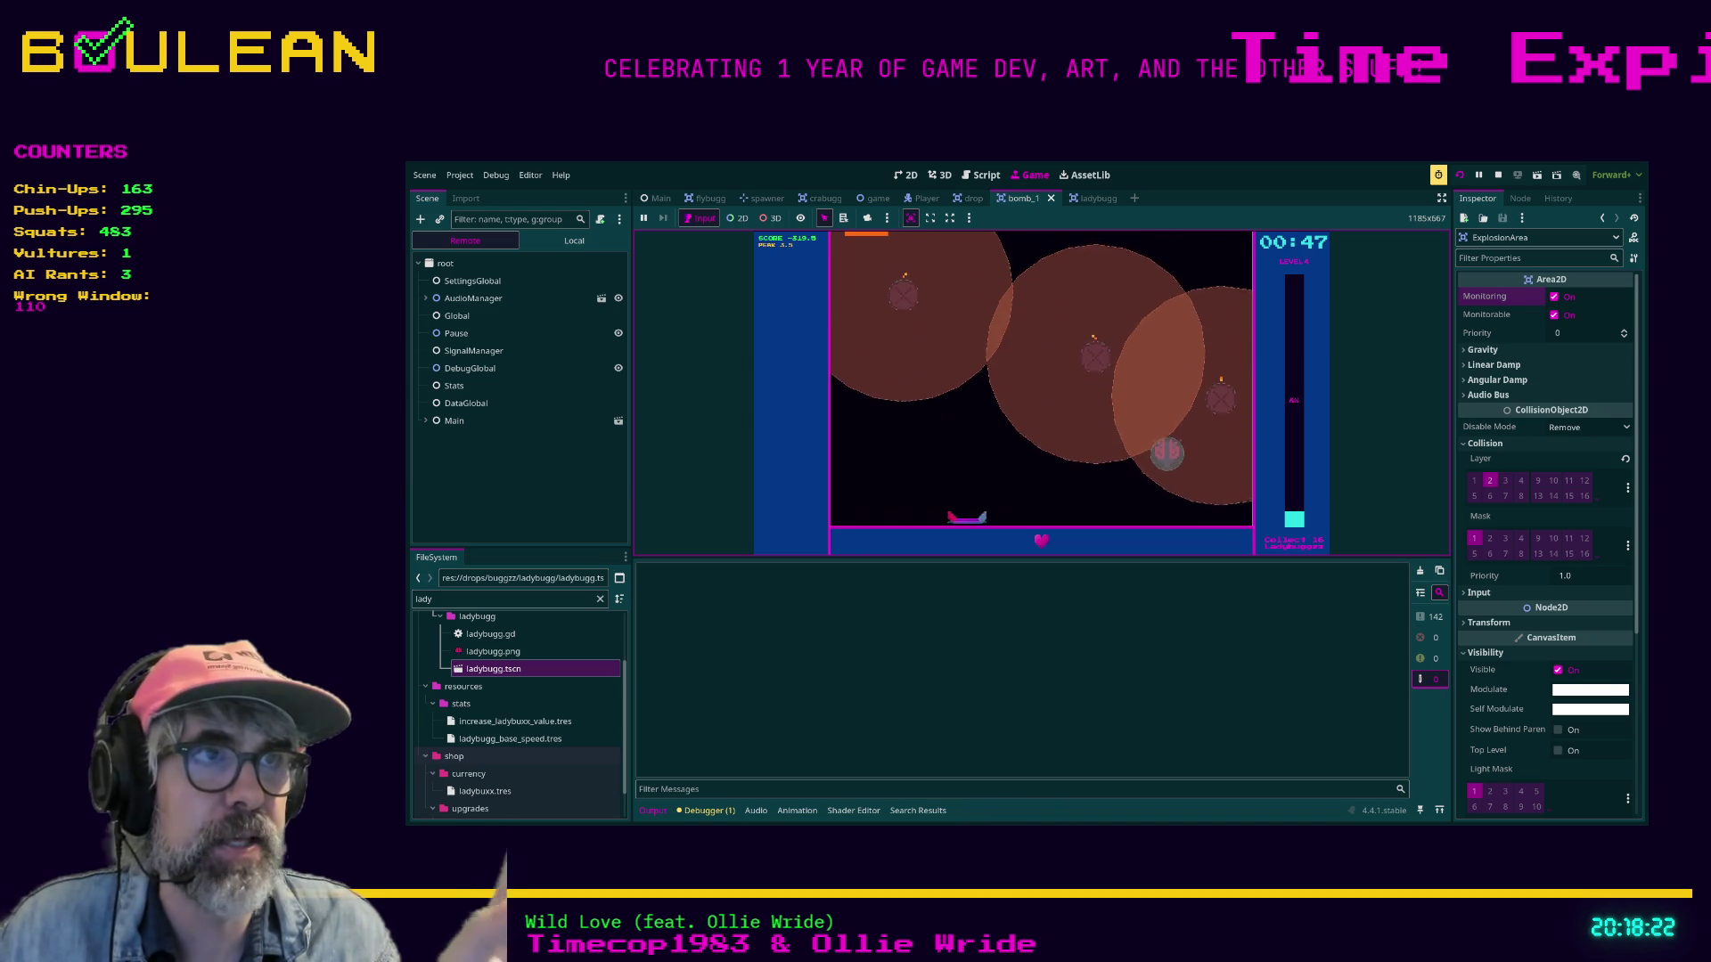
{"action": "key", "text": "Left"}
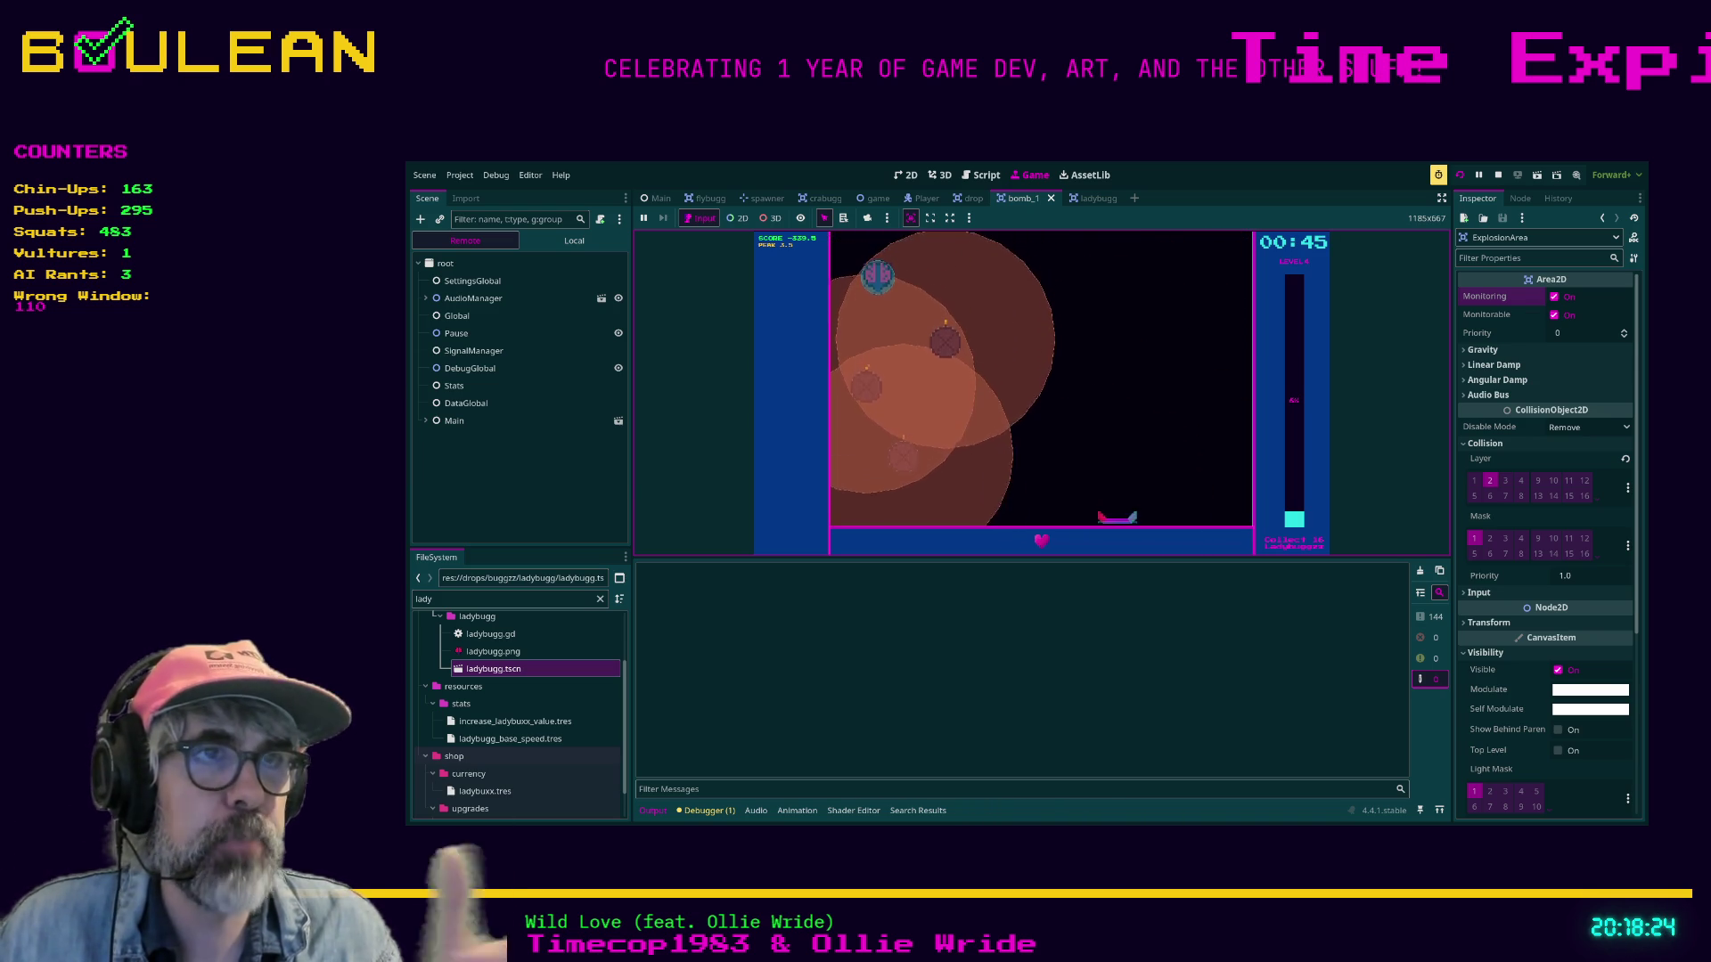
{"action": "key", "text": "Right"}
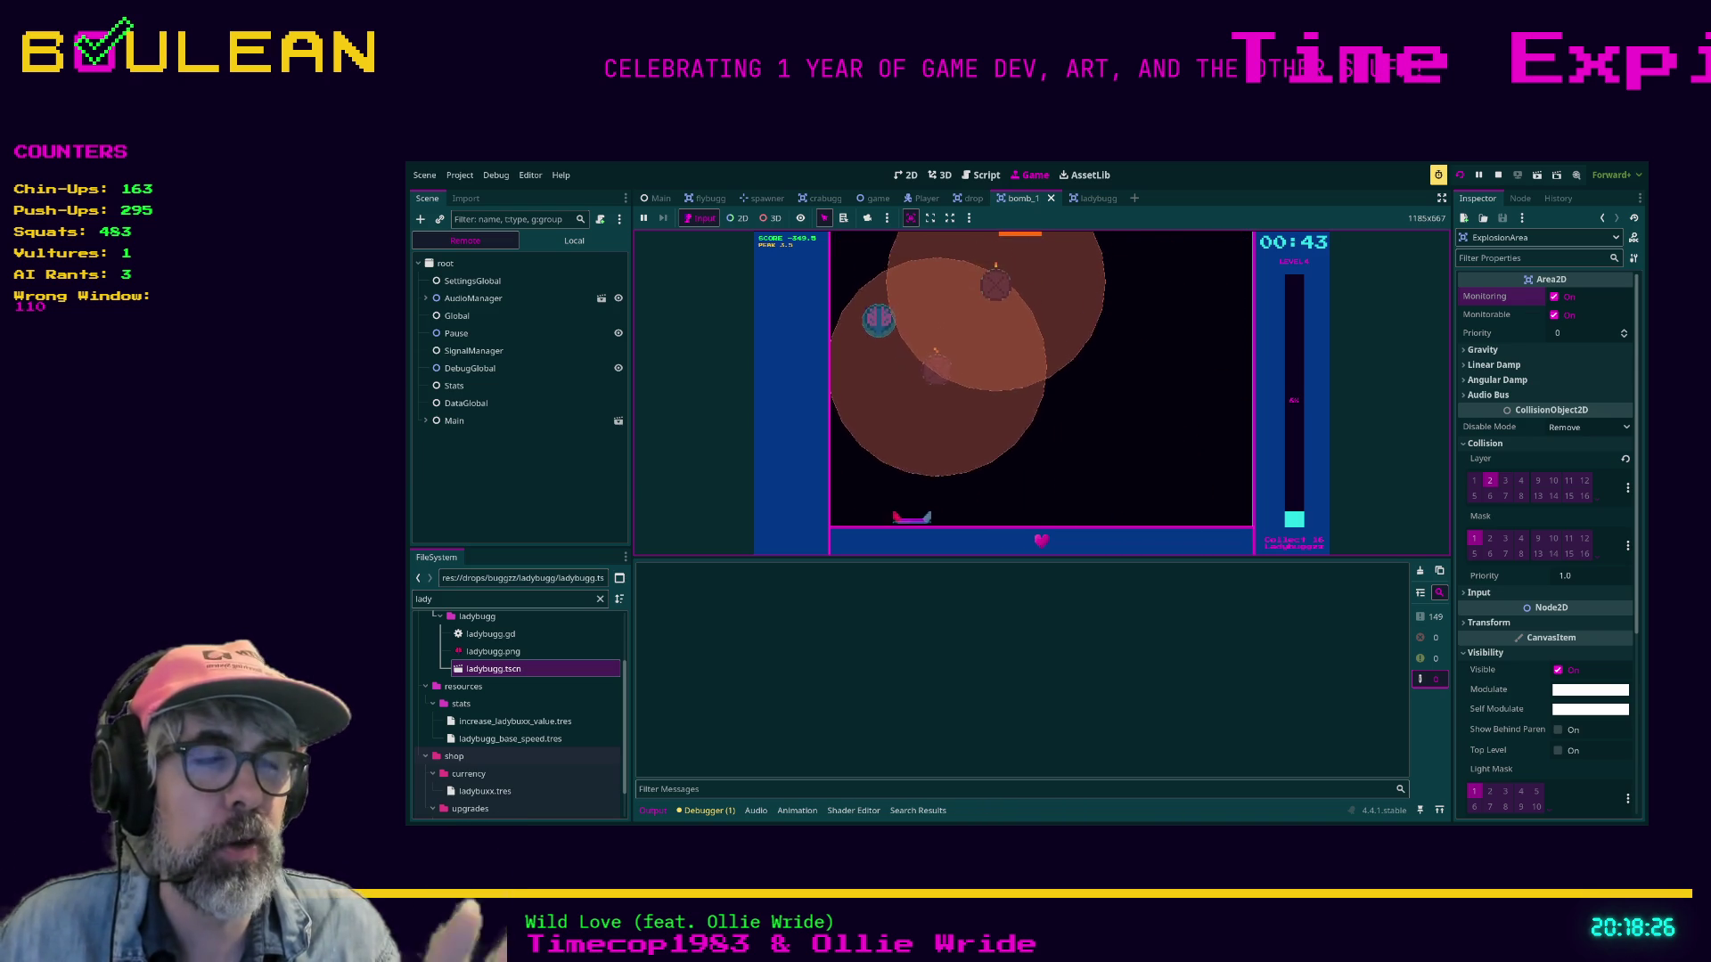
{"action": "key", "text": "Right"}
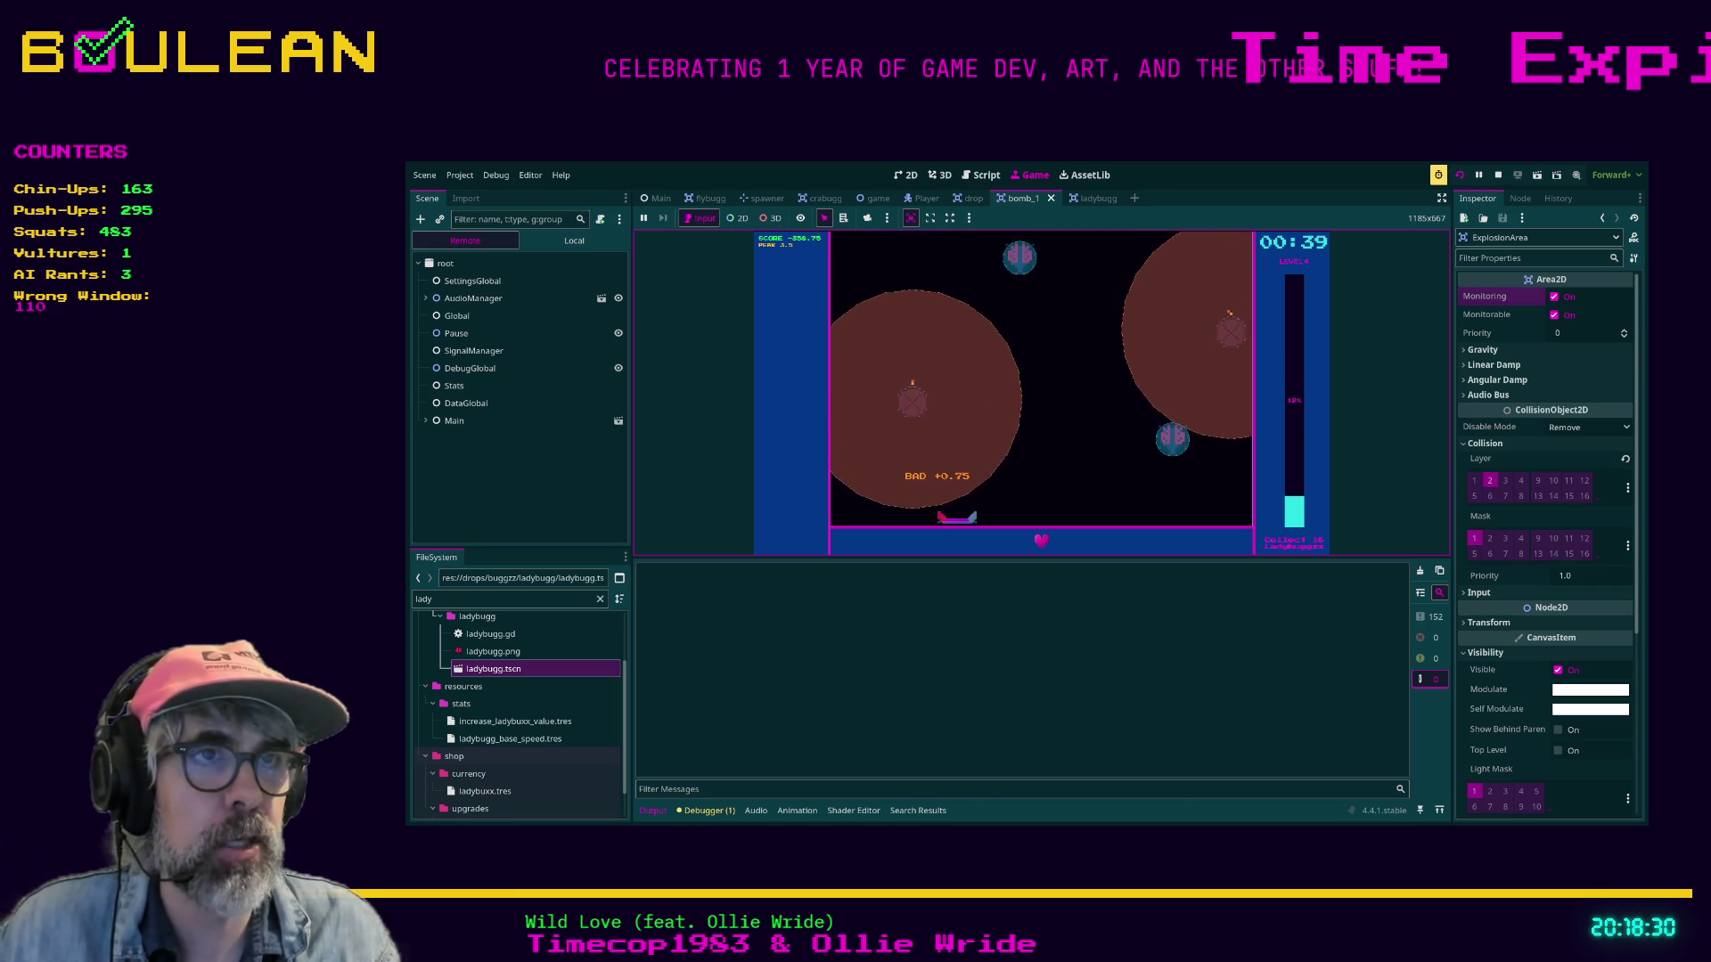
{"action": "key", "text": "Left"}
{"action": "key", "text": "Right"}
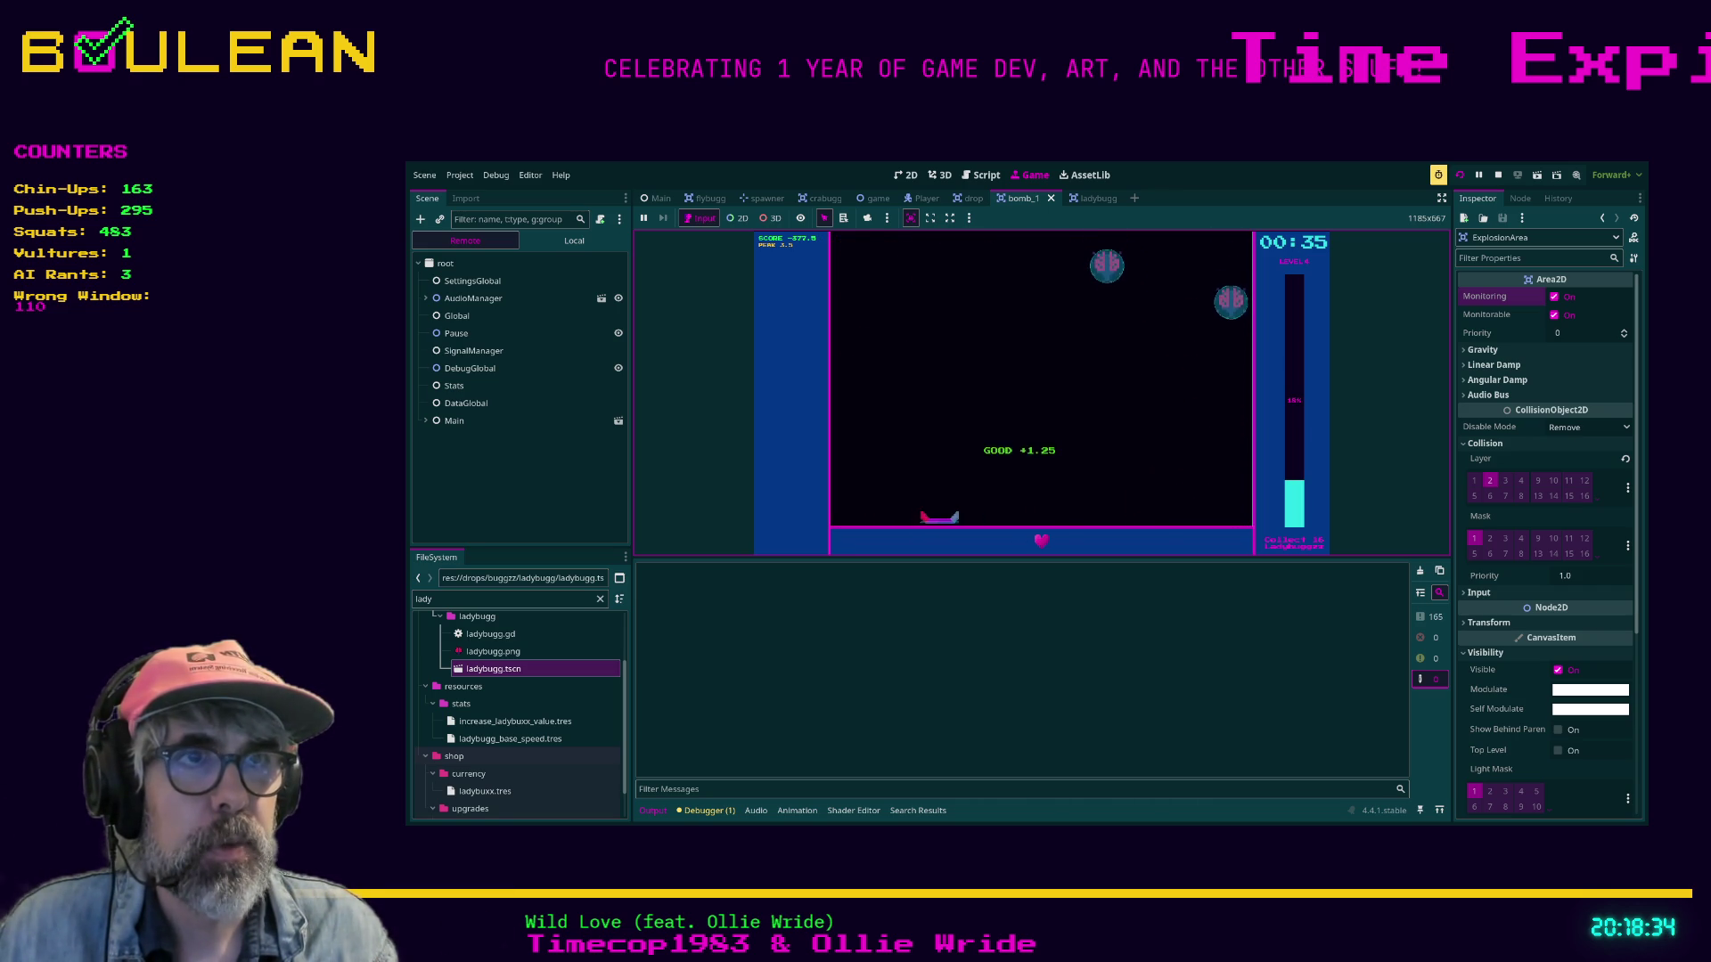
{"action": "key", "text": "Right"}
{"action": "key", "text": "Right"}
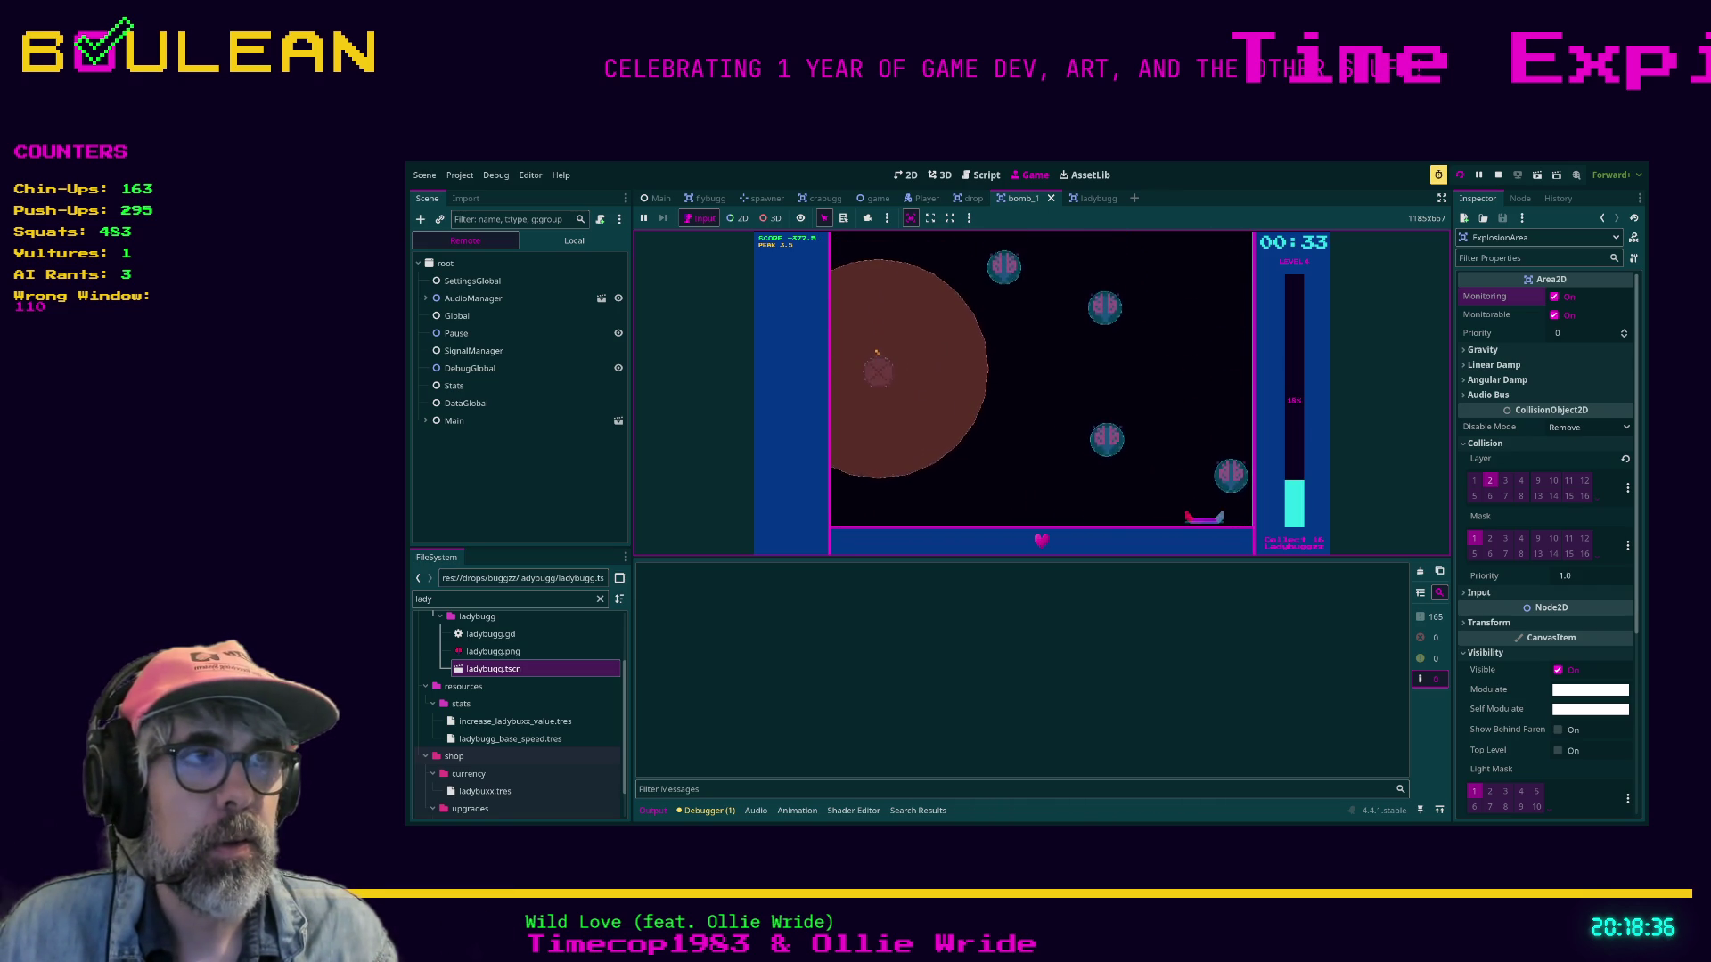
{"action": "key", "text": "Left"}
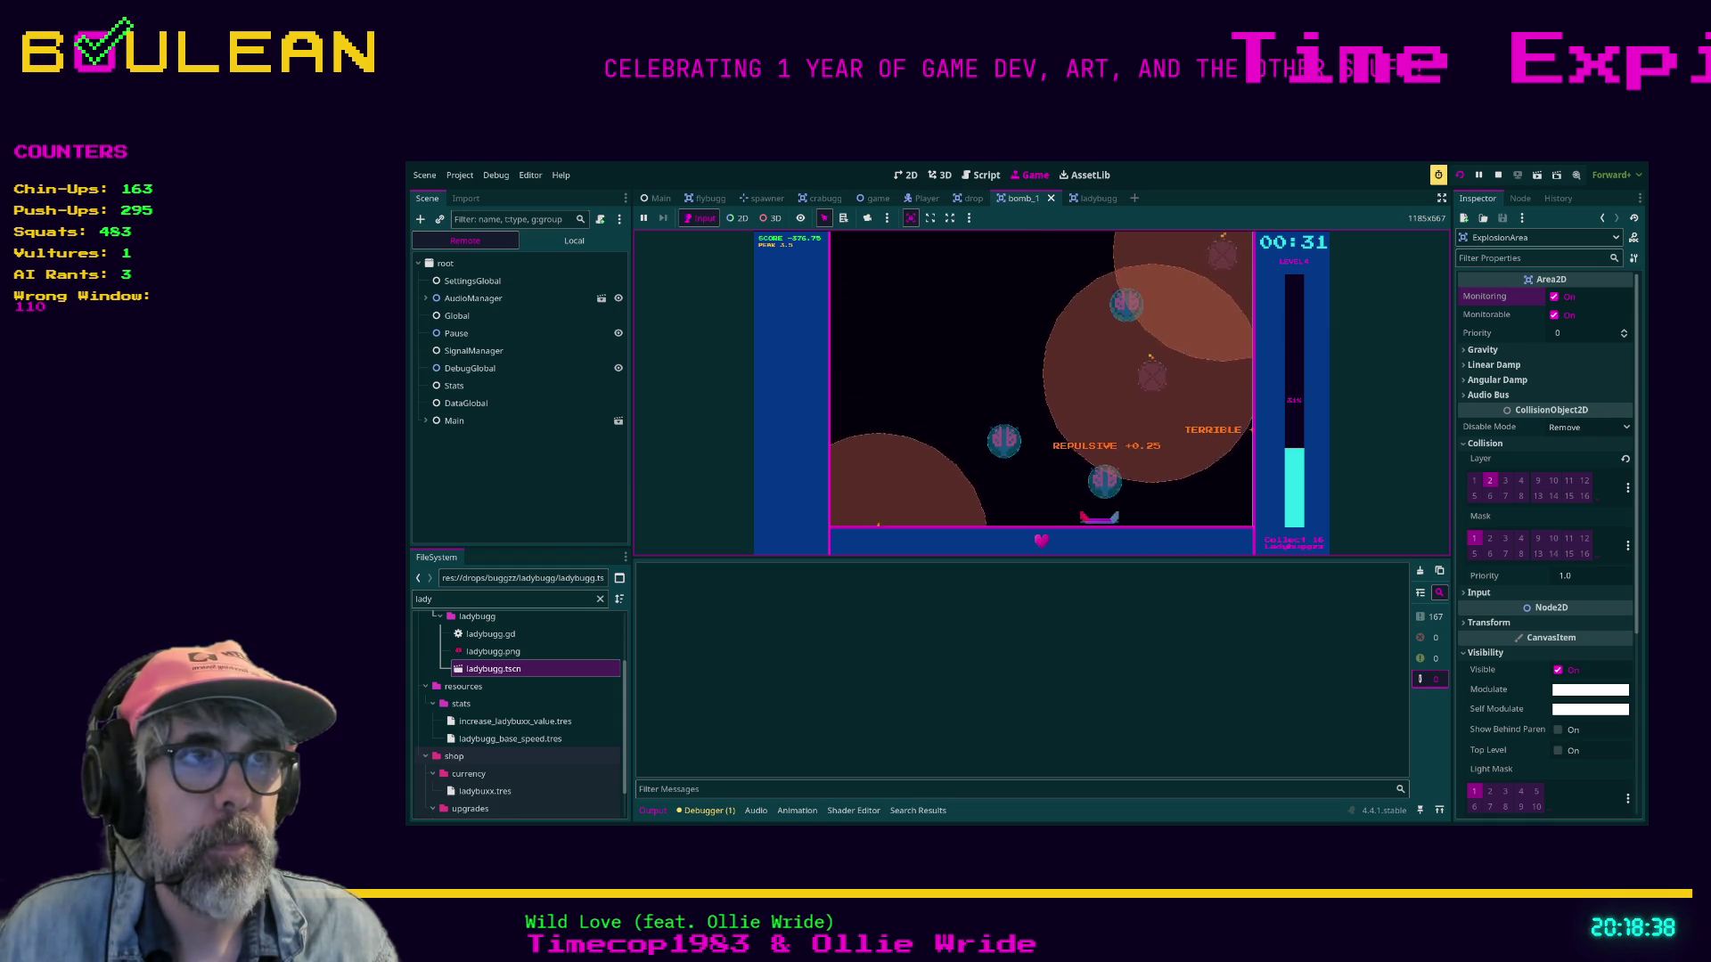
{"action": "key", "text": "Left"}
{"action": "key", "text": "Right"}
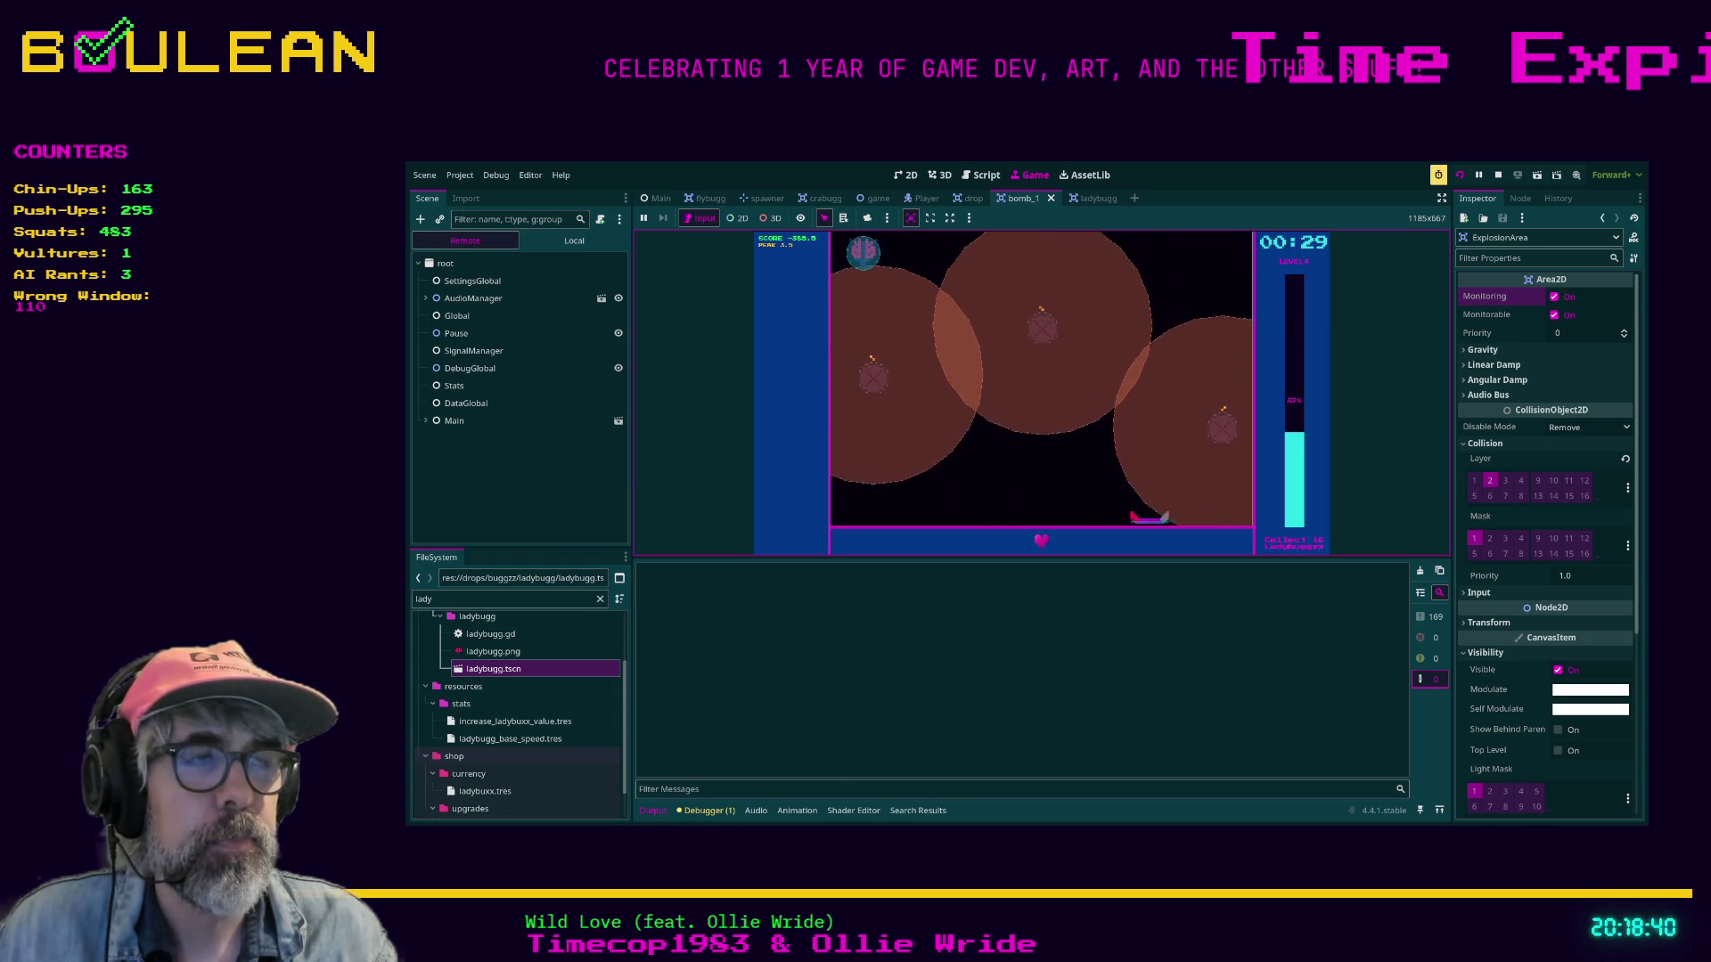
{"action": "key", "text": "Left"}
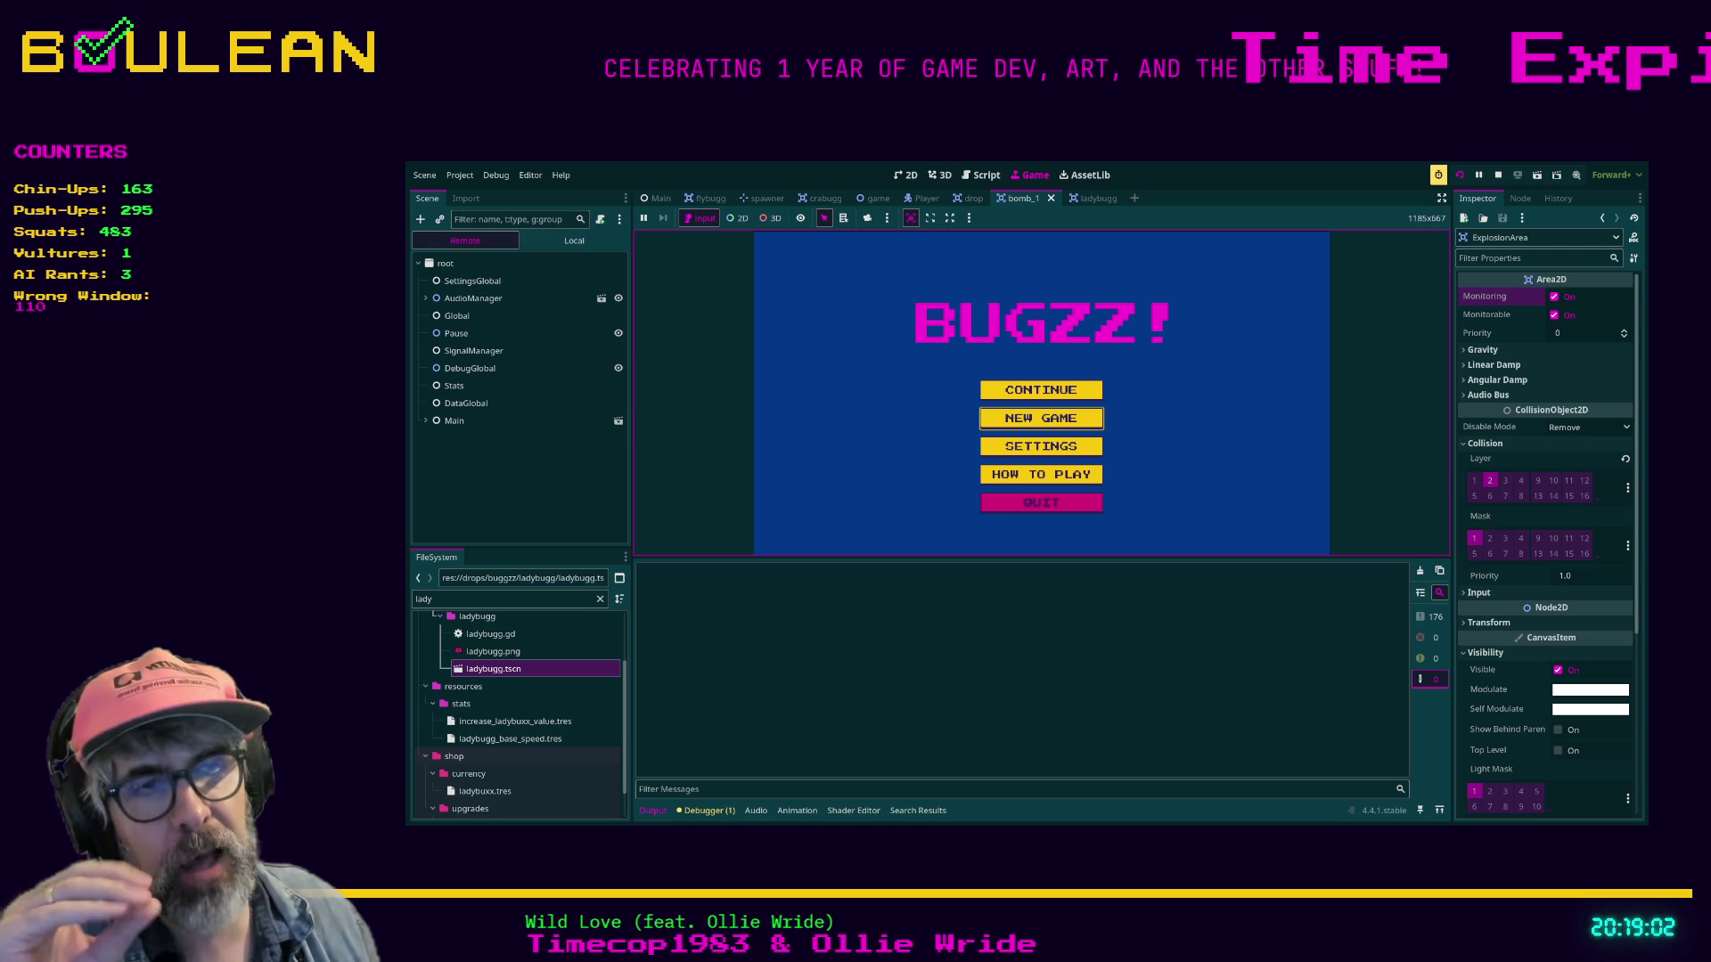
Choose QUIT in the game menu and drag the Output splitter down to enlarge the Game view.
{"action": "key", "text": "Down"}
{"action": "key", "text": "Down"}
{"action": "key", "text": "Down"}
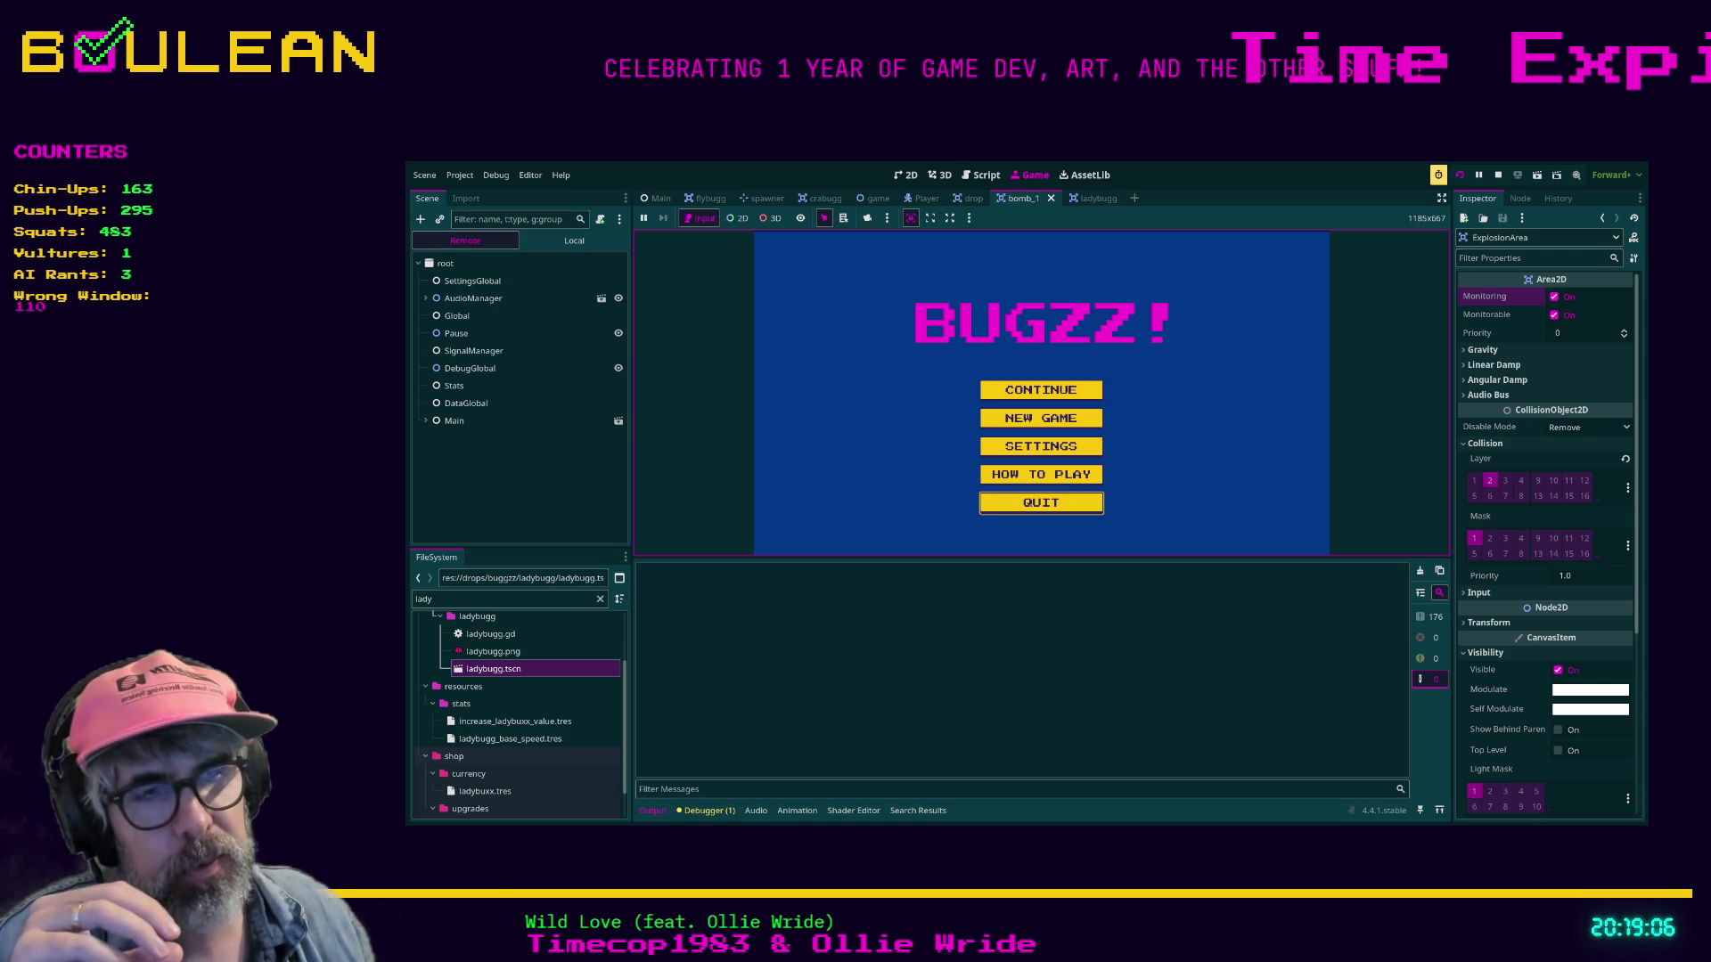
{"action": "key", "text": "Return"}
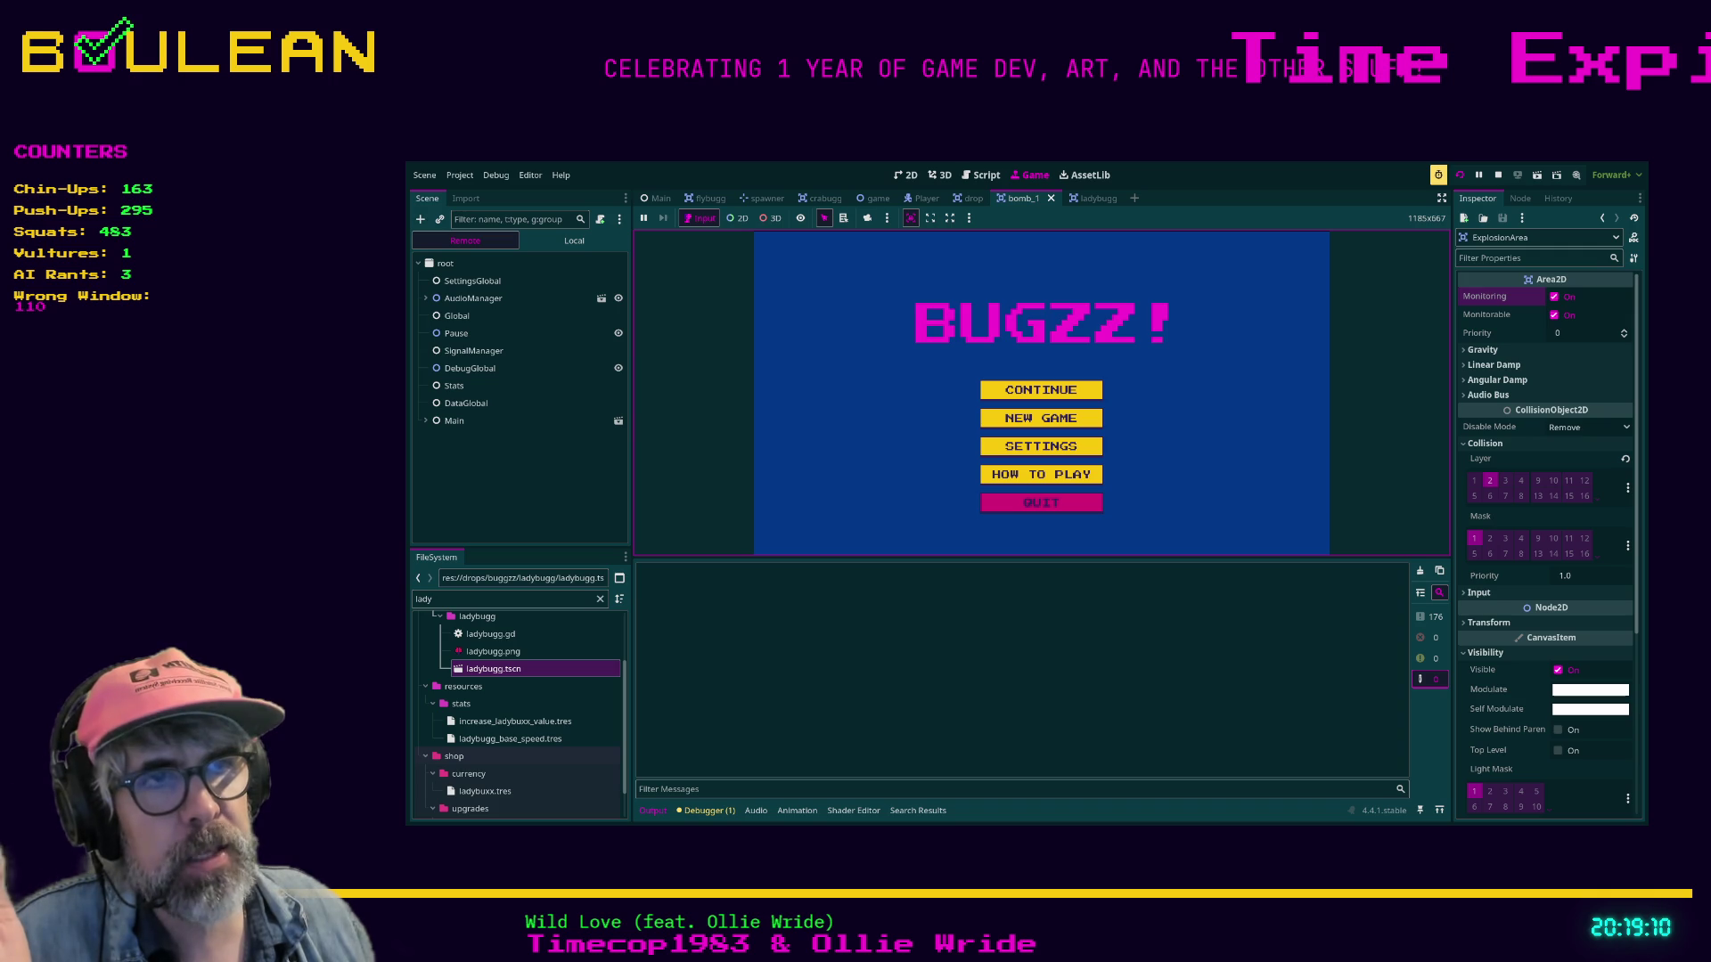
{"action": "left_click_drag", "start_coordinate": [1042, 558], "coordinate": [1042, 614]}
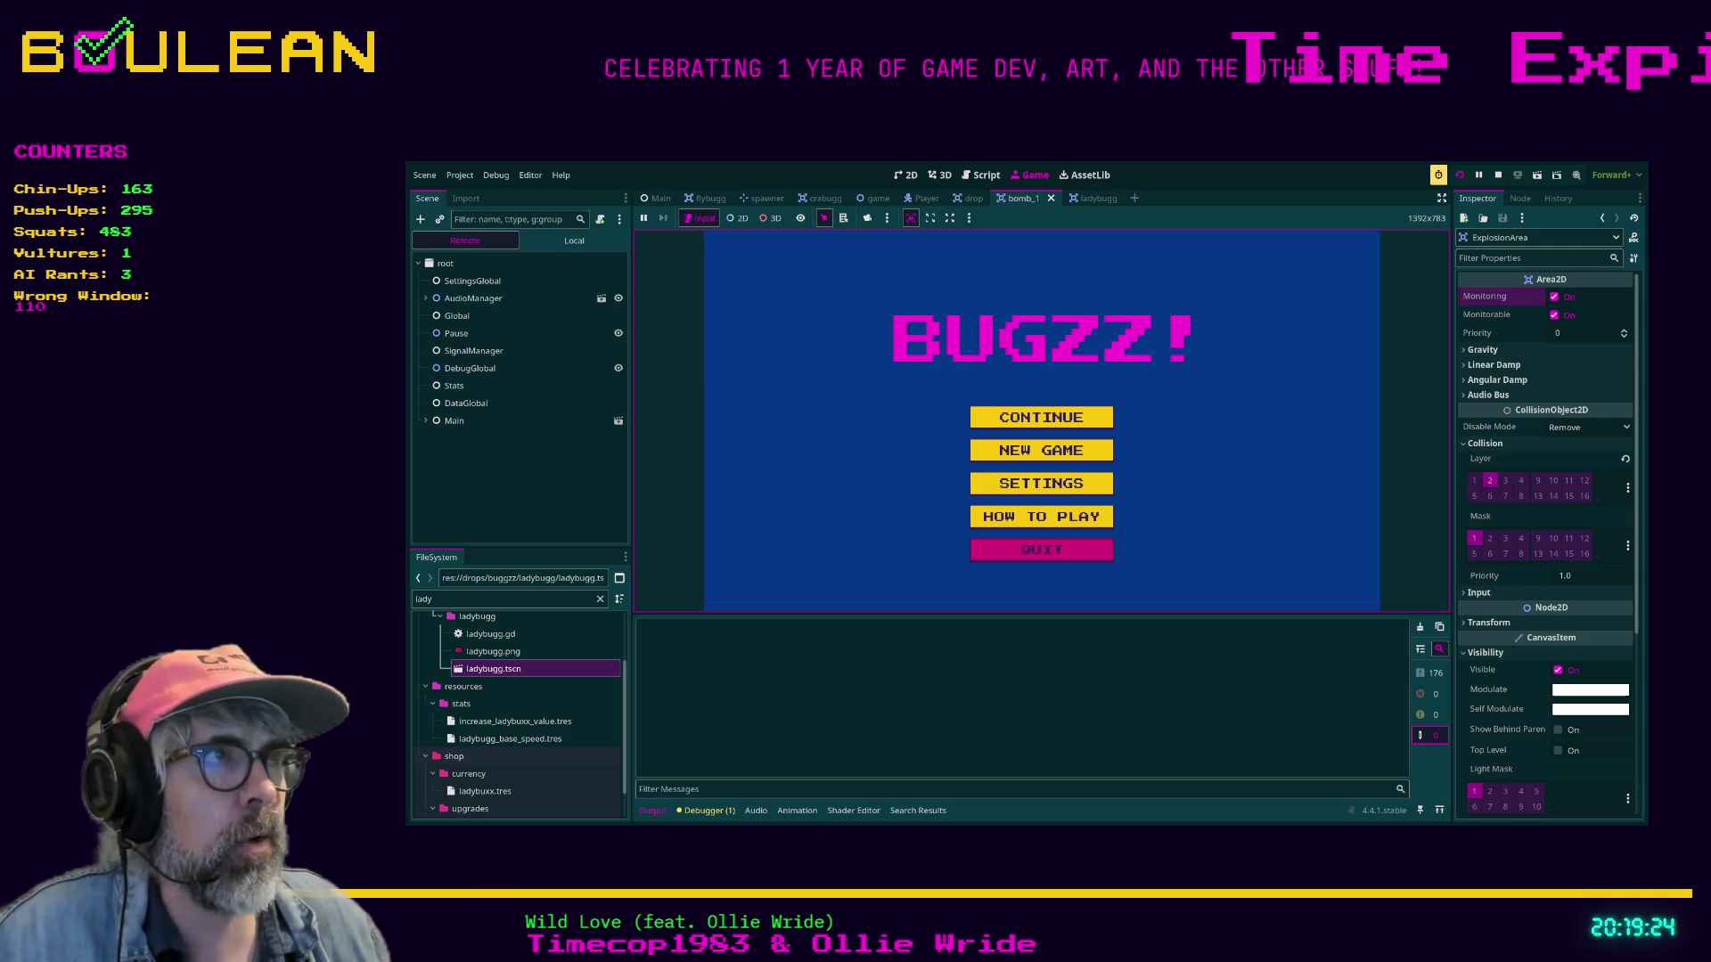
Move the menu focus to CONTINUE and back, then switch to the Brave browser.
{"action": "key", "text": "Down"}
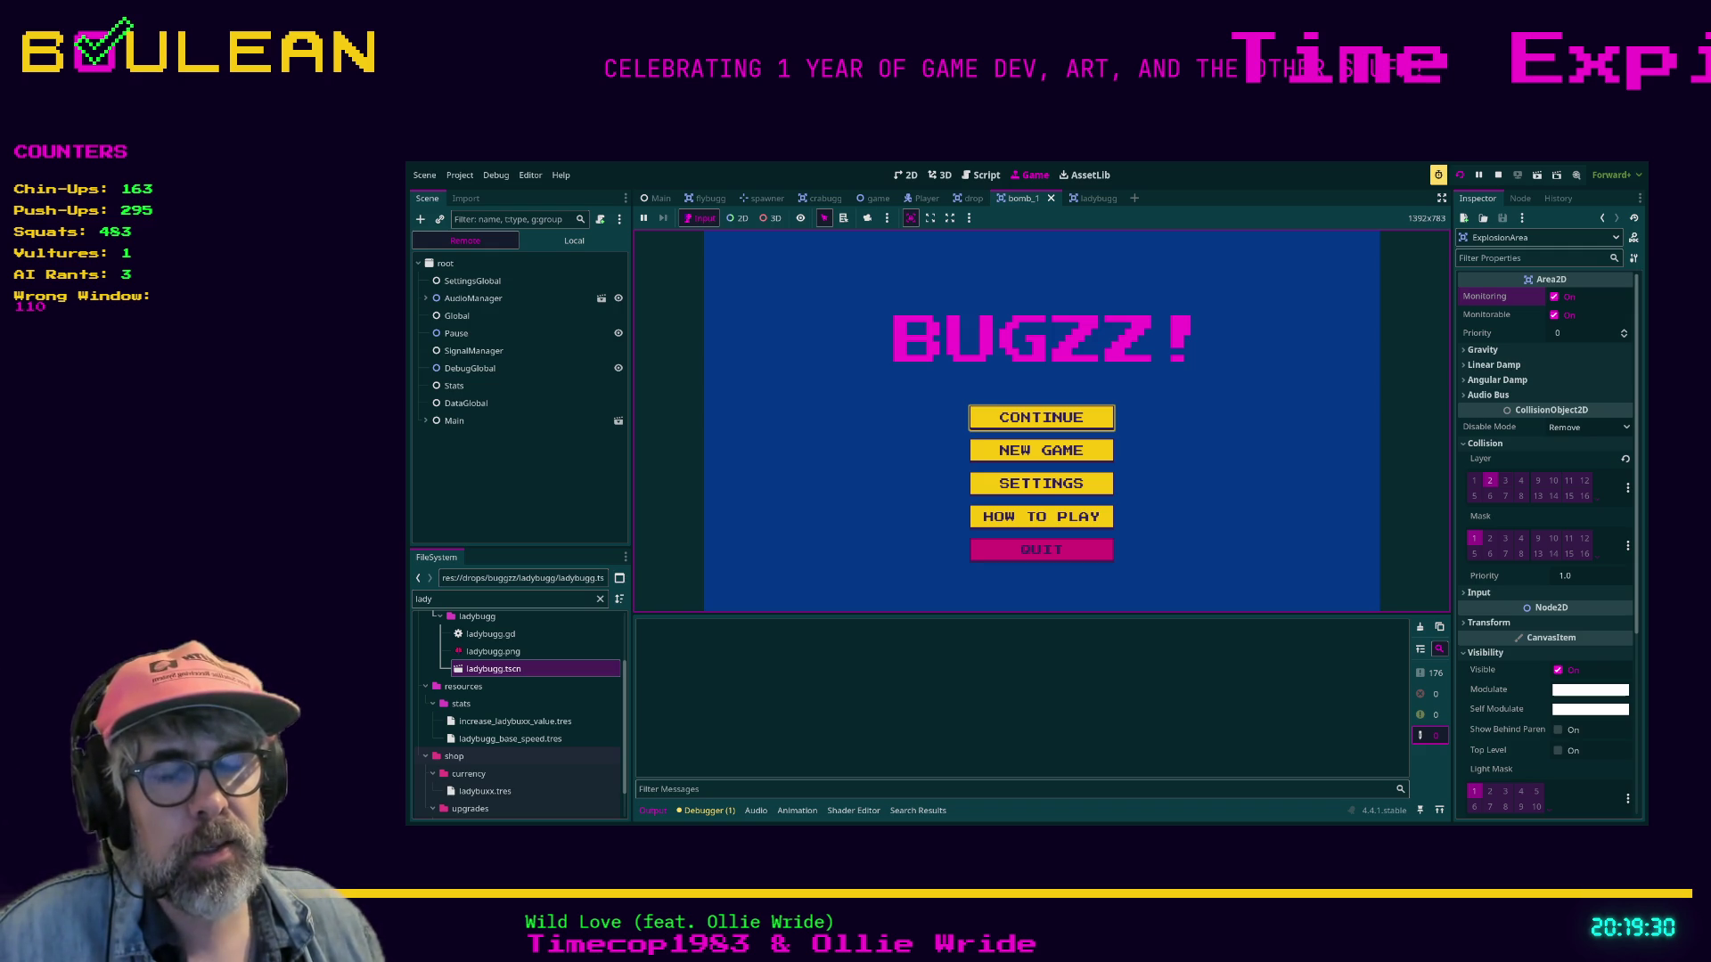
{"action": "key", "text": "Up"}
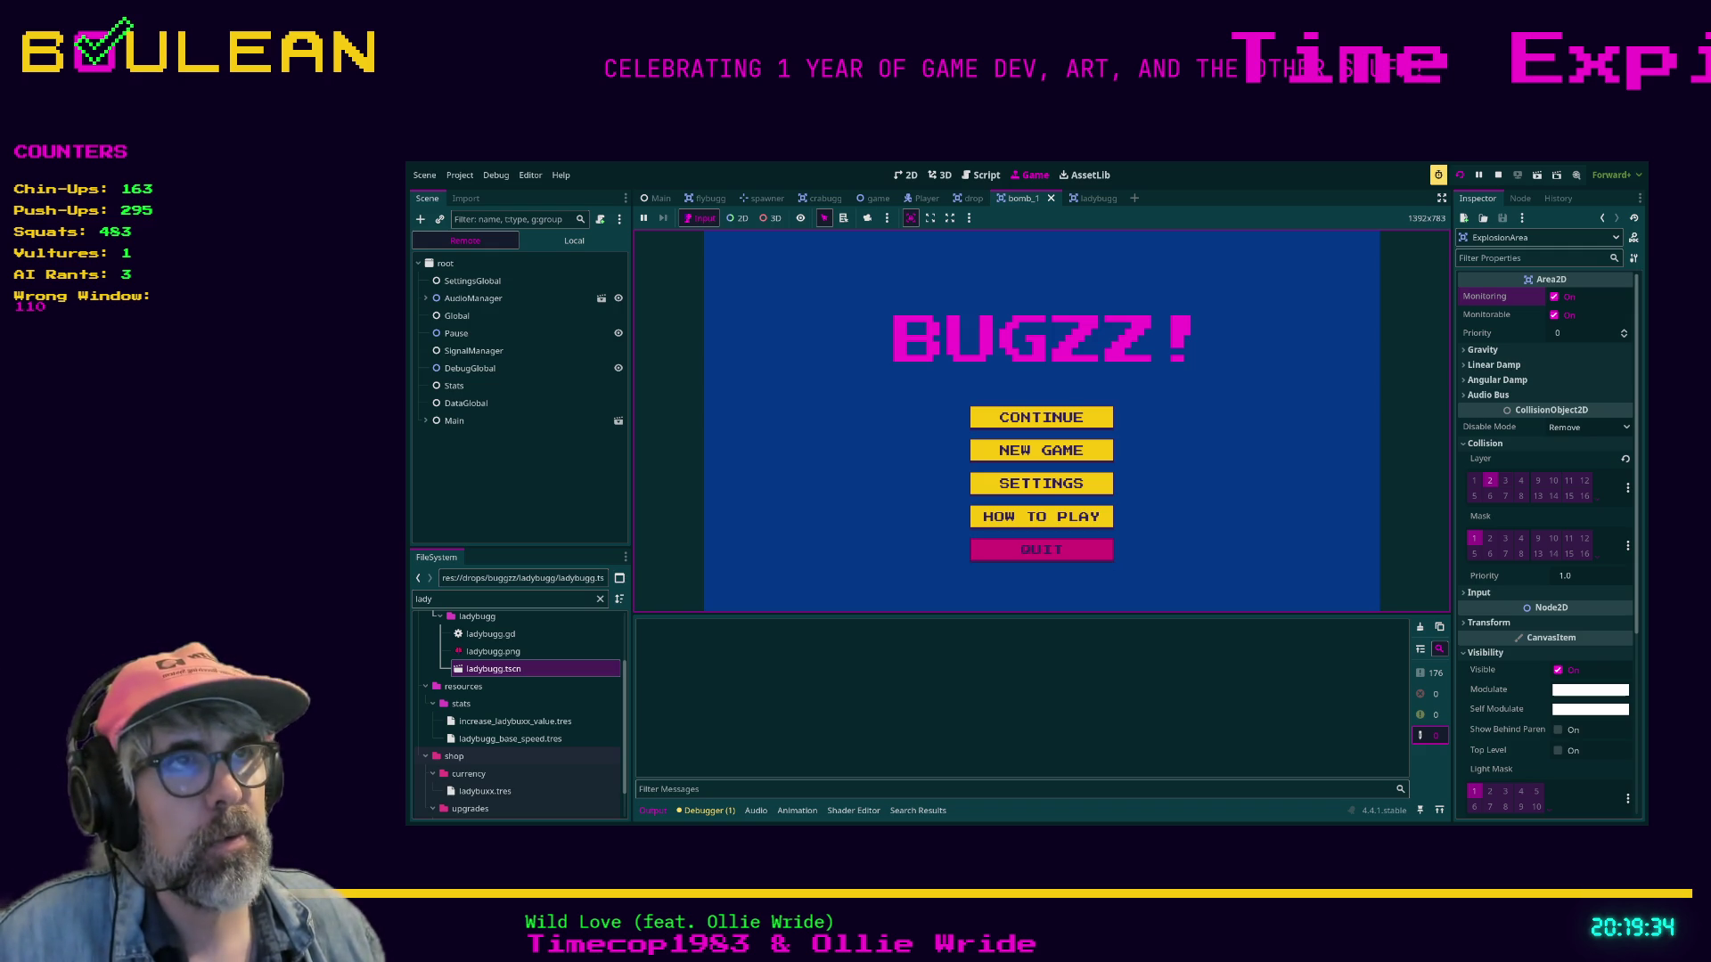
{"action": "key", "text": "alt+Tab"}
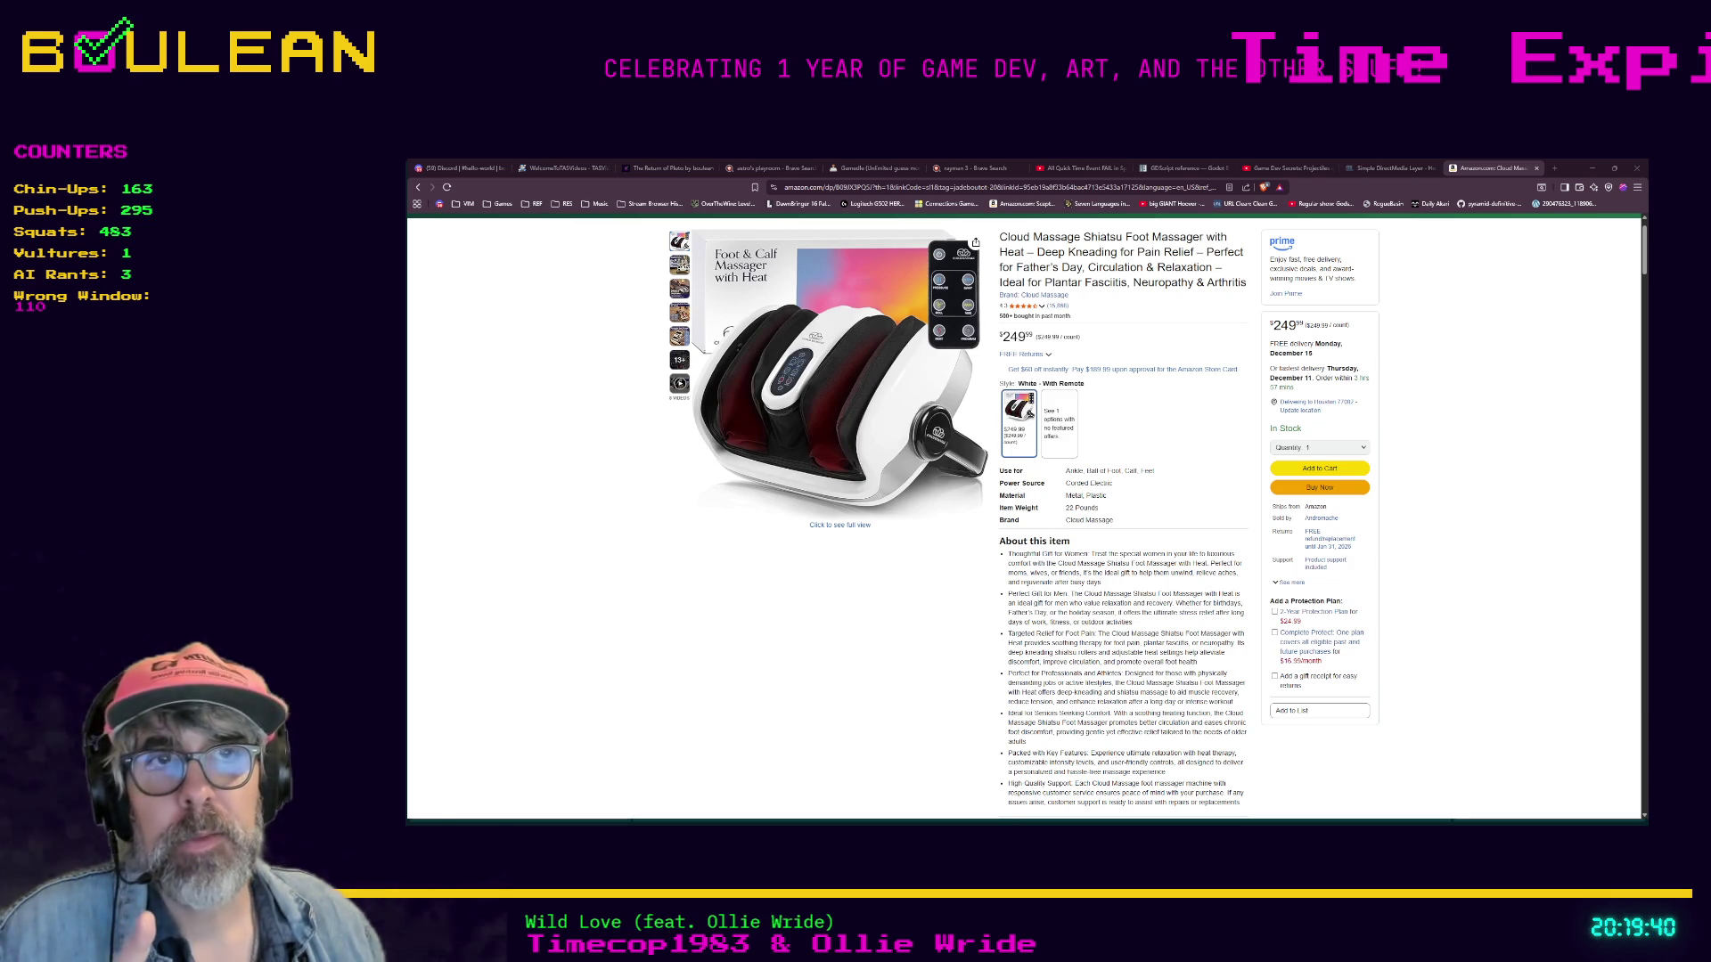
Load the ShapeCast2D documentation page in a new Brave tab from the pasted URL.
{"action": "mouse_move", "coordinate": [679, 384]}
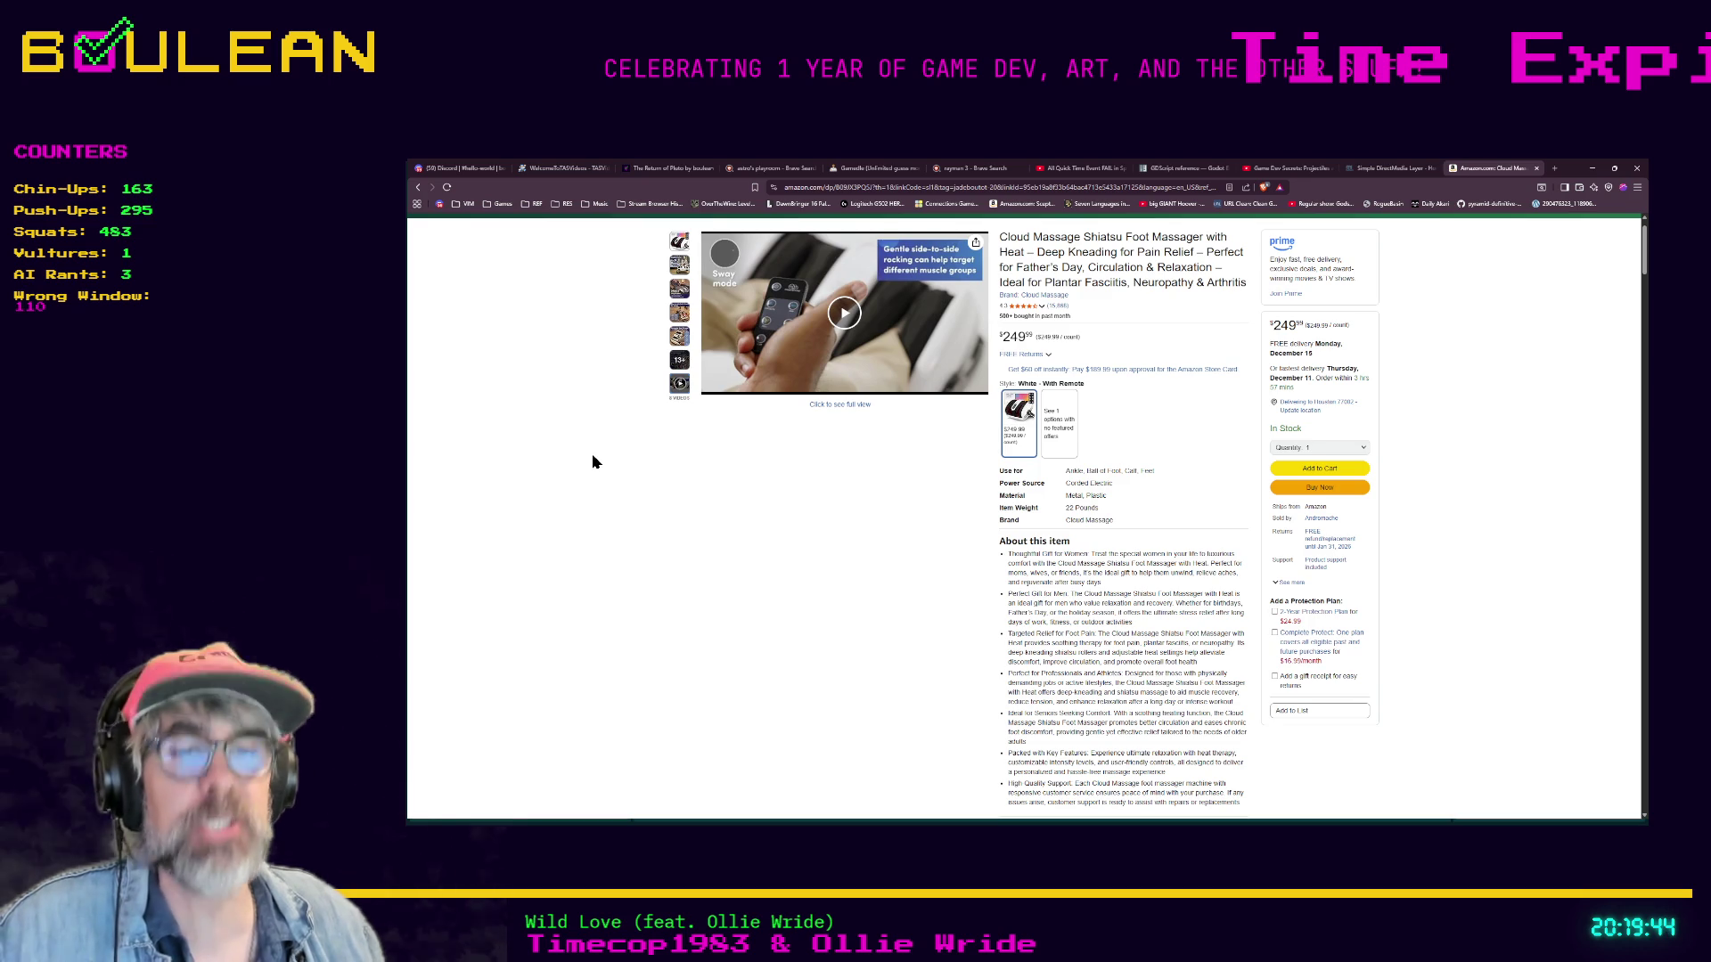
{"action": "key", "text": "ctrl+t"}
{"action": "key", "text": "ctrl+v"}
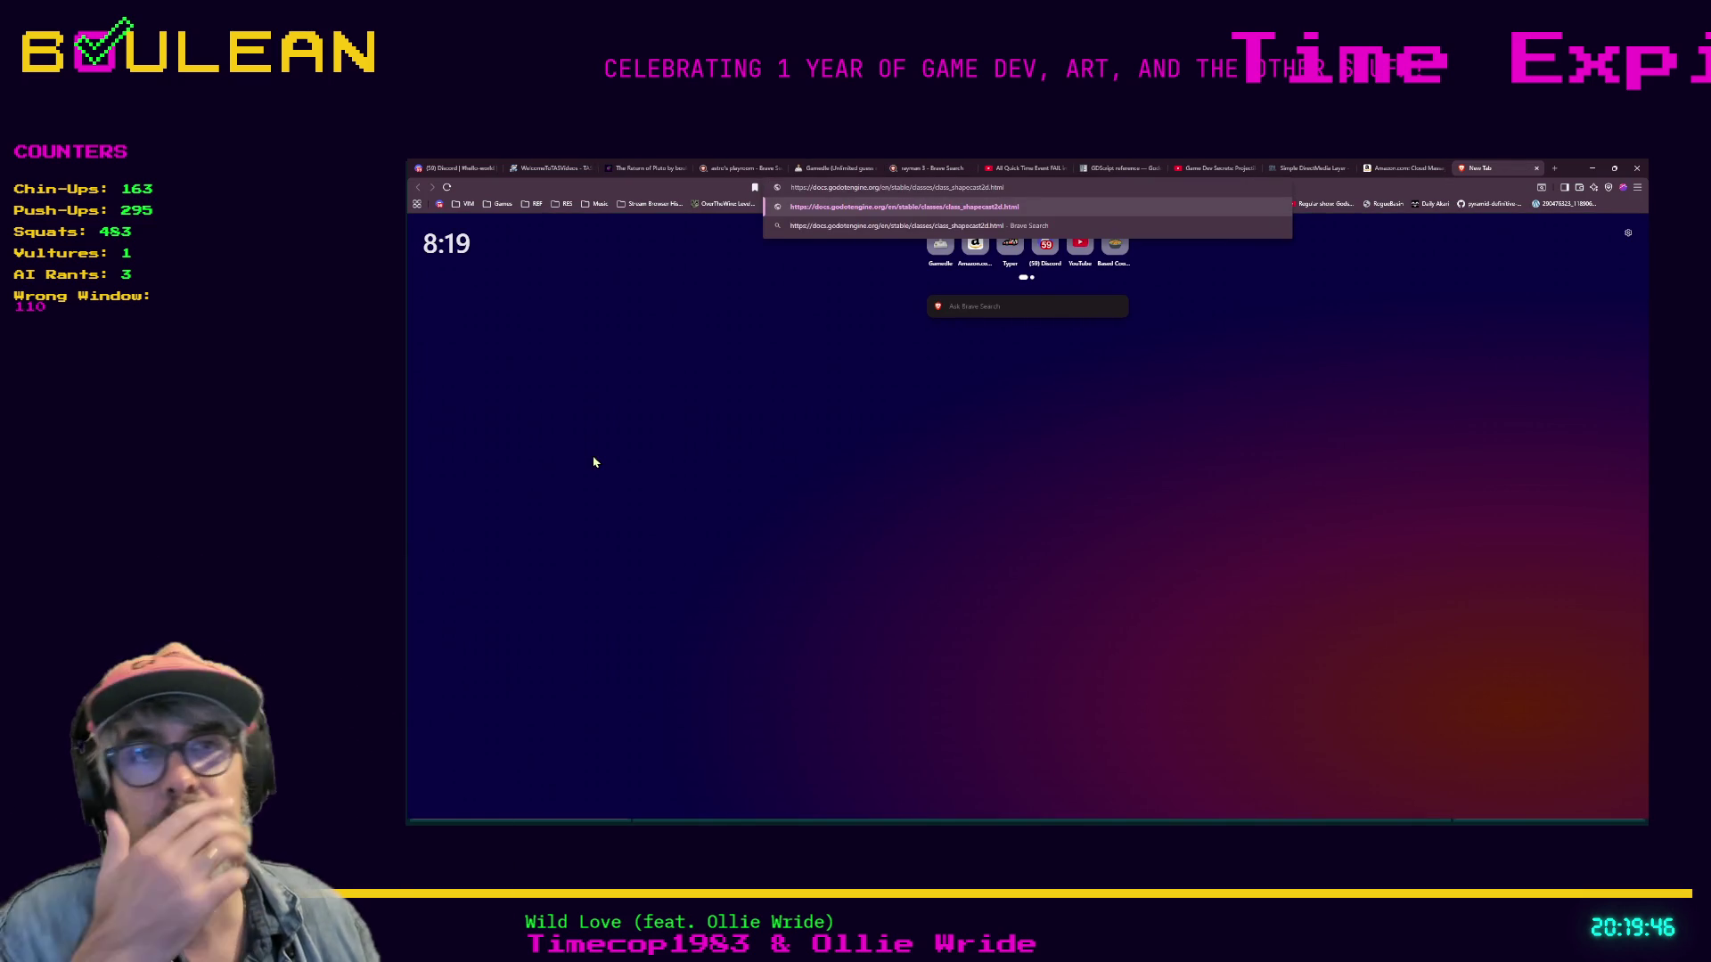
{"action": "key", "text": "Return"}
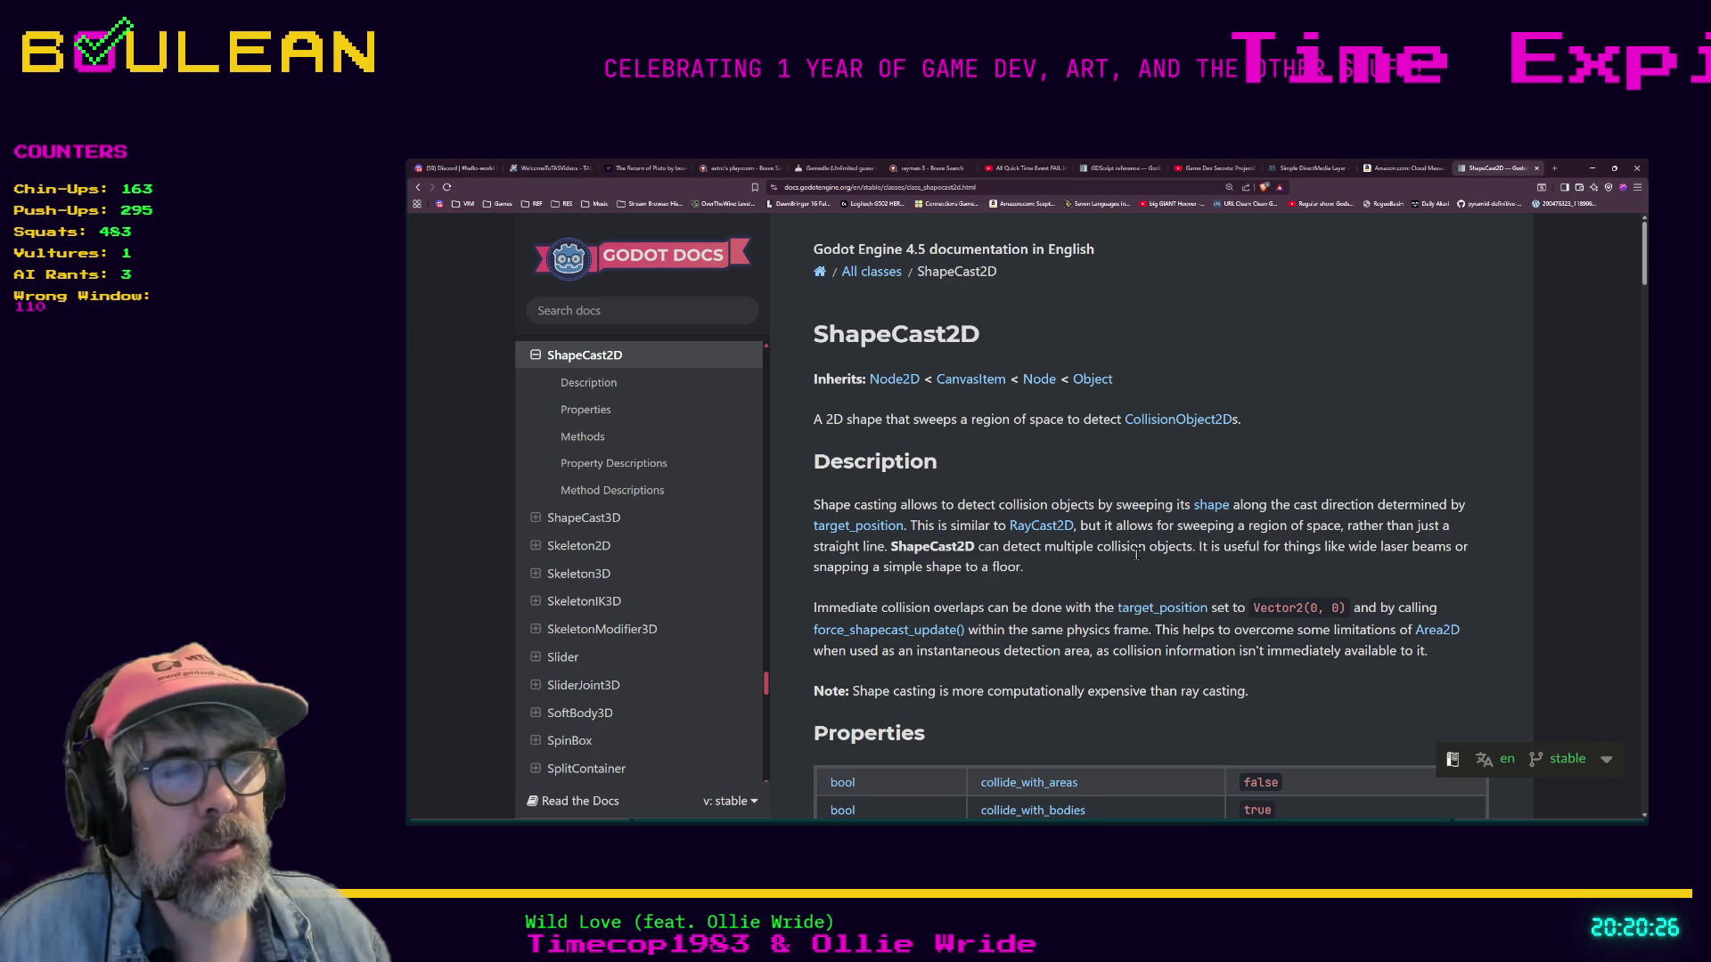
{"action": "scroll", "coordinate": [1129, 604], "scroll_direction": "down", "scroll_amount": 1}
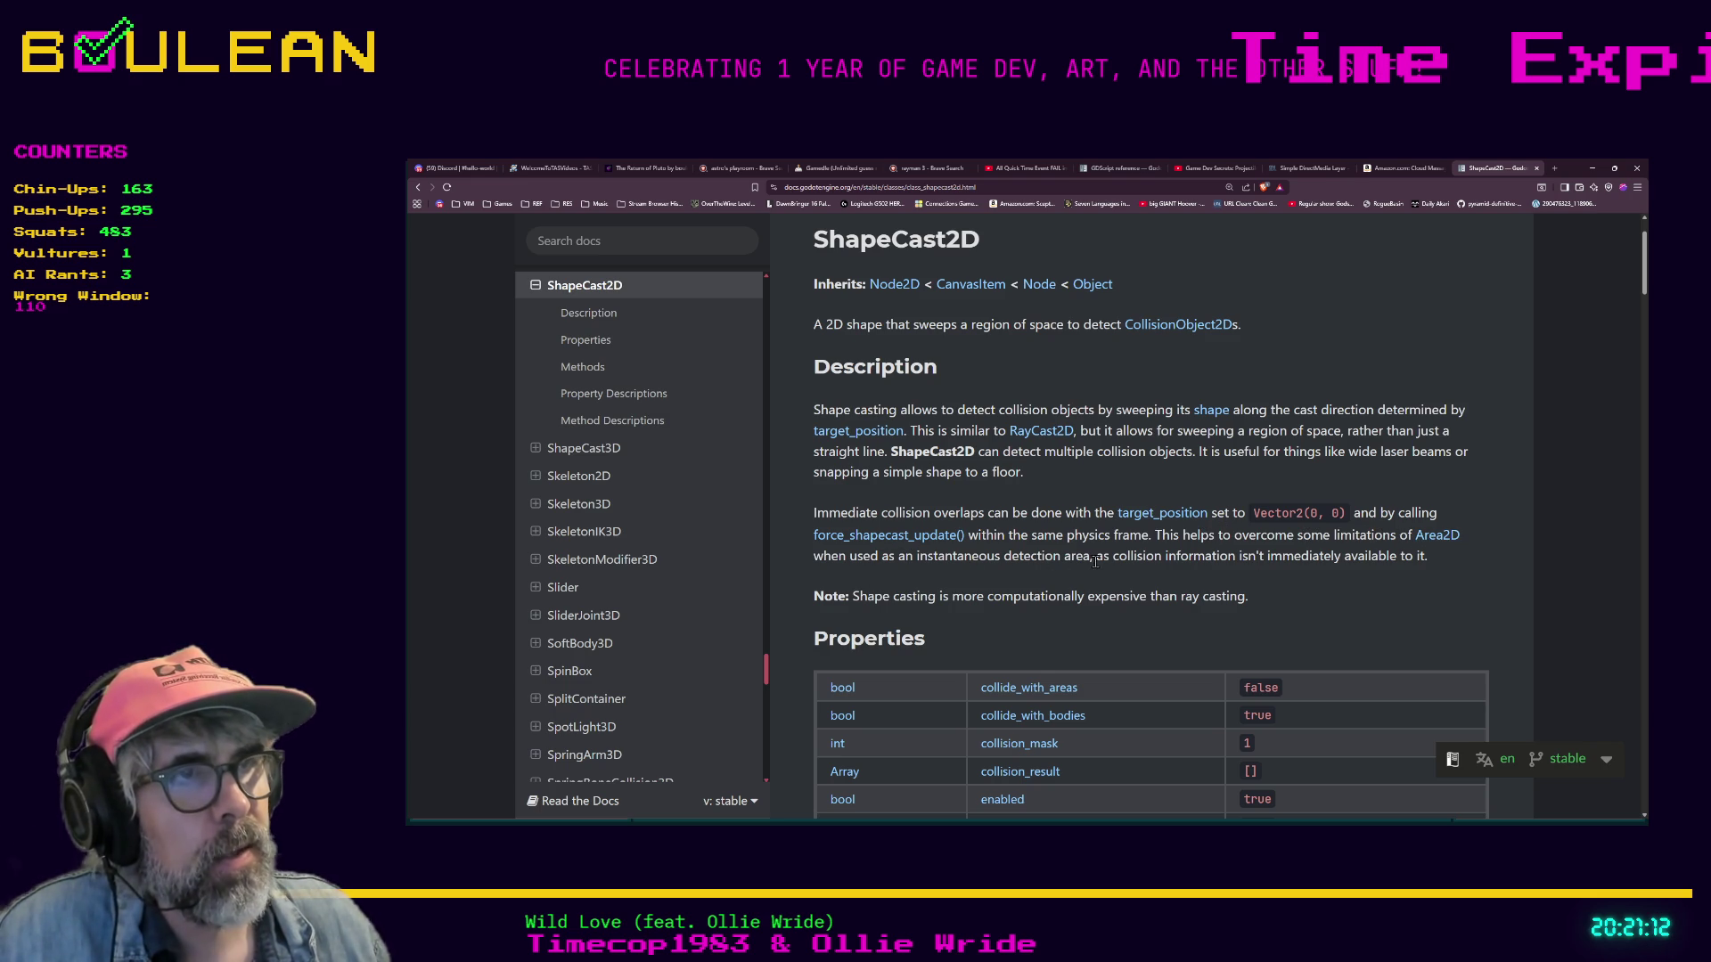
Highlight the Description sentences on collision info, instantaneous detection and Area2D limitations.
{"action": "left_click_drag", "start_coordinate": [1096, 559], "coordinate": [1297, 574]}
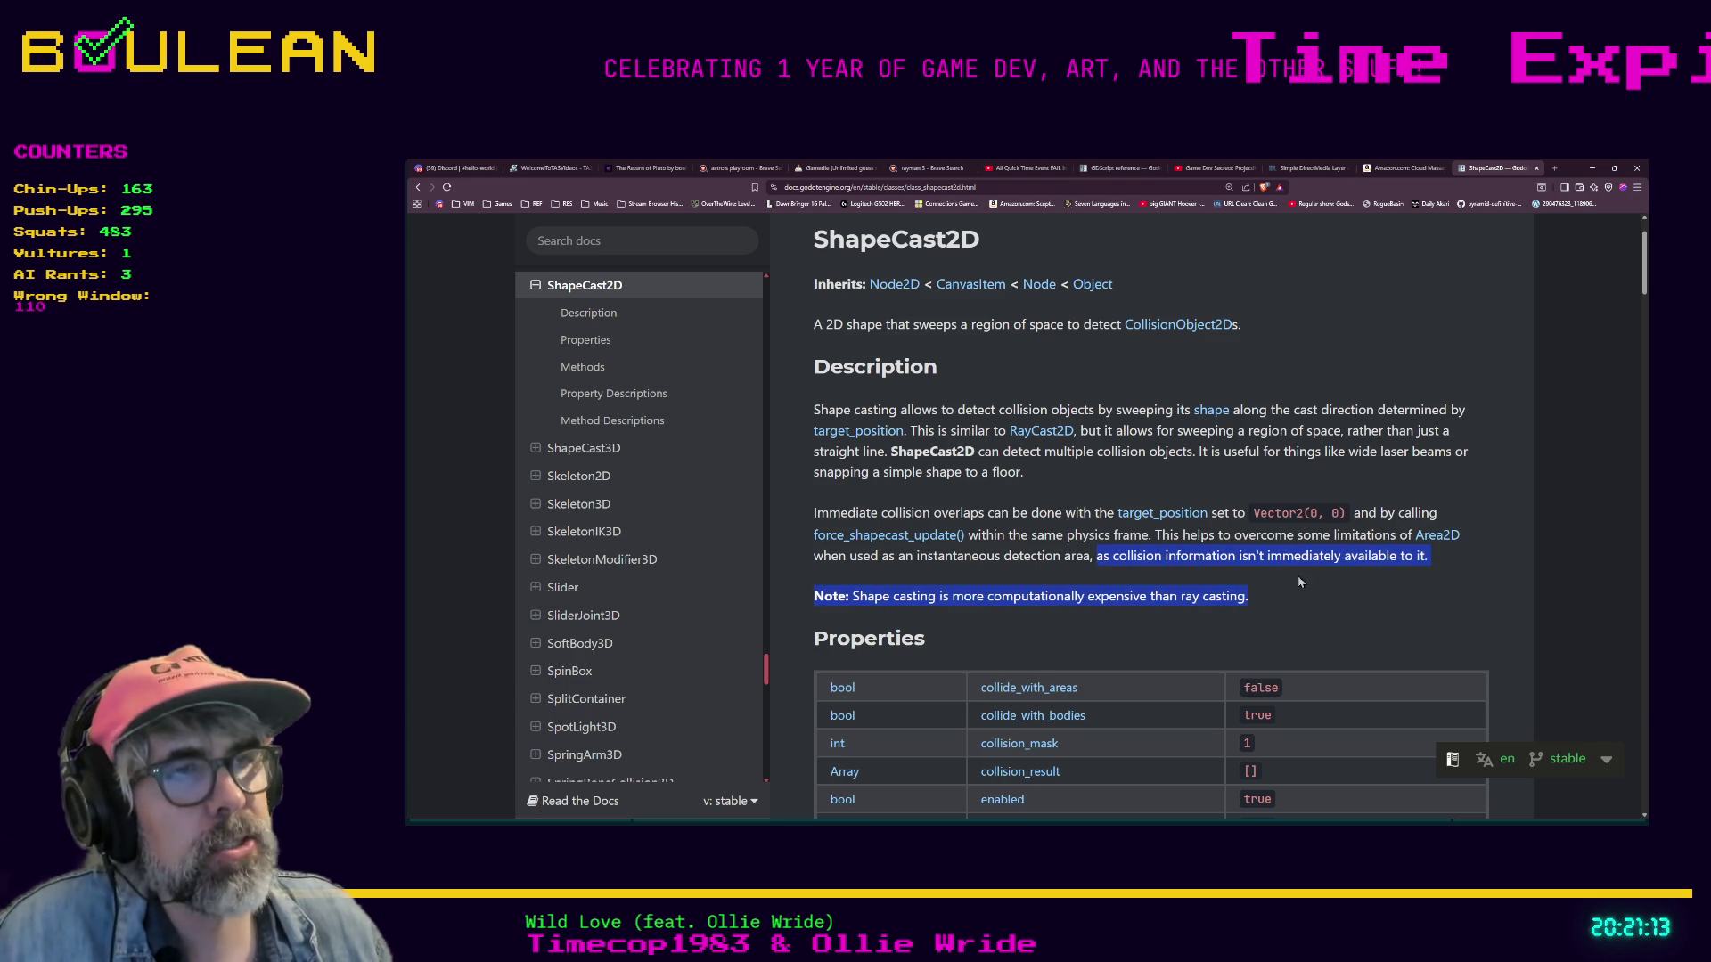
{"action": "left_click", "coordinate": [1454, 562]}
{"action": "left_click_drag", "start_coordinate": [1430, 556], "coordinate": [813, 553]}
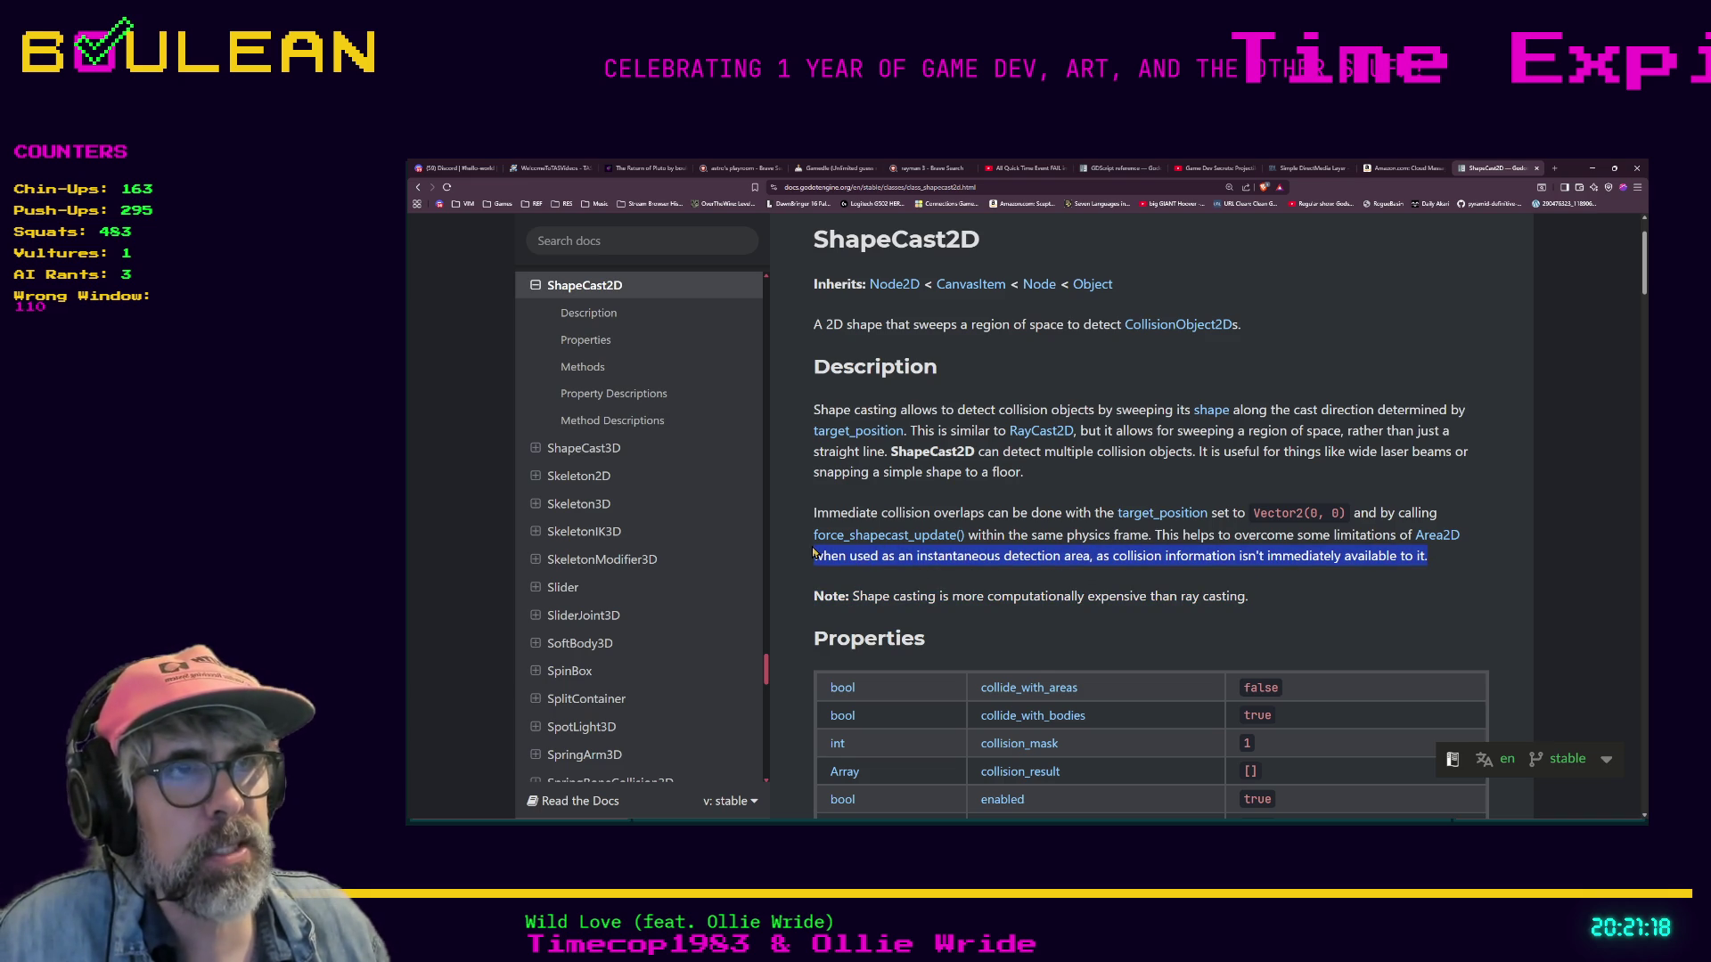
{"action": "left_click_drag", "start_coordinate": [1154, 534], "coordinate": [1428, 556]}
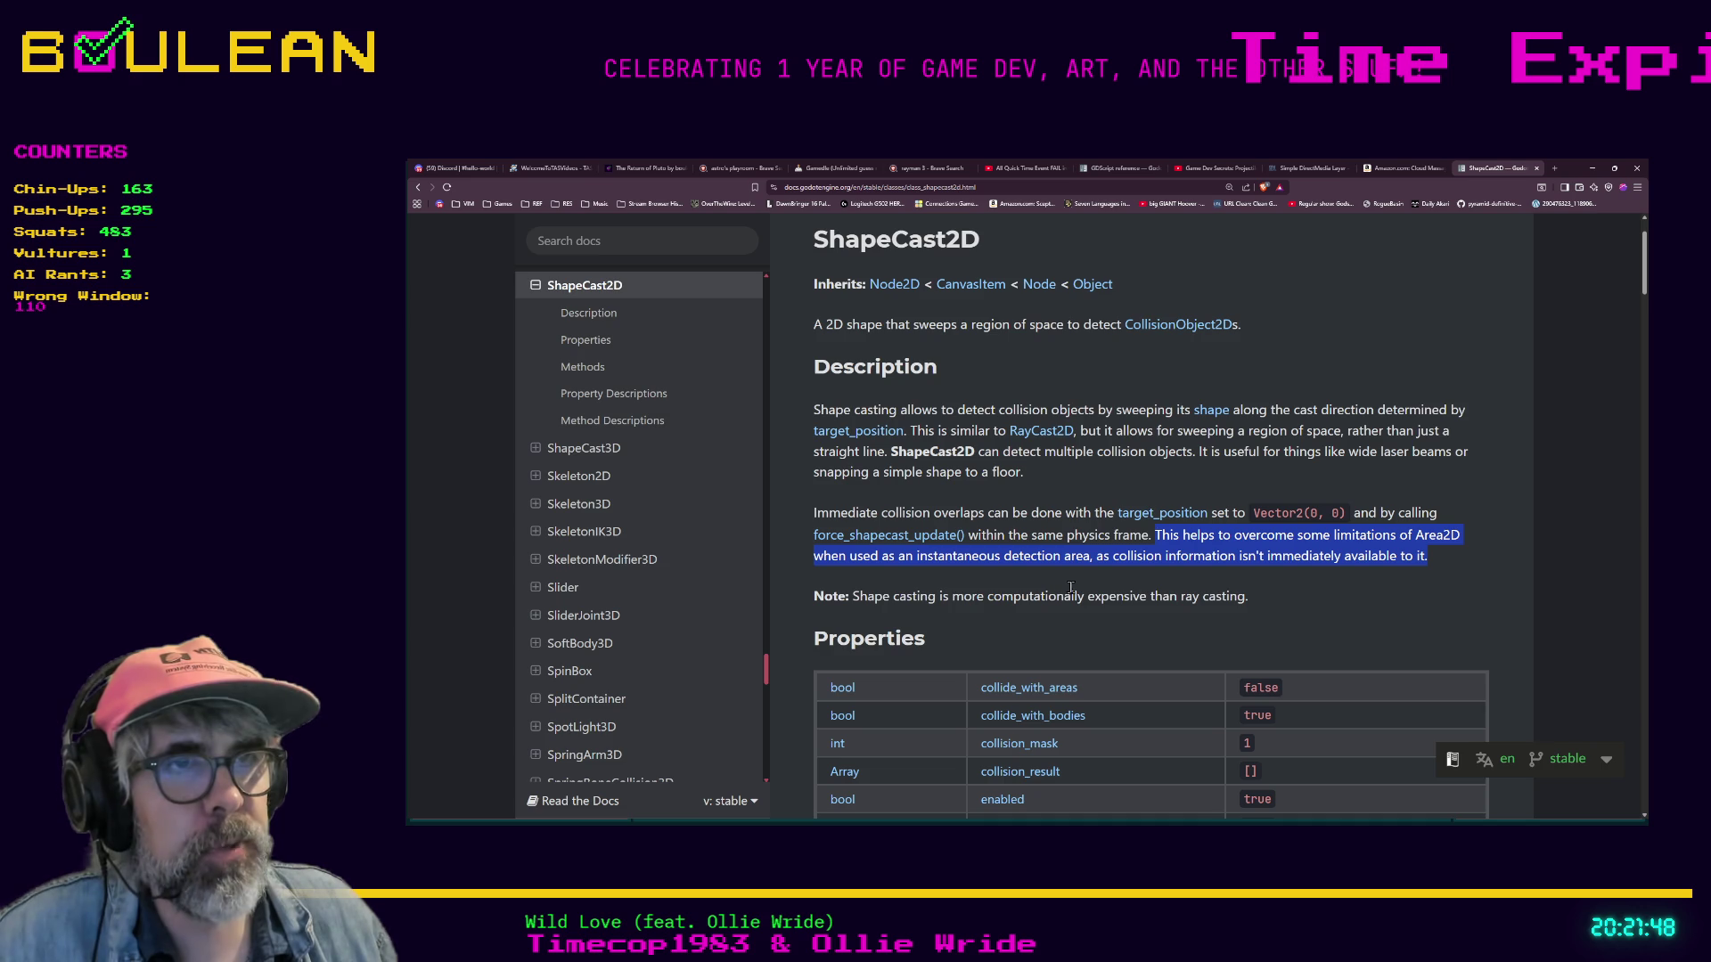
Scroll through the Properties and Methods tables, then return to the Godot editor.
{"action": "scroll", "coordinate": [1253, 602], "scroll_direction": "down", "scroll_amount": 2}
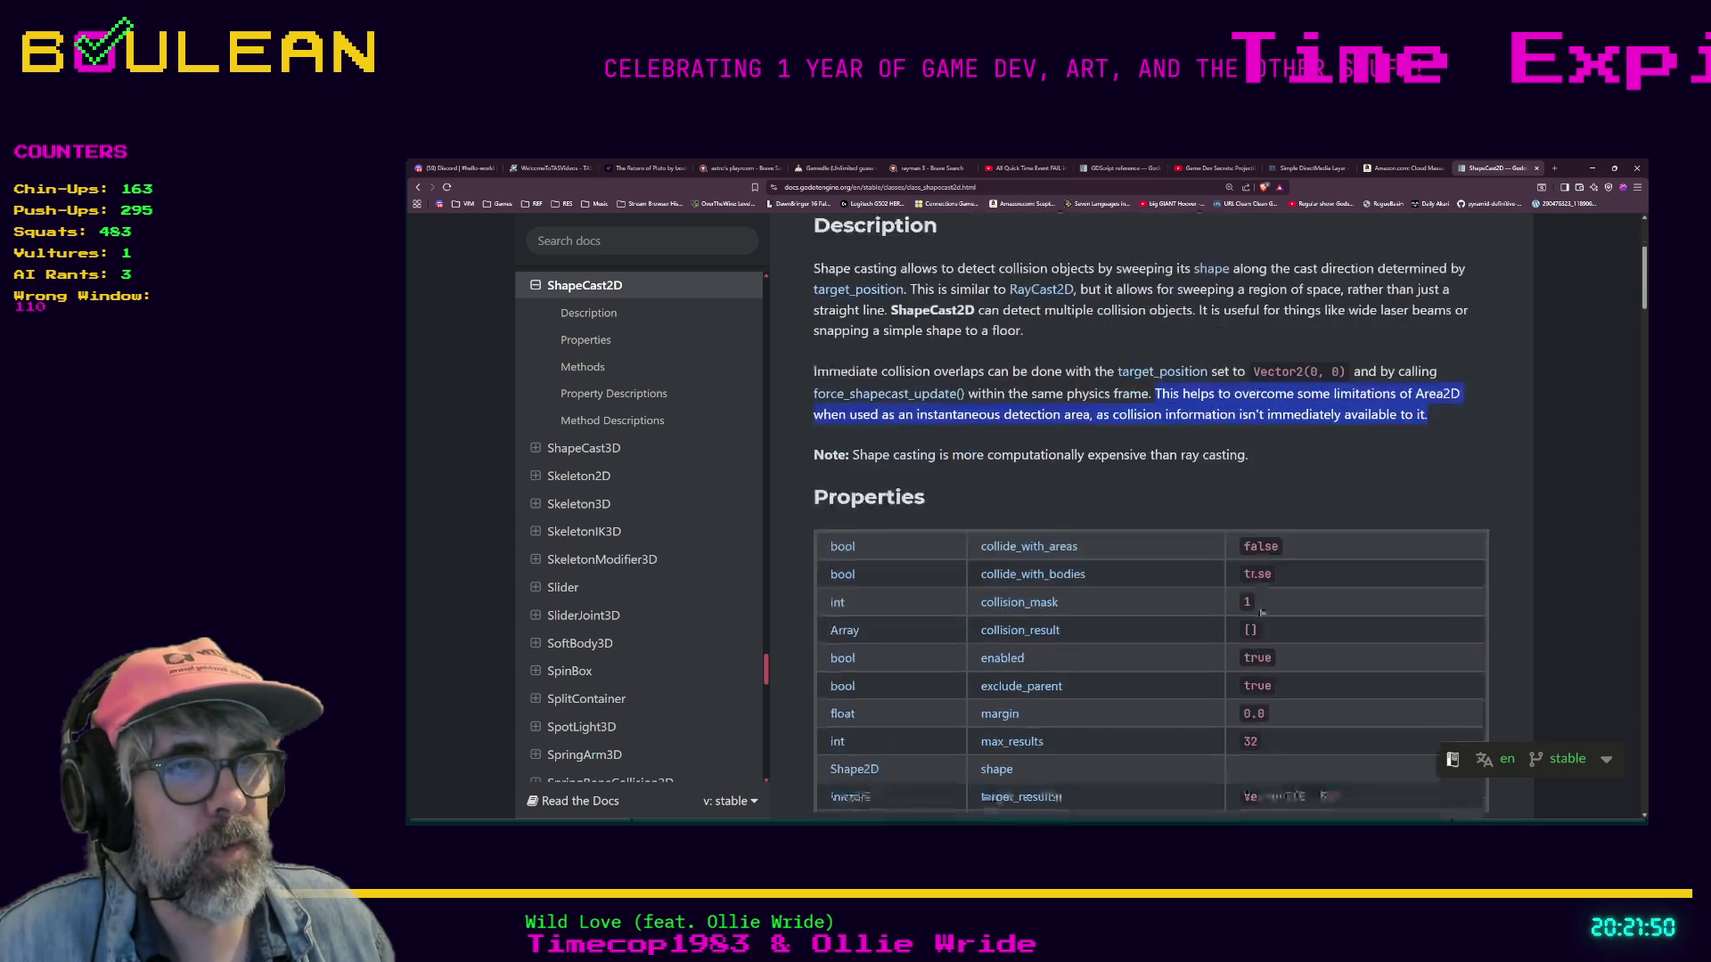
{"action": "scroll", "coordinate": [1259, 607], "scroll_direction": "down", "scroll_amount": 2}
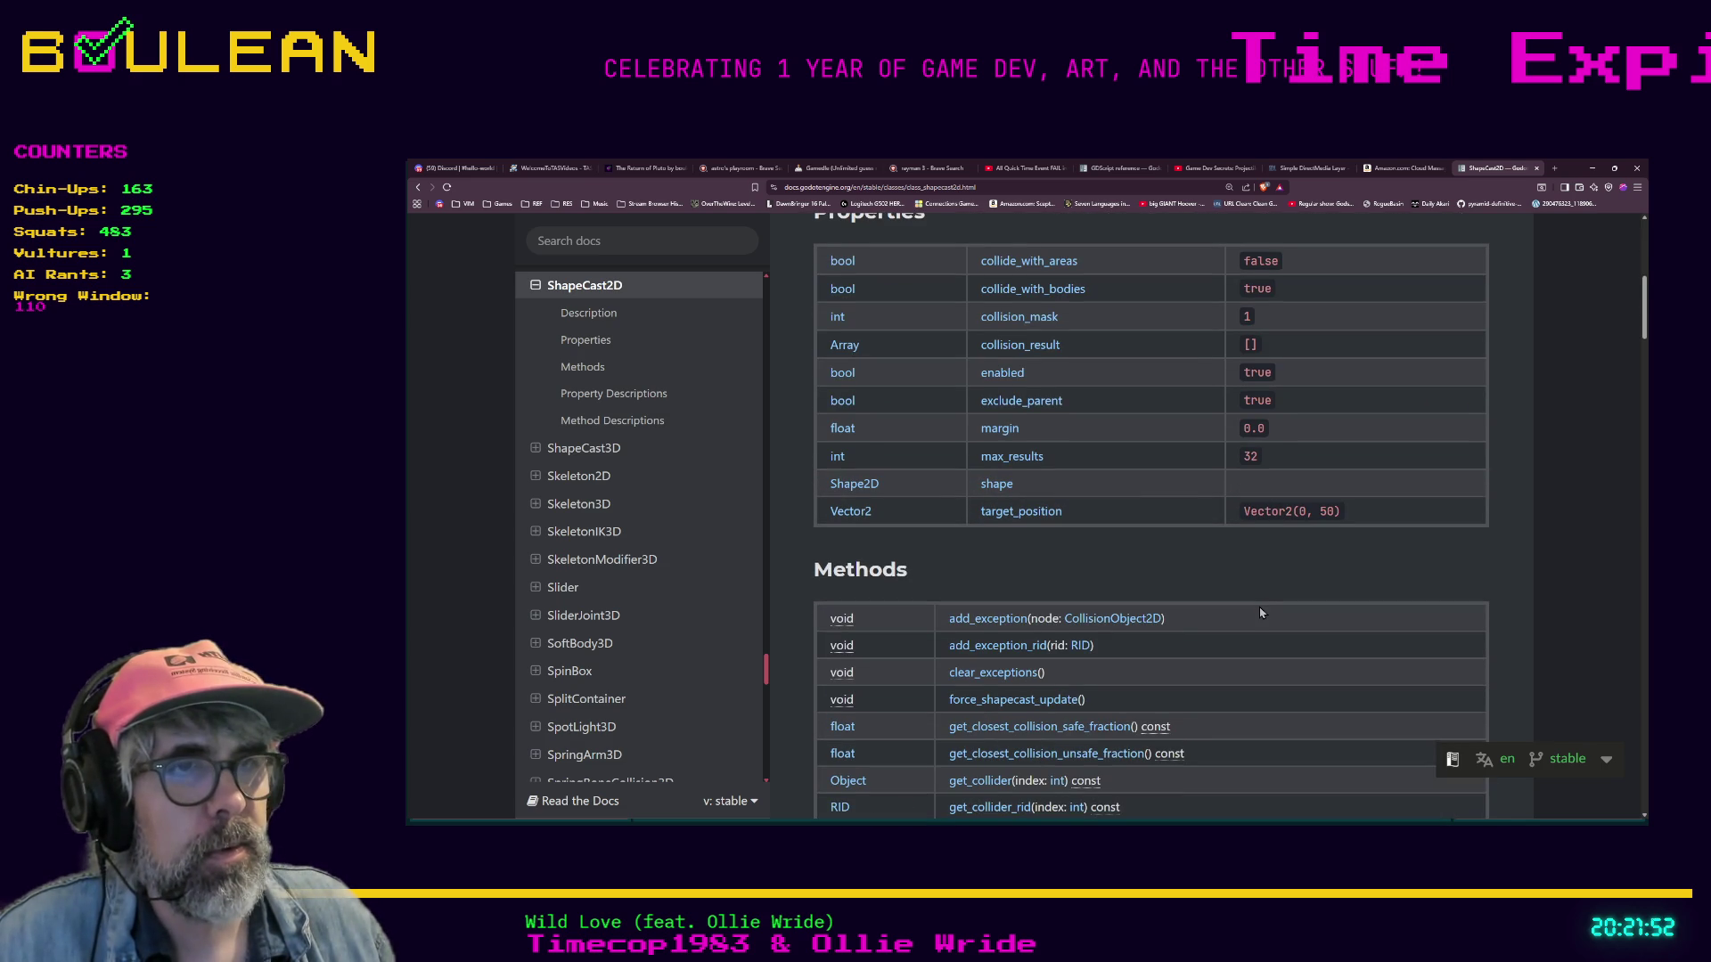
{"action": "scroll", "coordinate": [1259, 612], "scroll_direction": "up", "scroll_amount": 4}
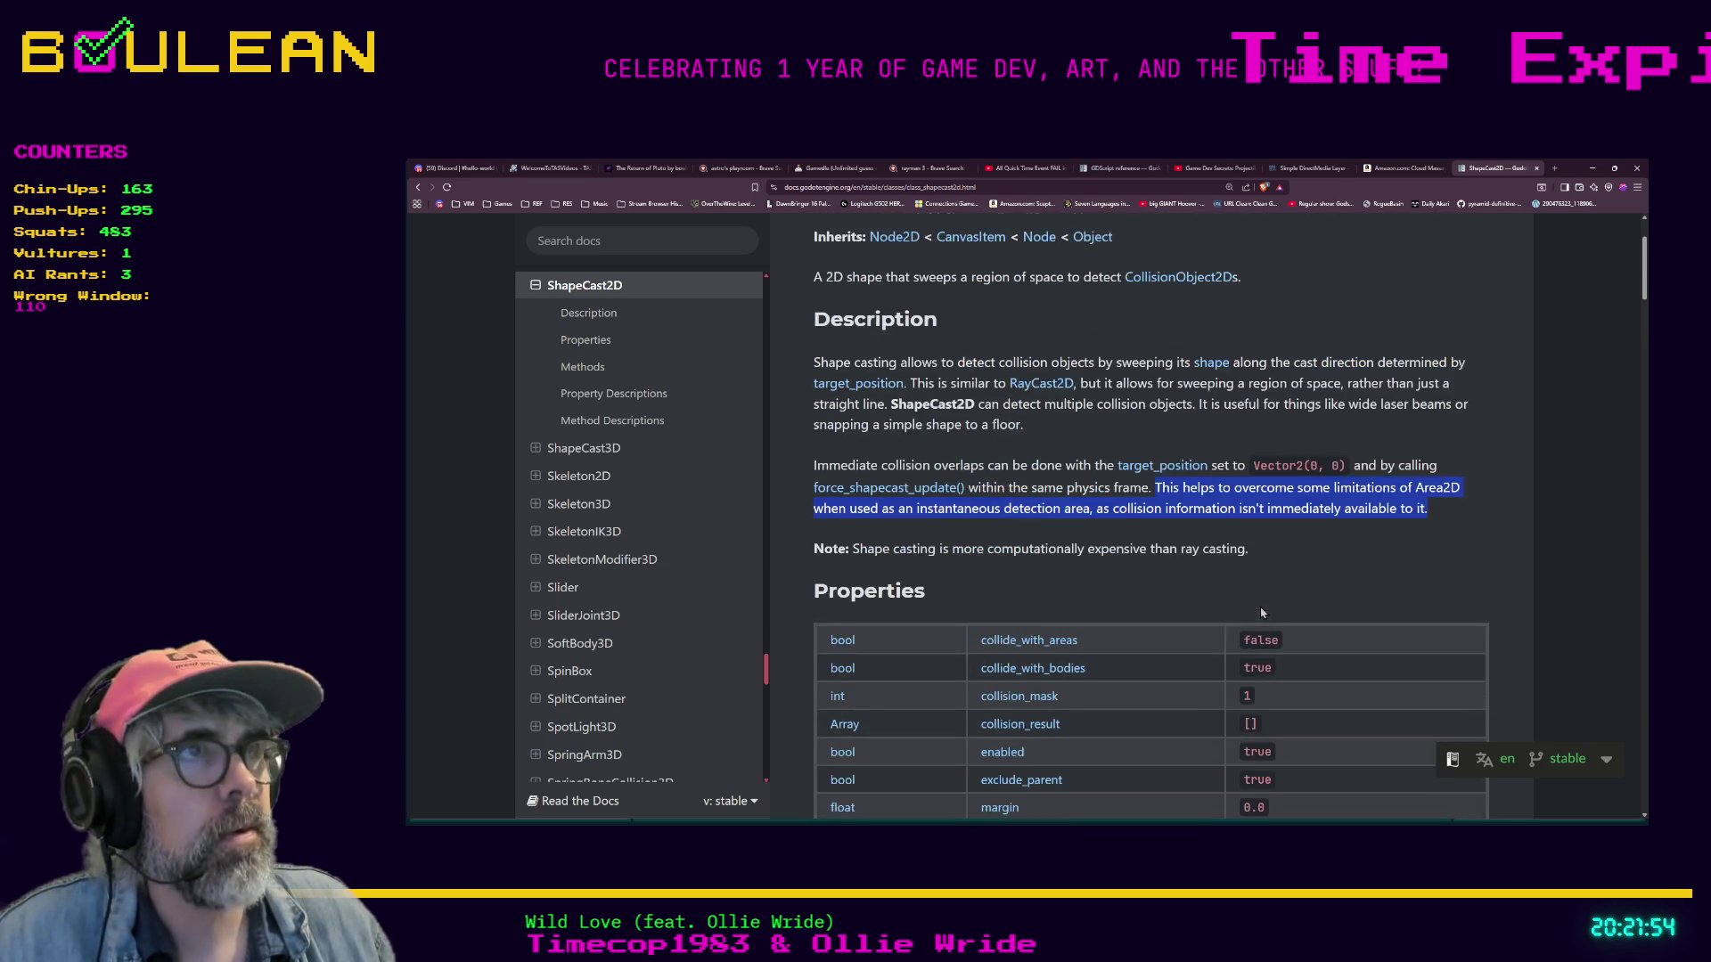
{"action": "left_click", "coordinate": [1592, 169]}
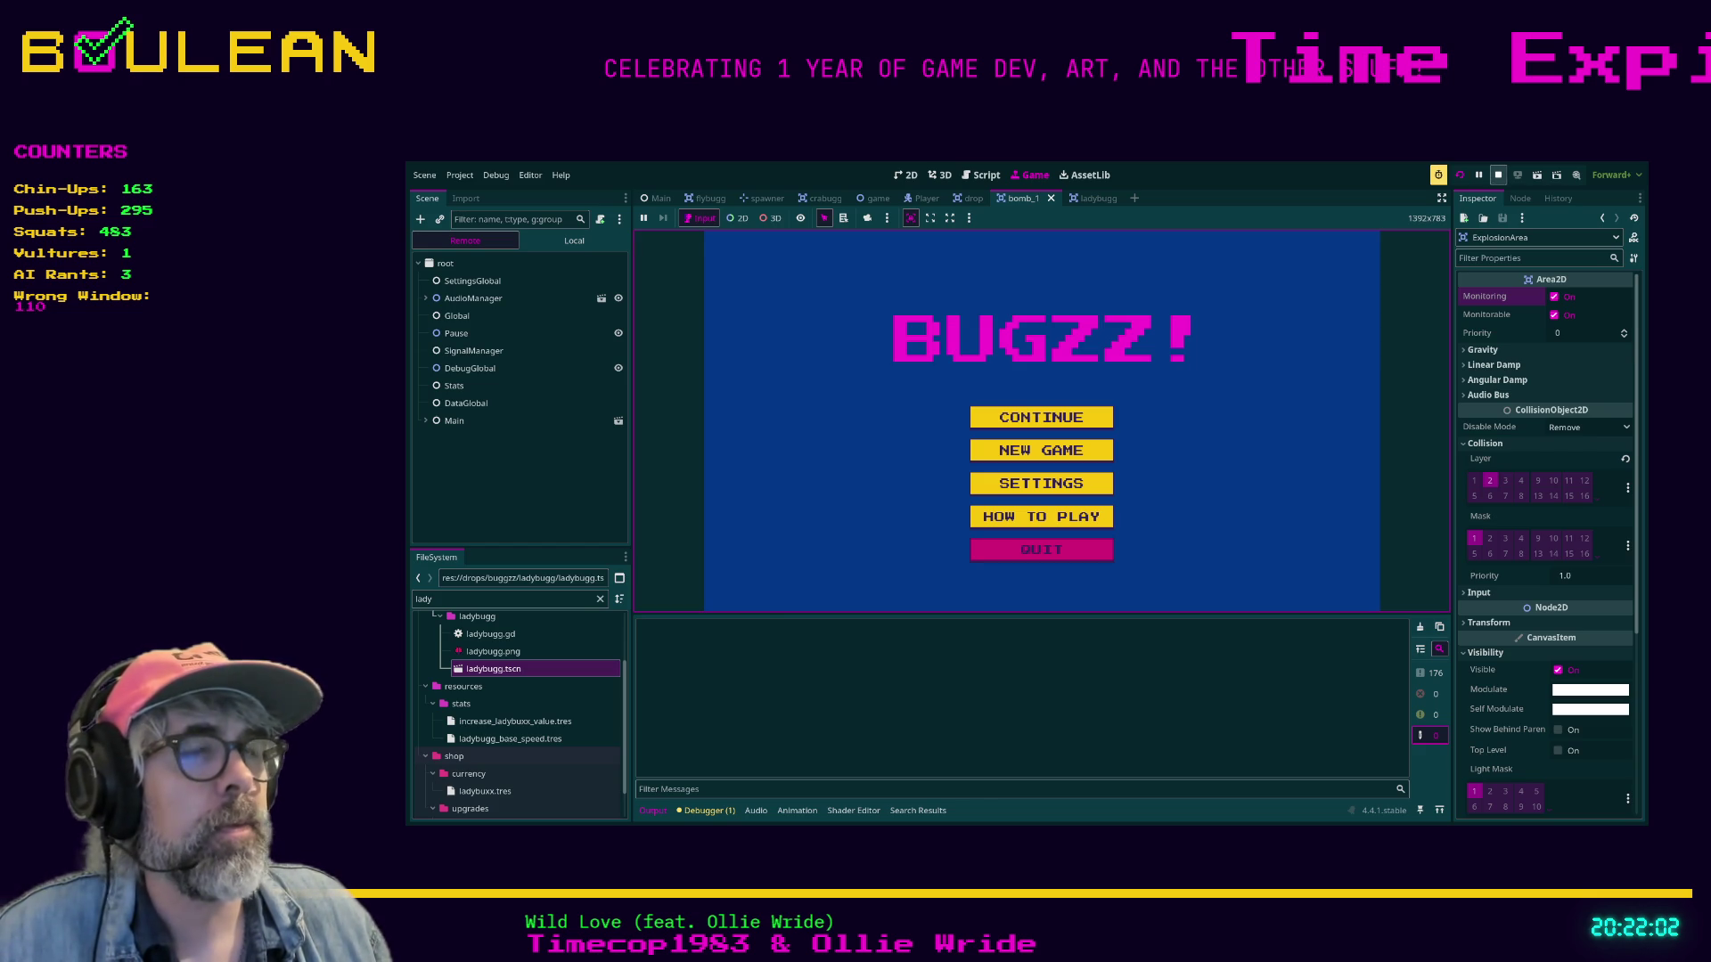
Stop the game and delete the commented-out '#monitoring = true' line from explode().
{"action": "key", "text": "F8"}
{"action": "scroll", "coordinate": [1087, 401], "scroll_direction": "up", "scroll_amount": 1}
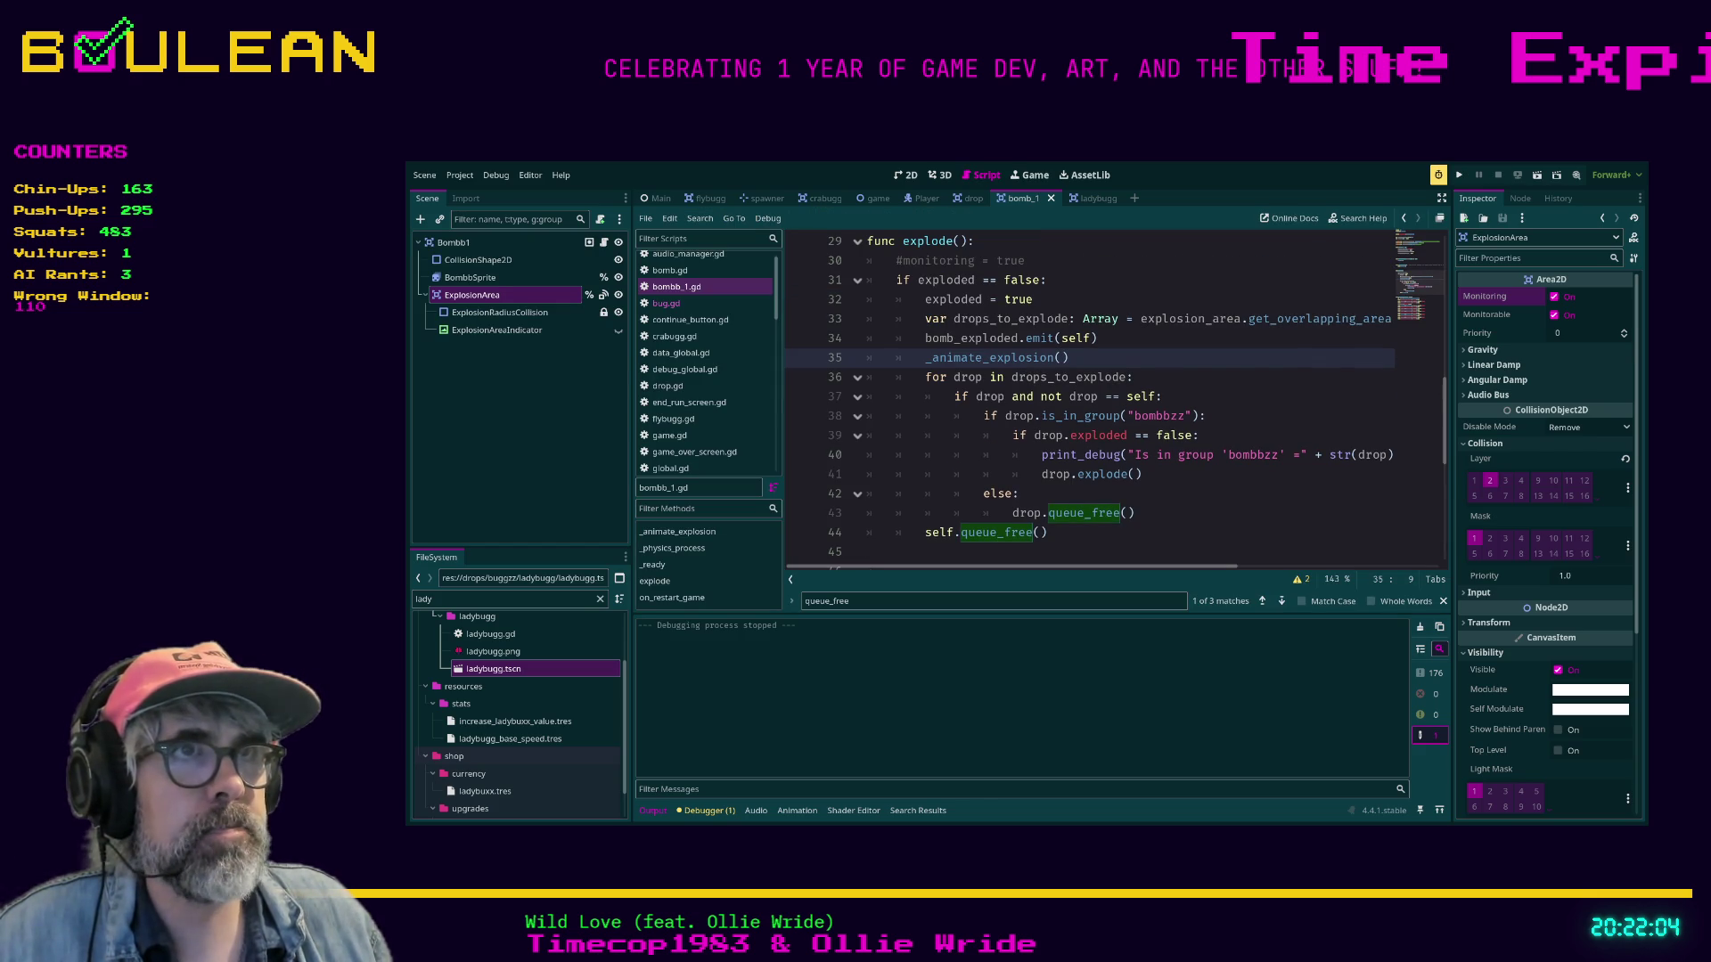
{"action": "scroll", "coordinate": [1087, 401], "scroll_direction": "down", "scroll_amount": 1}
{"action": "scroll", "coordinate": [1087, 401], "scroll_direction": "up", "scroll_amount": 1}
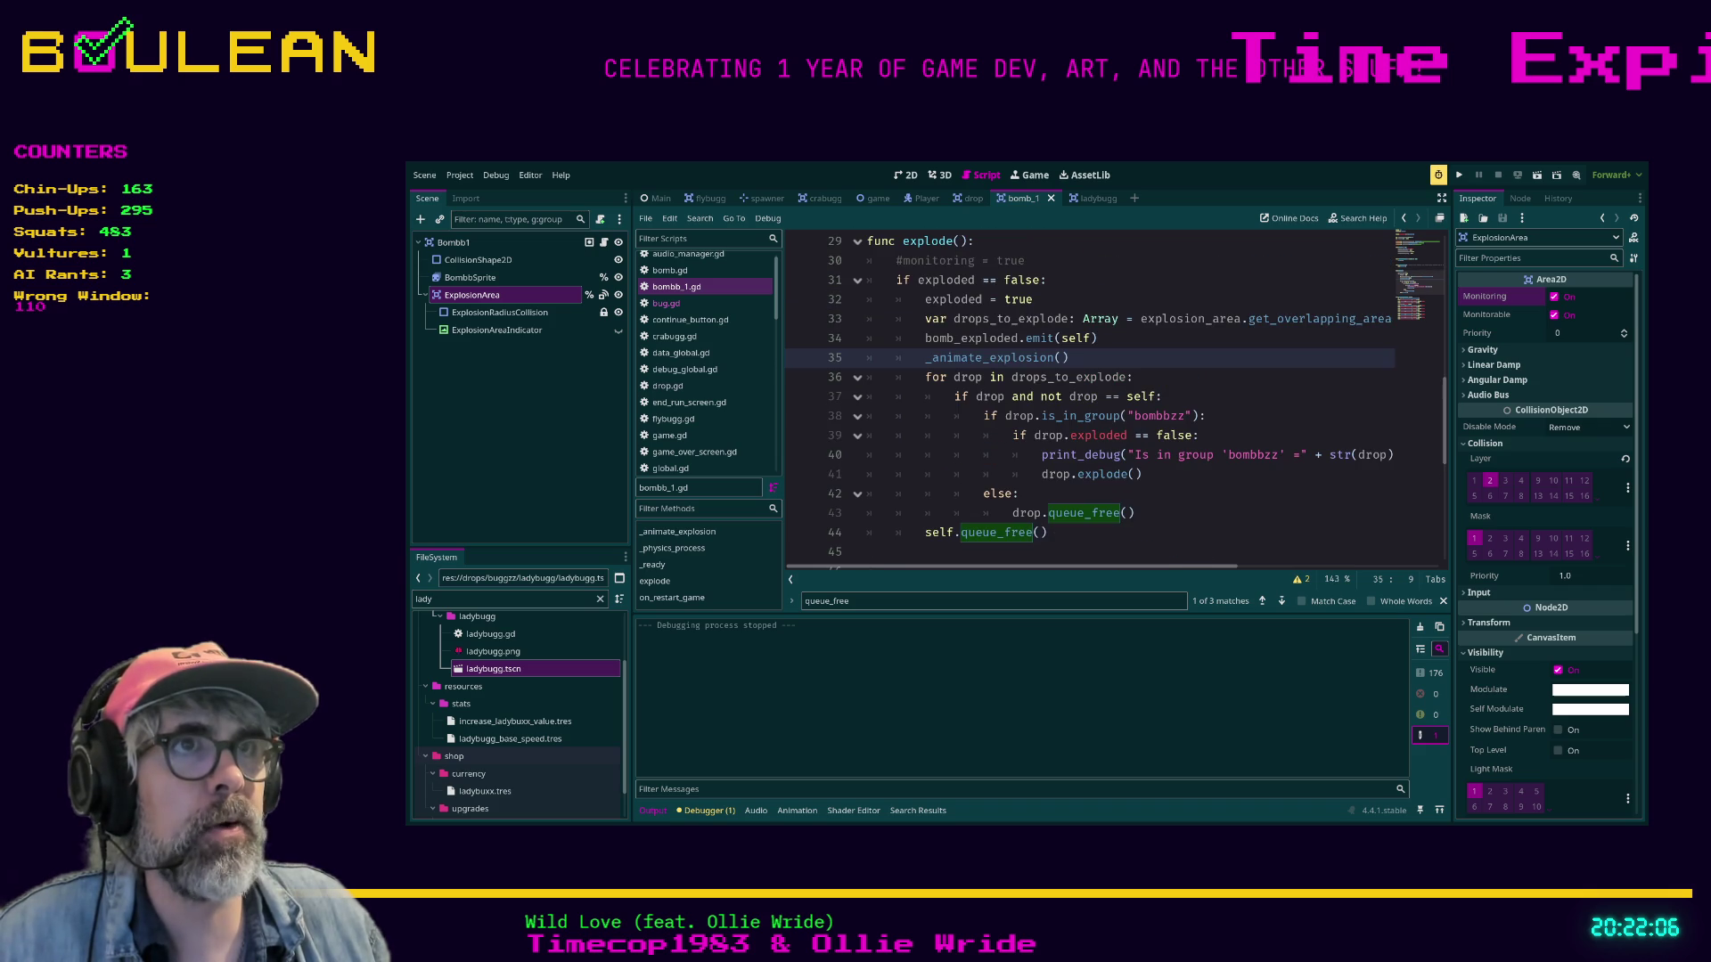
{"action": "left_click", "coordinate": [1025, 261]}
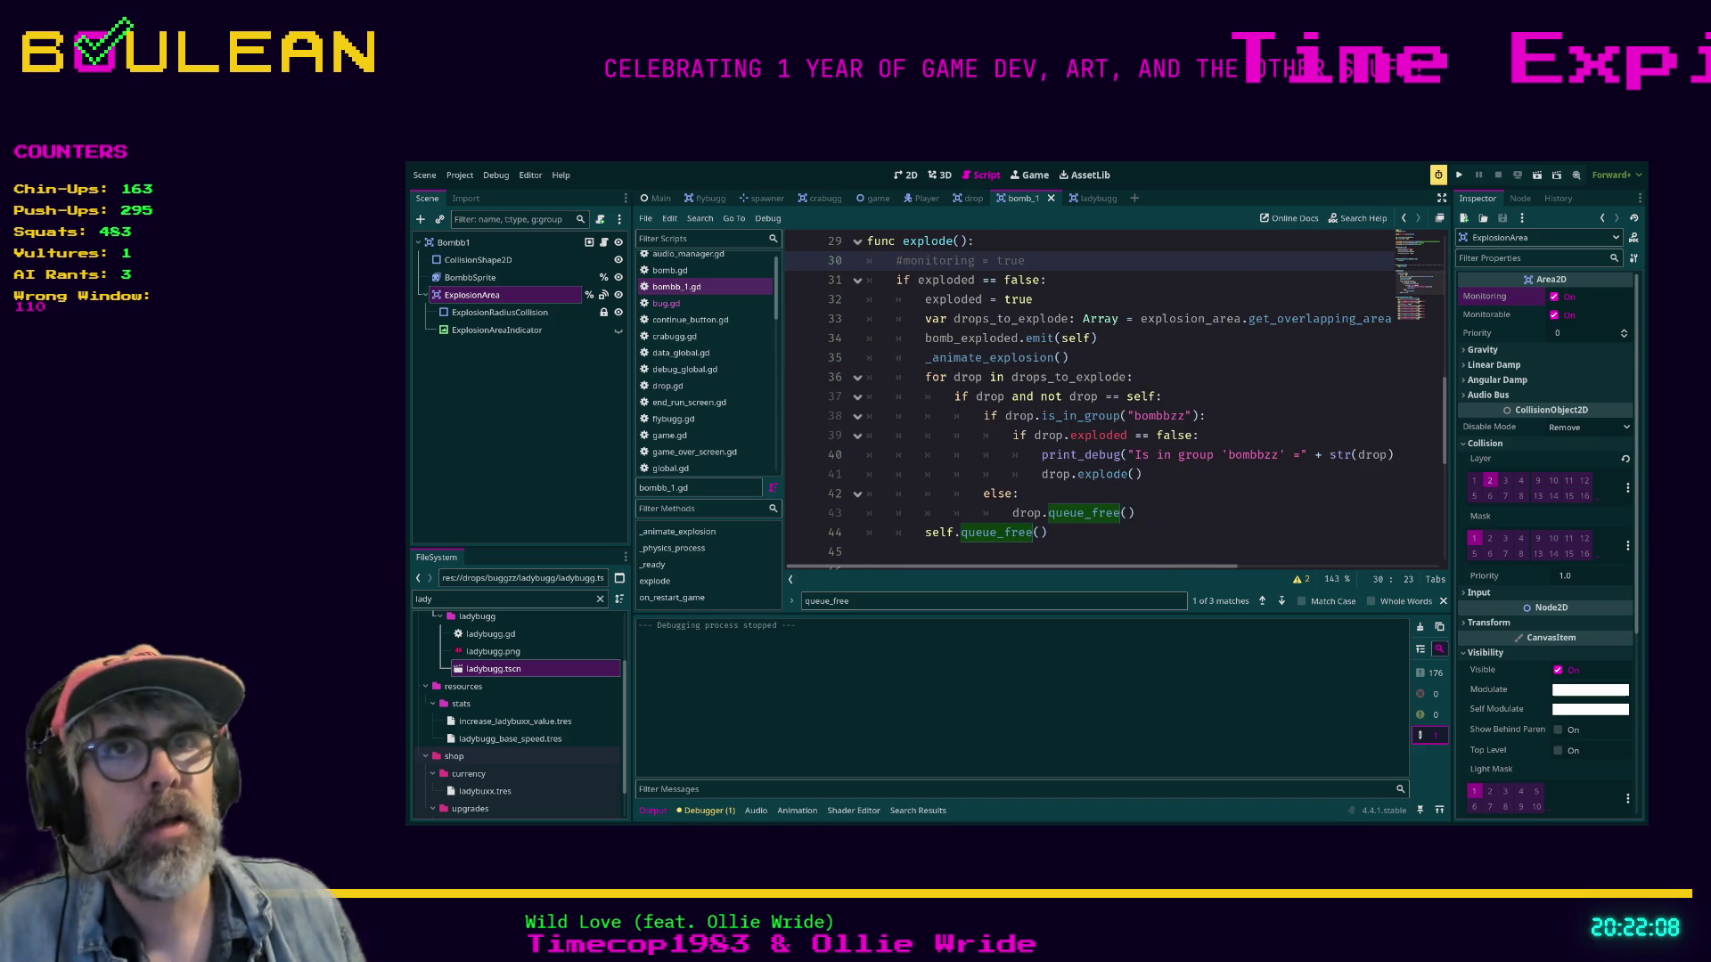
{"action": "key", "text": "shift+Home"}
{"action": "key", "text": "BackSpace"}
{"action": "key", "text": "BackSpace"}
{"action": "key", "text": "BackSpace"}
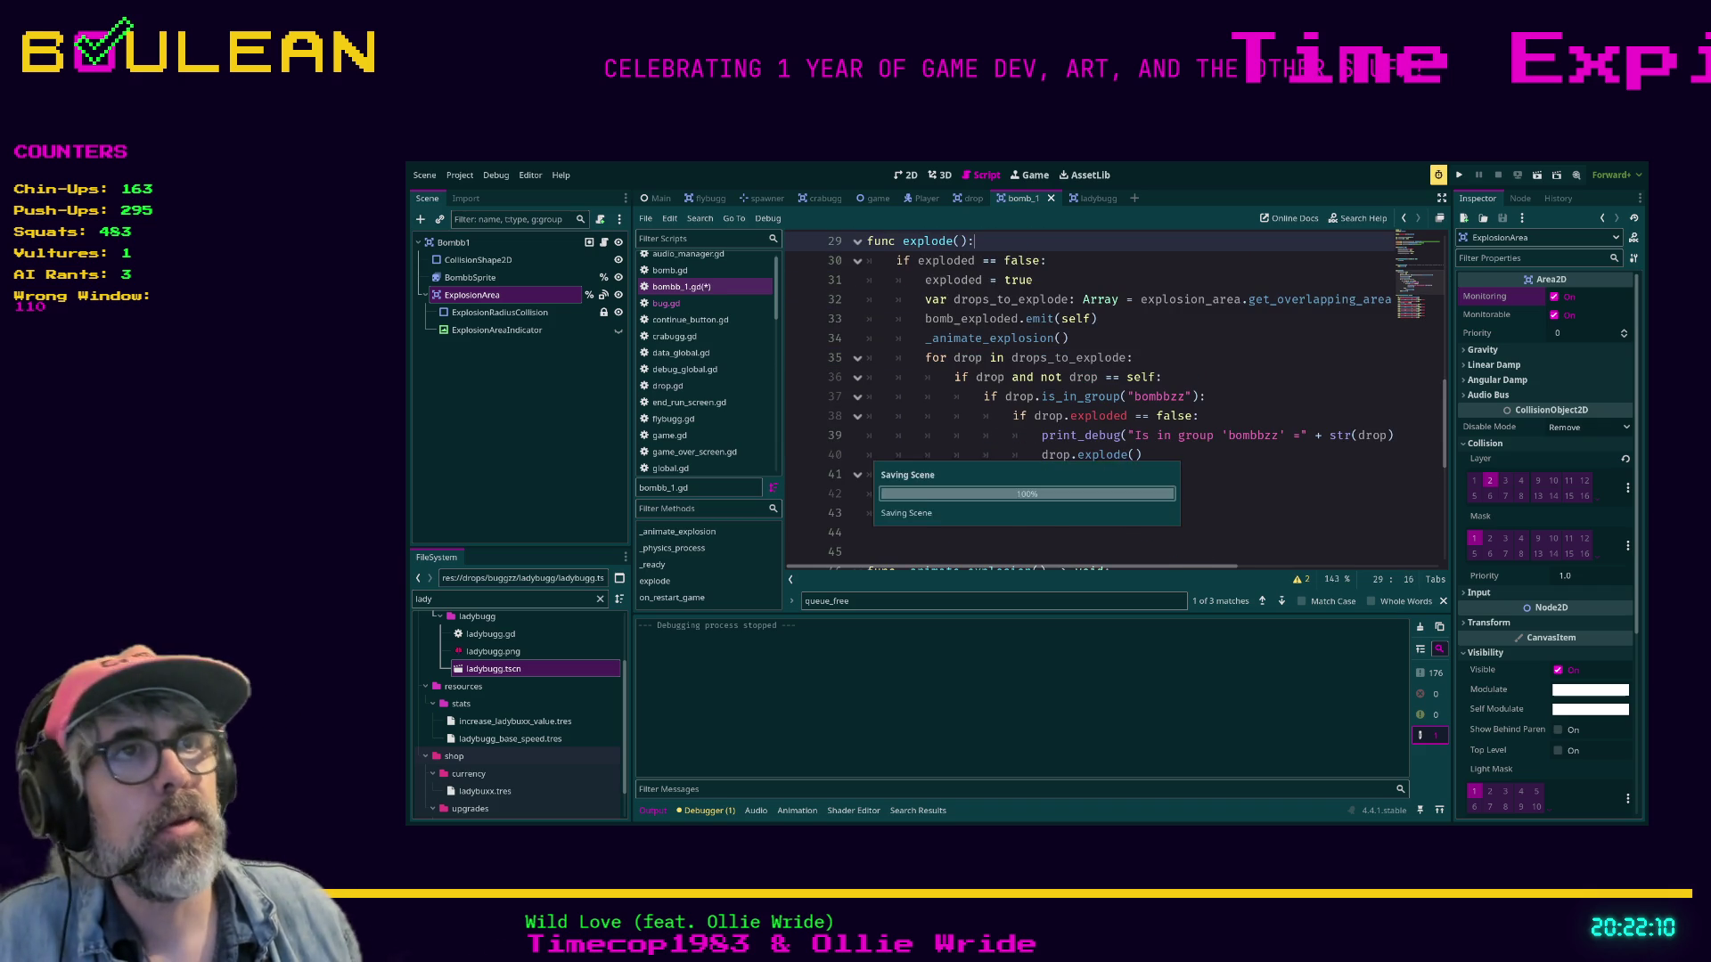
Check the _animate_explosion() call on line 35 and rerun BUGZZ! with F5.
{"action": "left_click", "coordinate": [473, 295]}
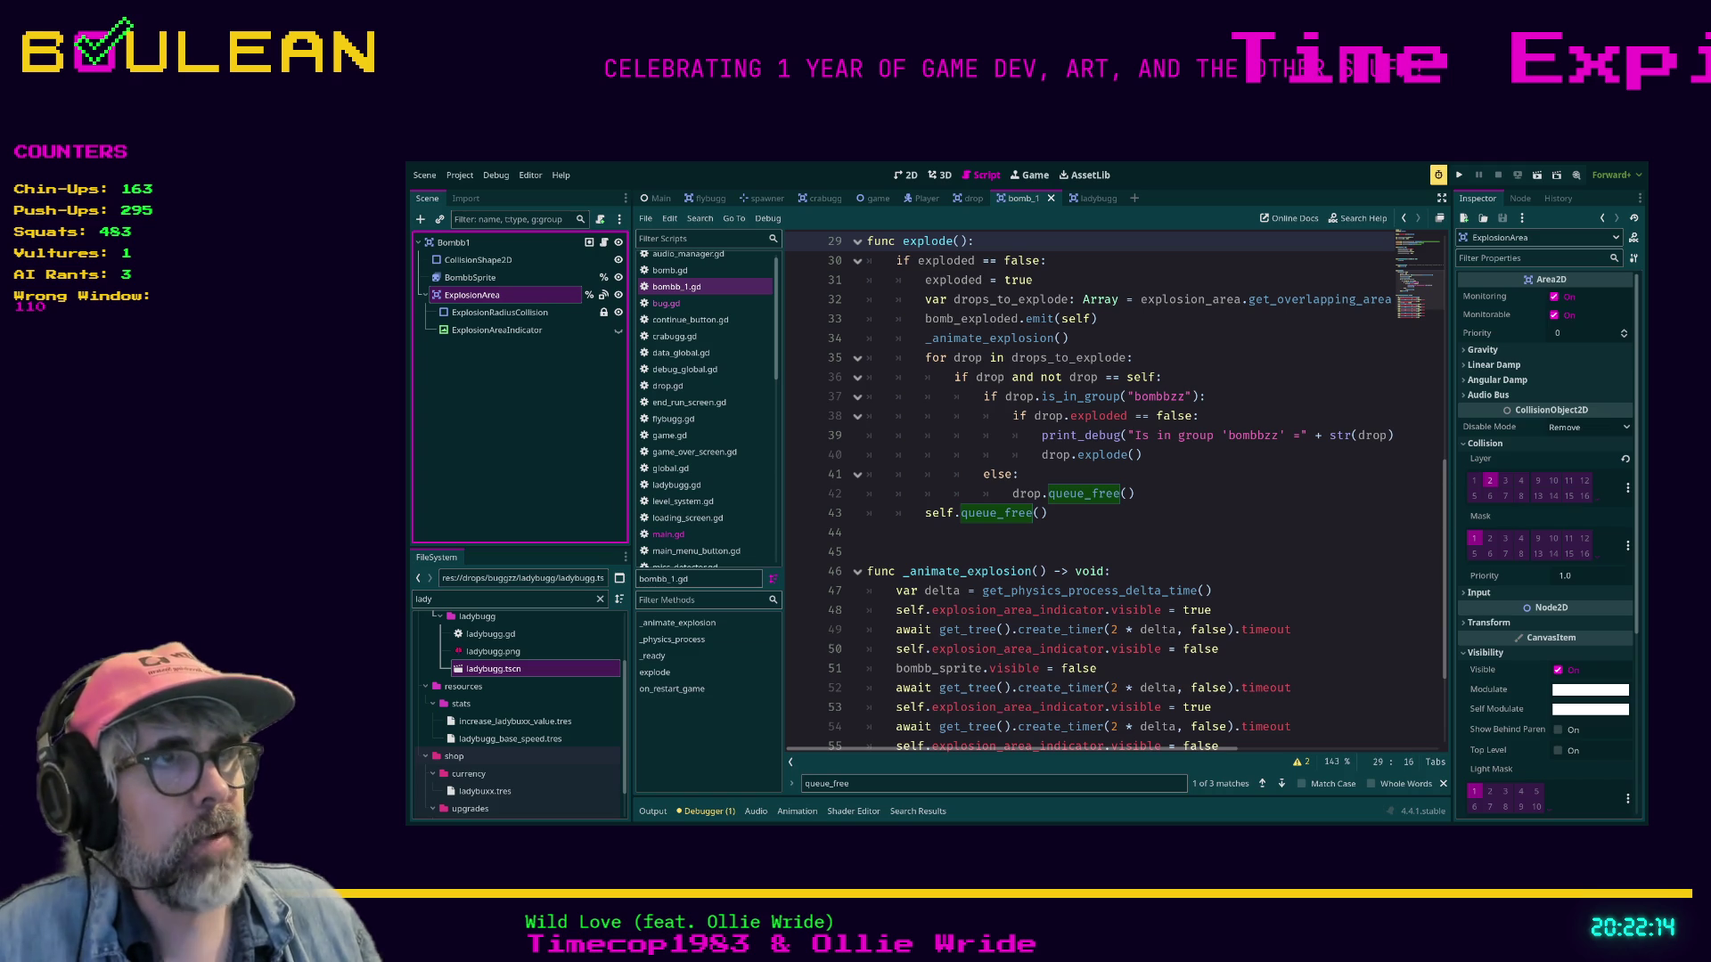
{"action": "left_click", "coordinate": [1133, 357]}
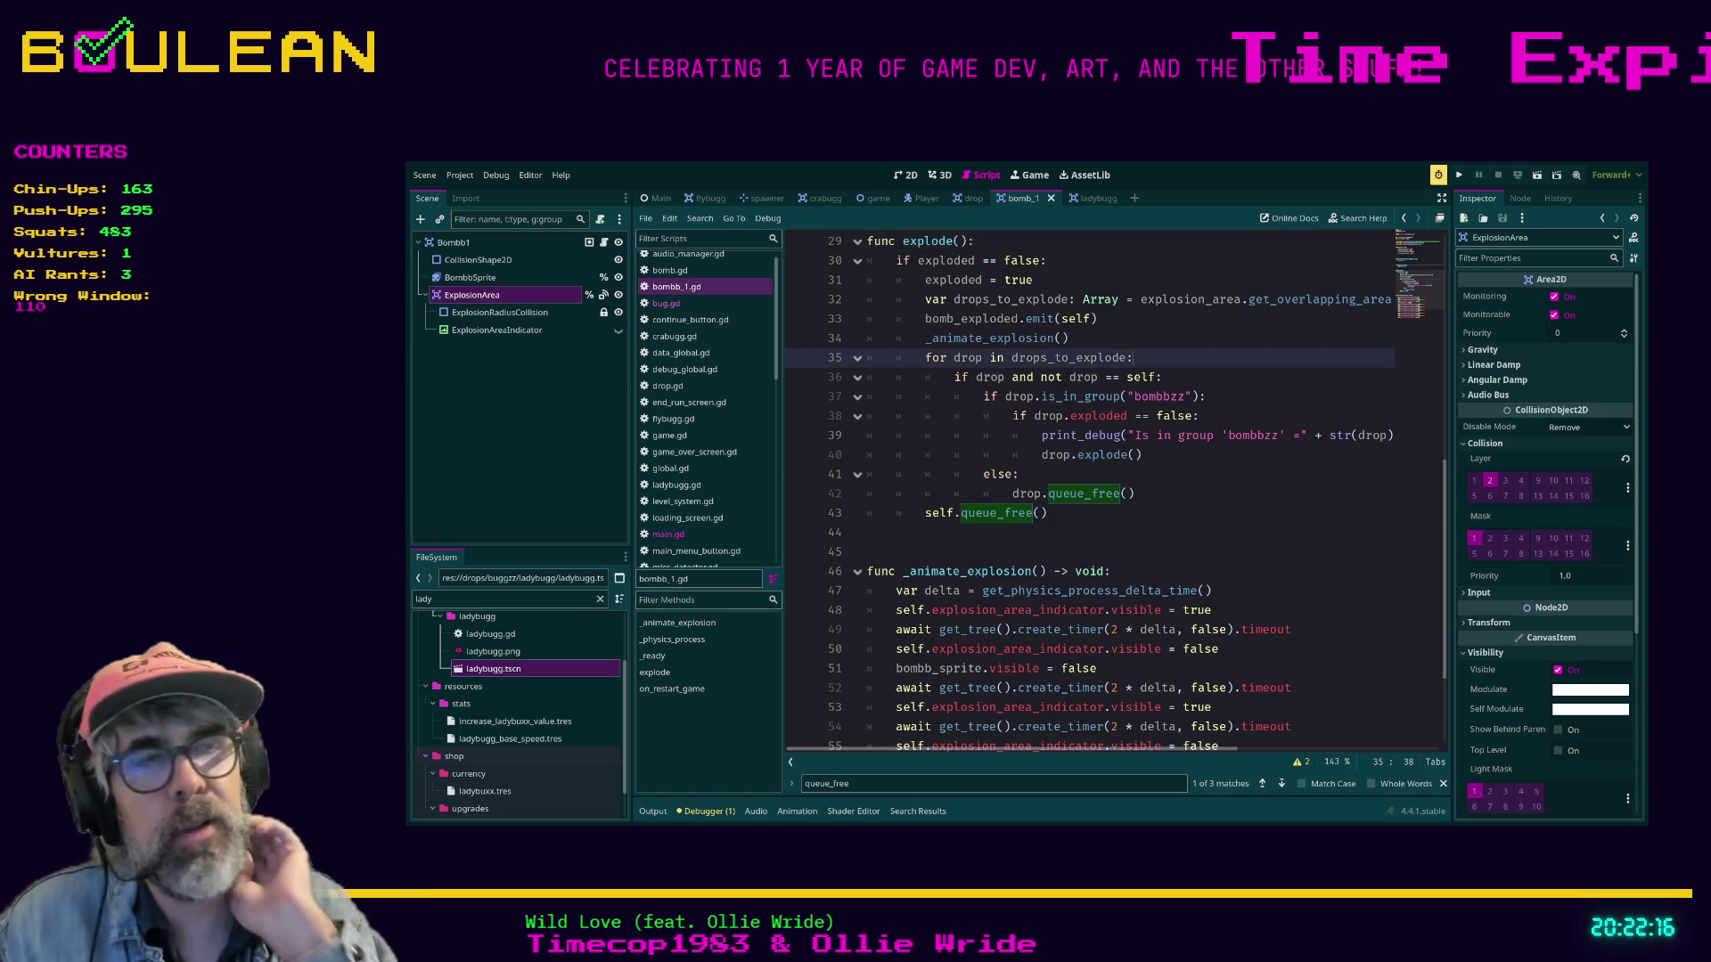
{"action": "key", "text": "F5"}
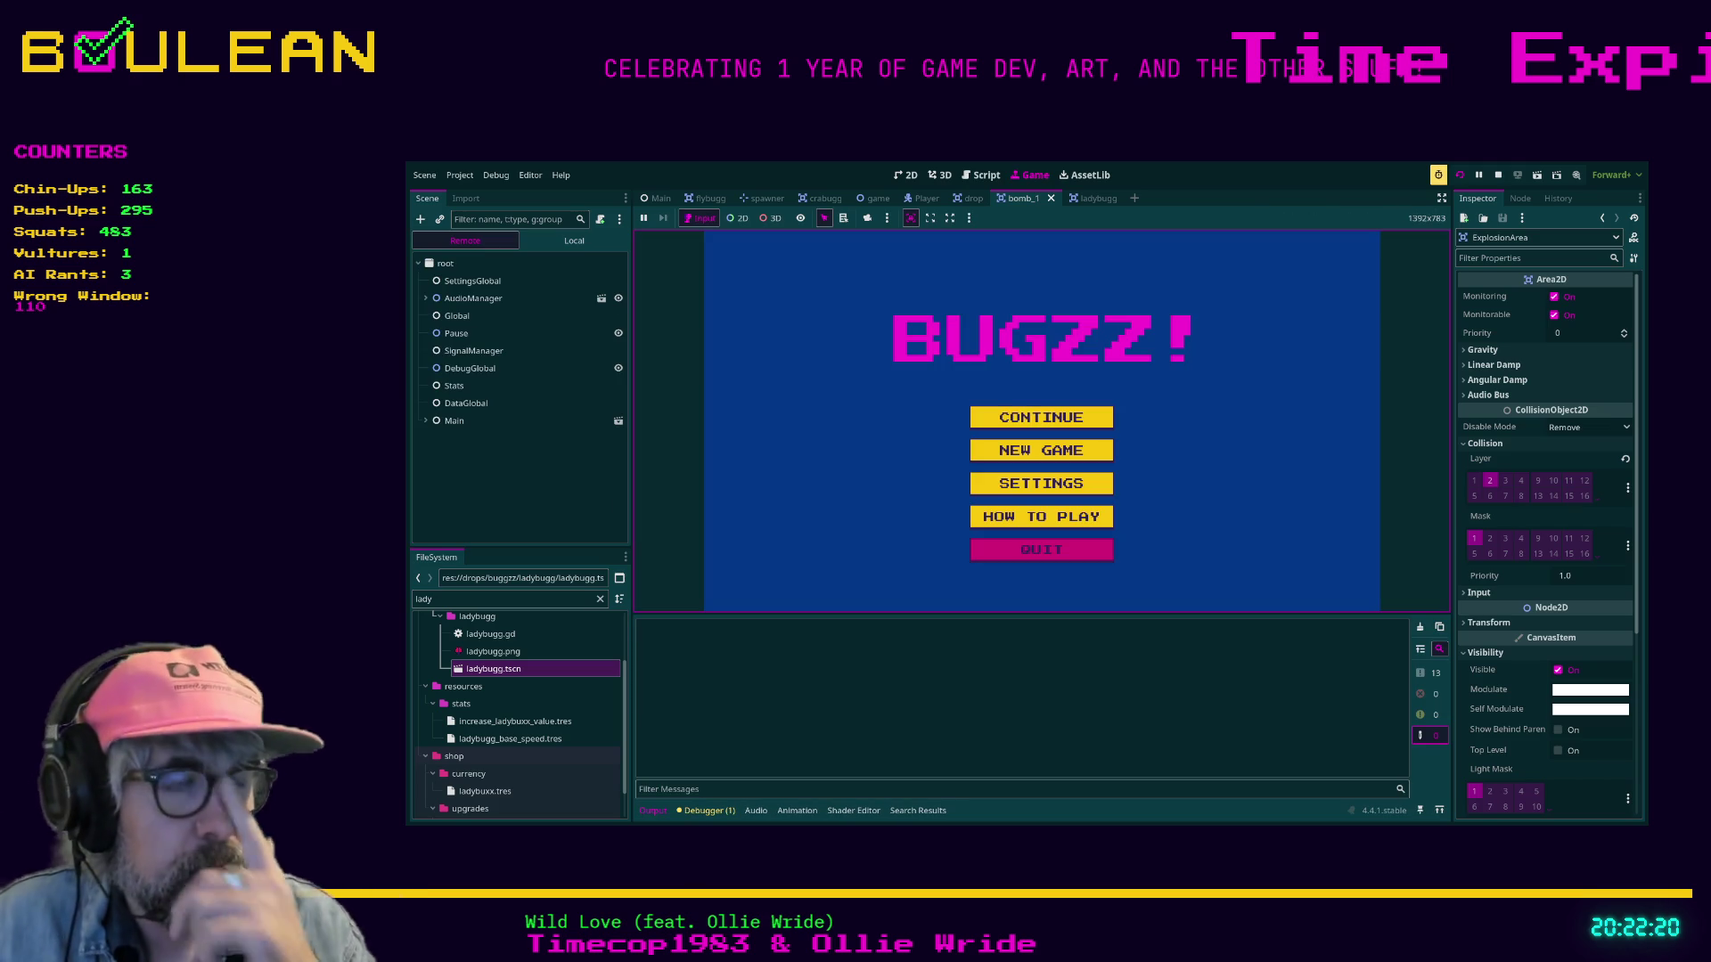
Start a new game and steer the catcher paddle to trigger bomb chain explosions.
{"action": "key", "text": "Up"}
{"action": "key", "text": "Up"}
{"action": "key", "text": "Return"}
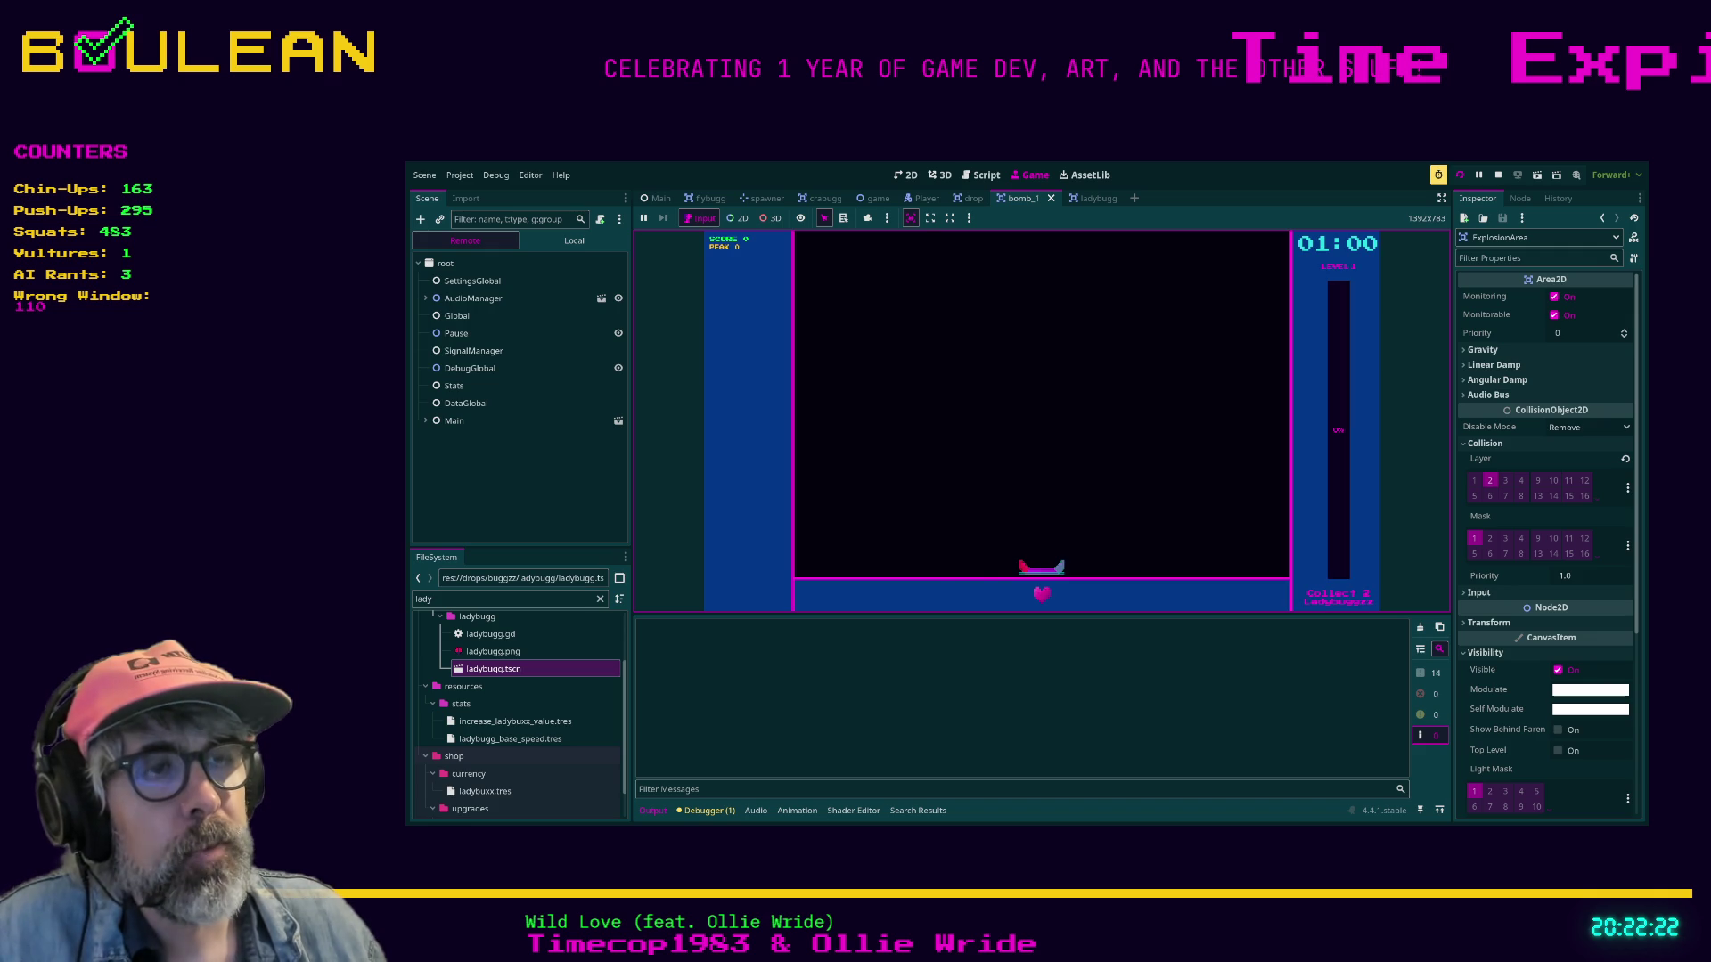
{"action": "key", "text": "Left"}
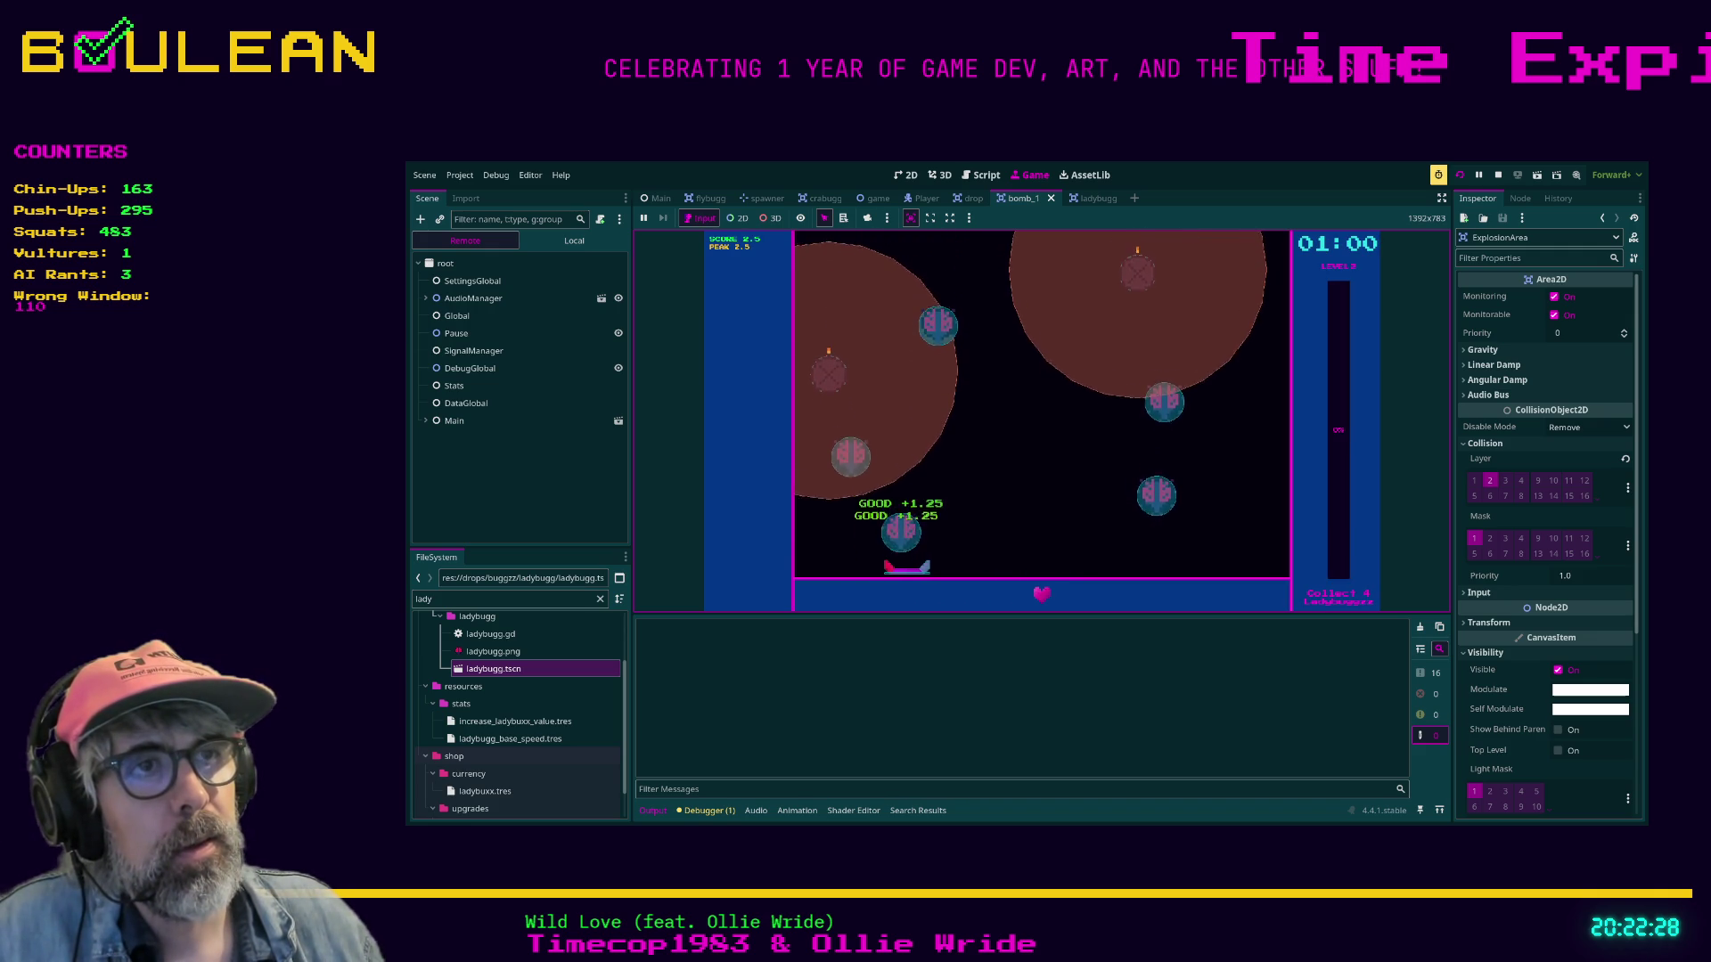
{"action": "key", "text": "Left"}
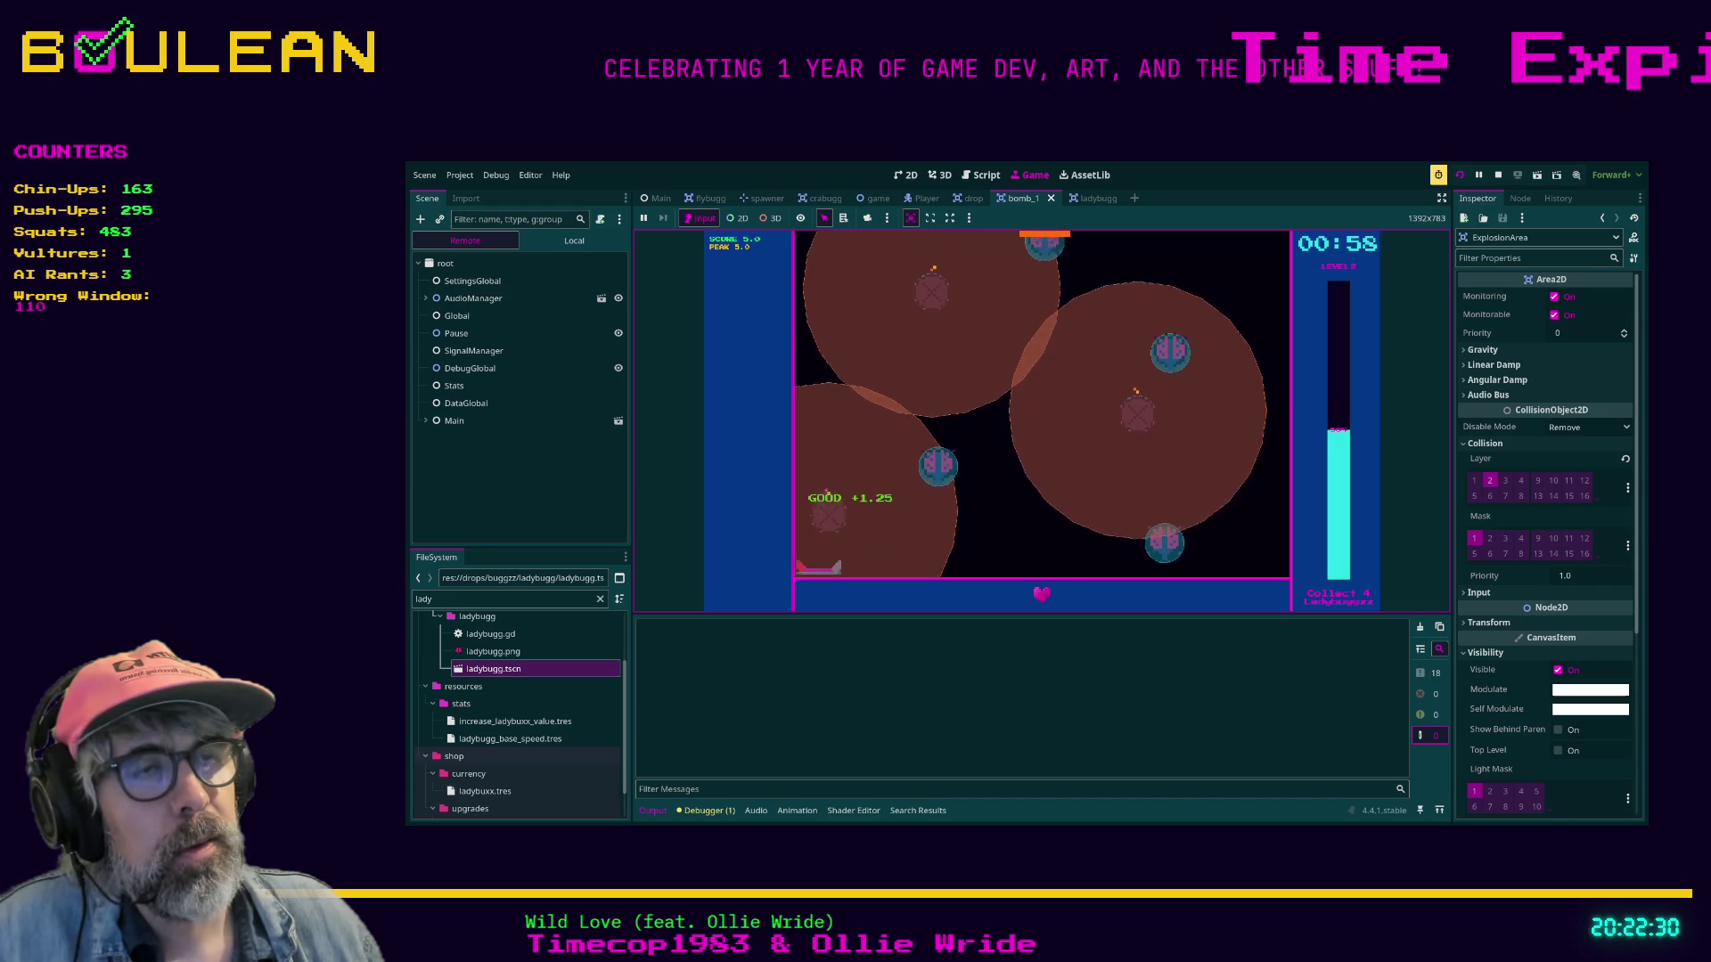
{"action": "key", "text": "Right"}
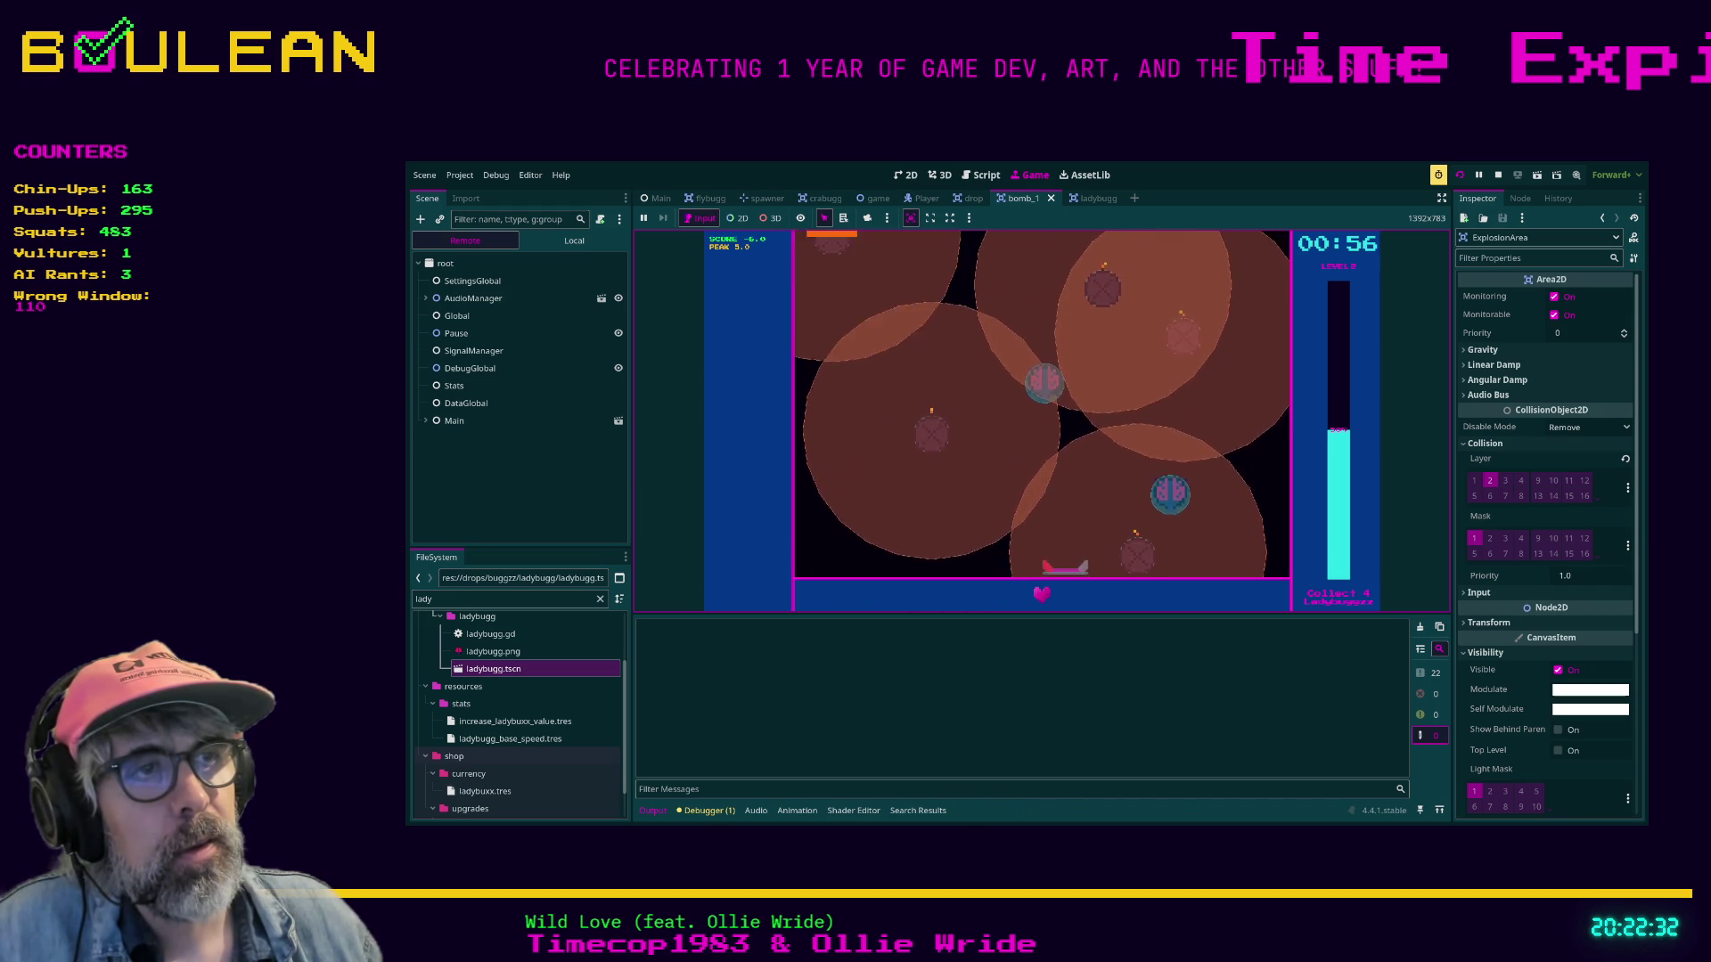
{"action": "key", "text": "Left"}
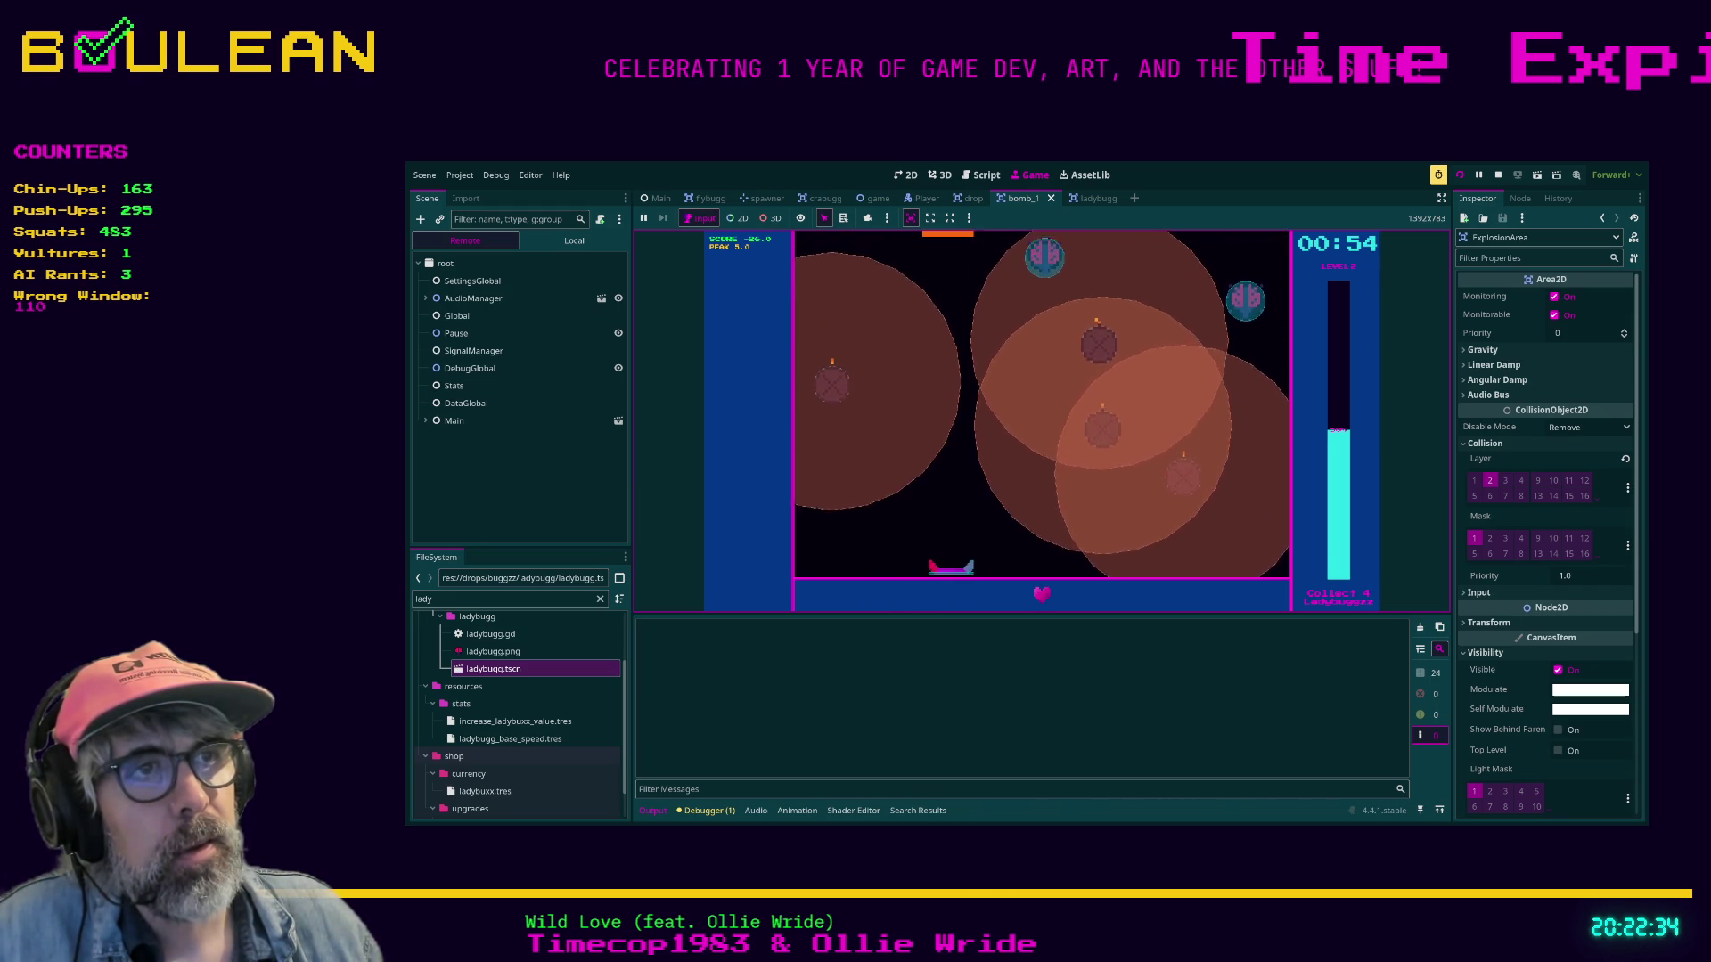
{"action": "key", "text": "Right"}
{"action": "key", "text": "Right"}
{"action": "key", "text": "Left"}
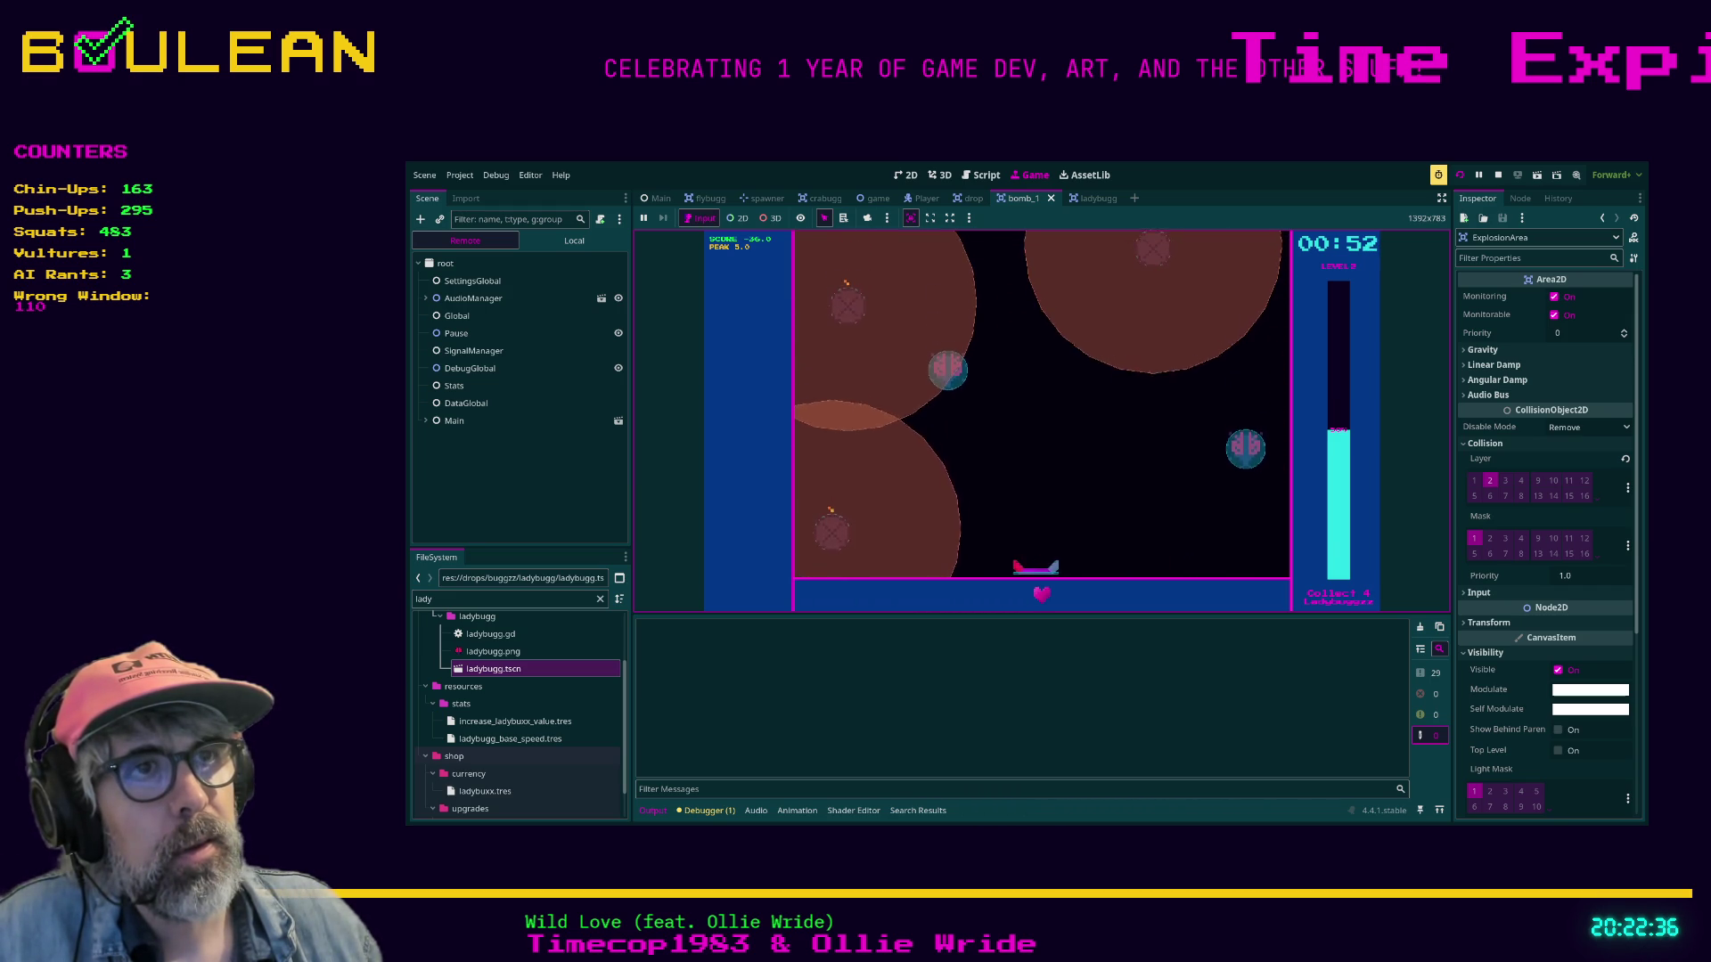
{"action": "key", "text": "Left"}
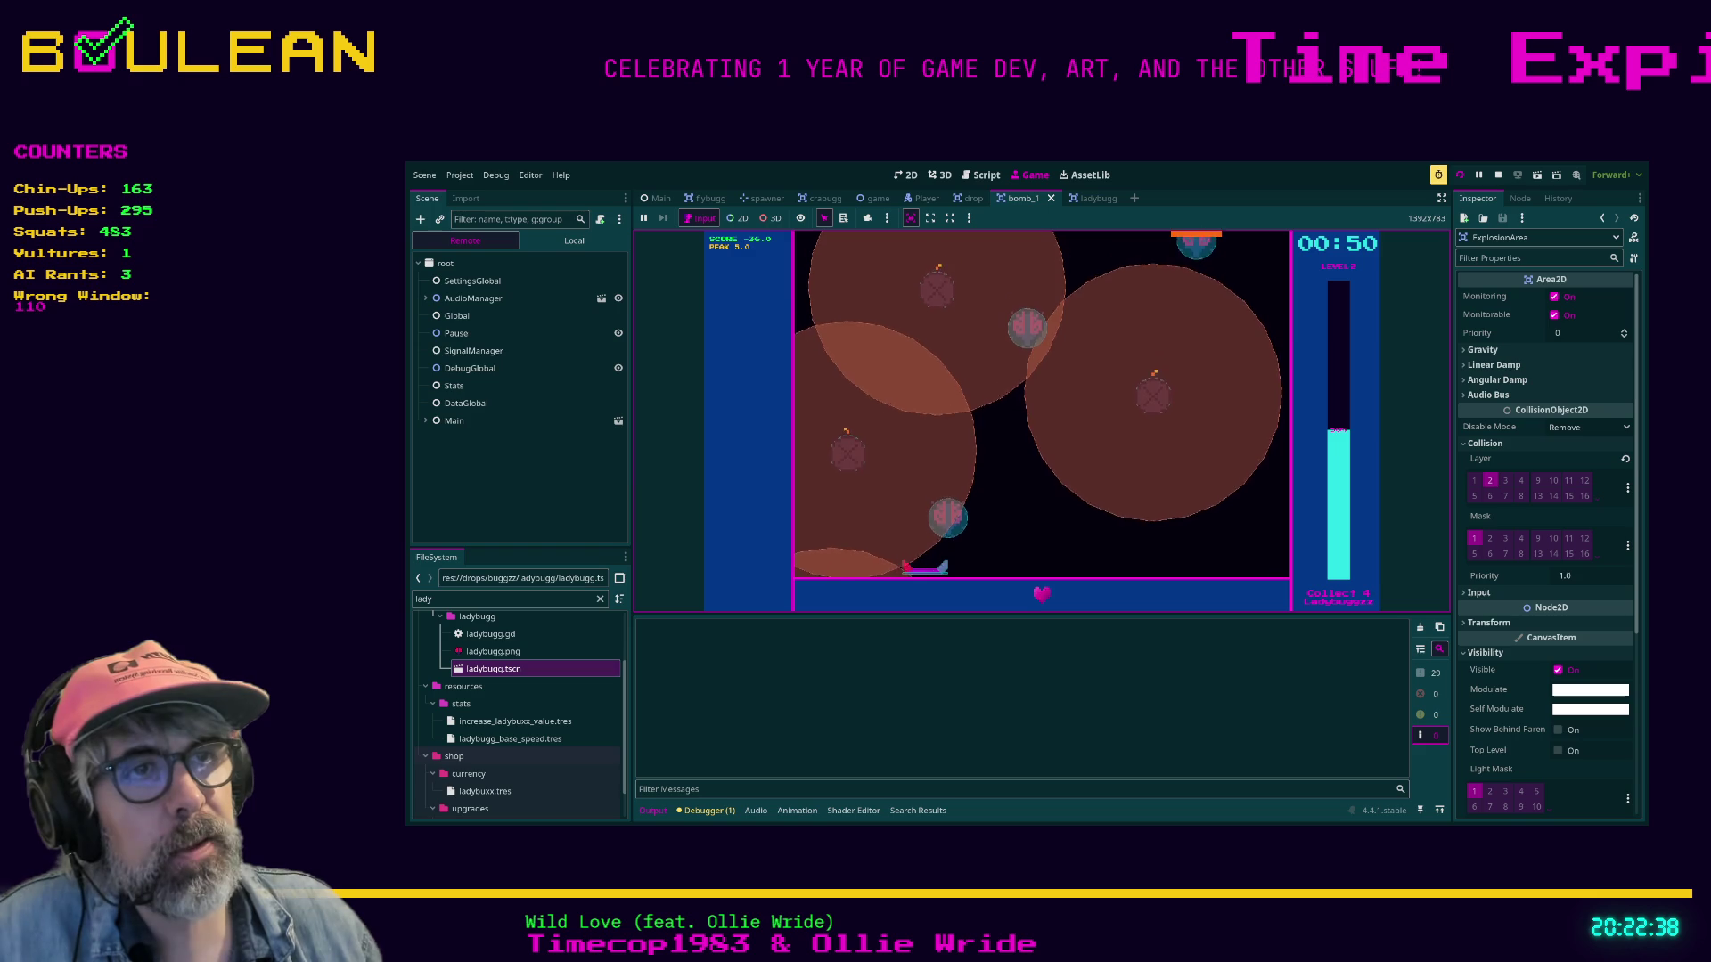
{"action": "key", "text": "Right"}
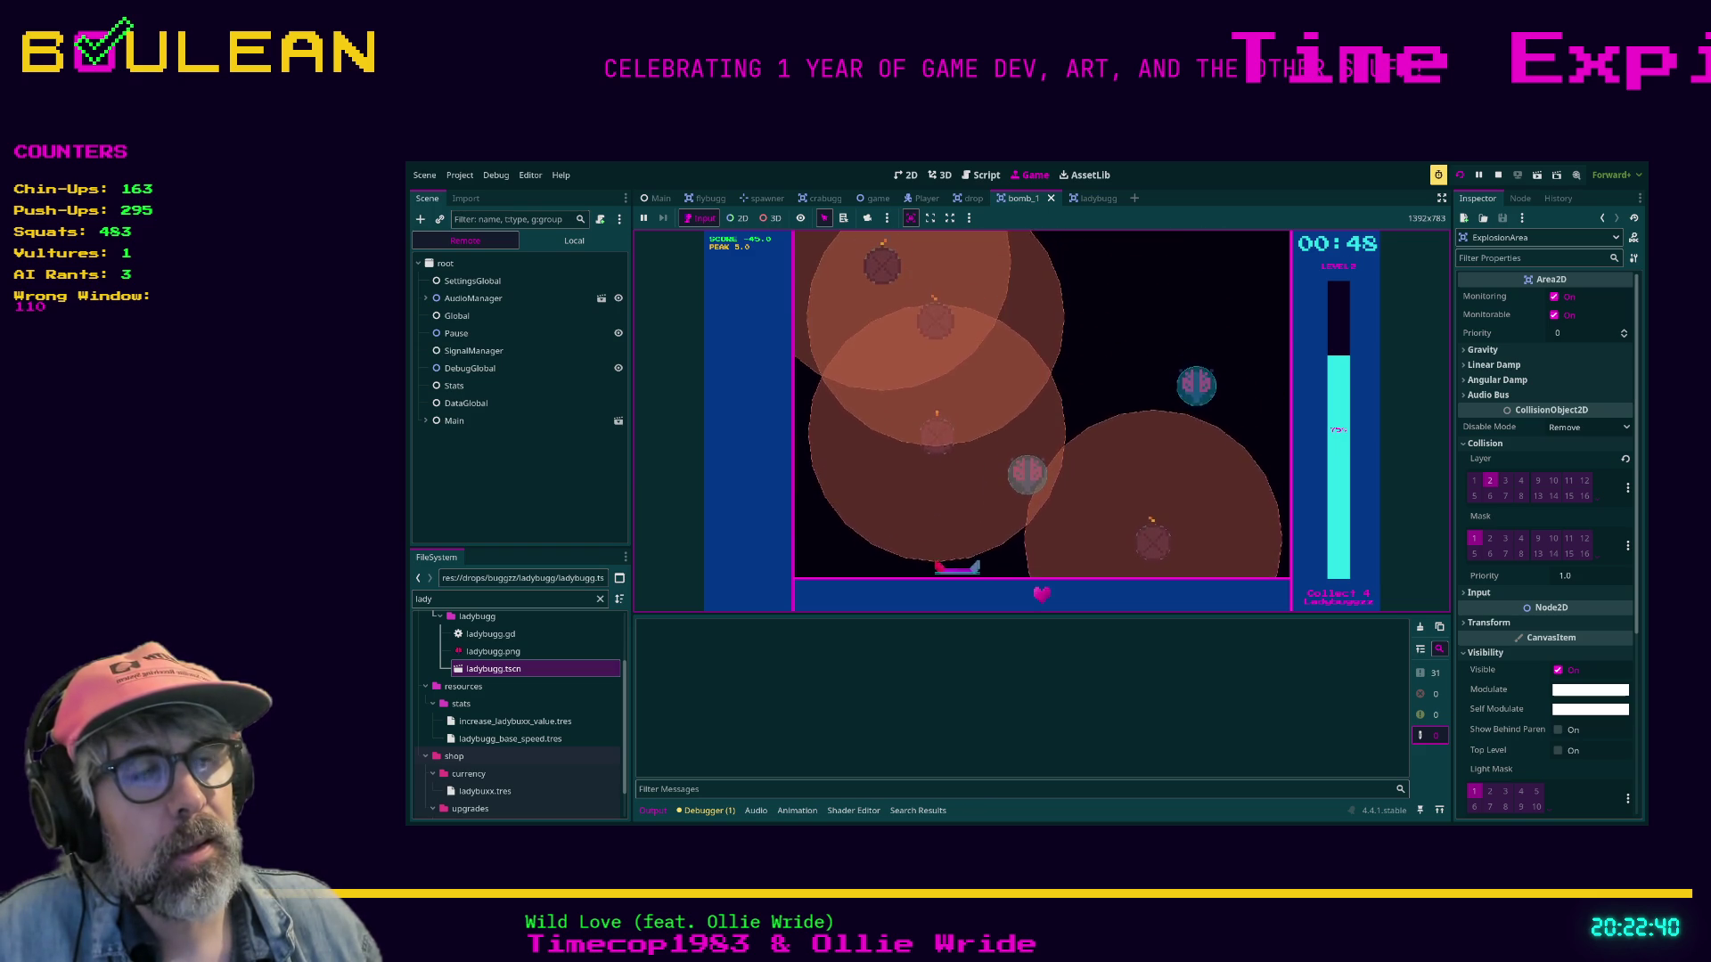
{"action": "key", "text": "Left"}
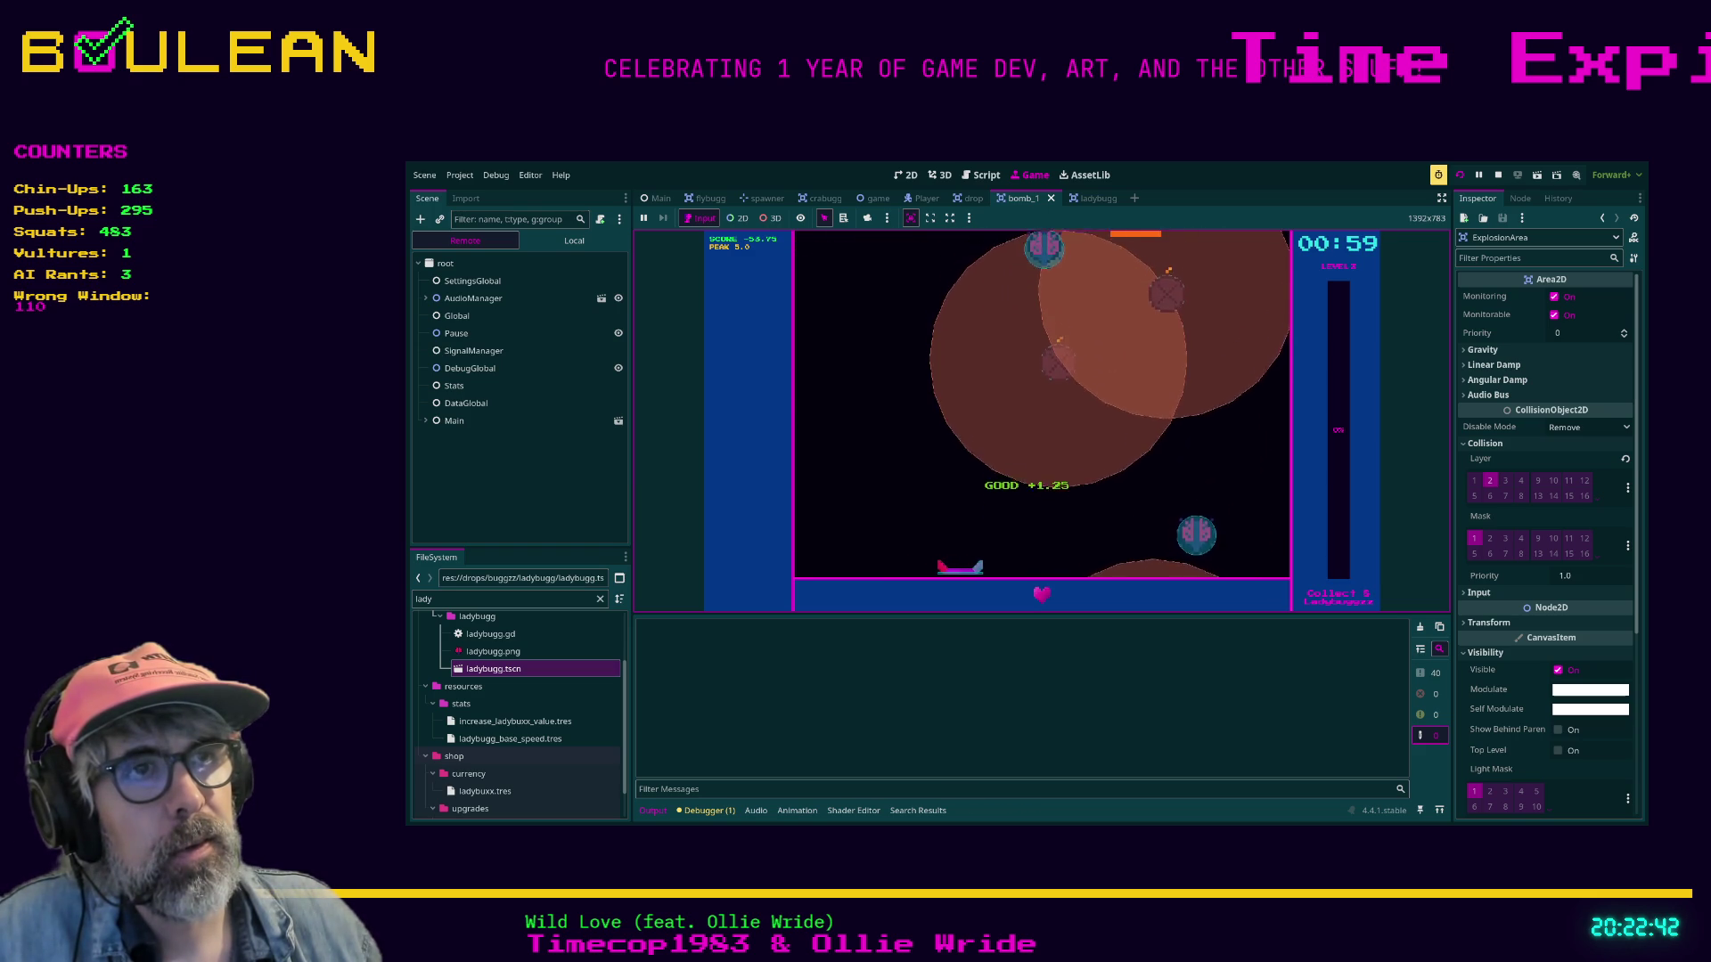
{"action": "key", "text": "Right"}
{"action": "key", "text": "Left"}
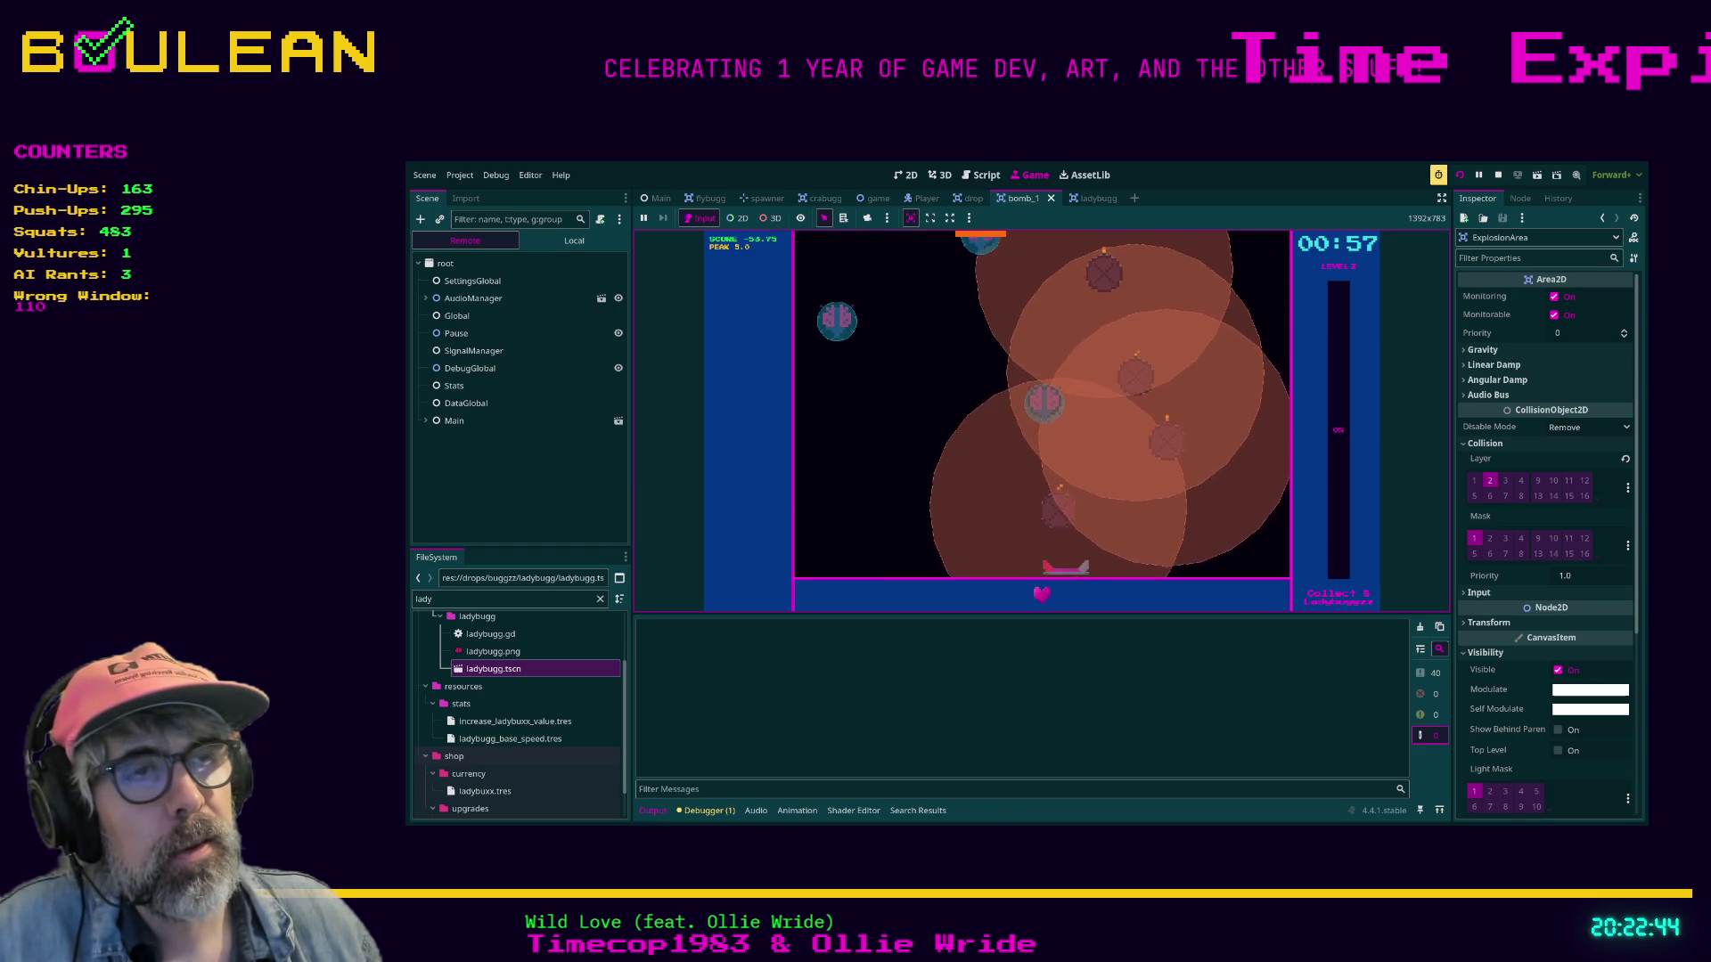
{"action": "key", "text": "Right"}
{"action": "key", "text": "Left"}
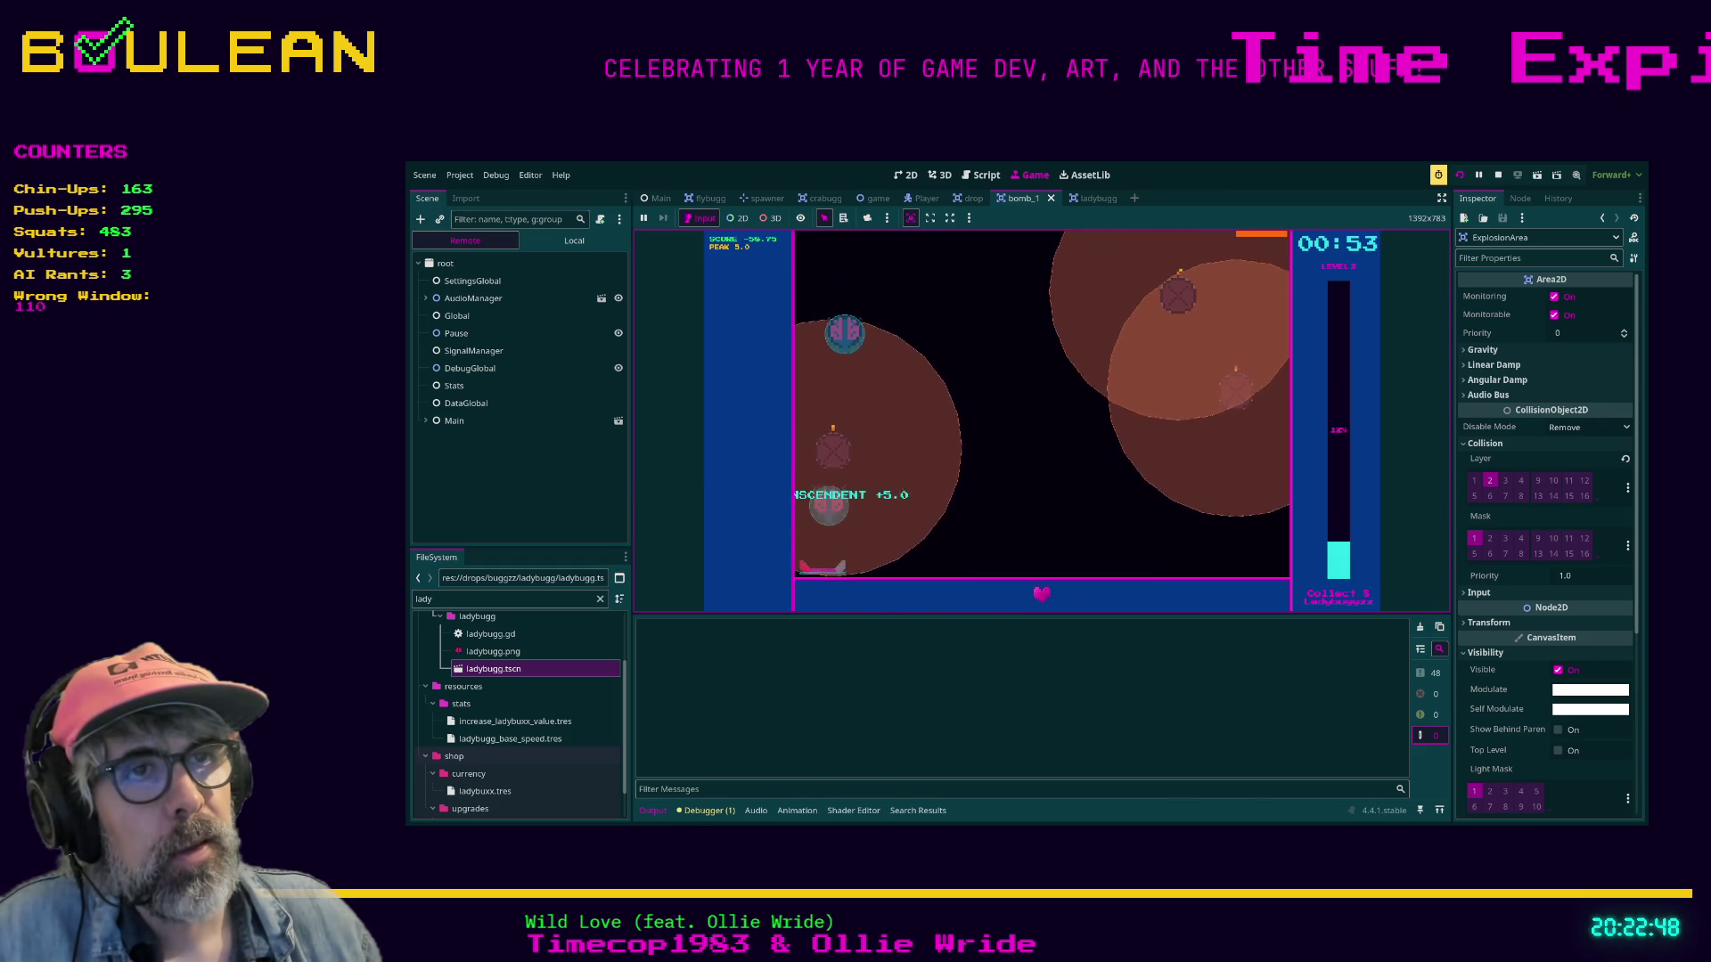
{"action": "key", "text": "Right"}
{"action": "key", "text": "Left"}
{"action": "key", "text": "Right"}
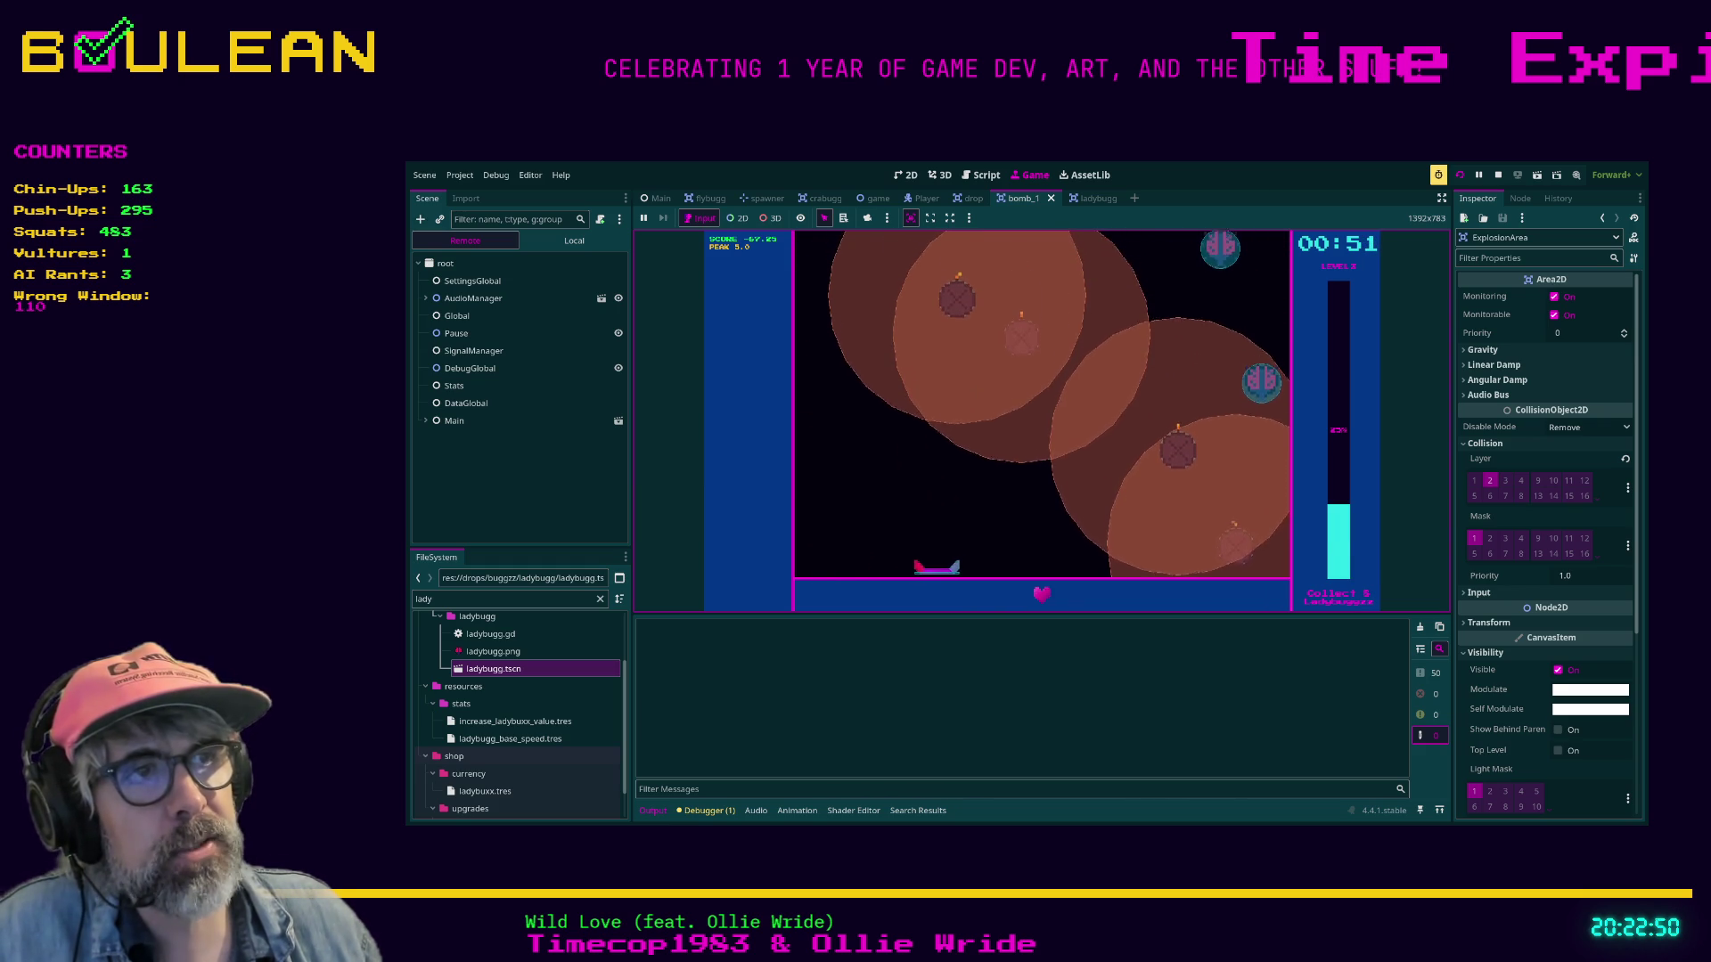
Keep catching bugs through a level-up, then quit back to the explode() script.
{"action": "key", "text": "Left"}
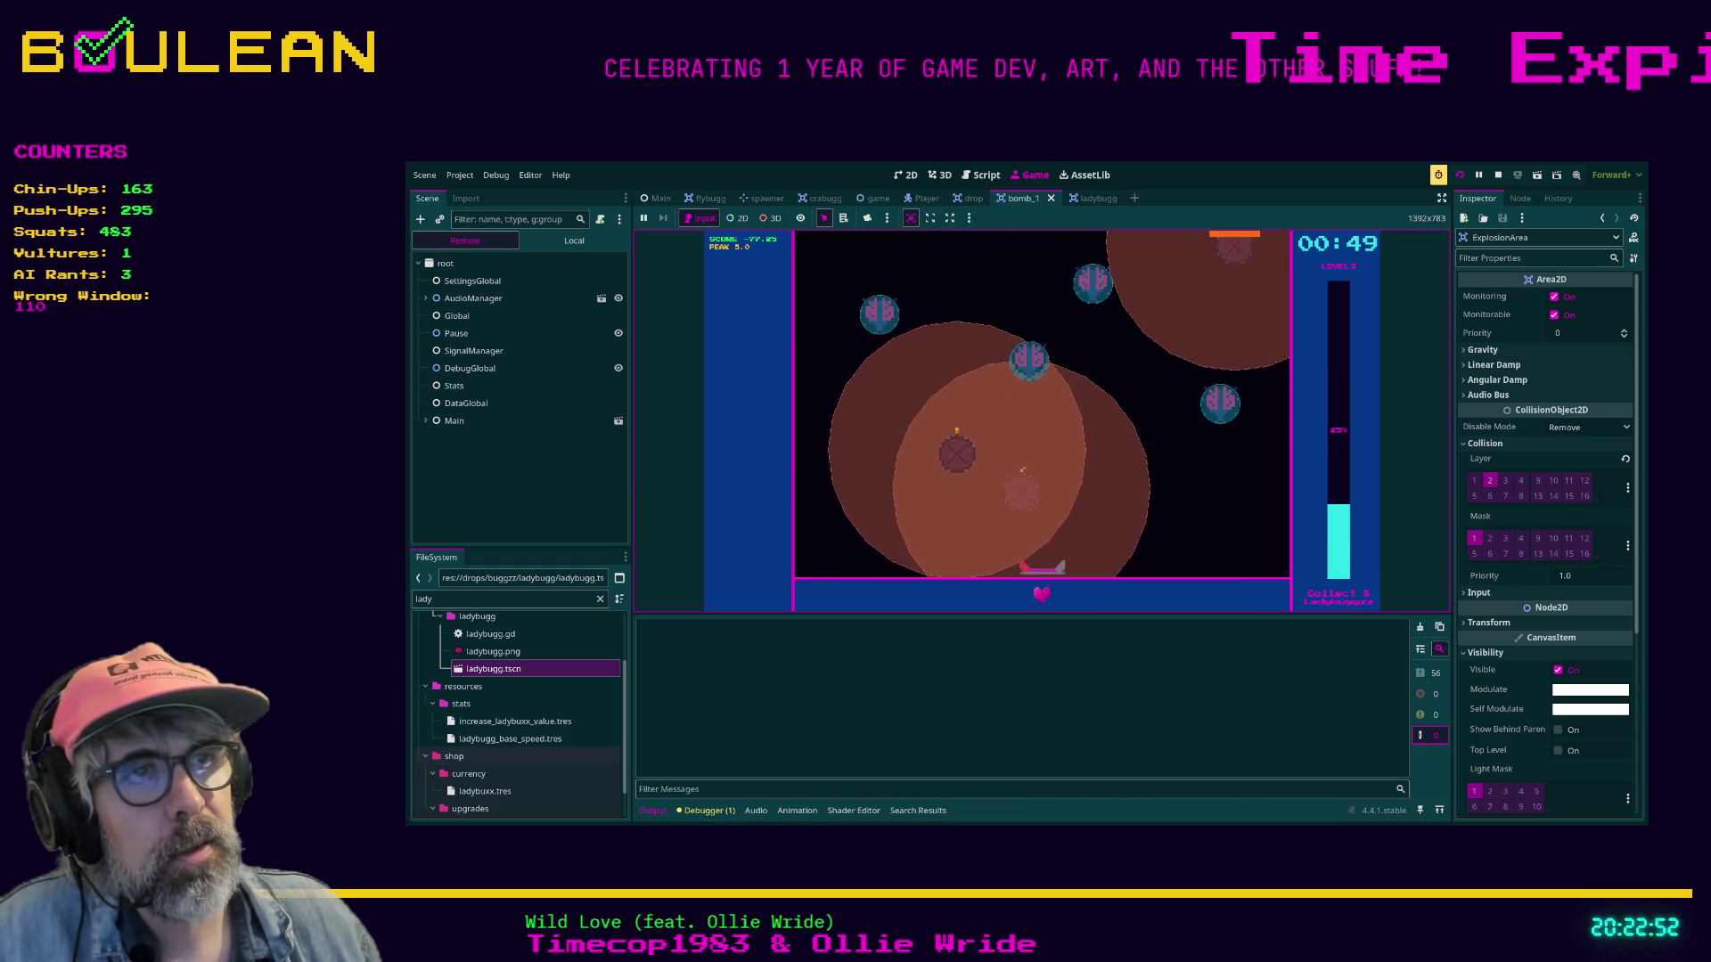
{"action": "key", "text": "Right"}
{"action": "key", "text": "Right"}
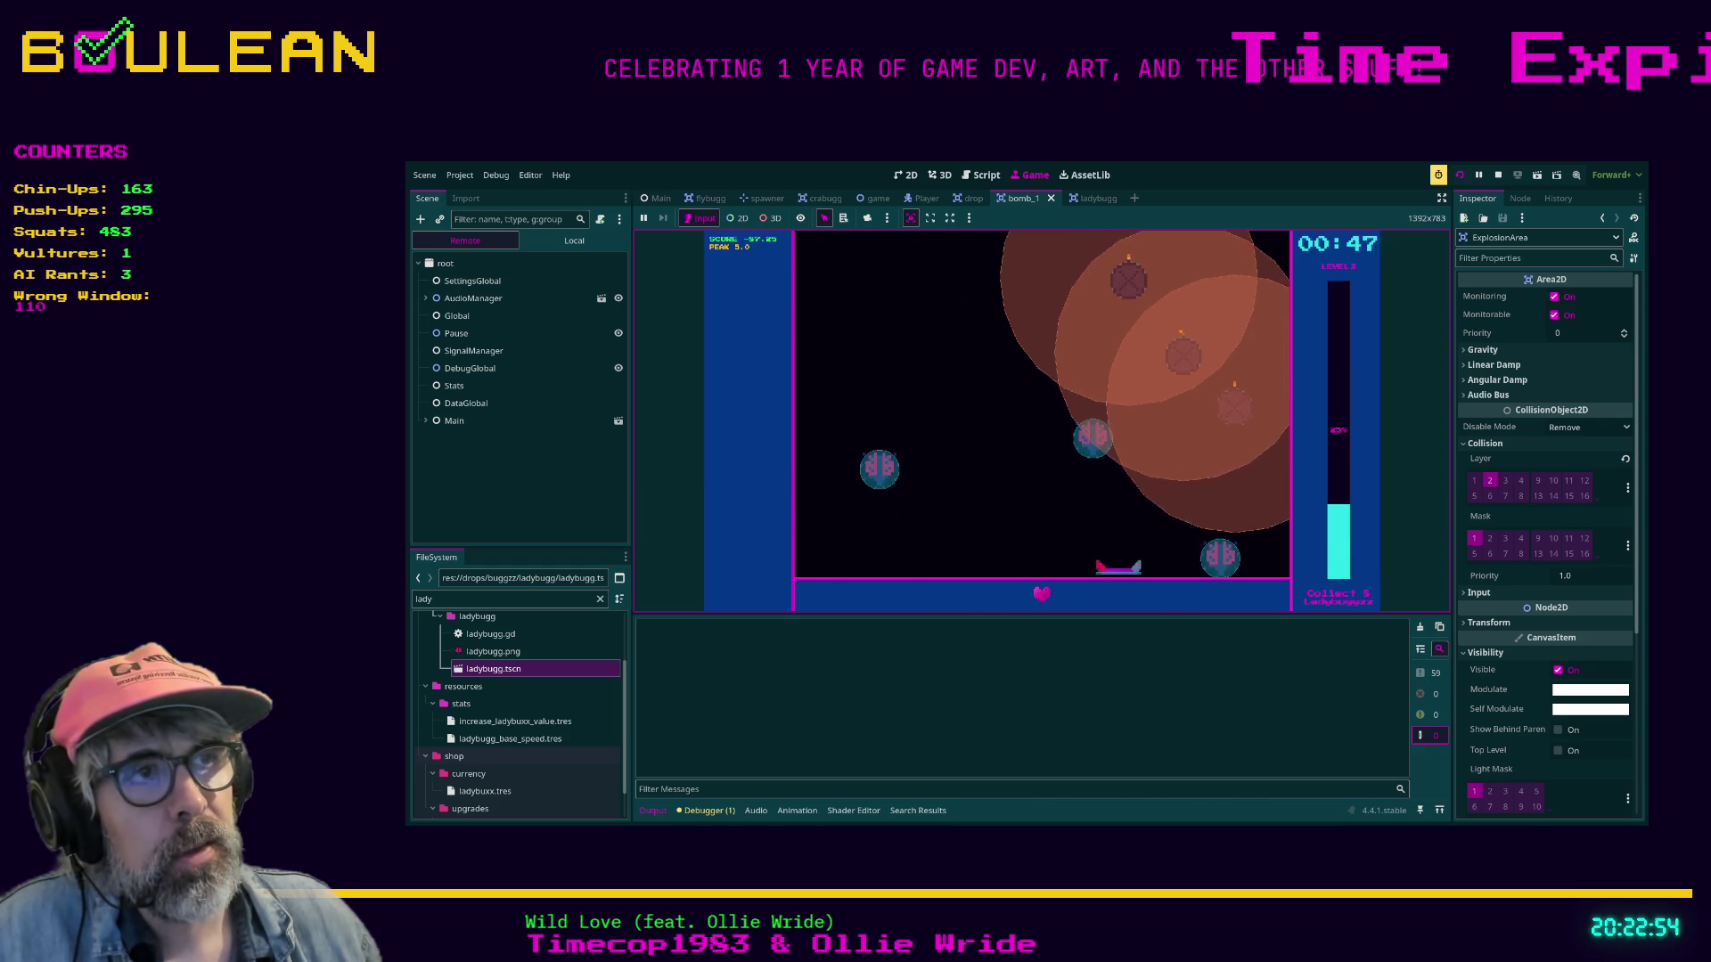
{"action": "key", "text": "Left"}
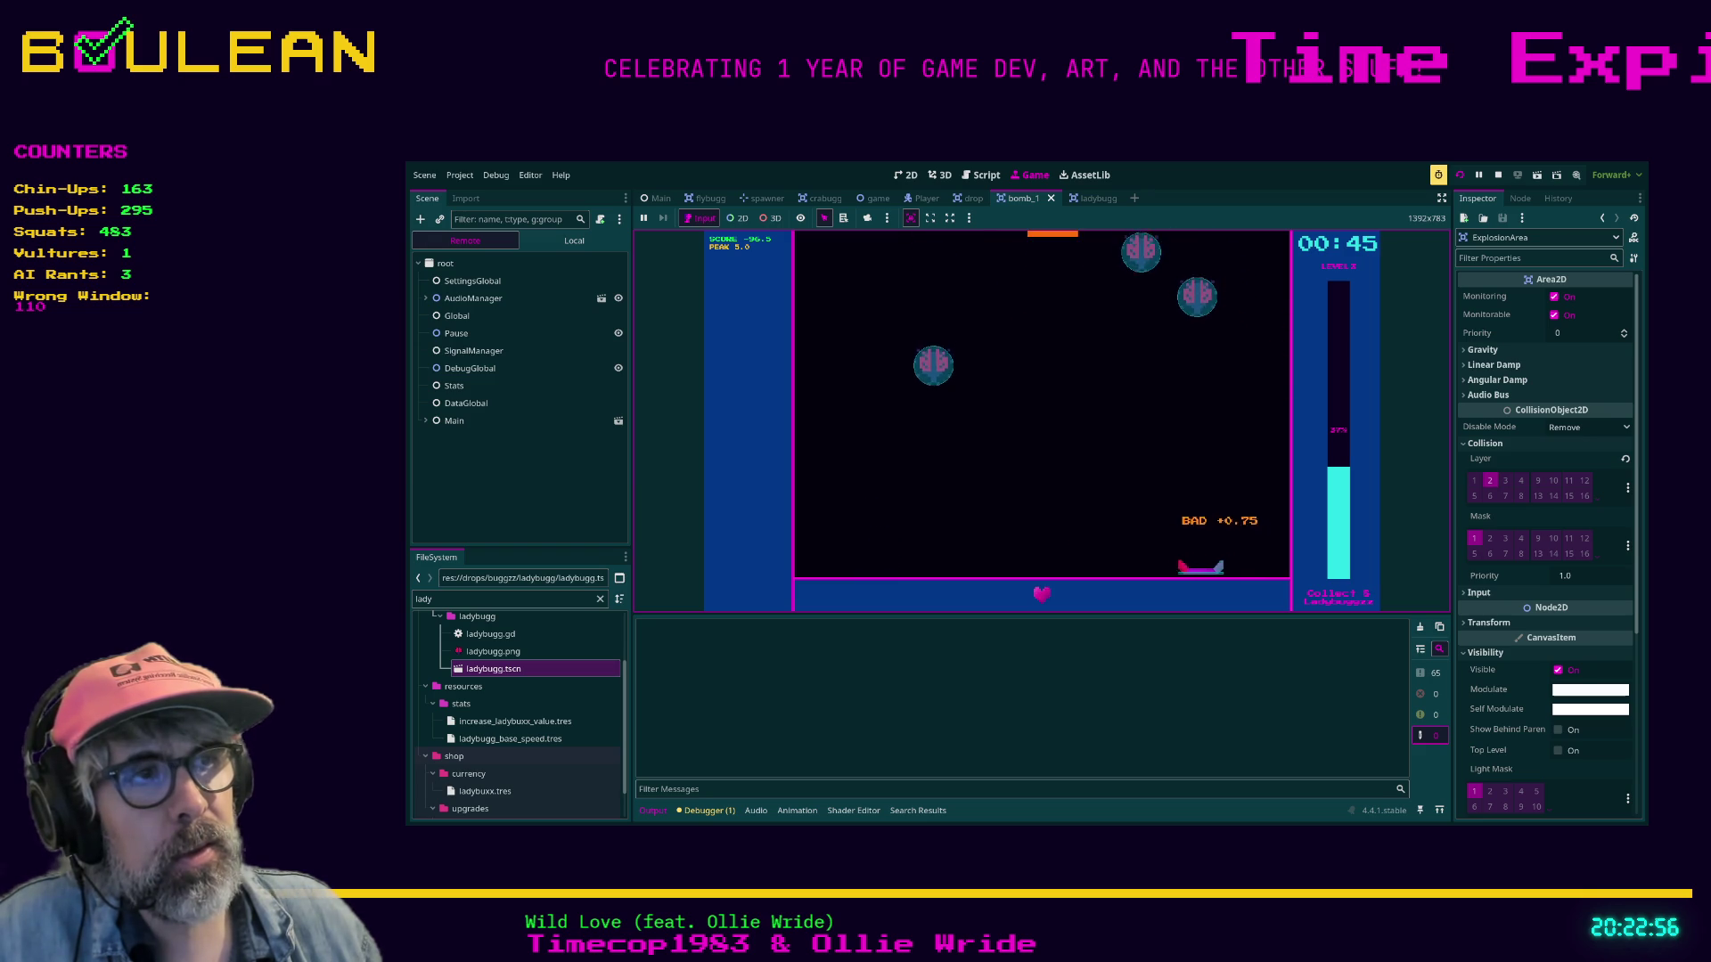
{"action": "key", "text": "Left"}
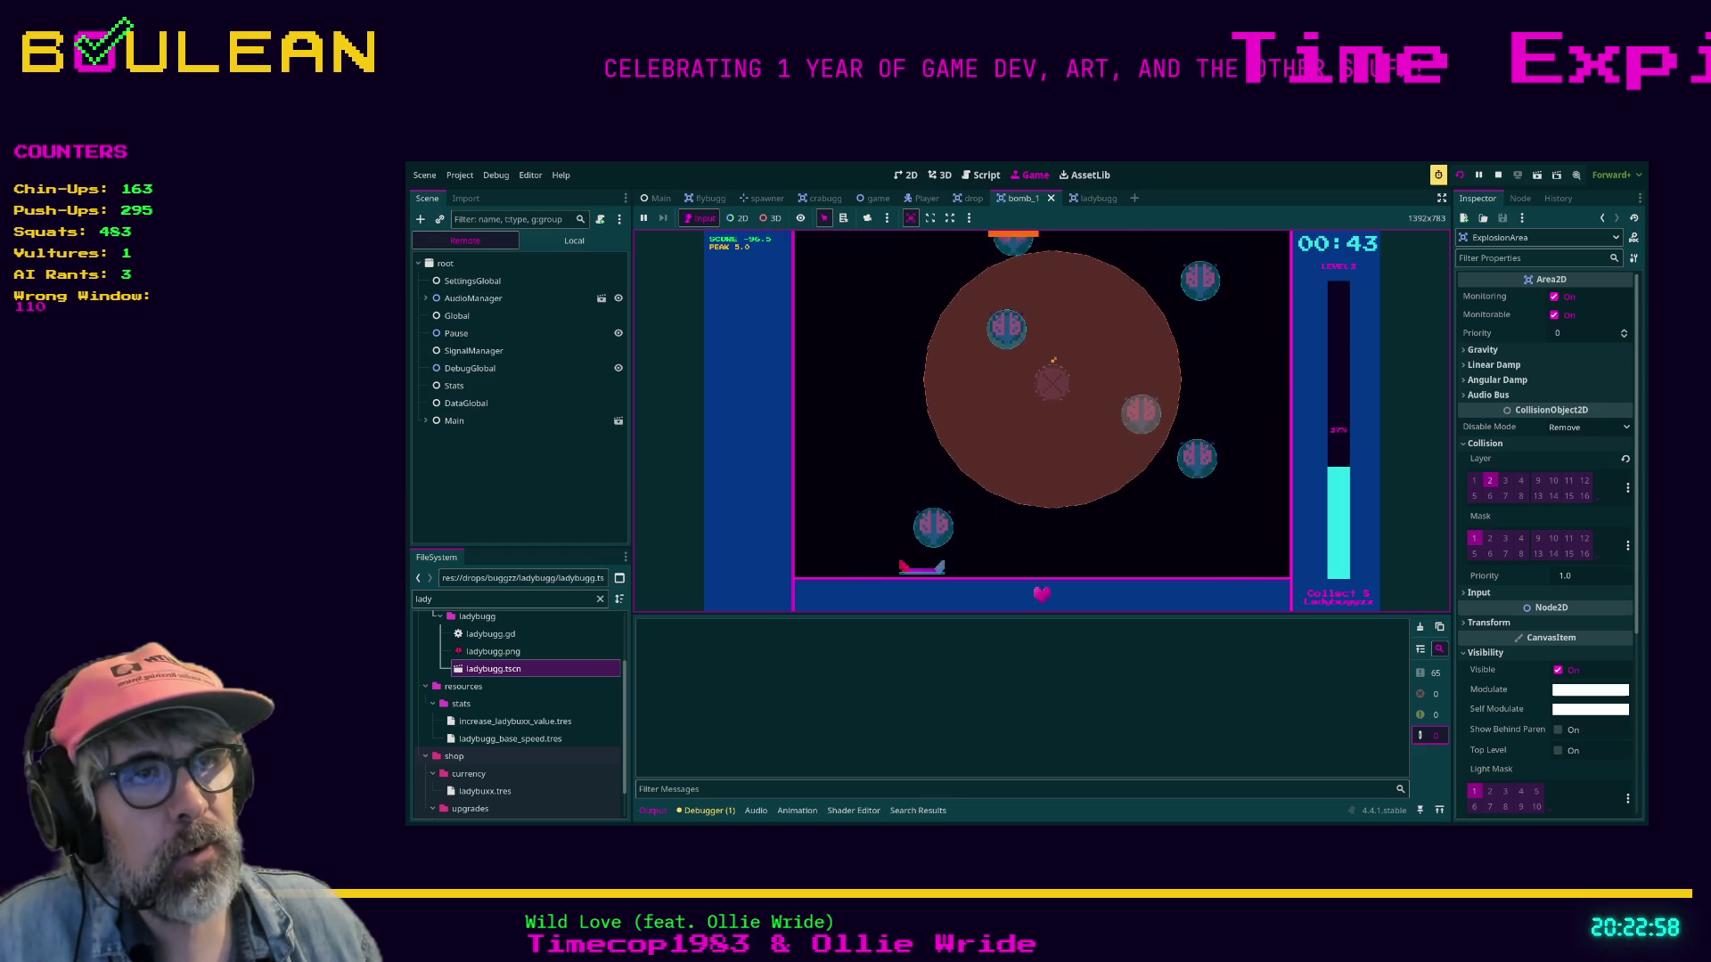
{"action": "key", "text": "Right"}
{"action": "key", "text": "Left"}
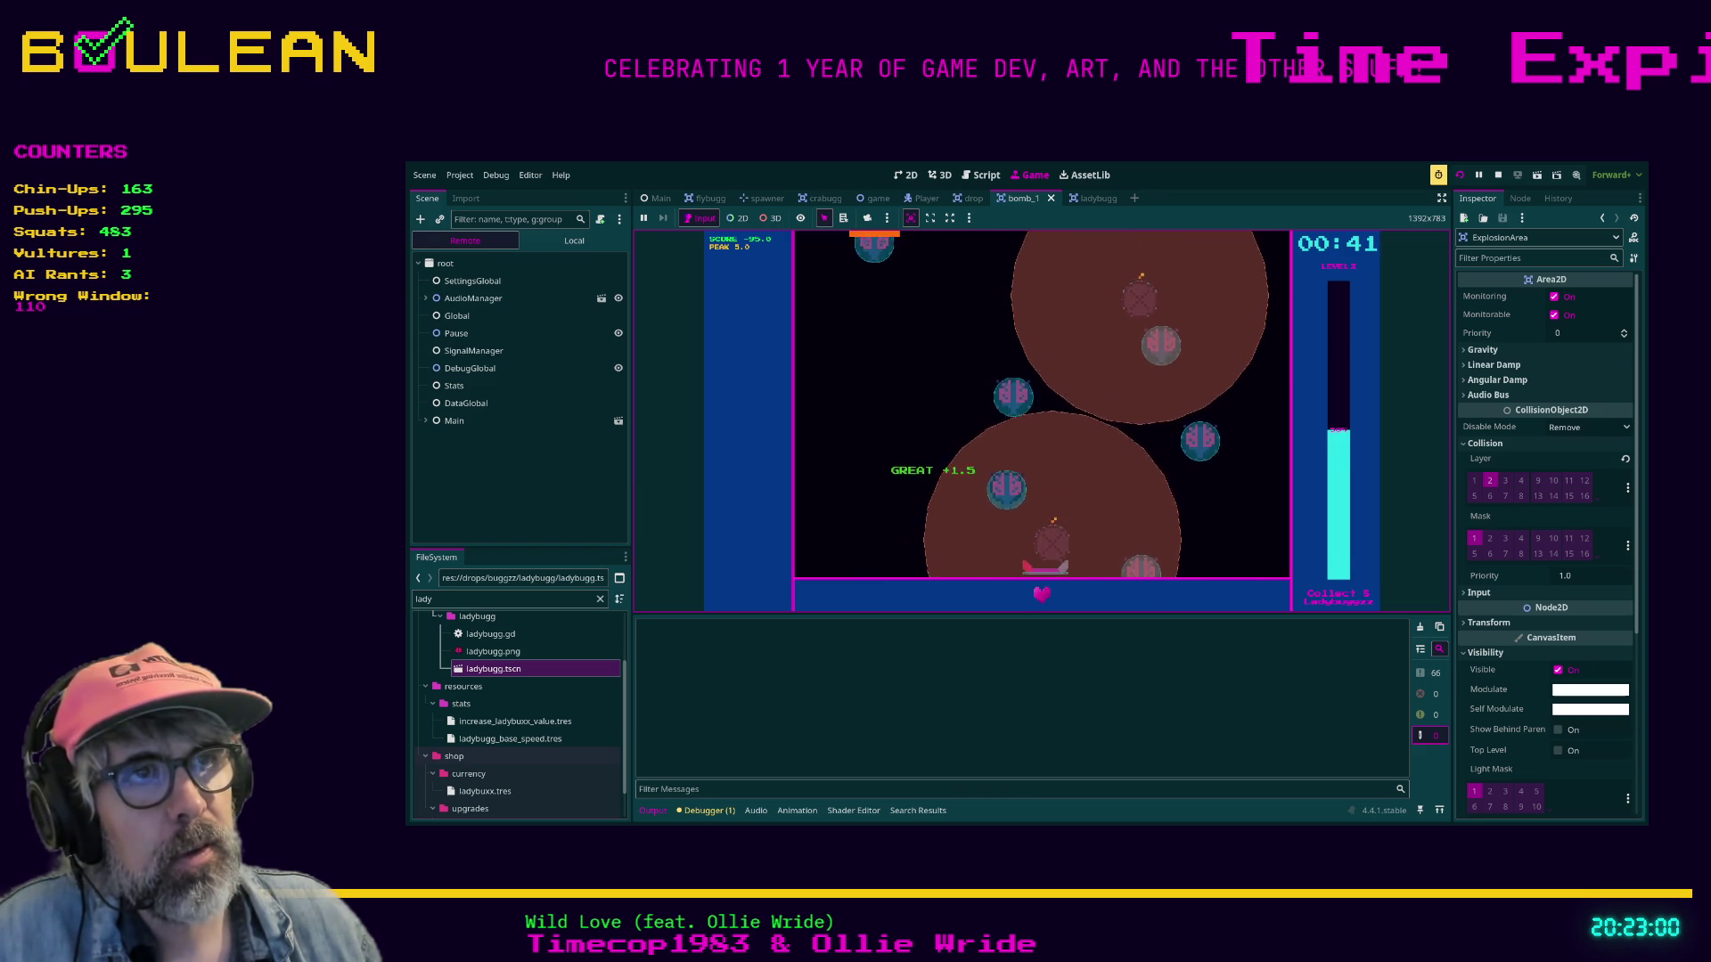
{"action": "key", "text": "Right"}
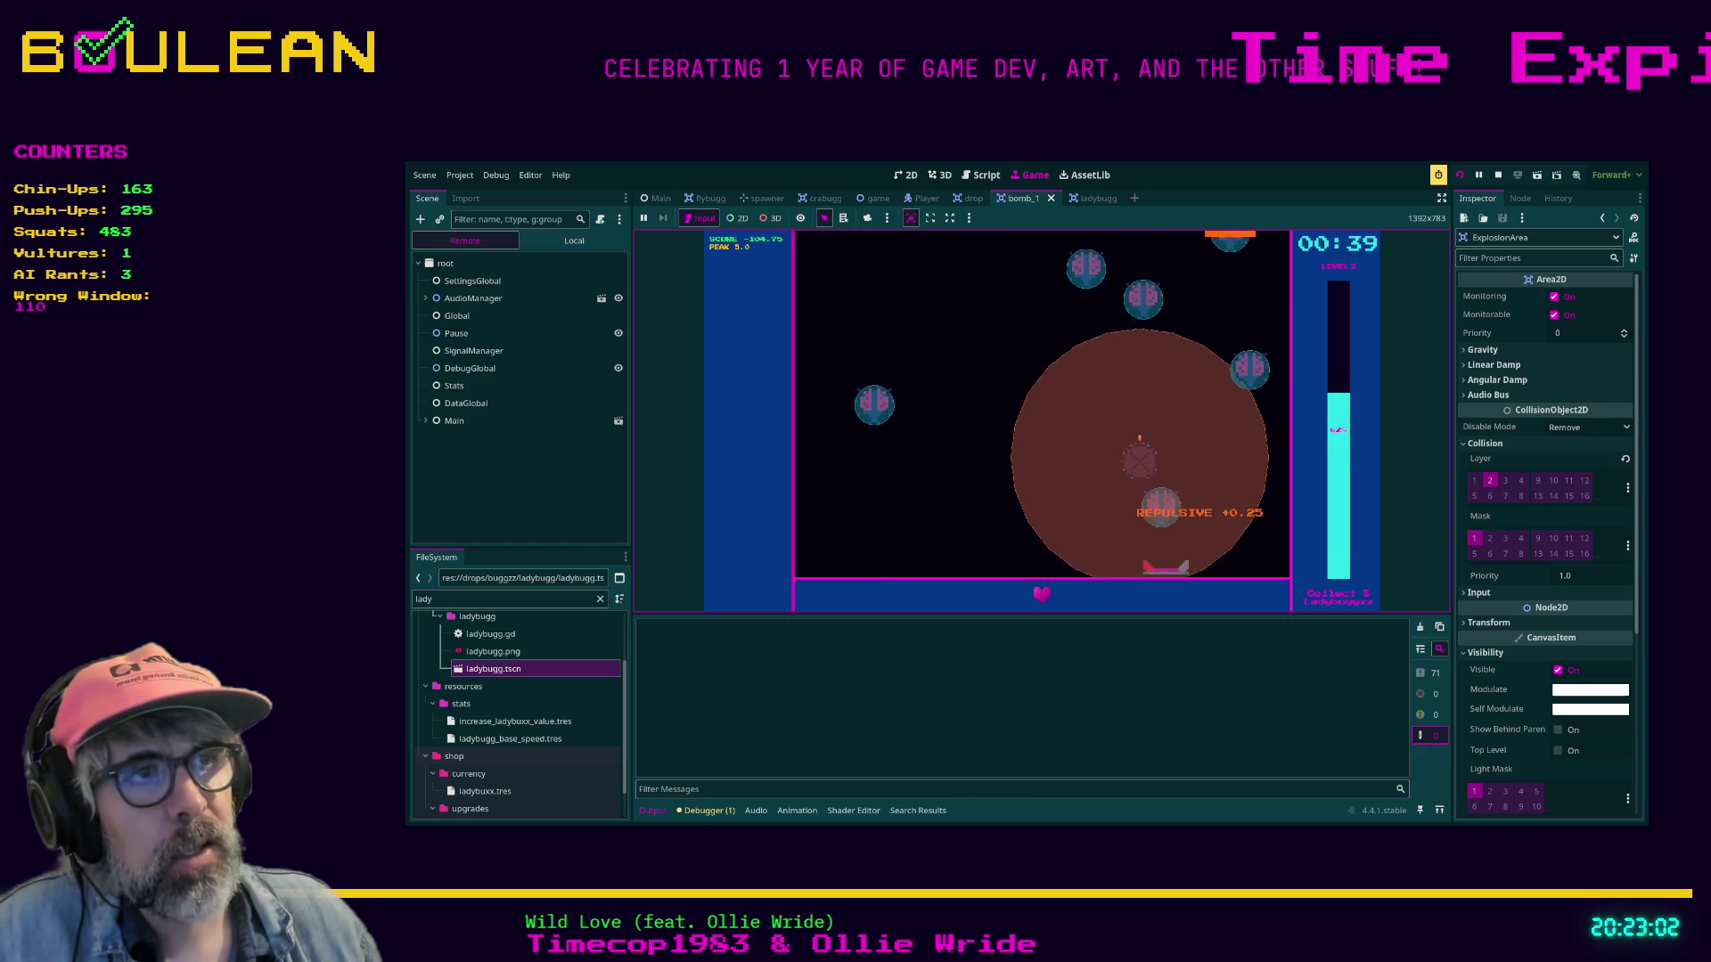
{"action": "key", "text": "Right"}
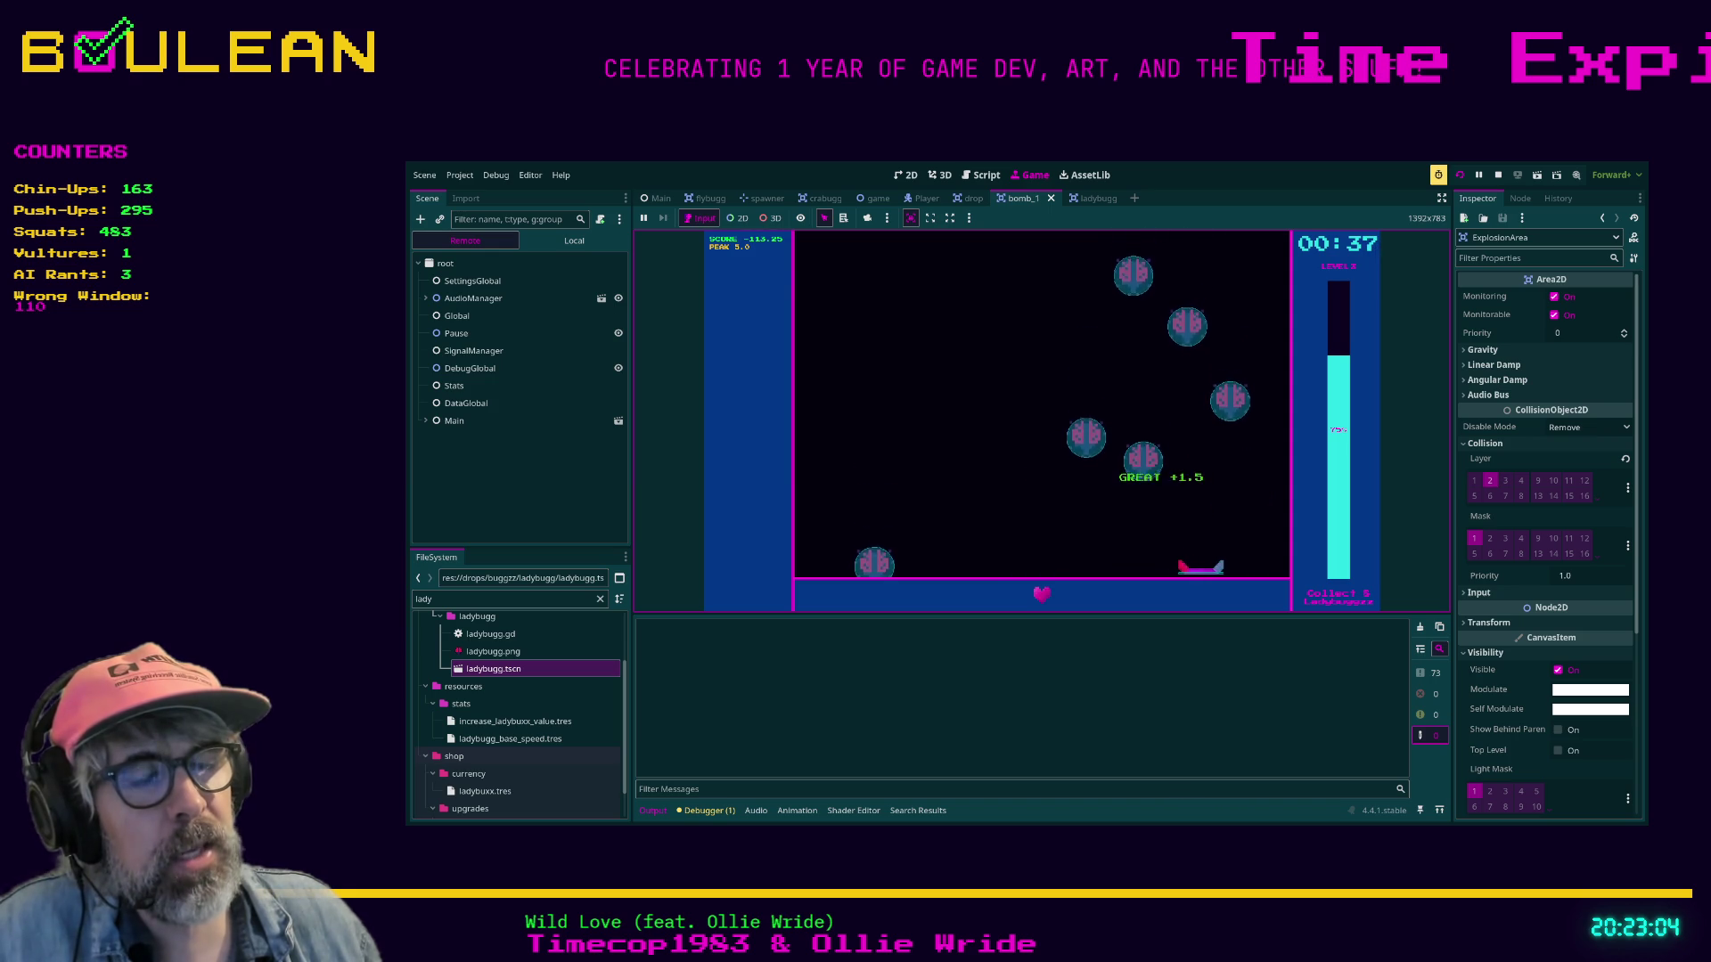
{"action": "key", "text": "Left"}
{"action": "key", "text": "Right"}
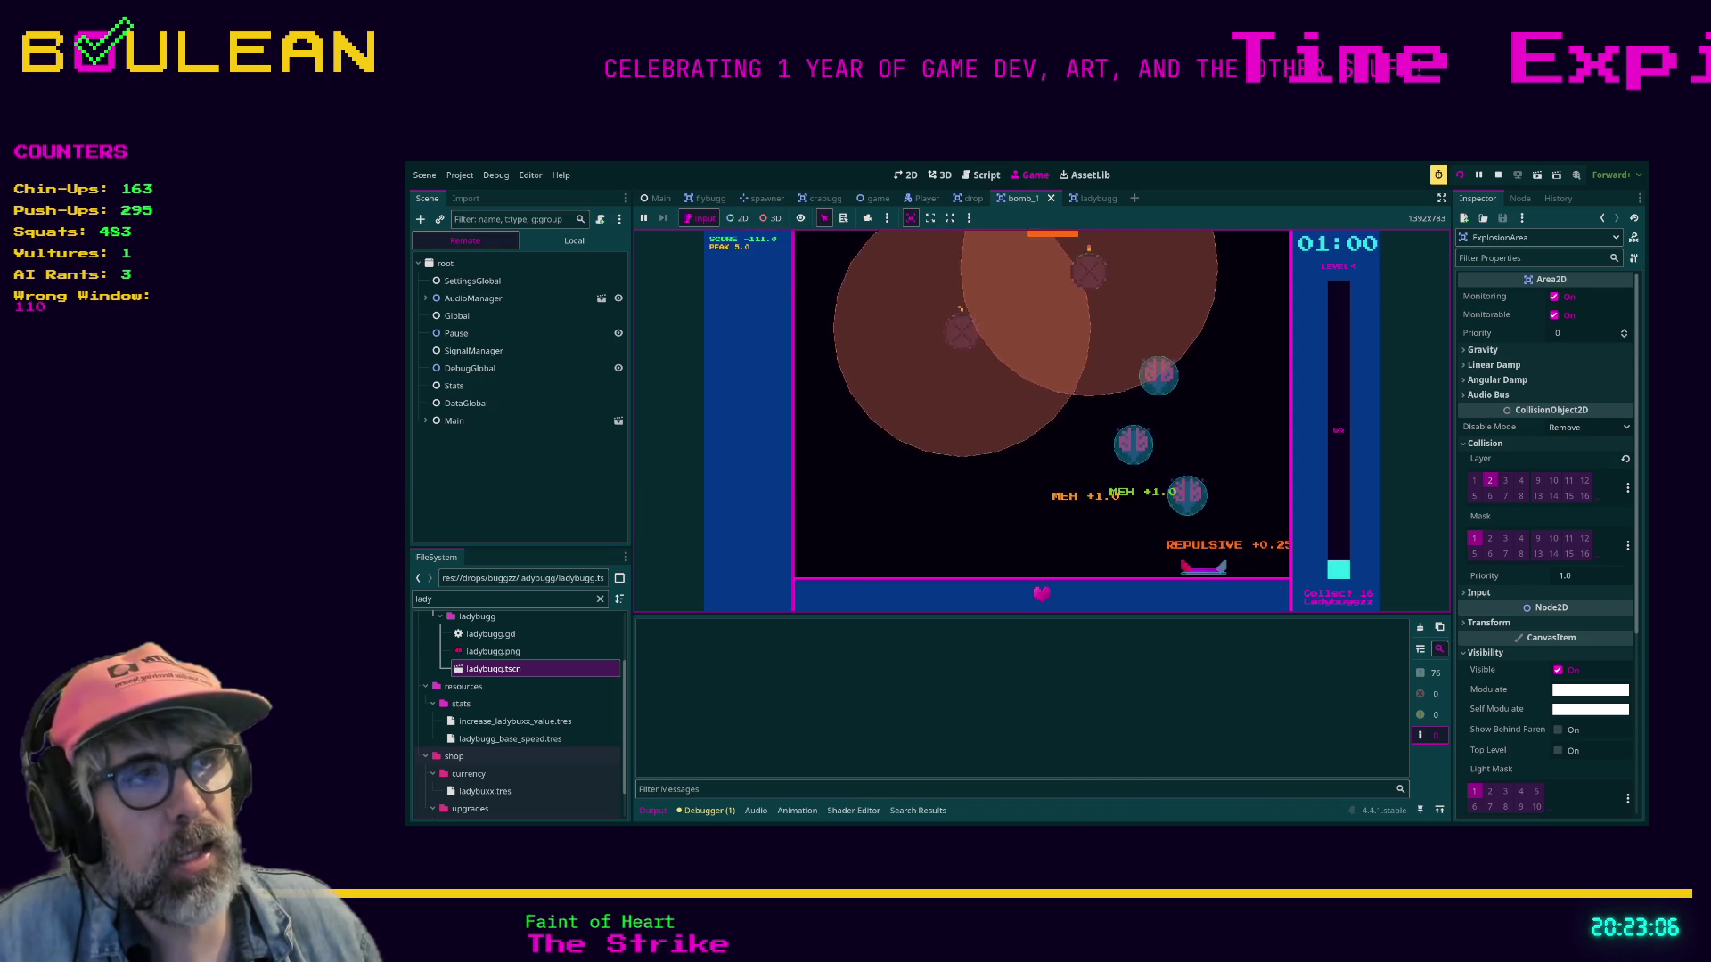
{"action": "key", "text": "Left"}
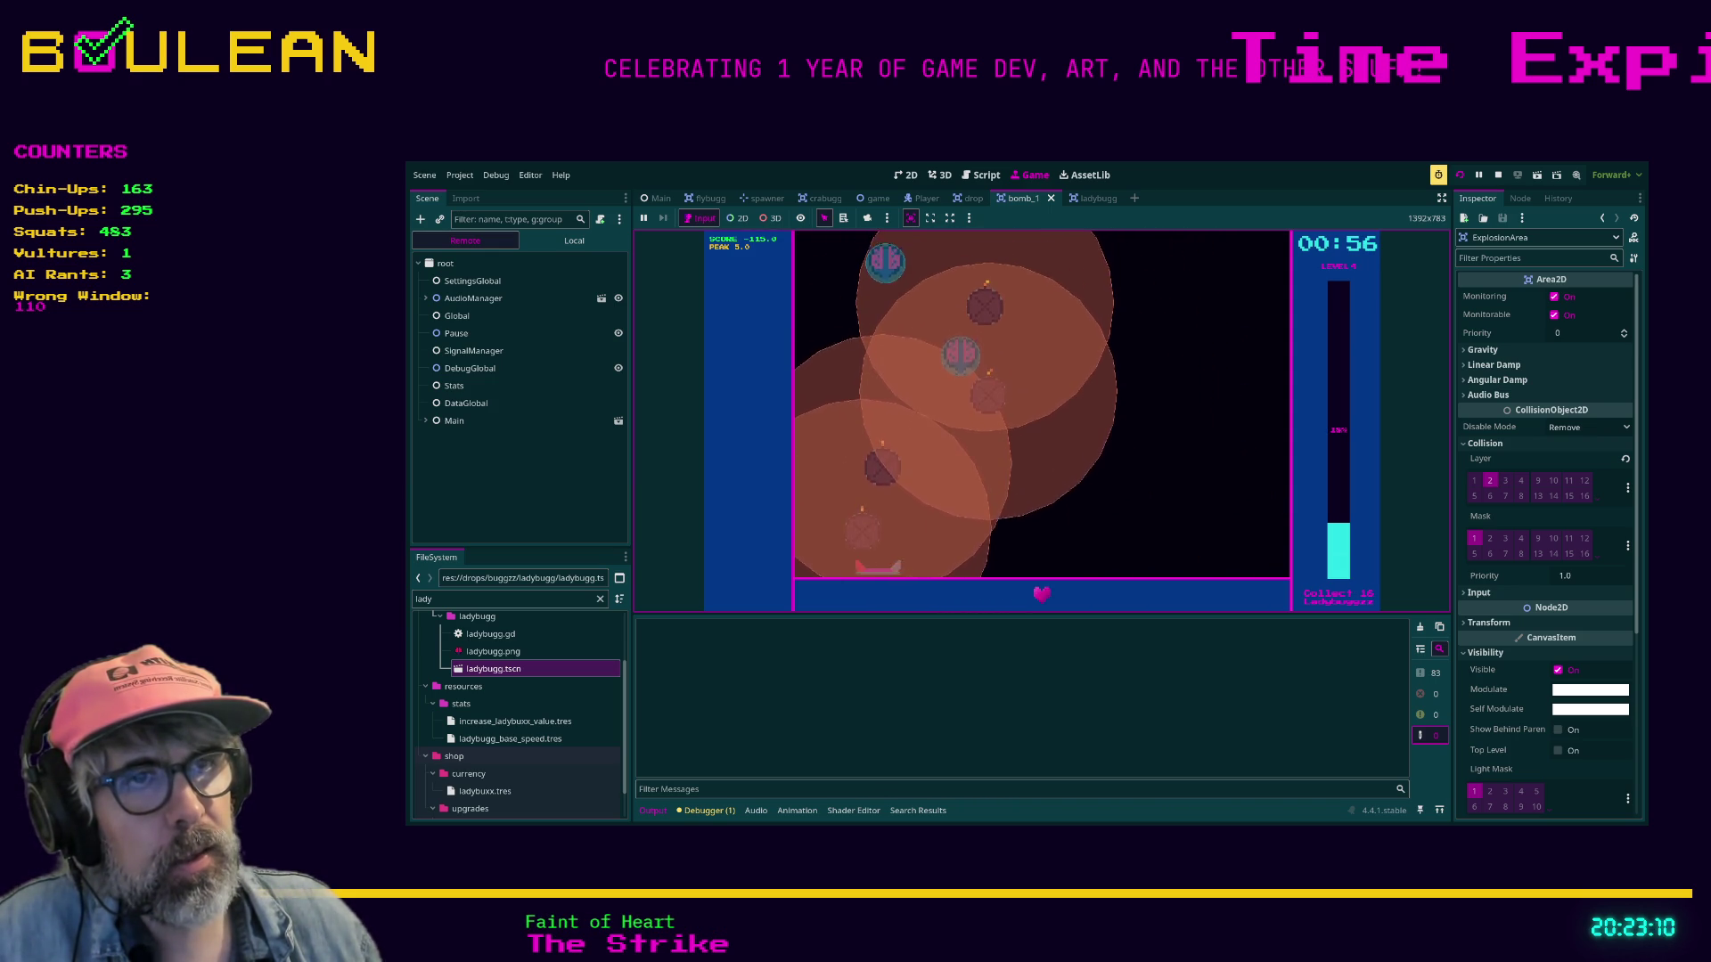
{"action": "key", "text": "Left"}
{"action": "key", "text": "Right"}
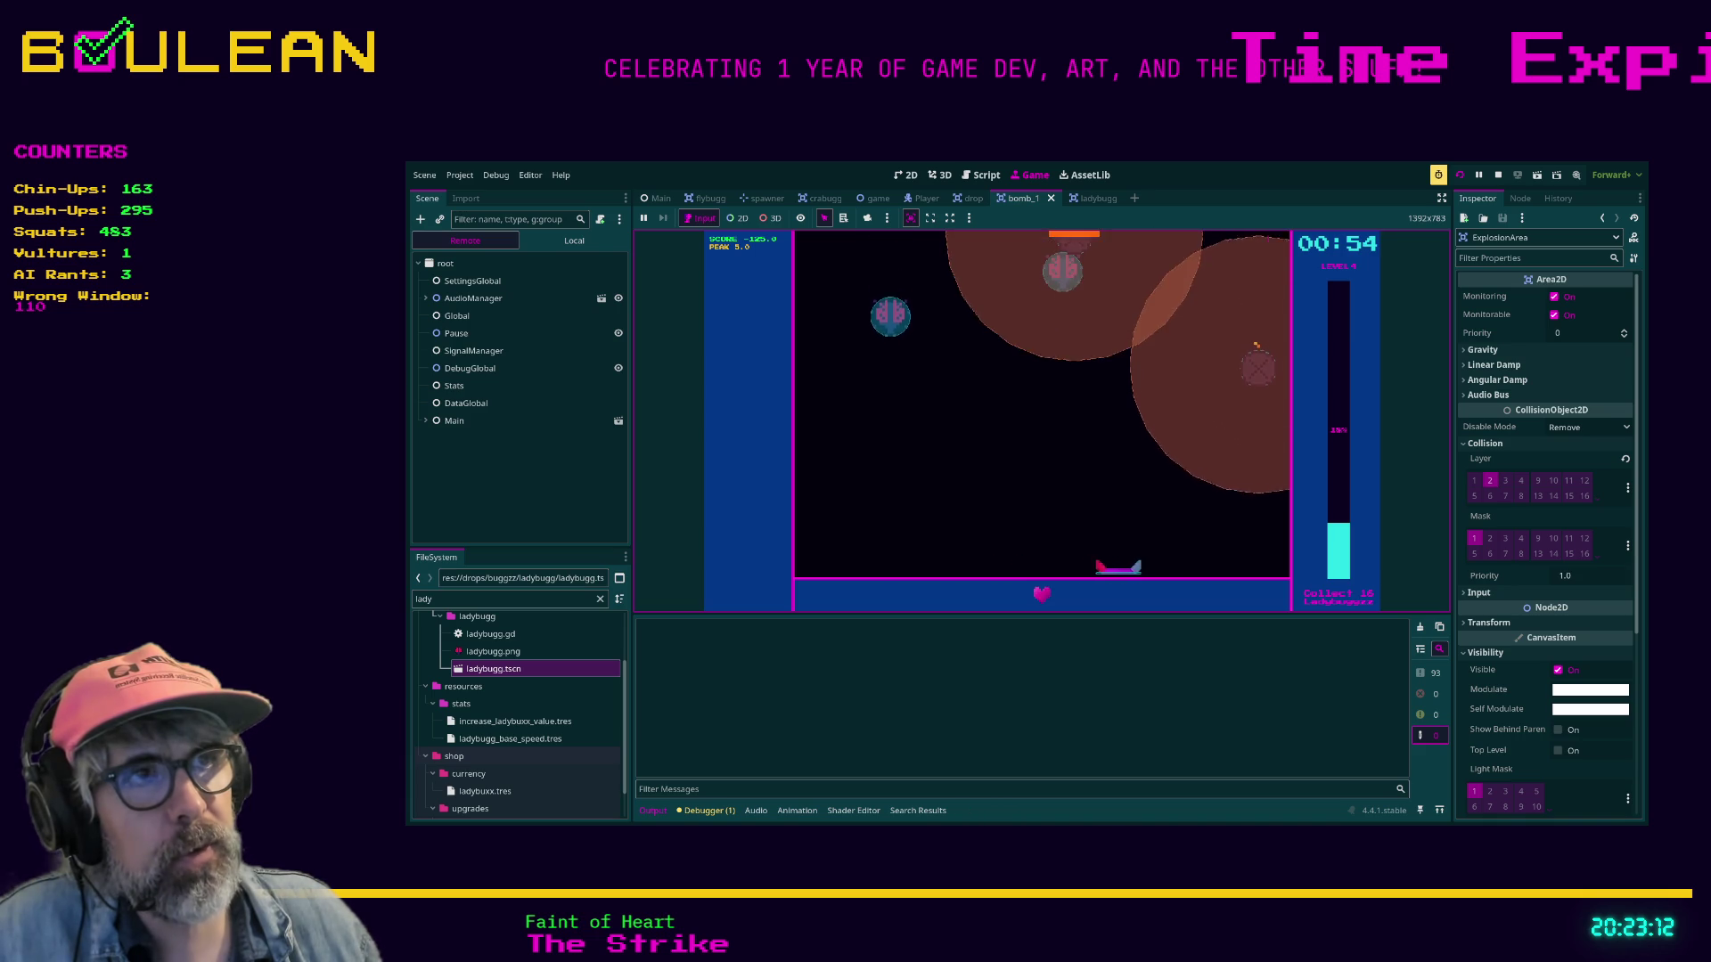
{"action": "key", "text": "Right"}
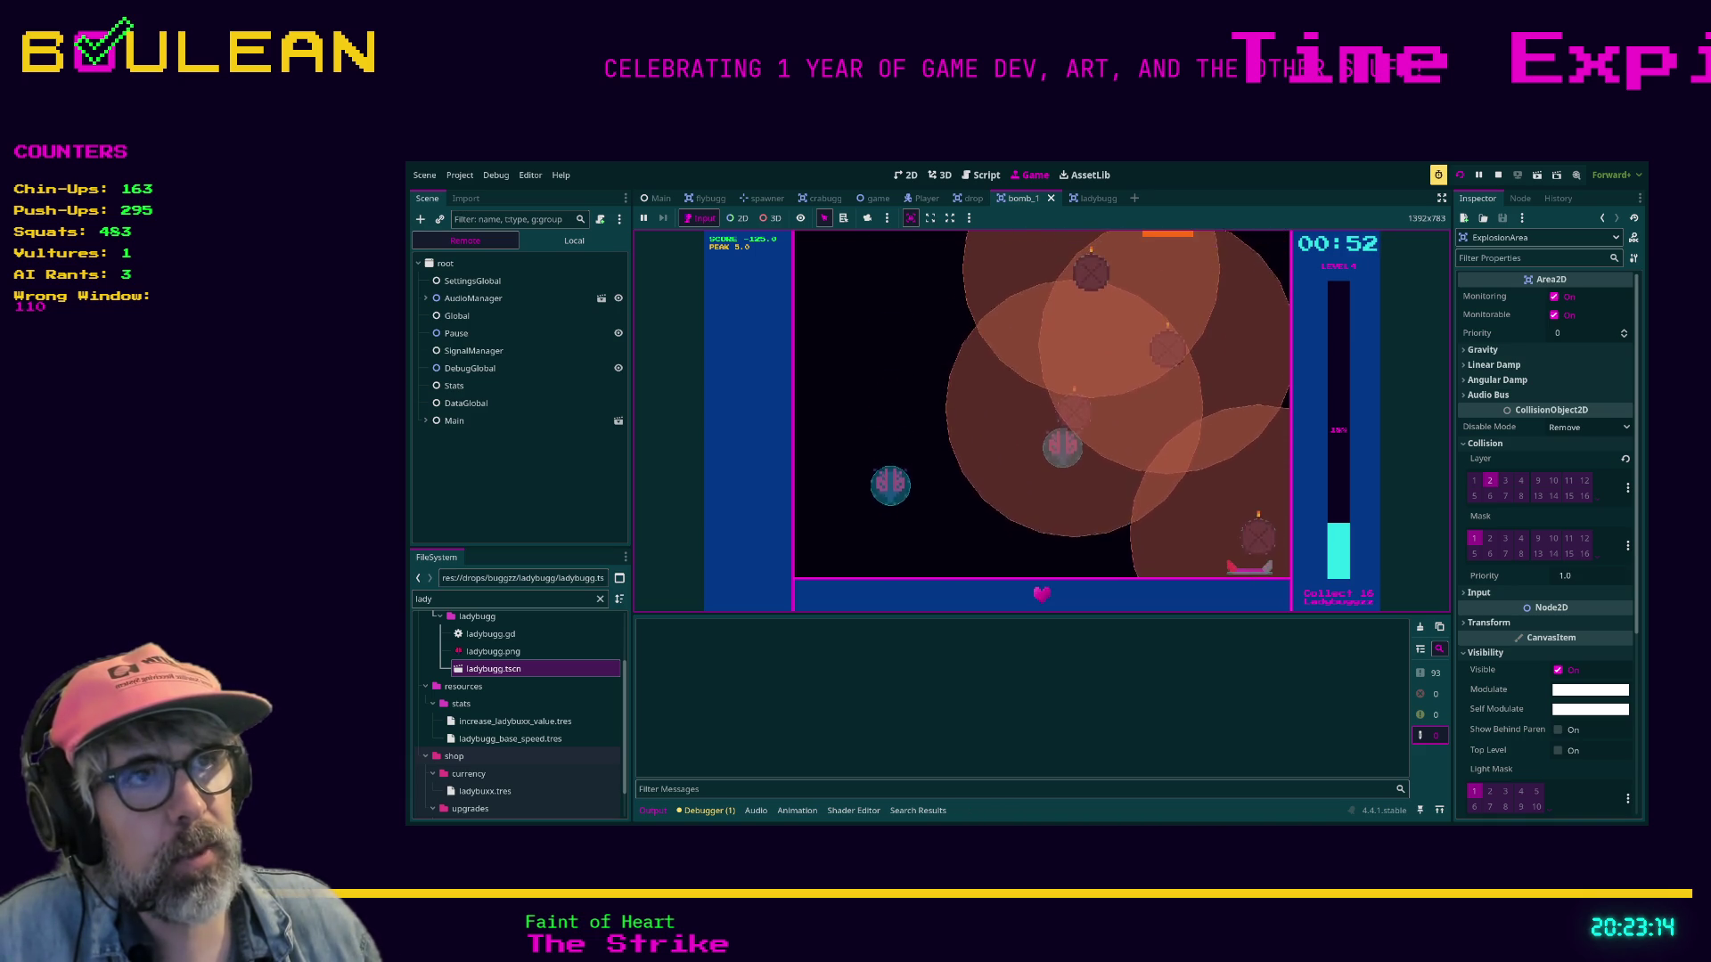
{"action": "key", "text": "Left"}
{"action": "key", "text": "Left"}
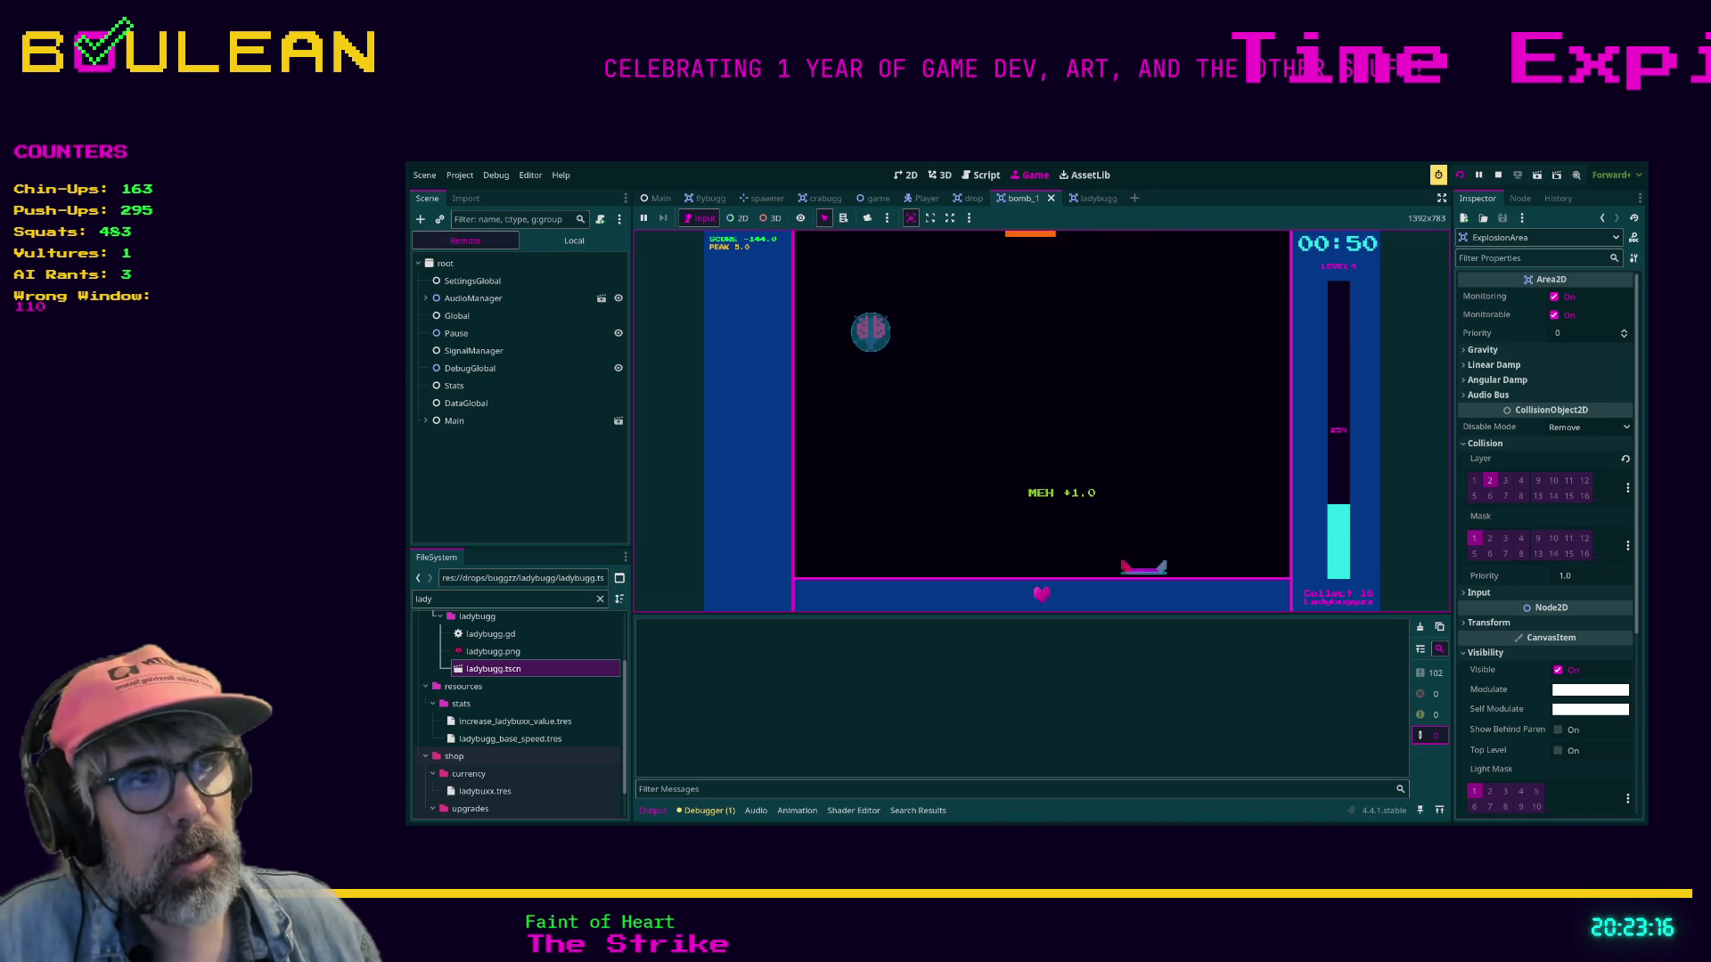
{"action": "key", "text": "Left"}
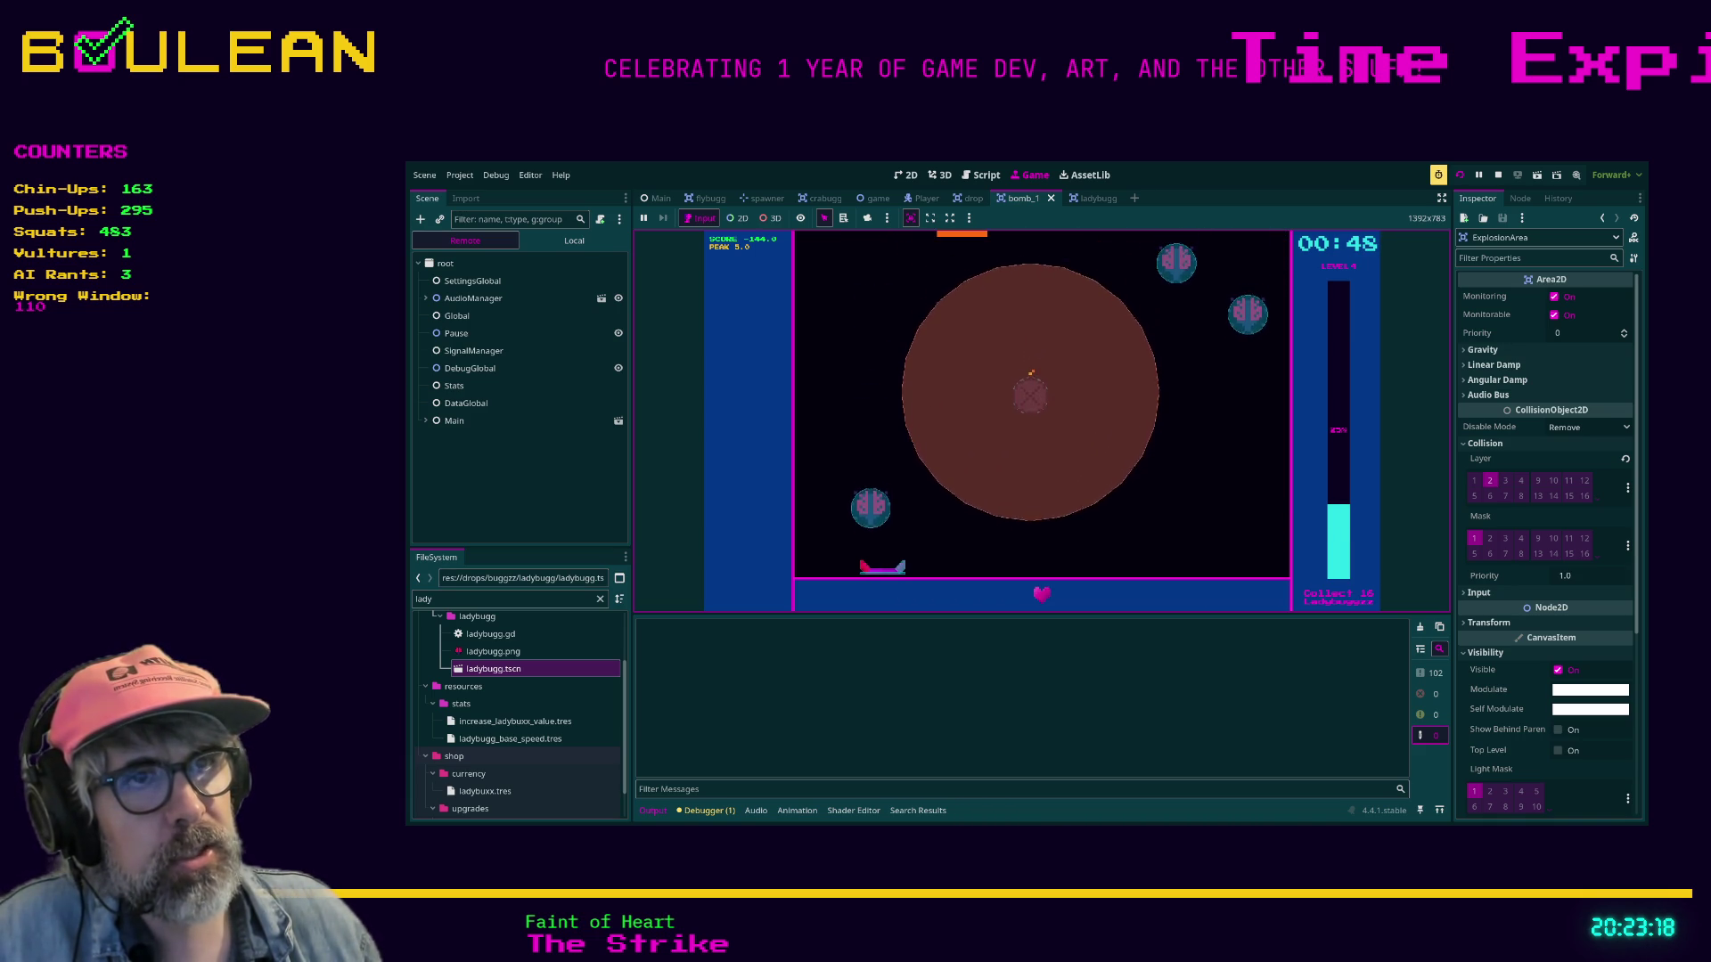
{"action": "key", "text": "Right"}
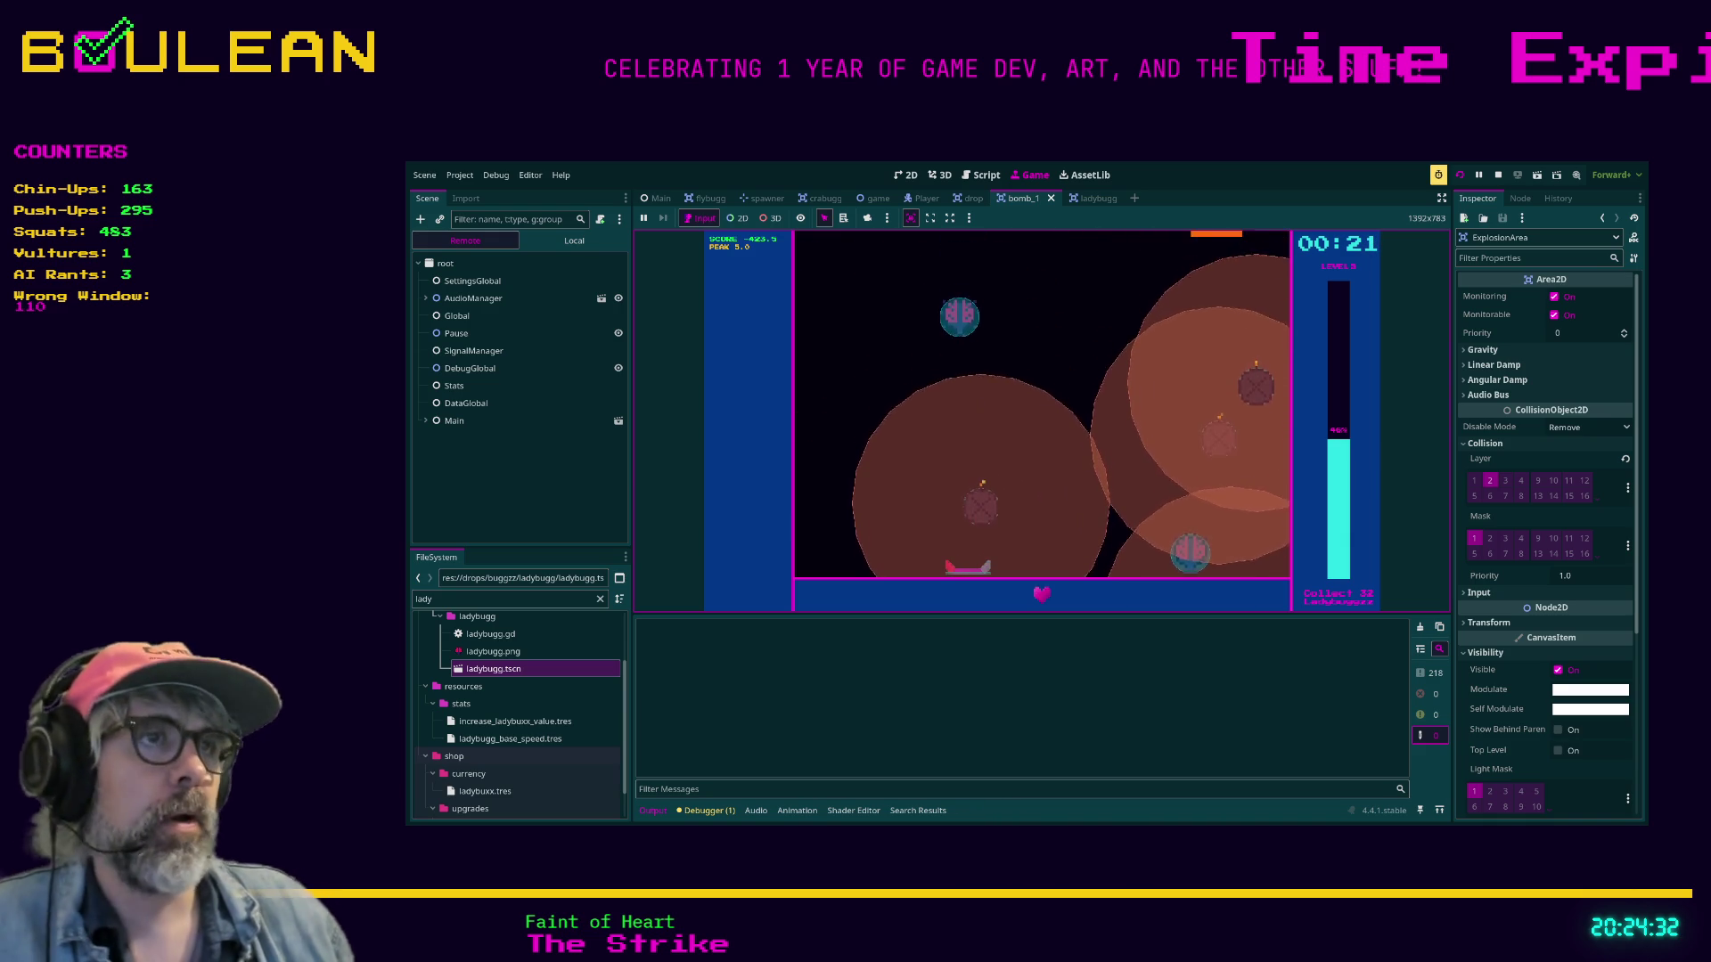
{"action": "key", "text": "Return"}
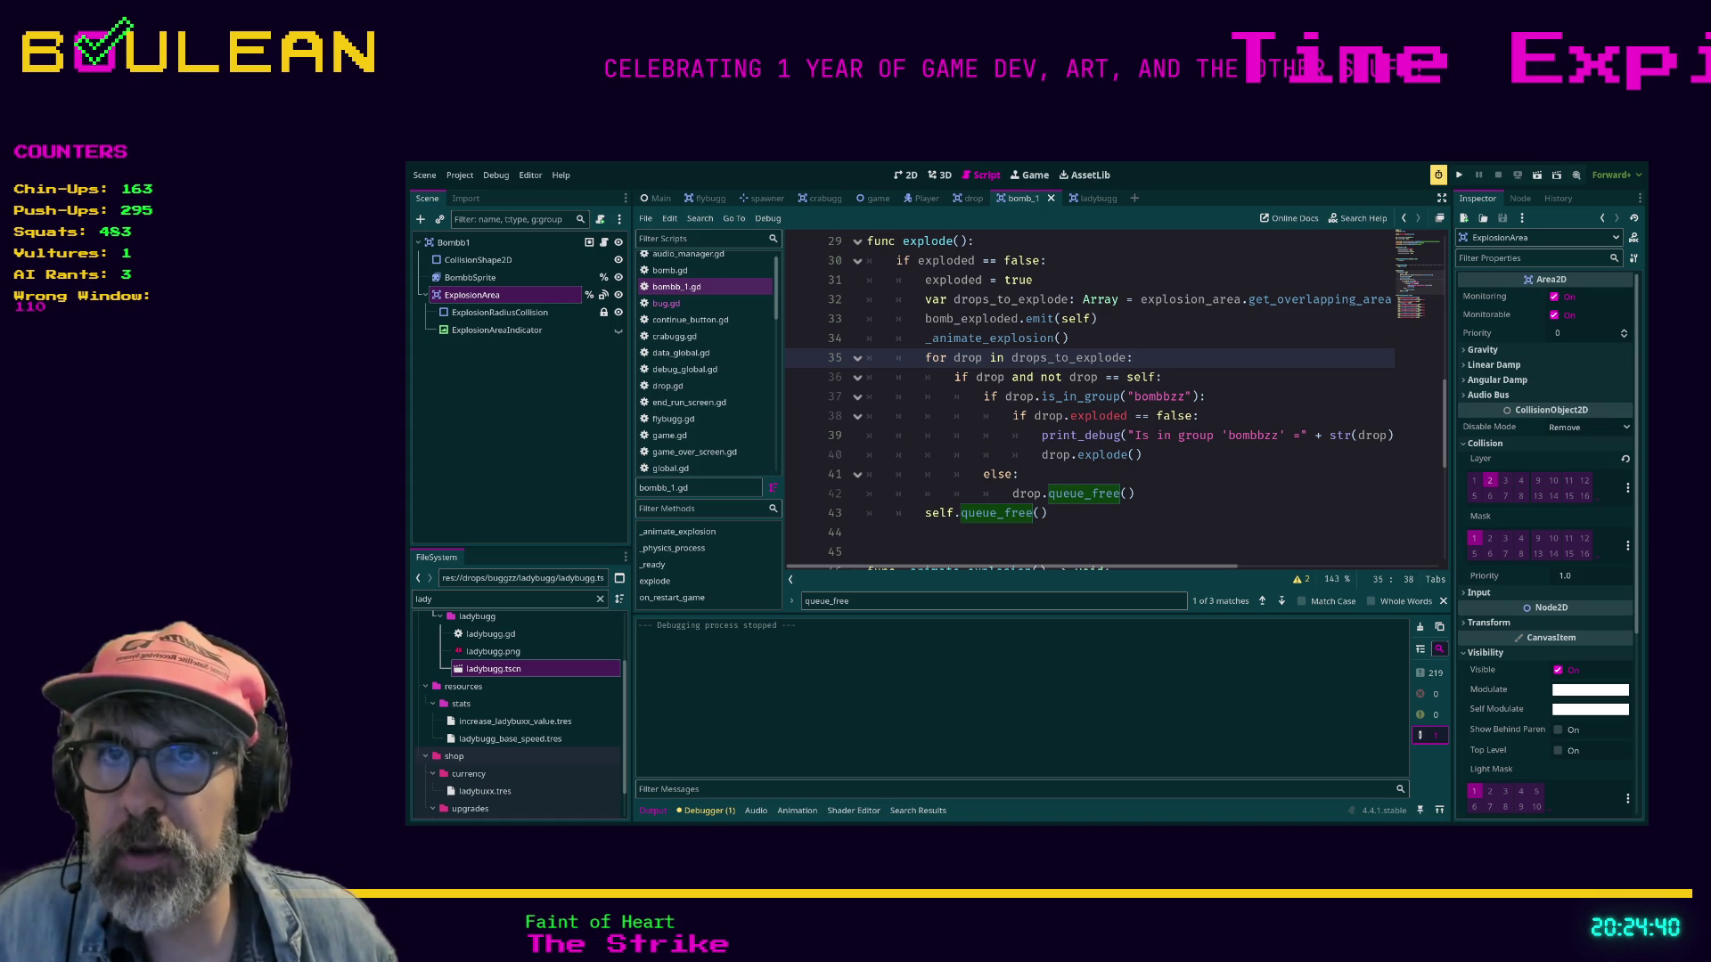
Review the queue_free and print_debug lines in explode(), then run the project again.
{"action": "left_click", "coordinate": [1134, 493]}
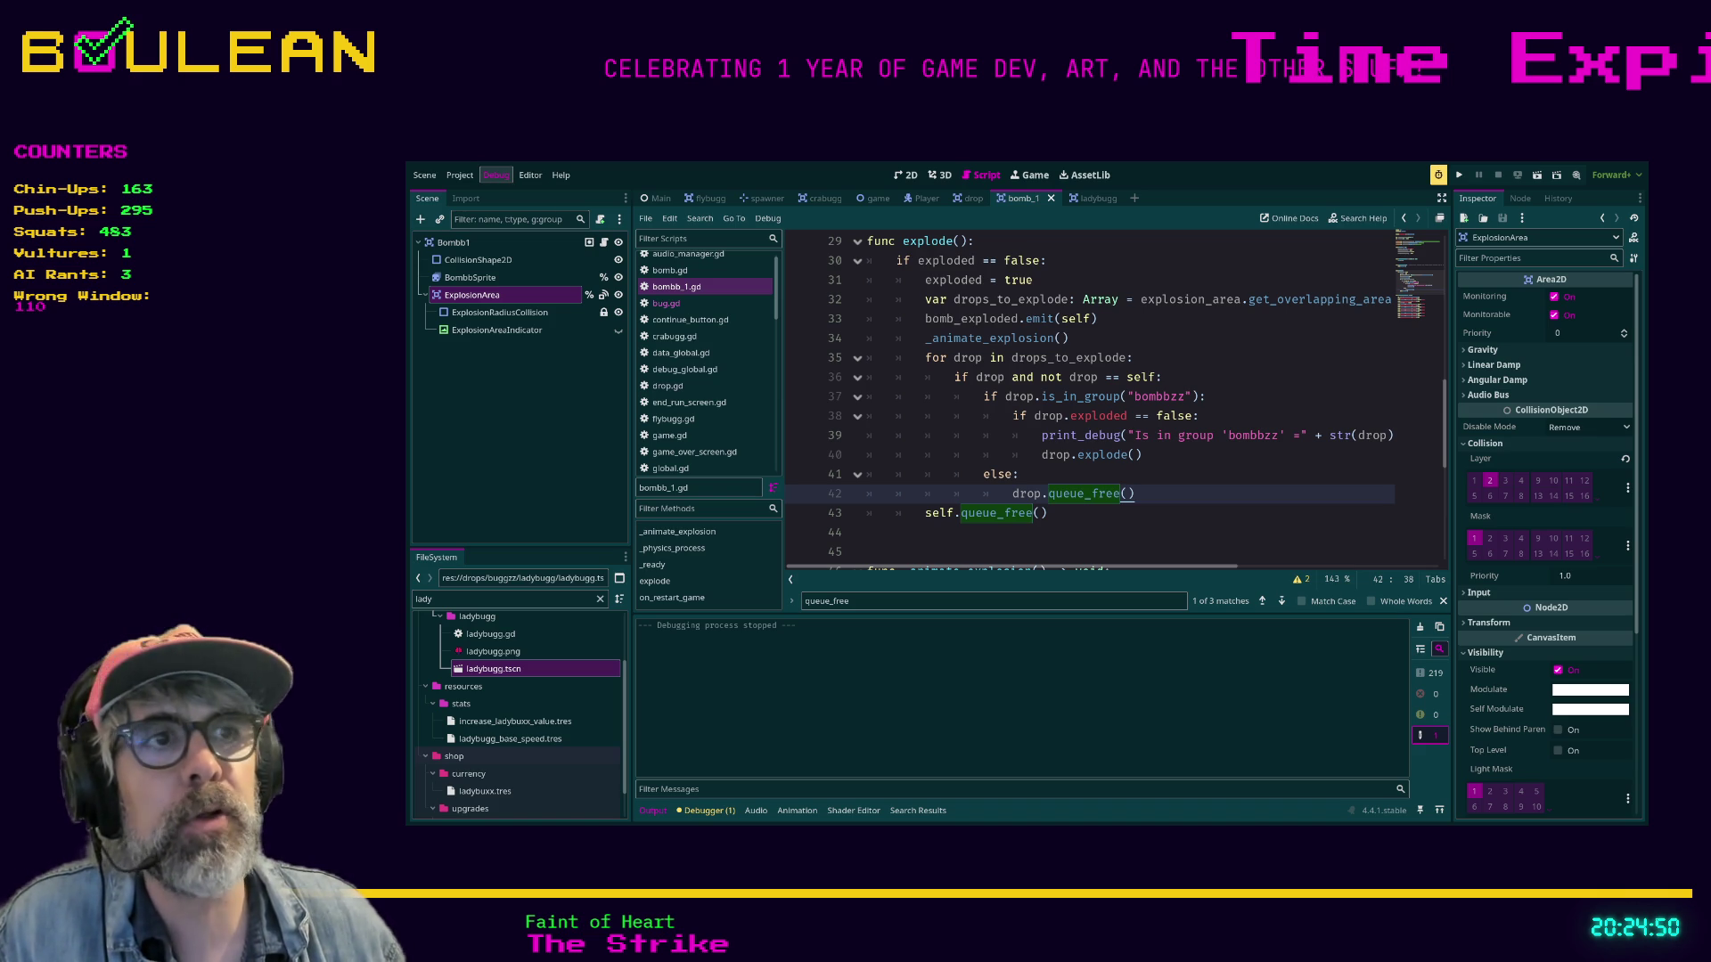
{"action": "left_click", "coordinate": [1119, 434]}
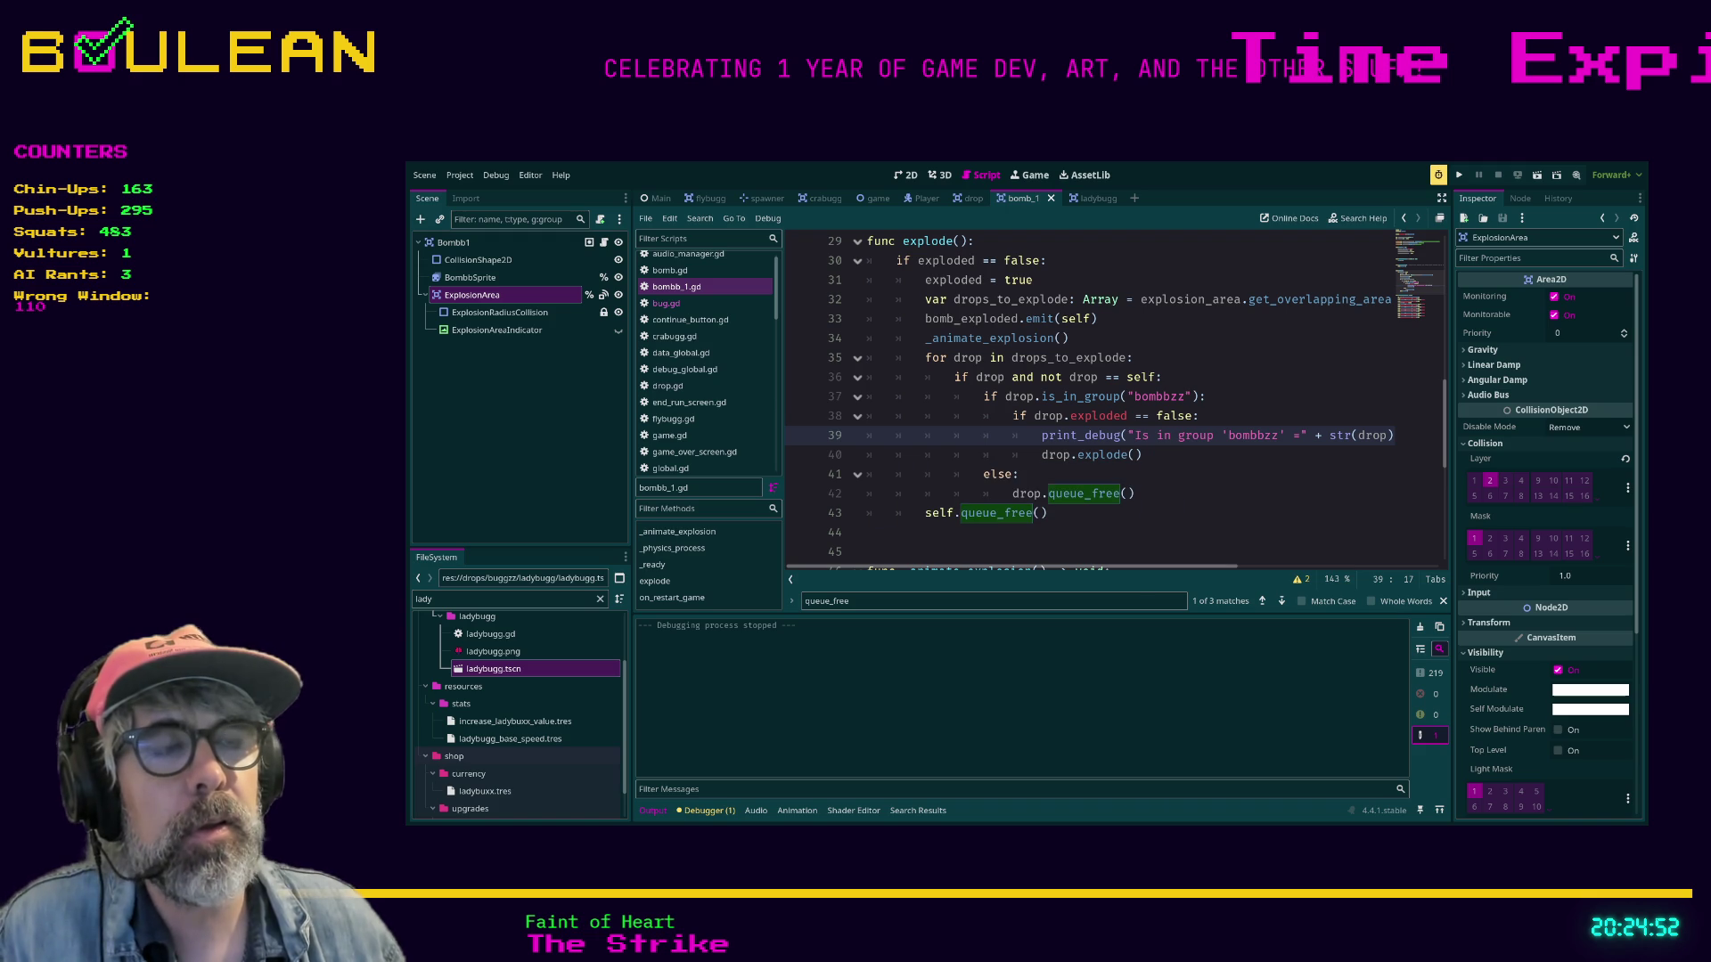
{"action": "key", "text": "F5"}
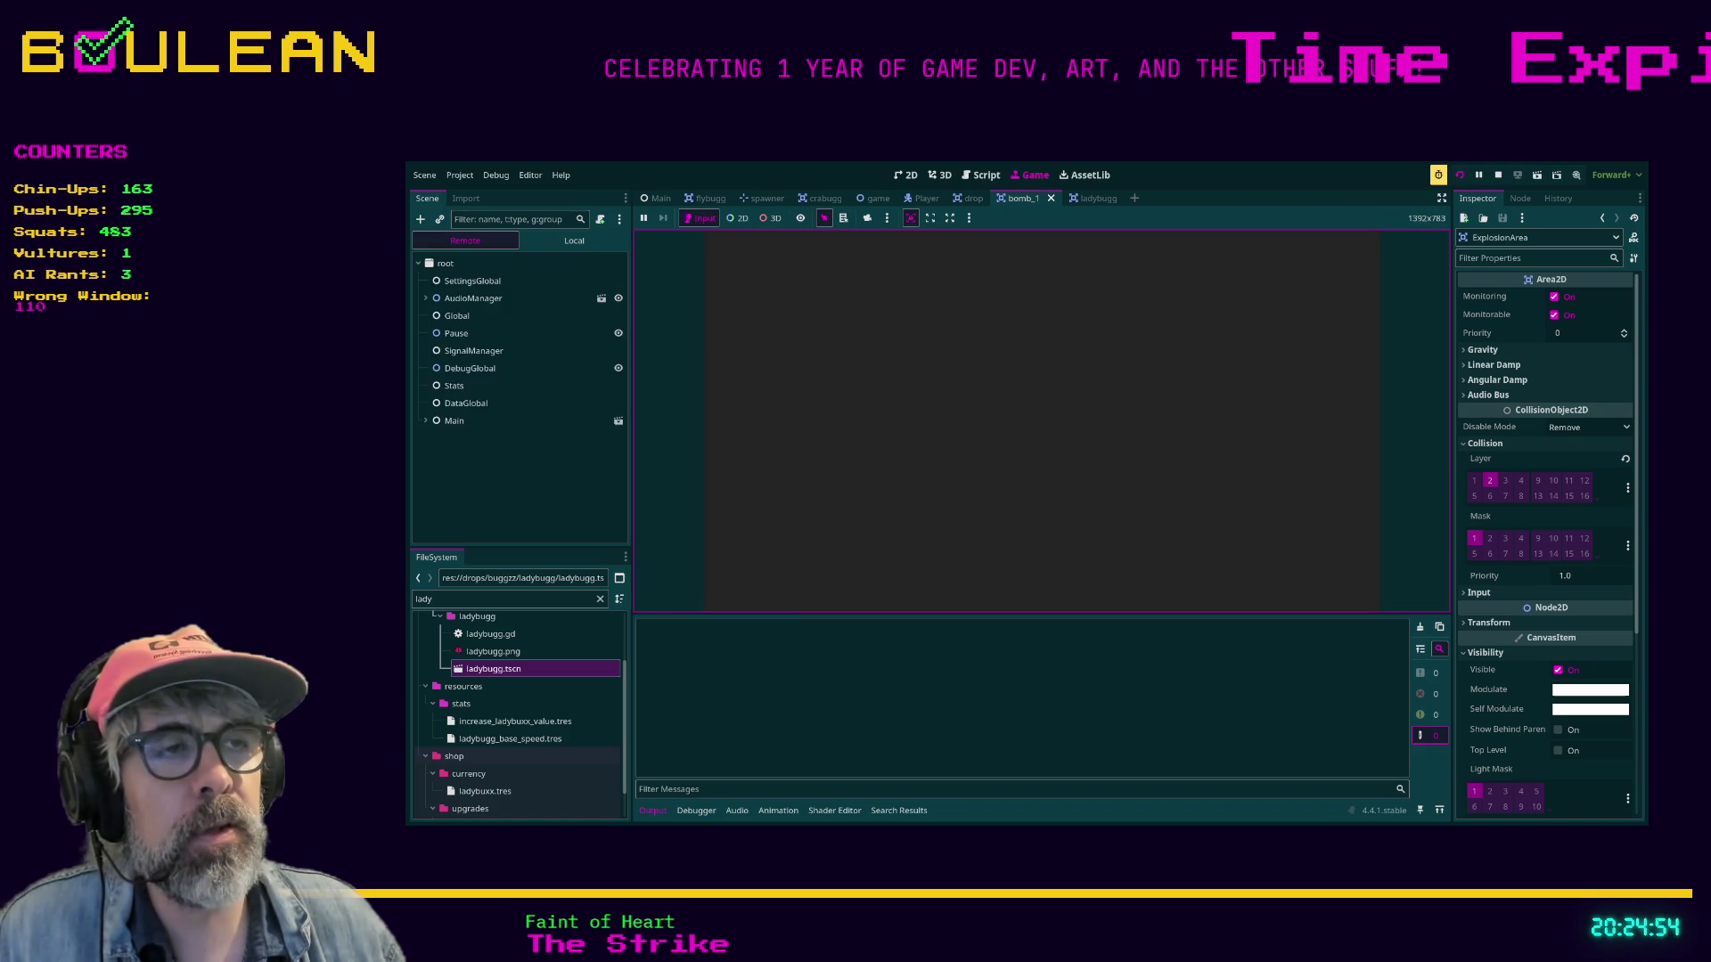
Start a new game, steer the catcher left and right to catch ladybugs, then quit the run.
{"action": "key", "text": "Up"}
{"action": "key", "text": "Return"}
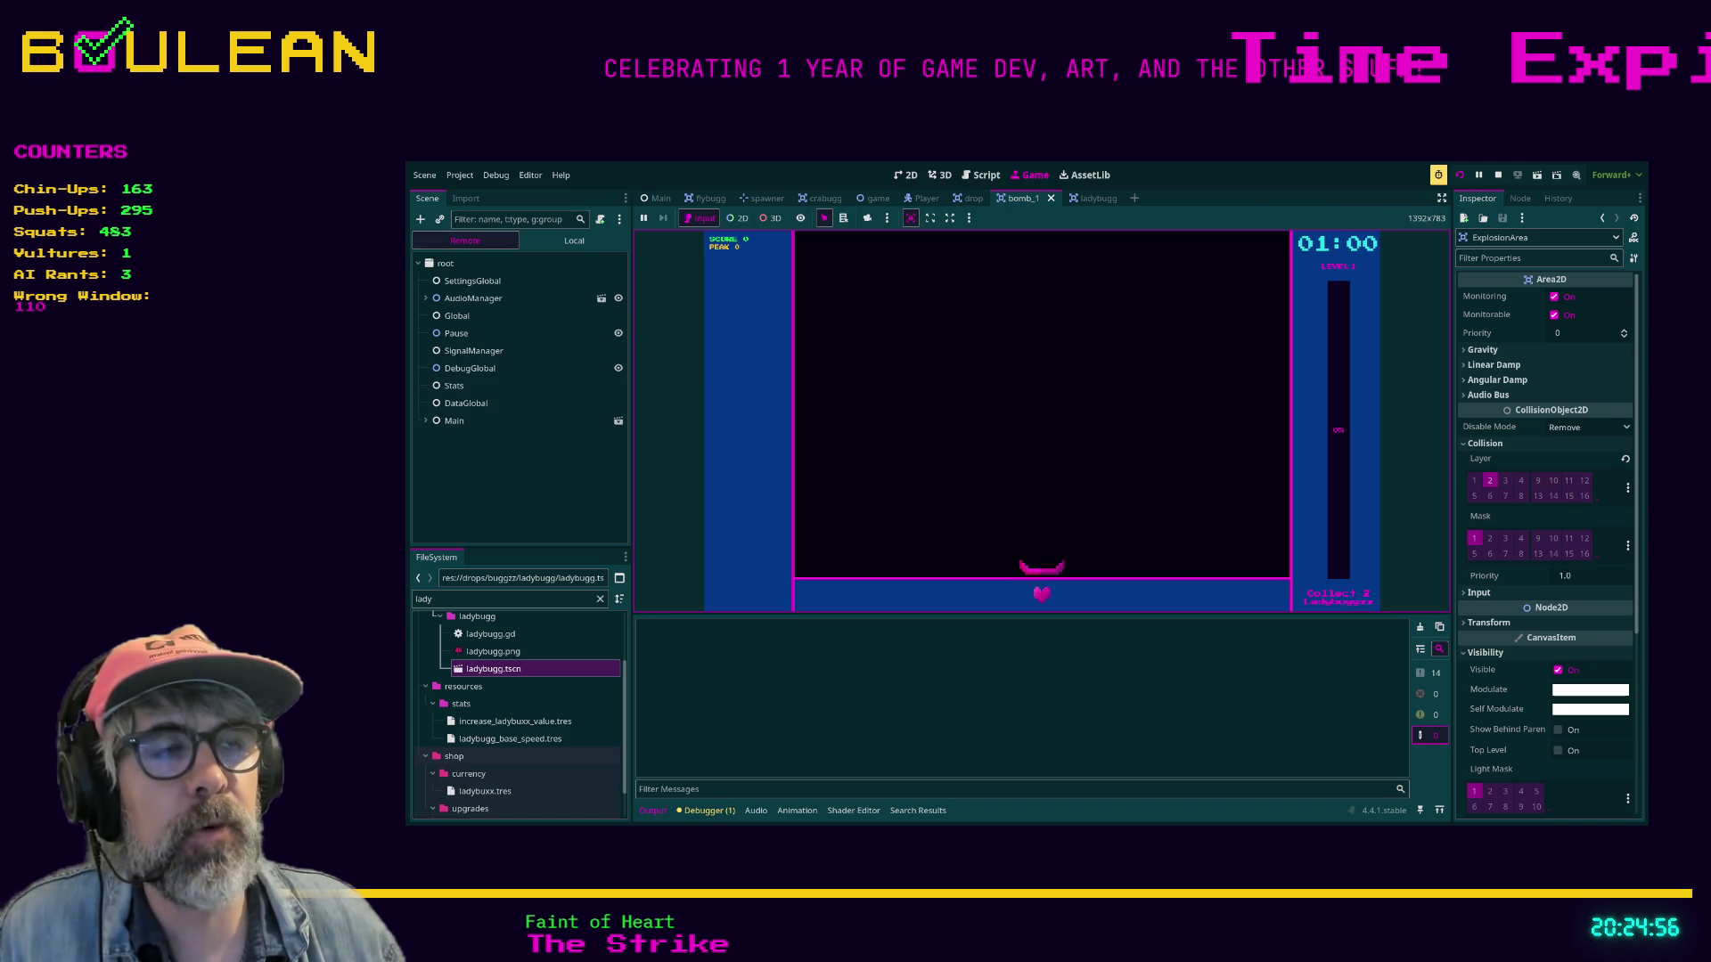
{"action": "key", "text": "Right"}
{"action": "key", "text": "Left"}
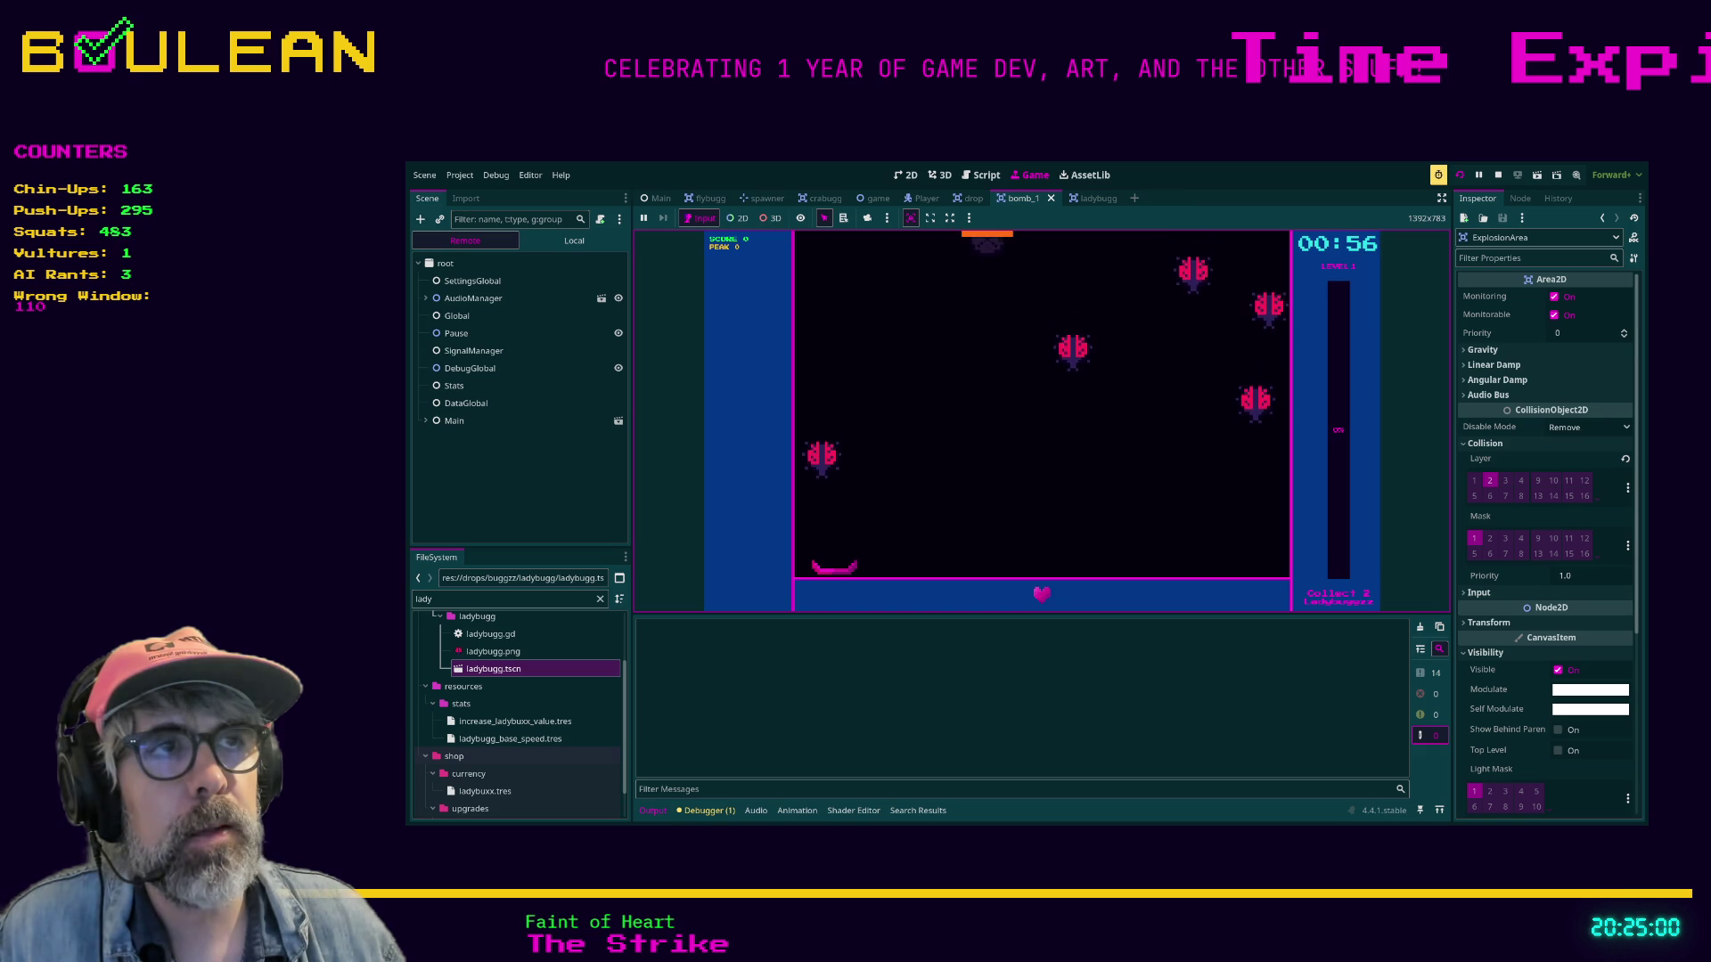
{"action": "key", "text": "Right"}
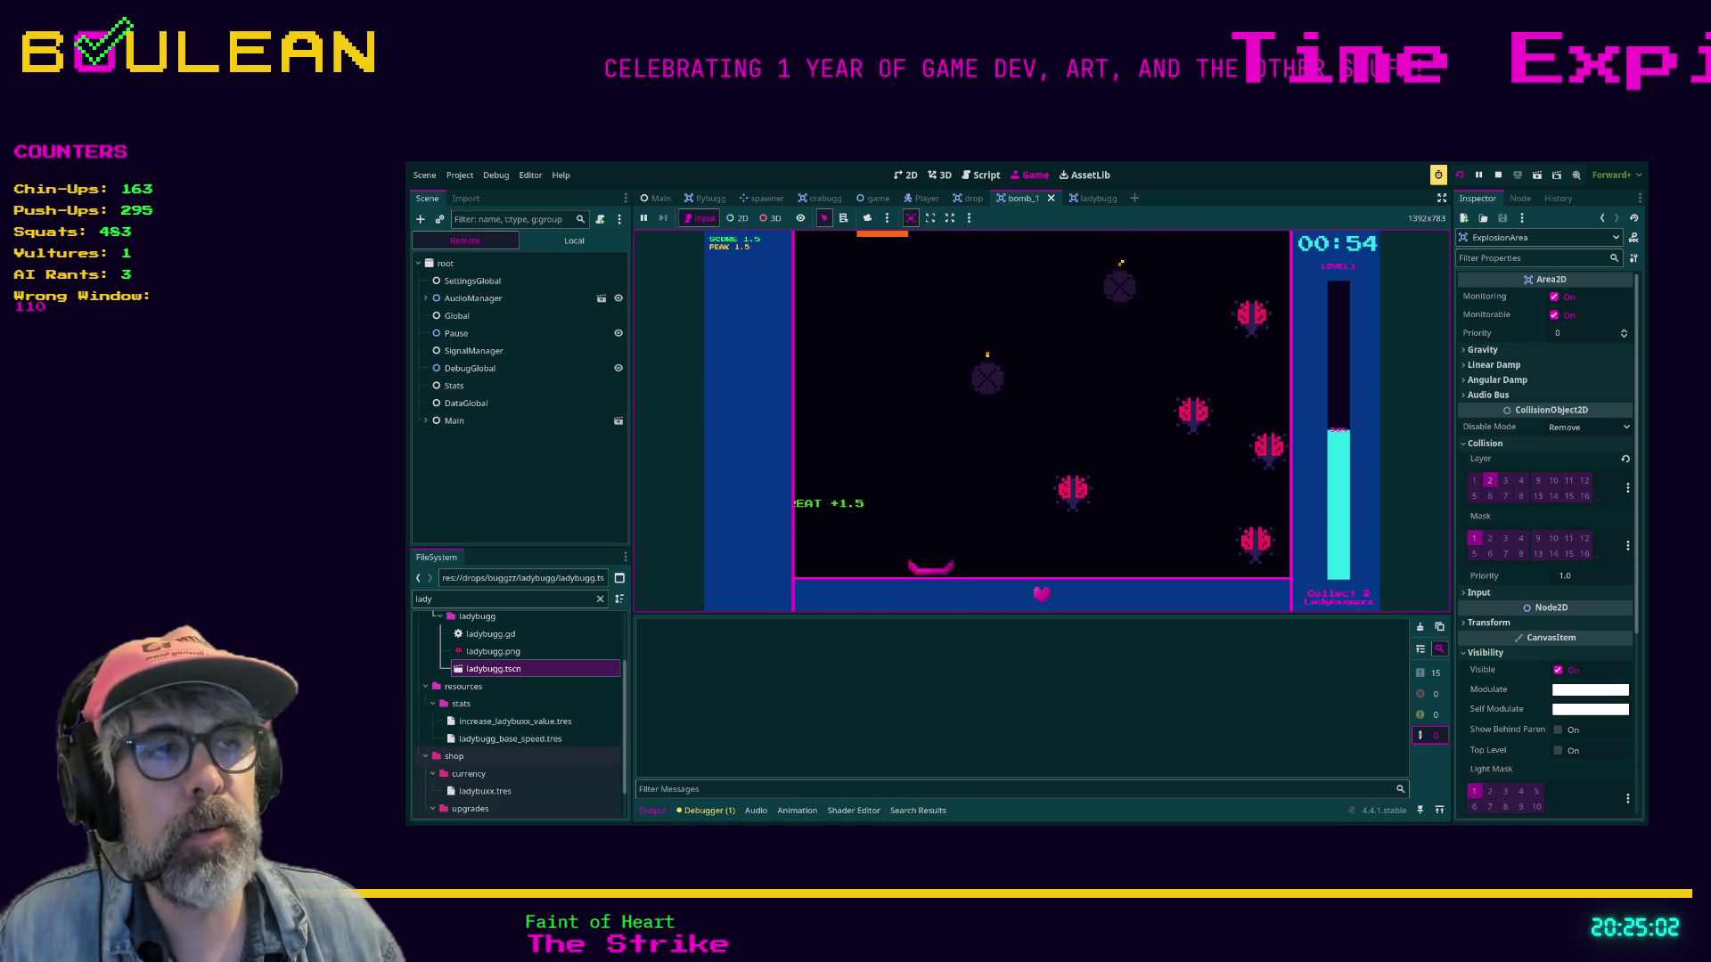
{"action": "key", "text": "Right"}
{"action": "key", "text": "Left"}
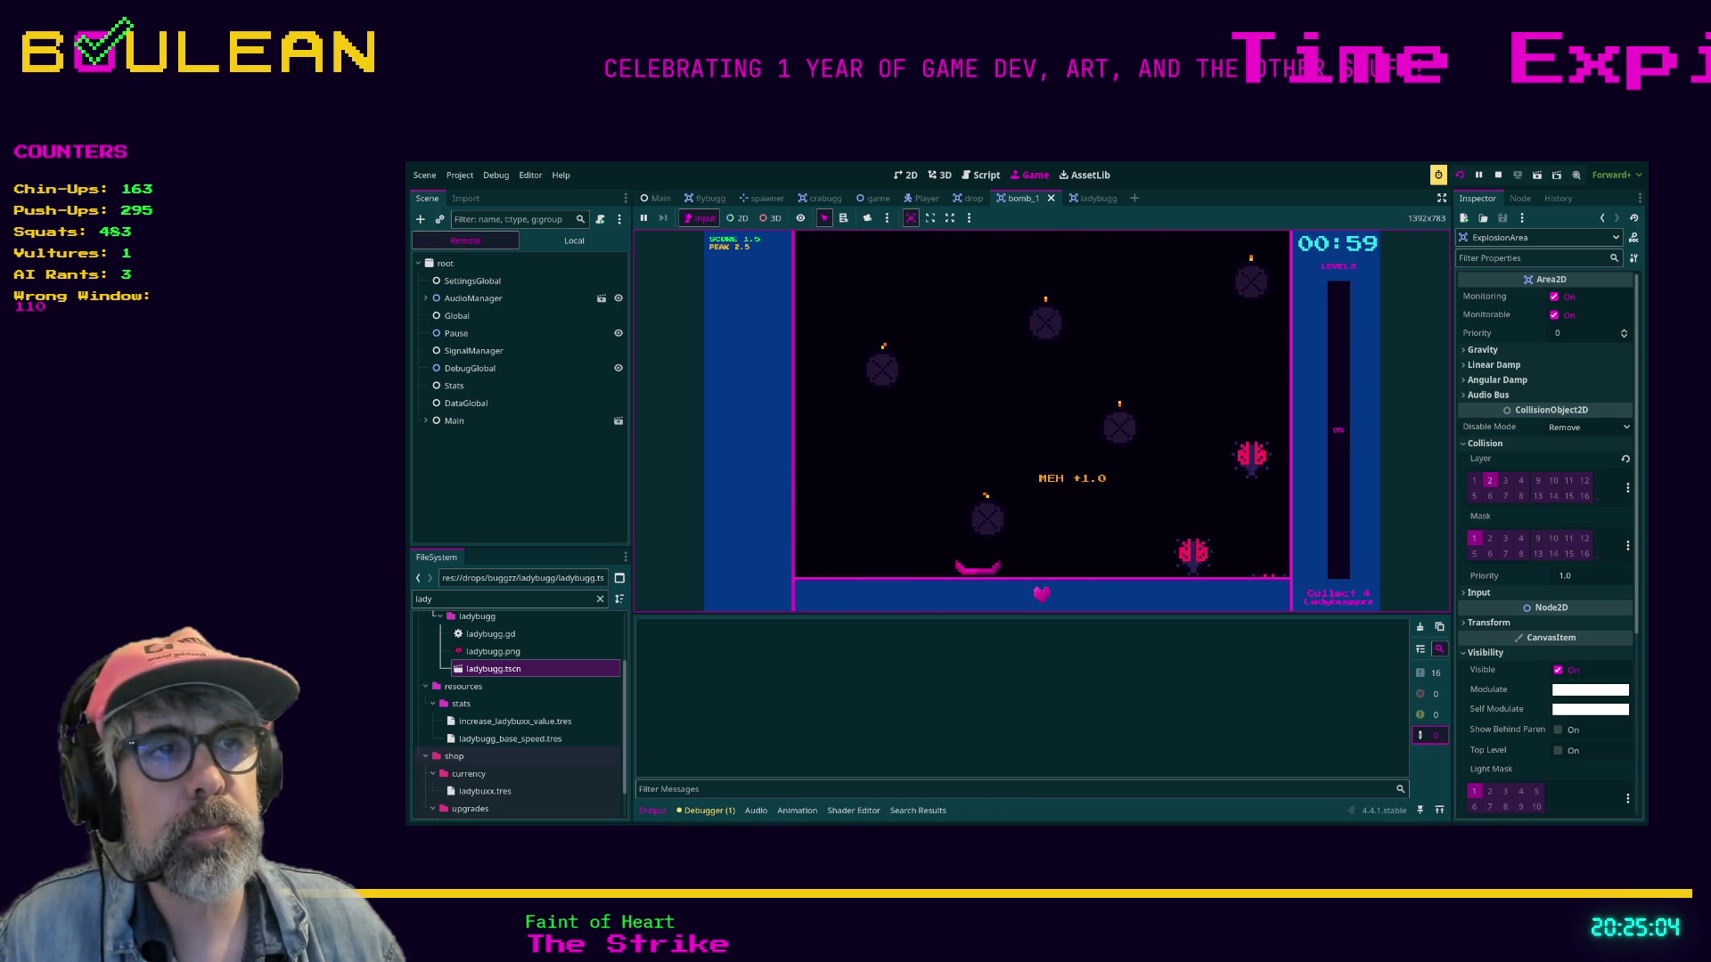
{"action": "key", "text": "Right"}
{"action": "key", "text": "Left"}
{"action": "key", "text": "Left"}
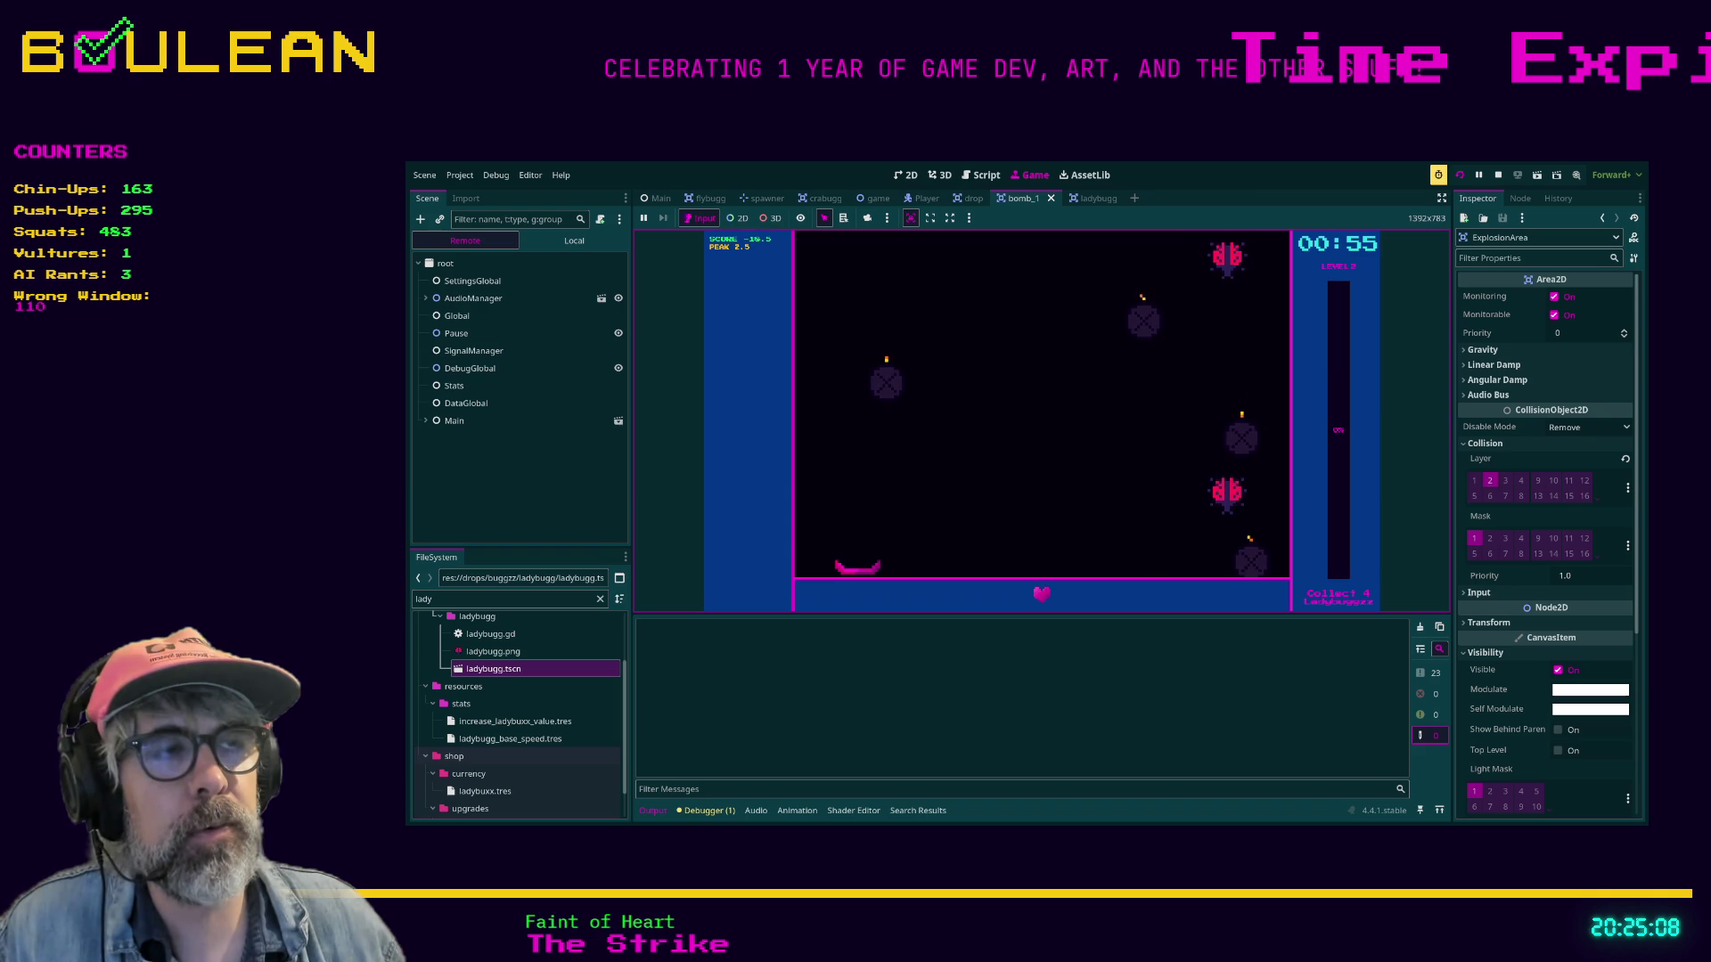
{"action": "key", "text": "Right"}
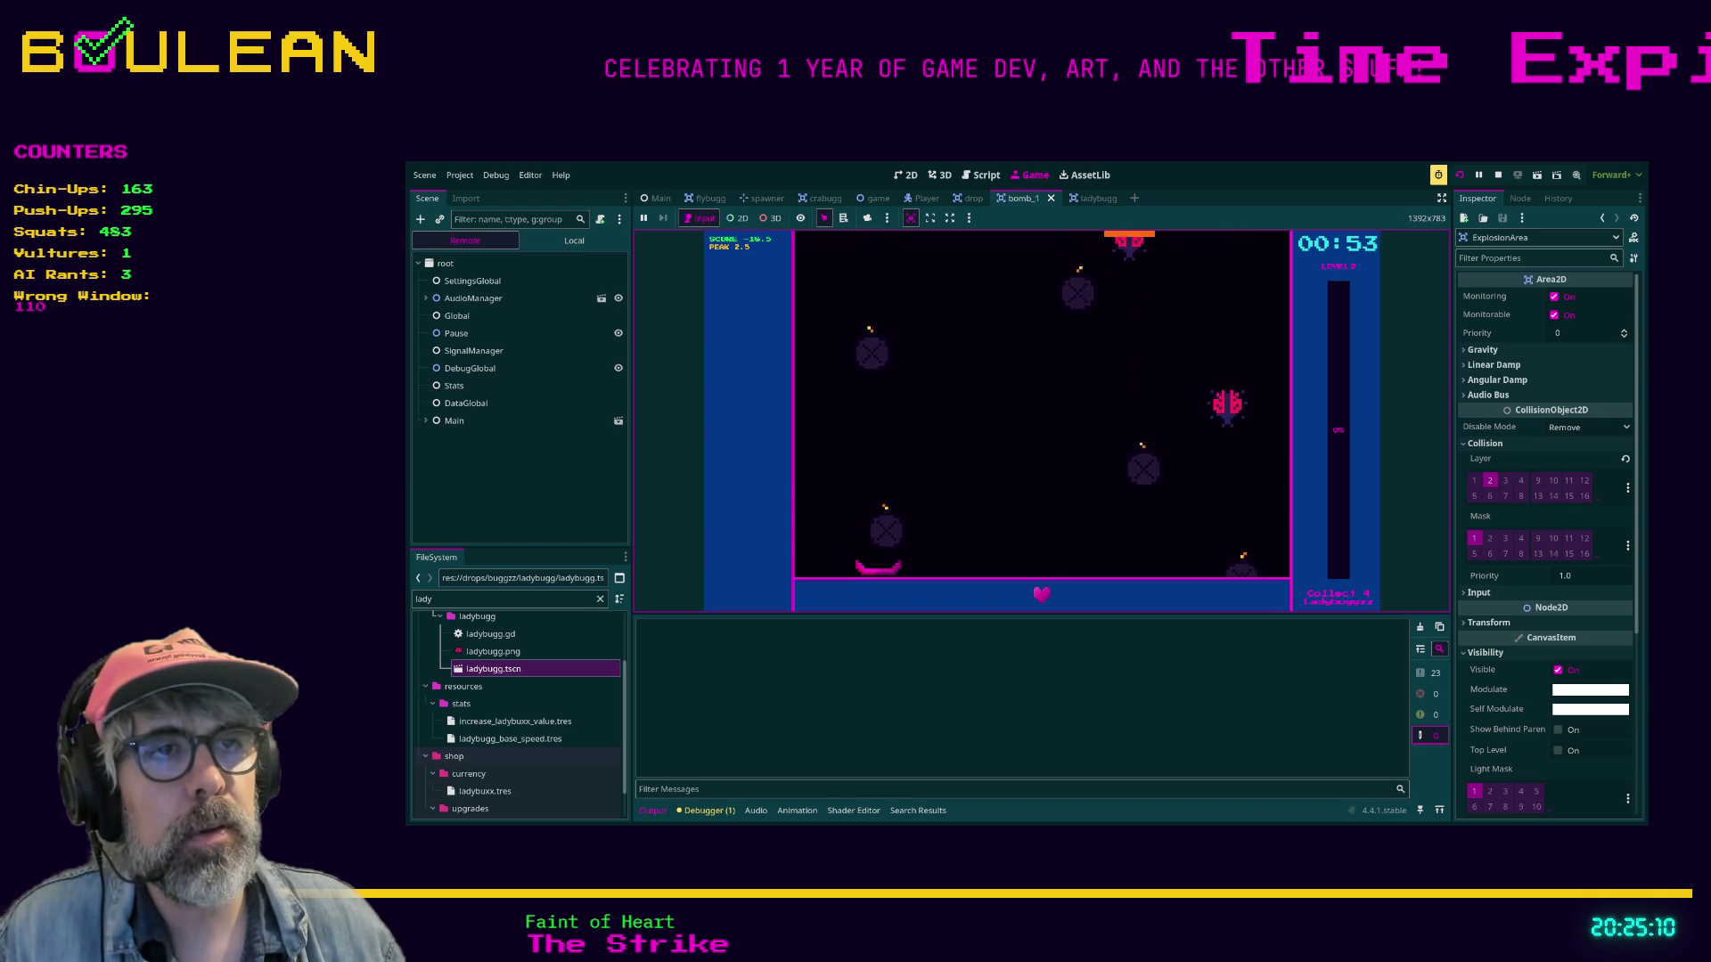
{"action": "key", "text": "Right"}
{"action": "key", "text": "Left"}
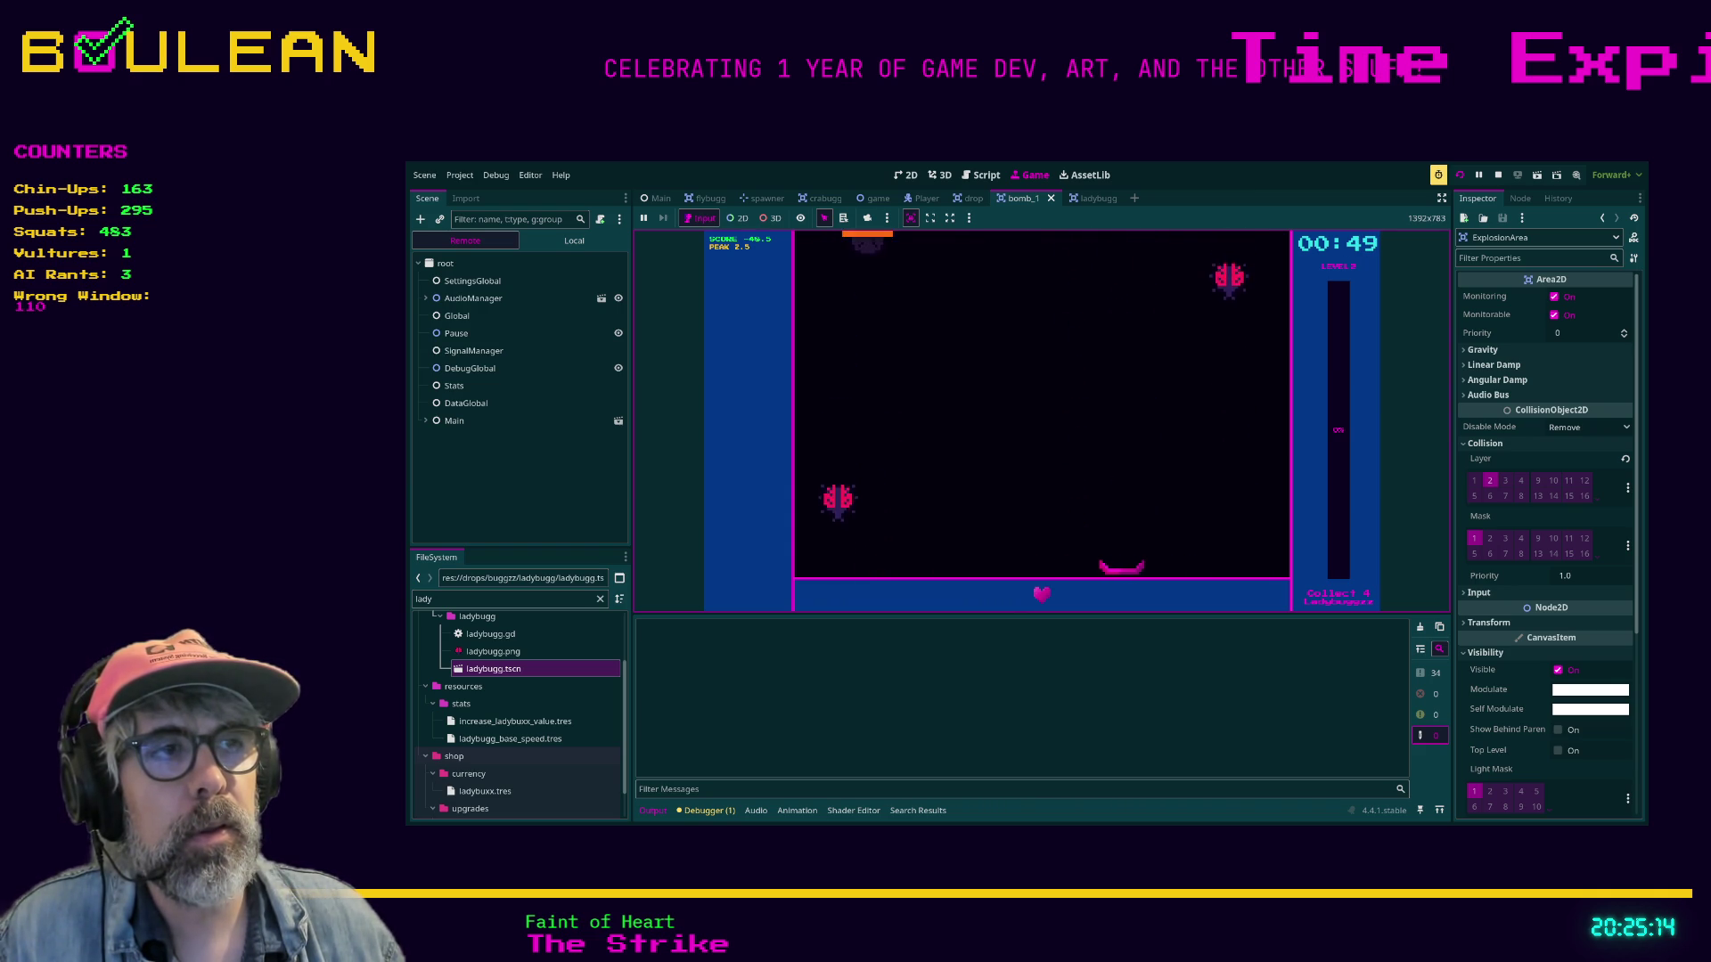
{"action": "key", "text": "Escape"}
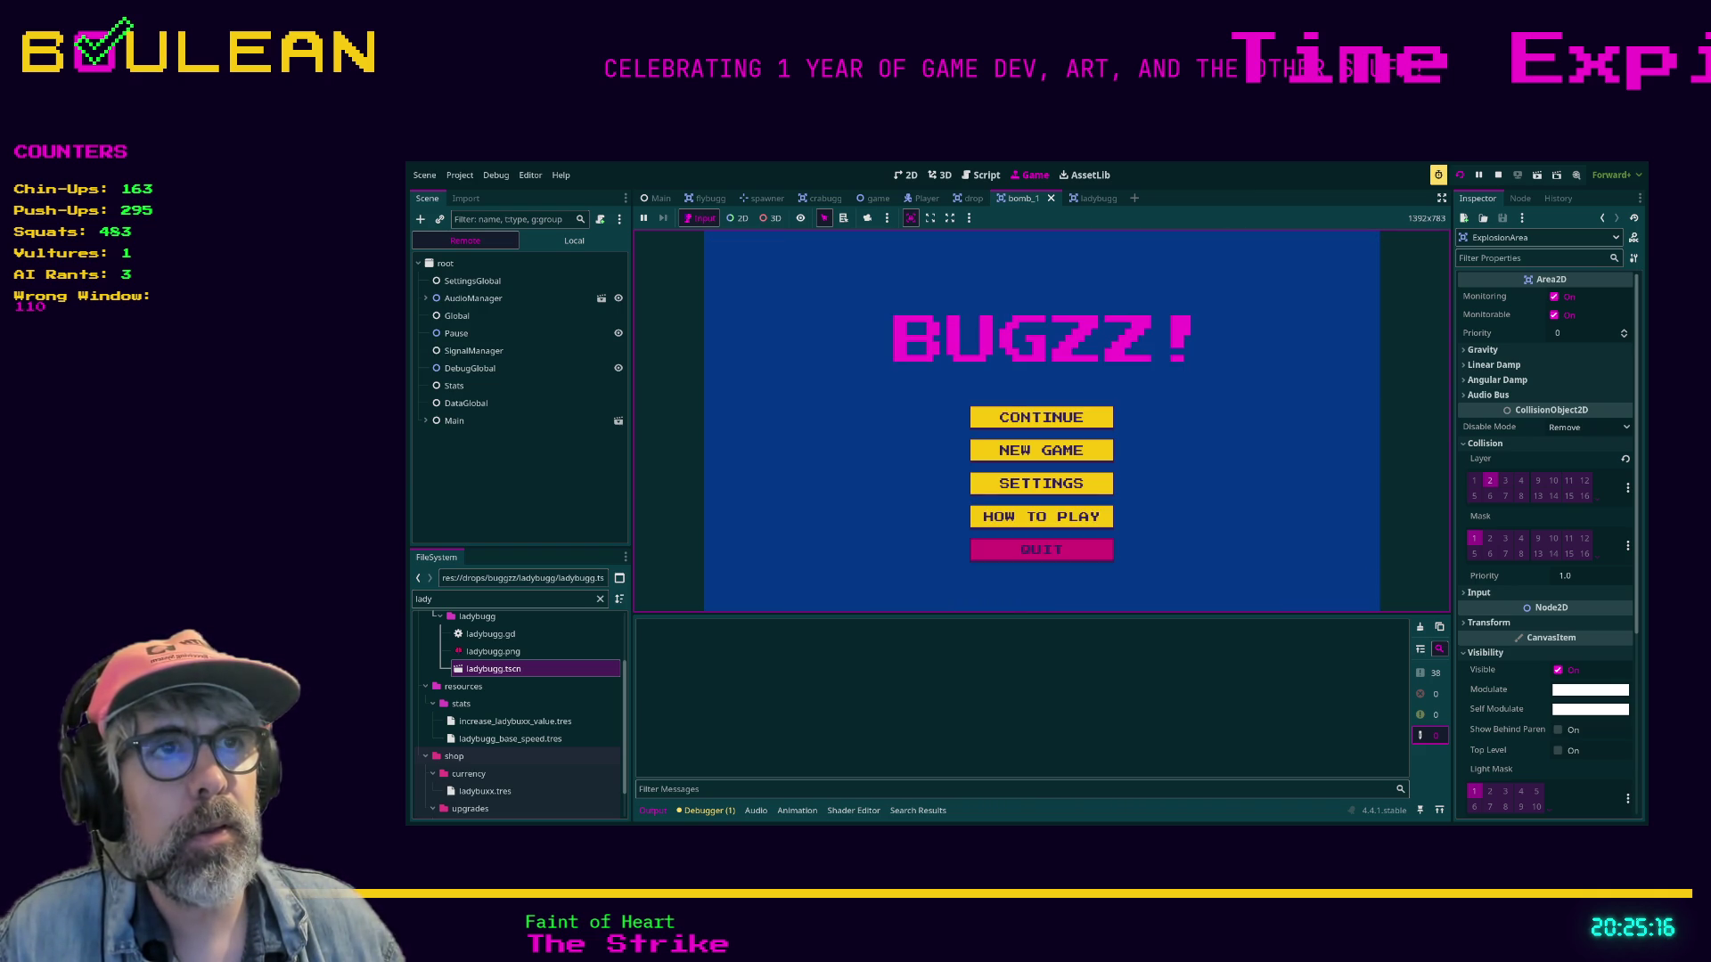
{"action": "key", "text": "Return"}
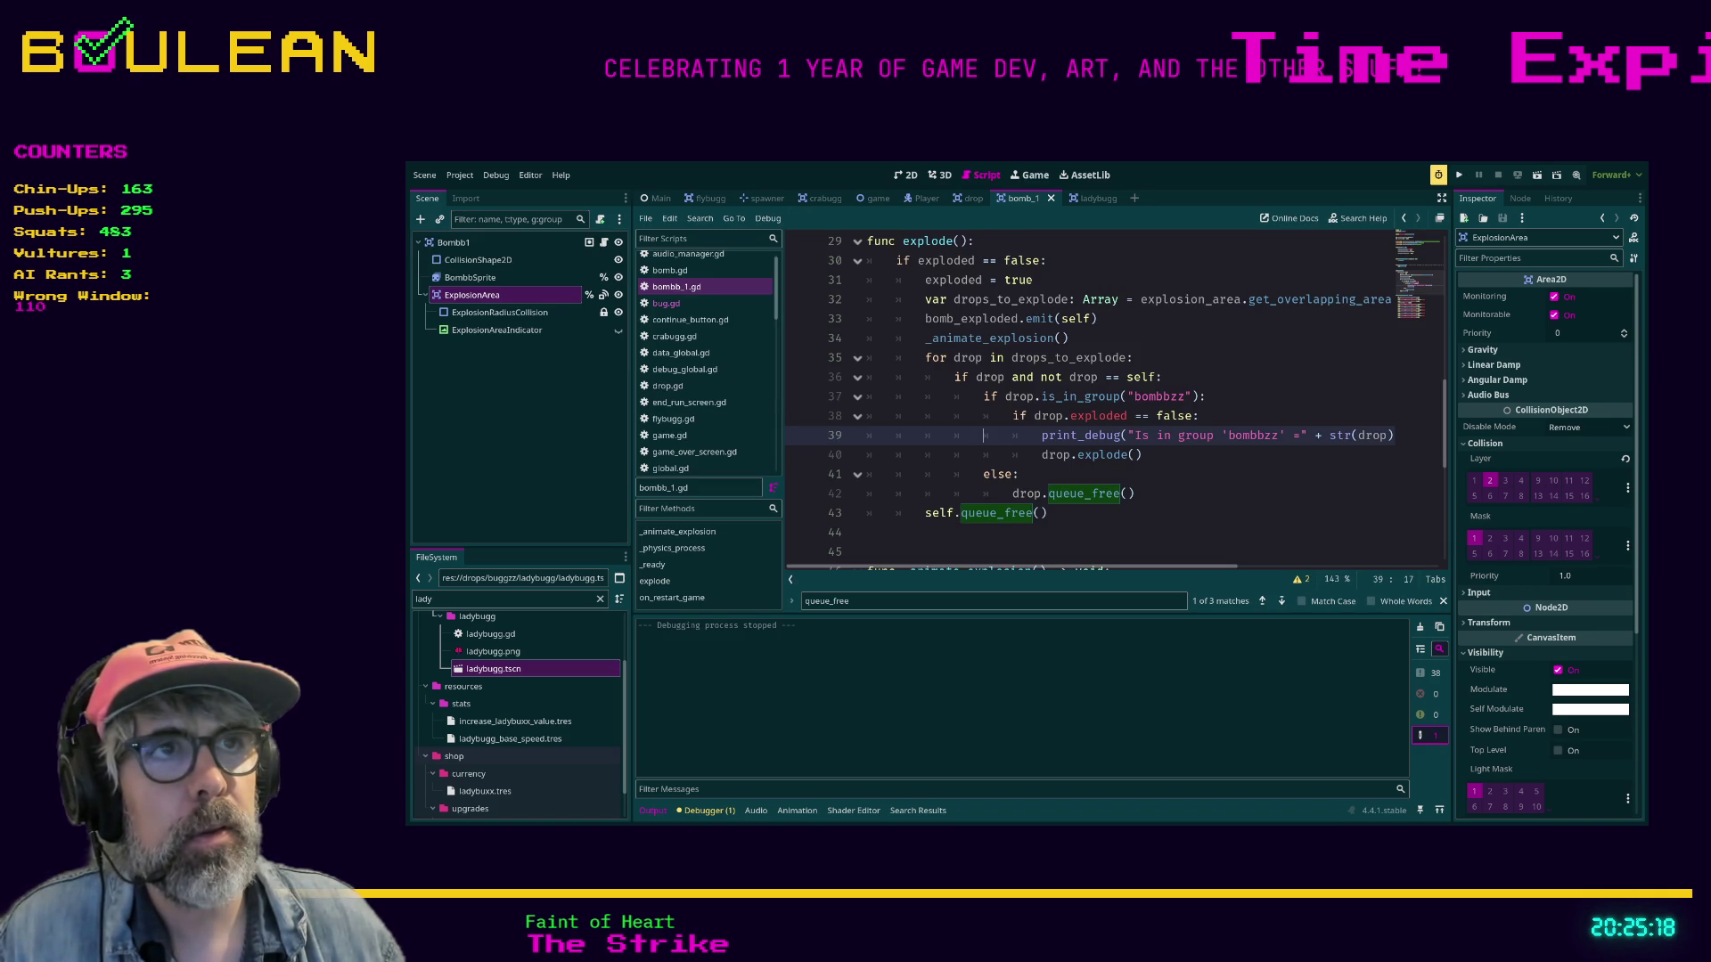
Jump from the _animate_explosion call to its function definition.
{"action": "left_click", "coordinate": [931, 338]}
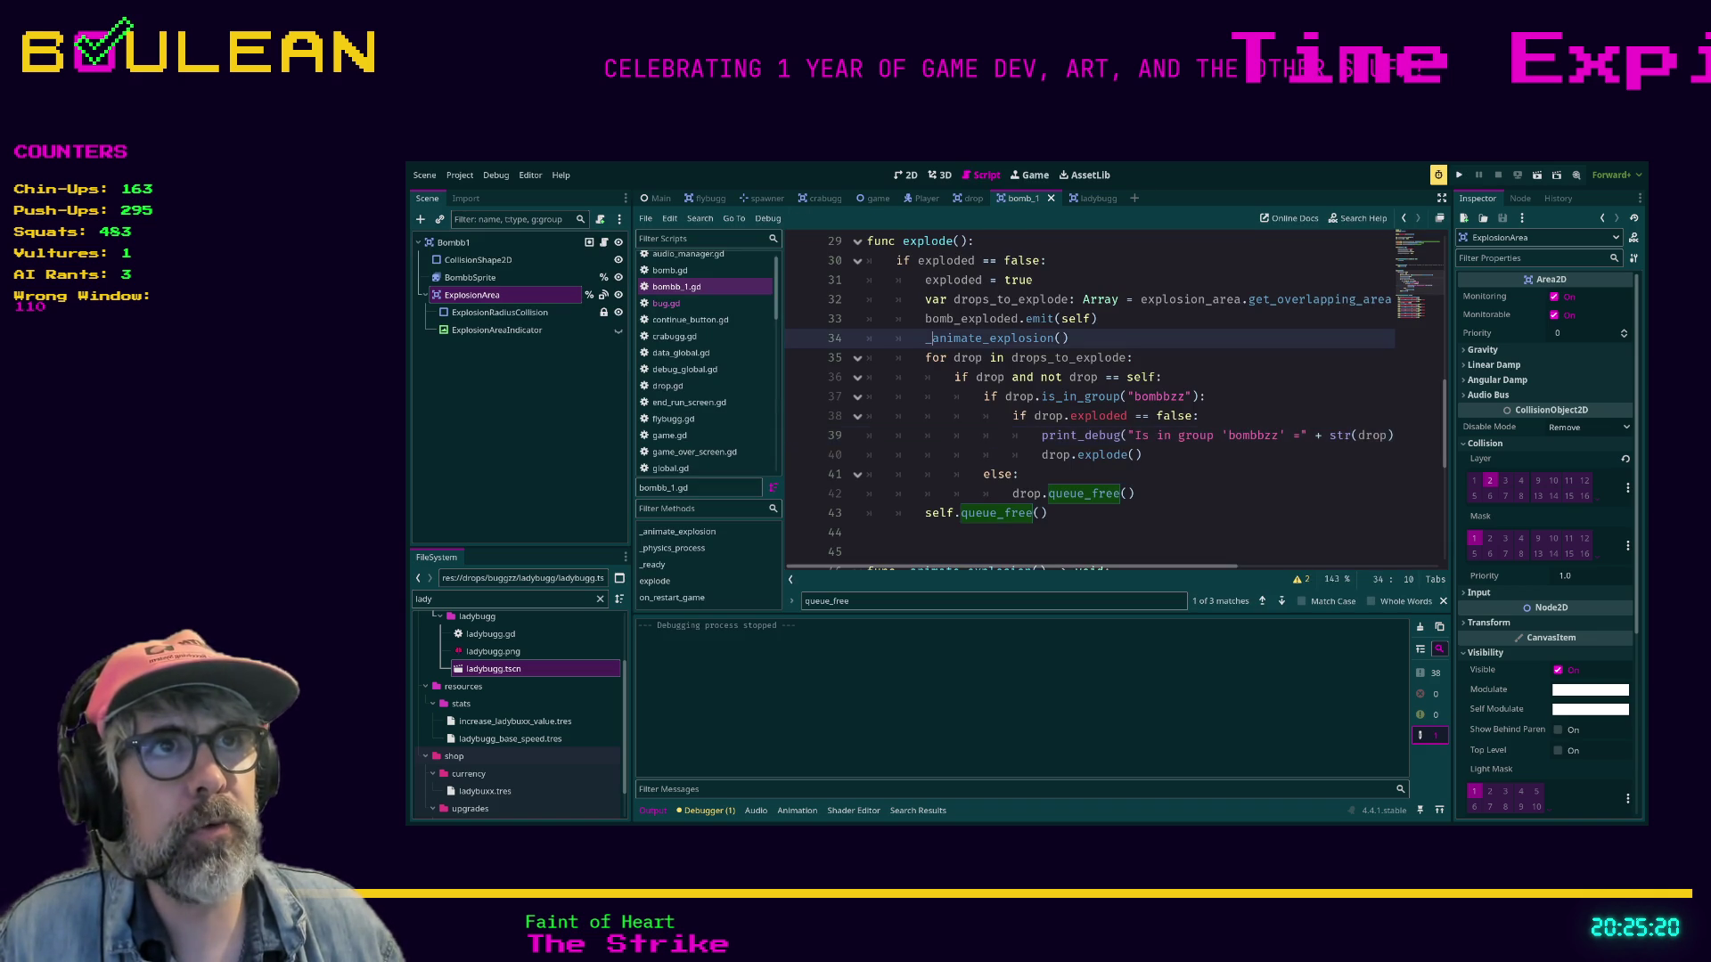
{"action": "scroll", "coordinate": [931, 357], "scroll_direction": "up", "scroll_amount": 1}
{"action": "left_click", "coordinate": [989, 396], "text": "ctrl"}
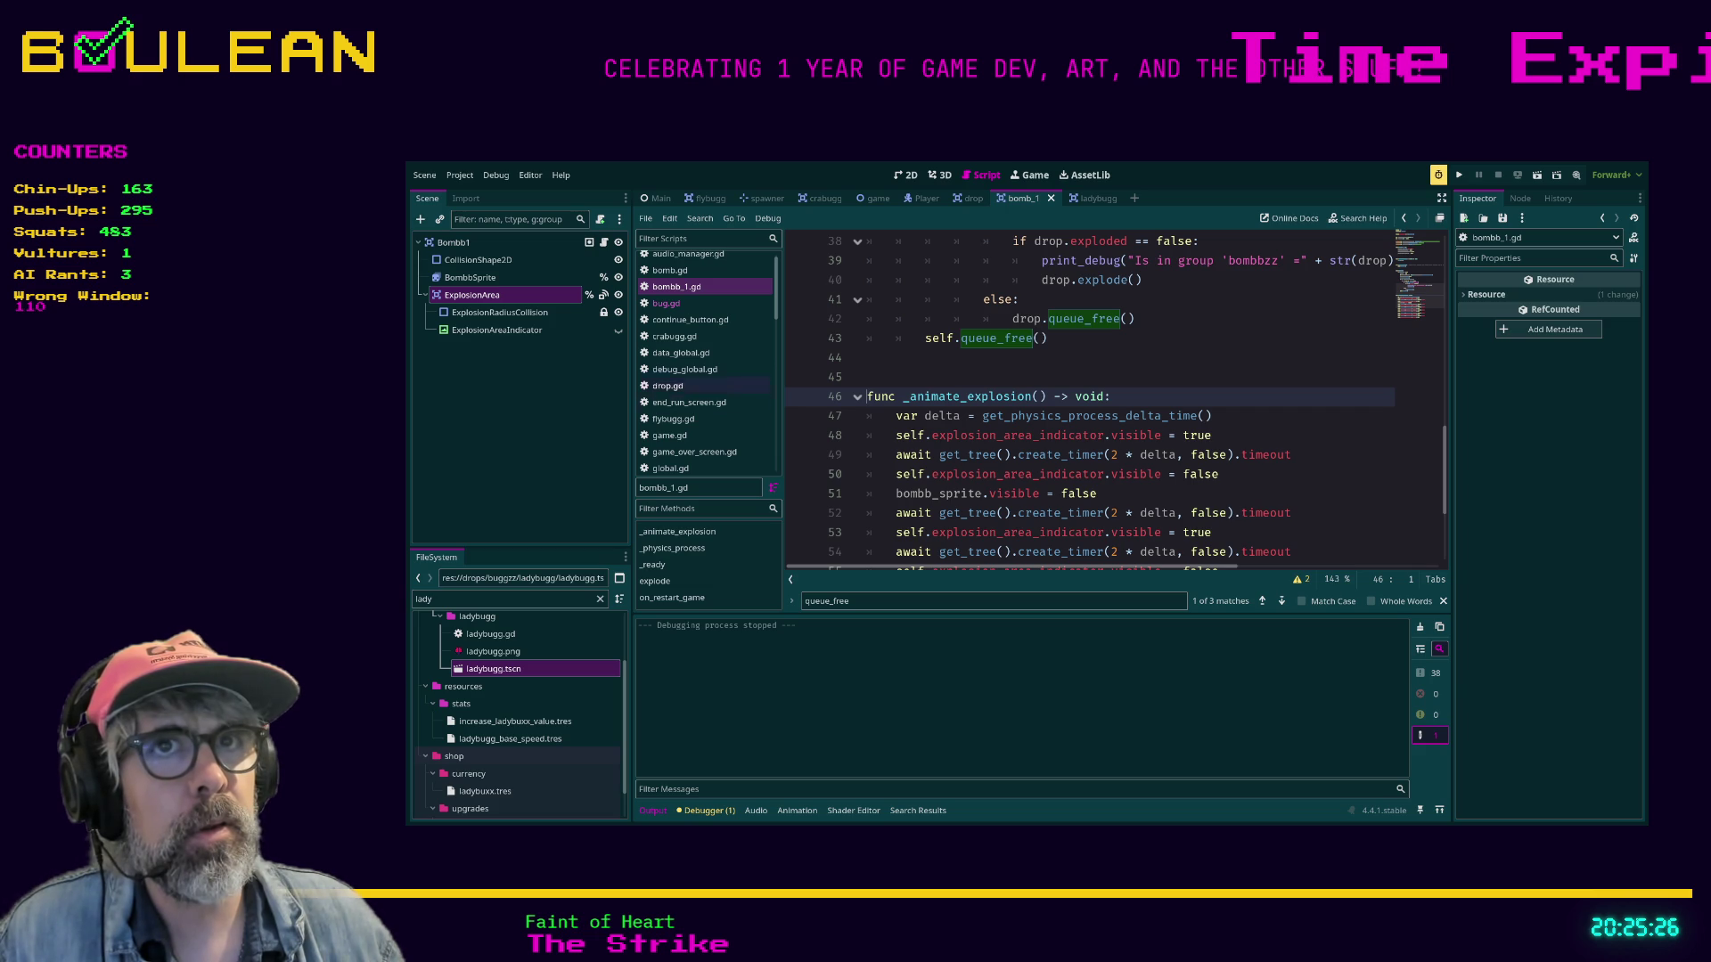
Inspect the ExplosionAreaIndicator circle in 2D, toggling its visibility, then return to the script.
{"action": "left_click", "coordinate": [496, 330]}
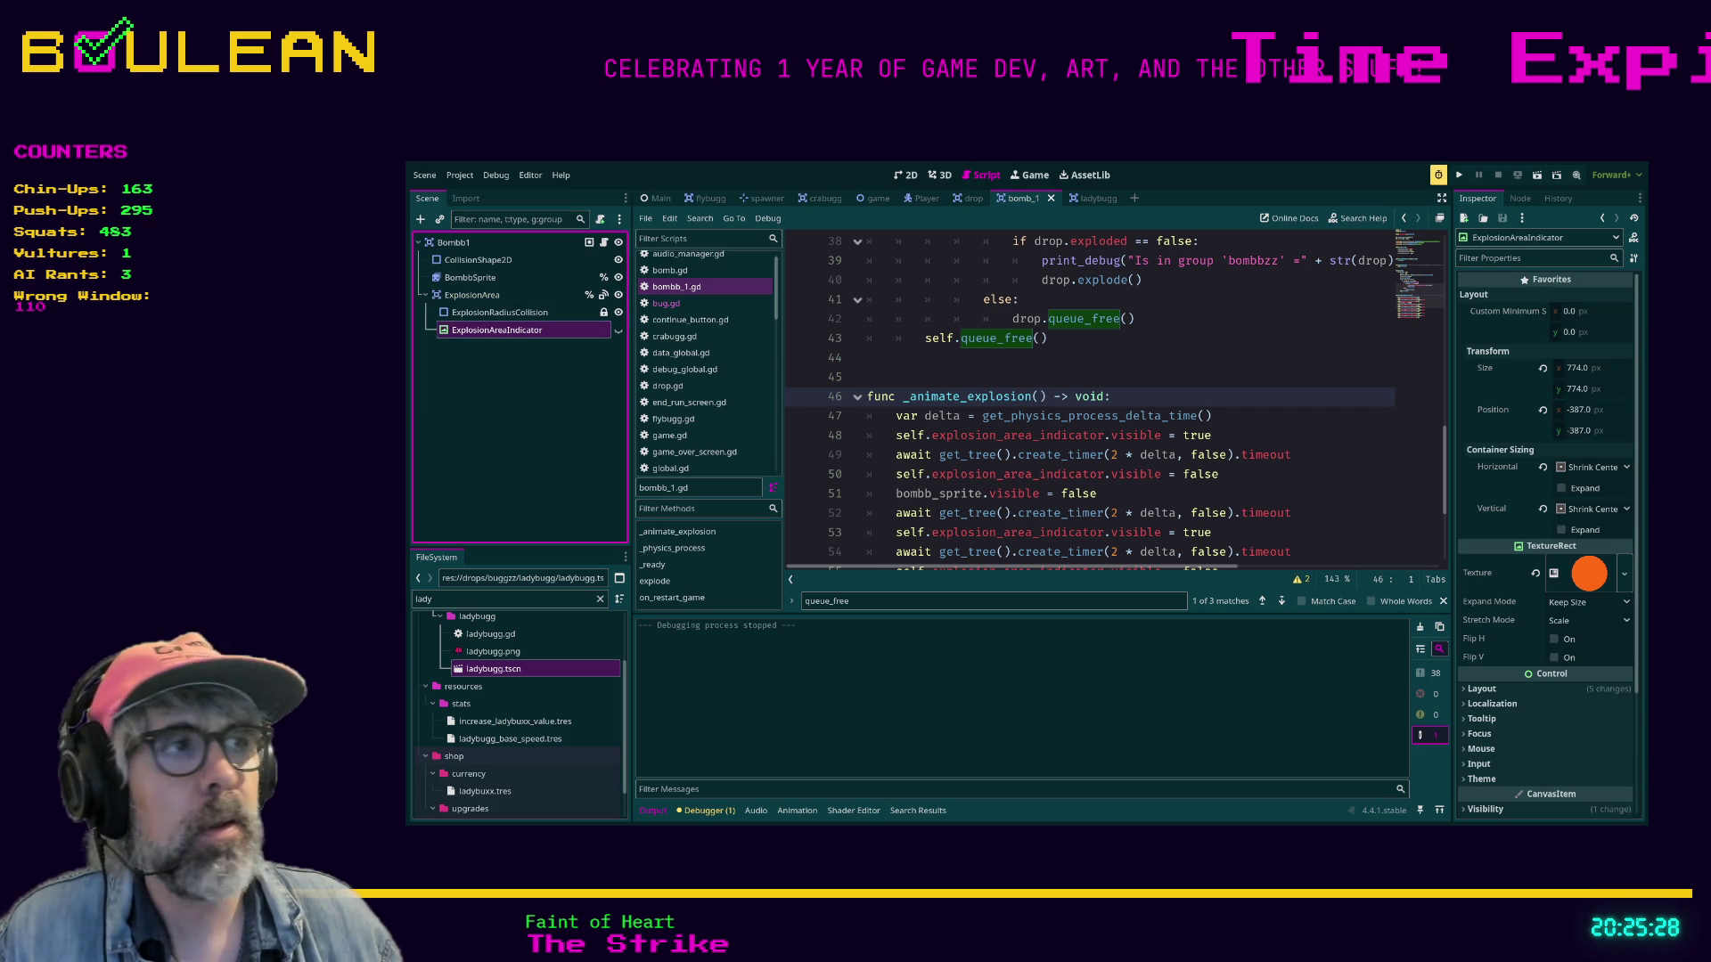
{"action": "left_click", "coordinate": [906, 175]}
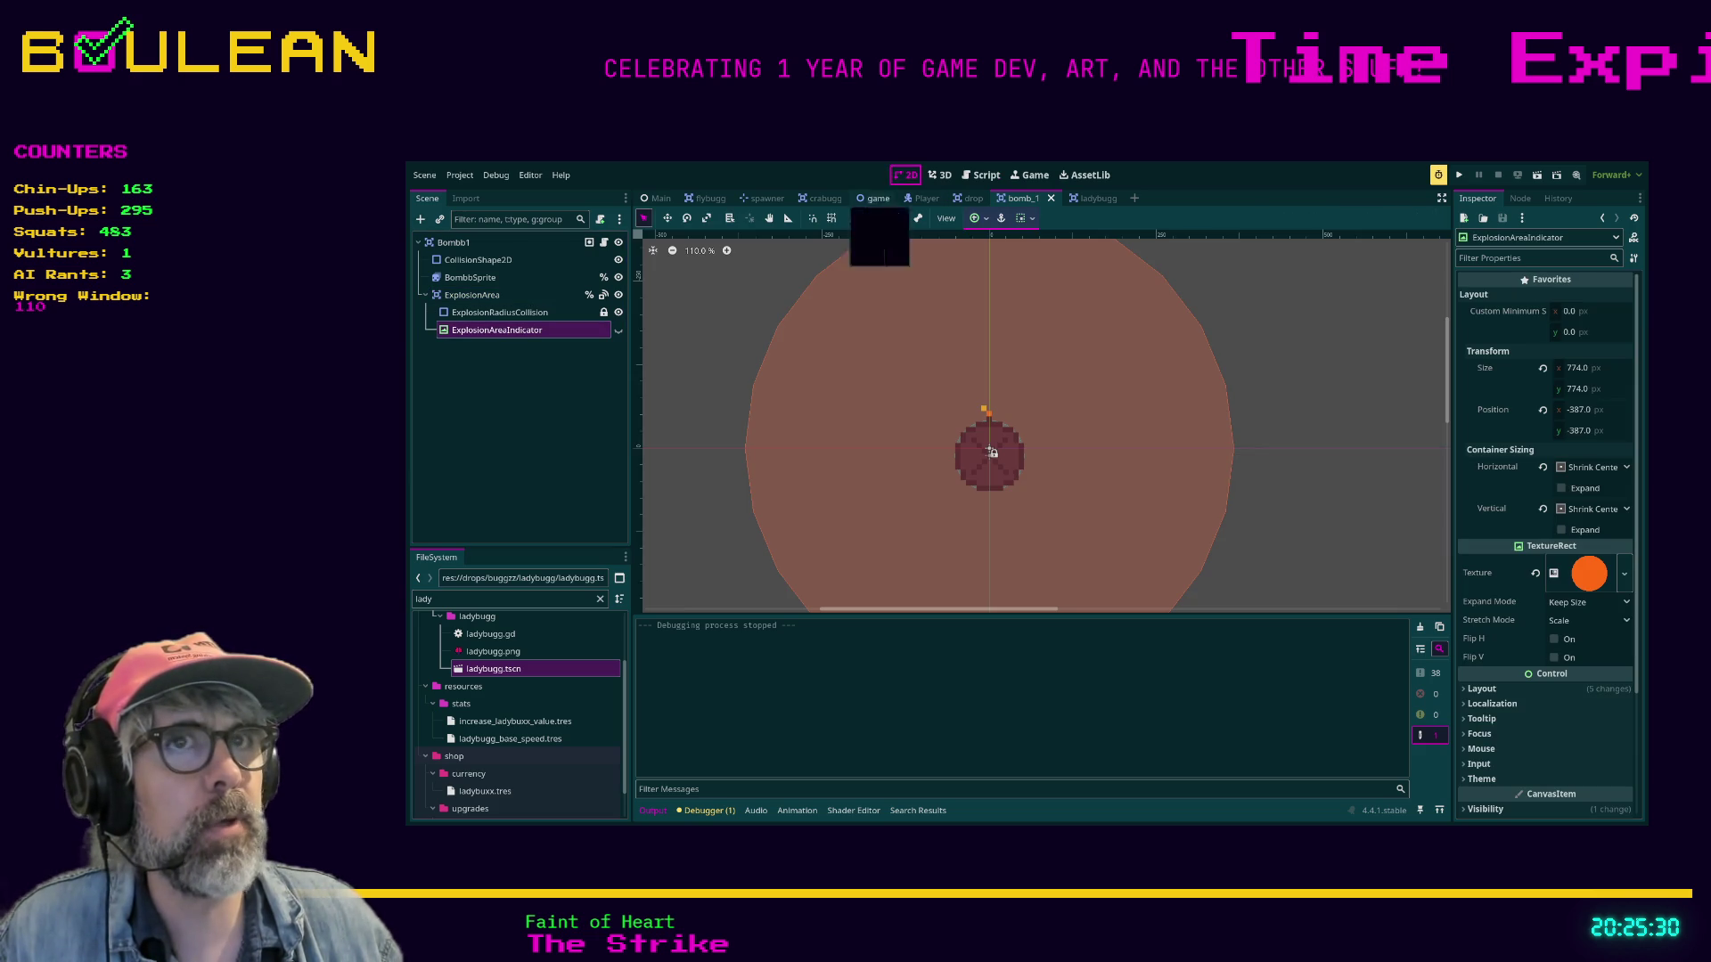
{"action": "key", "text": "v"}
{"action": "key", "text": "v"}
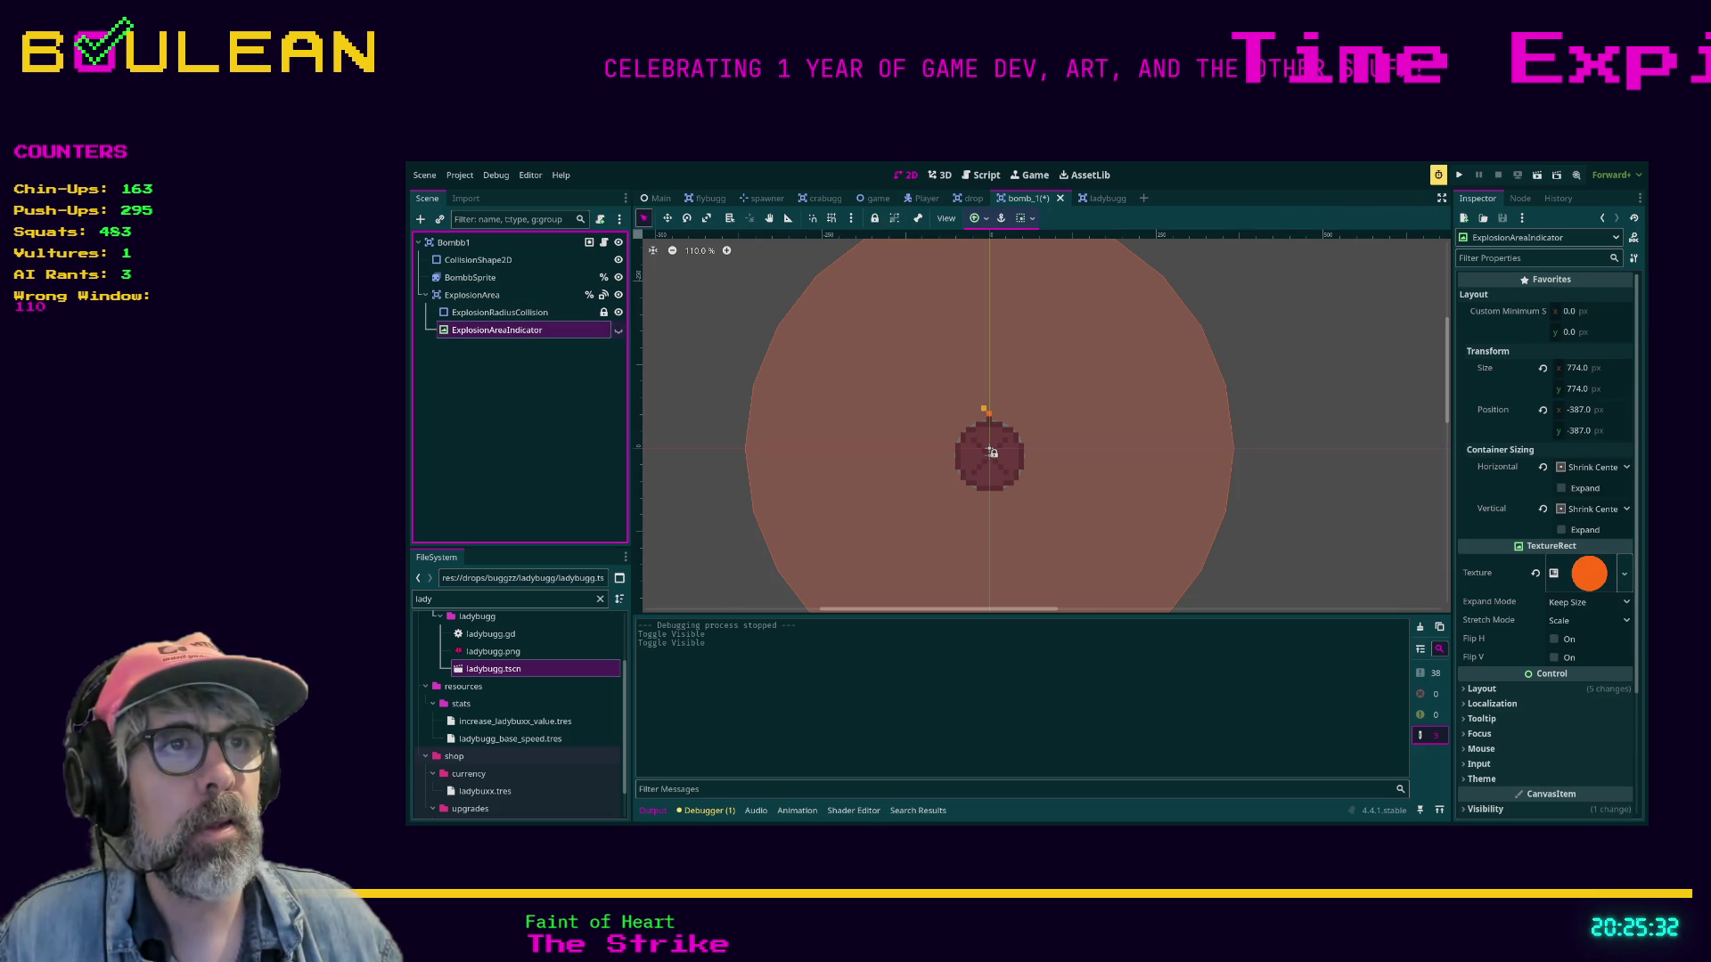
{"action": "key", "text": "v"}
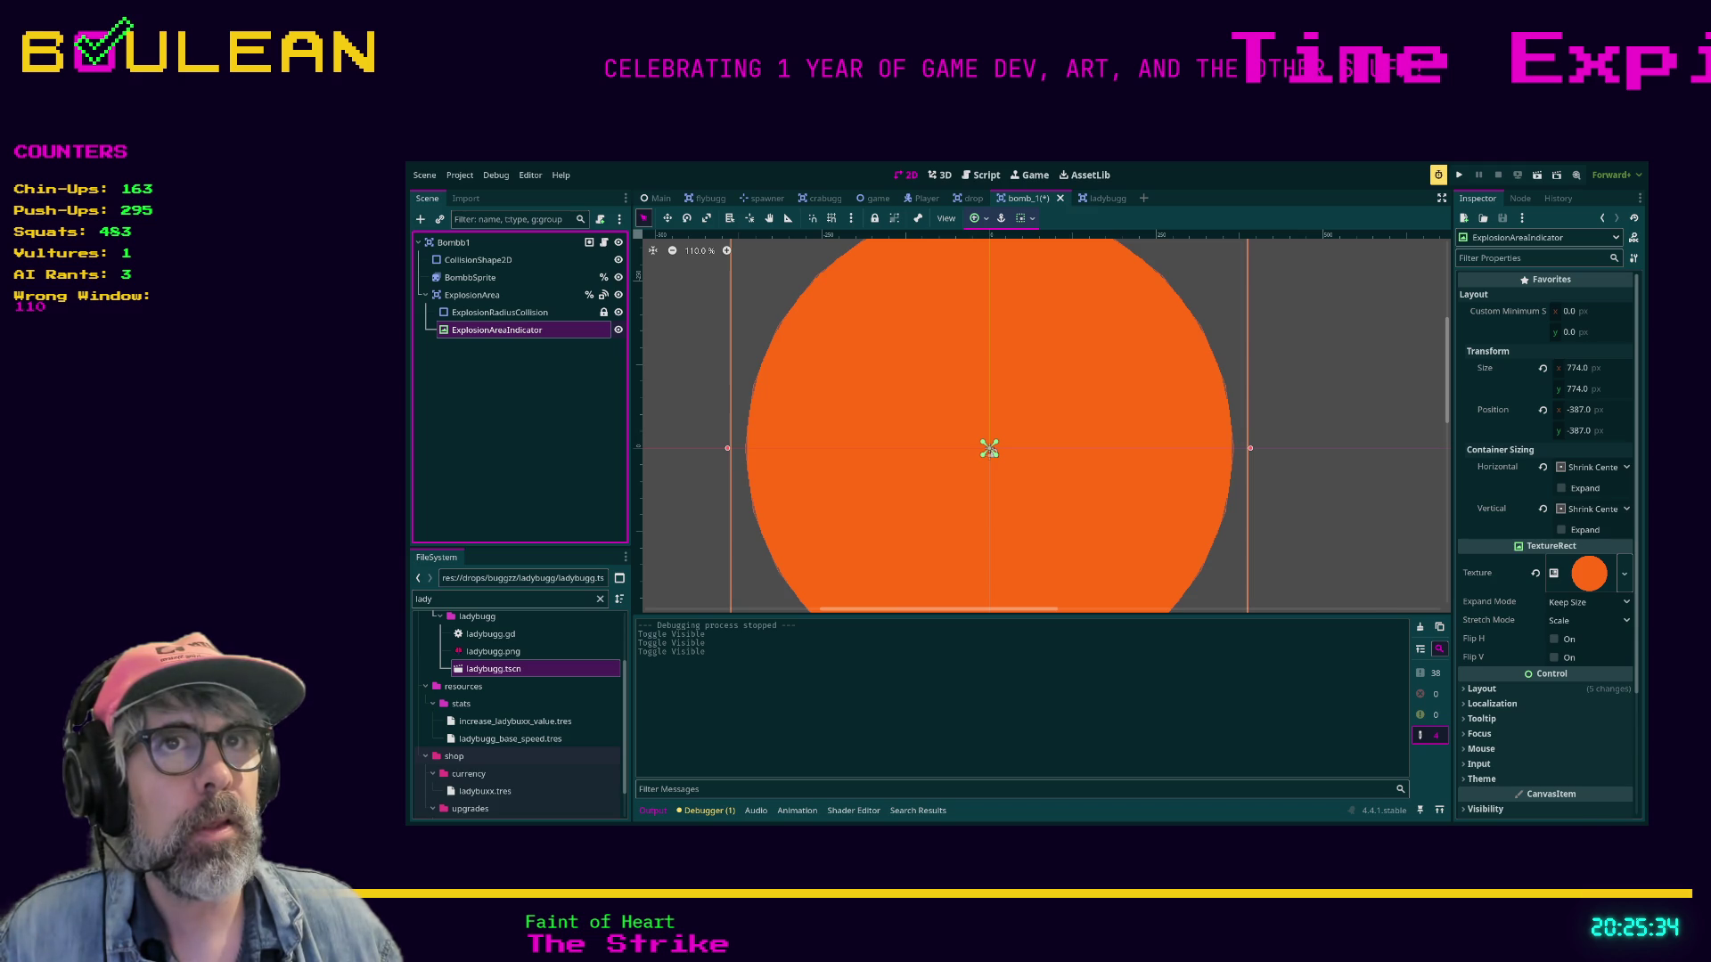
{"action": "key", "text": "v"}
{"action": "left_click", "coordinate": [980, 175]}
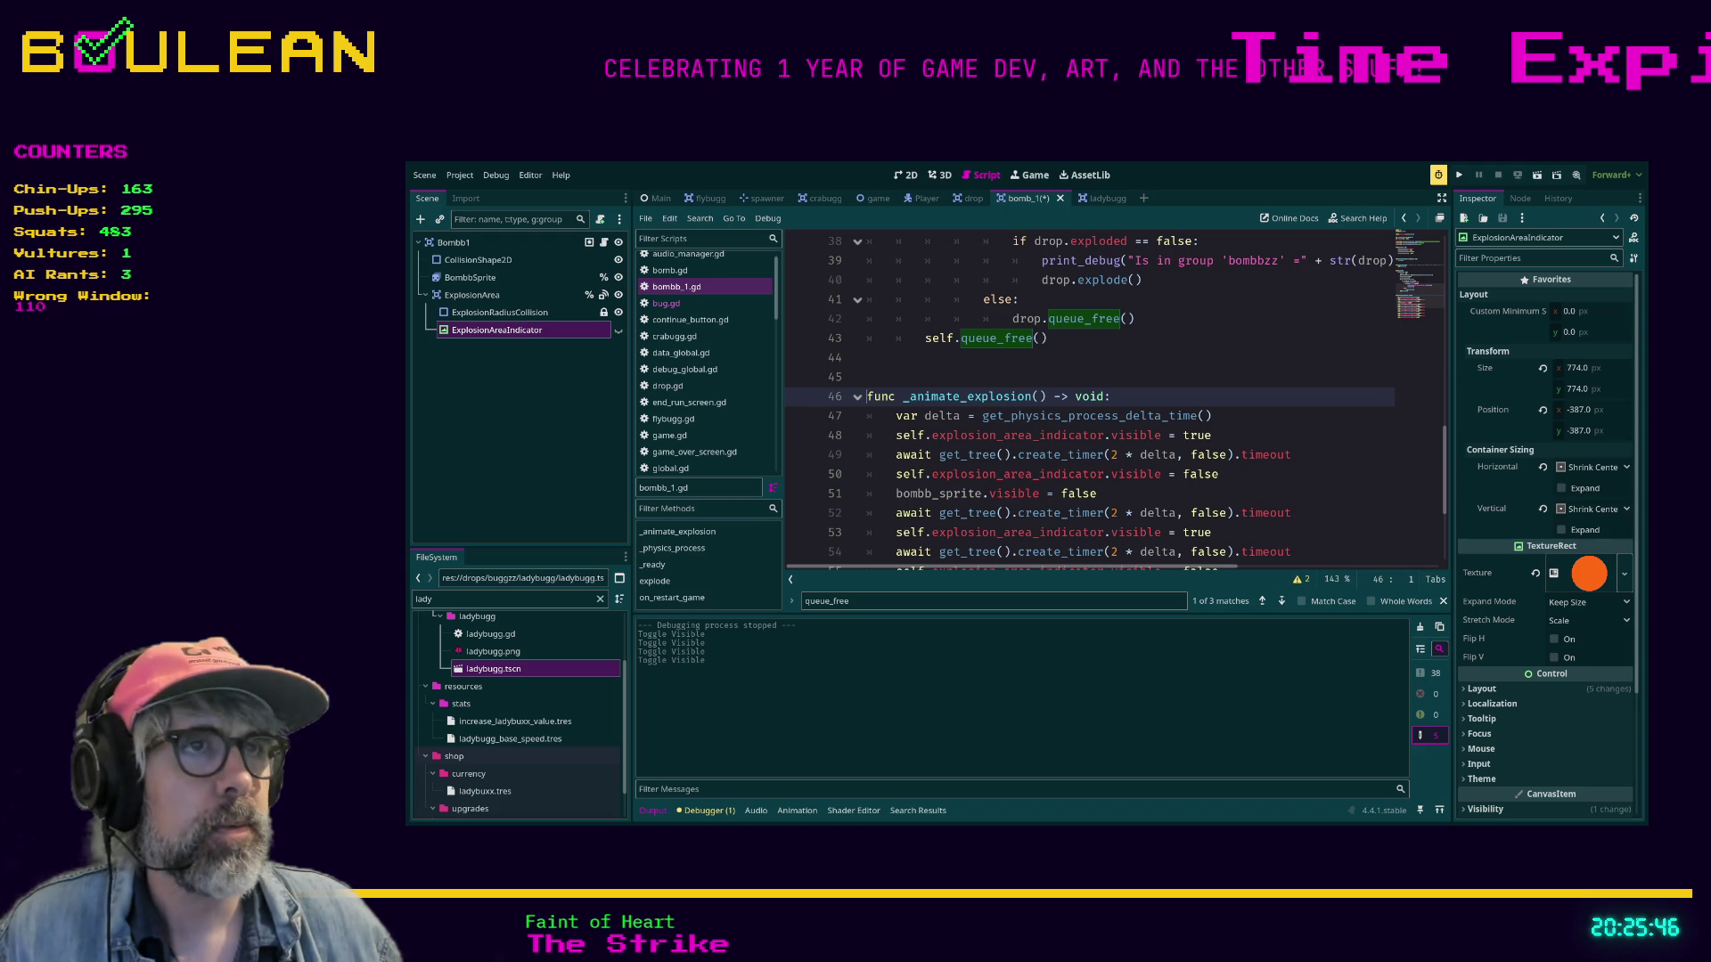
Move the _animate_explosion() call from line 34 to line 42 after the loop, save, and run.
{"action": "scroll", "coordinate": [1113, 397], "scroll_direction": "up", "scroll_amount": 4}
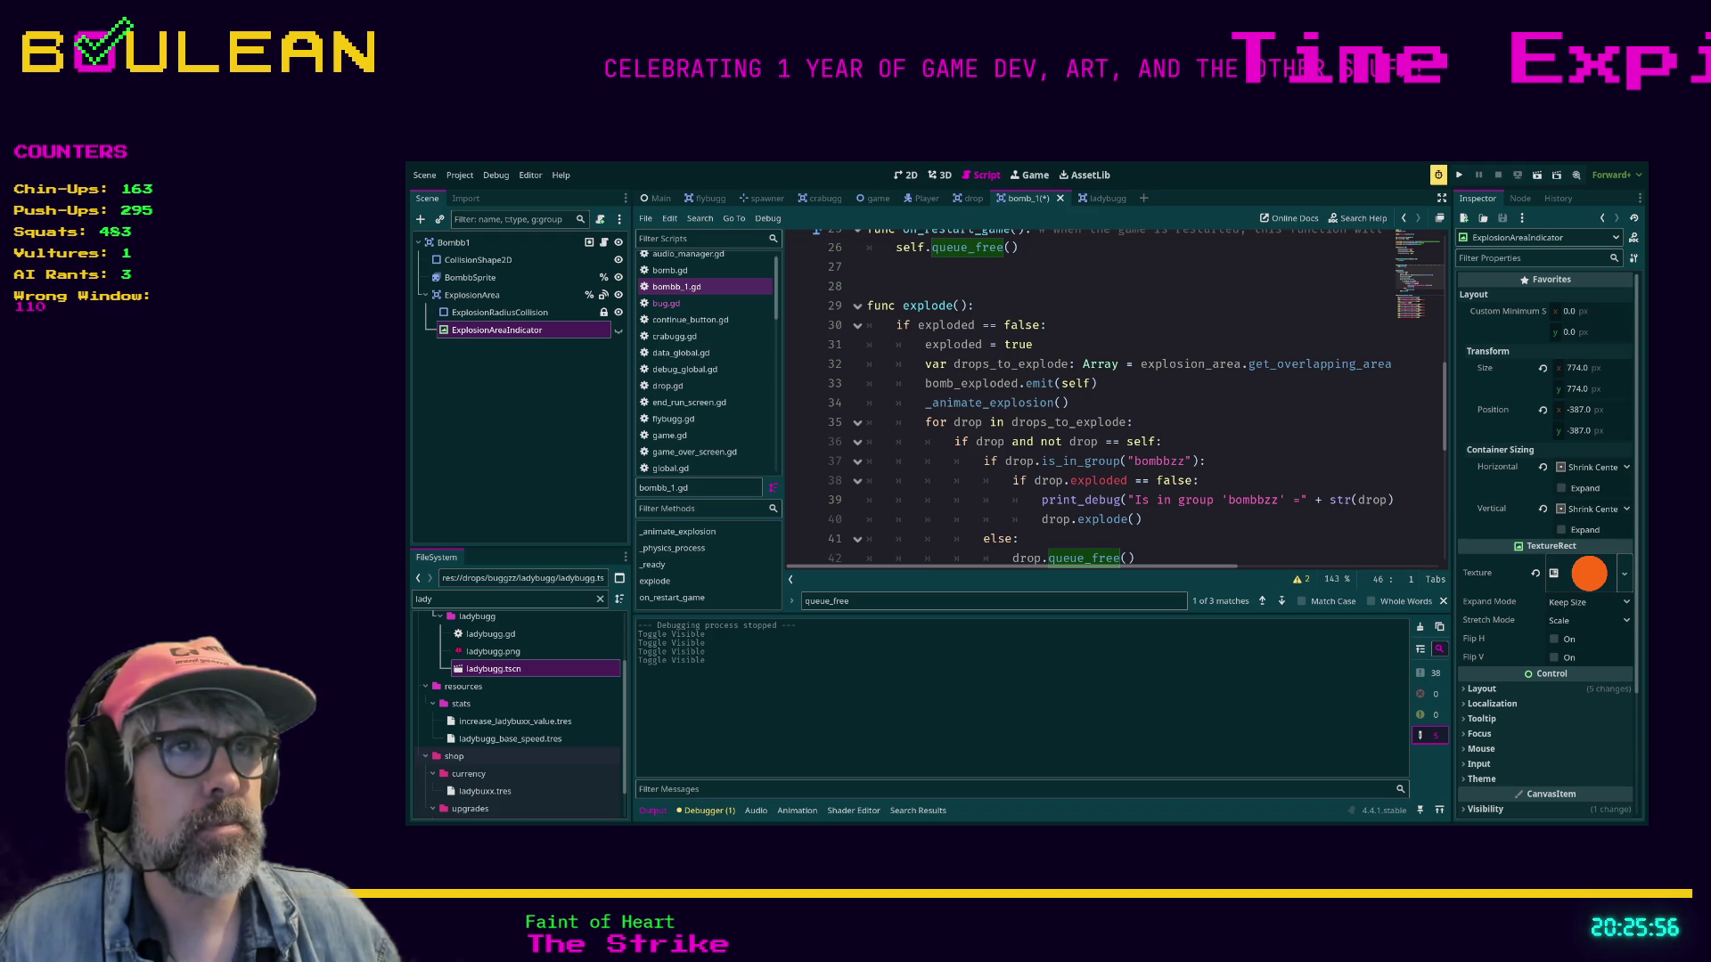
{"action": "scroll", "coordinate": [1114, 401], "scroll_direction": "down", "scroll_amount": 1}
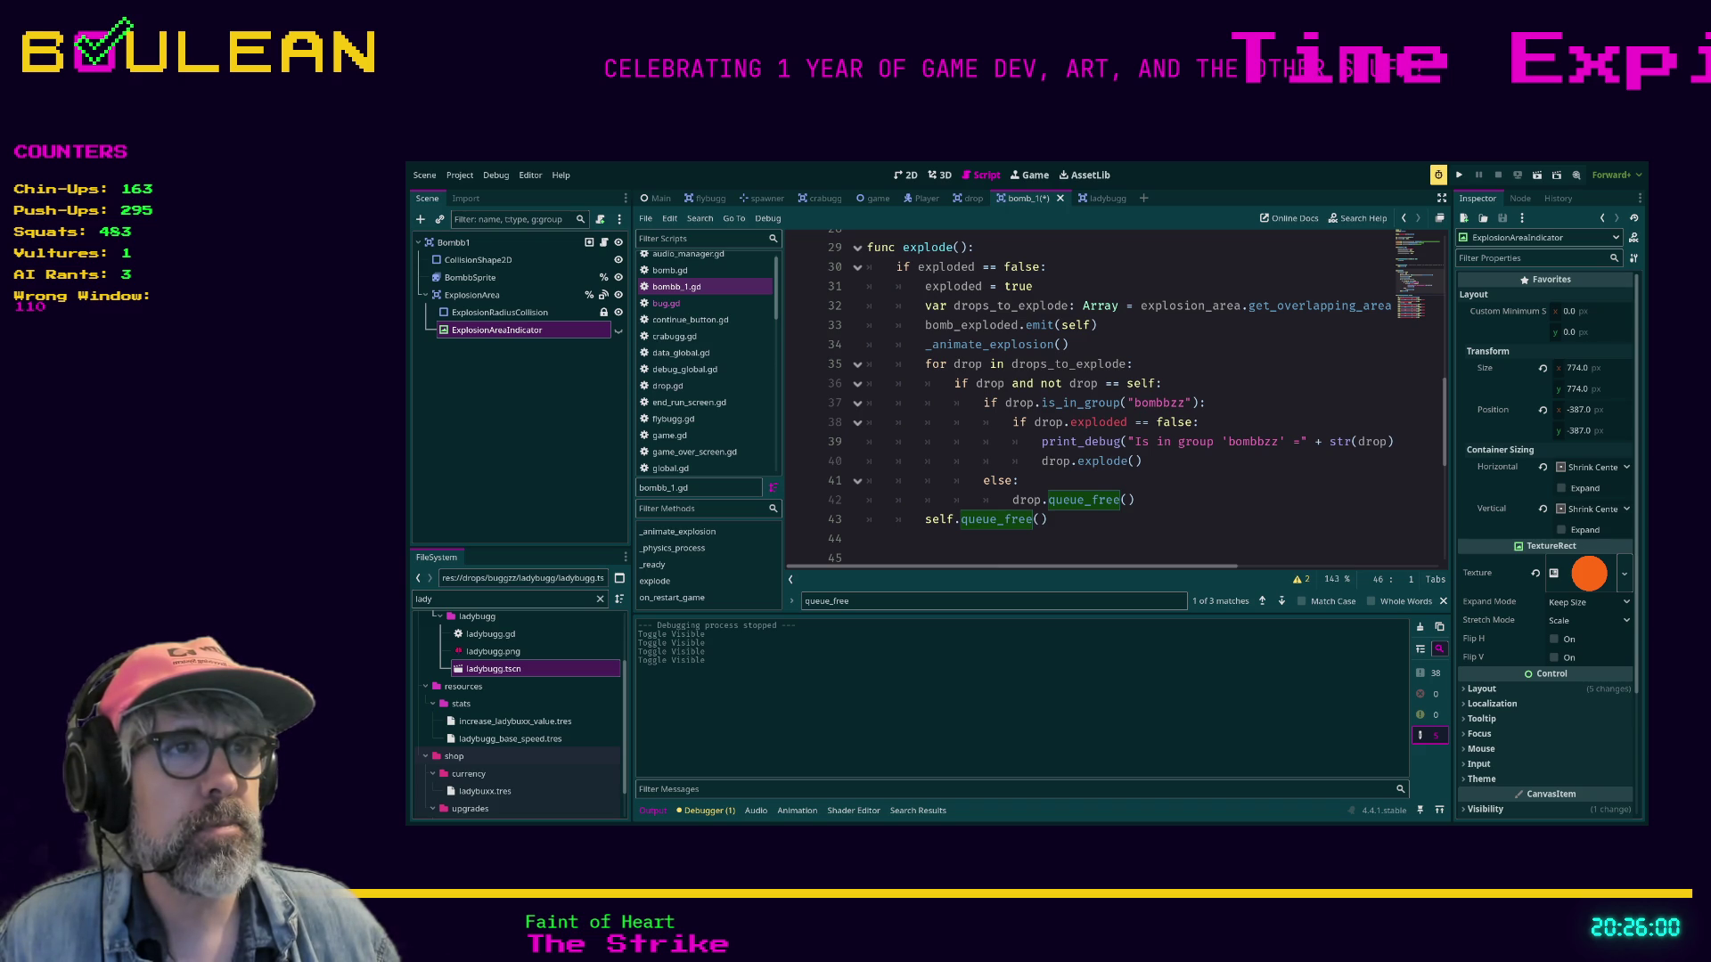
{"action": "left_click", "coordinate": [1010, 344]}
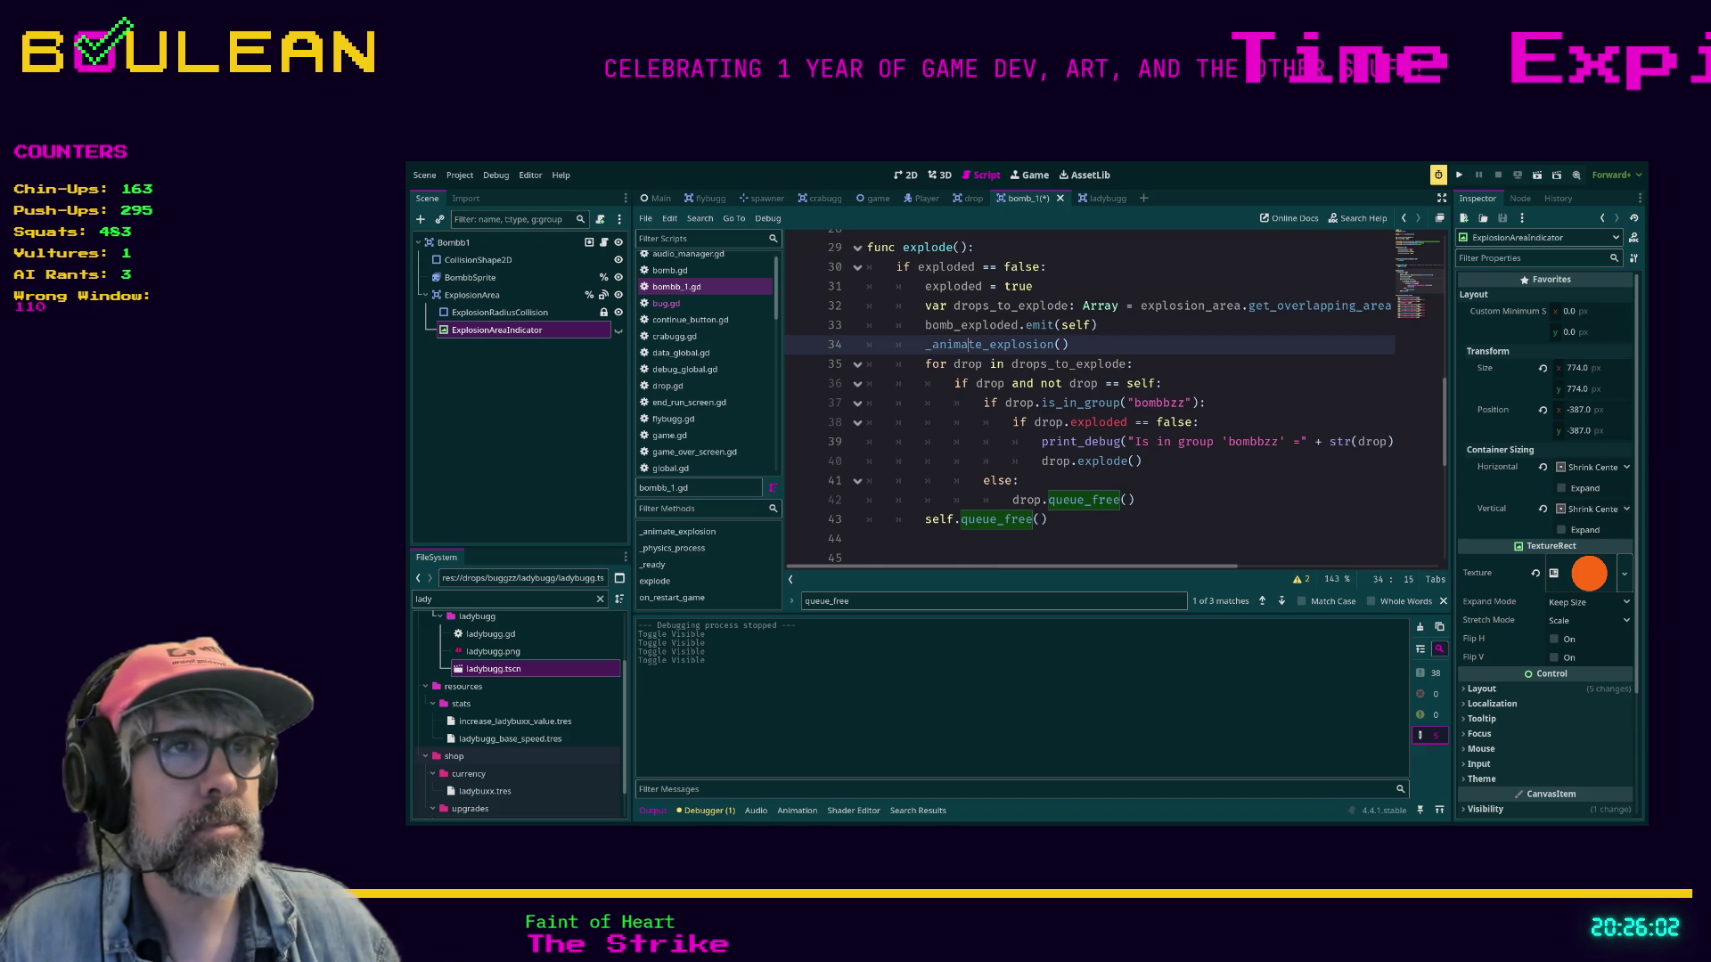
{"action": "scroll", "coordinate": [1114, 401], "scroll_direction": "down", "scroll_amount": 3}
{"action": "scroll", "coordinate": [1114, 401], "scroll_direction": "down", "scroll_amount": 3}
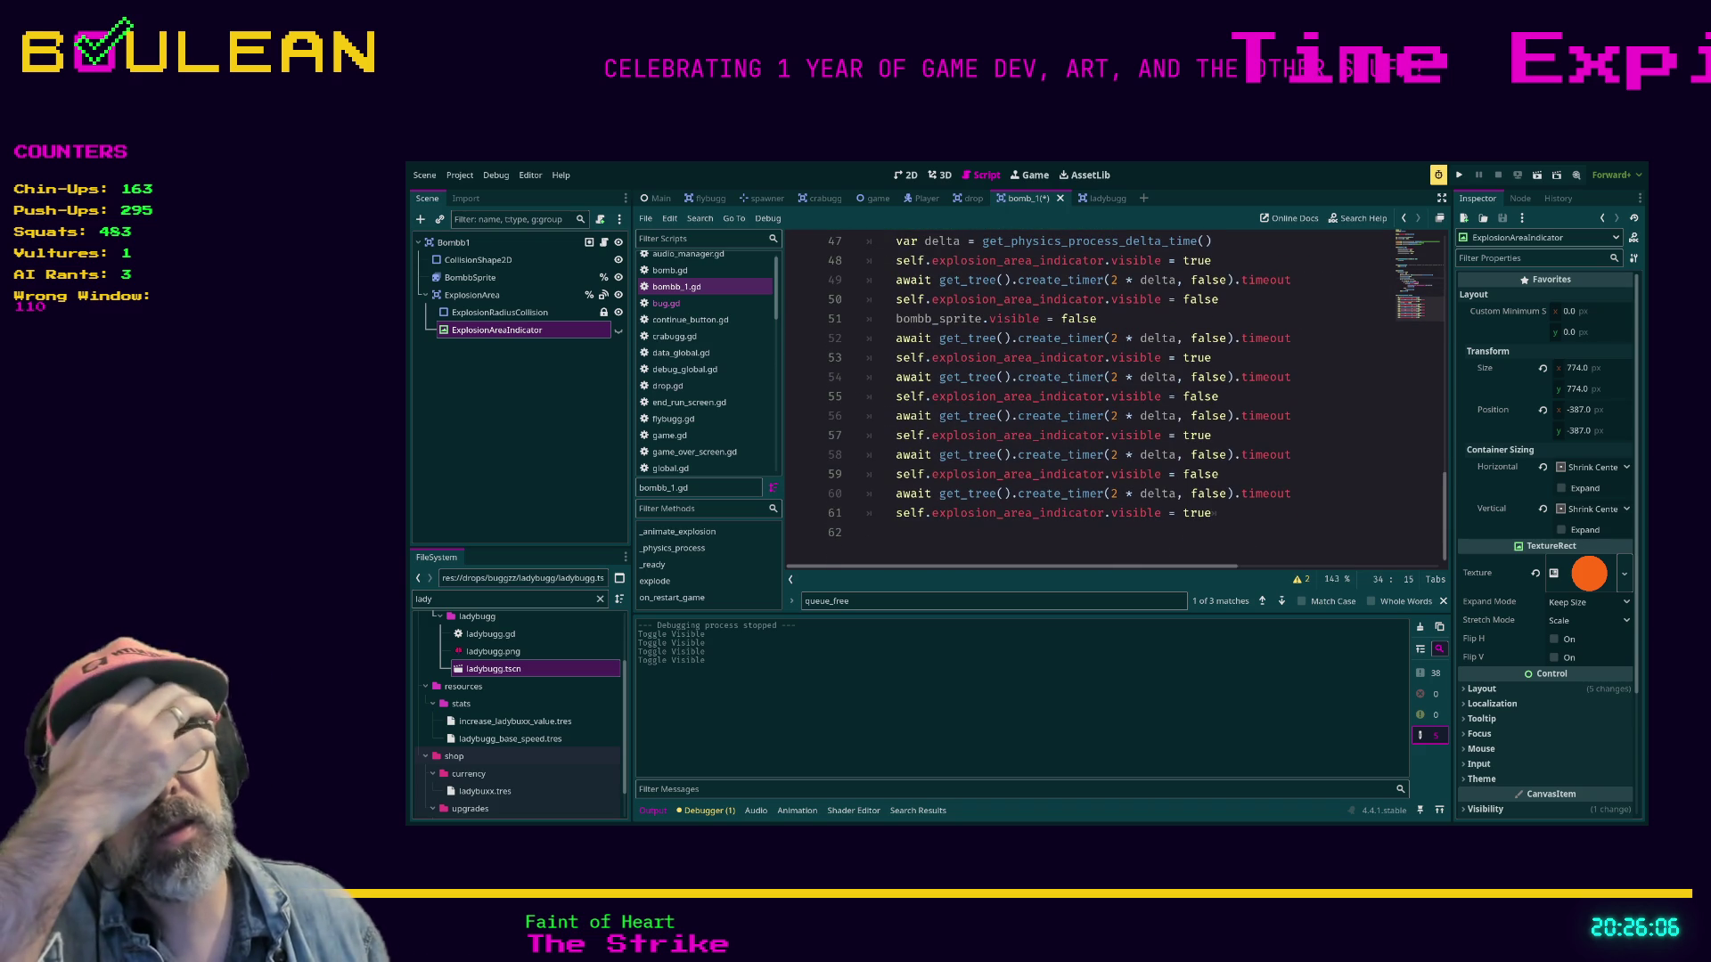
{"action": "scroll", "coordinate": [1090, 399], "scroll_direction": "up", "scroll_amount": 6}
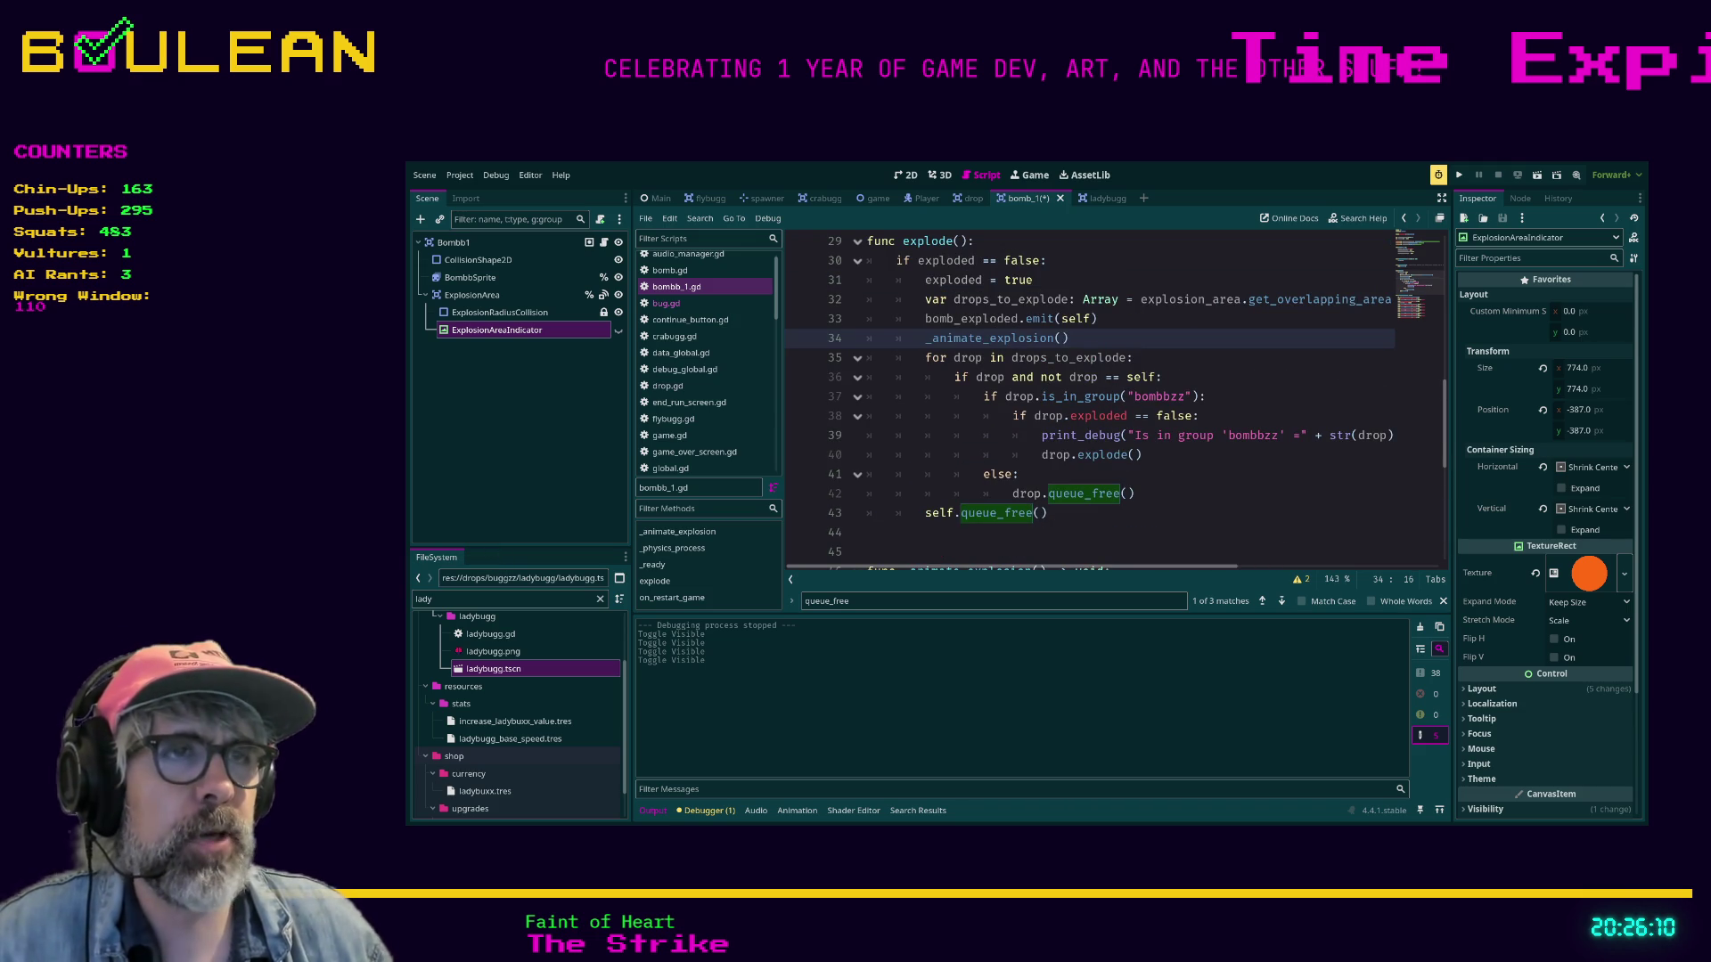
{"action": "key", "text": "alt+Down"}
{"action": "key", "text": "alt+Down"}
{"action": "key", "text": "alt+Down"}
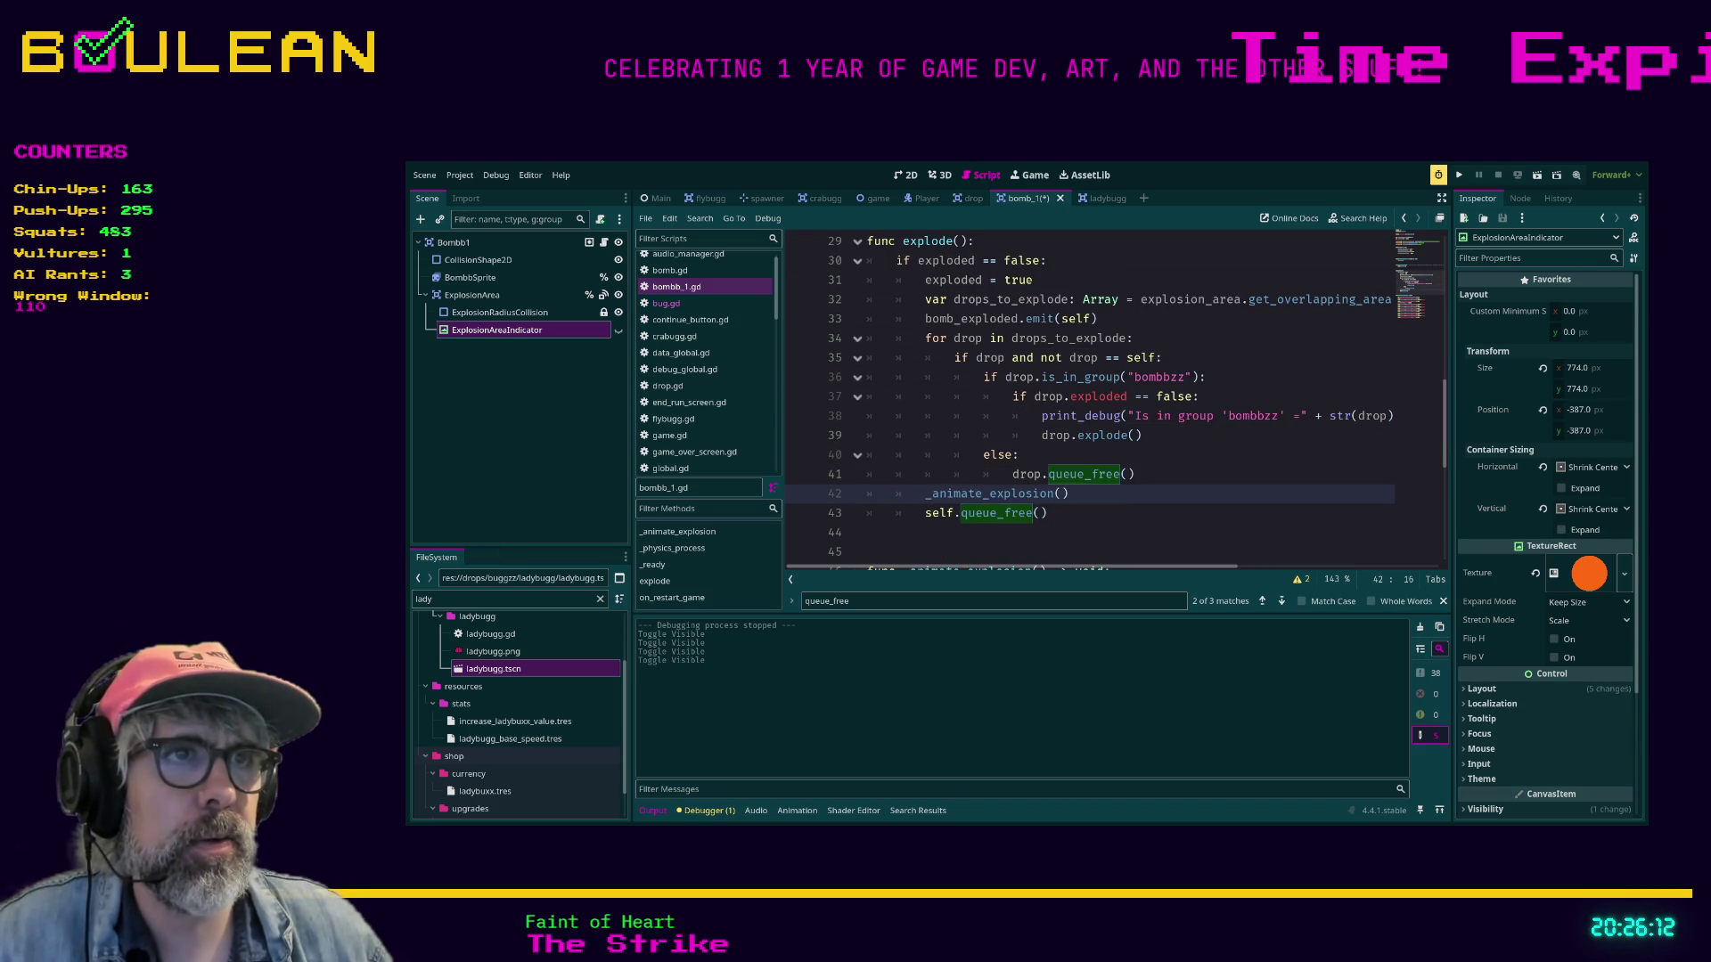
{"action": "key", "text": "ctrl+s"}
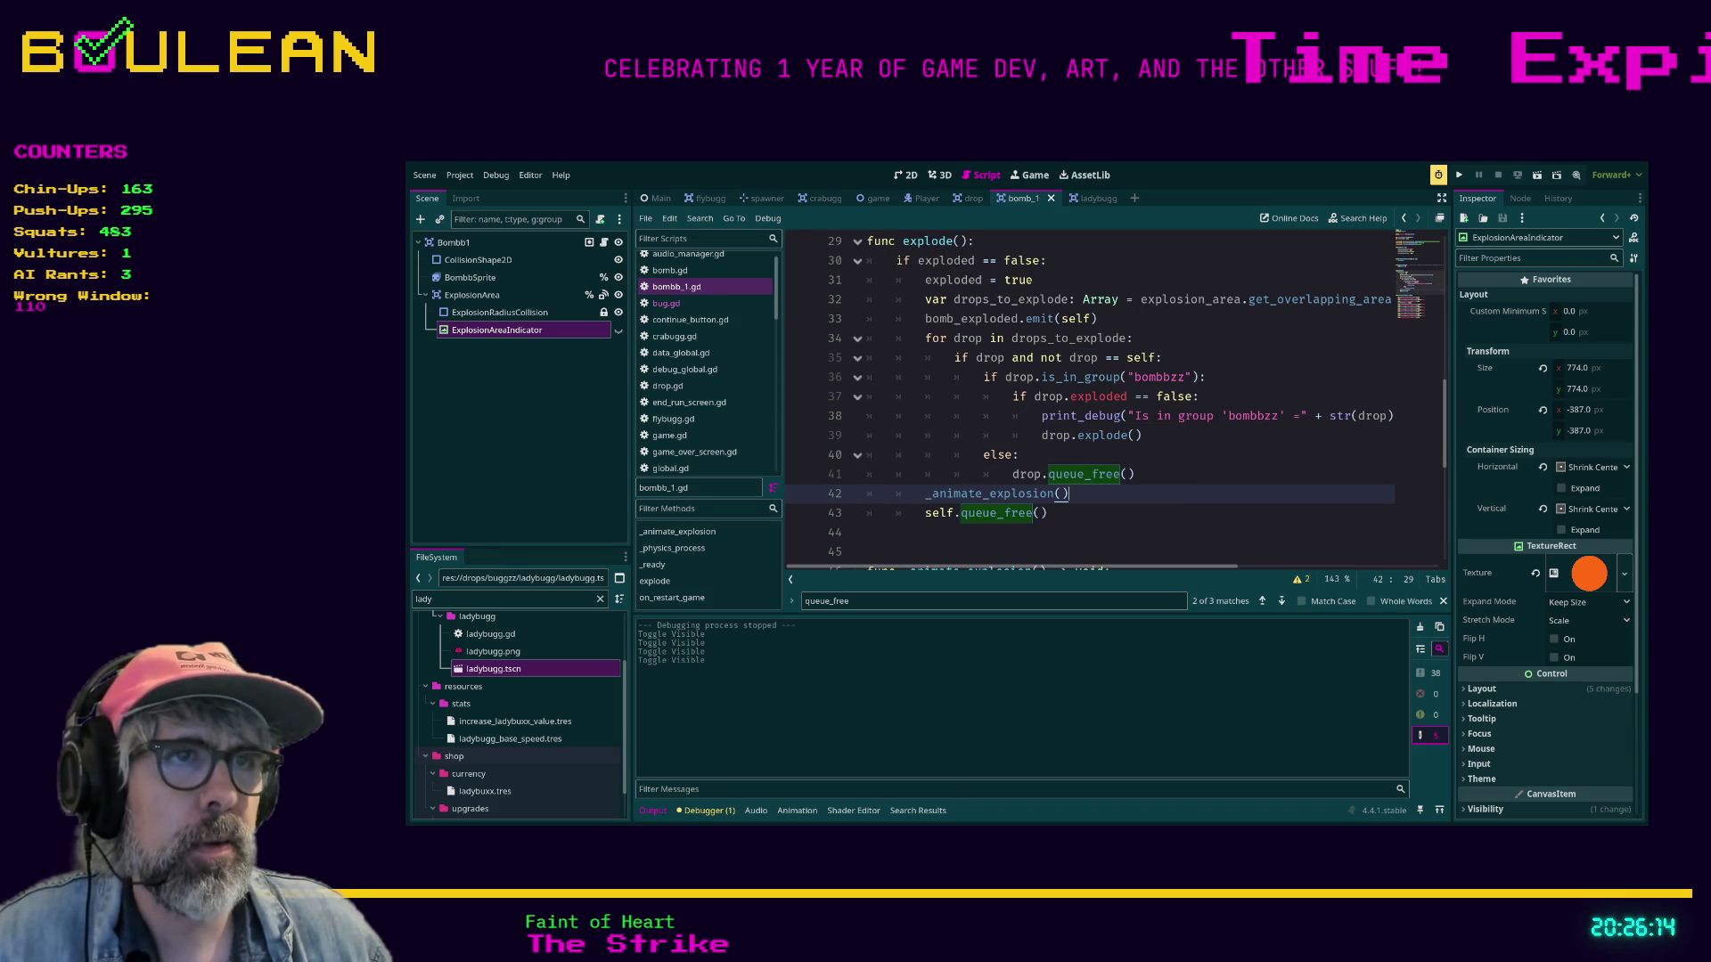
{"action": "key", "text": "F5"}
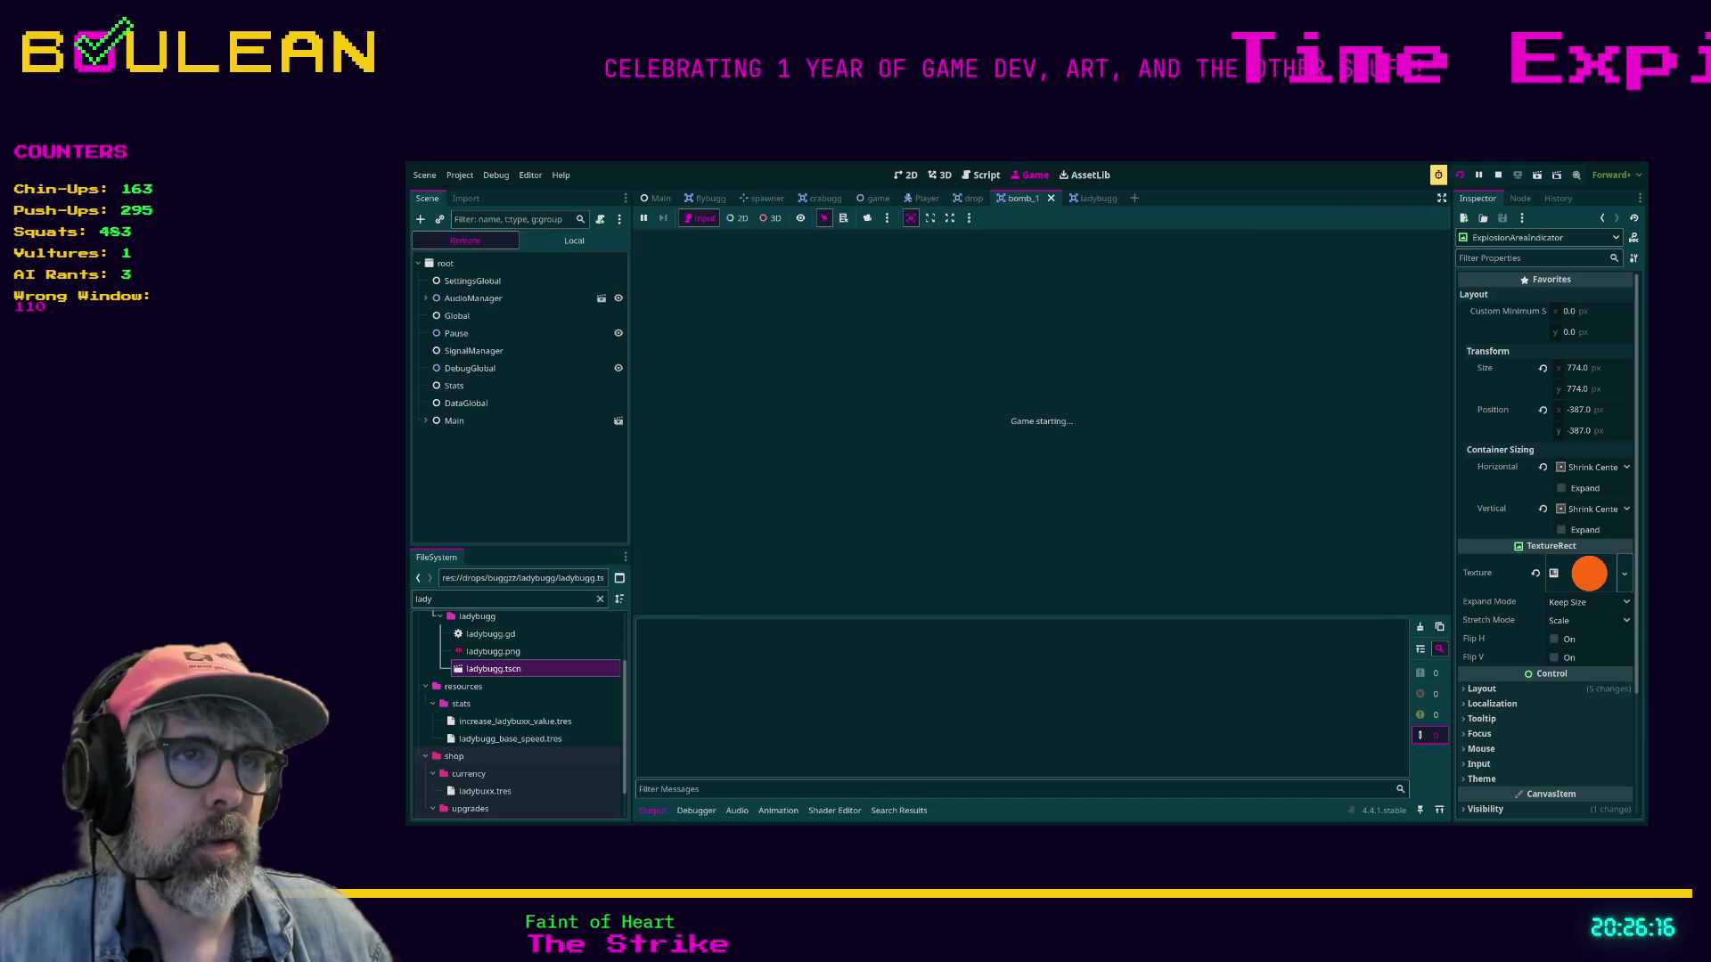
Play a new round steering the paddle past bomb explosions, then pause and stop the game.
{"action": "key", "text": "Return"}
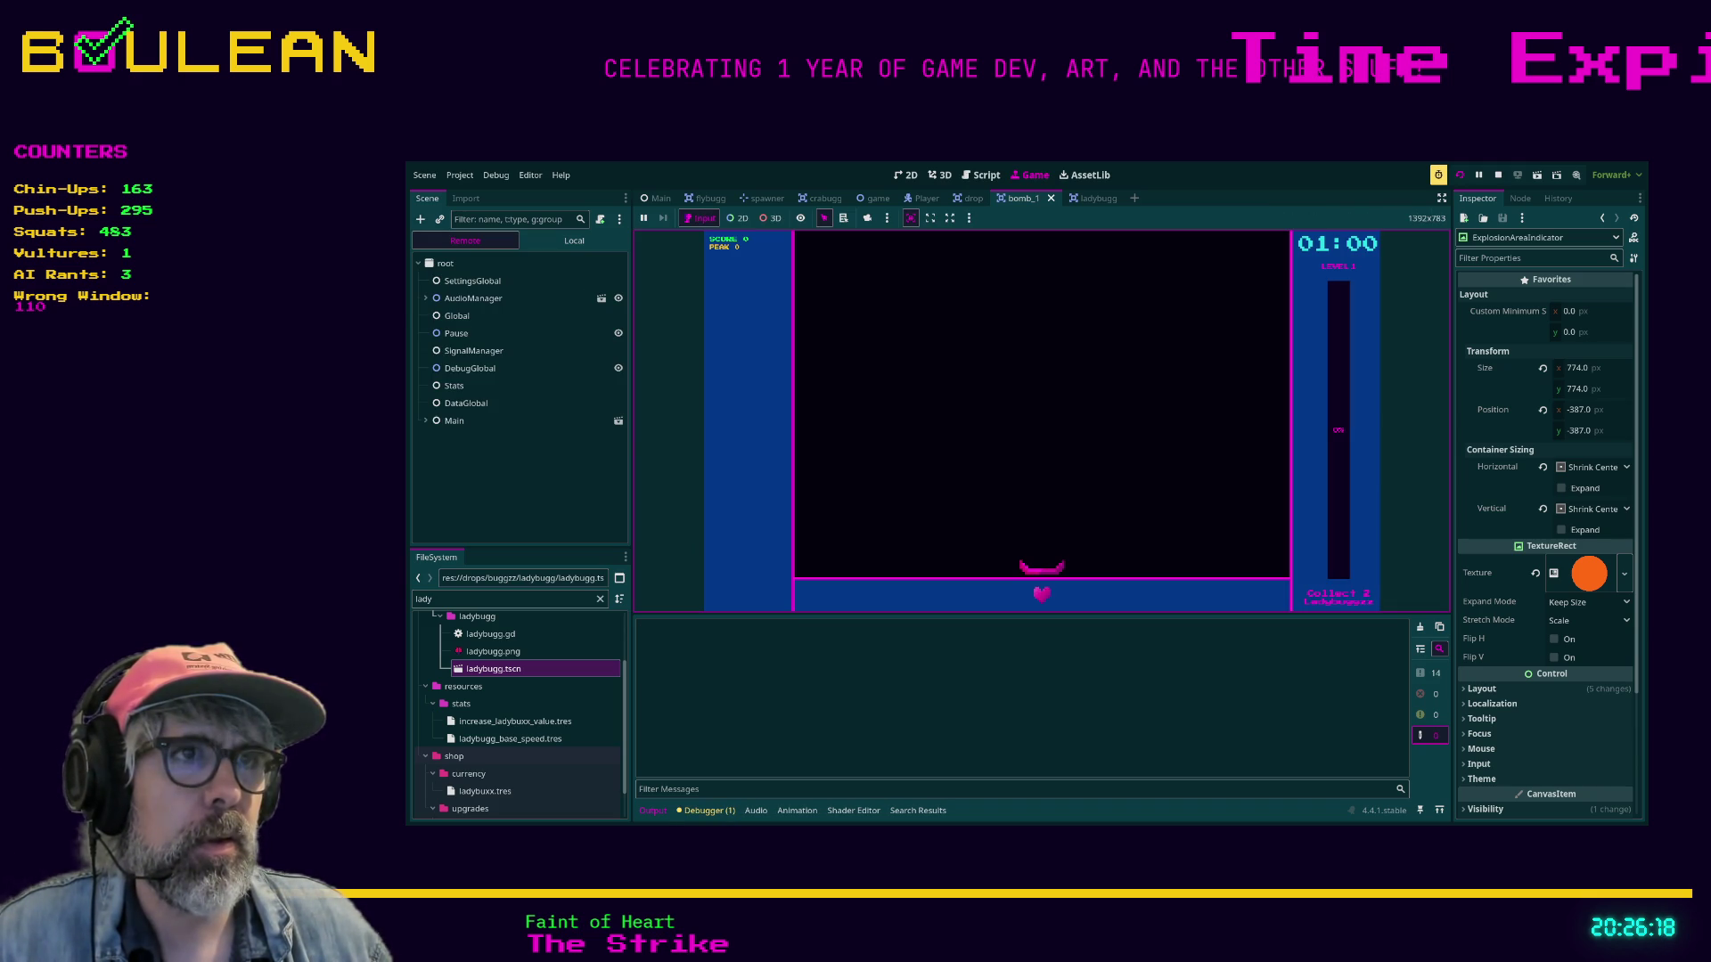
{"action": "key", "text": "Left"}
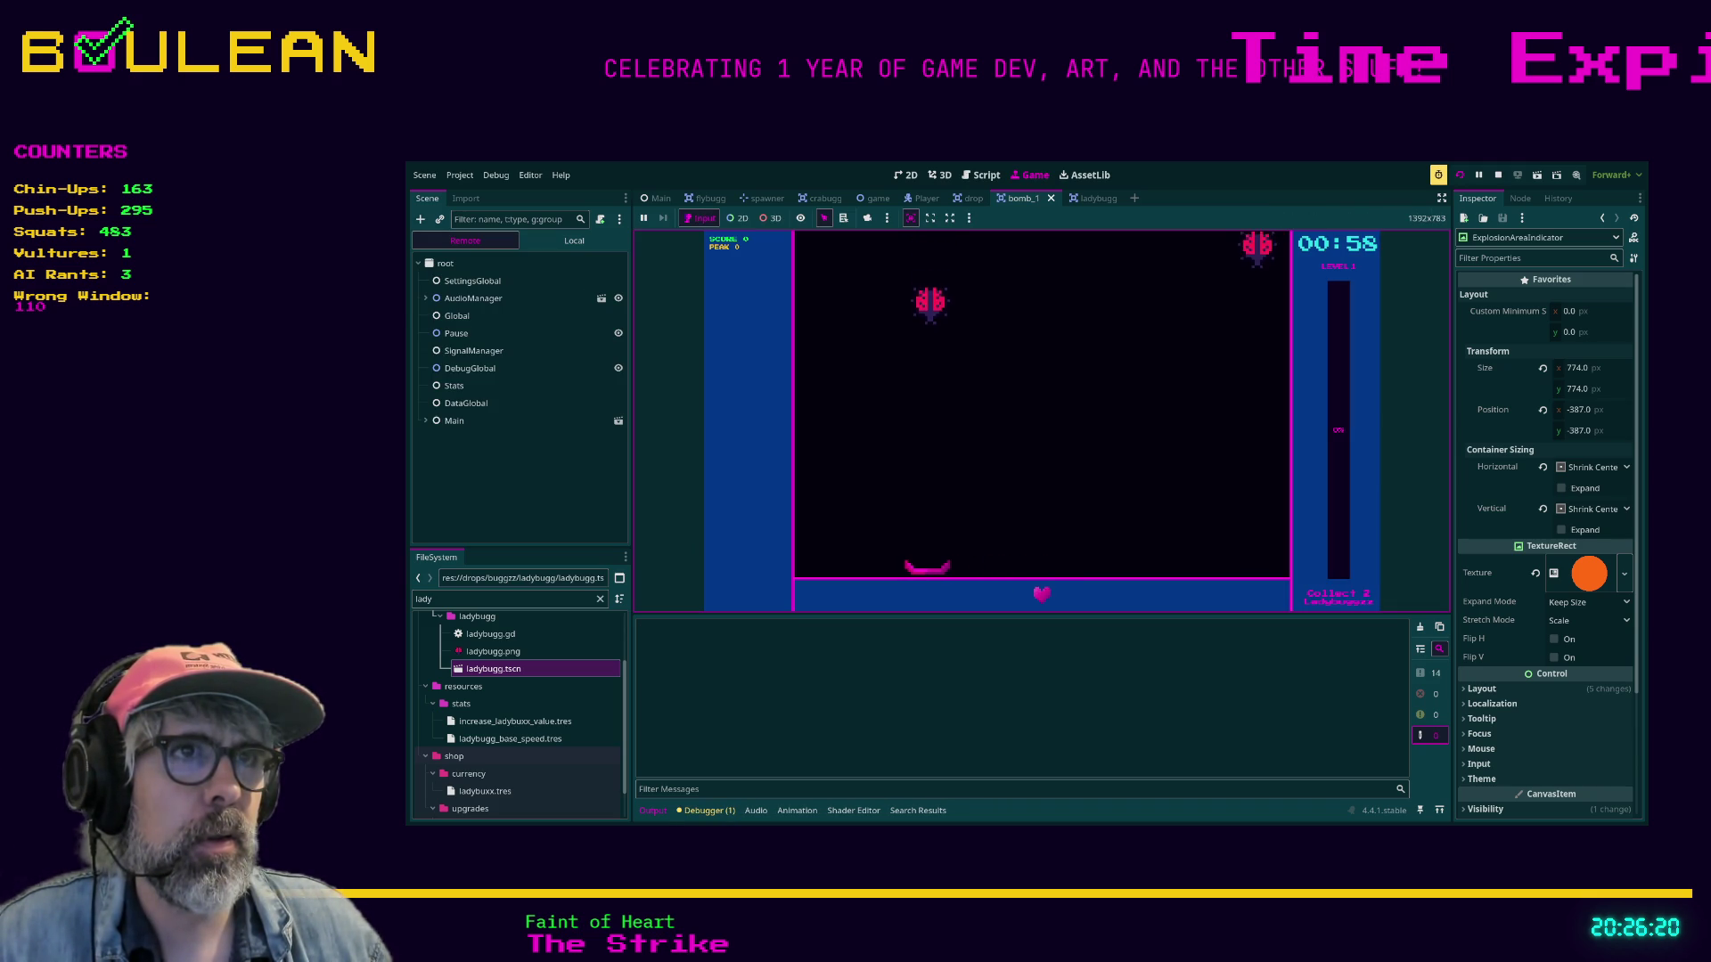
{"action": "key", "text": "Right"}
{"action": "key", "text": "Right"}
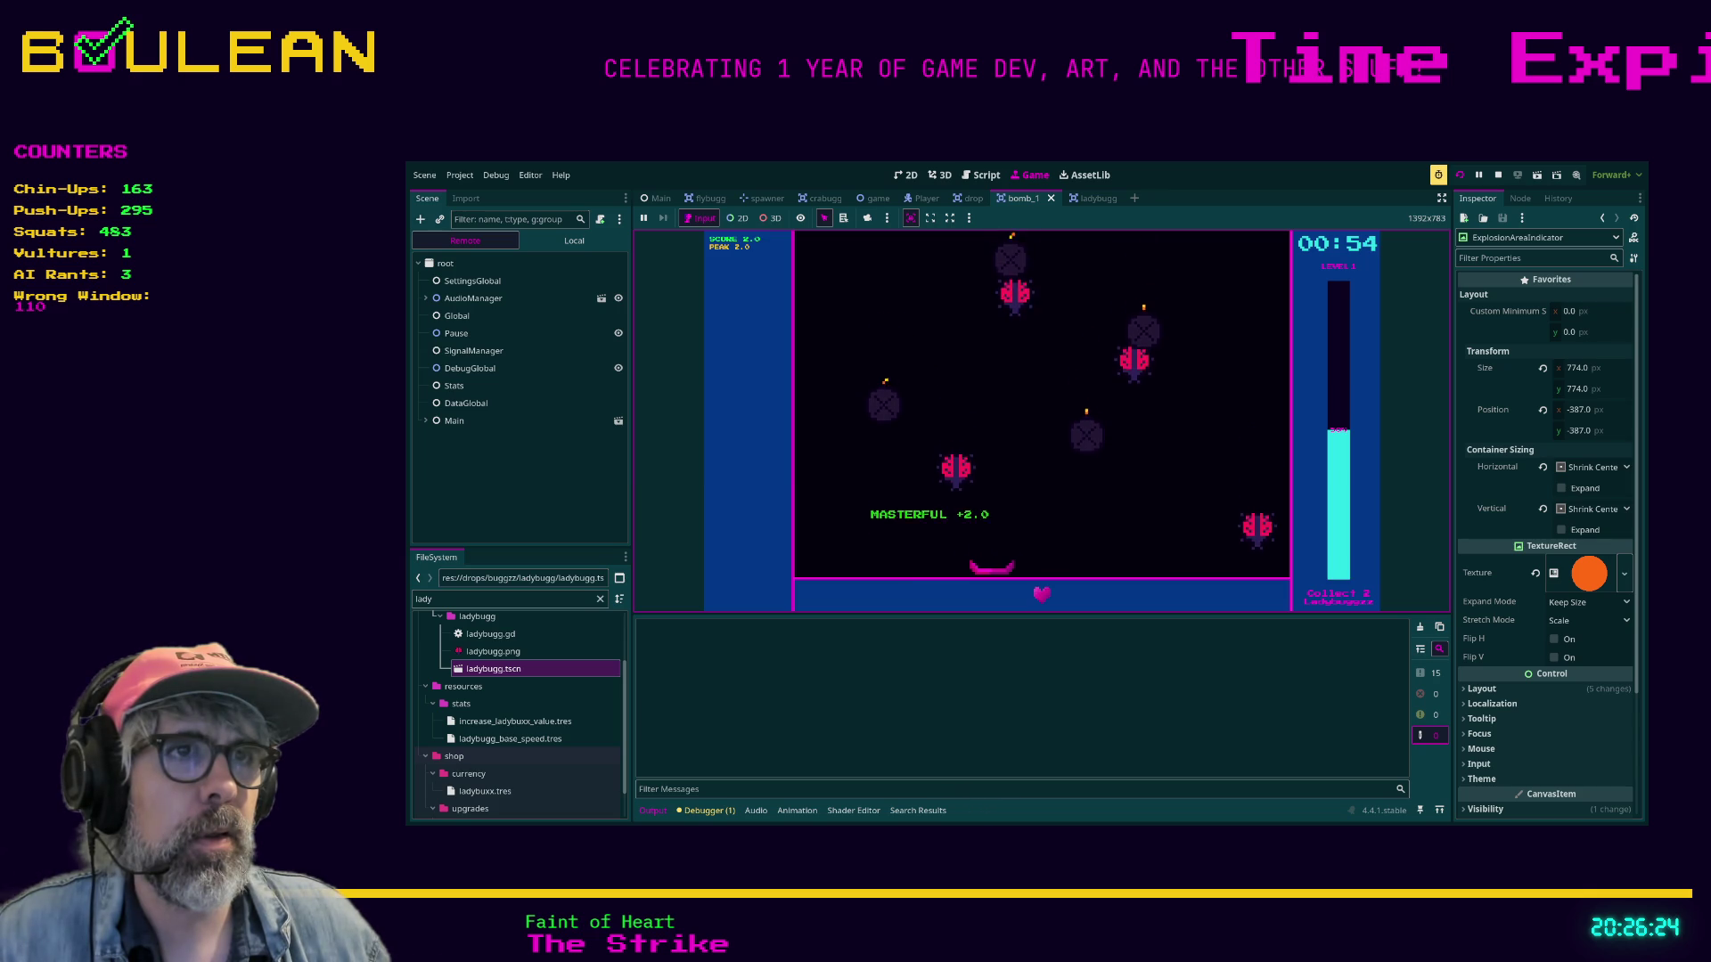
{"action": "key", "text": "Left"}
{"action": "key", "text": "Left"}
{"action": "key", "text": "Right"}
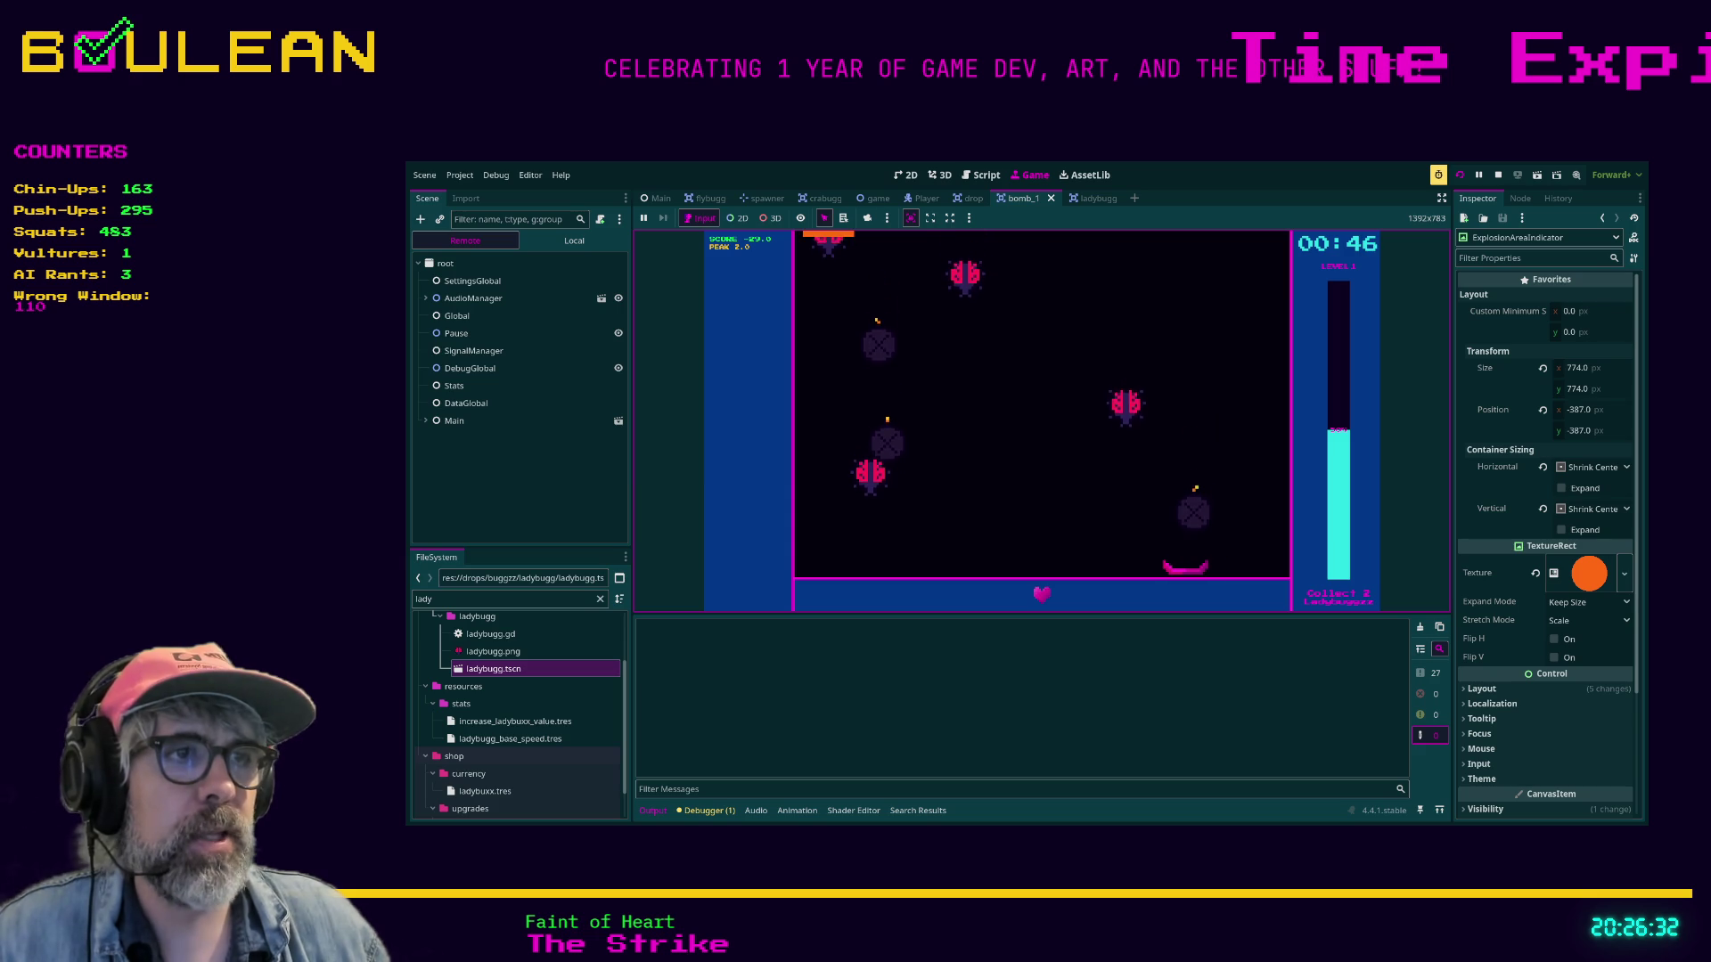
{"action": "key", "text": "Left"}
{"action": "key", "text": "Left"}
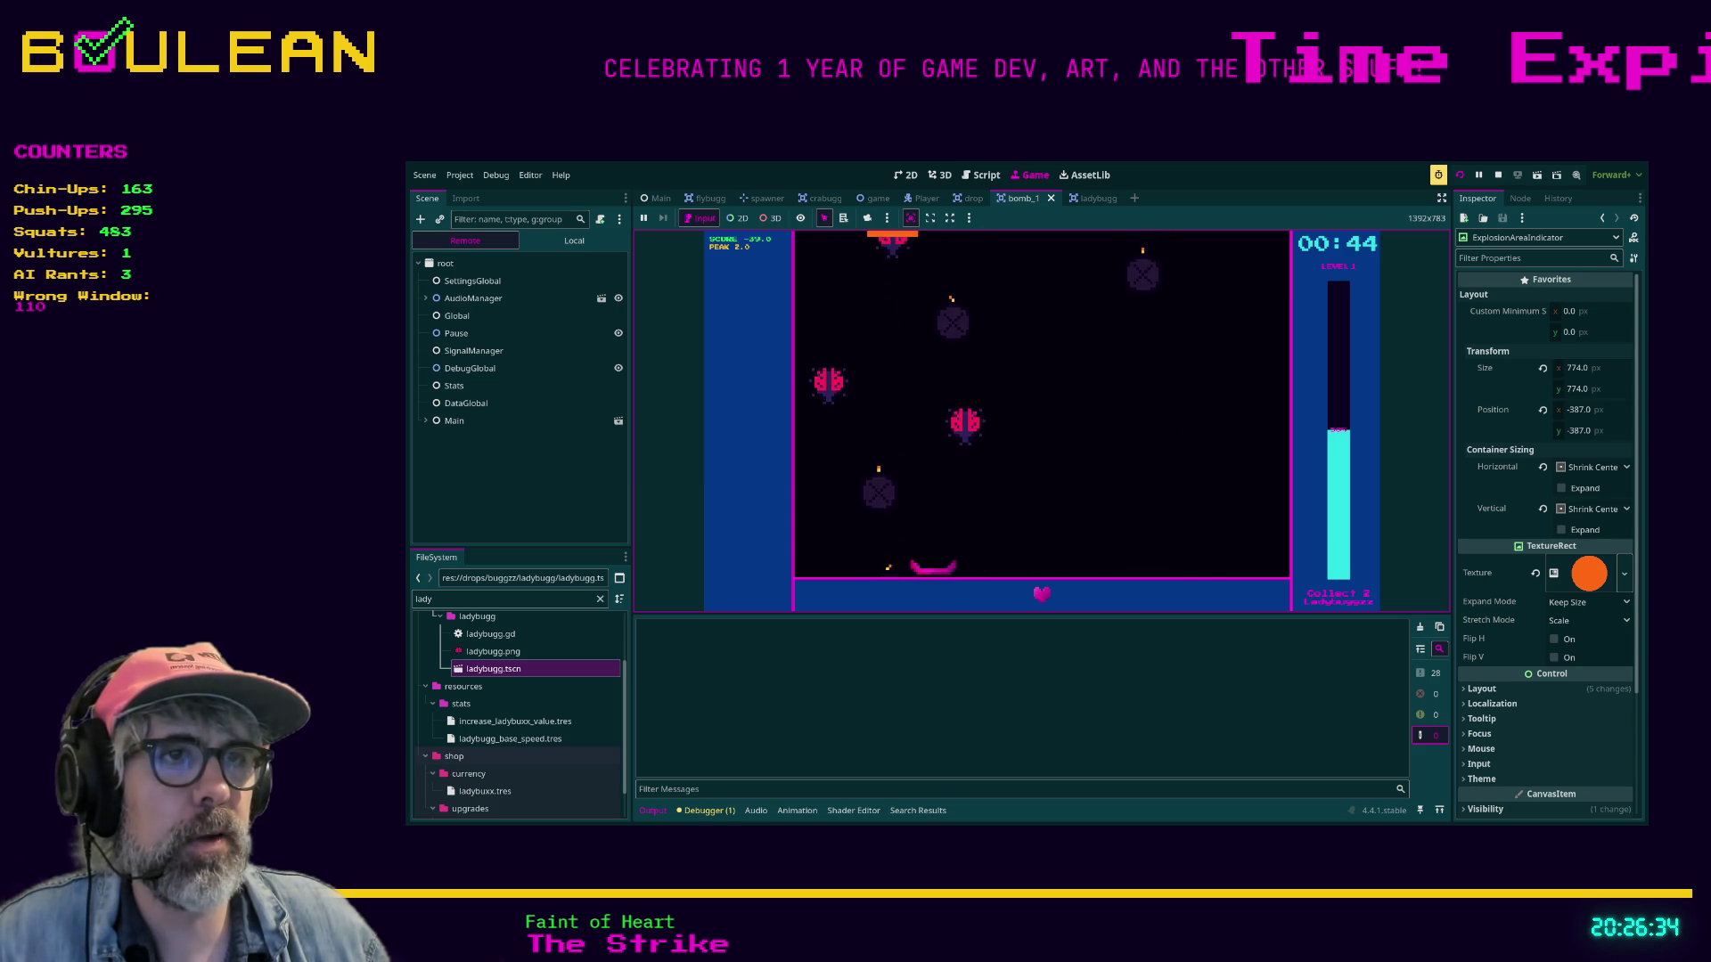
{"action": "key", "text": "Escape"}
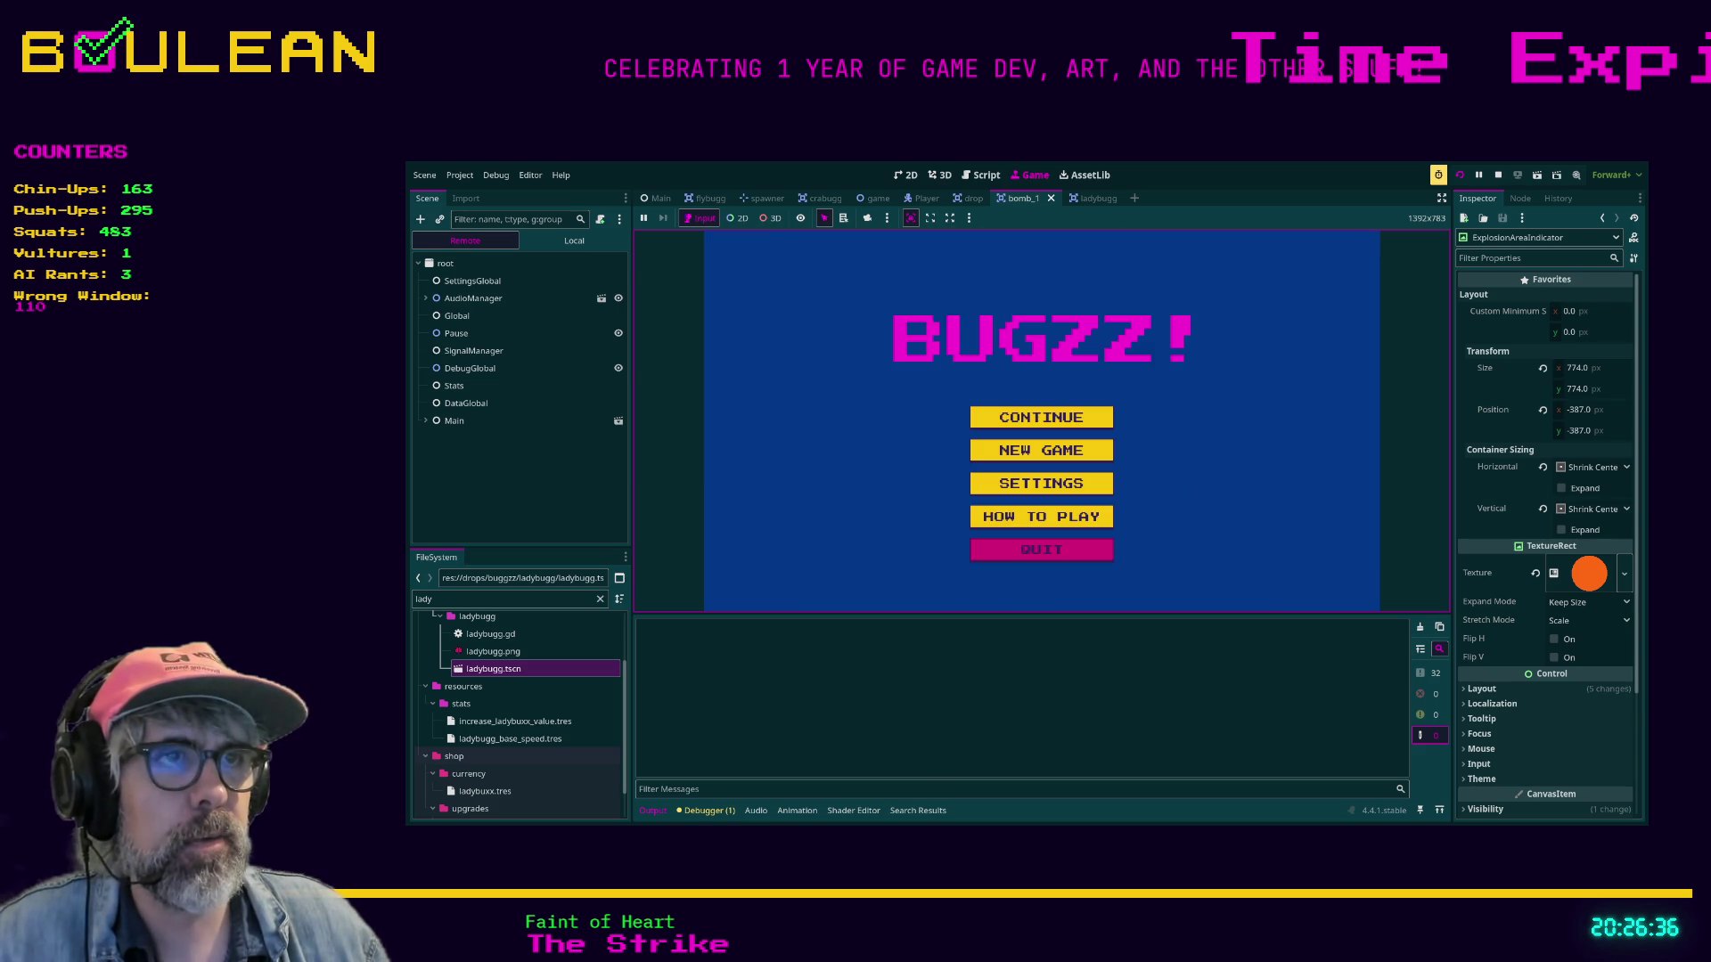
{"action": "key", "text": "F8"}
Copy the _animate_explosion body and paste it over the call on line 42.
{"action": "scroll", "coordinate": [1113, 383], "scroll_direction": "down", "scroll_amount": 6}
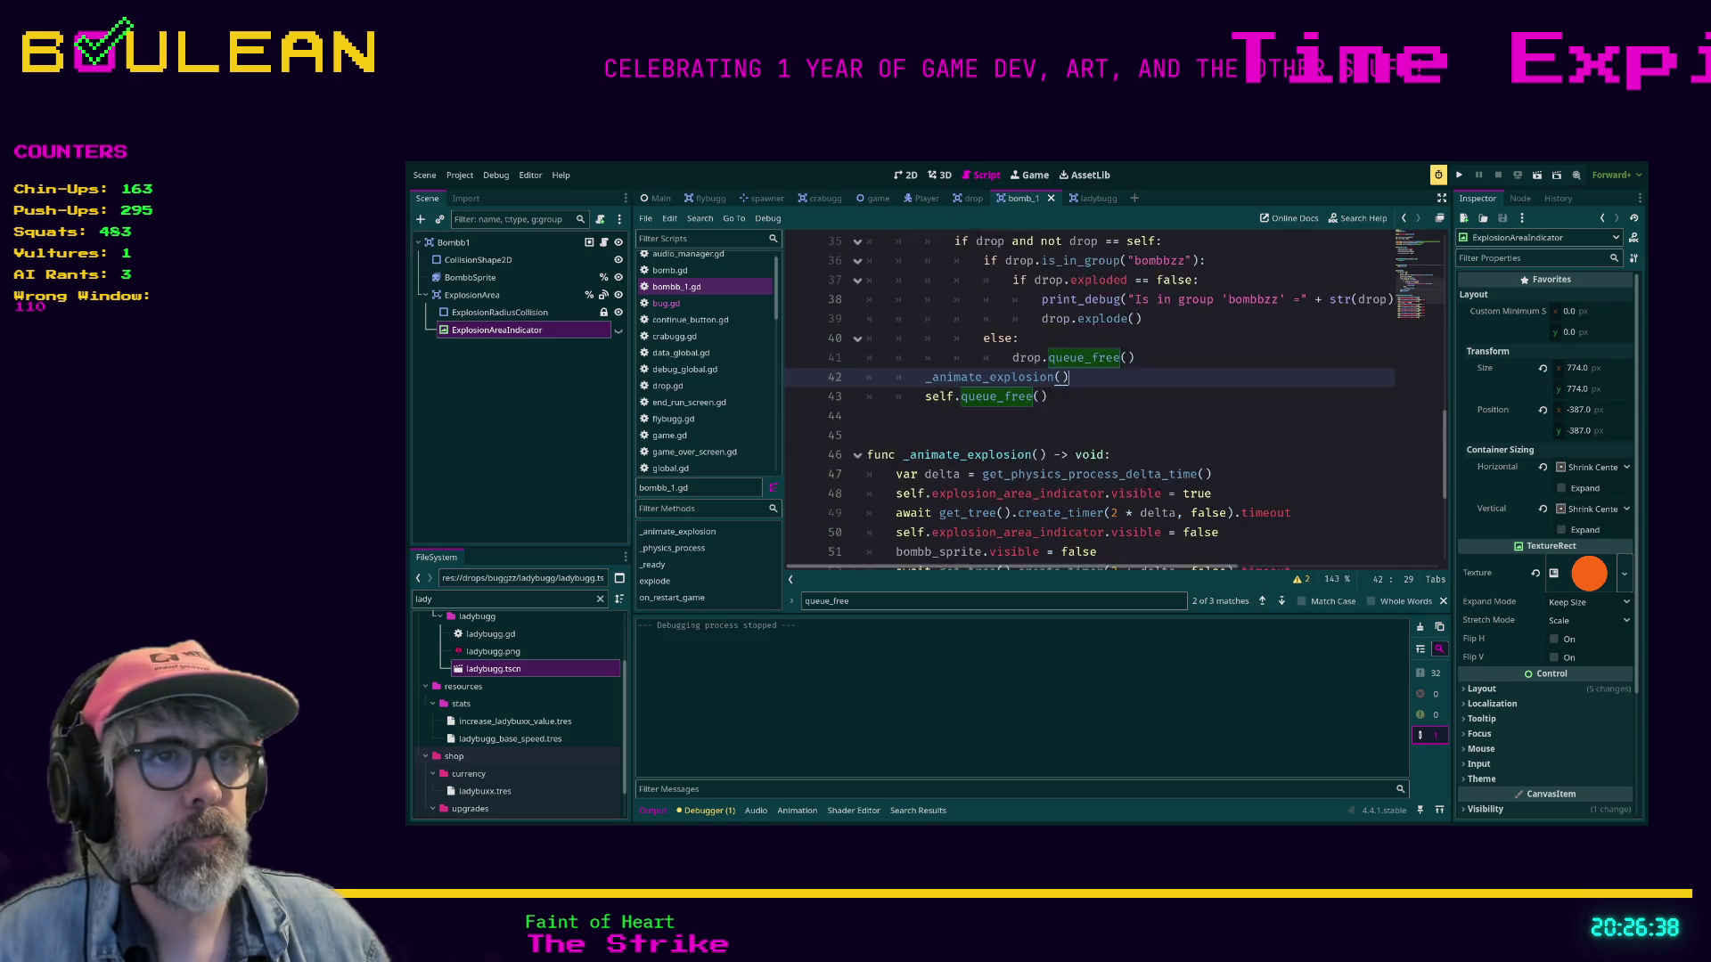
{"action": "mouse_move", "coordinate": [1217, 513]}
{"action": "left_mouse_down"}
{"action": "mouse_move", "coordinate": [980, 513]}
{"action": "mouse_move", "coordinate": [980, 494]}
{"action": "mouse_move", "coordinate": [891, 455]}
{"action": "mouse_move", "coordinate": [868, 358]}
{"action": "left_mouse_up"}
{"action": "key", "text": "ctrl+c"}
{"action": "scroll", "coordinate": [869, 415], "scroll_direction": "up", "scroll_amount": 2}
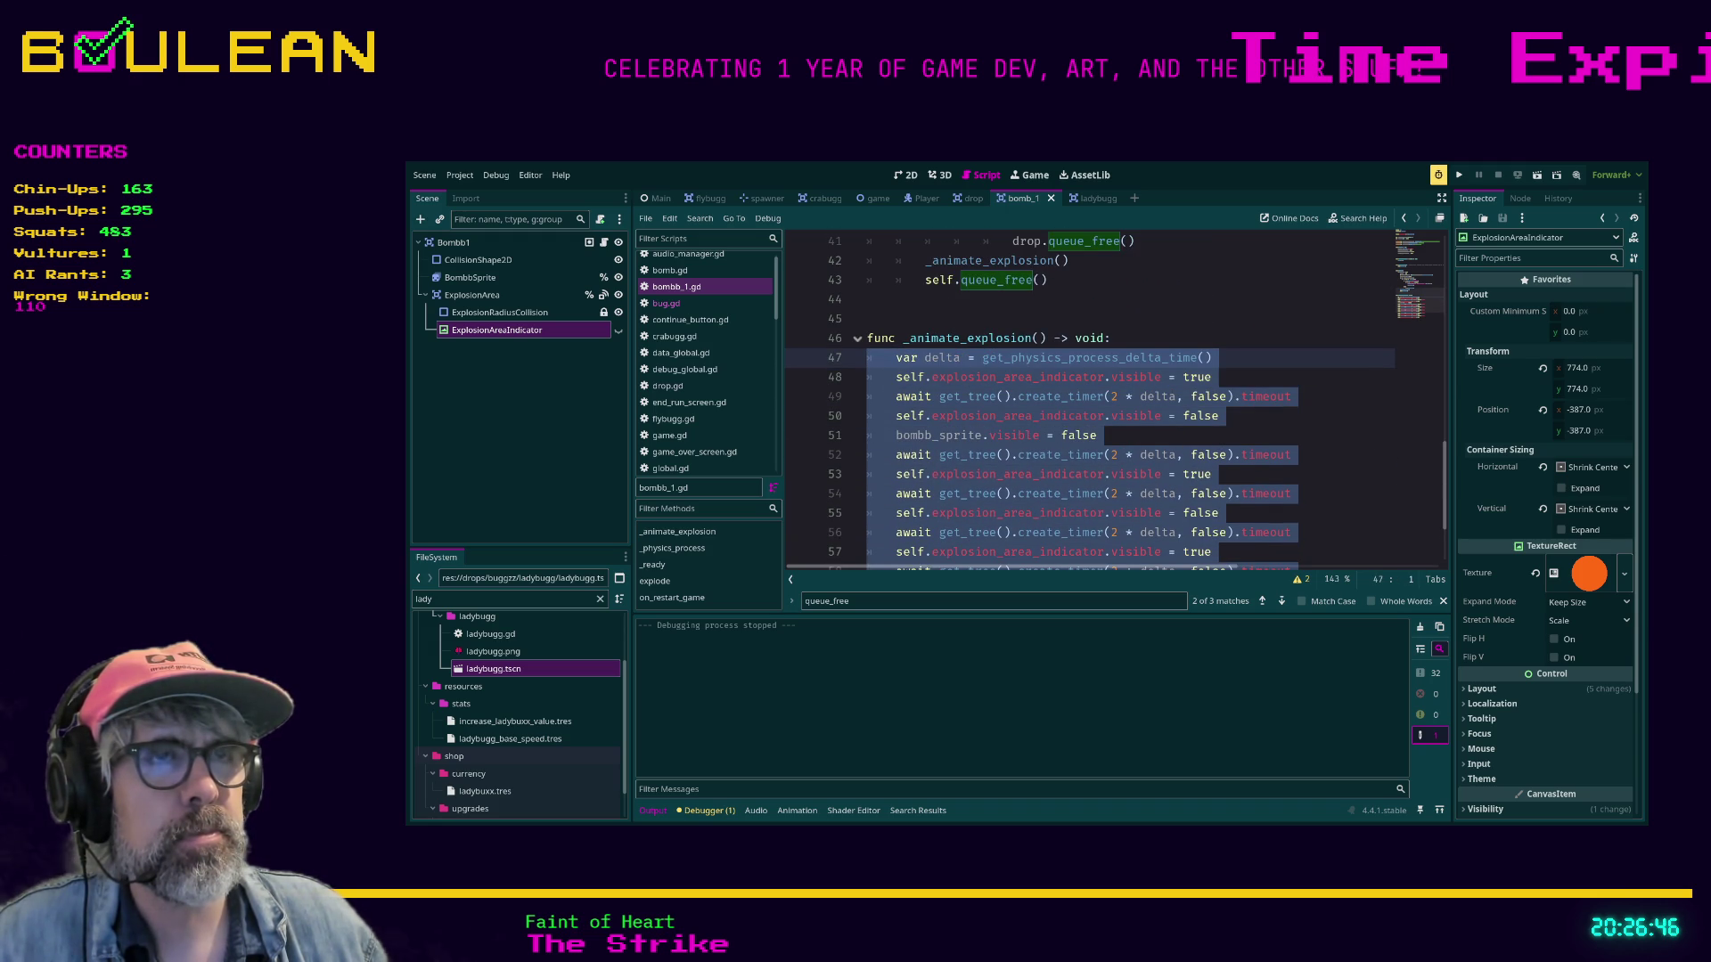
{"action": "scroll", "coordinate": [868, 357], "scroll_direction": "up", "scroll_amount": 4}
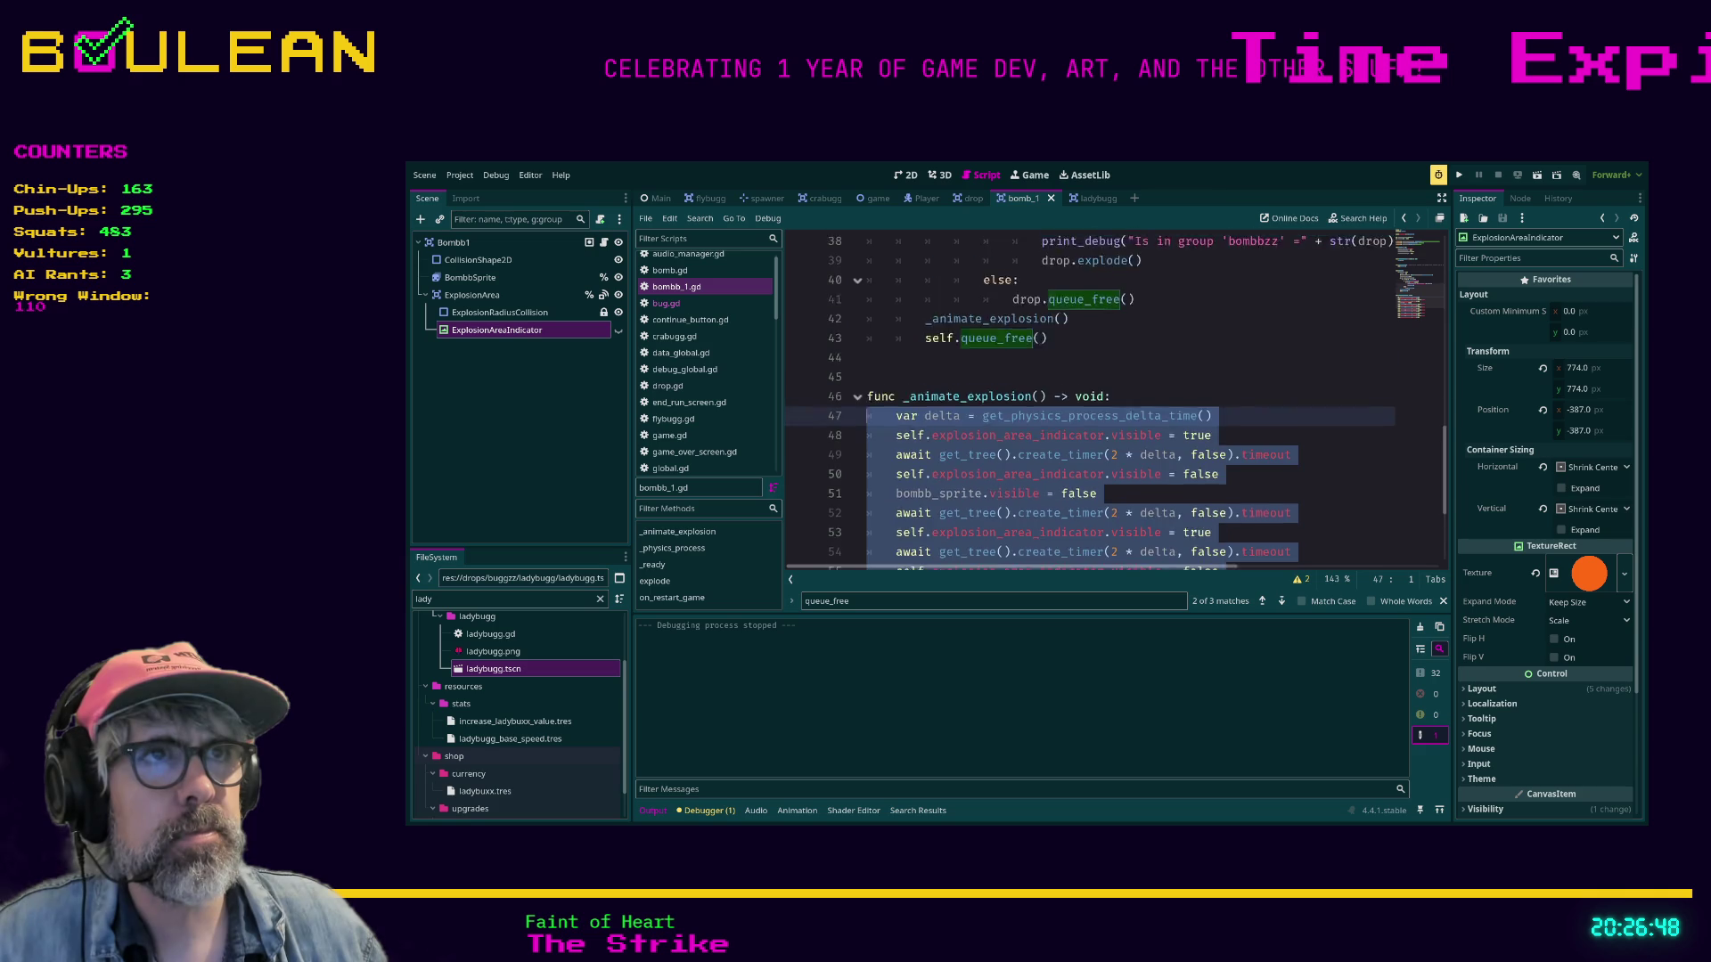
{"action": "left_click_drag", "start_coordinate": [1069, 493], "coordinate": [869, 493]}
{"action": "key", "text": "ctrl+v"}
Indent the pasted timer and visibility lines one level and save the script.
{"action": "key", "text": "Down"}
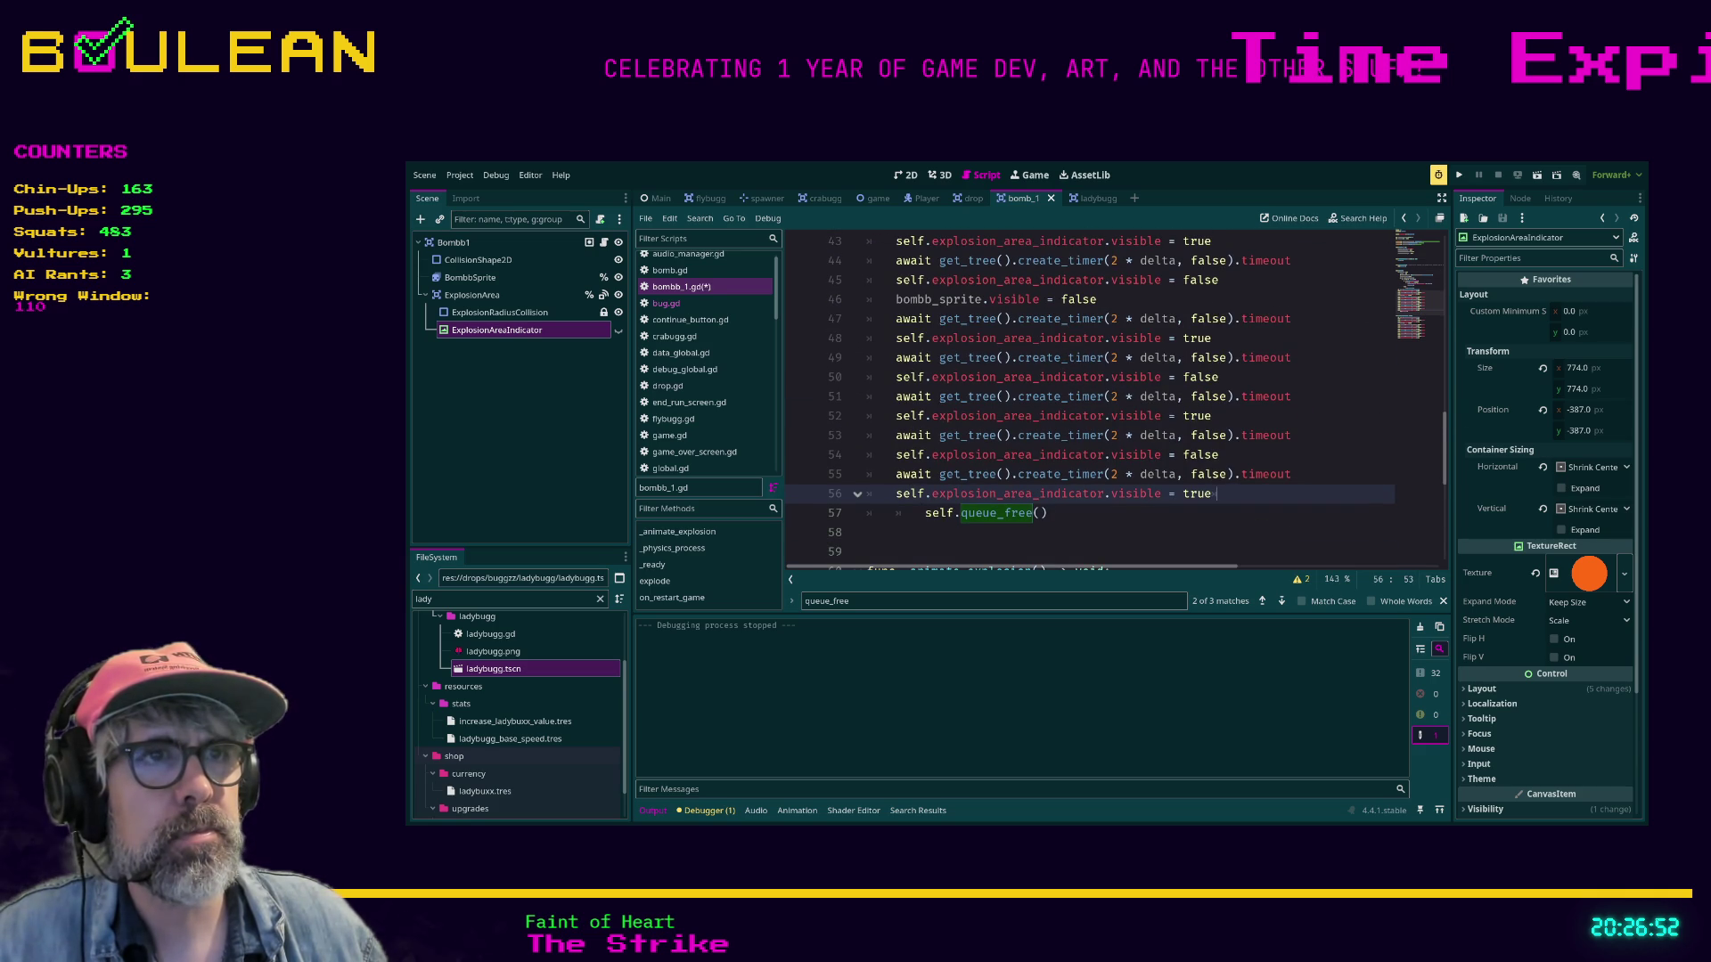
{"action": "key", "text": "Down"}
{"action": "key", "text": "shift+Up"}
{"action": "key", "text": "shift+Up"}
{"action": "key", "text": "shift+Up"}
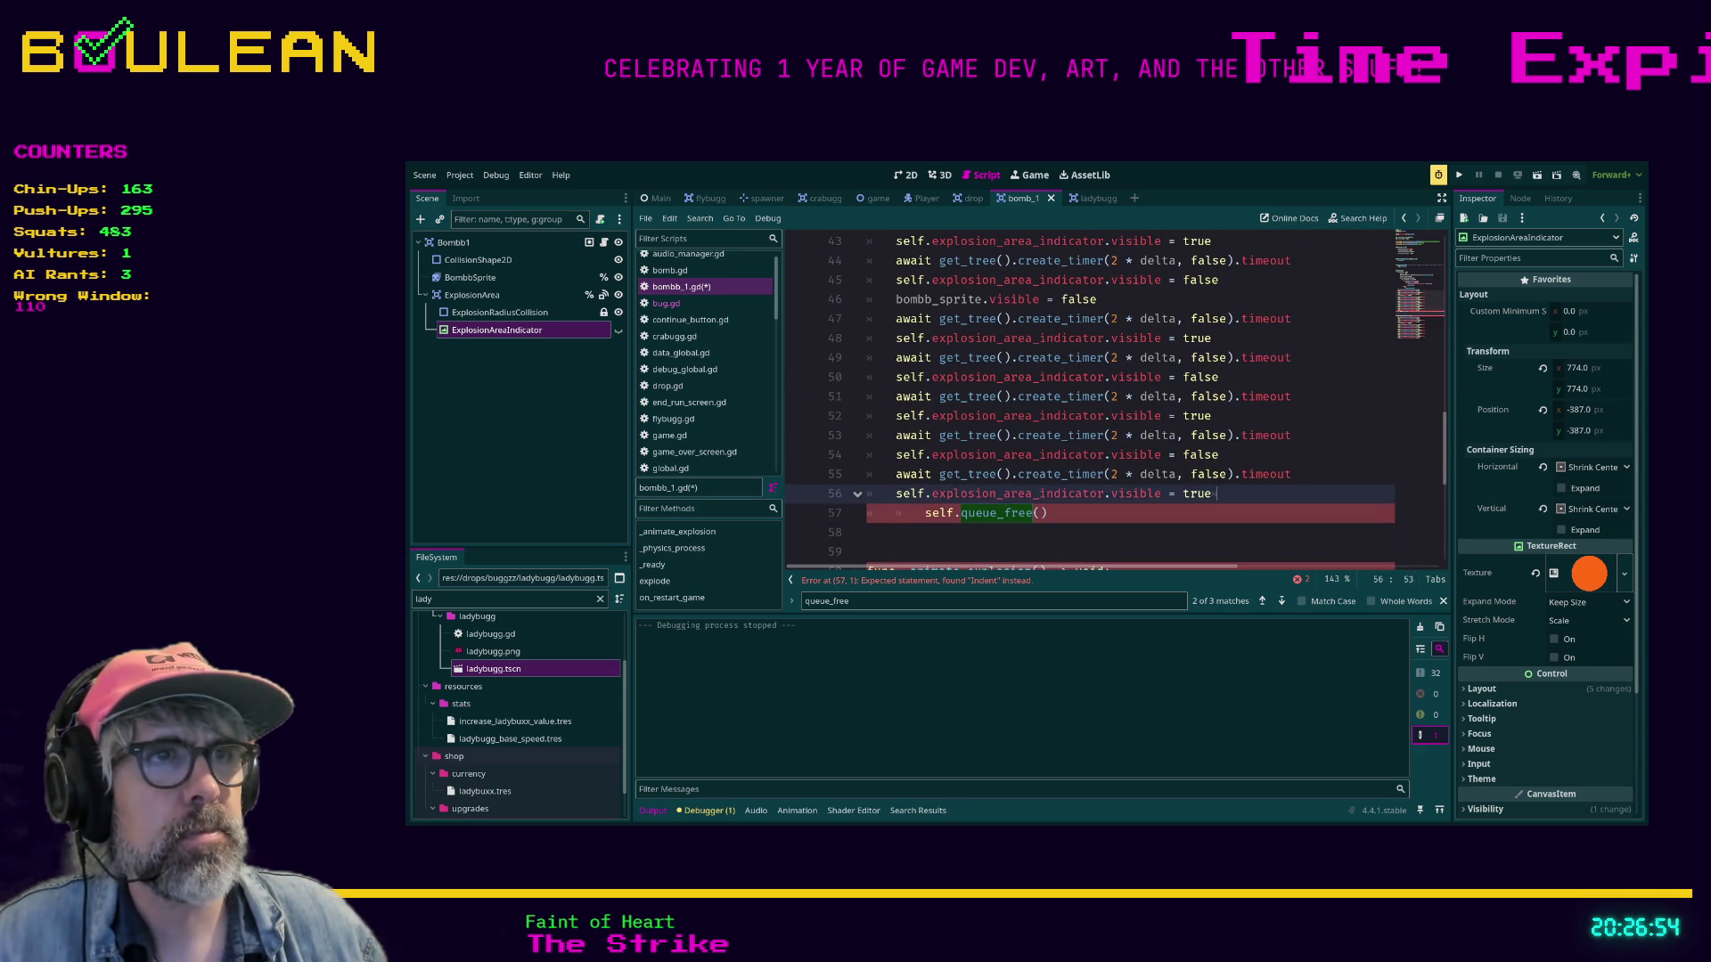
{"action": "key", "text": "Tab"}
{"action": "scroll", "coordinate": [1113, 401], "scroll_direction": "down", "scroll_amount": 2}
{"action": "scroll", "coordinate": [1114, 401], "scroll_direction": "up", "scroll_amount": 3}
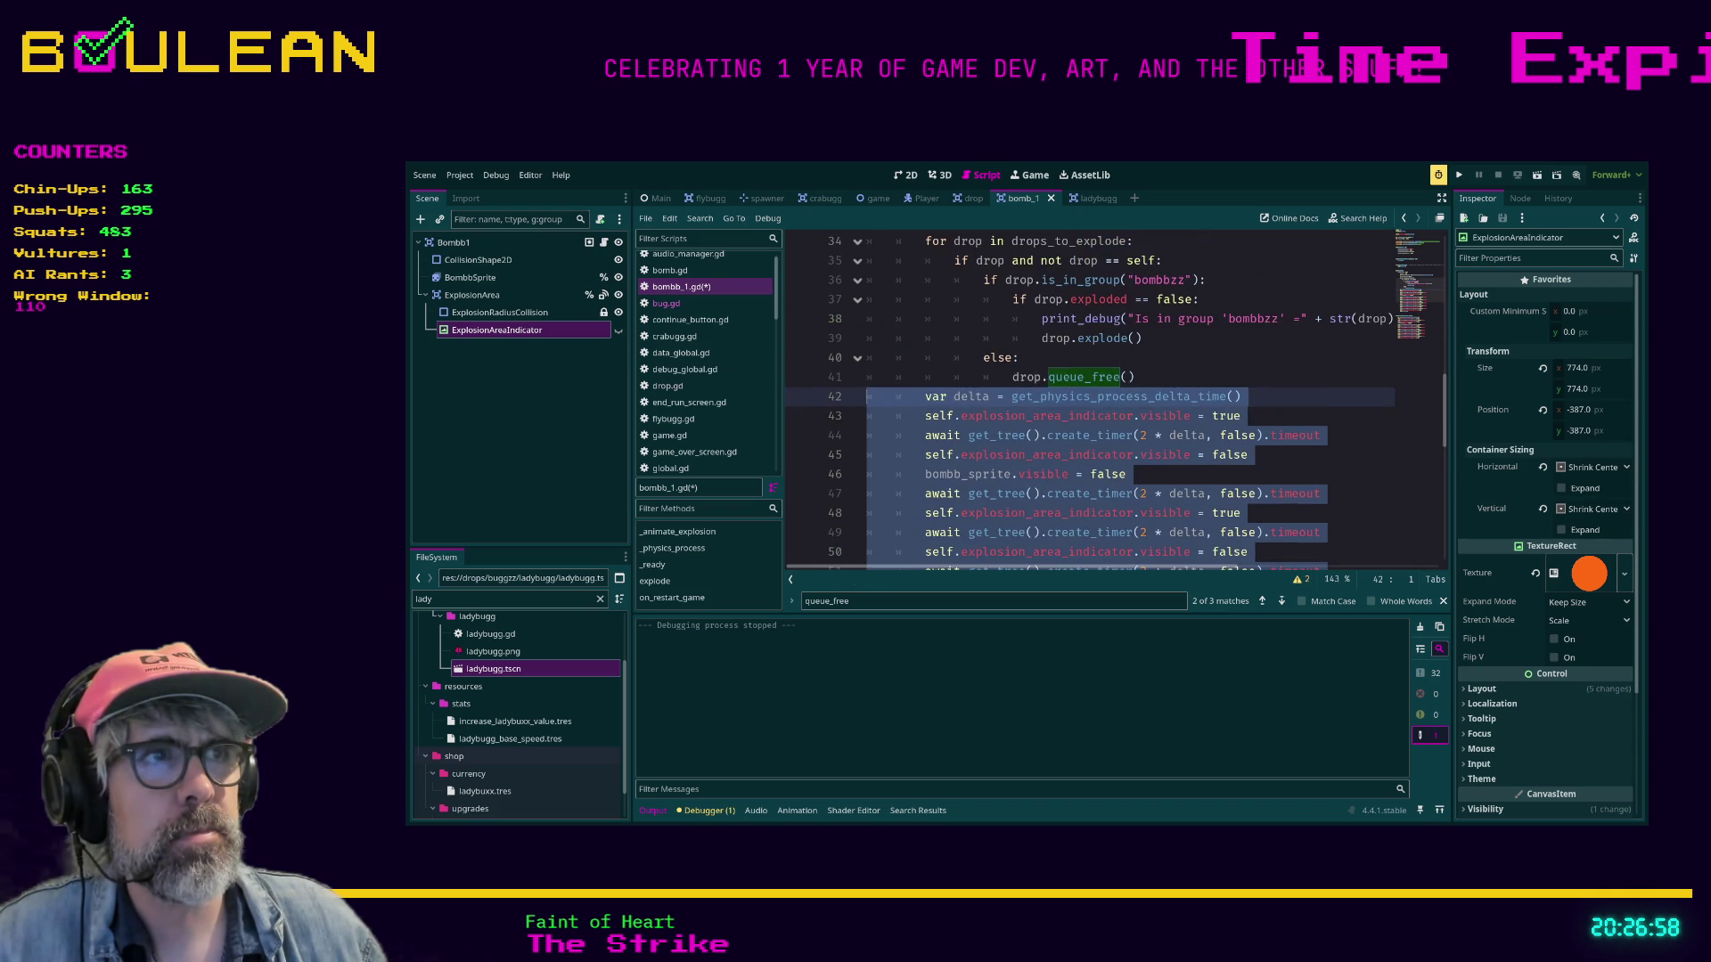
{"action": "left_click", "coordinate": [1249, 454]}
{"action": "key", "text": "ctrl+s"}
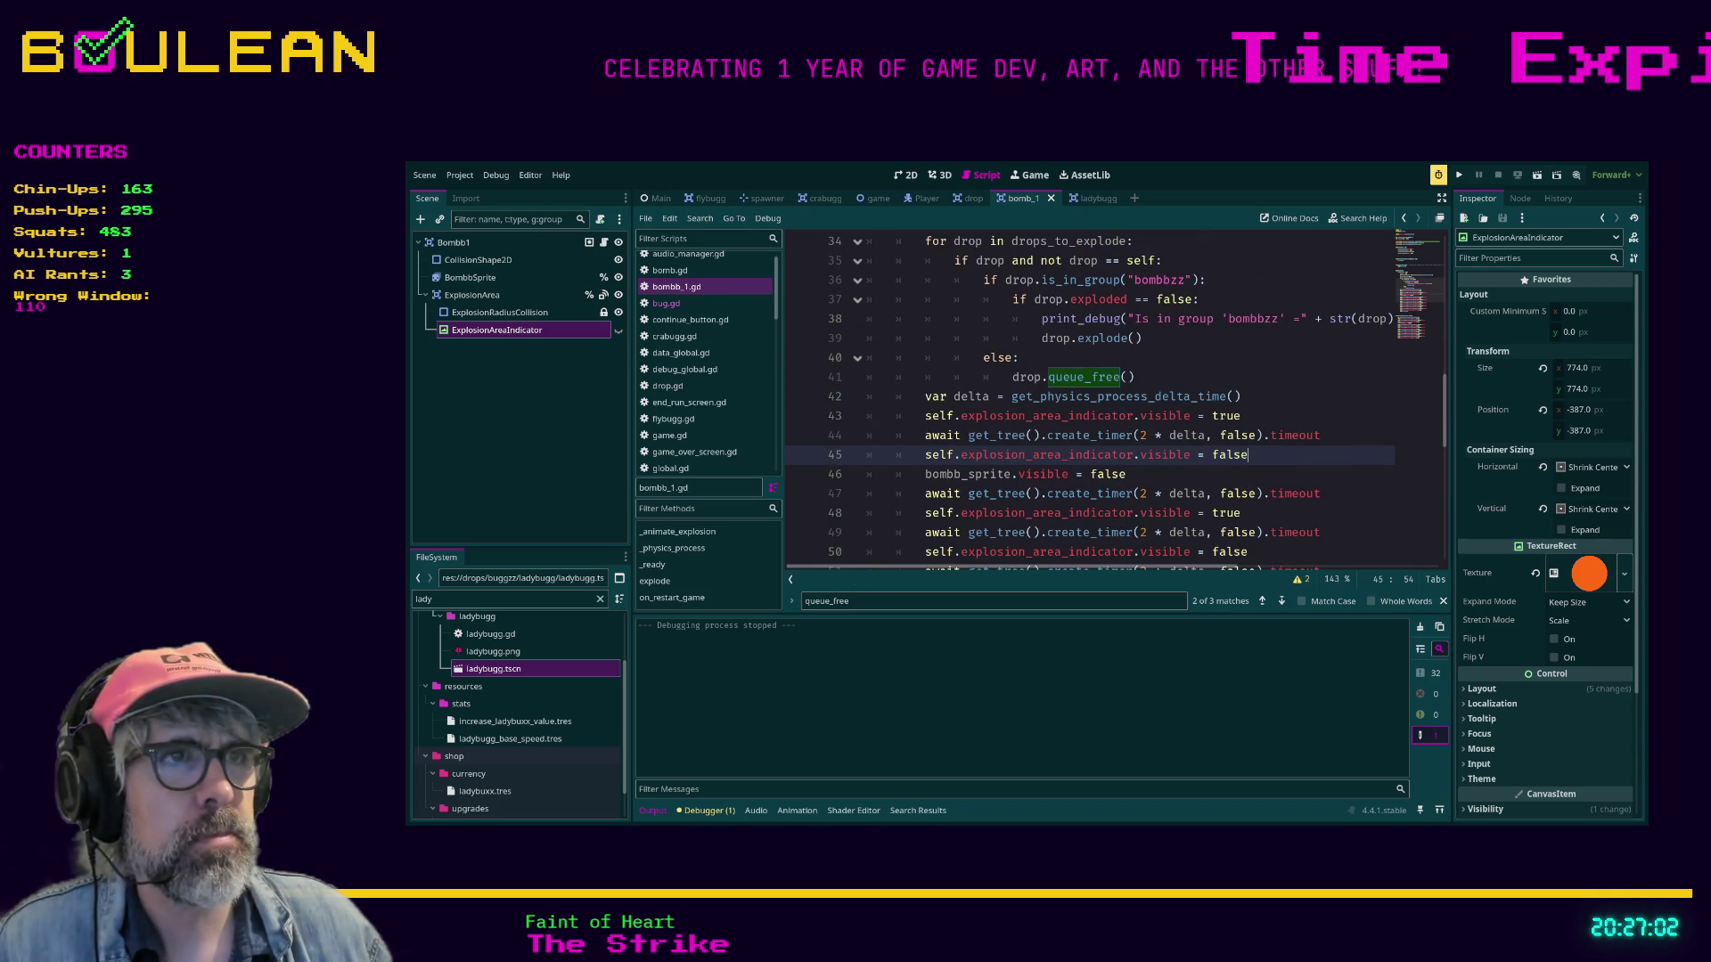
Run the game and start a NEW GAME to playtest.
{"action": "key", "text": "F5"}
{"action": "key", "text": "Down"}
{"action": "key", "text": "Return"}
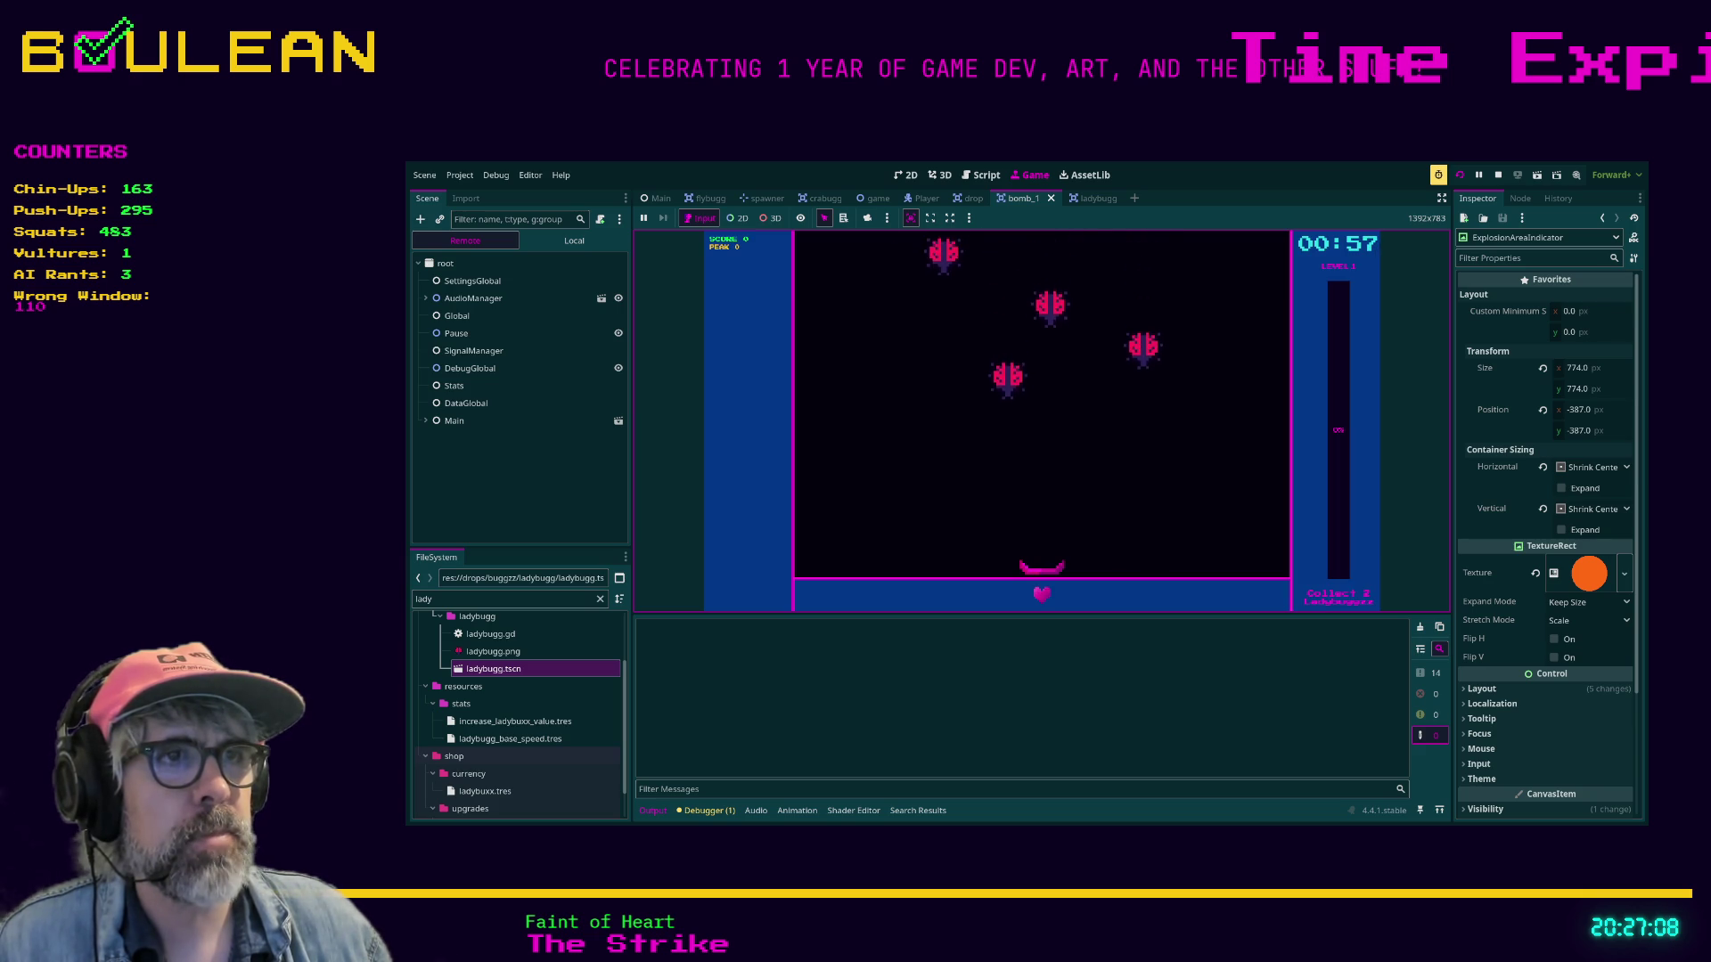
Steer the paddle to catch falling ladybugs, then exit the game back to explode().
{"action": "key", "text": "Left"}
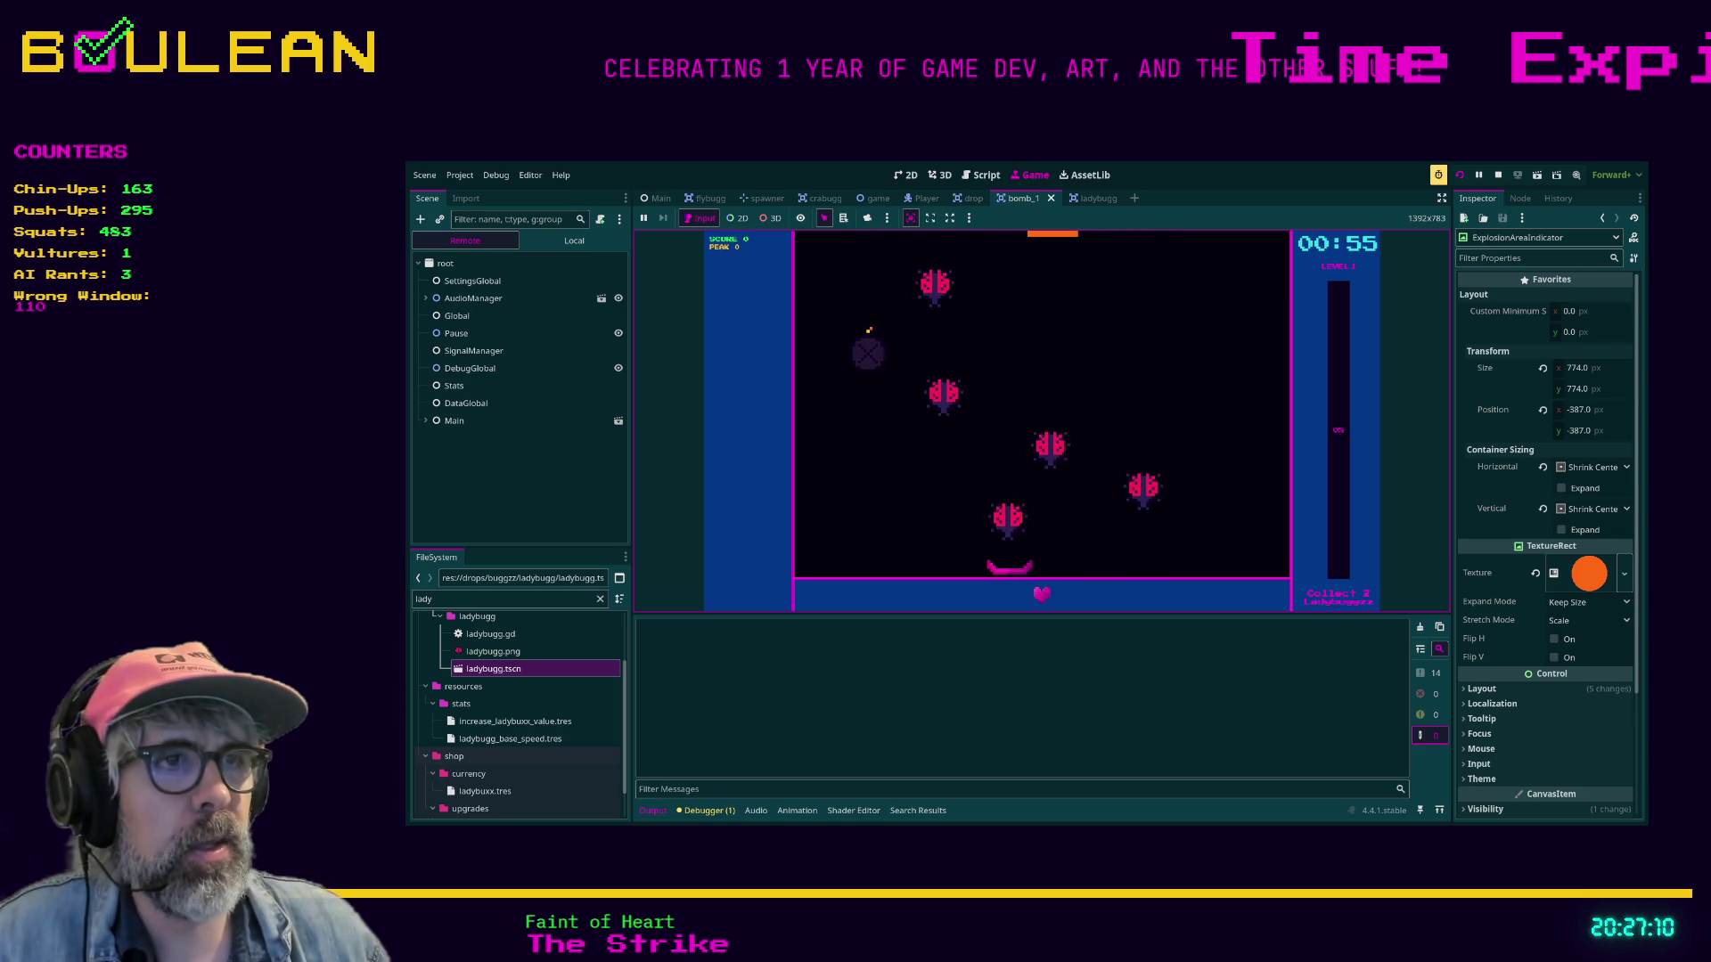
{"action": "key", "text": "Left"}
{"action": "key", "text": "Left"}
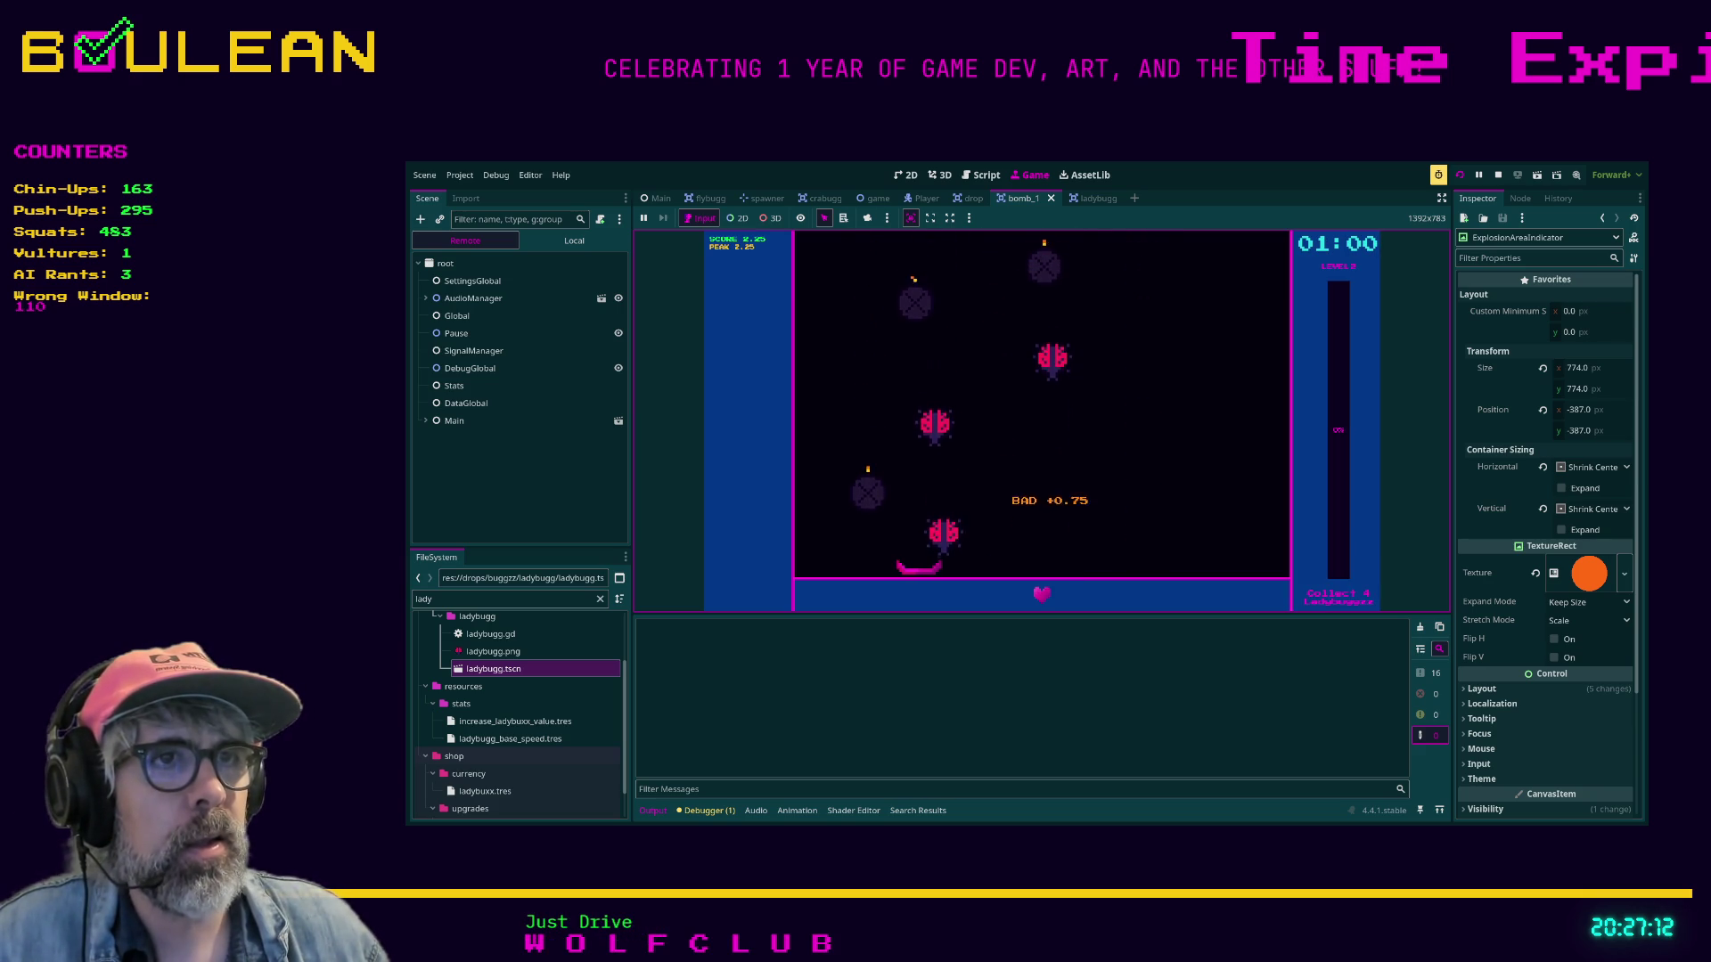
{"action": "key", "text": "Right"}
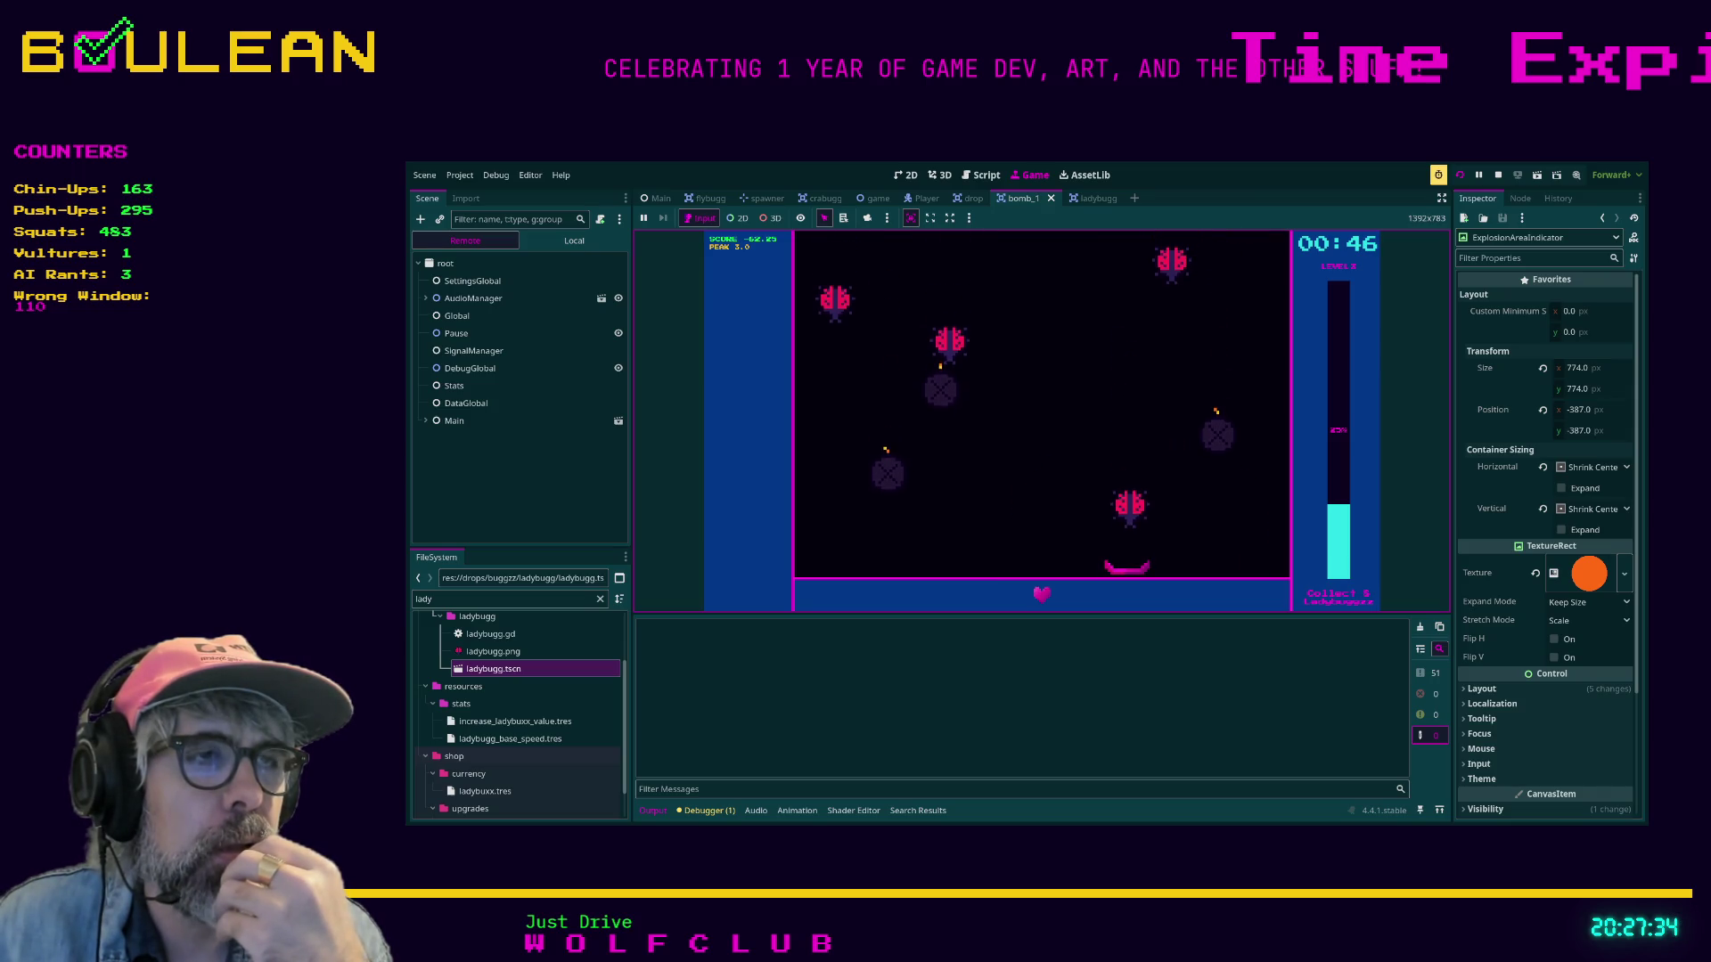
{"action": "key", "text": "Left"}
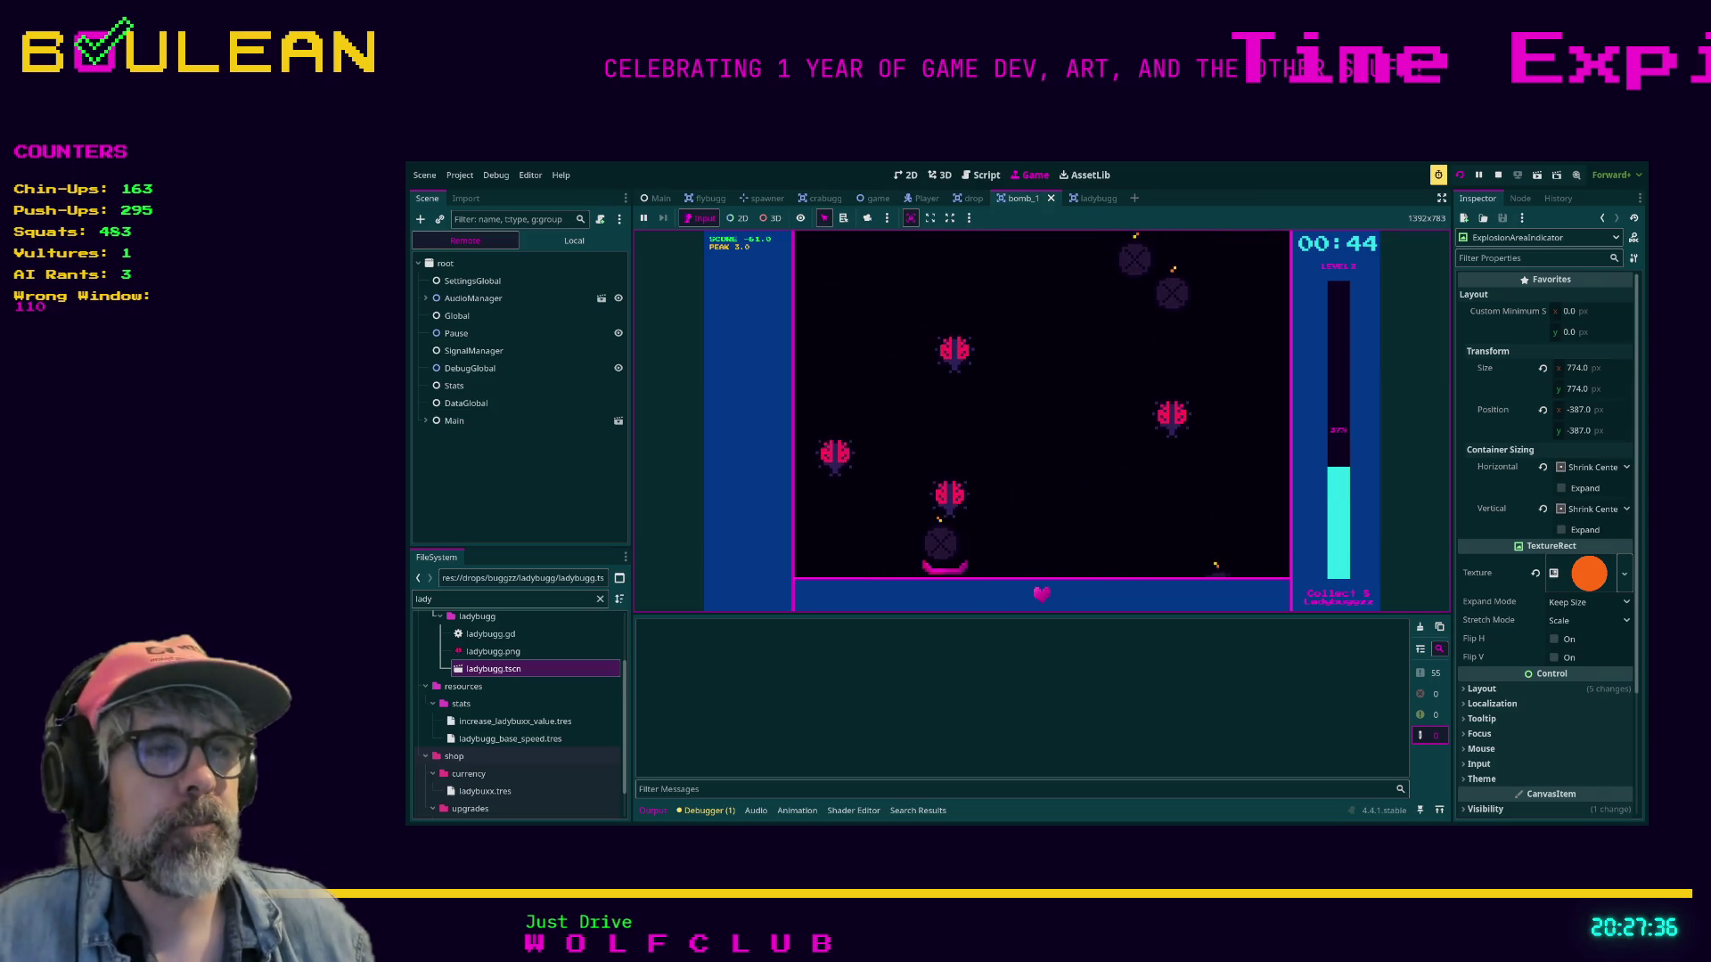
{"action": "key", "text": "Right"}
{"action": "key", "text": "Right"}
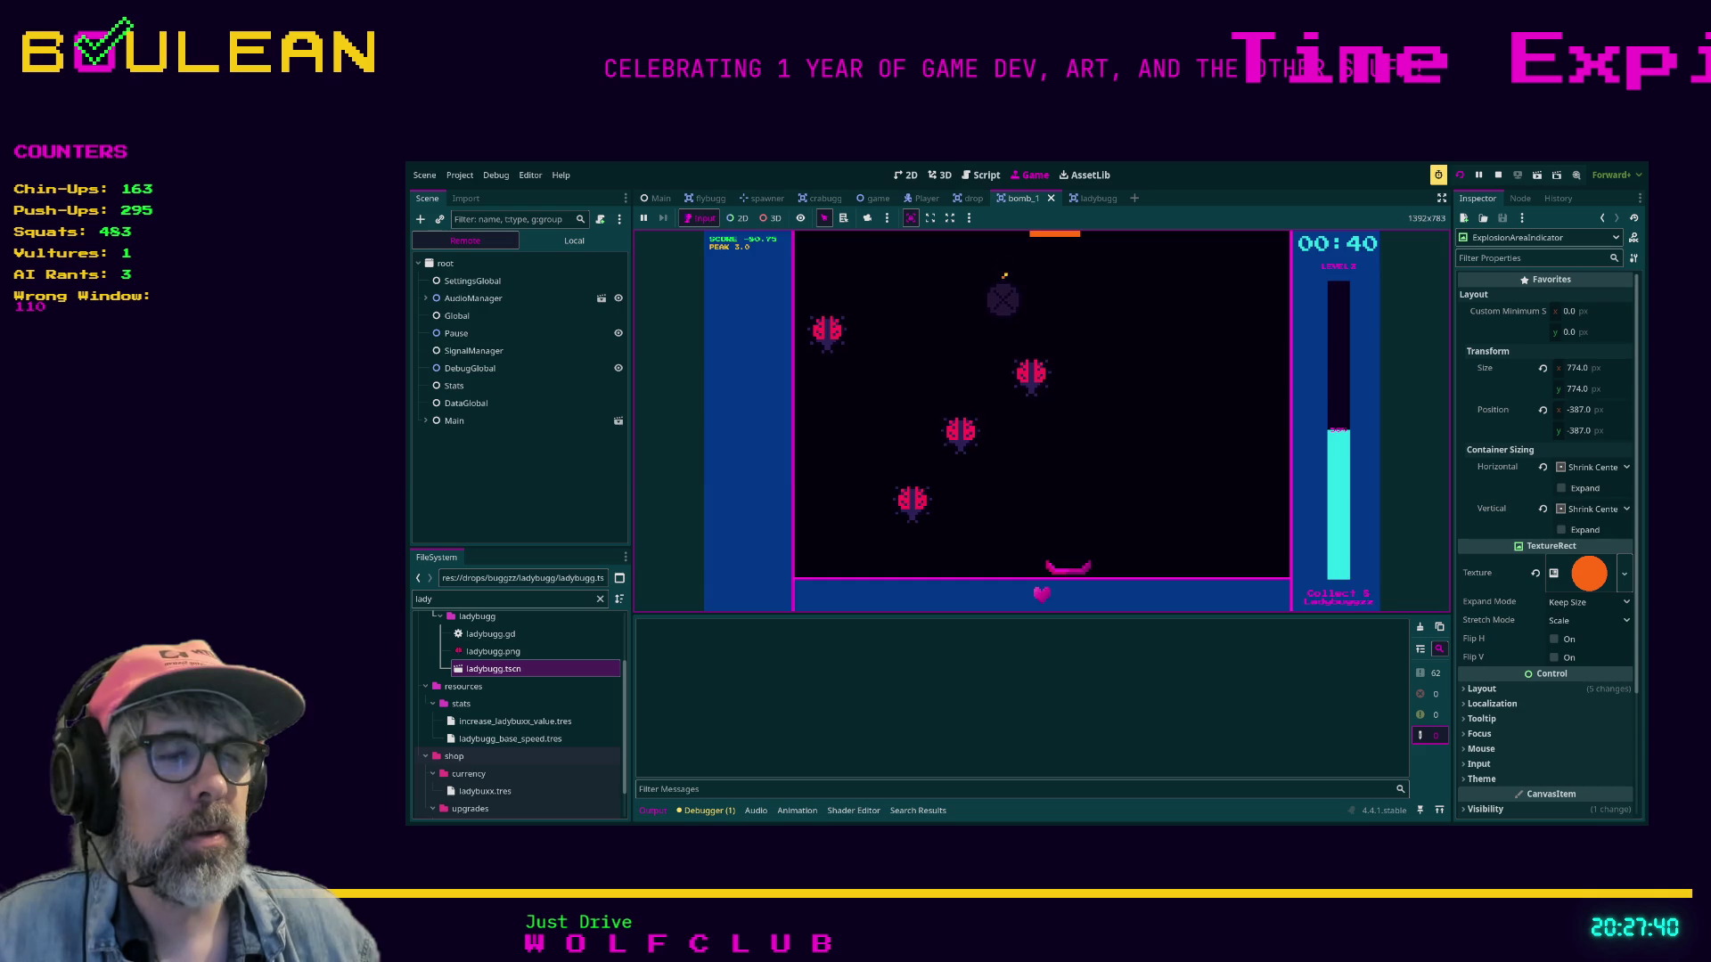
{"action": "key", "text": "Escape"}
{"action": "key", "text": "Return"}
{"action": "scroll", "coordinate": [1114, 401], "scroll_direction": "down", "scroll_amount": 3}
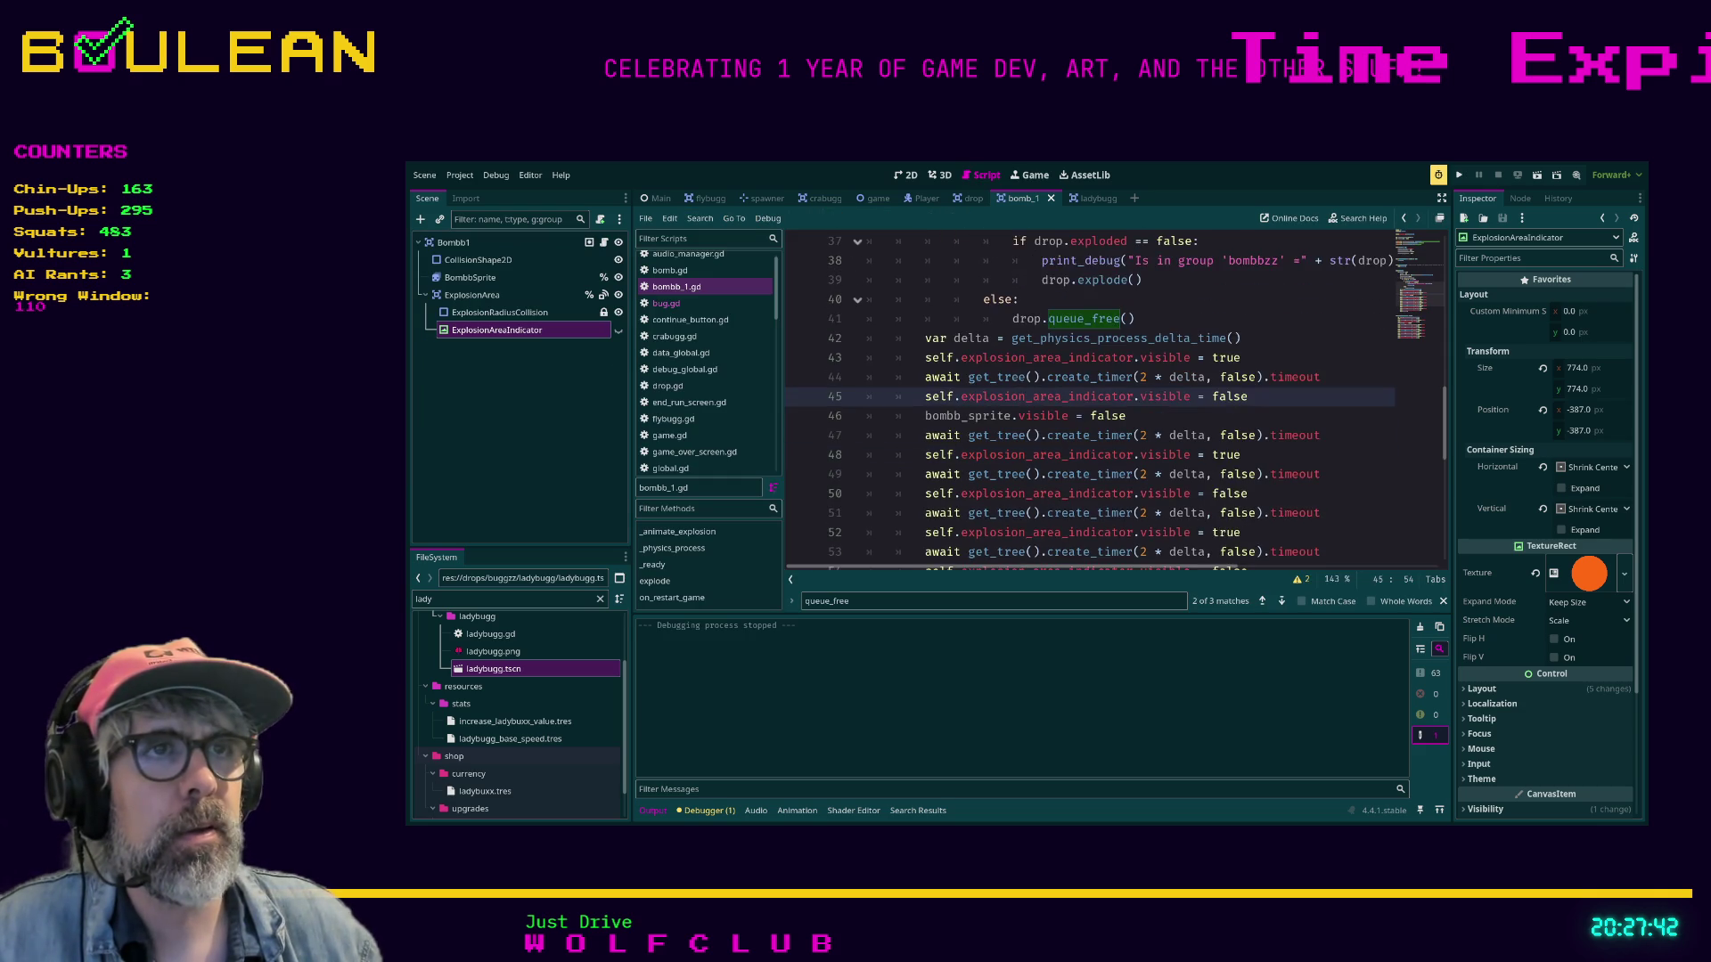
{"action": "scroll", "coordinate": [1114, 400], "scroll_direction": "up", "scroll_amount": 1}
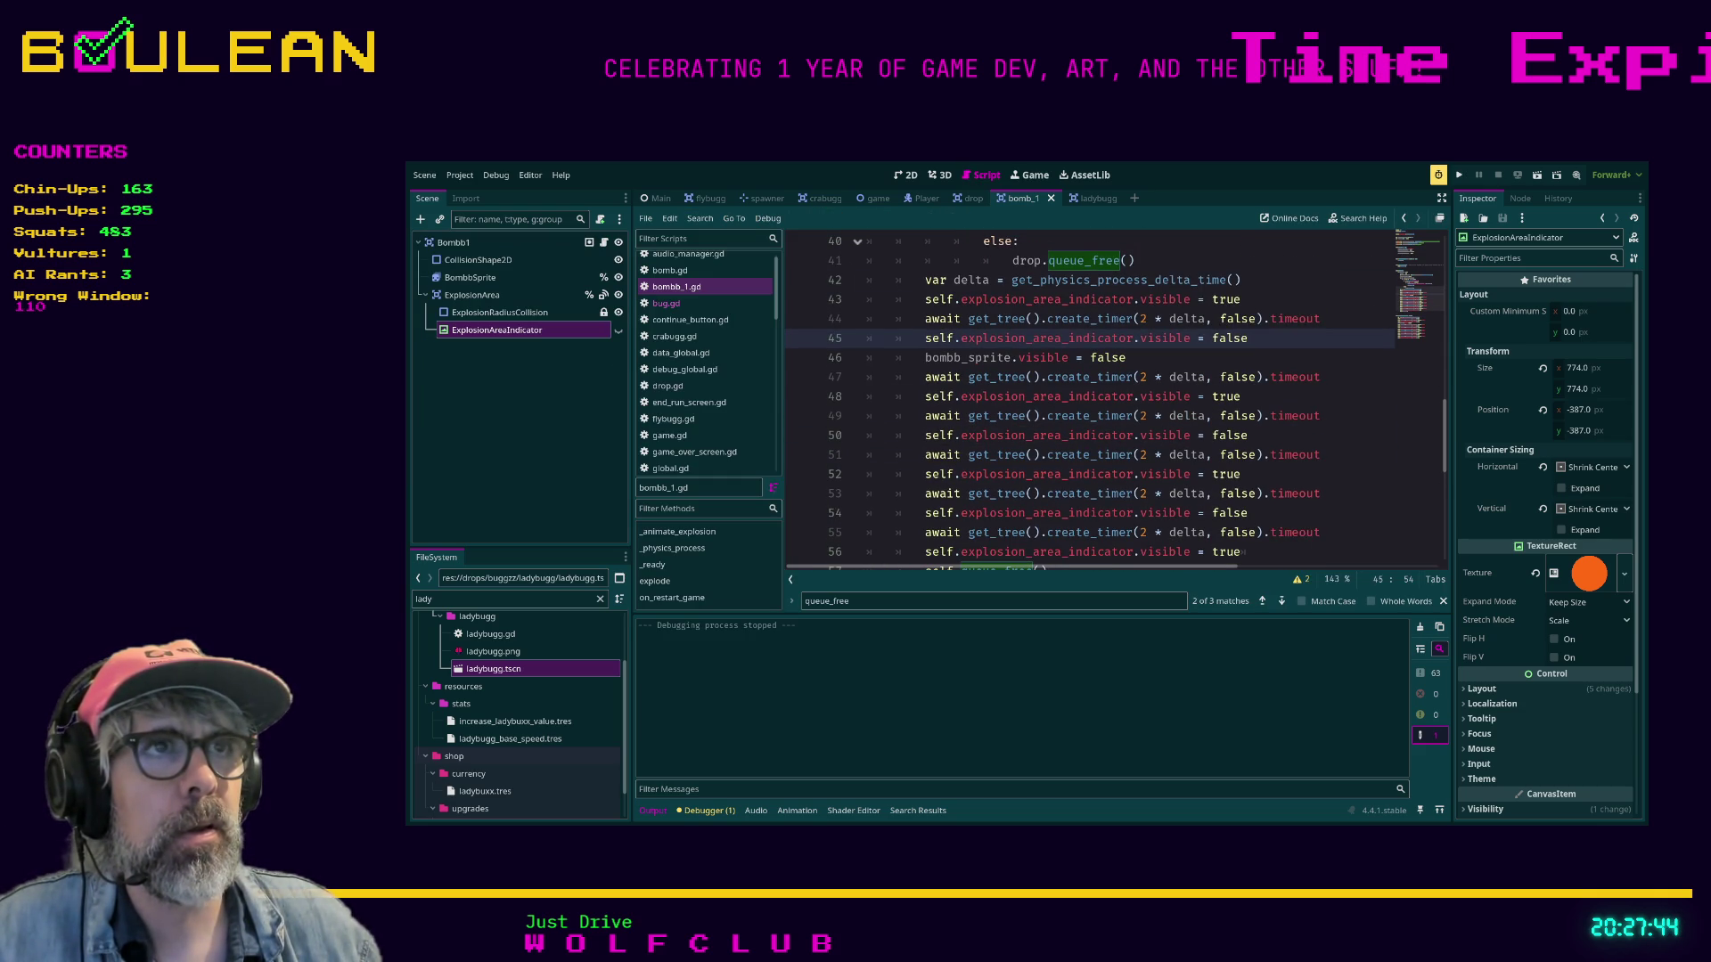
{"action": "scroll", "coordinate": [1114, 400], "scroll_direction": "up", "scroll_amount": 1}
{"action": "scroll", "coordinate": [1114, 401], "scroll_direction": "down", "scroll_amount": 5}
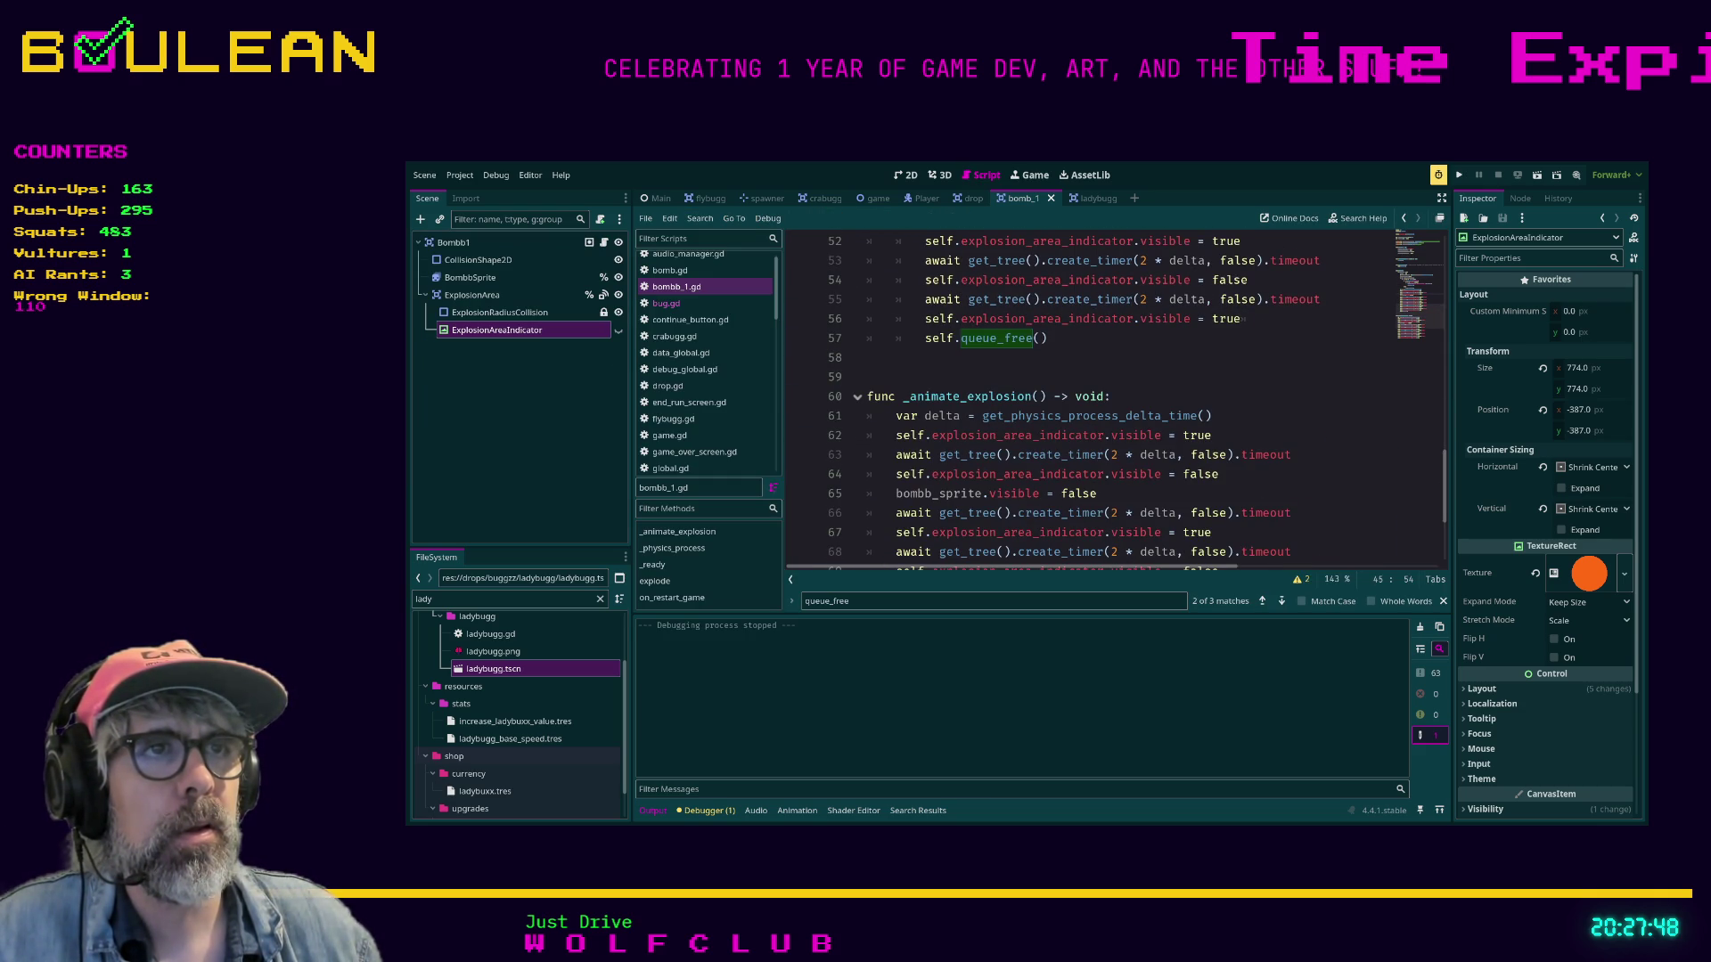
{"action": "left_click", "coordinate": [867, 377]}
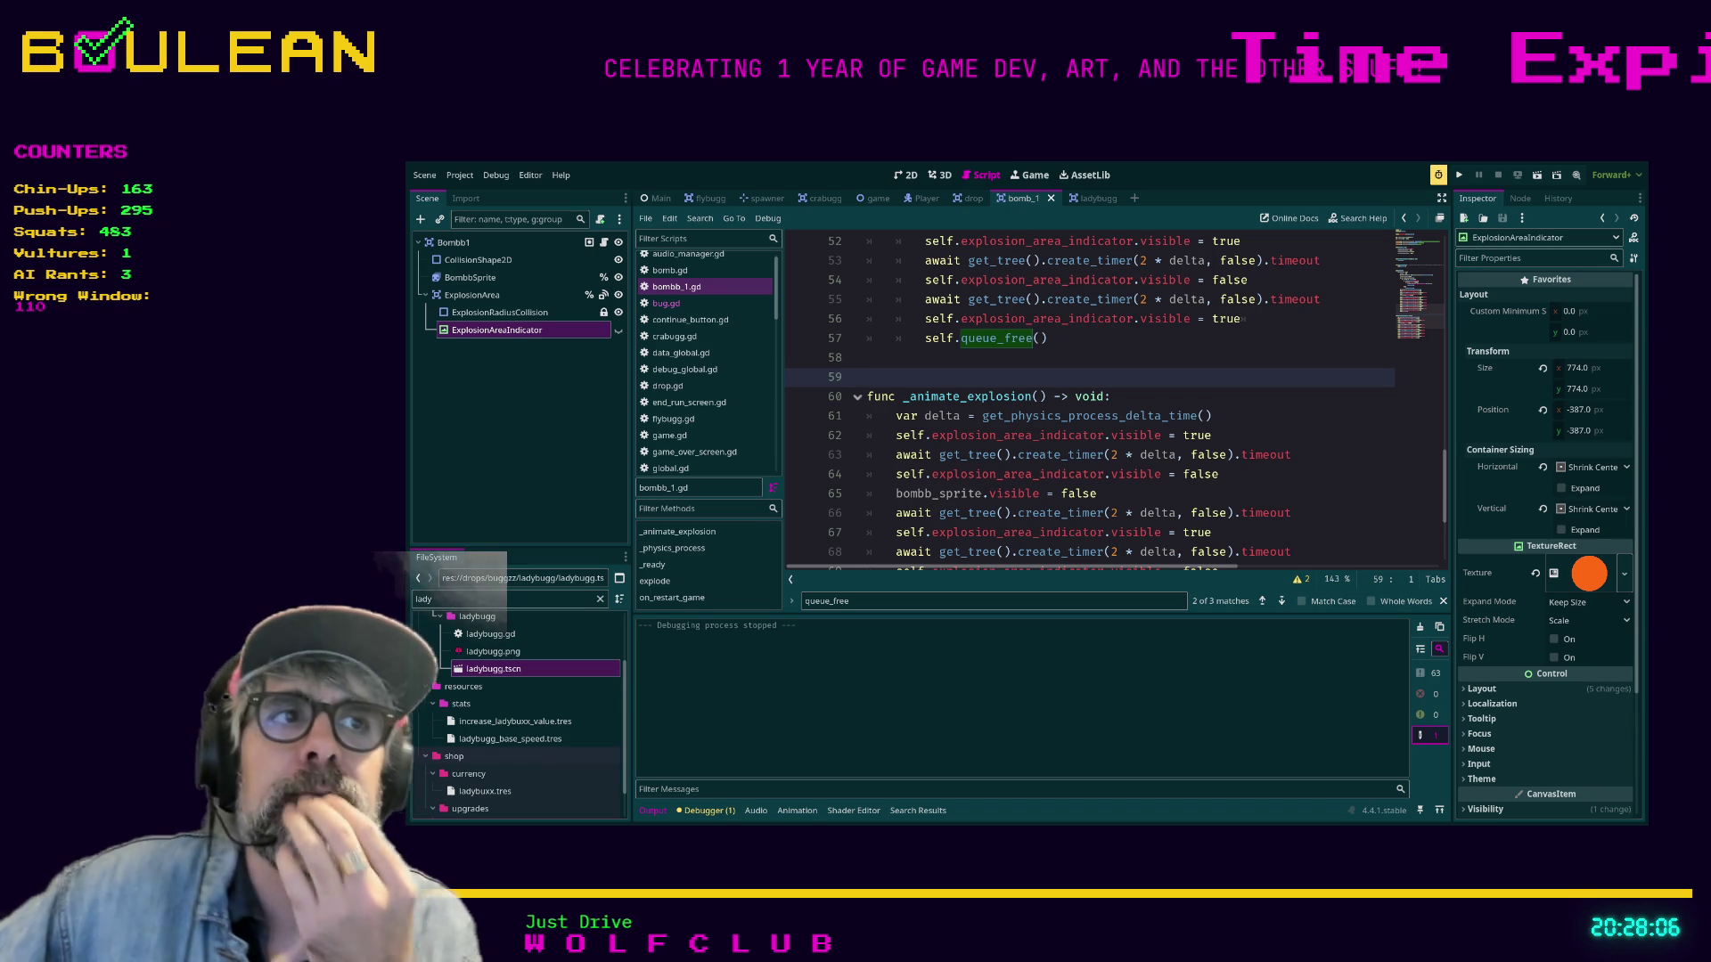
{"action": "scroll", "coordinate": [1087, 400], "scroll_direction": "down", "scroll_amount": 2}
{"action": "scroll", "coordinate": [1087, 401], "scroll_direction": "up", "scroll_amount": 9}
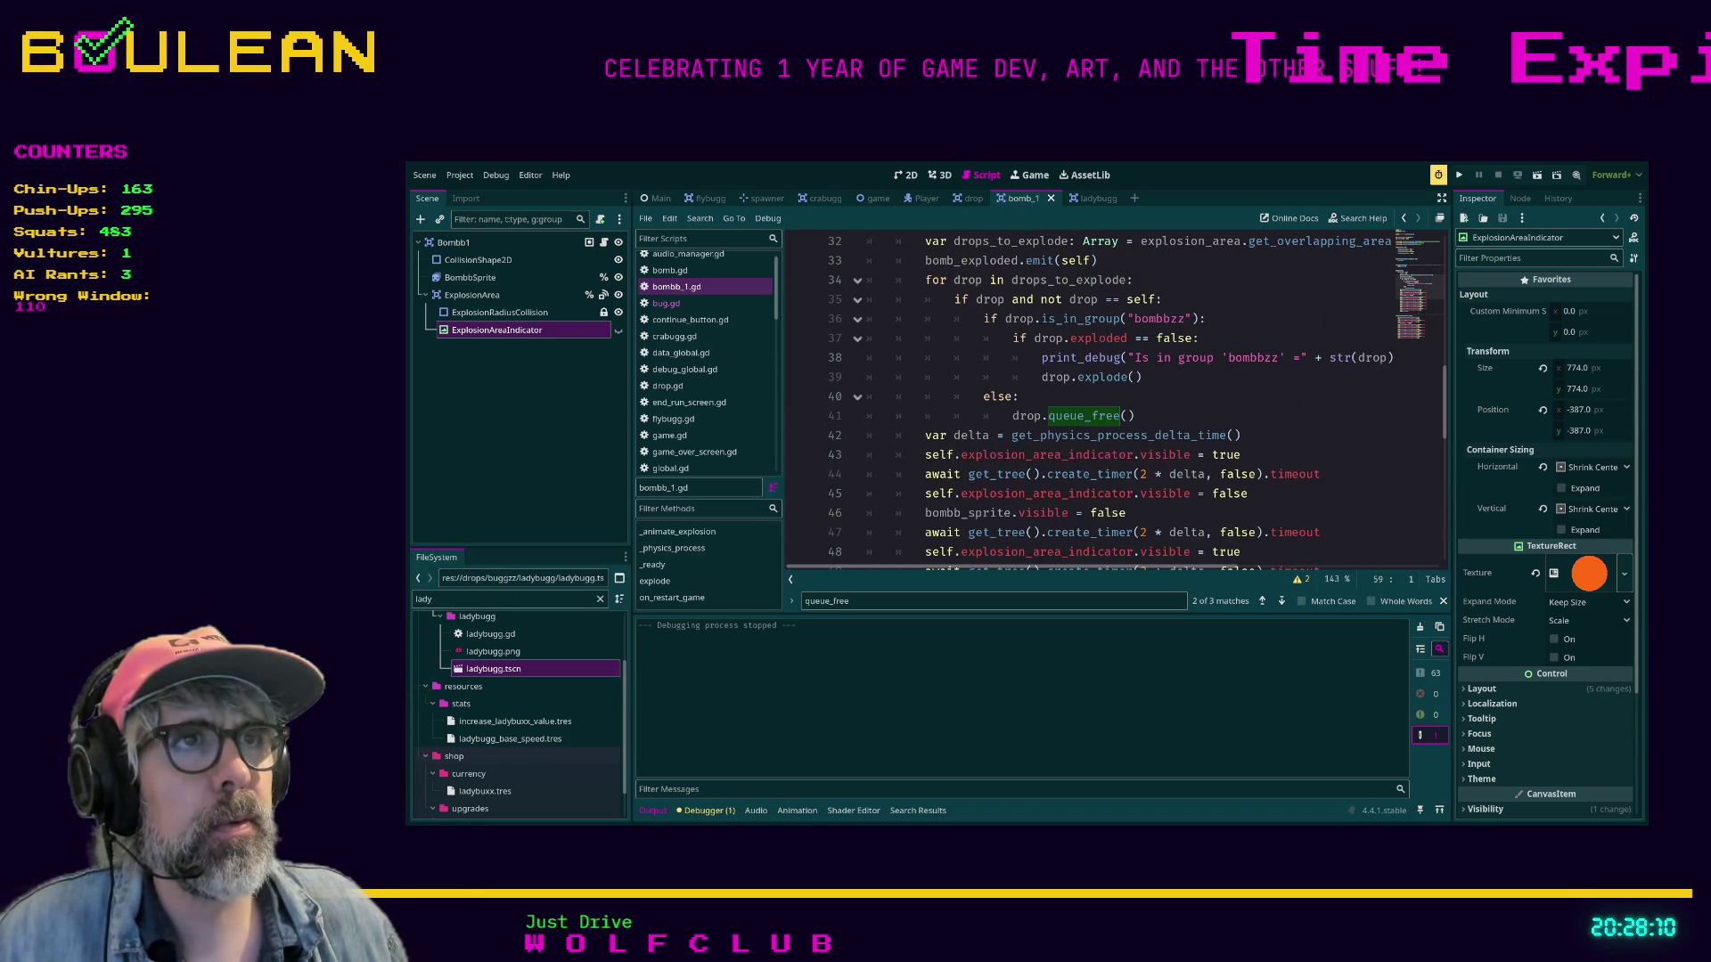
{"action": "scroll", "coordinate": [1113, 401], "scroll_direction": "up", "scroll_amount": 1}
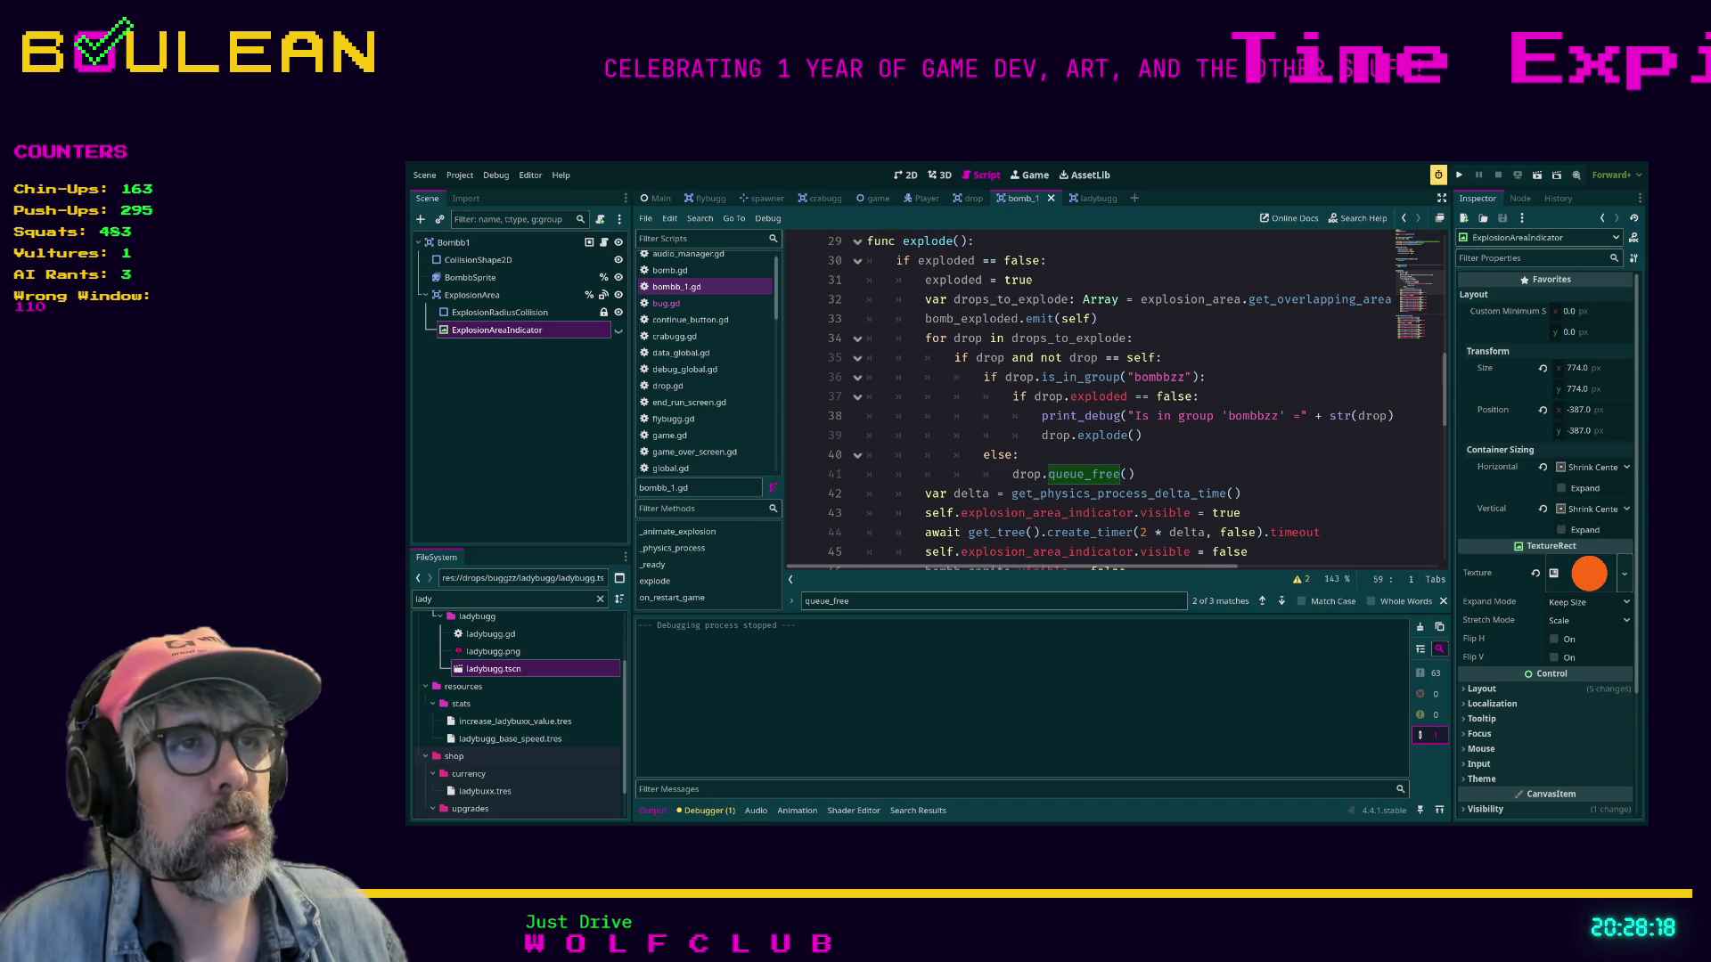
Add get_tree().create_timer(0.1) inside the unexploded-bomb branch on line 37 and save.
{"action": "left_click", "coordinate": [1200, 397]}
{"action": "key", "text": "Return"}
{"action": "type", "text": "get"}
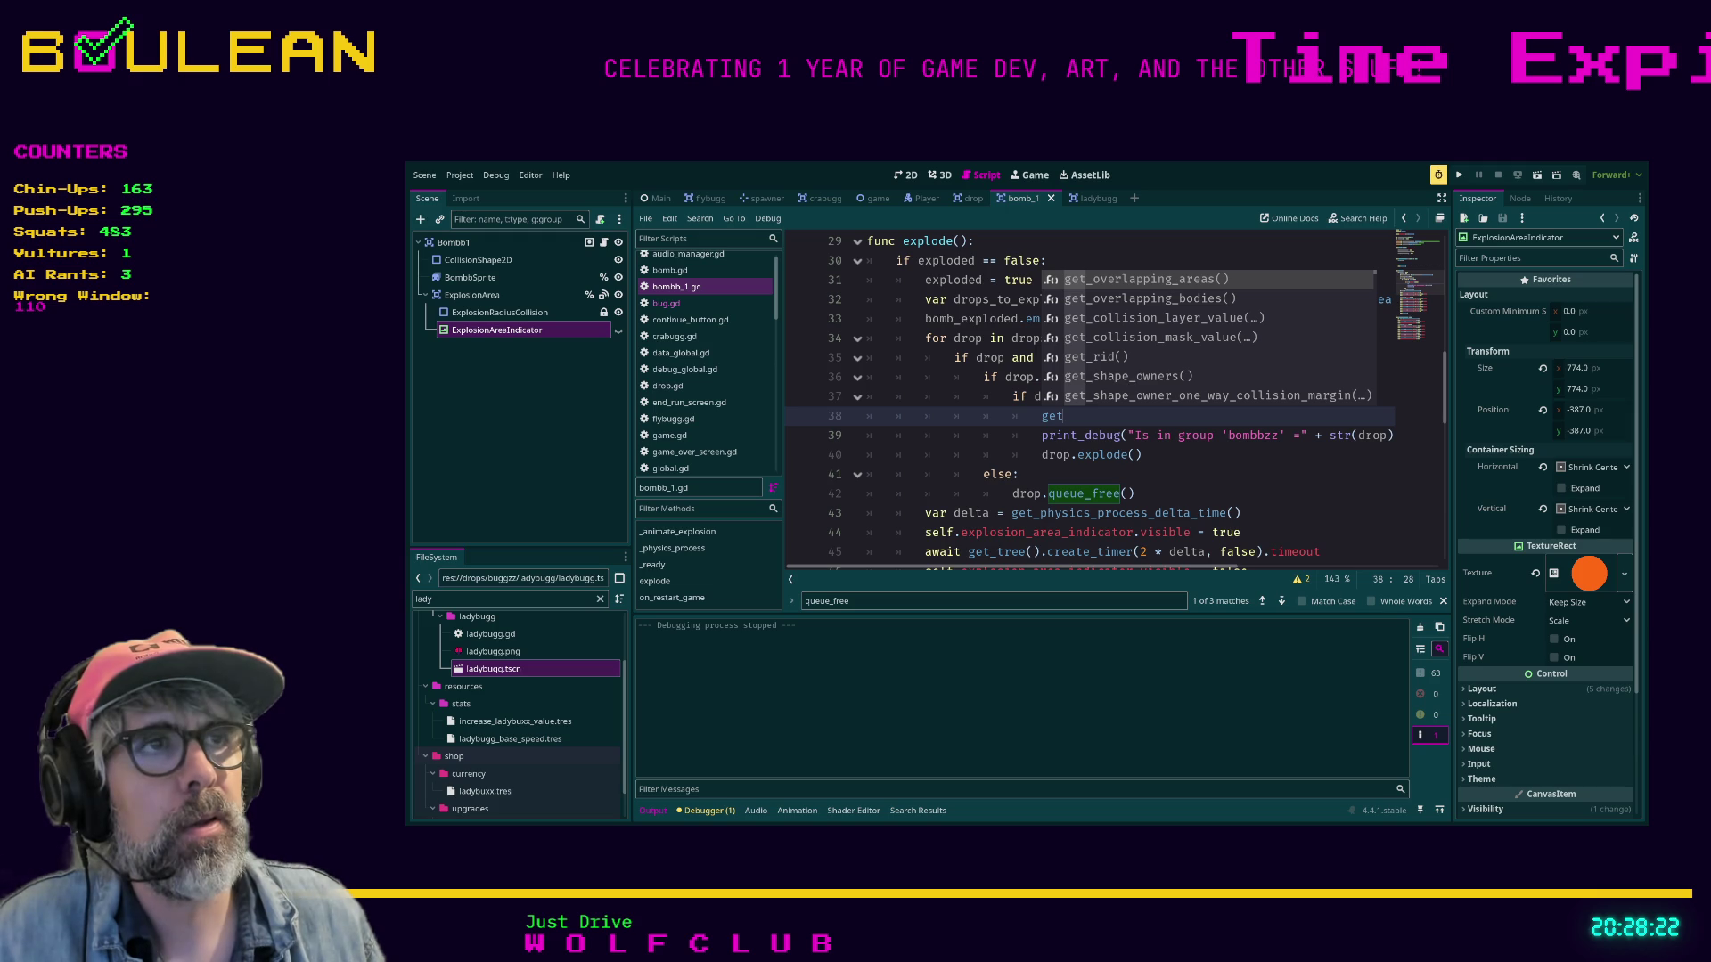
{"action": "type", "text": "_tree()."}
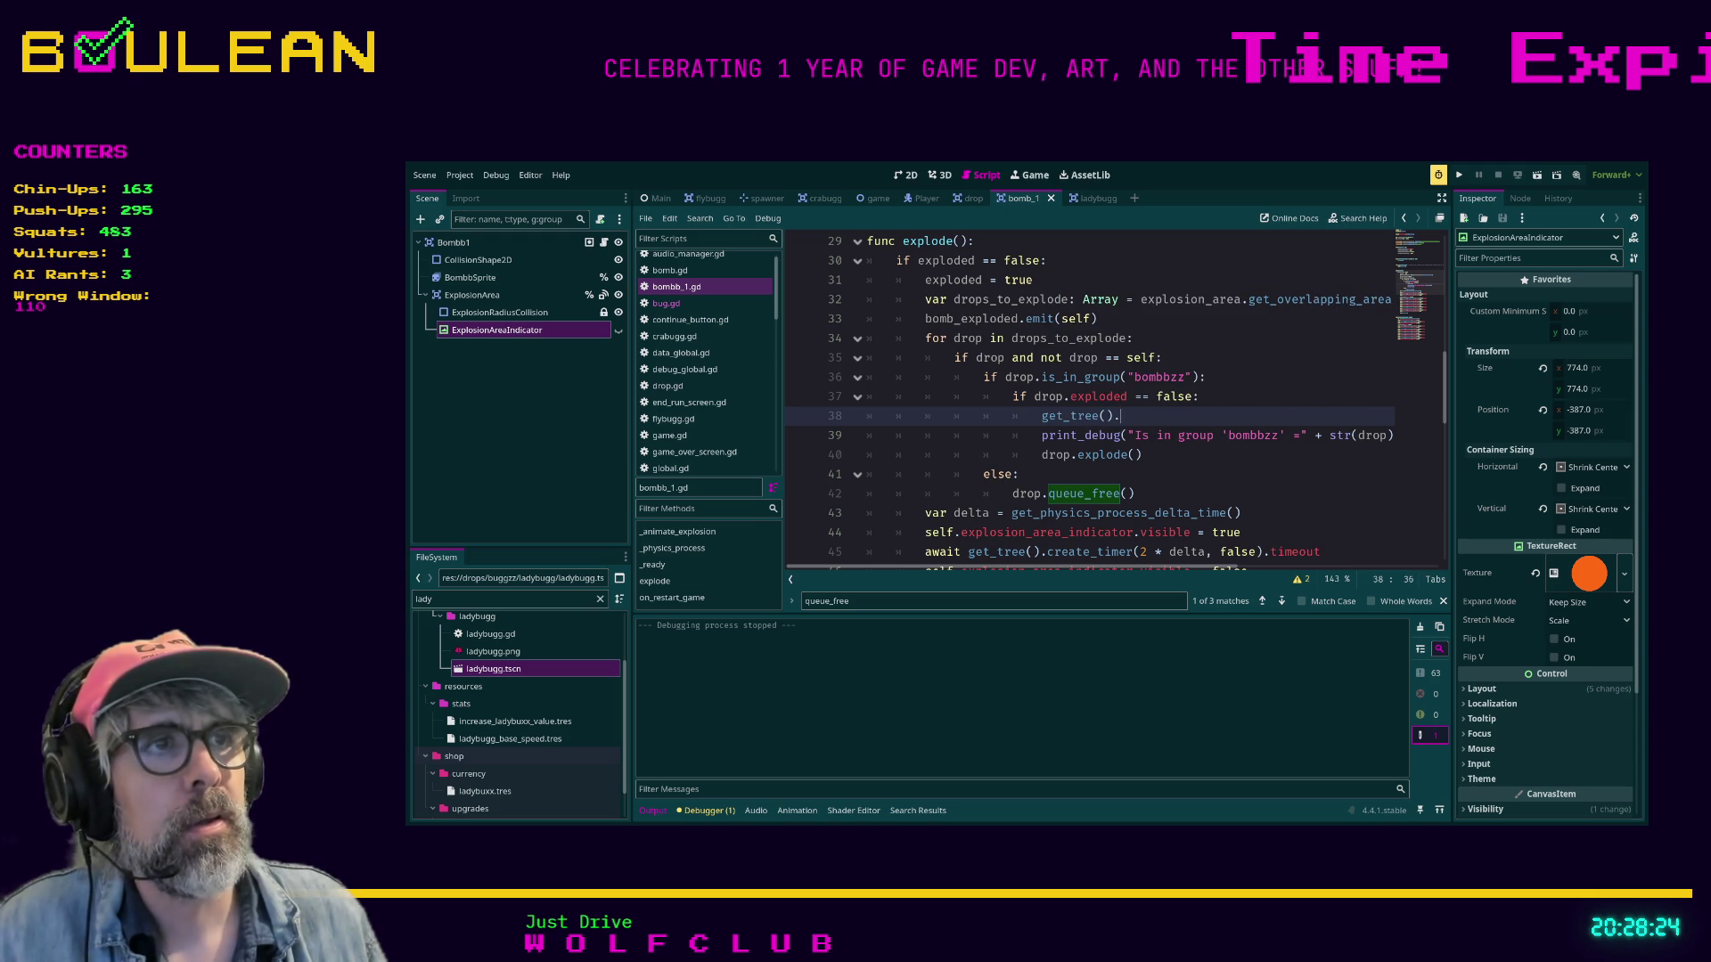
{"action": "type", "text": "create_t"}
{"action": "key", "text": "Return"}
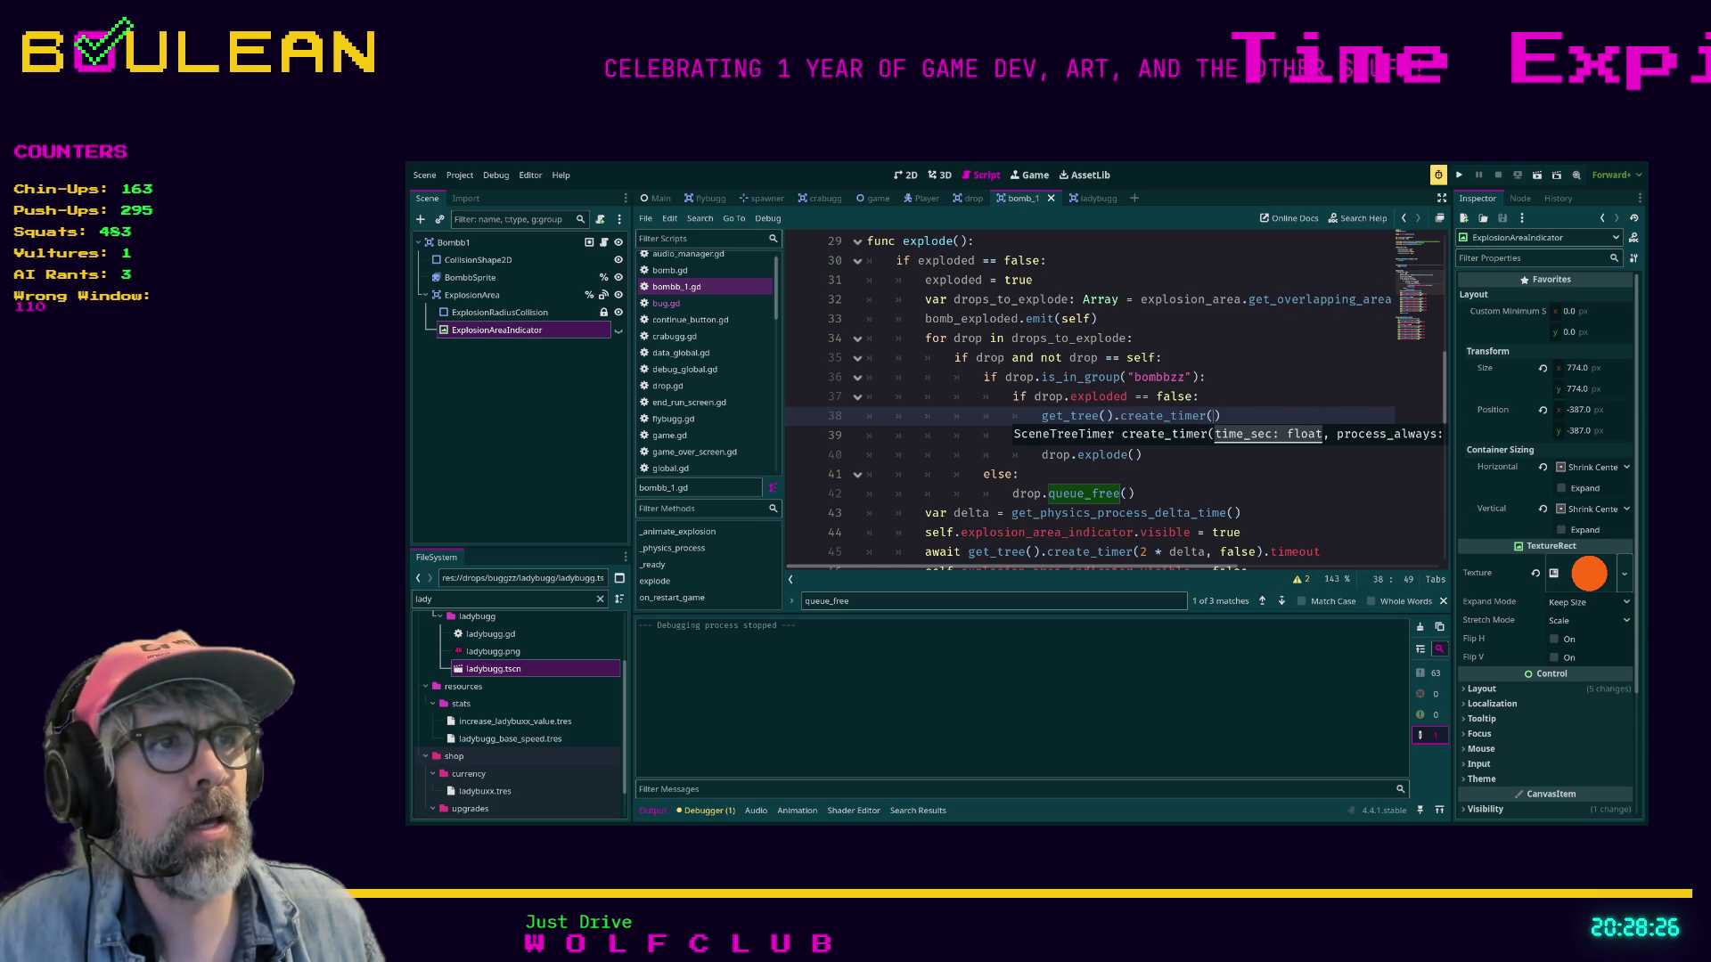
{"action": "type", "text": "0.1"}
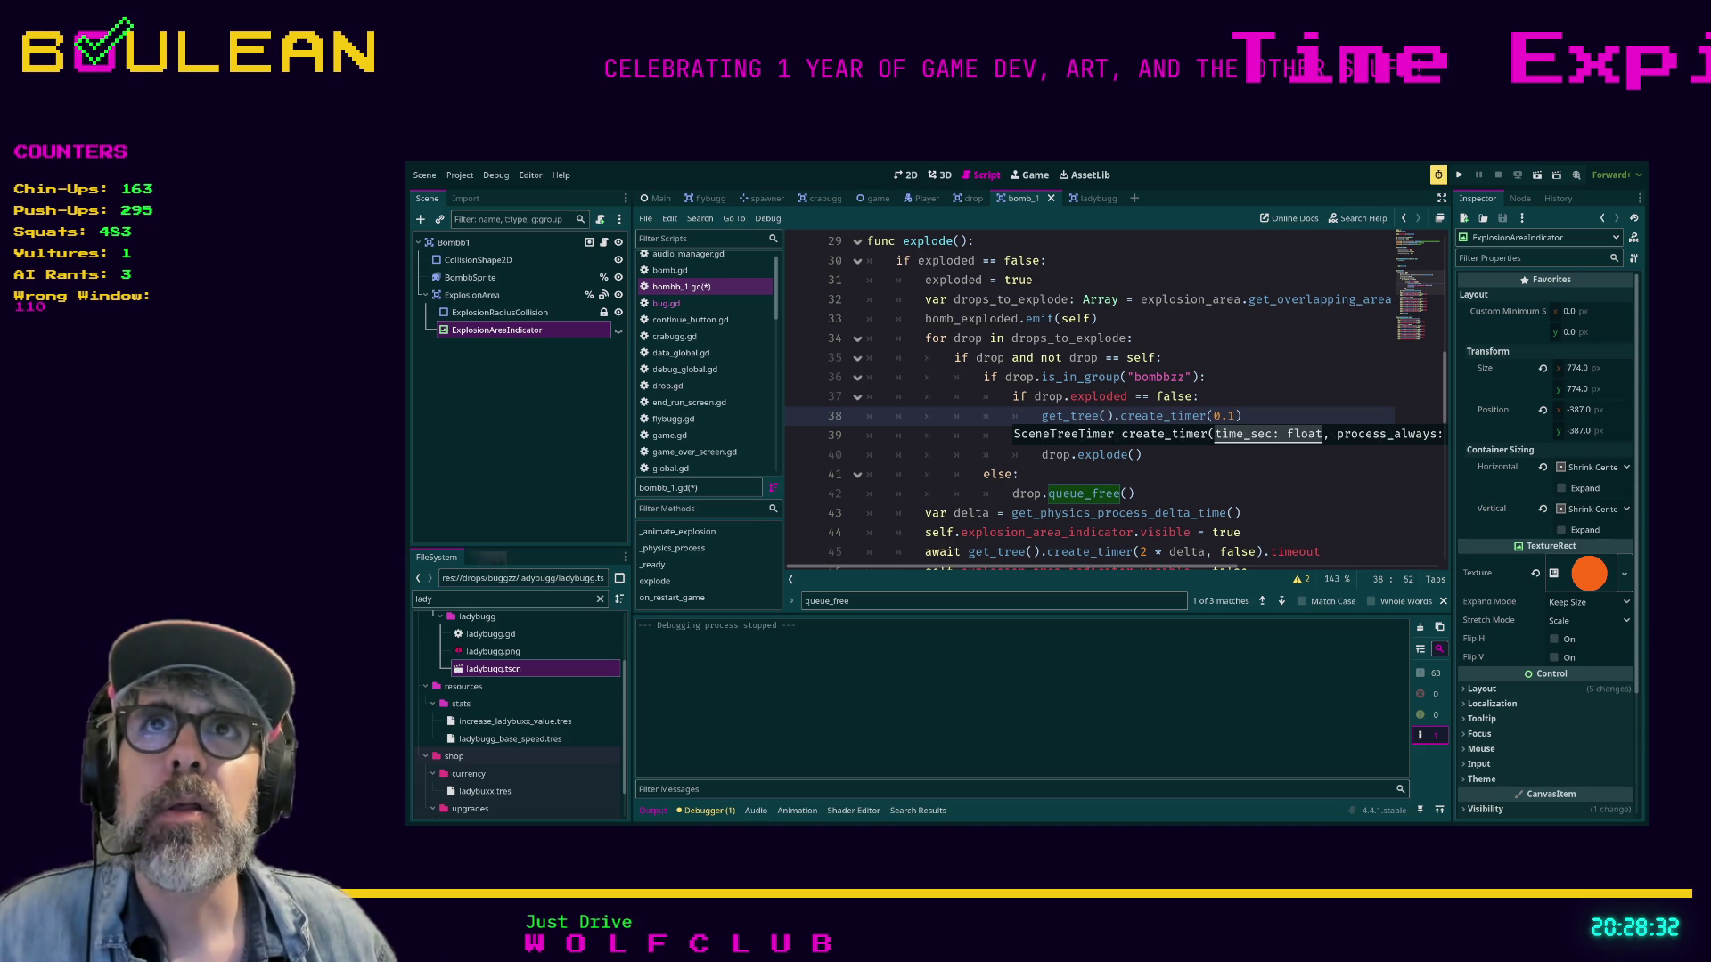
{"action": "key", "text": "ctrl+s"}
{"action": "left_click", "coordinate": [1199, 397]}
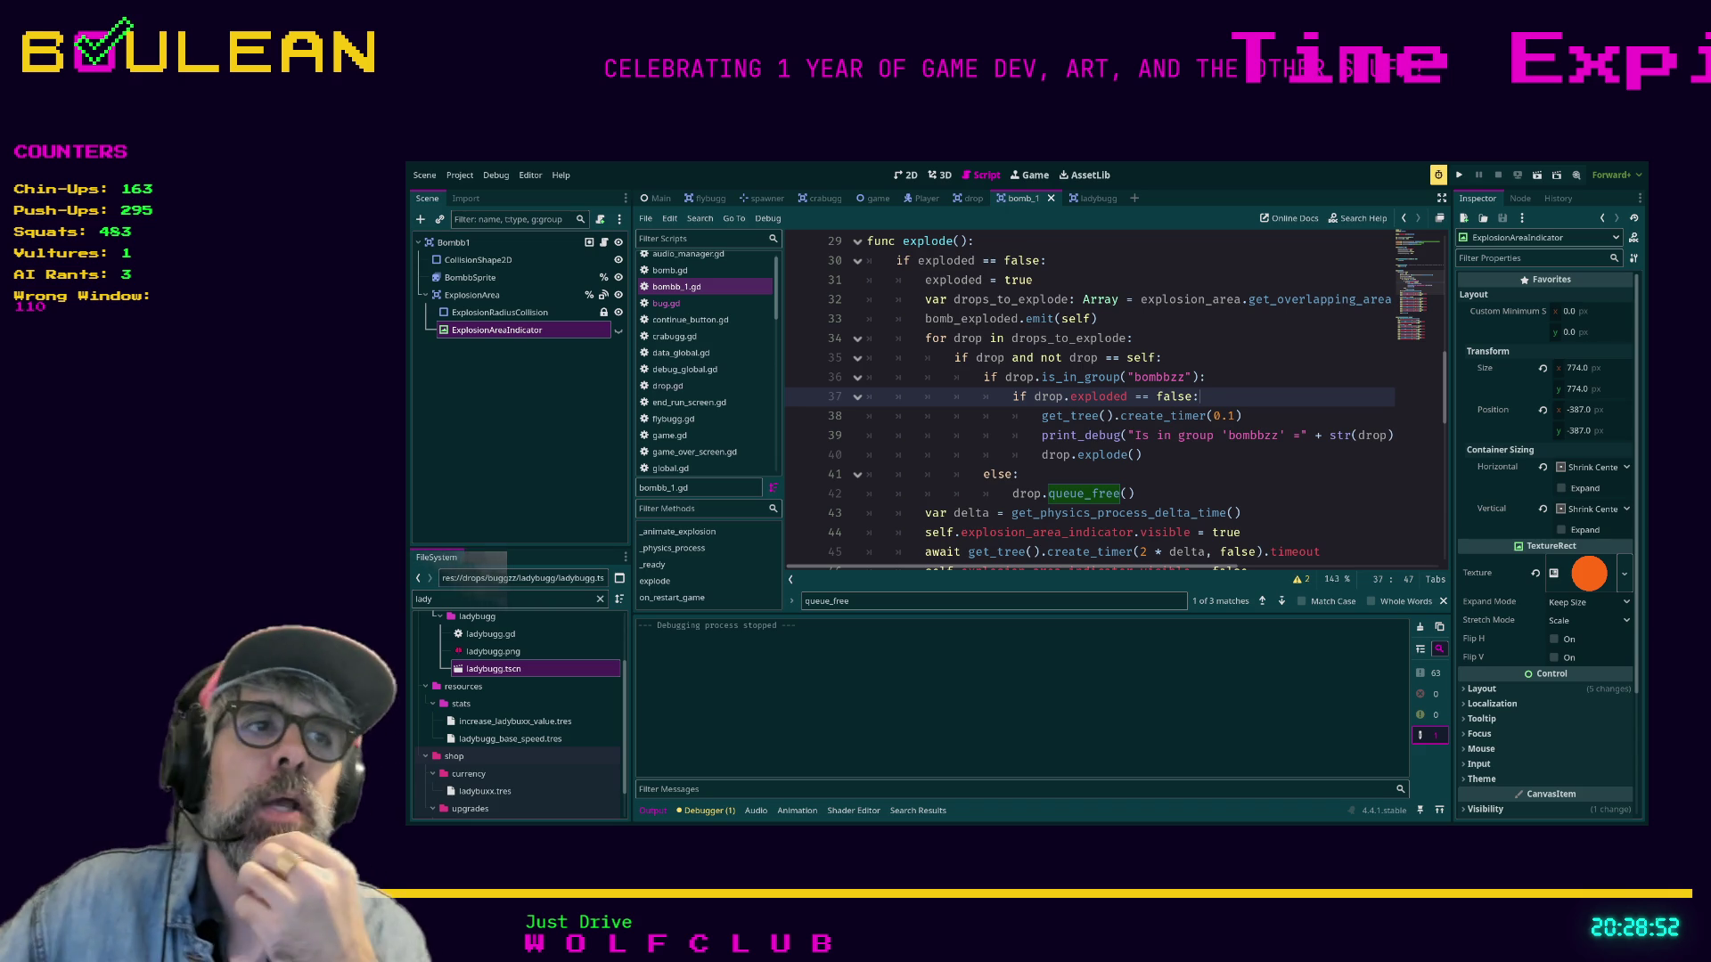
{"action": "scroll", "coordinate": [1114, 387], "scroll_direction": "down", "scroll_amount": 1}
{"action": "scroll", "coordinate": [1114, 401], "scroll_direction": "down", "scroll_amount": 6}
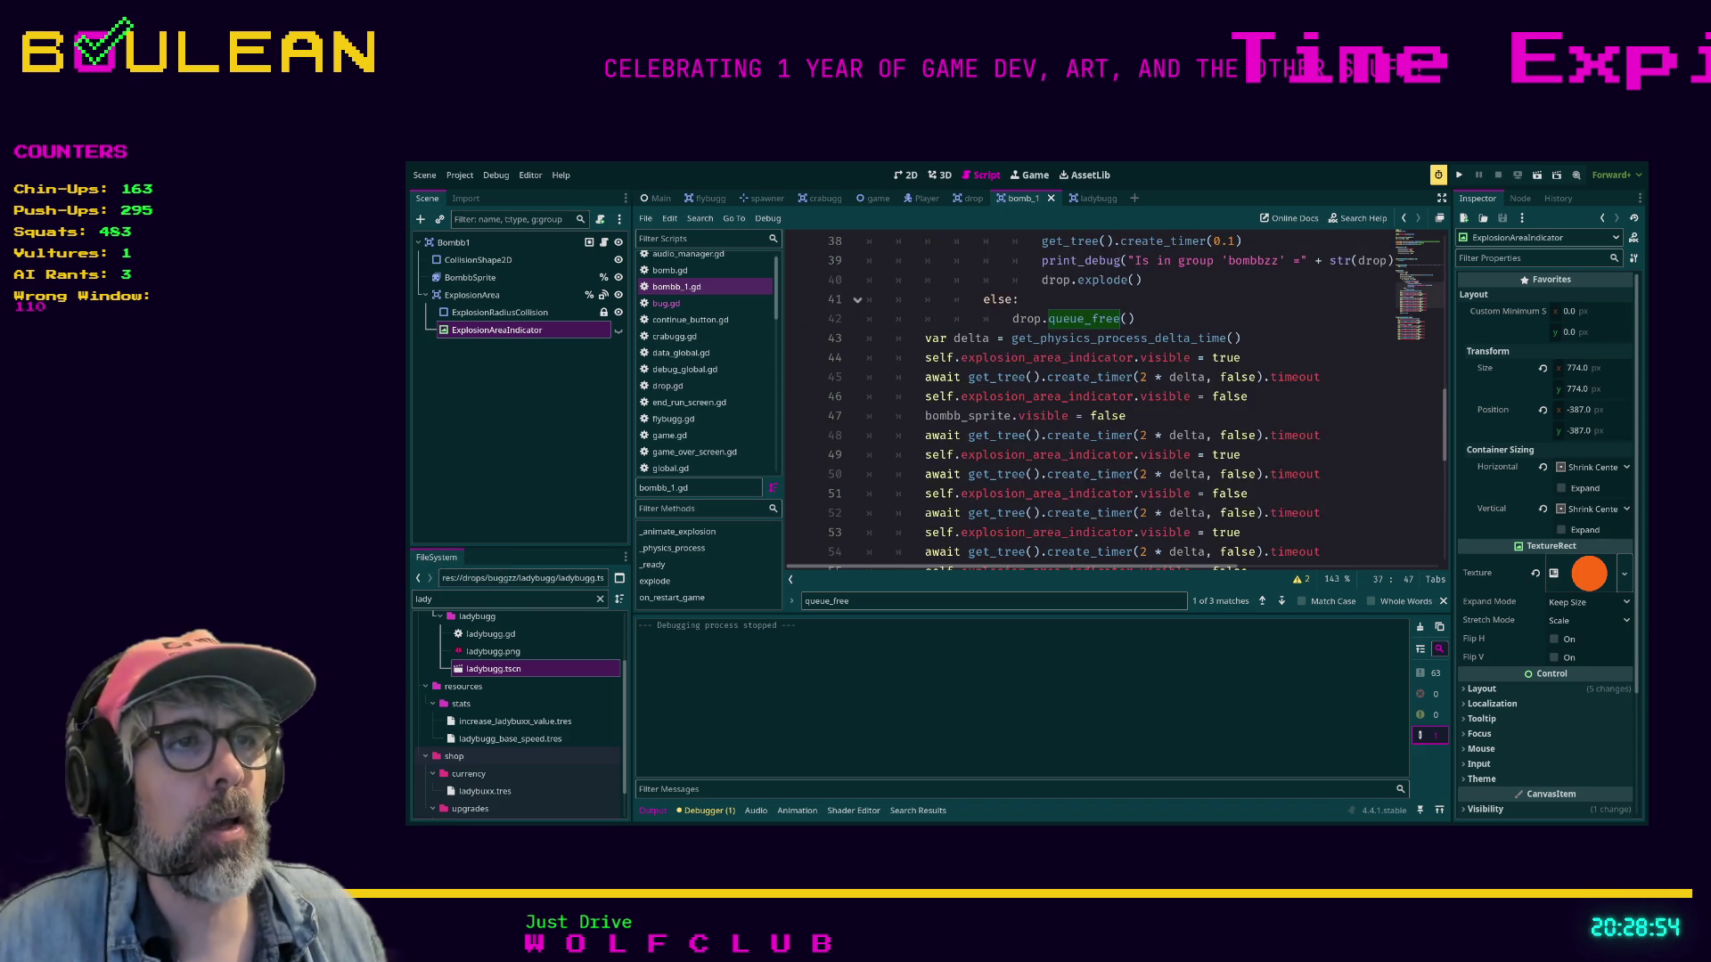
{"action": "scroll", "coordinate": [1114, 396], "scroll_direction": "up", "scroll_amount": 1}
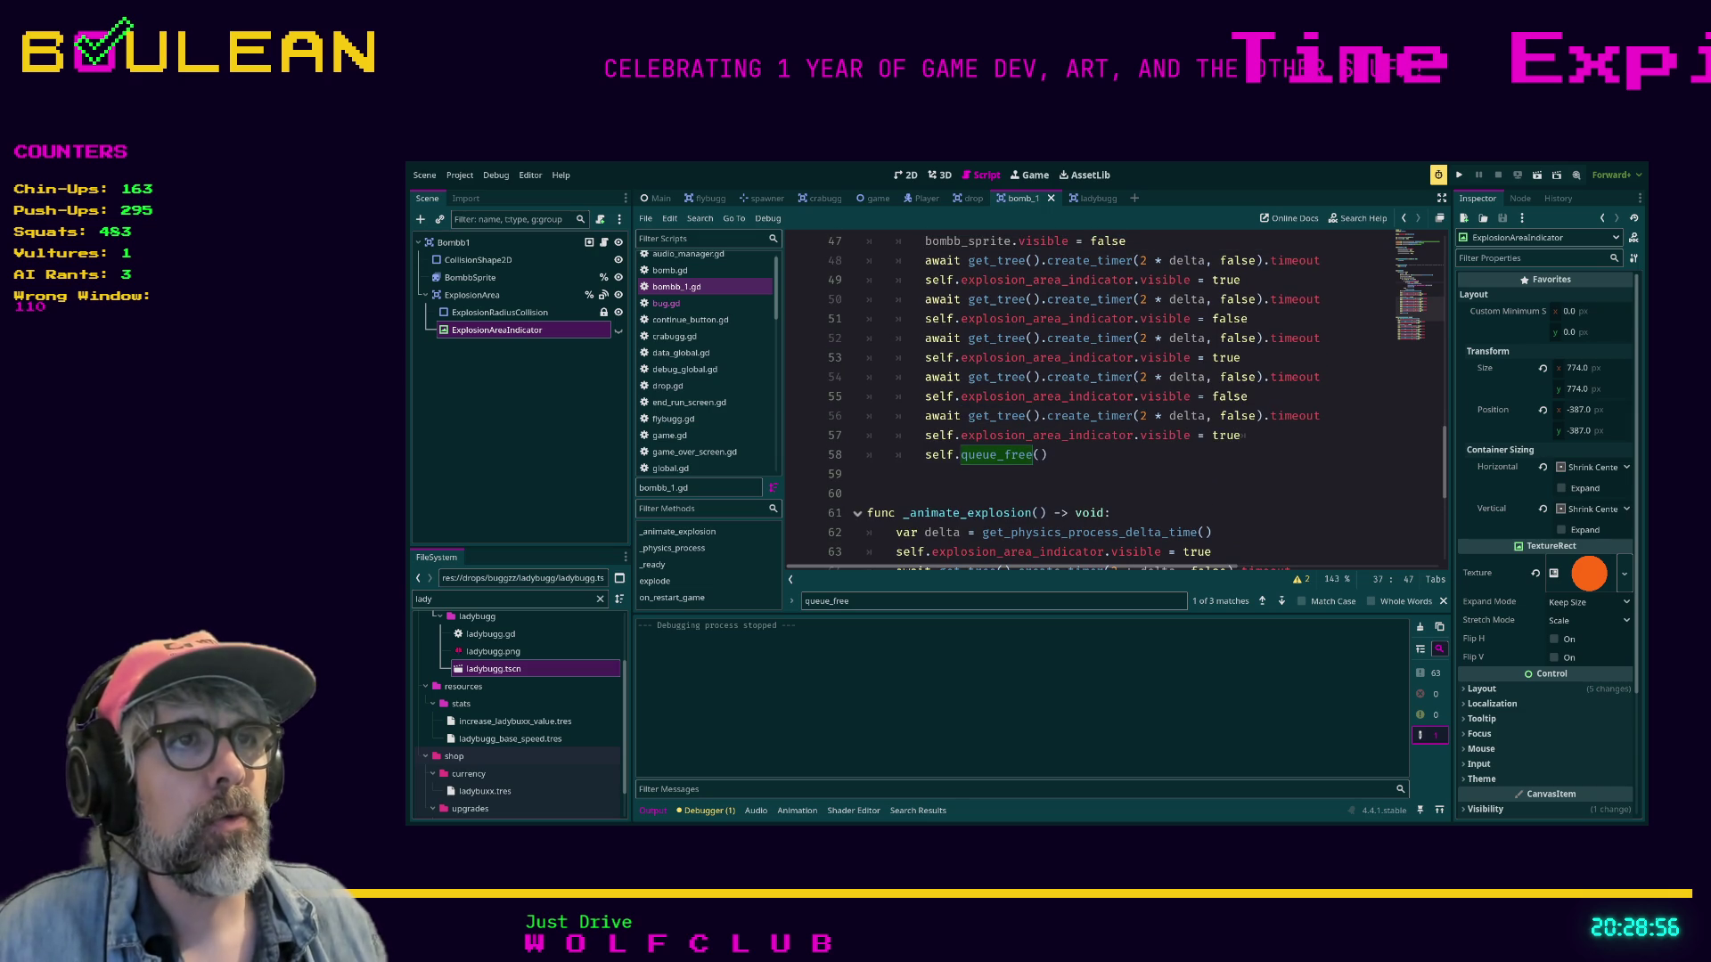
Comment out explode()'s inline flashing lines 43–58 and add await _animate_explosion() on line 43.
{"action": "left_click_drag", "start_coordinate": [873, 437], "coordinate": [869, 338]}
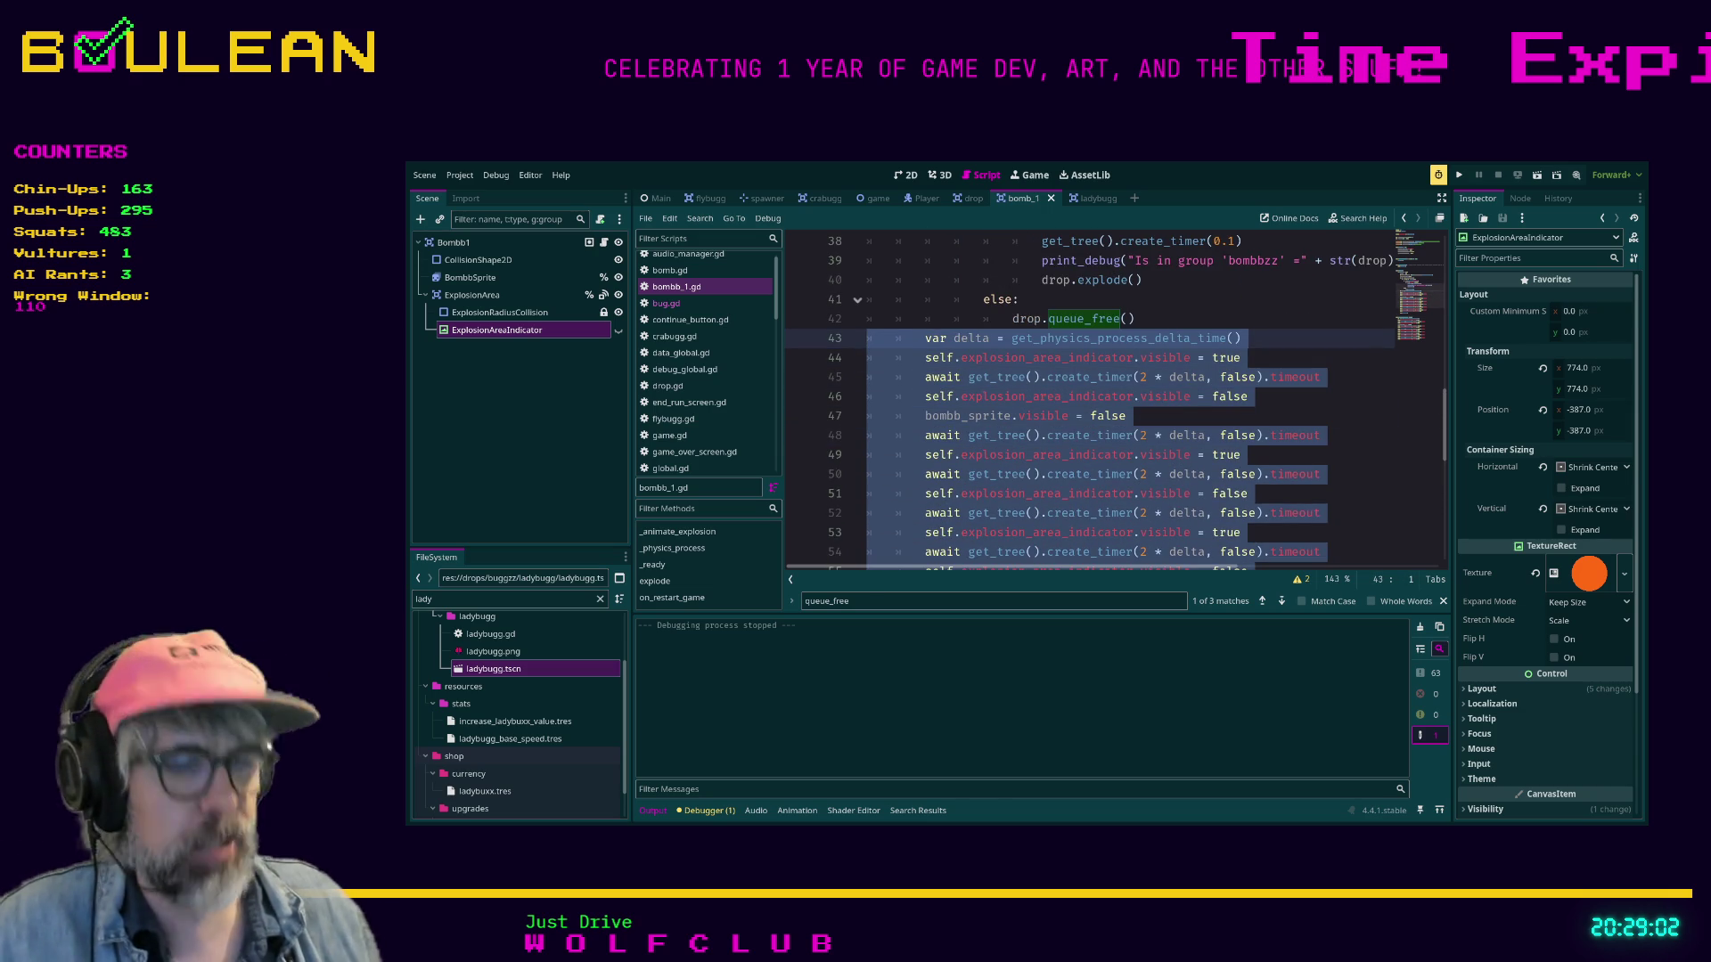
{"action": "key", "text": "ctrl+k"}
{"action": "key", "text": "Return"}
{"action": "key", "text": "Up"}
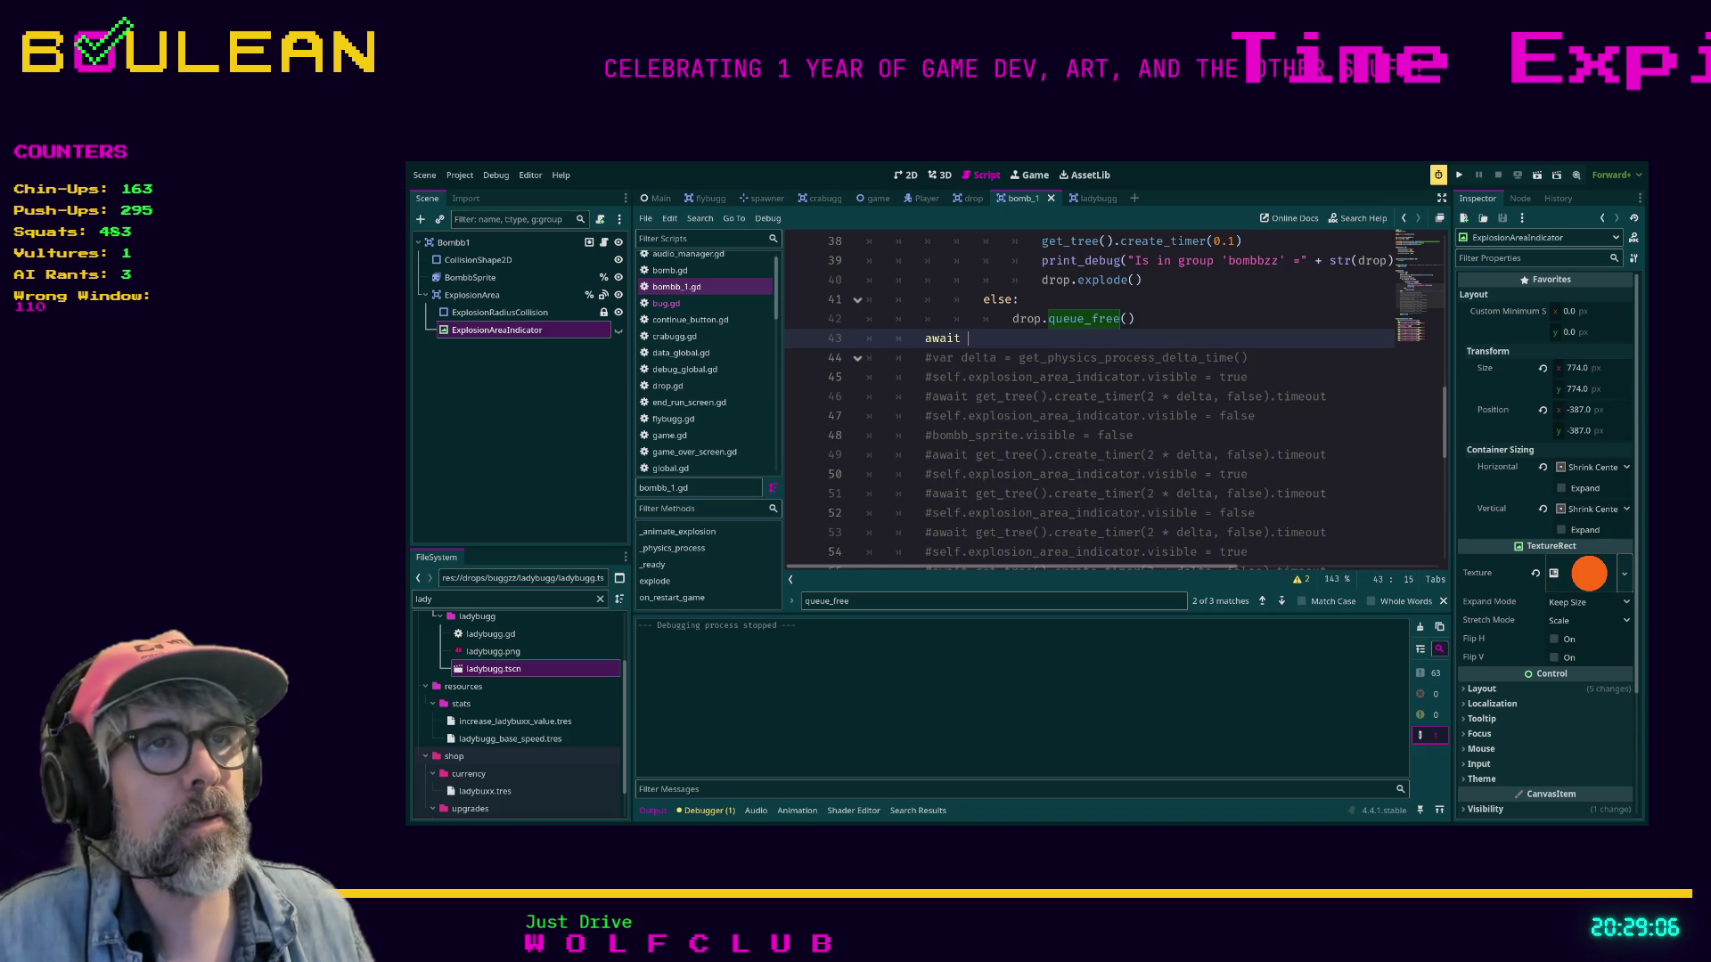
{"action": "scroll", "coordinate": [1086, 401], "scroll_direction": "down", "scroll_amount": 3}
{"action": "scroll", "coordinate": [1086, 401], "scroll_direction": "up", "scroll_amount": 3}
{"action": "scroll", "coordinate": [1087, 401], "scroll_direction": "up", "scroll_amount": 2}
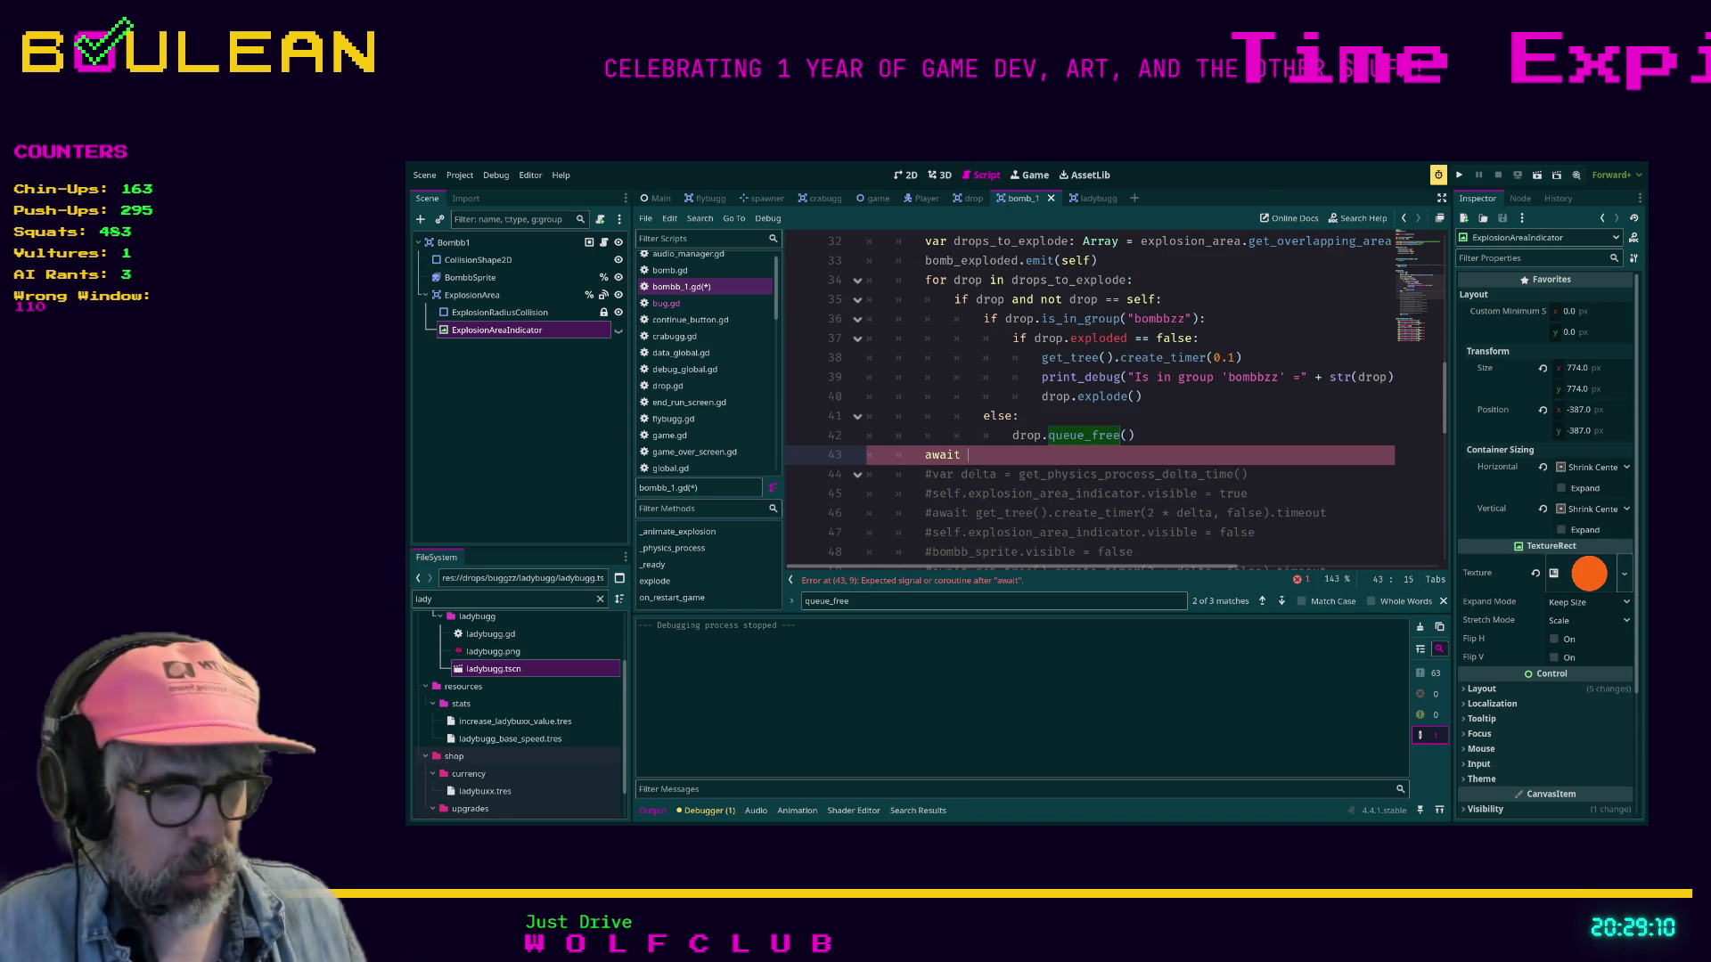
{"action": "type", "text": "_animat"}
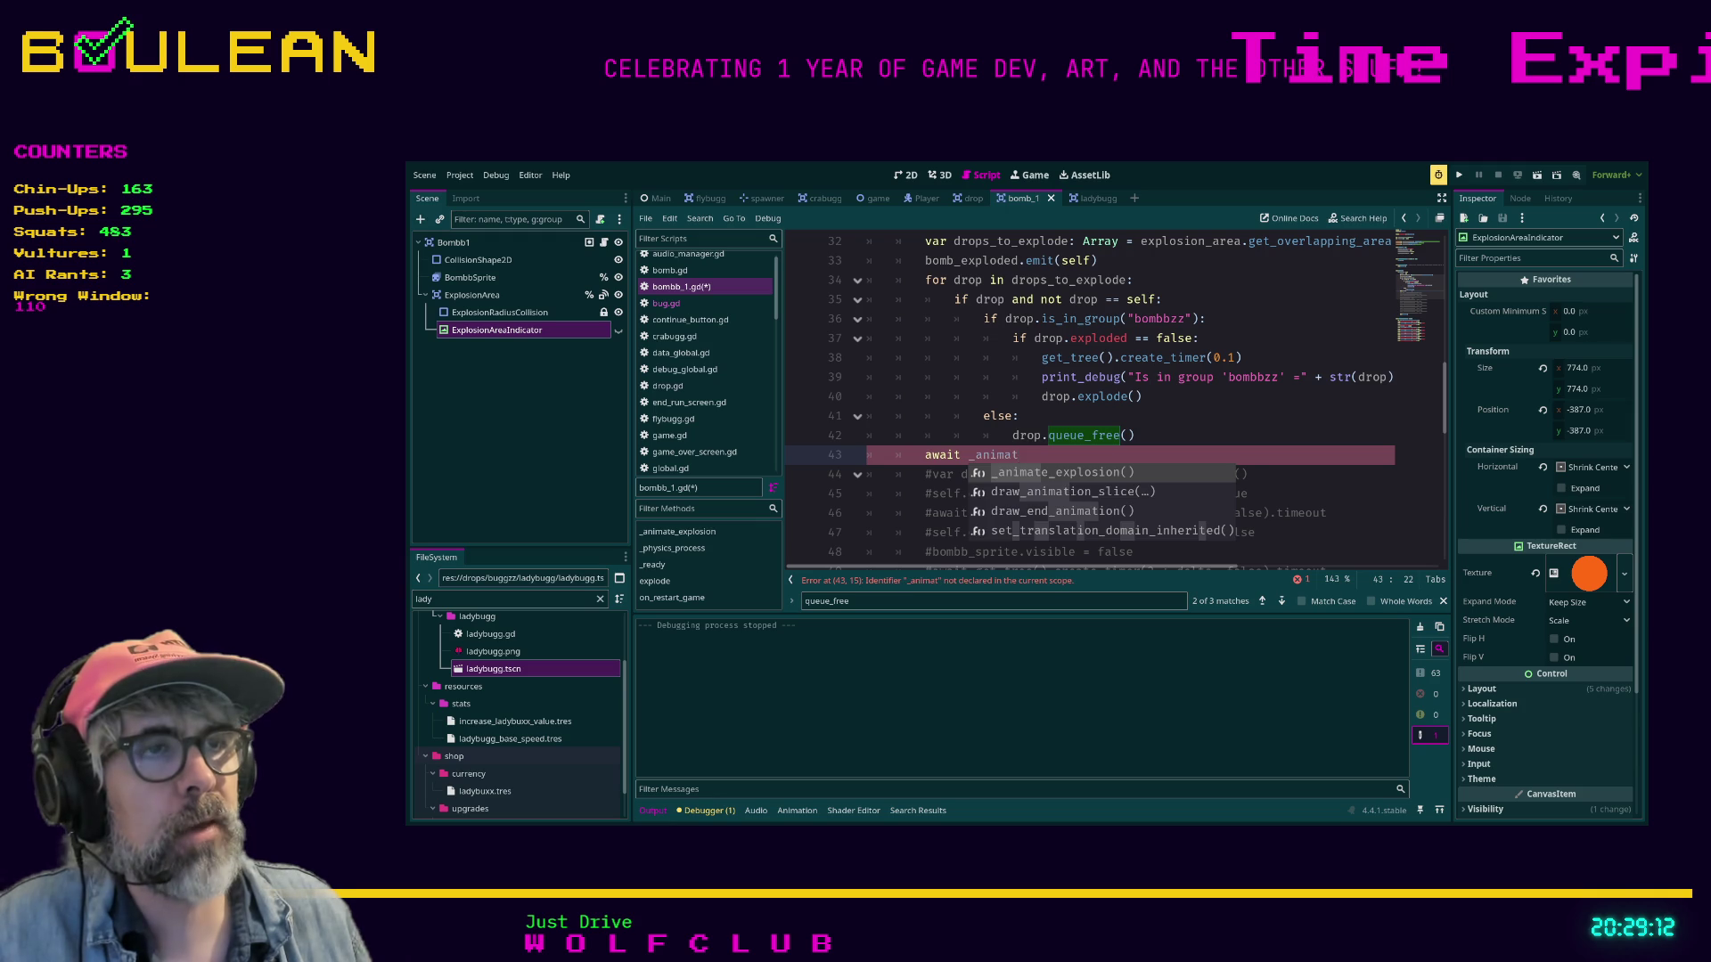
{"action": "key", "text": "Return"}
Save bomb_1.gd and run the game with F5.
{"action": "scroll", "coordinate": [1087, 401], "scroll_direction": "down", "scroll_amount": 3}
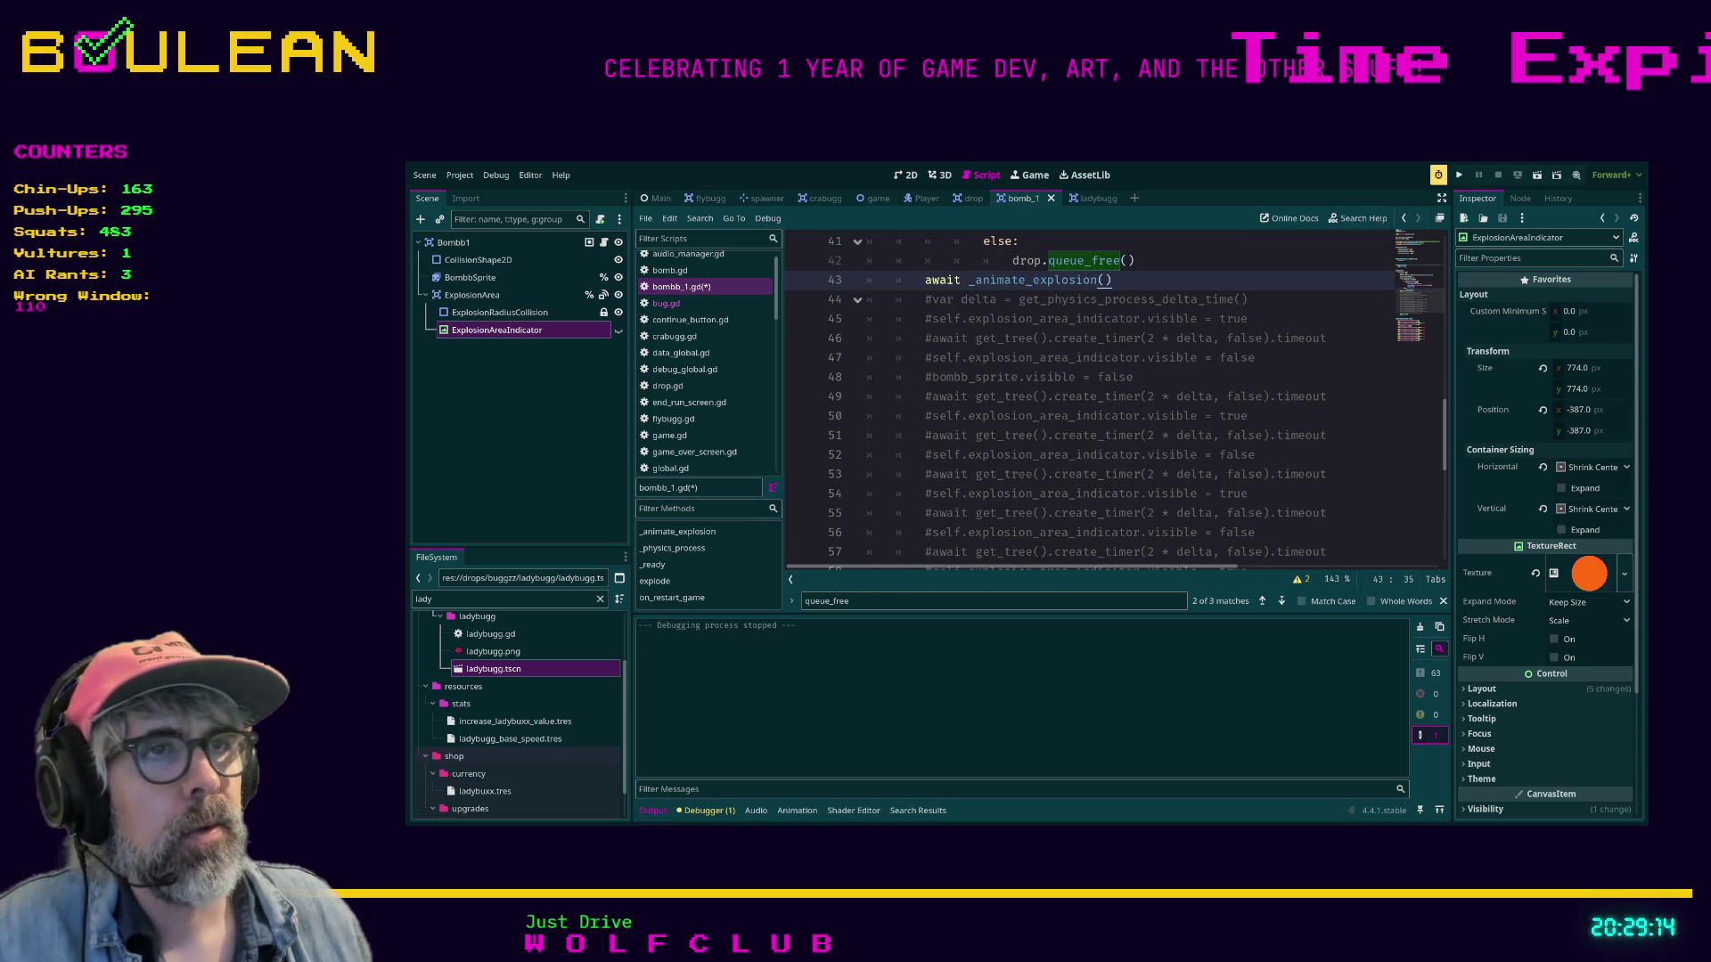
{"action": "scroll", "coordinate": [1087, 400], "scroll_direction": "down", "scroll_amount": 2}
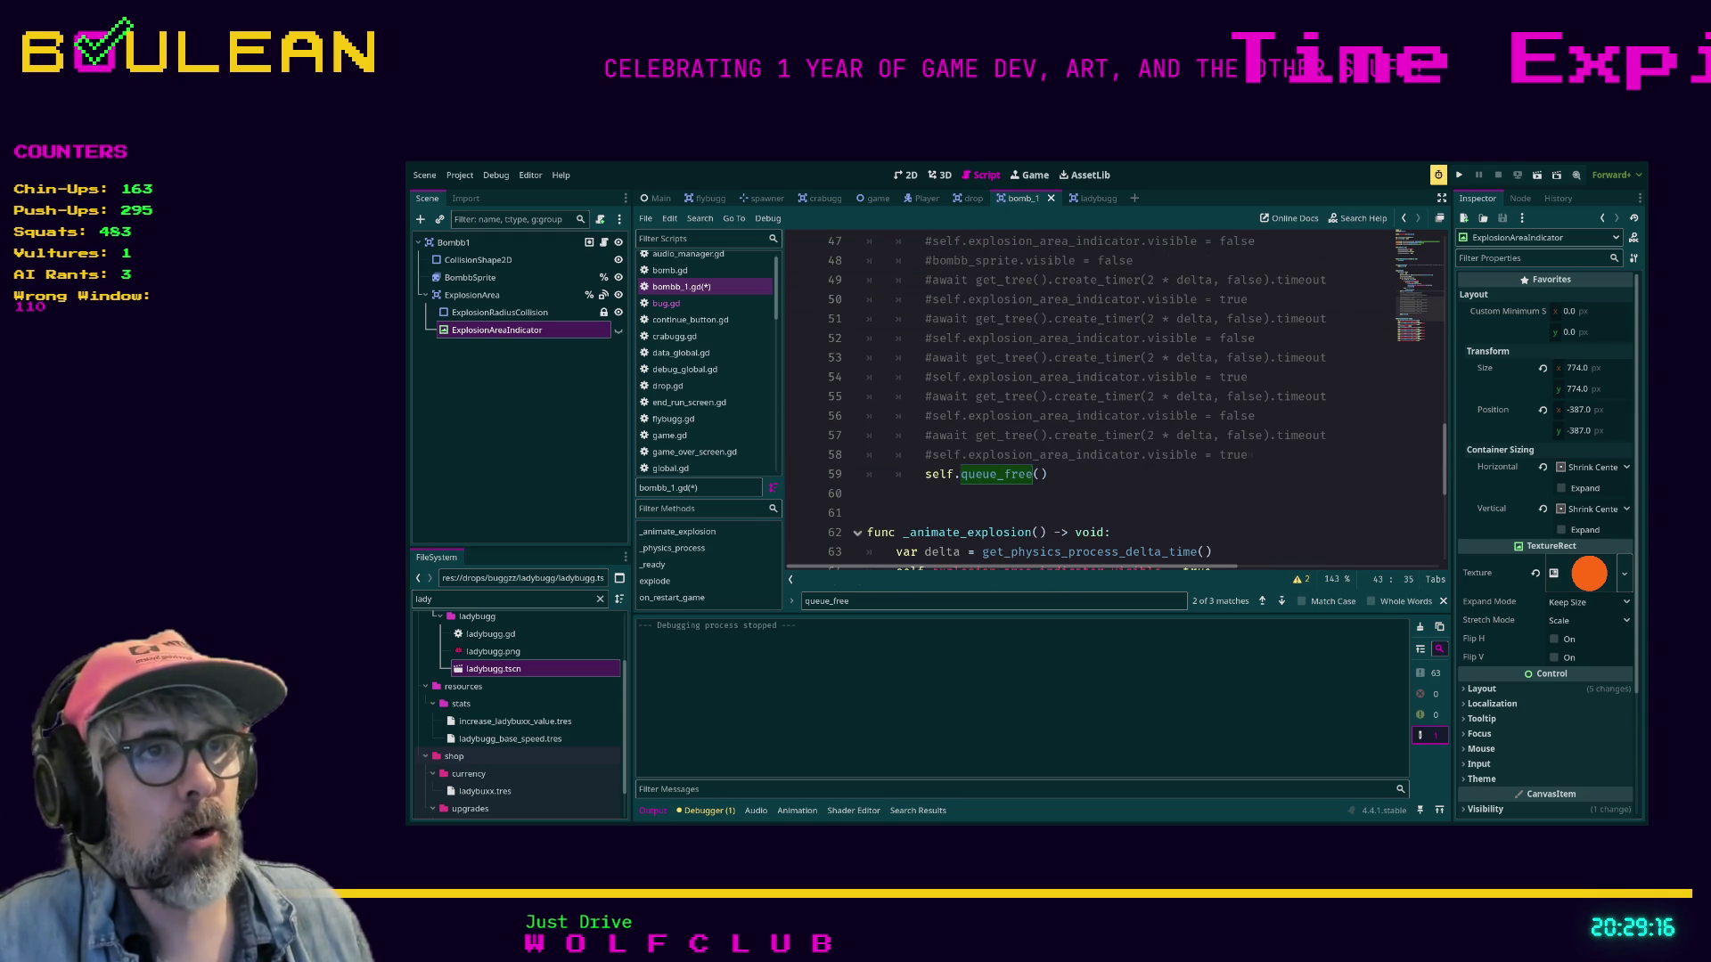
{"action": "left_click", "coordinate": [980, 493]}
{"action": "key", "text": "ctrl+s"}
{"action": "scroll", "coordinate": [1087, 401], "scroll_direction": "down", "scroll_amount": 1}
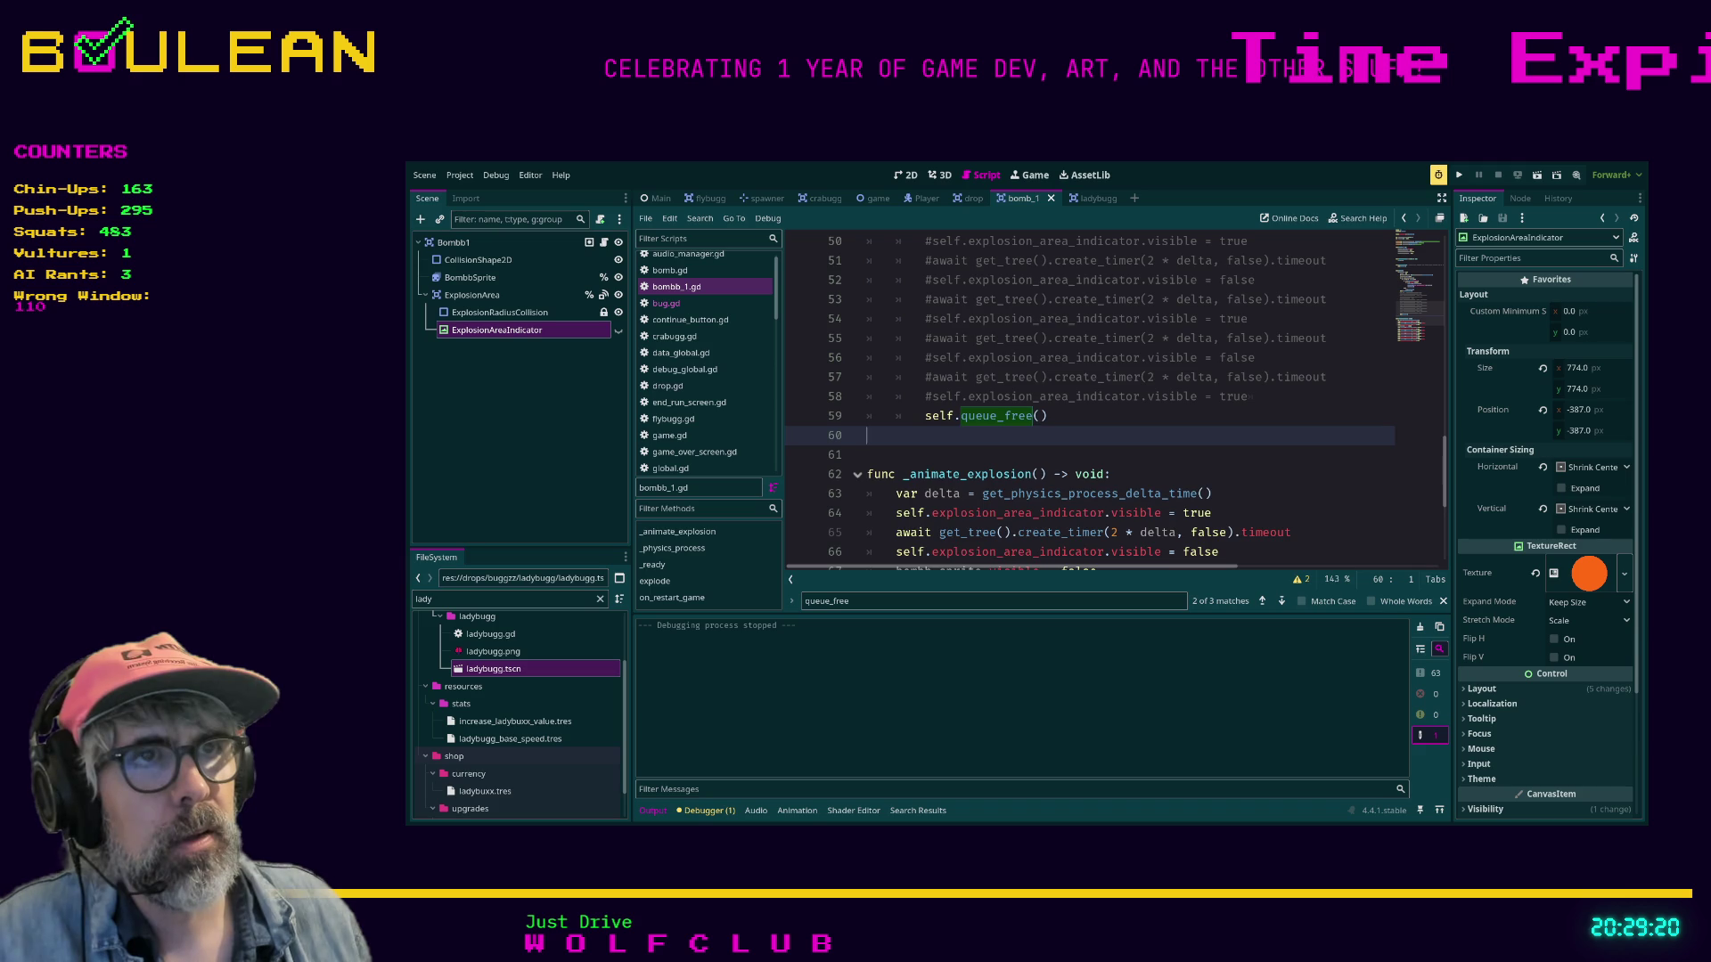
{"action": "scroll", "coordinate": [1087, 401], "scroll_direction": "up", "scroll_amount": 4}
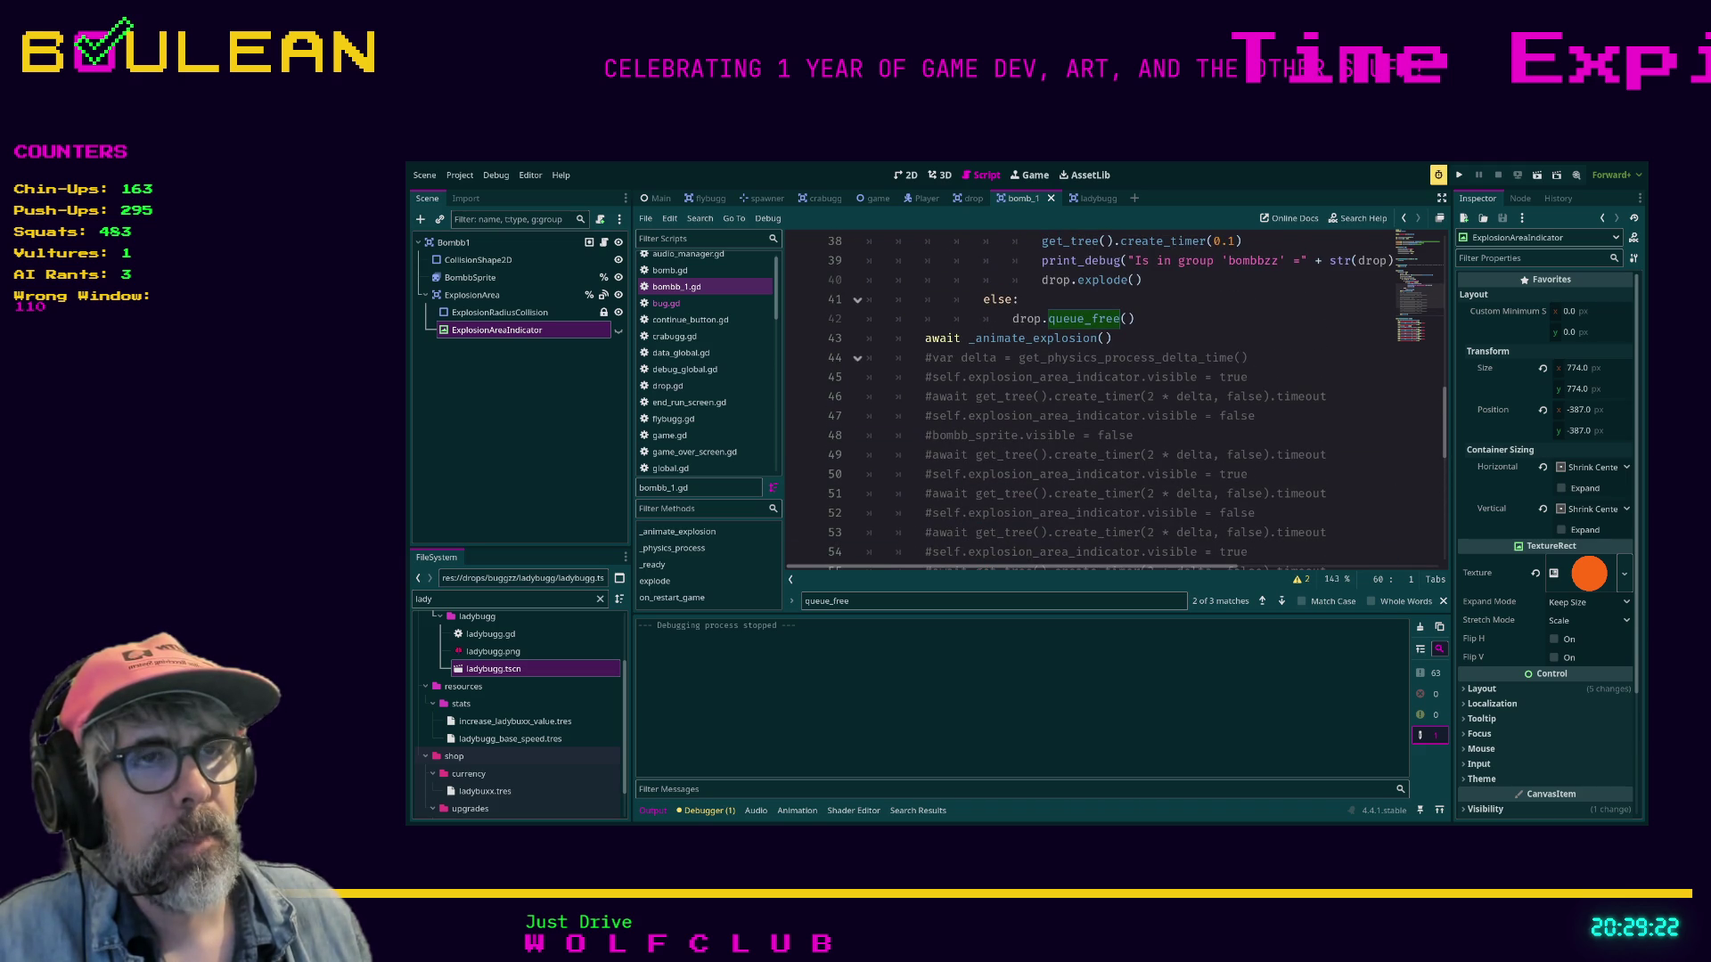
{"action": "key", "text": "F5"}
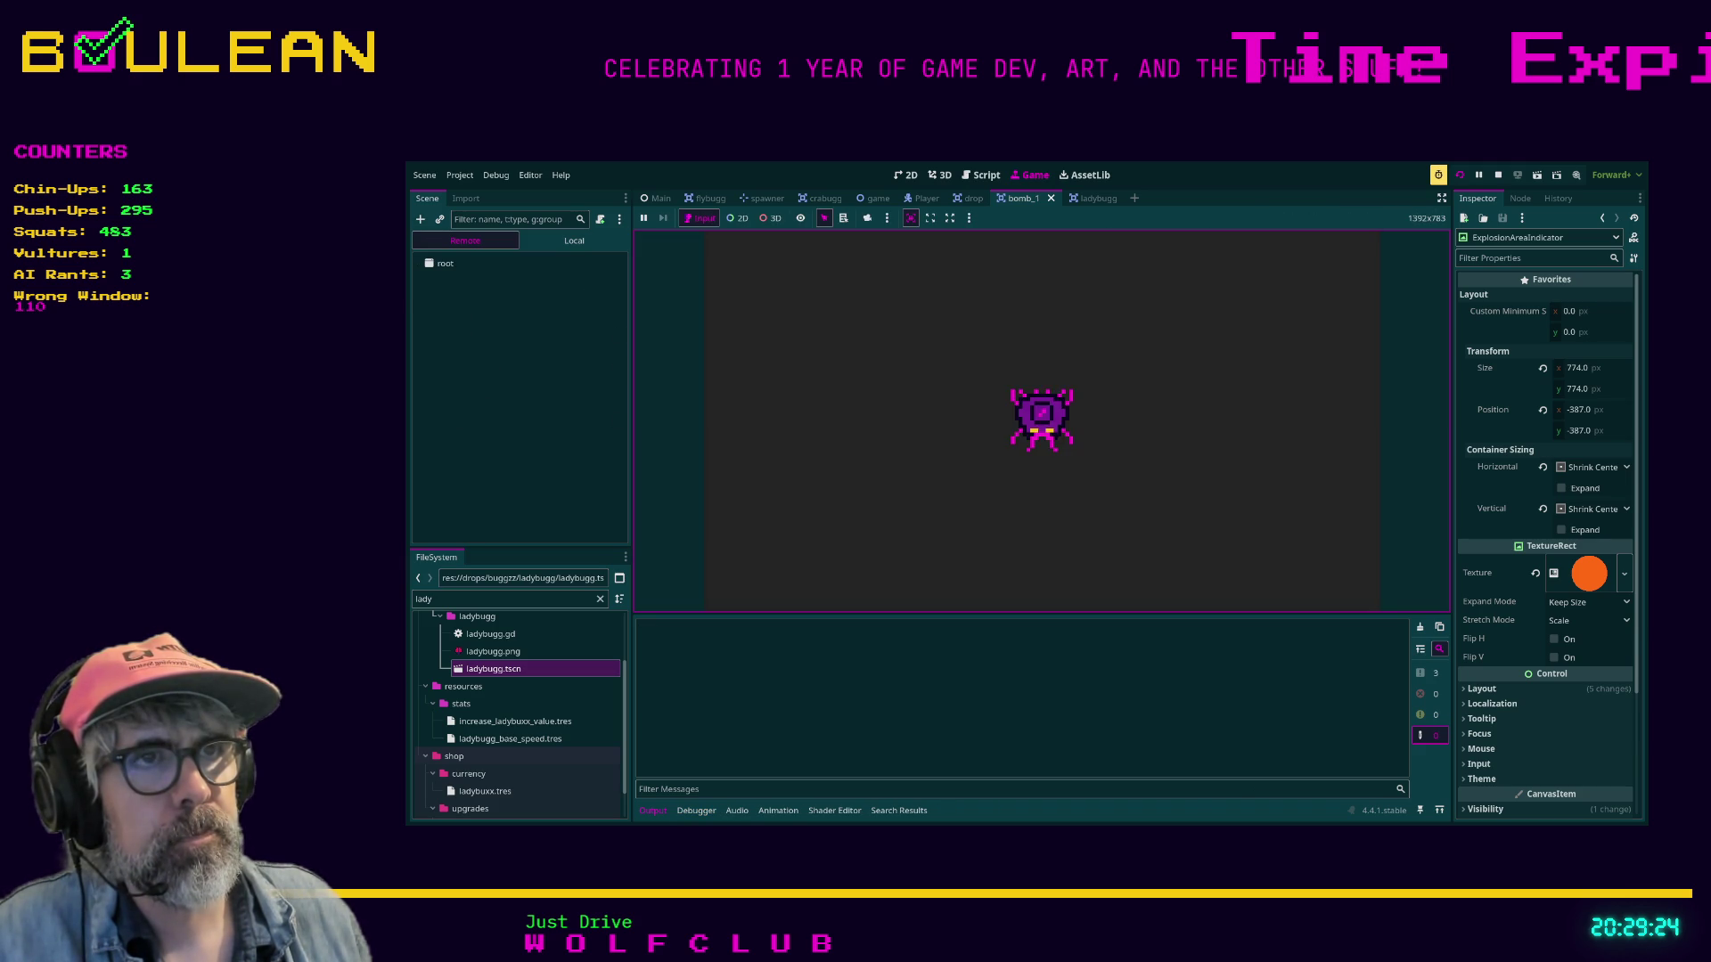
Start a new BUGZZ round, watch the chained bomb explosions, then stop the game.
{"action": "left_click", "coordinate": [1041, 450]}
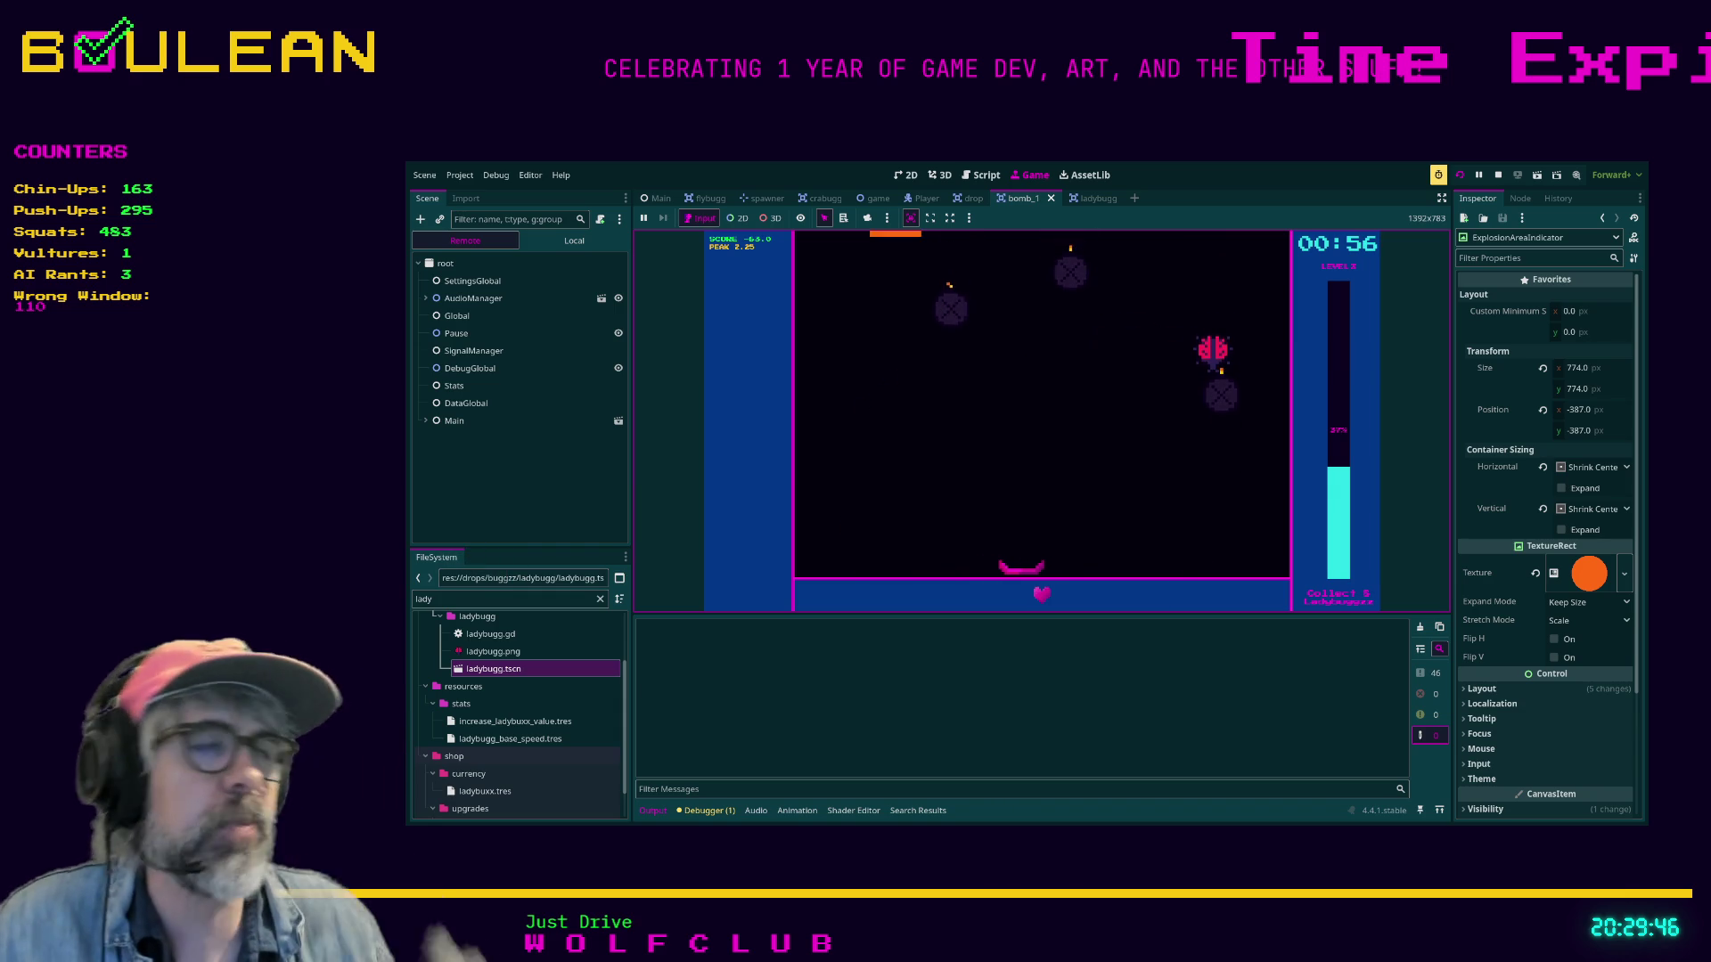
{"action": "key", "text": "Escape"}
{"action": "key", "text": "Return"}
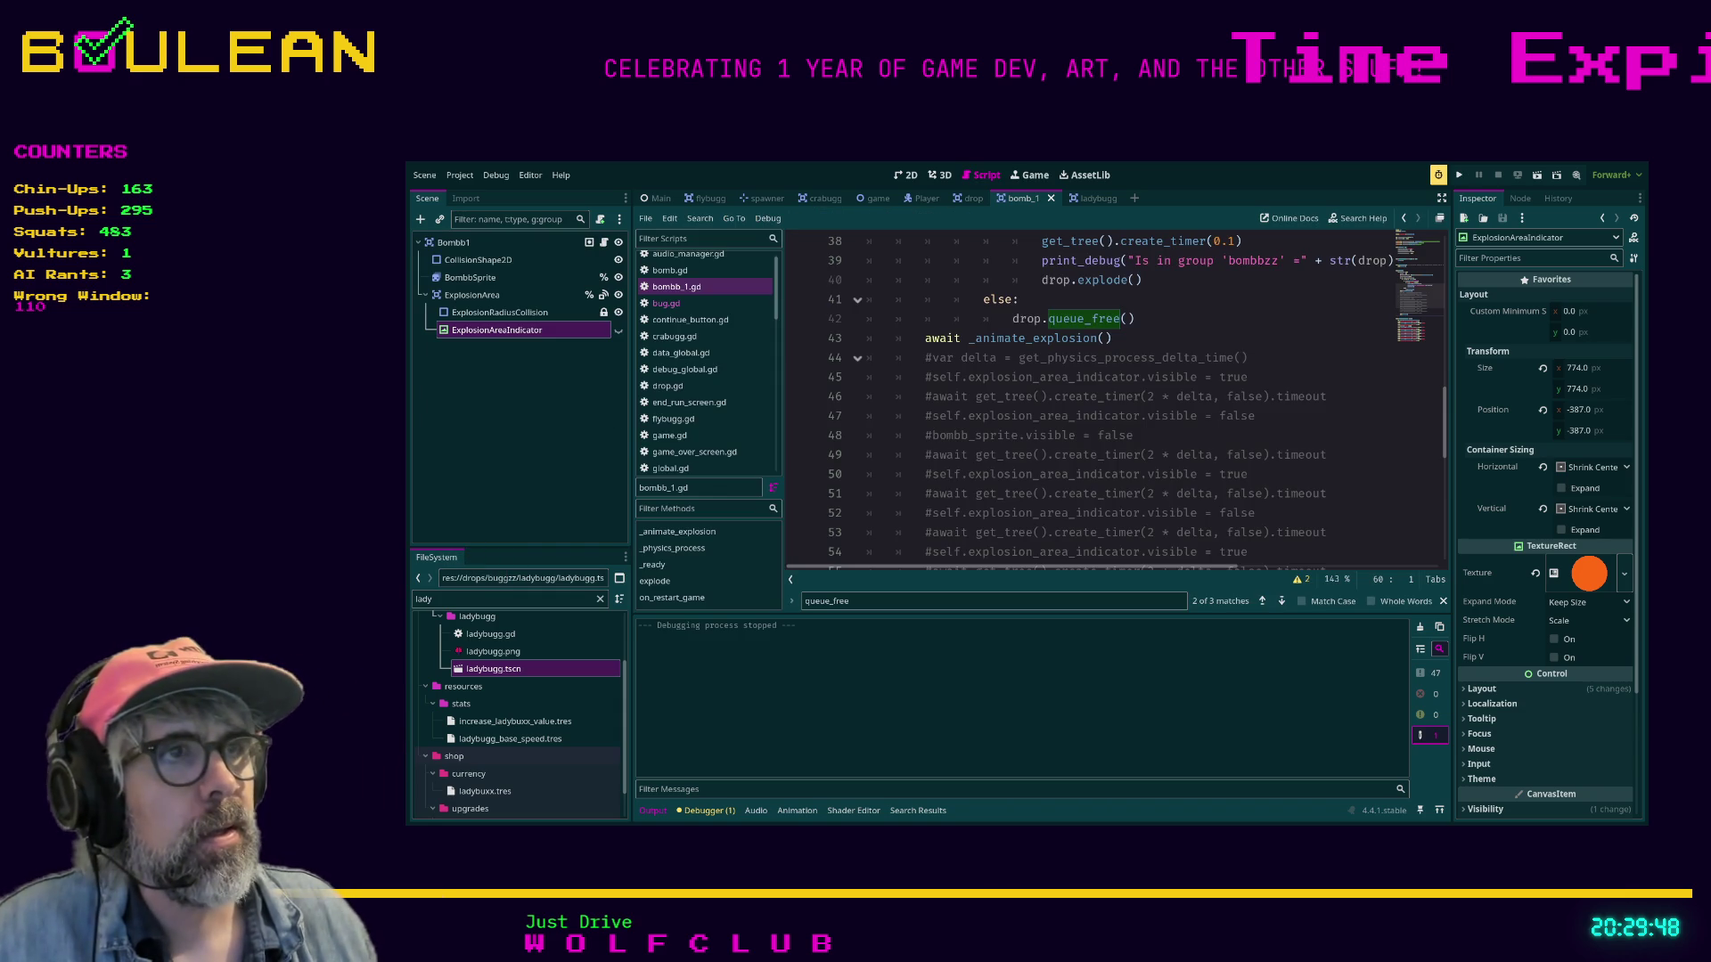
Change the chained-bomb timer on line 38 from 0.1 to 0.3, save, and run the game.
{"action": "scroll", "coordinate": [1136, 396], "scroll_direction": "up", "scroll_amount": 1}
{"action": "scroll", "coordinate": [1136, 397], "scroll_direction": "up", "scroll_amount": 2}
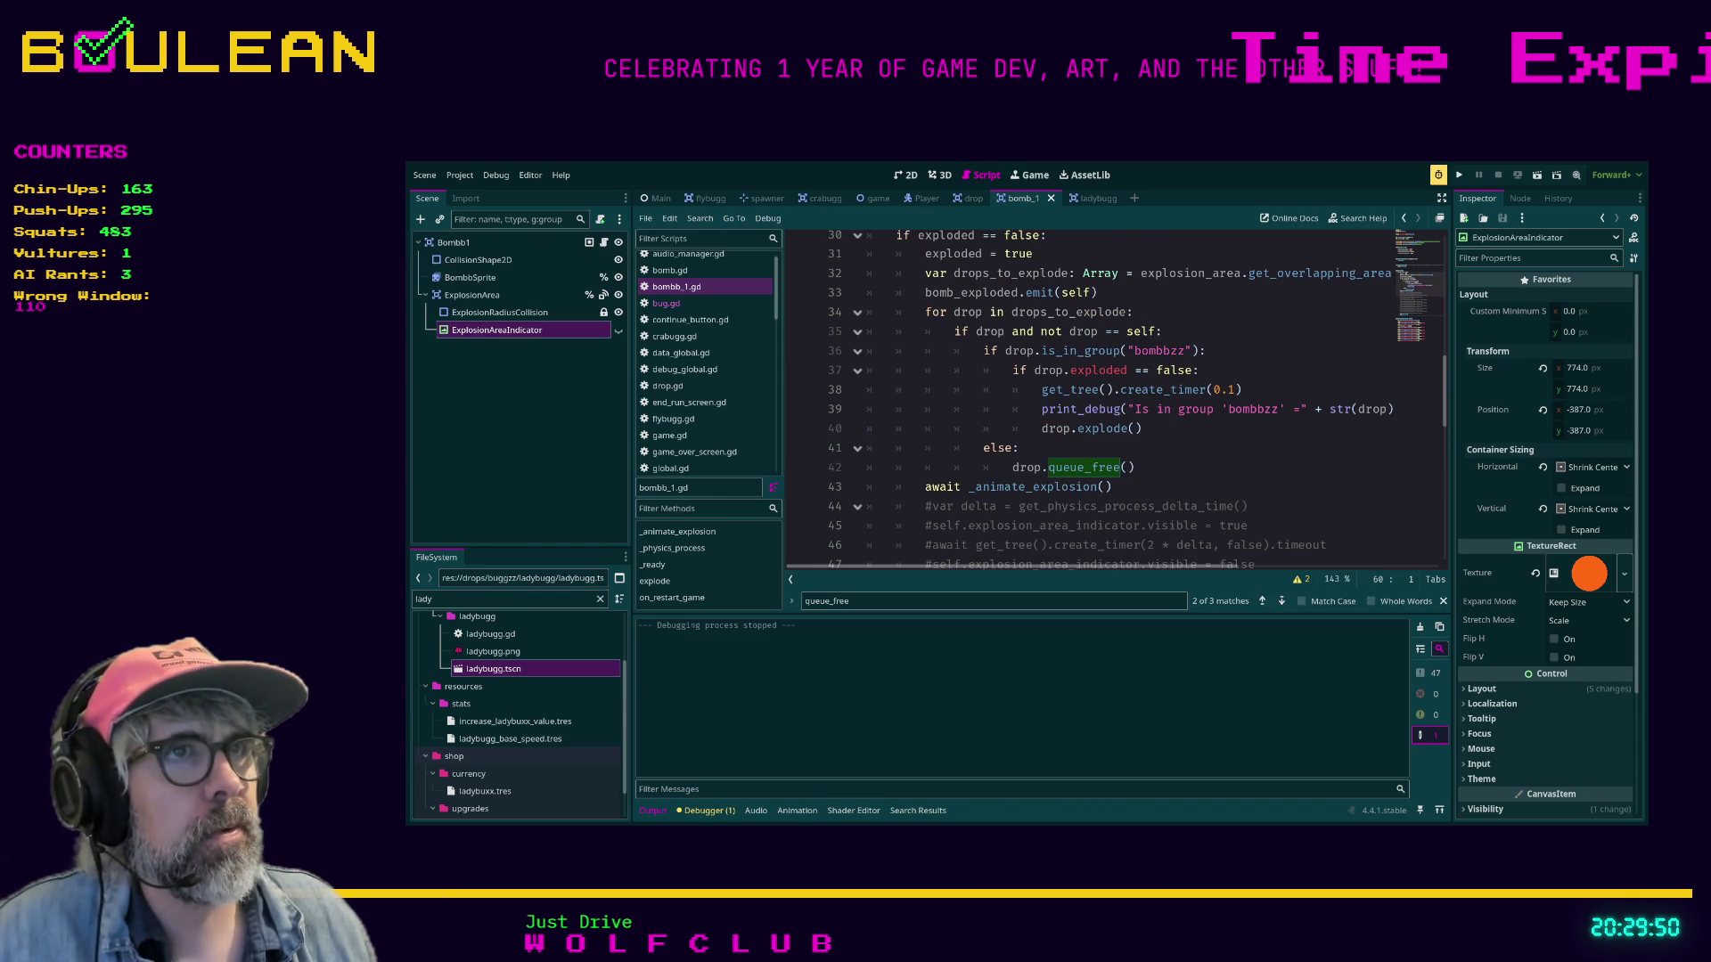
{"action": "left_click", "coordinate": [1235, 389]}
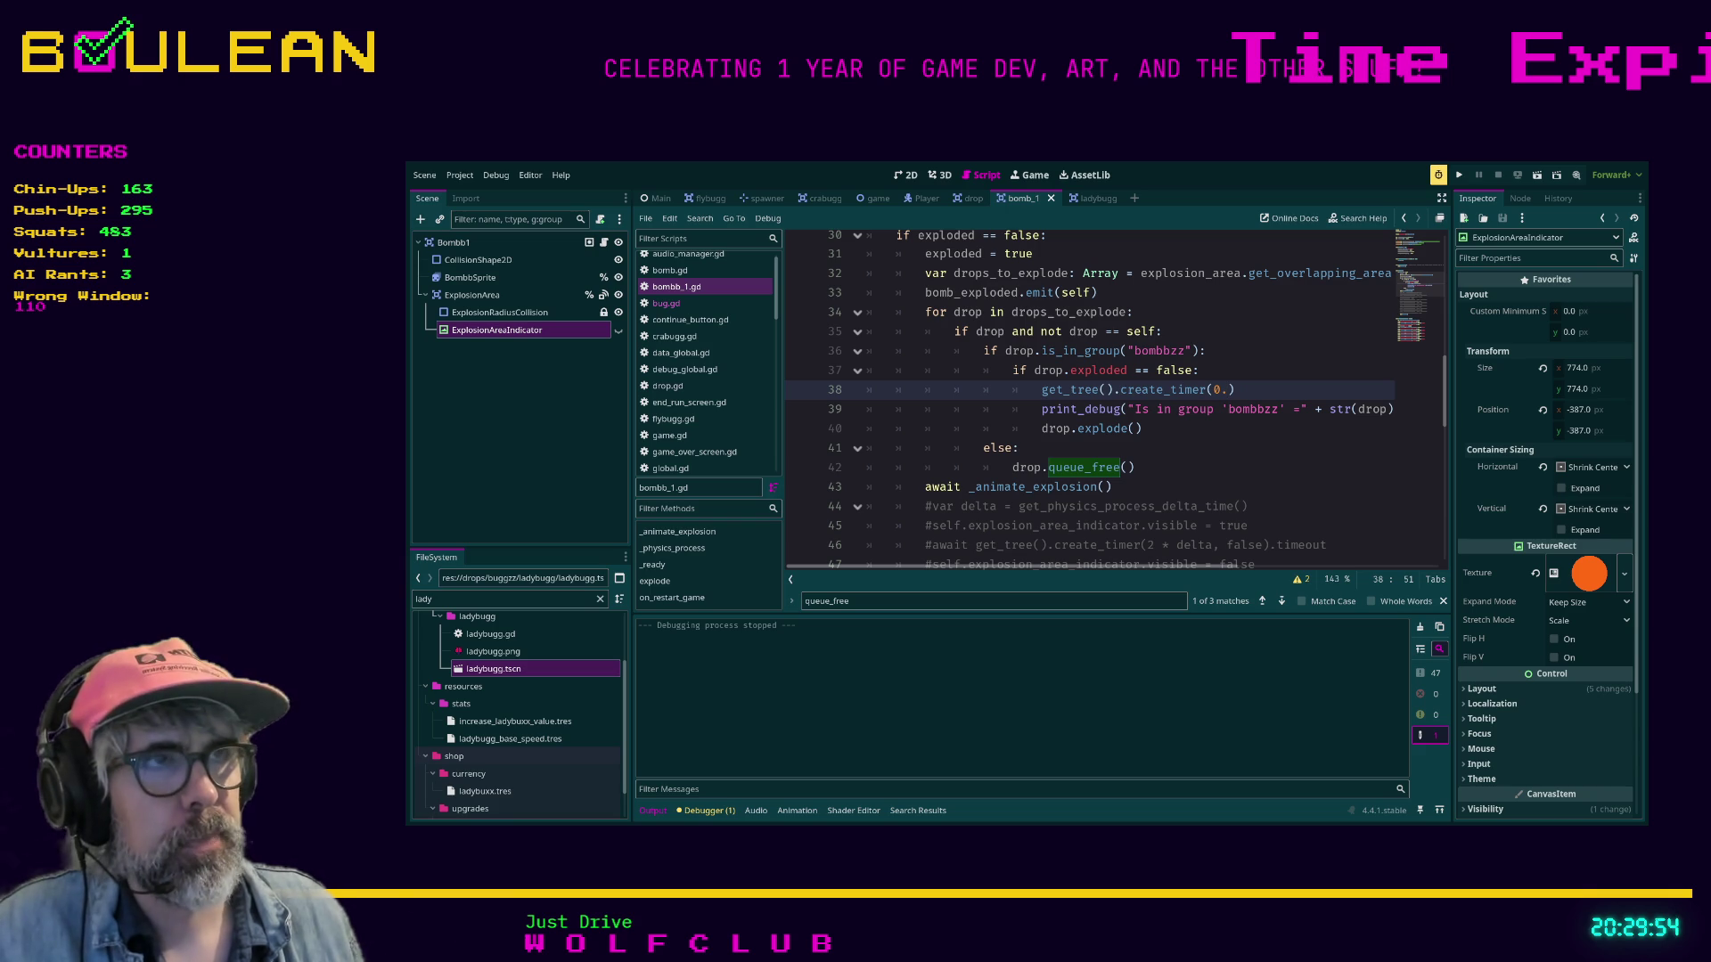
{"action": "type", "text": "4"}
{"action": "key", "text": "BackSpace"}
{"action": "type", "text": "3"}
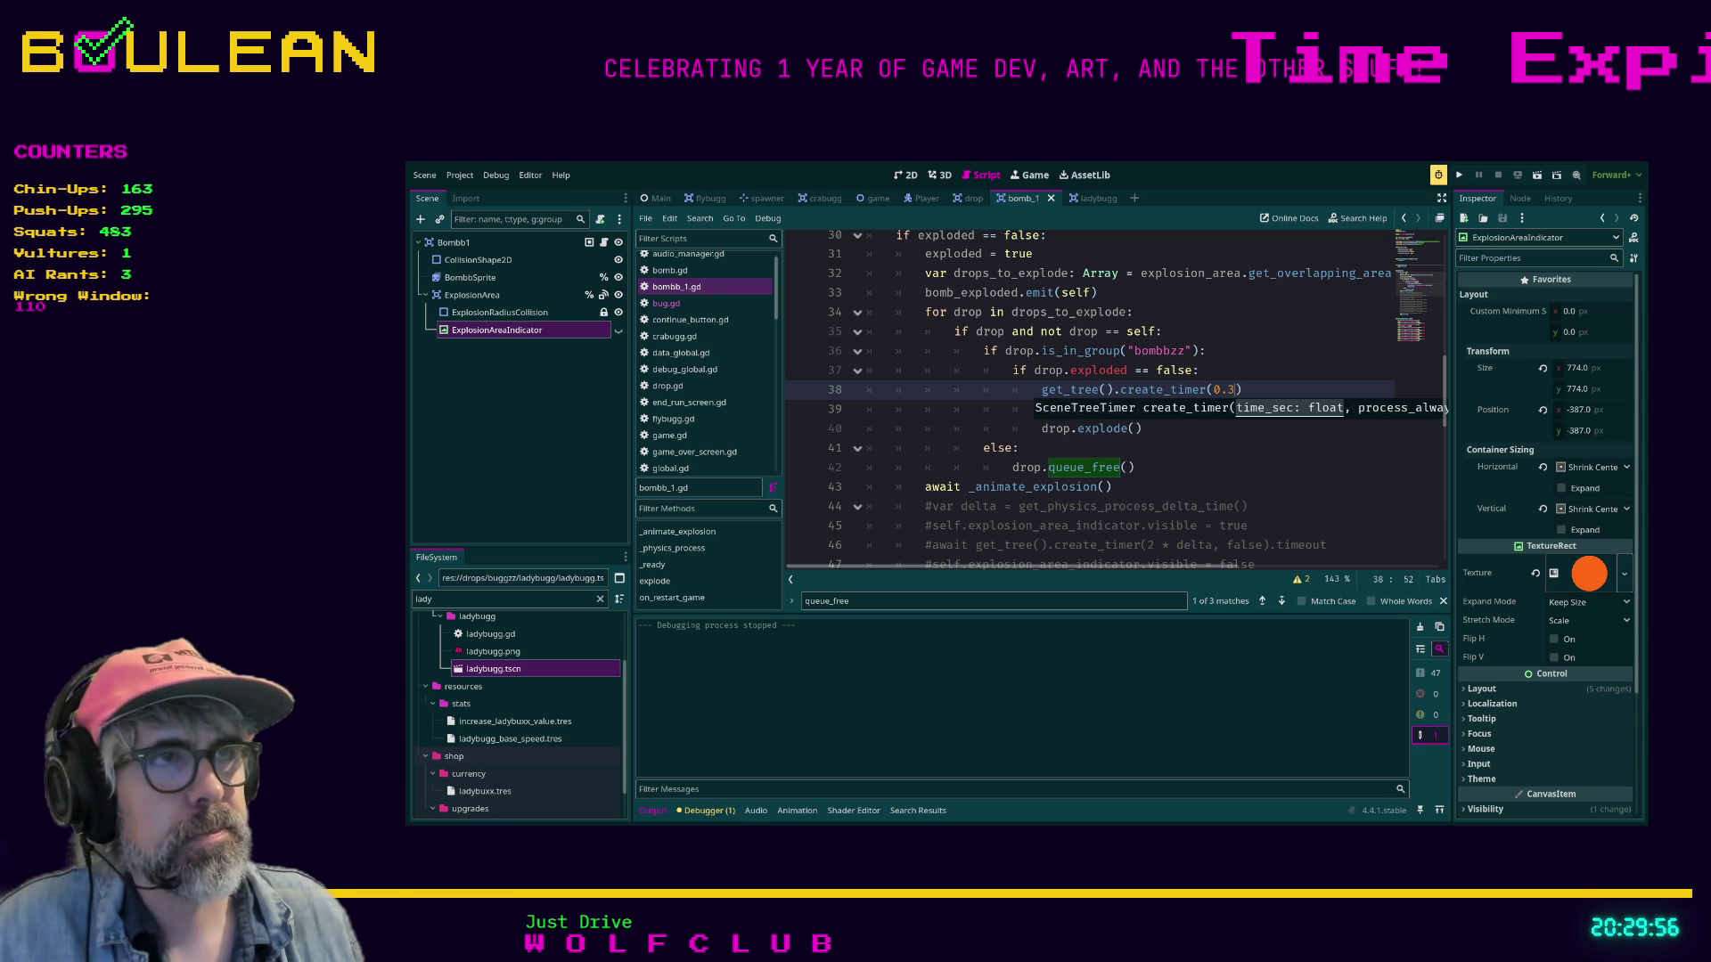
{"action": "key", "text": "ctrl+s"}
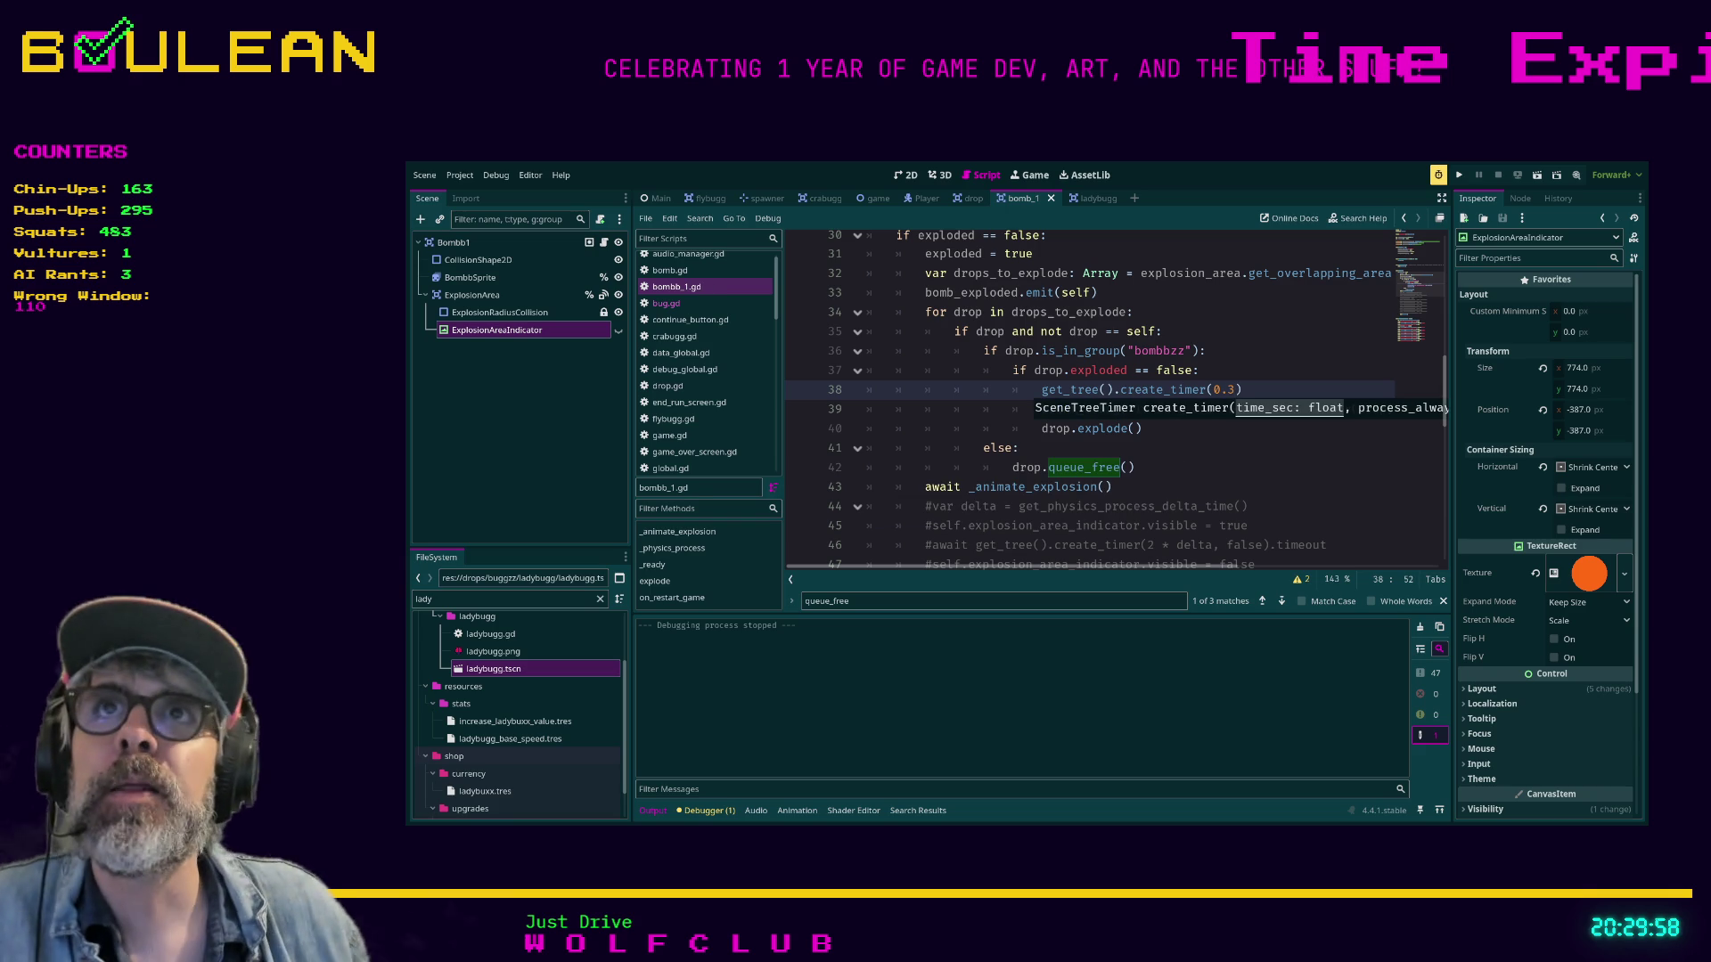
{"action": "key", "text": "F5"}
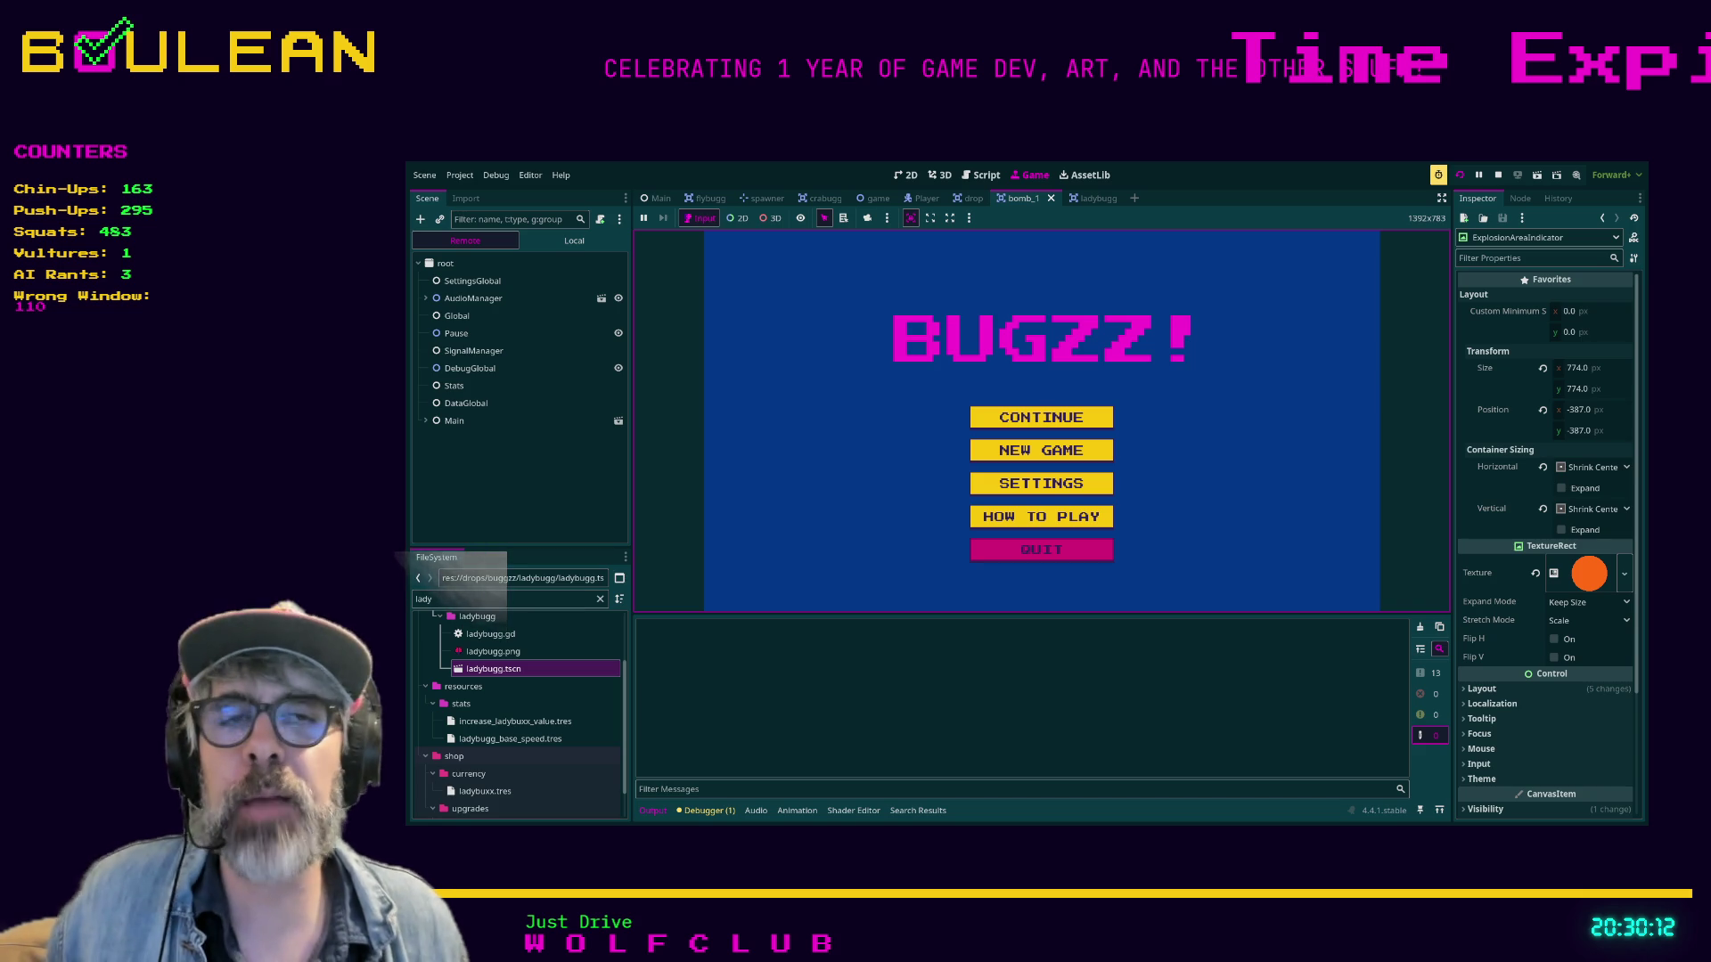
Start a New Game and steer the basket left and right to catch ladybugs and bombs.
{"action": "key", "text": "Down"}
{"action": "key", "text": "Return"}
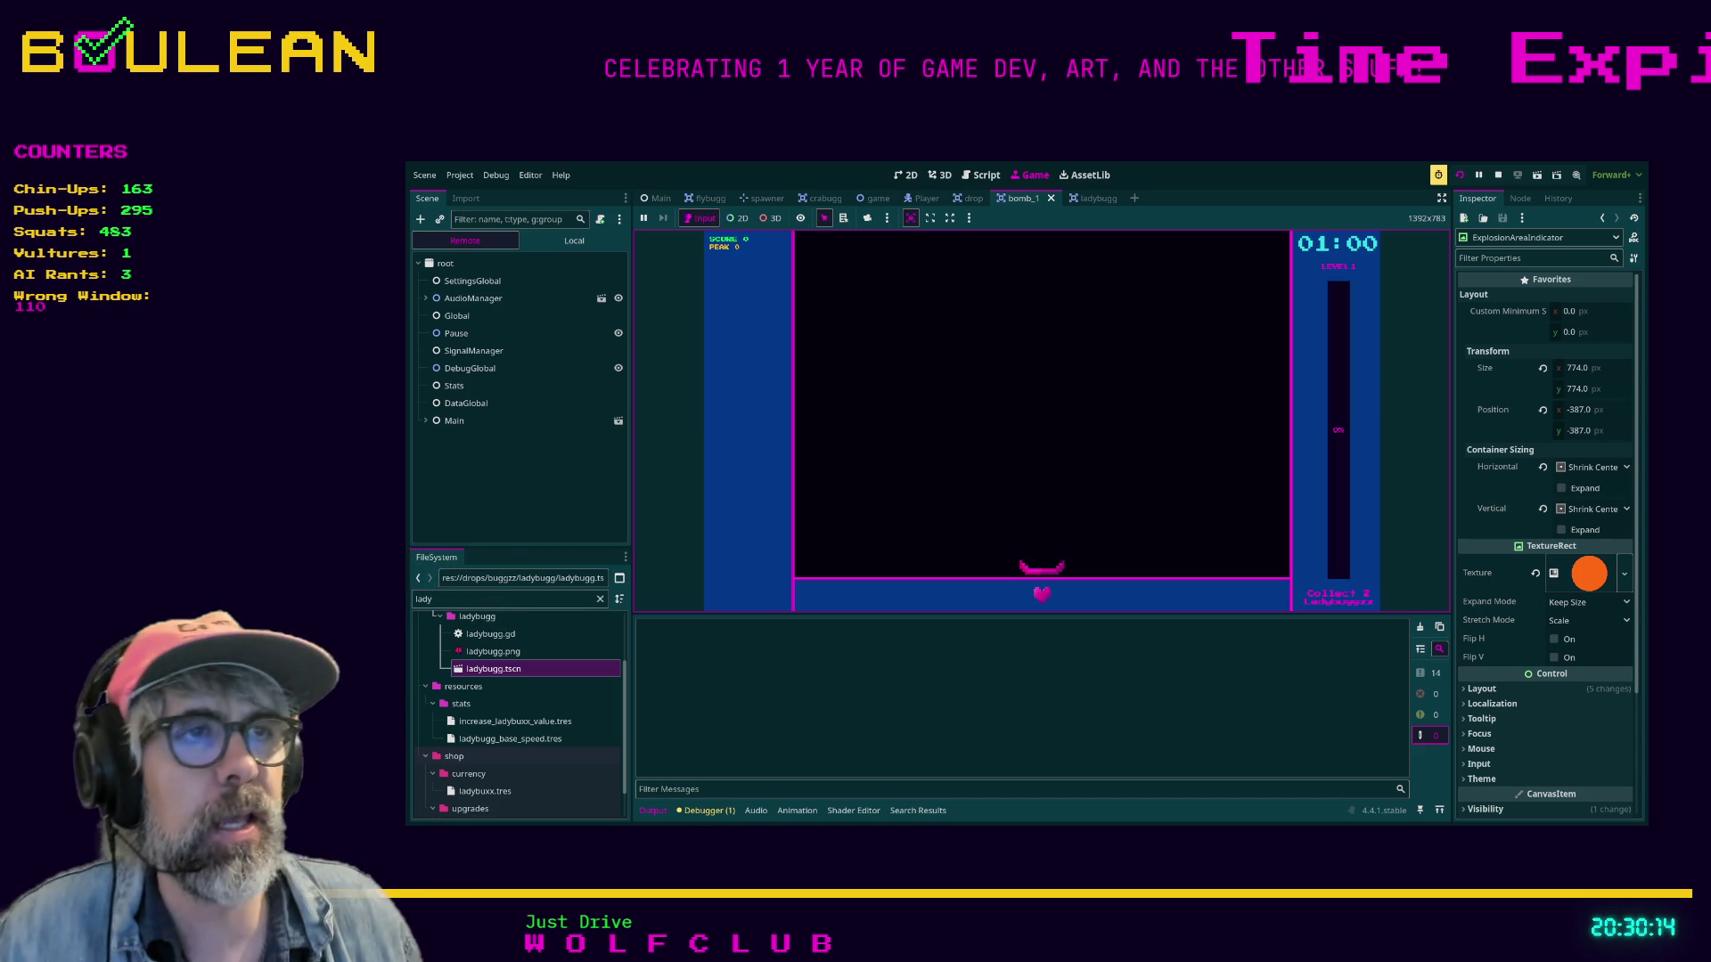
{"action": "key", "text": "Left"}
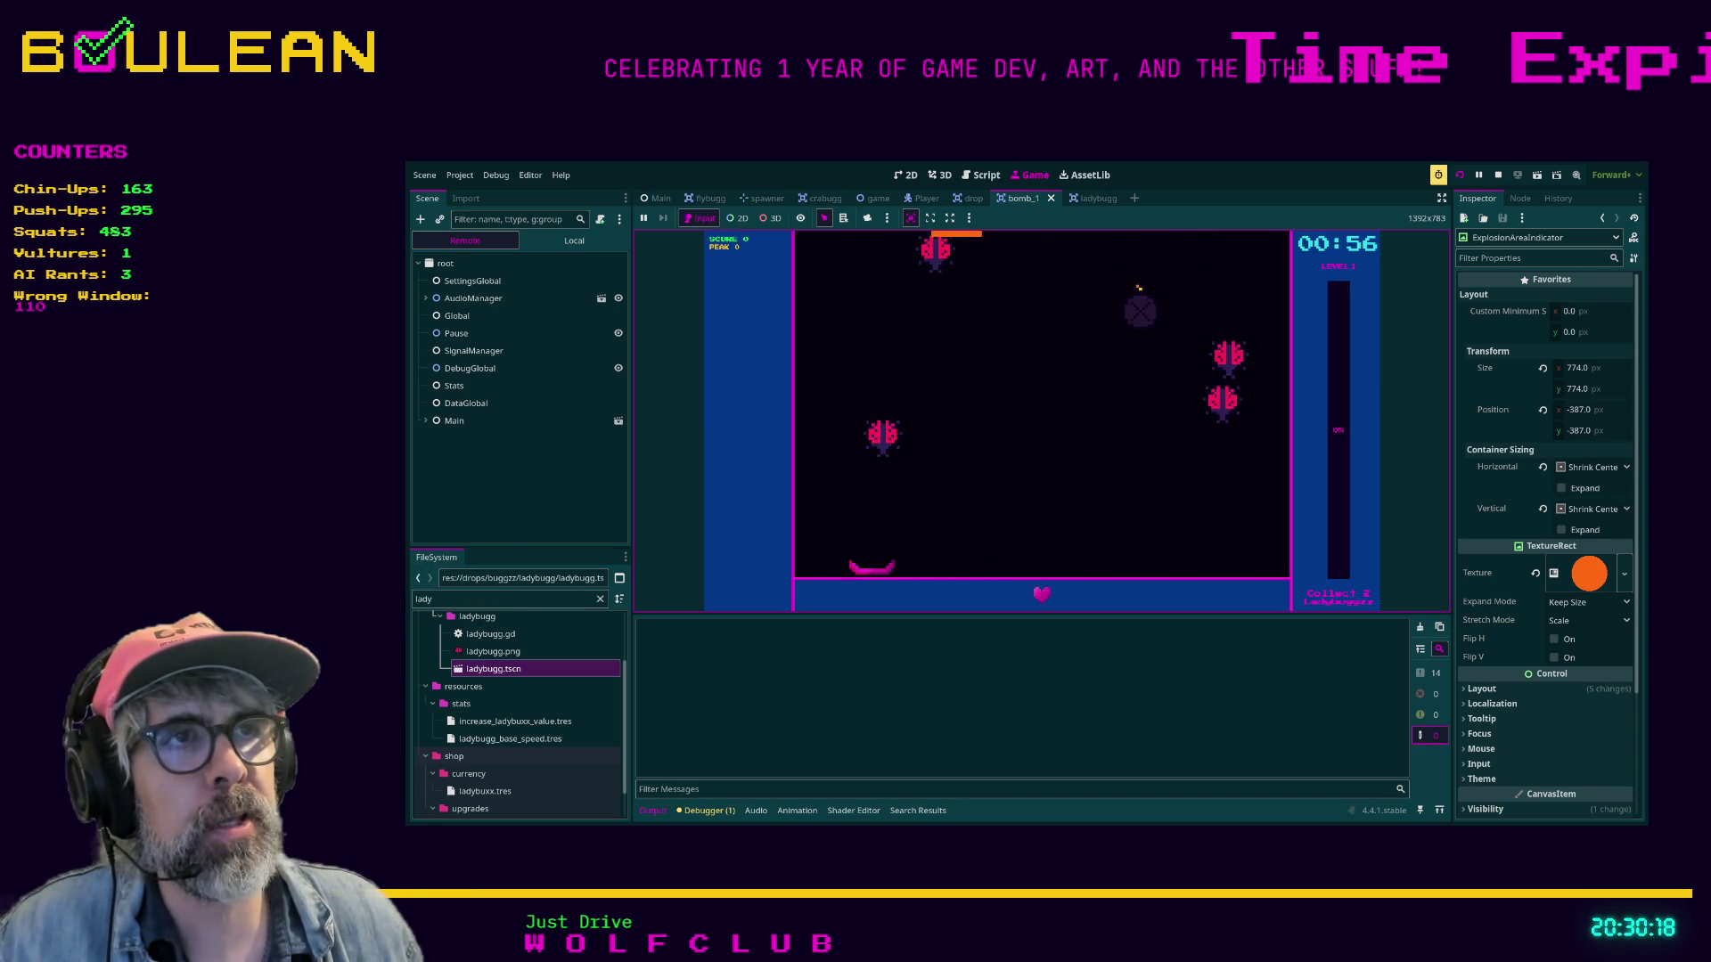
{"action": "key", "text": "Right"}
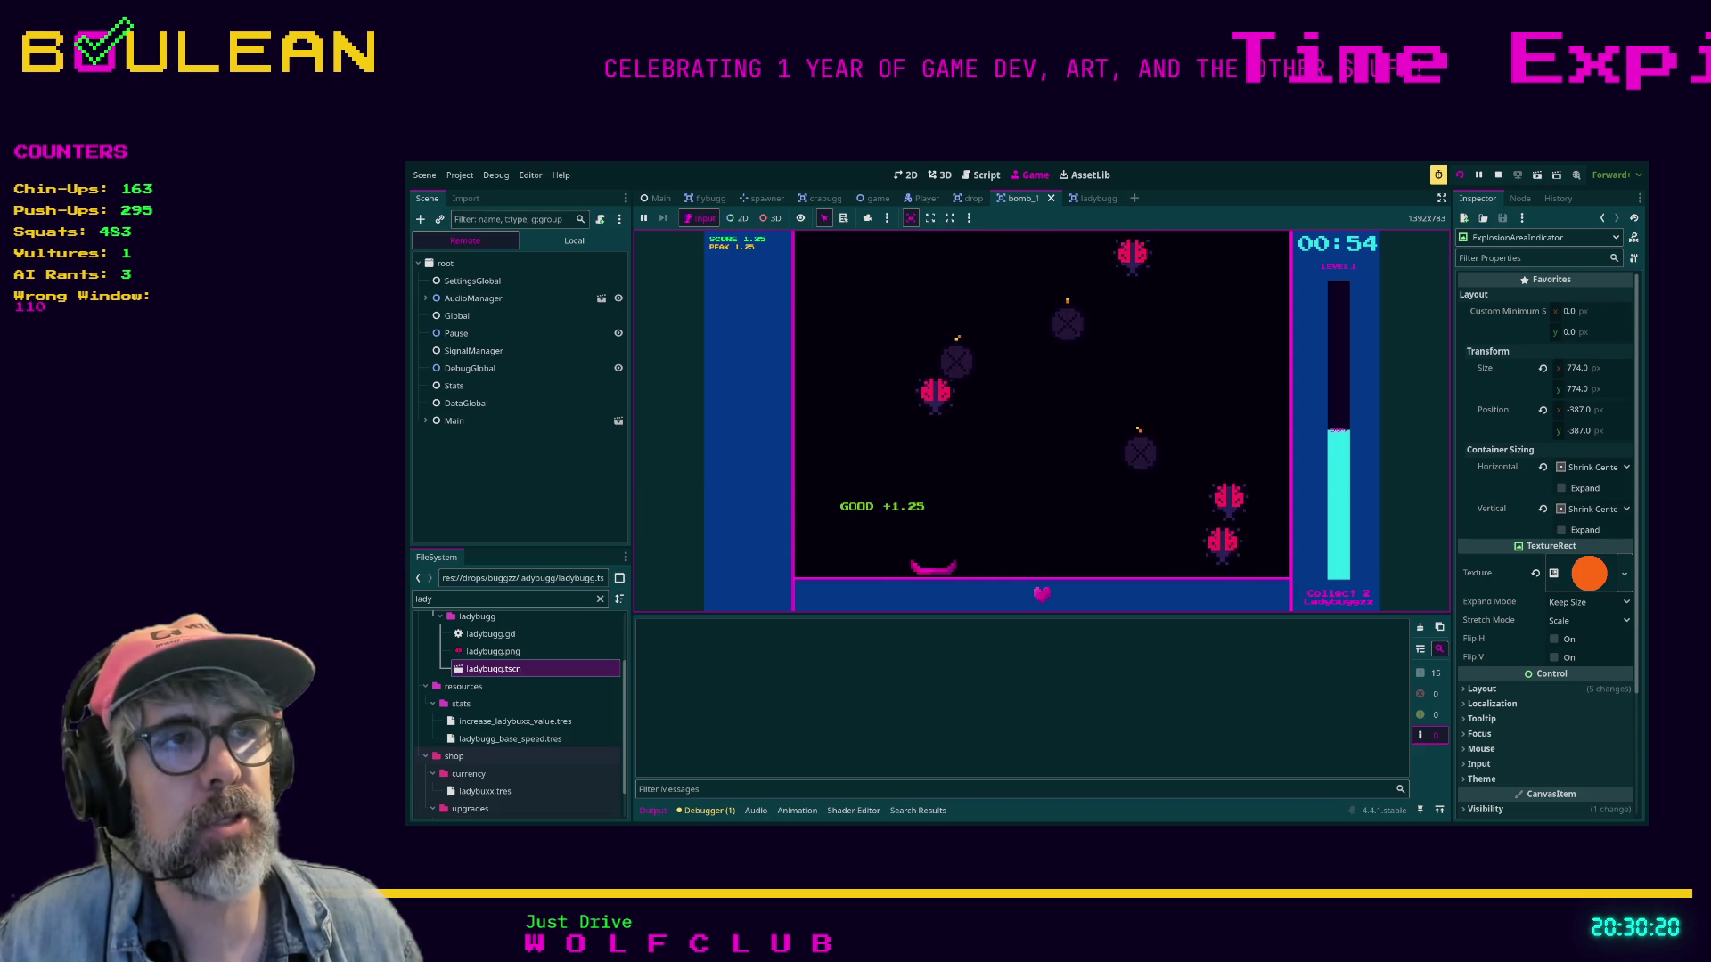
{"action": "key", "text": "Right"}
{"action": "key", "text": "Left"}
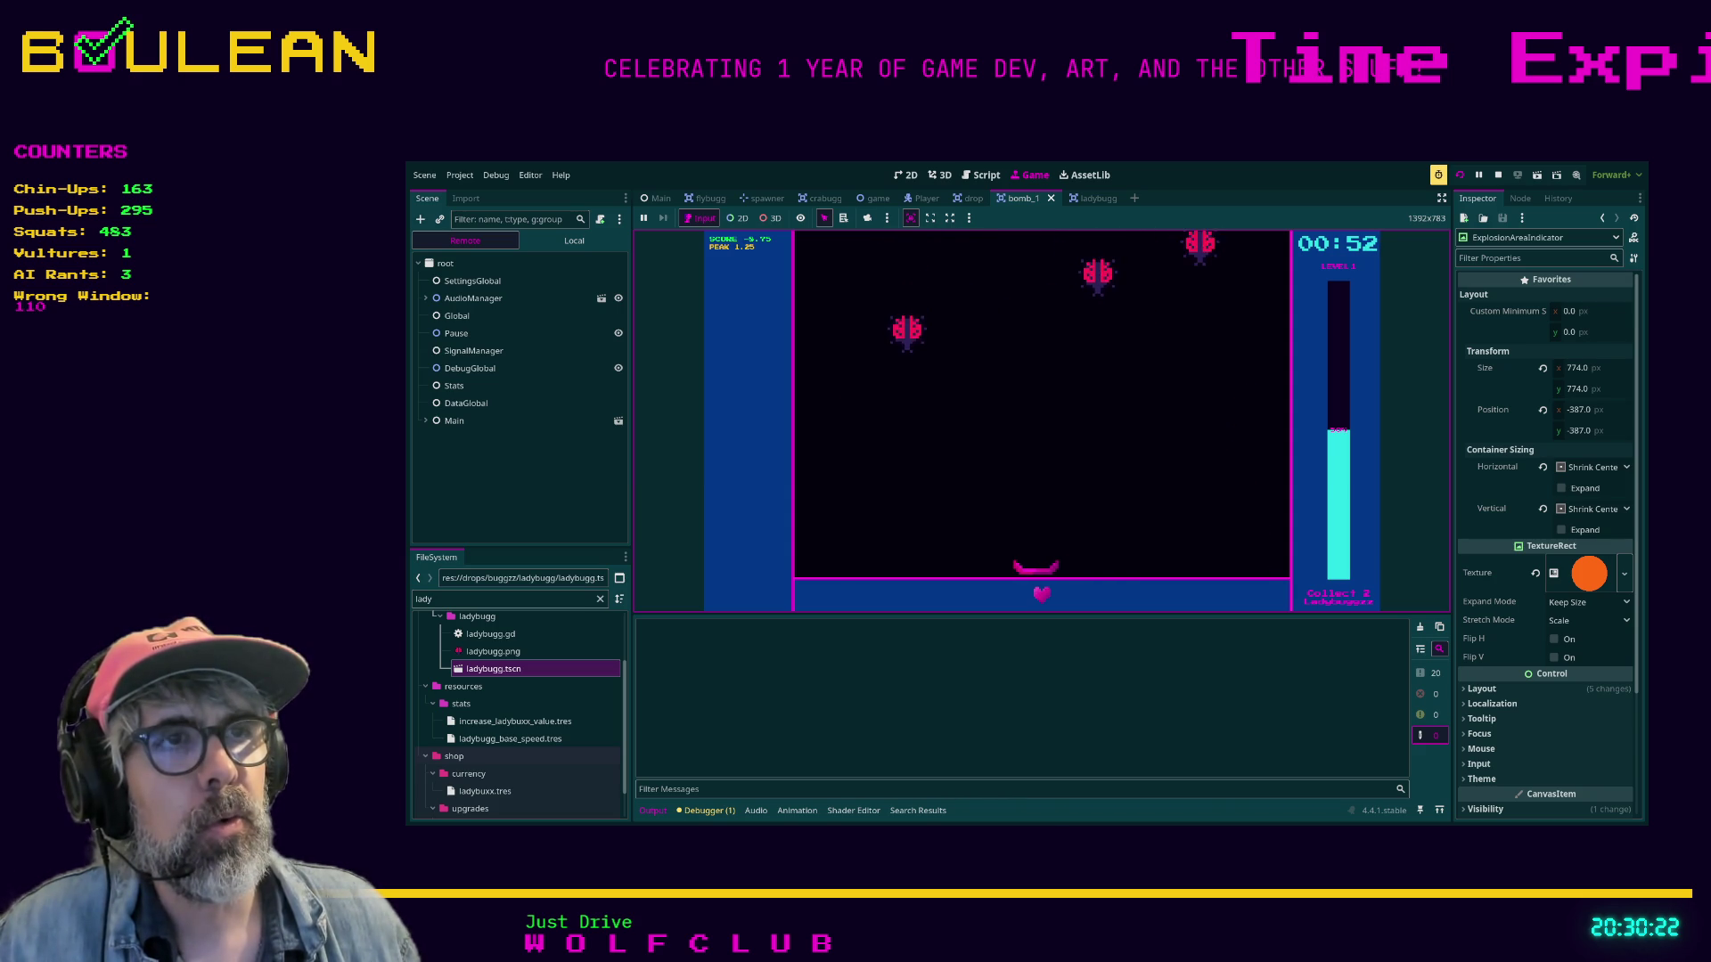
{"action": "key", "text": "Left"}
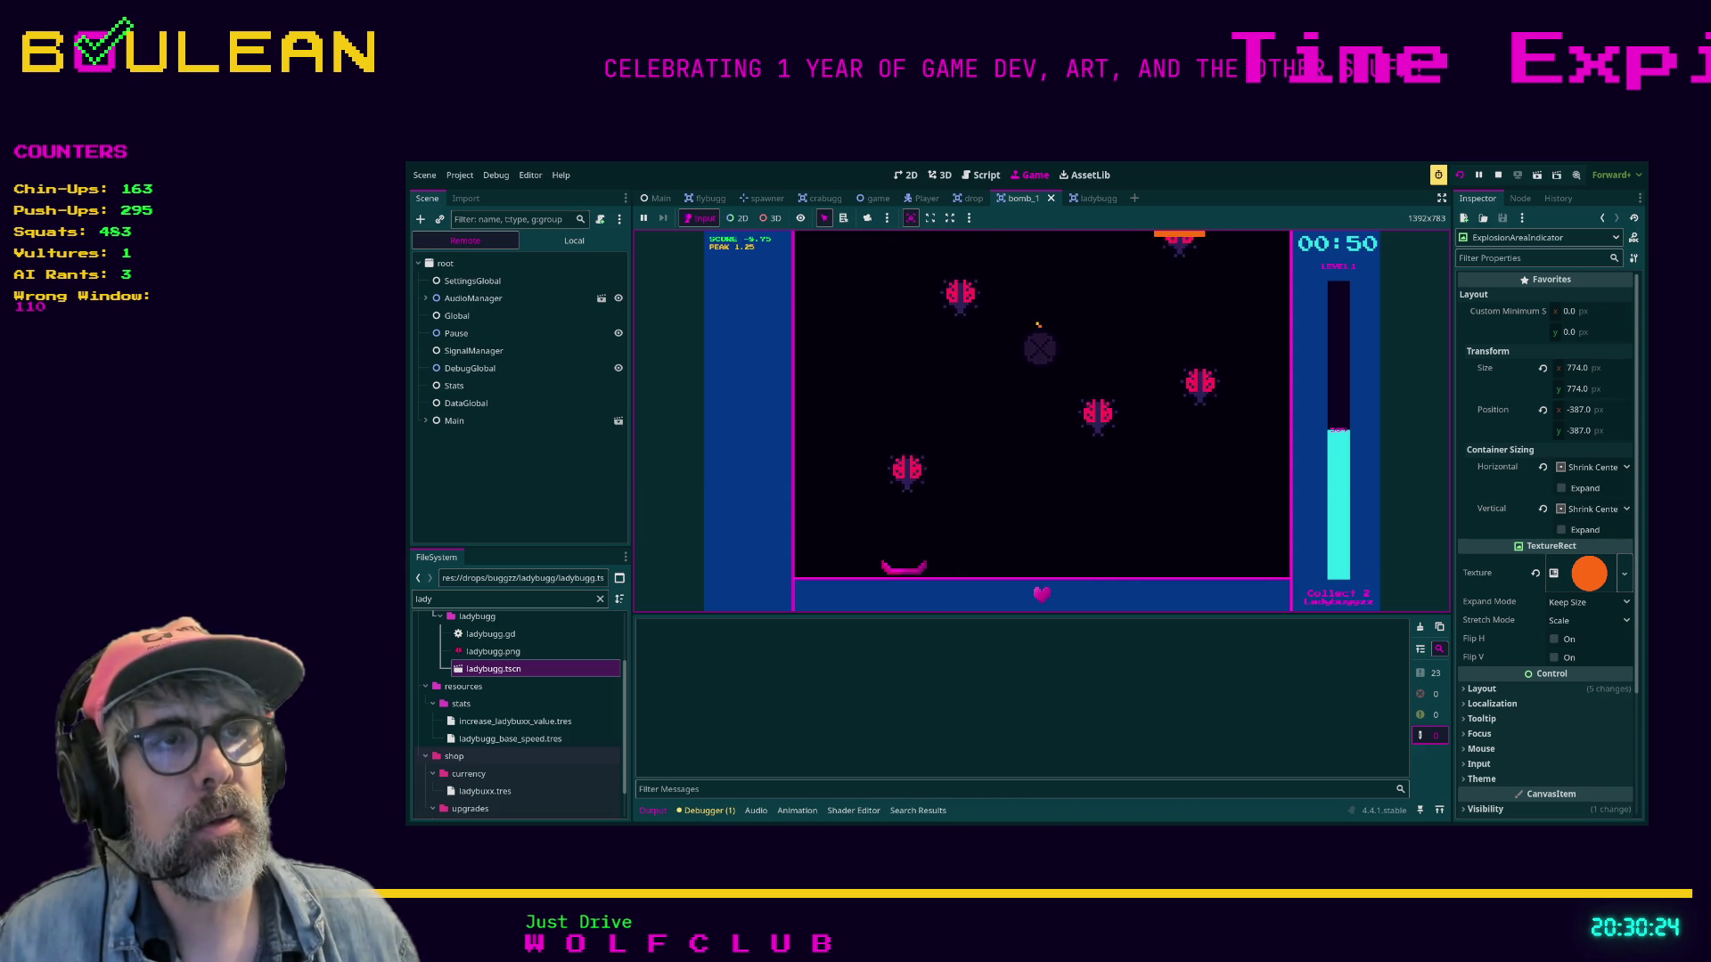
{"action": "key", "text": "Right"}
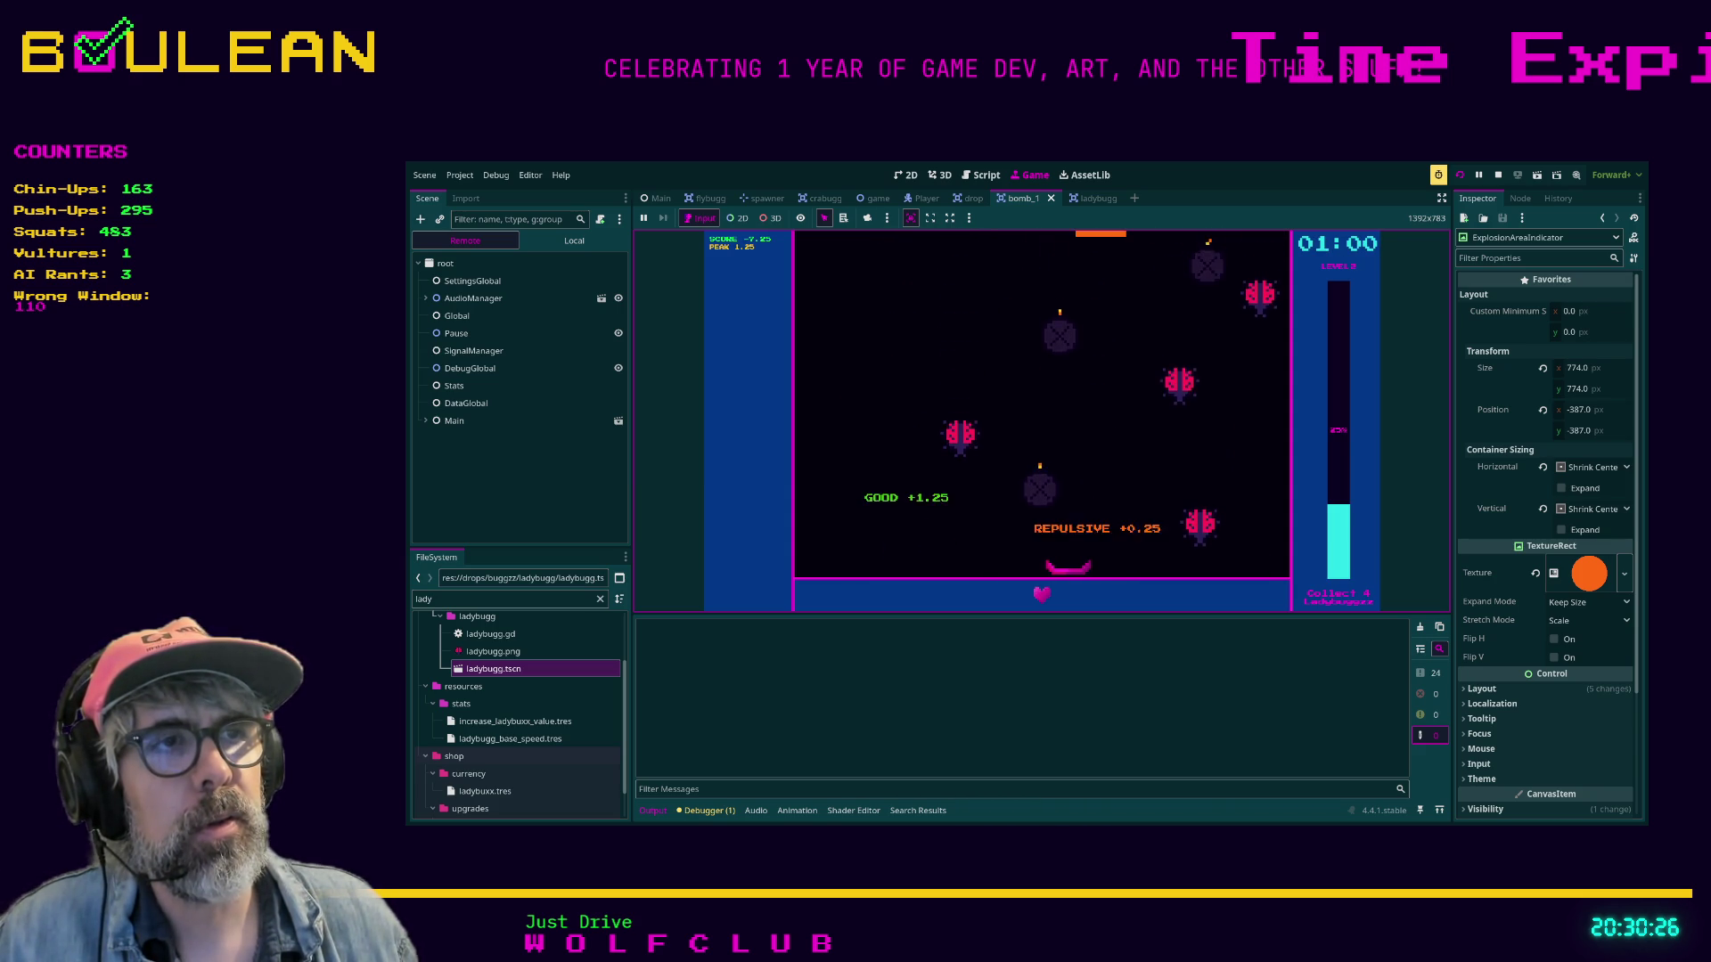
{"action": "key", "text": "Right"}
{"action": "key", "text": "Left"}
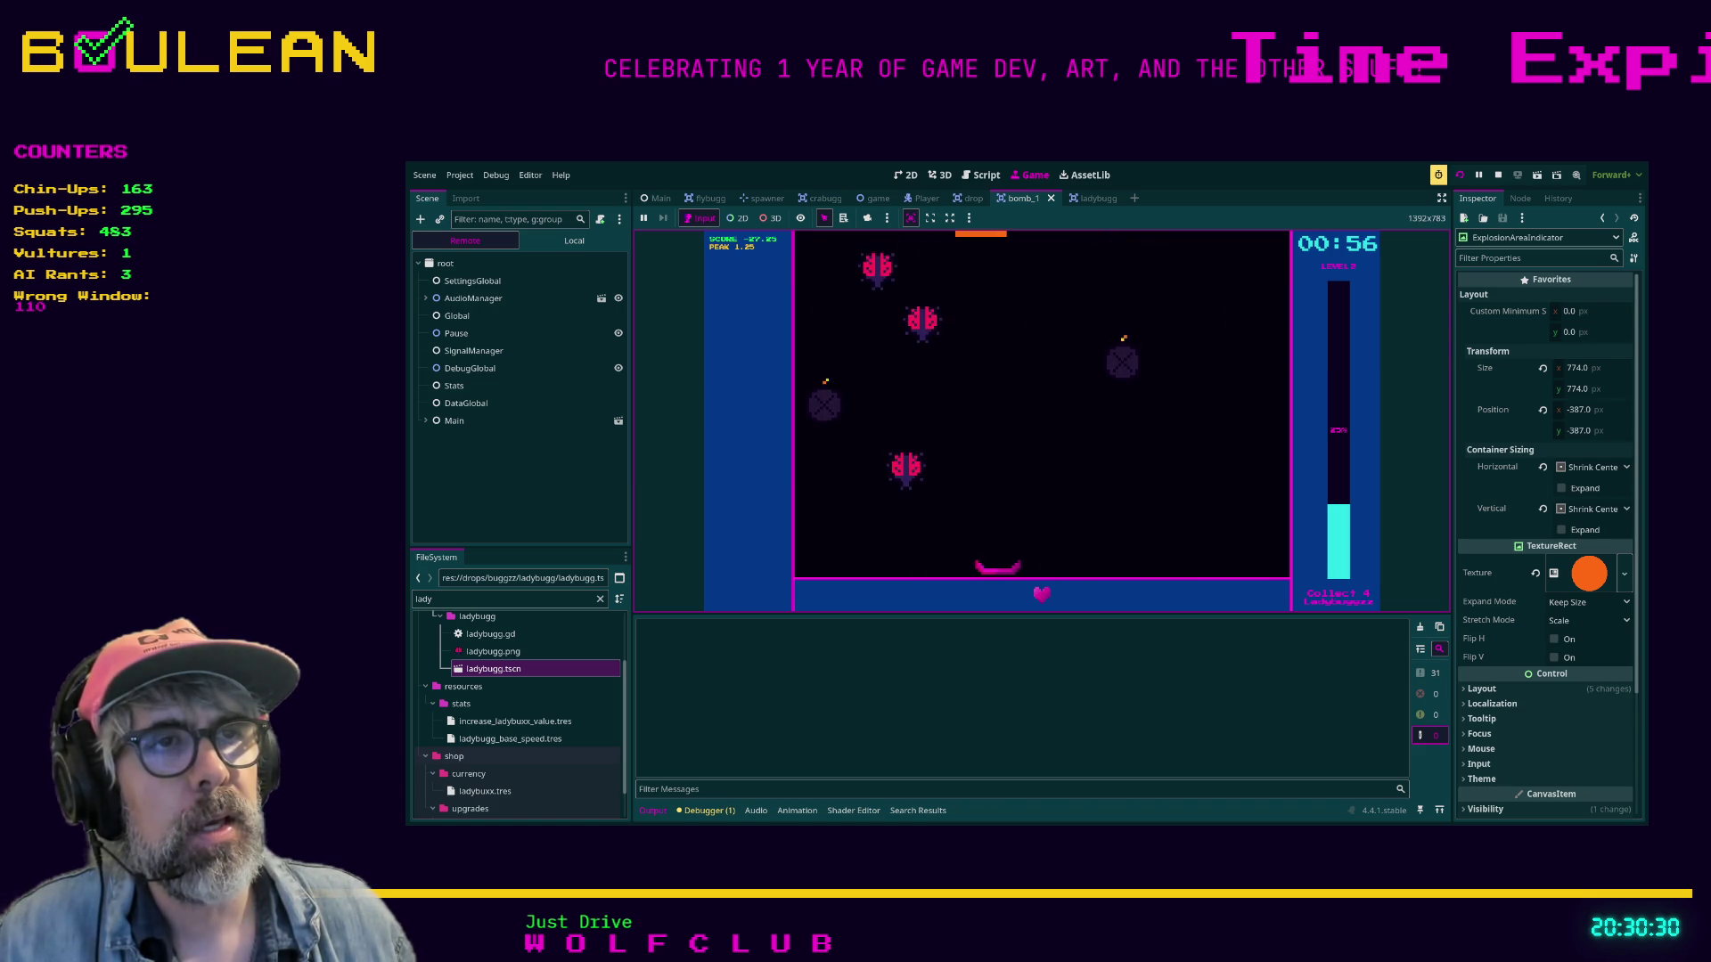
{"action": "key", "text": "Left"}
{"action": "key", "text": "Right"}
{"action": "key", "text": "Right"}
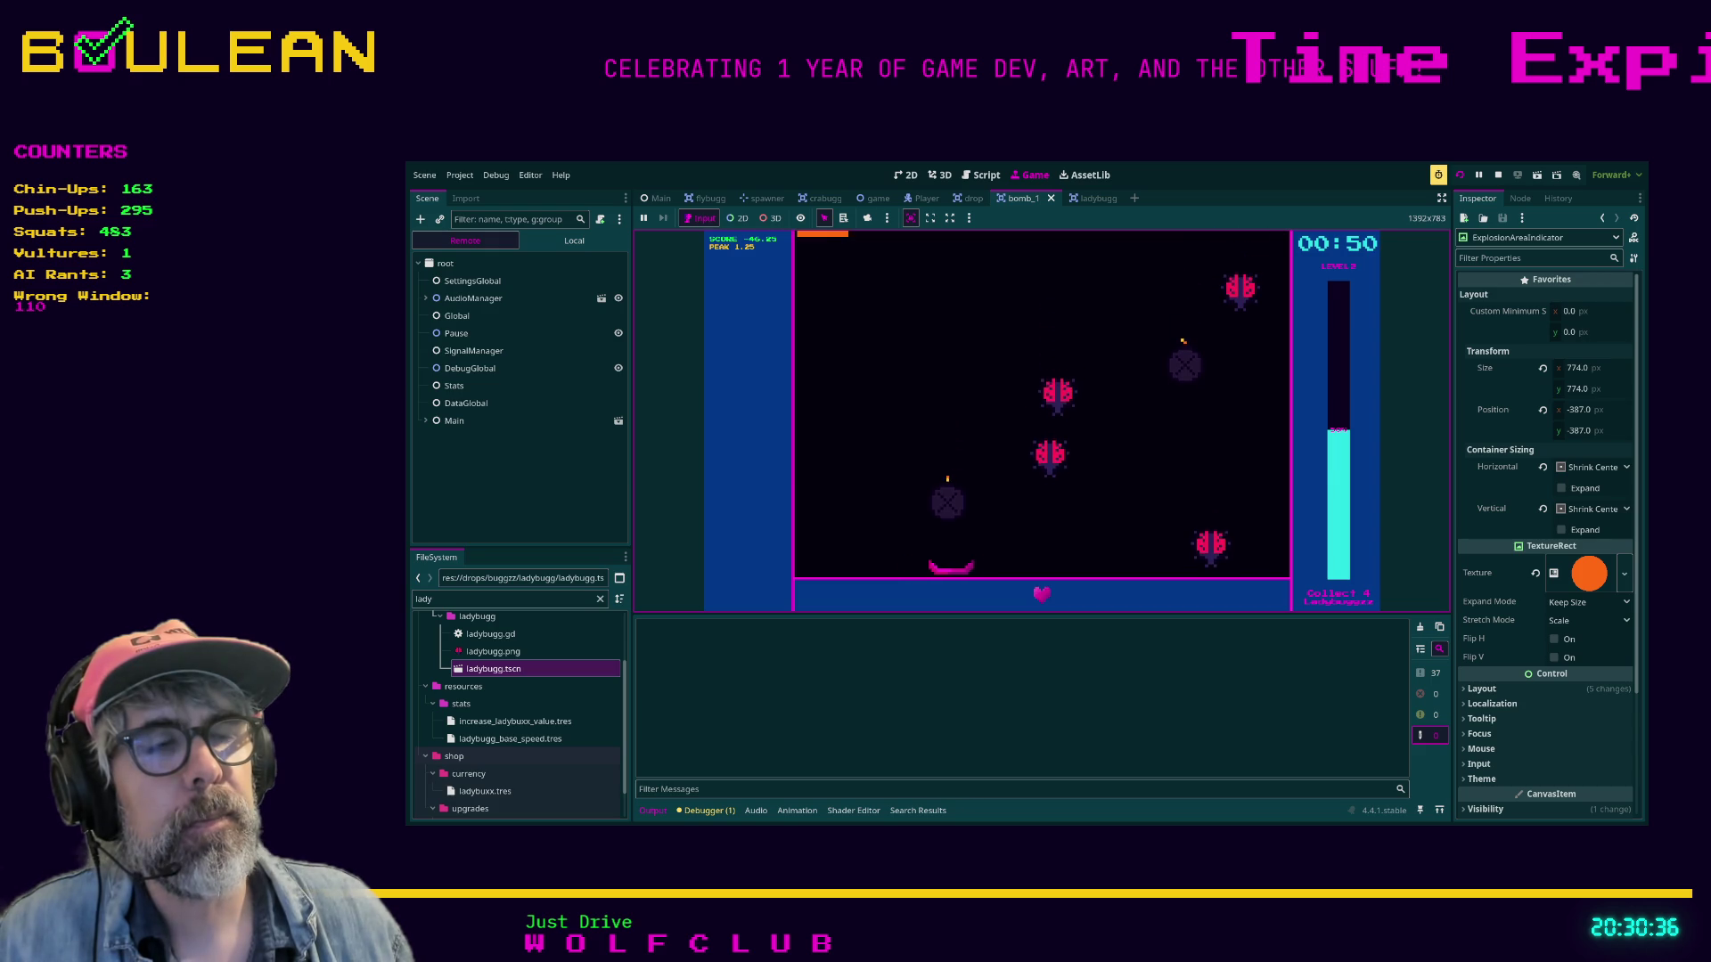
{"action": "key", "text": "Right"}
{"action": "key", "text": "Right"}
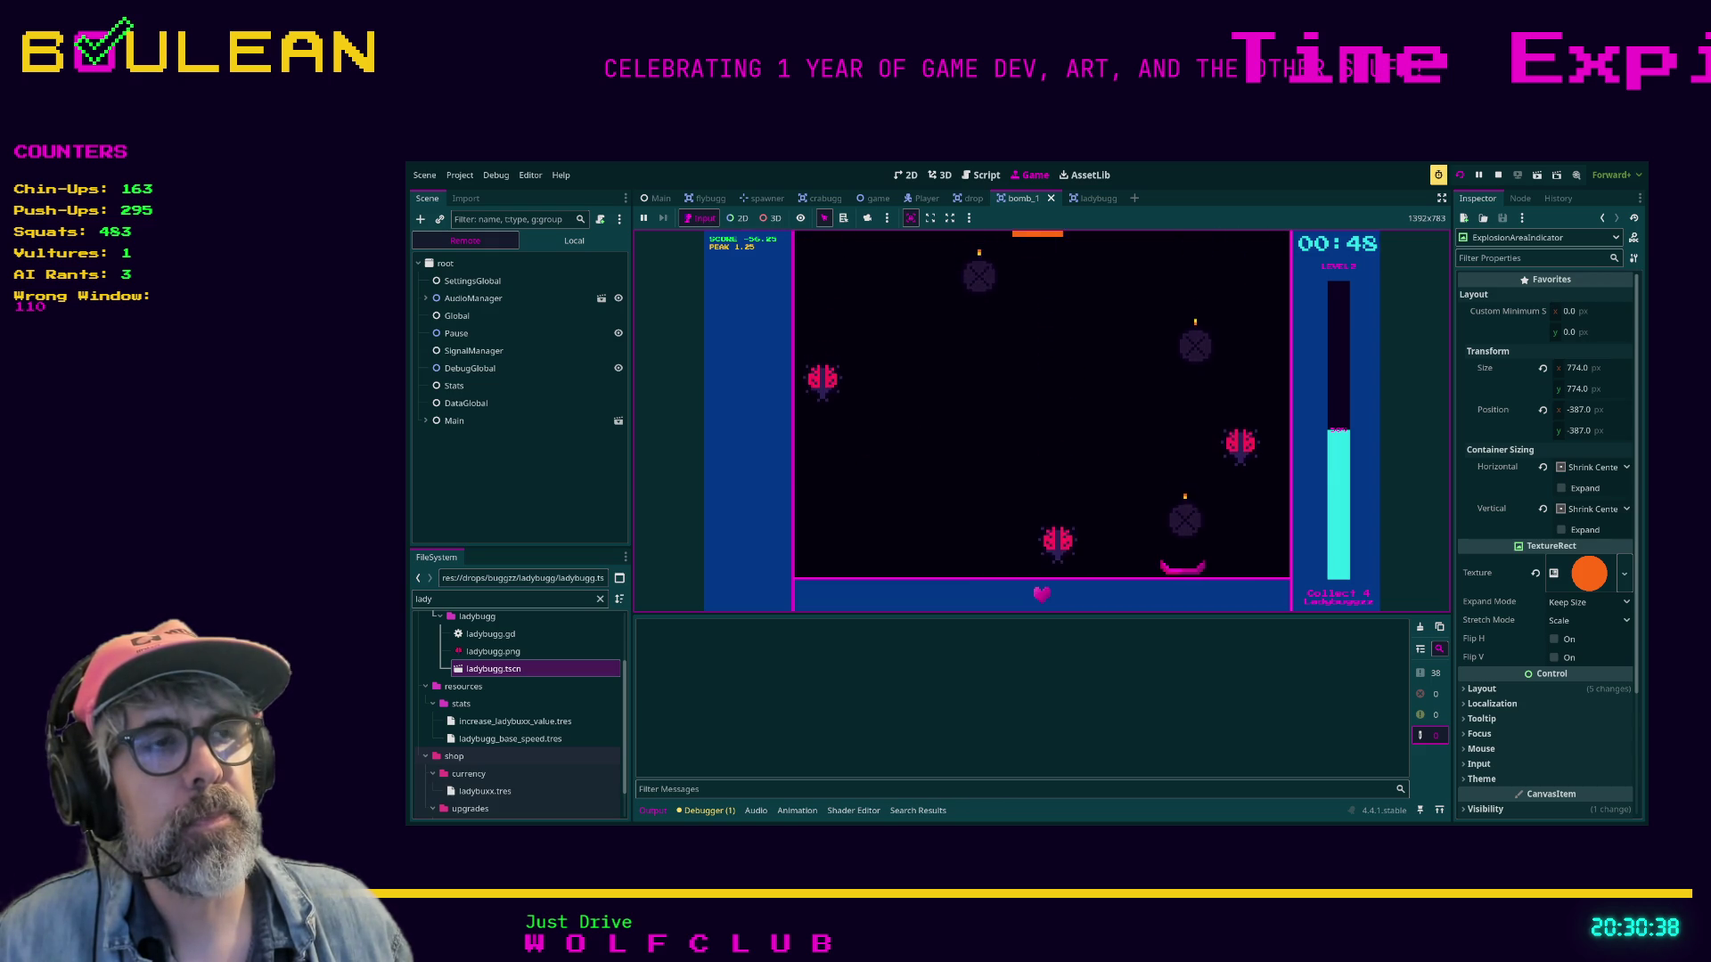
{"action": "key", "text": "Left"}
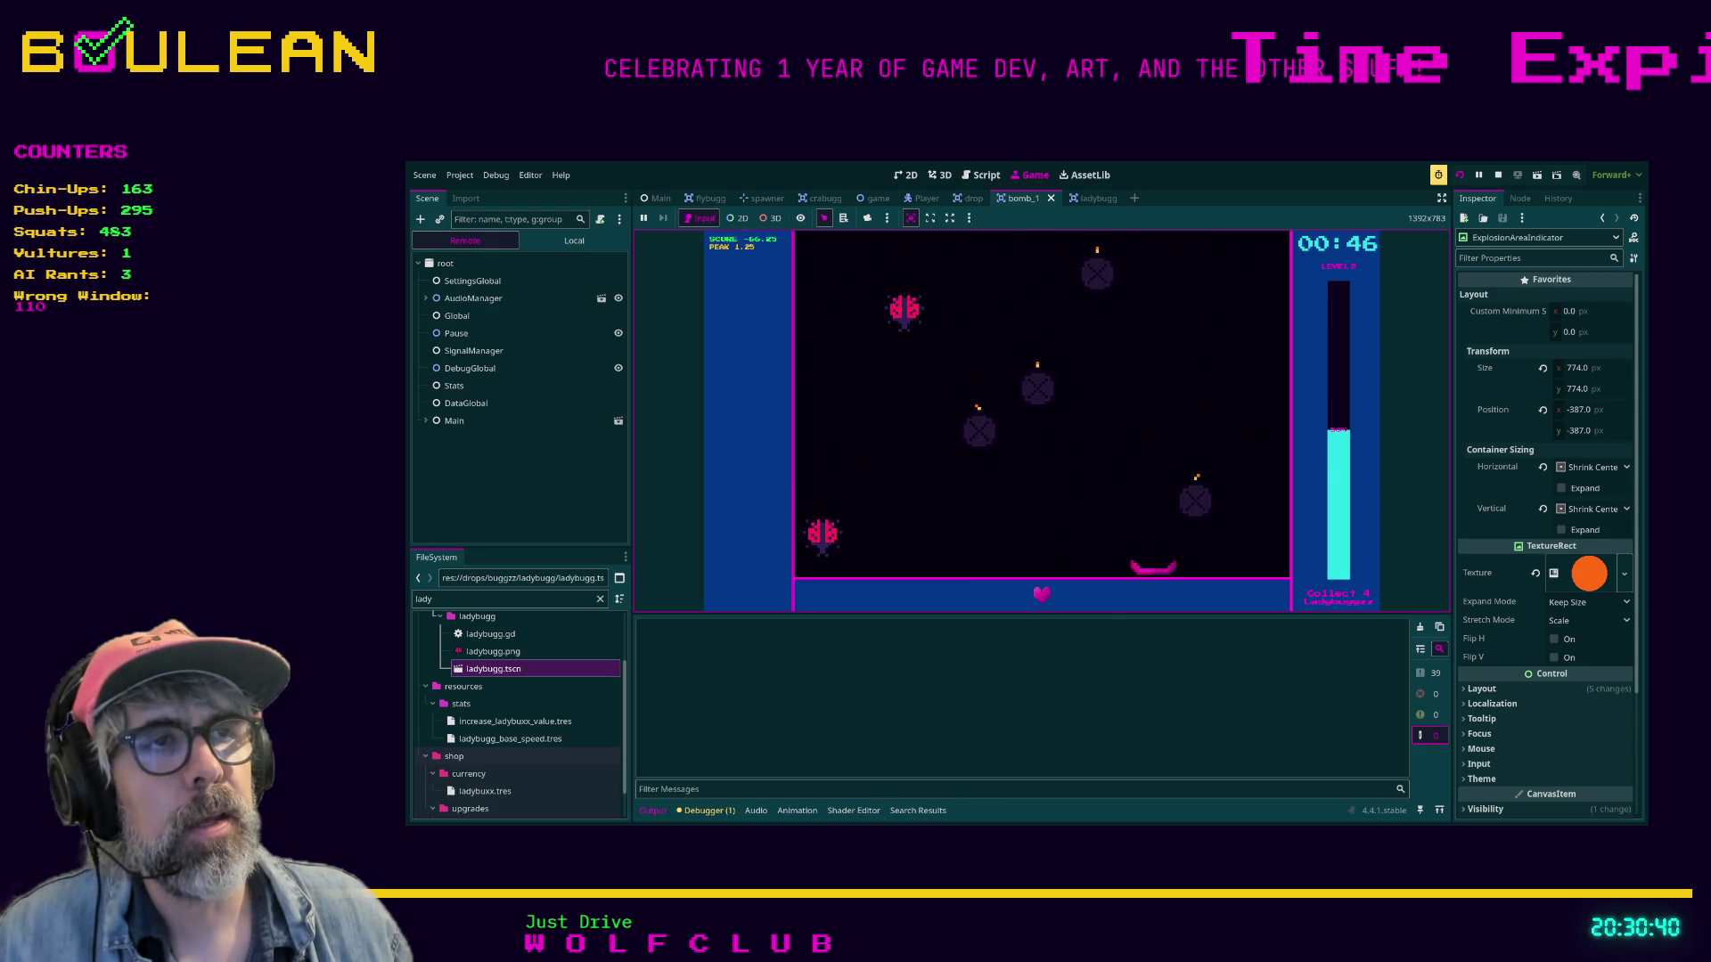
{"action": "key", "text": "Left"}
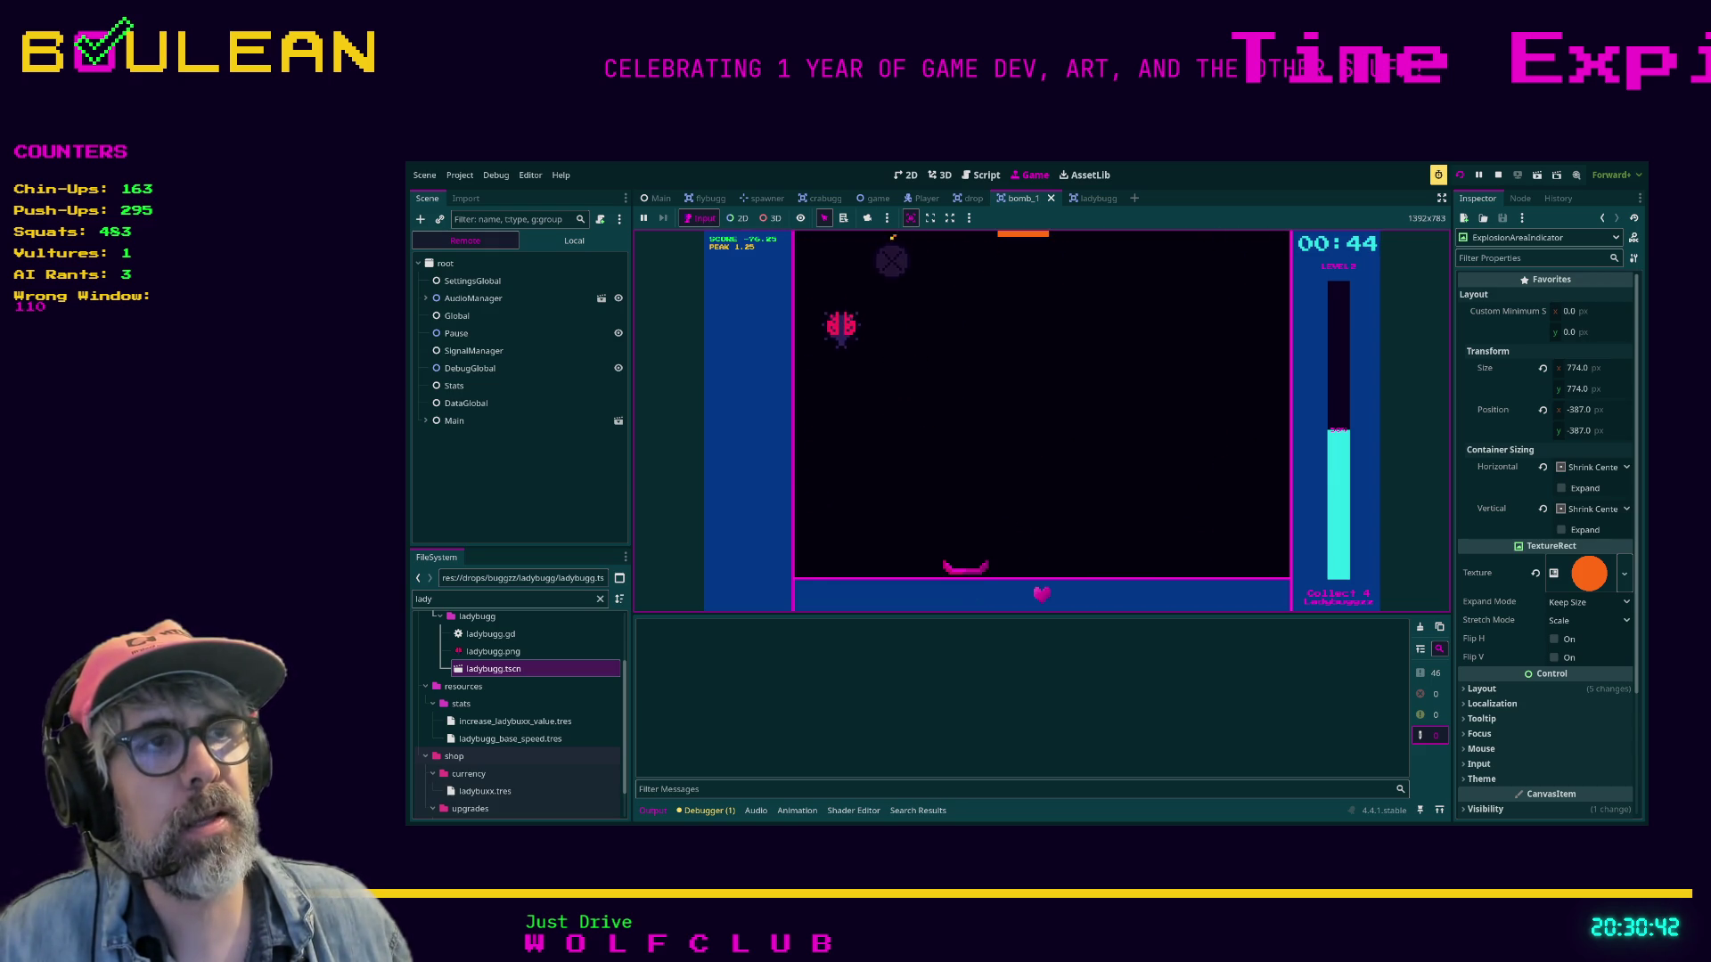
Quit the game from its menu and dismiss the function hint in the script editor.
{"action": "key", "text": "Escape"}
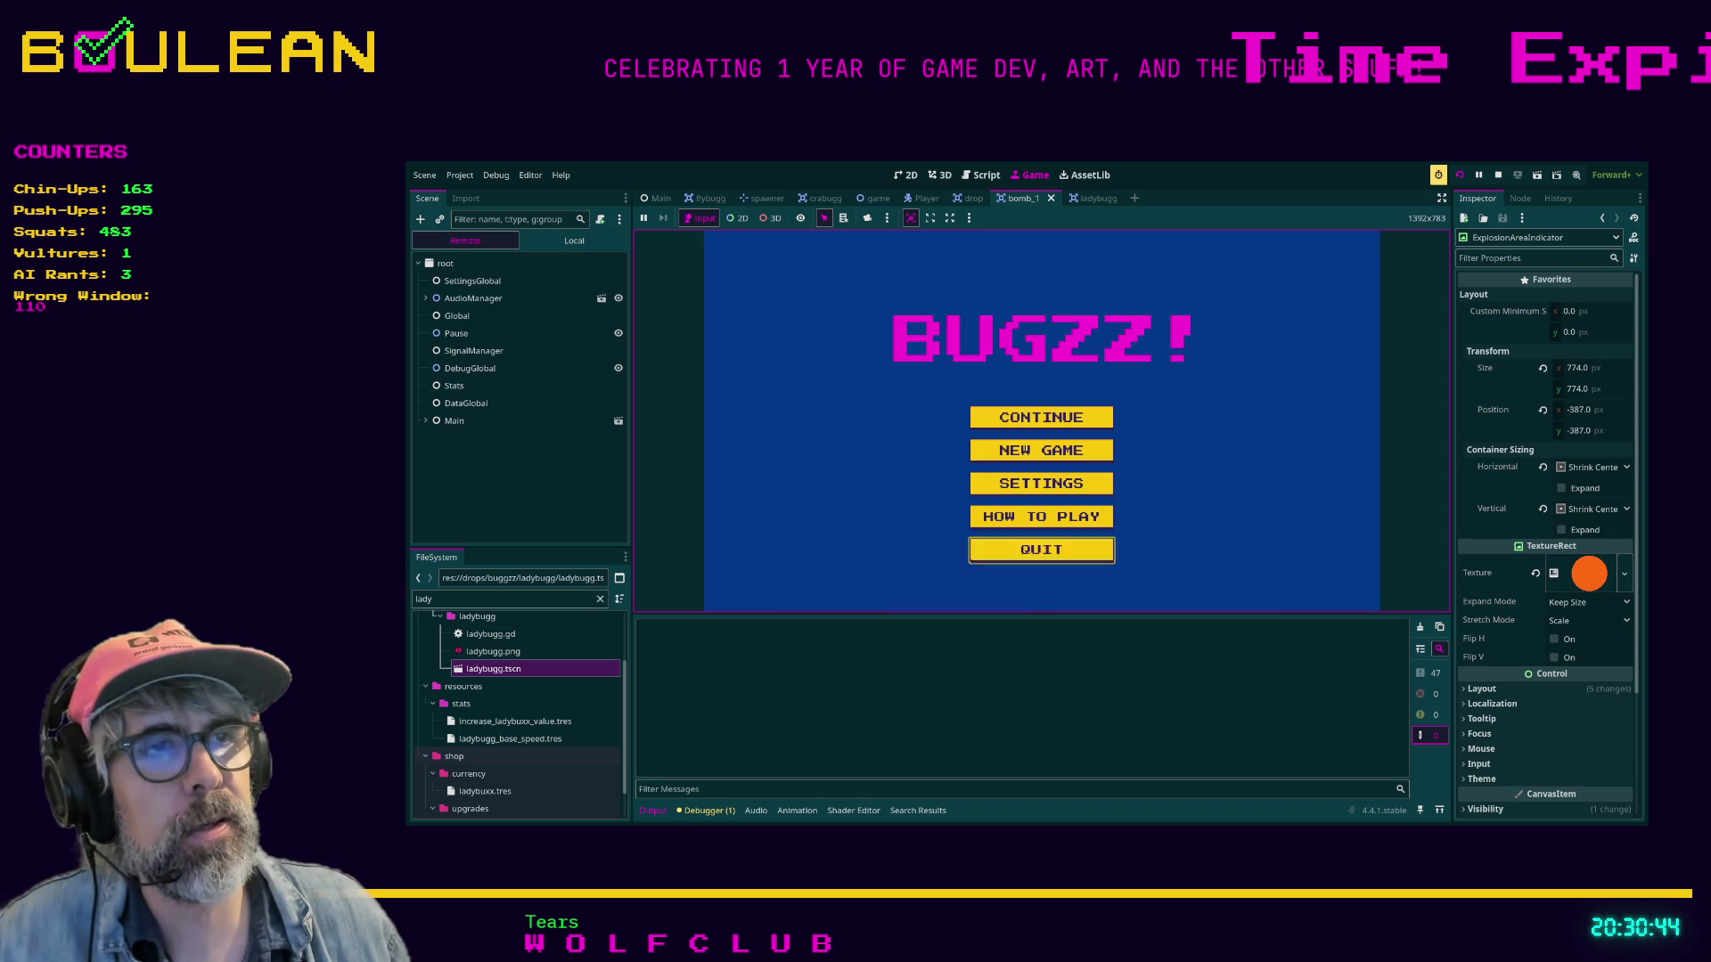
{"action": "key", "text": "Down"}
{"action": "key", "text": "Return"}
{"action": "key", "text": "Escape"}
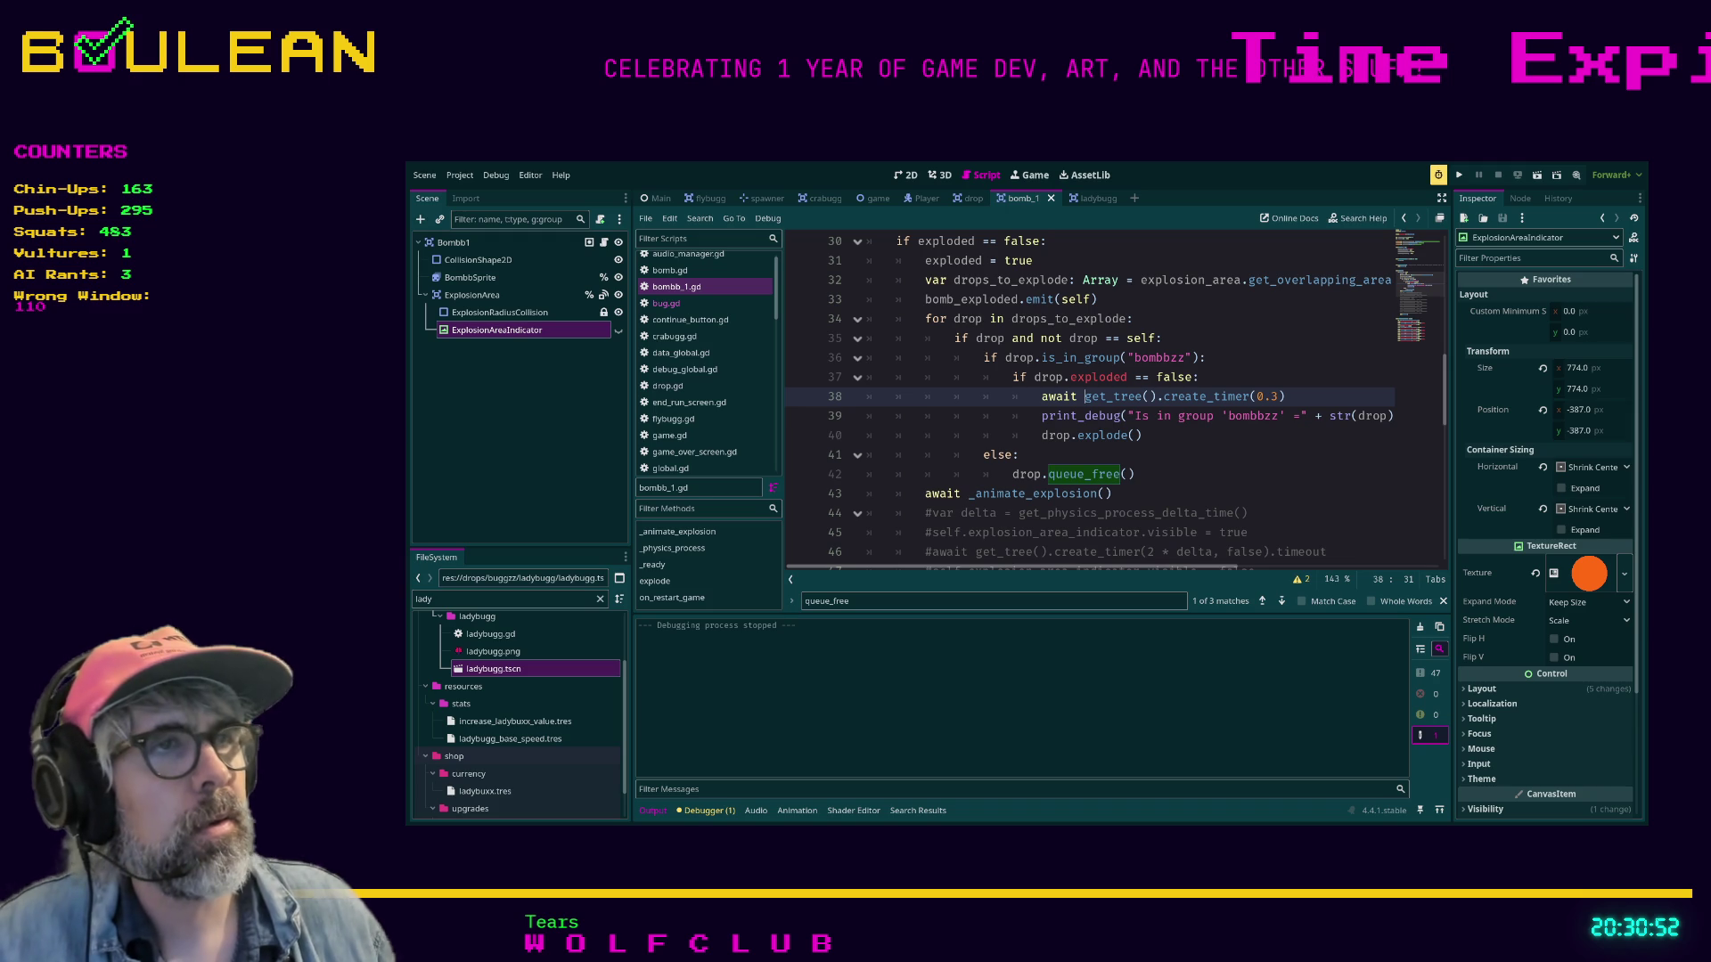
Save bomb_1.gd, run the project, and start a new BUGZZ game.
{"action": "left_click", "coordinate": [1141, 434]}
{"action": "key", "text": "ctrl+s"}
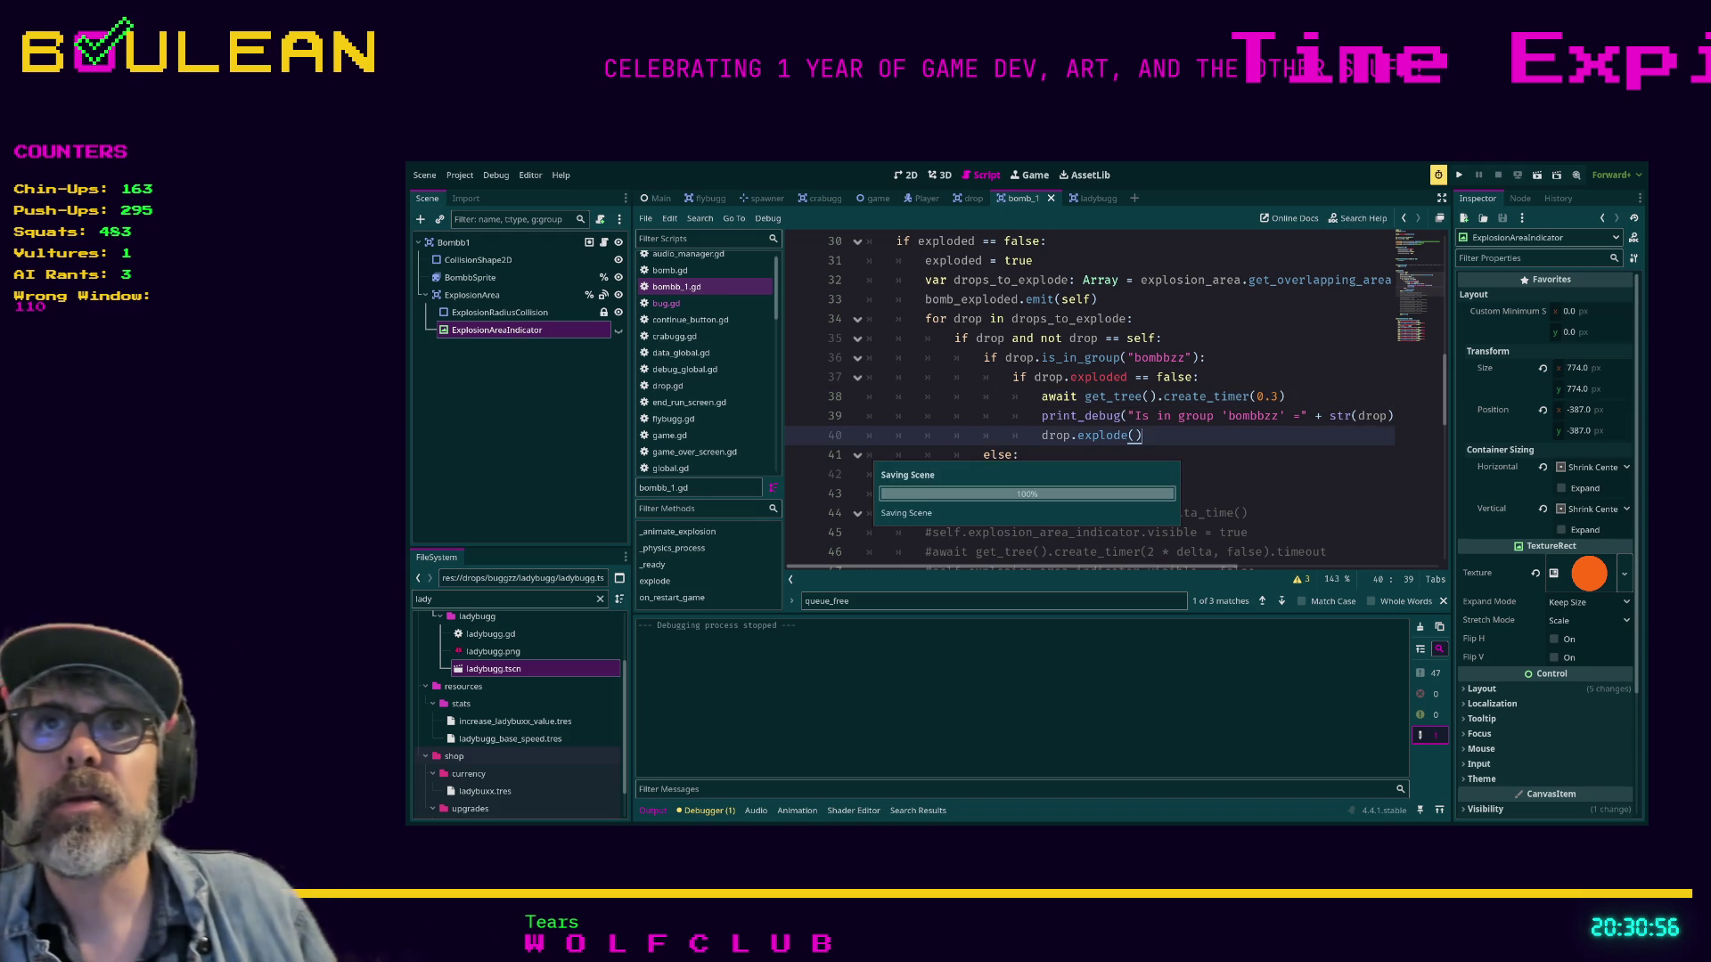
{"action": "key", "text": "F5"}
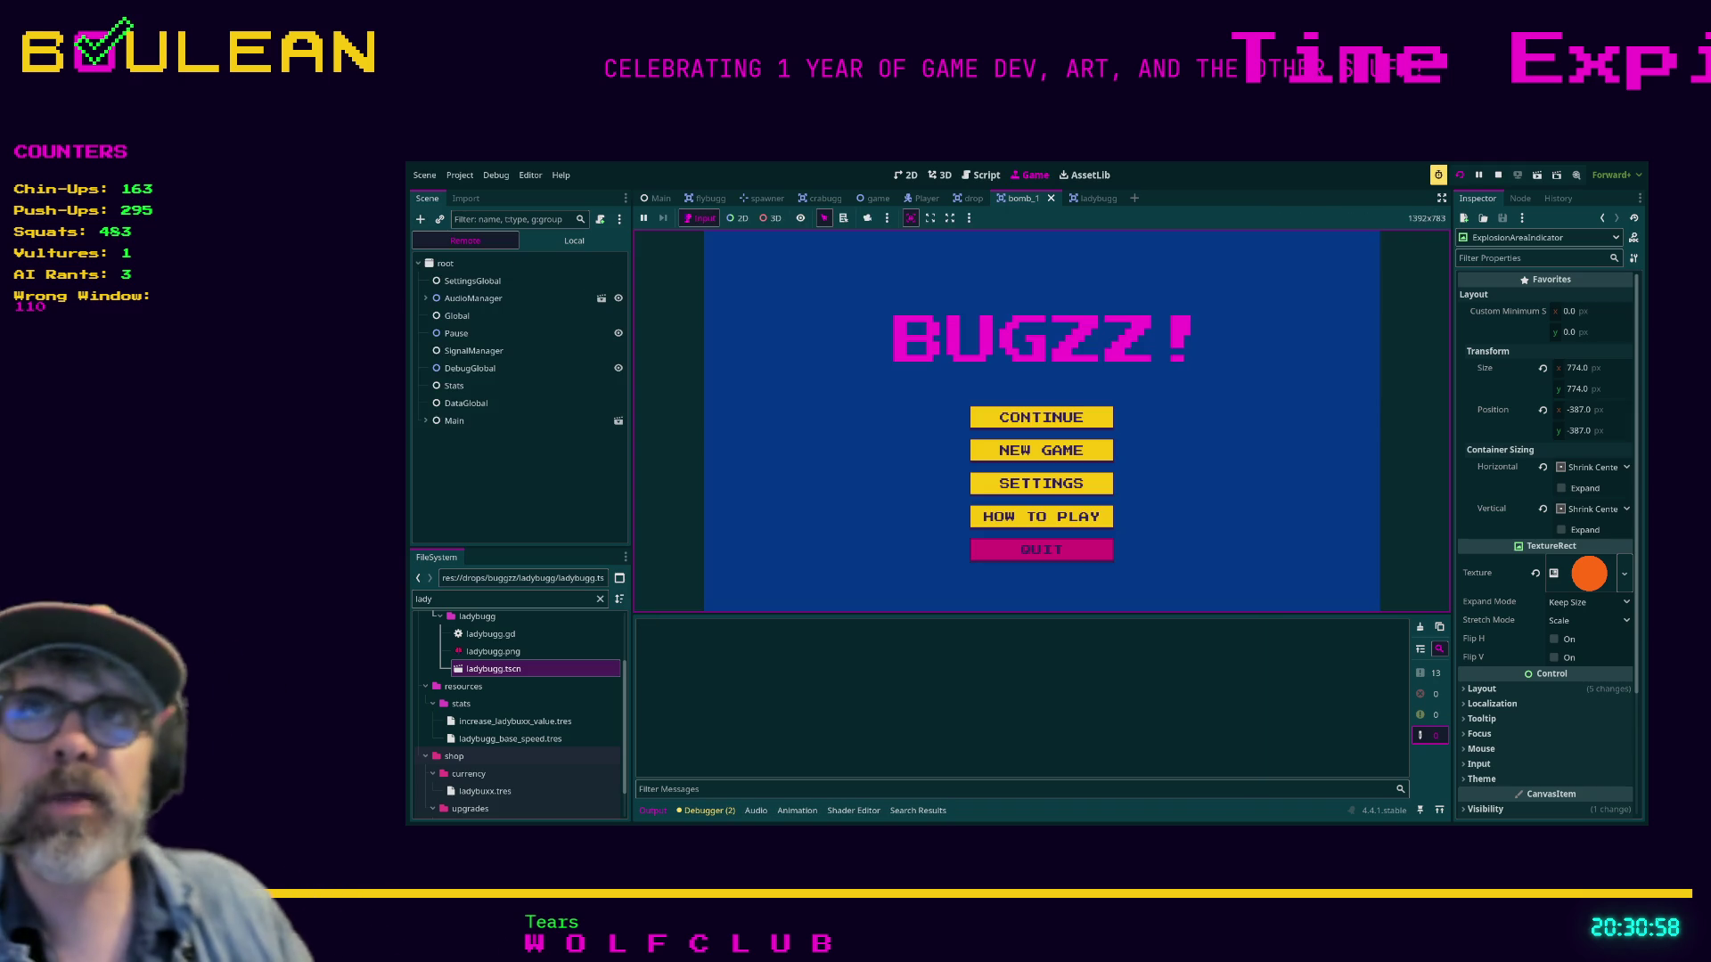
{"action": "key", "text": "Return"}
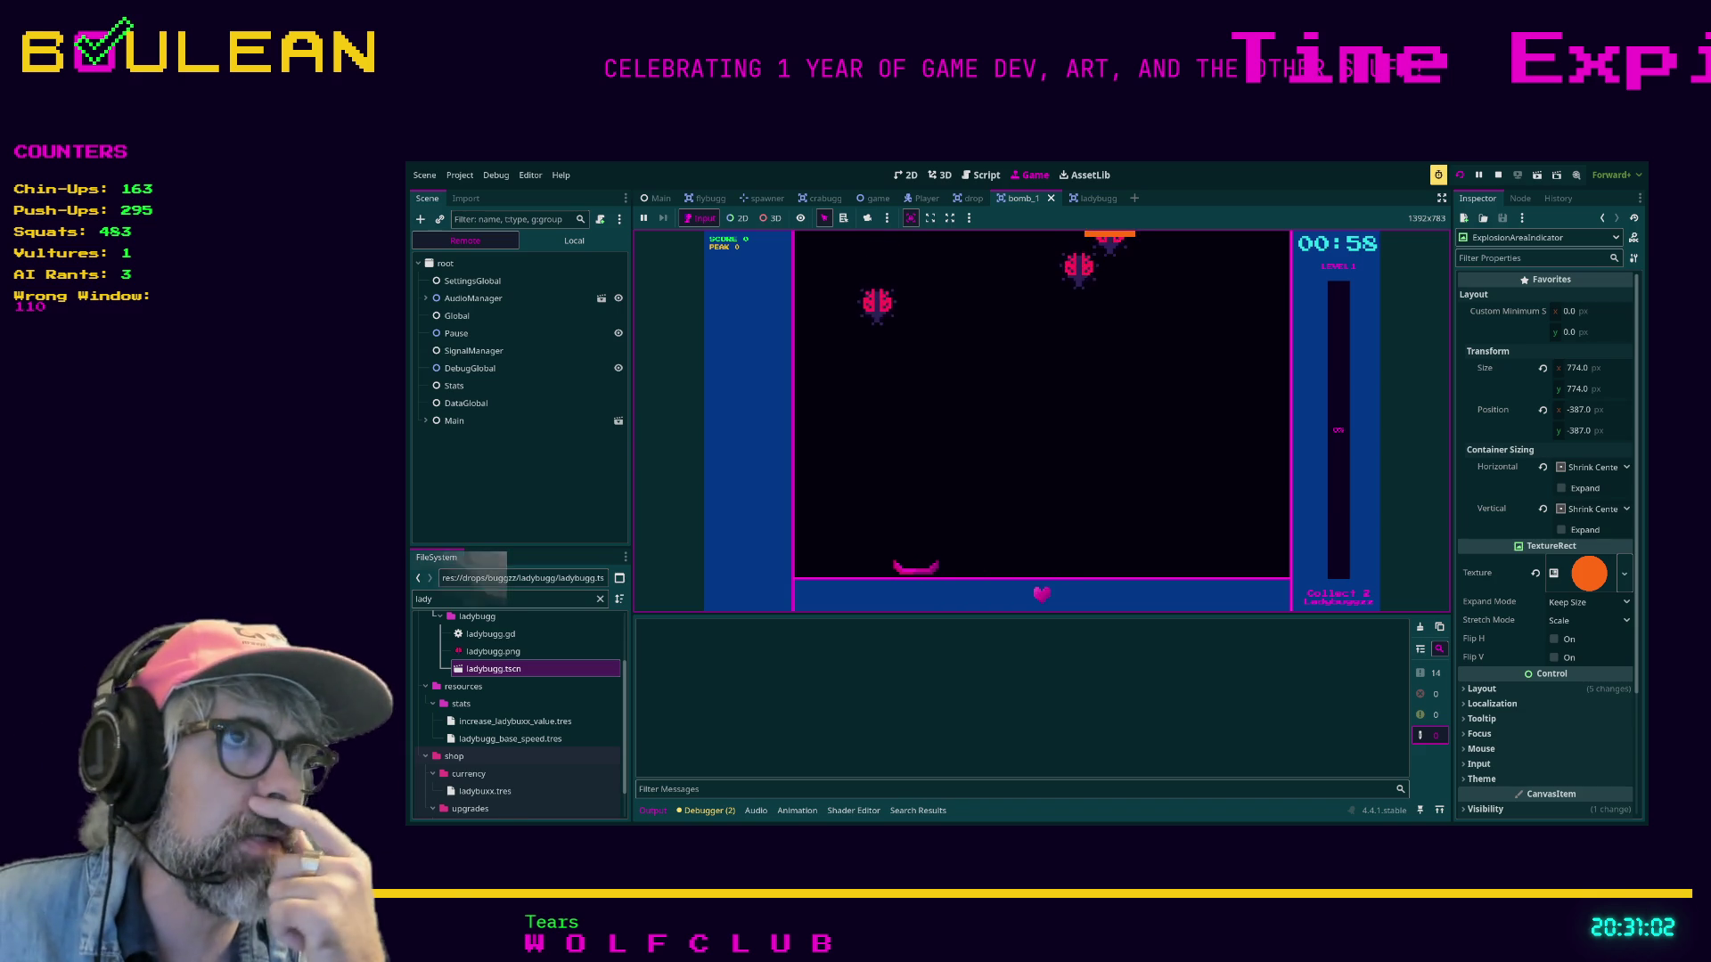
Play a short round moving the basket to catch ladybugs, then quit from the game menu.
{"action": "key", "text": "Right"}
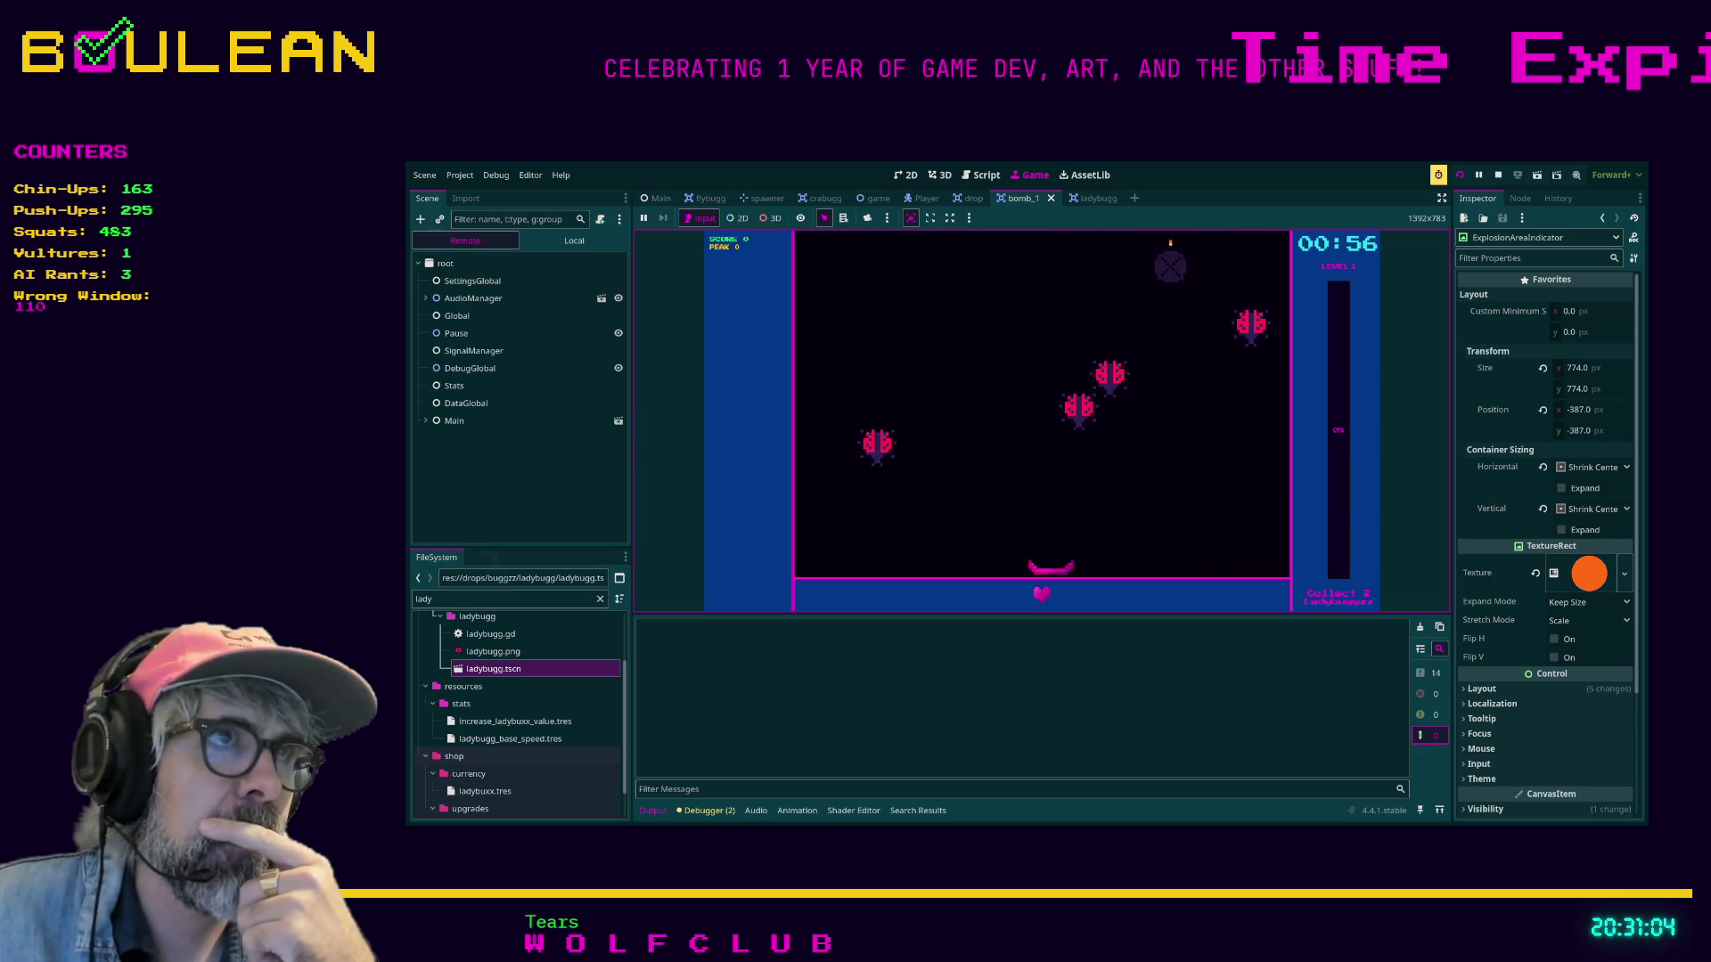
{"action": "key", "text": "Right"}
{"action": "key", "text": "Left"}
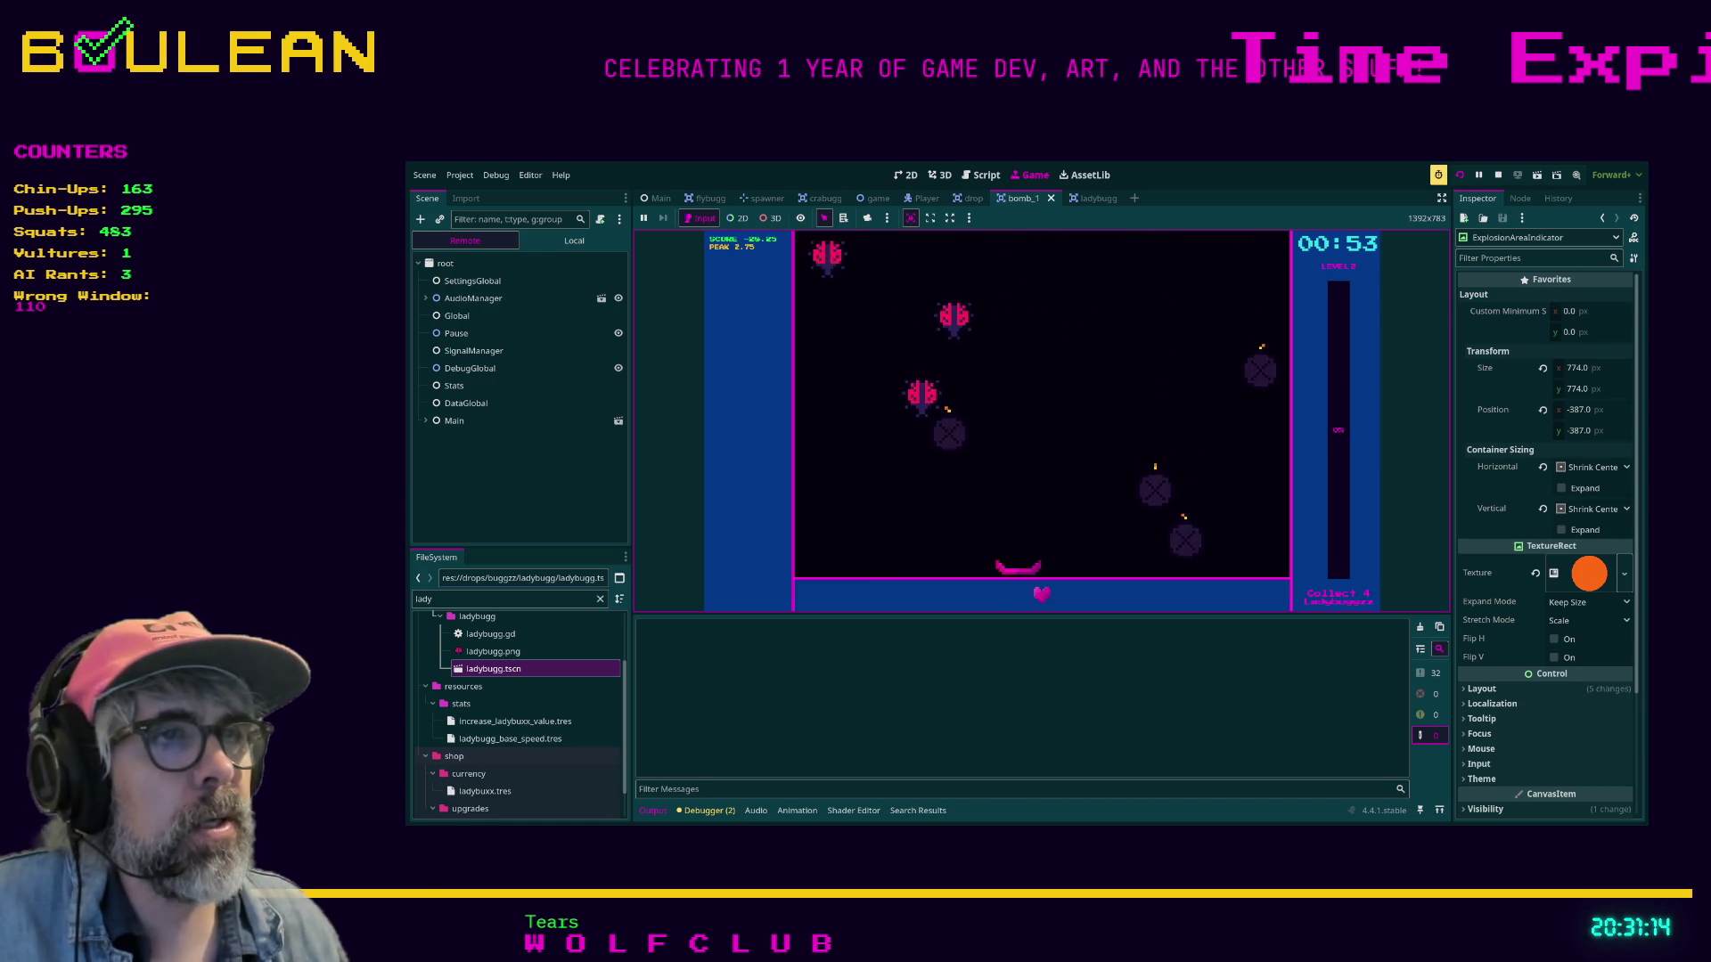
{"action": "key", "text": "Escape"}
{"action": "key", "text": "Return"}
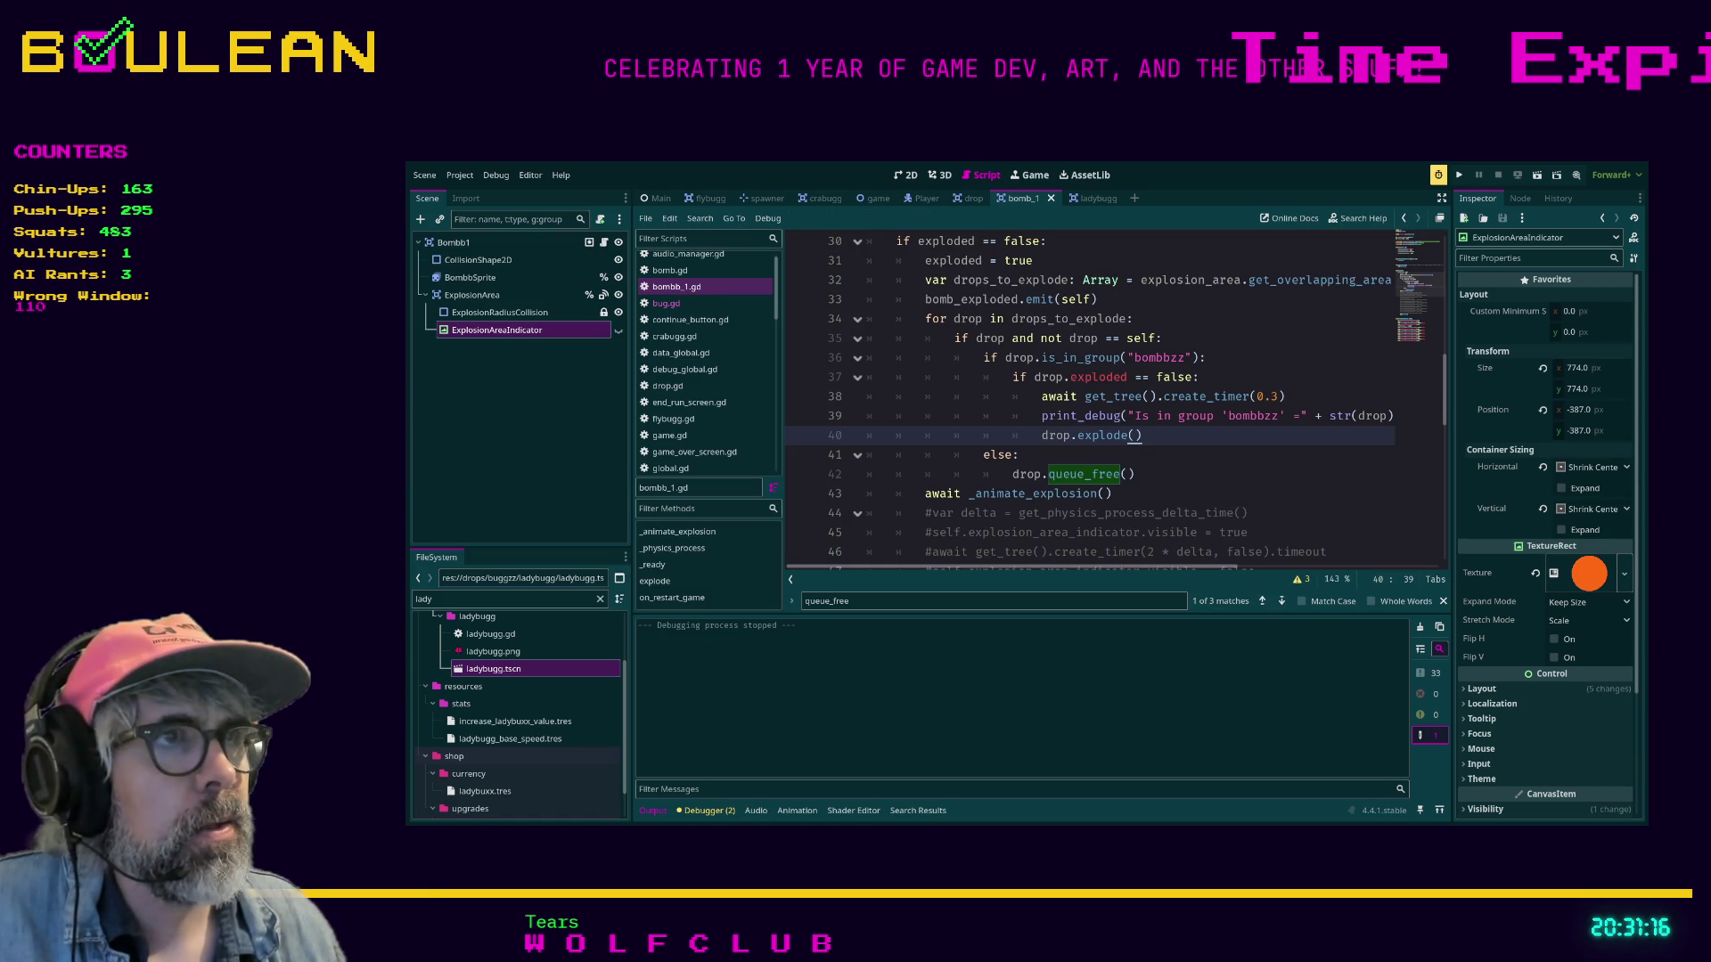
Complete the create_timer(0.3) call with its timeout signal.
{"action": "left_click", "coordinate": [1284, 397]}
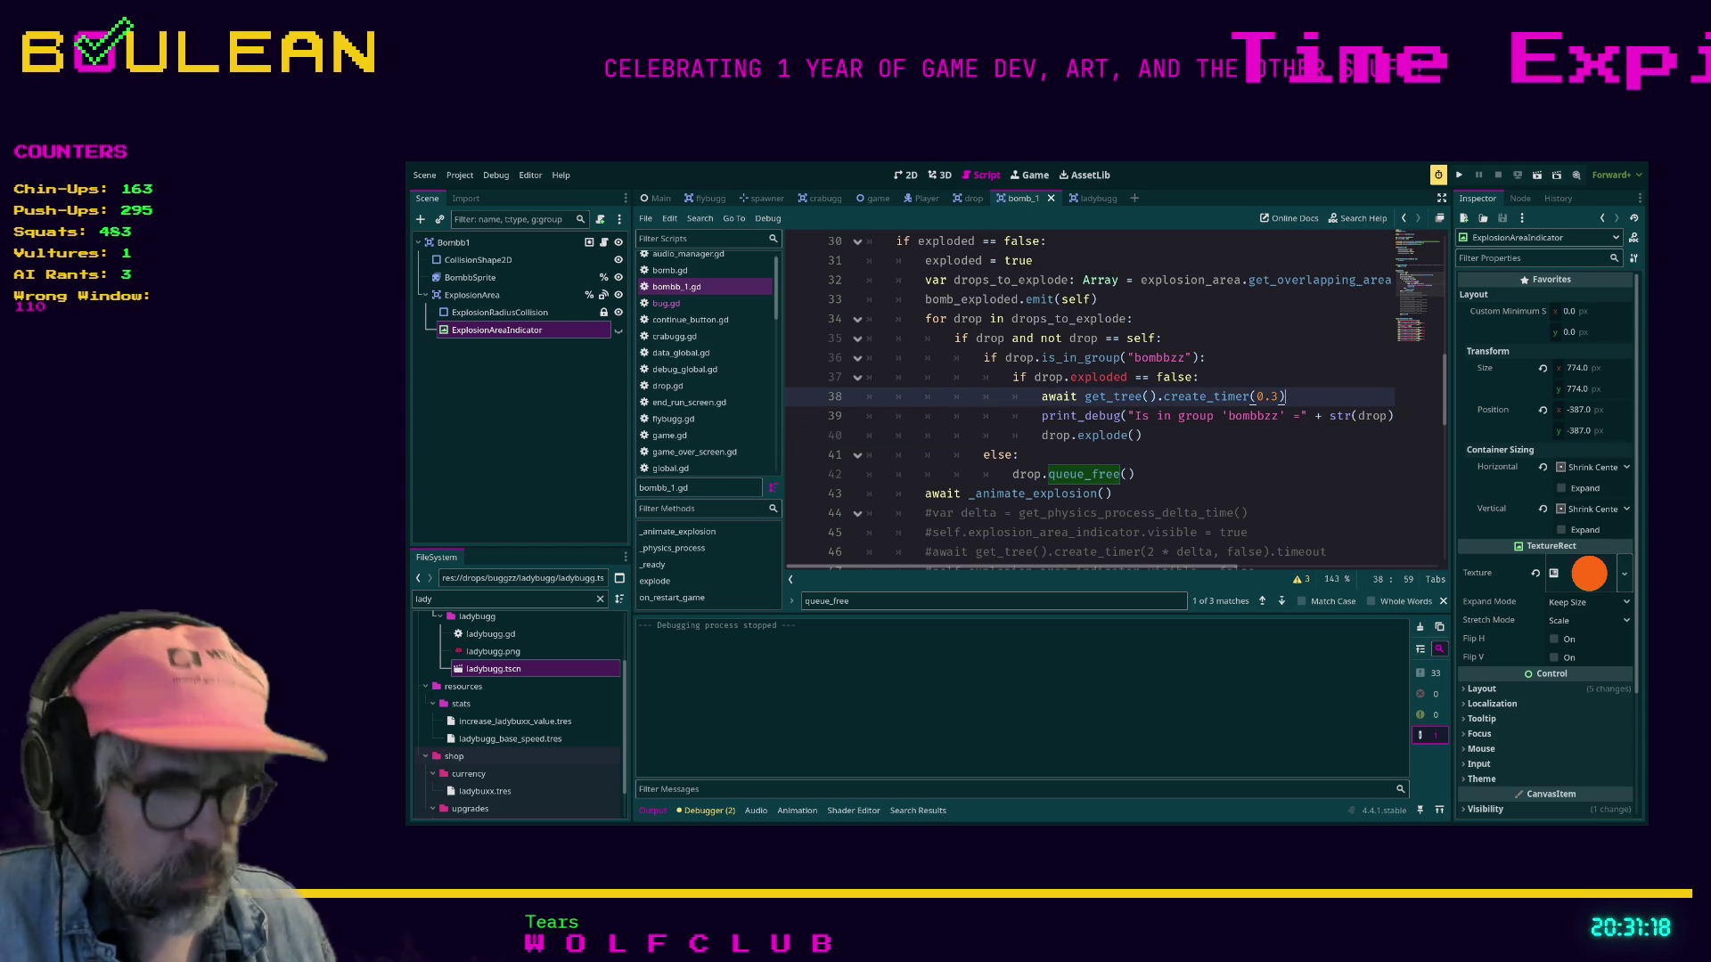
{"action": "type", "text": ".fi"}
{"action": "key", "text": "BackSpace"}
{"action": "key", "text": "BackSpace"}
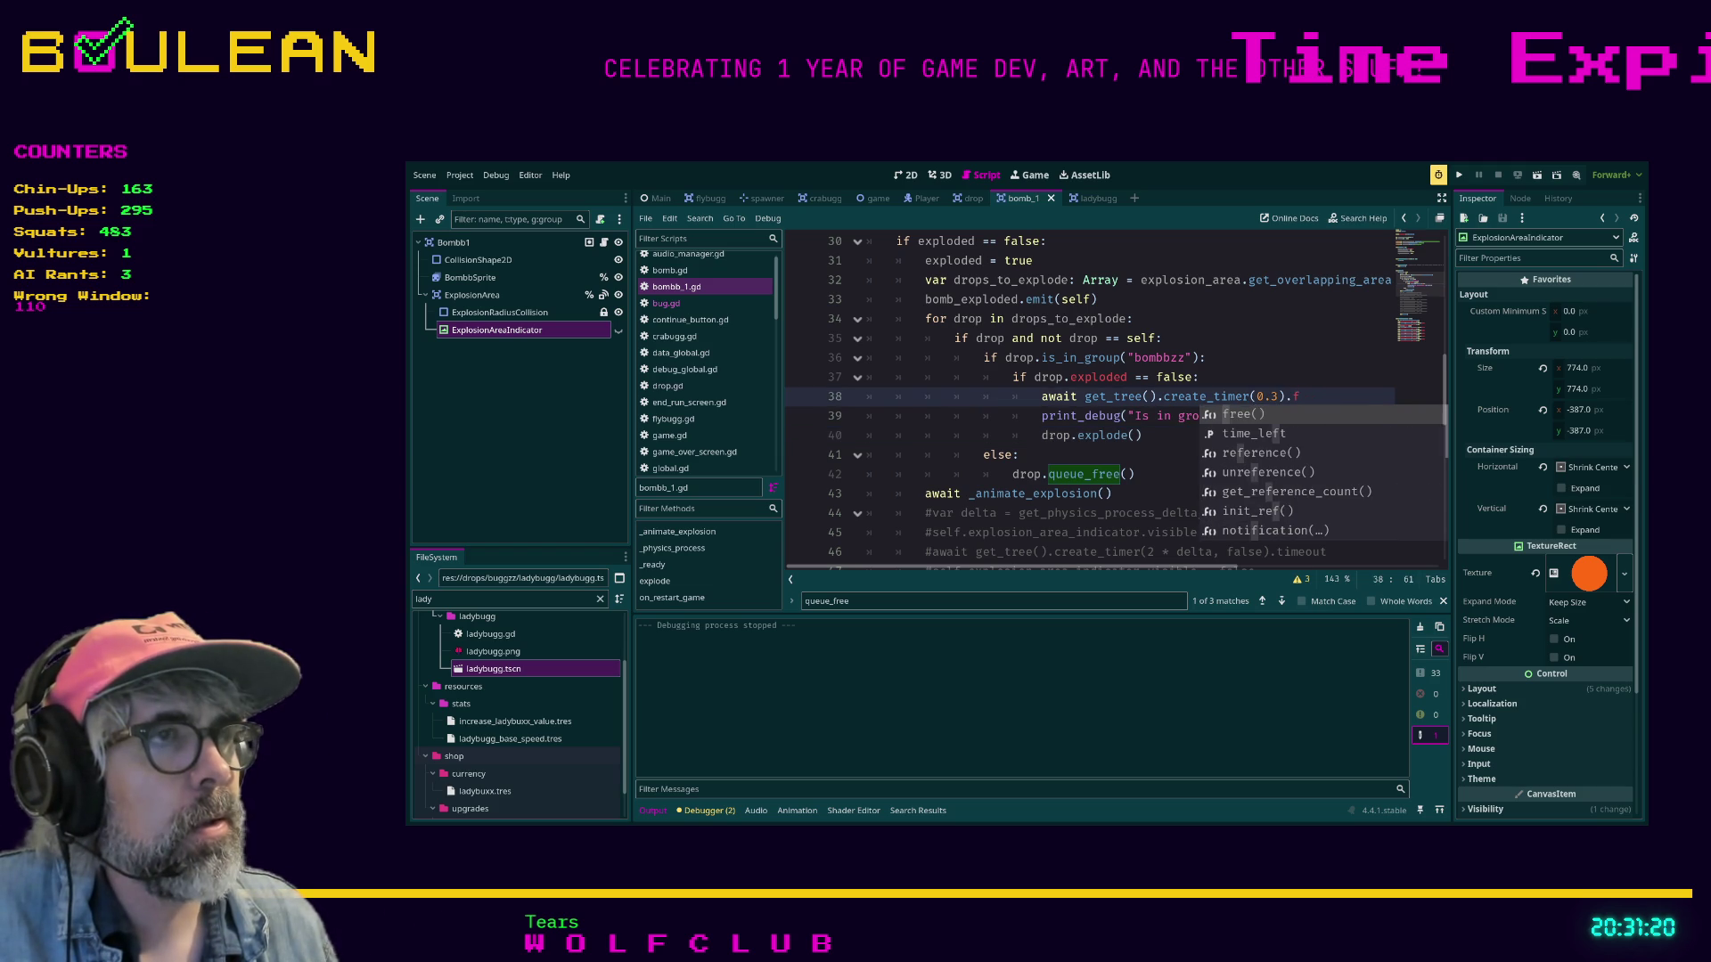
{"action": "key", "text": "Return"}
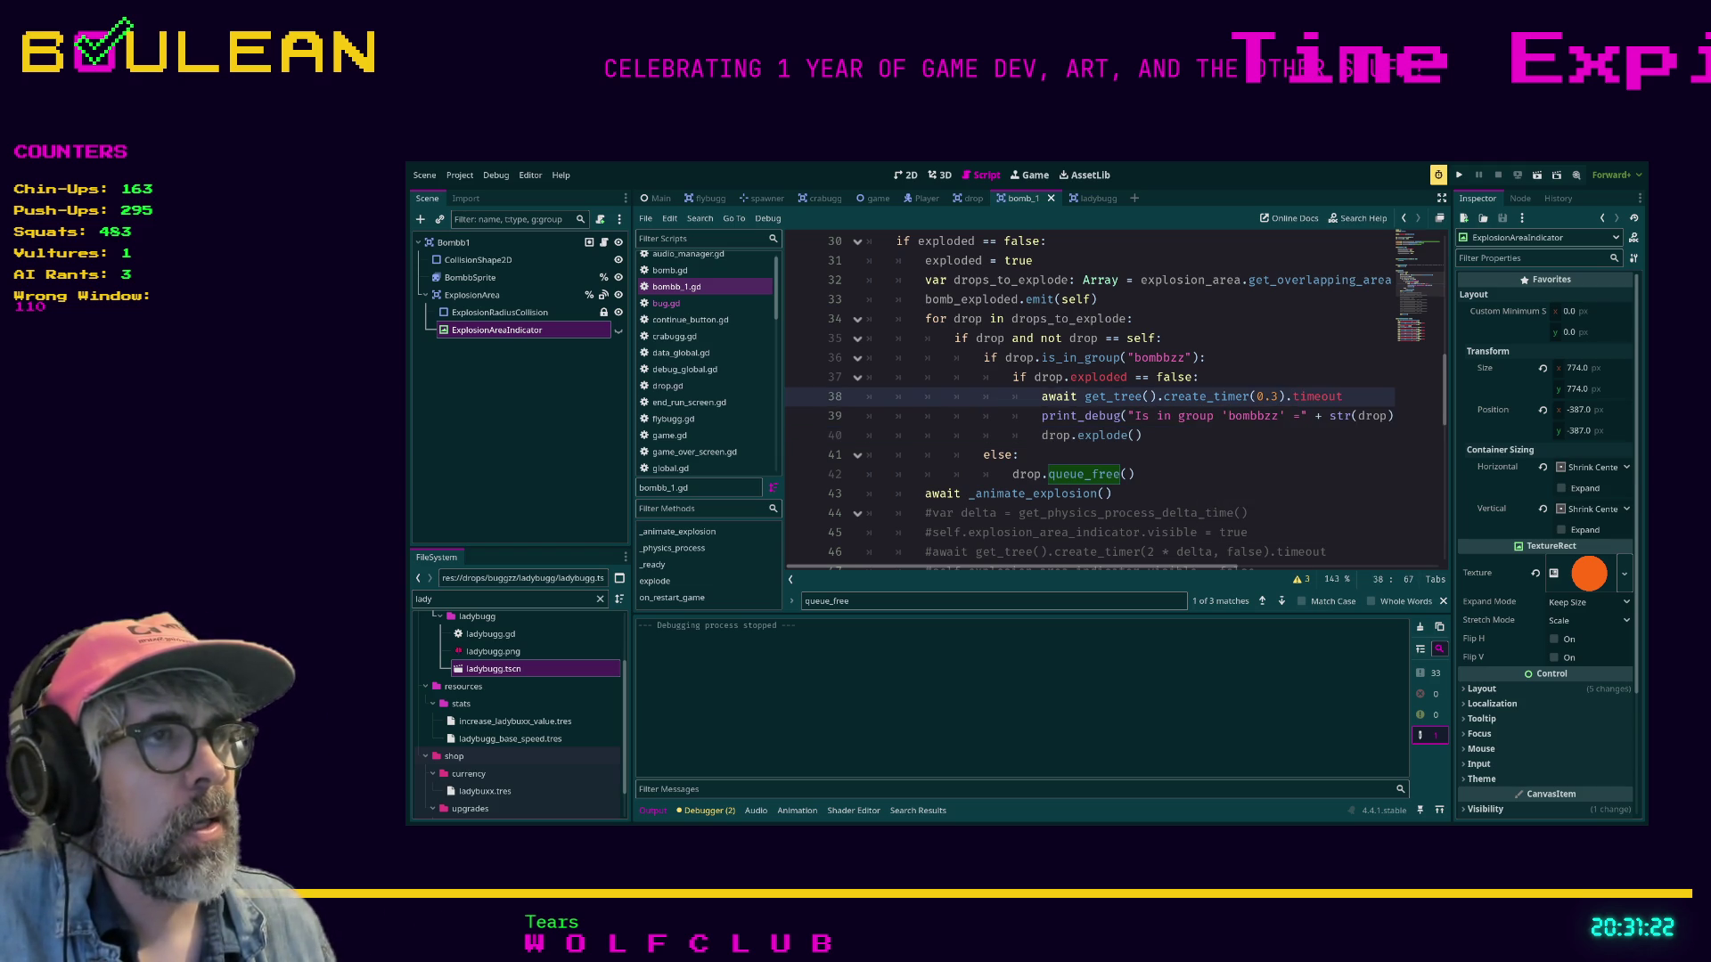
{"action": "left_click", "coordinate": [1020, 455]}
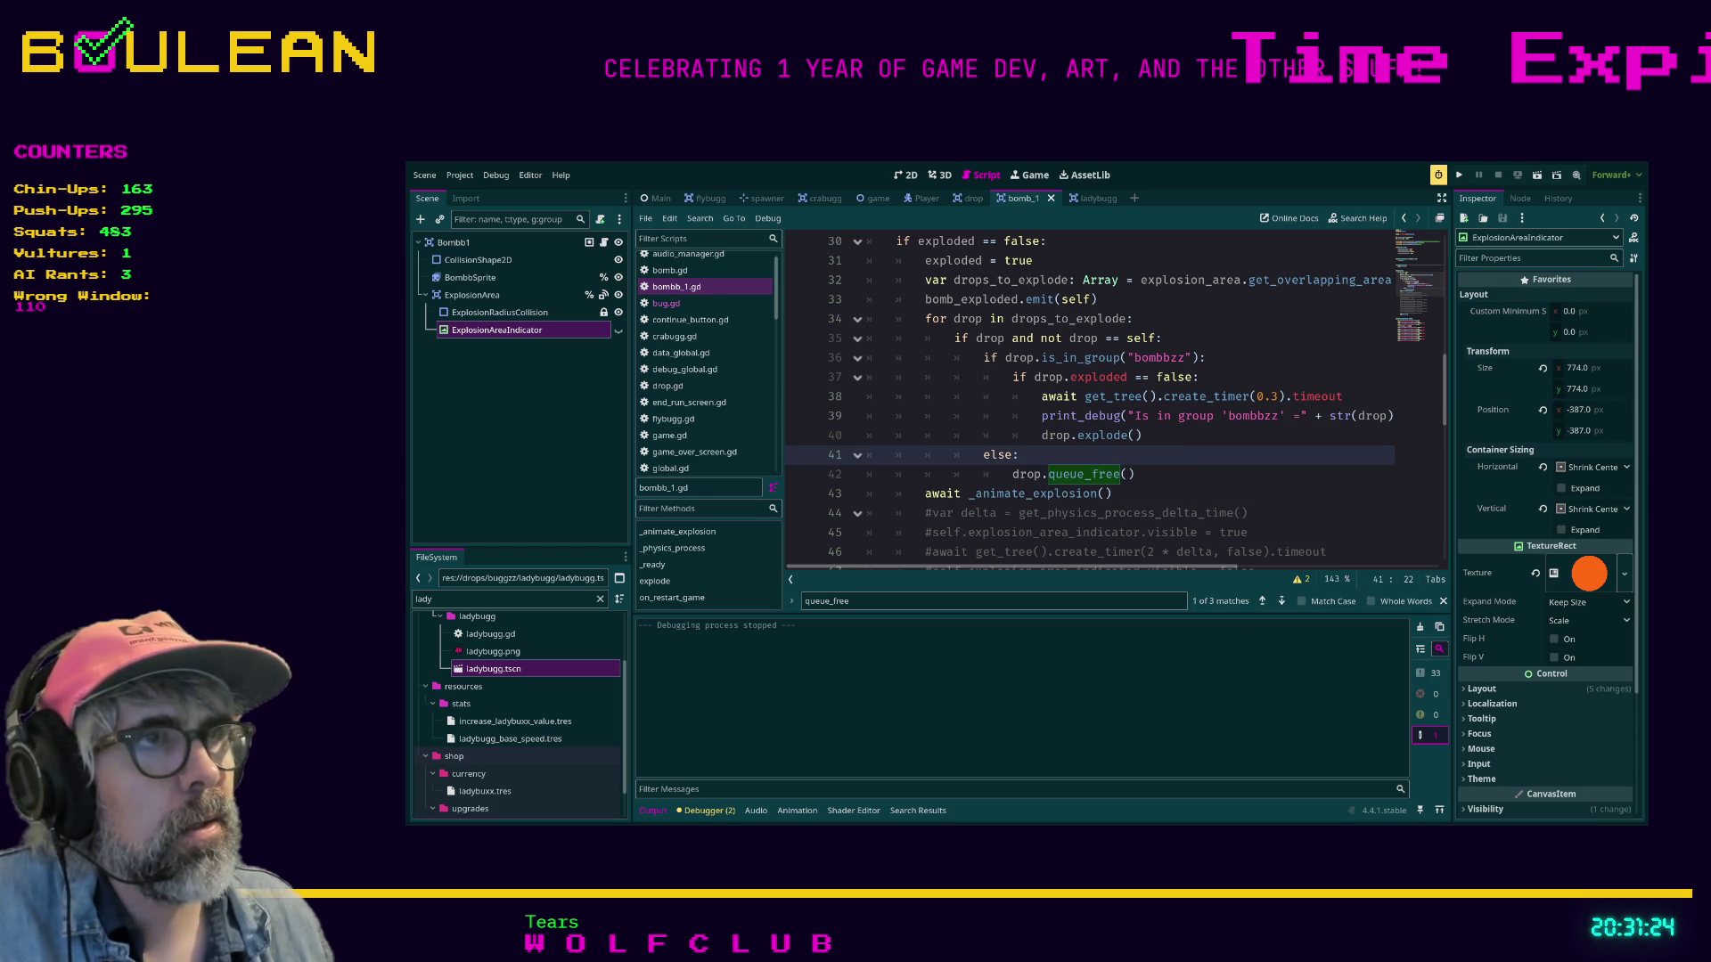
Run BUGZZ, play a new round catching ladybugs and bombs, then quit from the pause menu.
{"action": "key", "text": "F5"}
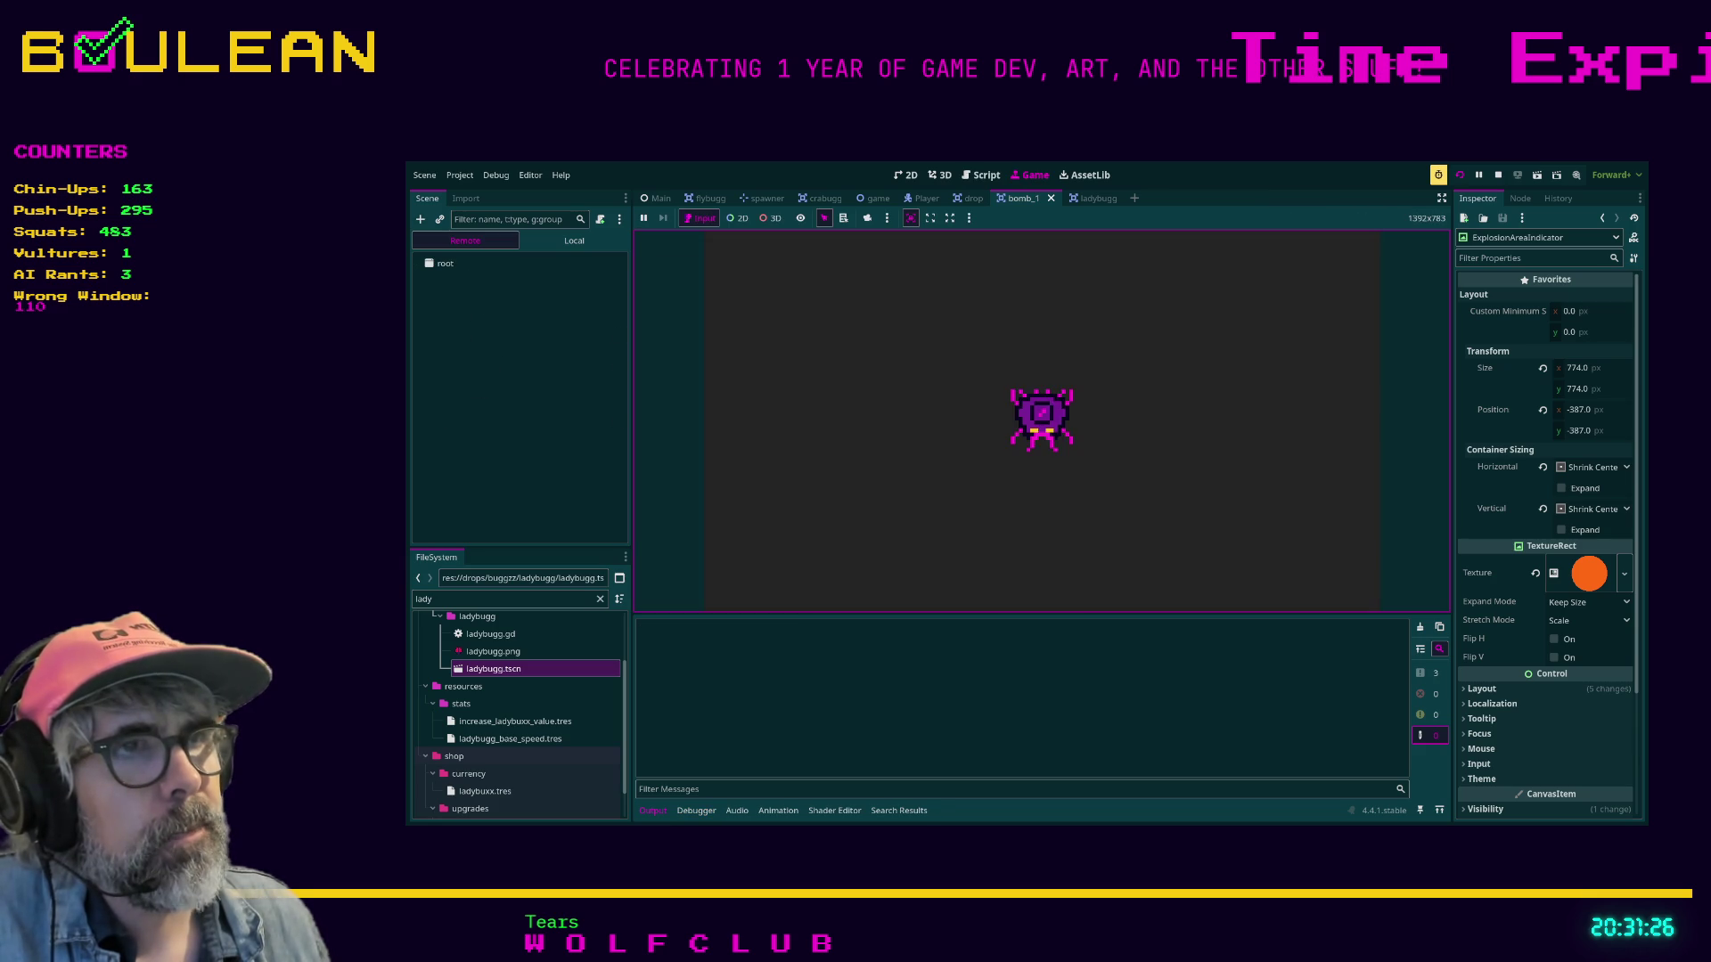
{"action": "key", "text": "Return"}
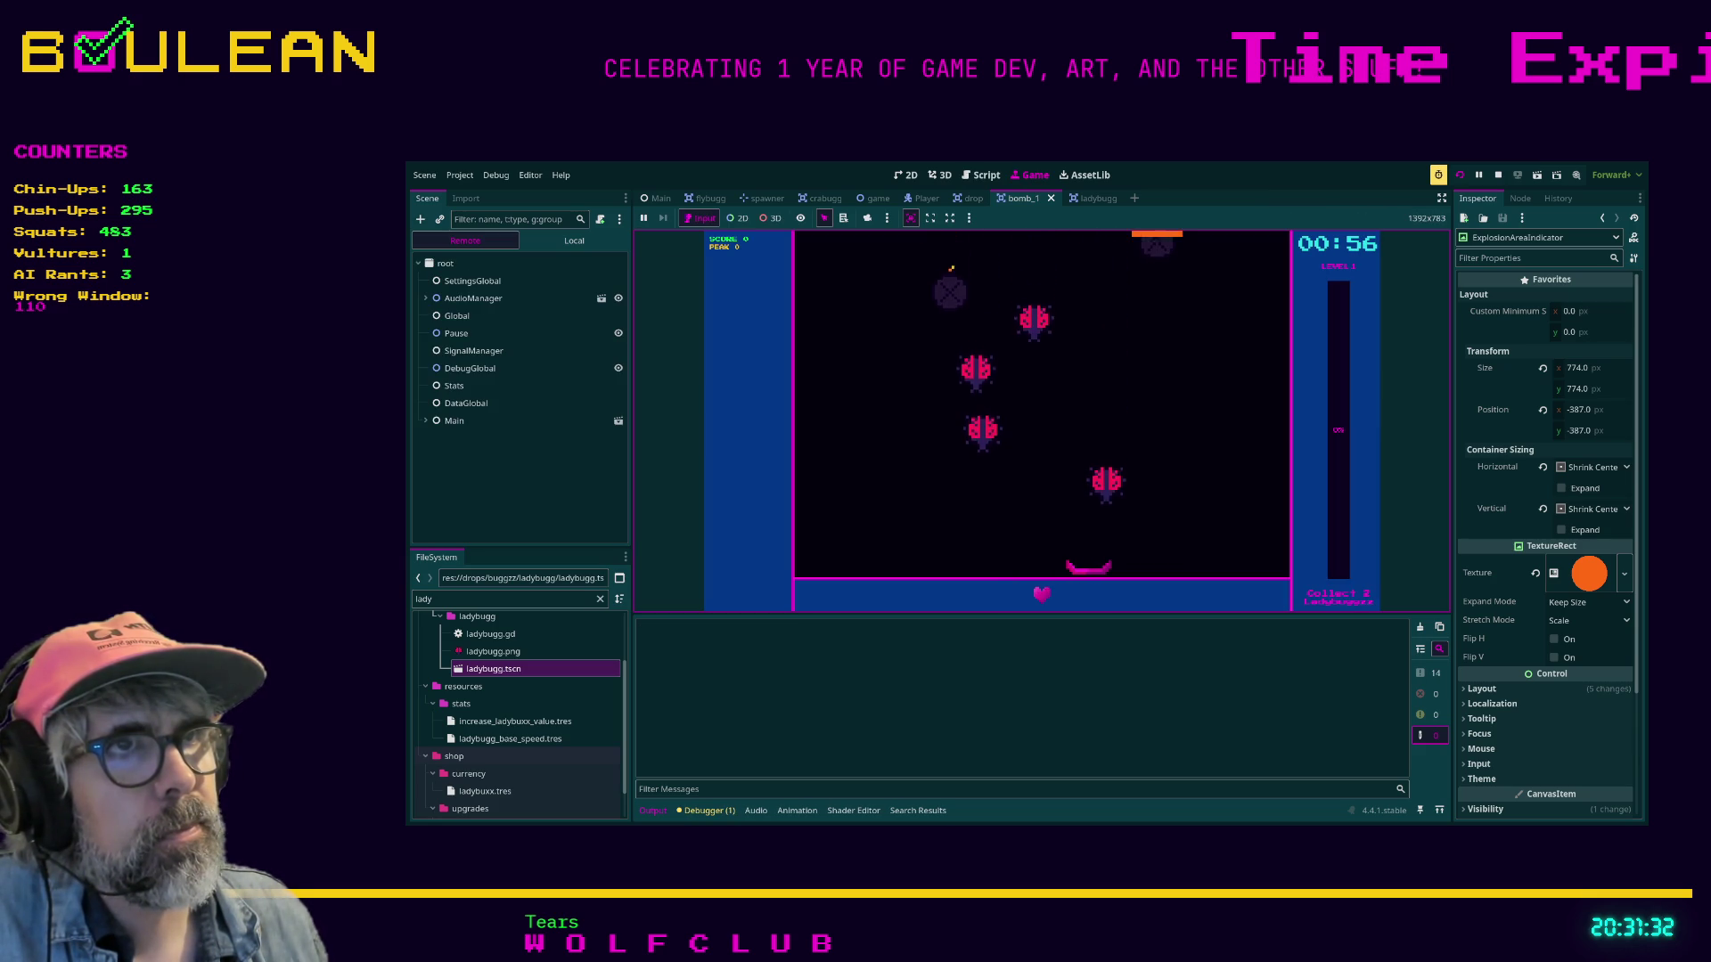
{"action": "key", "text": "Left"}
{"action": "key", "text": "Left"}
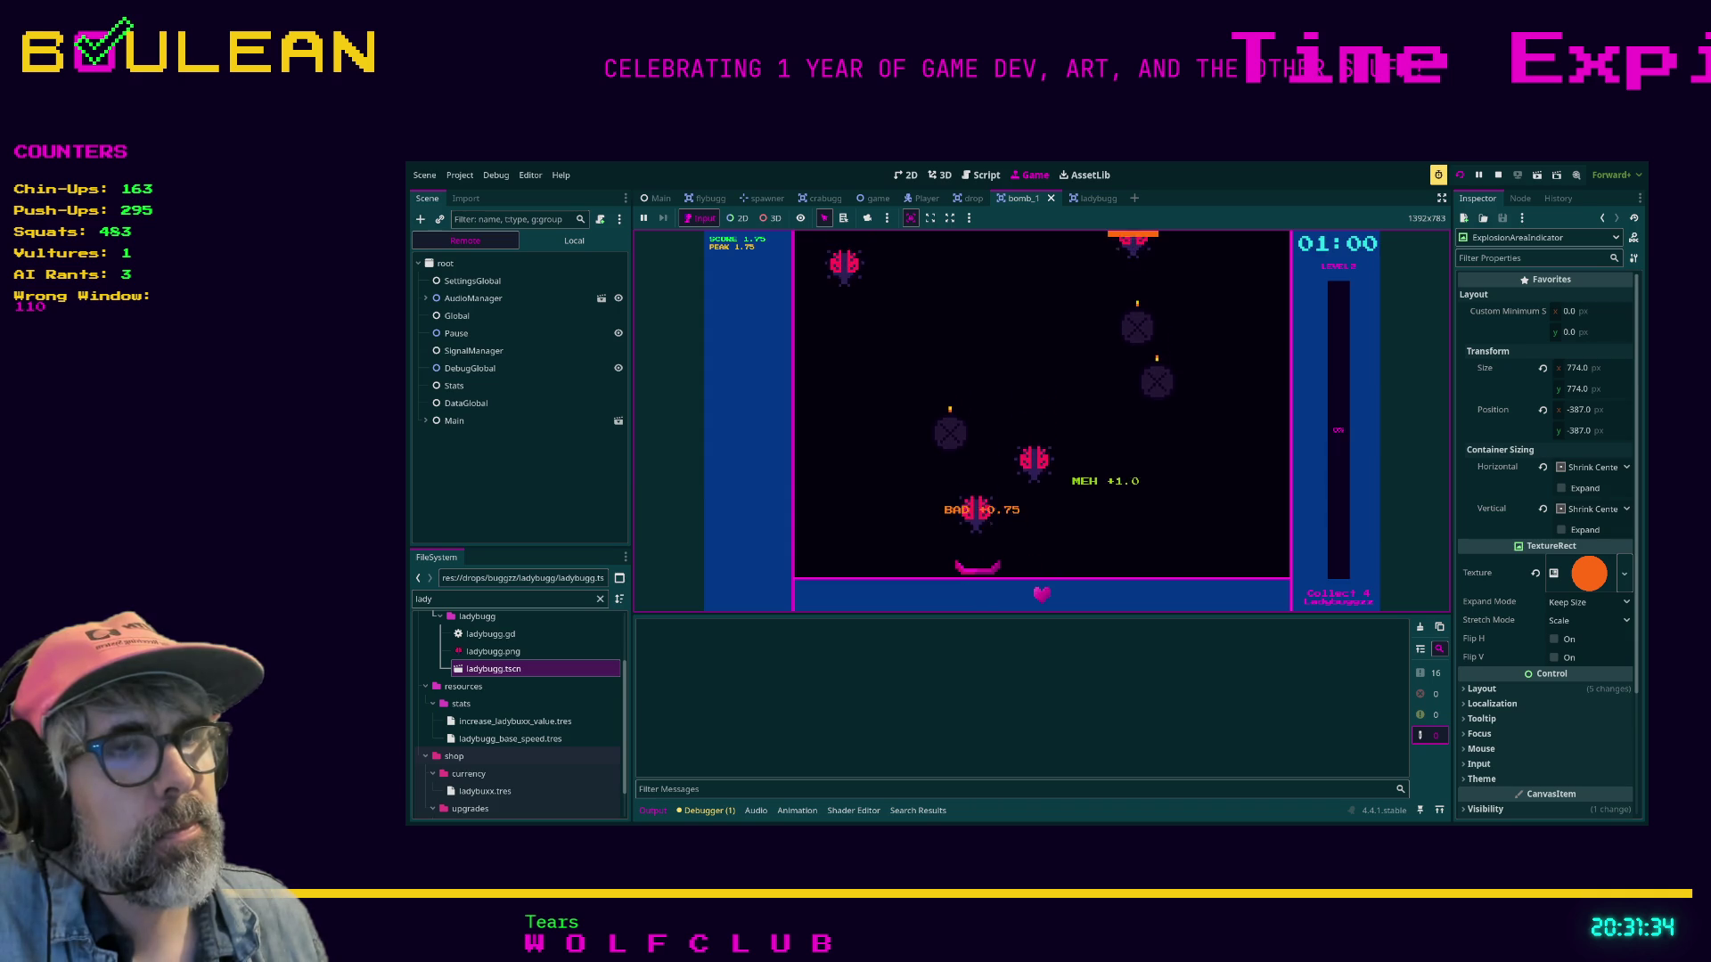
{"action": "key", "text": "Right"}
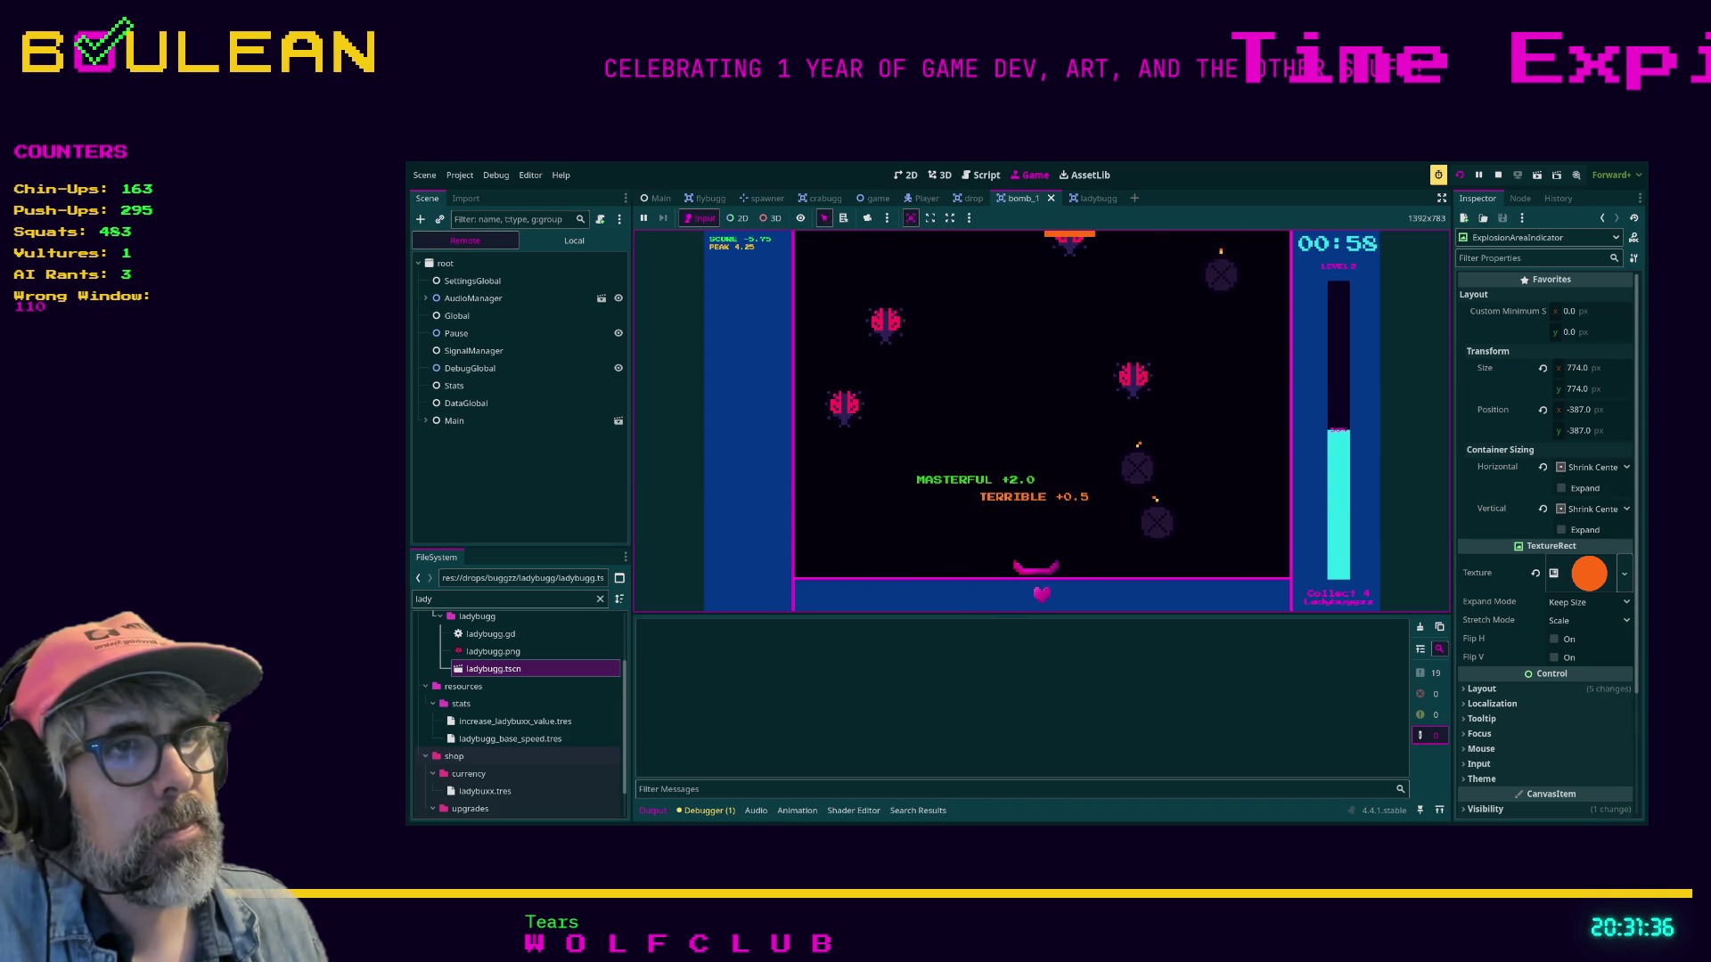
{"action": "key", "text": "Right"}
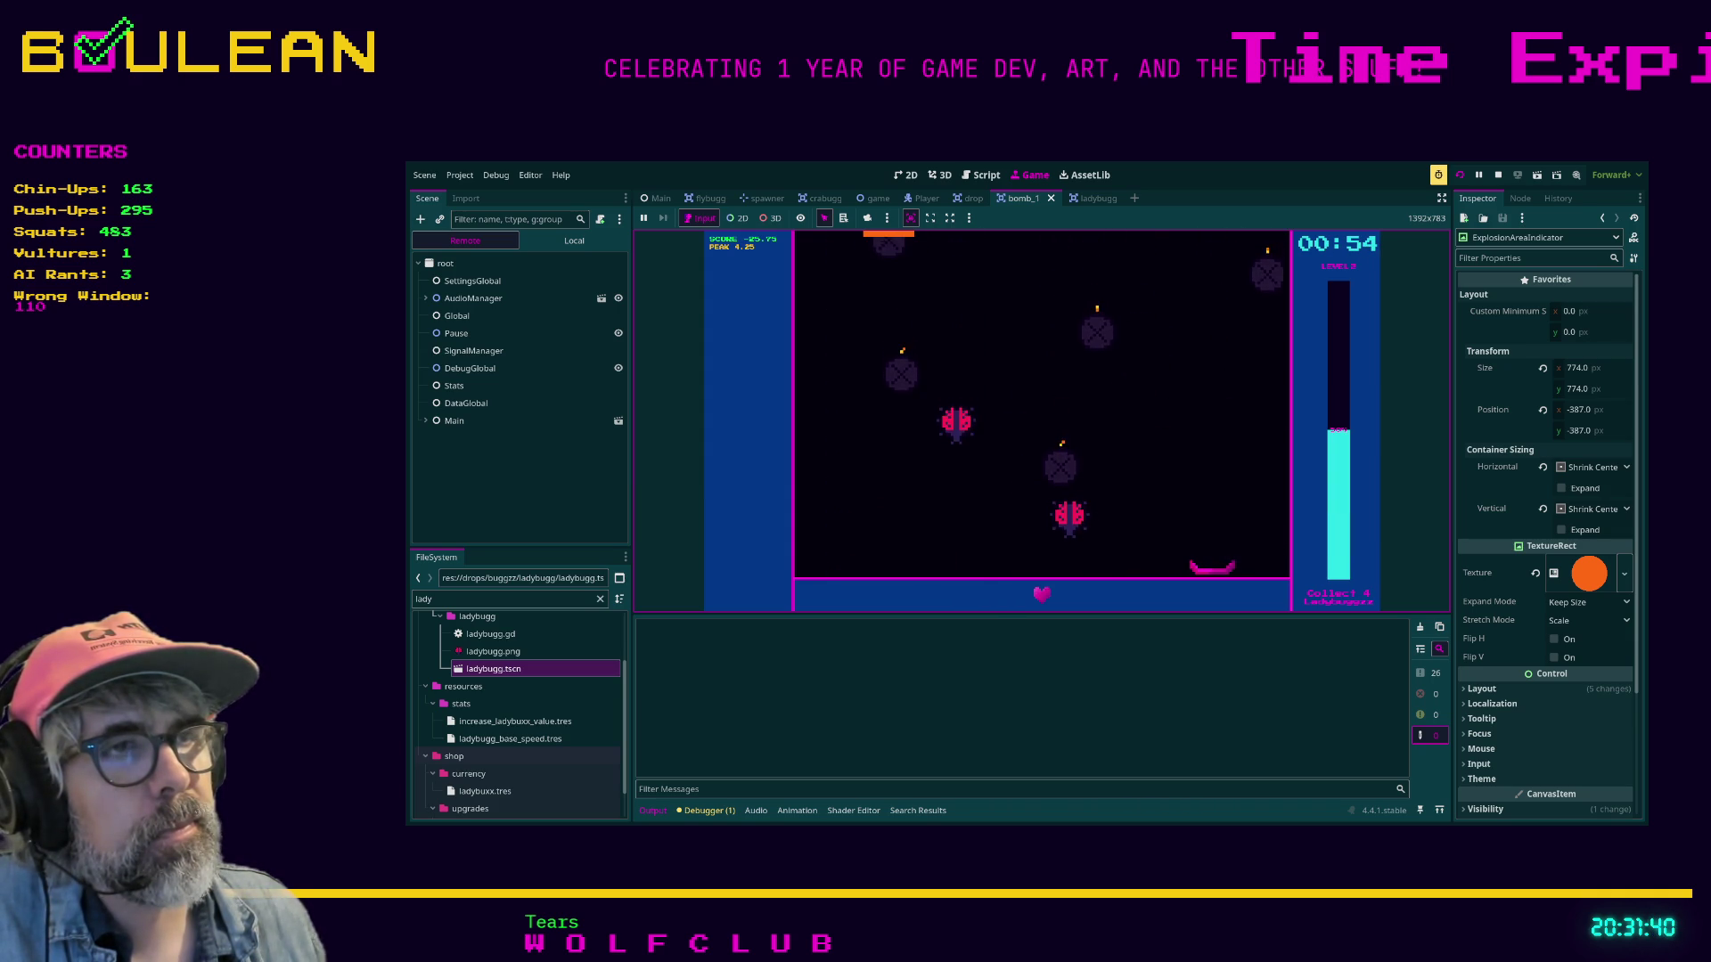
{"action": "key", "text": "Left"}
{"action": "key", "text": "Left"}
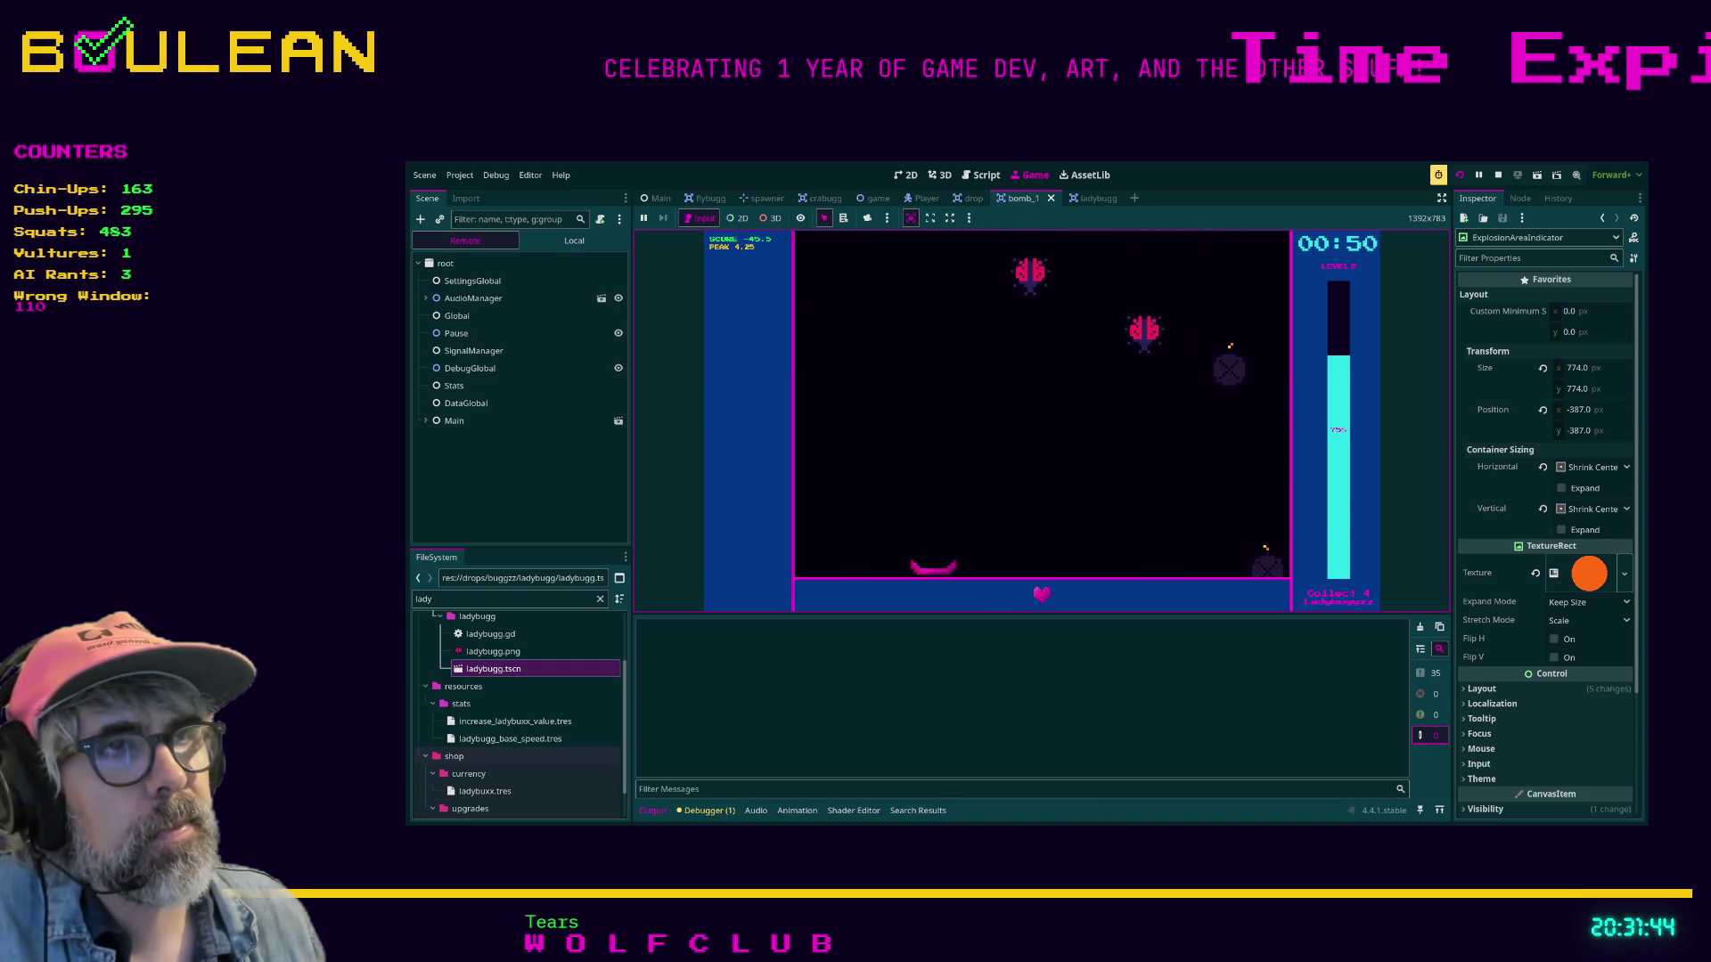
{"action": "key", "text": "Right"}
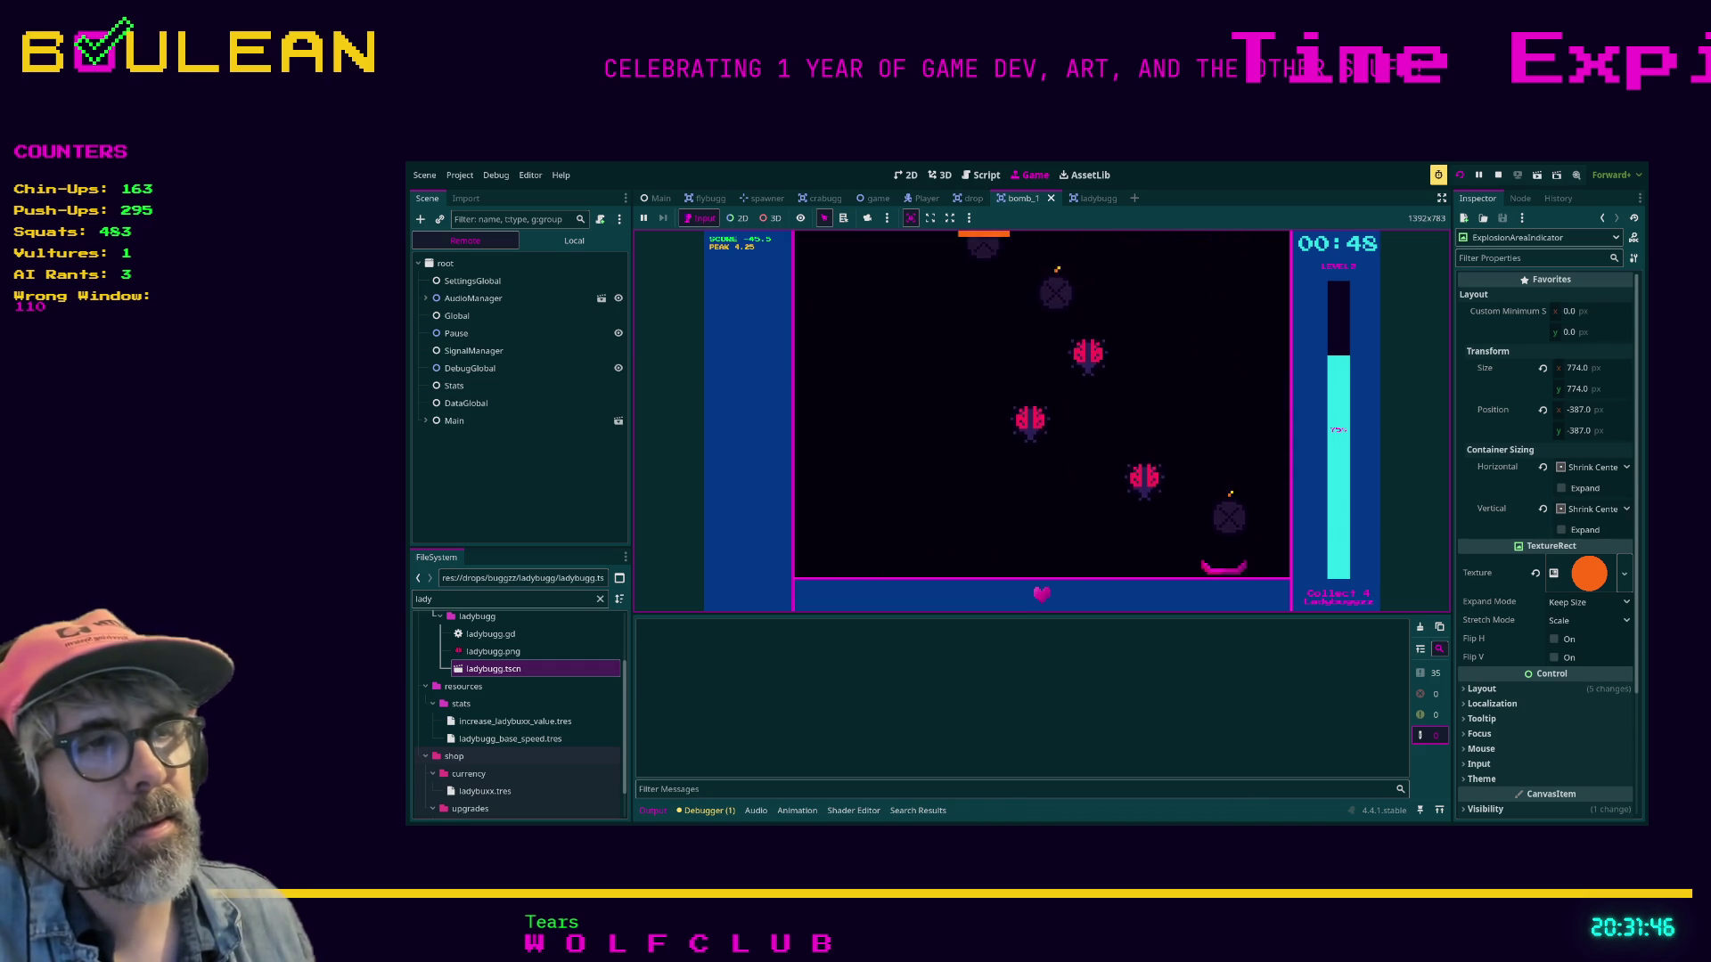
{"action": "key", "text": "Left"}
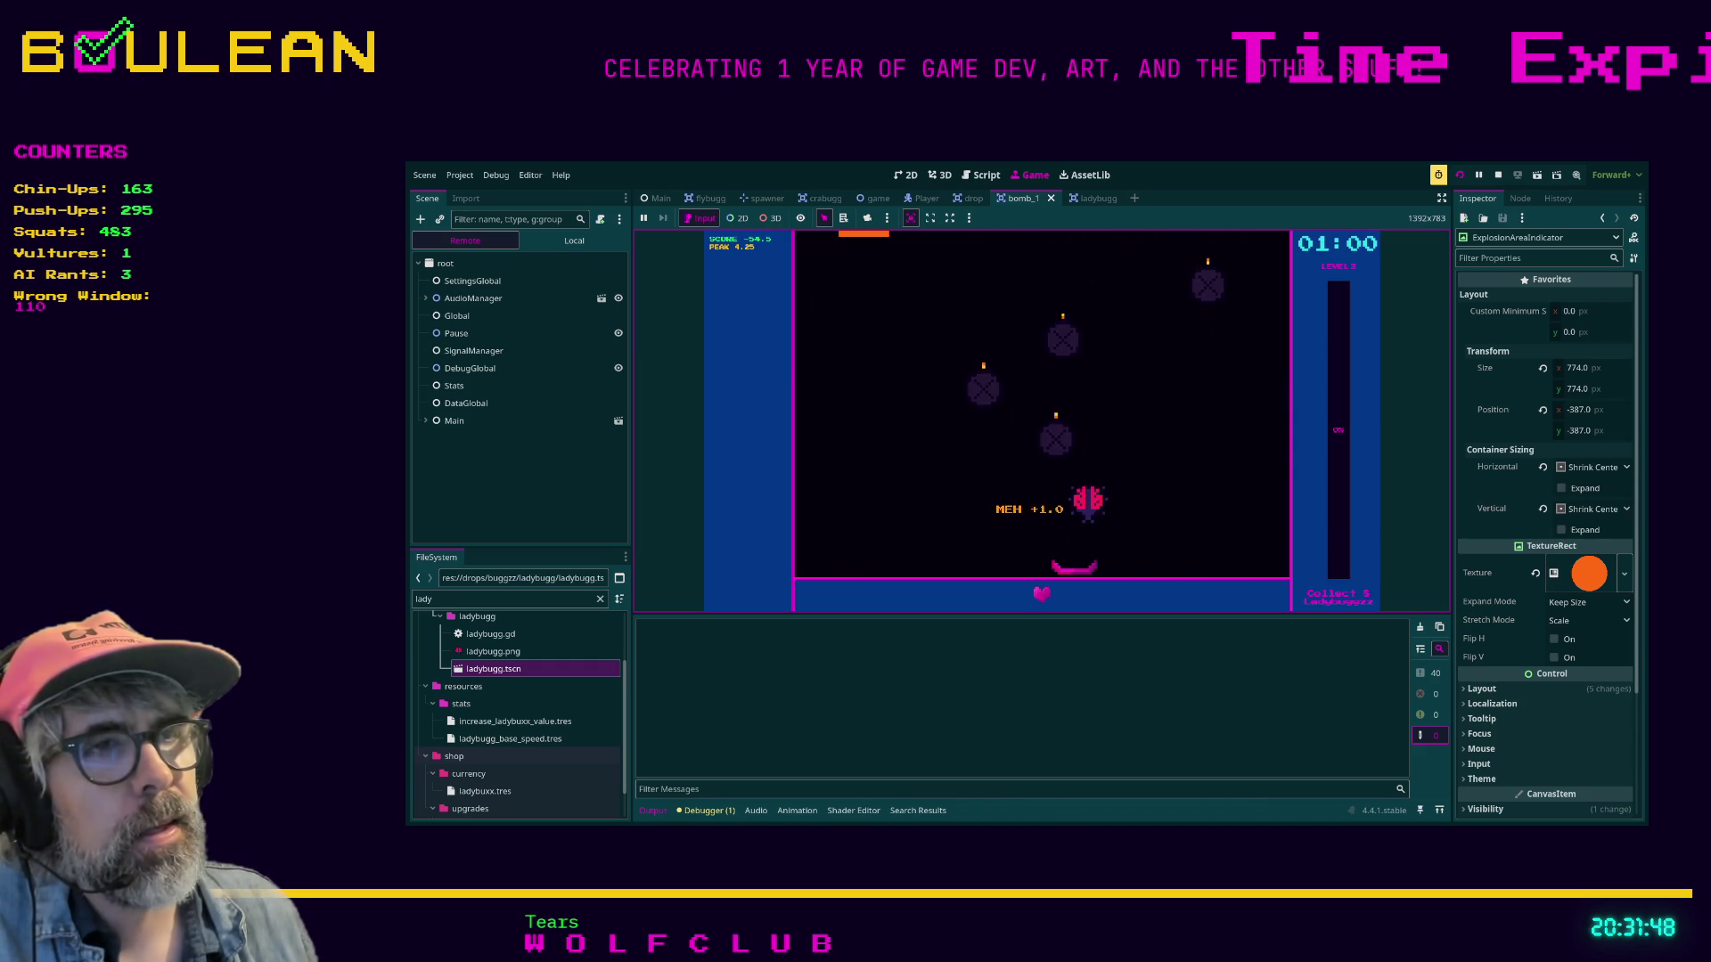
{"action": "key", "text": "Left"}
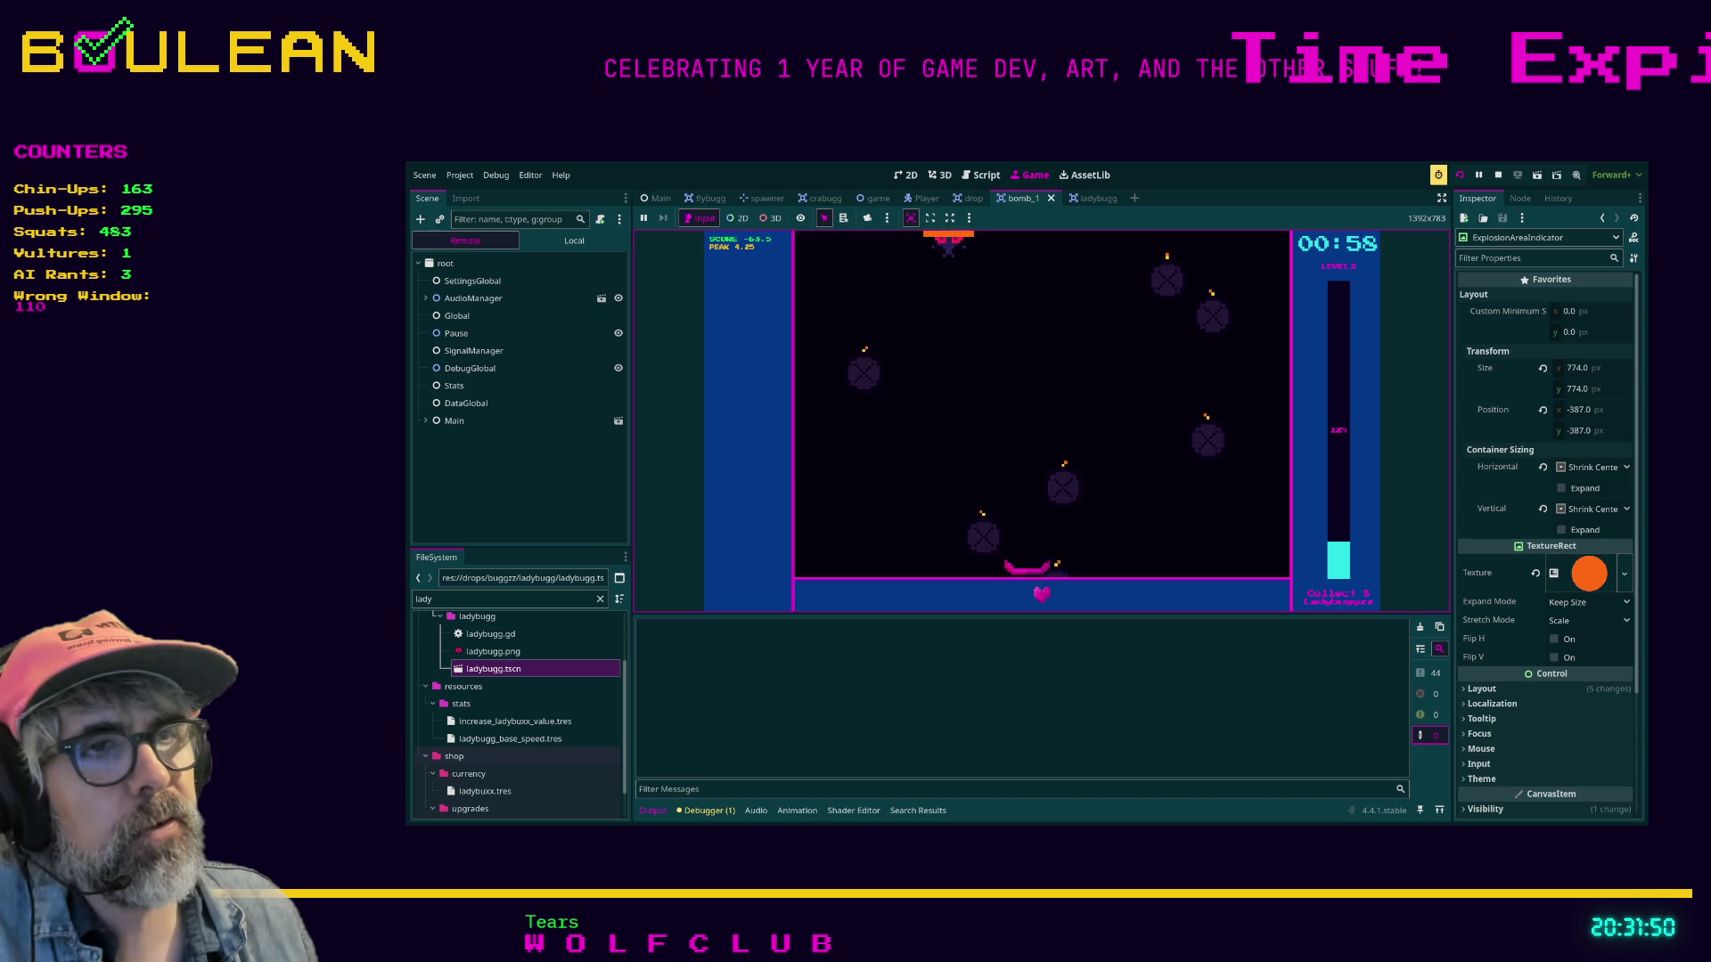
{"action": "key", "text": "Escape"}
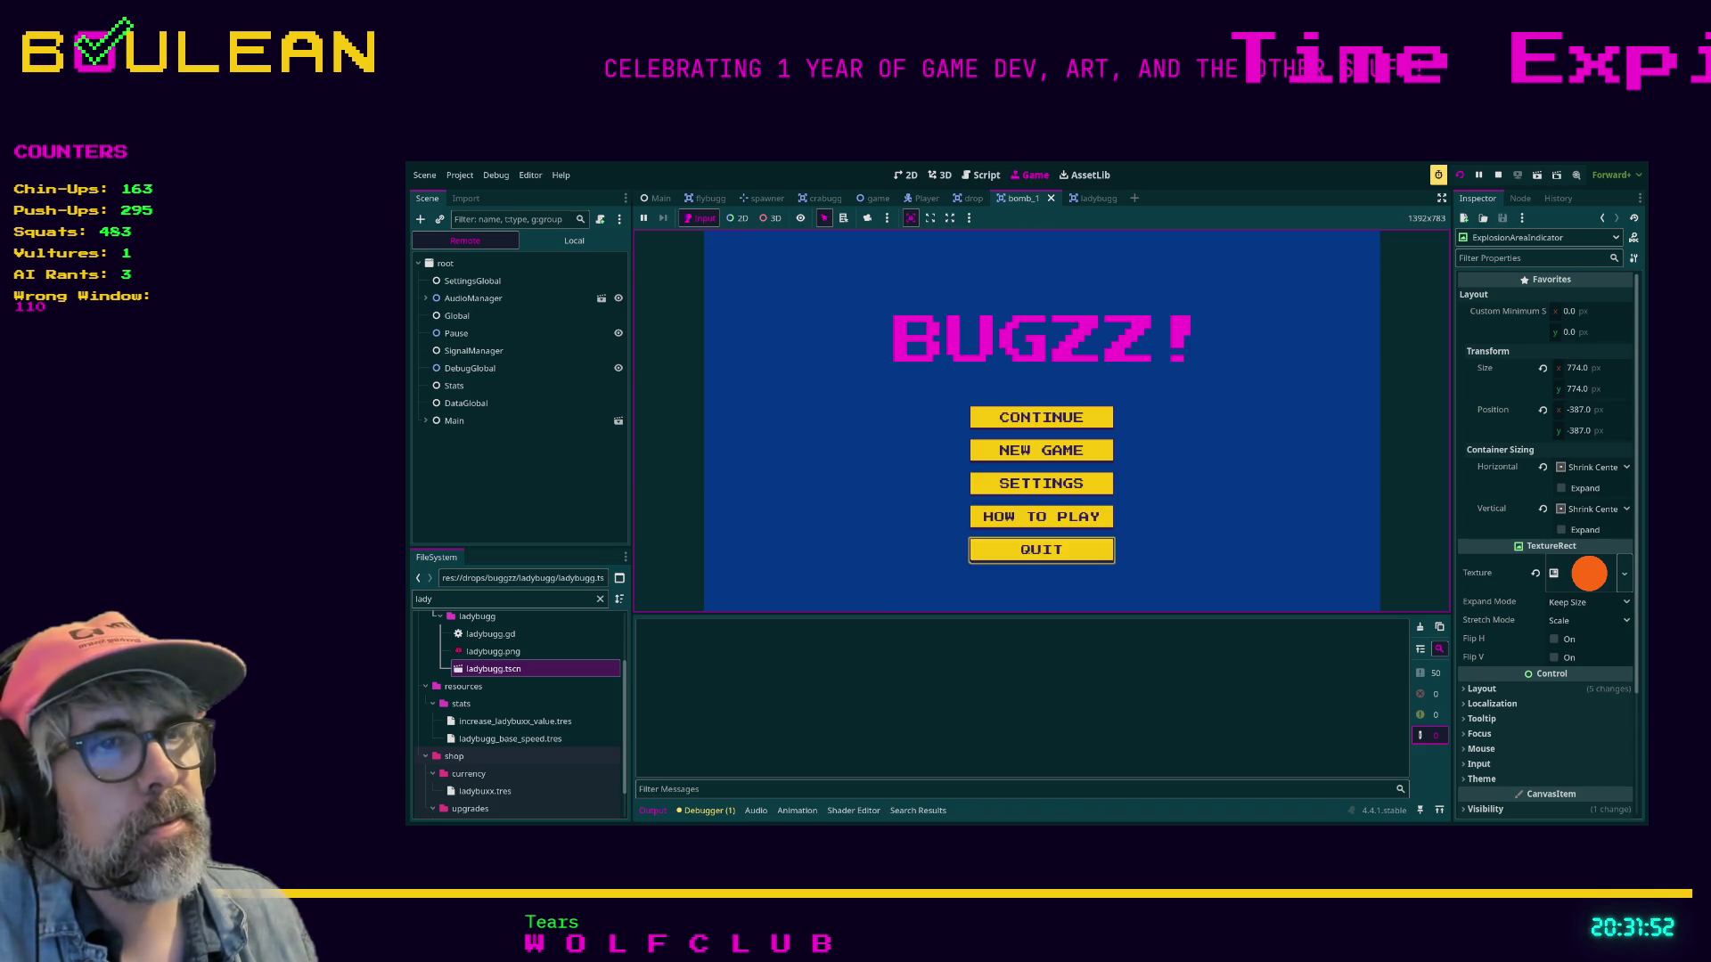
{"action": "key", "text": "Return"}
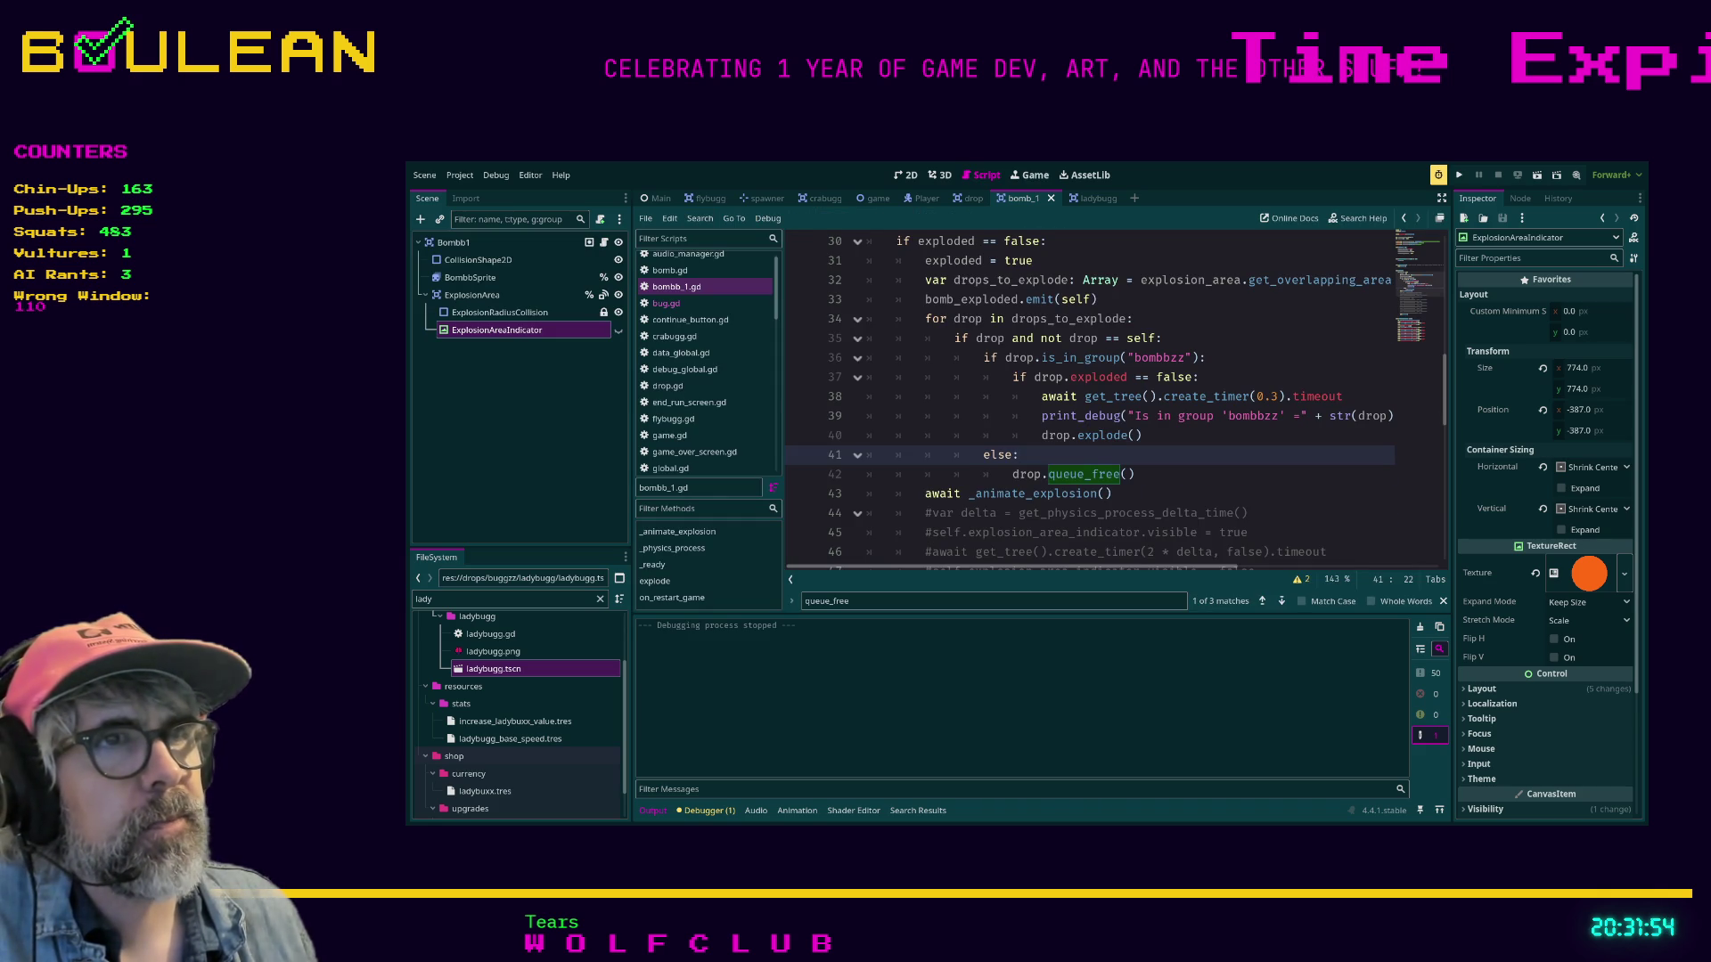
Move the 0.3-second await timer line below drop.explode() and run the project.
{"action": "scroll", "coordinate": [1114, 396], "scroll_direction": "up", "scroll_amount": 1}
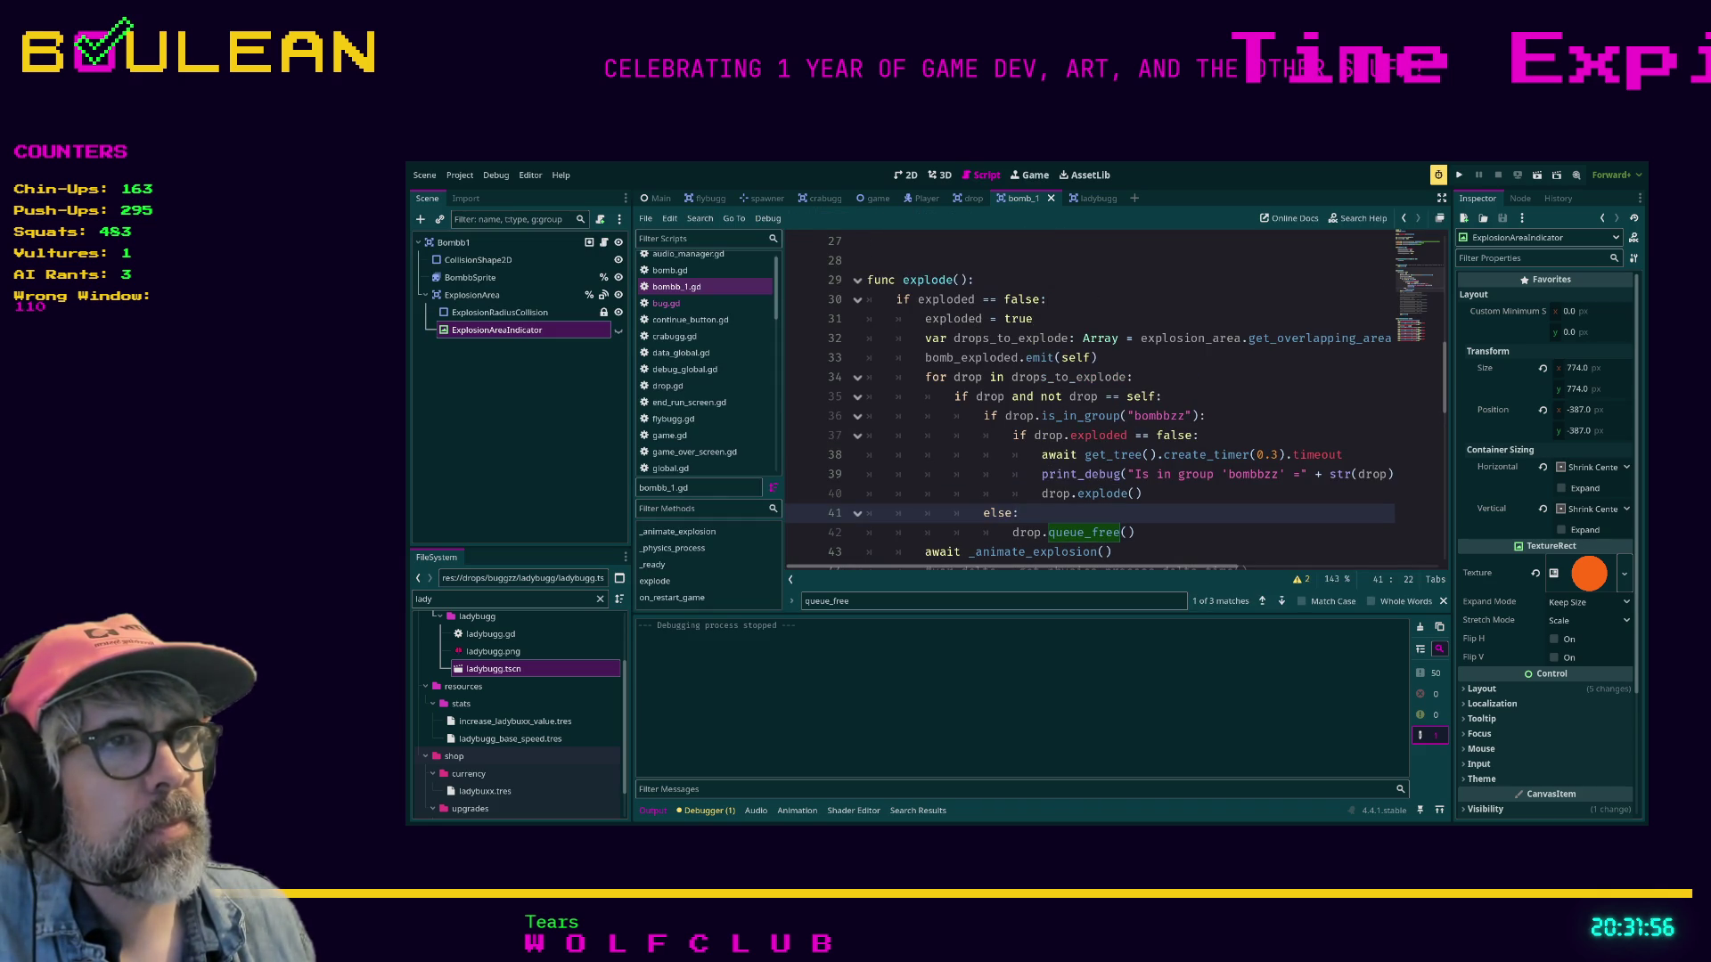
{"action": "left_click", "coordinate": [1149, 454]}
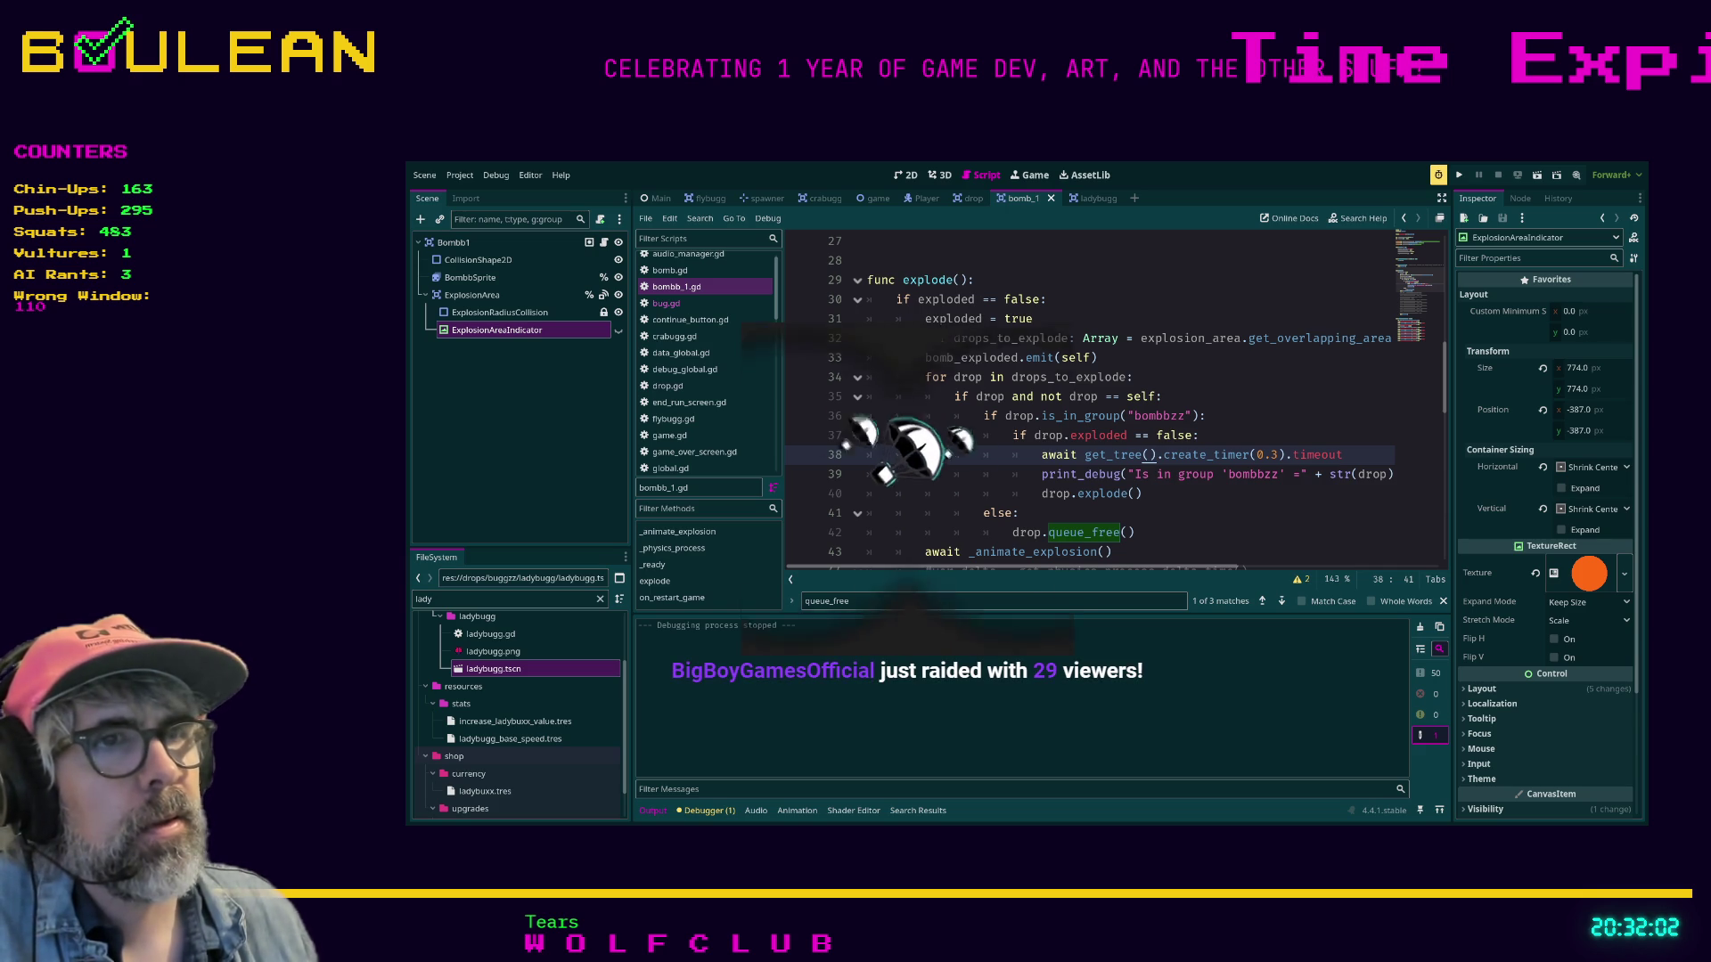
{"action": "scroll", "coordinate": [1114, 396], "scroll_direction": "down", "scroll_amount": 1}
{"action": "key", "text": "alt+Down"}
{"action": "key", "text": "alt+Down"}
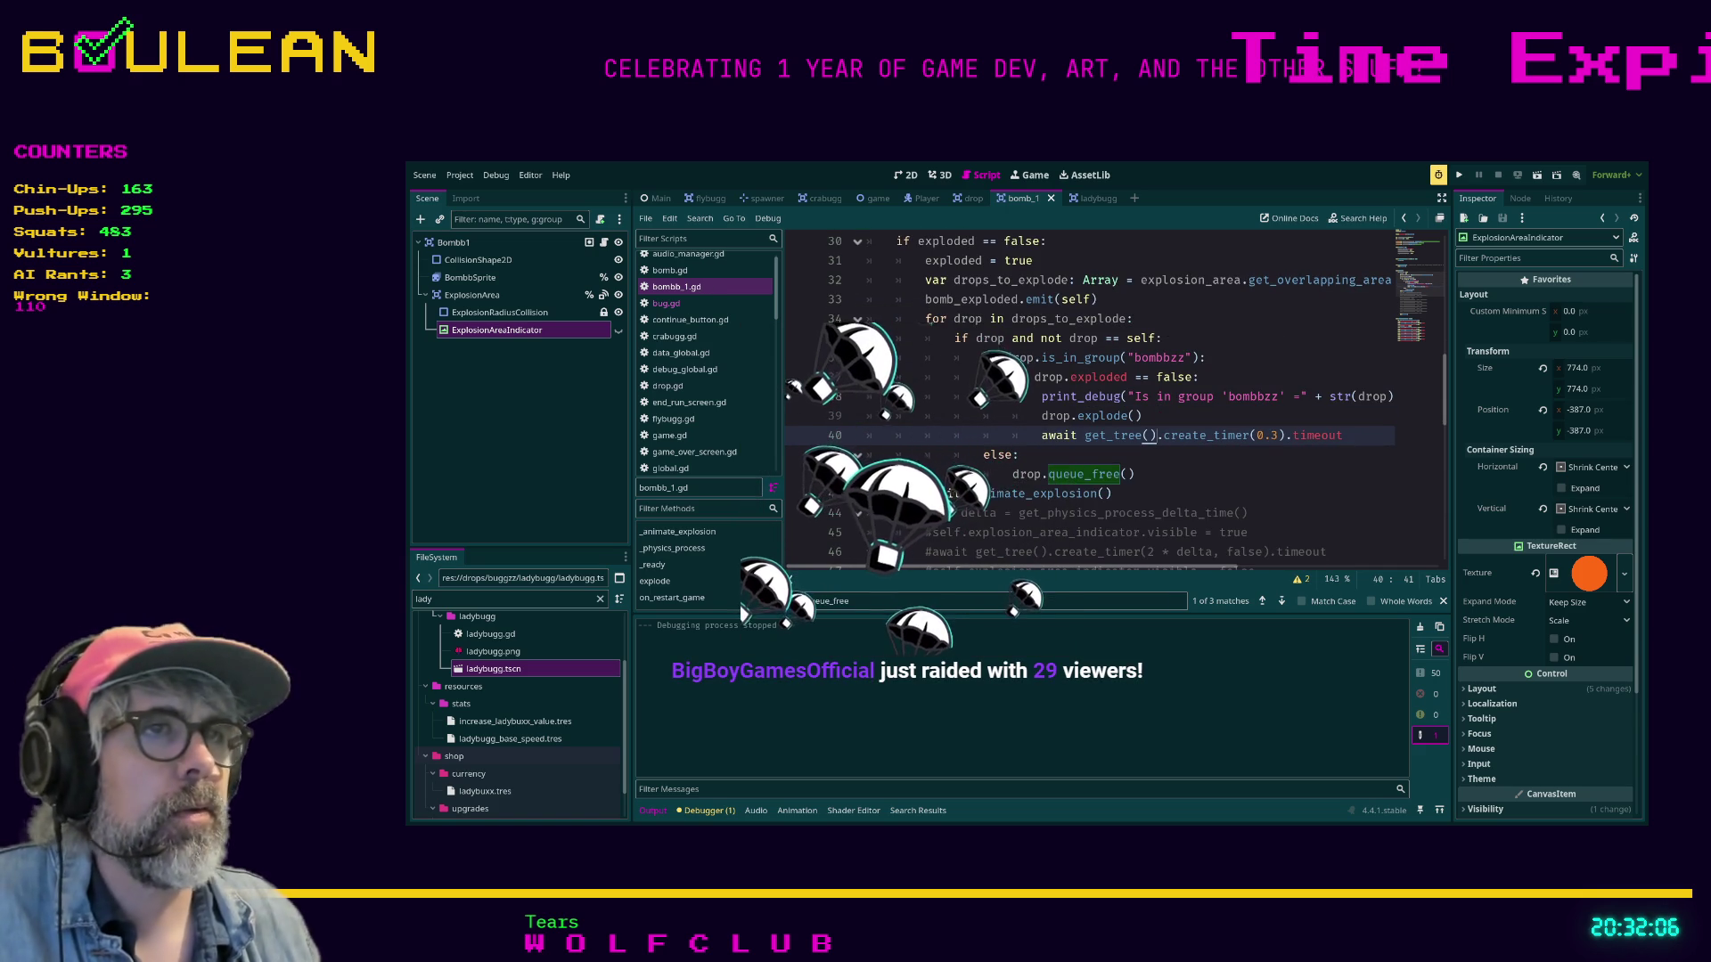
{"action": "key", "text": "F5"}
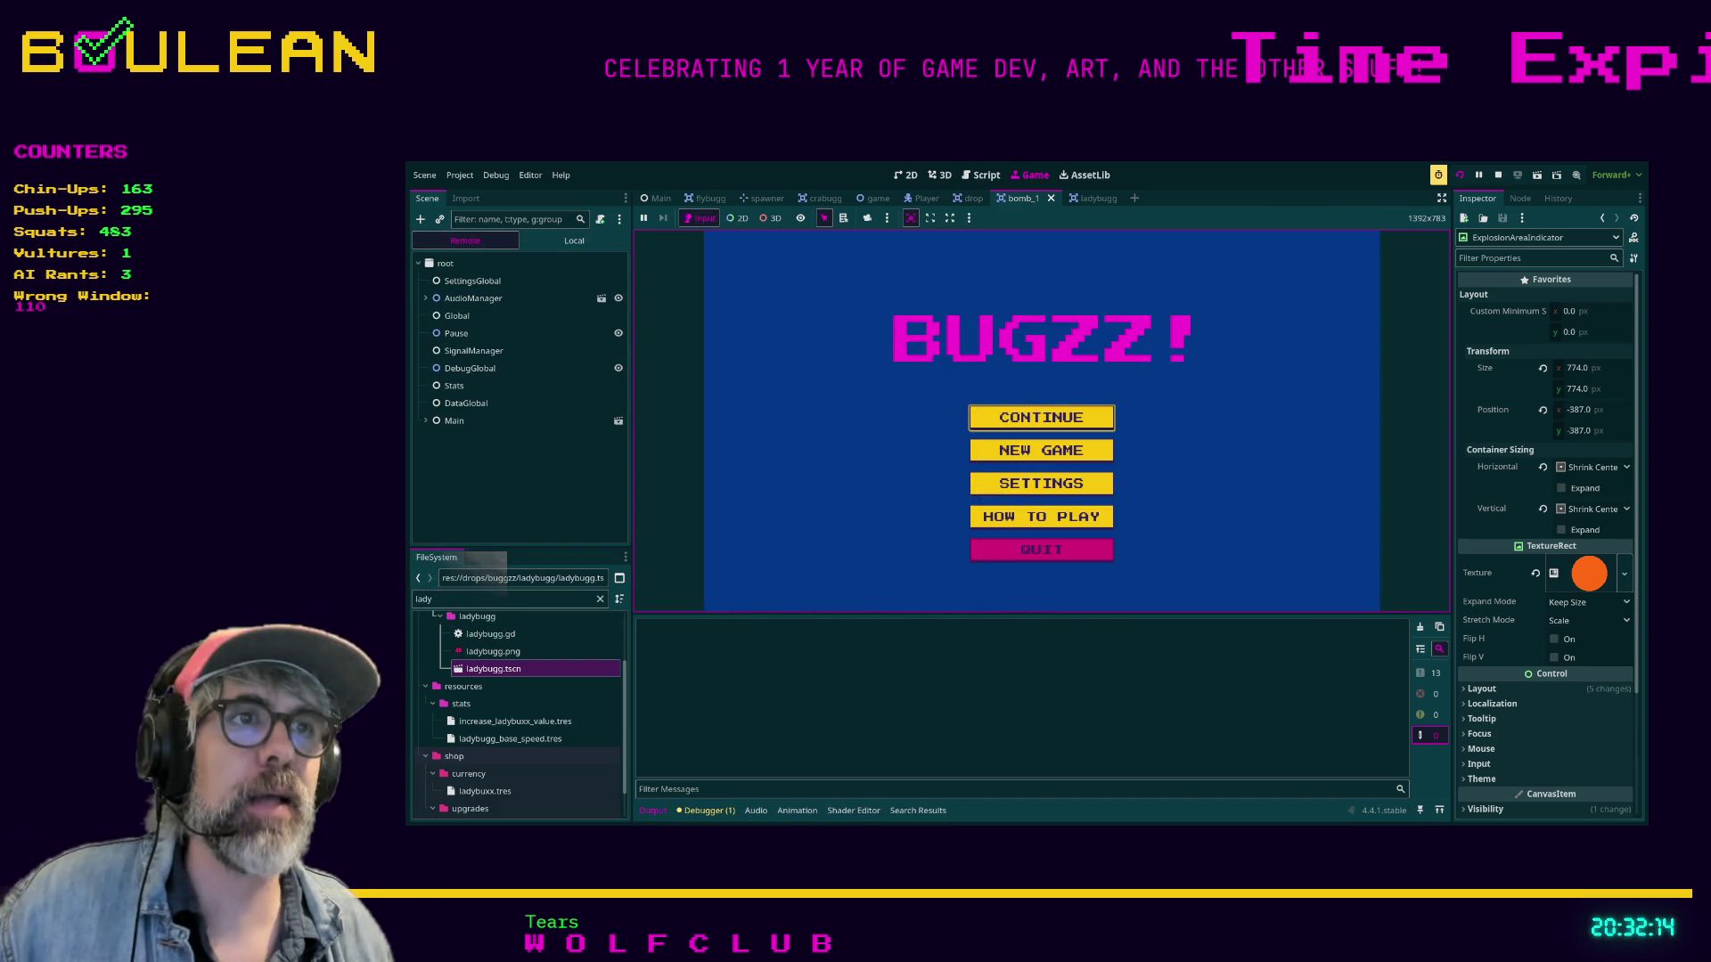
Start a new BUGZZ game from the title menu to test the reordered timer.
{"action": "key", "text": "Return"}
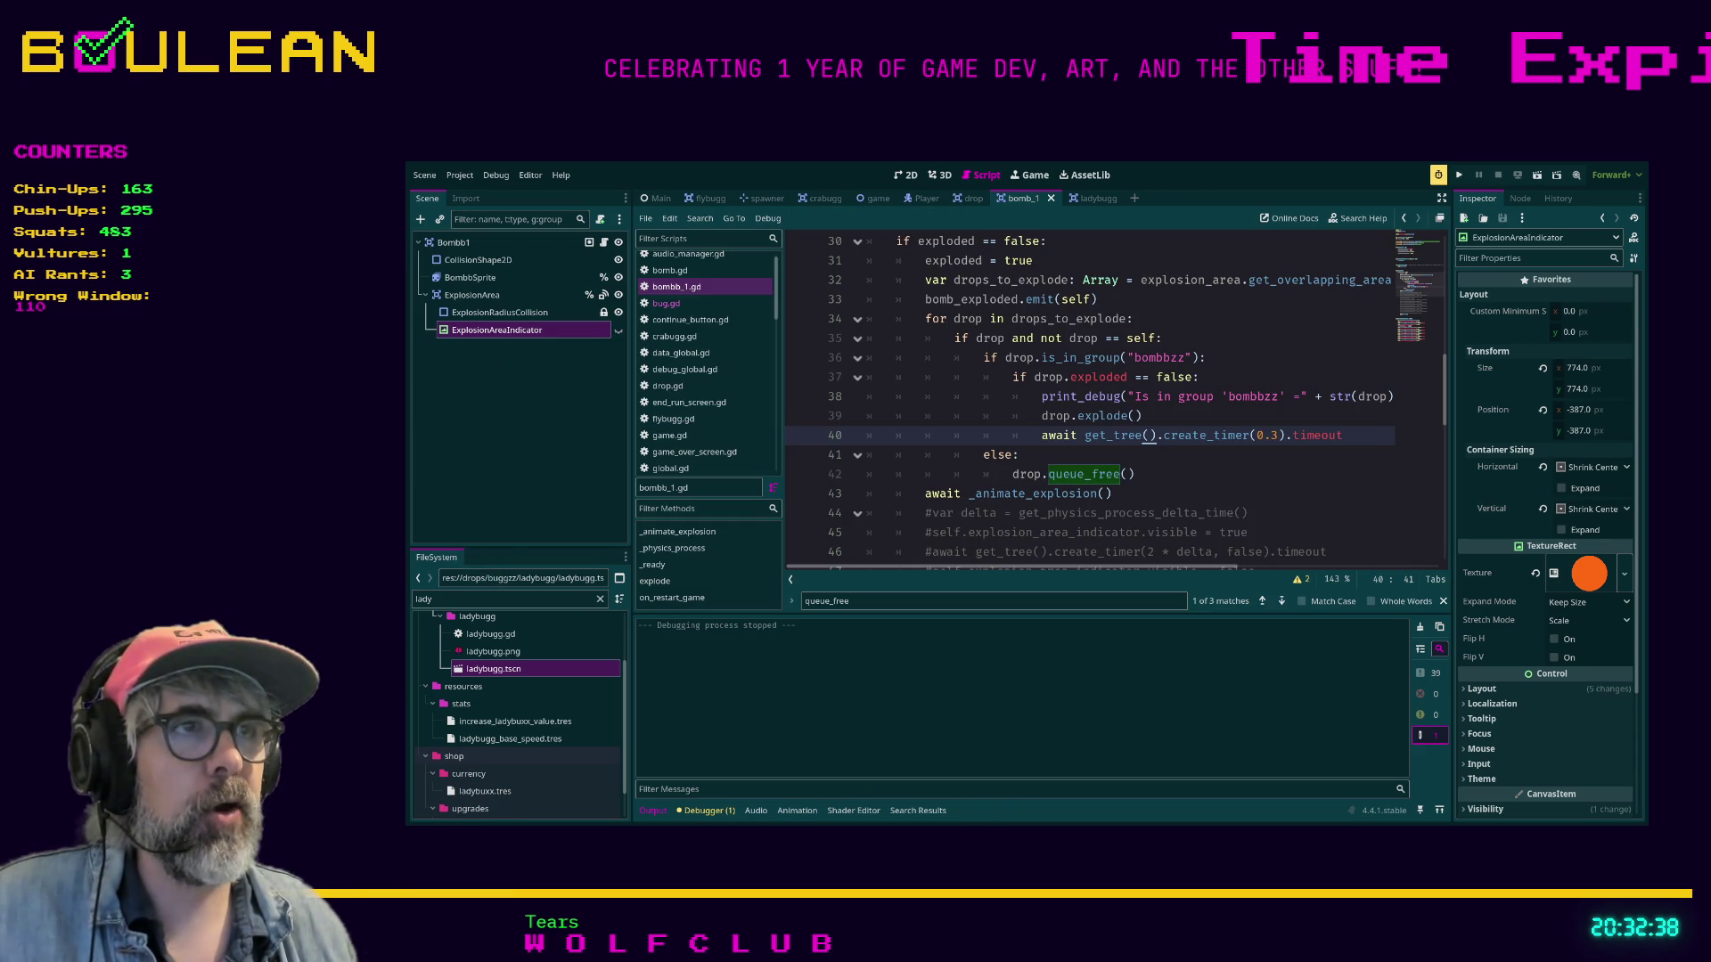
Move the 0.3-second await timer out of the chain loop to just before self.queue_free(), save, and run BUGZZ.
{"action": "scroll", "coordinate": [1113, 387], "scroll_direction": "down", "scroll_amount": 1}
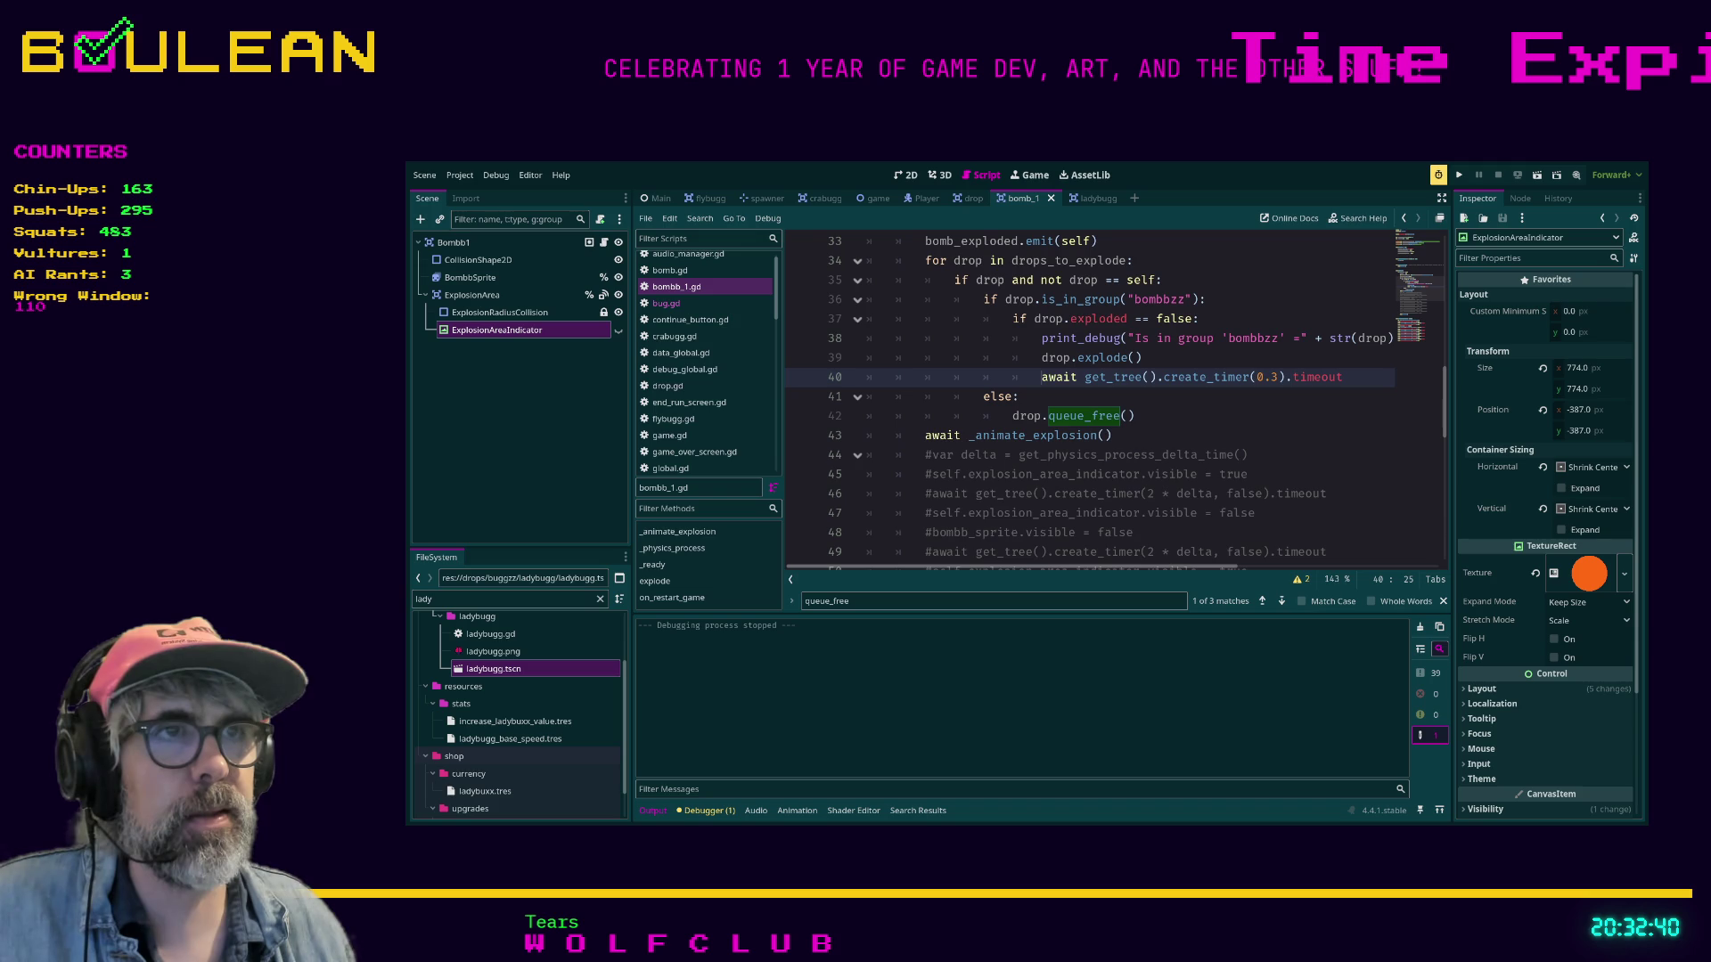
{"action": "scroll", "coordinate": [1090, 401], "scroll_direction": "down", "scroll_amount": 4}
{"action": "scroll", "coordinate": [1091, 401], "scroll_direction": "up", "scroll_amount": 2}
{"action": "scroll", "coordinate": [1114, 401], "scroll_direction": "up", "scroll_amount": 2}
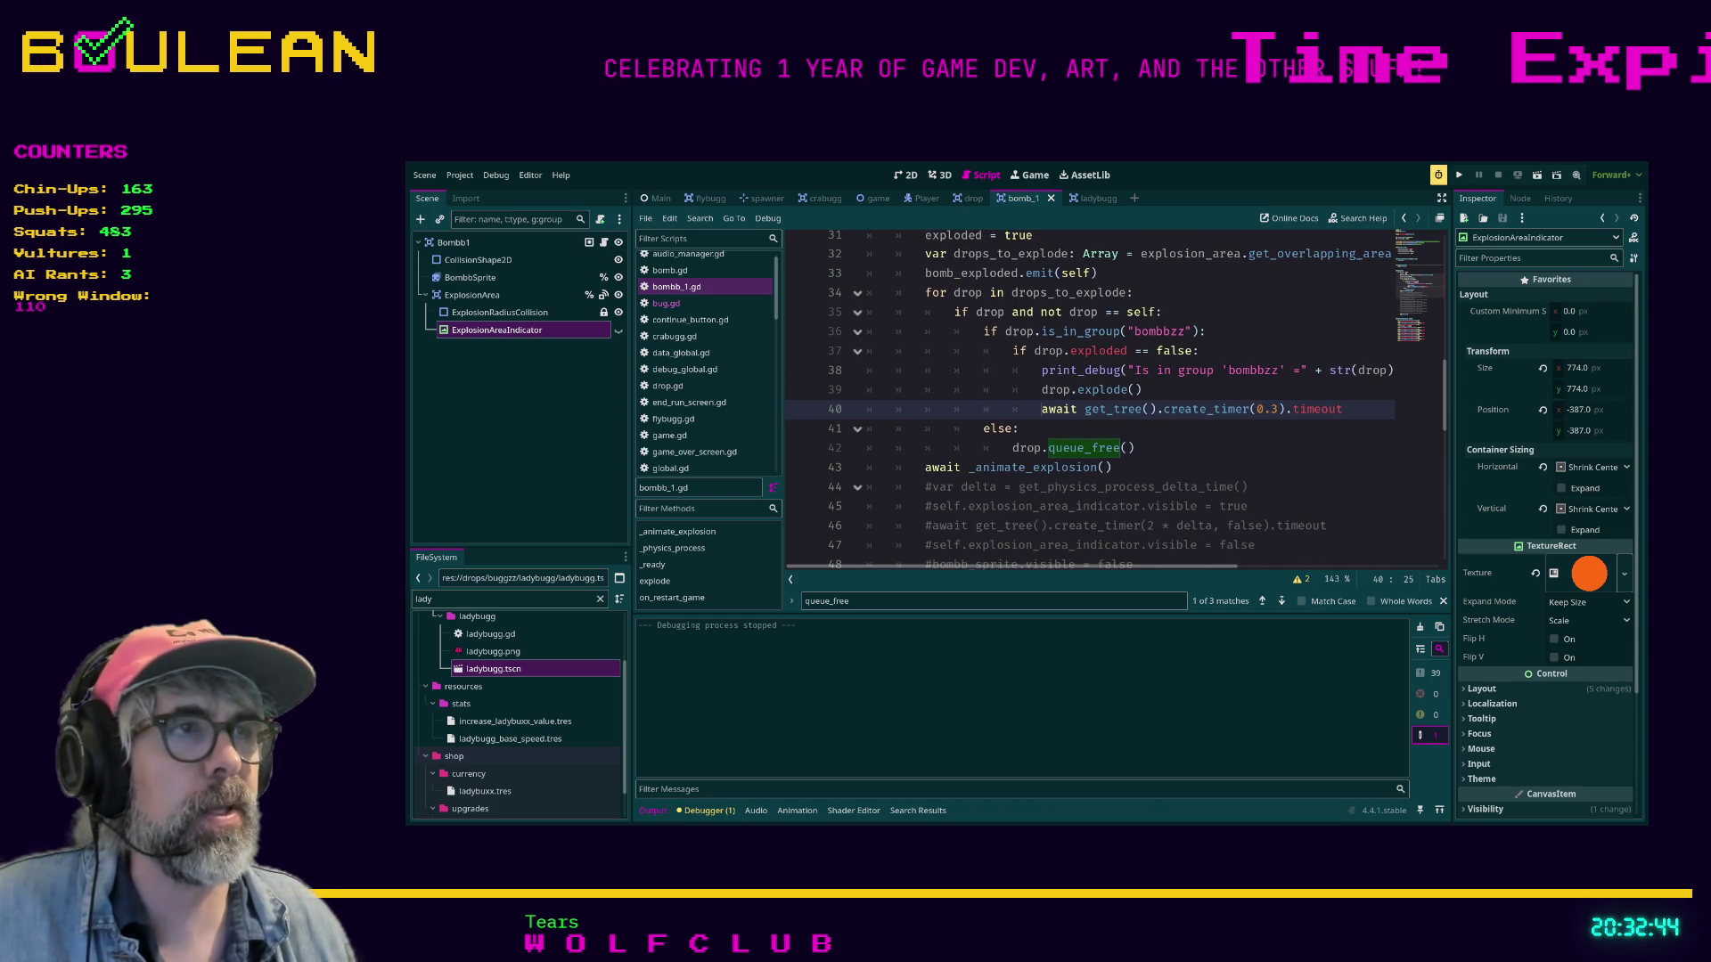
{"action": "scroll", "coordinate": [1091, 400], "scroll_direction": "up", "scroll_amount": 2}
{"action": "scroll", "coordinate": [1090, 401], "scroll_direction": "down", "scroll_amount": 2}
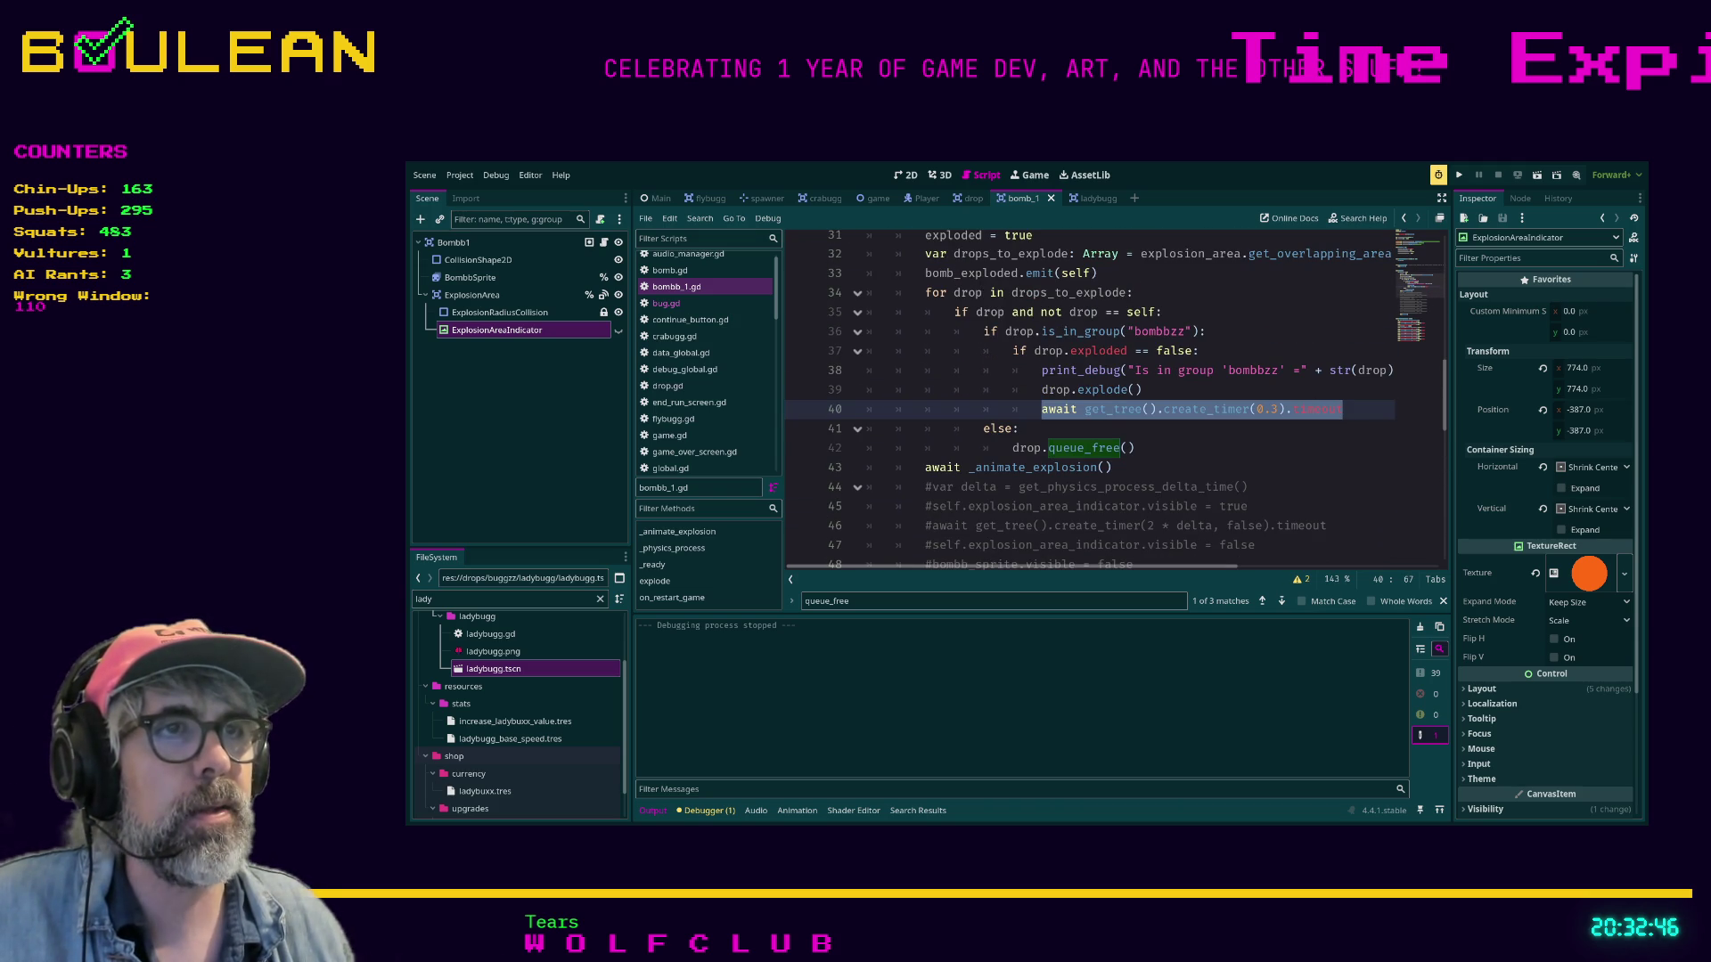
{"action": "left_click", "coordinate": [1112, 467]}
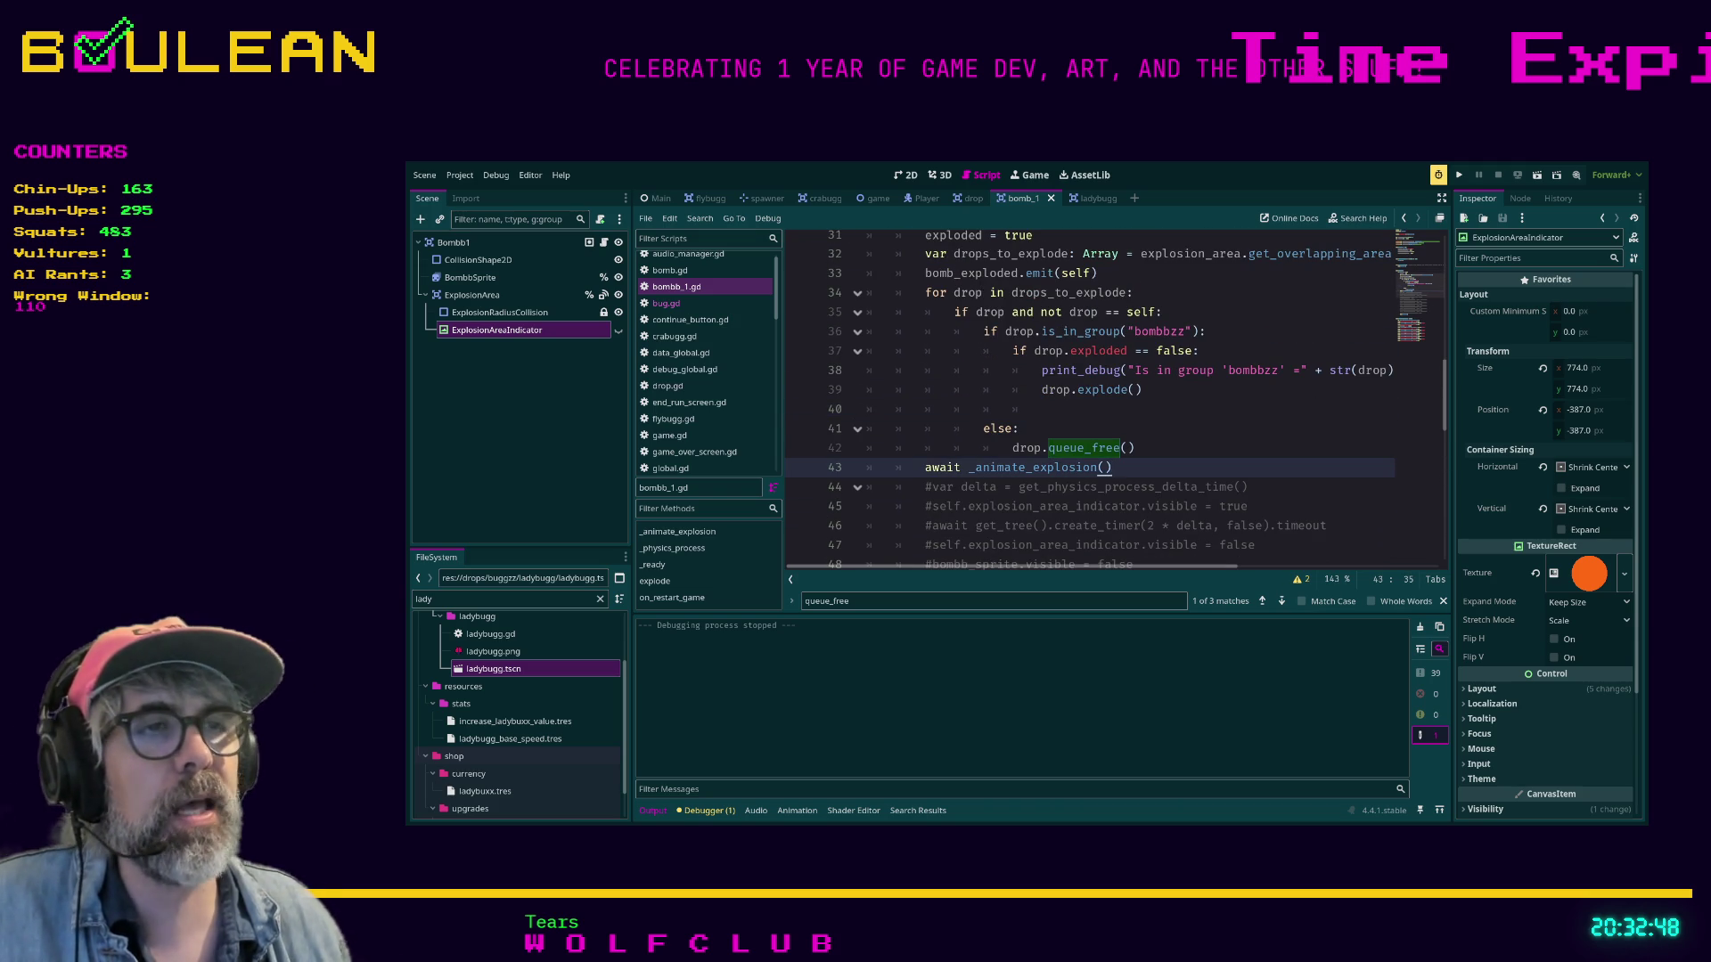
{"action": "scroll", "coordinate": [1114, 401], "scroll_direction": "down", "scroll_amount": 5}
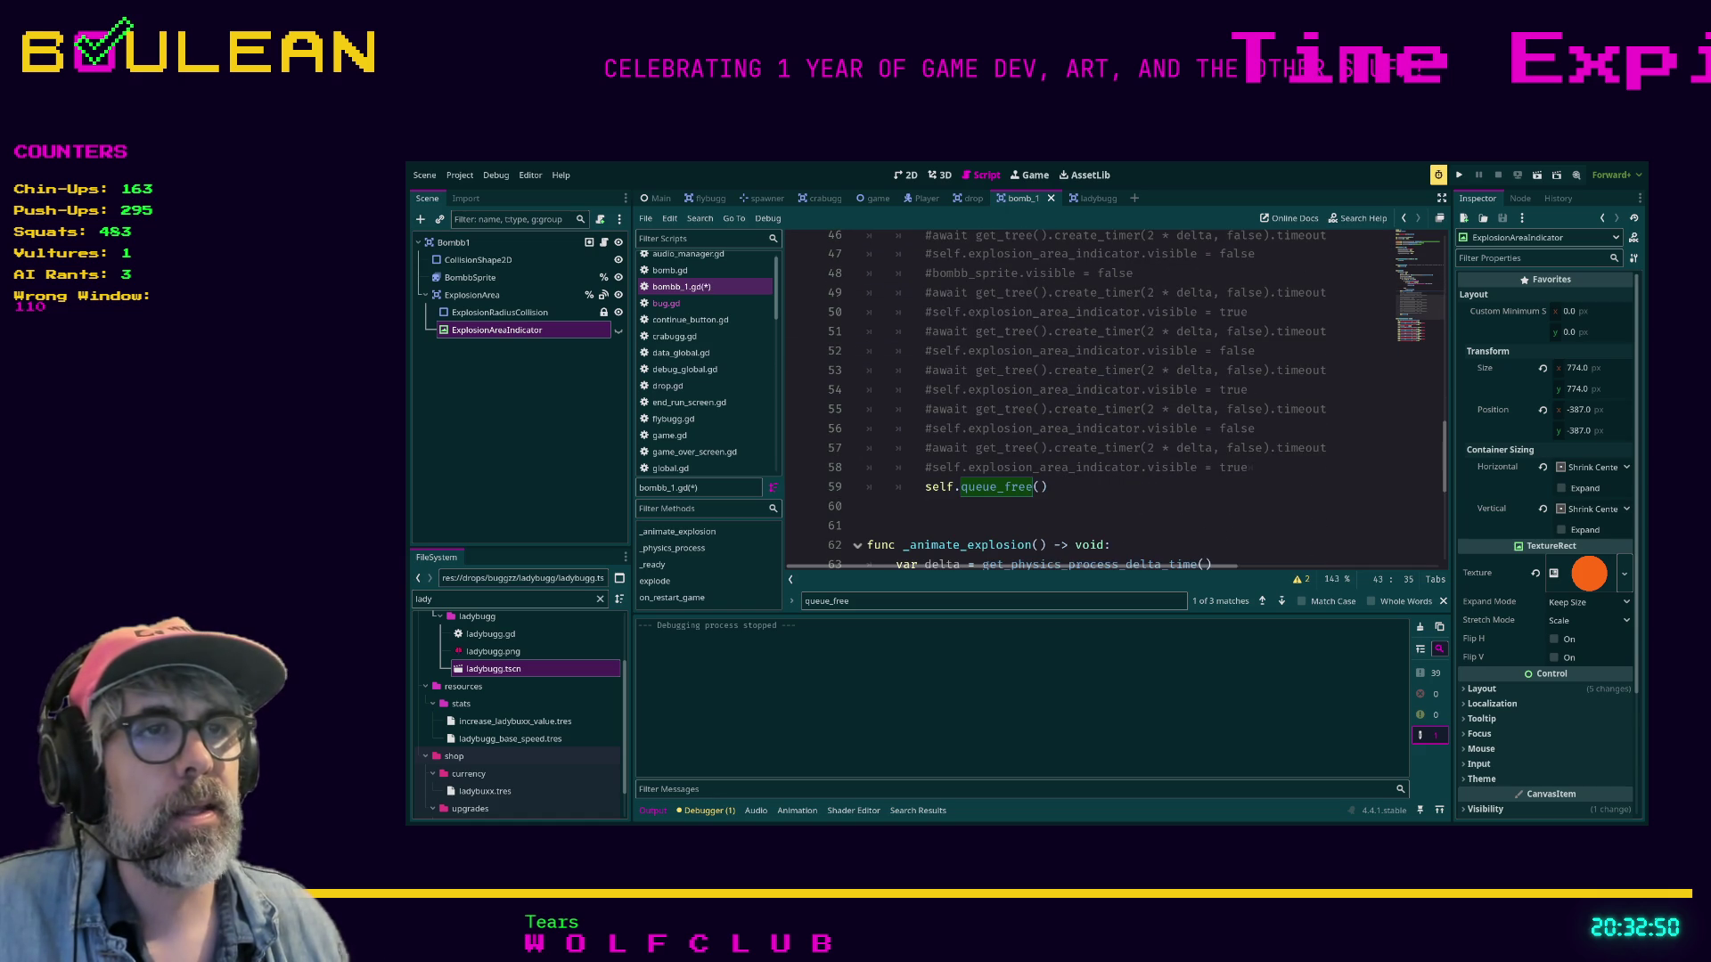
{"action": "left_click", "coordinate": [924, 487]}
{"action": "key", "text": "Return"}
{"action": "key", "text": "Up"}
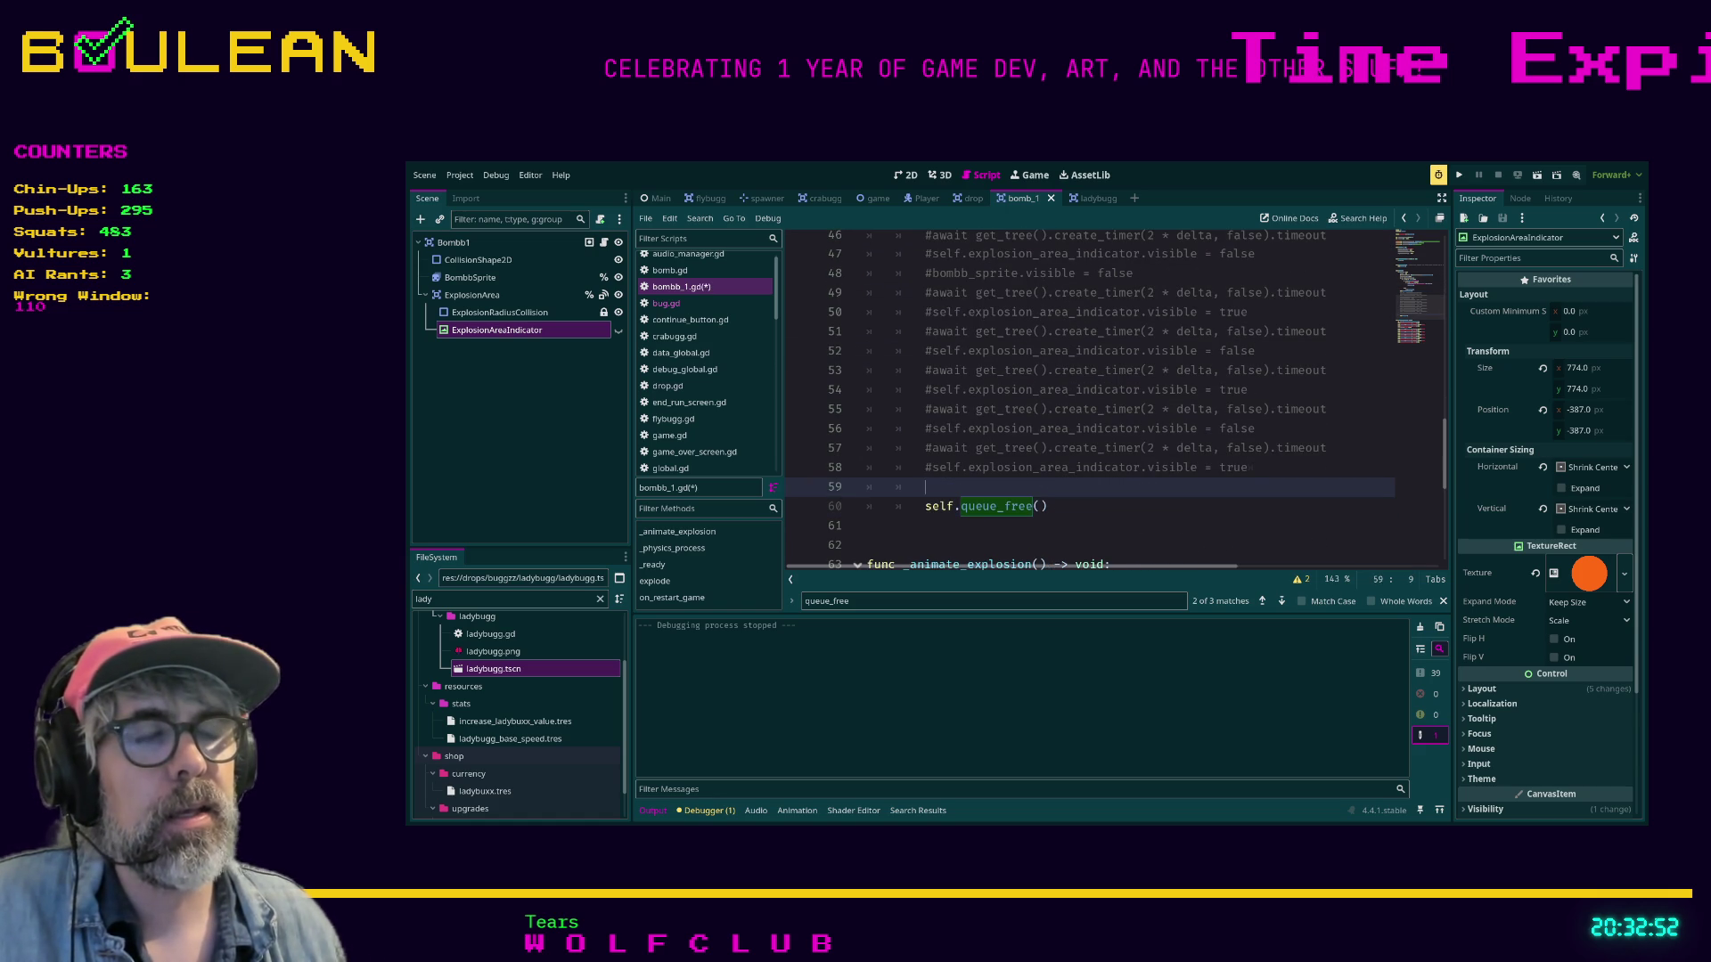
{"action": "key", "text": "ctrl+s"}
{"action": "key", "text": "F5"}
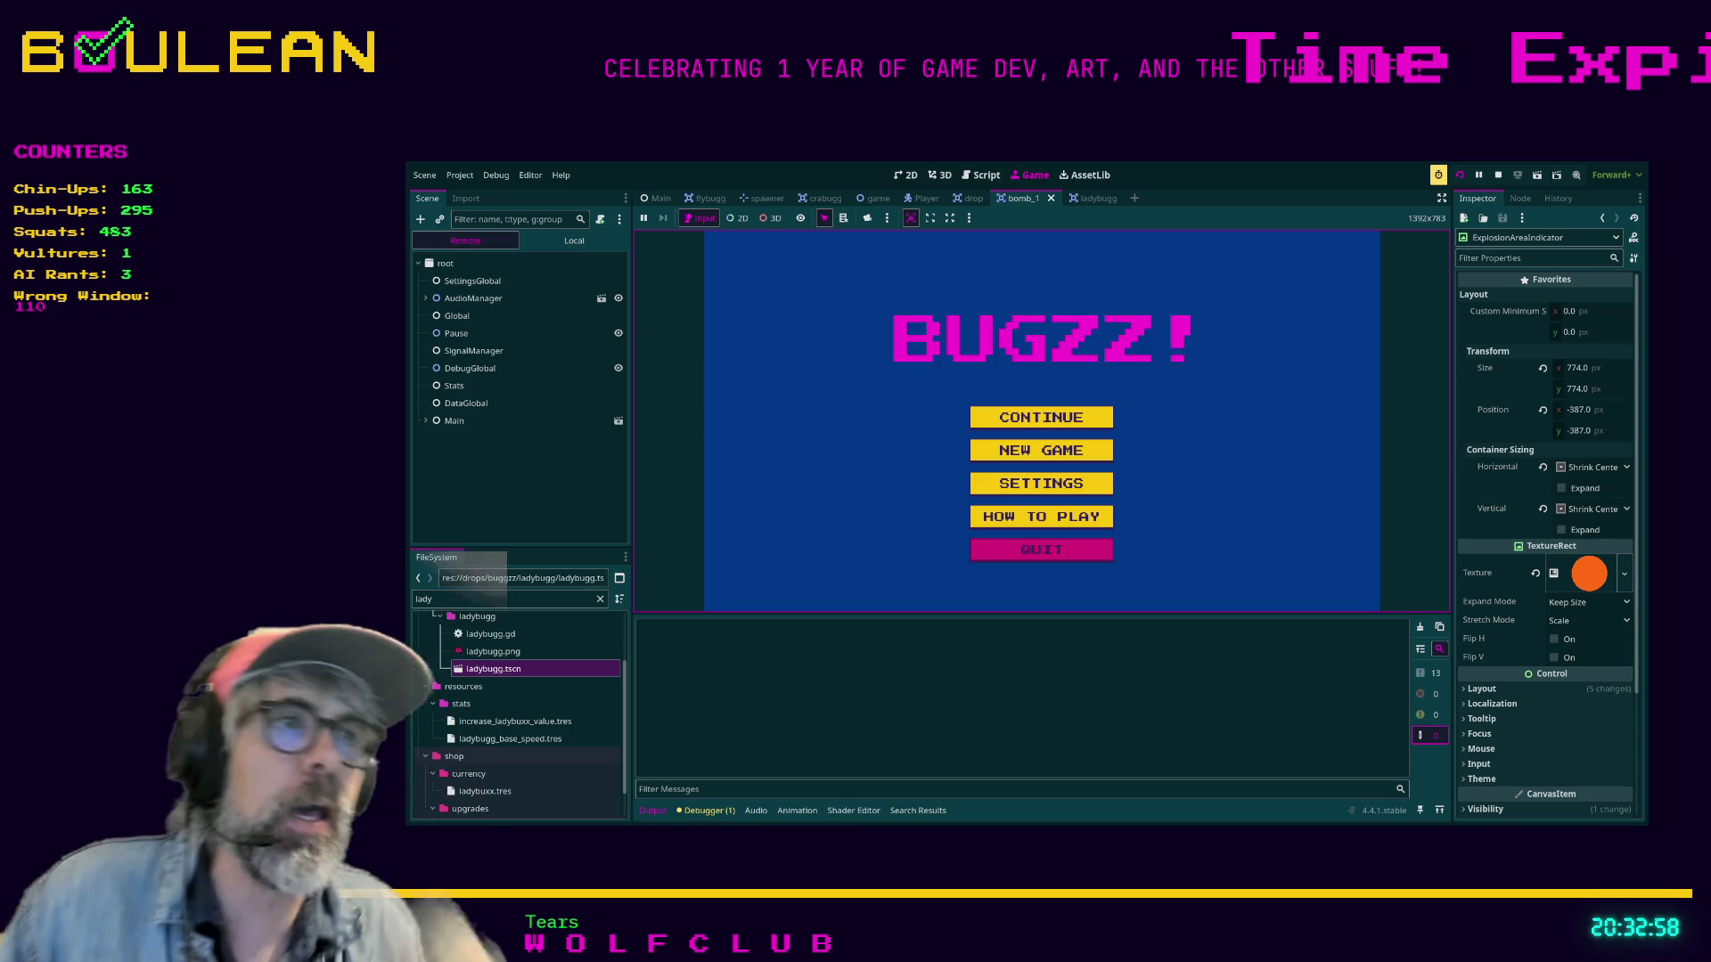
Start a new BUGZZ round and steer the paddle while the bombs chain-explode.
{"action": "key", "text": "Down"}
{"action": "key", "text": "Return"}
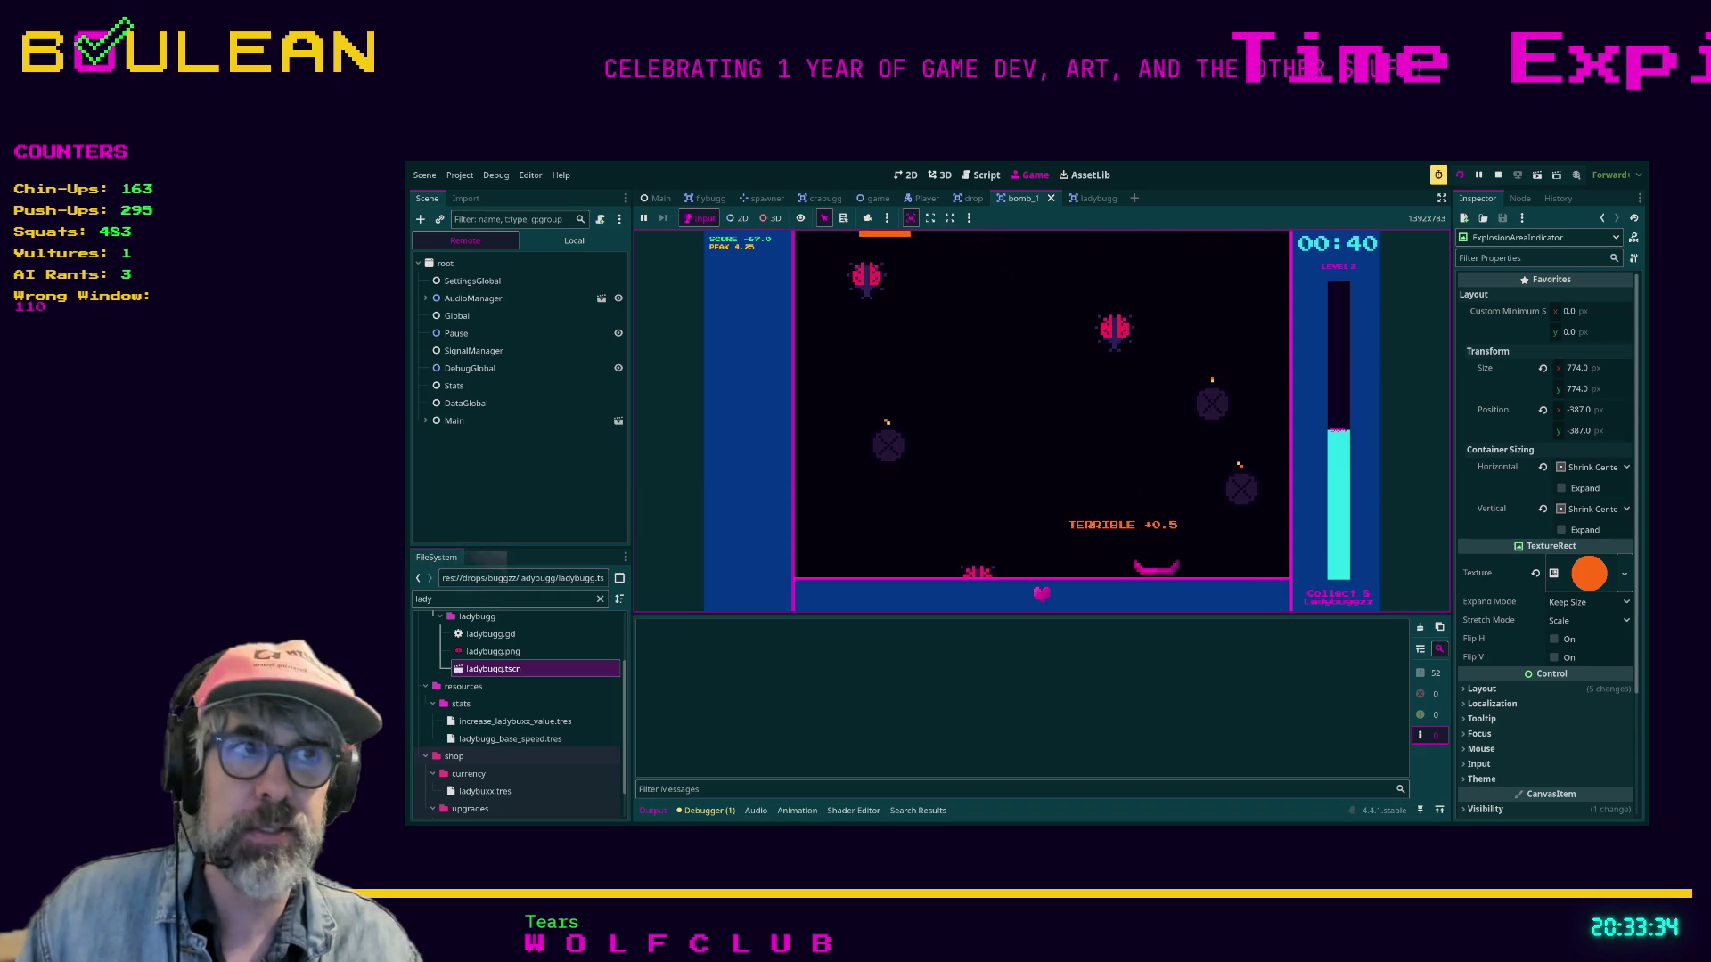
{"action": "key", "text": "Right"}
{"action": "key", "text": "Left"}
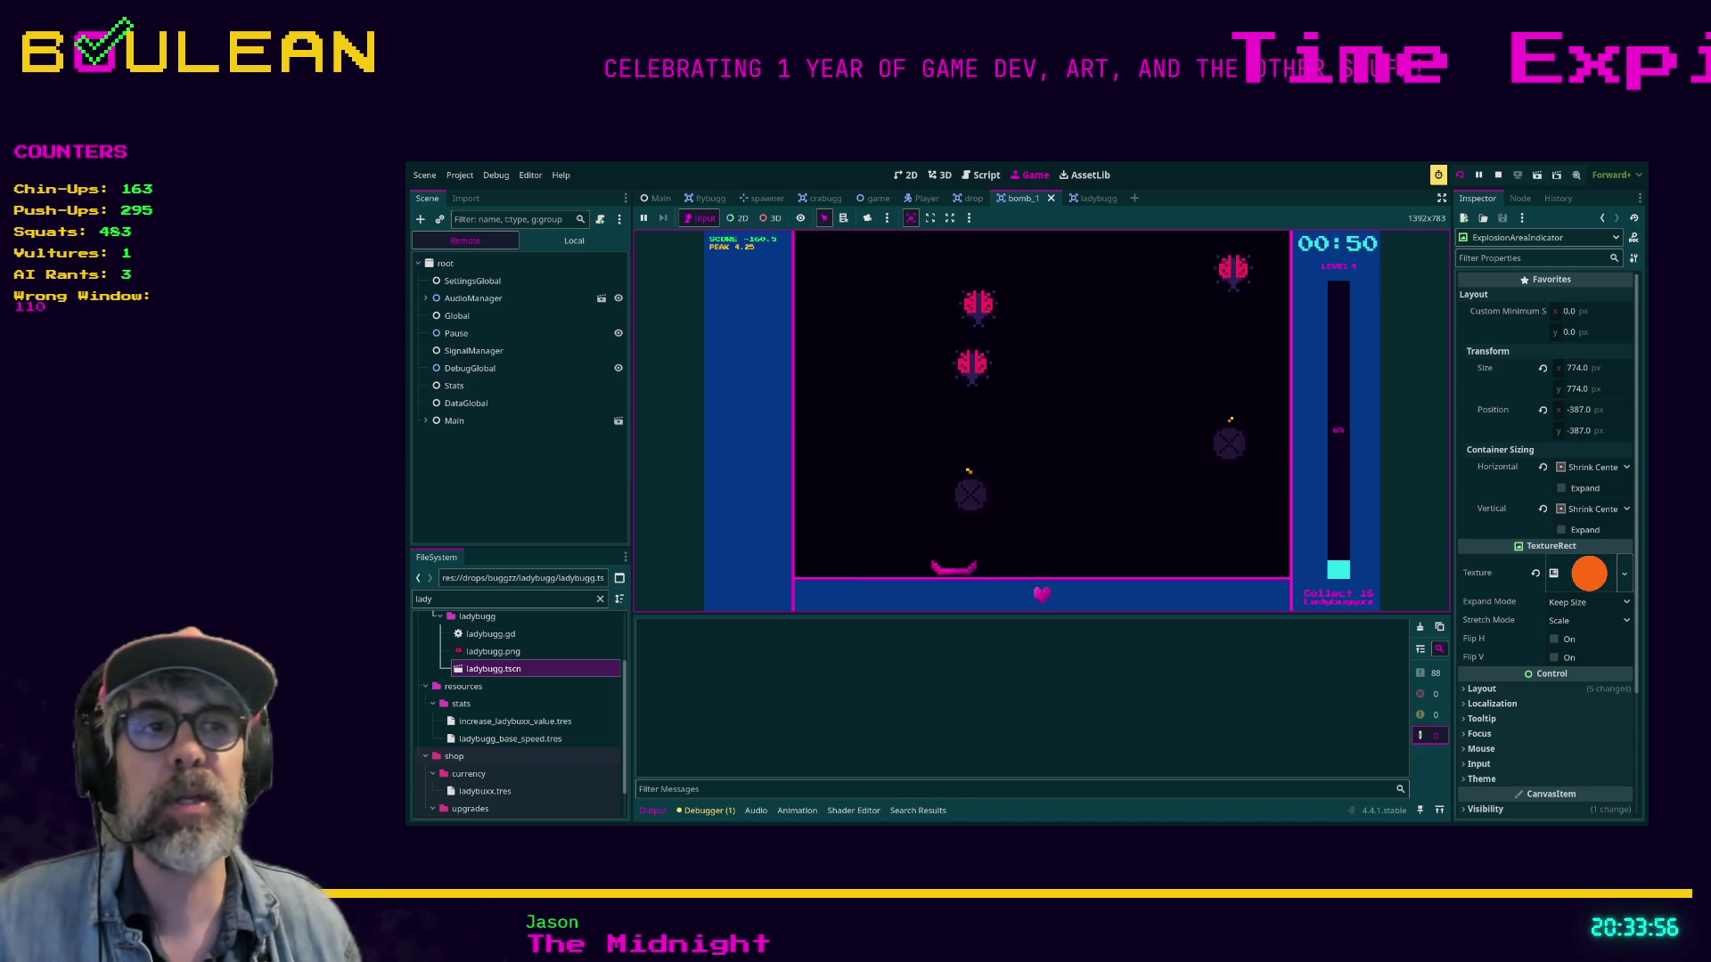
Quit the BUGZZ! playtest and enlarge the code at the top of bomb_1.gd.
{"action": "key", "text": "Return"}
{"action": "scroll", "coordinate": [1122, 401], "scroll_direction": "up", "scroll_amount": 8}
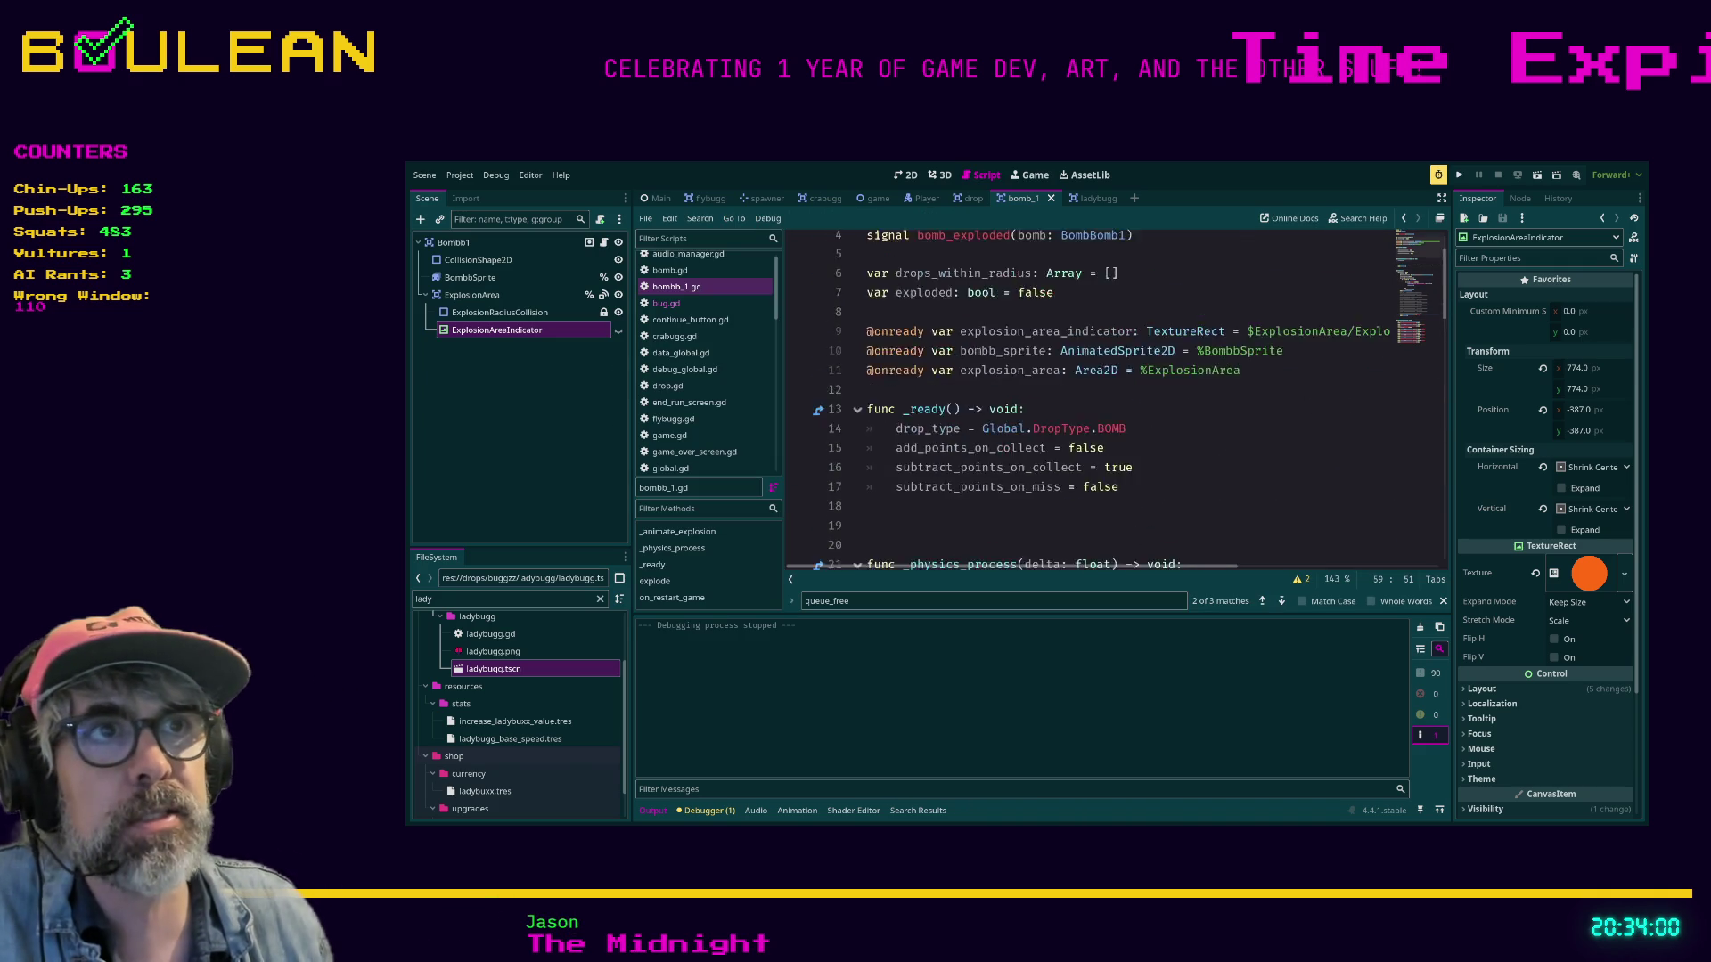
{"action": "key", "text": "ctrl+equal"}
{"action": "key", "text": "ctrl+equal"}
{"action": "key", "text": "ctrl+equal"}
{"action": "key", "text": "ctrl+equal"}
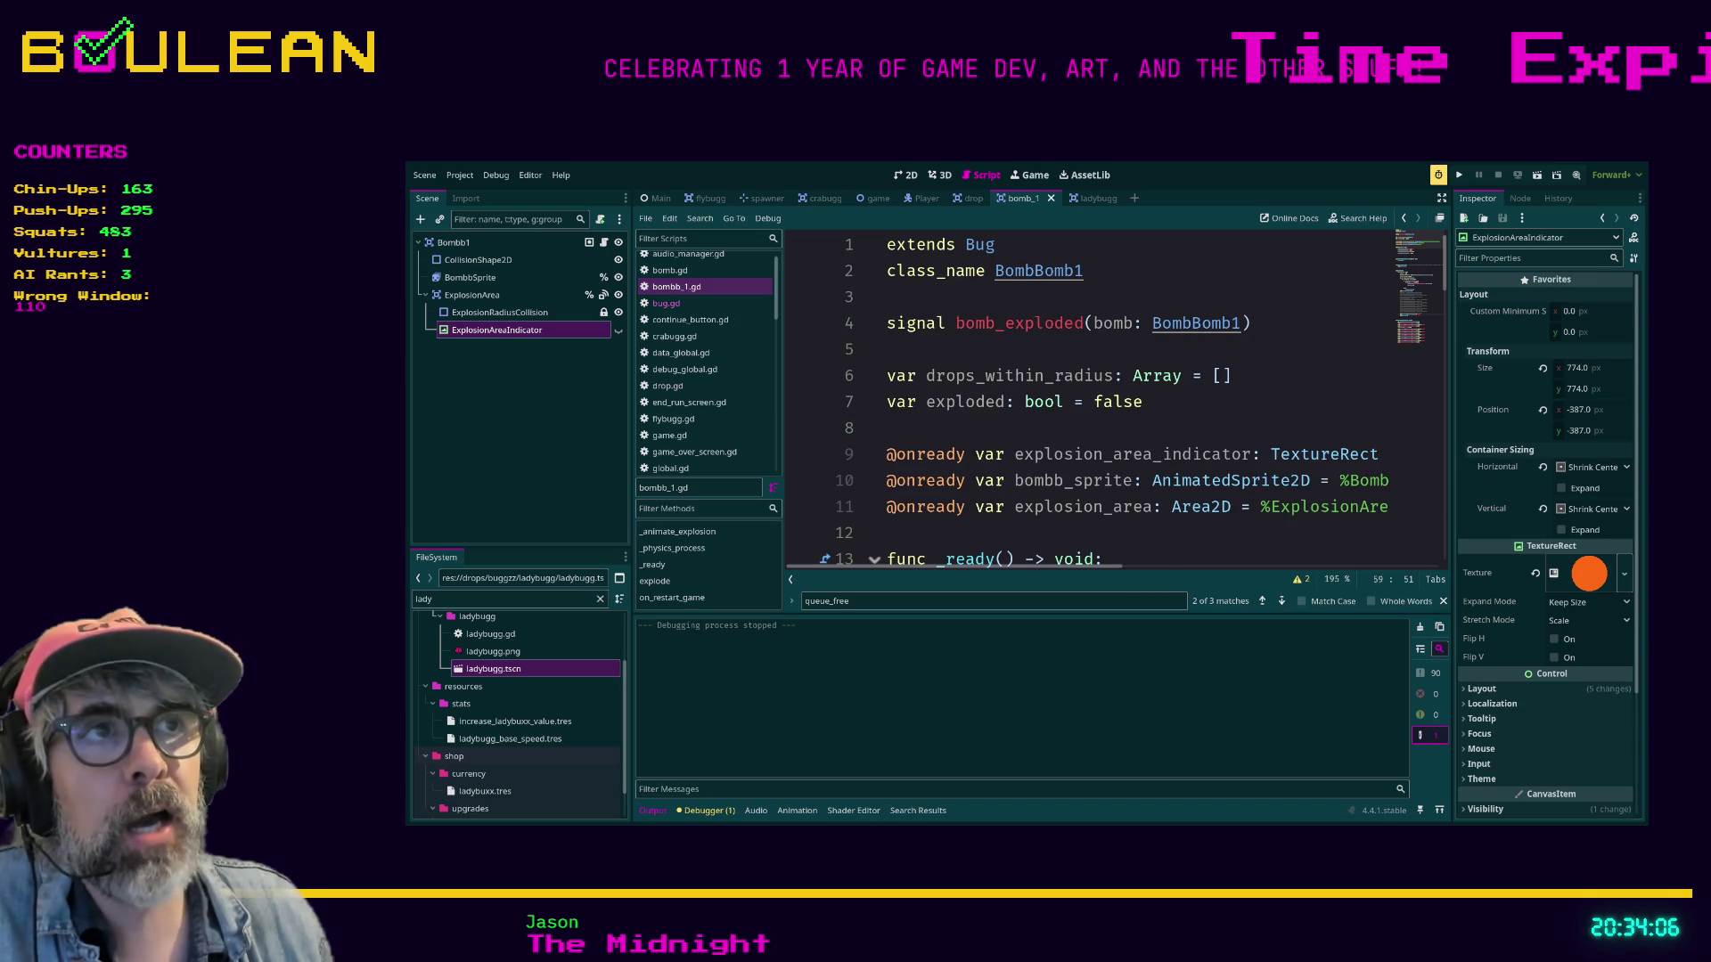
{"action": "key", "text": "ctrl+equal"}
{"action": "key", "text": "ctrl+equal"}
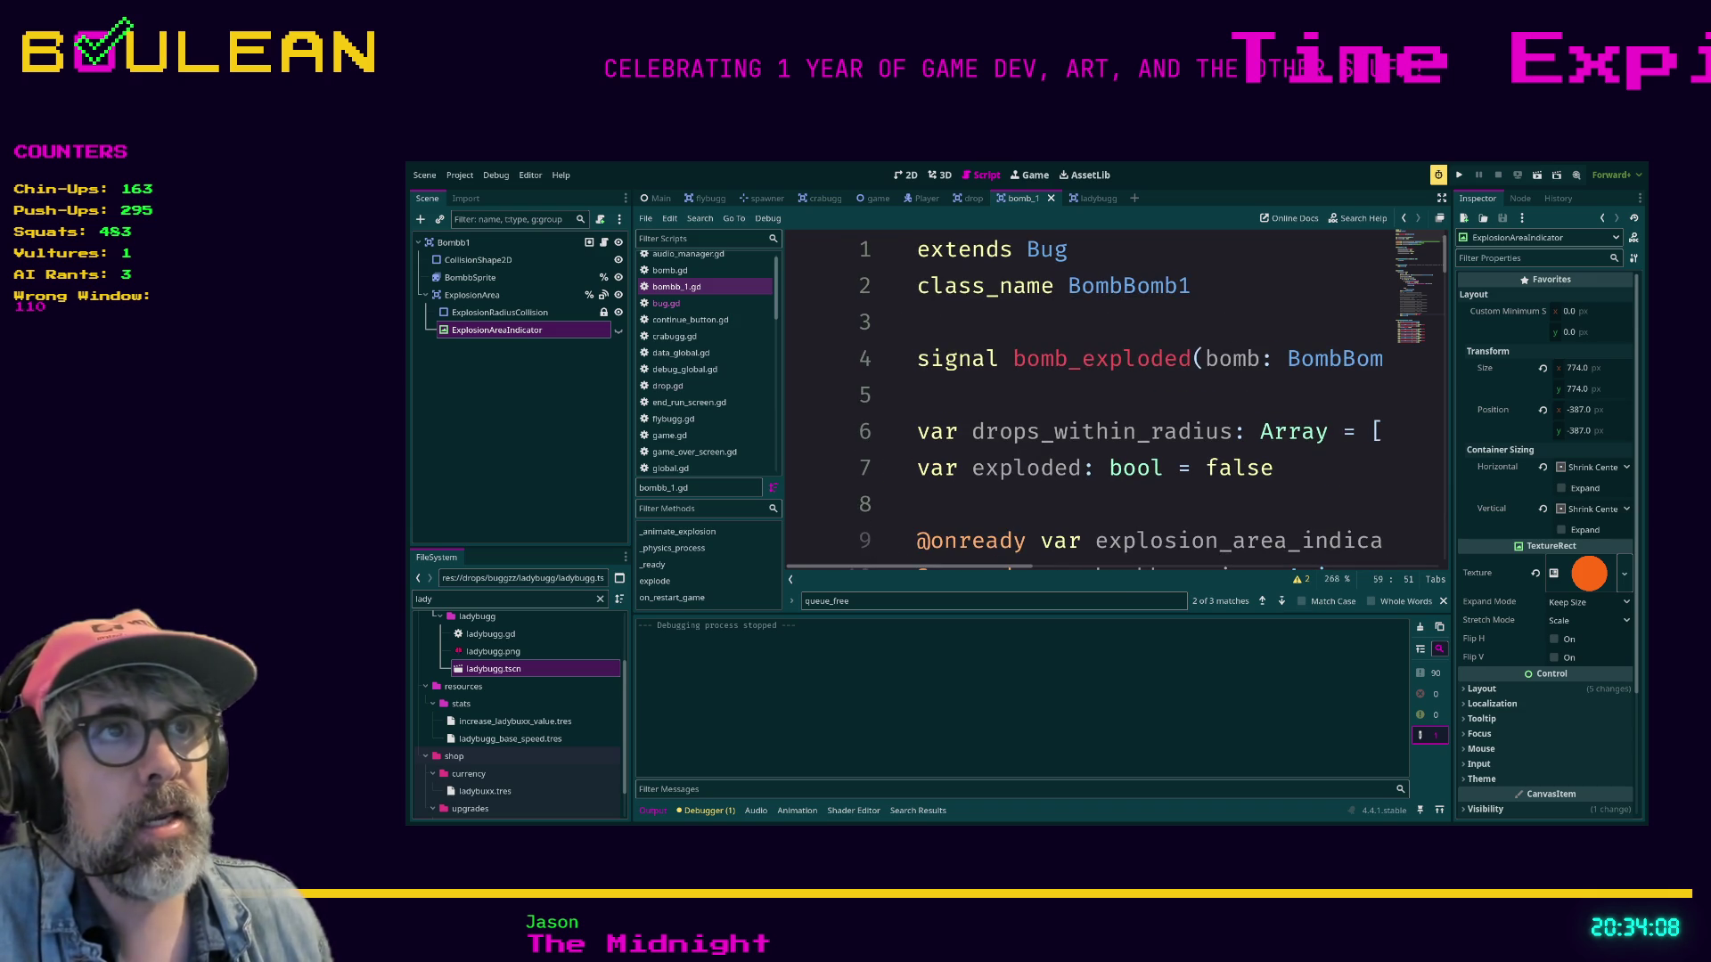
Highlight the header lines 'extends Bug' and 'class_name BombBomb1'.
{"action": "left_click", "coordinate": [1068, 250]}
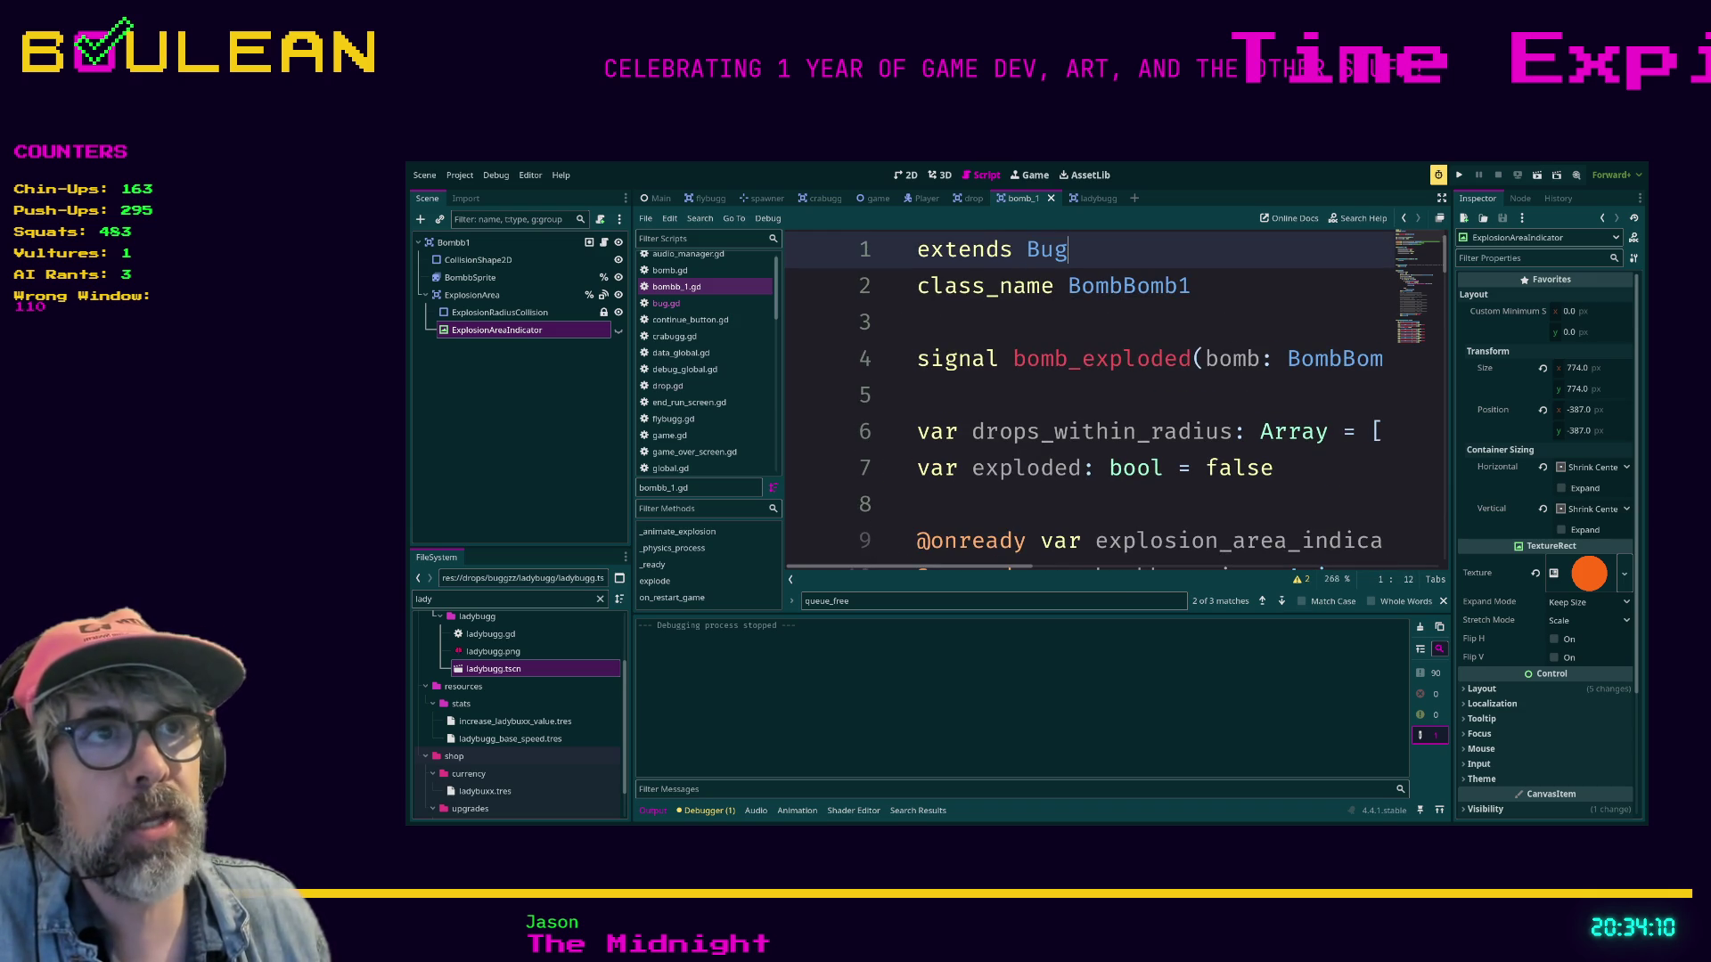
{"action": "key", "text": "ctrl+shift+Left"}
{"action": "key", "text": "ctrl+minus"}
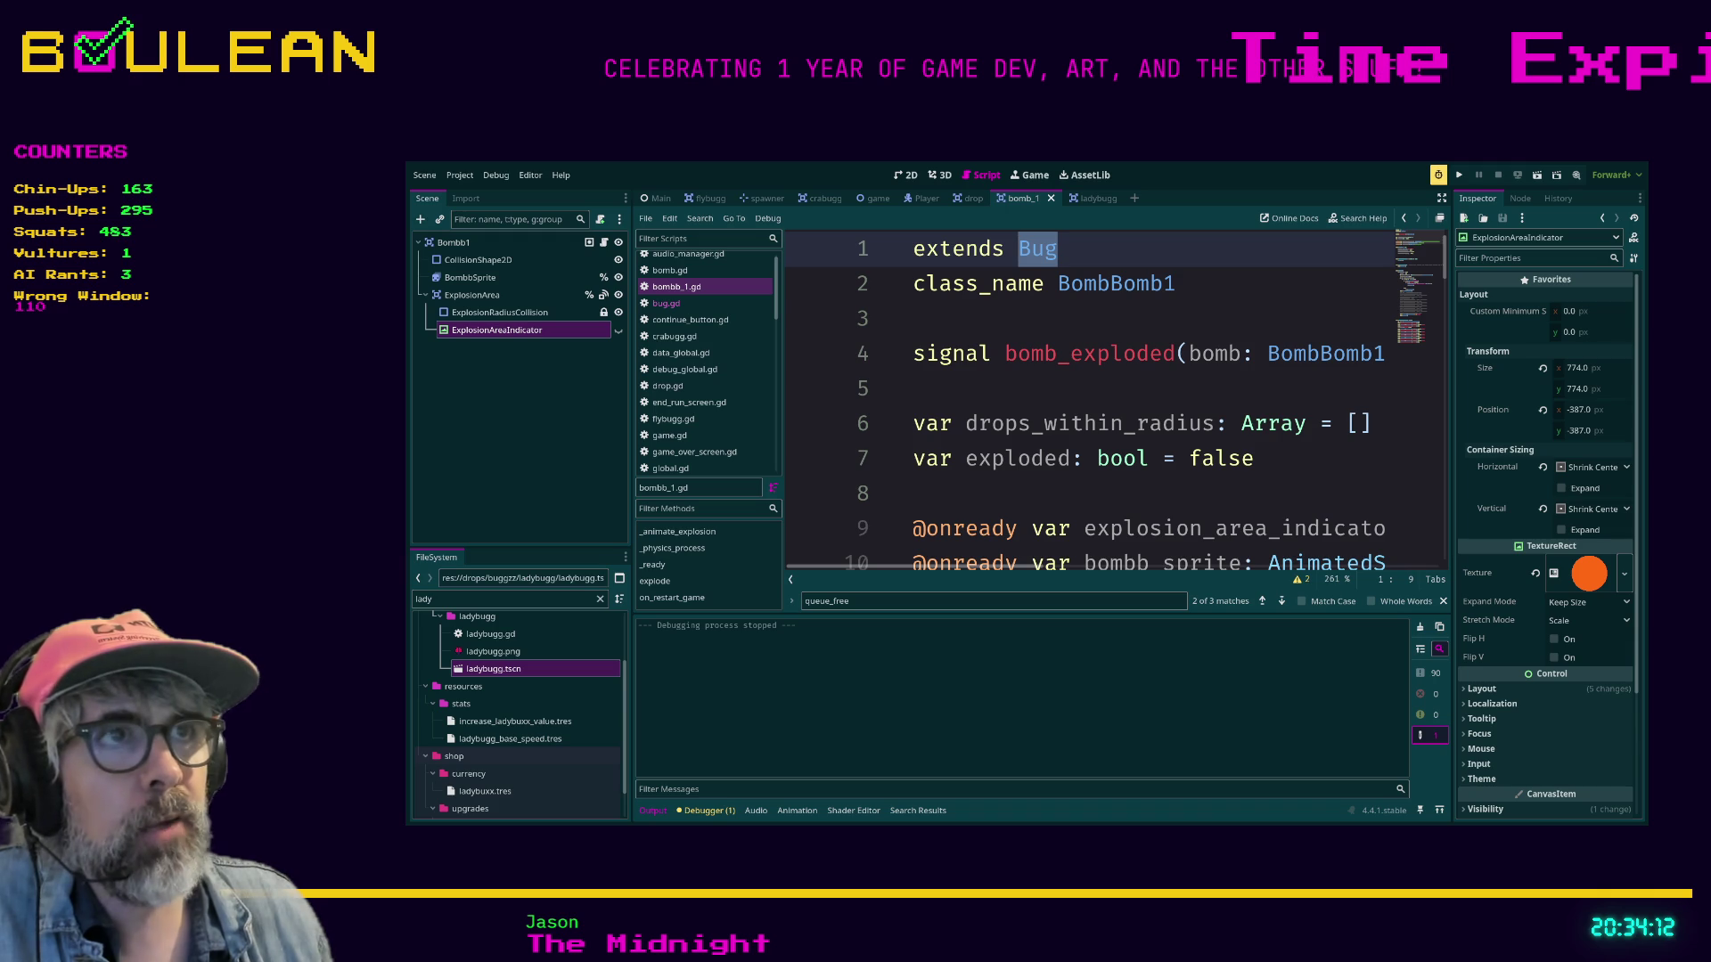
{"action": "double_click", "coordinate": [1117, 283]}
{"action": "left_click", "coordinate": [913, 248], "text": "shift"}
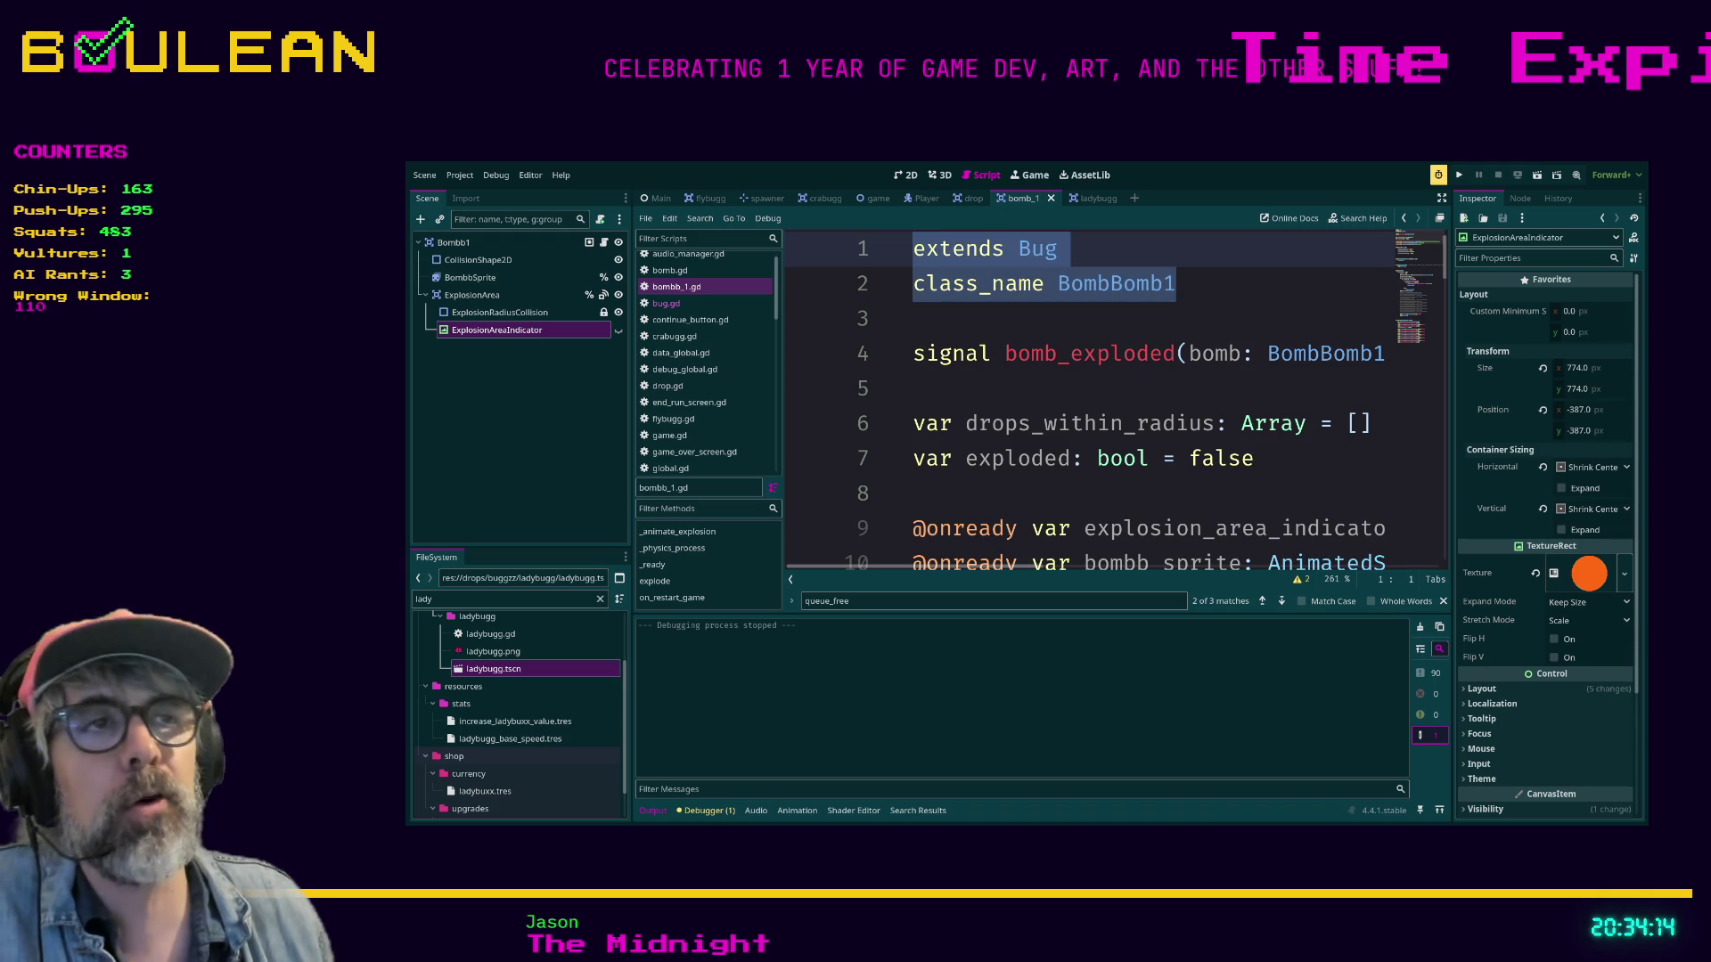
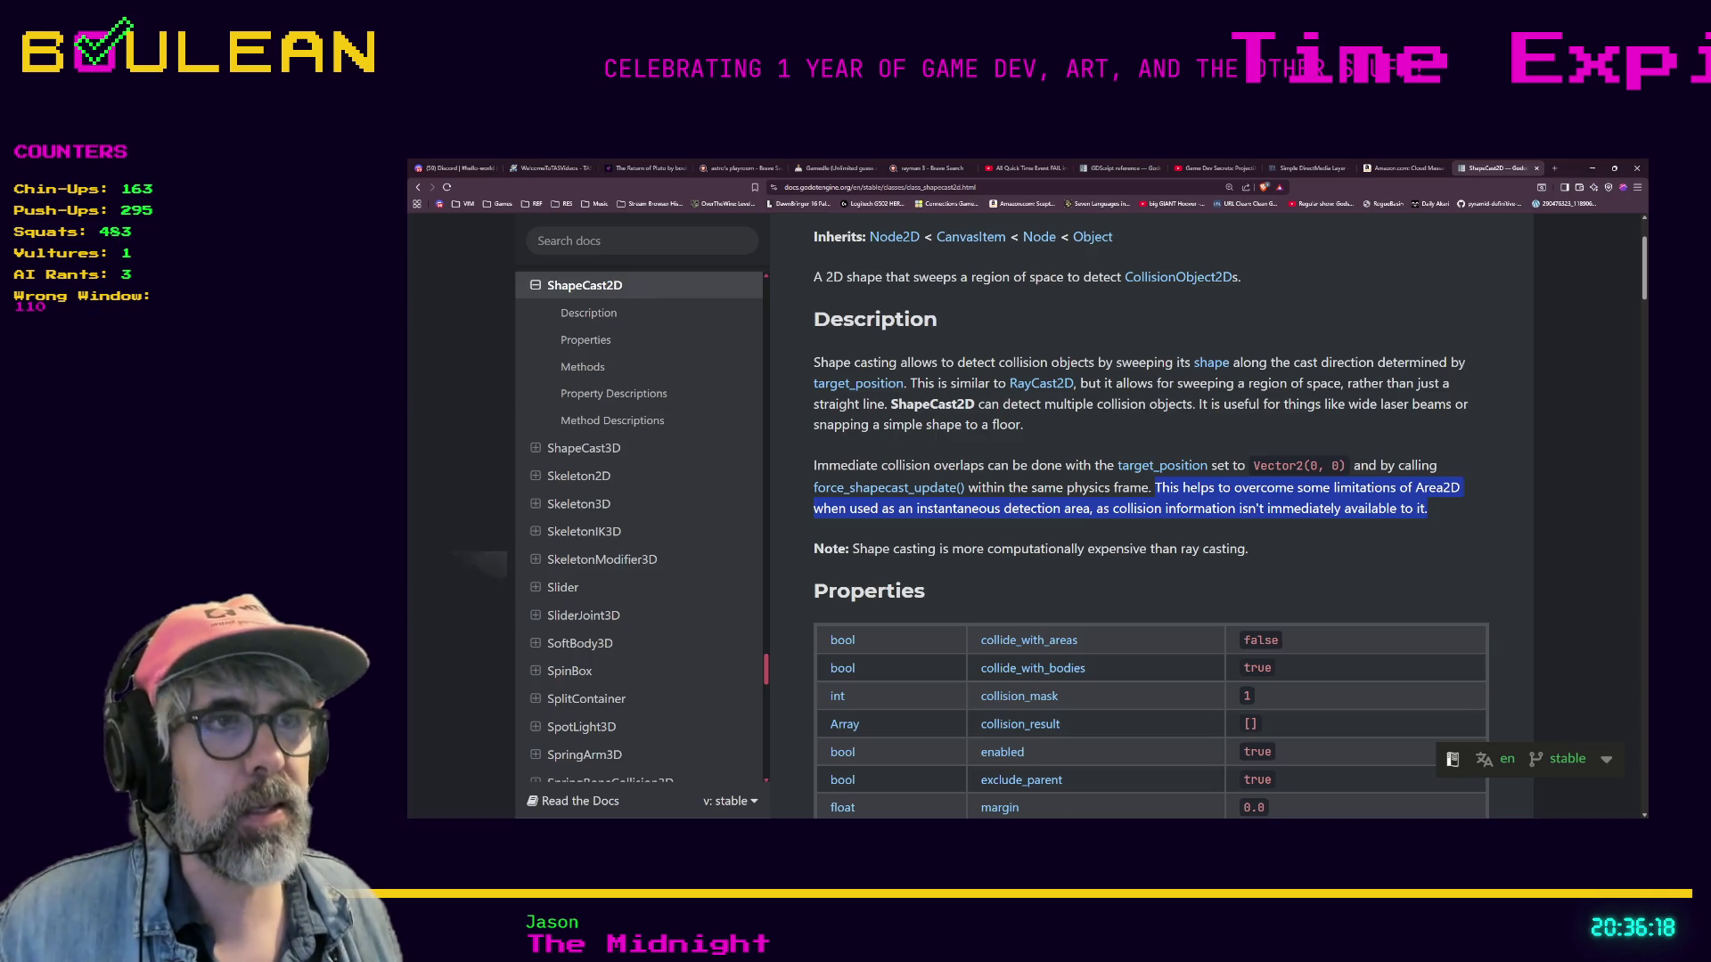
Open a new browser tab and load the pasted Starground Steam store URL.
{"action": "key", "text": "ctrl+t"}
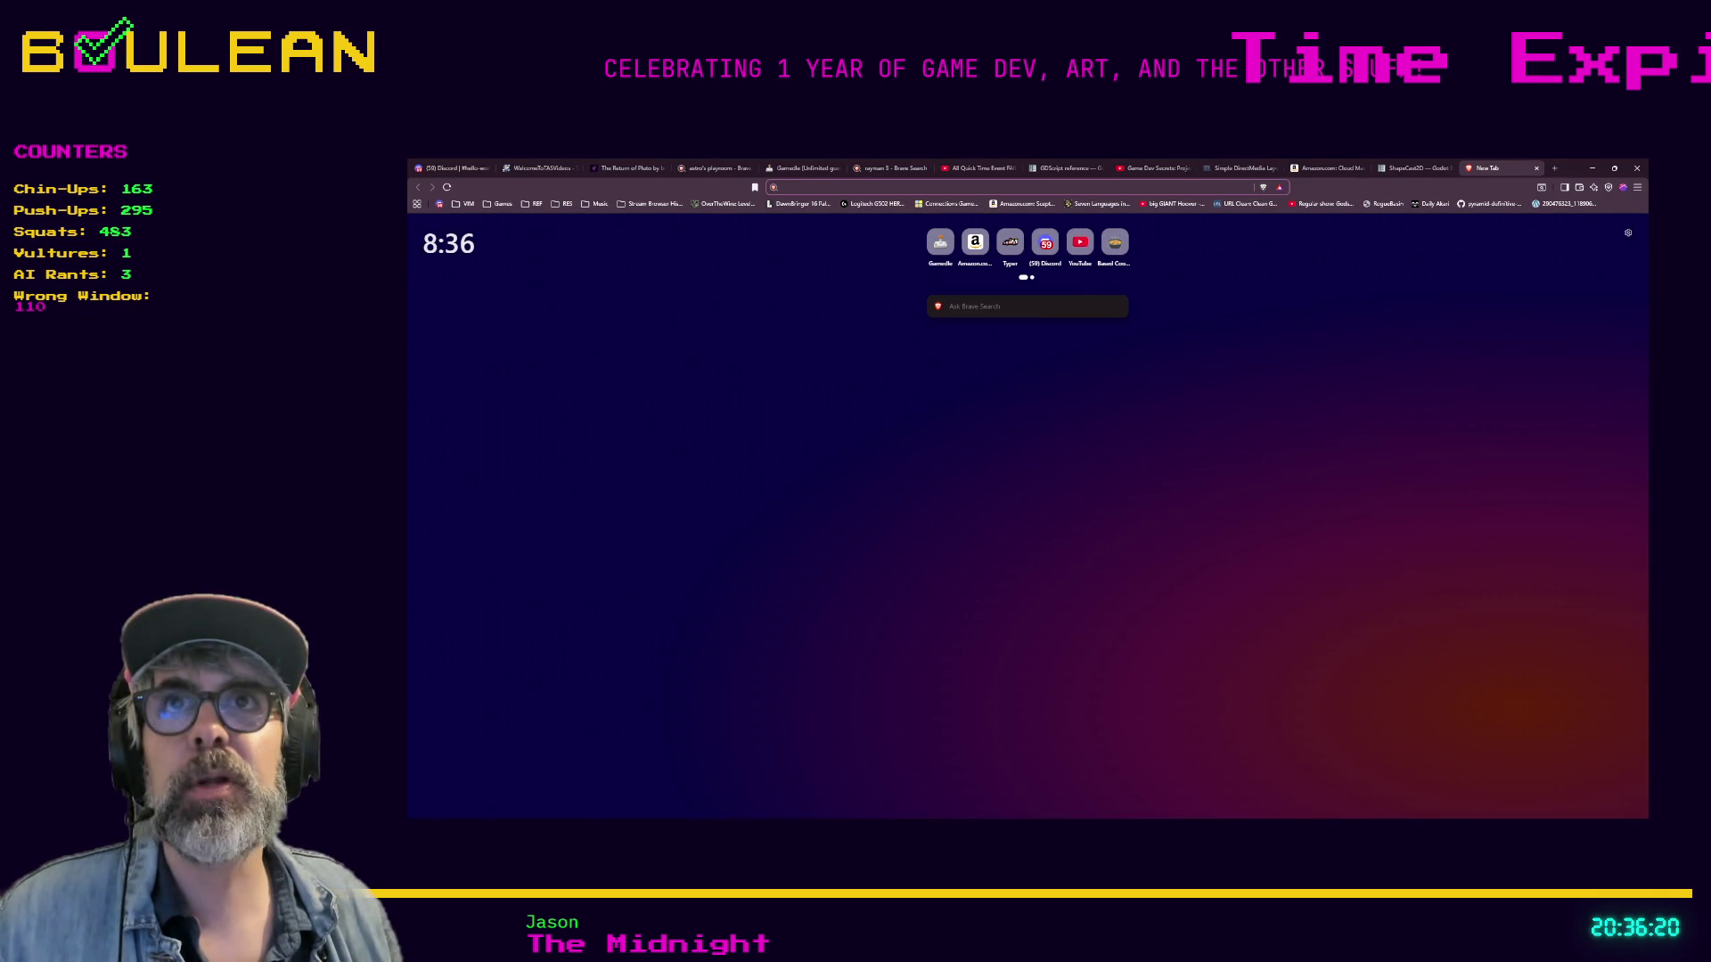
{"action": "key", "text": "alt+Tab"}
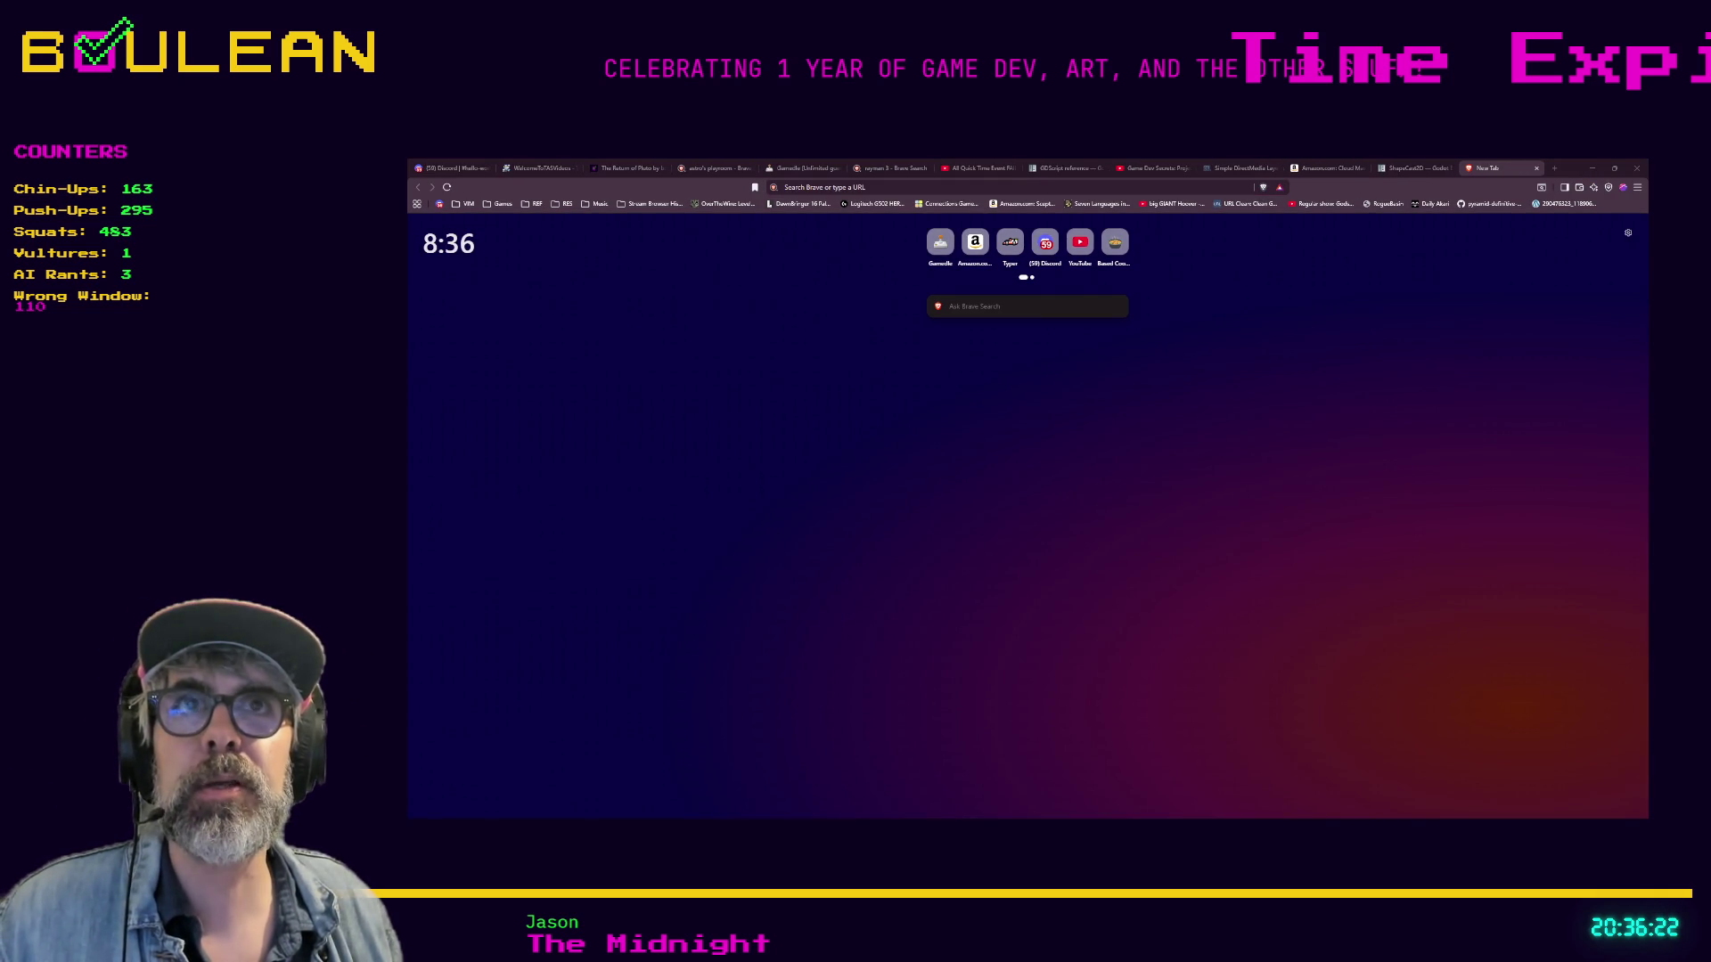
{"action": "left_click", "coordinate": [862, 187]}
{"action": "key", "text": "ctrl+v"}
{"action": "key", "text": "Return"}
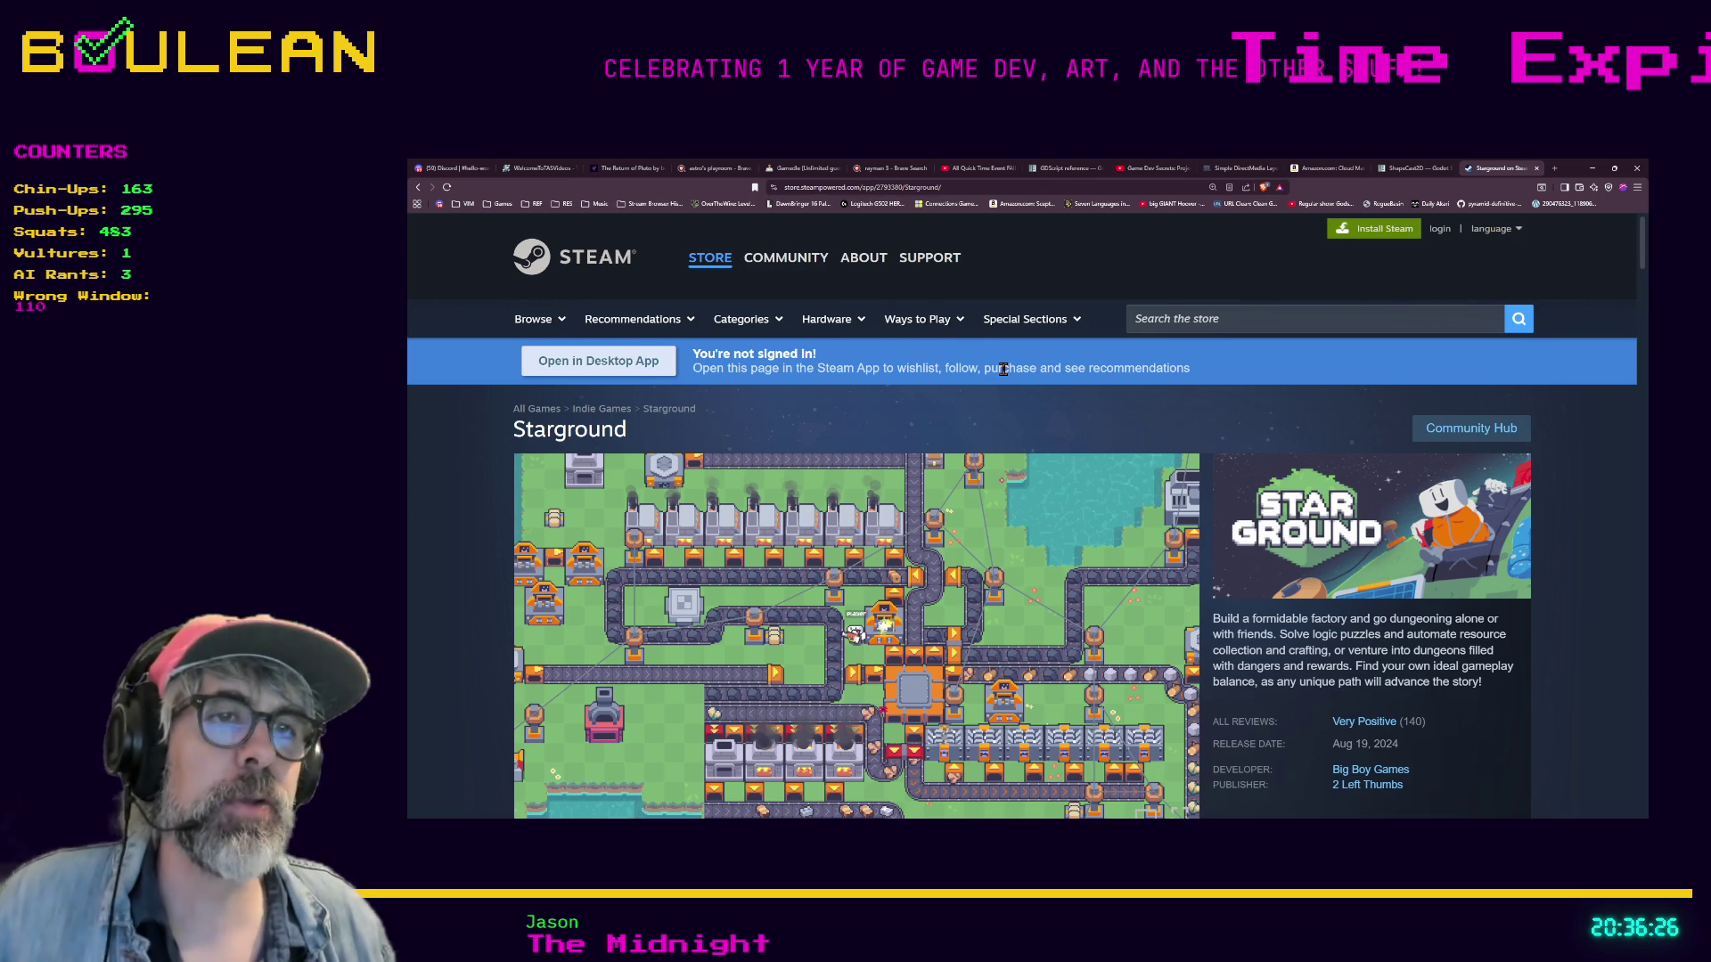
Look over the Starground store page and its screenshots, then minimize the browser.
{"action": "scroll", "coordinate": [1003, 369], "scroll_direction": "down", "scroll_amount": 1}
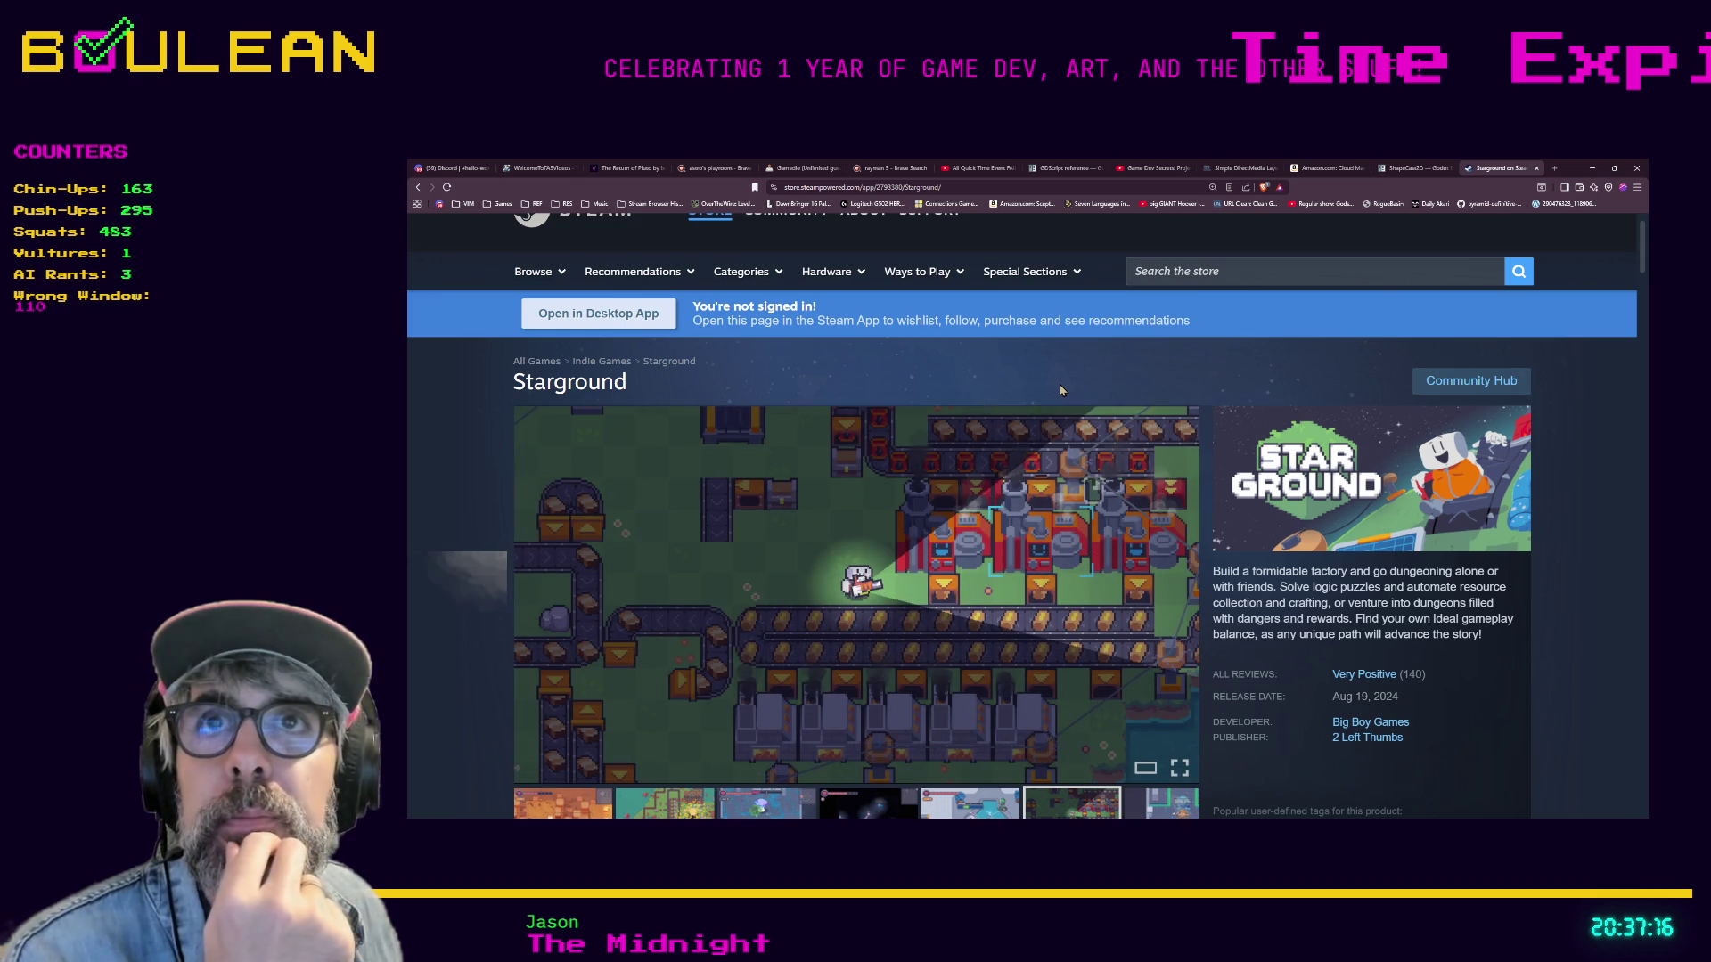
{"action": "mouse_move", "coordinate": [582, 443]}
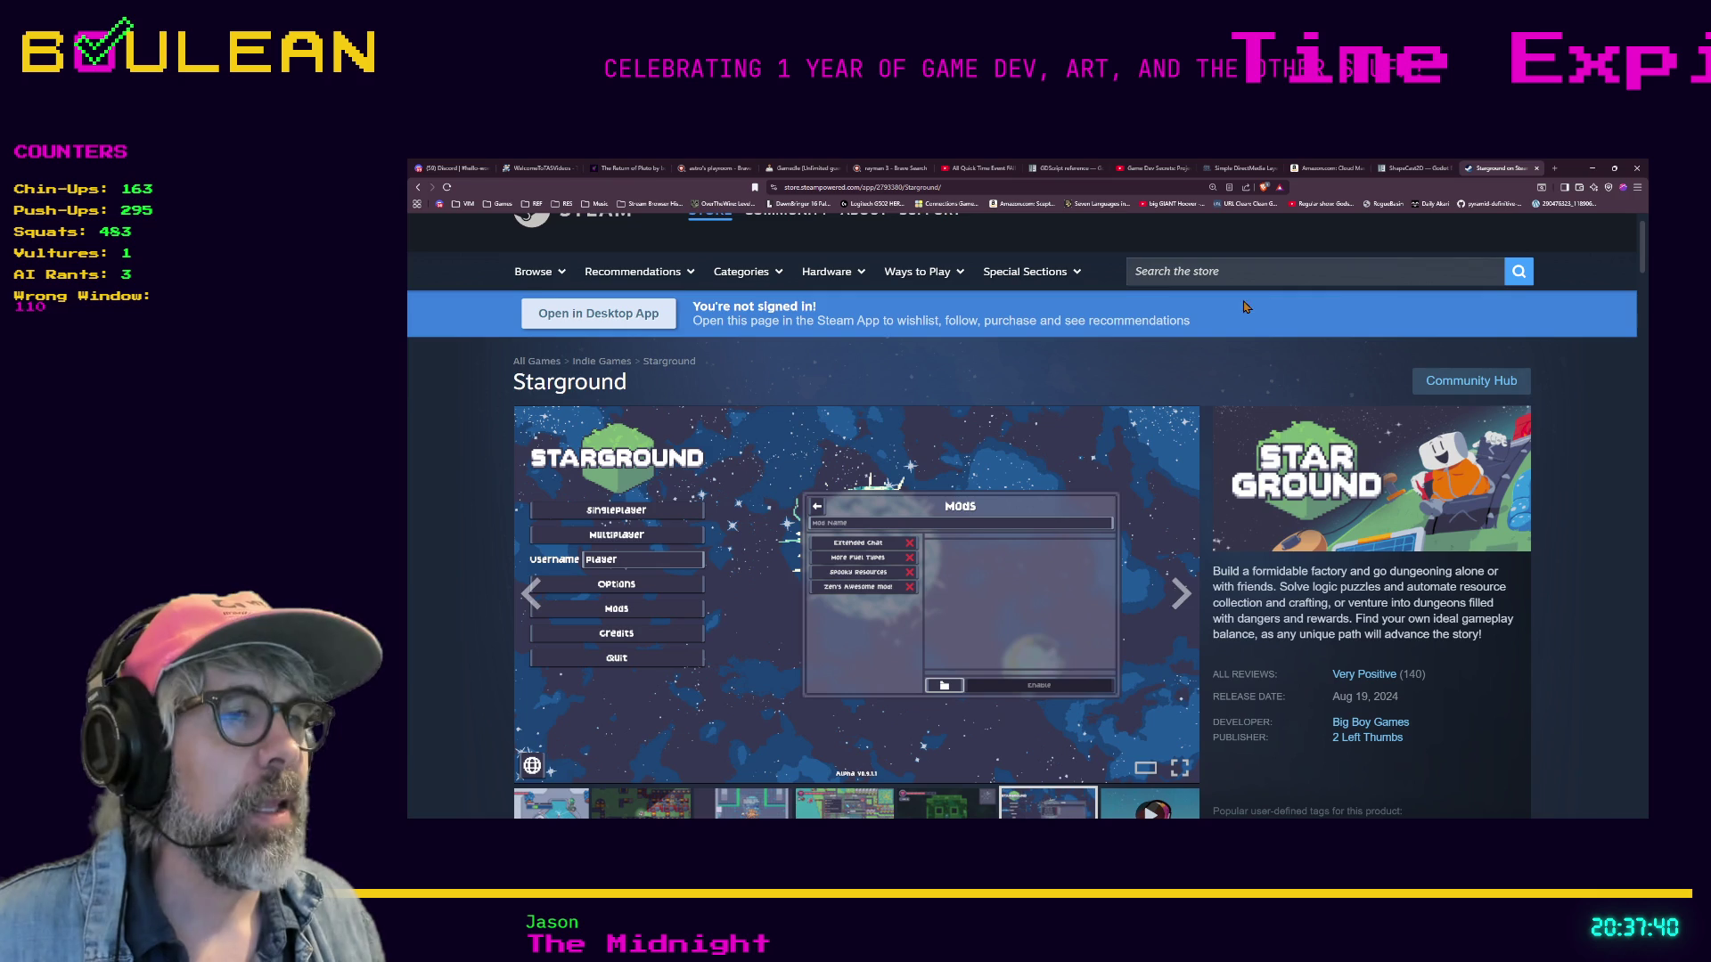
{"action": "left_click", "coordinate": [1594, 168]}
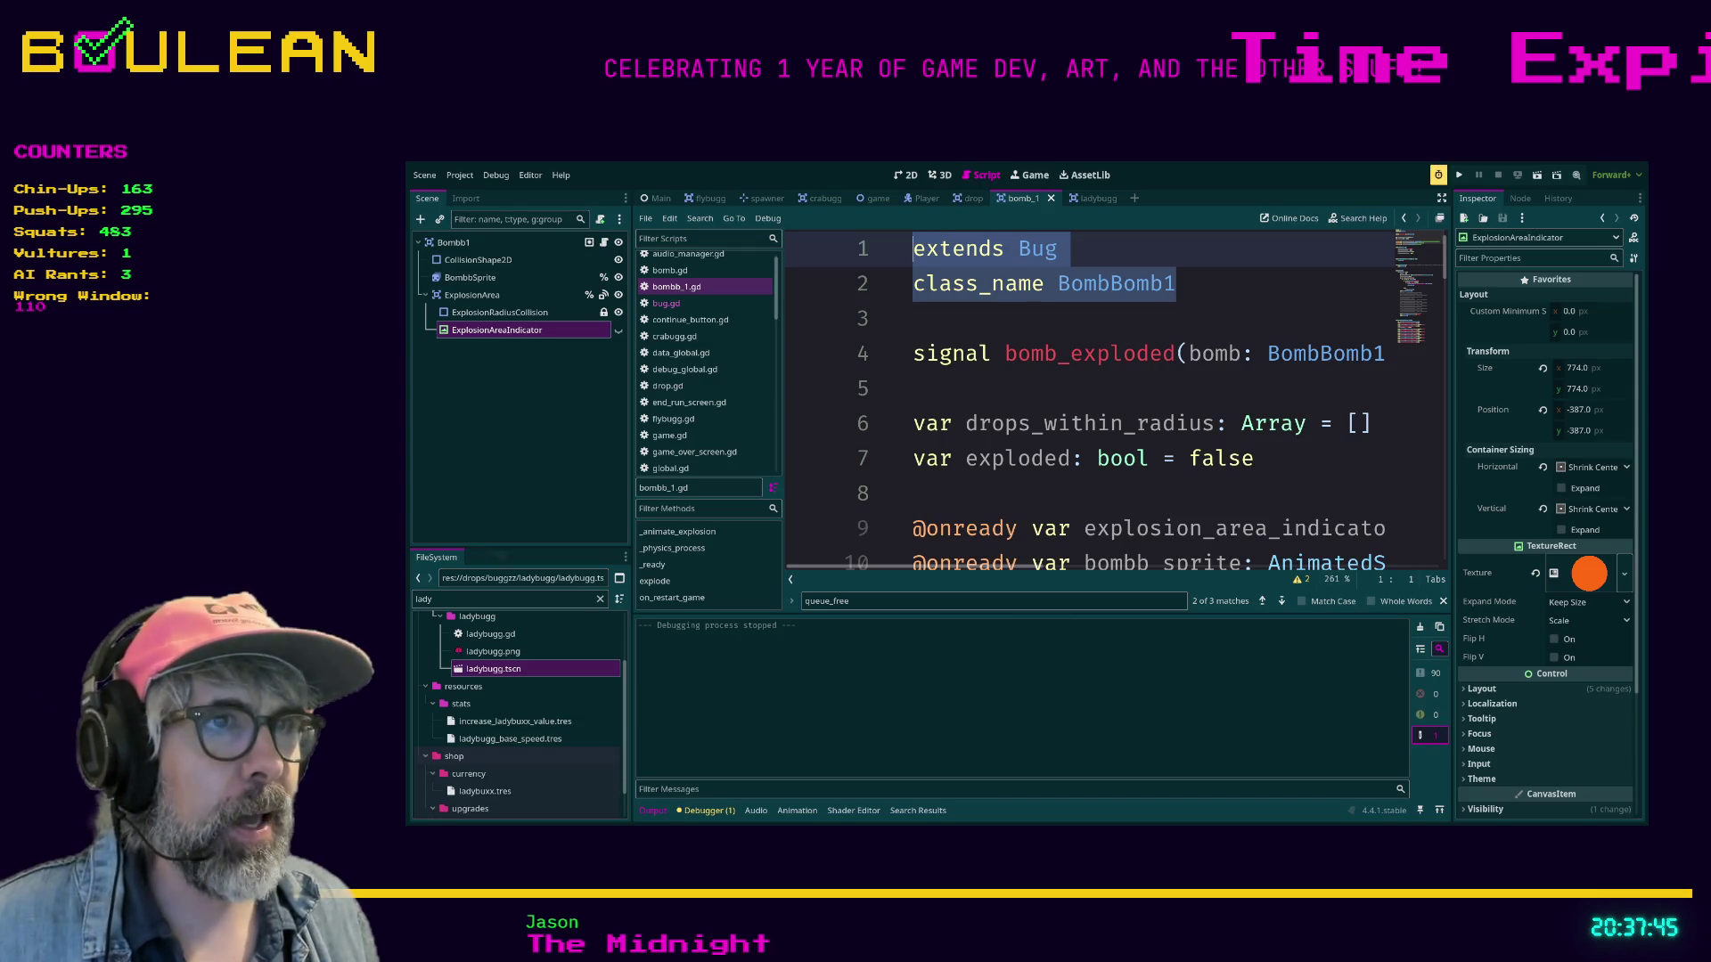
Shrink the code text in bombb_1.gd and scroll through the script.
{"action": "left_click", "coordinate": [913, 493]}
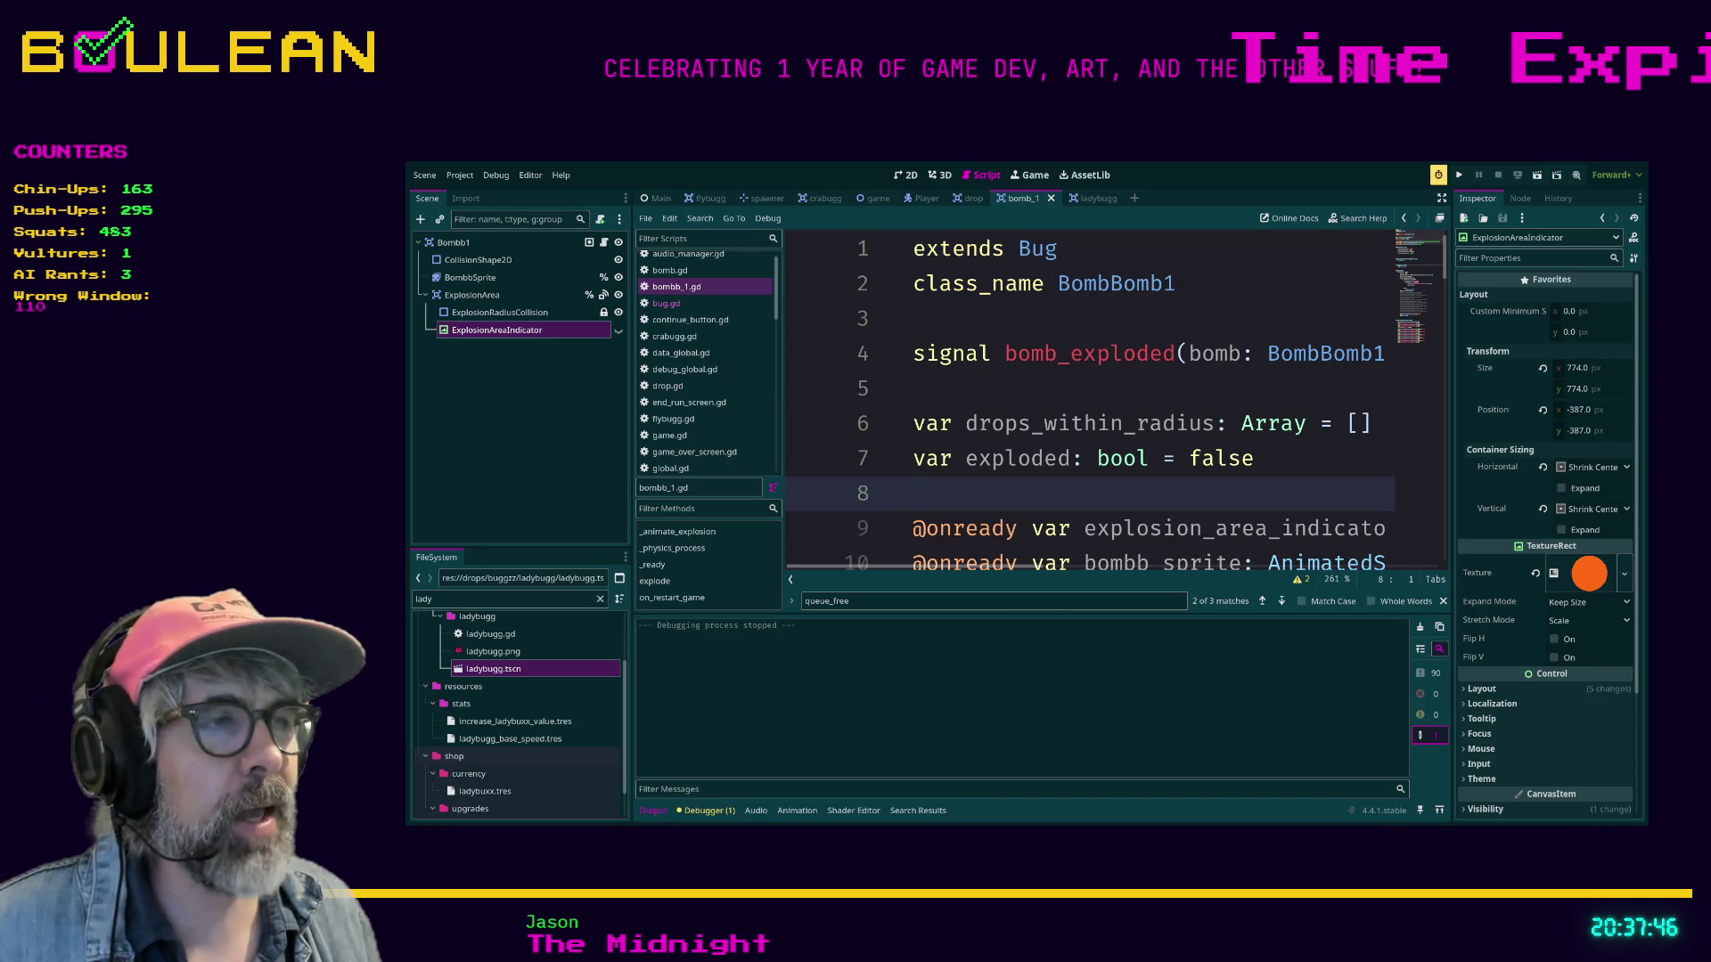
{"action": "key", "text": "ctrl+minus"}
{"action": "key", "text": "ctrl+minus"}
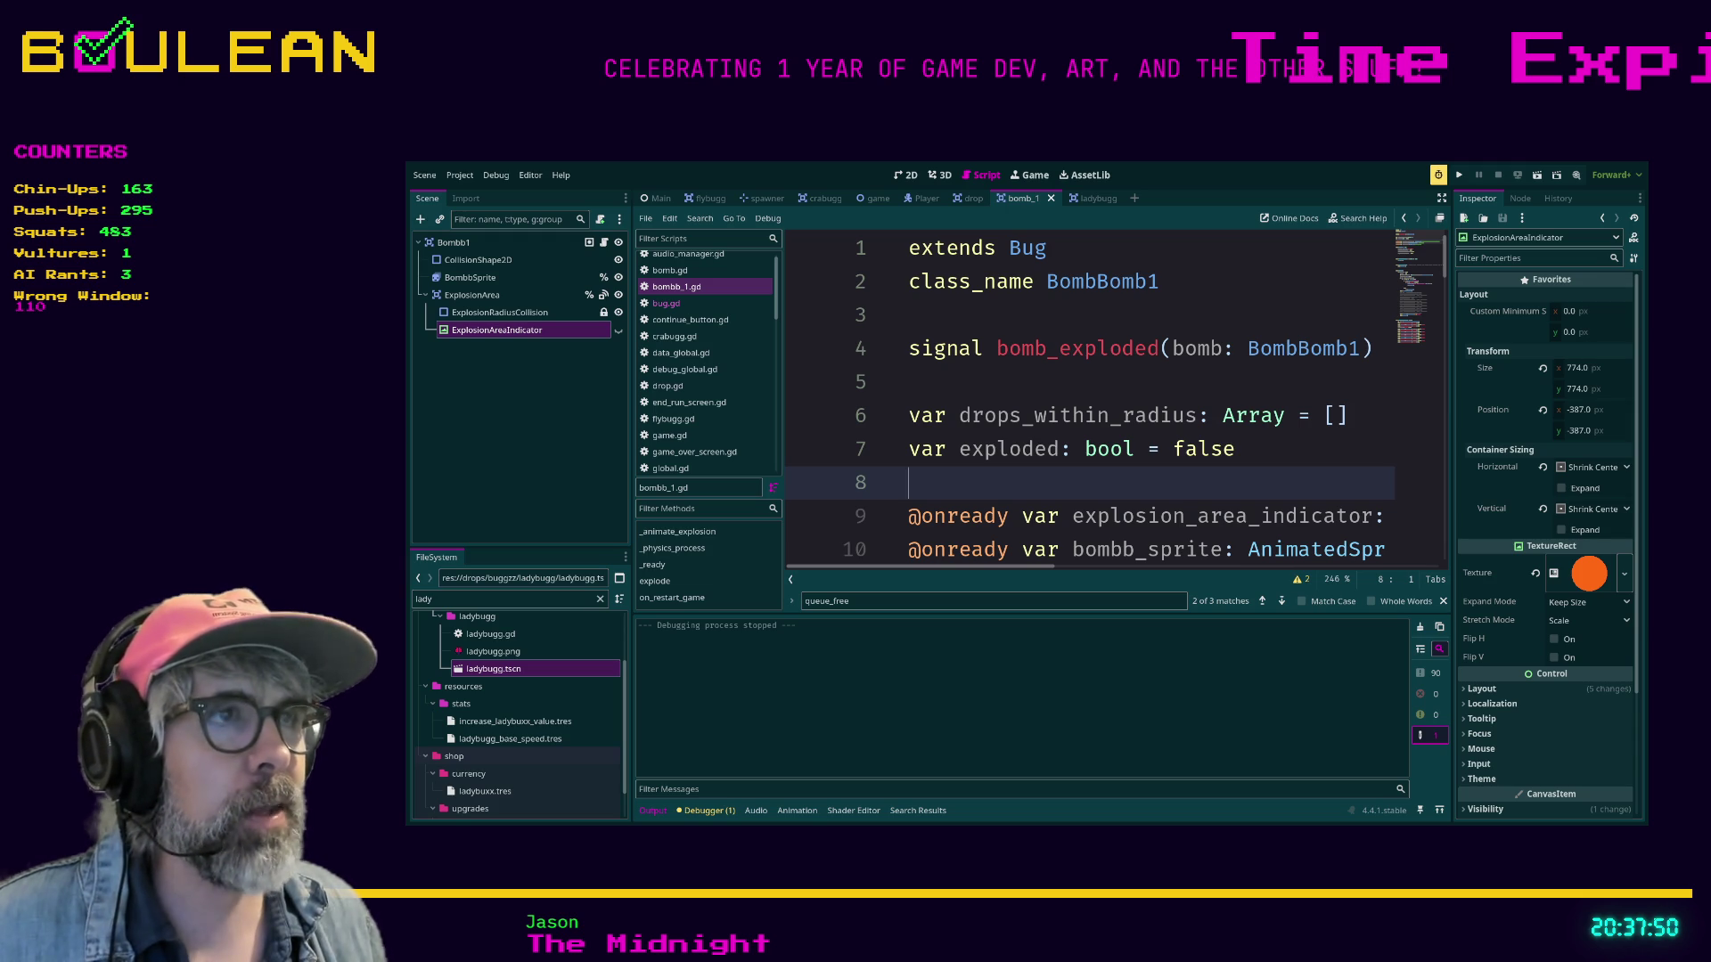
{"action": "key", "text": "ctrl+minus"}
{"action": "key", "text": "ctrl+minus"}
{"action": "key", "text": "ctrl+minus"}
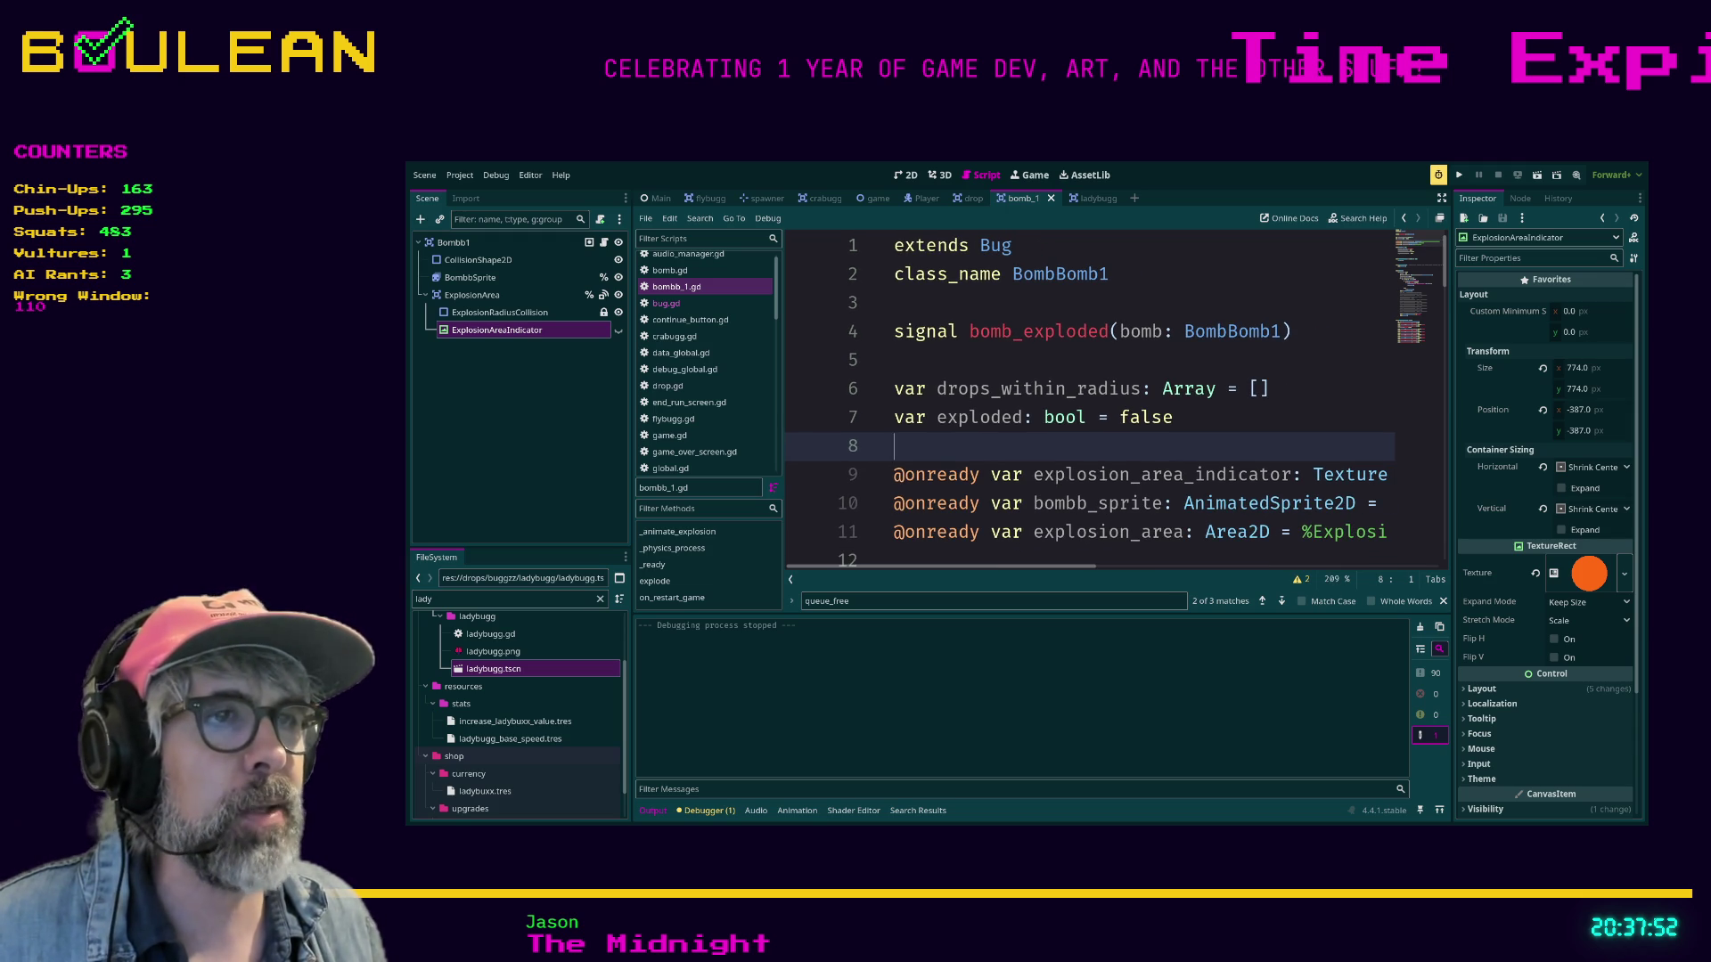
{"action": "scroll", "coordinate": [1087, 401], "scroll_direction": "down", "scroll_amount": 5}
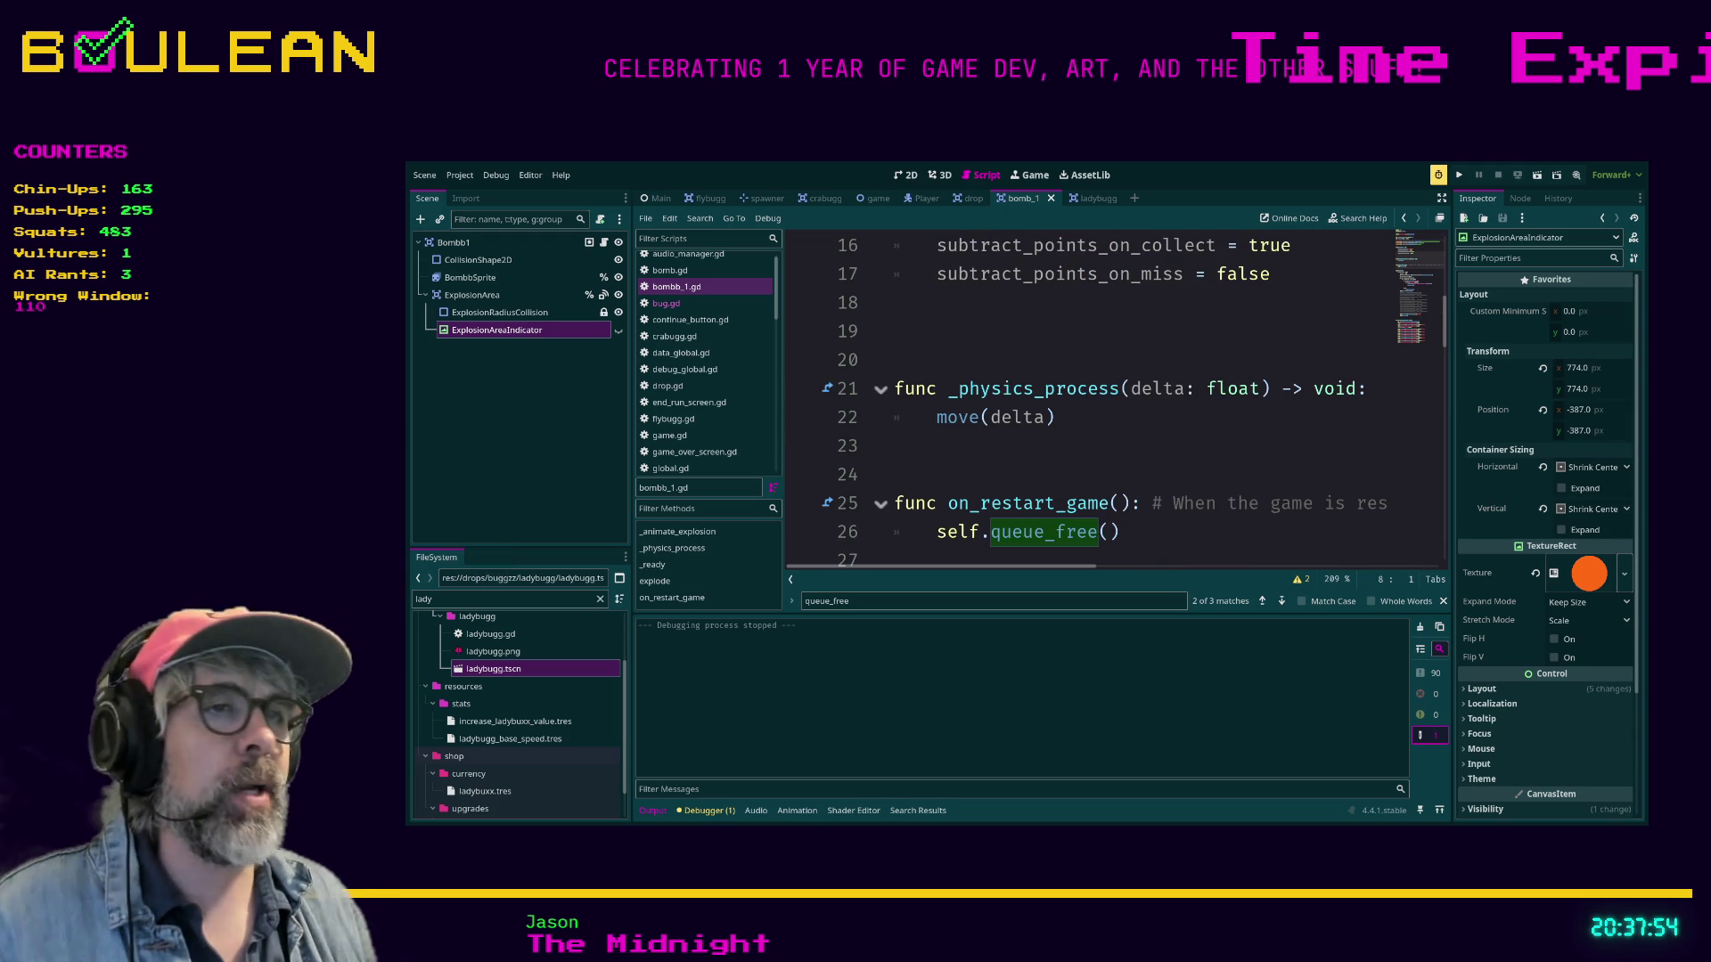
{"action": "scroll", "coordinate": [1113, 401], "scroll_direction": "down", "scroll_amount": 3}
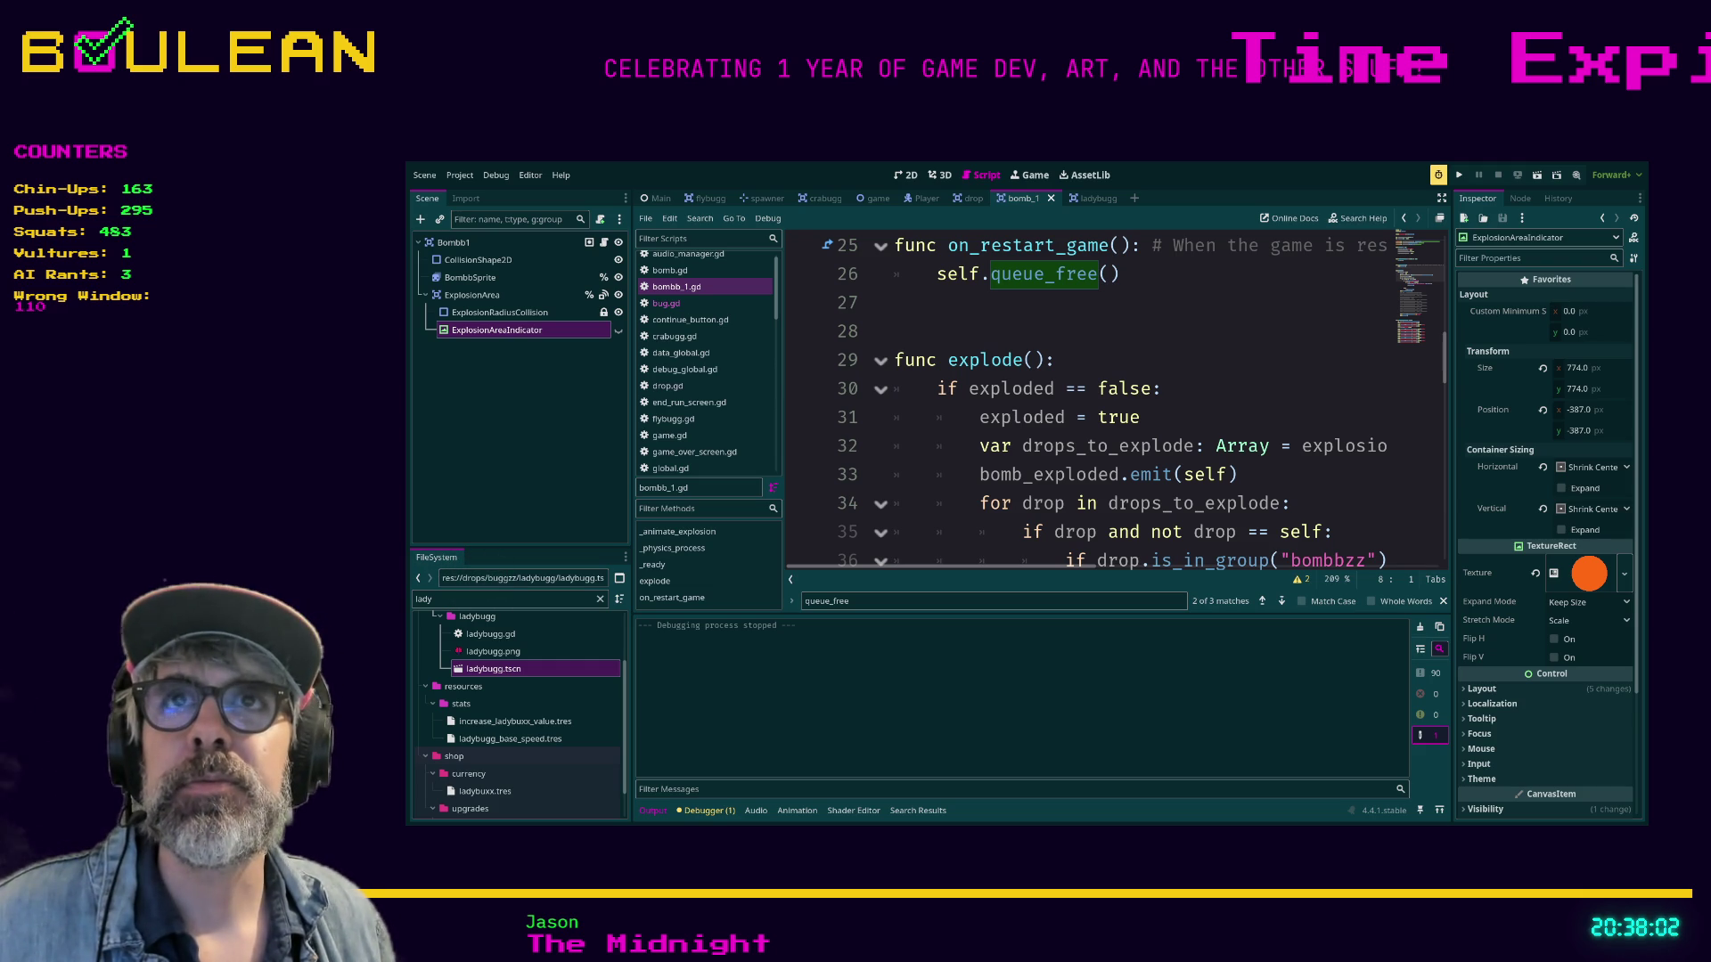
{"action": "scroll", "coordinate": [1114, 401], "scroll_direction": "down", "scroll_amount": 3}
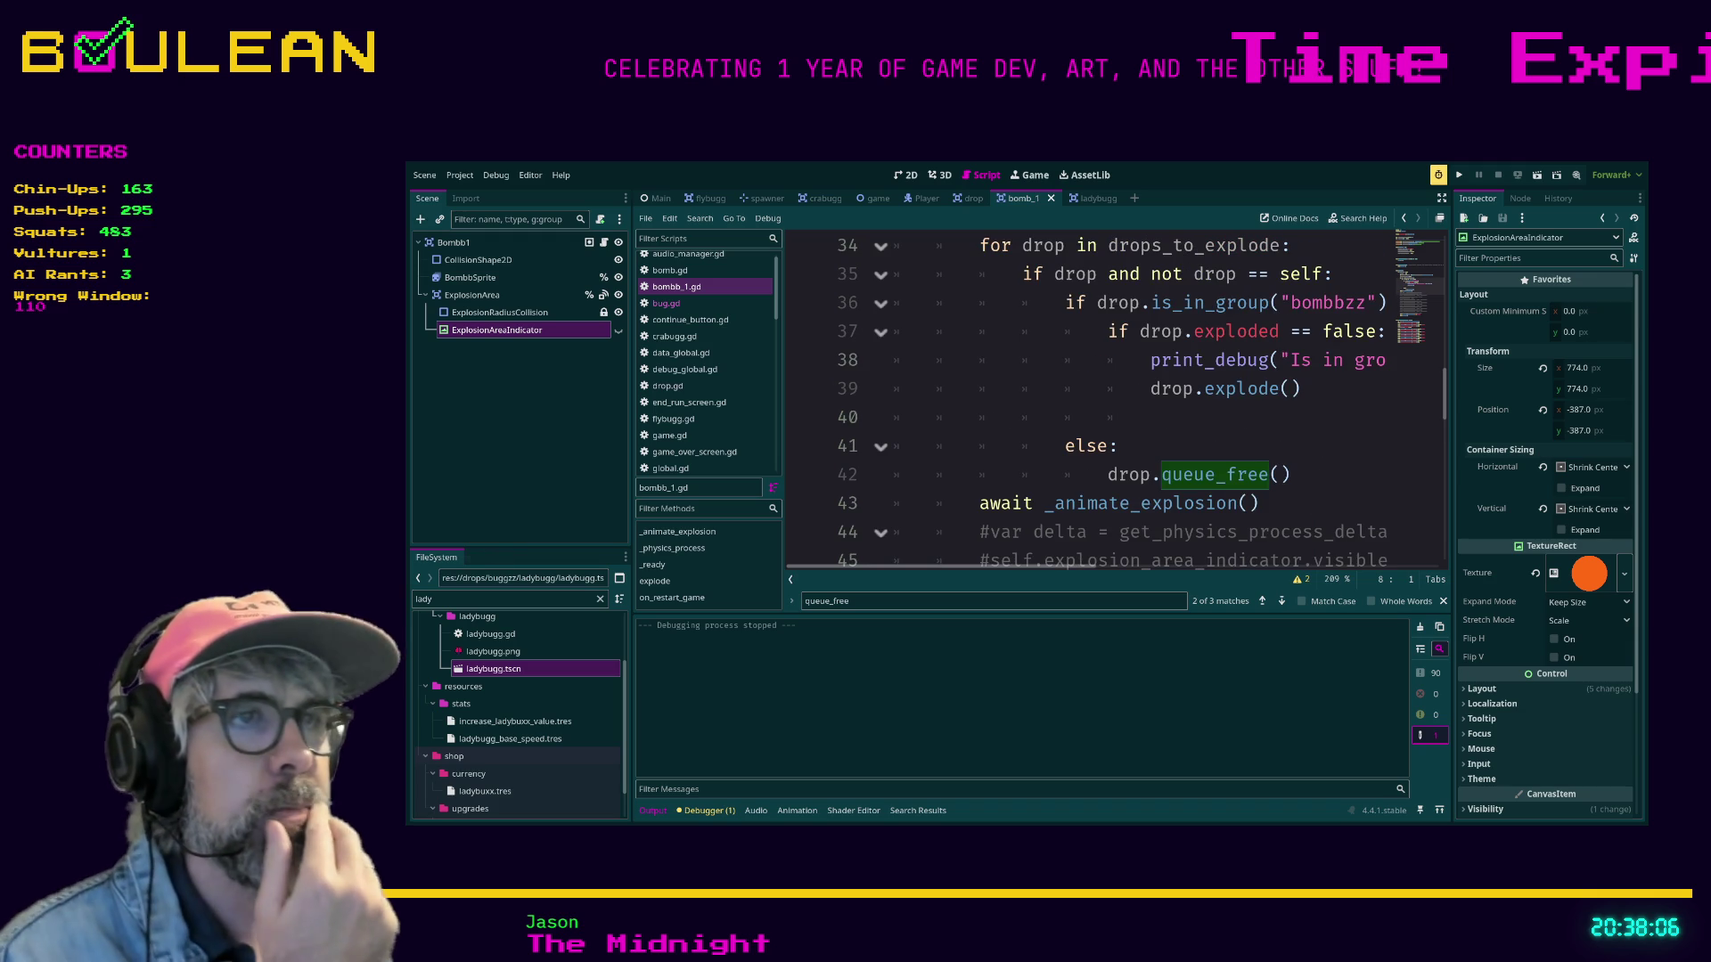
{"action": "scroll", "coordinate": [1114, 401], "scroll_direction": "down", "scroll_amount": 1}
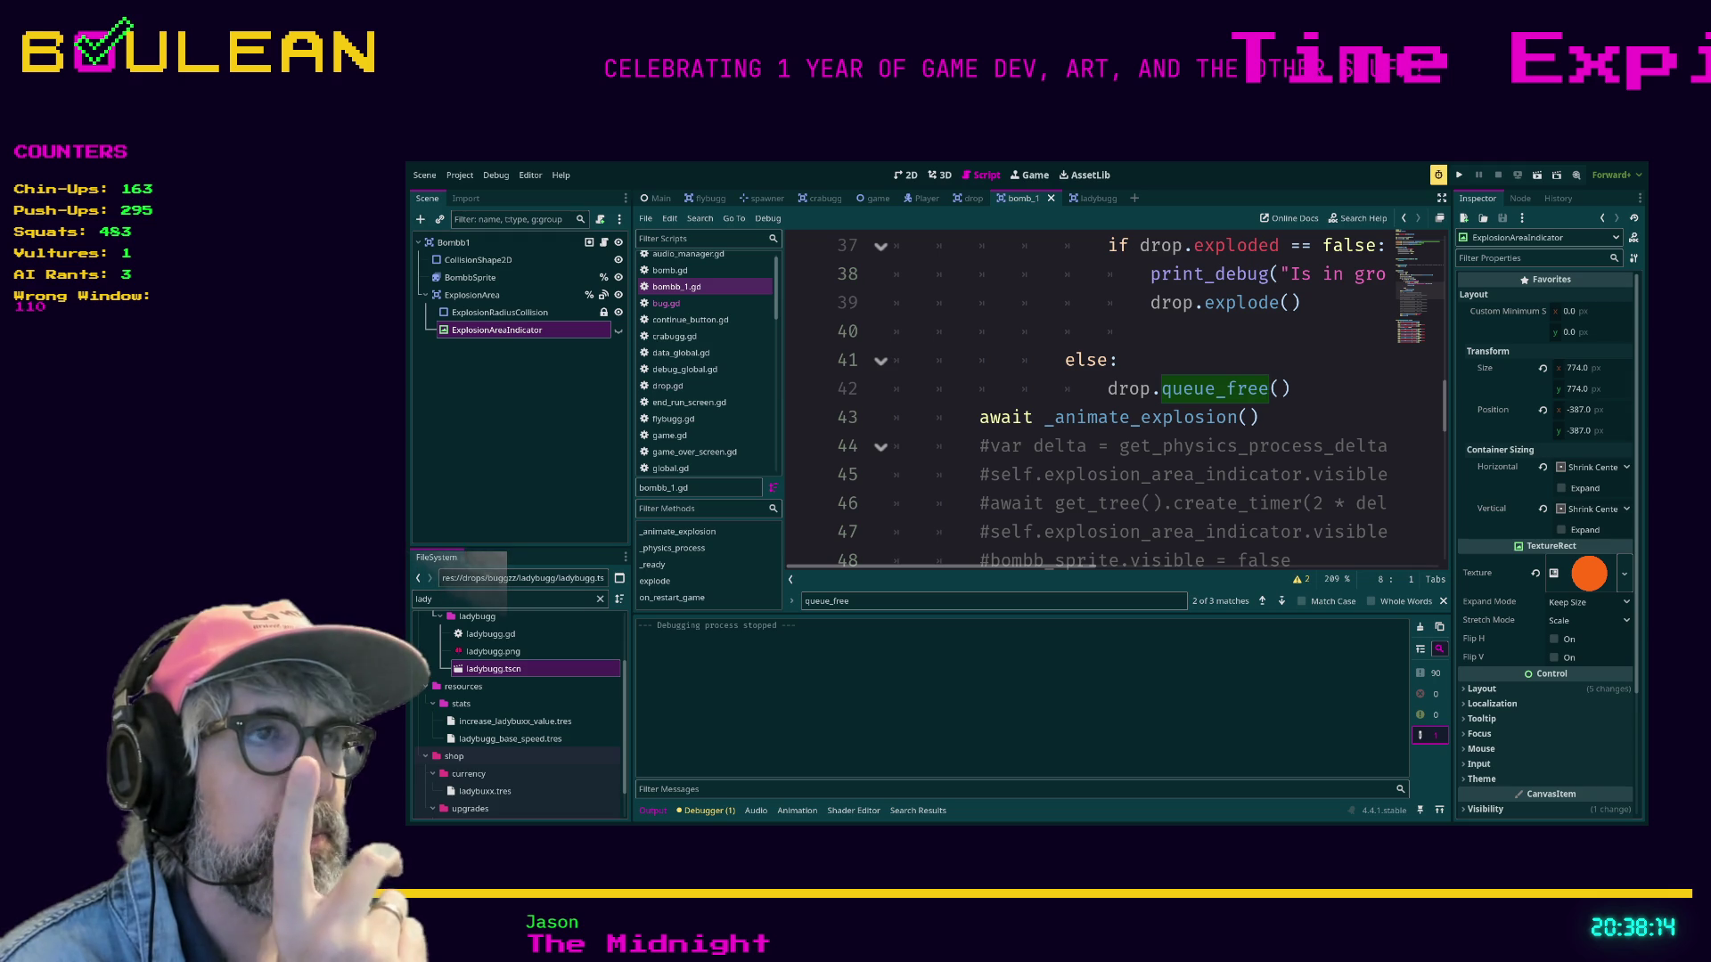
{"action": "scroll", "coordinate": [1114, 401], "scroll_direction": "up", "scroll_amount": 2}
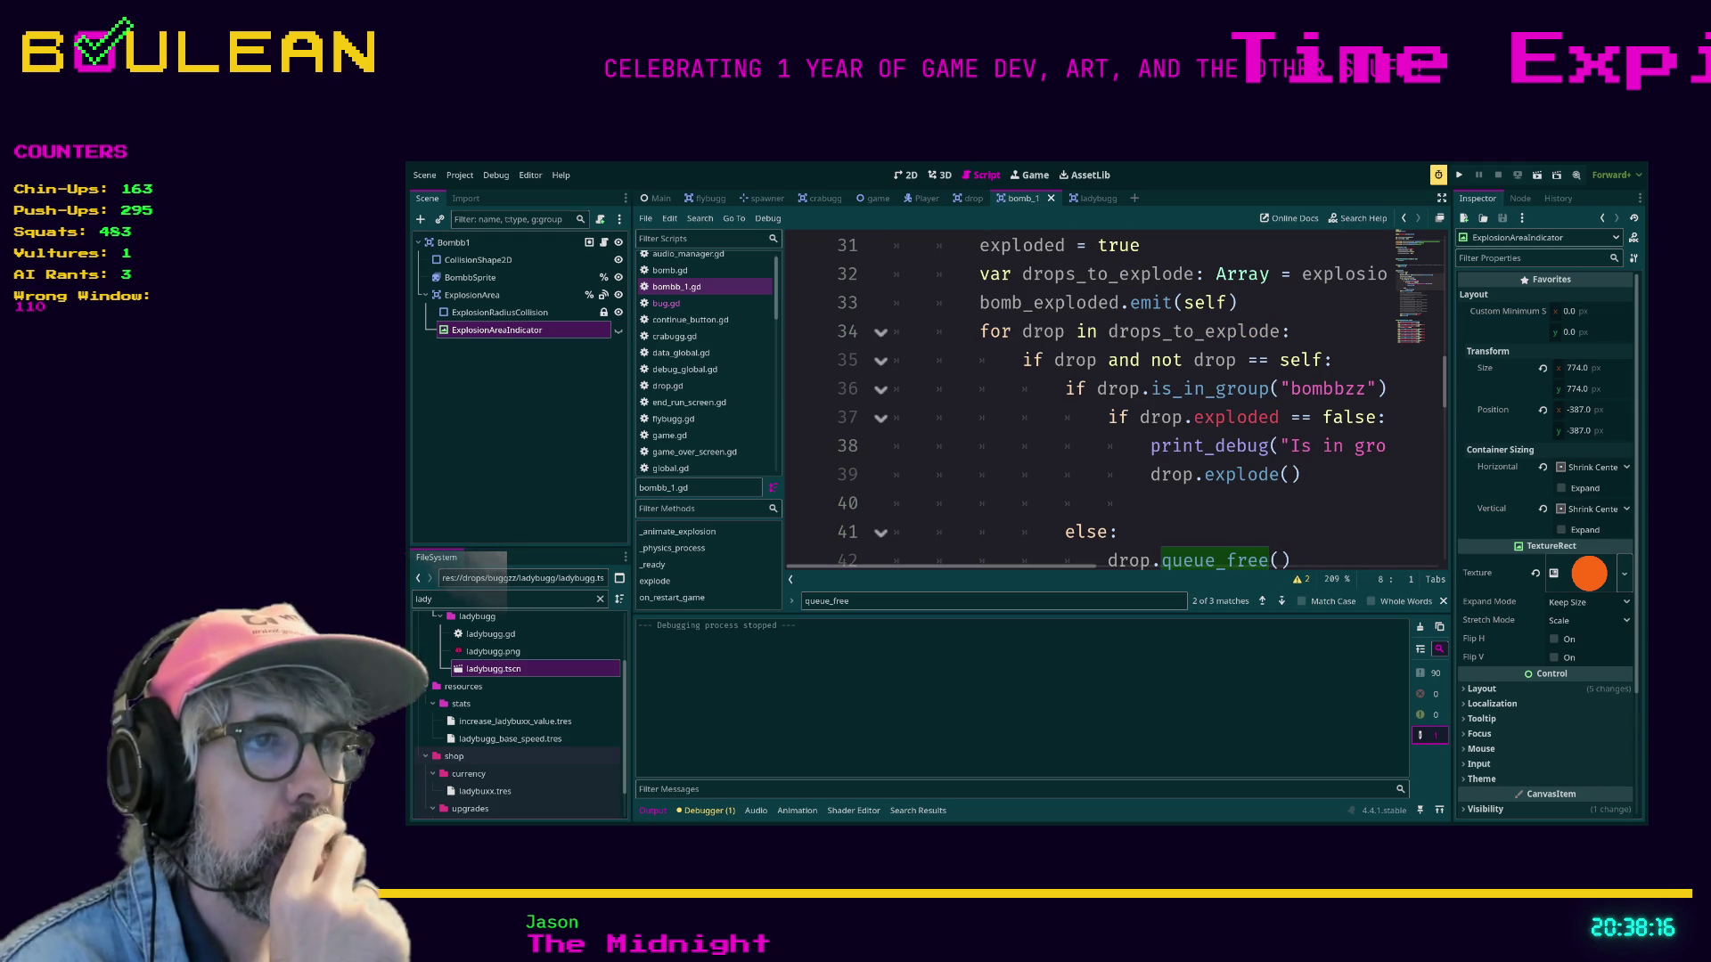
{"action": "scroll", "coordinate": [1114, 401], "scroll_direction": "right", "scroll_amount": 3}
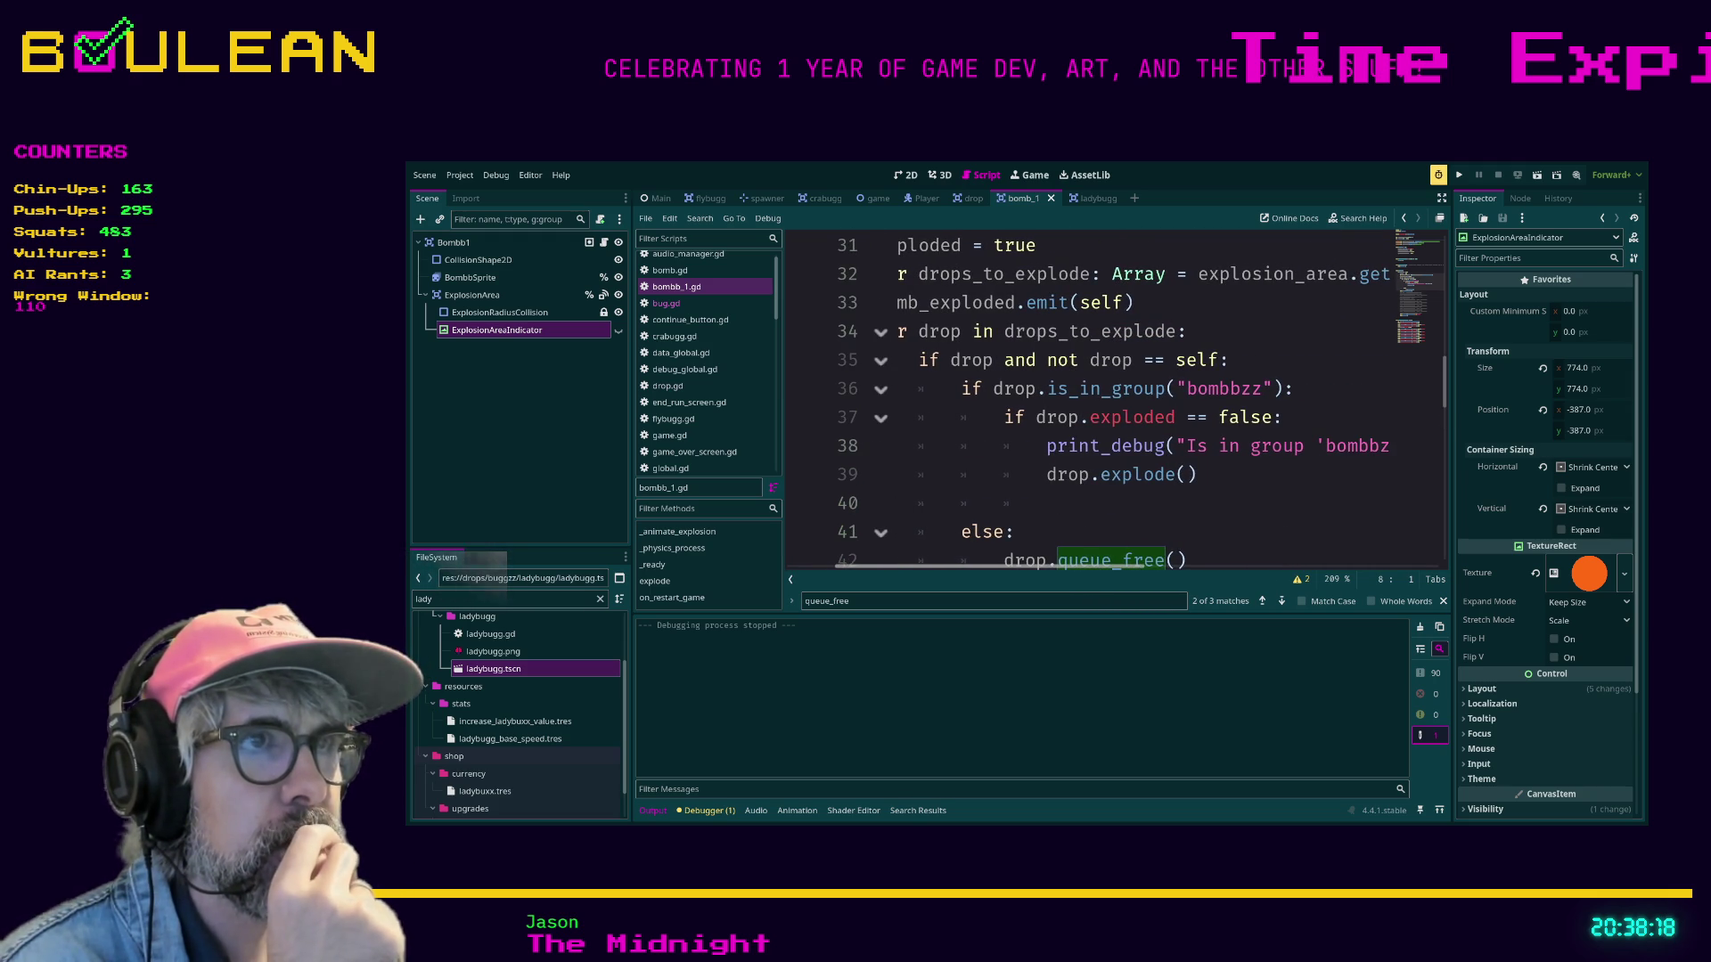
{"action": "scroll", "coordinate": [1140, 401], "scroll_direction": "left", "scroll_amount": 3}
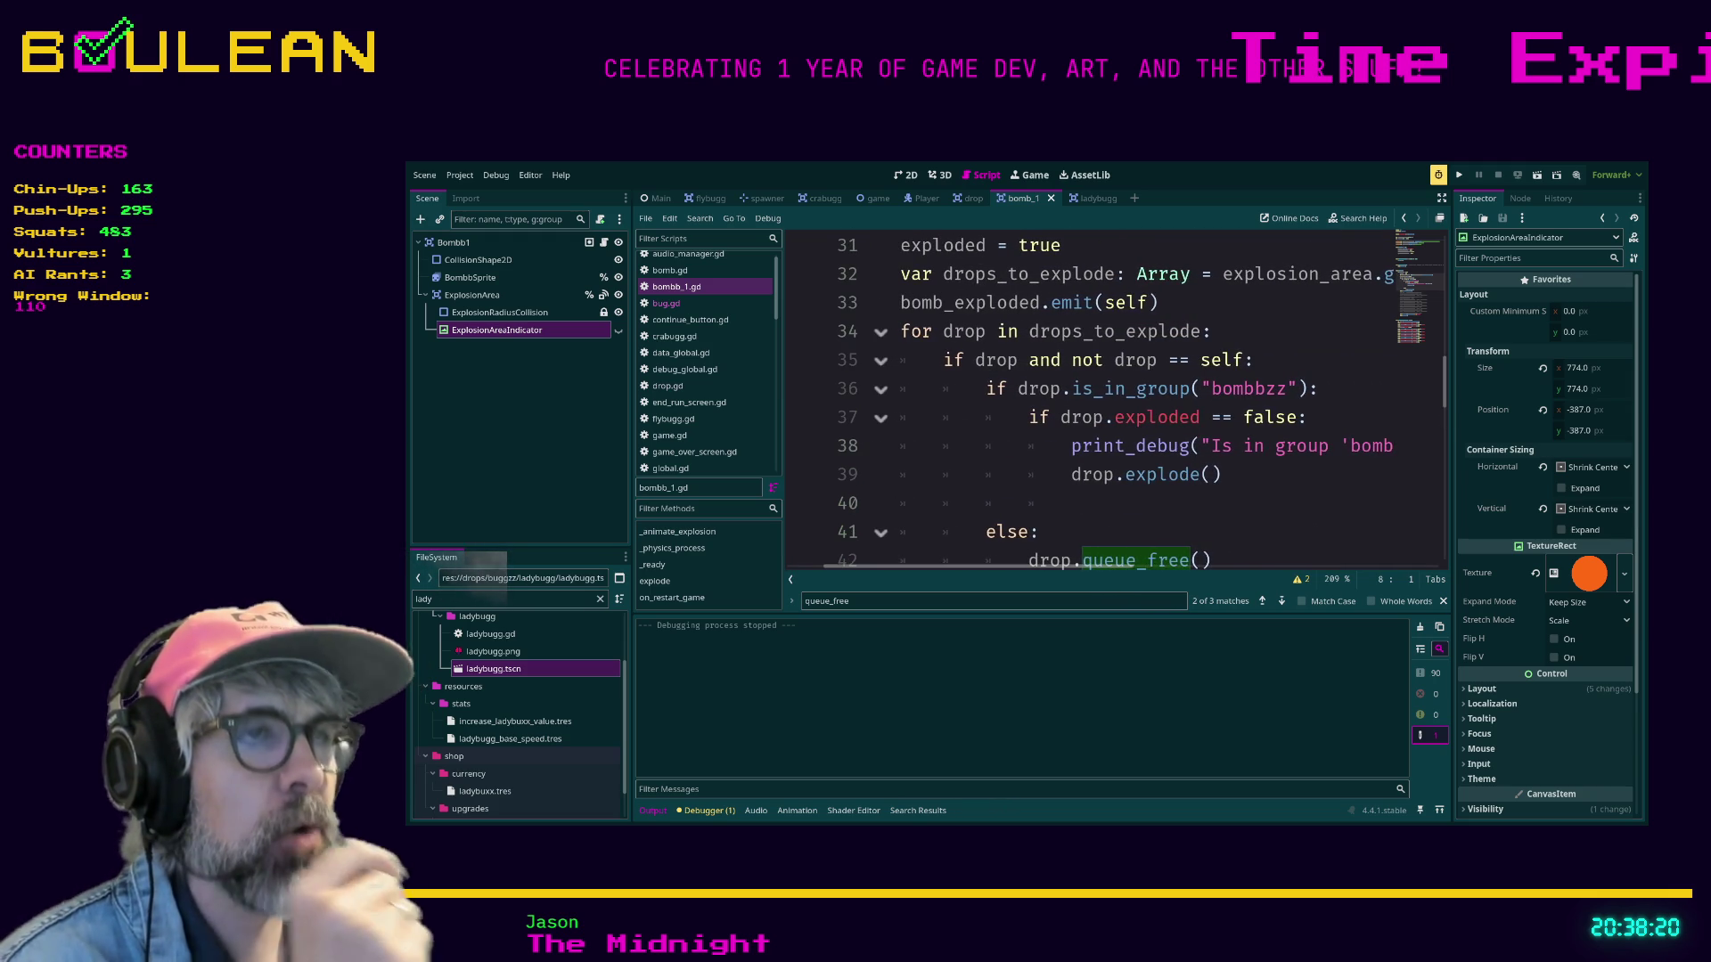
Review the drop.explode() call and the _animate_explosion() function around line 64.
{"action": "left_click", "coordinate": [1071, 474]}
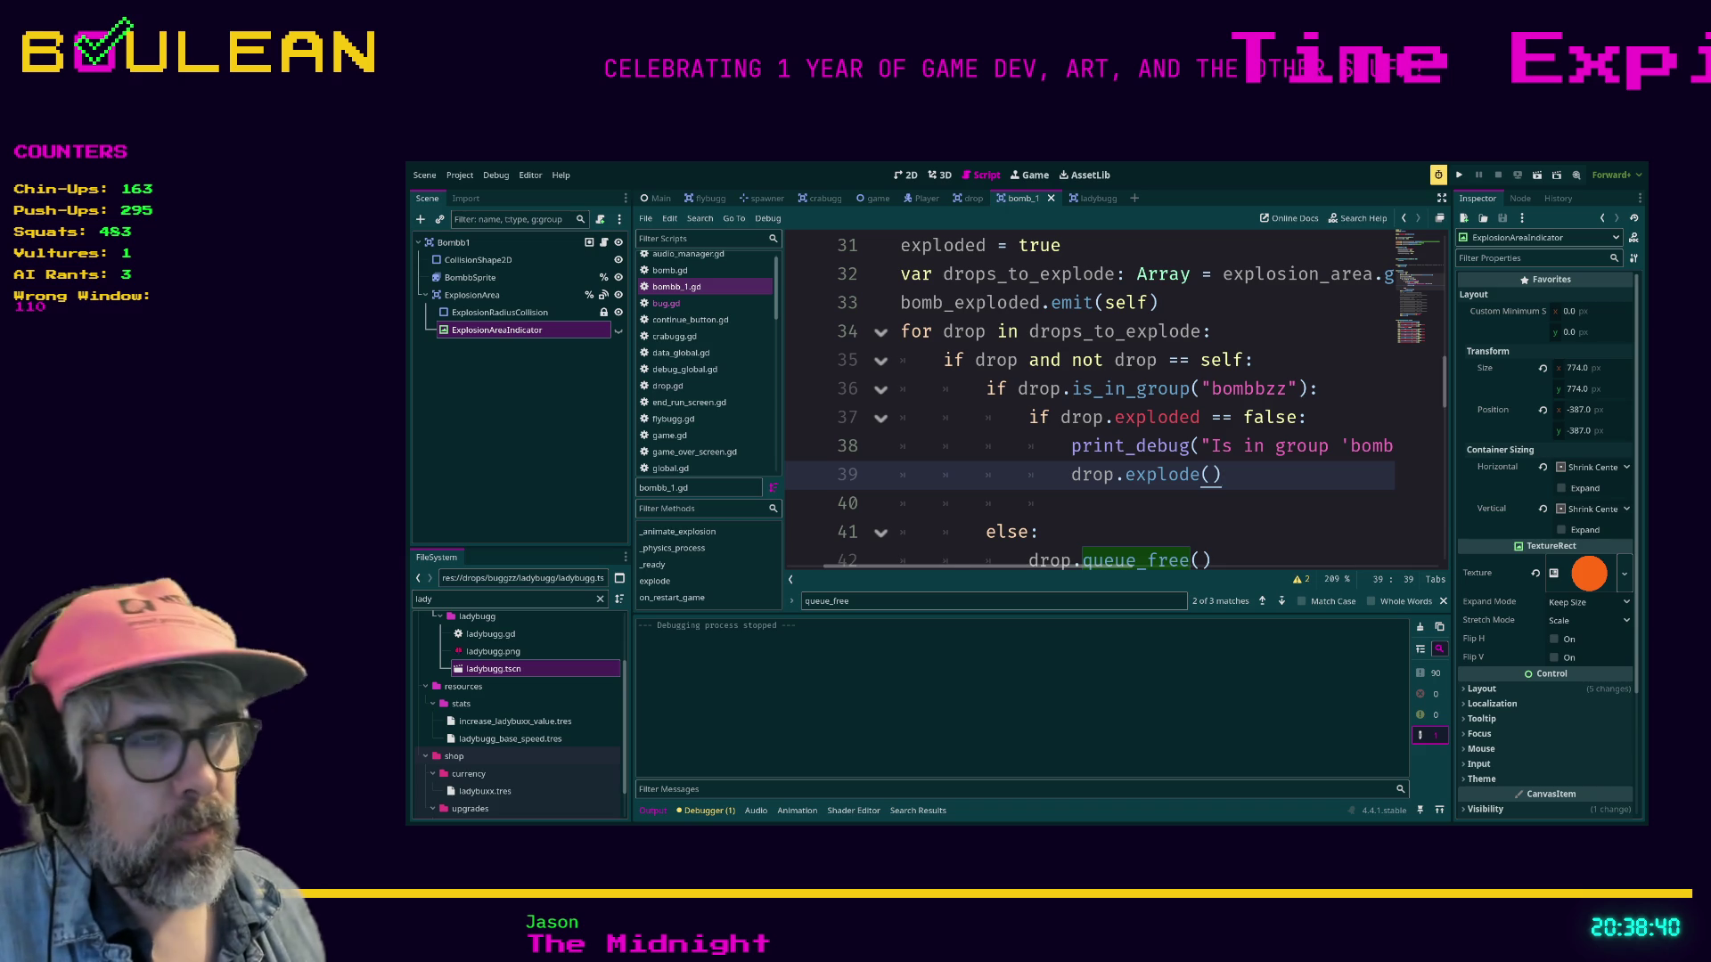
{"action": "key", "text": "ctrl+minus"}
{"action": "key", "text": "ctrl+minus"}
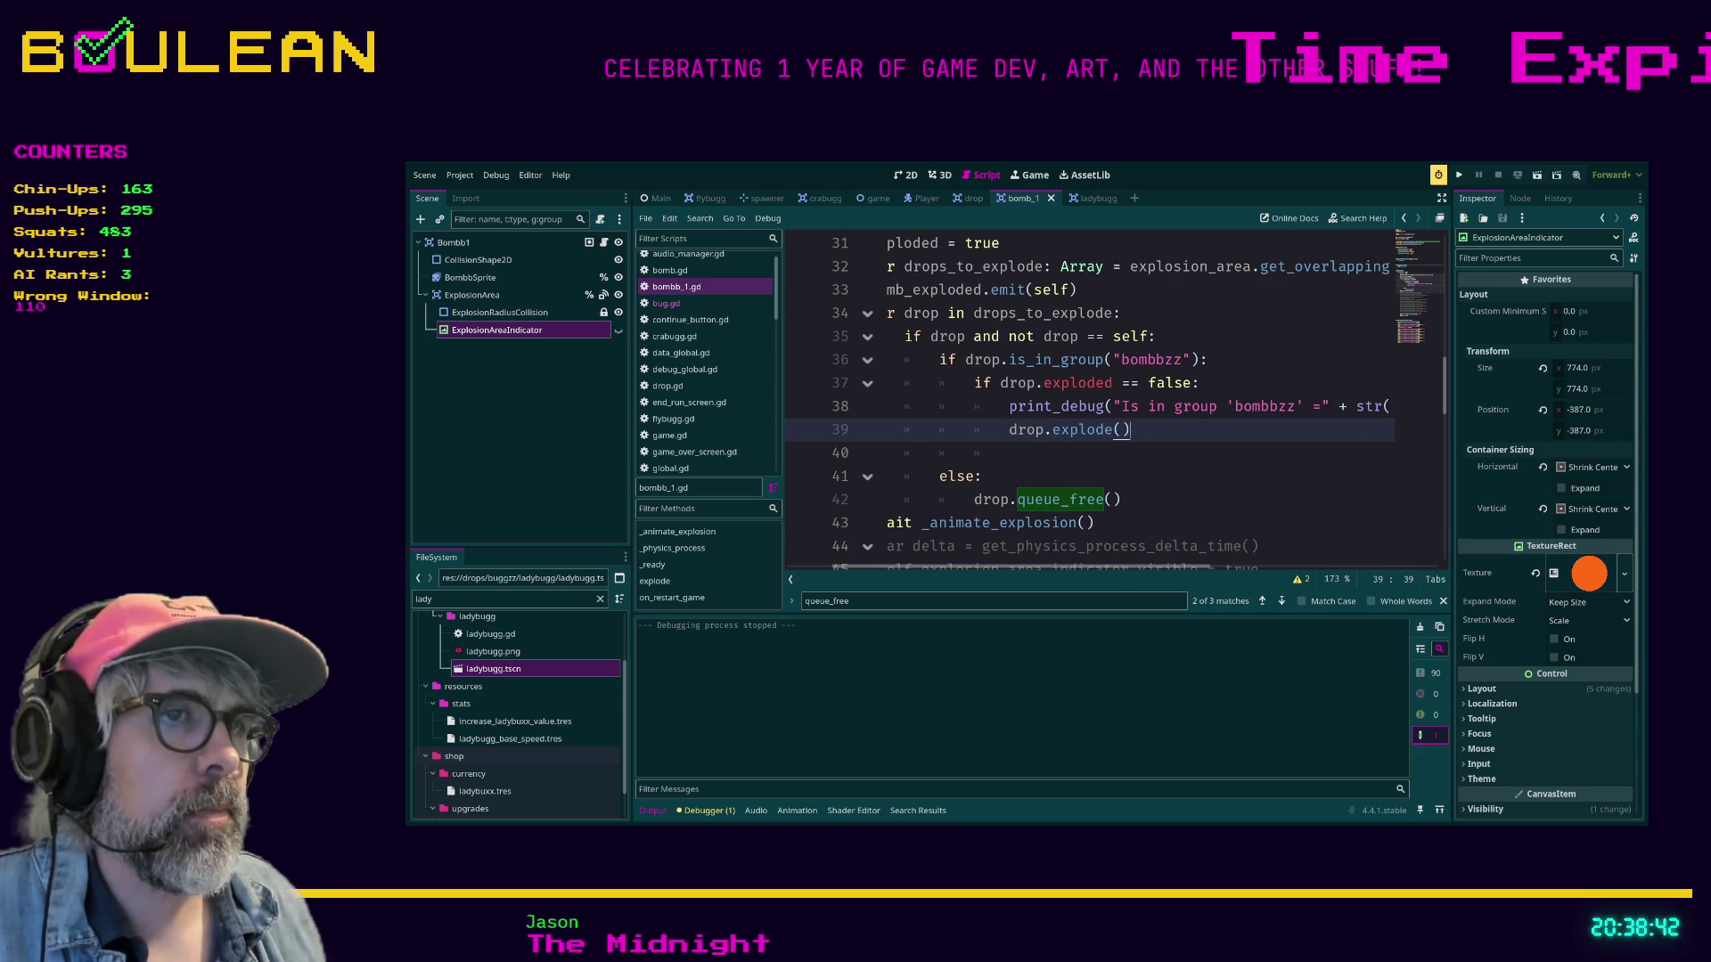
{"action": "scroll", "coordinate": [1104, 401], "scroll_direction": "left", "scroll_amount": 2}
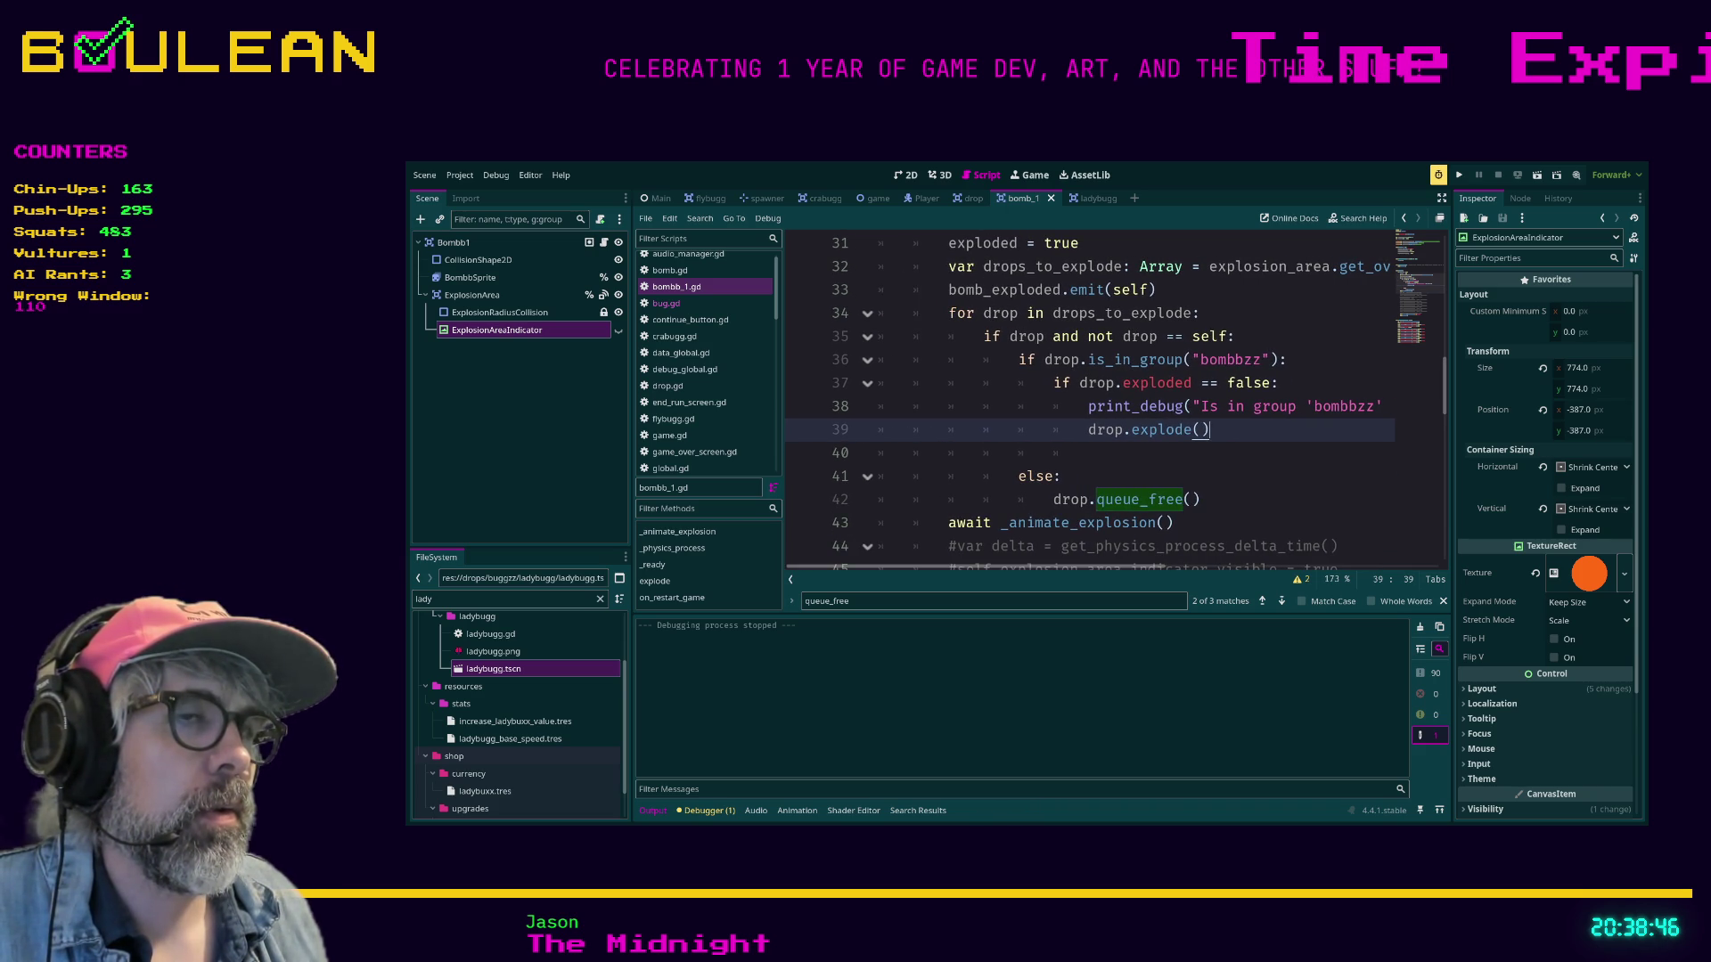
{"action": "scroll", "coordinate": [1114, 401], "scroll_direction": "down", "scroll_amount": 1}
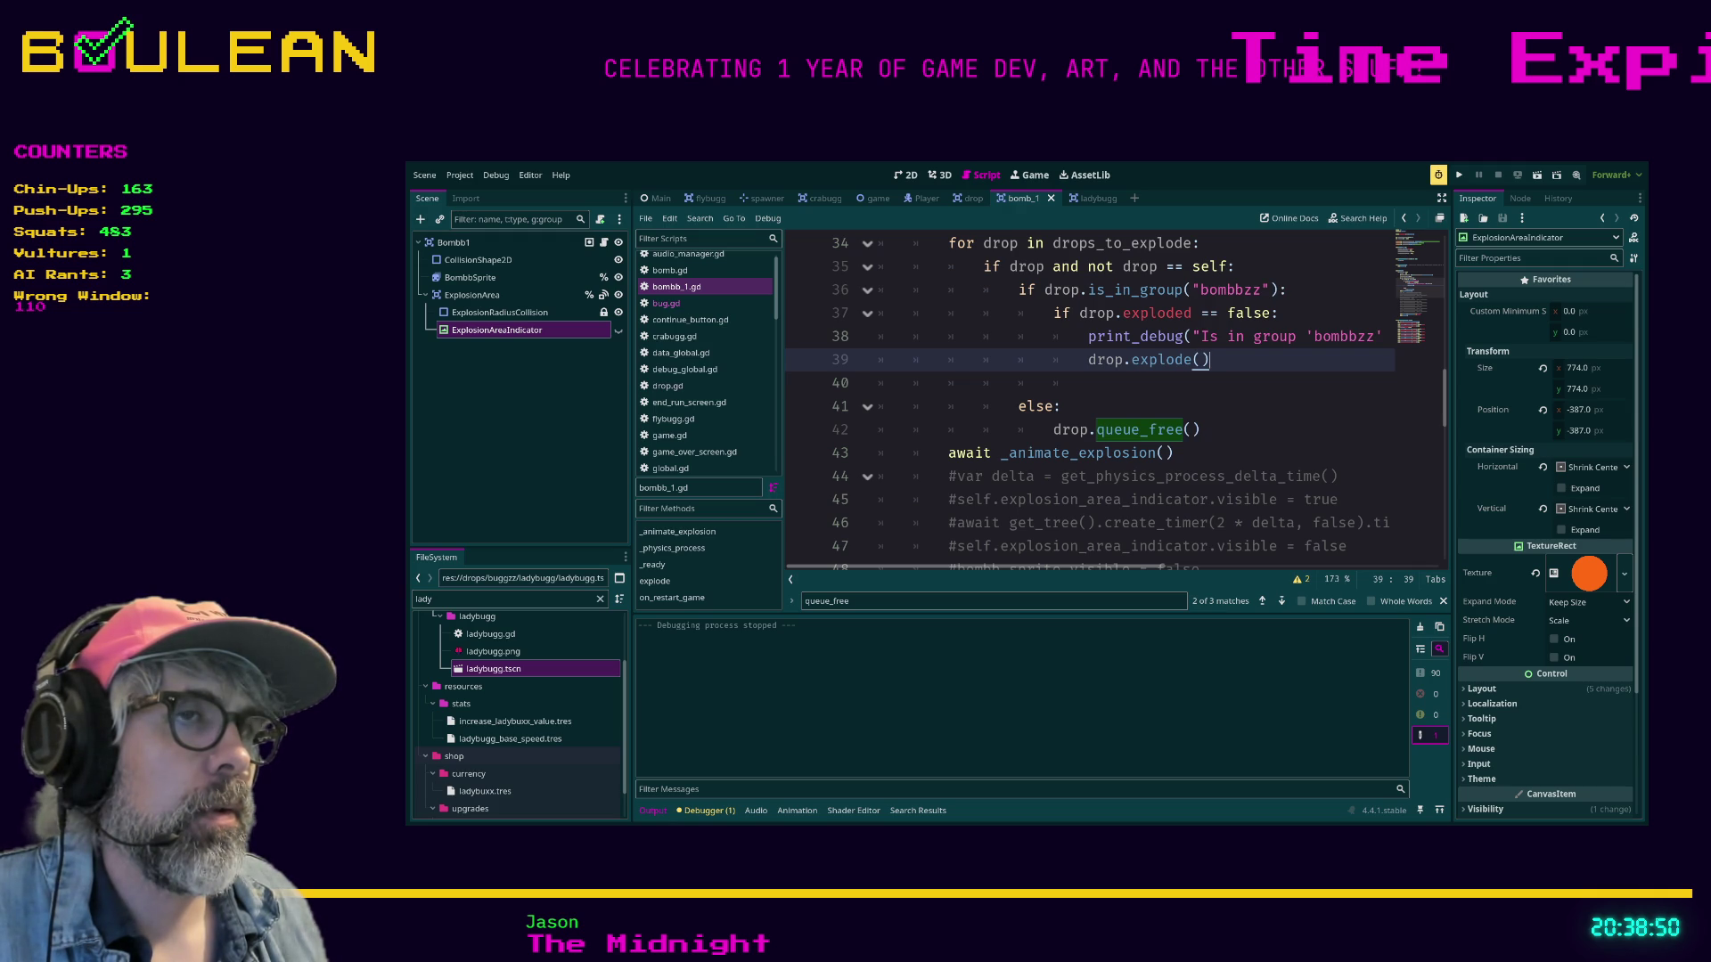
{"action": "scroll", "coordinate": [1093, 393], "scroll_direction": "down", "scroll_amount": 7}
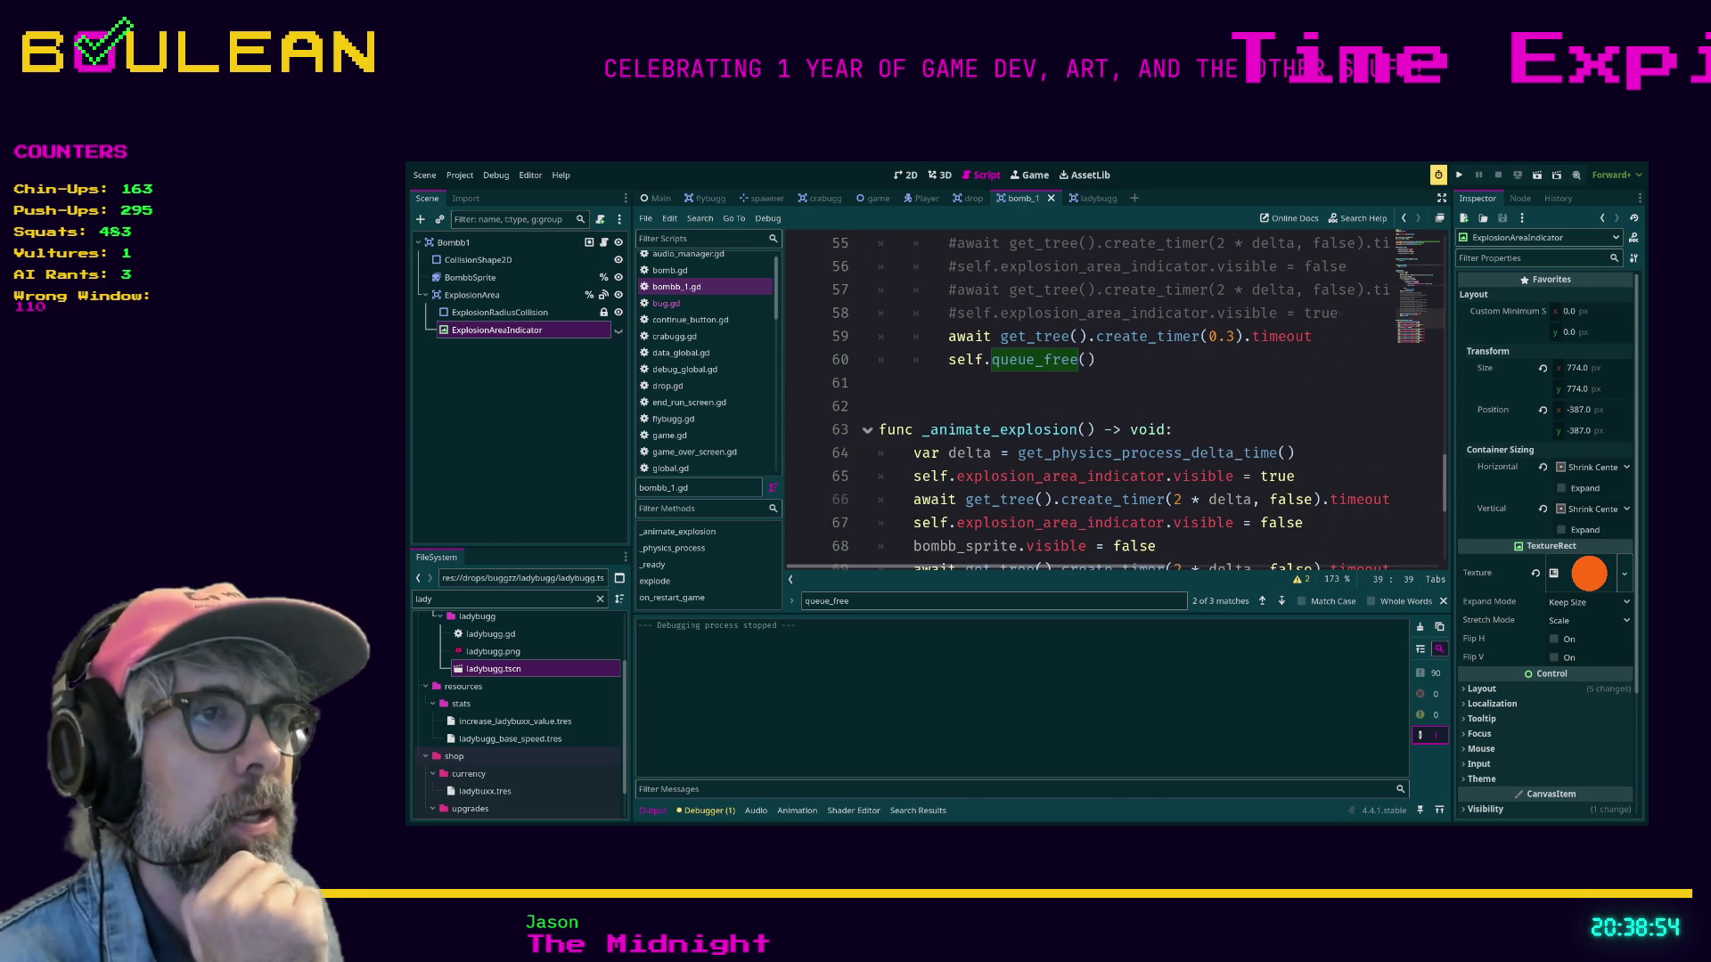
{"action": "left_click", "coordinate": [880, 453]}
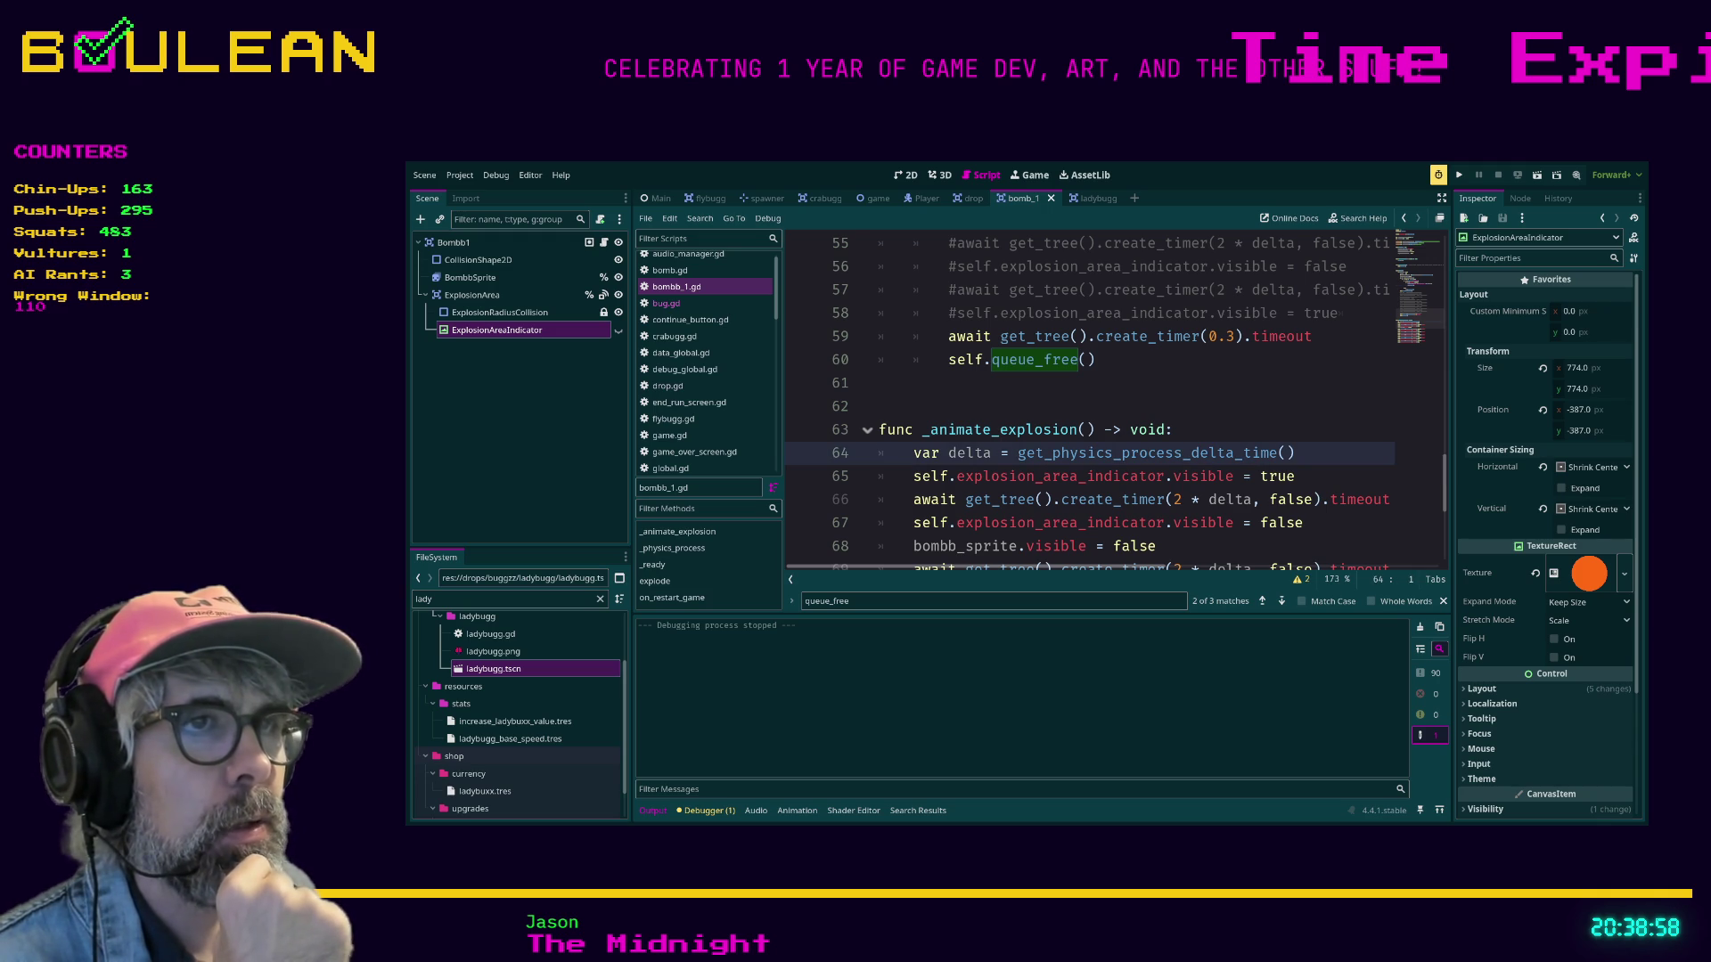
{"action": "scroll", "coordinate": [1113, 392], "scroll_direction": "up", "scroll_amount": 9}
{"action": "scroll", "coordinate": [1114, 401], "scroll_direction": "down", "scroll_amount": 10}
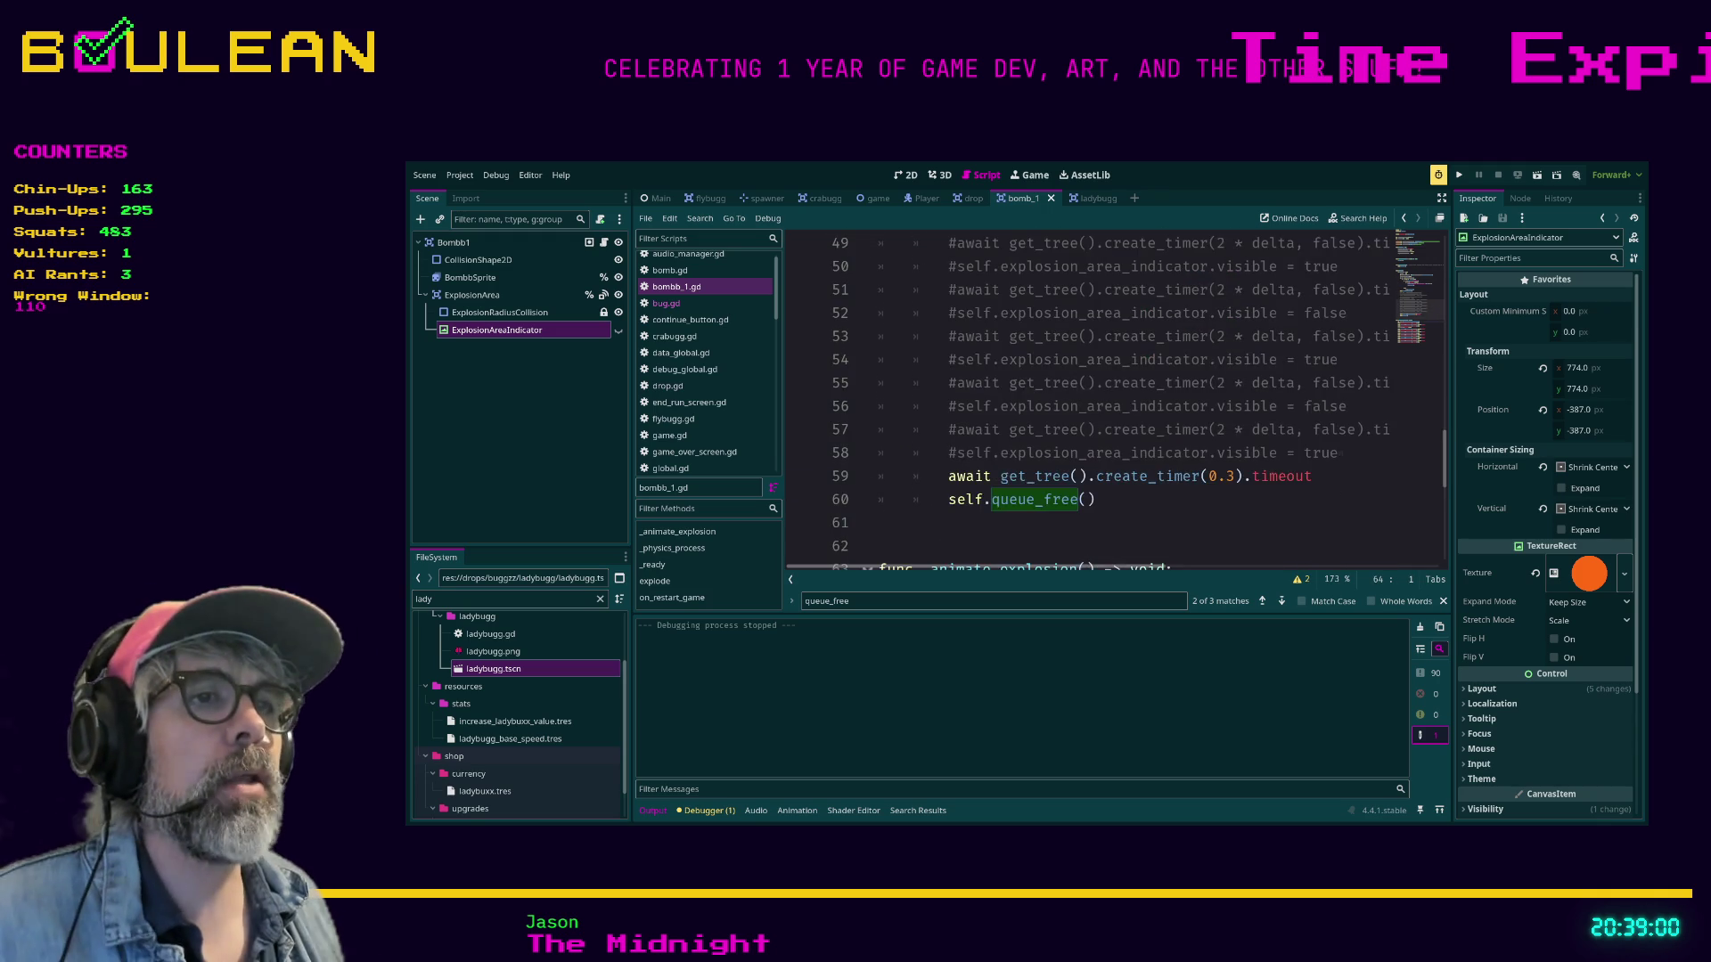
{"action": "scroll", "coordinate": [1114, 401], "scroll_direction": "up", "scroll_amount": 2}
Replace the await timer line with a new _delay_explosion() function awaiting a 0.3-second timer.
{"action": "left_click_drag", "start_coordinate": [1313, 405], "coordinate": [876, 406]}
{"action": "key", "text": "BackSpace"}
{"action": "key", "text": "Down"}
{"action": "key", "text": "Down"}
{"action": "key", "text": "Down"}
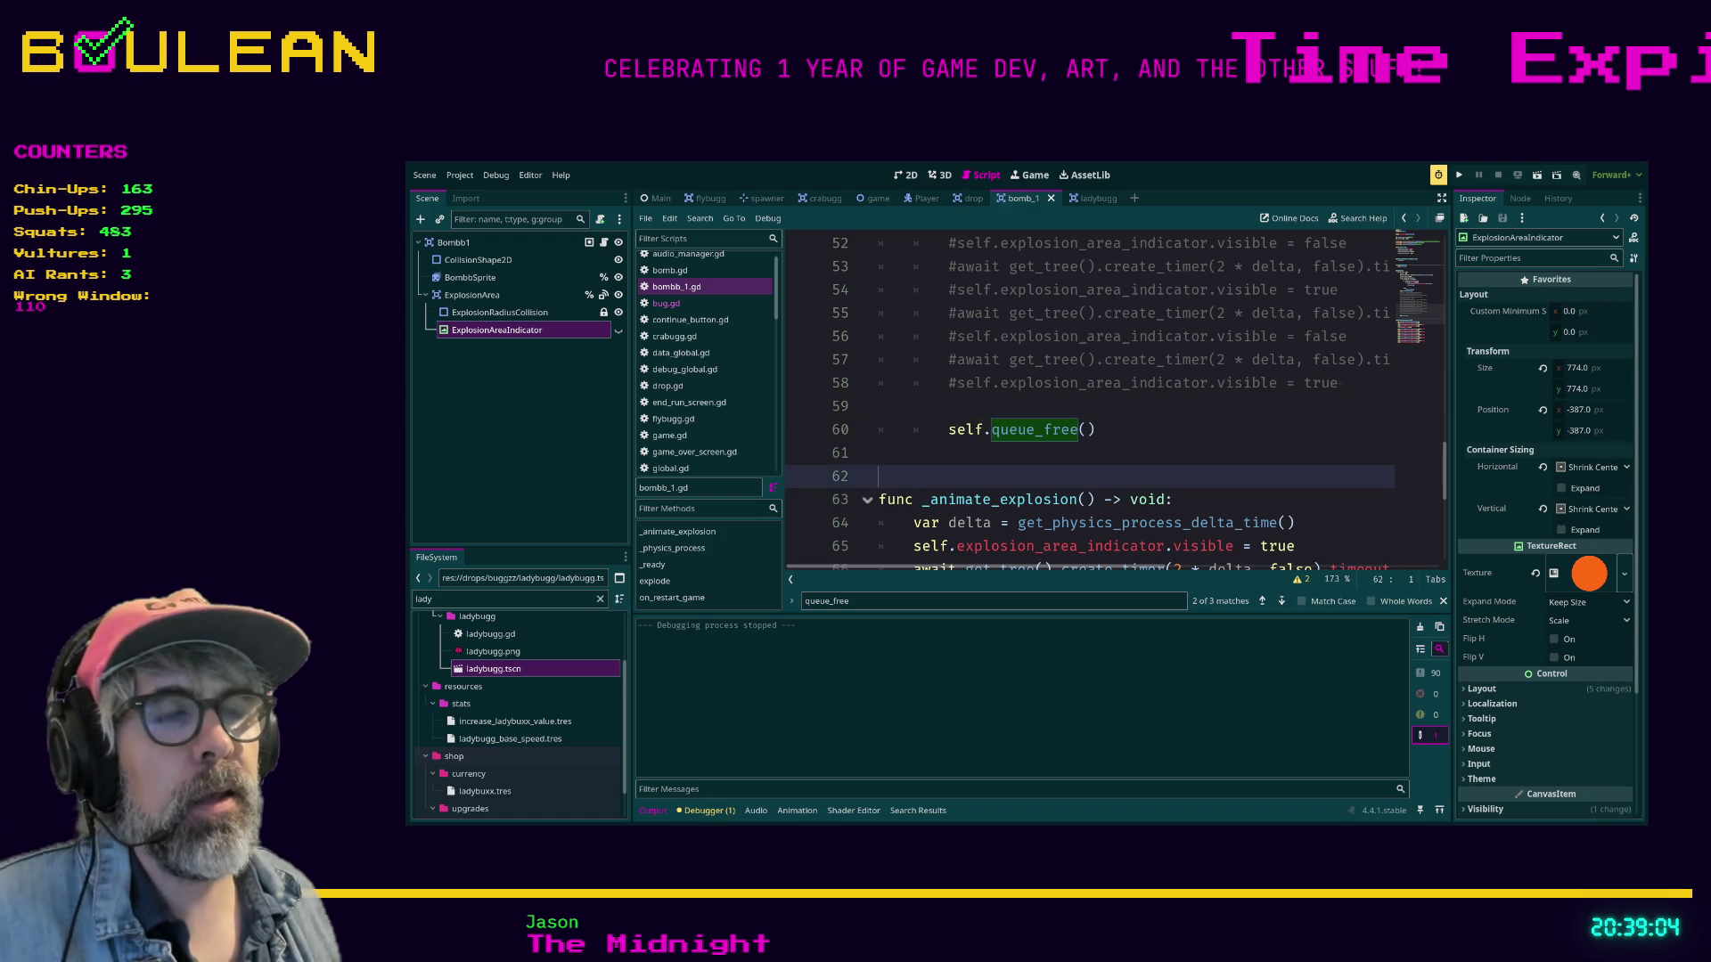
{"action": "key", "text": "Down"}
{"action": "key", "text": "Return"}
{"action": "key", "text": "Return"}
{"action": "key", "text": "Return"}
{"action": "key", "text": "Up"}
{"action": "key", "text": "Up"}
{"action": "key", "text": "Up"}
{"action": "key", "text": "Up"}
{"action": "type", "text": "fim"}
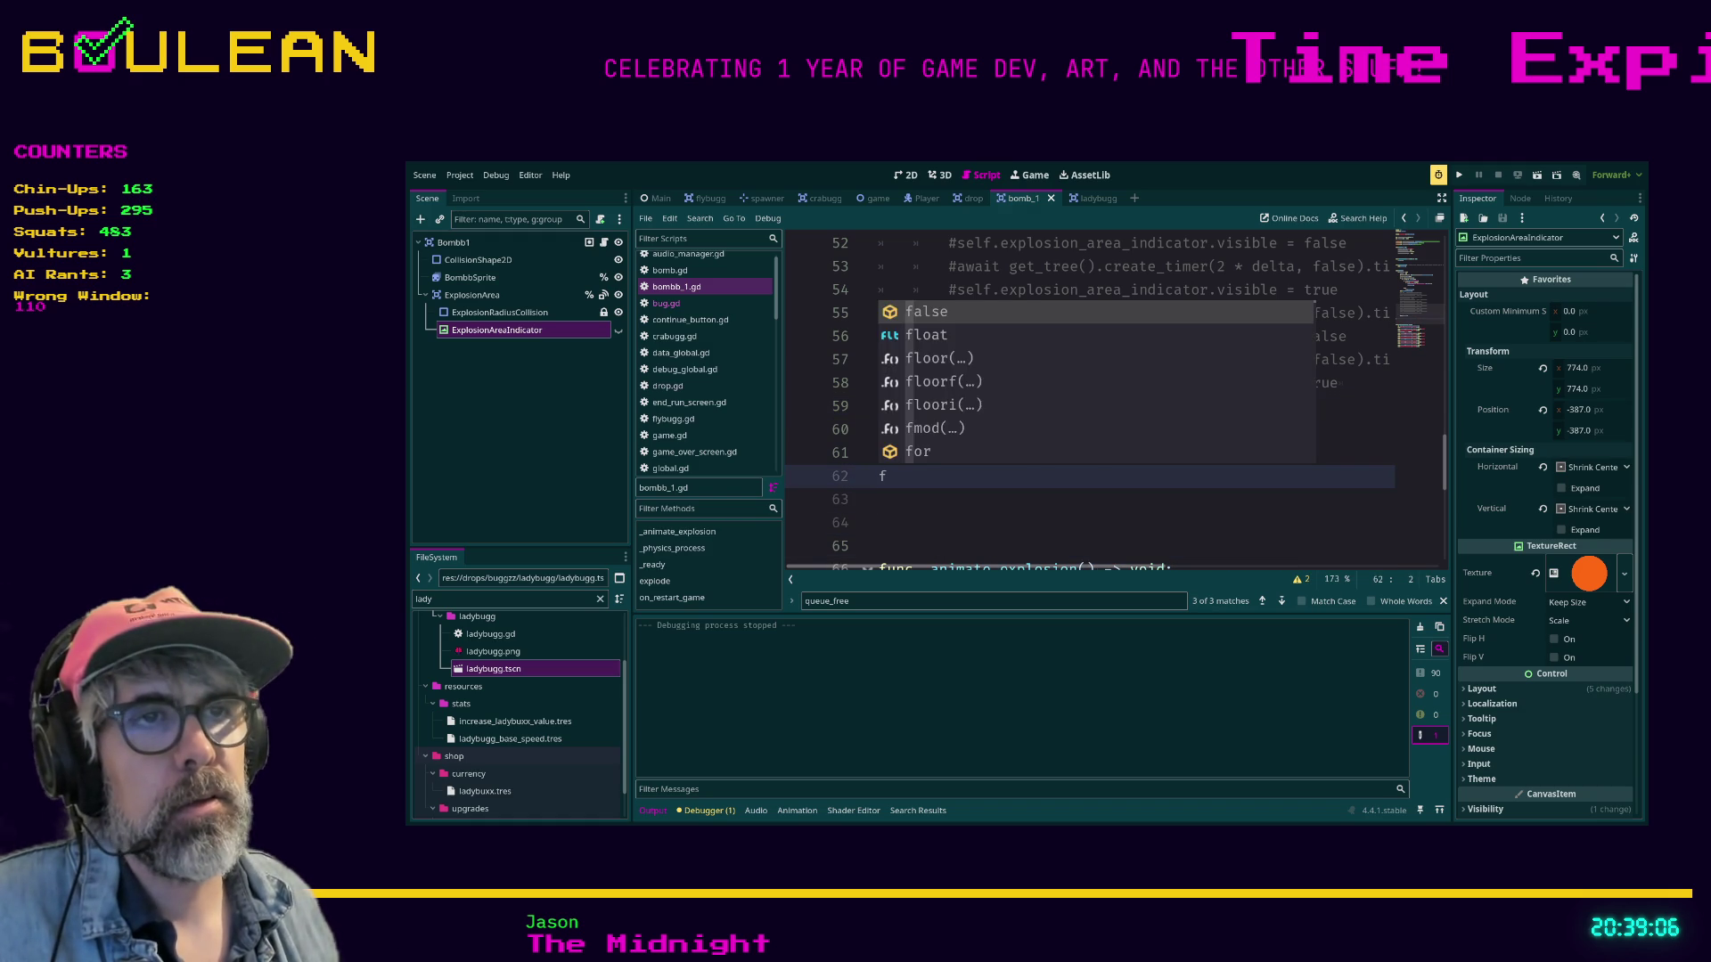
{"action": "key", "text": "BackSpace"}
{"action": "key", "text": "BackSpace"}
{"action": "type", "text": "unc del"}
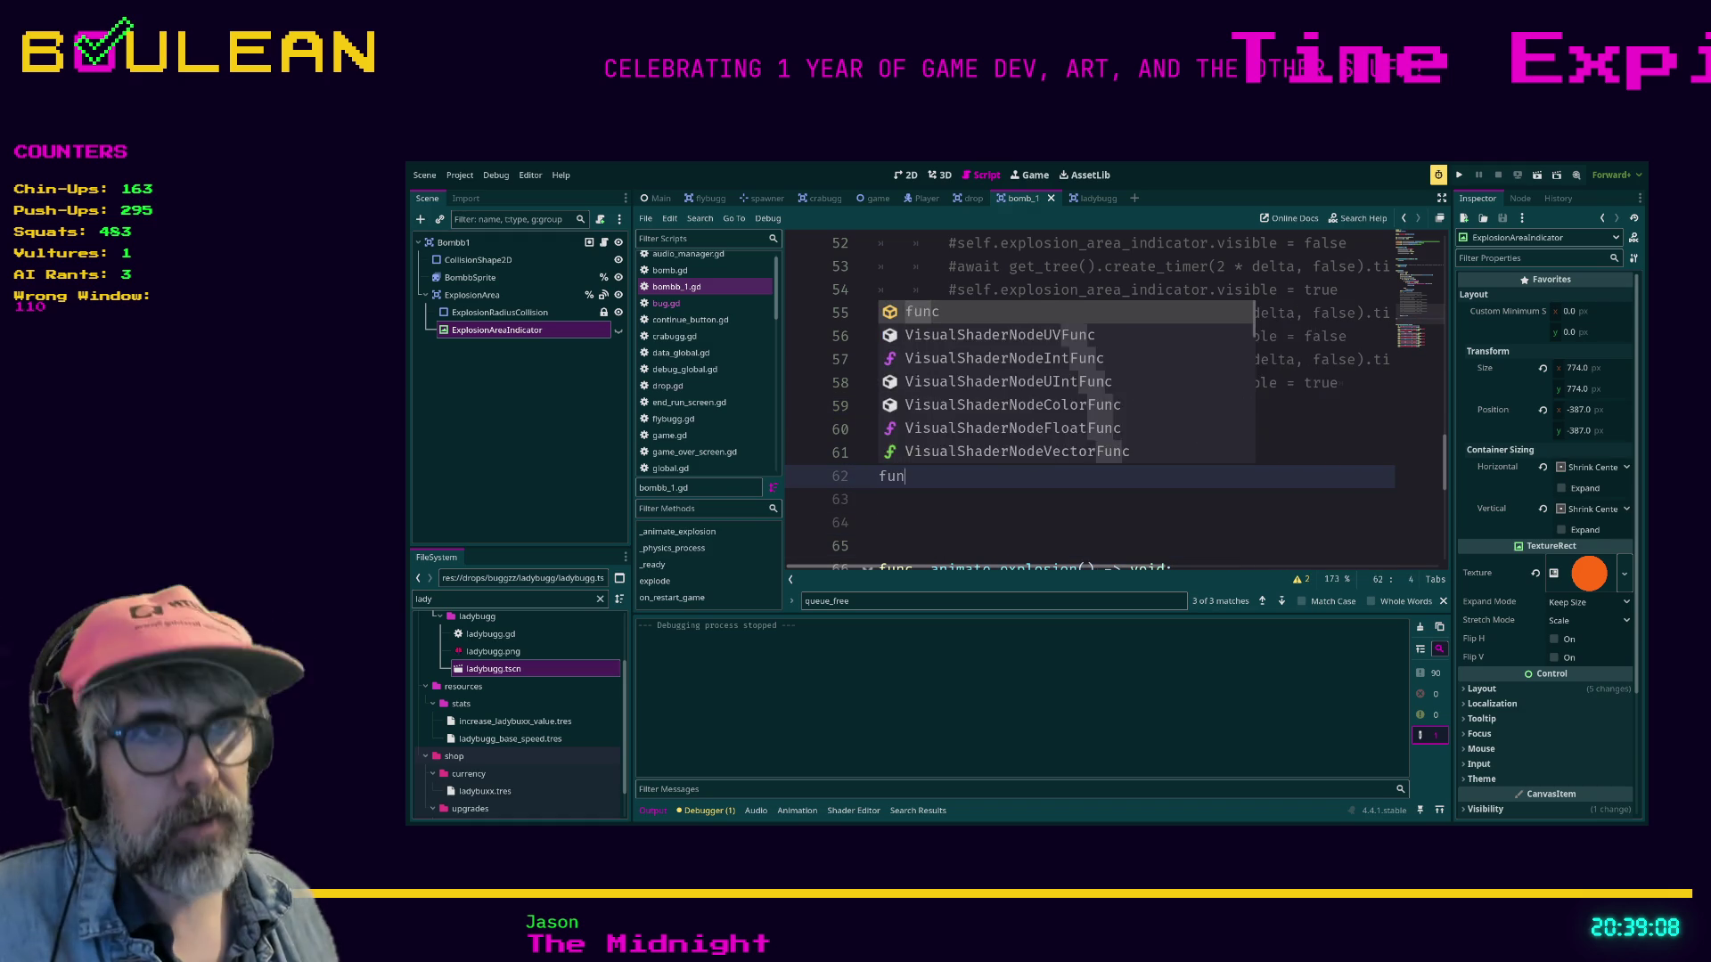
{"action": "key", "text": "BackSpace"}
{"action": "key", "text": "BackSpace"}
{"action": "key", "text": "BackSpace"}
{"action": "type", "text": "_d"}
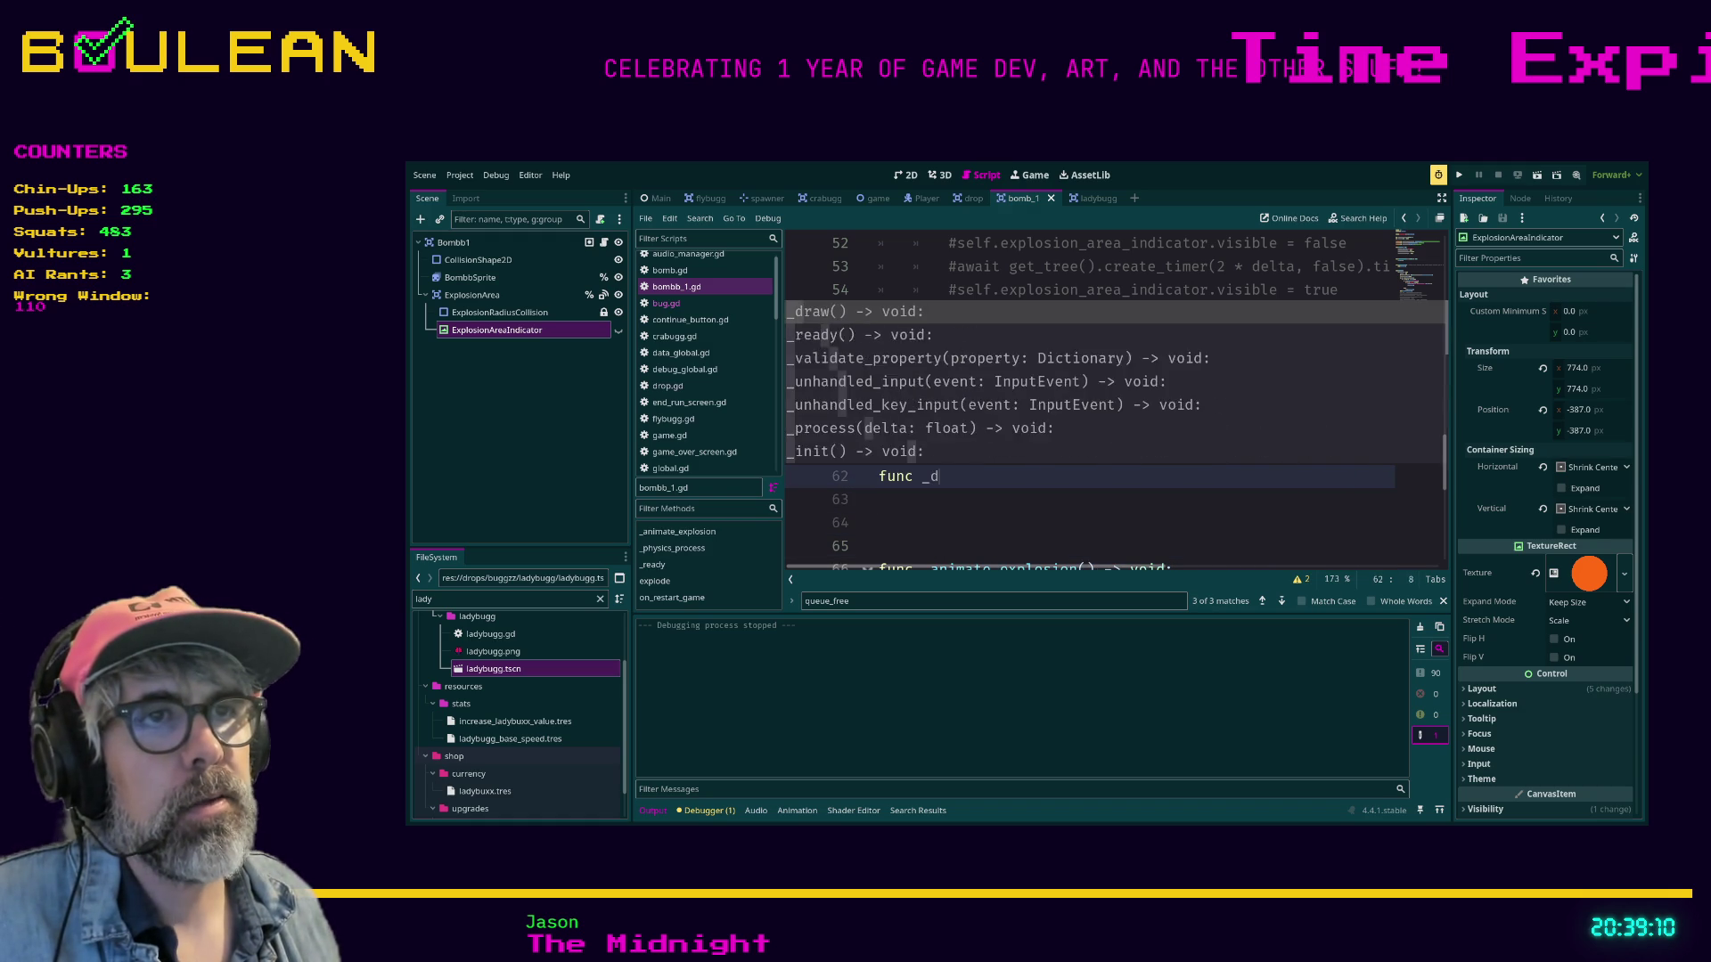
{"action": "type", "text": "elayxplo"}
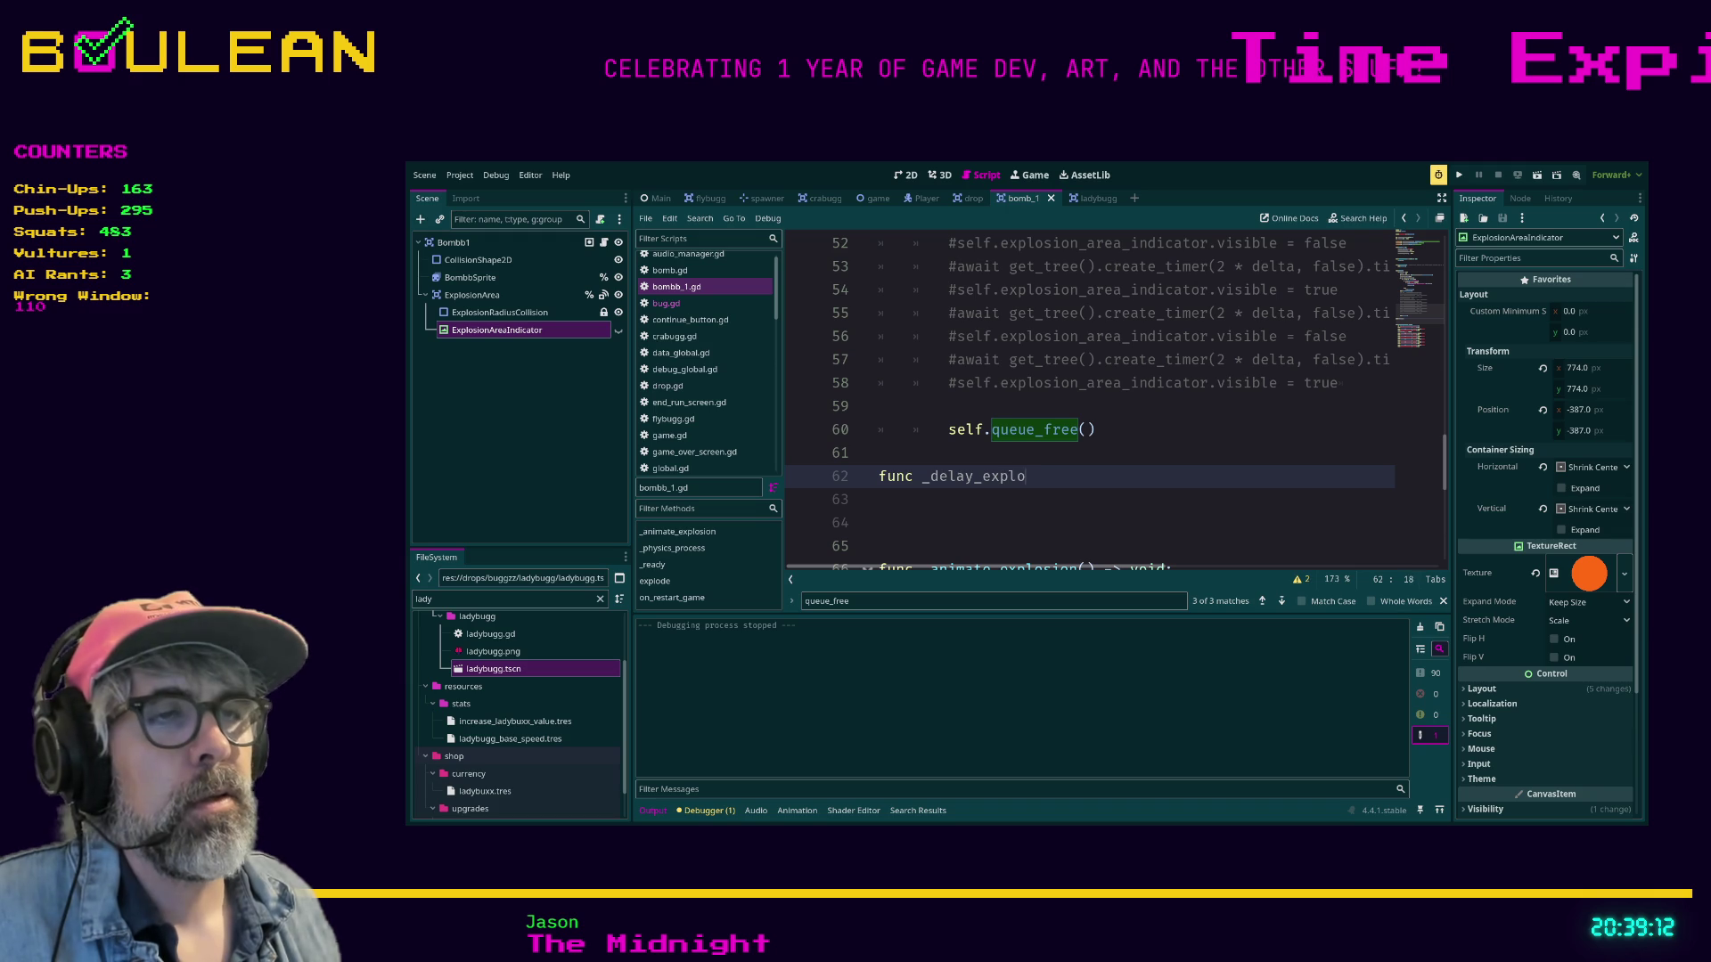
{"action": "type", "text": "ion"}
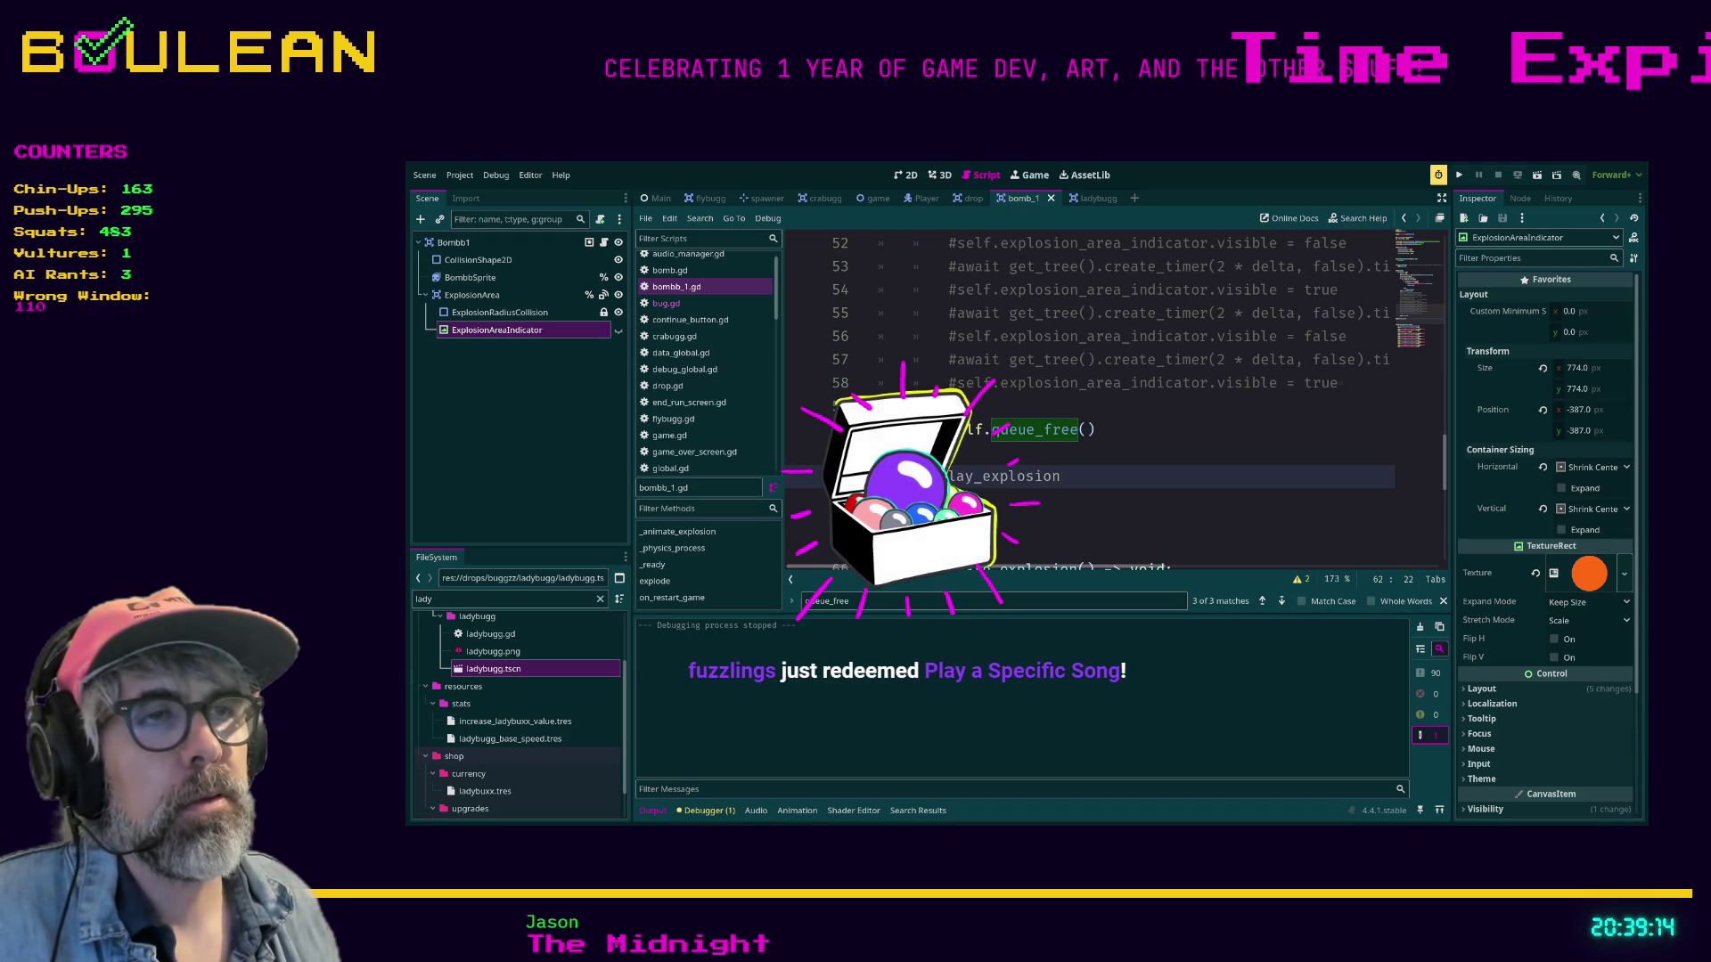
{"action": "type", "text": "() "}
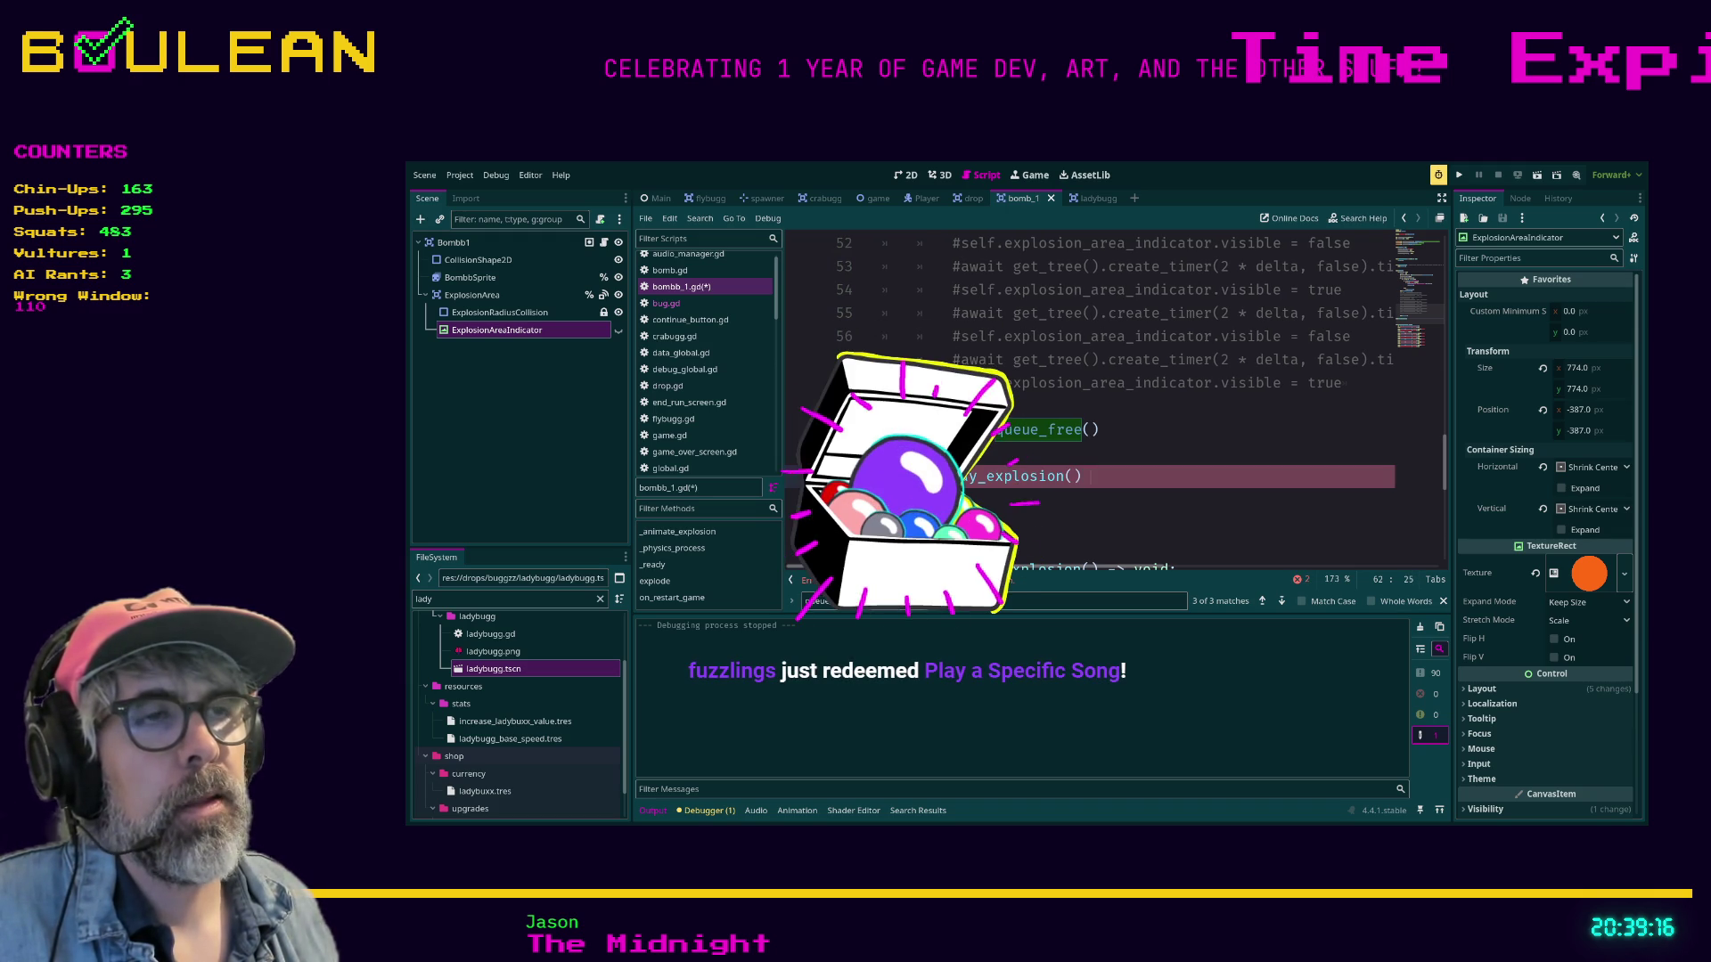
{"action": "type", "text": "-> void:"}
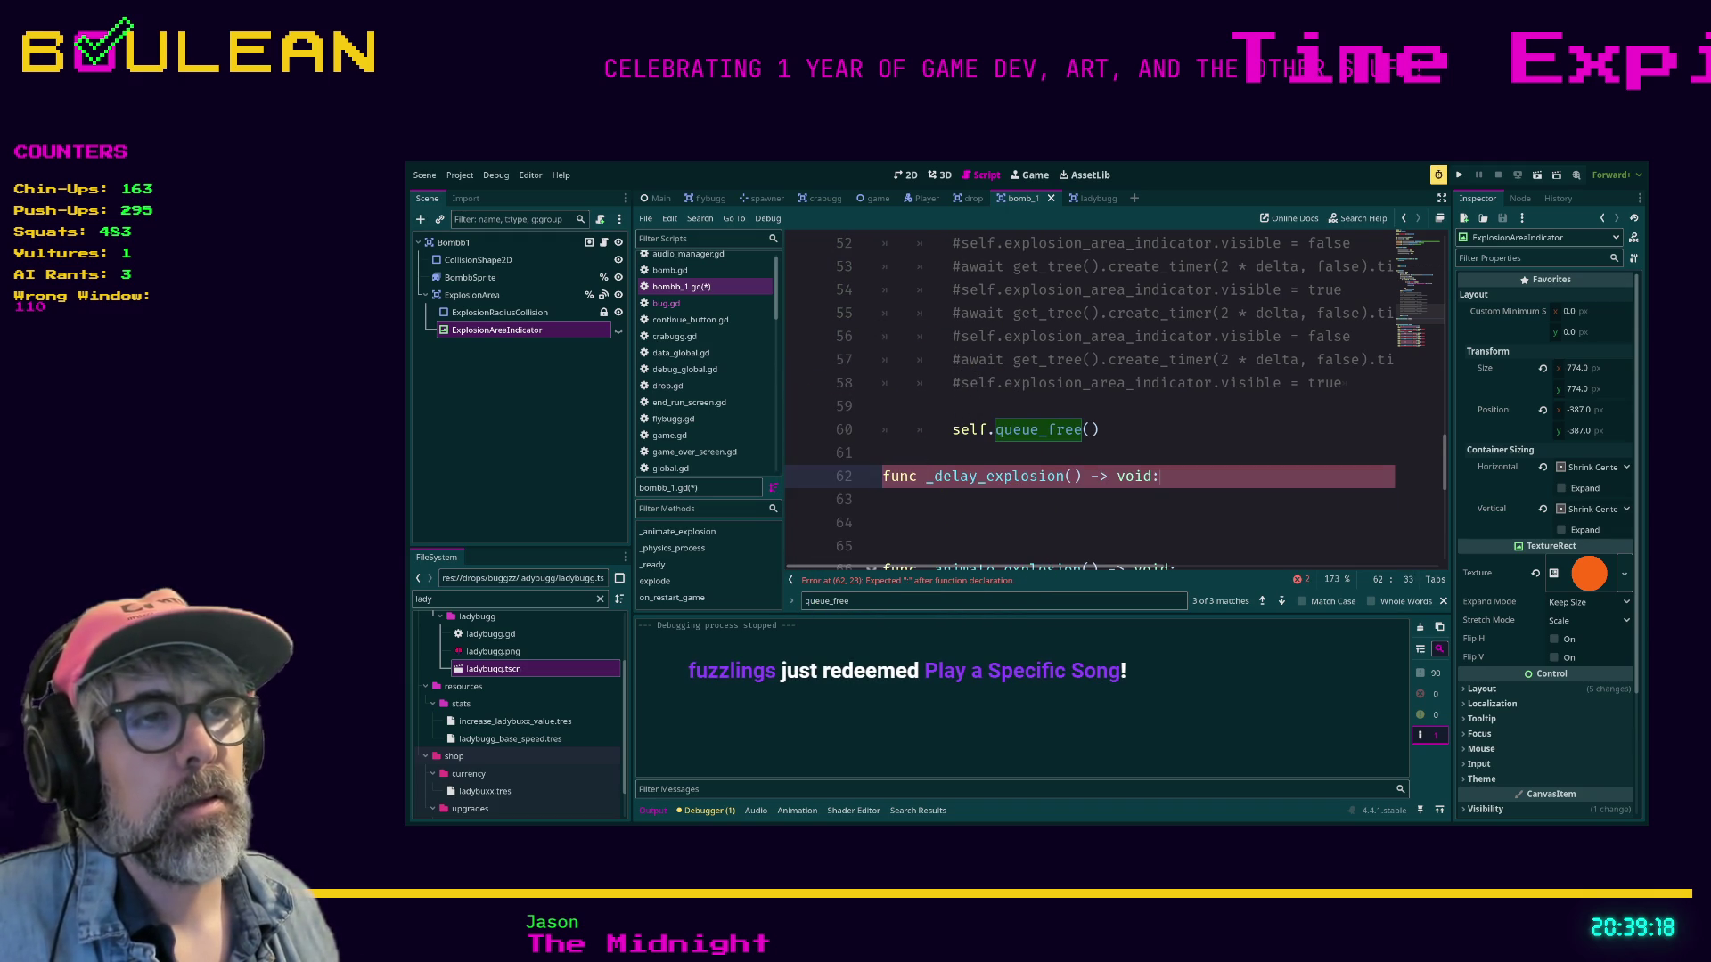
{"action": "key", "text": "Return"}
{"action": "type", "text": "await get_tree().create_timer(0.3).timeout"}
{"action": "key", "text": "shift+Tab"}
{"action": "key", "text": "shift+Tab"}
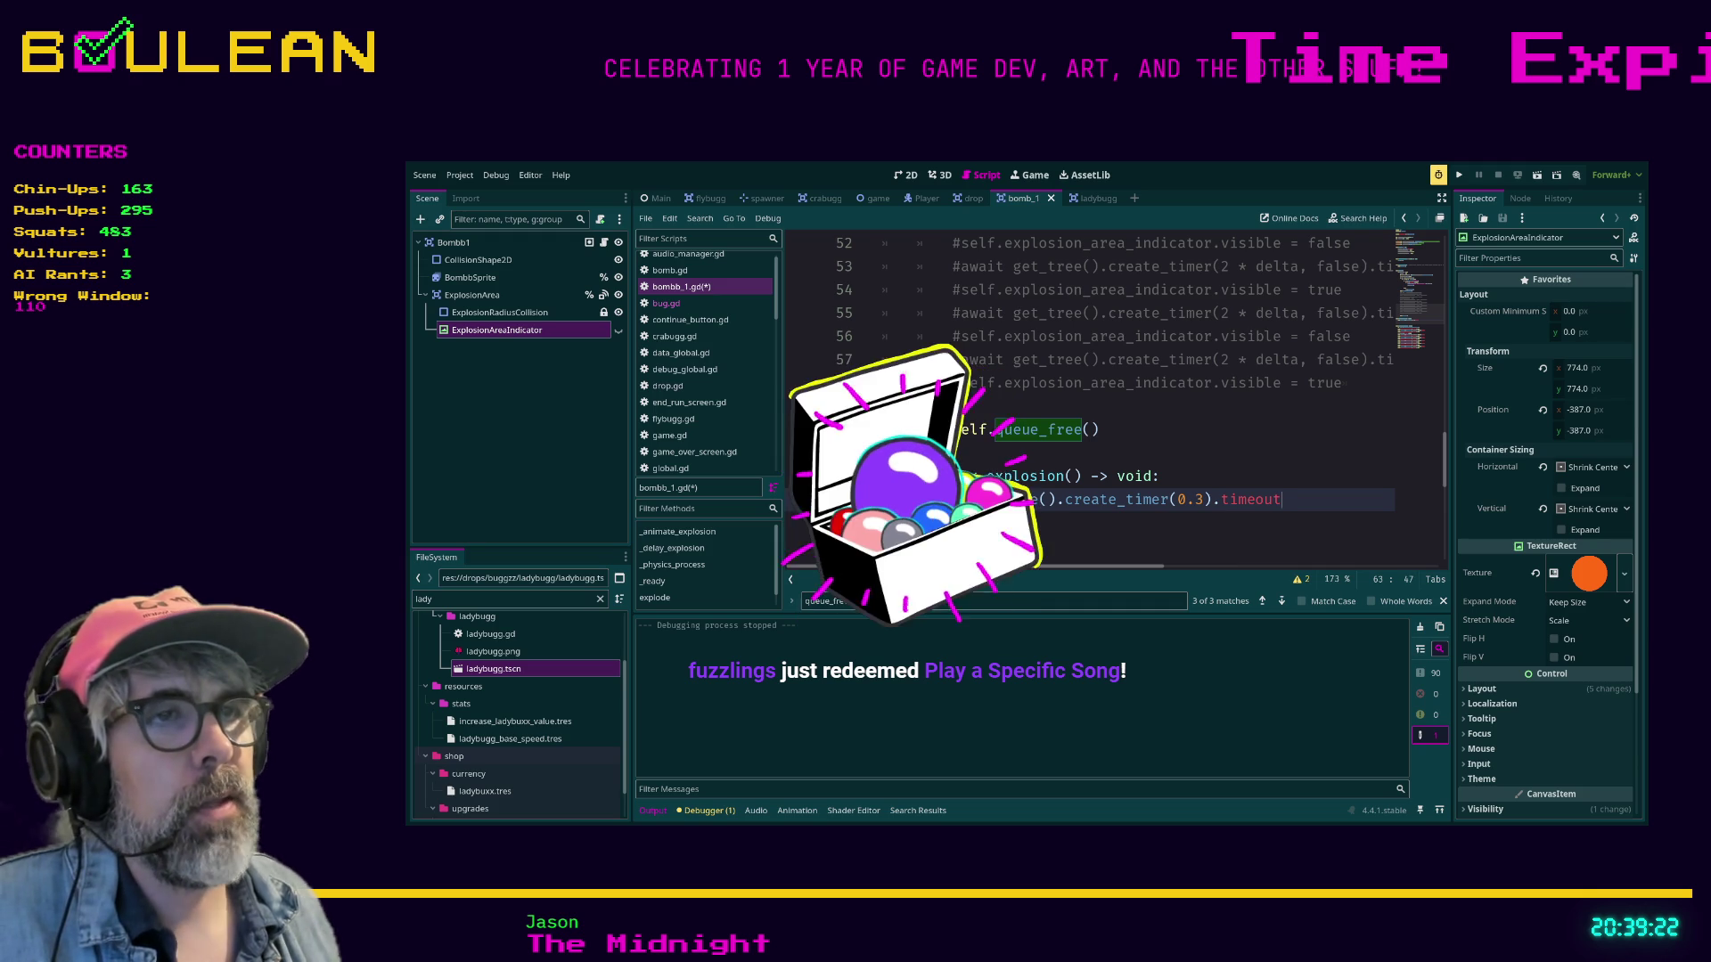
Insert a drop.delay_explosion() call above drop.explode() and save the script.
{"action": "scroll", "coordinate": [1114, 401], "scroll_direction": "right", "scroll_amount": 3}
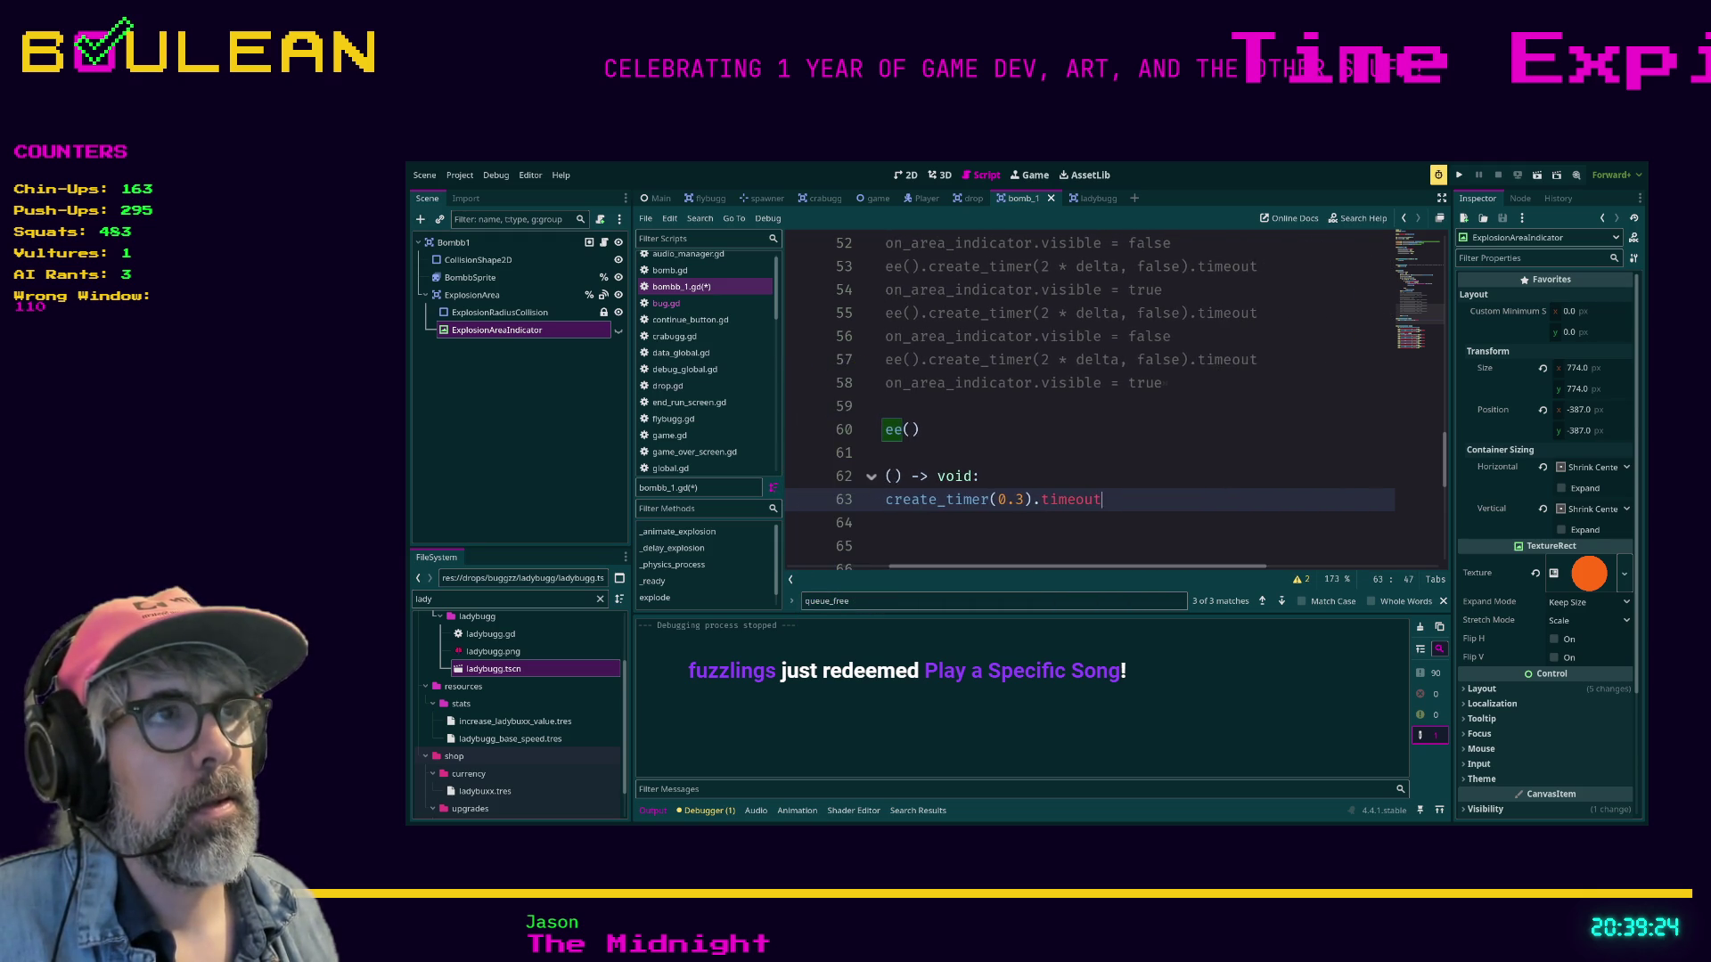
{"action": "scroll", "coordinate": [1113, 401], "scroll_direction": "up", "scroll_amount": 5}
{"action": "scroll", "coordinate": [1083, 393], "scroll_direction": "up", "scroll_amount": 3}
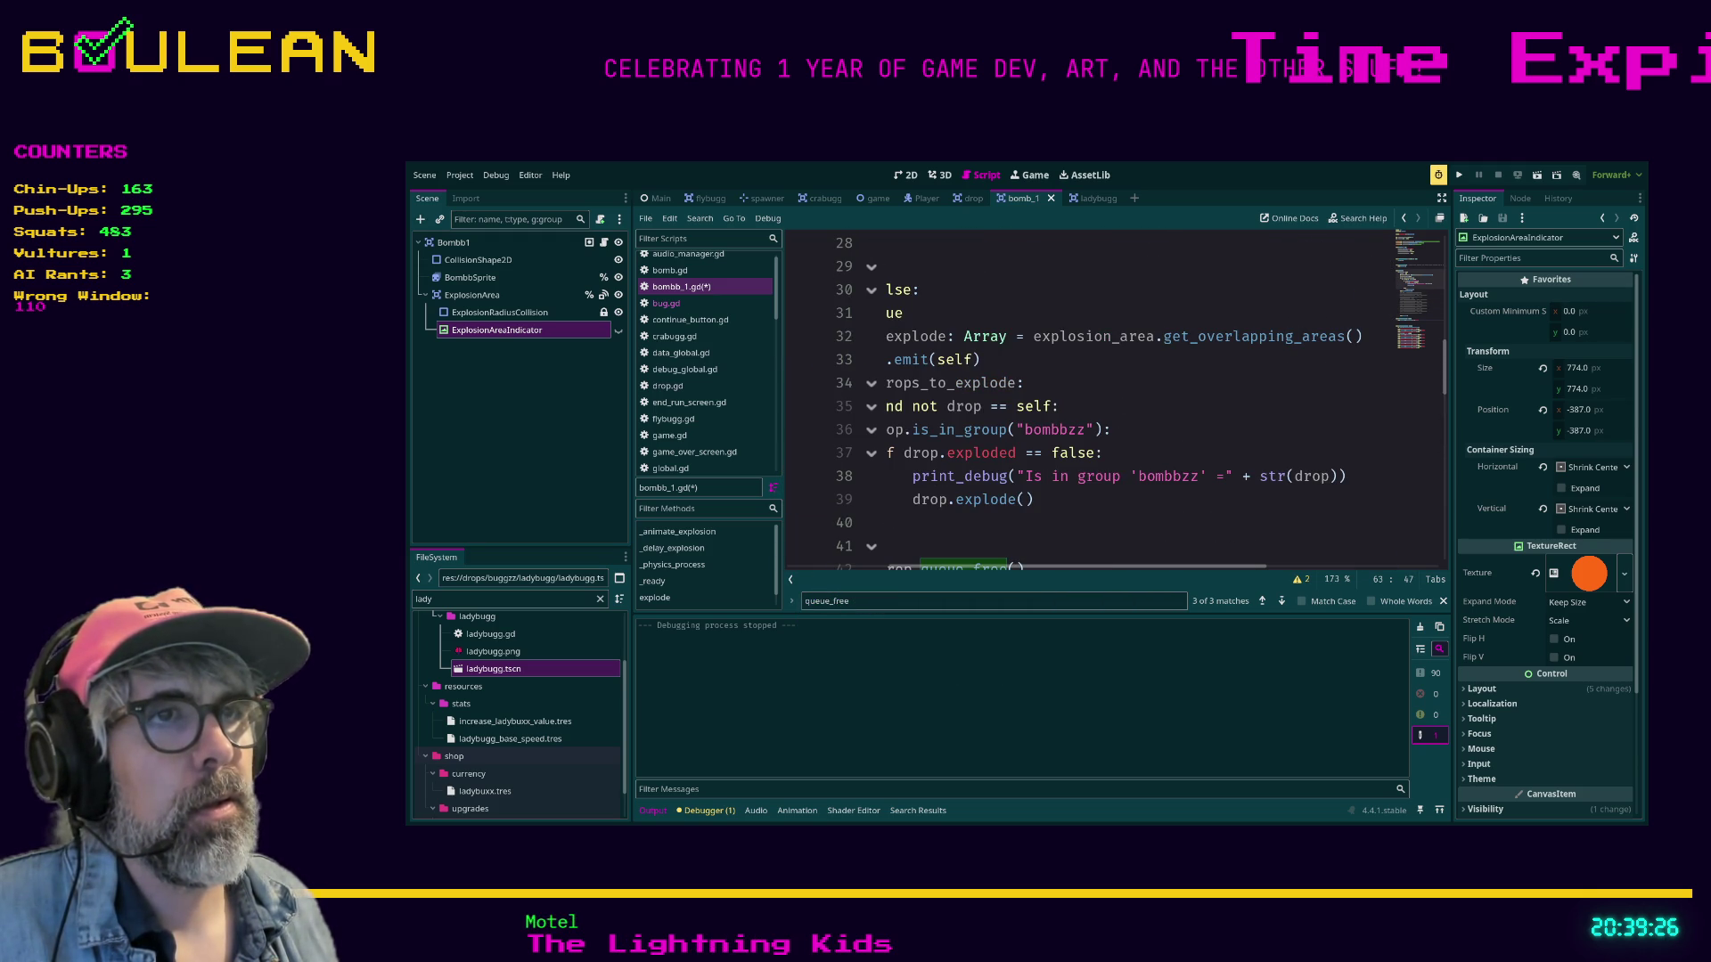
{"action": "scroll", "coordinate": [1122, 428], "scroll_direction": "left", "scroll_amount": 3}
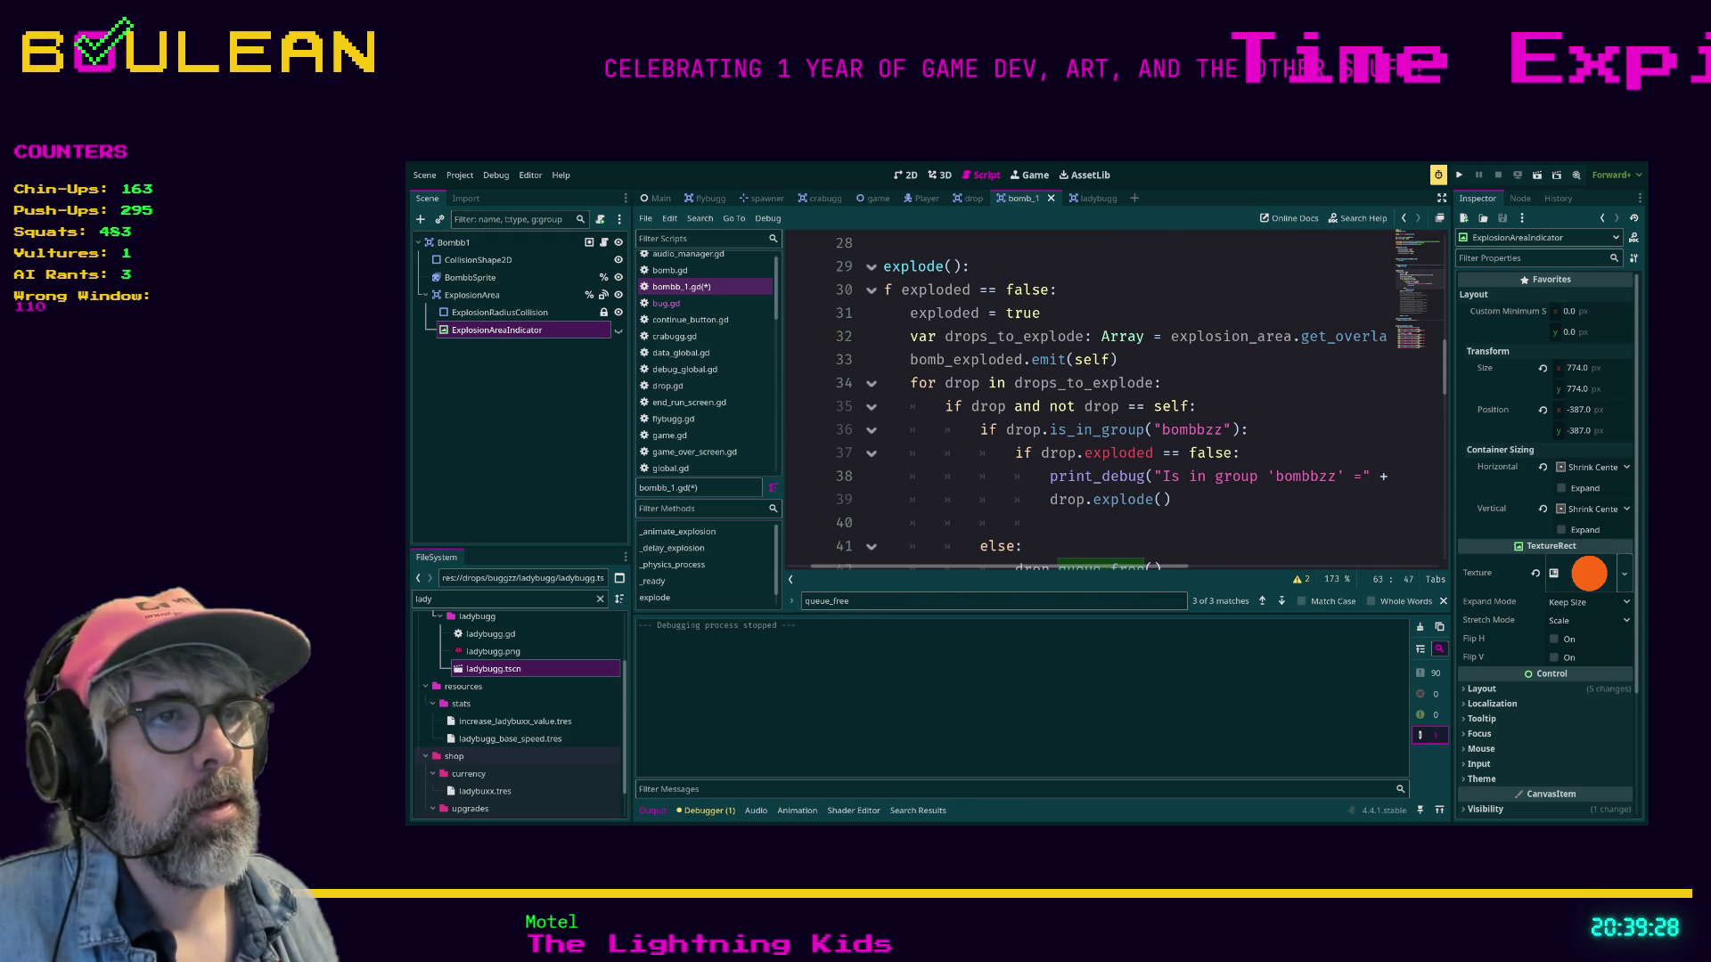
{"action": "left_click", "coordinate": [1049, 499]}
{"action": "key", "text": "Return"}
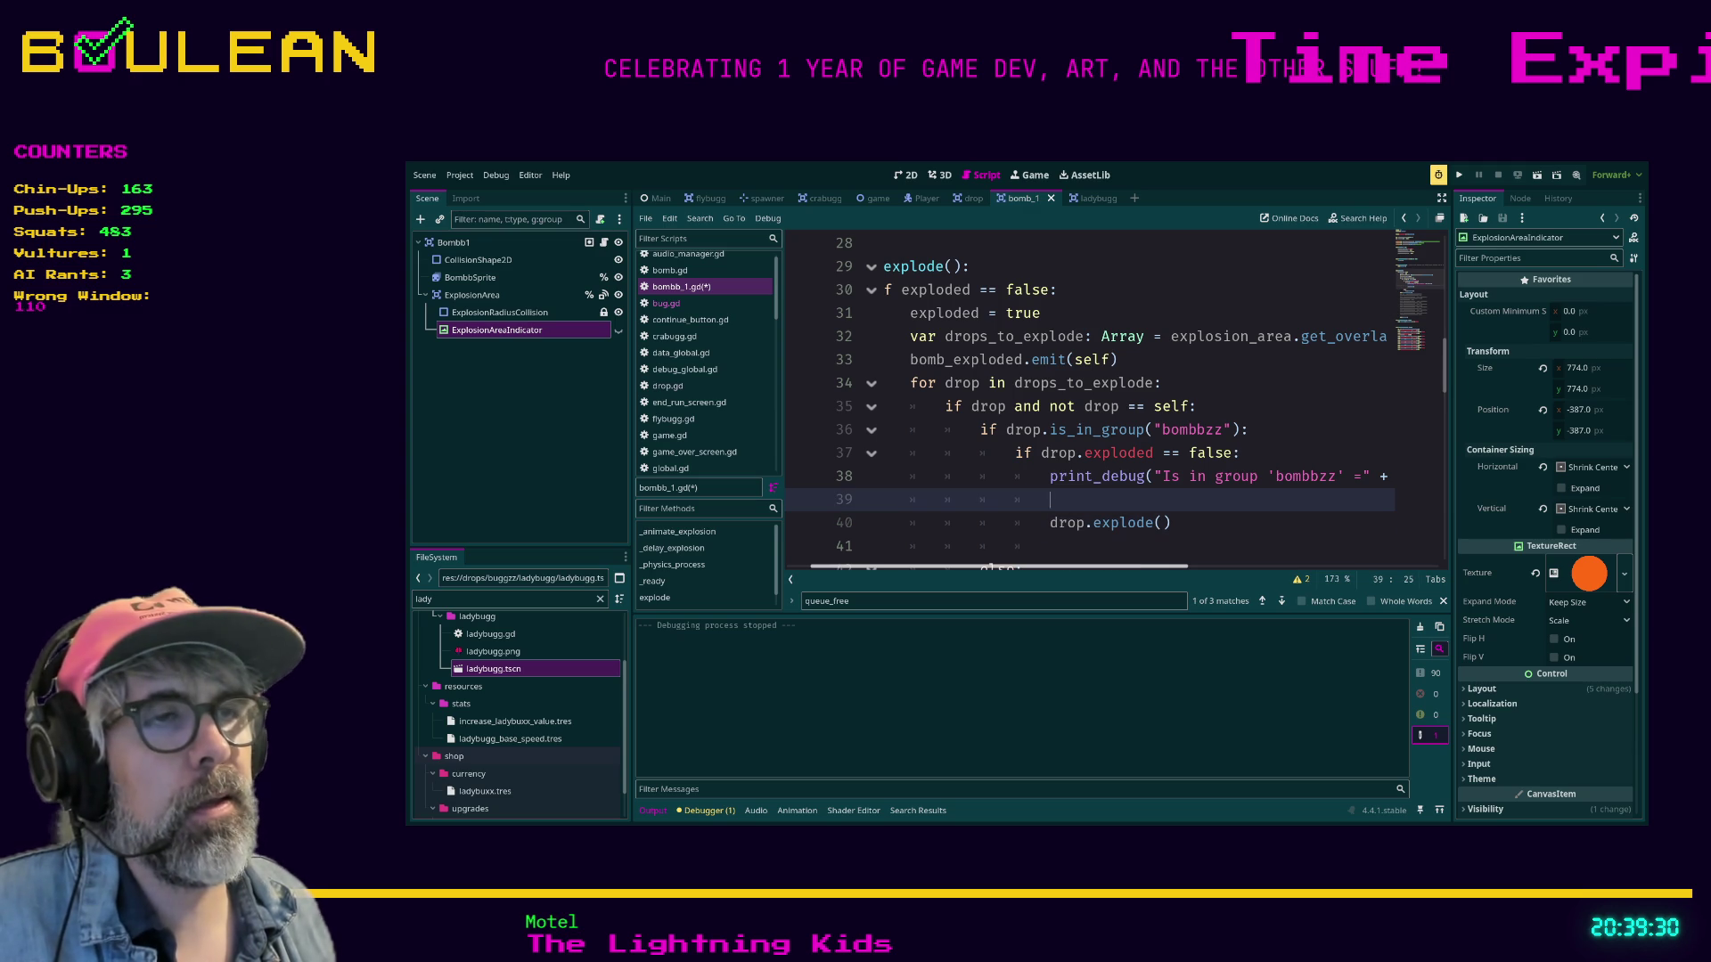
{"action": "key", "text": "BackSpace"}
{"action": "type", "text": "op."}
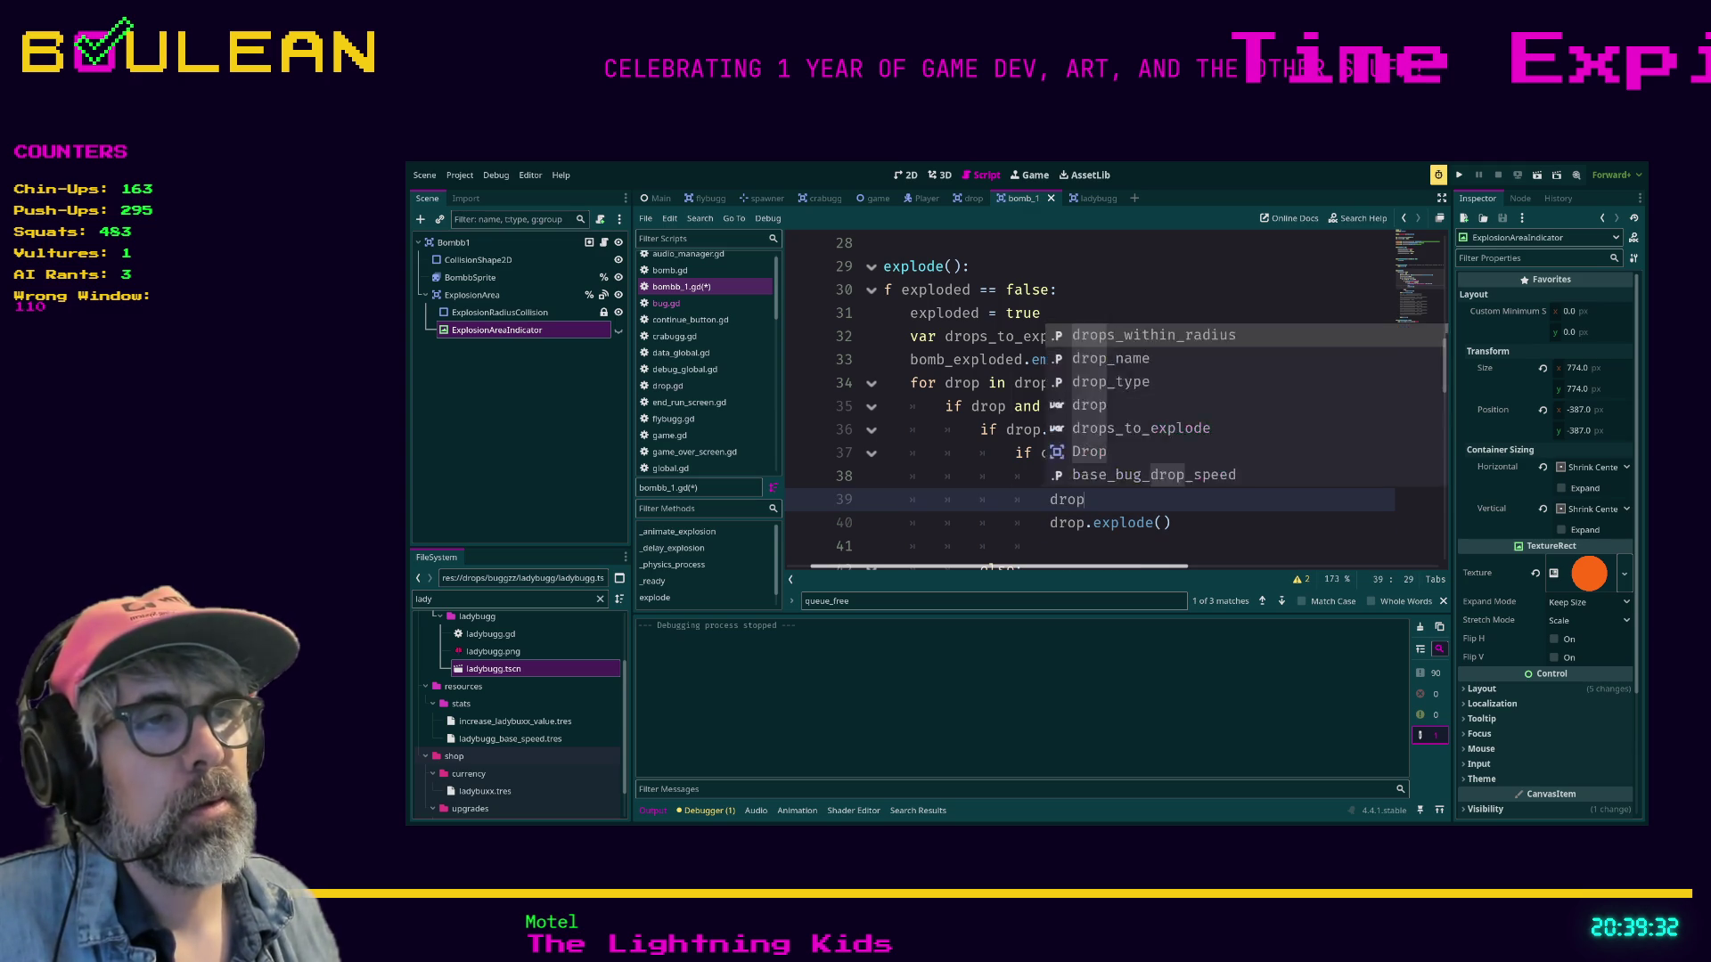
{"action": "scroll", "coordinate": [1114, 401], "scroll_direction": "down", "scroll_amount": 8}
{"action": "scroll", "coordinate": [1114, 401], "scroll_direction": "down", "scroll_amount": 1}
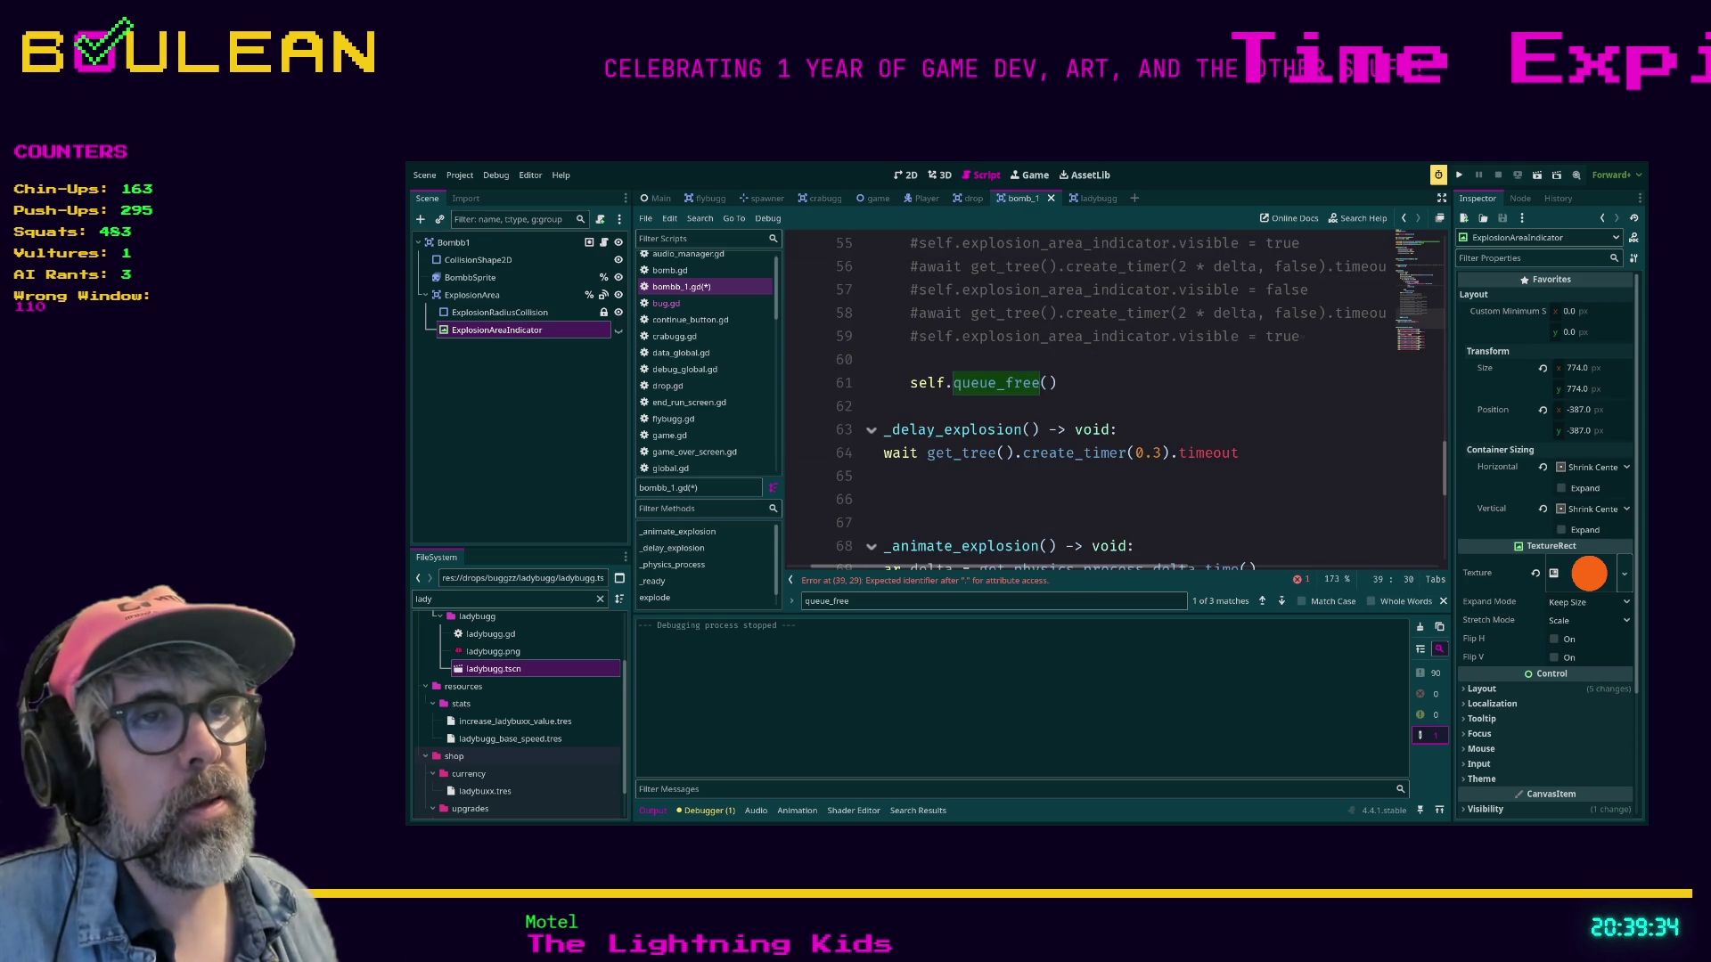
{"action": "left_click", "coordinate": [891, 430]}
{"action": "scroll", "coordinate": [1114, 401], "scroll_direction": "up", "scroll_amount": 8}
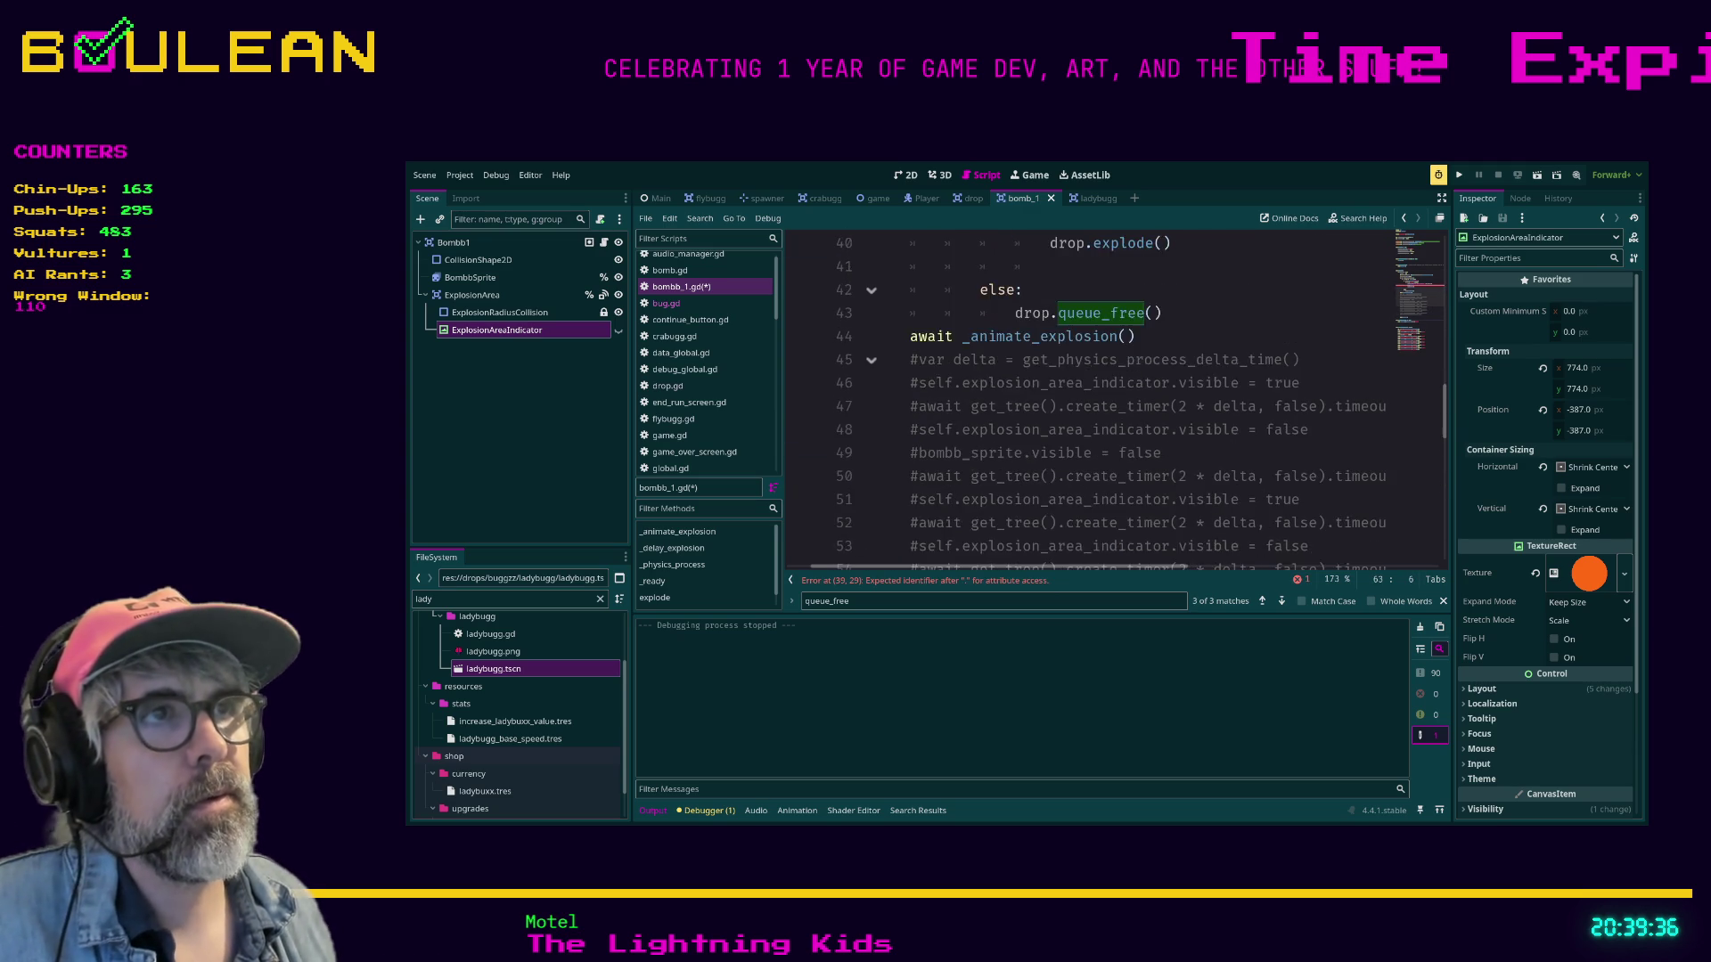
{"action": "left_click", "coordinate": [1092, 398]}
{"action": "type", "text": "de"}
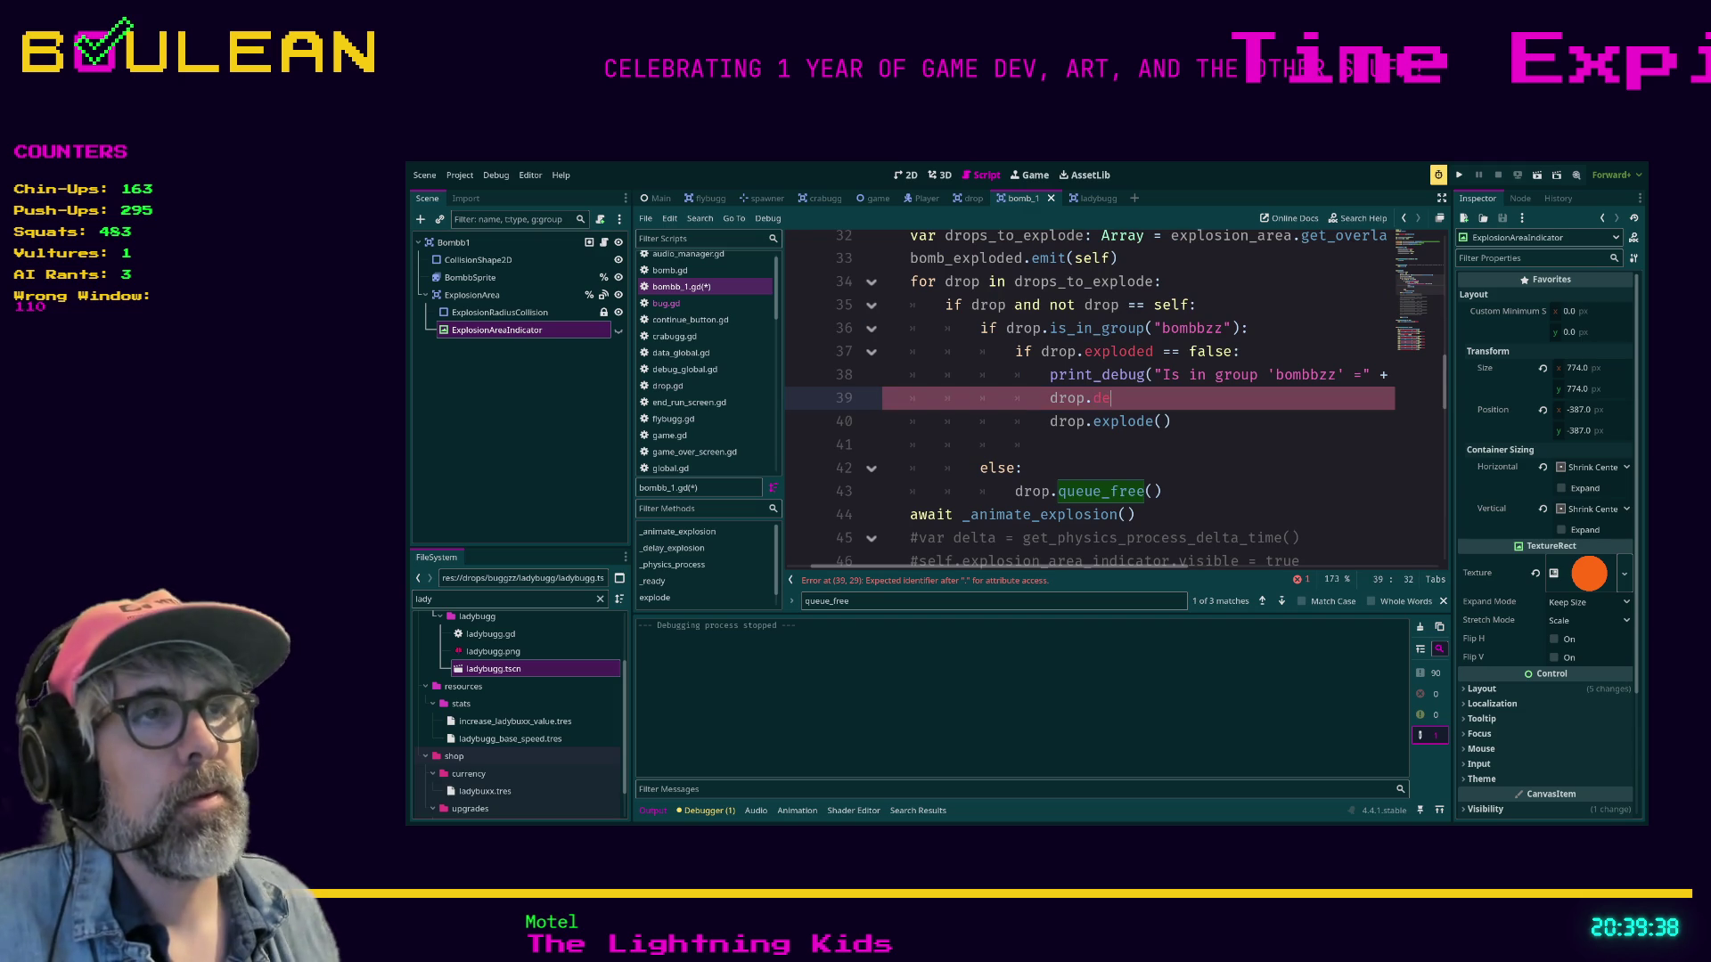
{"action": "type", "text": "lay_exp"}
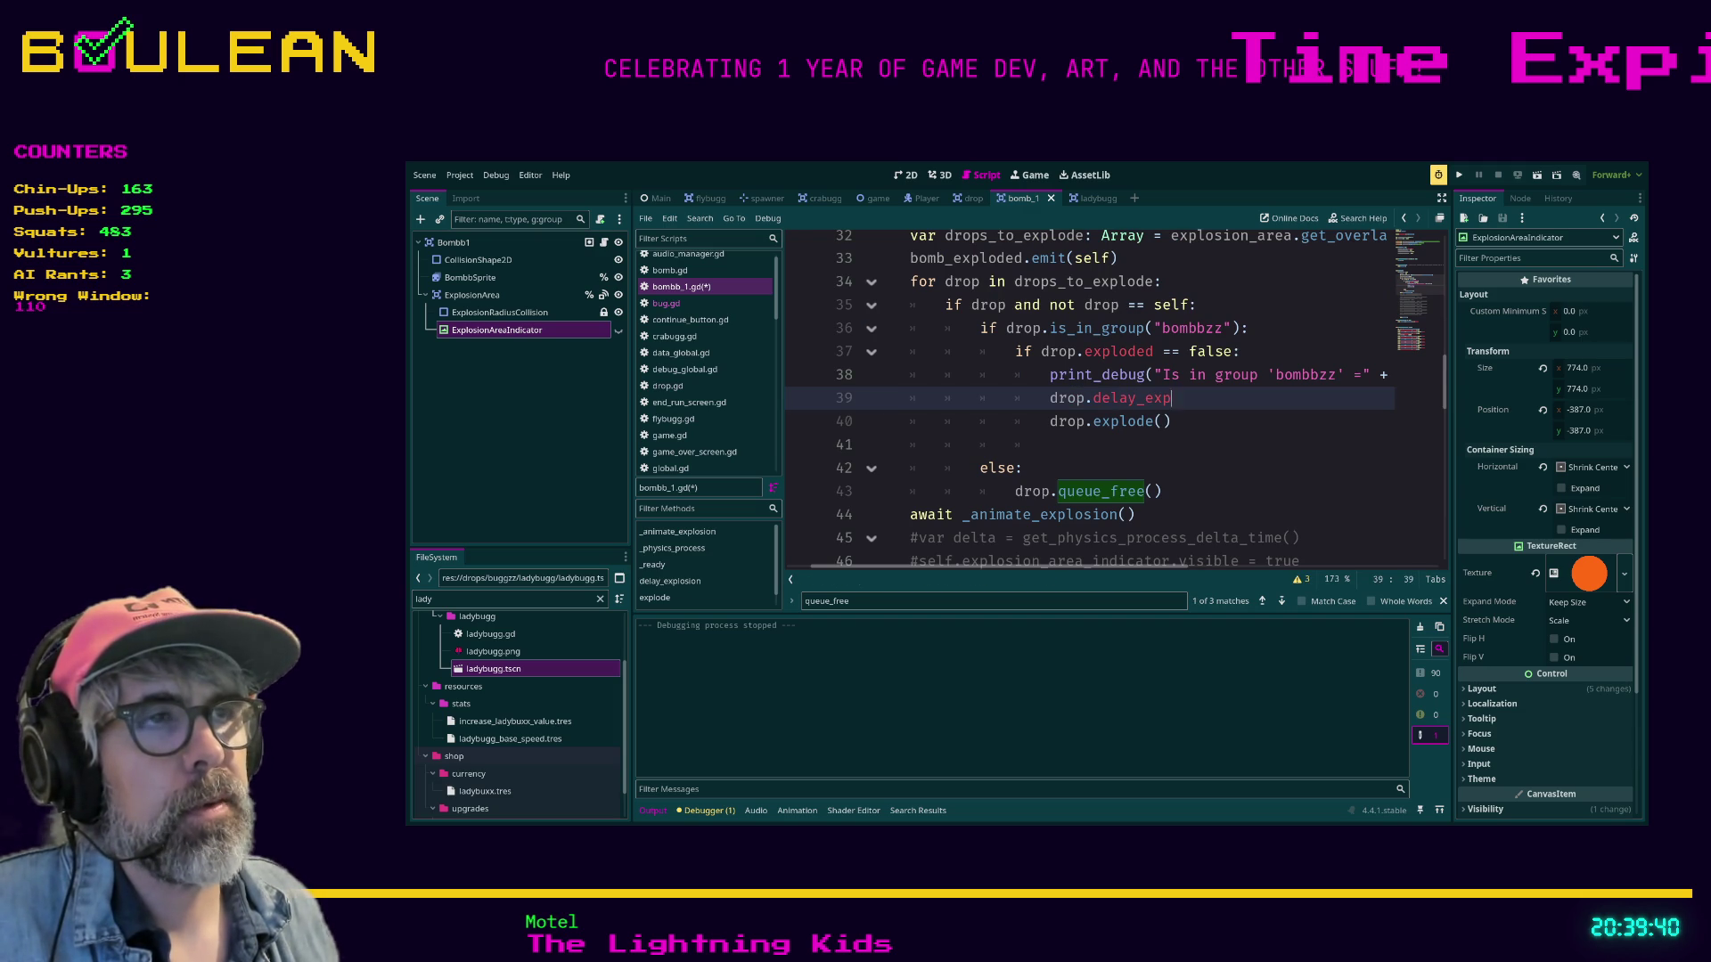
{"action": "type", "text": "losion()"}
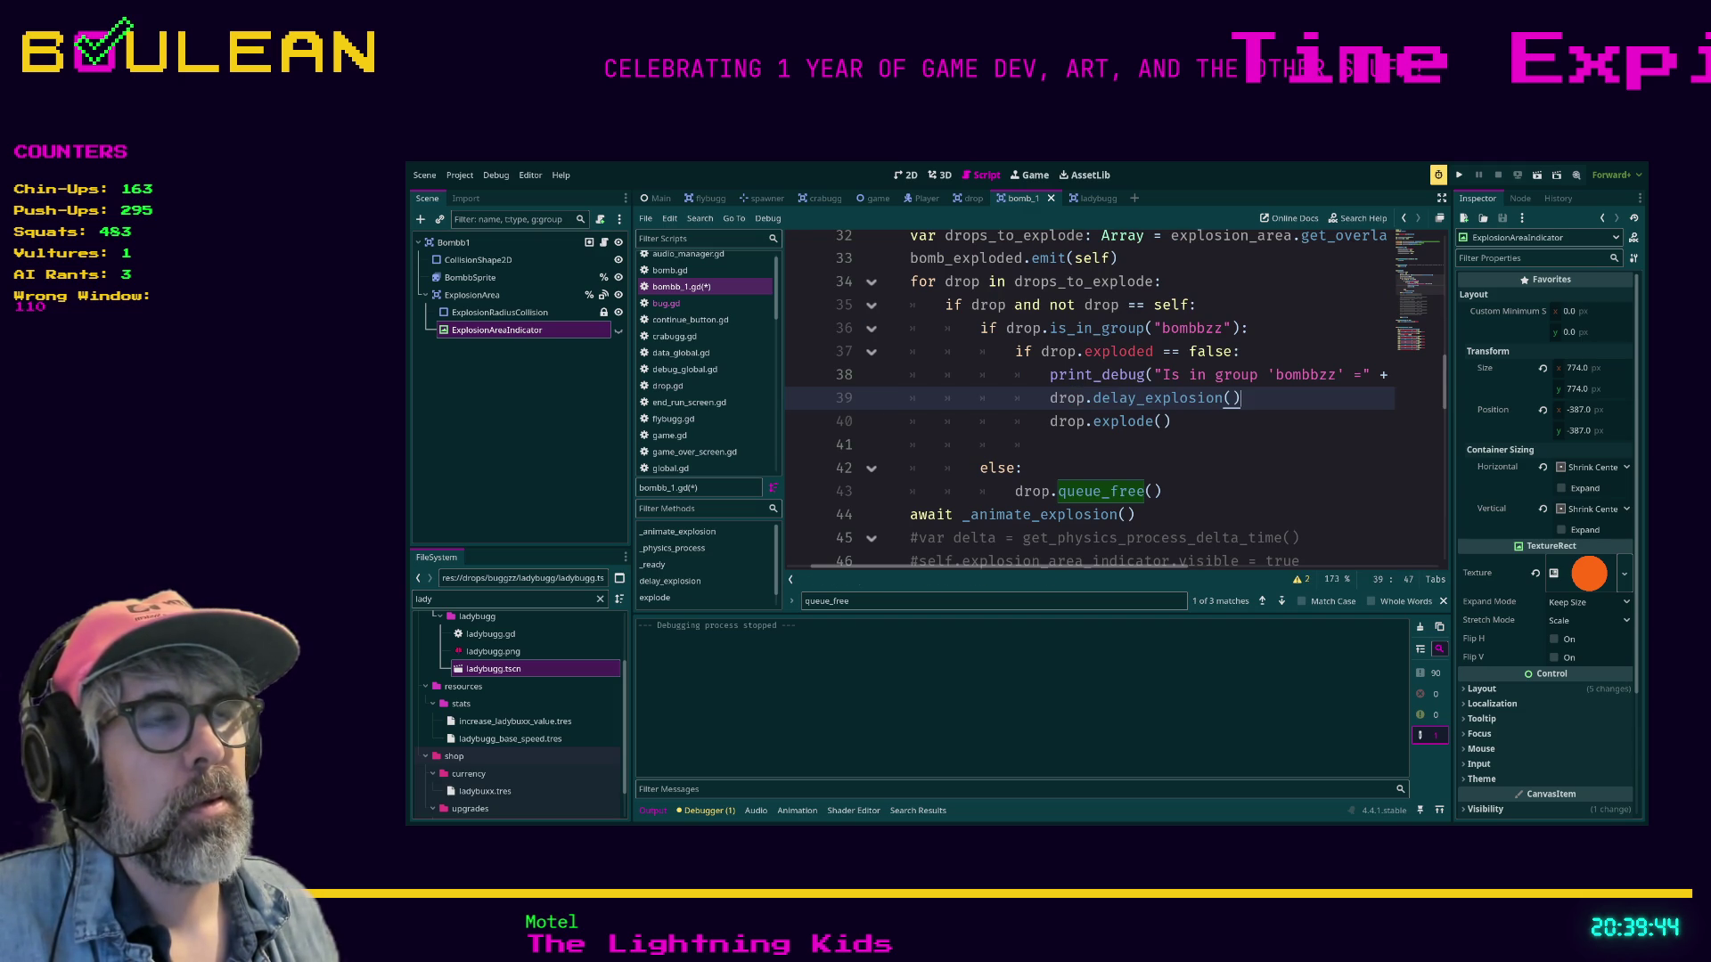
{"action": "type", "text": "await"}
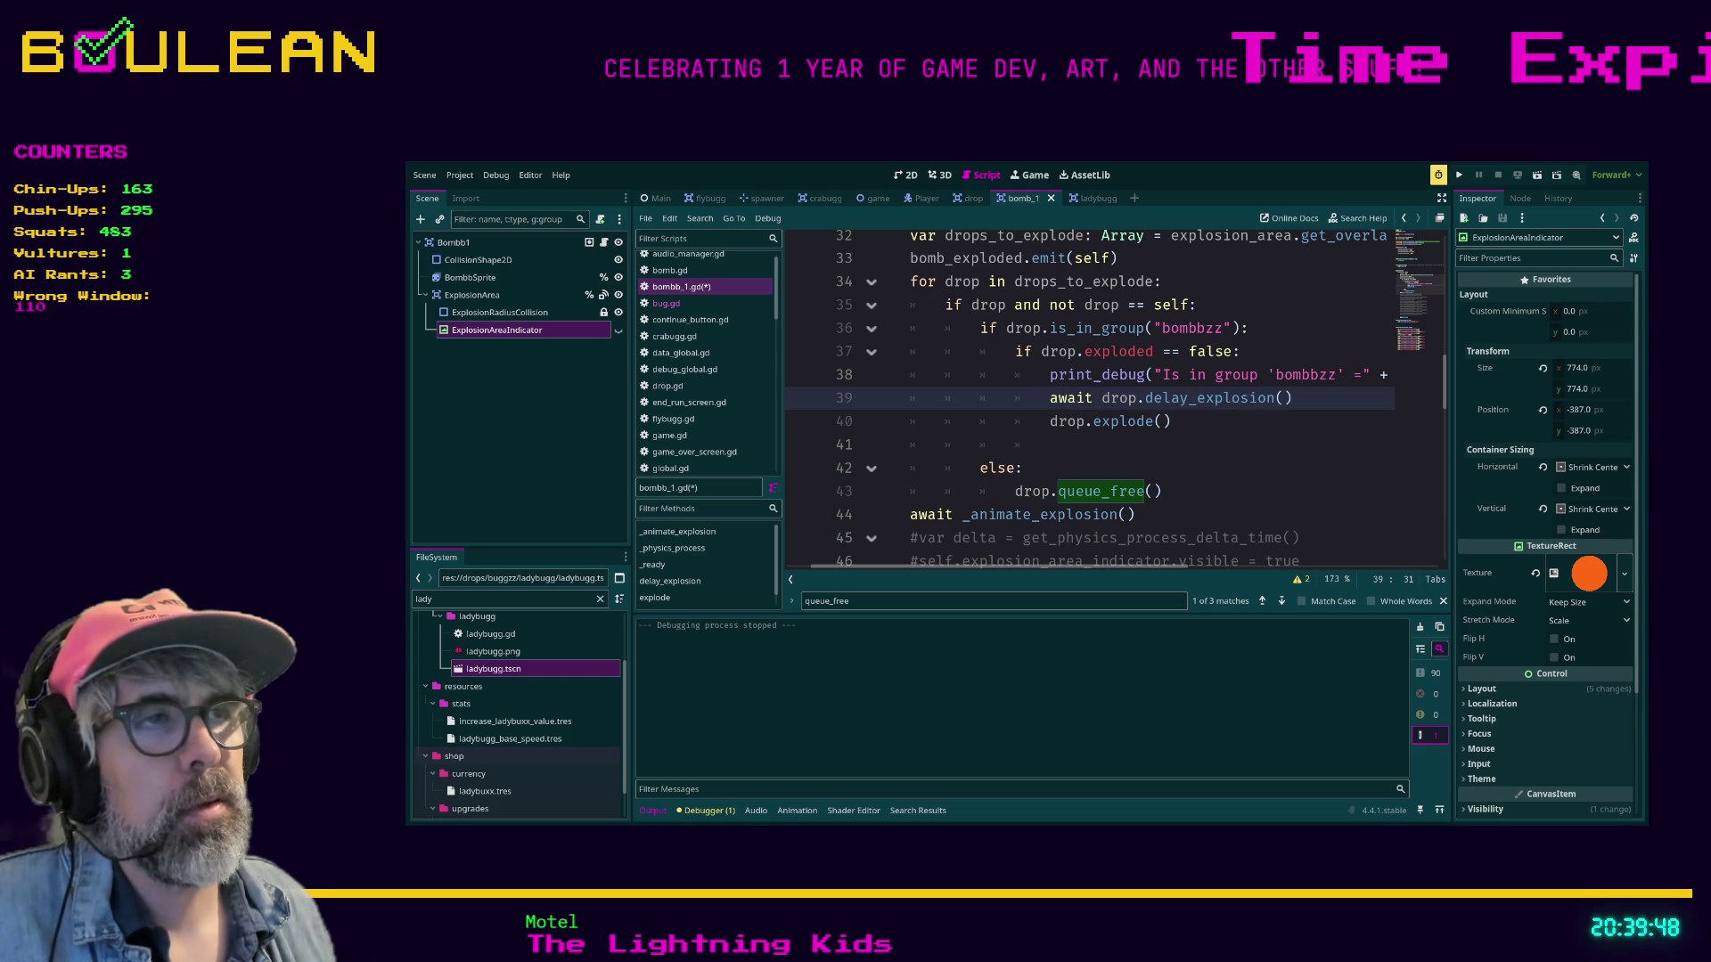
{"action": "left_click", "coordinate": [1050, 445]}
{"action": "key", "text": "ctrl+s"}
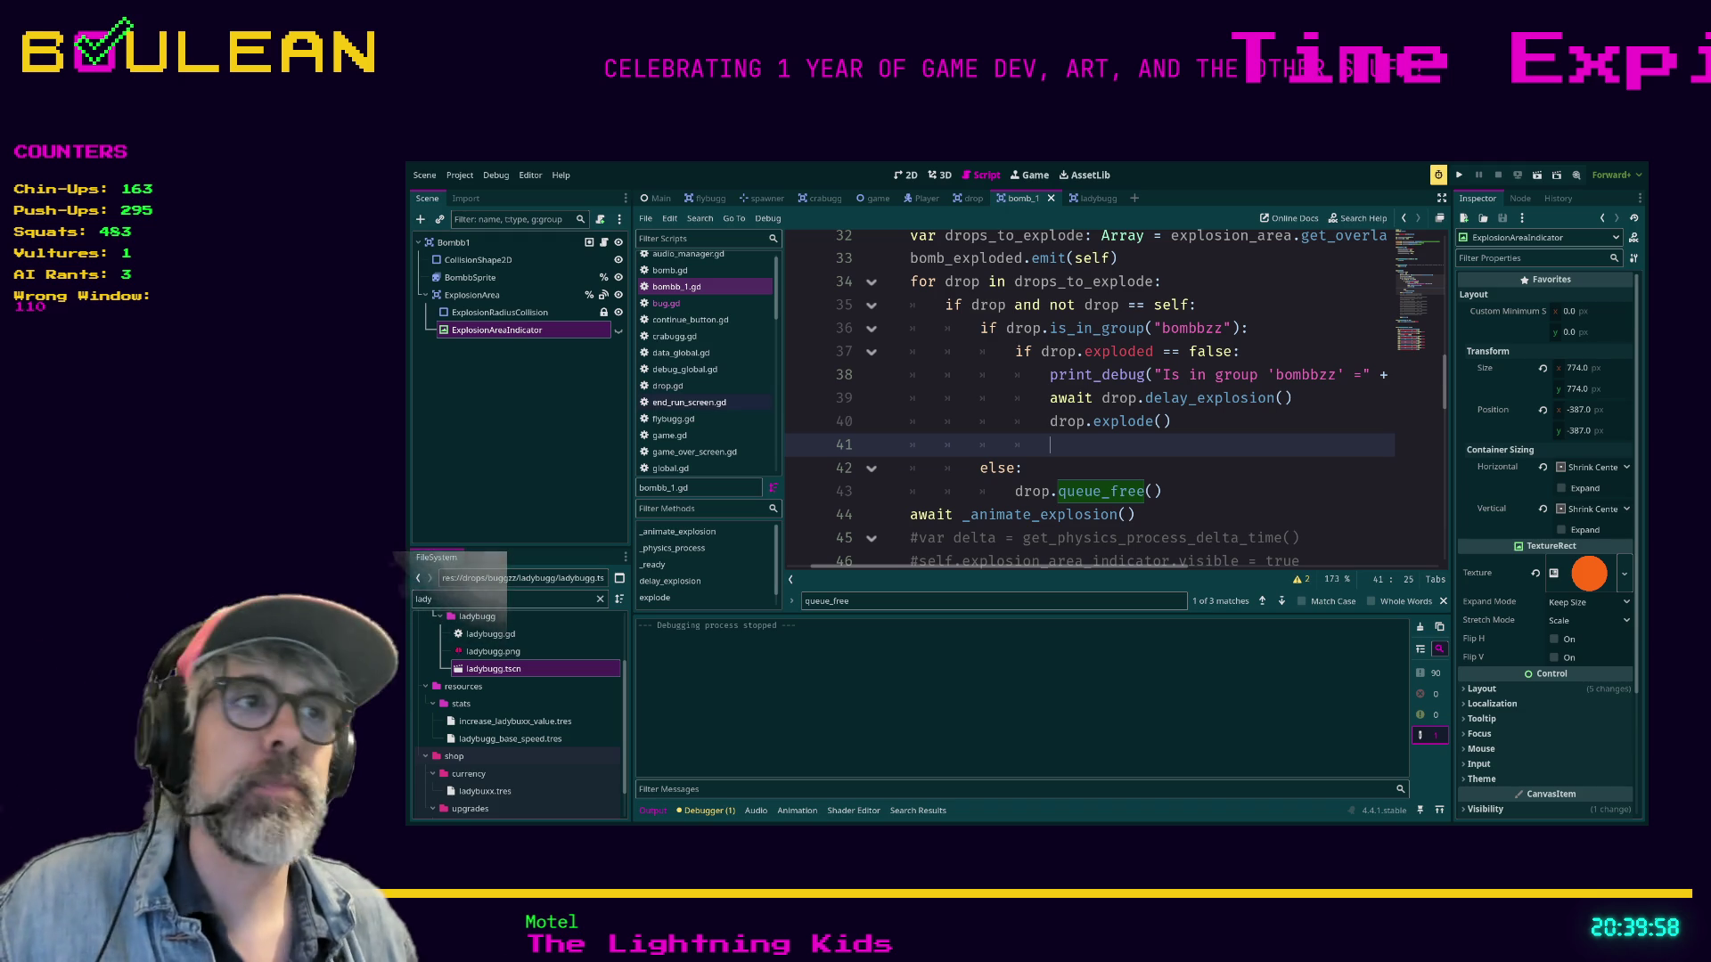
Remove the stray await keyword in front of the drop.delay_explosion() call.
{"action": "double_click", "coordinate": [1070, 397]}
{"action": "key", "text": "BackSpace"}
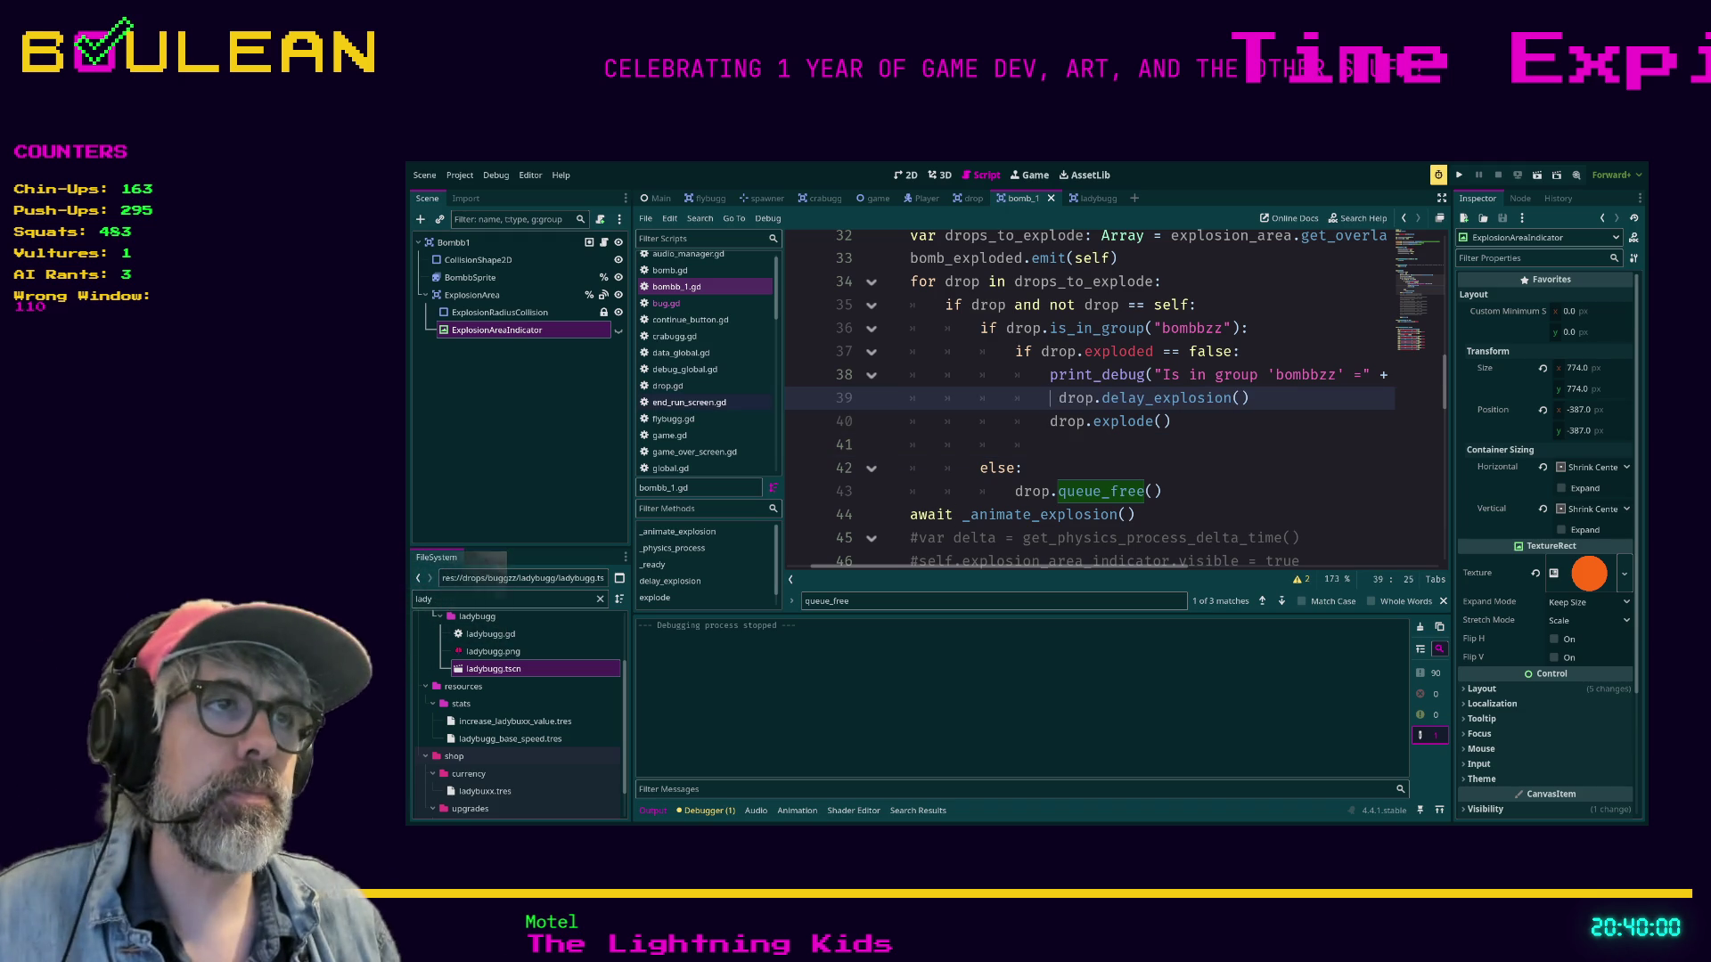
{"action": "key", "text": "Delete"}
{"action": "left_click", "coordinate": [1171, 421]}
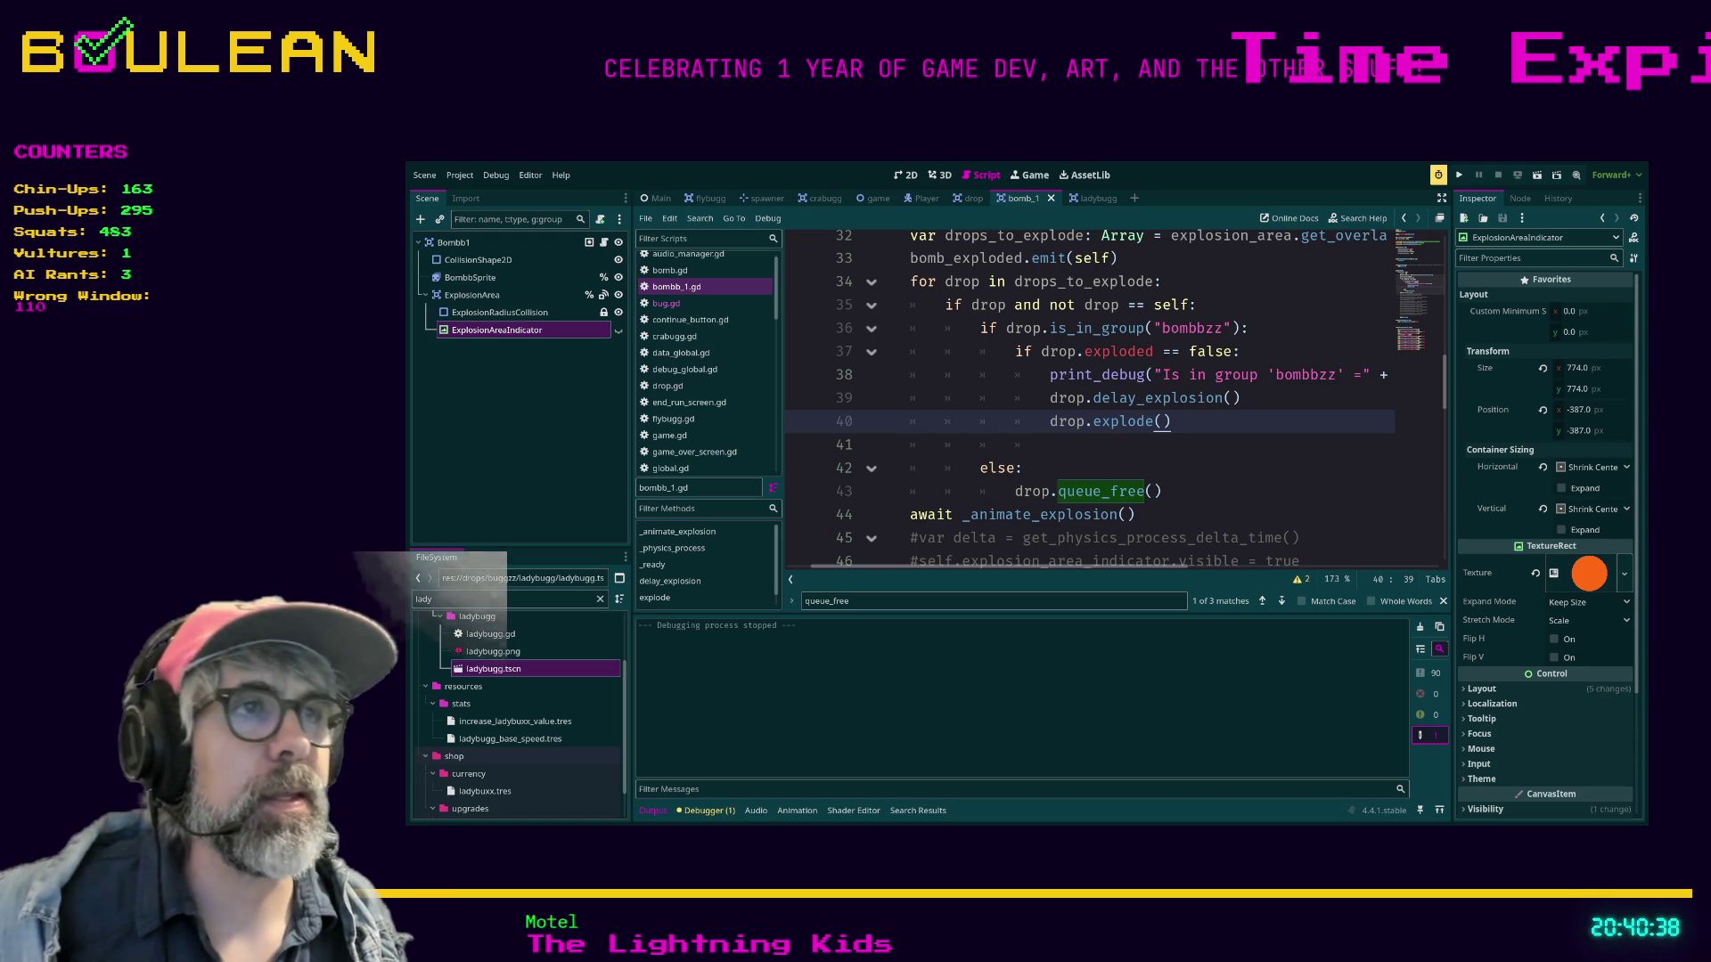
Switch the script editor to distraction-free mode so the side docks are hidden.
{"action": "left_click", "coordinate": [1051, 444]}
{"action": "scroll", "coordinate": [1087, 401], "scroll_direction": "up", "scroll_amount": 2}
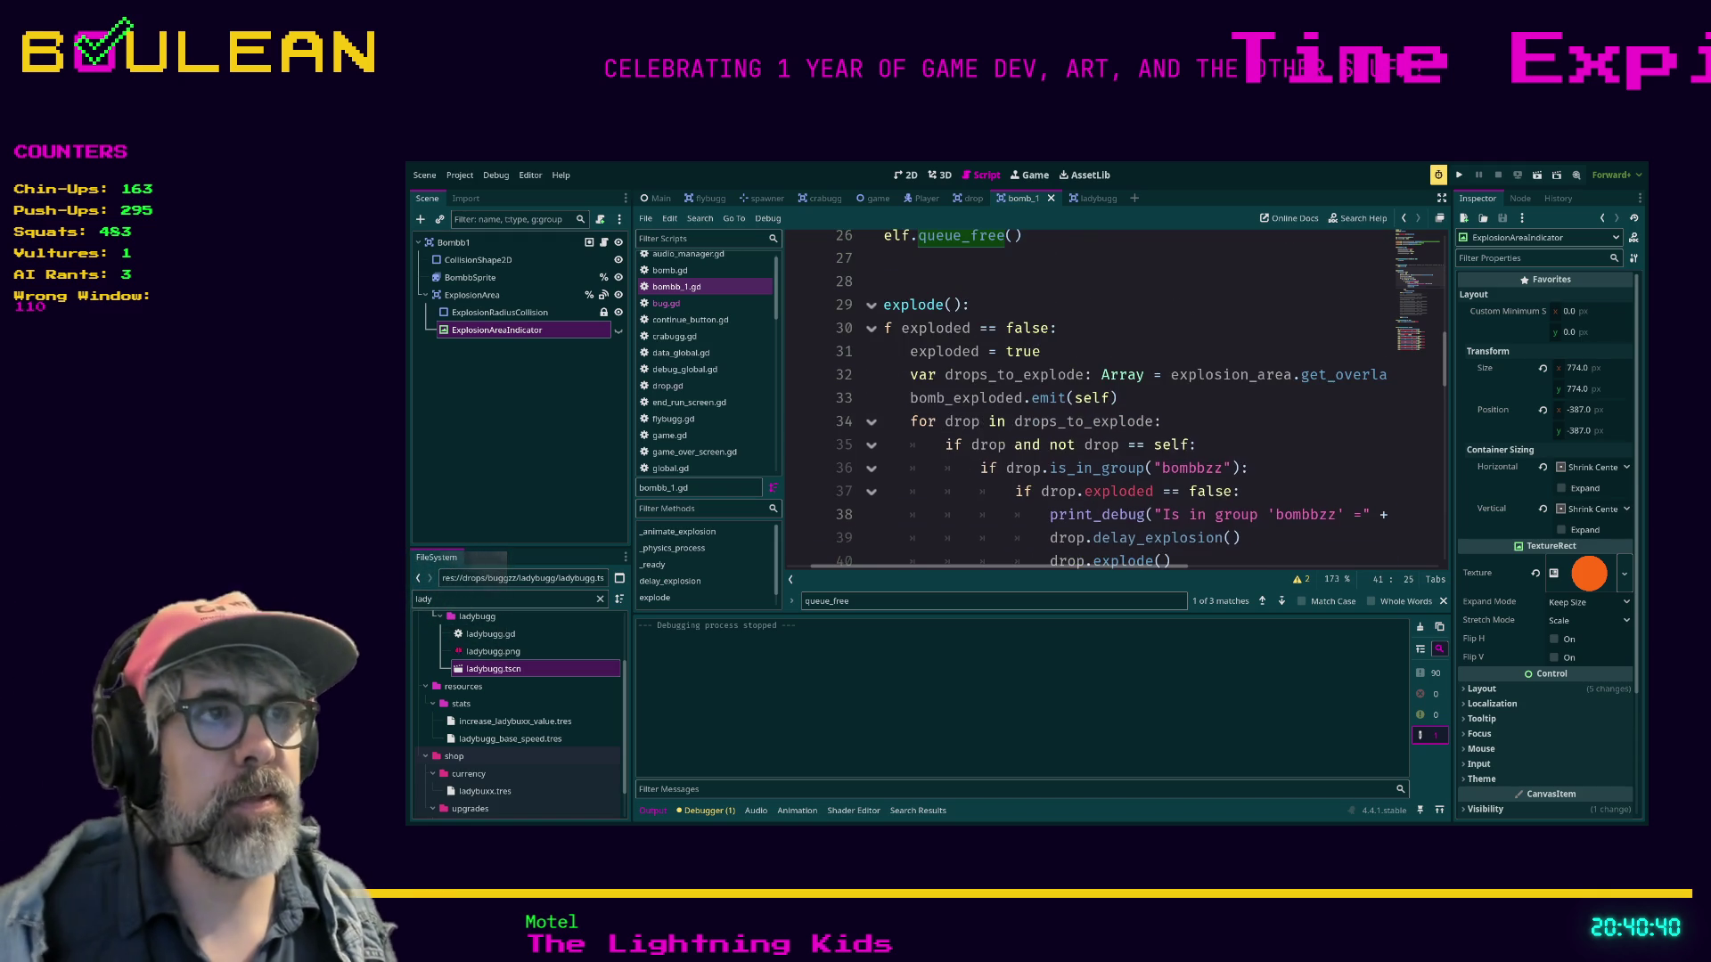
{"action": "scroll", "coordinate": [1114, 398], "scroll_direction": "down", "scroll_amount": 1}
{"action": "left_click", "coordinate": [1248, 420]}
{"action": "key", "text": "ctrl+shift+F11"}
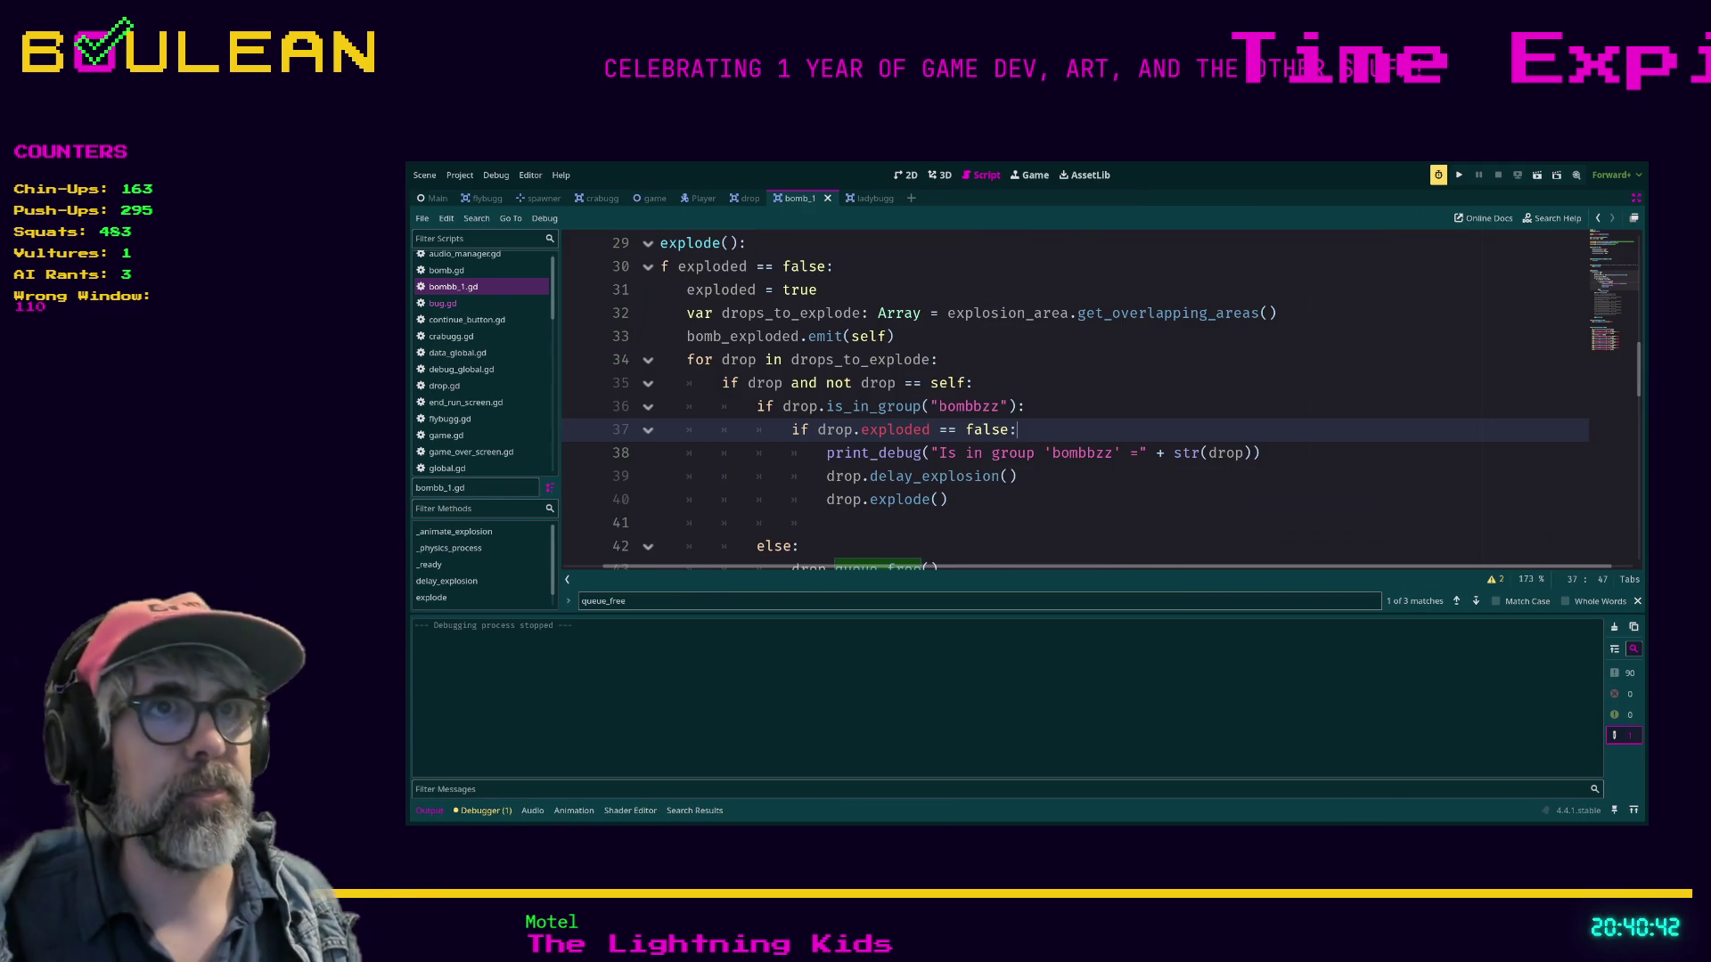
Move the await _animate_explosion() line up above the drops loop.
{"action": "scroll", "coordinate": [1099, 401], "scroll_direction": "up", "scroll_amount": 1}
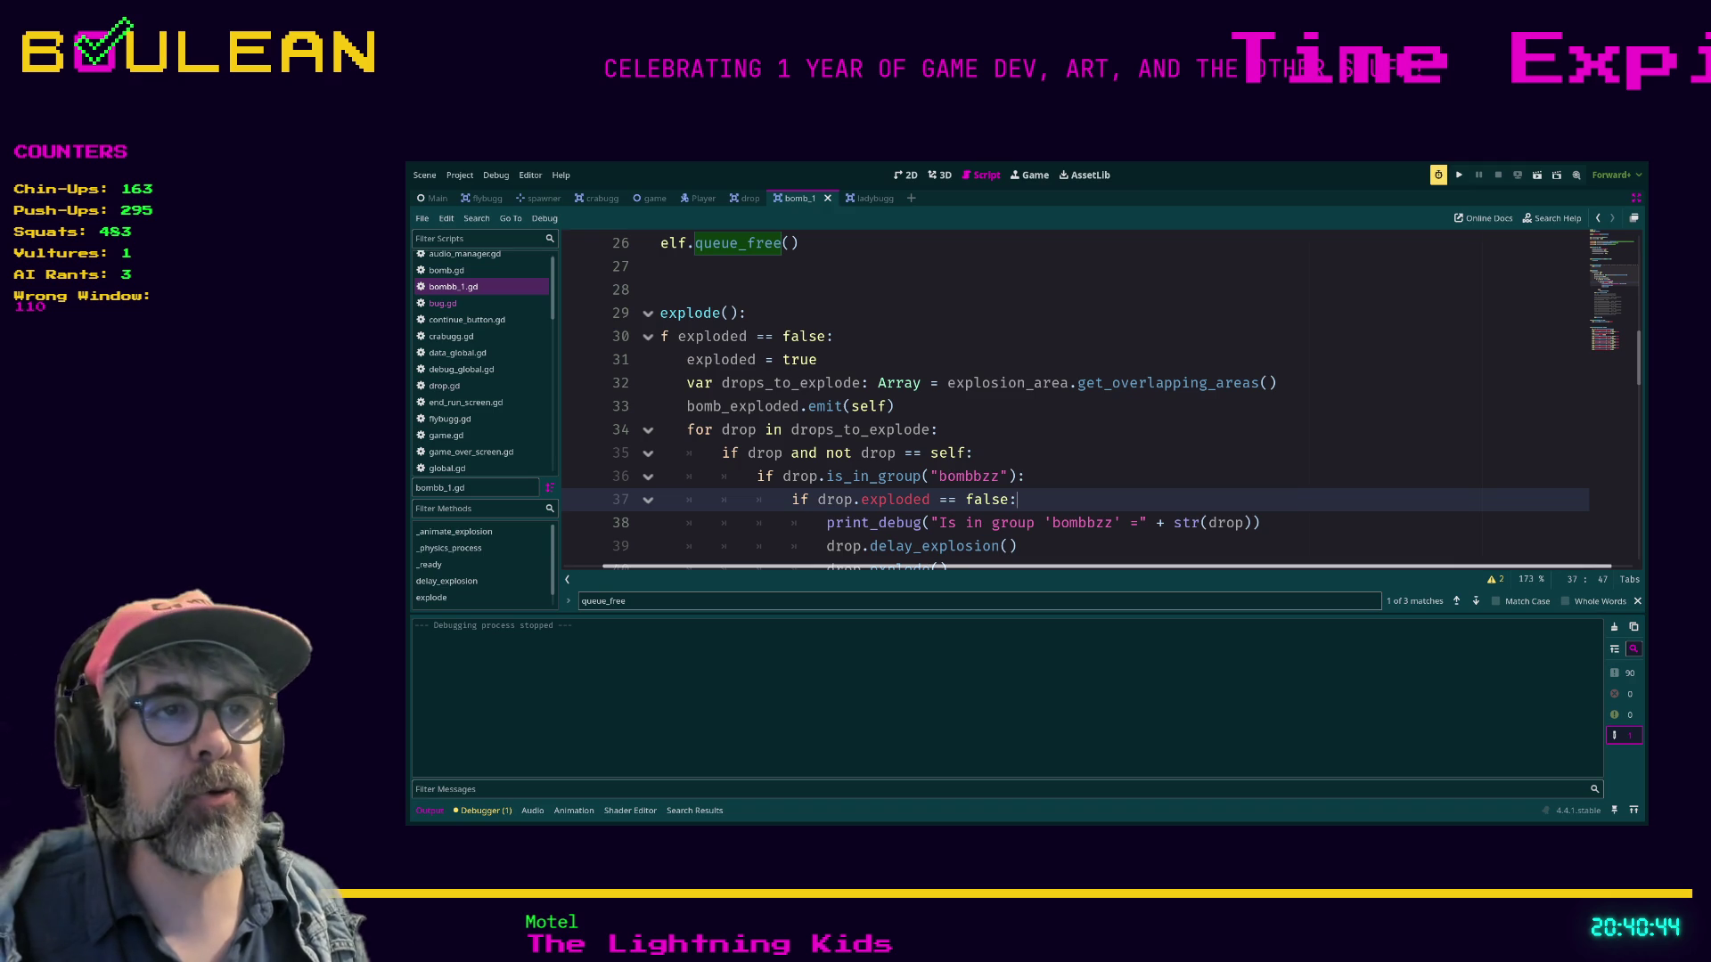
{"action": "scroll", "coordinate": [1095, 401], "scroll_direction": "left", "scroll_amount": 2}
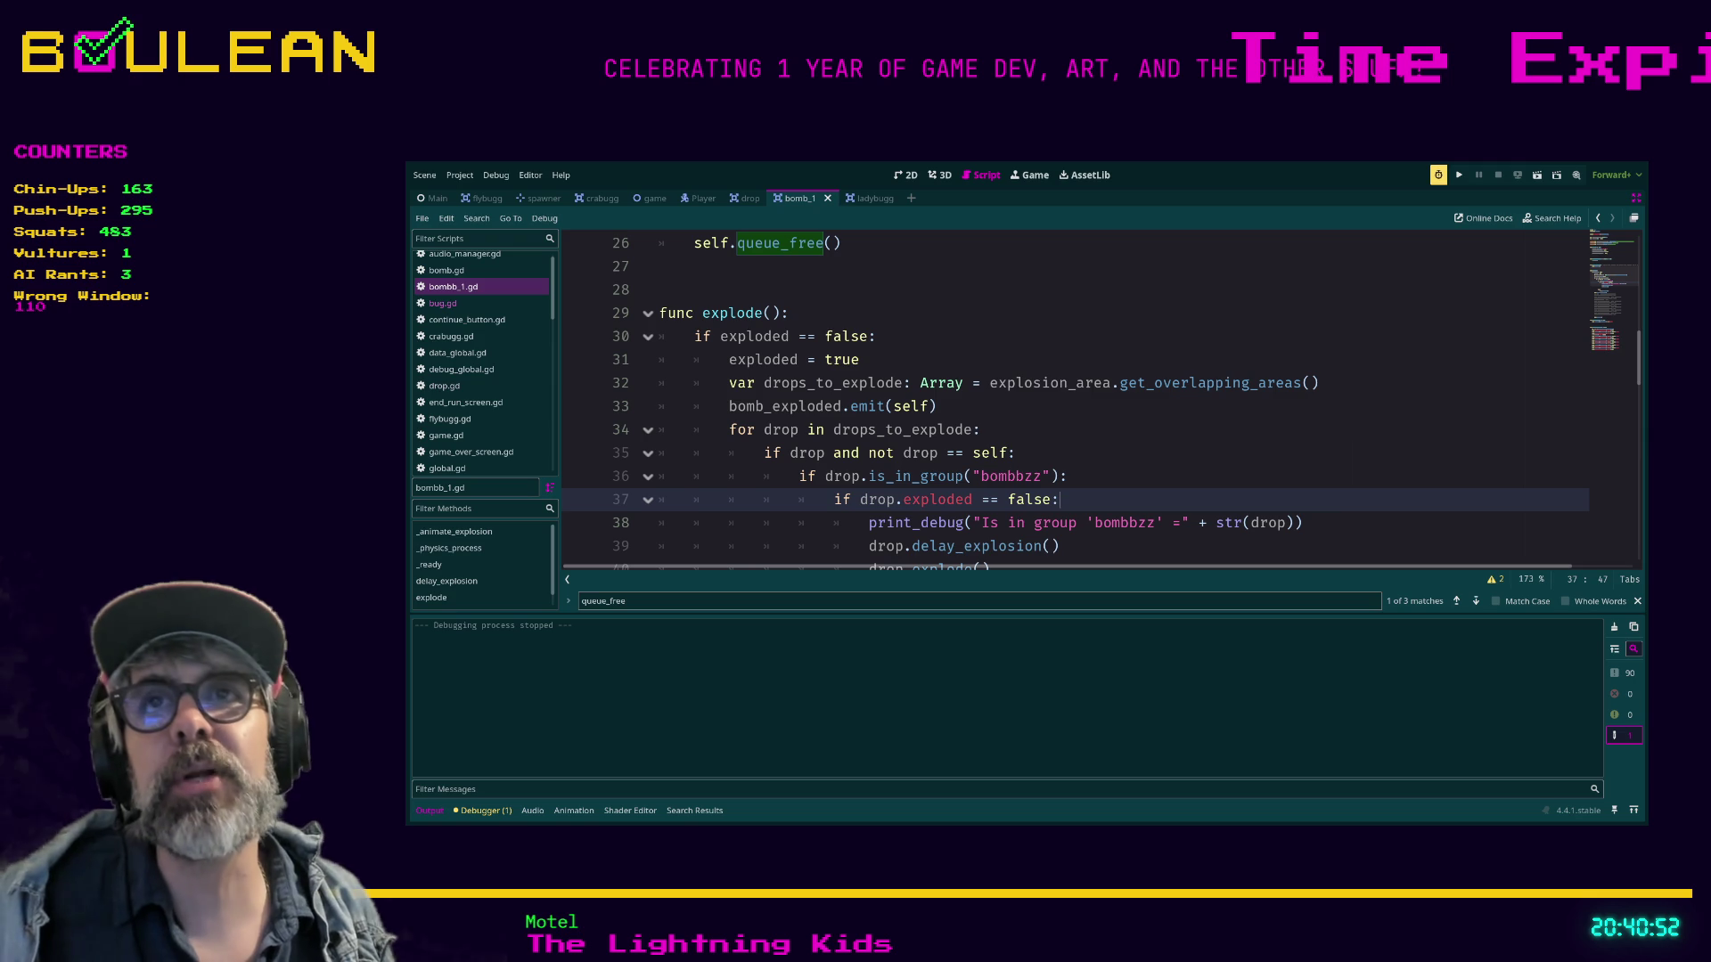
{"action": "scroll", "coordinate": [1069, 401], "scroll_direction": "down", "scroll_amount": 1}
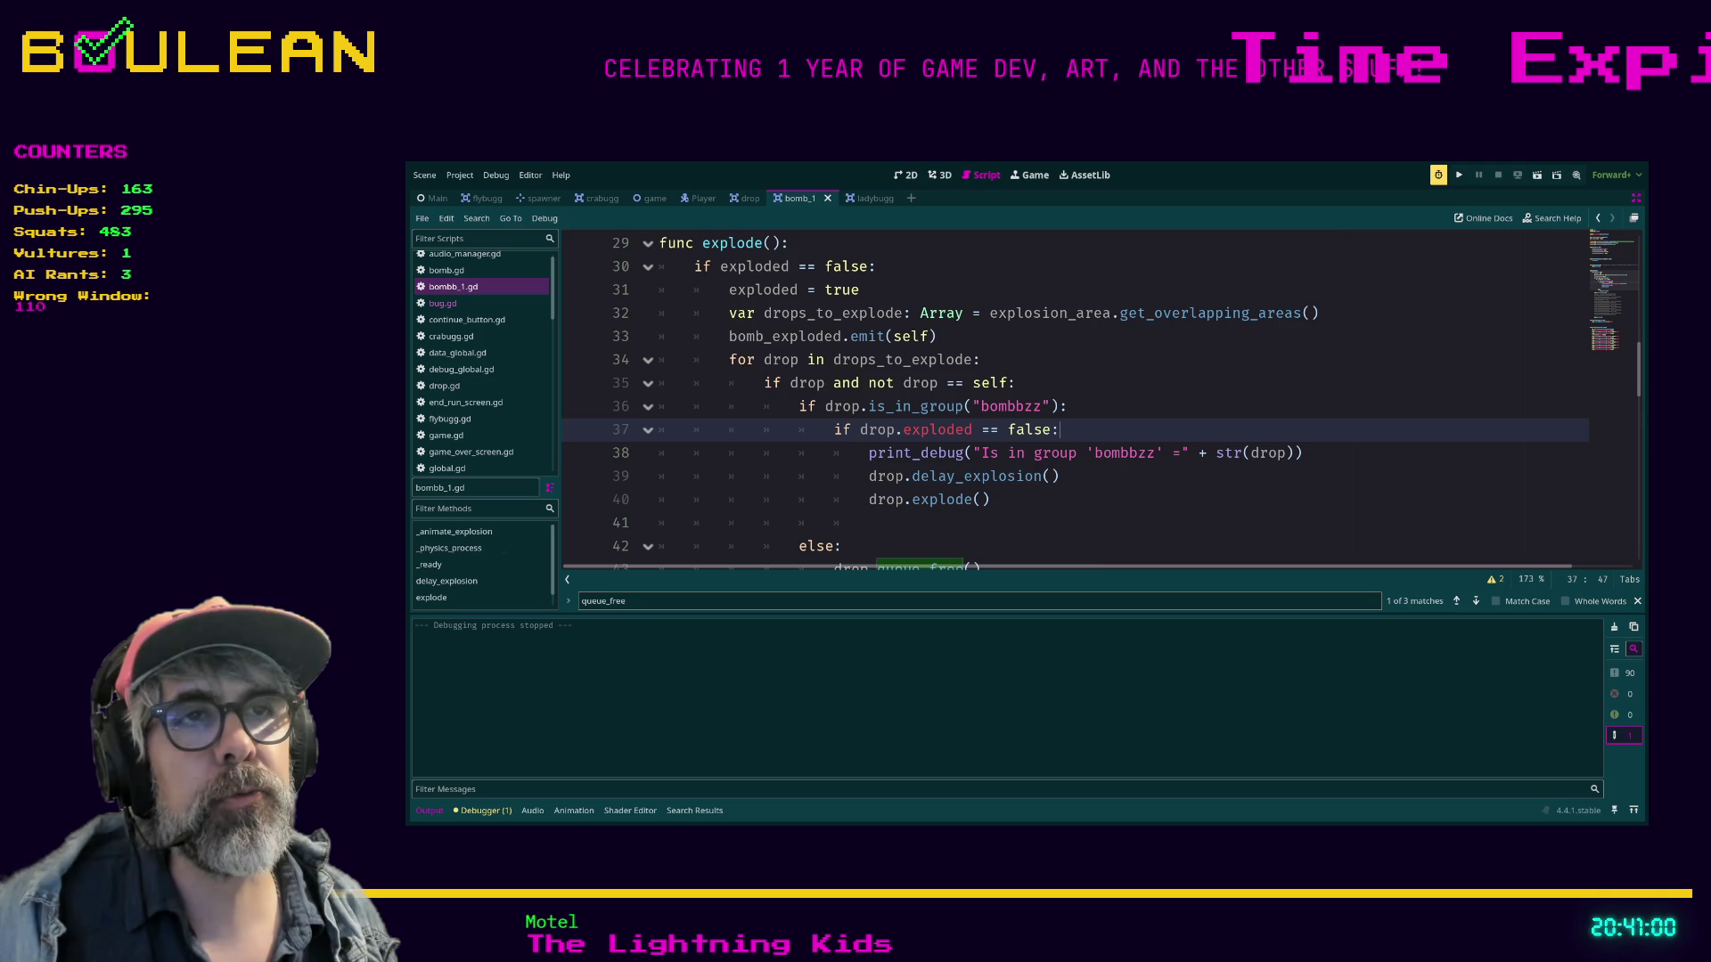
{"action": "scroll", "coordinate": [1069, 401], "scroll_direction": "down", "scroll_amount": 1}
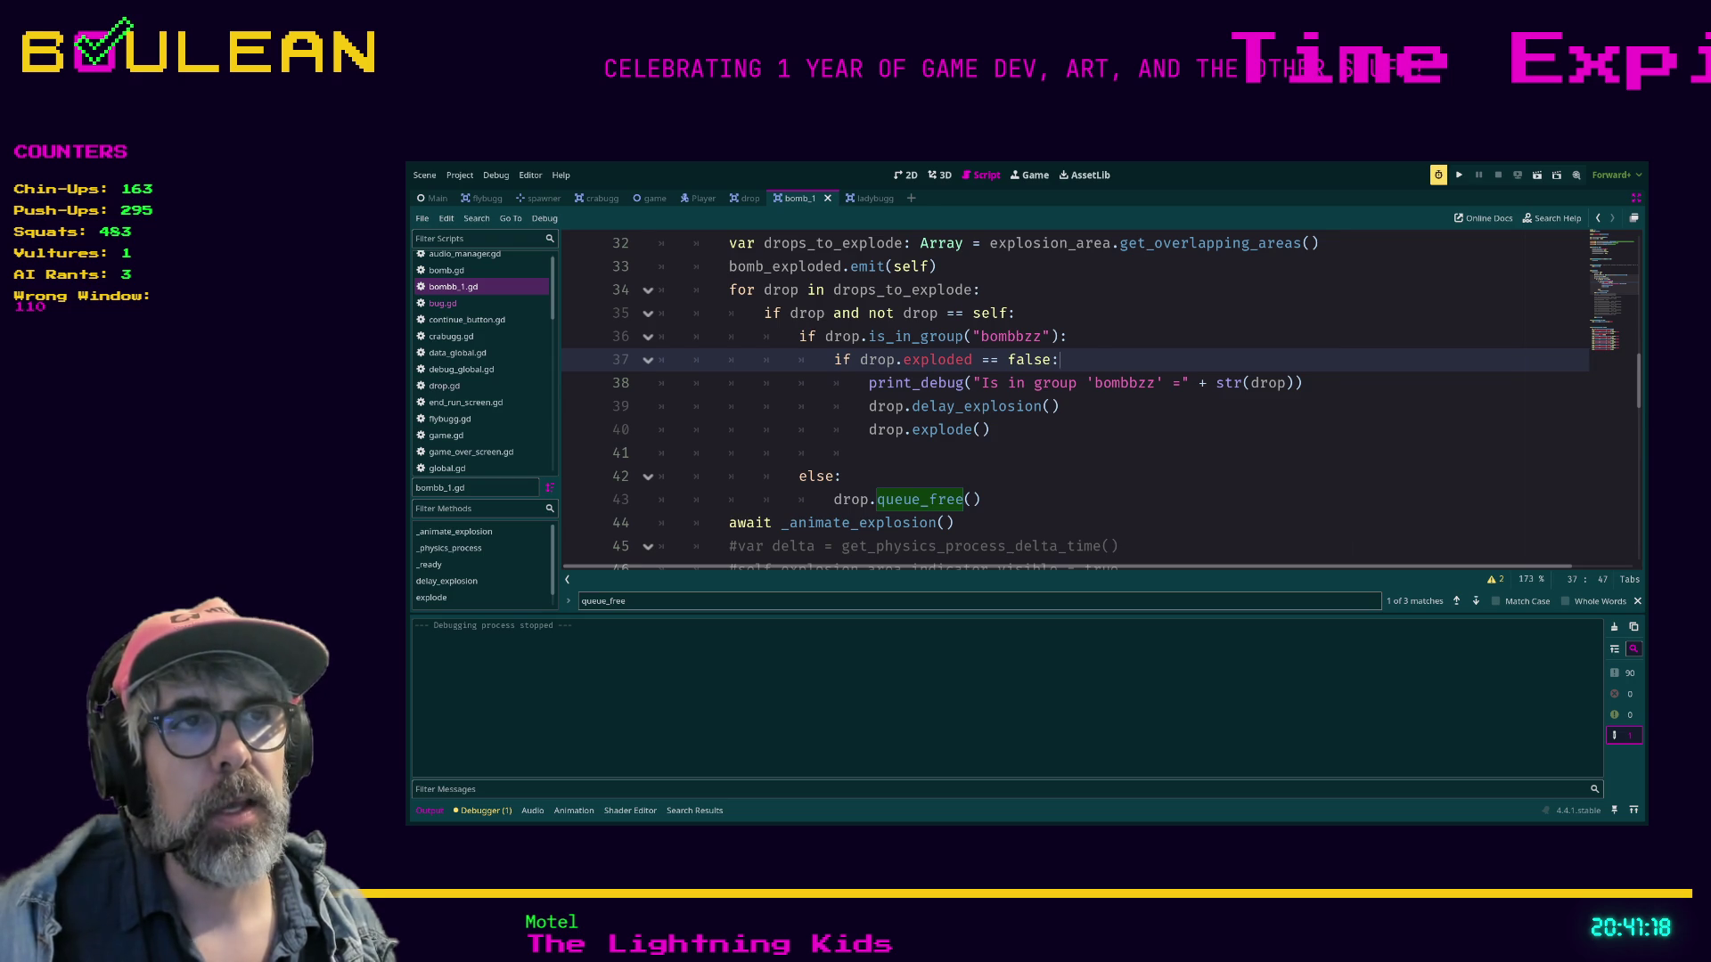
{"action": "scroll", "coordinate": [1099, 403], "scroll_direction": "down", "scroll_amount": 1}
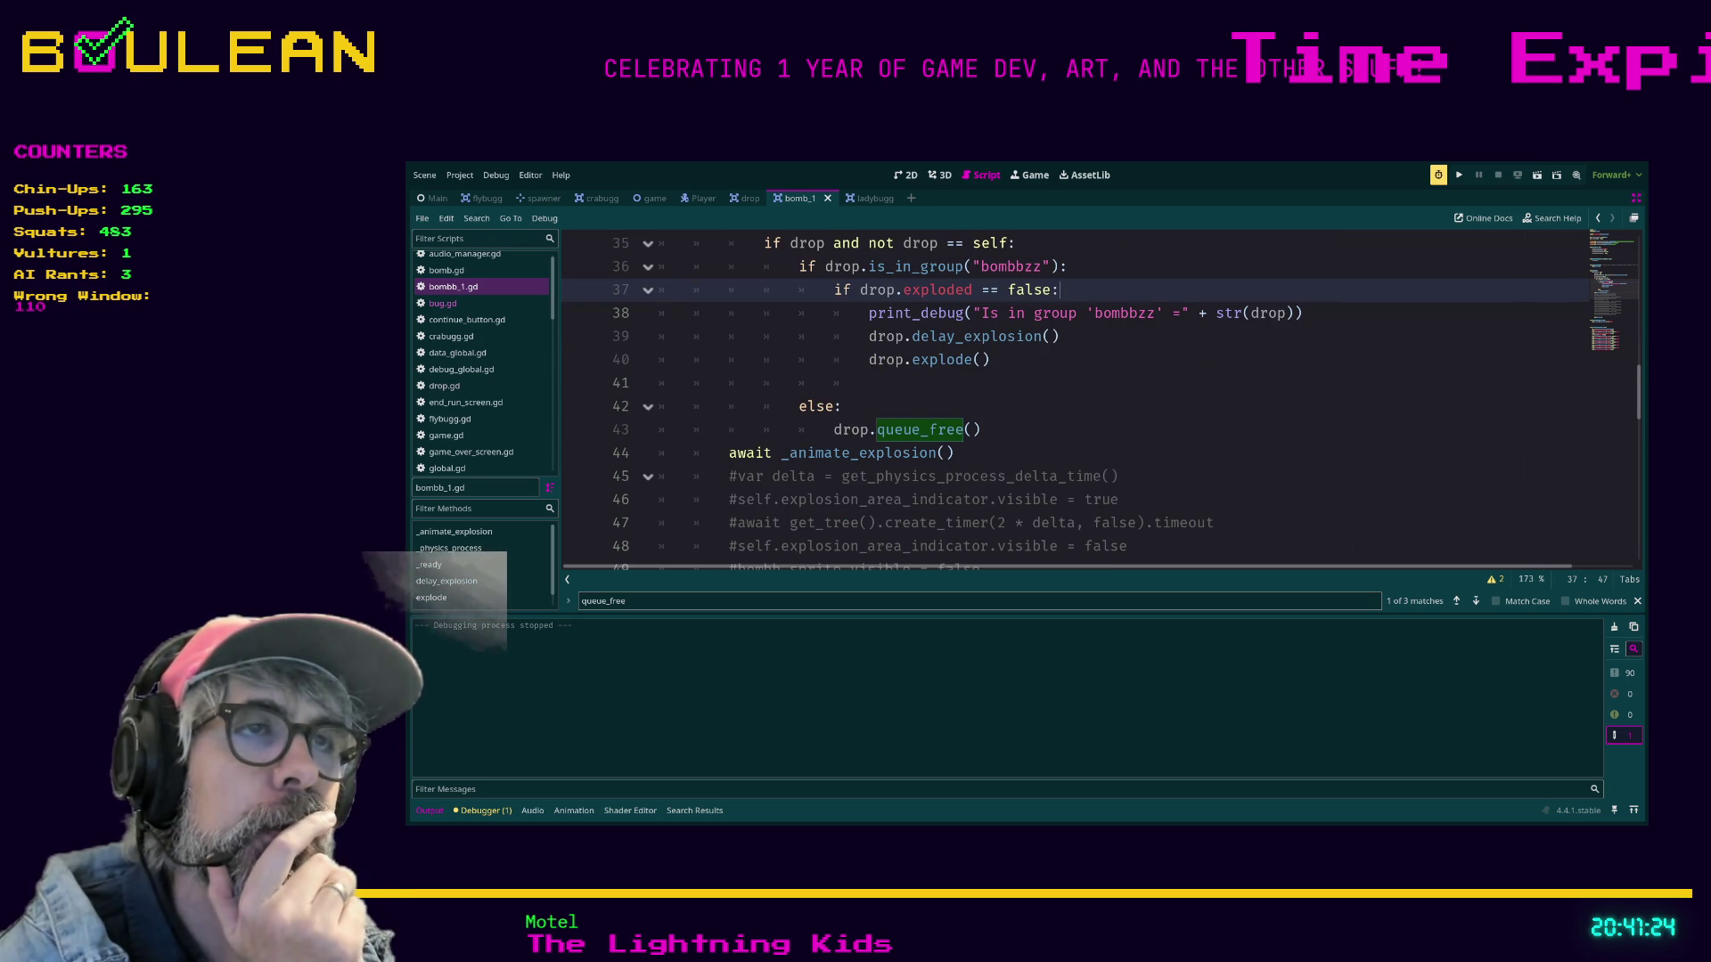
{"action": "left_click", "coordinate": [811, 453]}
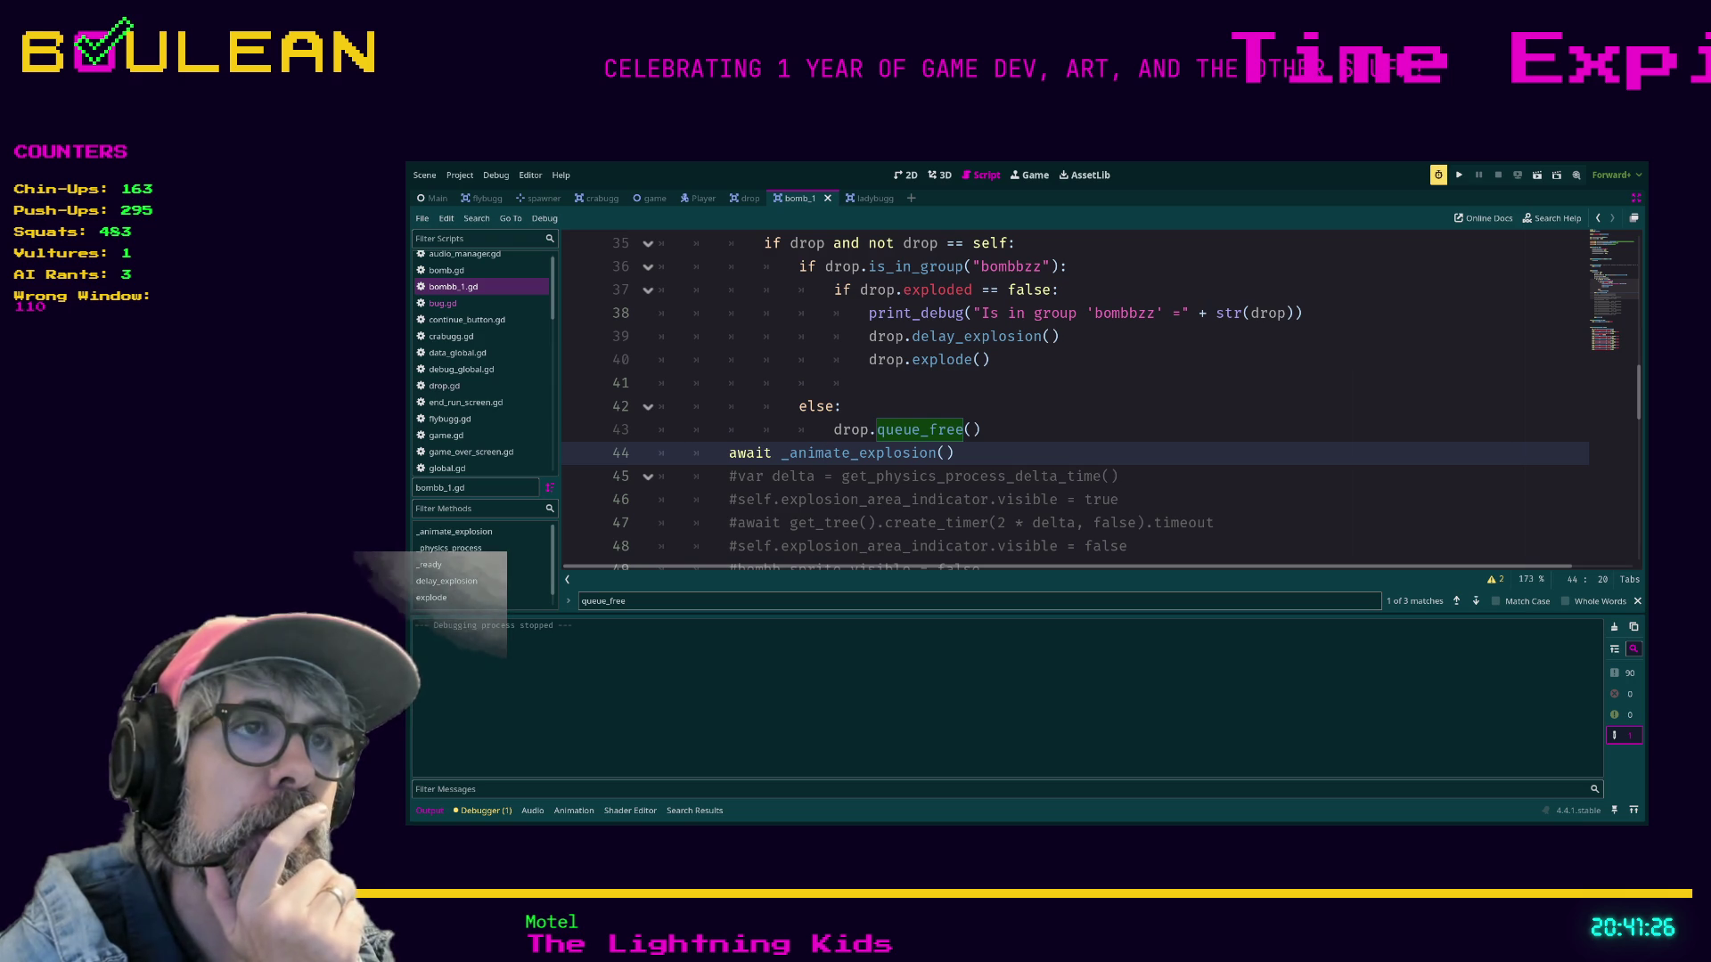
{"action": "scroll", "coordinate": [1069, 401], "scroll_direction": "up", "scroll_amount": 1}
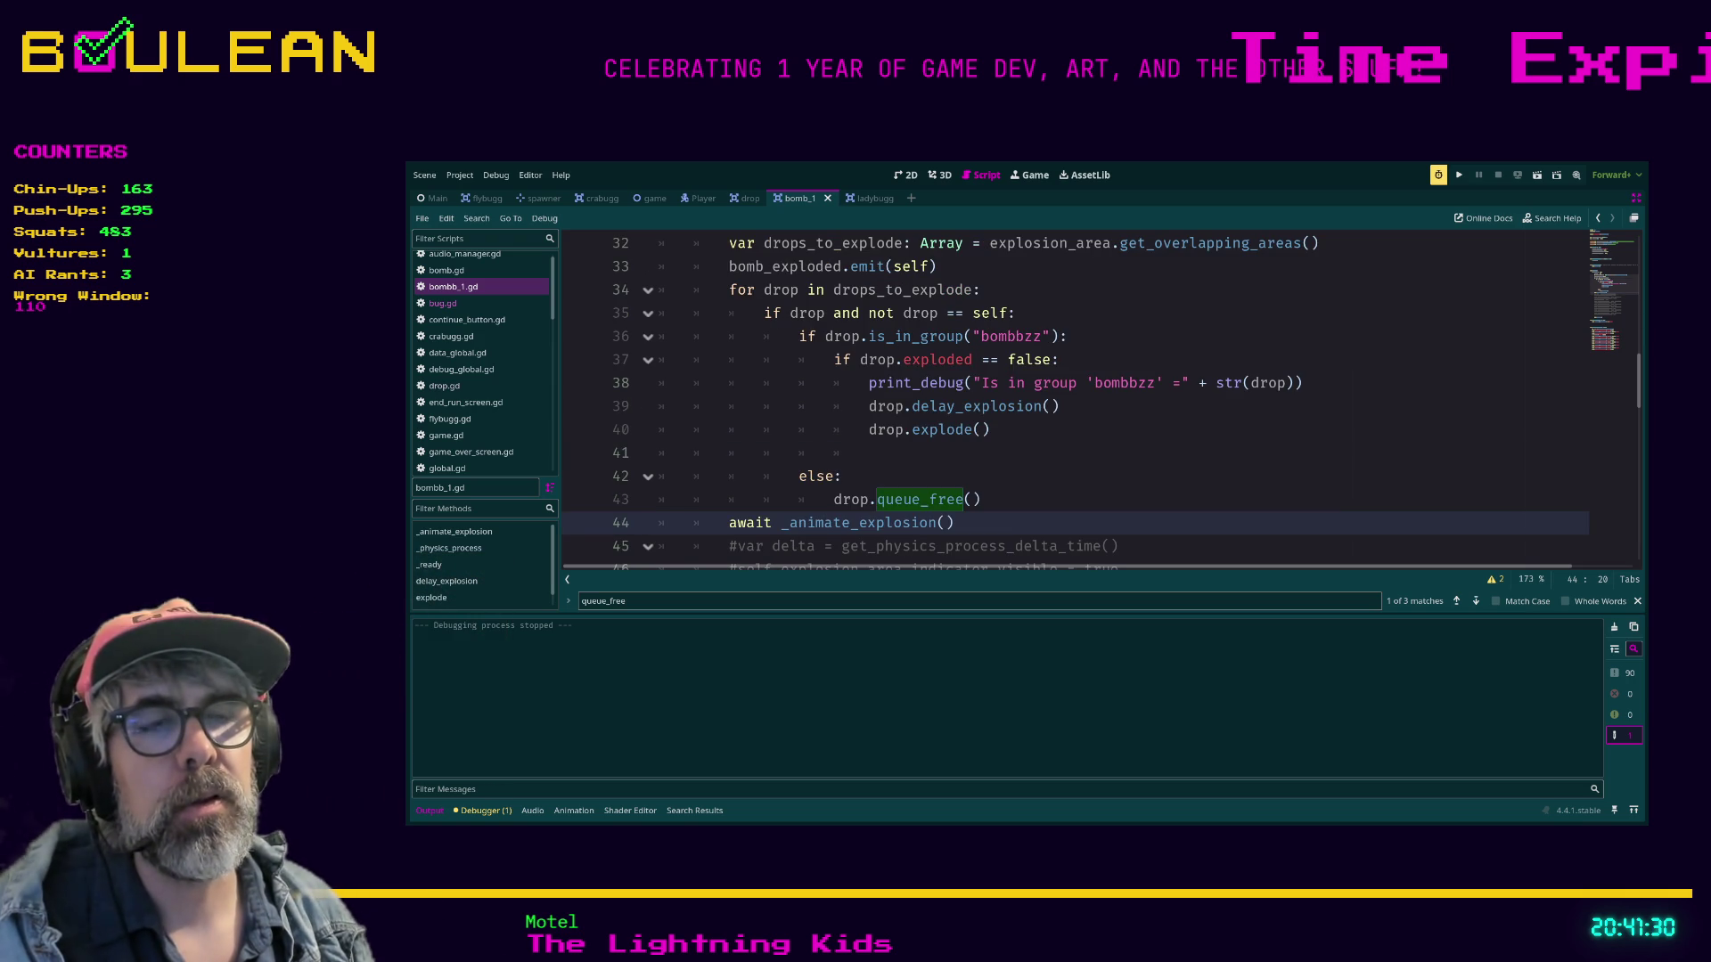
{"action": "key", "text": "alt+Up"}
{"action": "key", "text": "alt+Up"}
{"action": "key", "text": "alt+Up"}
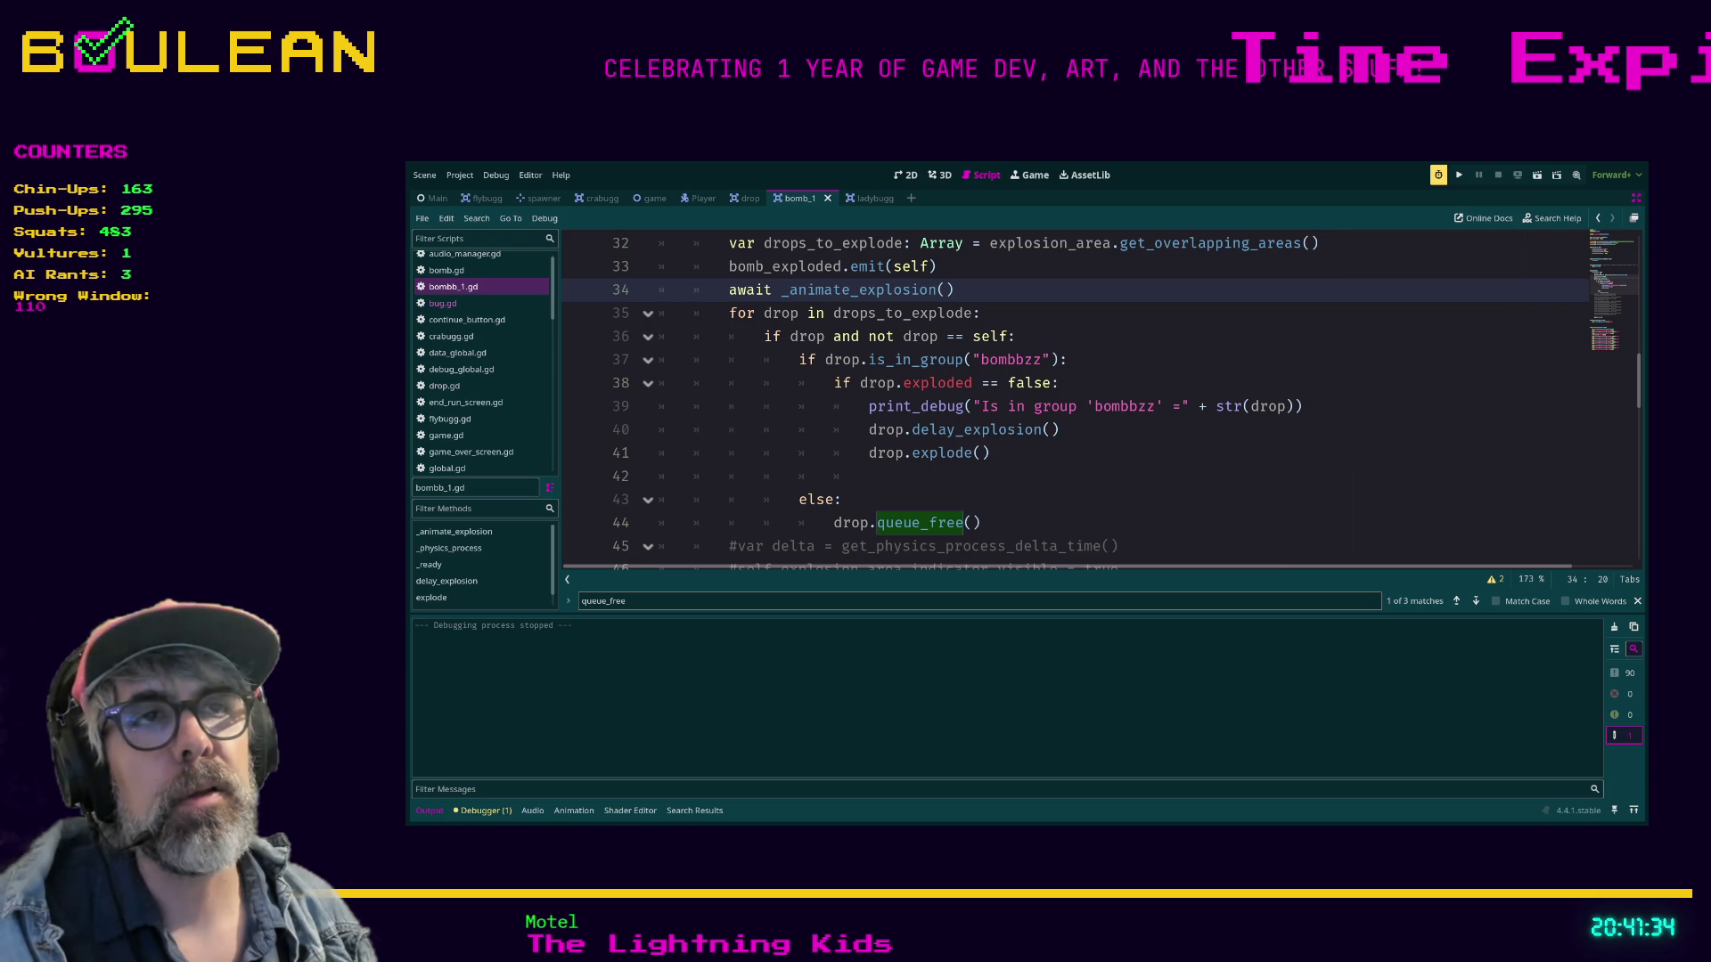
Comment out the drop.explode() call, leaving only drop.delay_explosion() for unexploded bombs.
{"action": "left_click", "coordinate": [1073, 359]}
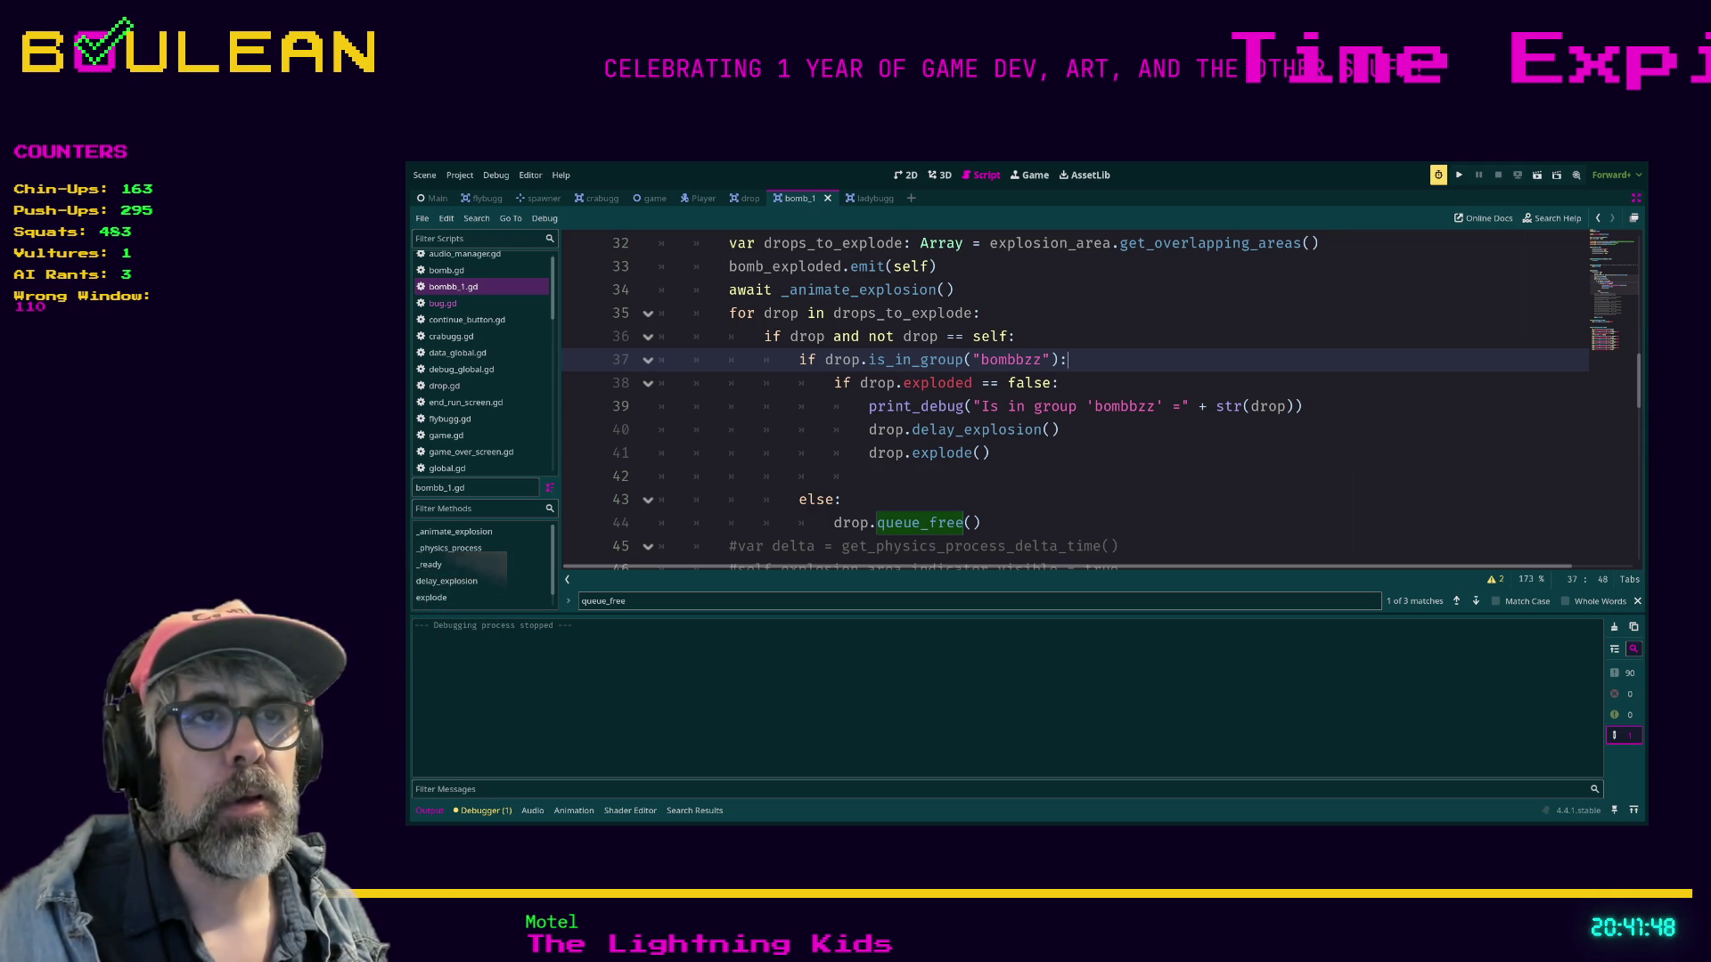
{"action": "left_click", "coordinate": [869, 453]}
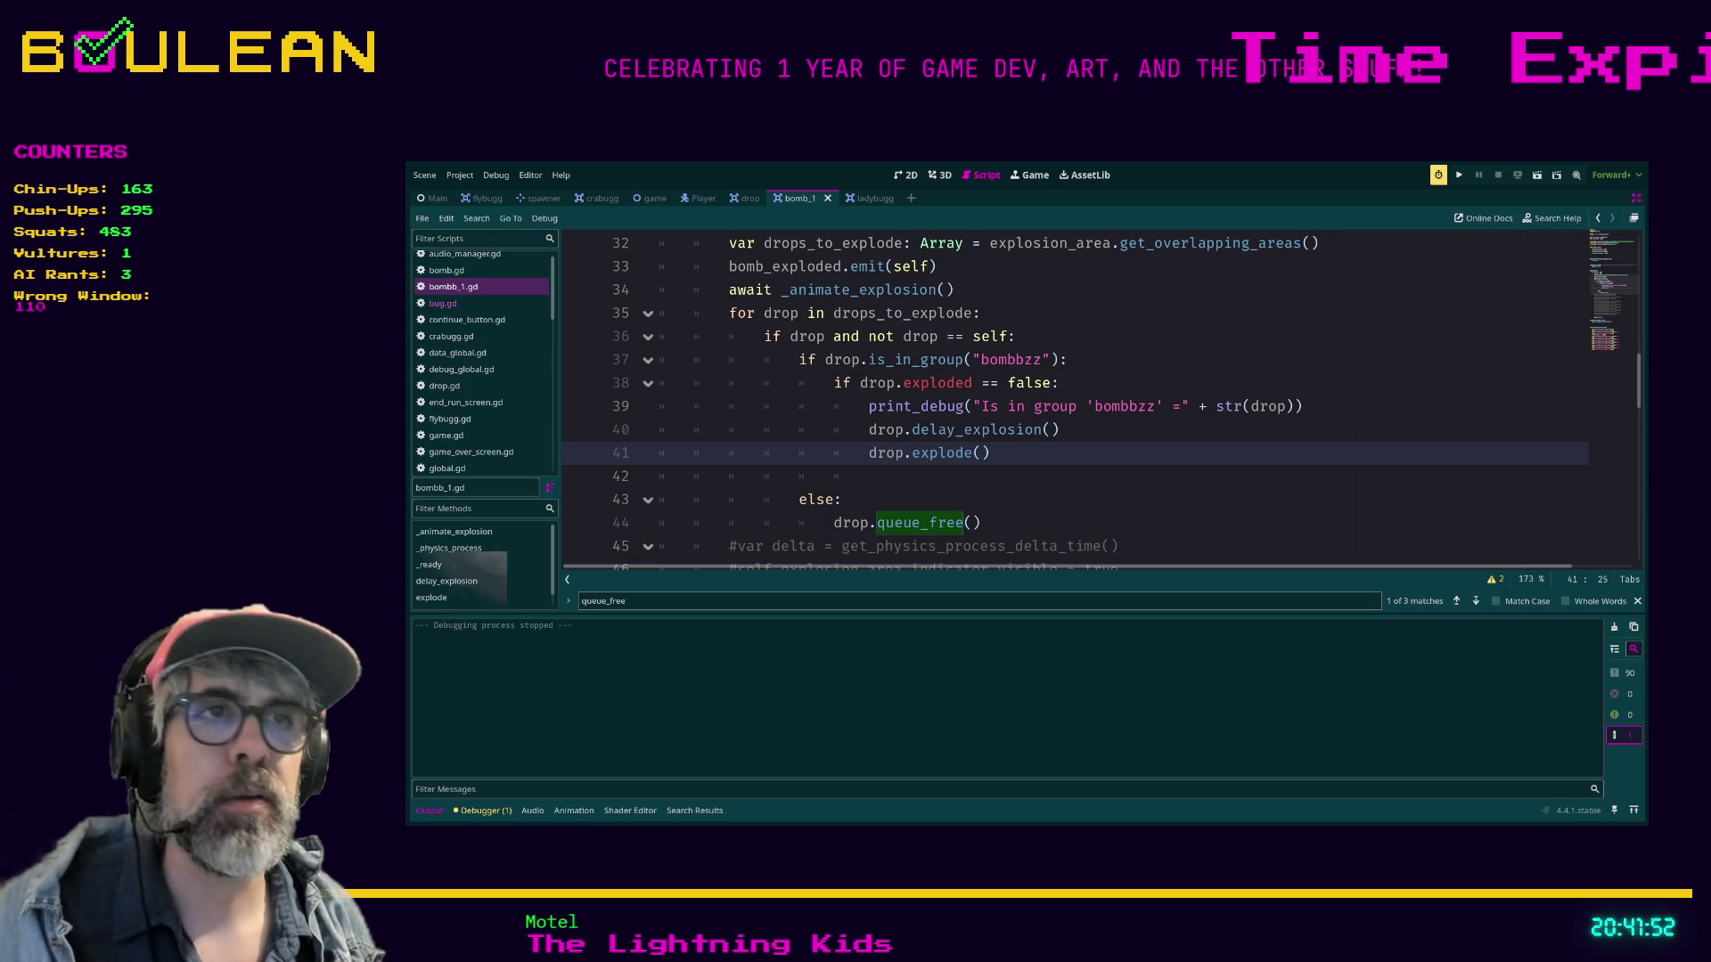
{"action": "type", "text": "#"}
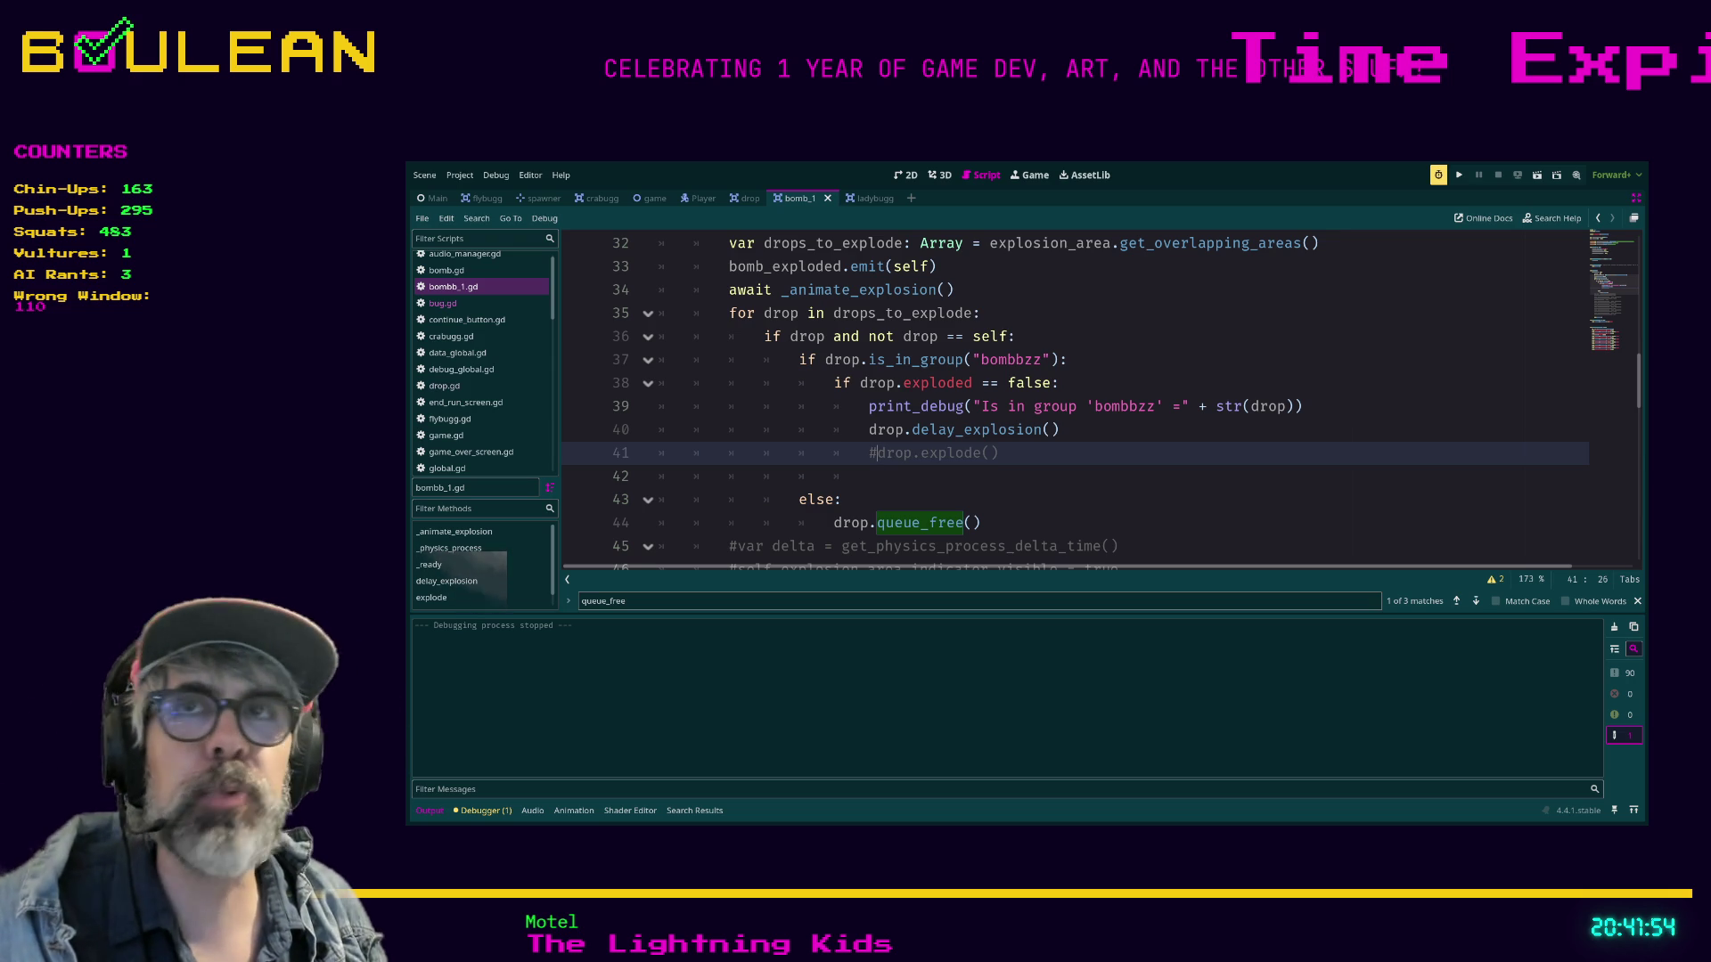
Delete the empty line 42 in the explode loop.
{"action": "scroll", "coordinate": [1069, 401], "scroll_direction": "down", "scroll_amount": 1}
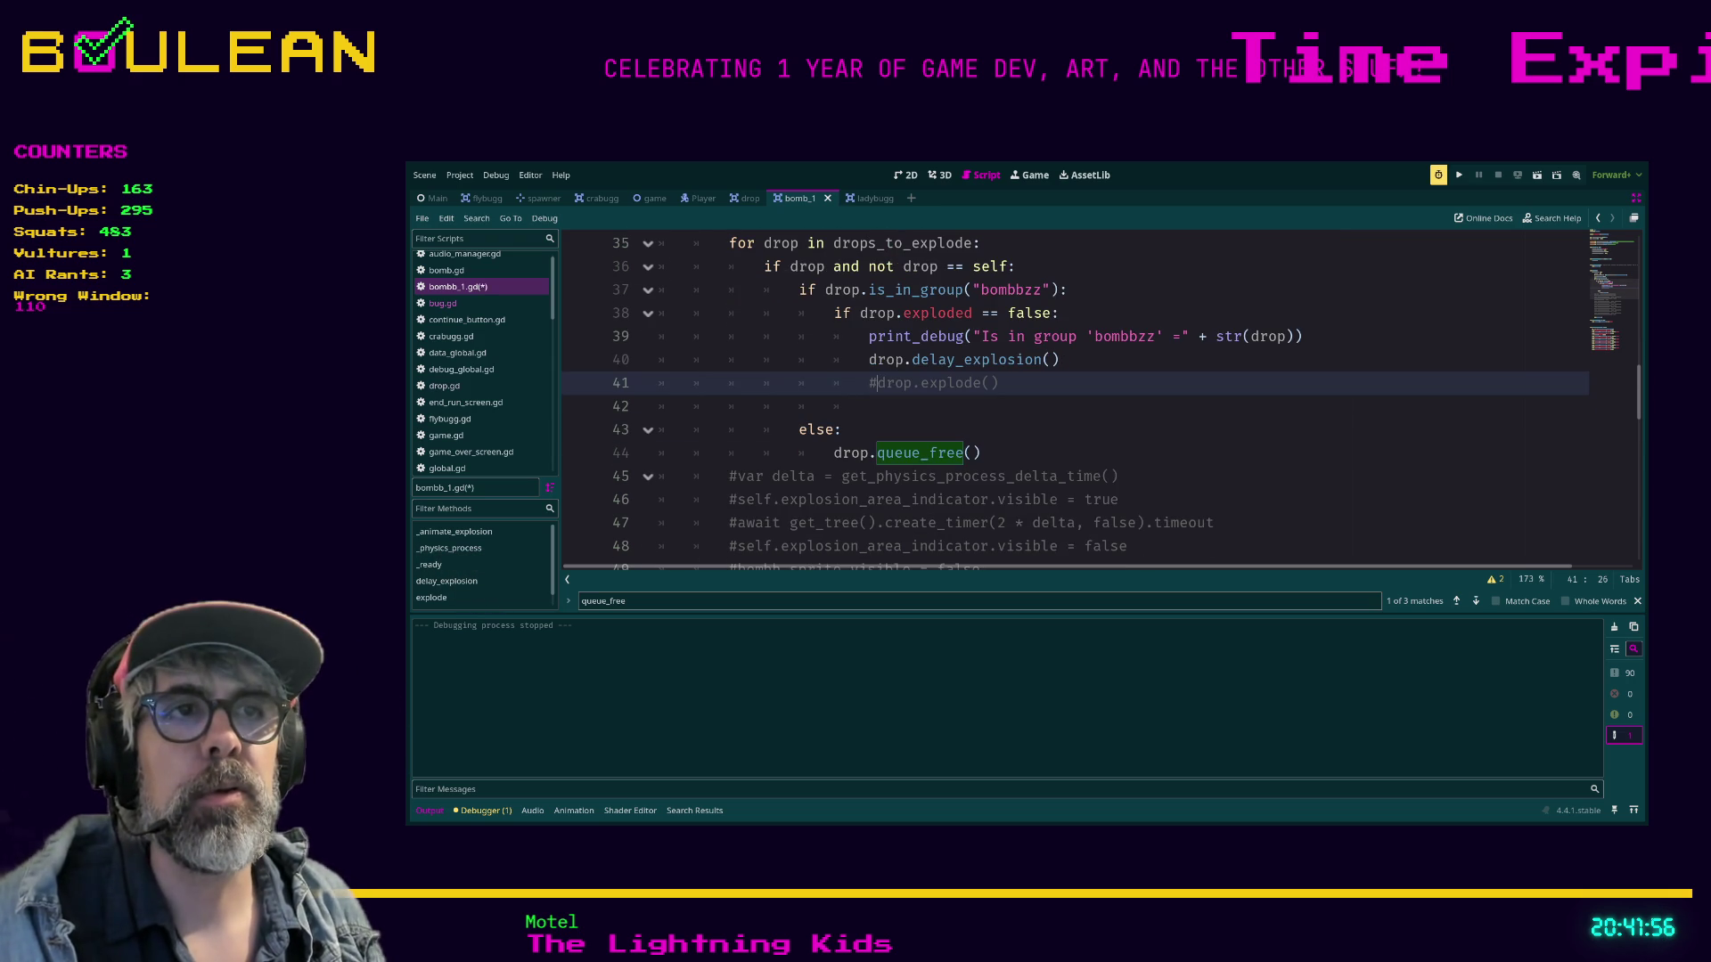
{"action": "left_click", "coordinate": [842, 429]}
{"action": "left_click", "coordinate": [835, 406]}
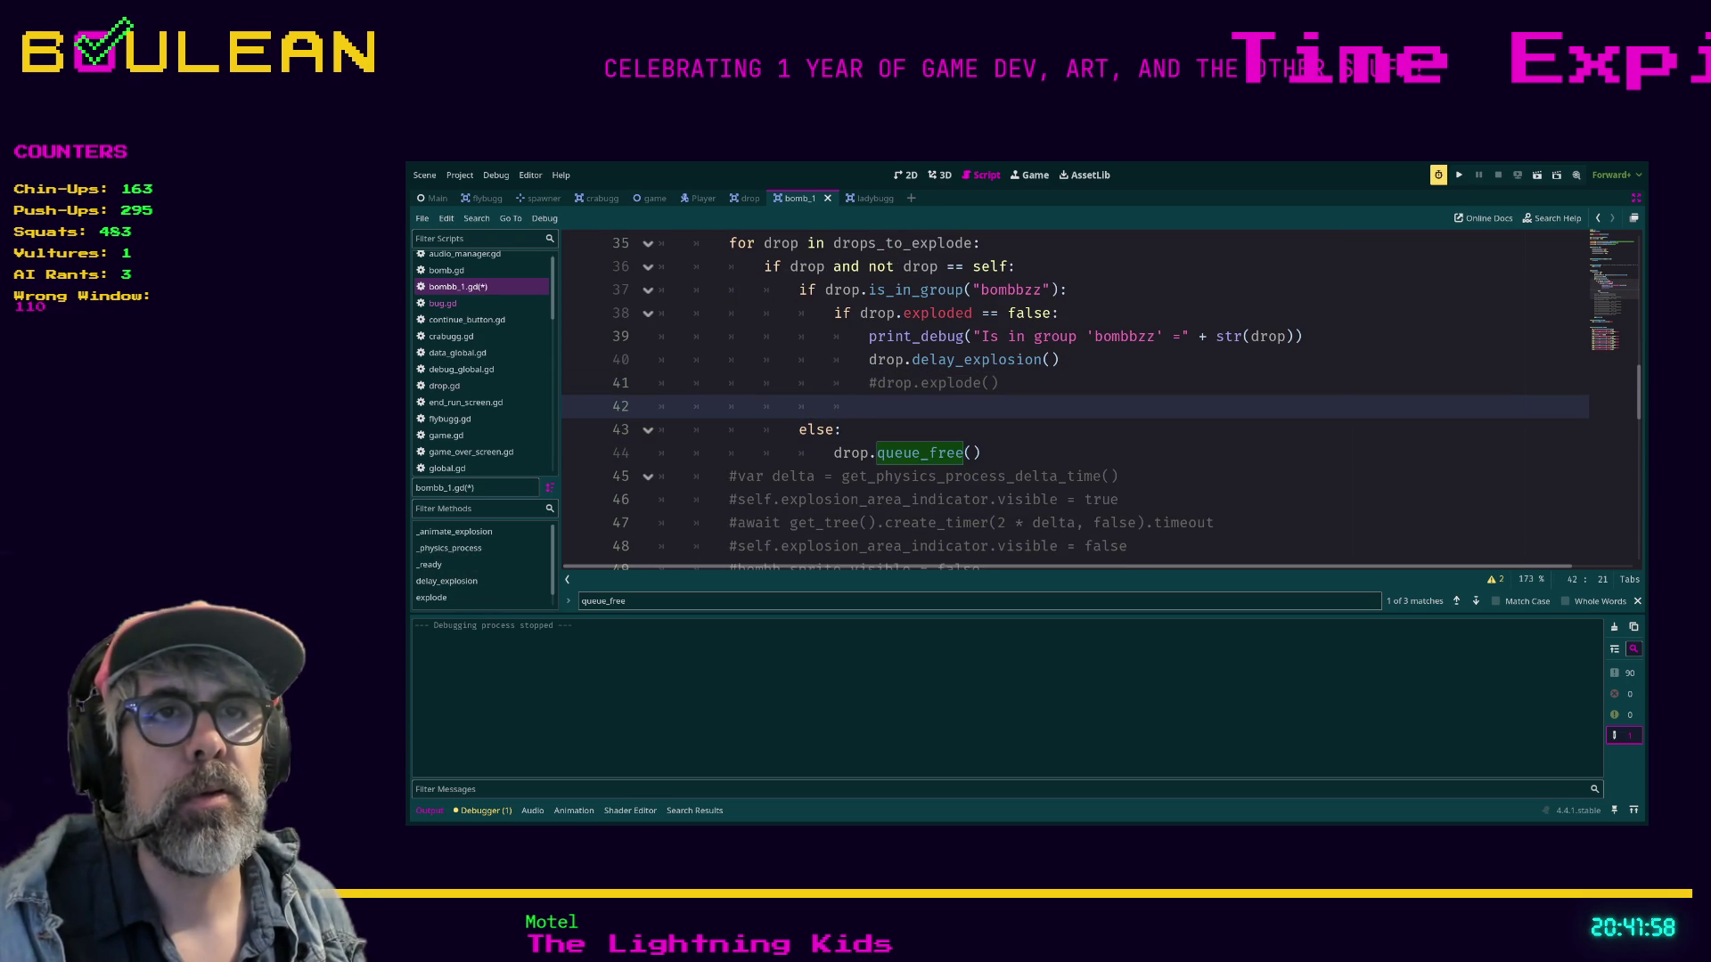
{"action": "key", "text": "shift+Home"}
{"action": "key", "text": "BackSpace"}
{"action": "key", "text": "BackSpace"}
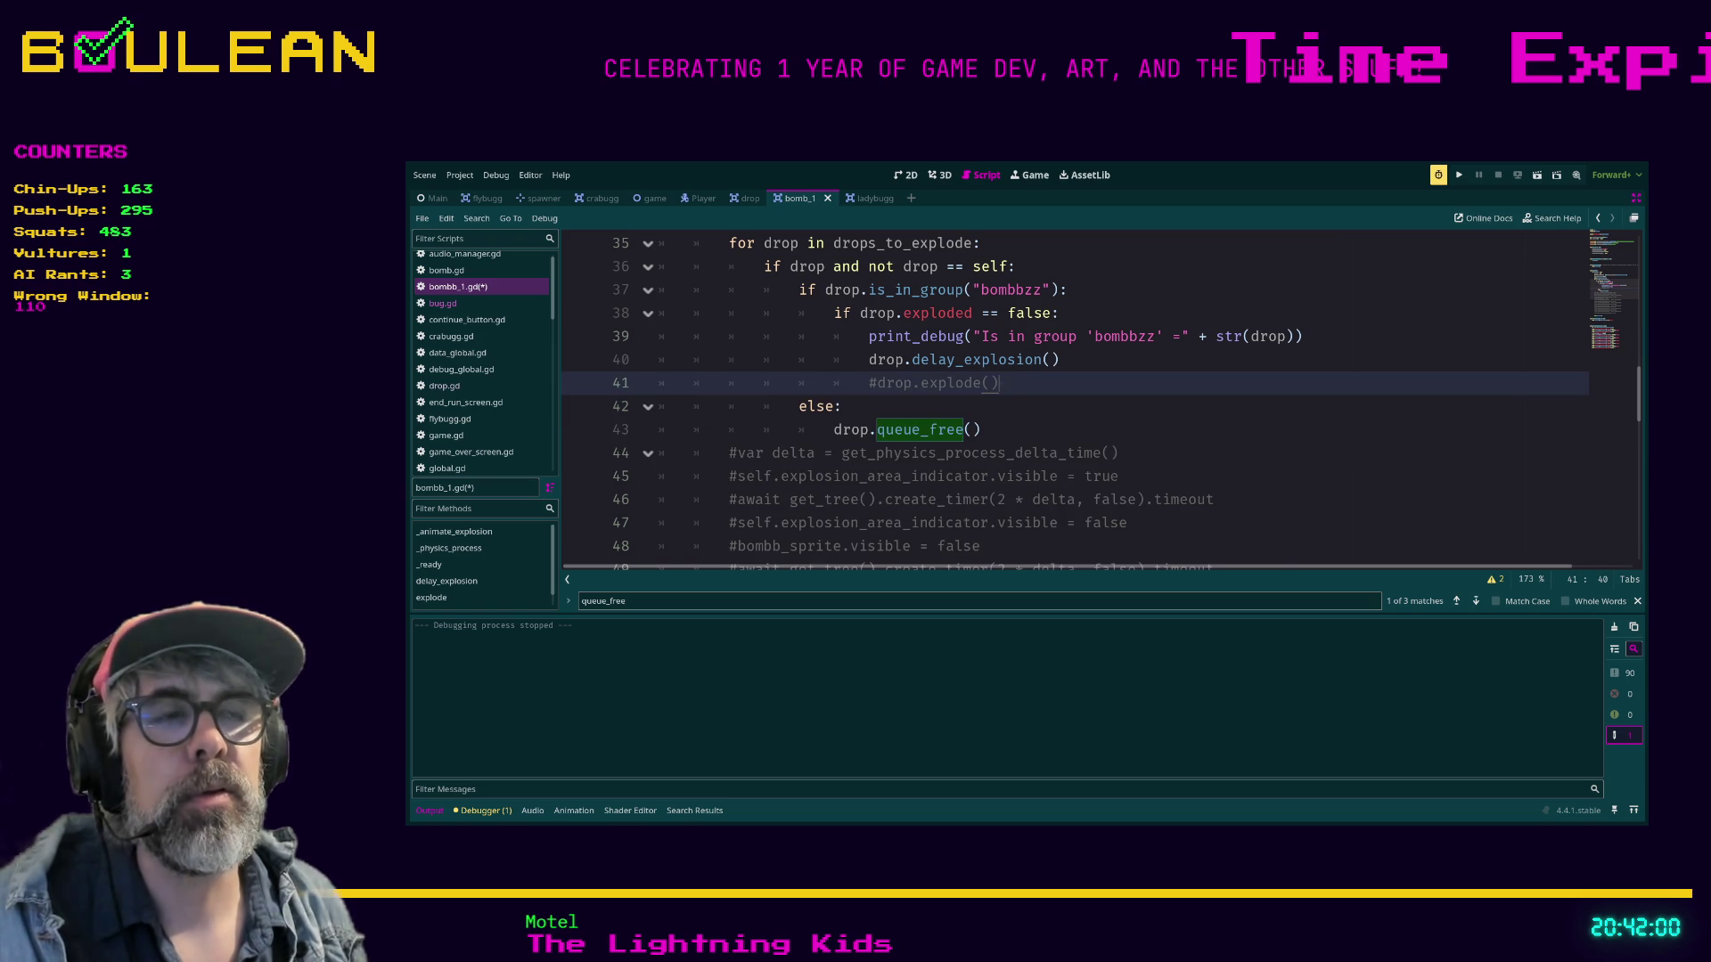
Add an explode() call after the timer at the end of delay_explosion().
{"action": "scroll", "coordinate": [1069, 400], "scroll_direction": "up", "scroll_amount": 1}
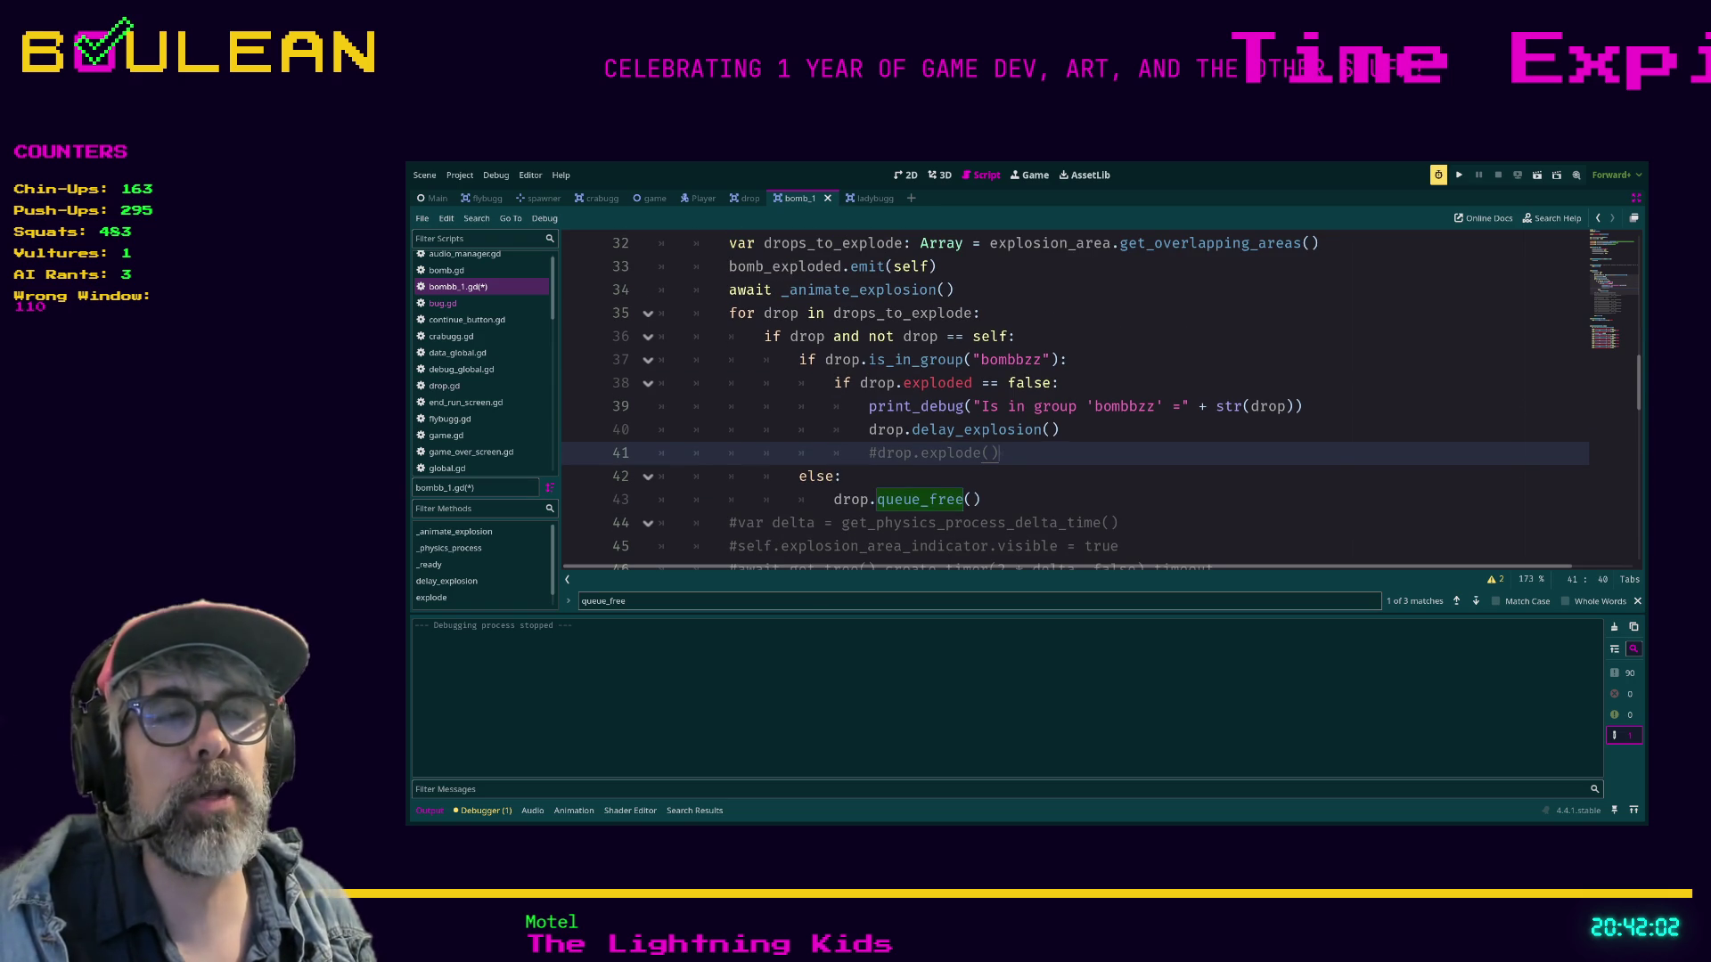
{"action": "scroll", "coordinate": [1070, 401], "scroll_direction": "down", "scroll_amount": 6}
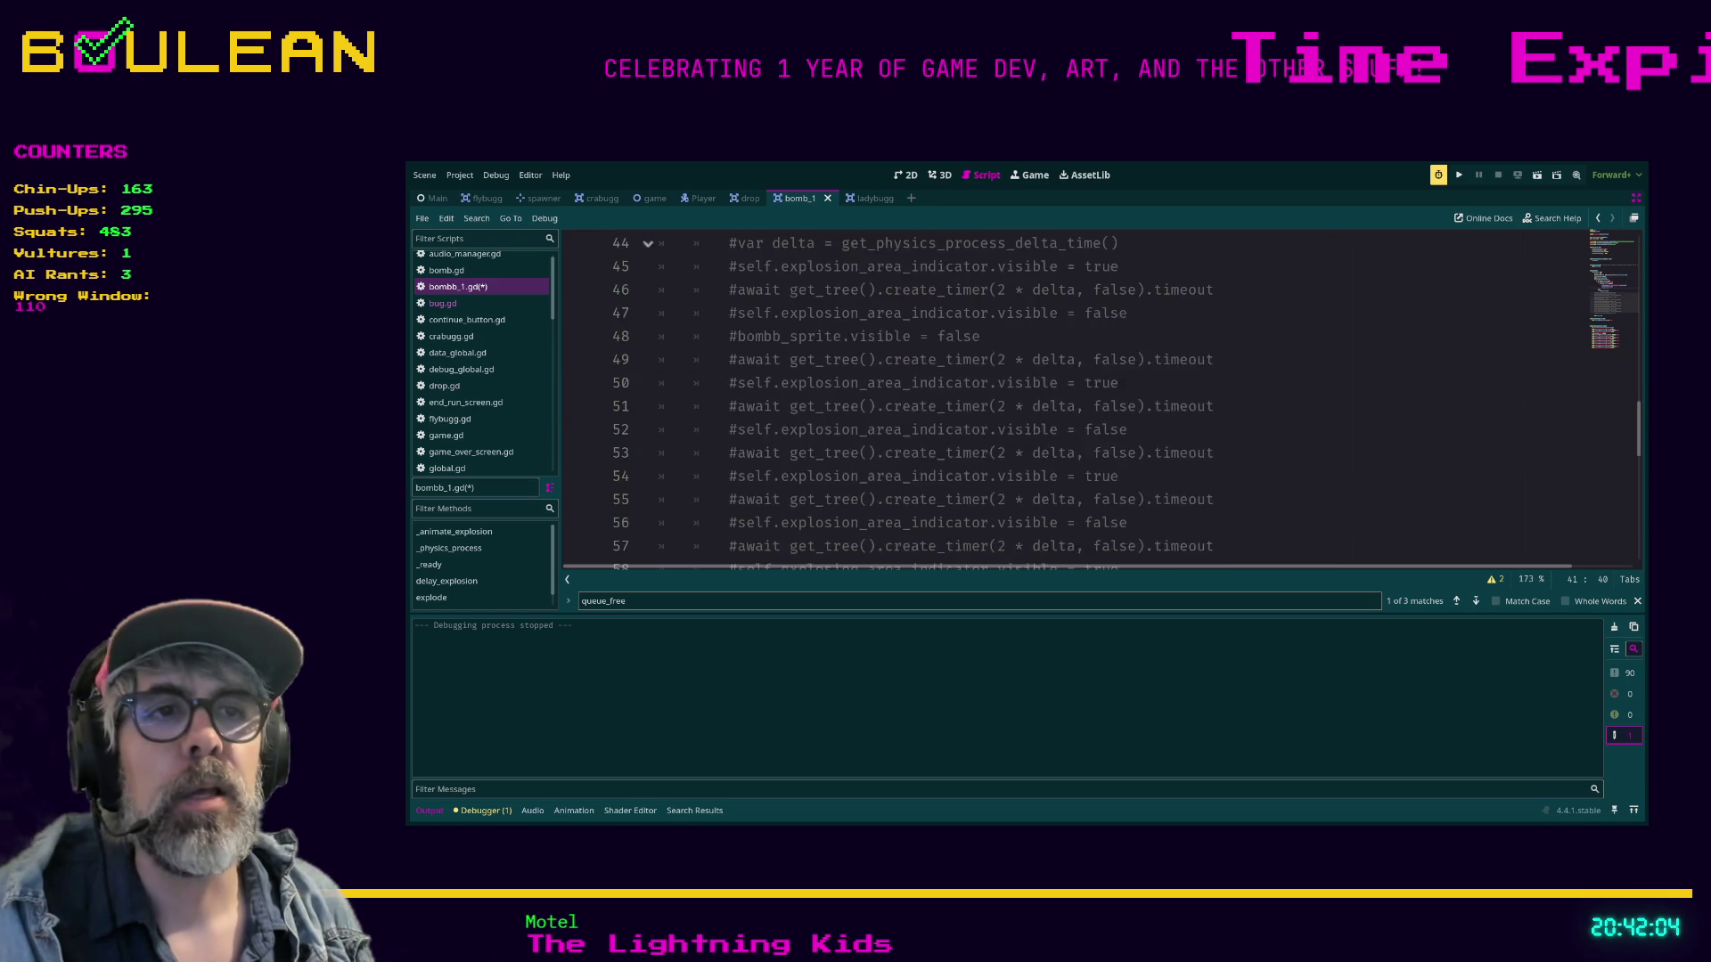
{"action": "scroll", "coordinate": [1069, 401], "scroll_direction": "down", "scroll_amount": 1}
{"action": "left_click", "coordinate": [664, 499]}
{"action": "scroll", "coordinate": [1069, 401], "scroll_direction": "down", "scroll_amount": 1}
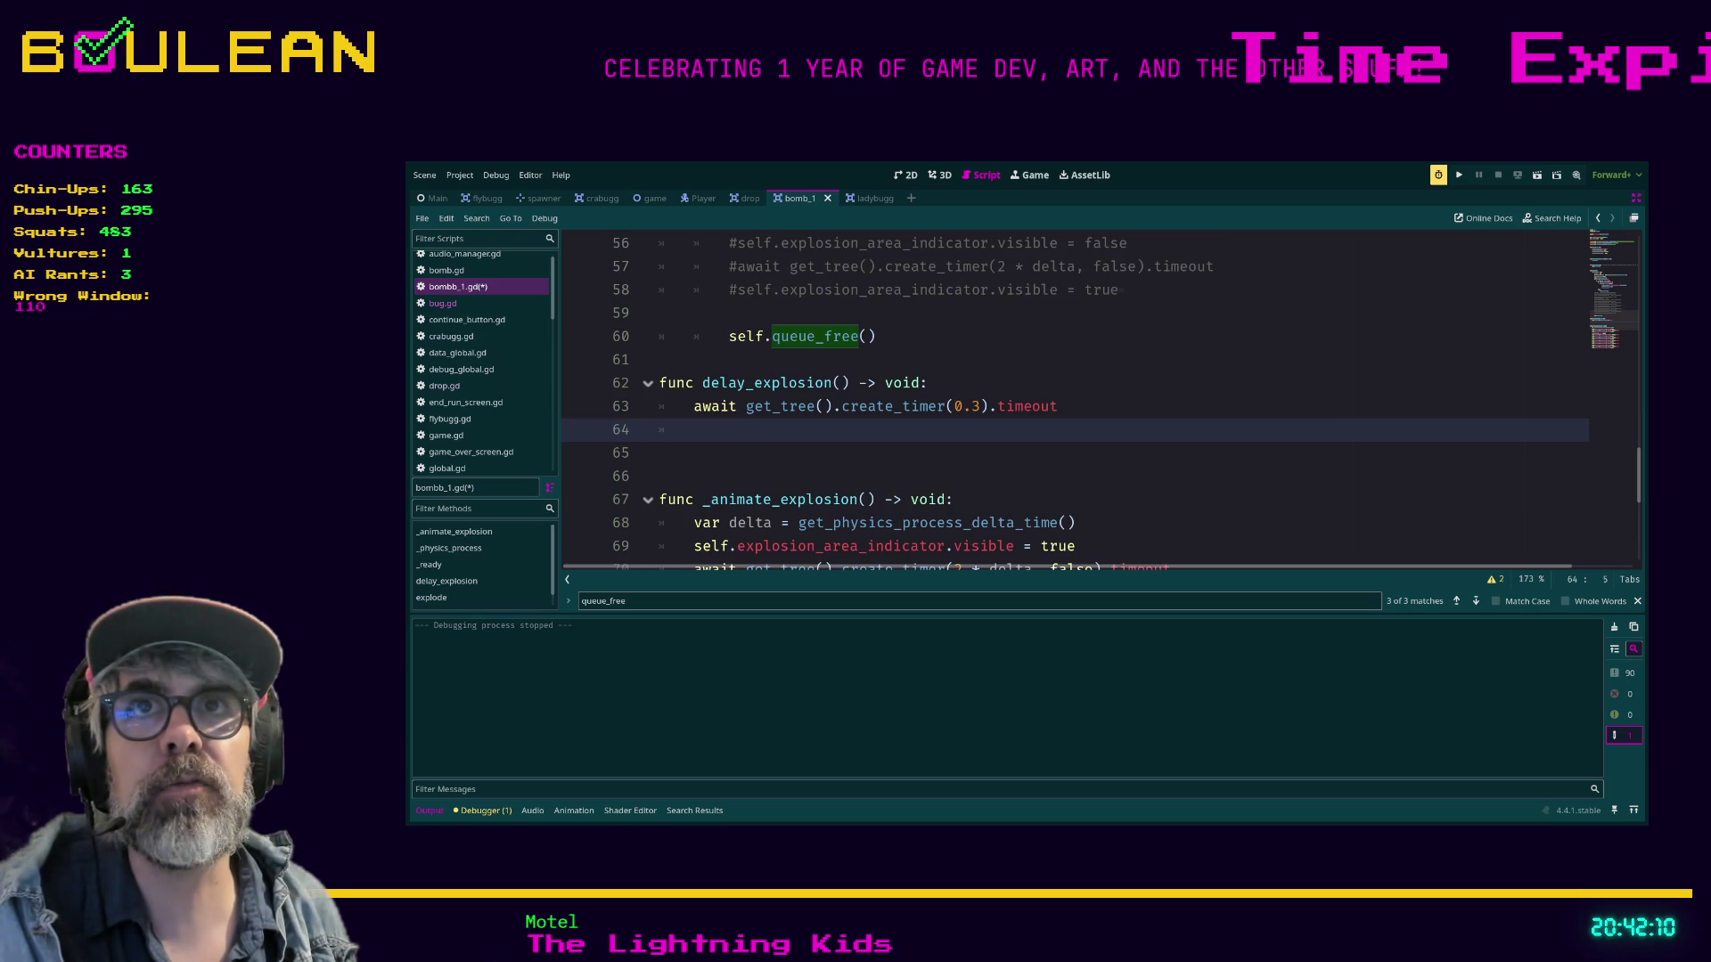
{"action": "type", "text": "ex"}
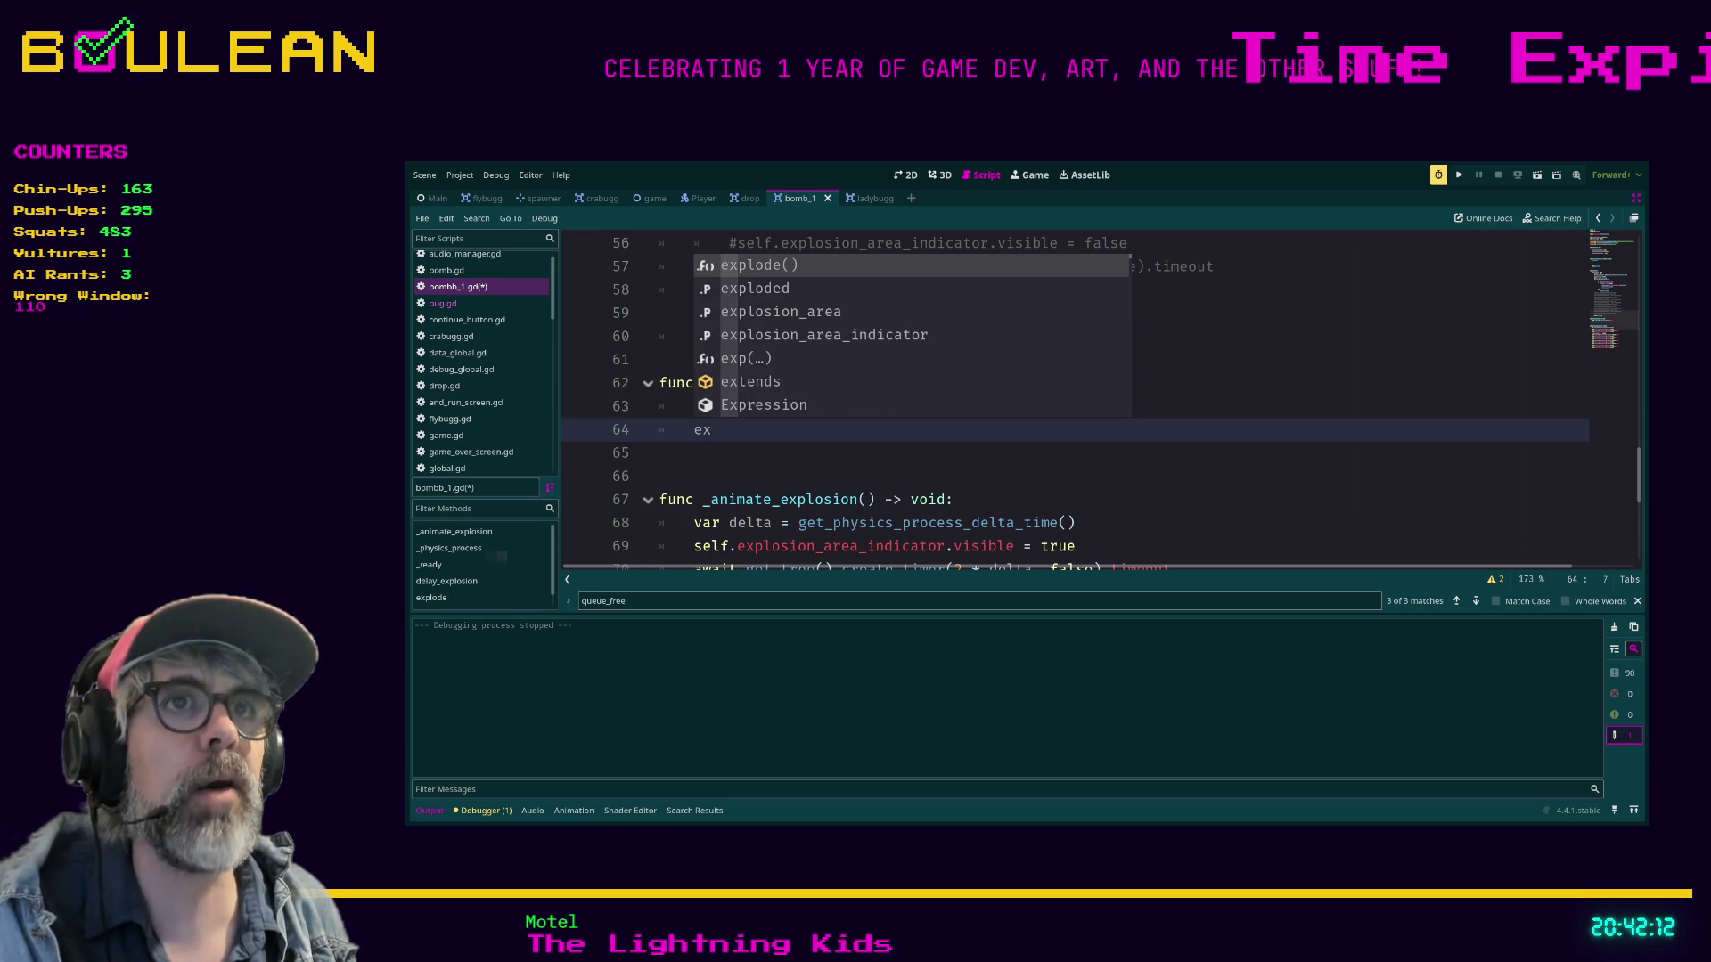
{"action": "key", "text": "Return"}
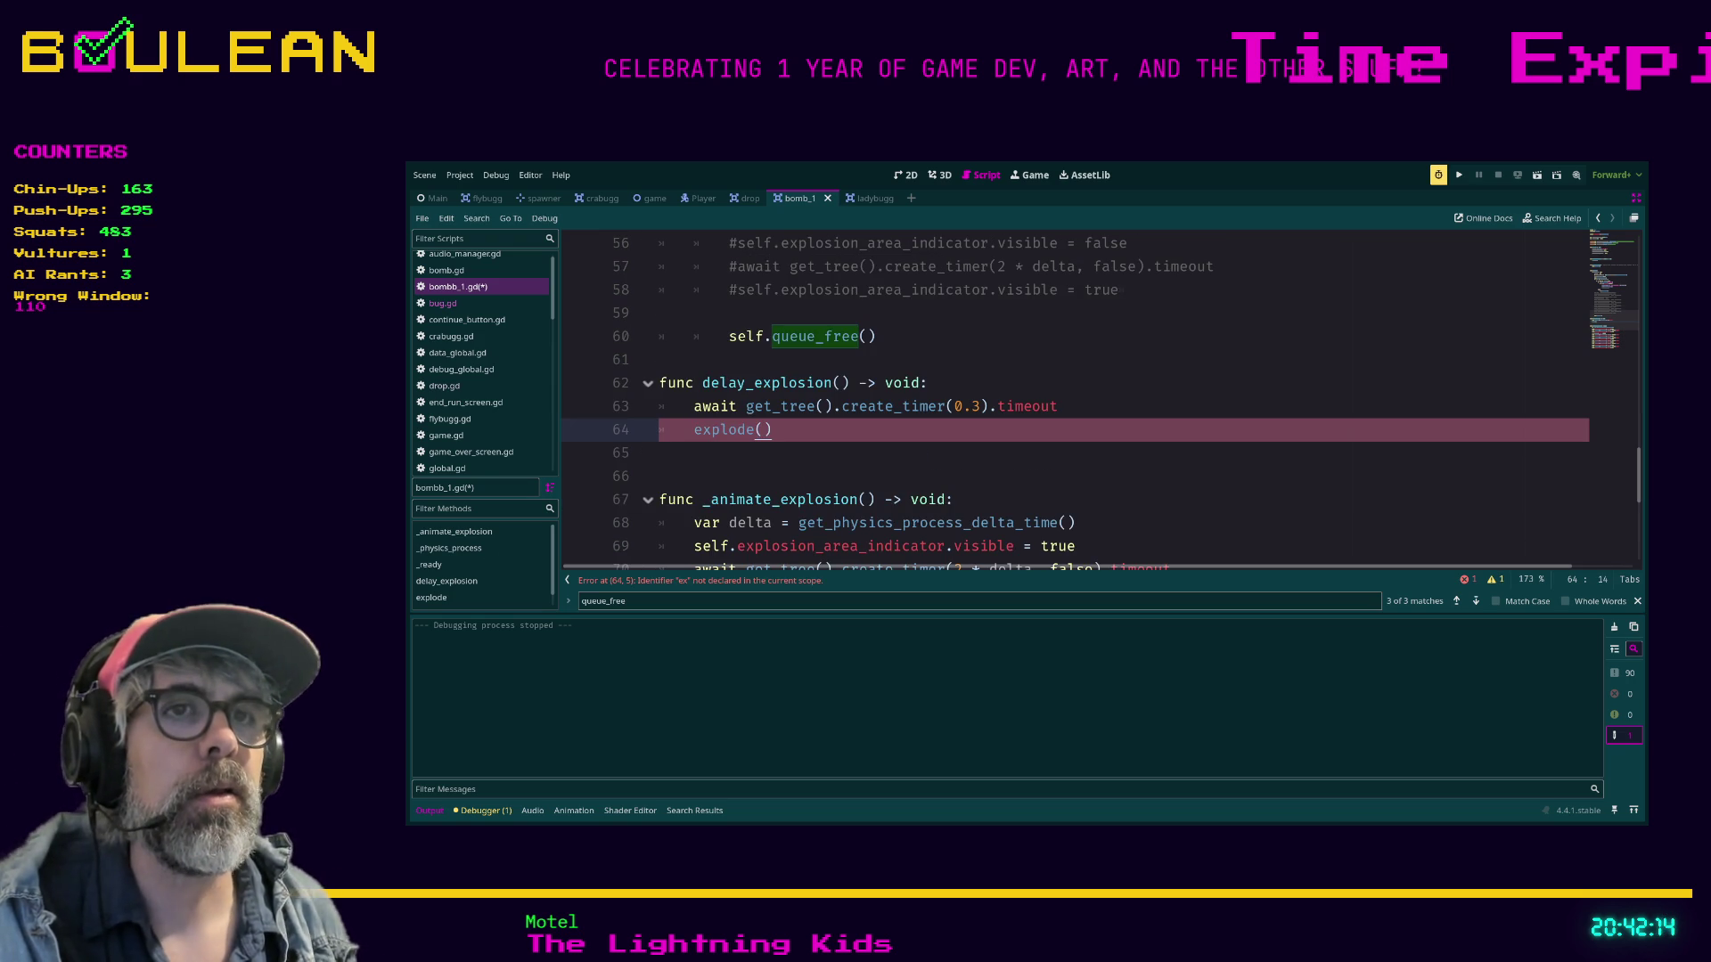
{"action": "key", "text": "Return"}
Delete the commented-out drop.explode() line, save bombb_1.gd, and run the scene with F6.
{"action": "scroll", "coordinate": [1101, 404], "scroll_direction": "up", "scroll_amount": 3}
{"action": "scroll", "coordinate": [1101, 403], "scroll_direction": "up", "scroll_amount": 6}
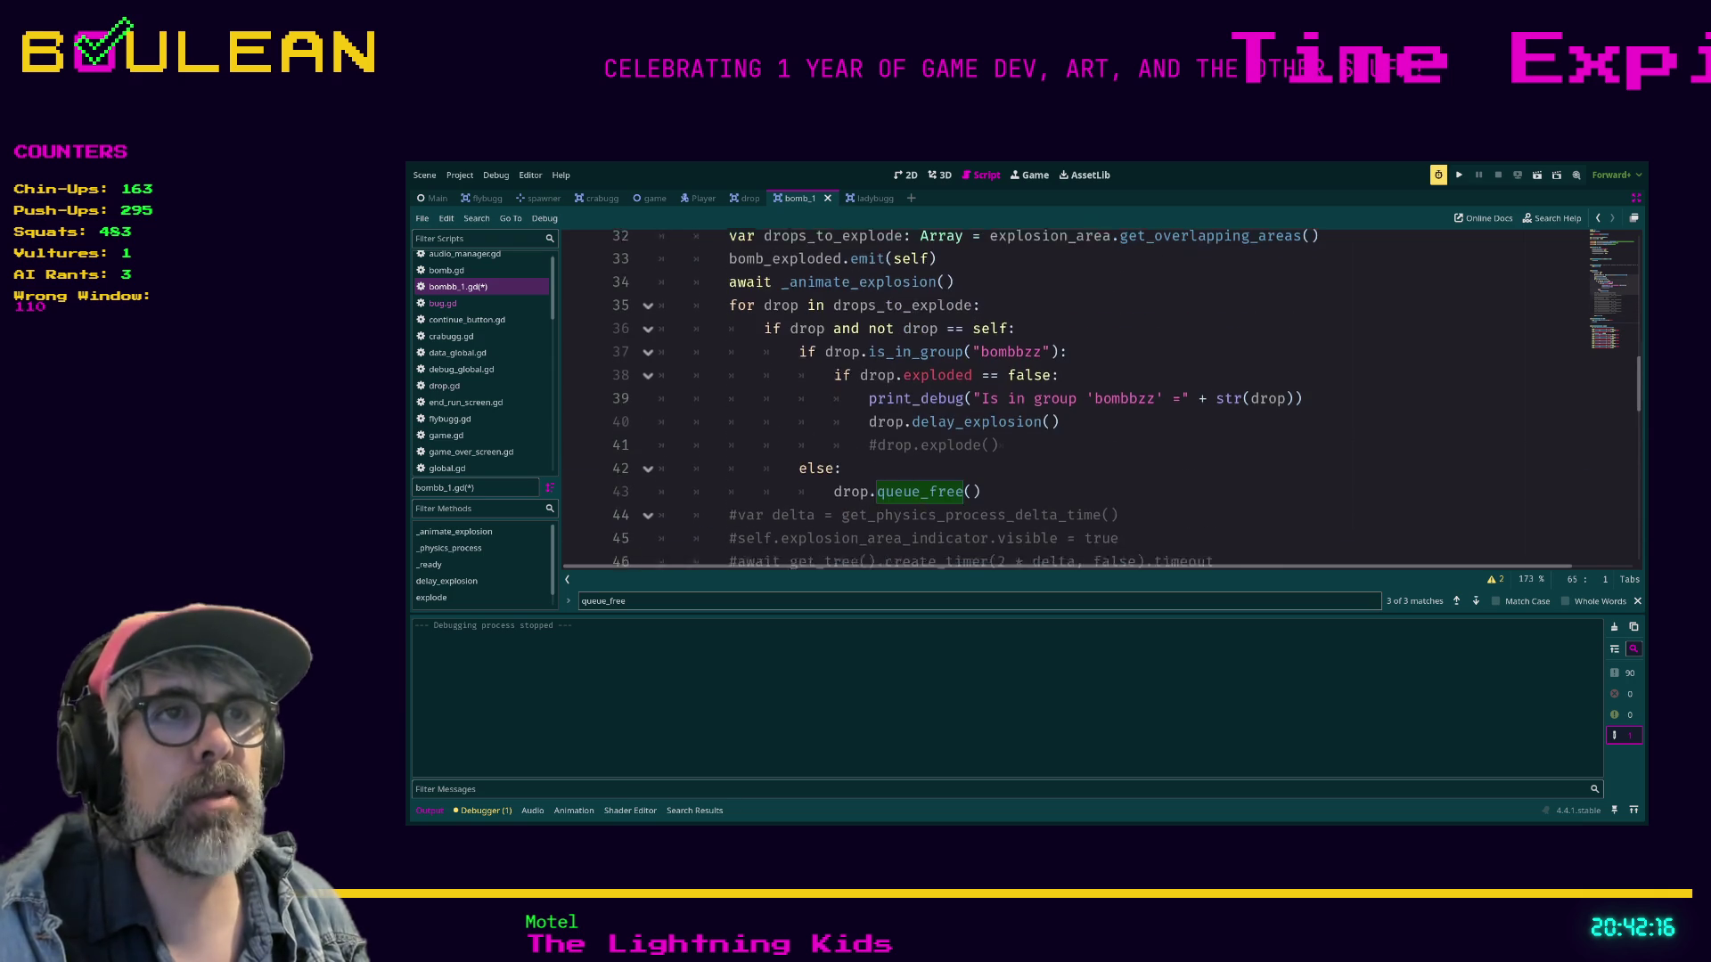
{"action": "left_click", "coordinate": [1007, 453]}
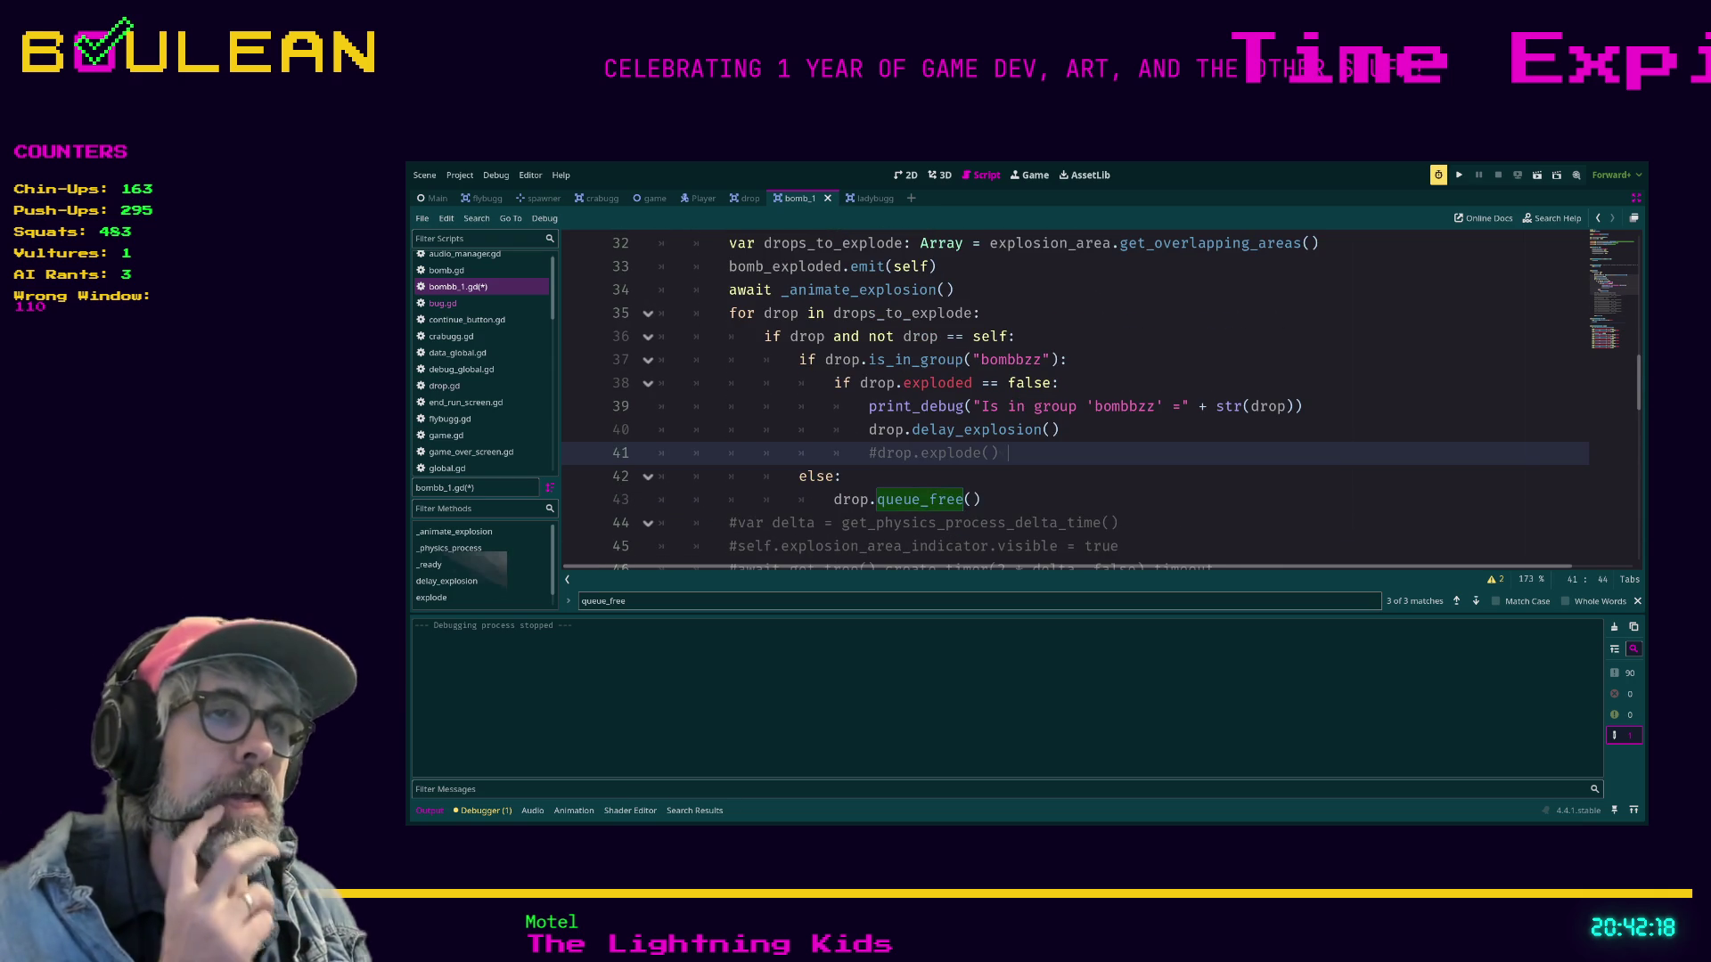
{"action": "key", "text": "shift+Home"}
{"action": "key", "text": "shift+Home"}
{"action": "key", "text": "BackSpace"}
{"action": "key", "text": "BackSpace"}
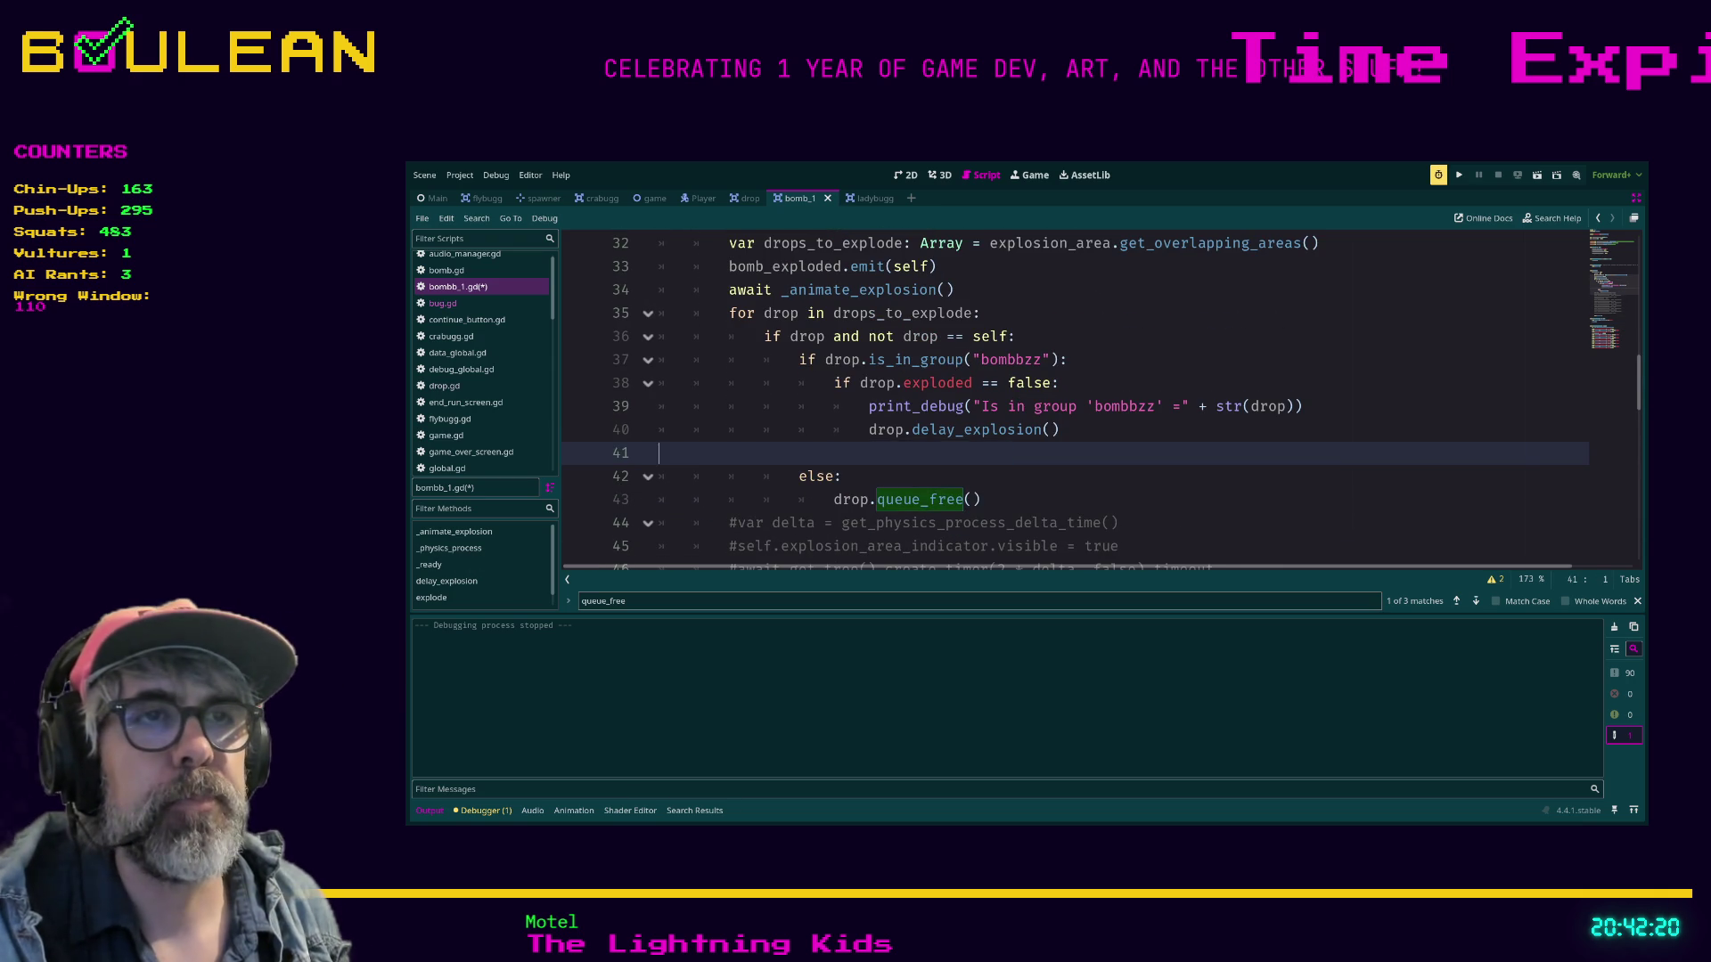
{"action": "key", "text": "ctrl+s"}
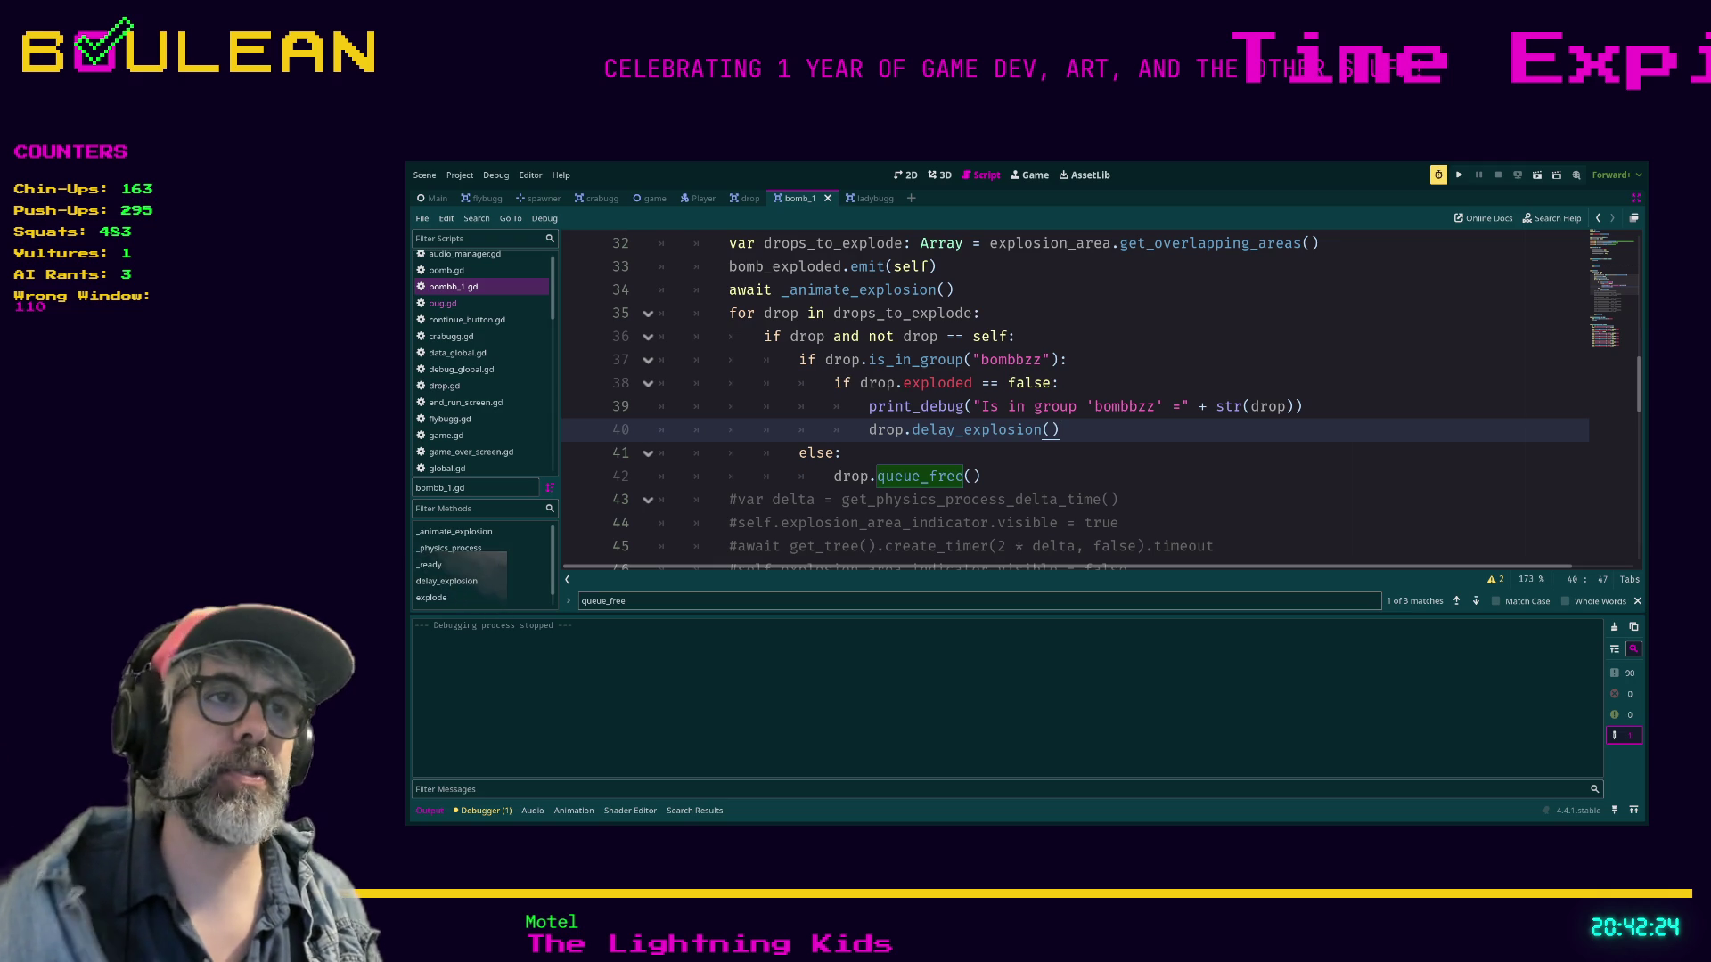
{"action": "key", "text": "F6"}
{"action": "key", "text": "F5"}
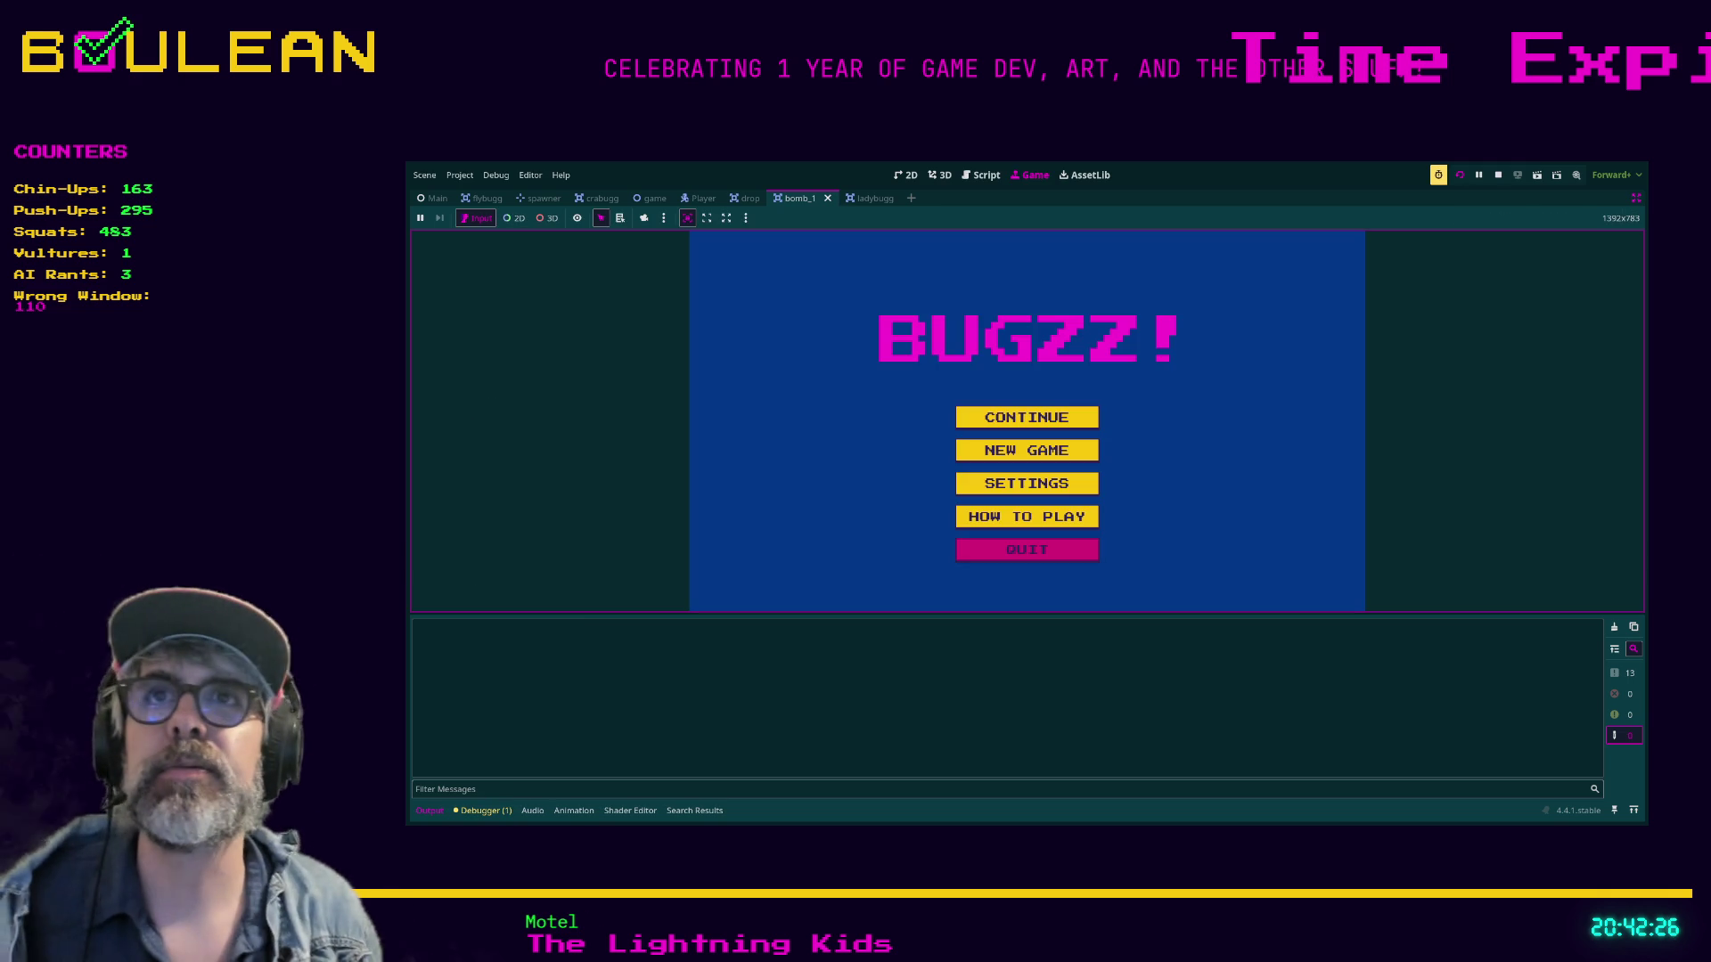
{"action": "key", "text": "Down"}
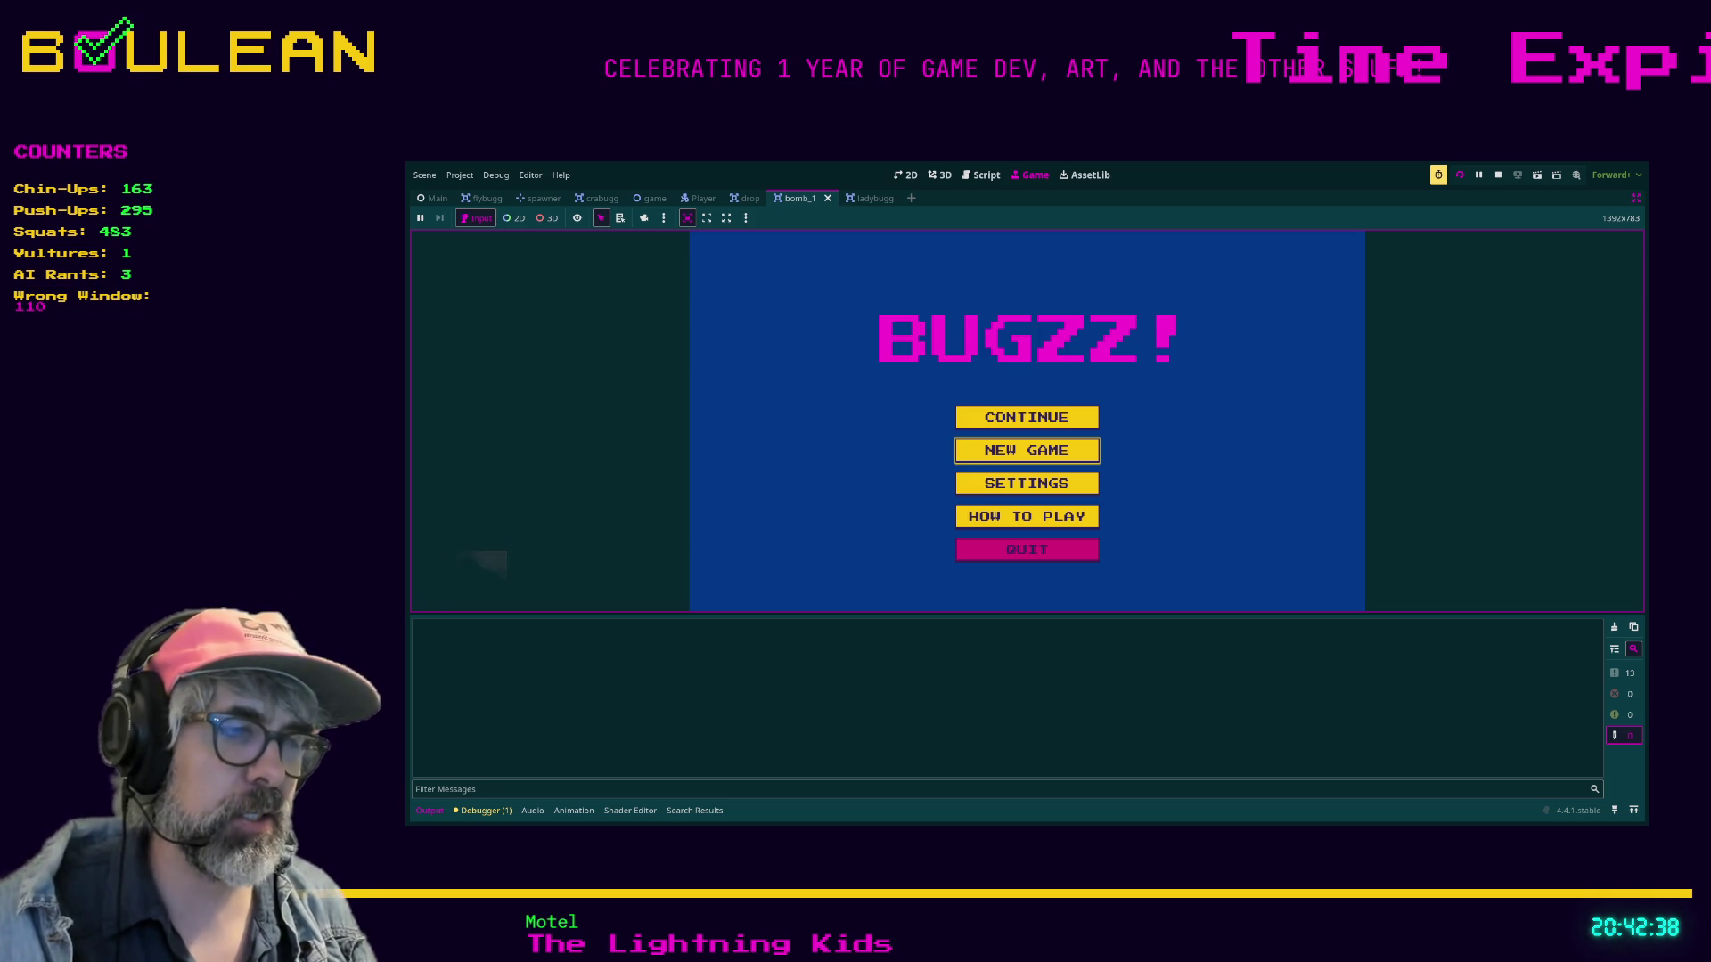
{"action": "key", "text": "Return"}
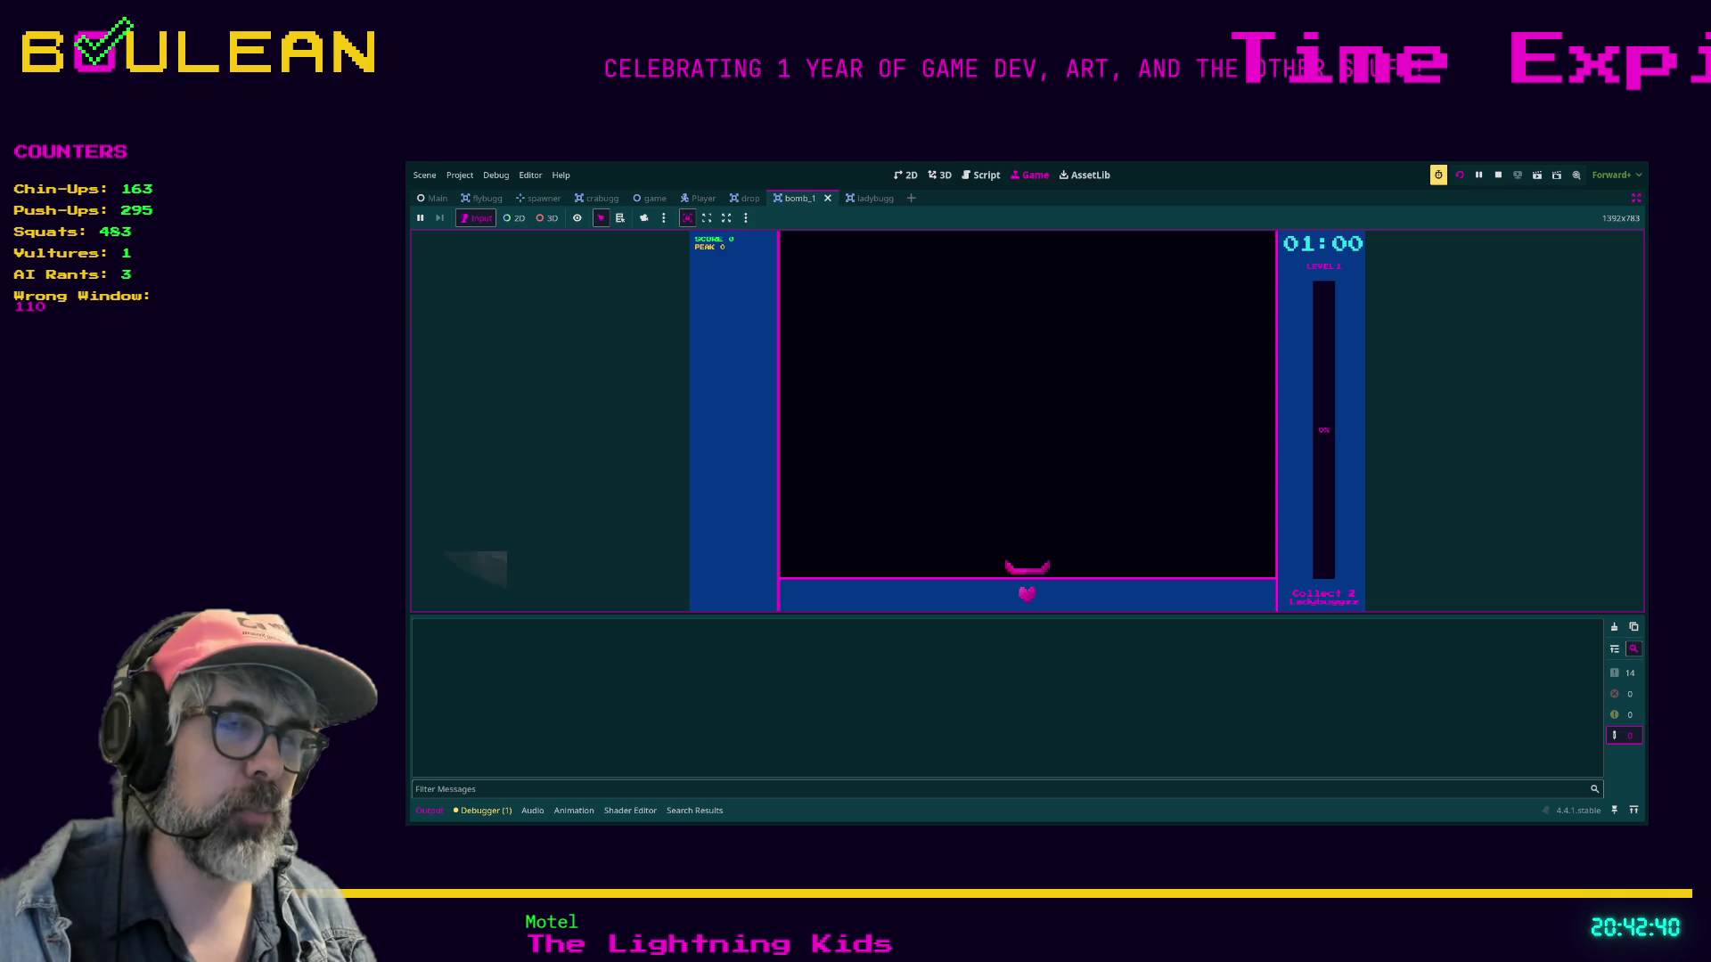
{"action": "key", "text": "Left"}
{"action": "key", "text": "Left"}
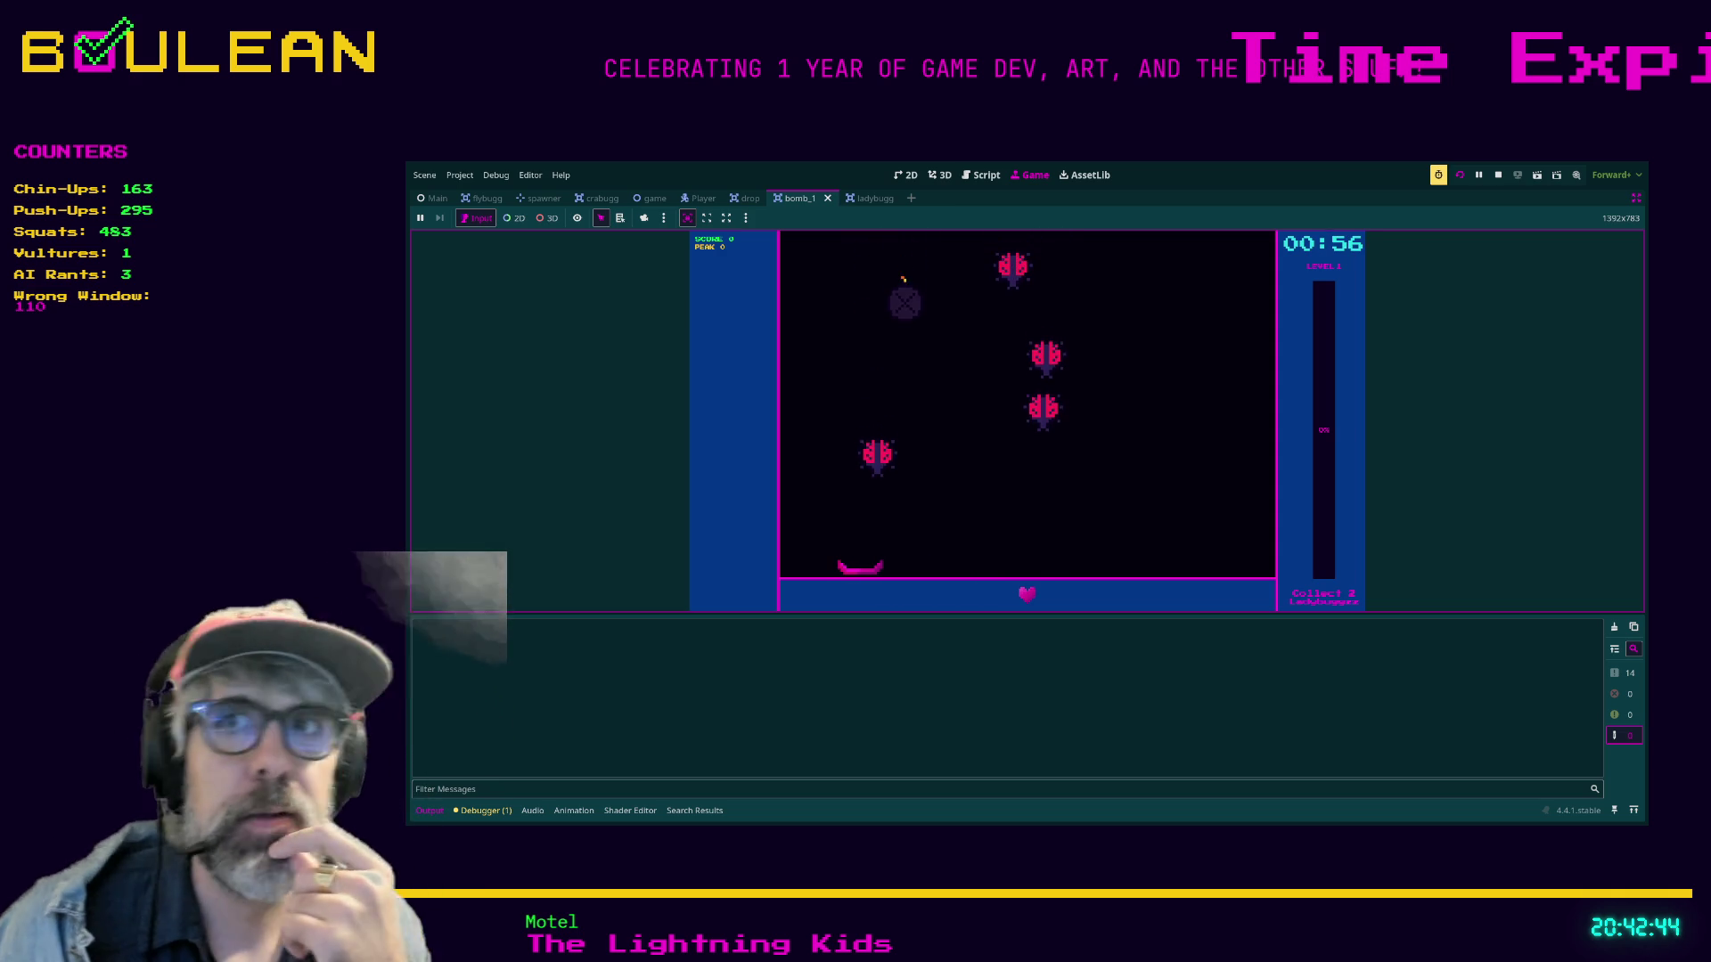
{"action": "key", "text": "Right"}
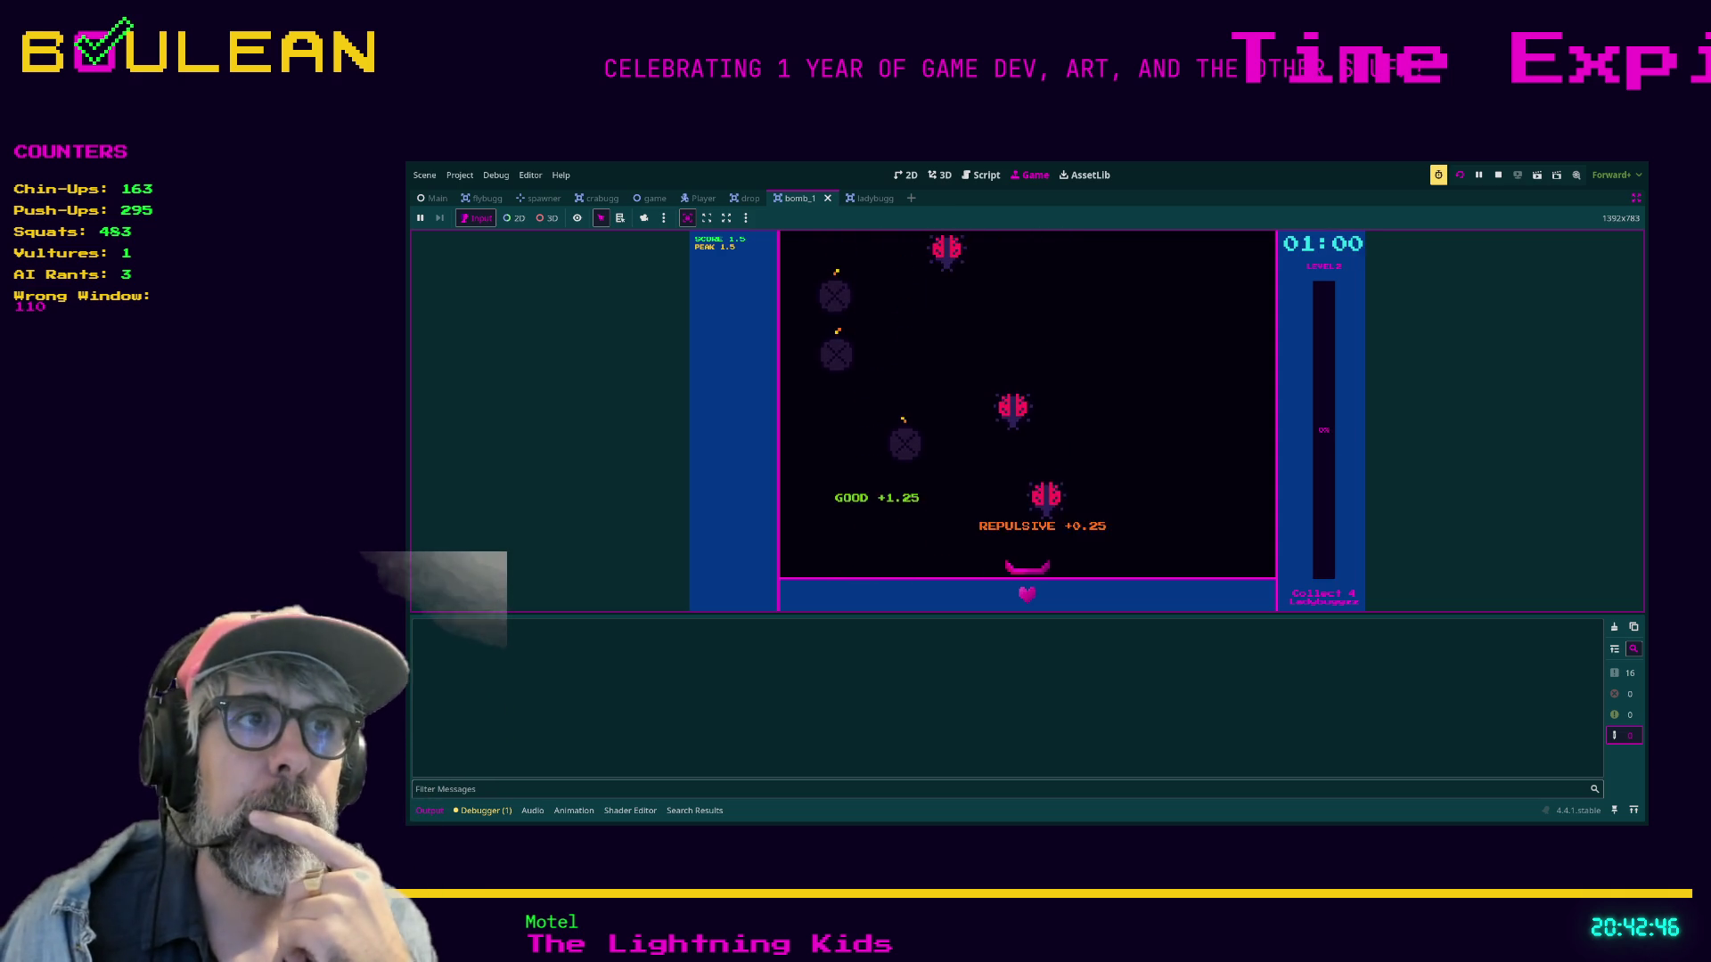
{"action": "key", "text": "Left"}
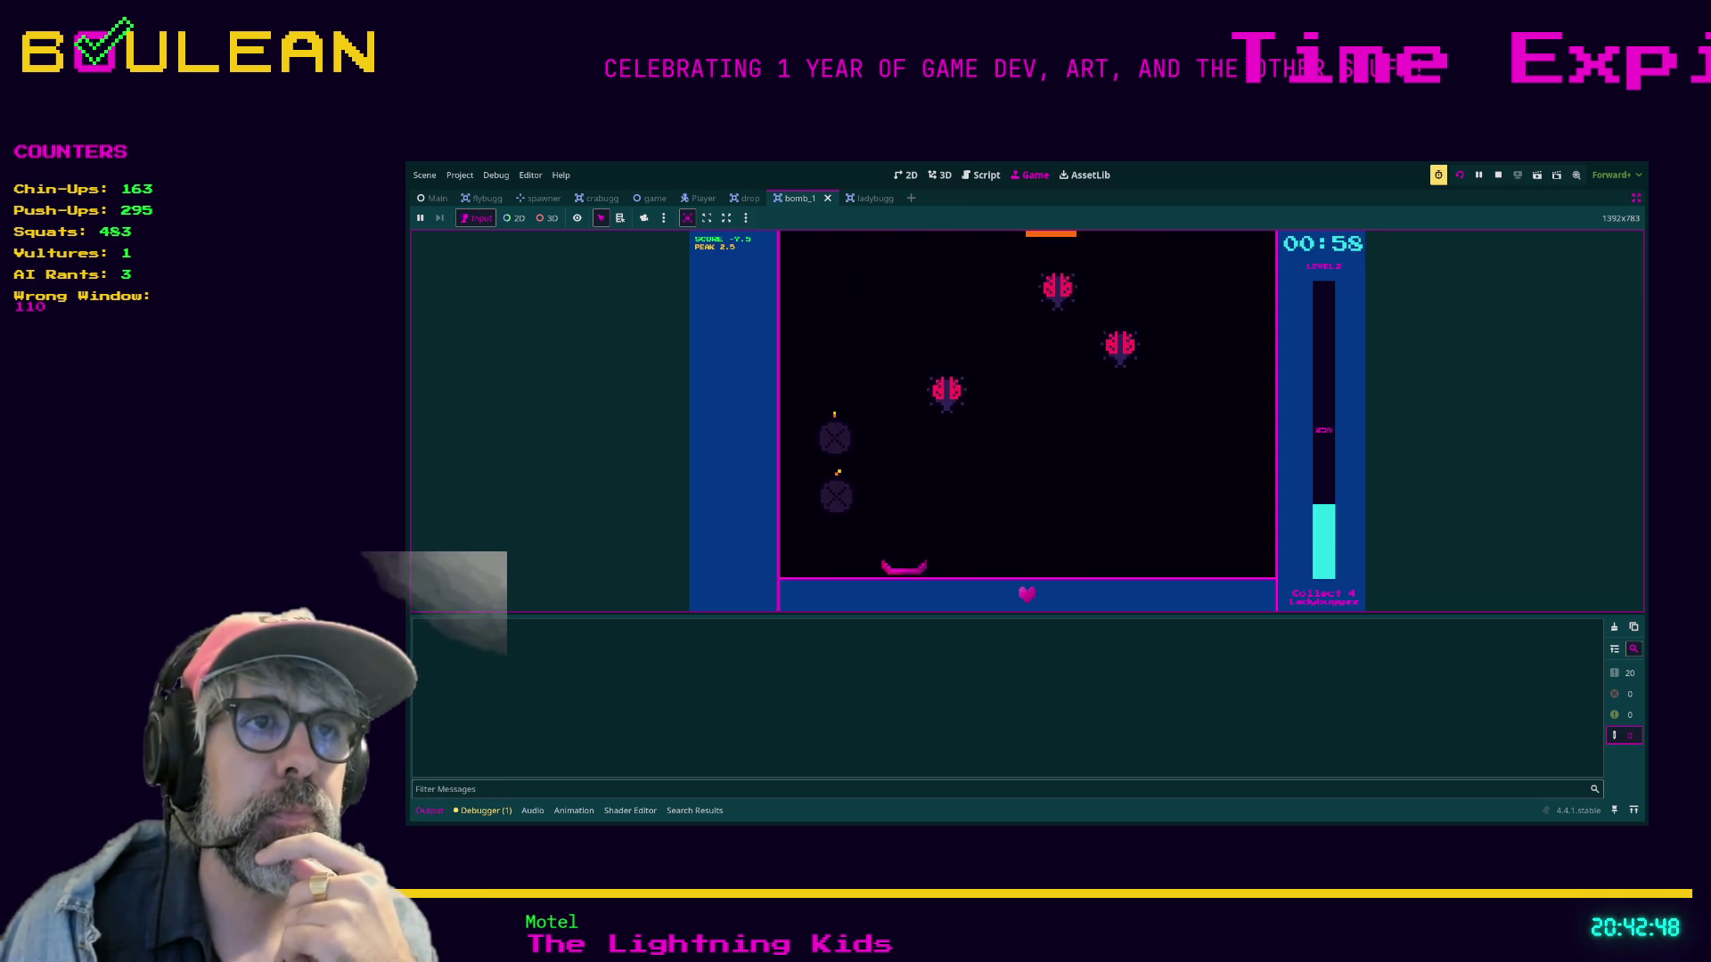
{"action": "key", "text": "Right"}
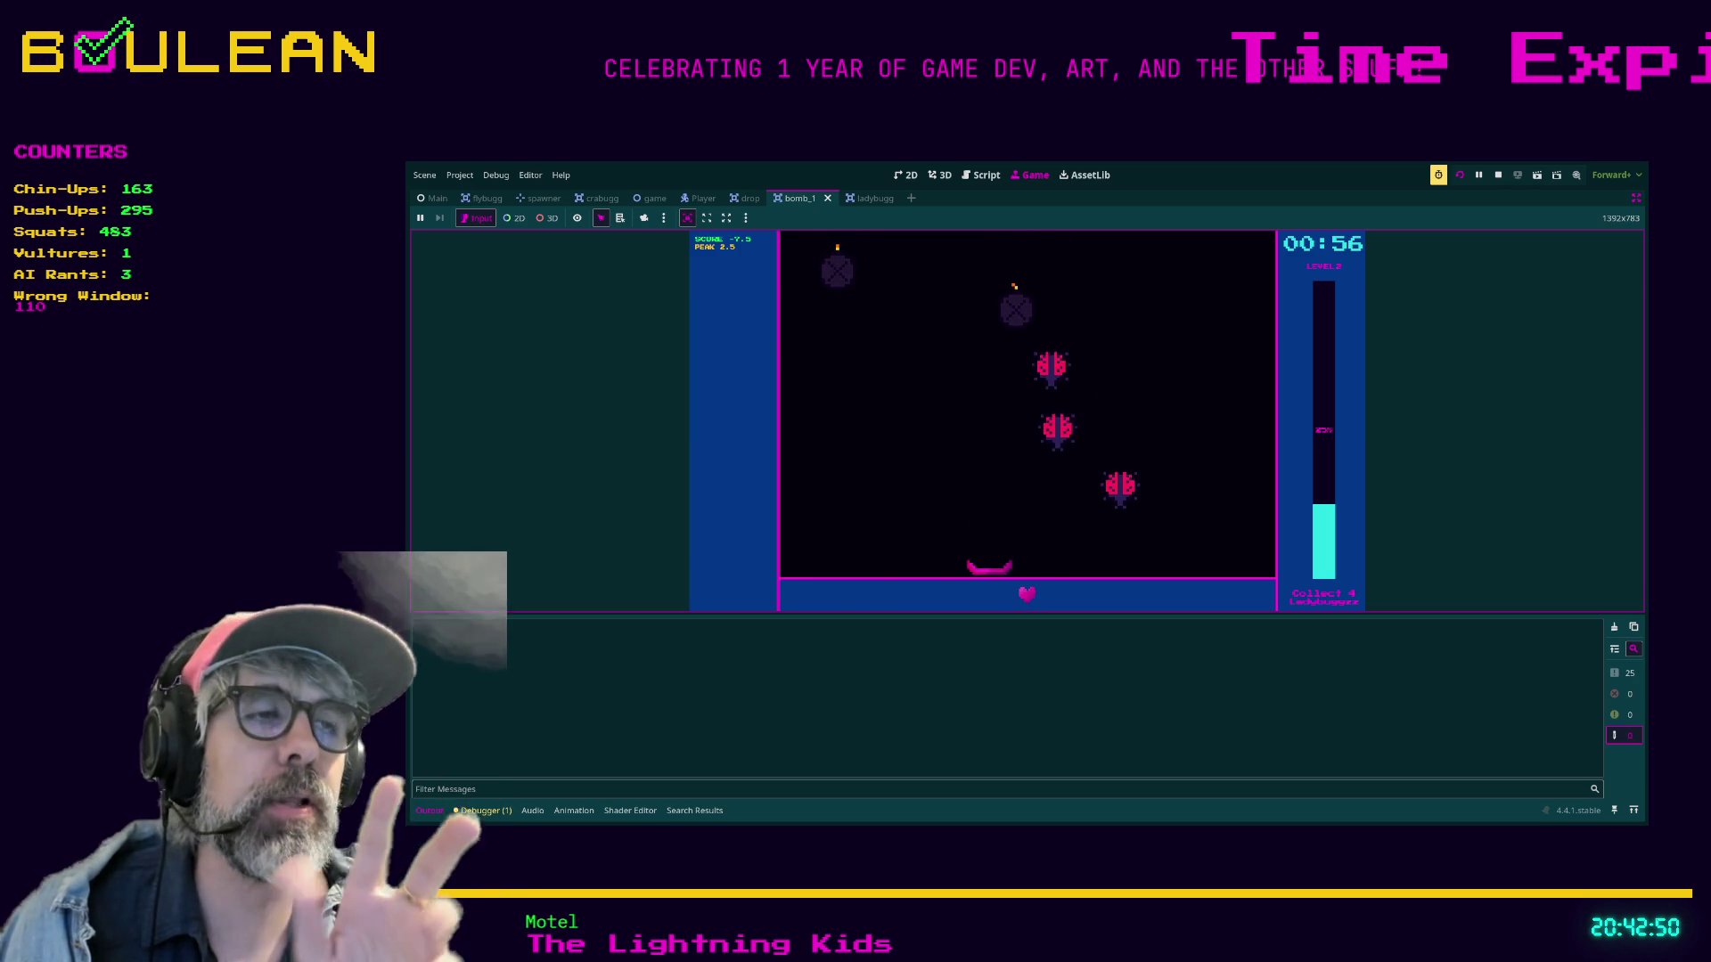
{"action": "key", "text": "Left"}
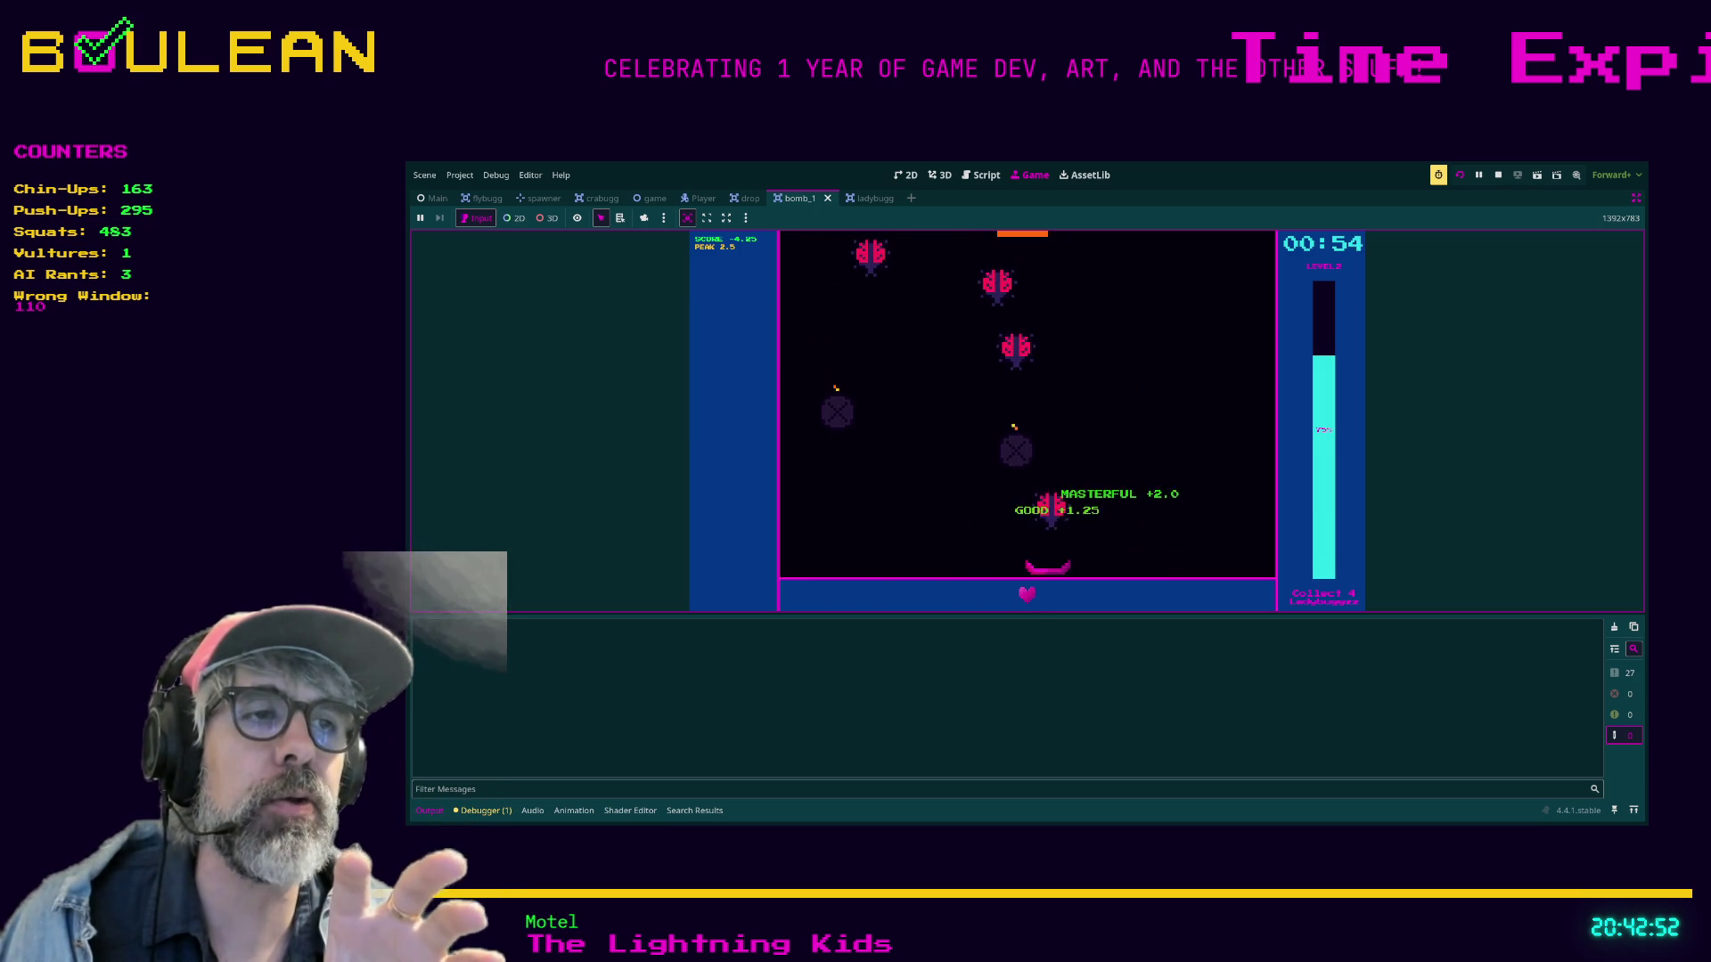
{"action": "key", "text": "Left"}
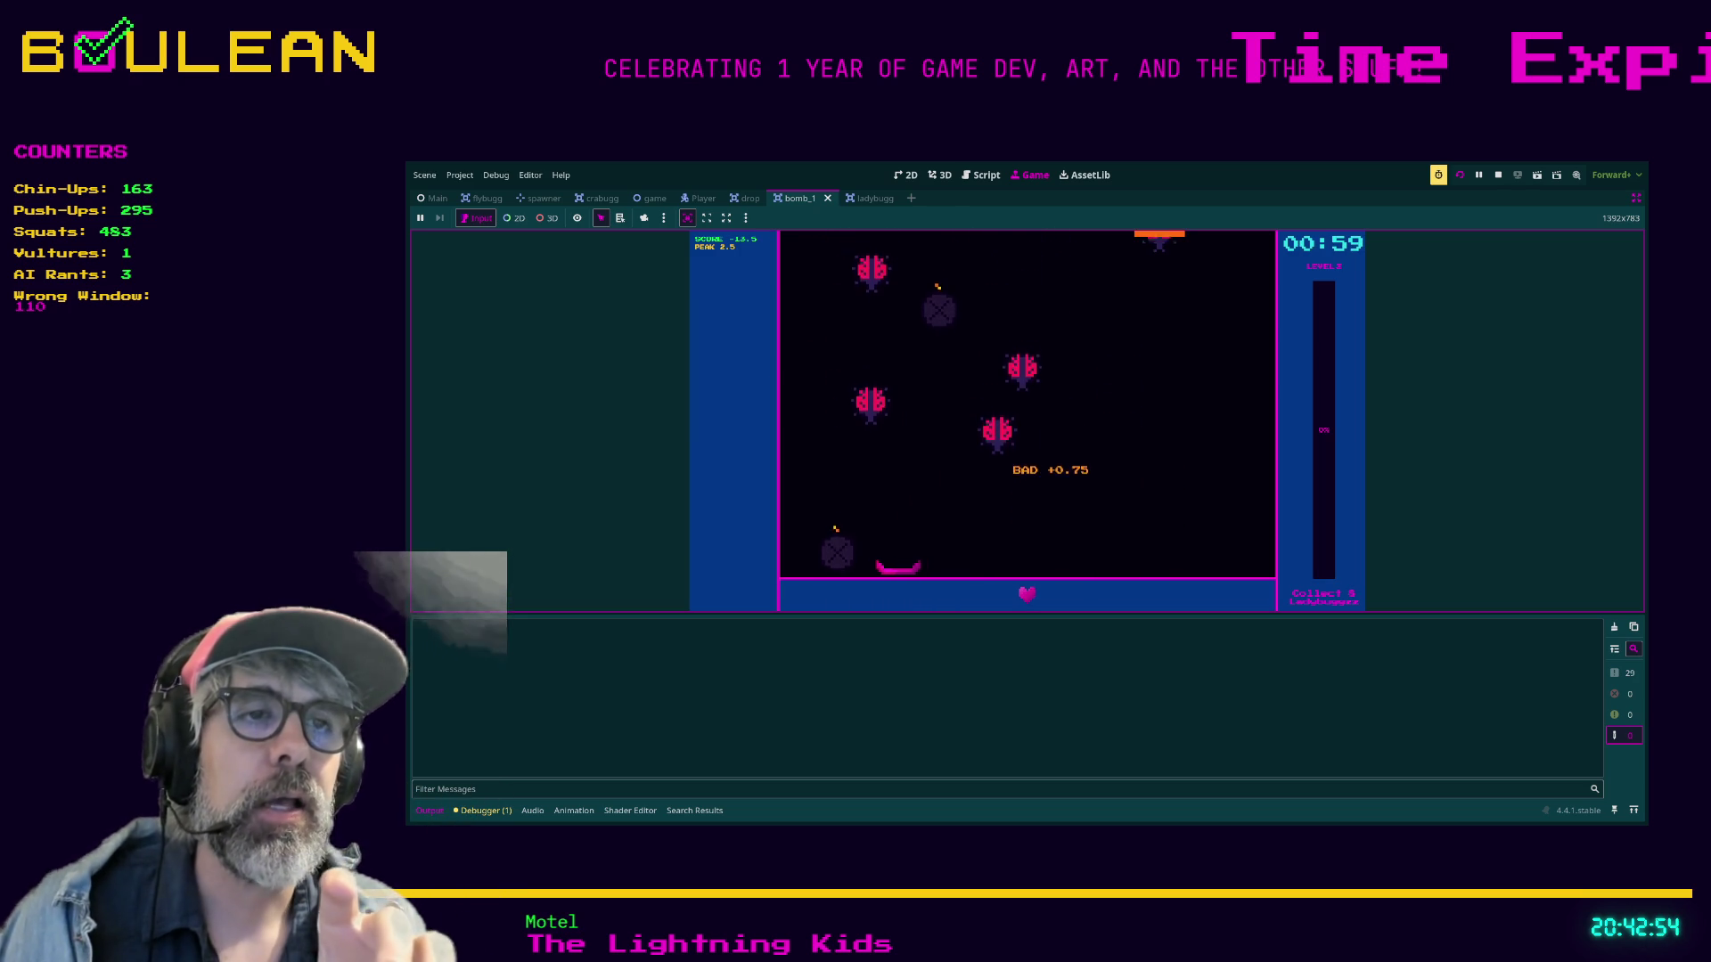
{"action": "key", "text": "Right"}
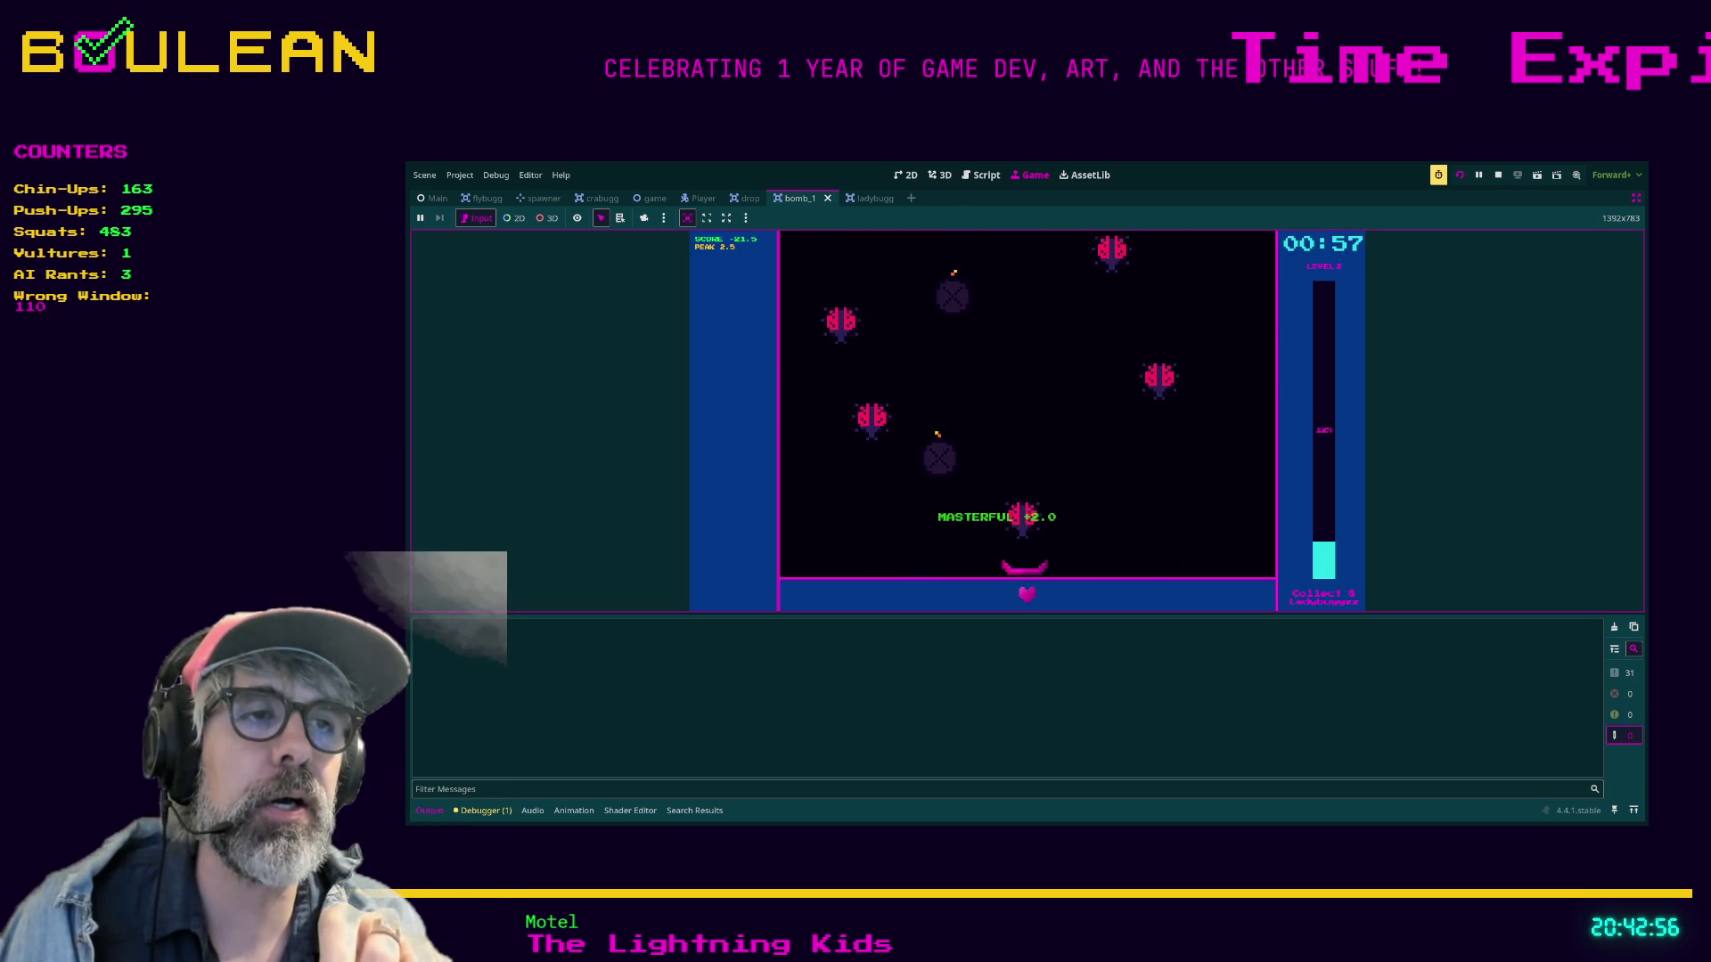
{"action": "key", "text": "Left"}
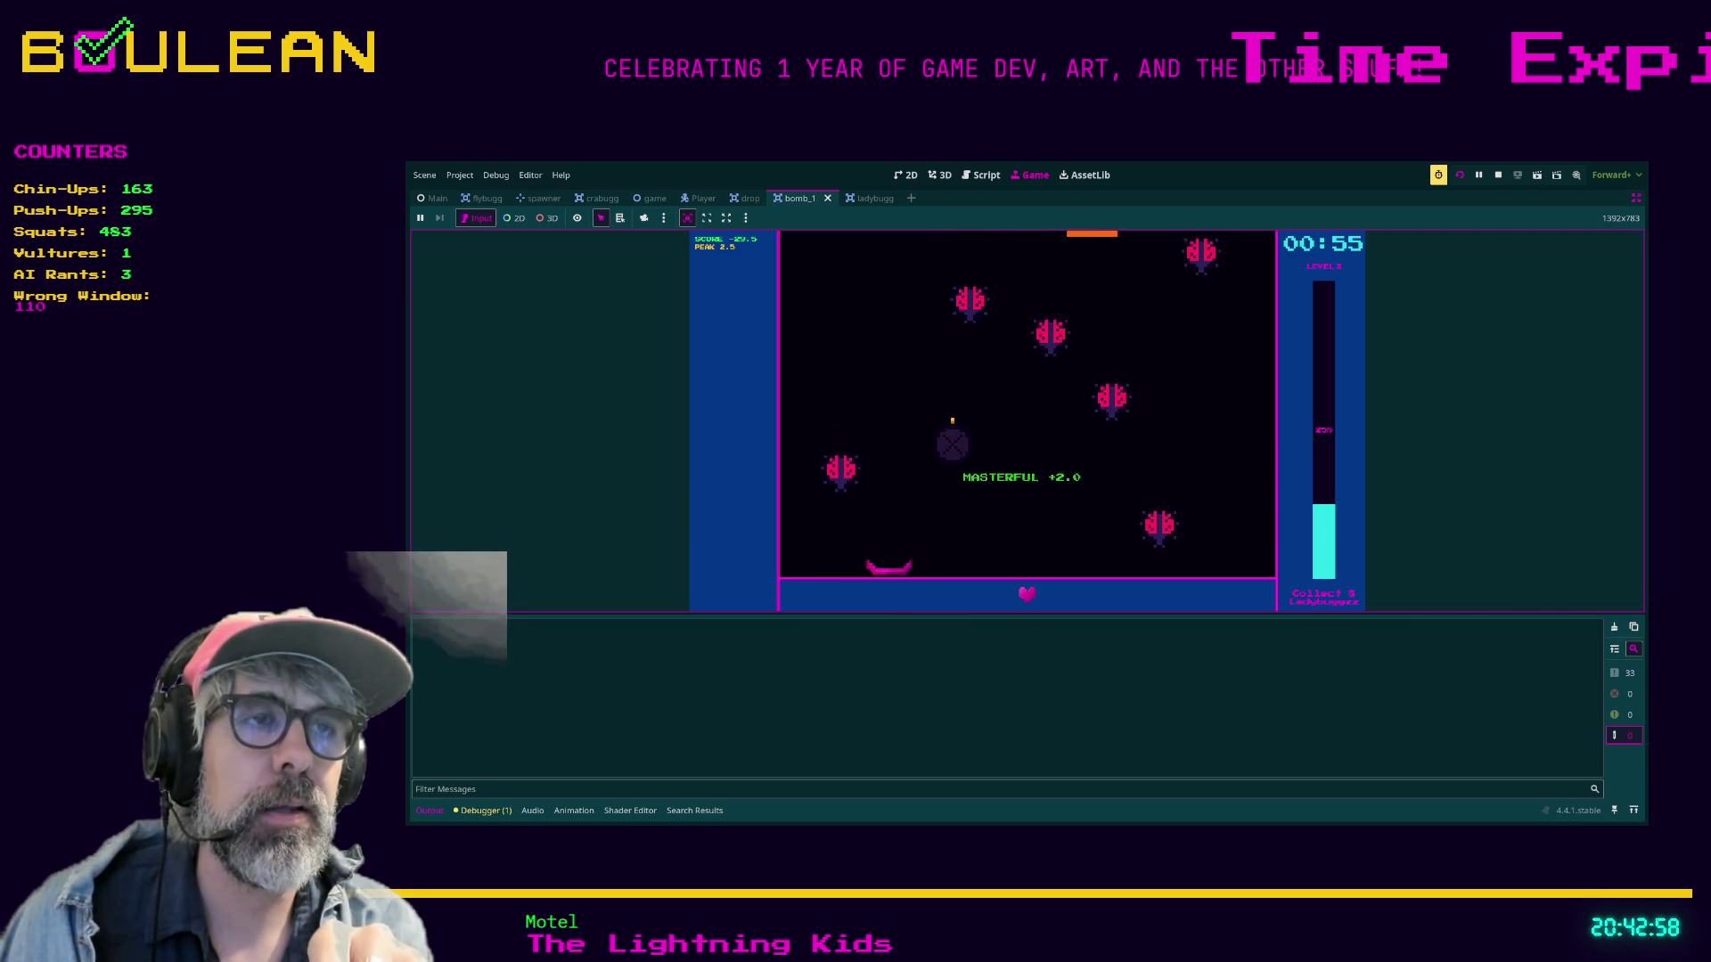
{"action": "key", "text": "Right"}
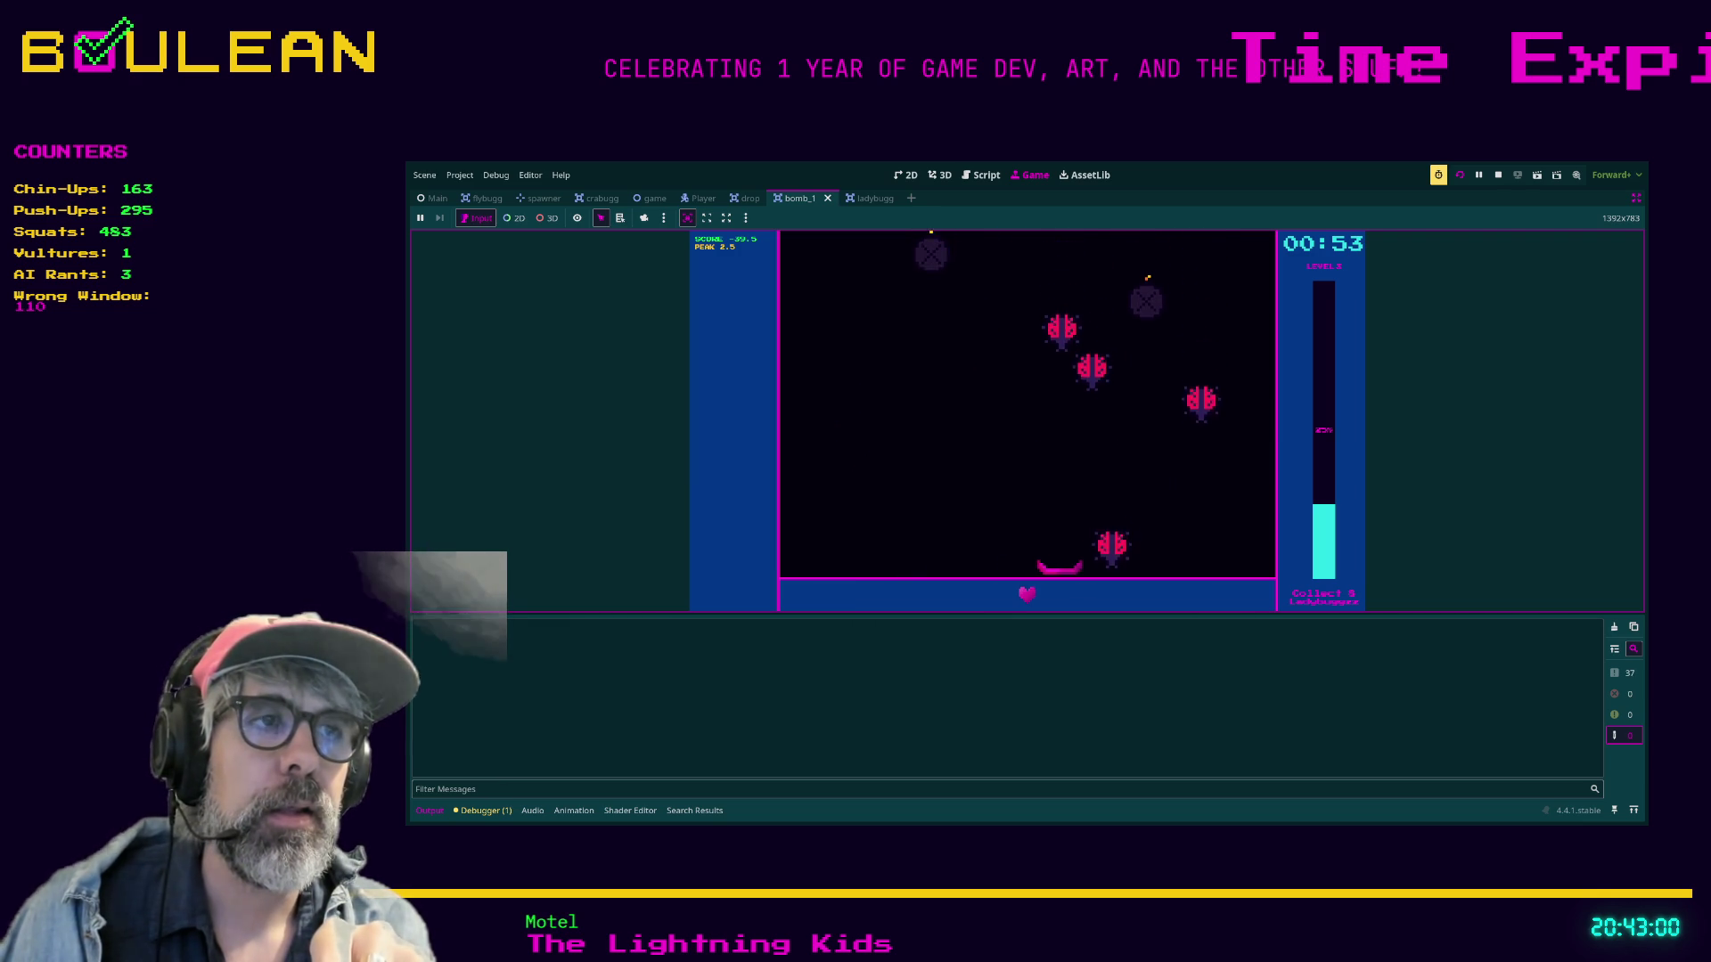
{"action": "key", "text": "Right"}
{"action": "key", "text": "Left"}
{"action": "key", "text": "Left"}
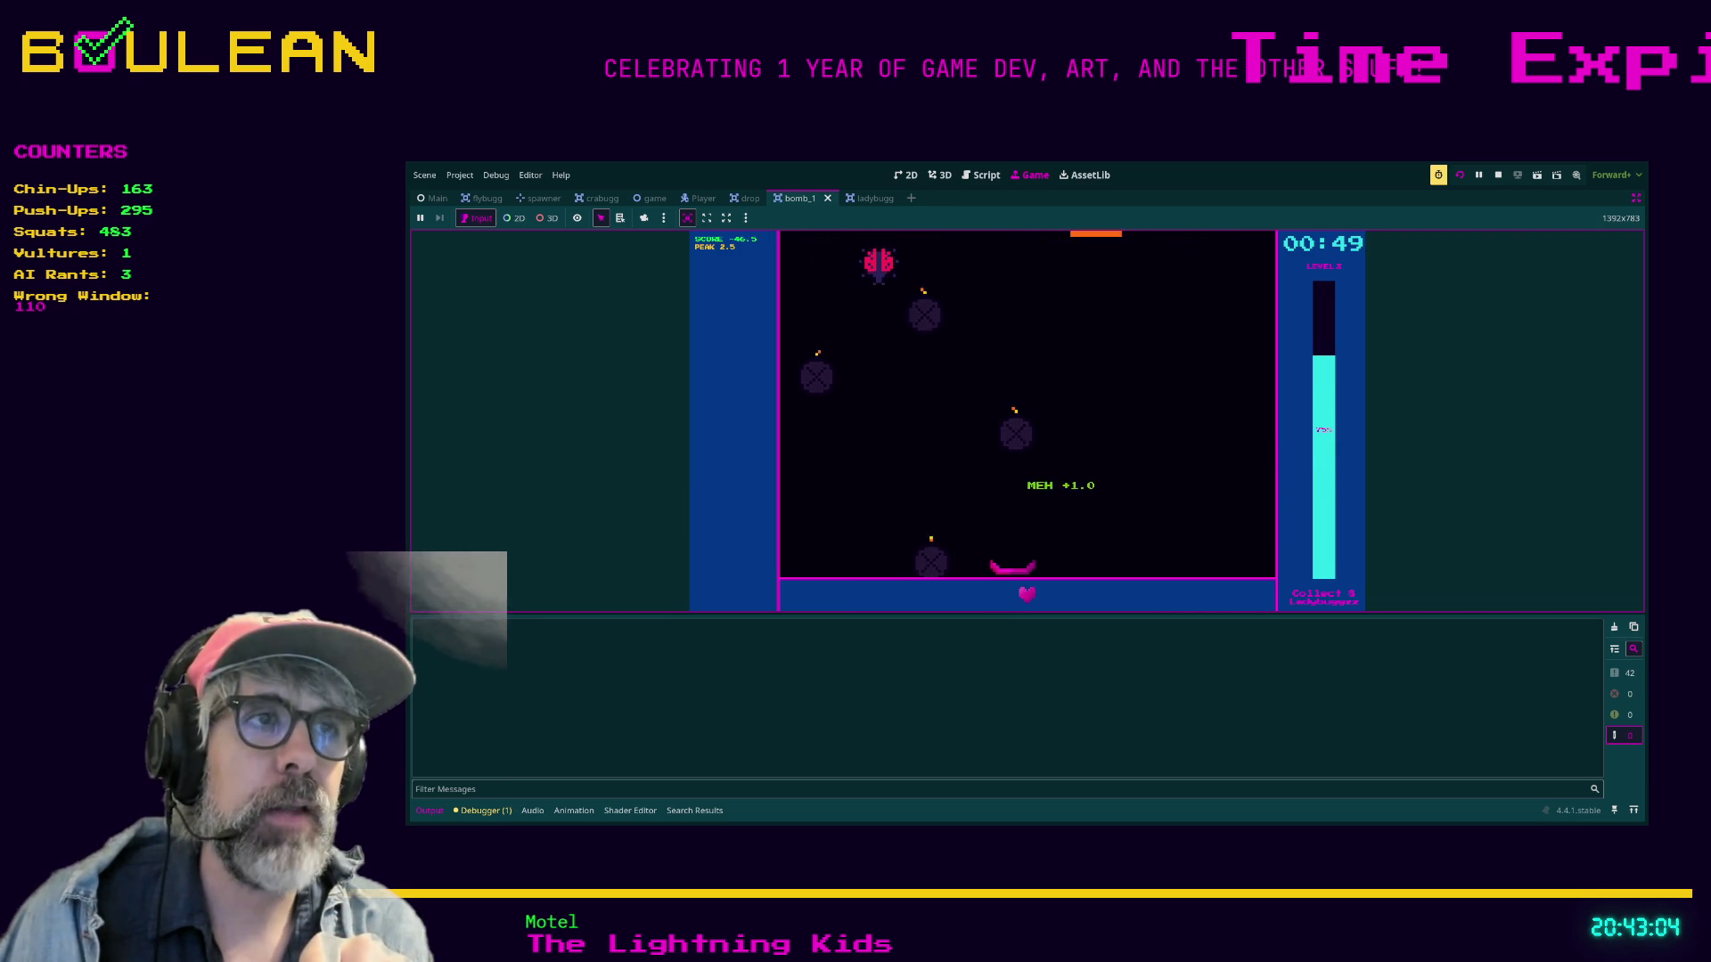
{"action": "key", "text": "Left"}
{"action": "key", "text": "Left"}
{"action": "key", "text": "Right"}
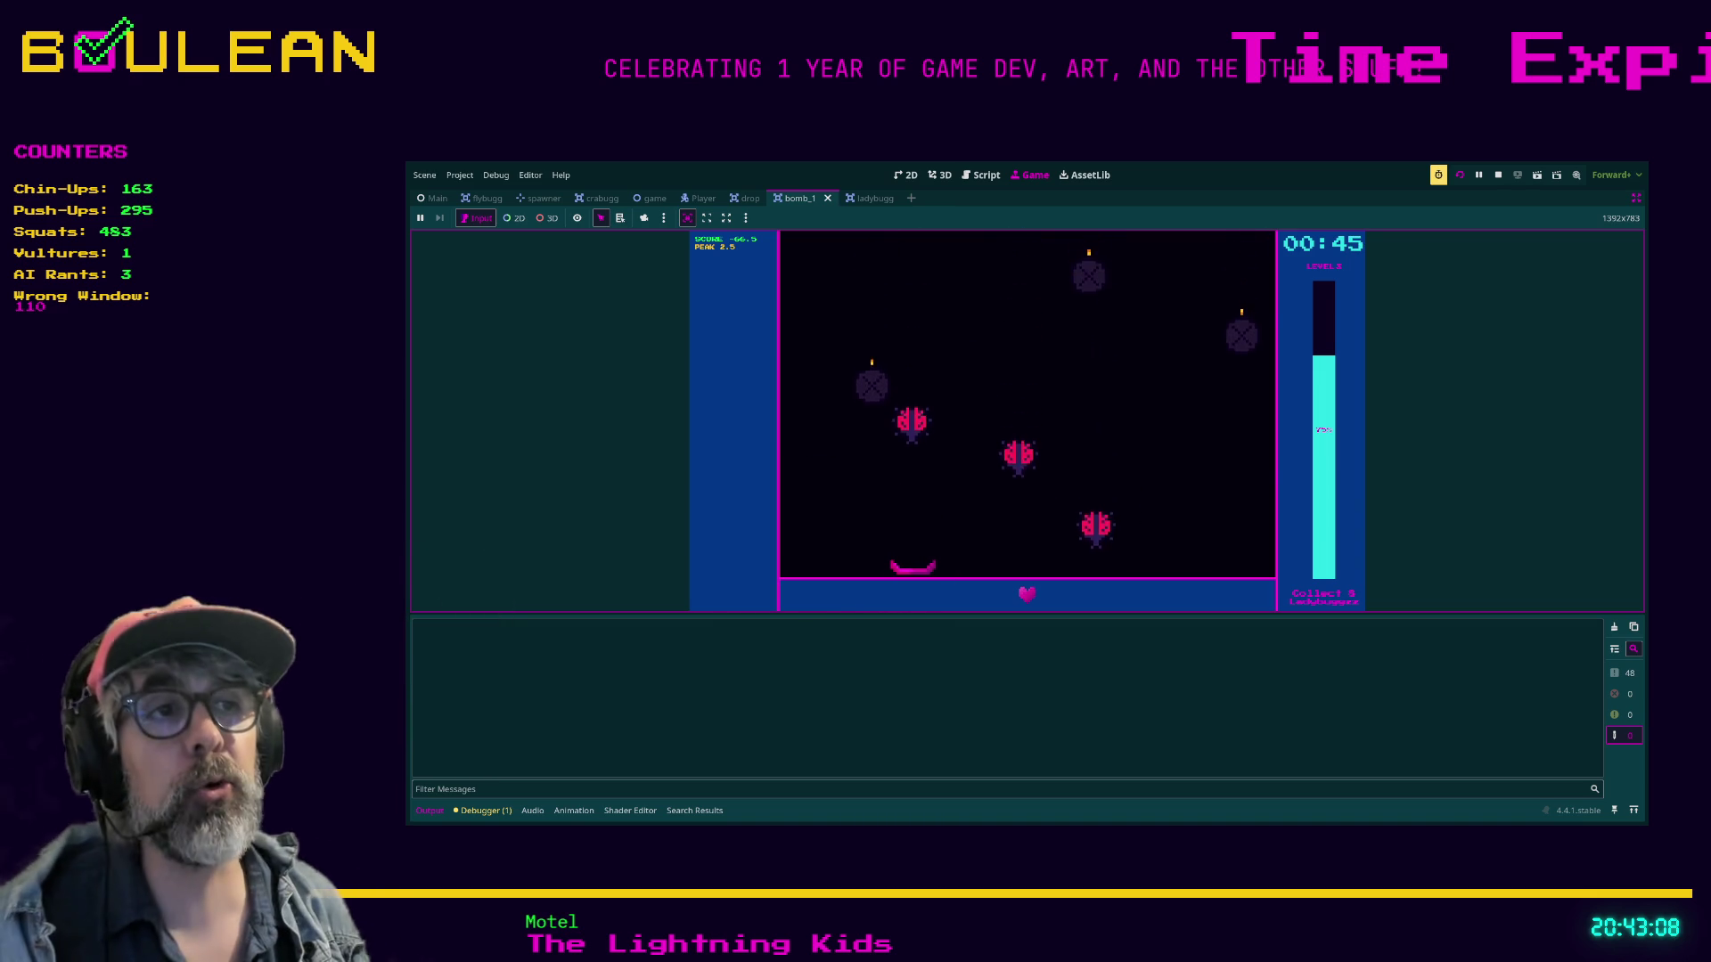
{"action": "key", "text": "Escape"}
{"action": "key", "text": "Return"}
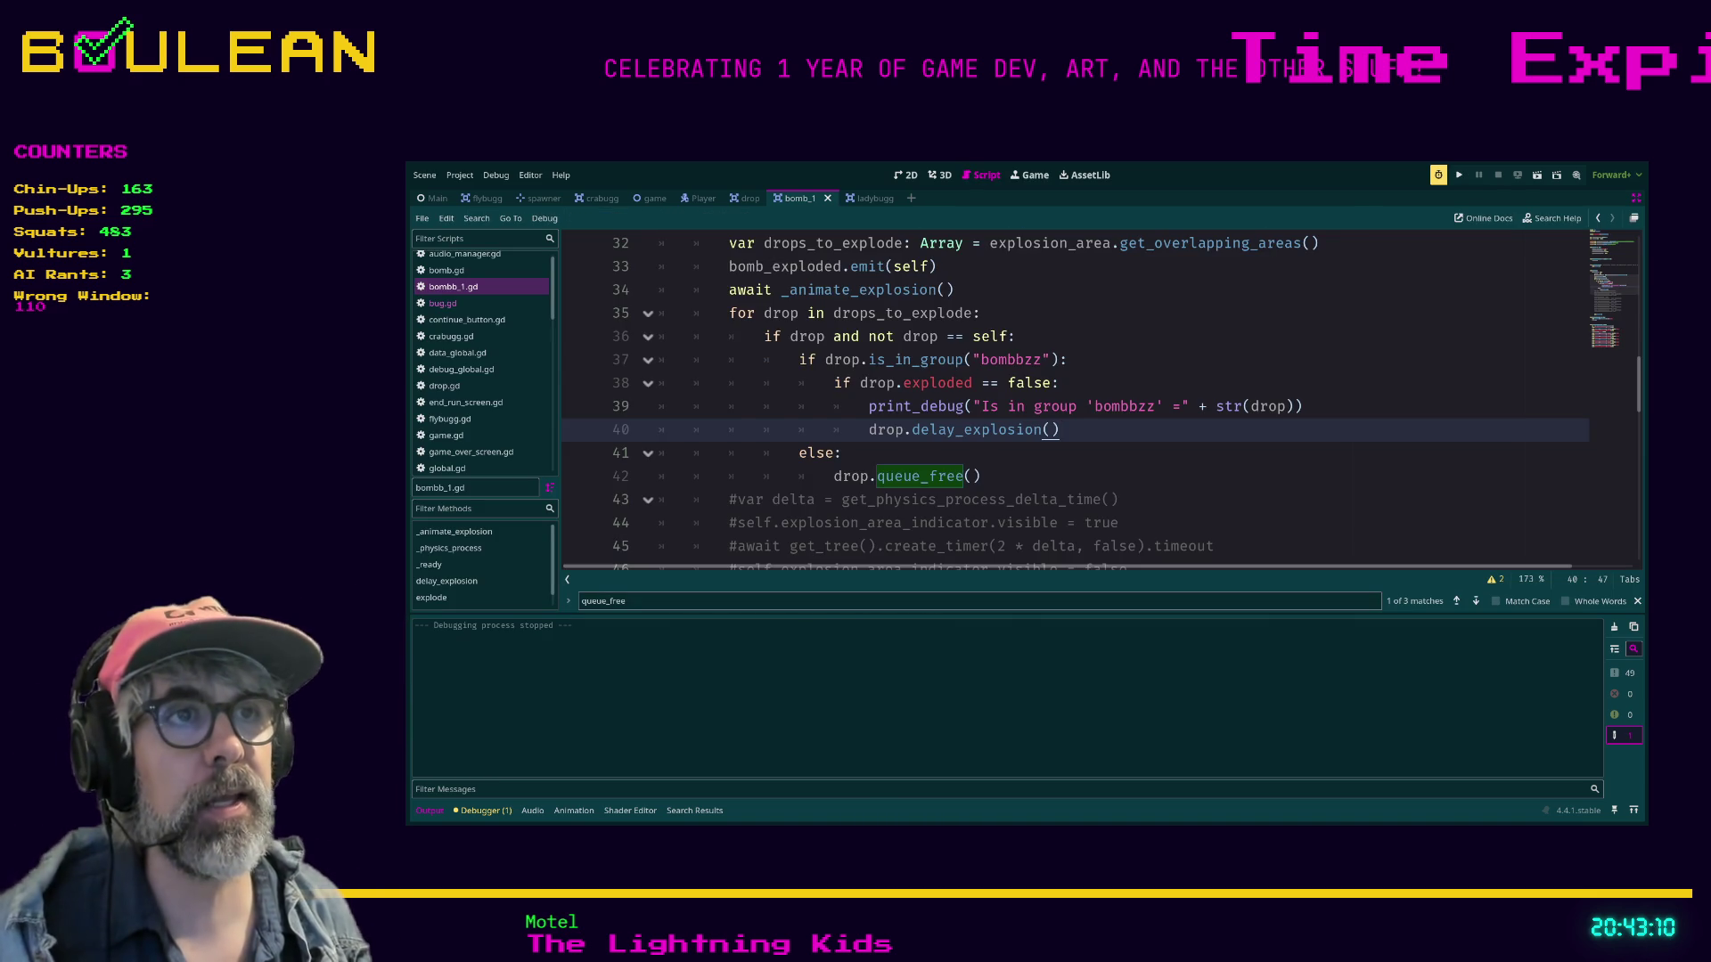
Change the delay_explosion timer from 0.3 to 0.15 seconds, save, and run the project.
{"action": "scroll", "coordinate": [1069, 401], "scroll_direction": "down", "scroll_amount": 7}
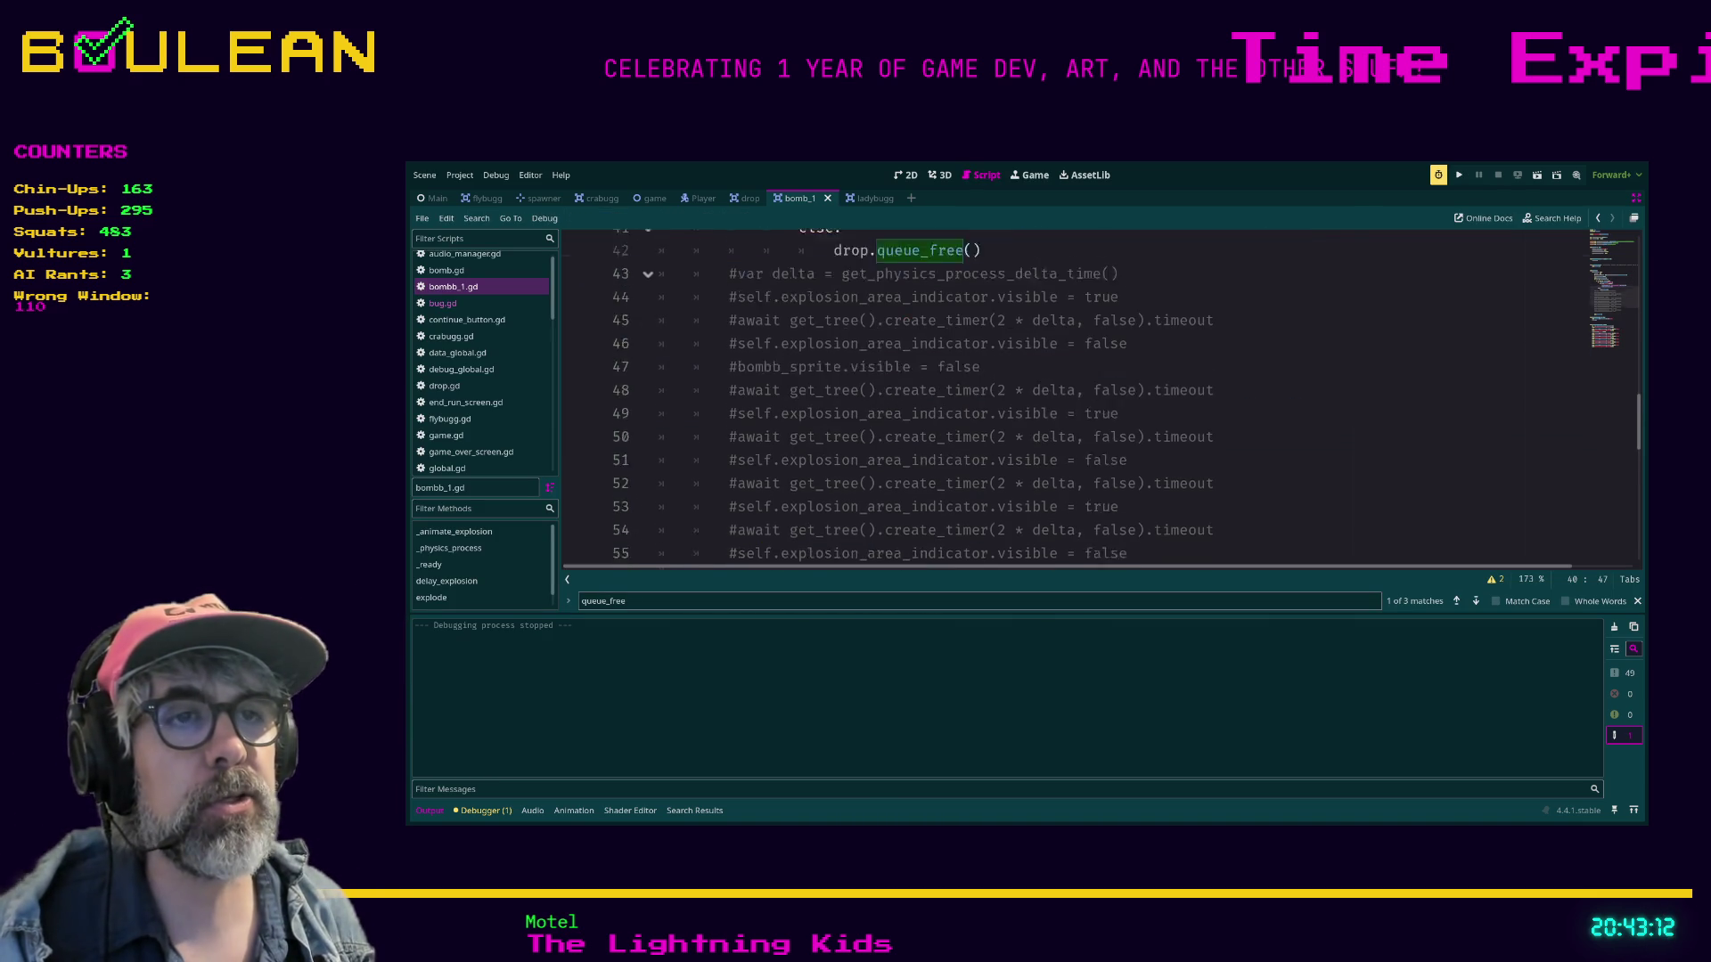
{"action": "left_click", "coordinate": [981, 383]}
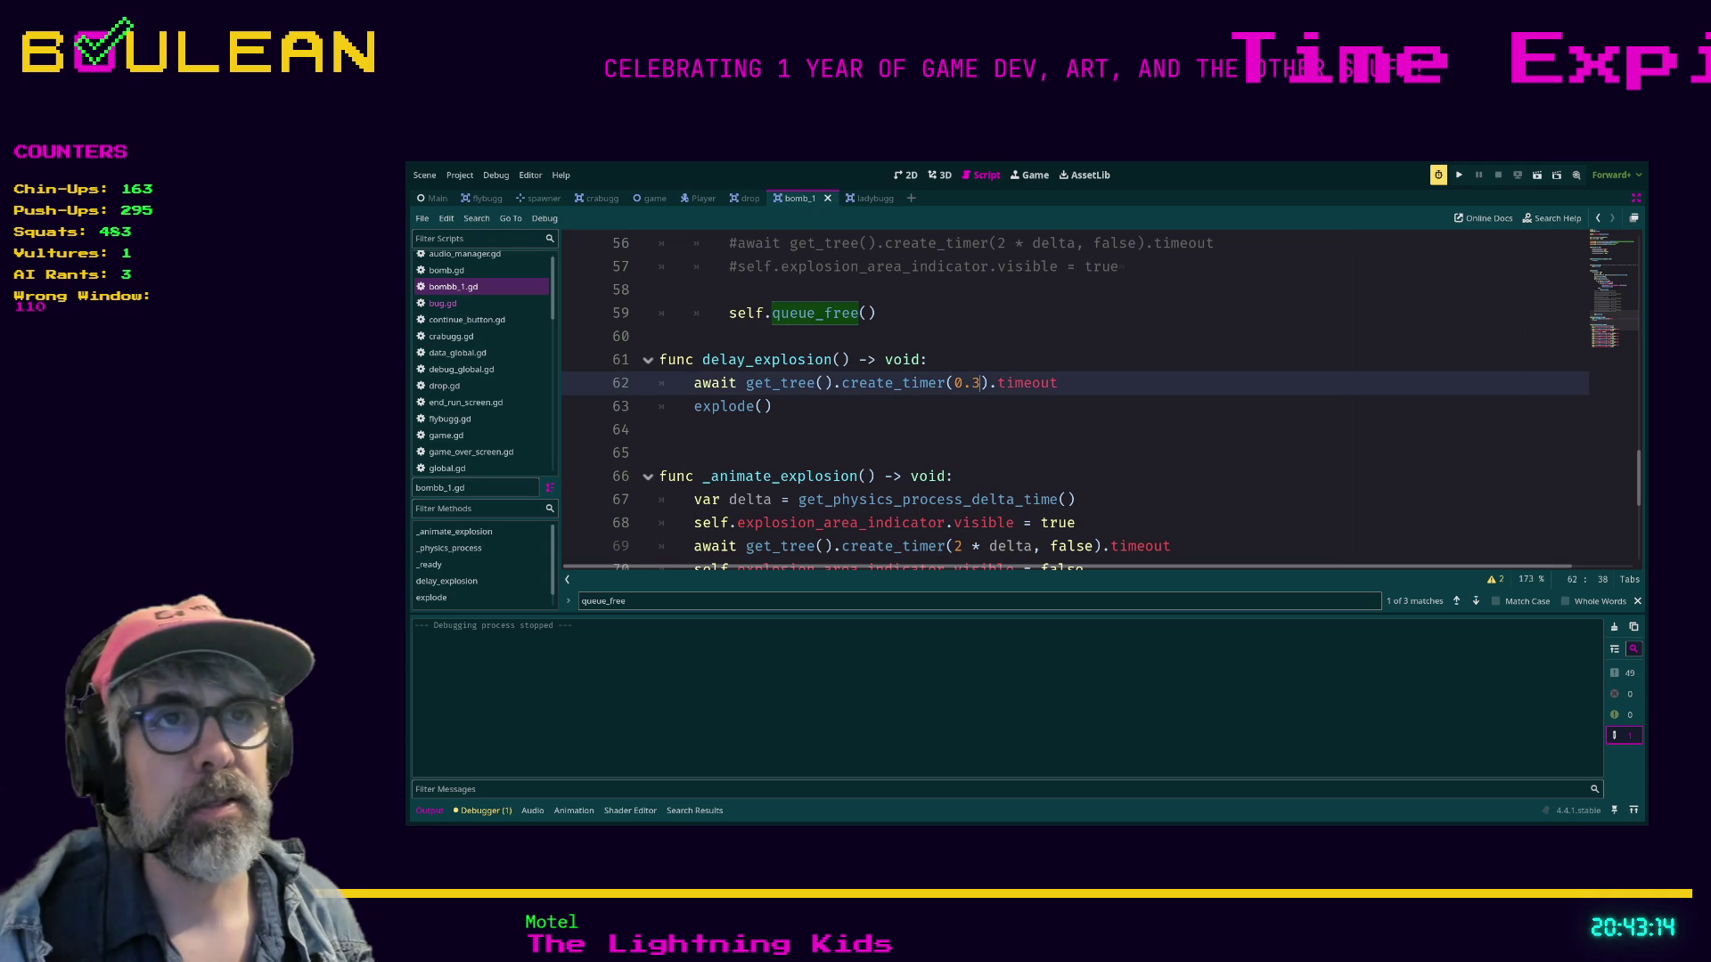
{"action": "key", "text": "BackSpace"}
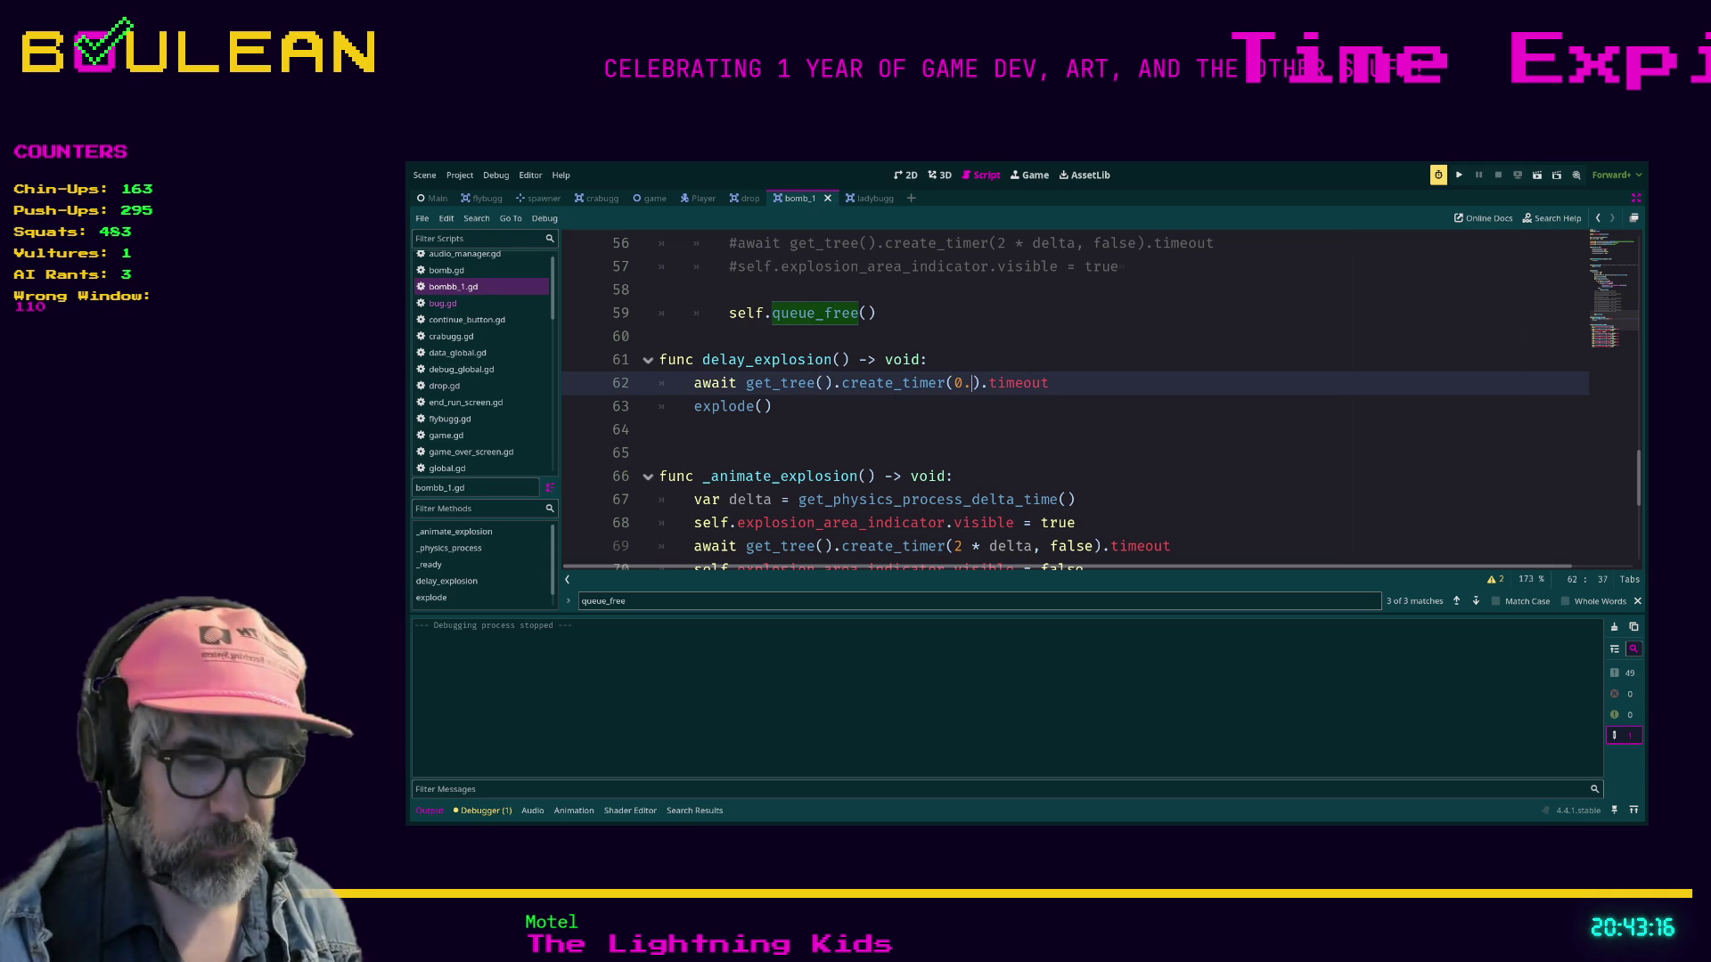
{"action": "type", "text": "15"}
{"action": "key", "text": "ctrl+s"}
{"action": "left_click", "coordinate": [660, 452]}
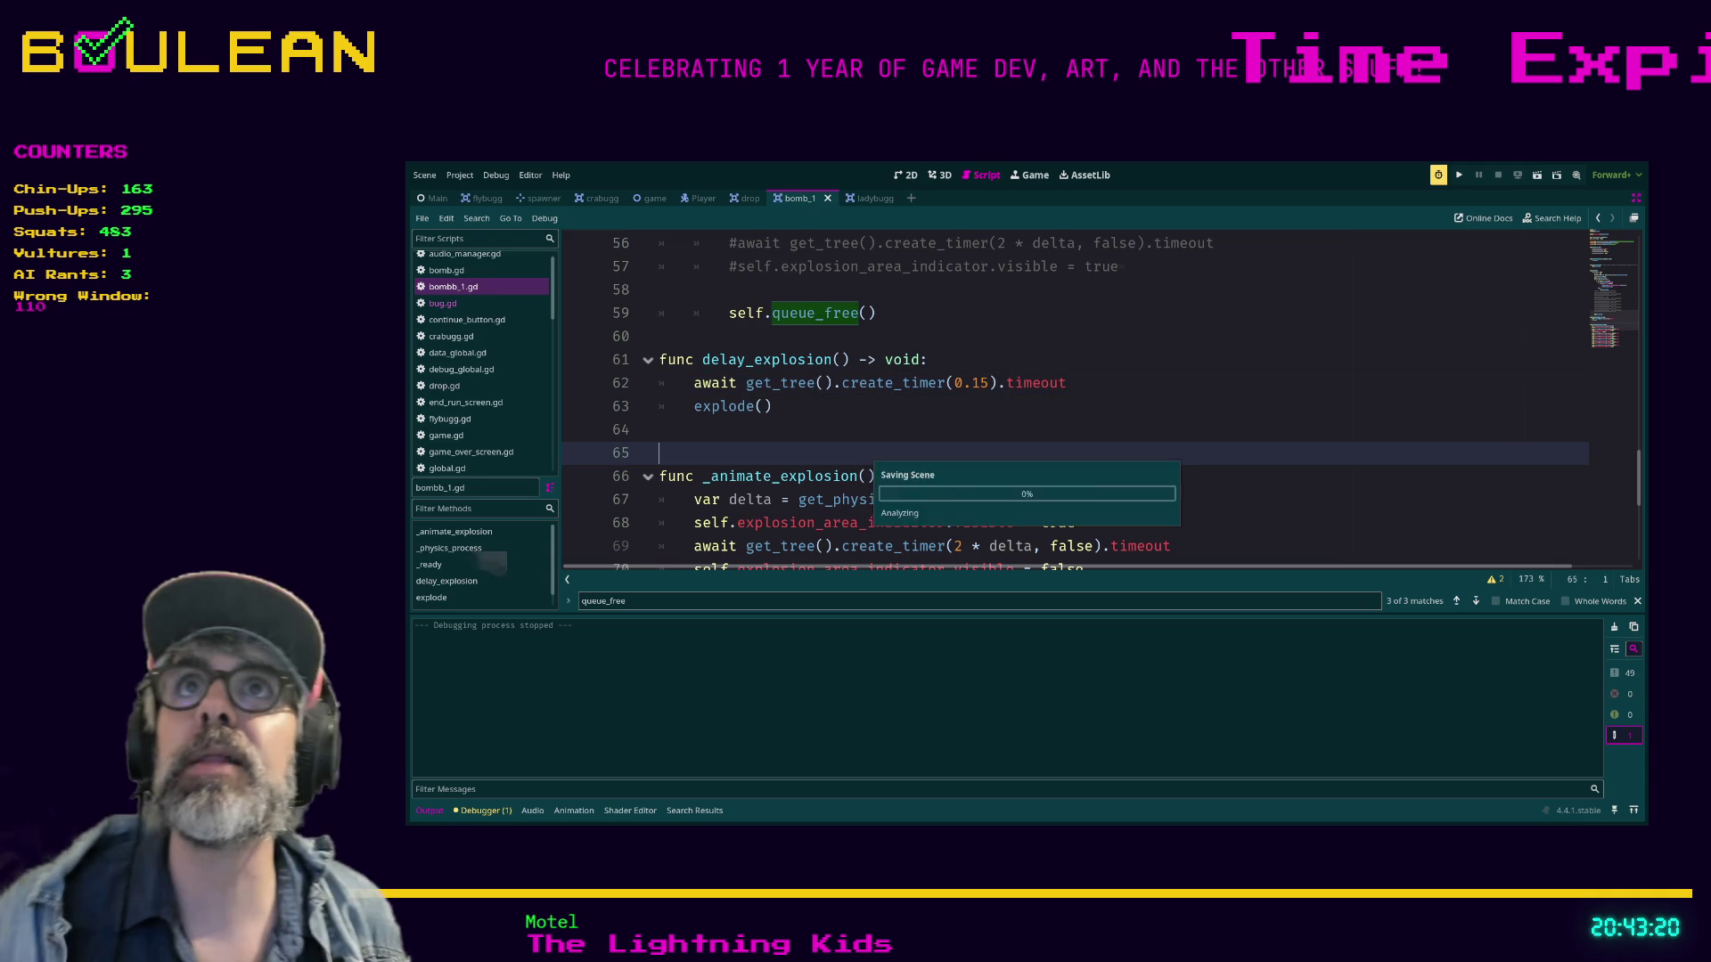
{"action": "key", "text": "F5"}
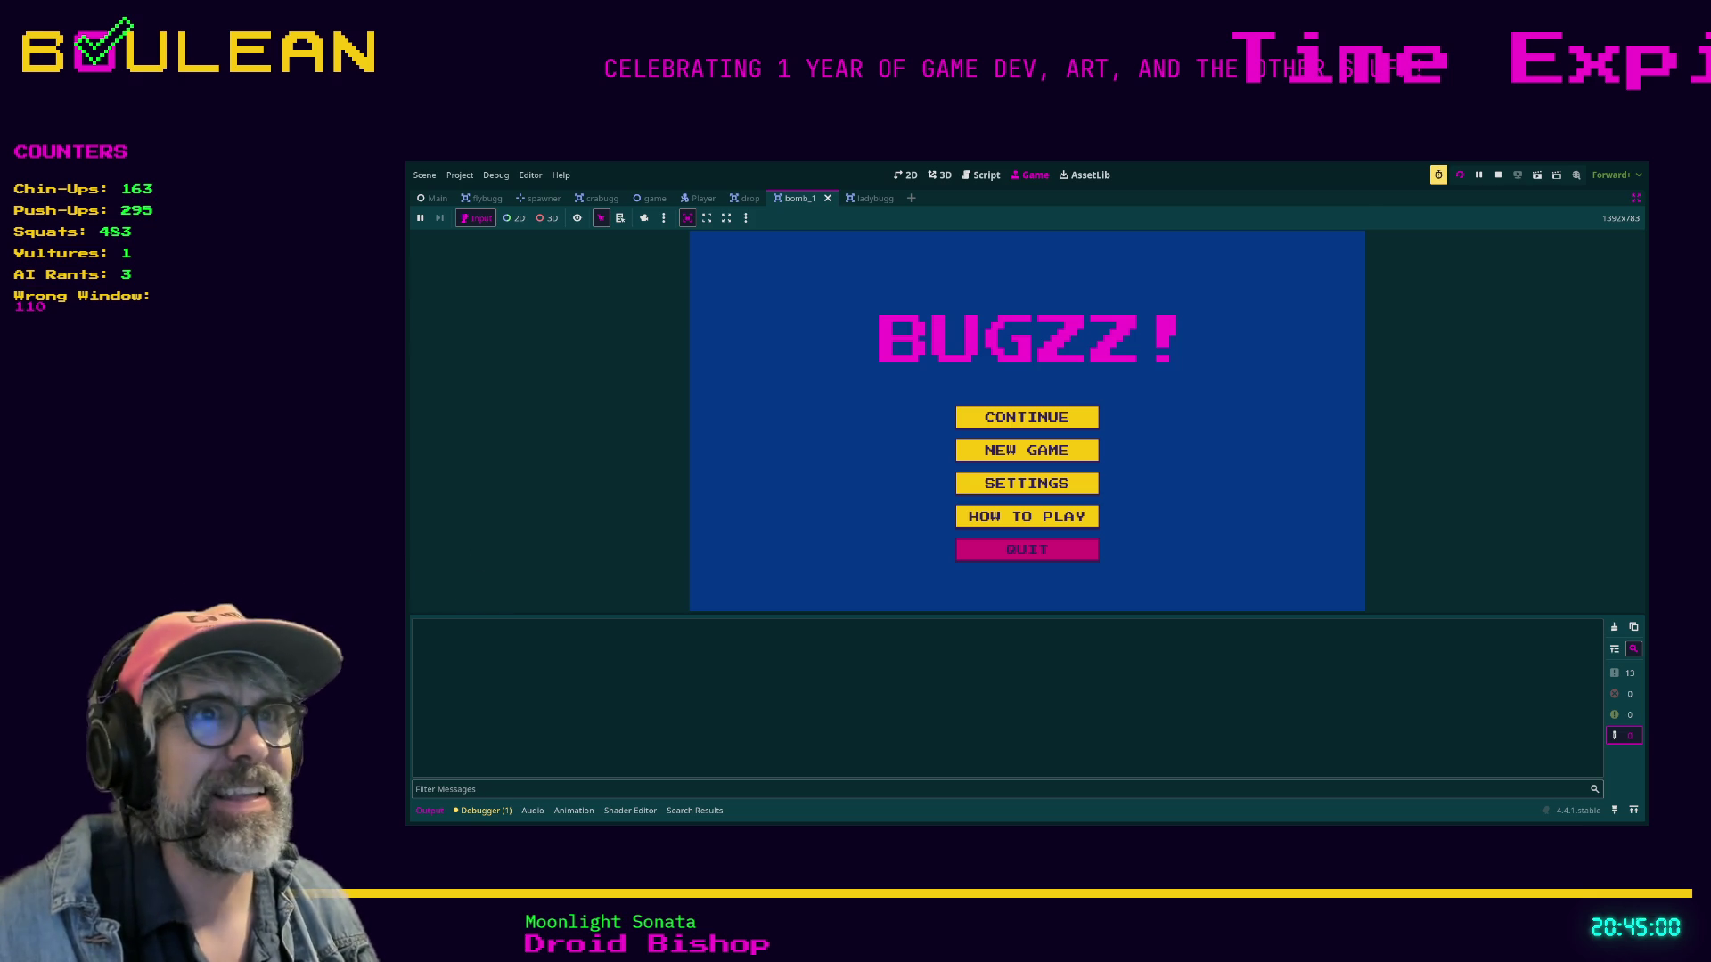
Stop the running game, rerun it with F5 and start a NEW GAME.
{"action": "key", "text": "Return"}
{"action": "key", "text": "F5"}
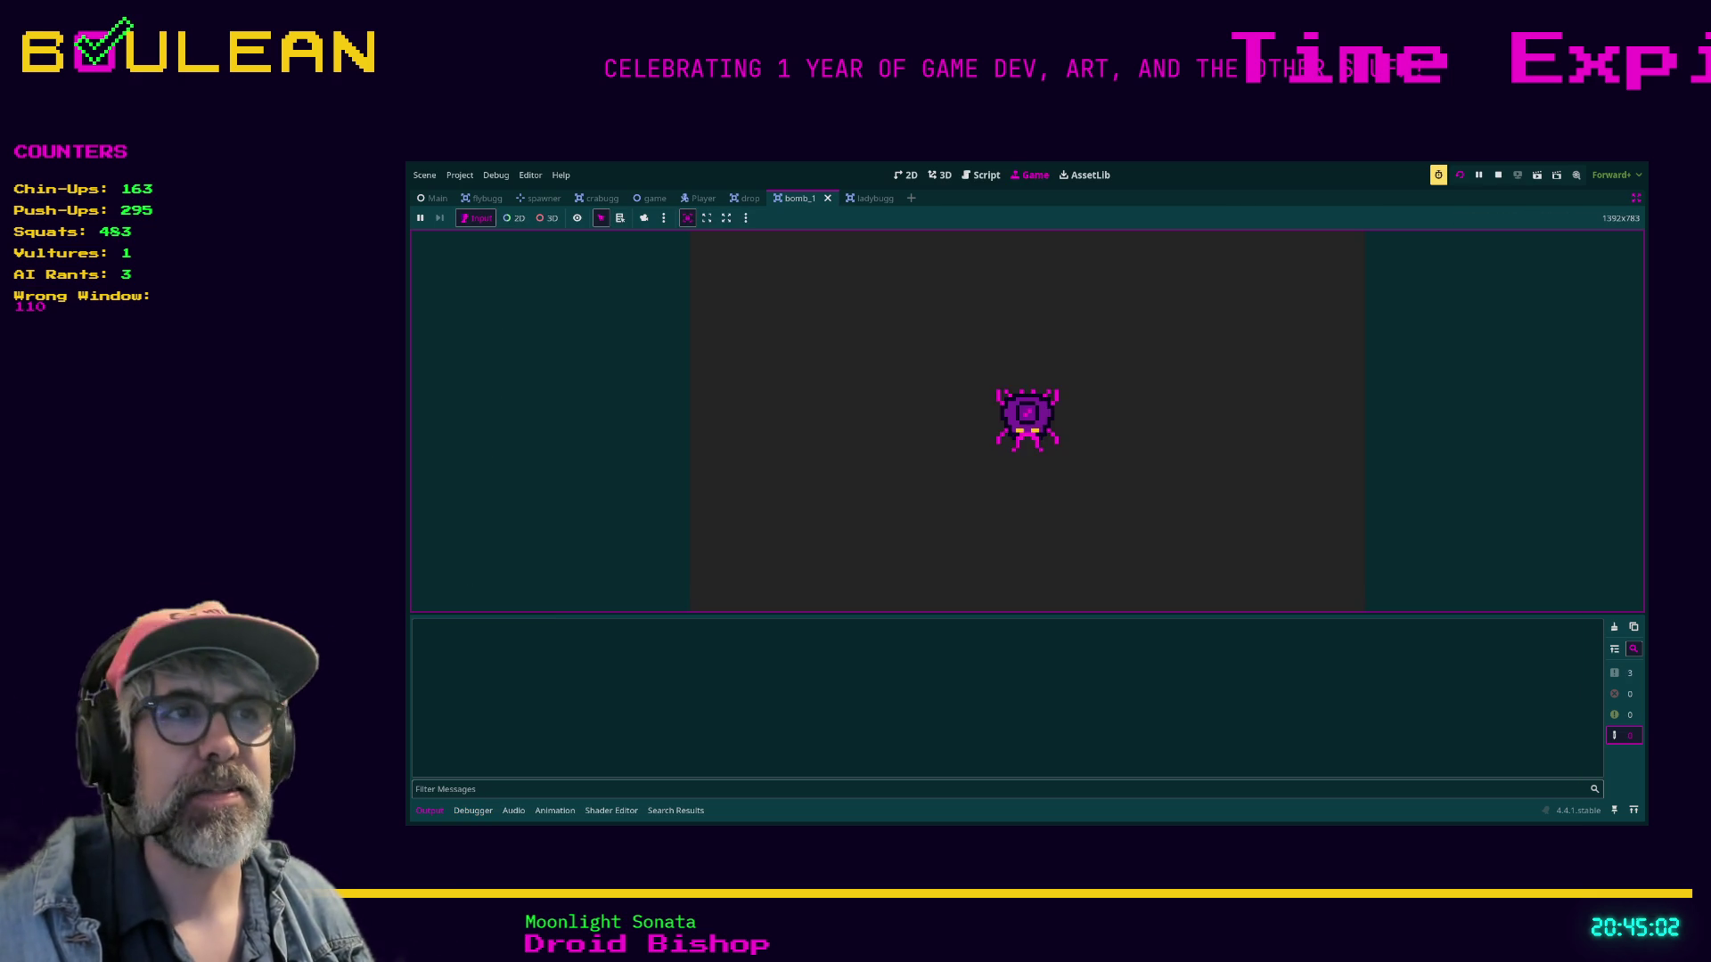
{"action": "key", "text": "Down"}
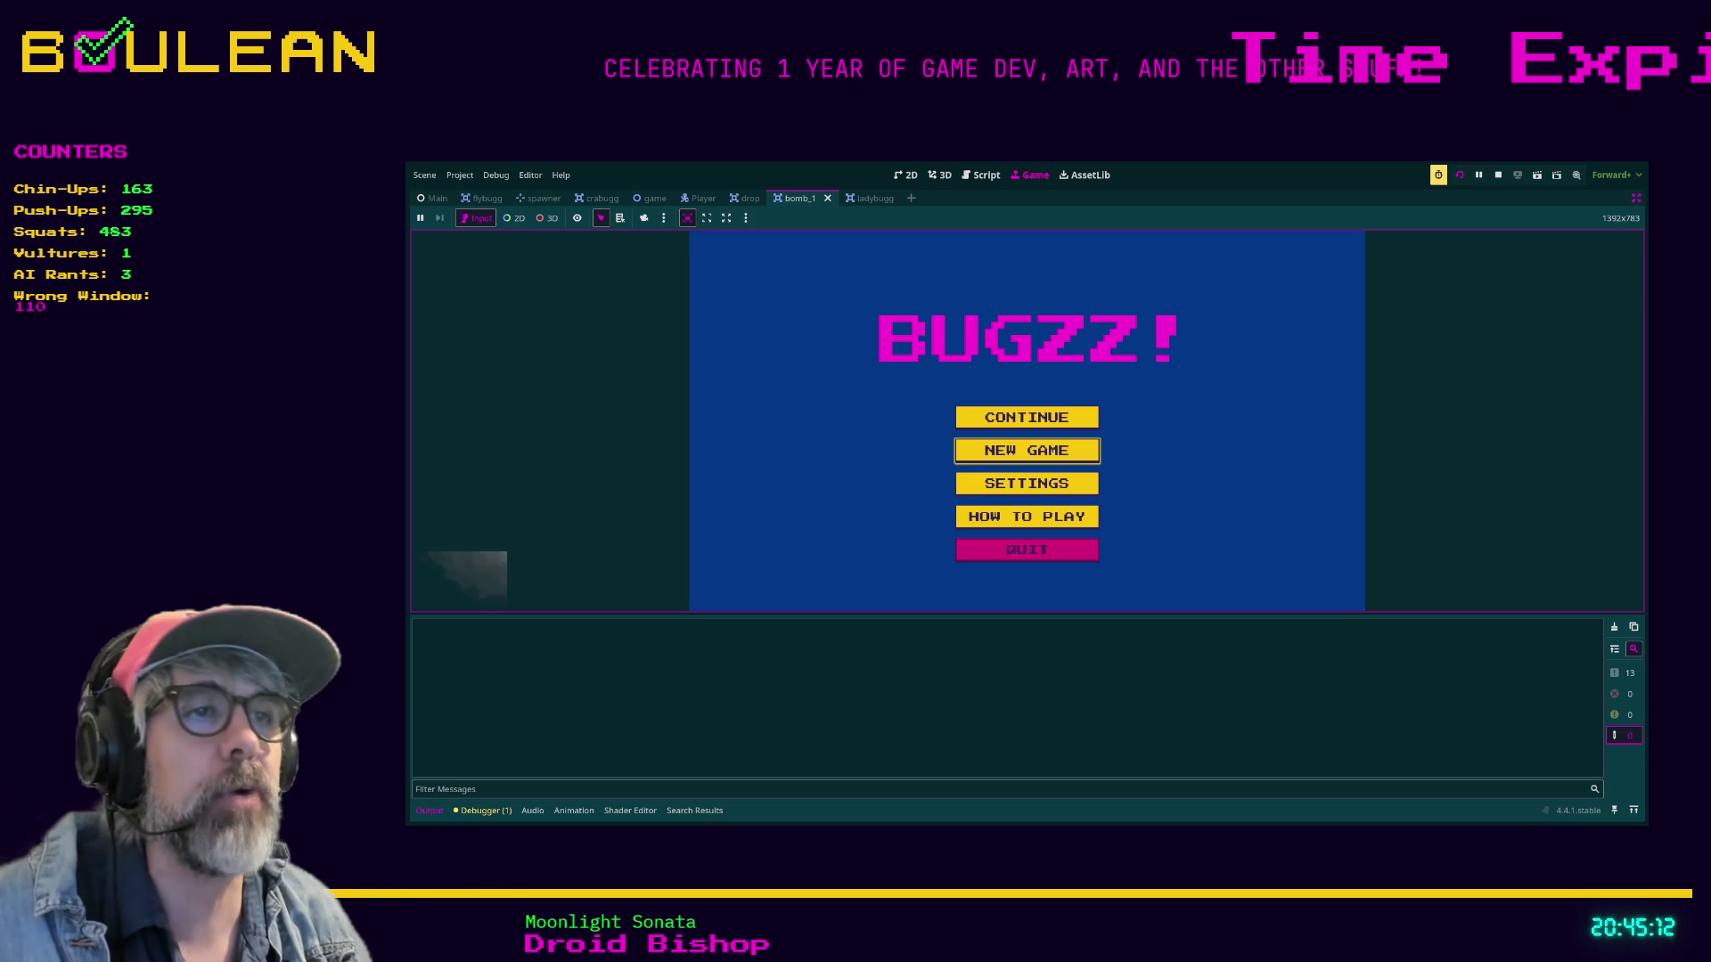
{"action": "key", "text": "Return"}
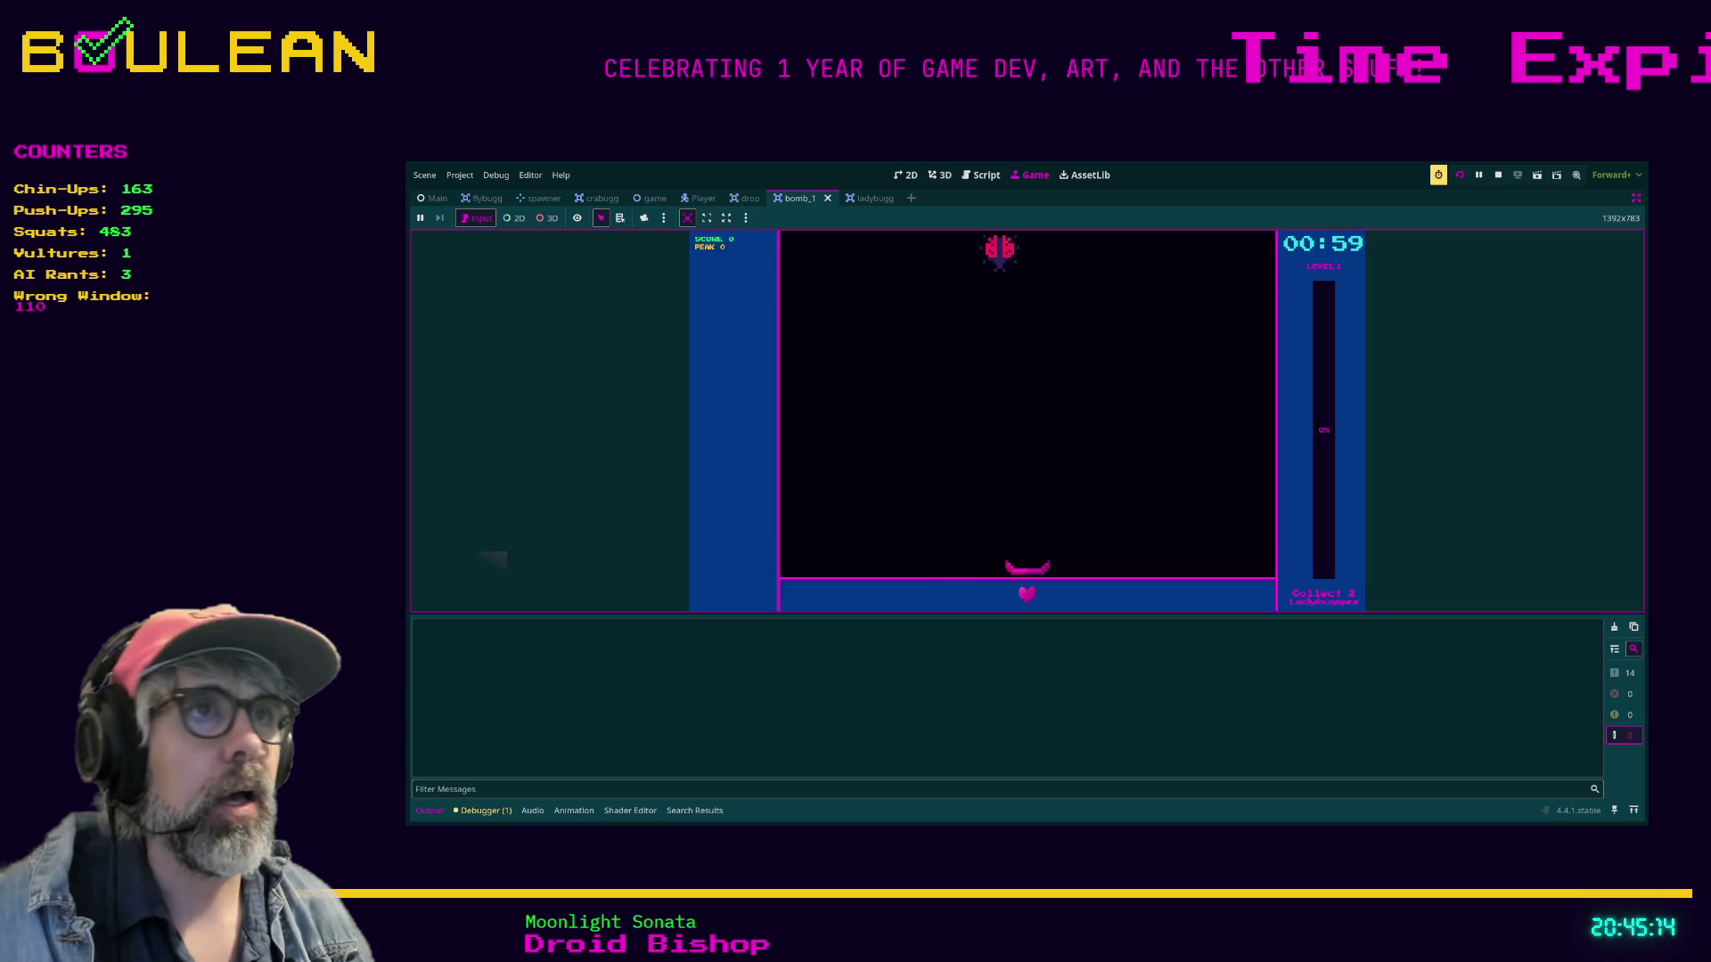
Steer the paddle through level 4 until TIME'S UP, ending at $-191.25.
{"action": "key", "text": "Left"}
{"action": "key", "text": "Right"}
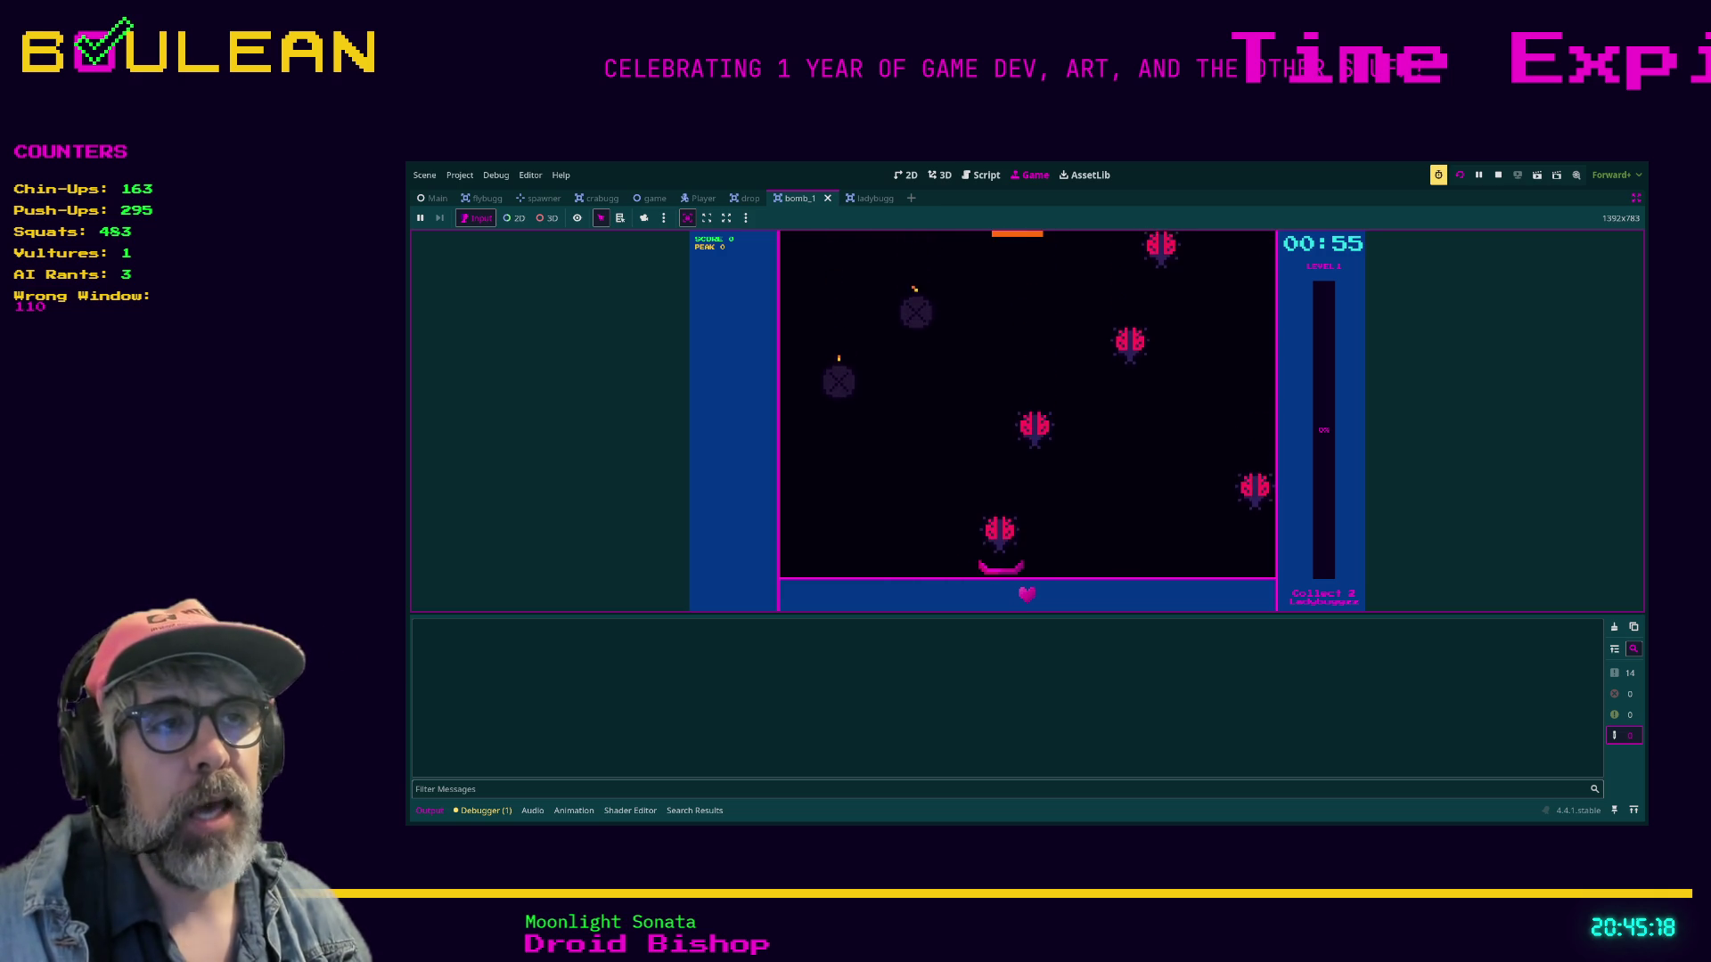
{"action": "key", "text": "Right"}
{"action": "key", "text": "Left"}
{"action": "key", "text": "Right"}
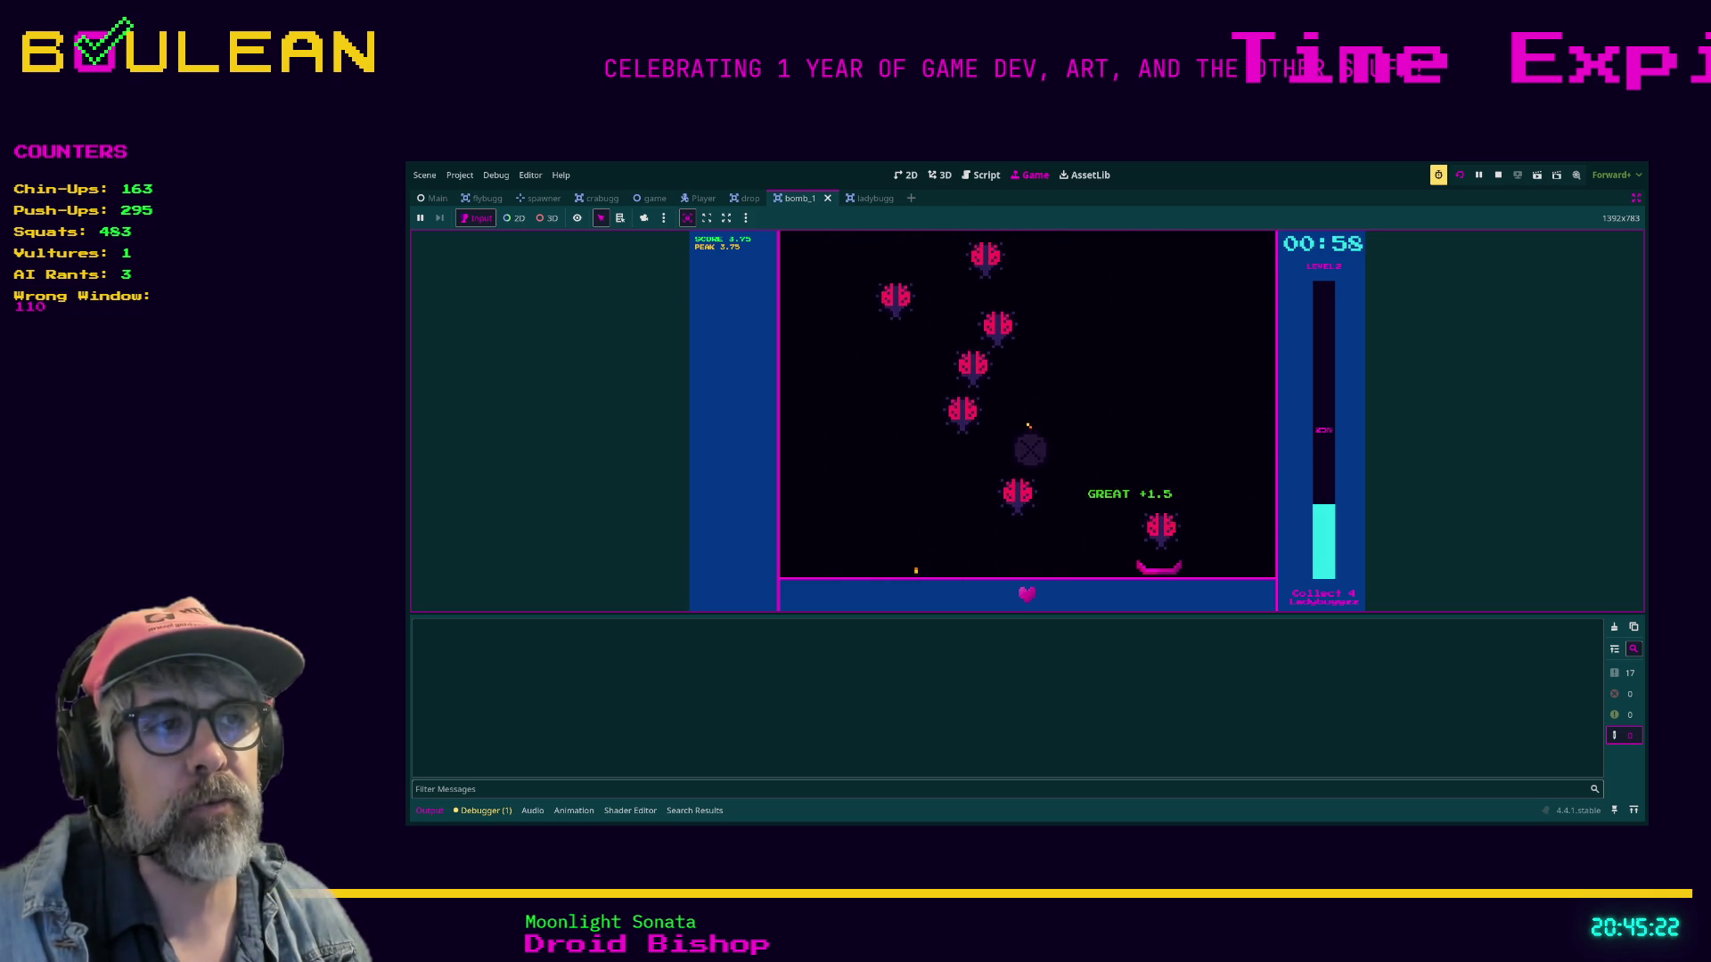
{"action": "key", "text": "Left"}
{"action": "key", "text": "Right"}
{"action": "key", "text": "Left"}
{"action": "key", "text": "Right"}
{"action": "key", "text": "Left"}
{"action": "key", "text": "Left"}
{"action": "key", "text": "Right"}
{"action": "key", "text": "Right"}
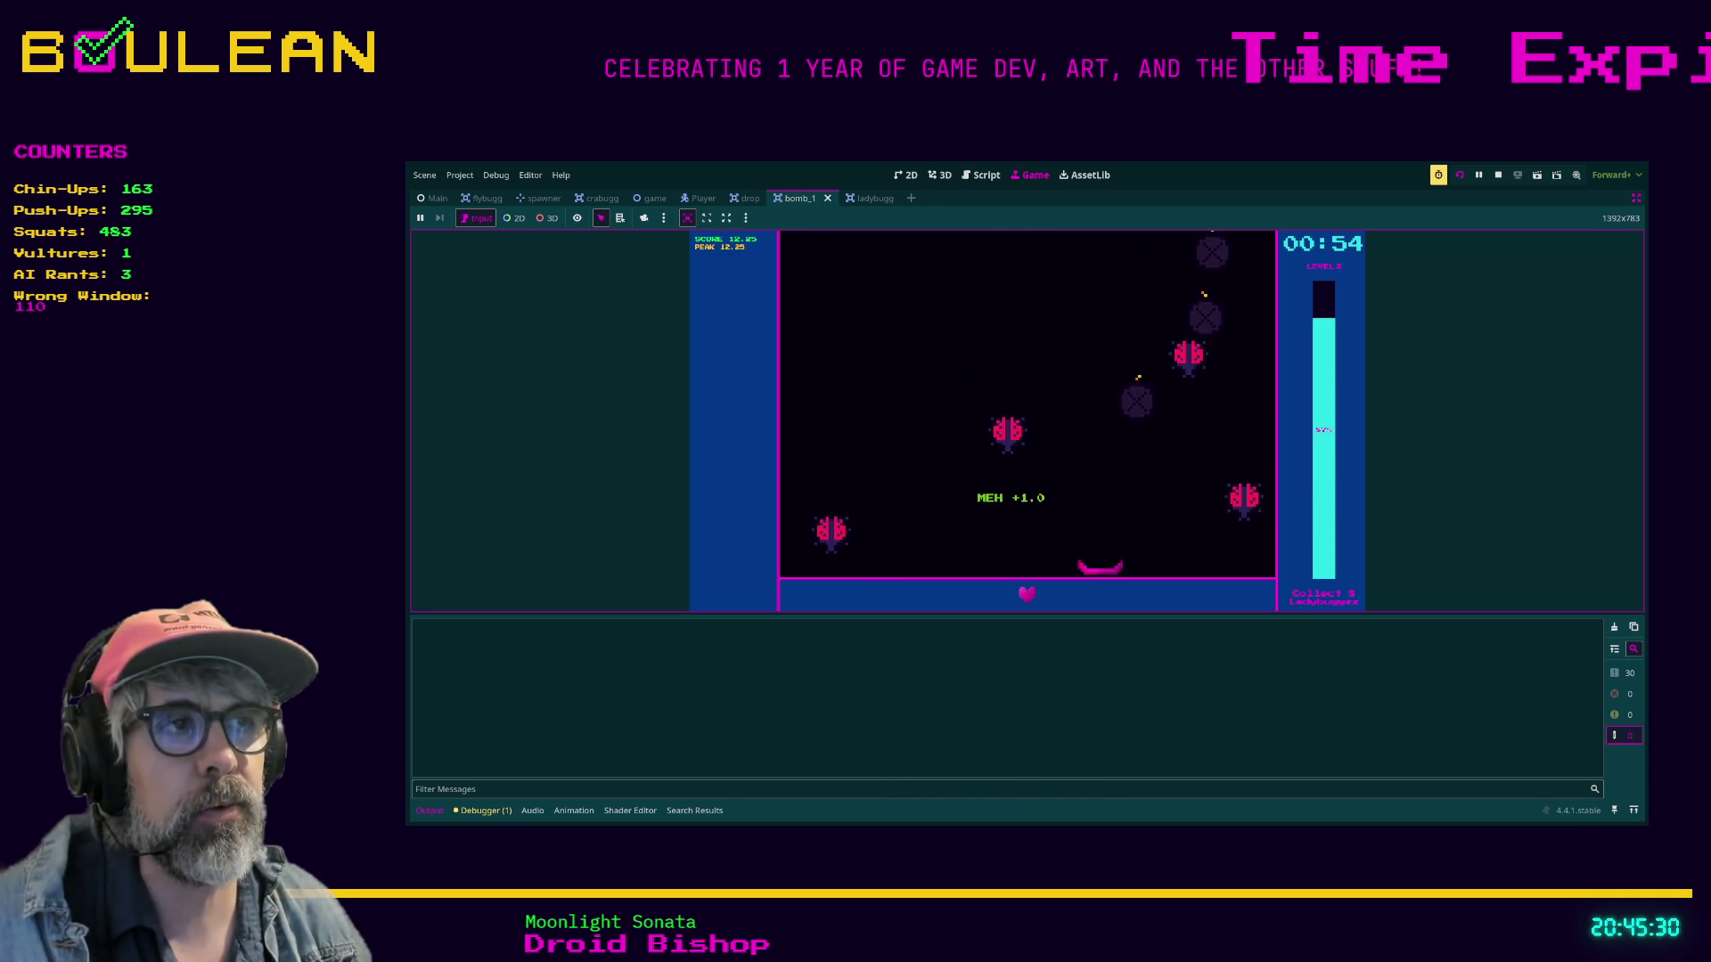
{"action": "key", "text": "Left"}
{"action": "key", "text": "Left"}
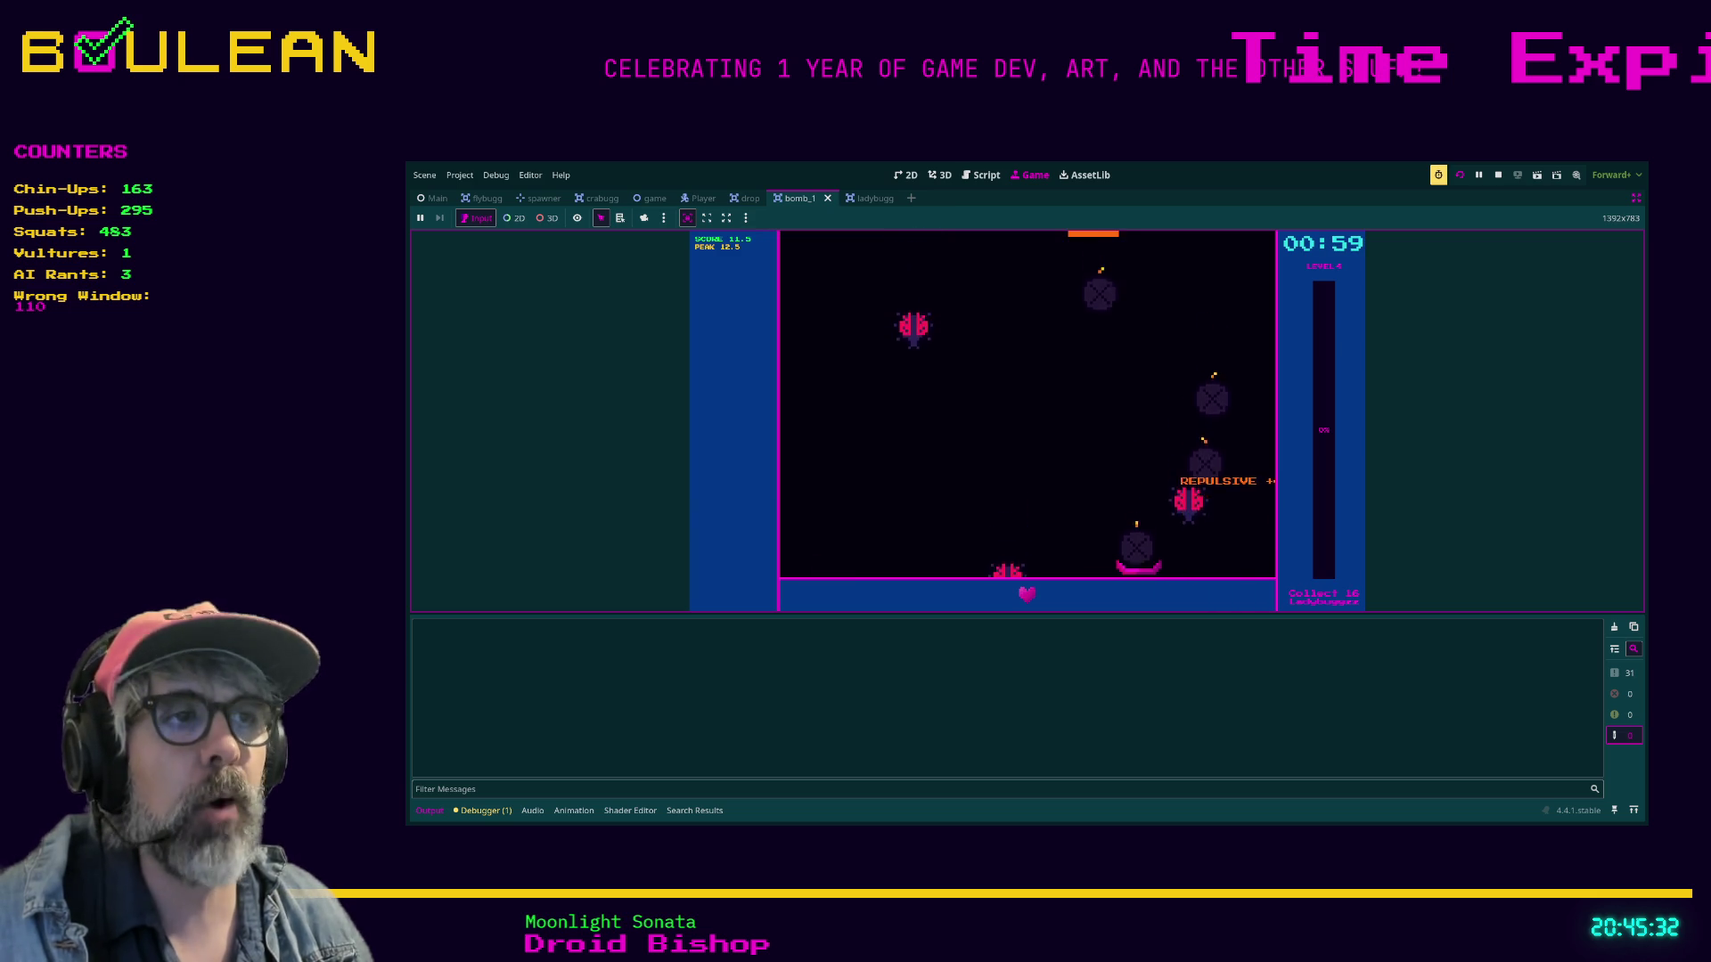
{"action": "key", "text": "Right"}
{"action": "key", "text": "Left"}
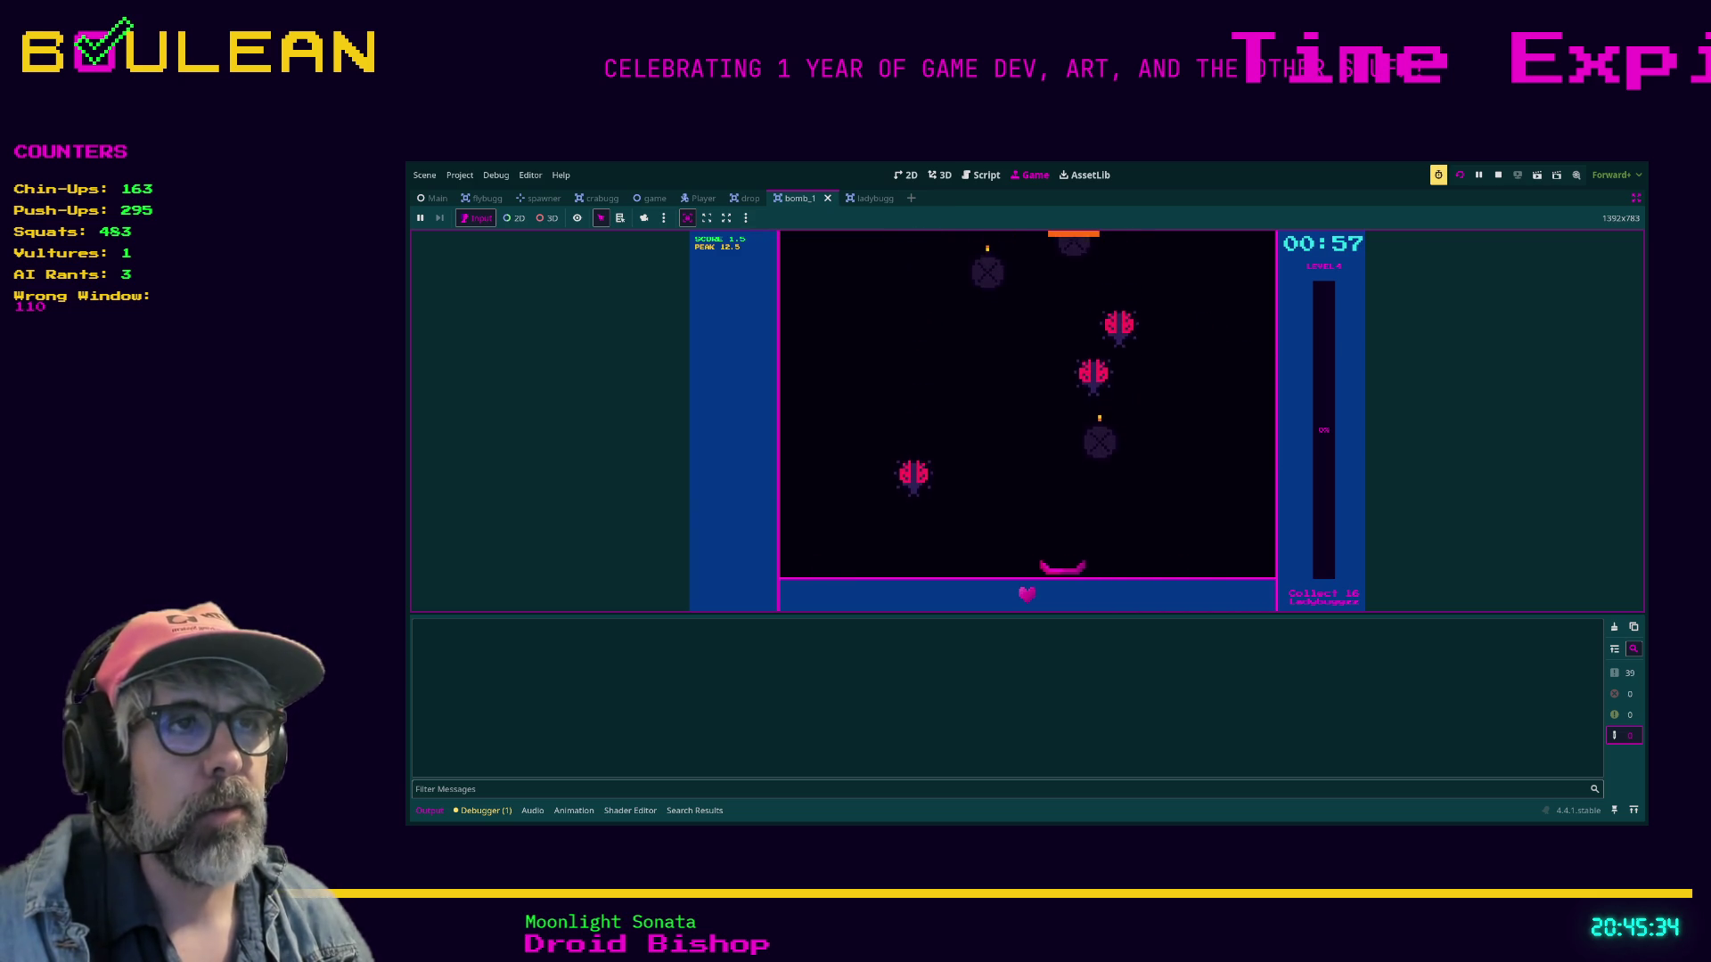
{"action": "key", "text": "Right"}
{"action": "key", "text": "Right"}
{"action": "key", "text": "Left"}
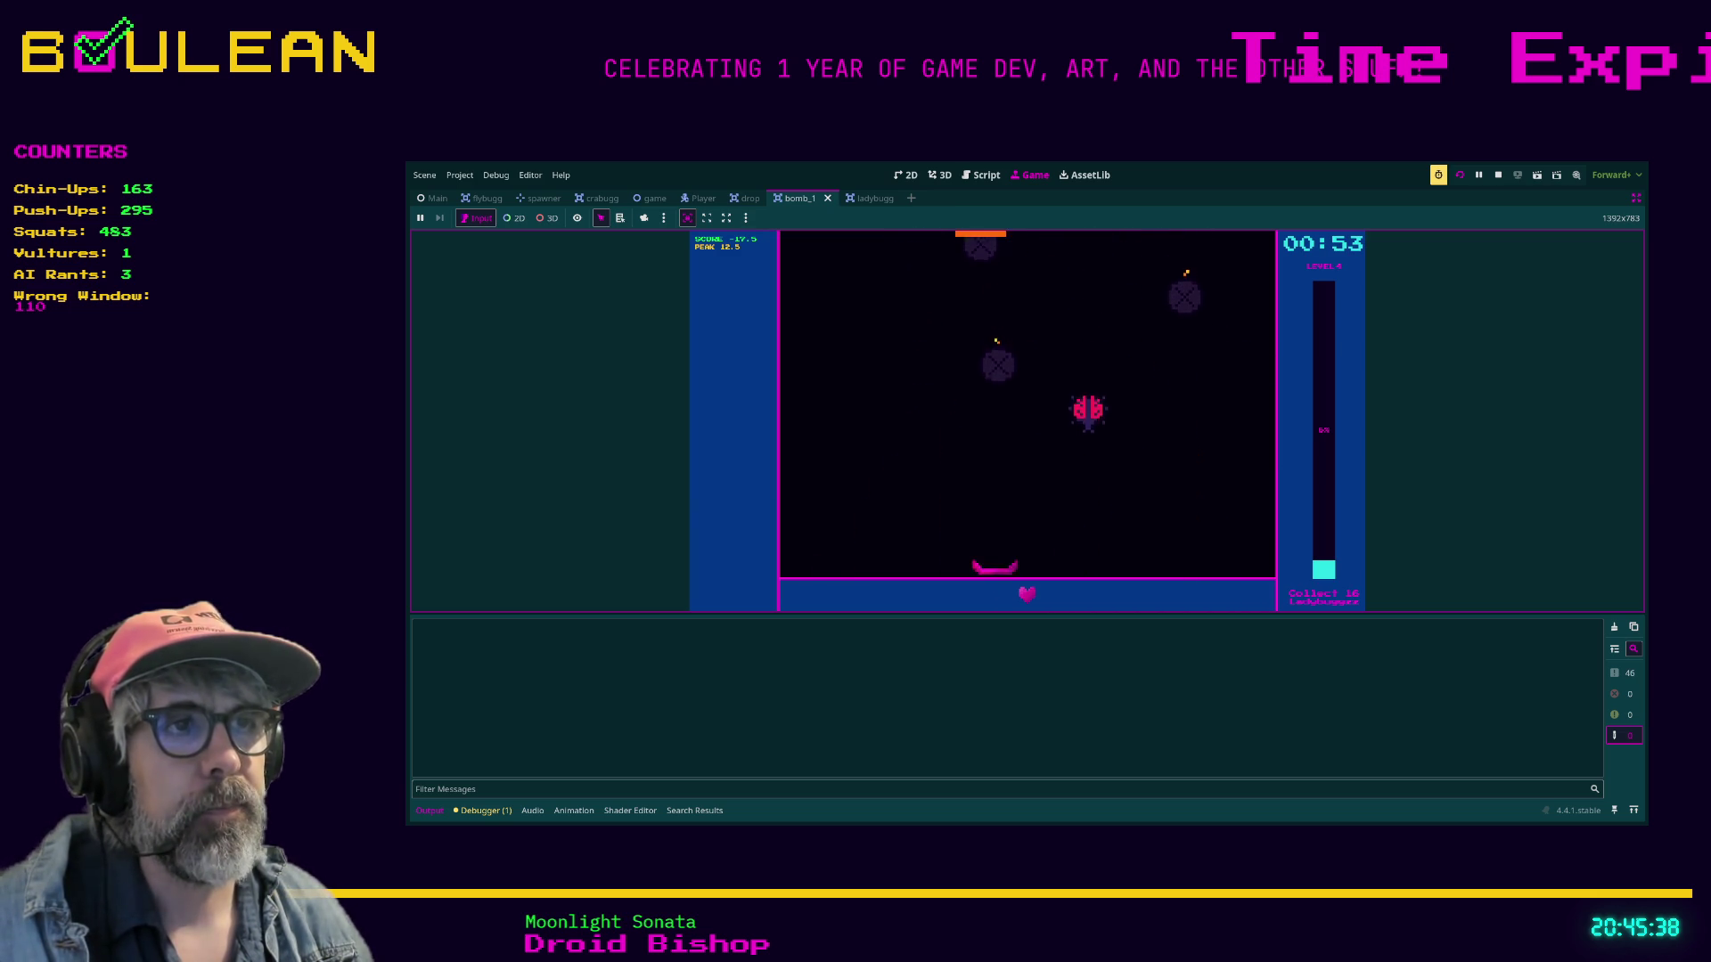
{"action": "key", "text": "Right"}
{"action": "key", "text": "Right"}
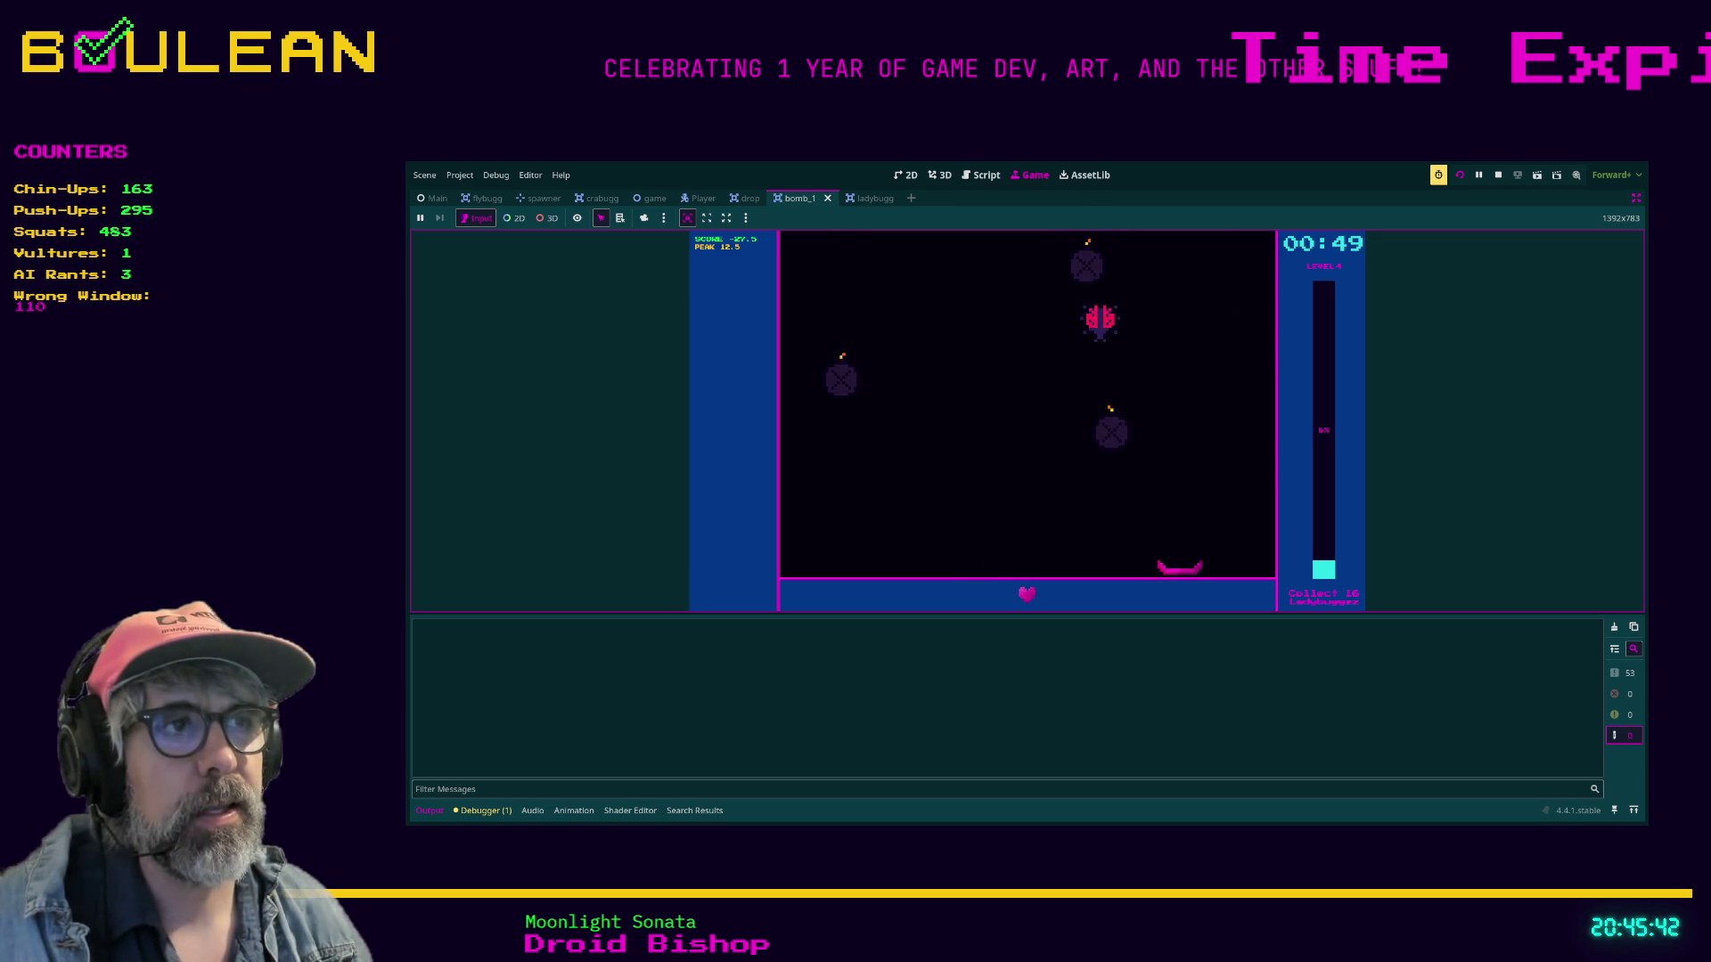
{"action": "key", "text": "Left"}
{"action": "key", "text": "Left"}
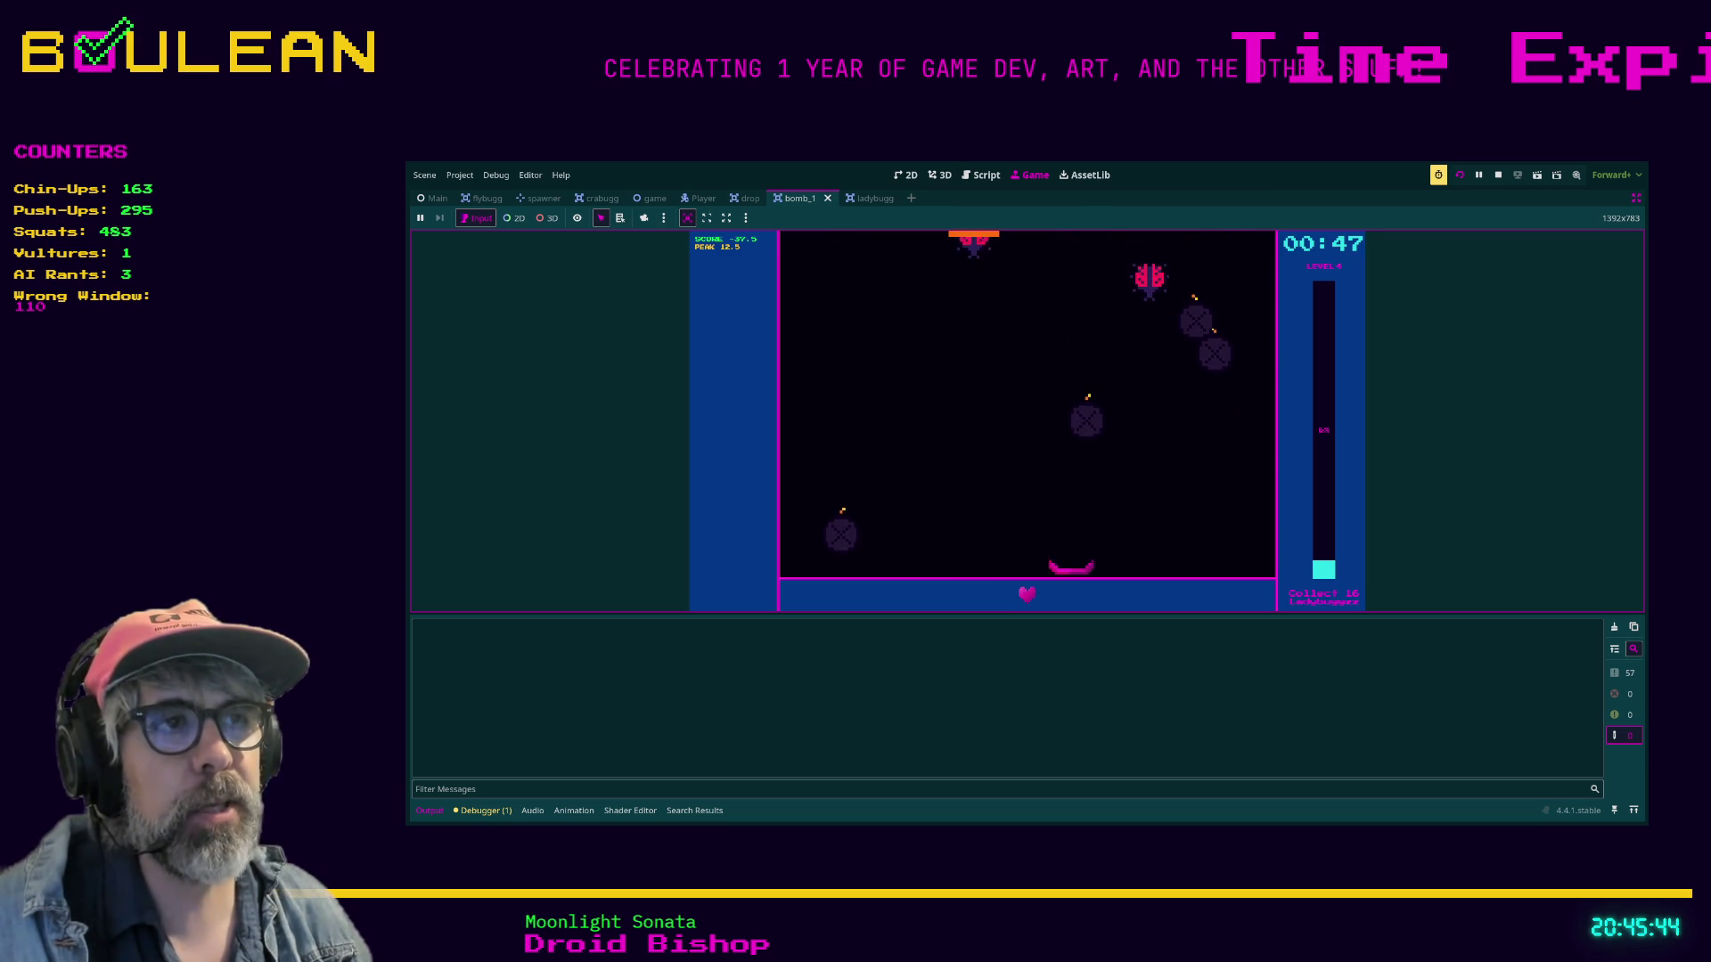
{"action": "key", "text": "Right"}
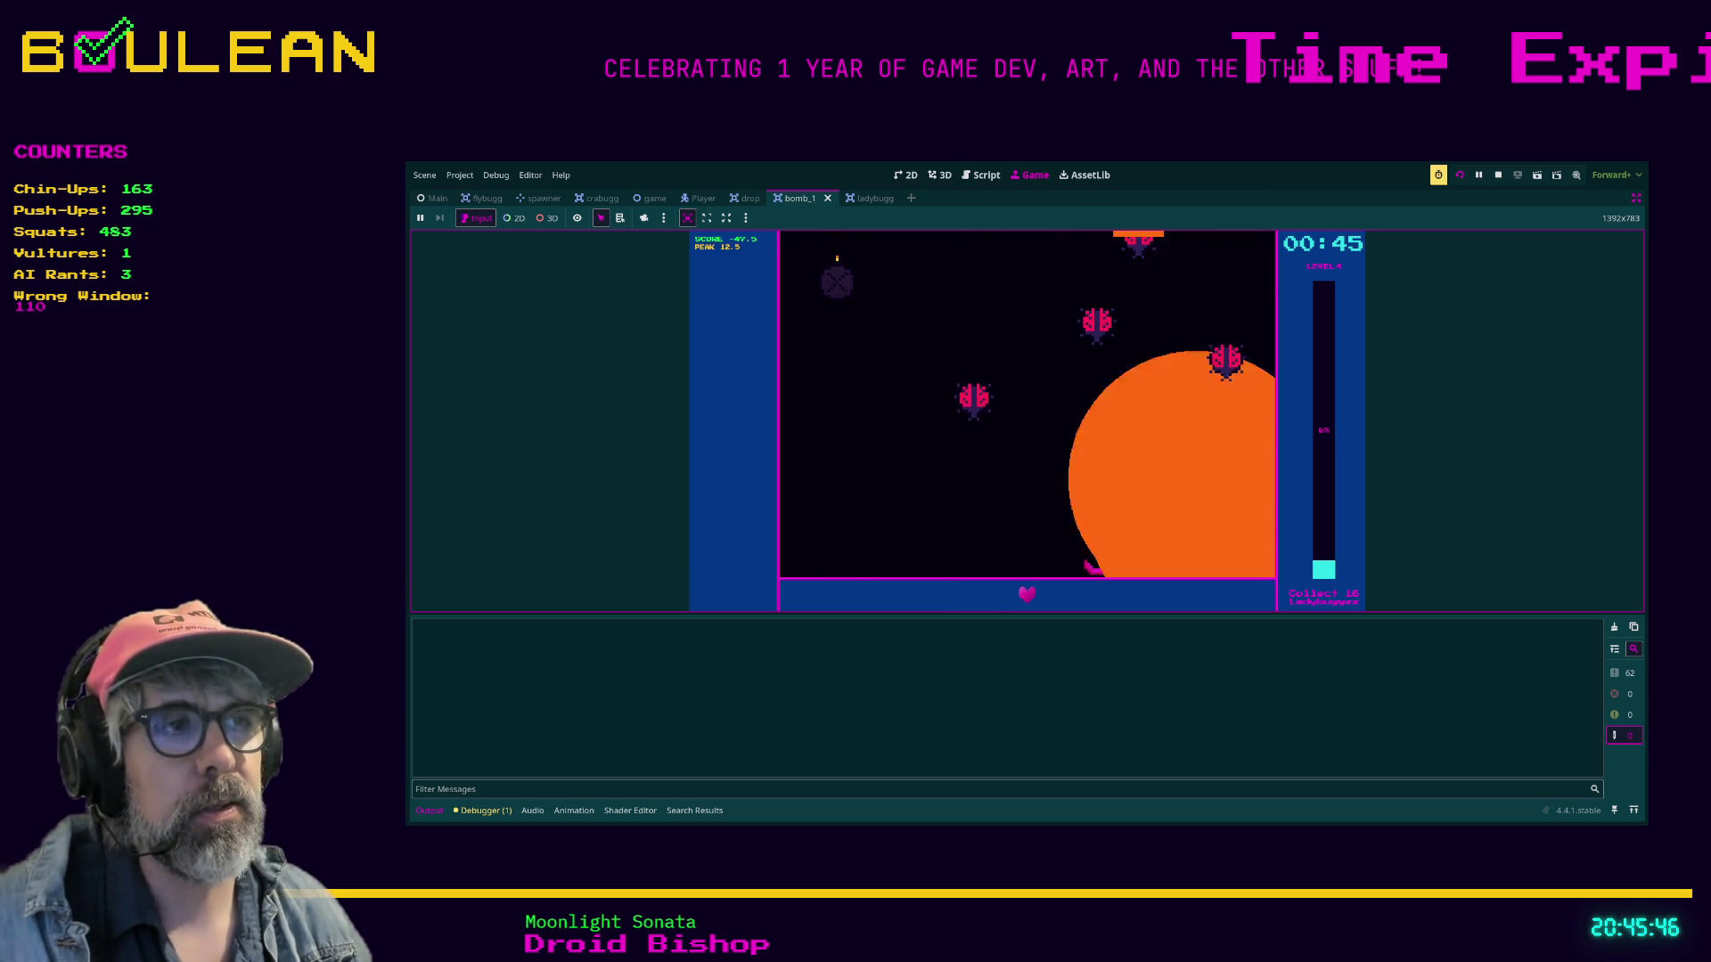
{"action": "key", "text": "Left"}
{"action": "key", "text": "Left"}
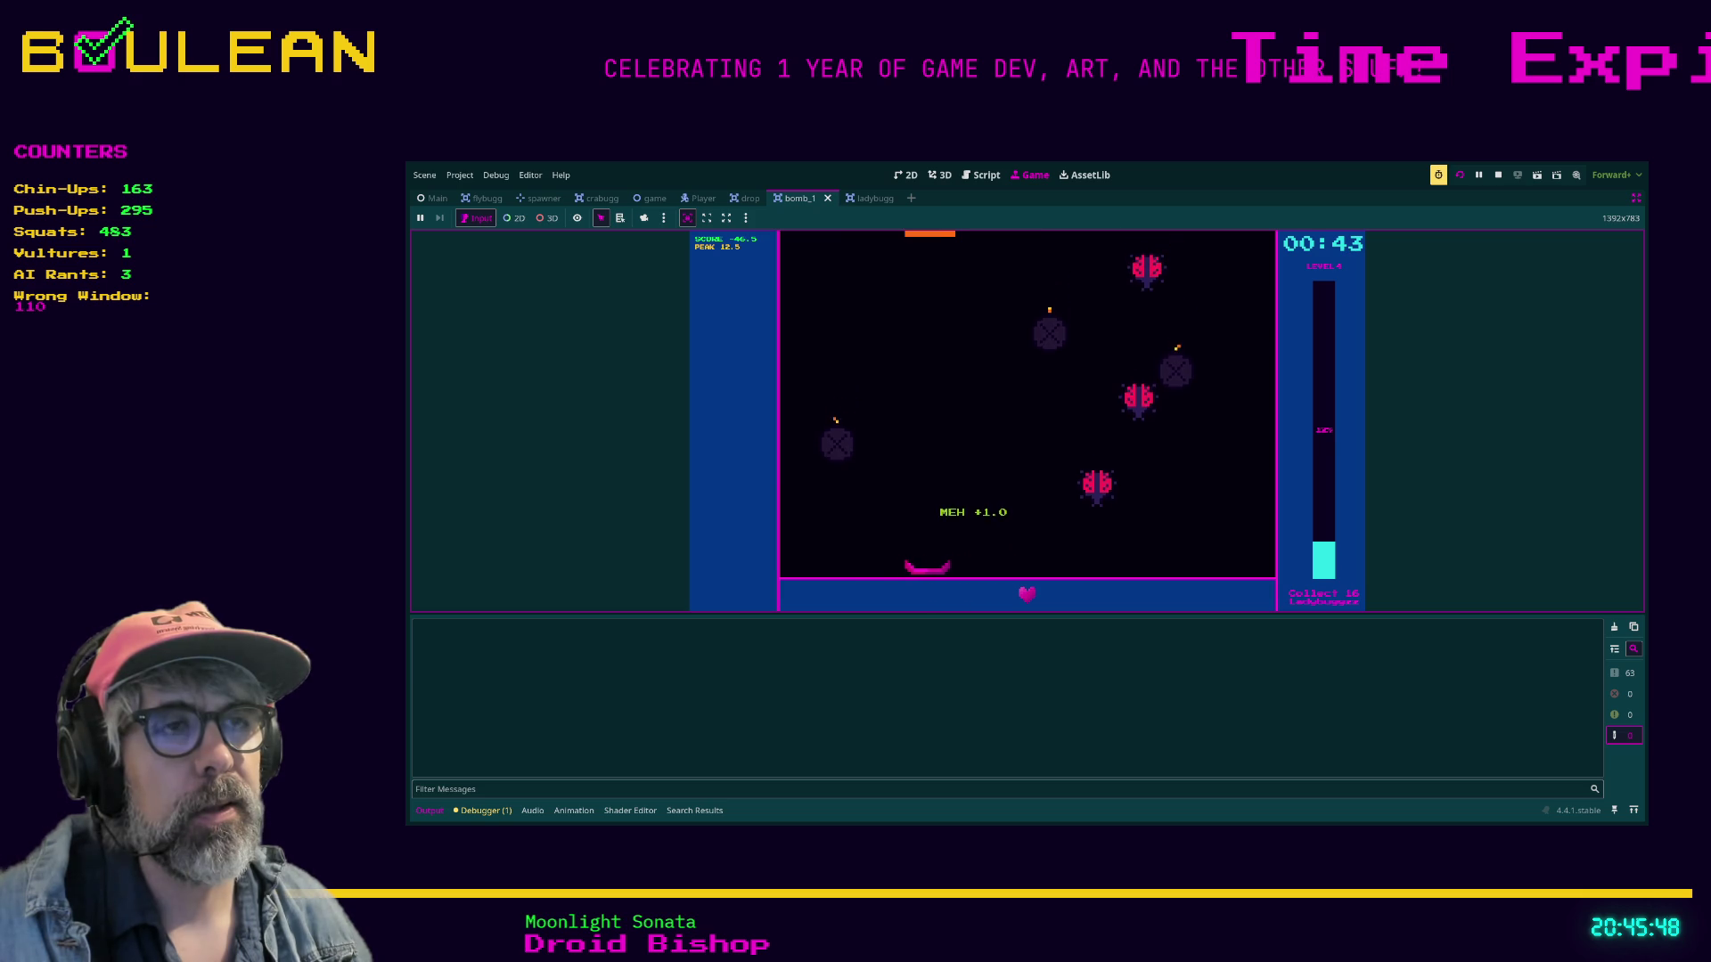
{"action": "key", "text": "Right"}
{"action": "key", "text": "Right"}
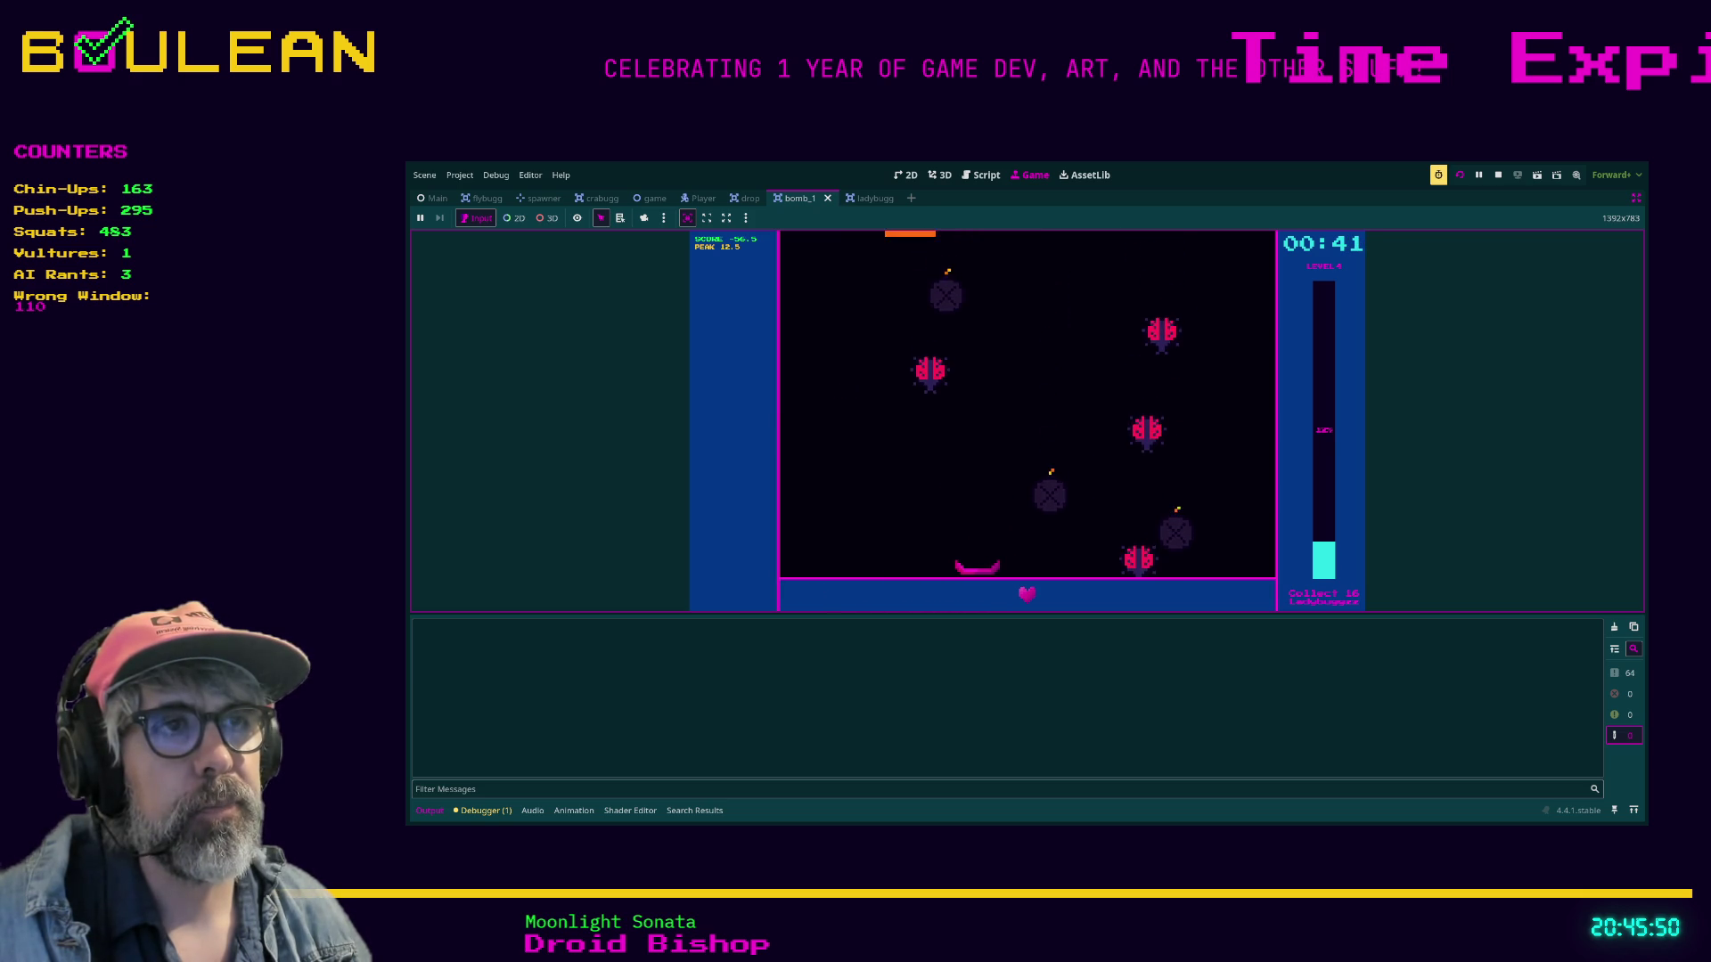
{"action": "key", "text": "Left"}
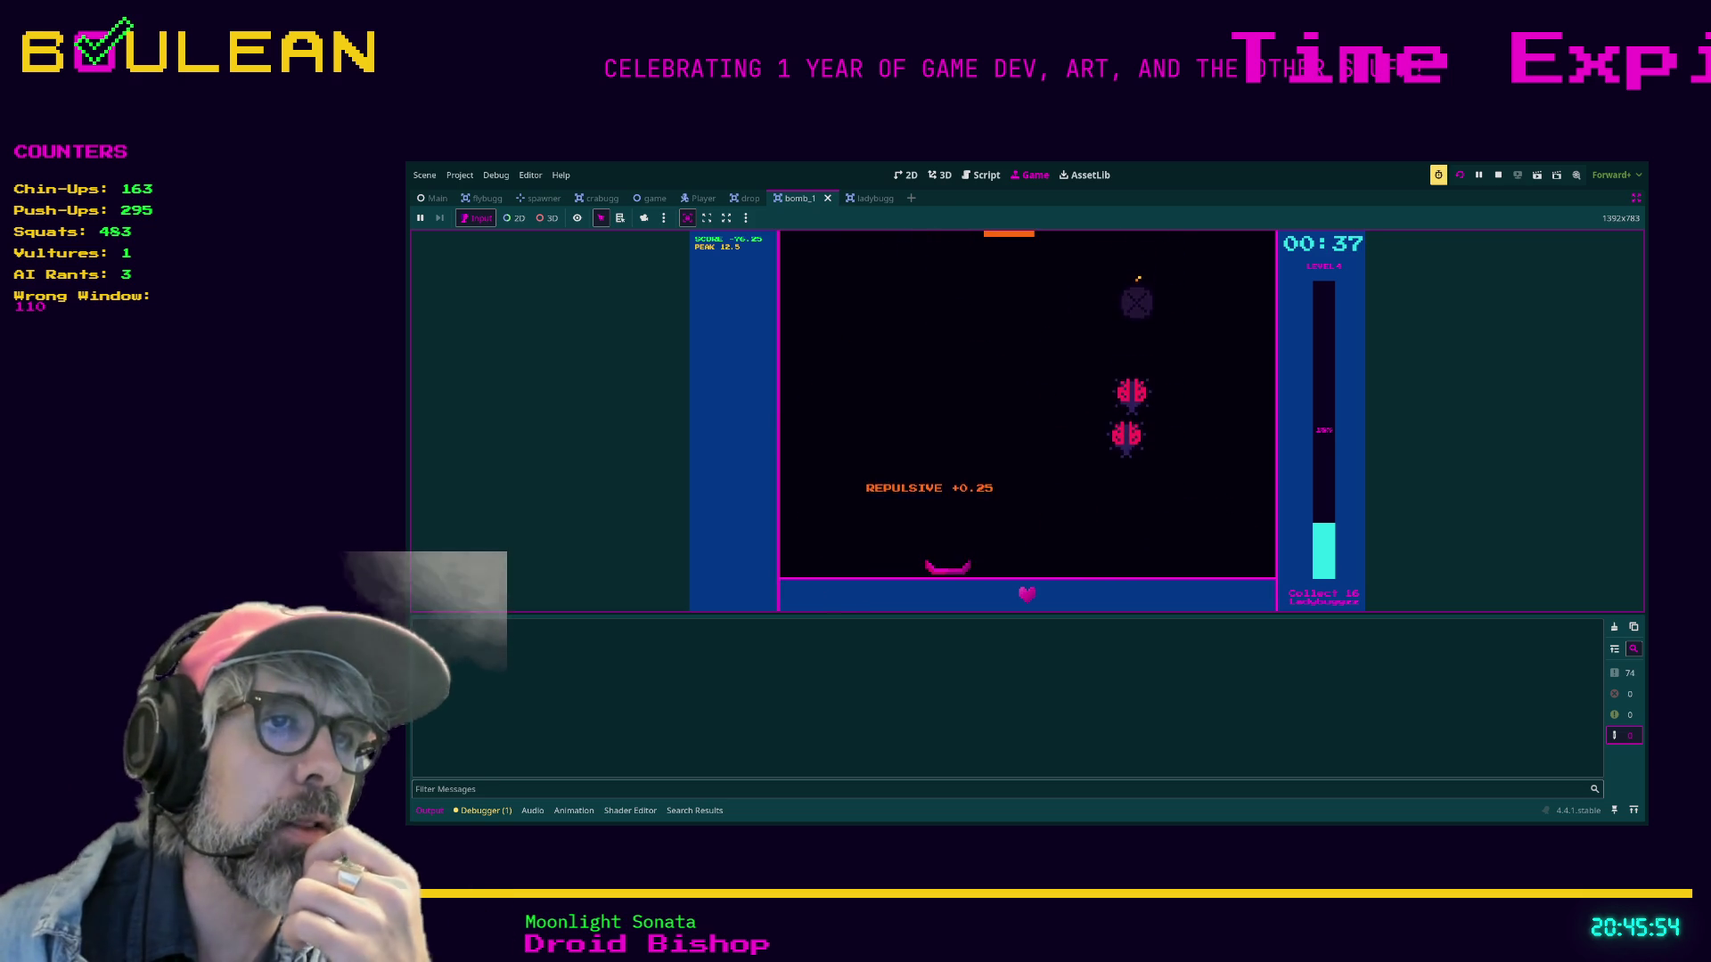
{"action": "key", "text": "Right"}
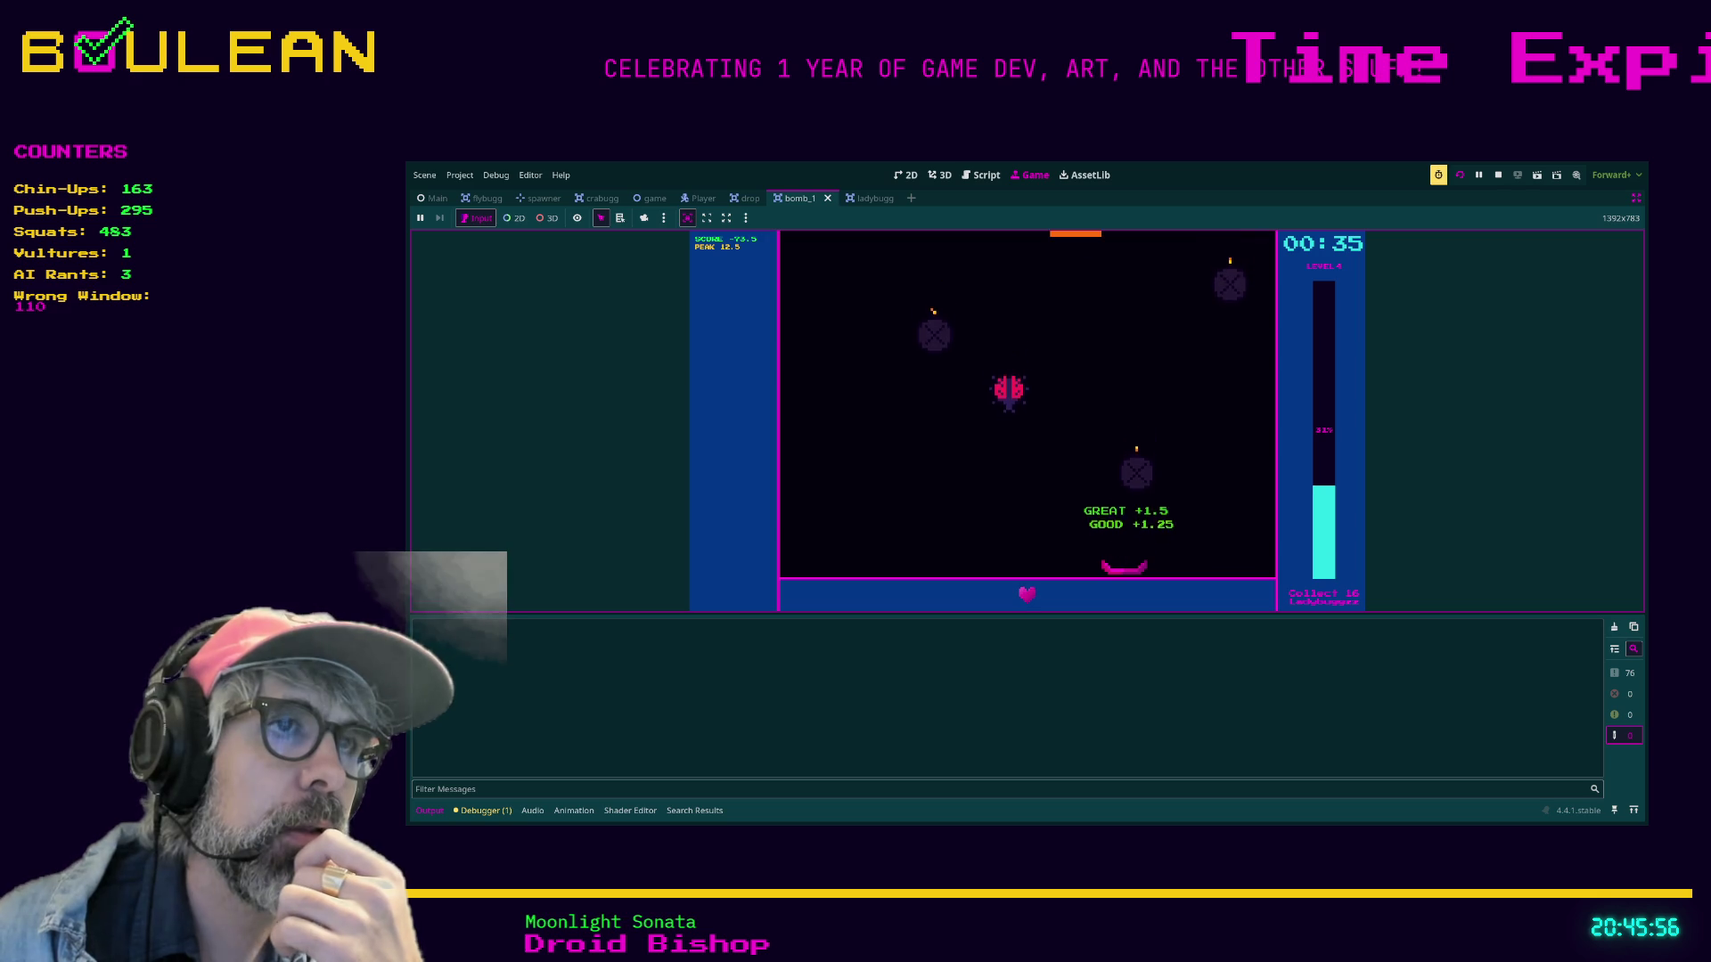
{"action": "key", "text": "Left"}
{"action": "key", "text": "Left"}
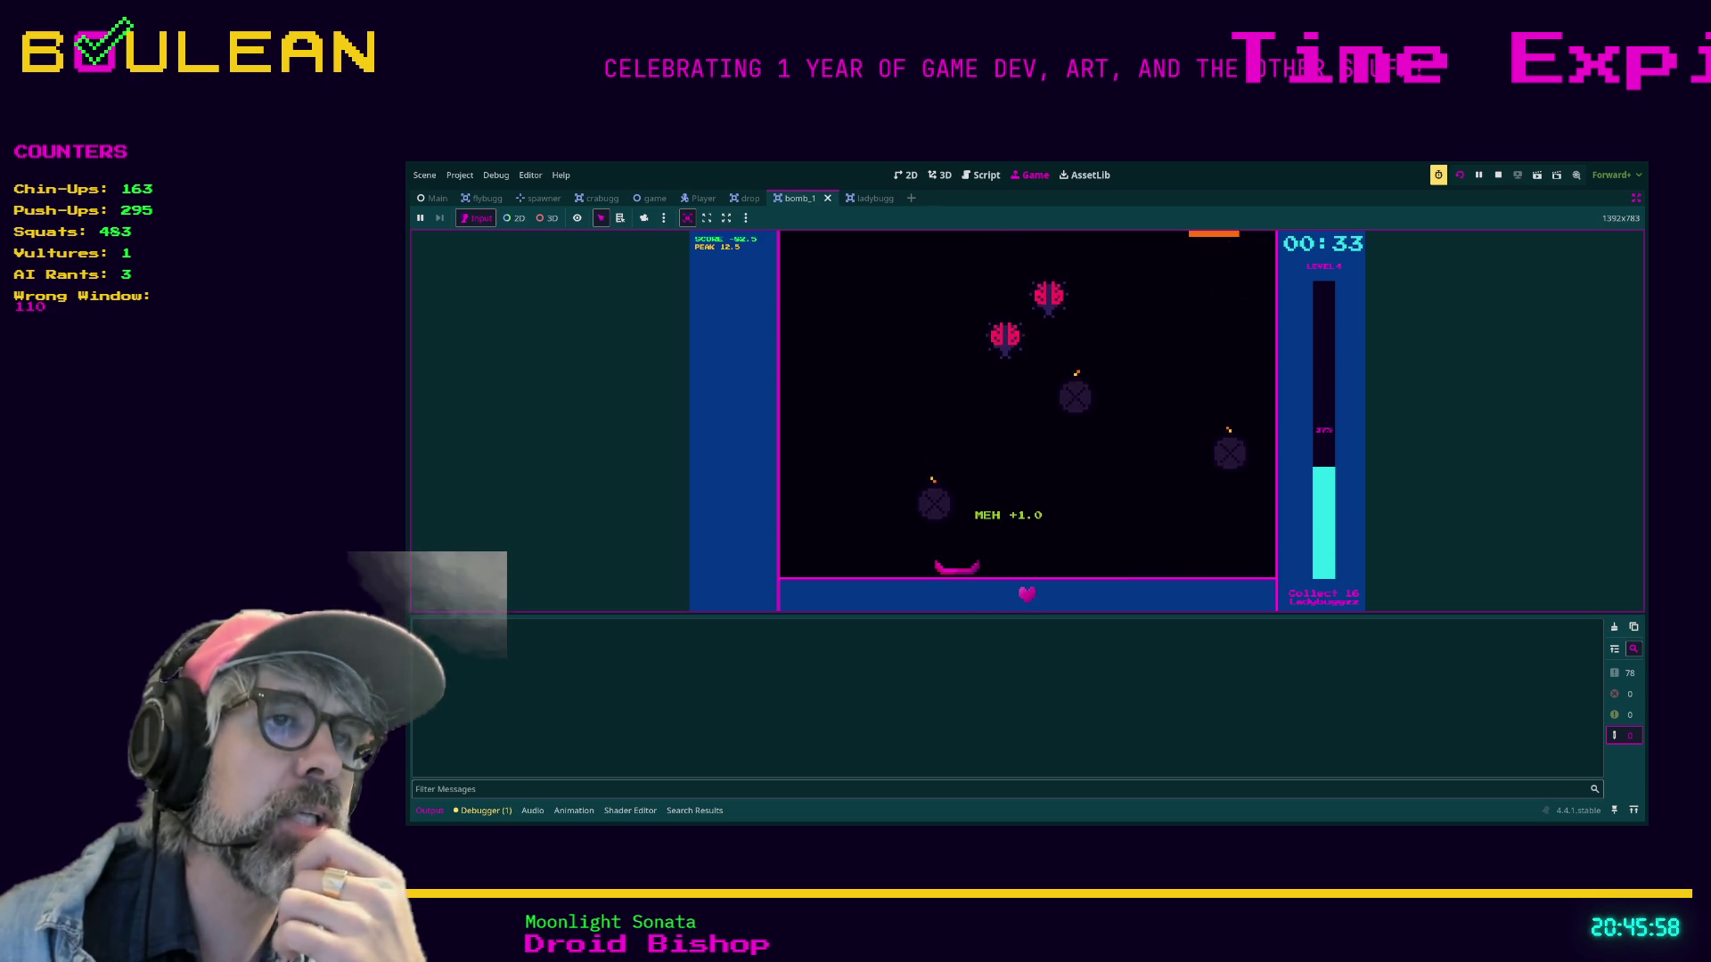
{"action": "key", "text": "Right"}
{"action": "key", "text": "Left"}
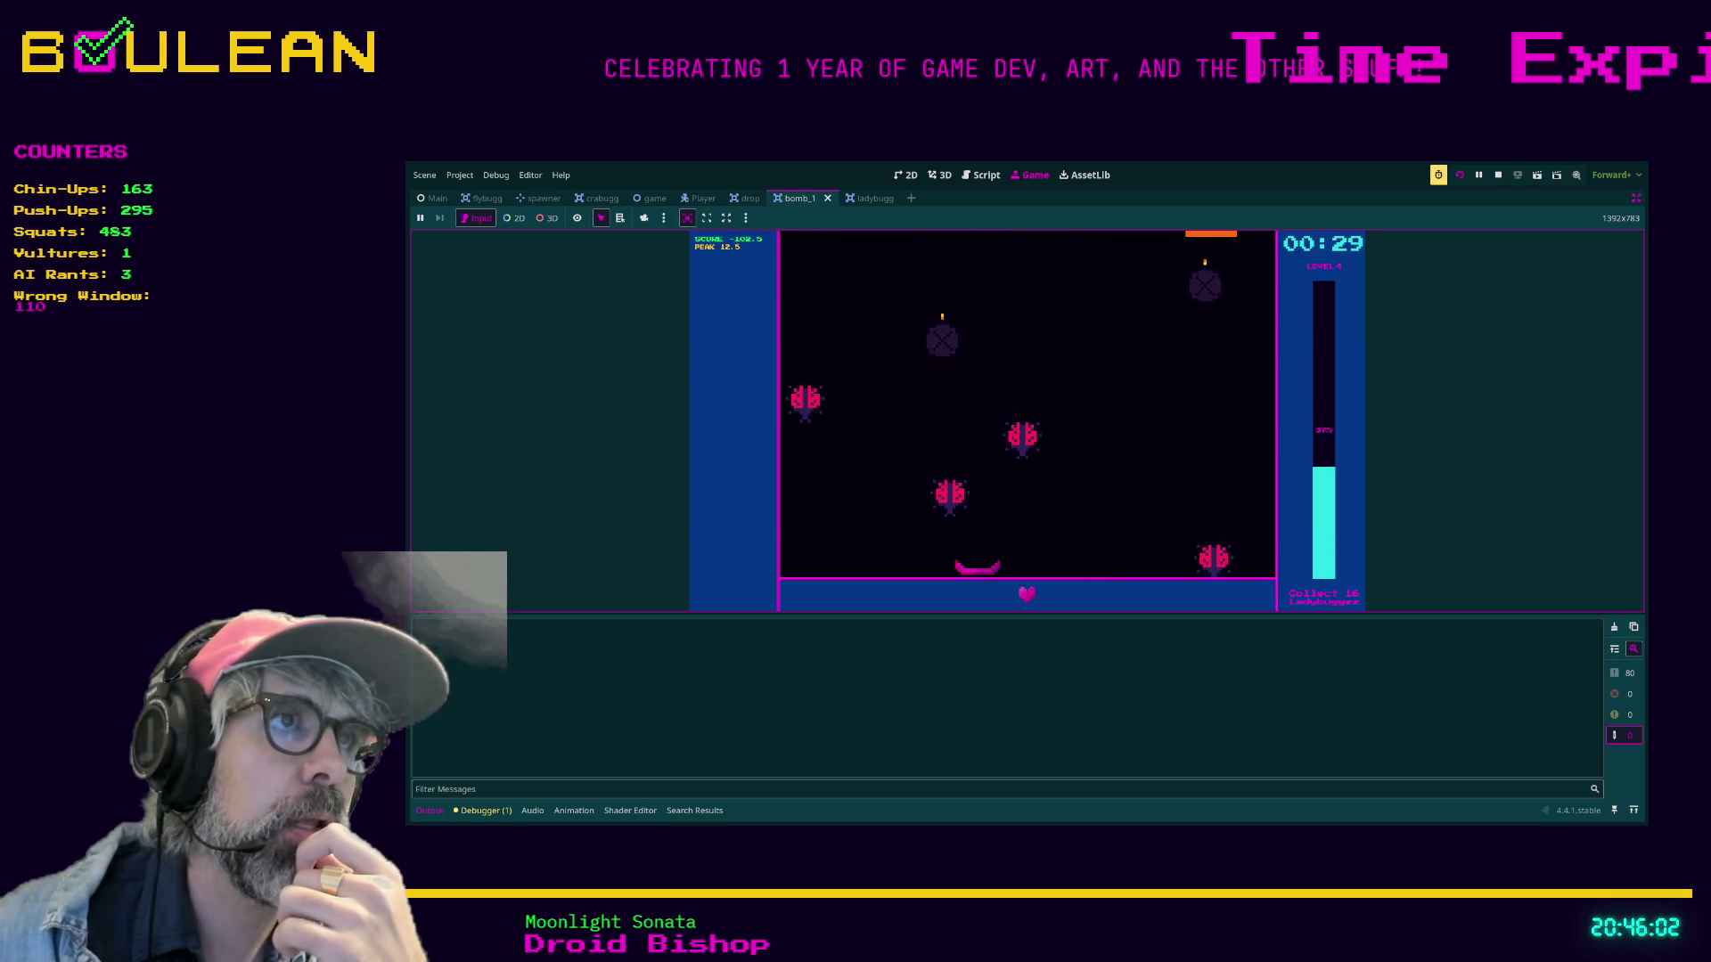
{"action": "key", "text": "Right"}
{"action": "key", "text": "Left"}
{"action": "key", "text": "Left"}
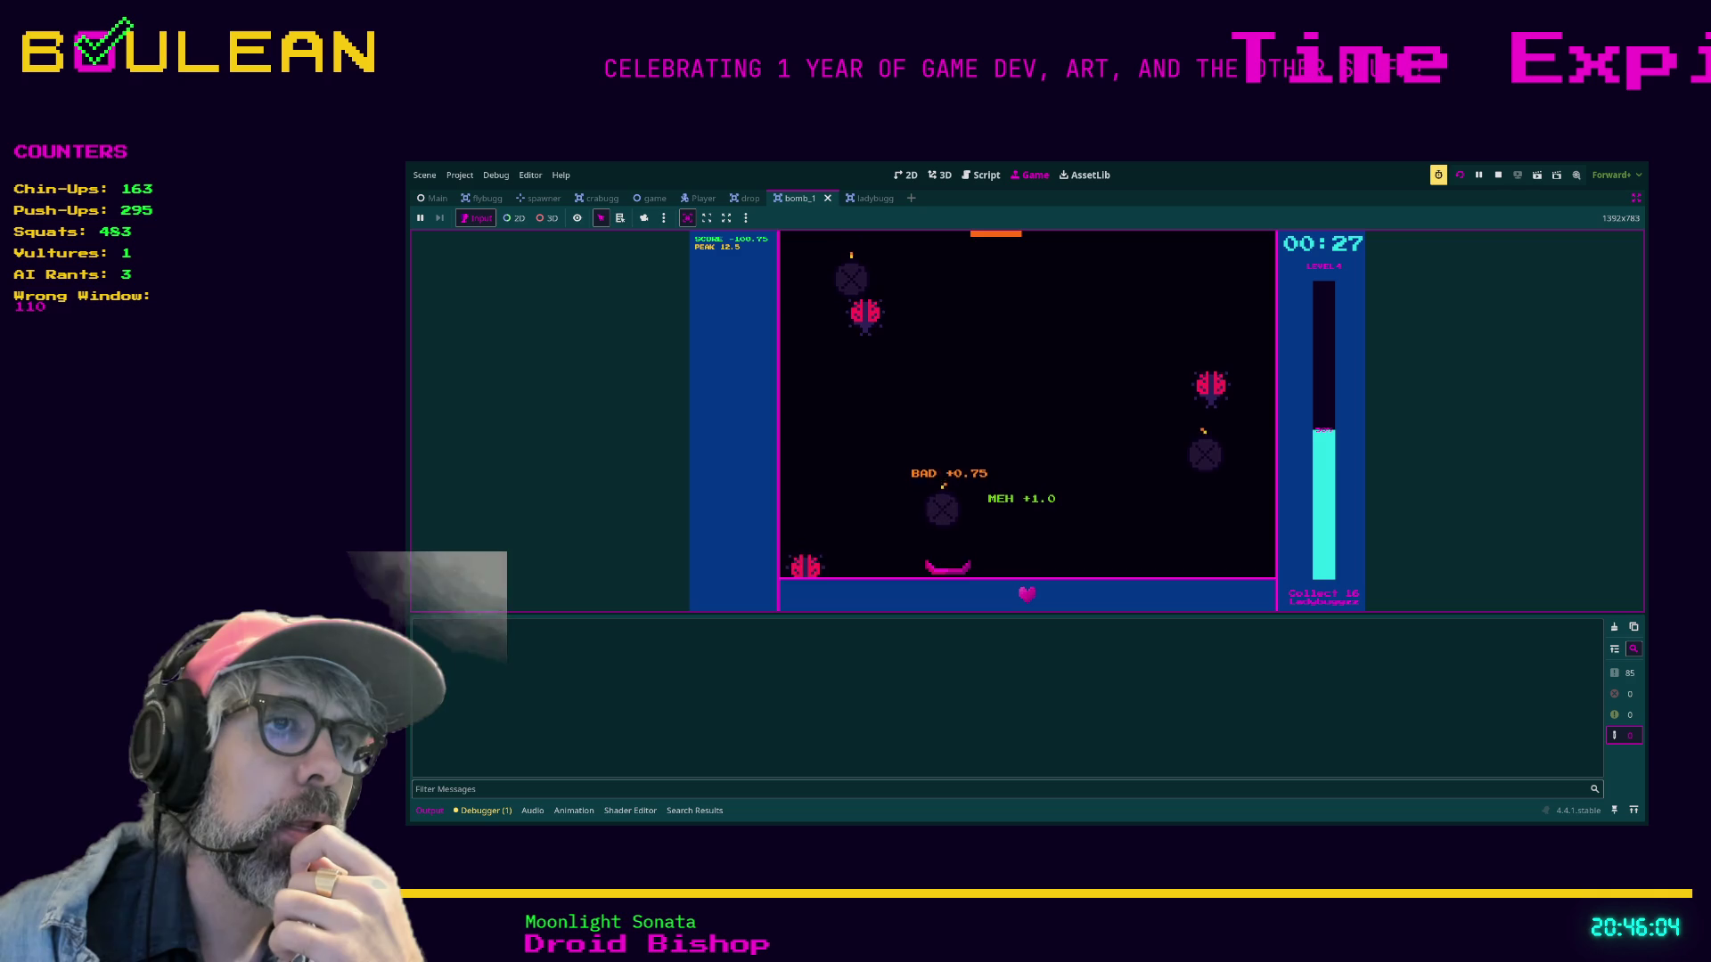
{"action": "key", "text": "Right"}
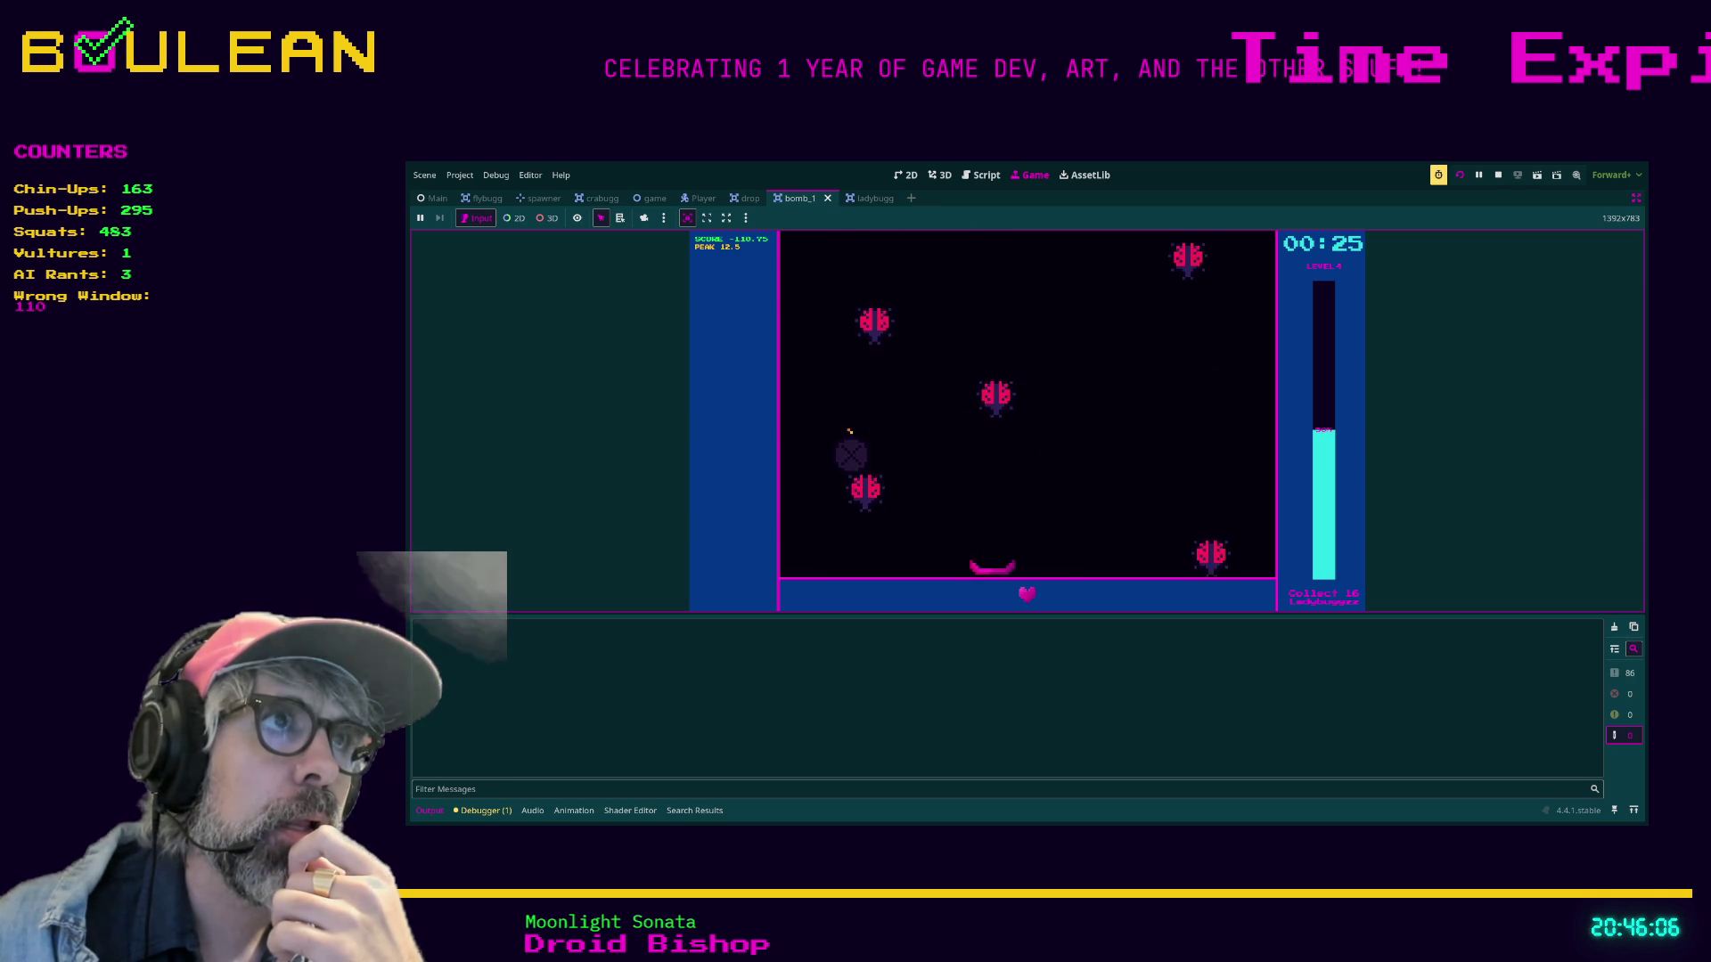
{"action": "key", "text": "Right"}
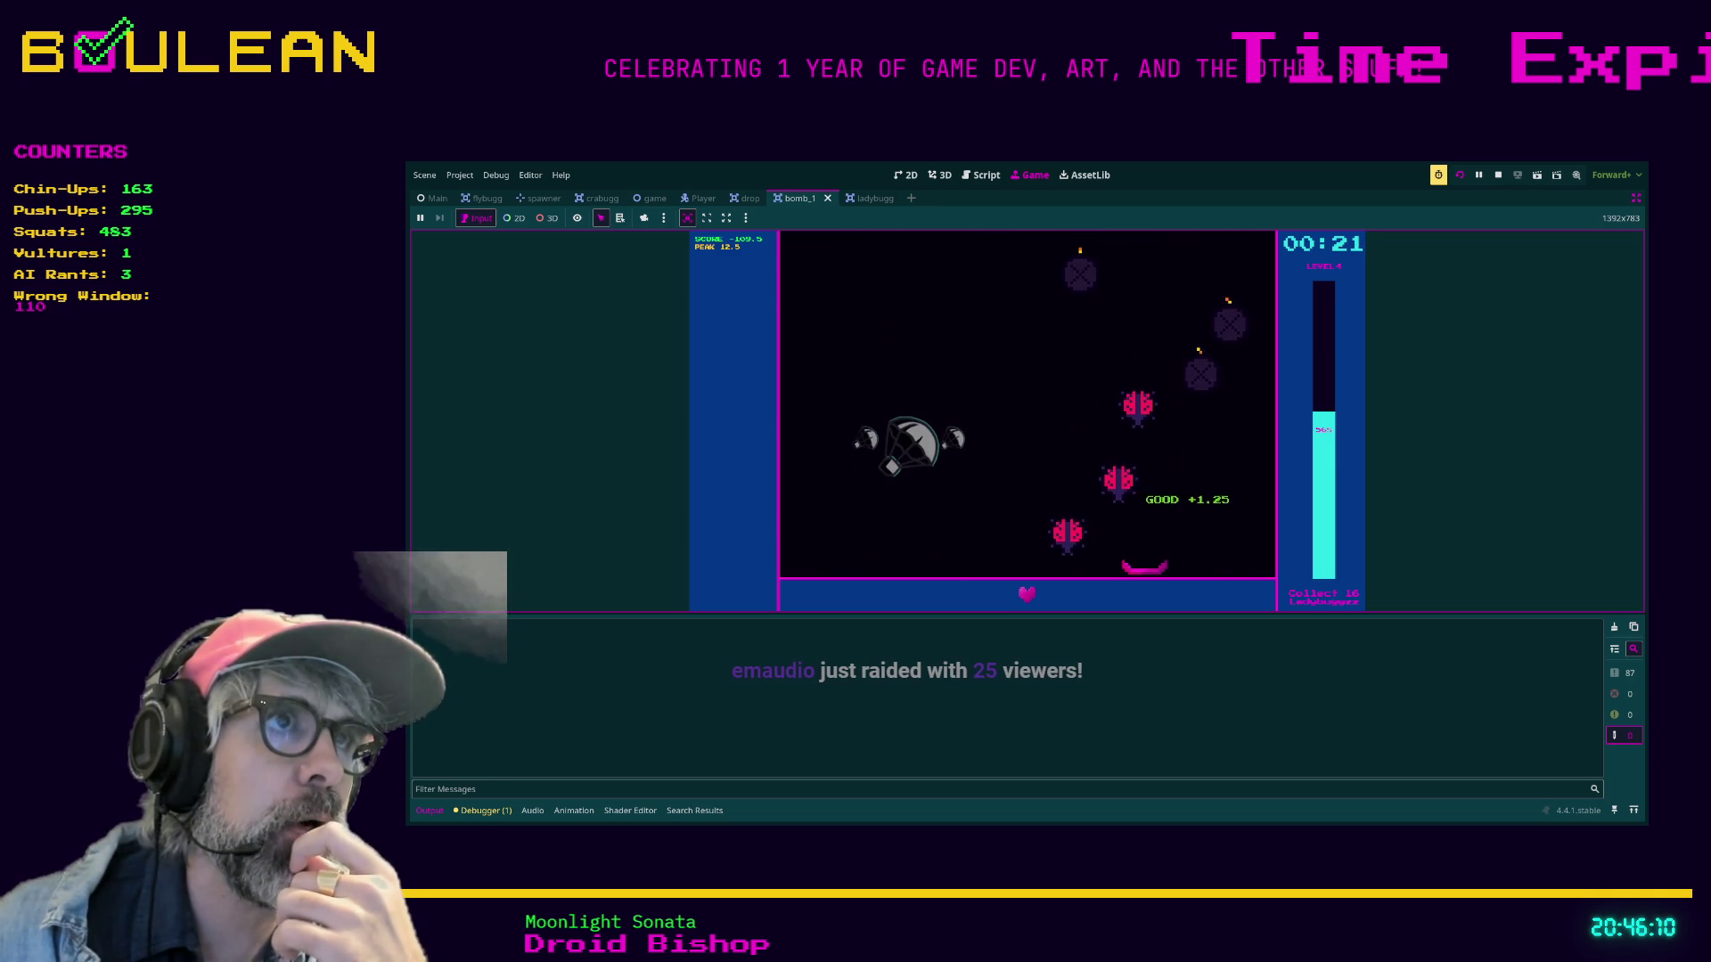
{"action": "key", "text": "Right"}
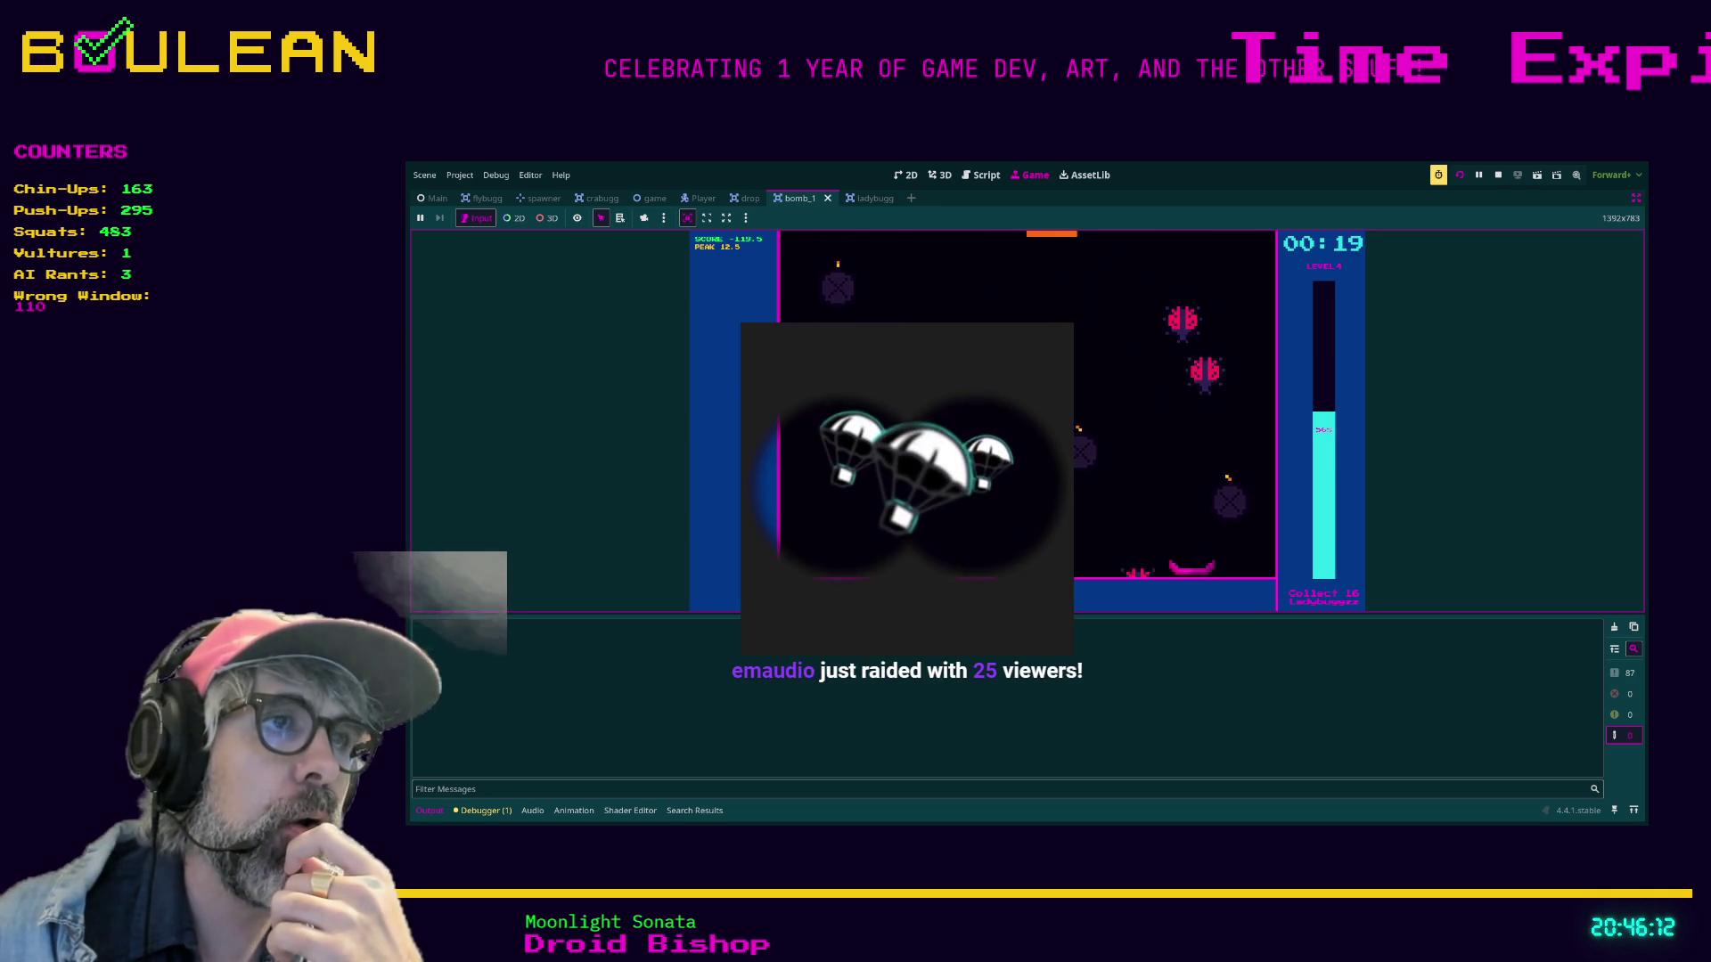
{"action": "key", "text": "Left"}
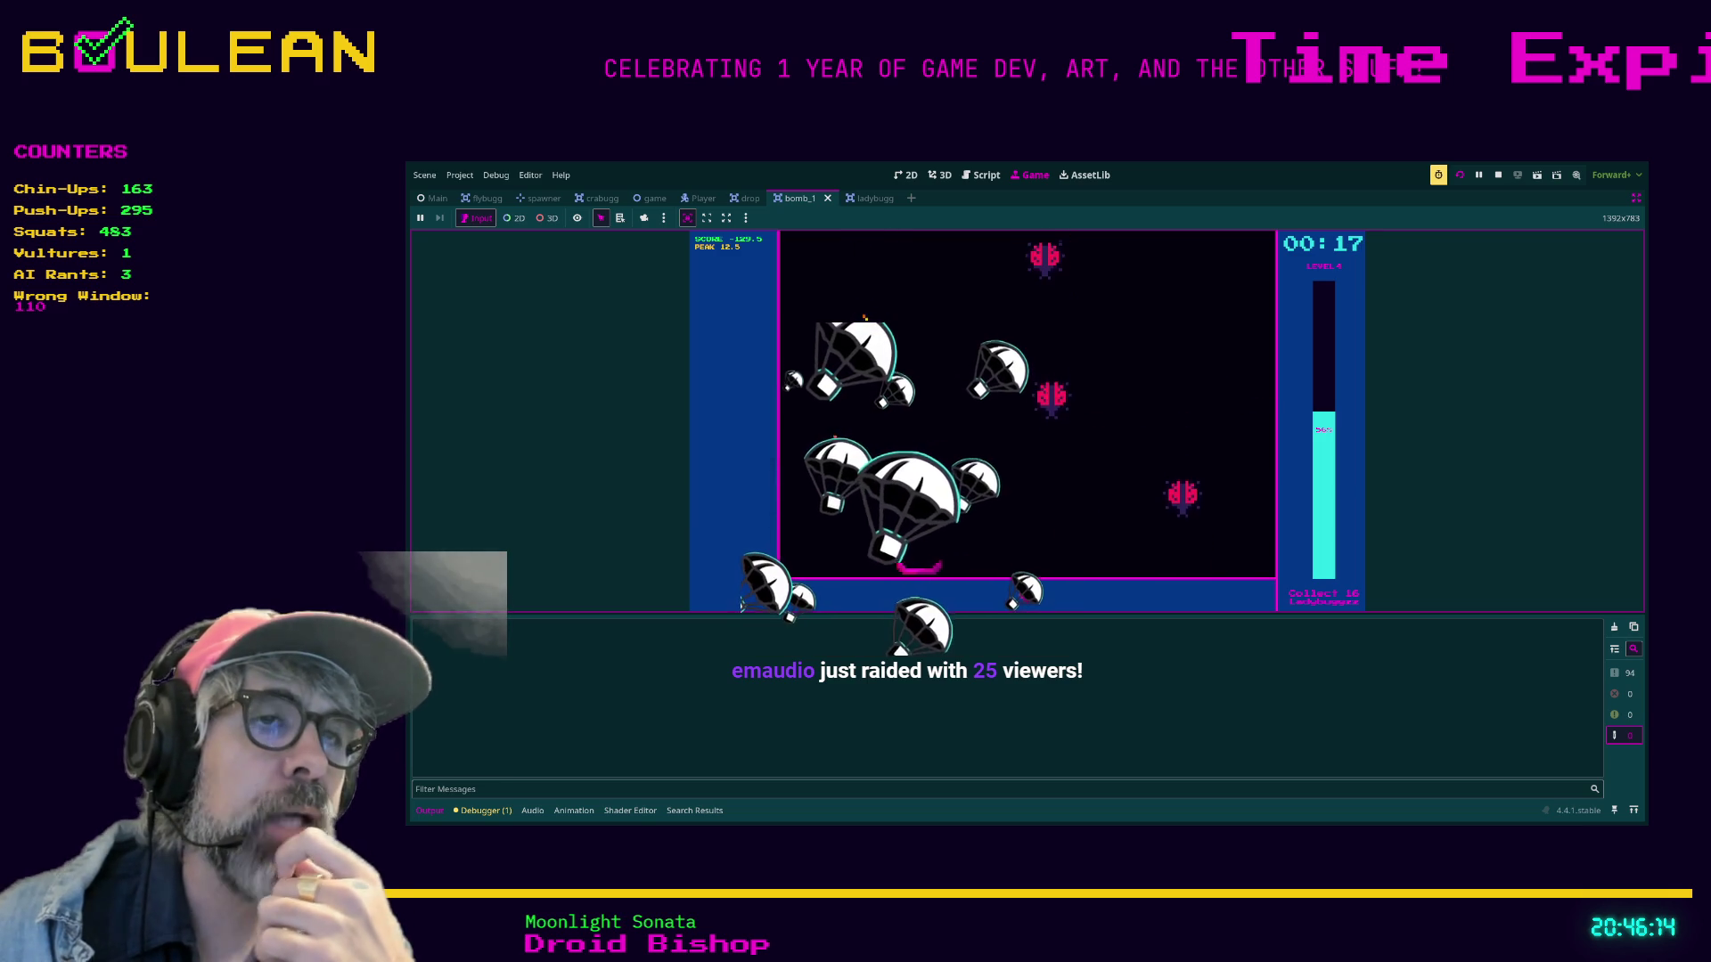
{"action": "key", "text": "Left"}
{"action": "key", "text": "Left"}
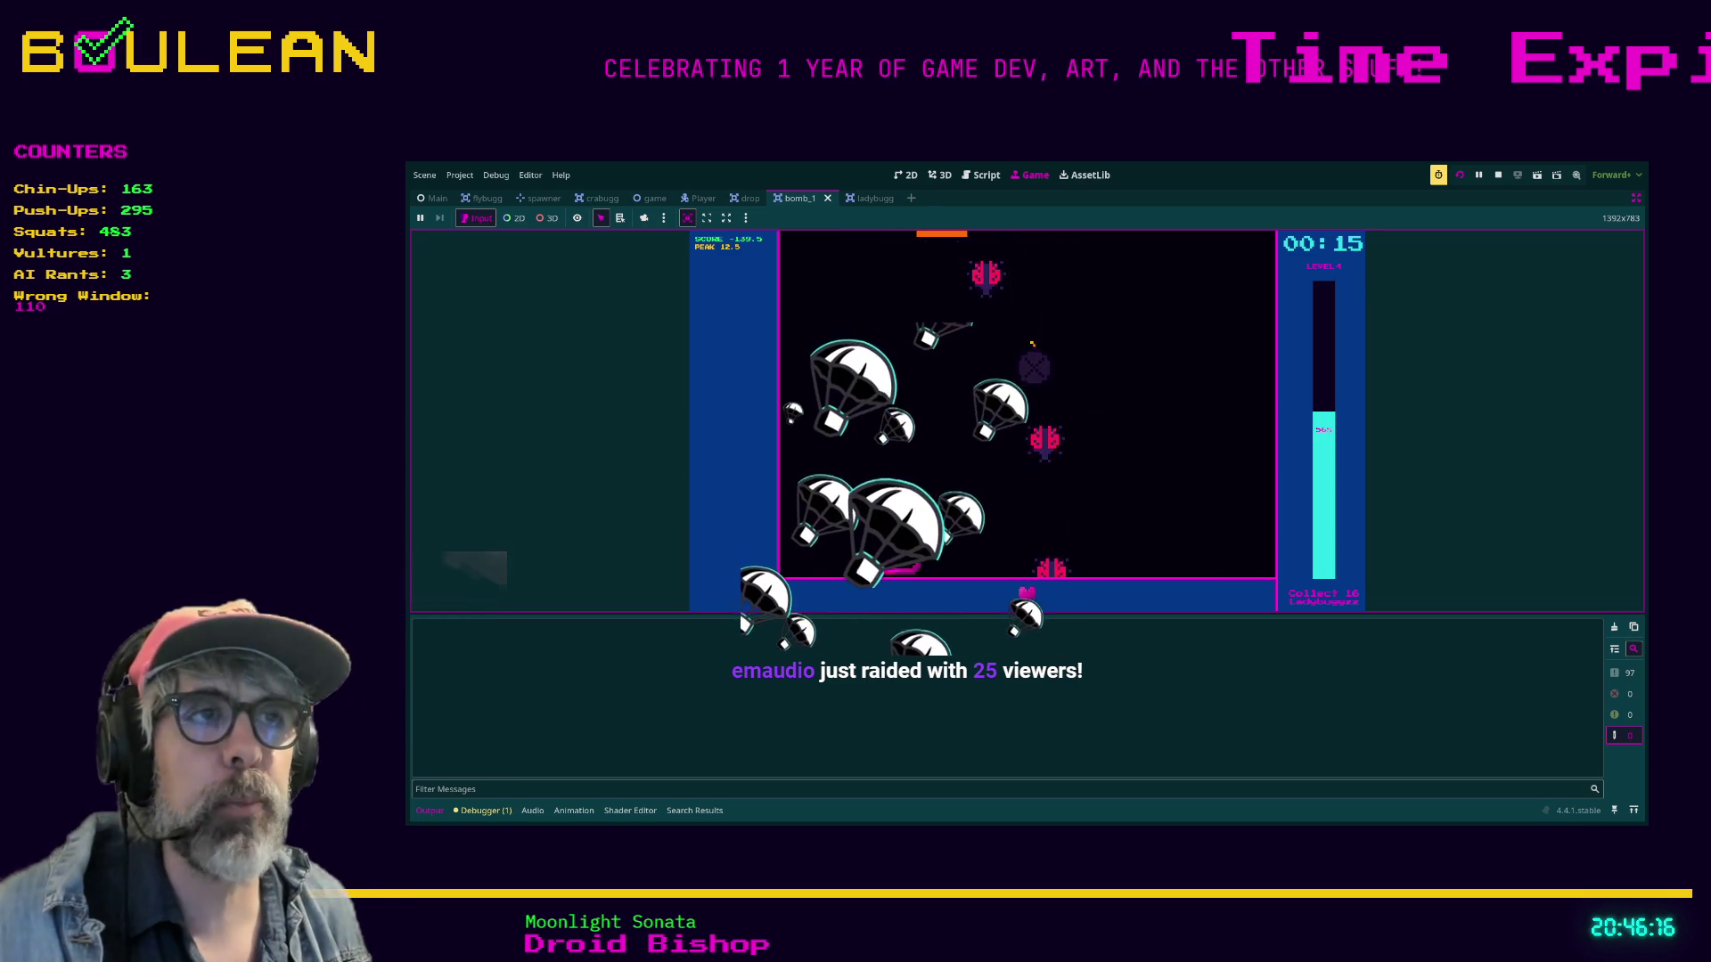
{"action": "key", "text": "Right"}
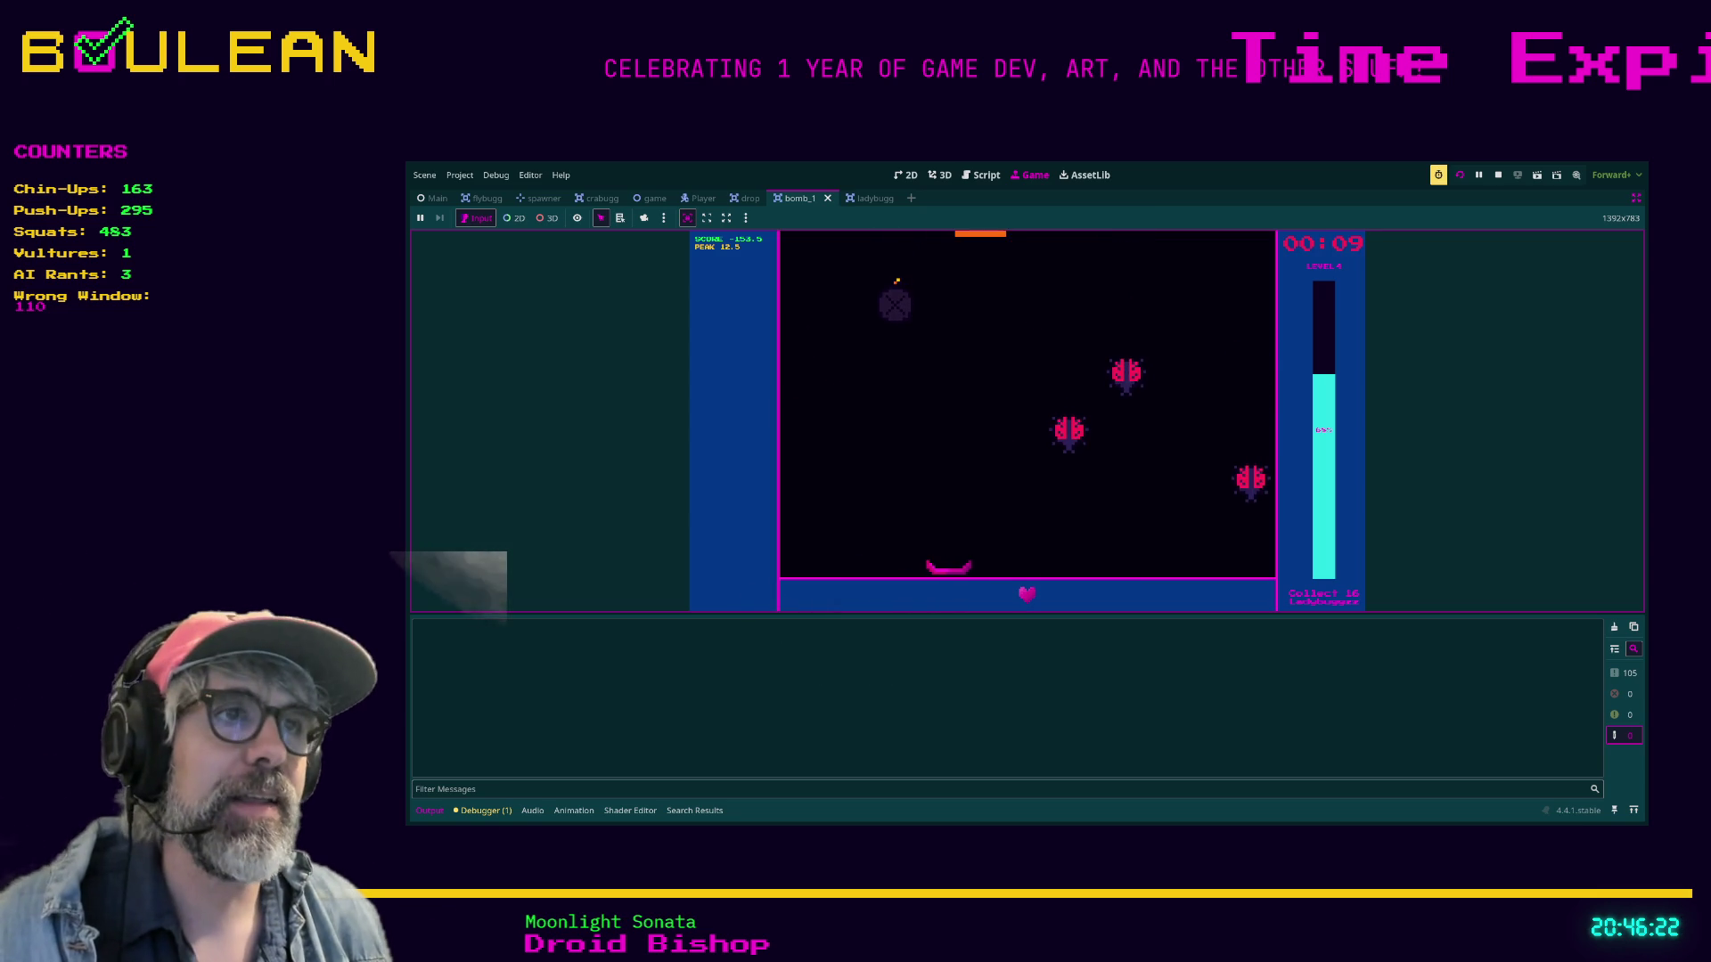
{"action": "key", "text": "Right"}
{"action": "key", "text": "Left"}
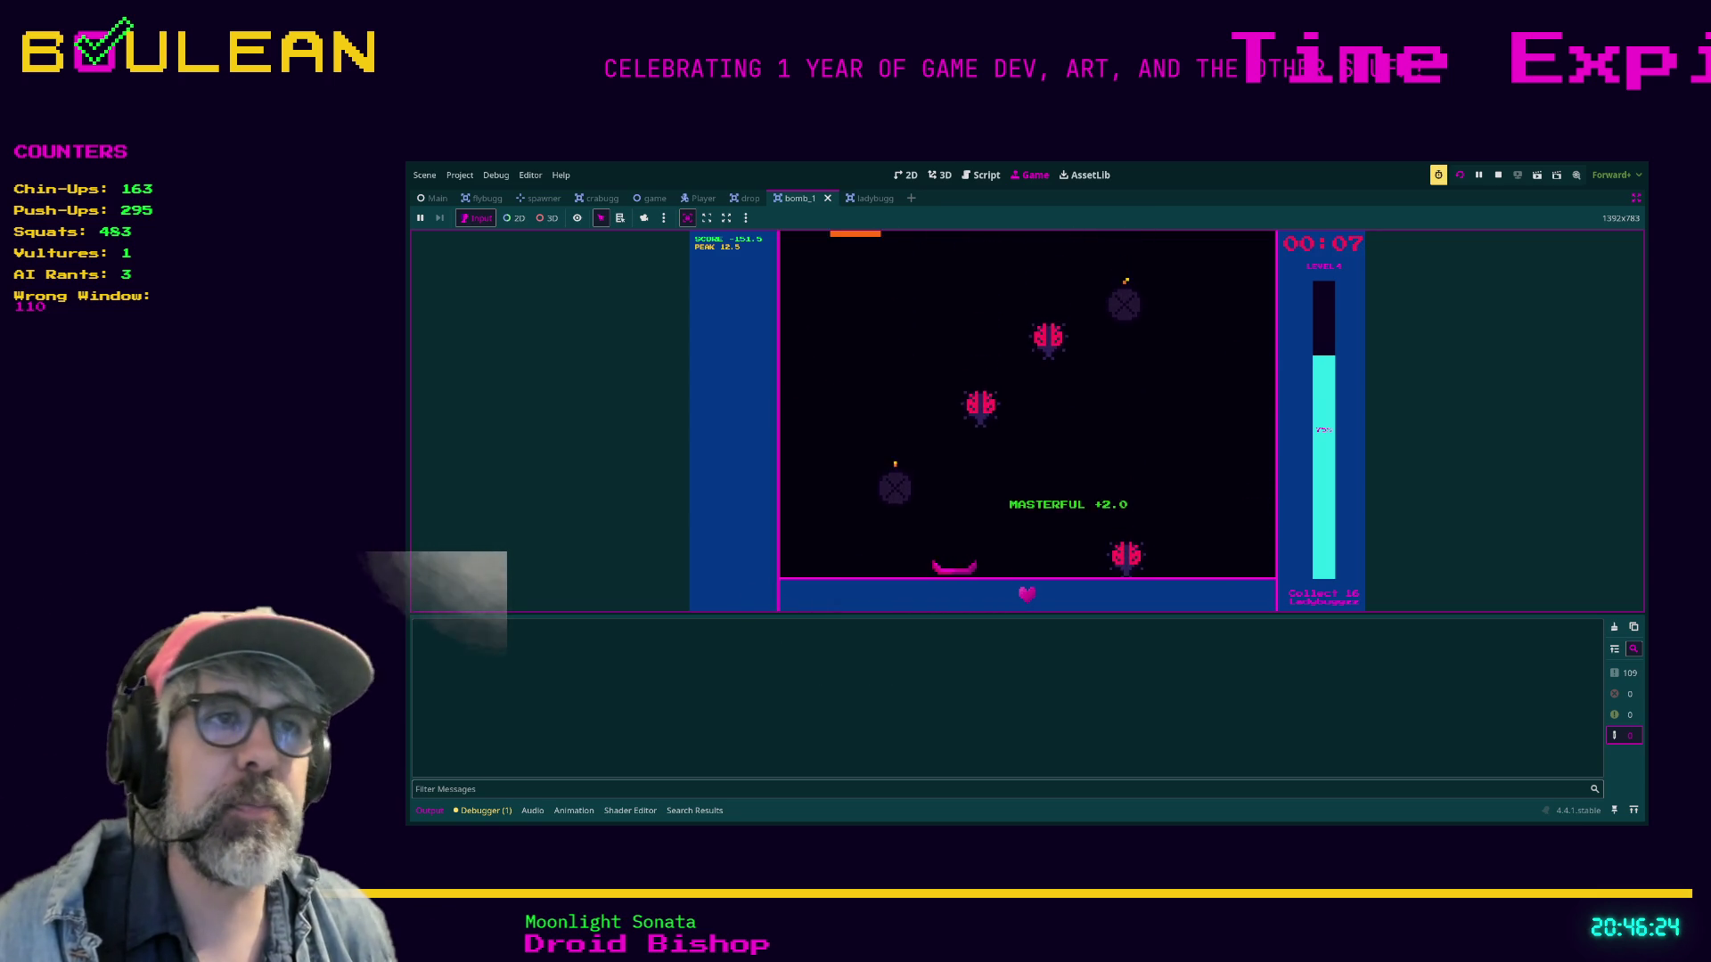
{"action": "key", "text": "Right"}
{"action": "key", "text": "Right"}
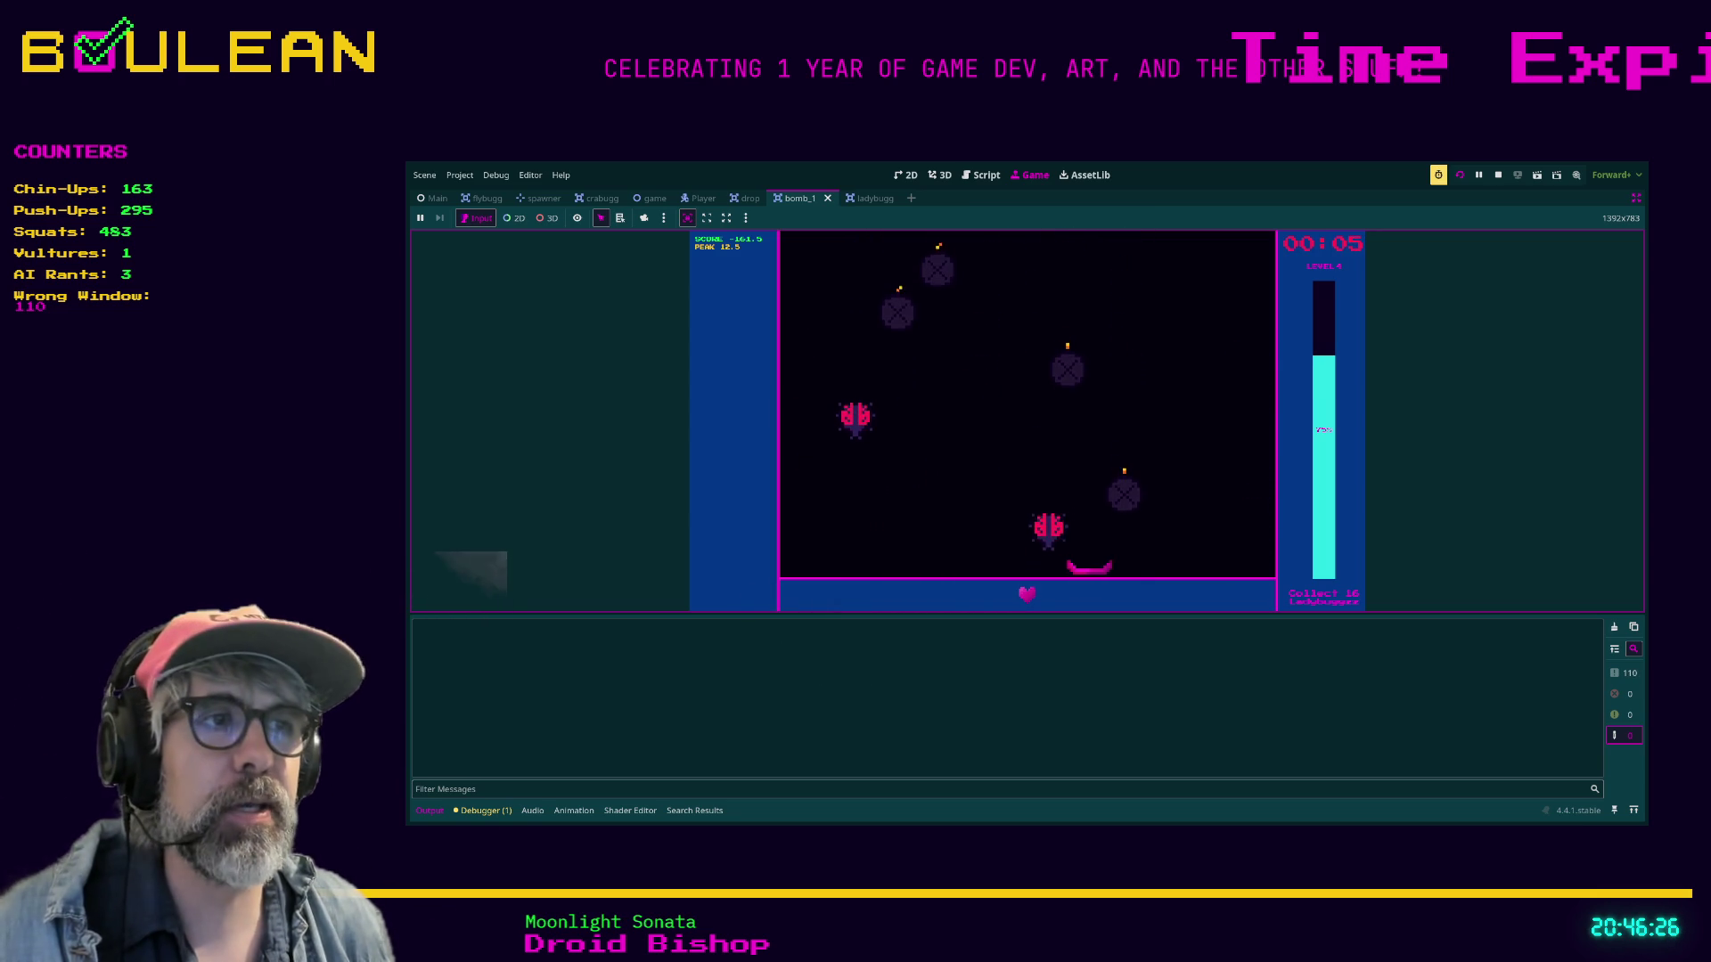
{"action": "key", "text": "Left"}
{"action": "key", "text": "Left"}
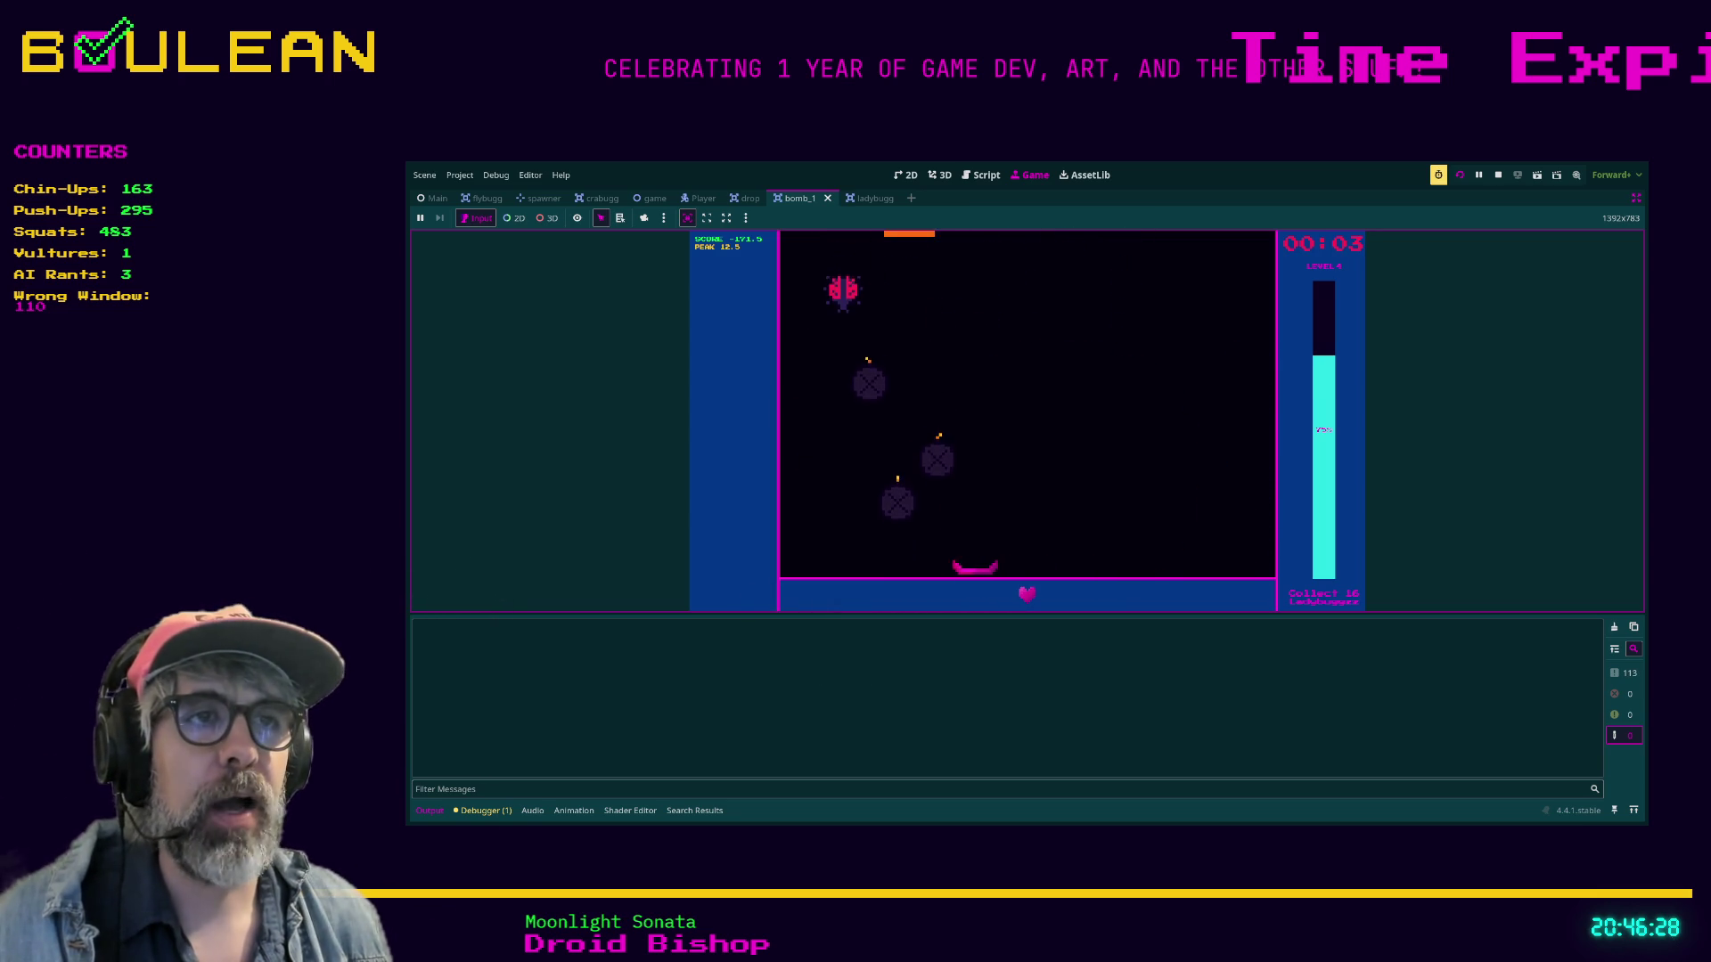
{"action": "key", "text": "Right"}
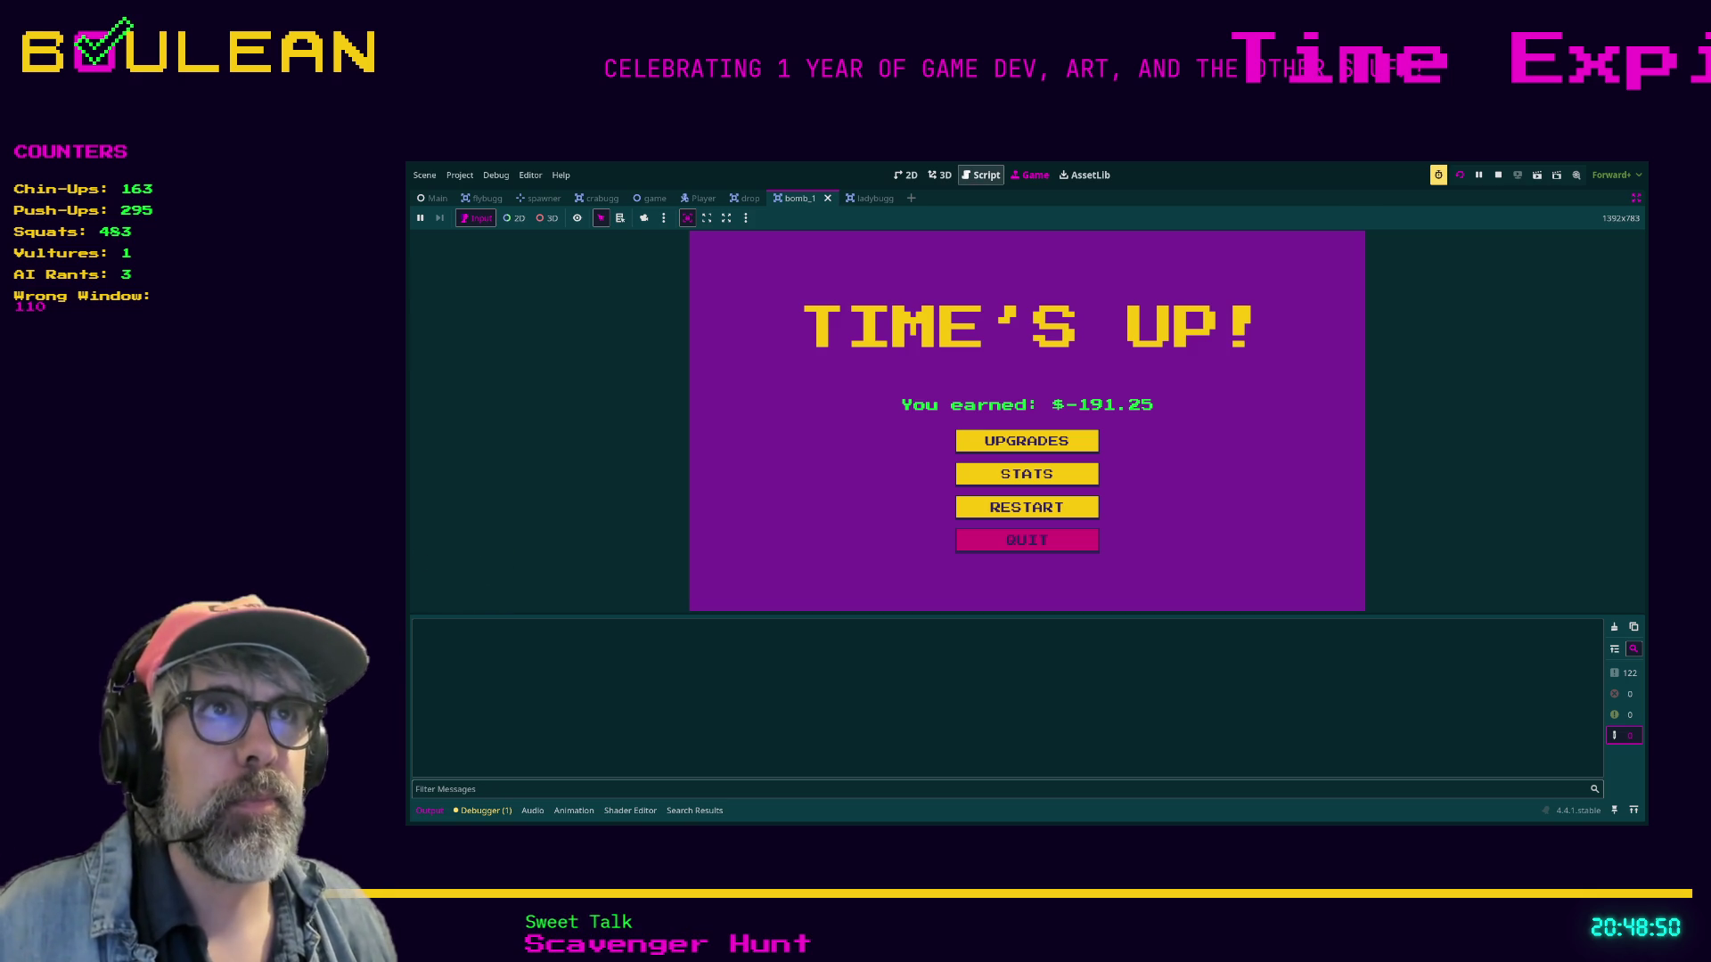
Switch from the Game view to the bomb_1.gd script in the Script workspace.
{"action": "left_click", "coordinate": [980, 175]}
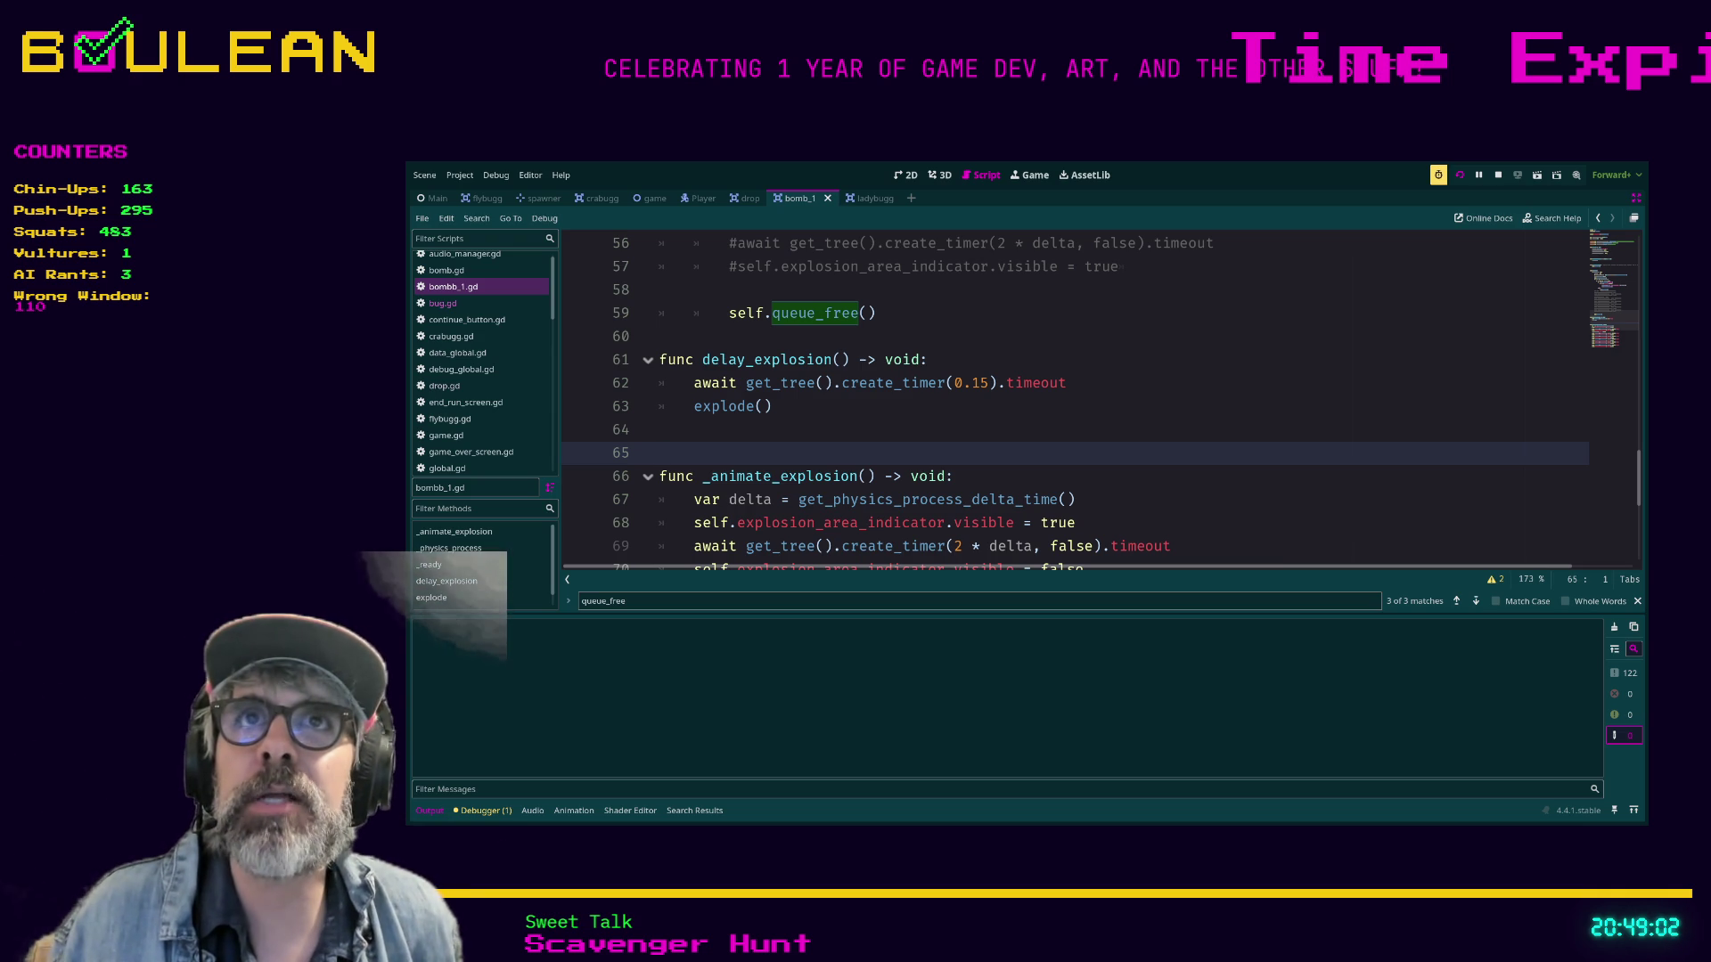
{"action": "scroll", "coordinate": [1075, 402], "scroll_direction": "down", "scroll_amount": 1}
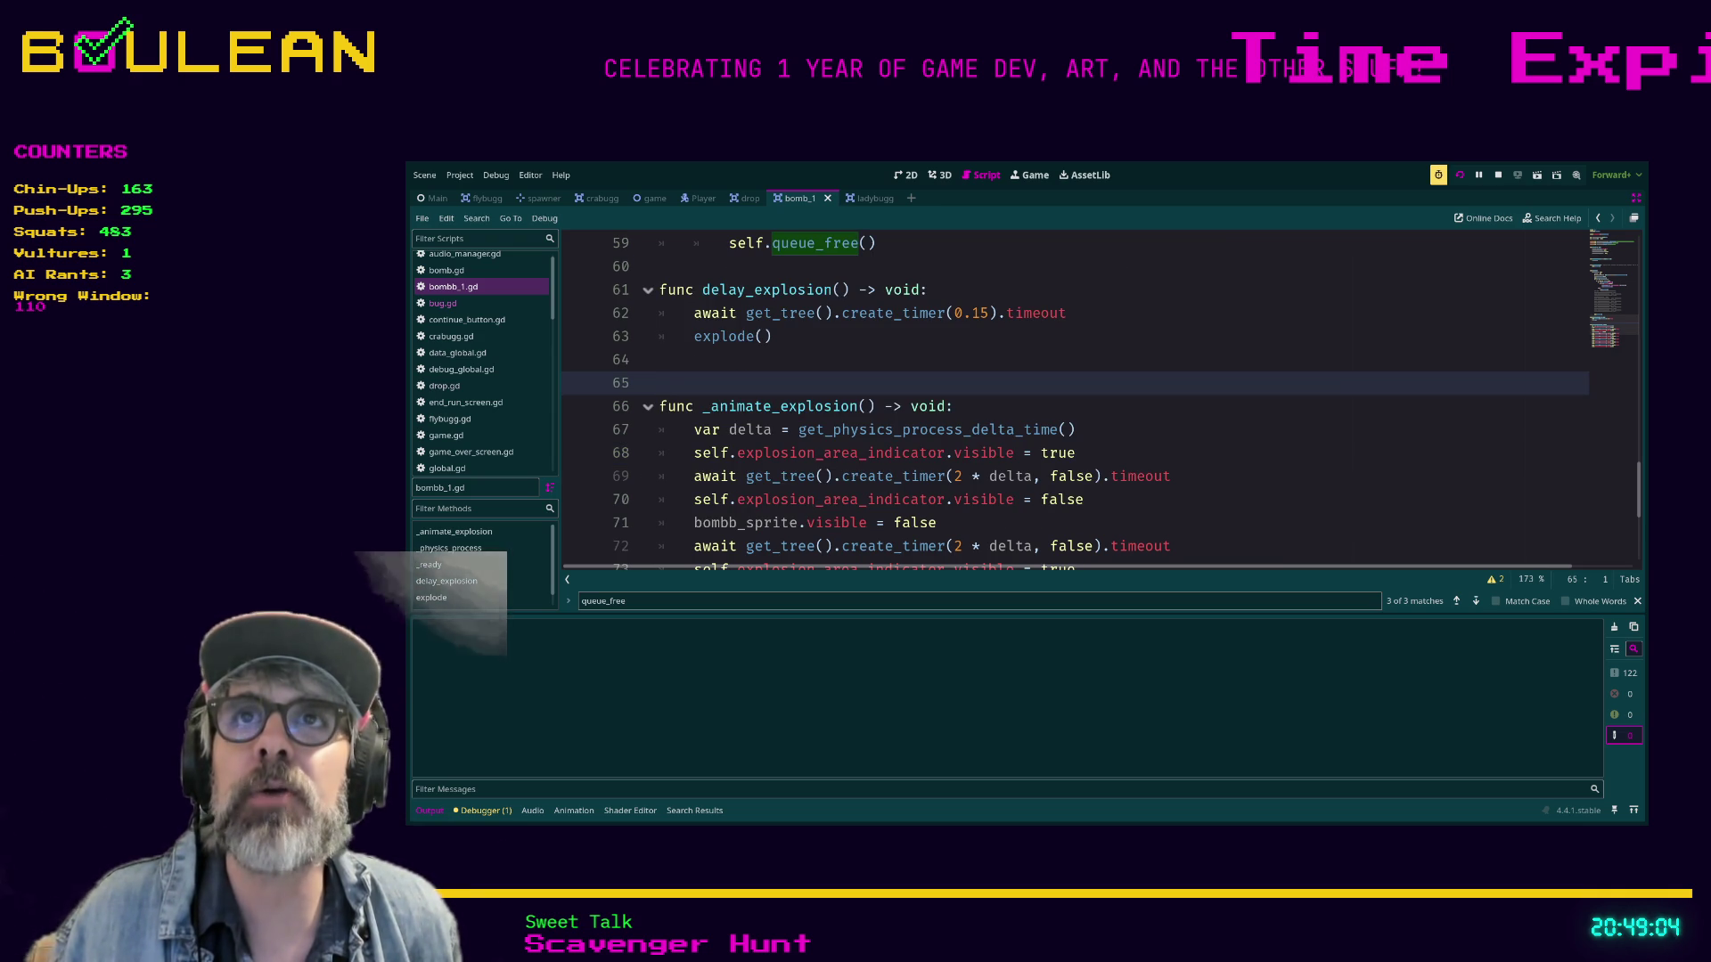
{"action": "scroll", "coordinate": [1075, 401], "scroll_direction": "down", "scroll_amount": 1}
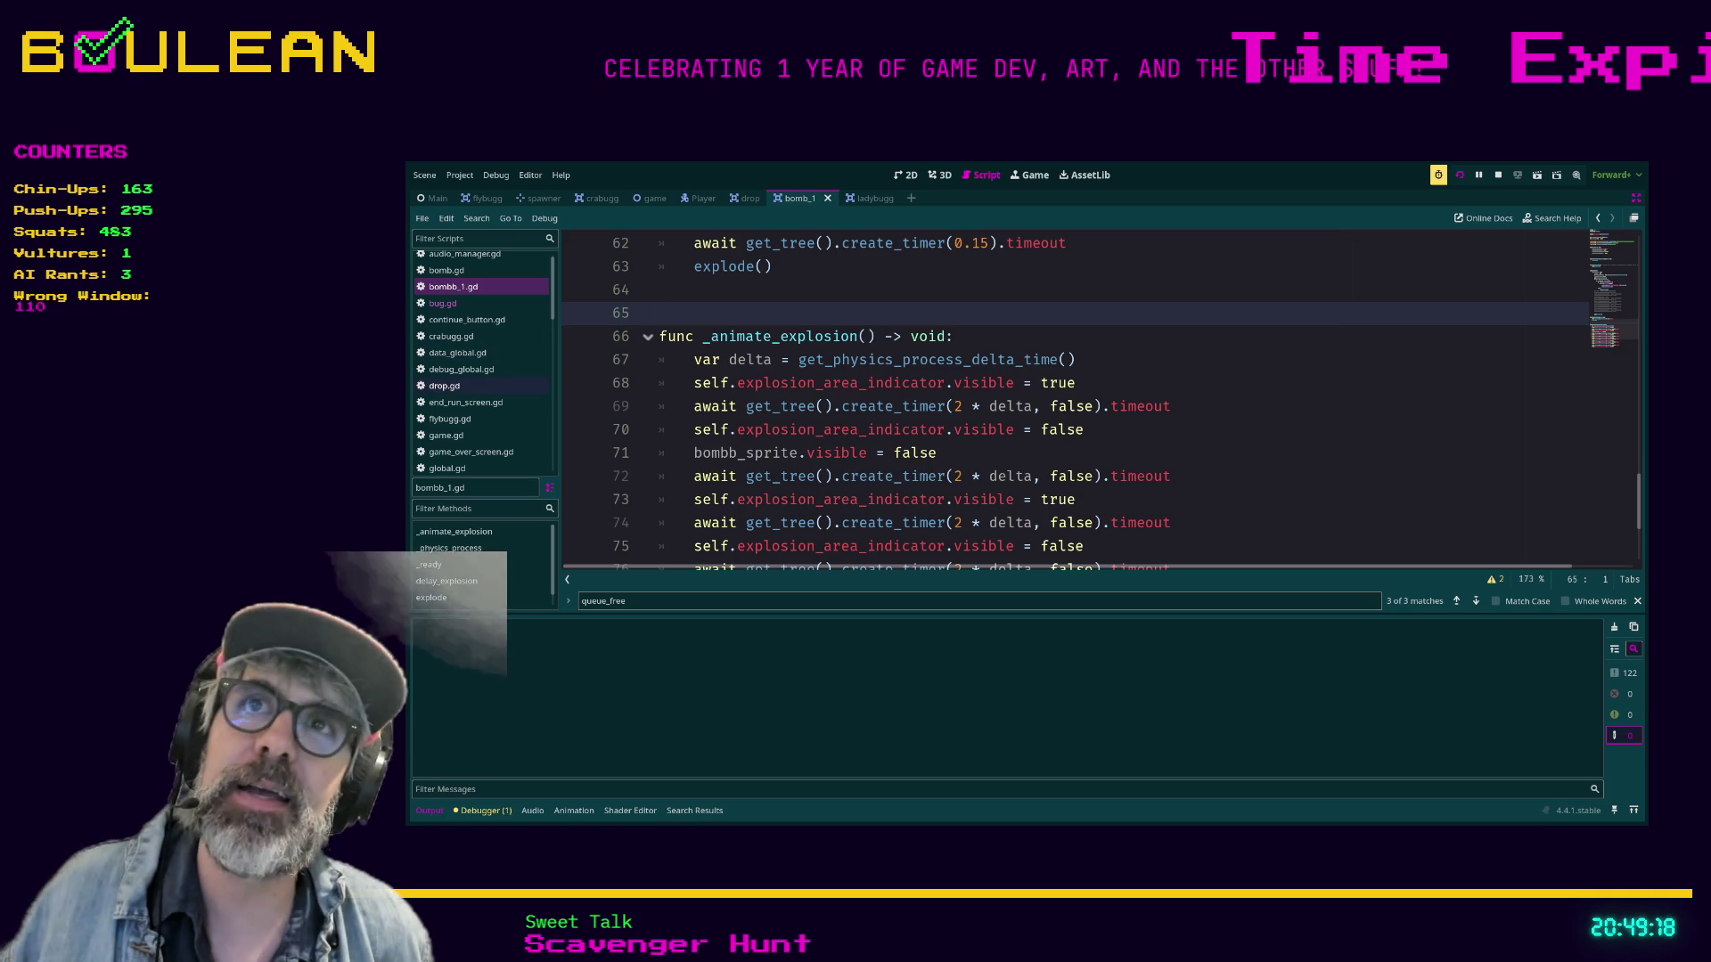
{"action": "scroll", "coordinate": [1070, 401], "scroll_direction": "down", "scroll_amount": 3}
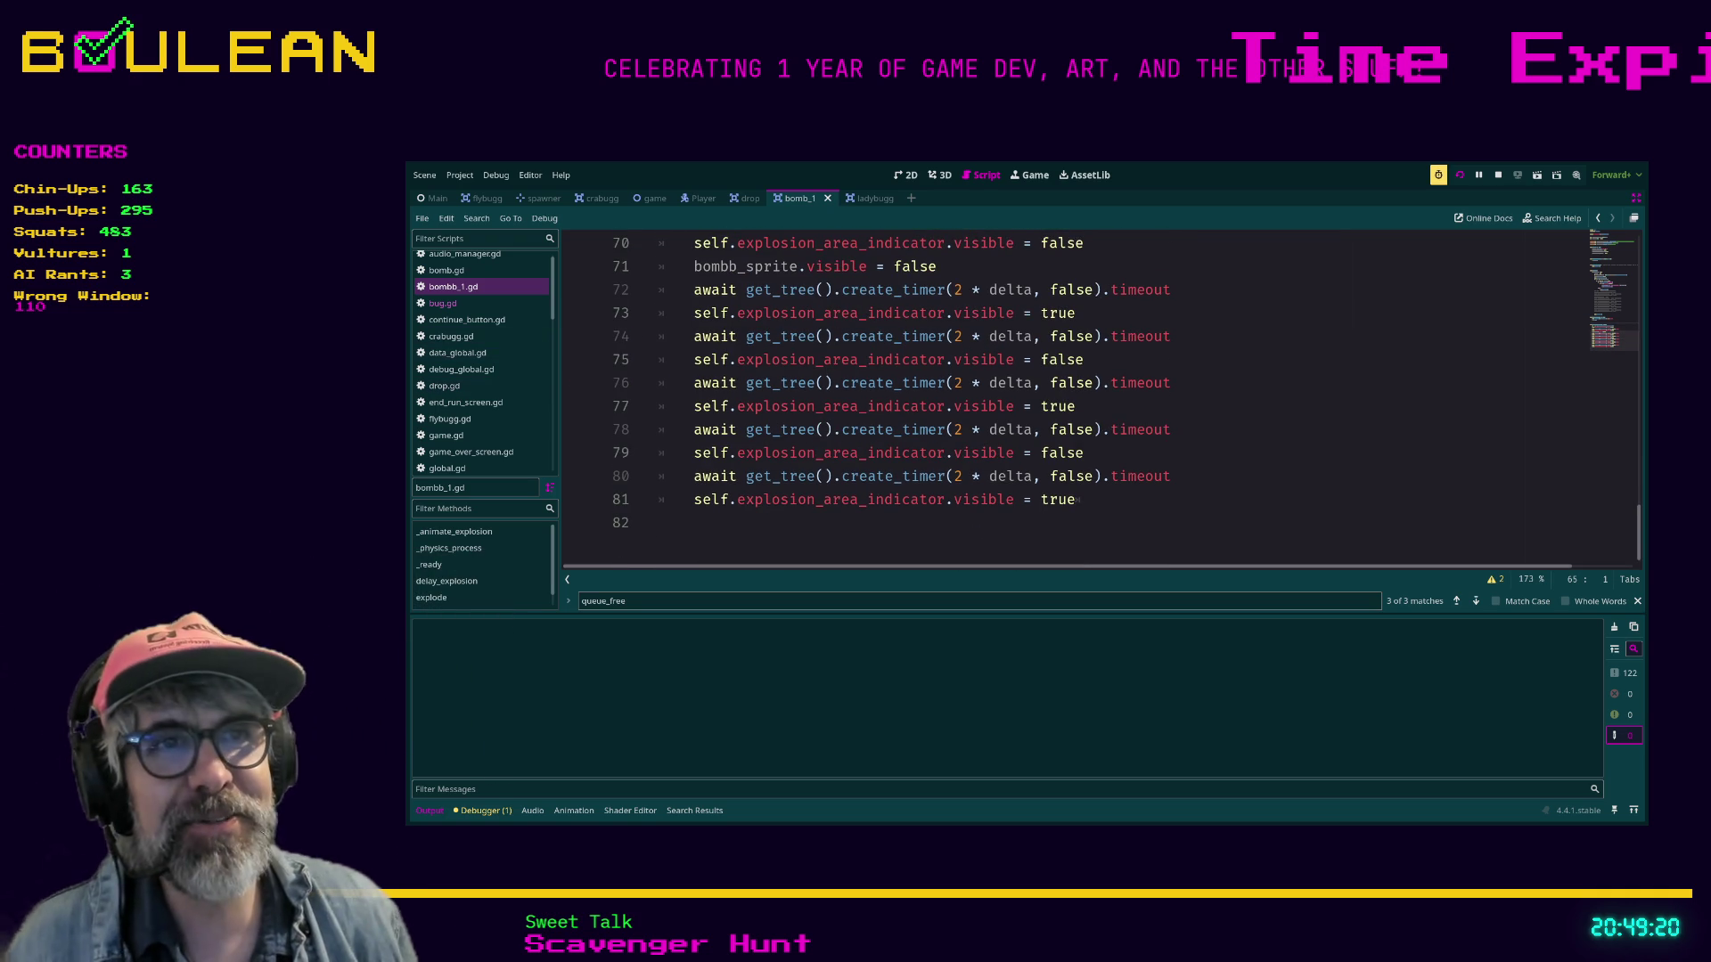
{"action": "left_click", "coordinate": [802, 522]}
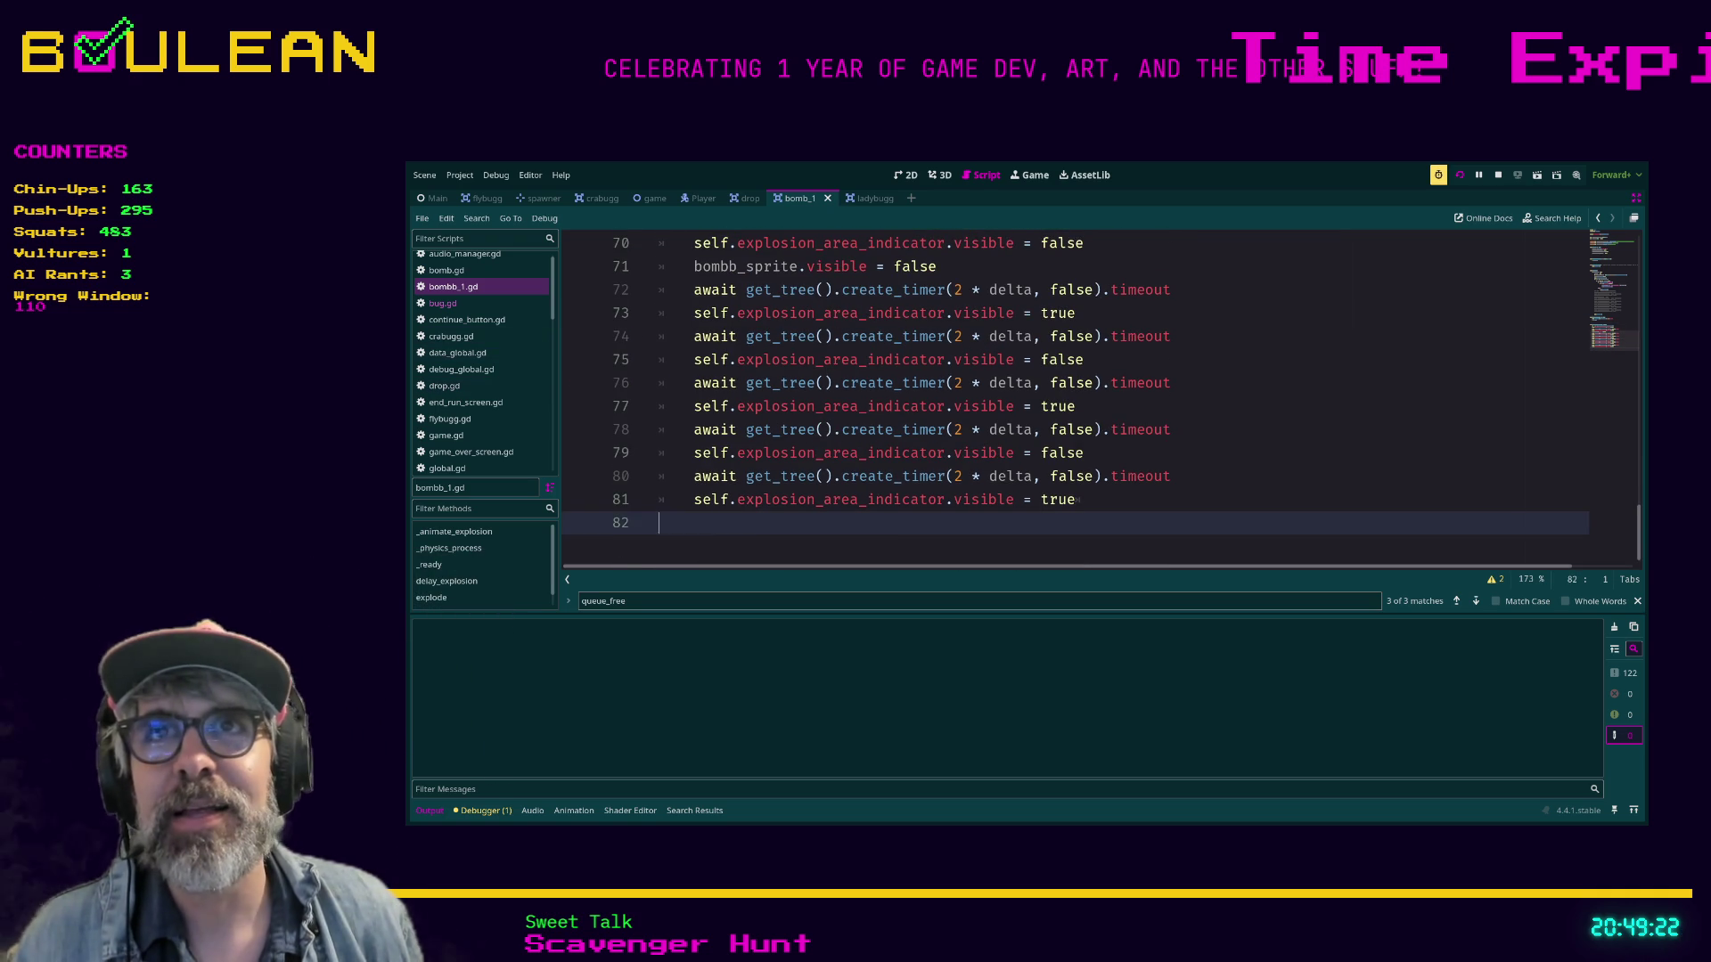
{"action": "scroll", "coordinate": [1069, 401], "scroll_direction": "up", "scroll_amount": 1}
{"action": "scroll", "coordinate": [1069, 401], "scroll_direction": "up", "scroll_amount": 3}
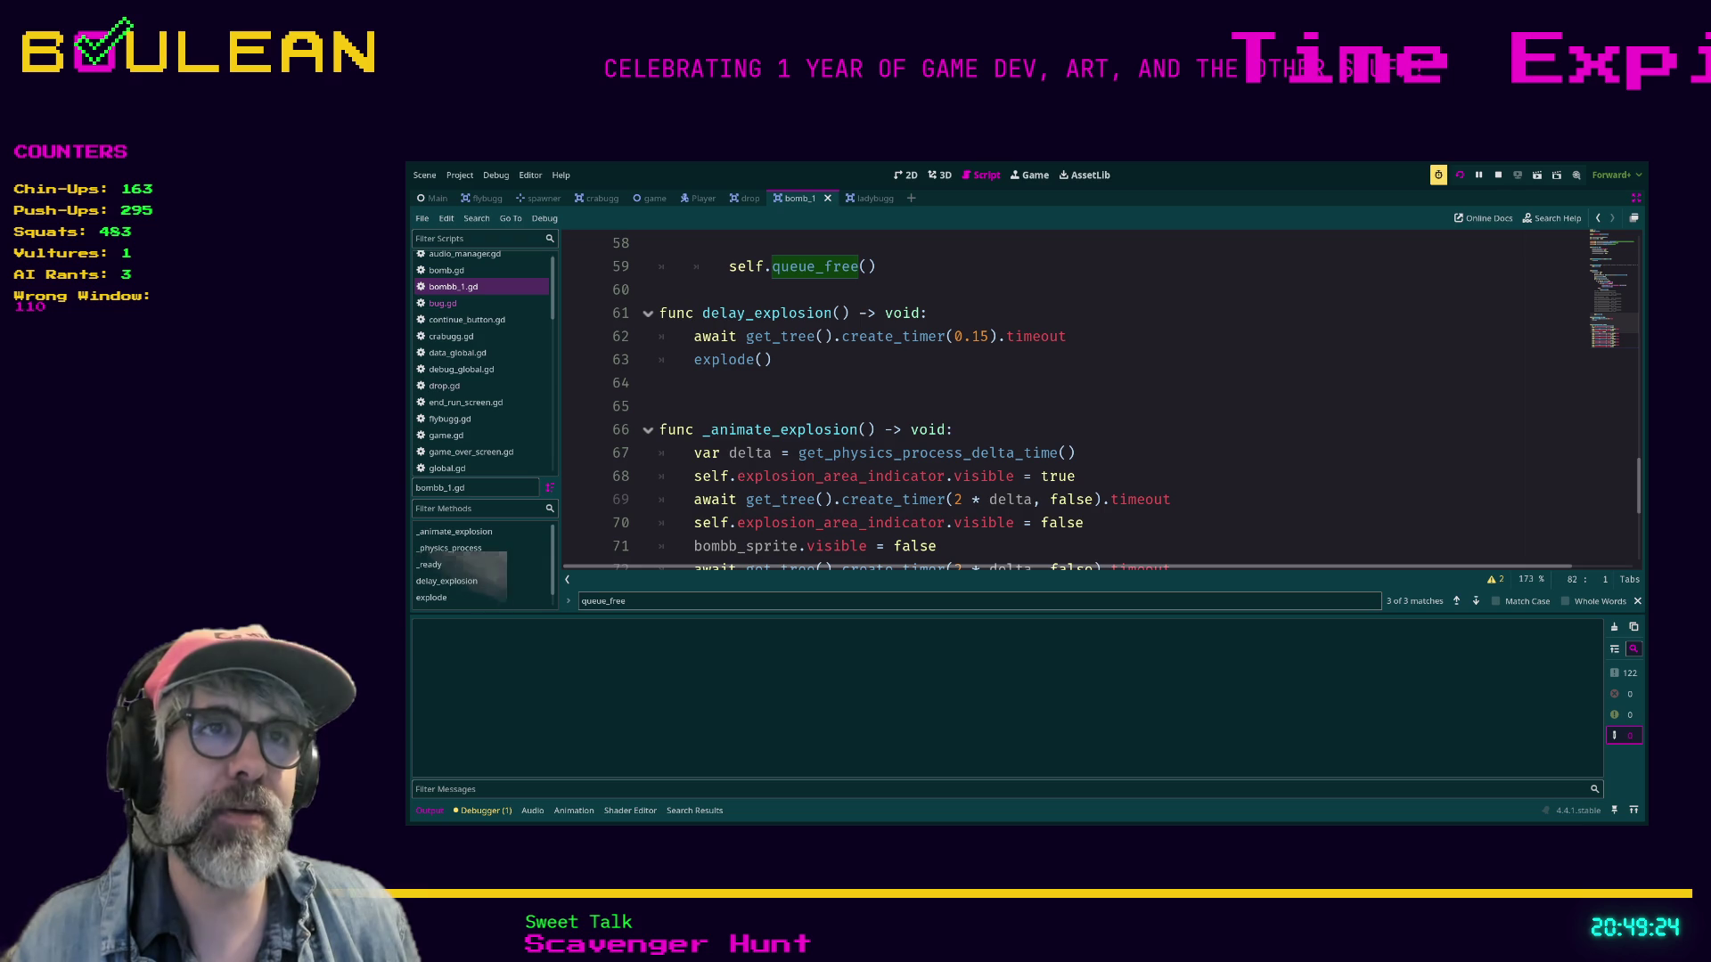
{"action": "scroll", "coordinate": [1069, 401], "scroll_direction": "up", "scroll_amount": 2}
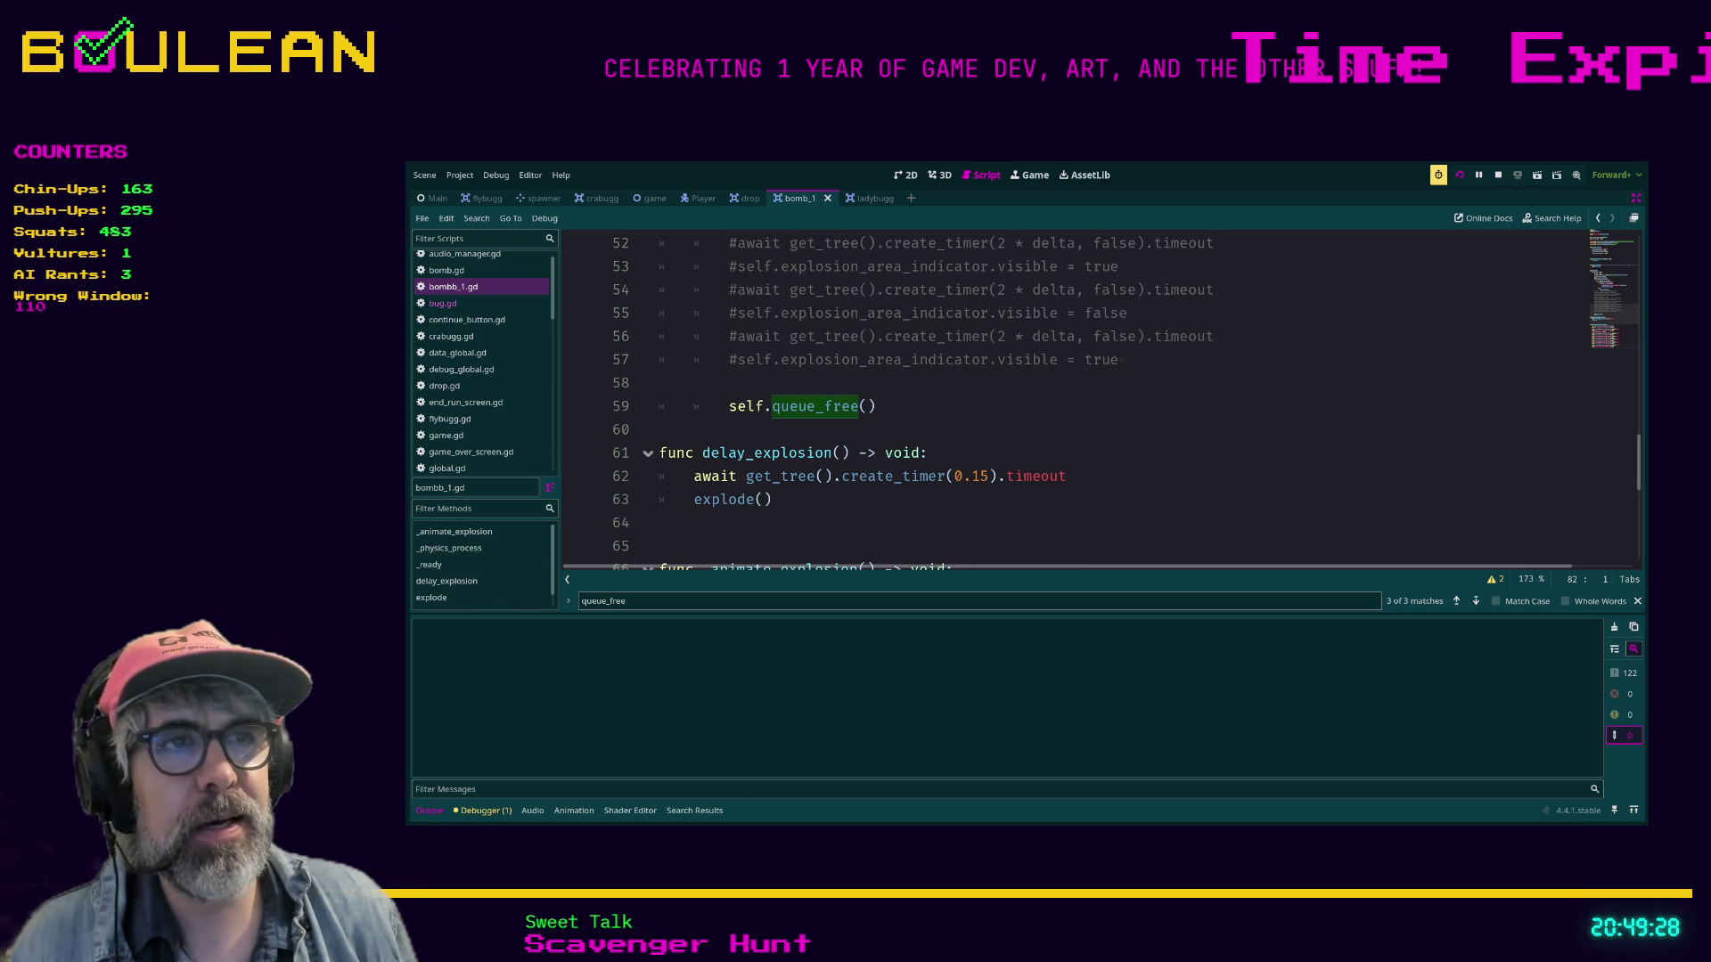
{"action": "left_click", "coordinate": [981, 476]}
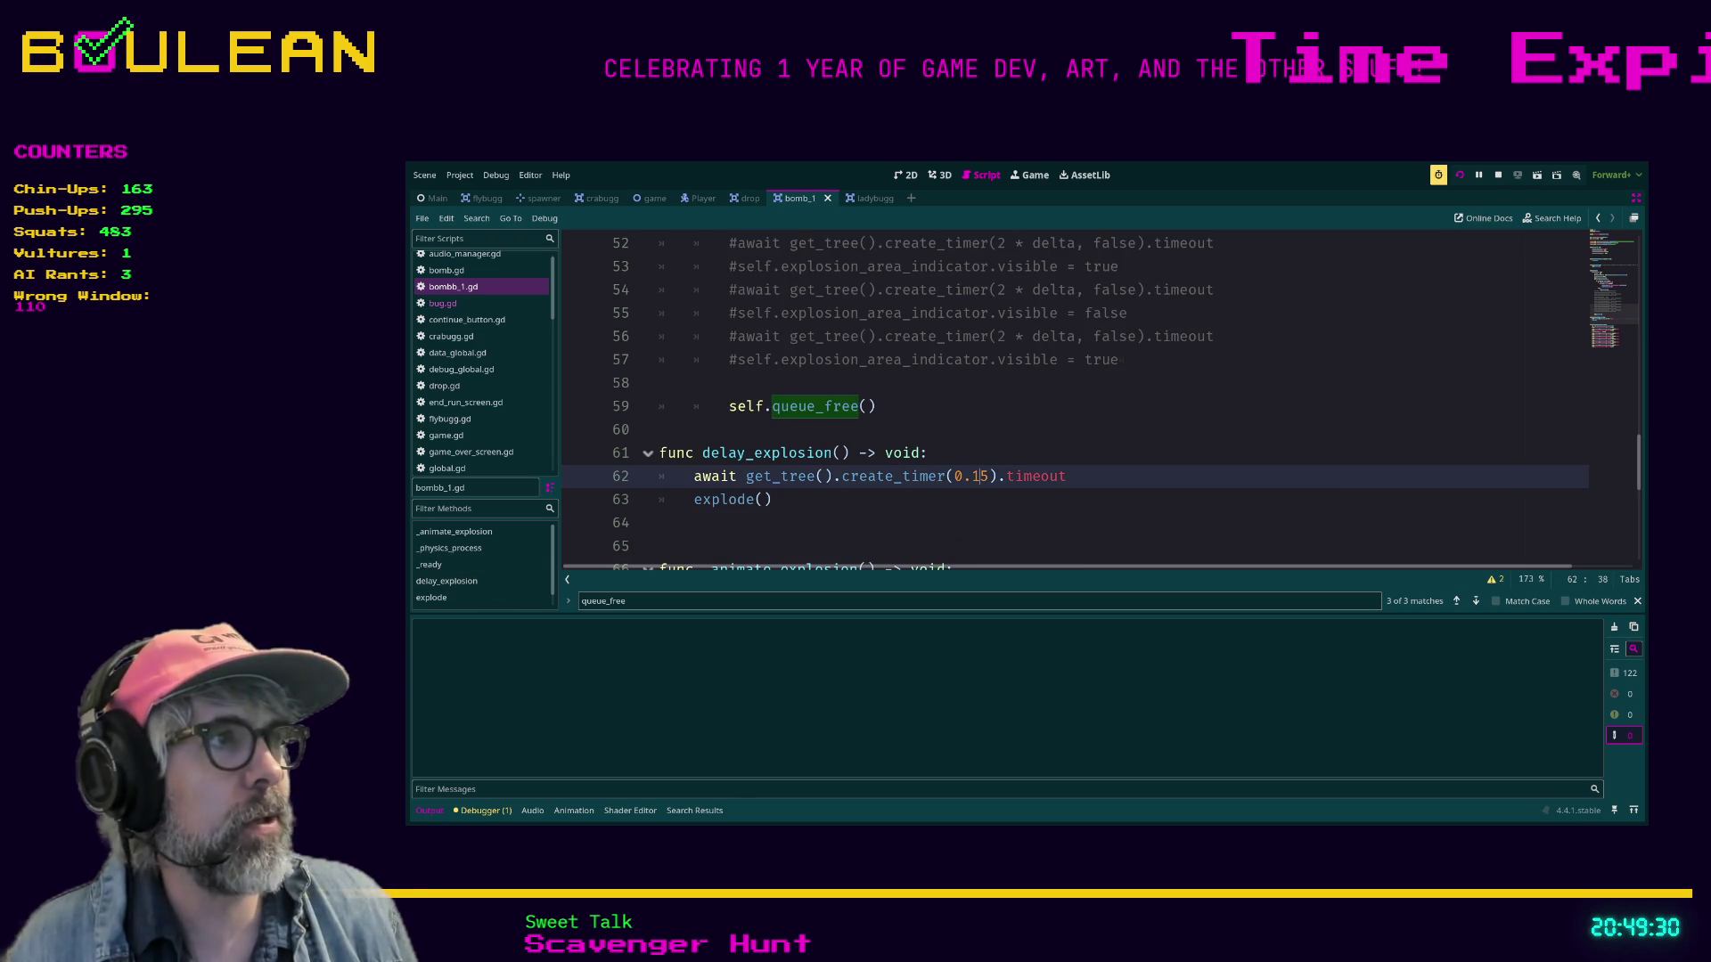
{"action": "left_click_drag", "start_coordinate": [1638, 462], "coordinate": [1638, 264]}
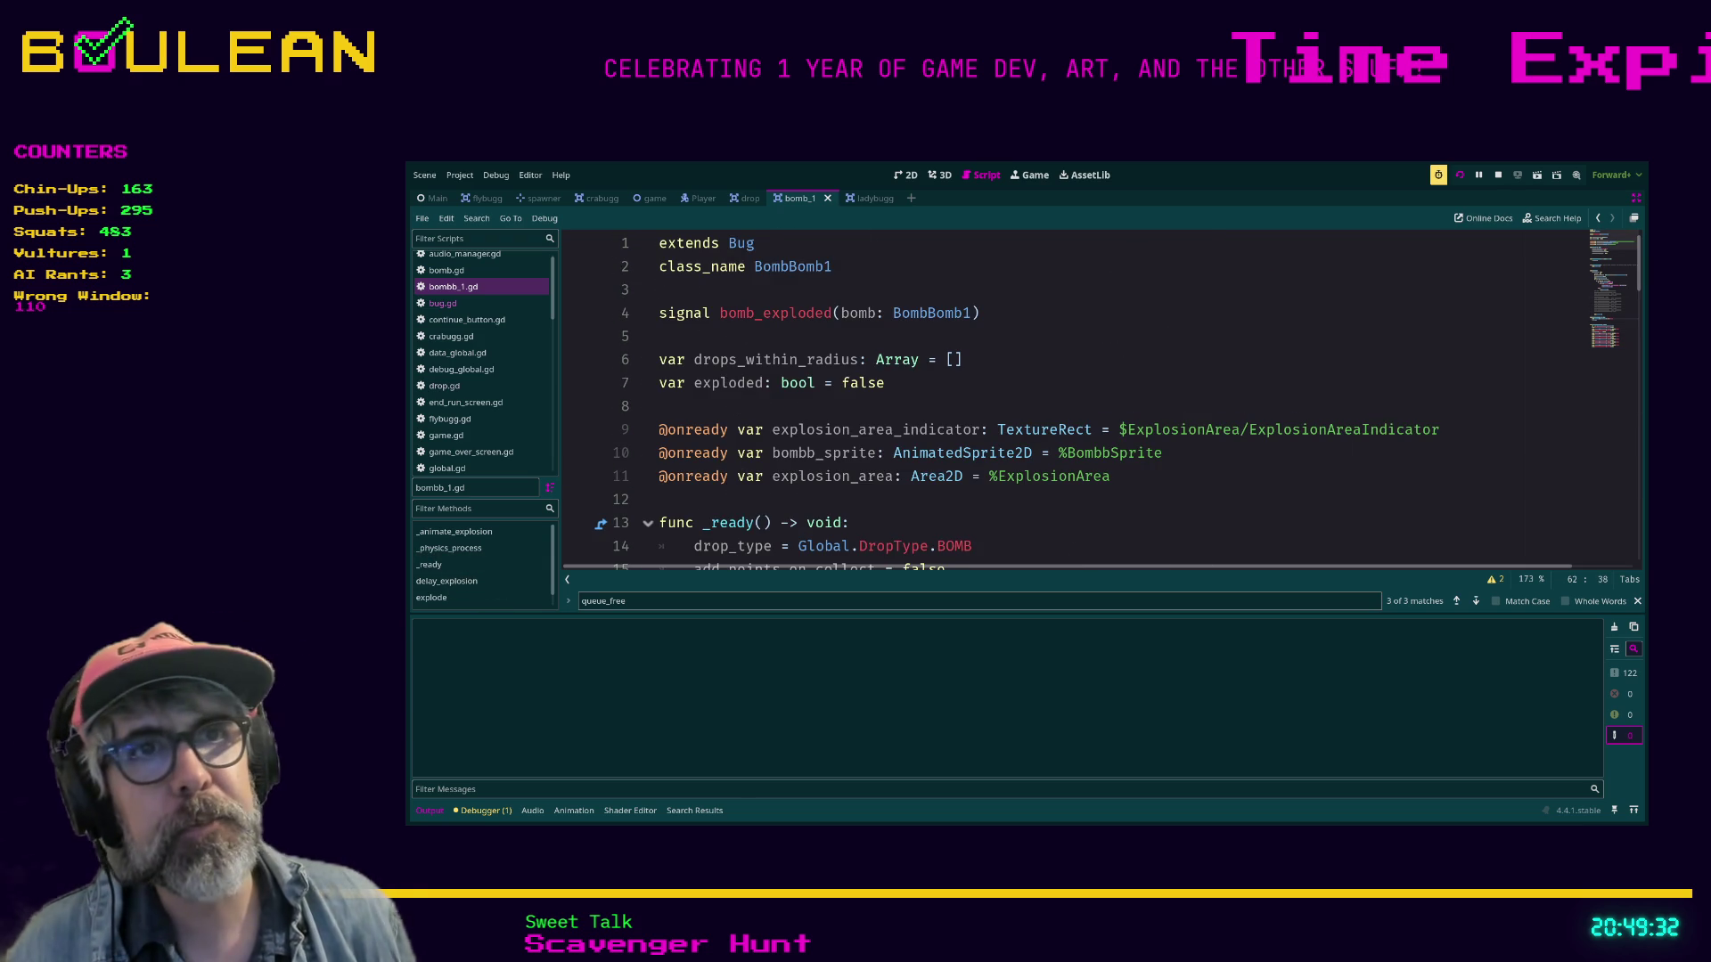
Below the signal line, add const MIN_EXPLOSION_TIME: float = 0.1 and const MAX_EXPLOSION_TIME: float = 0.2.
{"action": "left_click", "coordinate": [661, 336]}
{"action": "key", "text": "Up"}
{"action": "key", "text": "Down"}
{"action": "key", "text": "Return"}
{"action": "key", "text": "Return"}
{"action": "key", "text": "Up"}
{"action": "key", "text": "Up"}
{"action": "key", "text": "Return"}
{"action": "type", "text": "const MIN_EXPLOSION_T"}
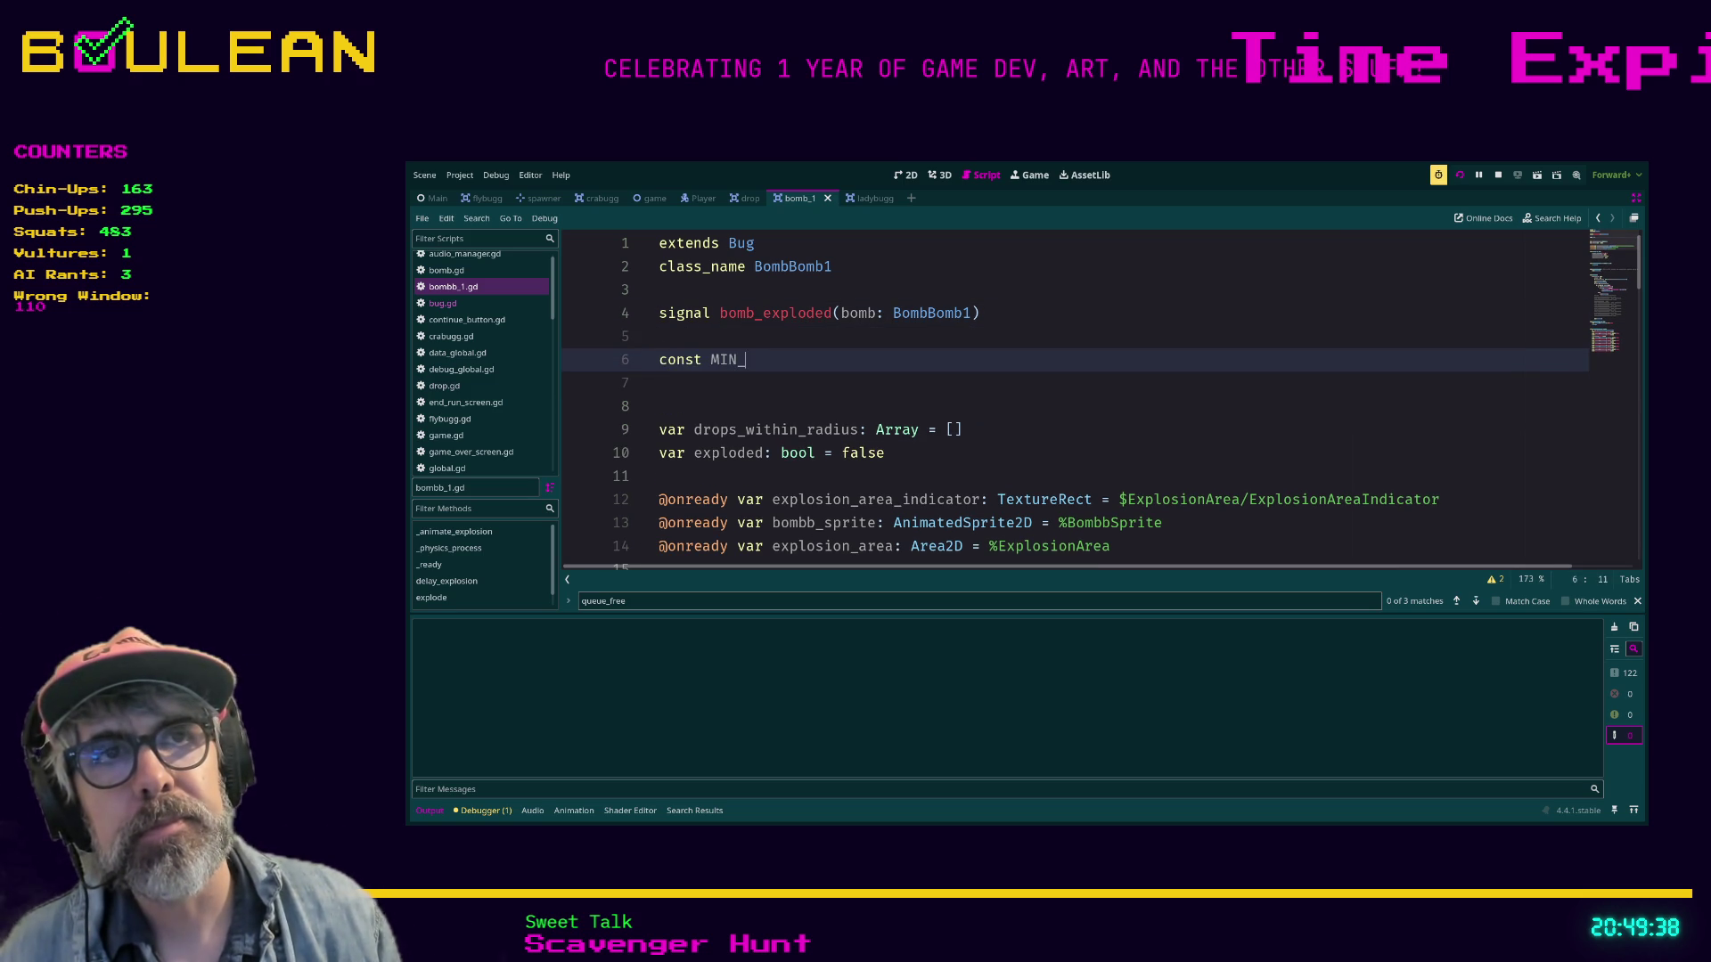
{"action": "type", "text": "IME: "}
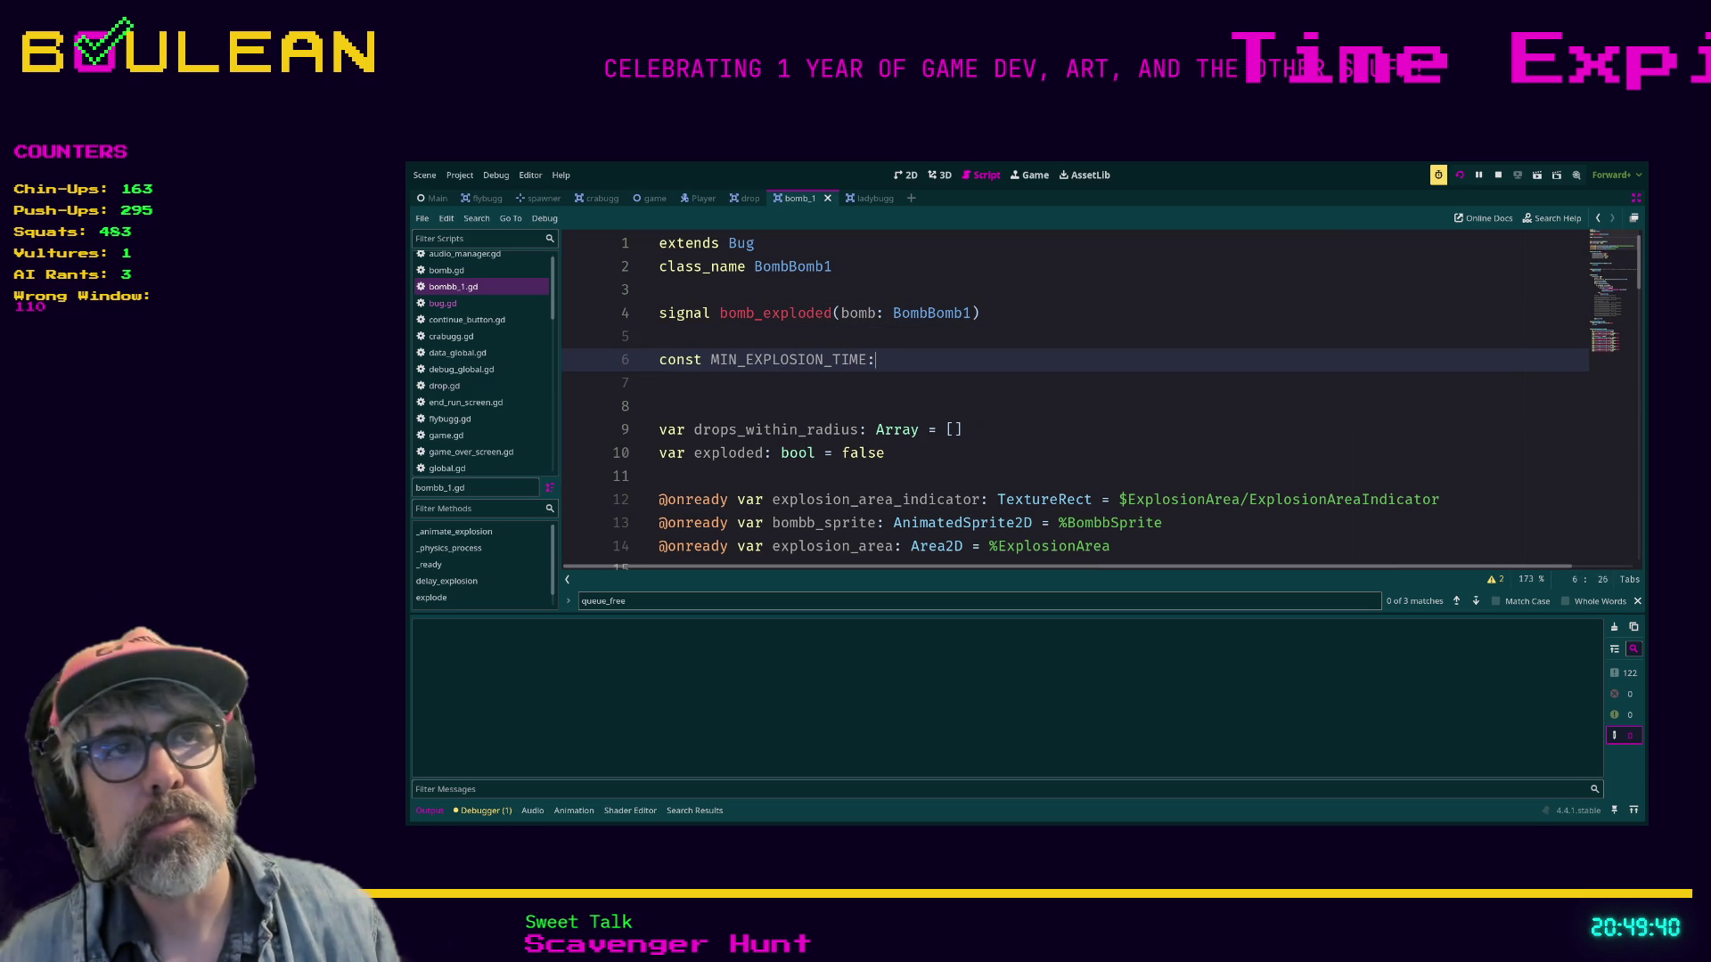
{"action": "type", "text": "float"}
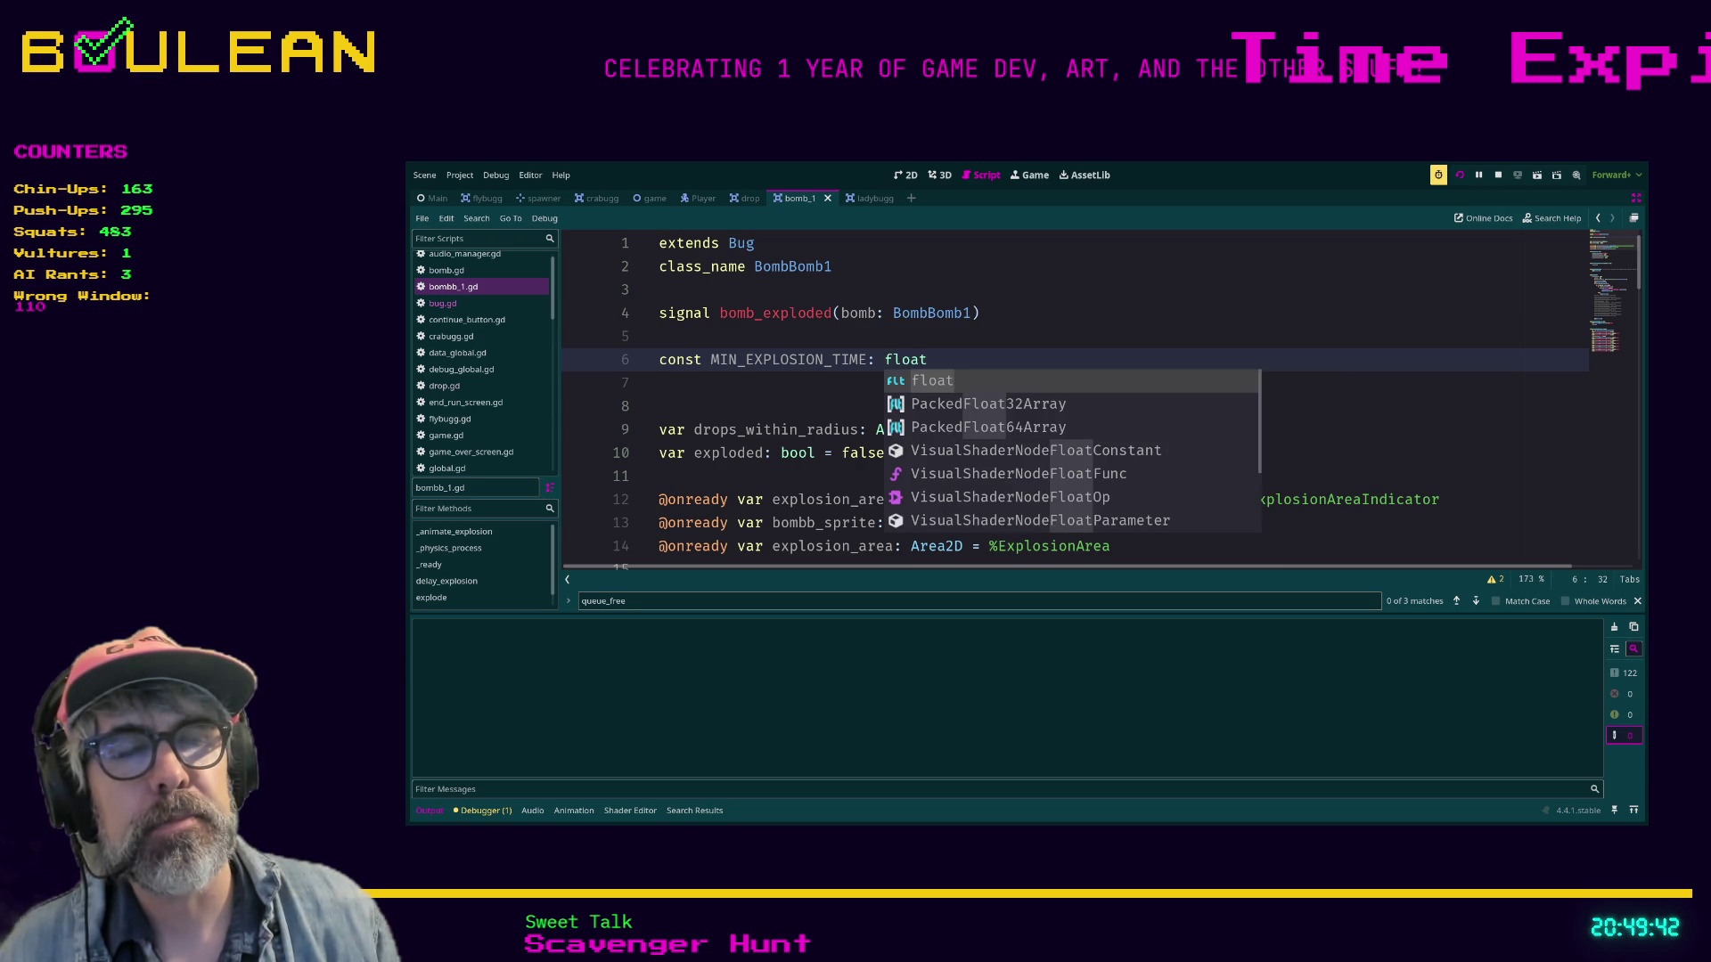
{"action": "type", "text": " = "}
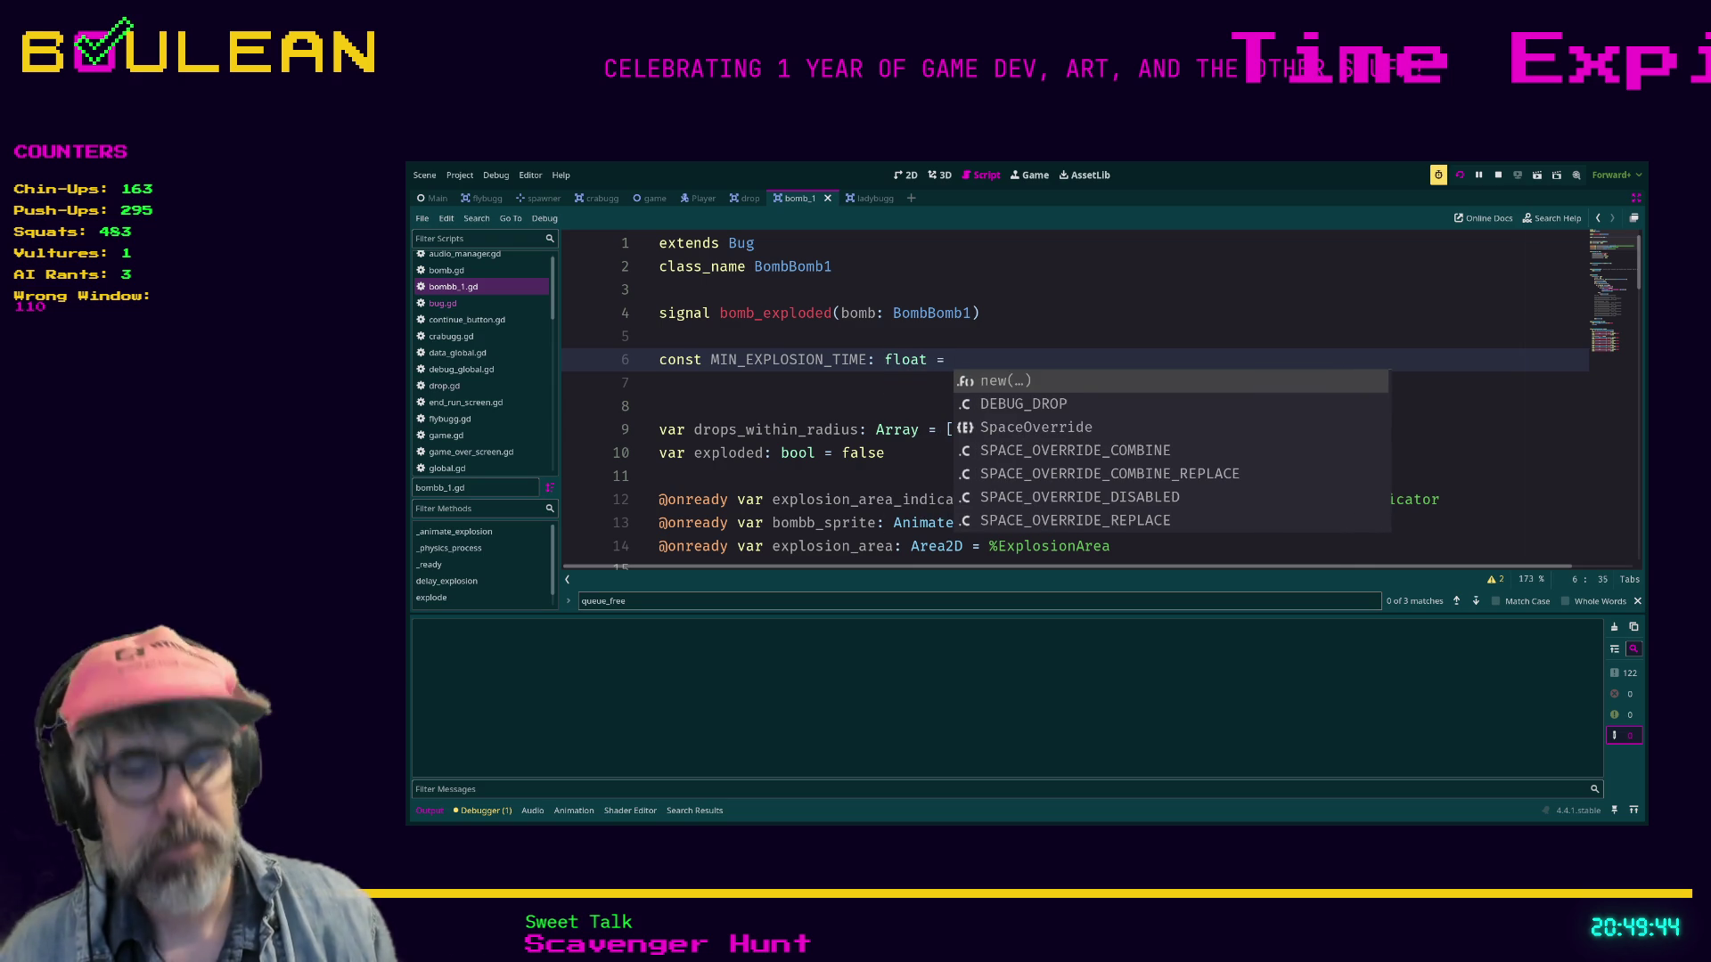
{"action": "type", "text": "0.1"}
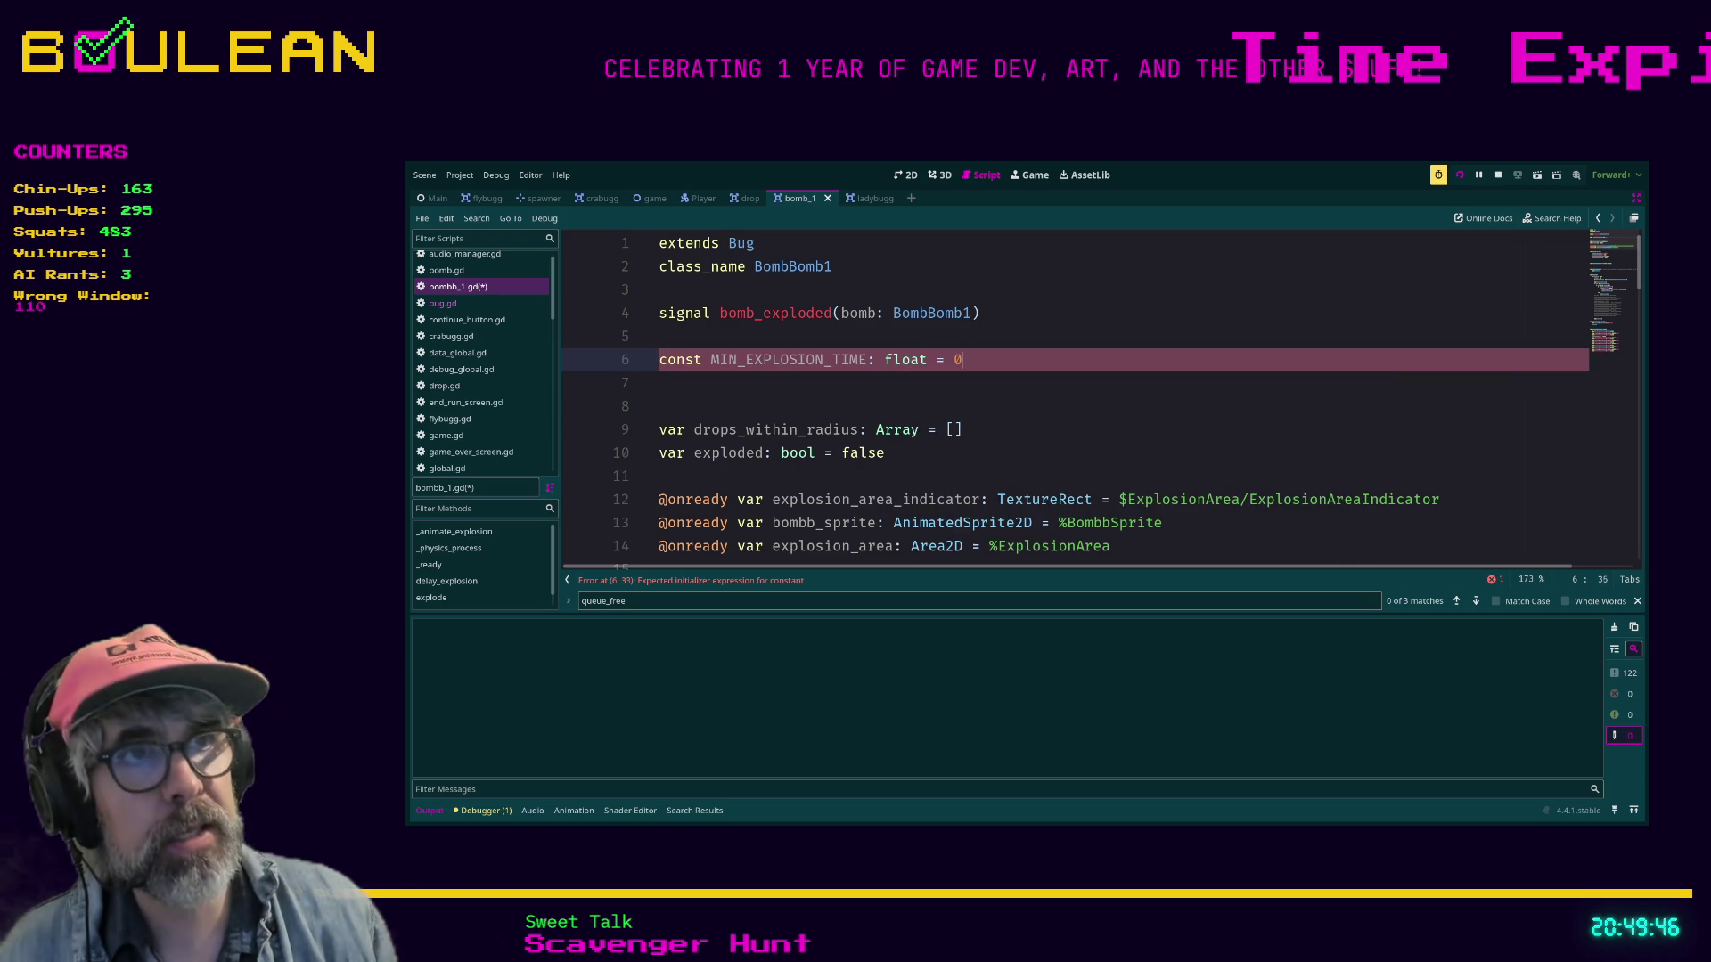
{"action": "key", "text": "Return"}
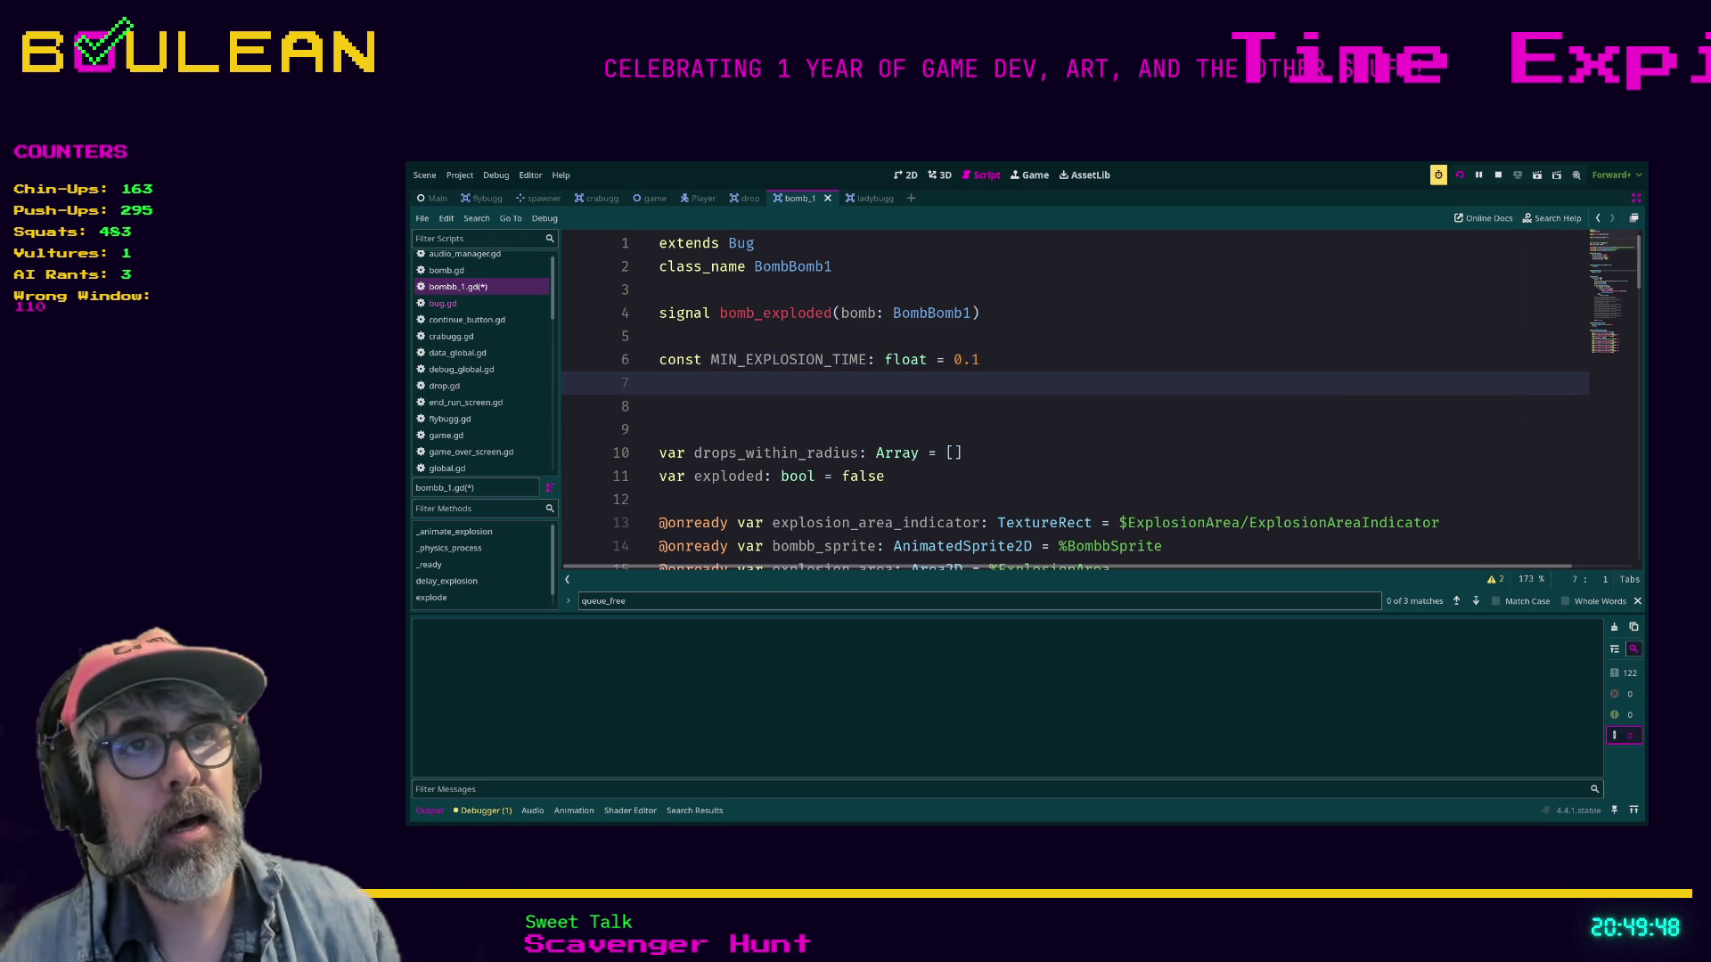
{"action": "type", "text": "const "}
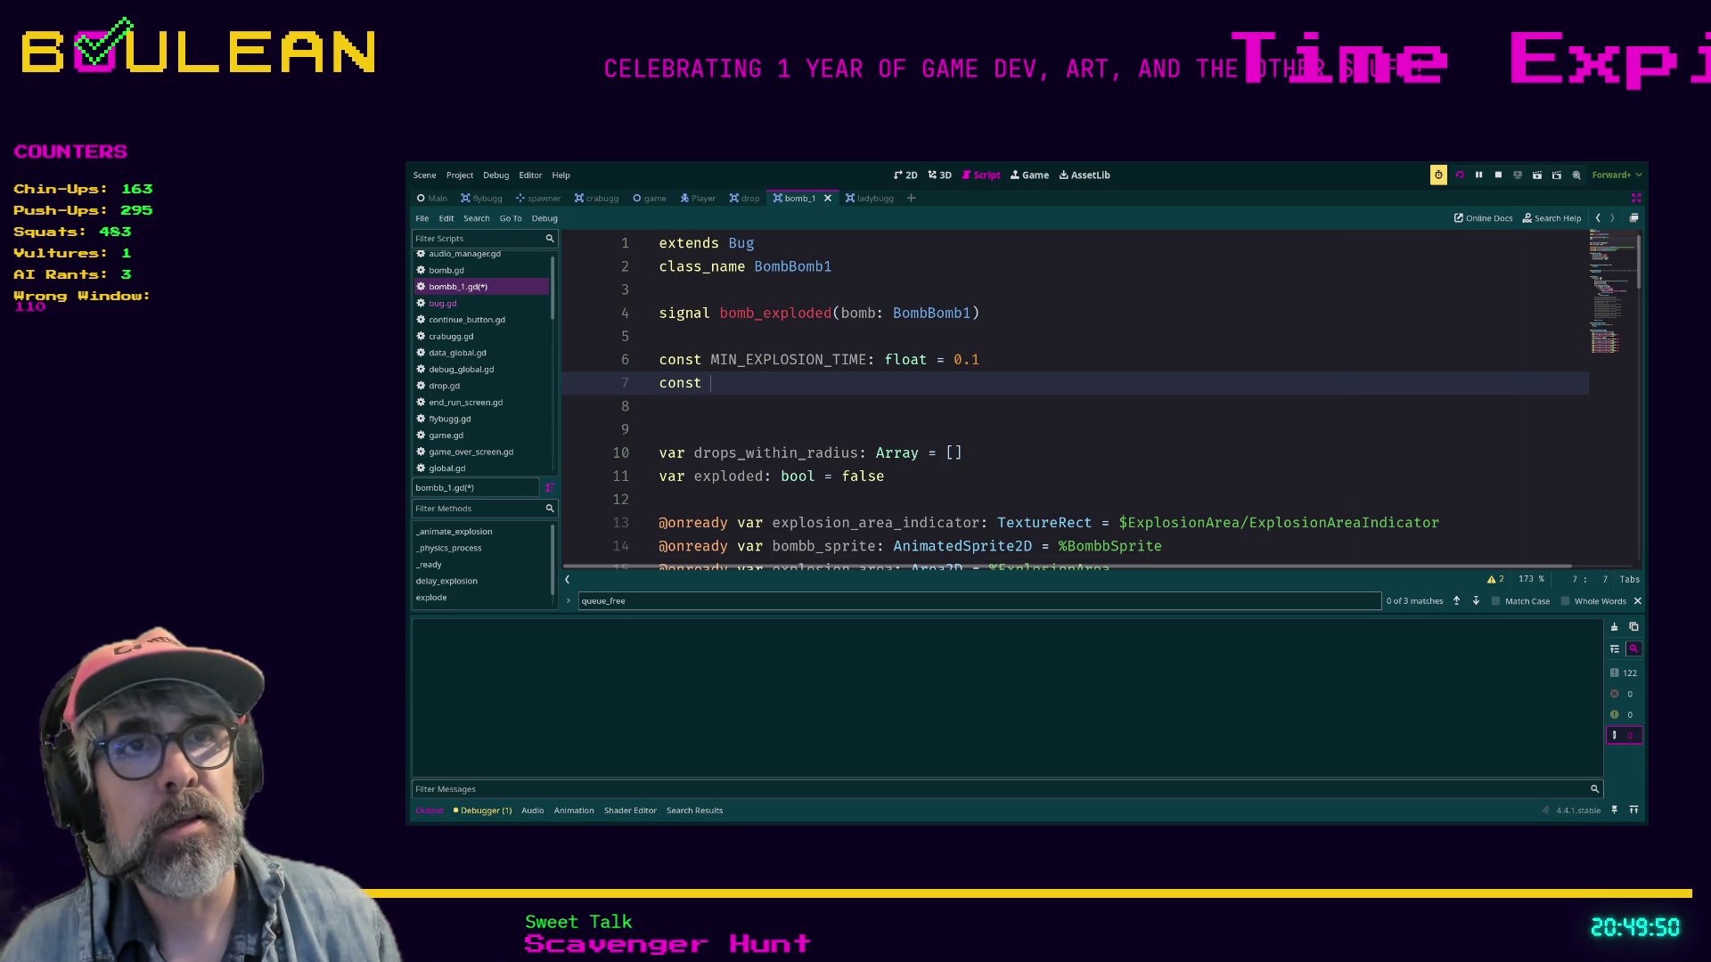
{"action": "type", "text": "MAX_EXPLO"}
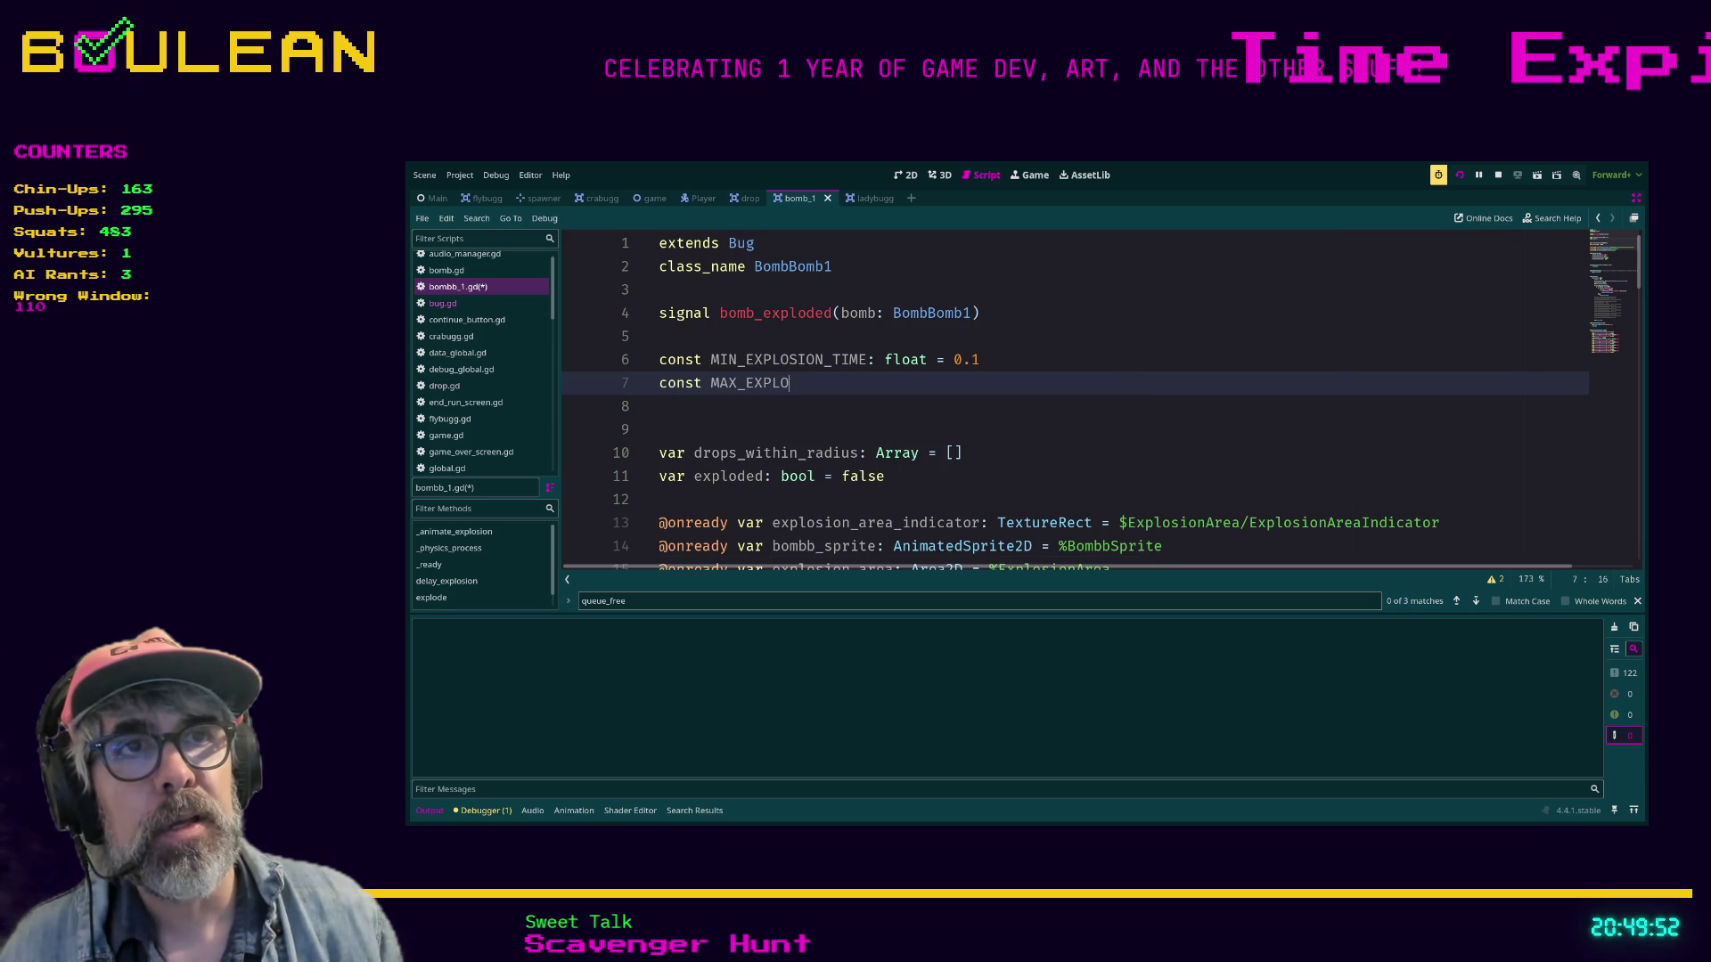
{"action": "type", "text": "SION_TIME: "}
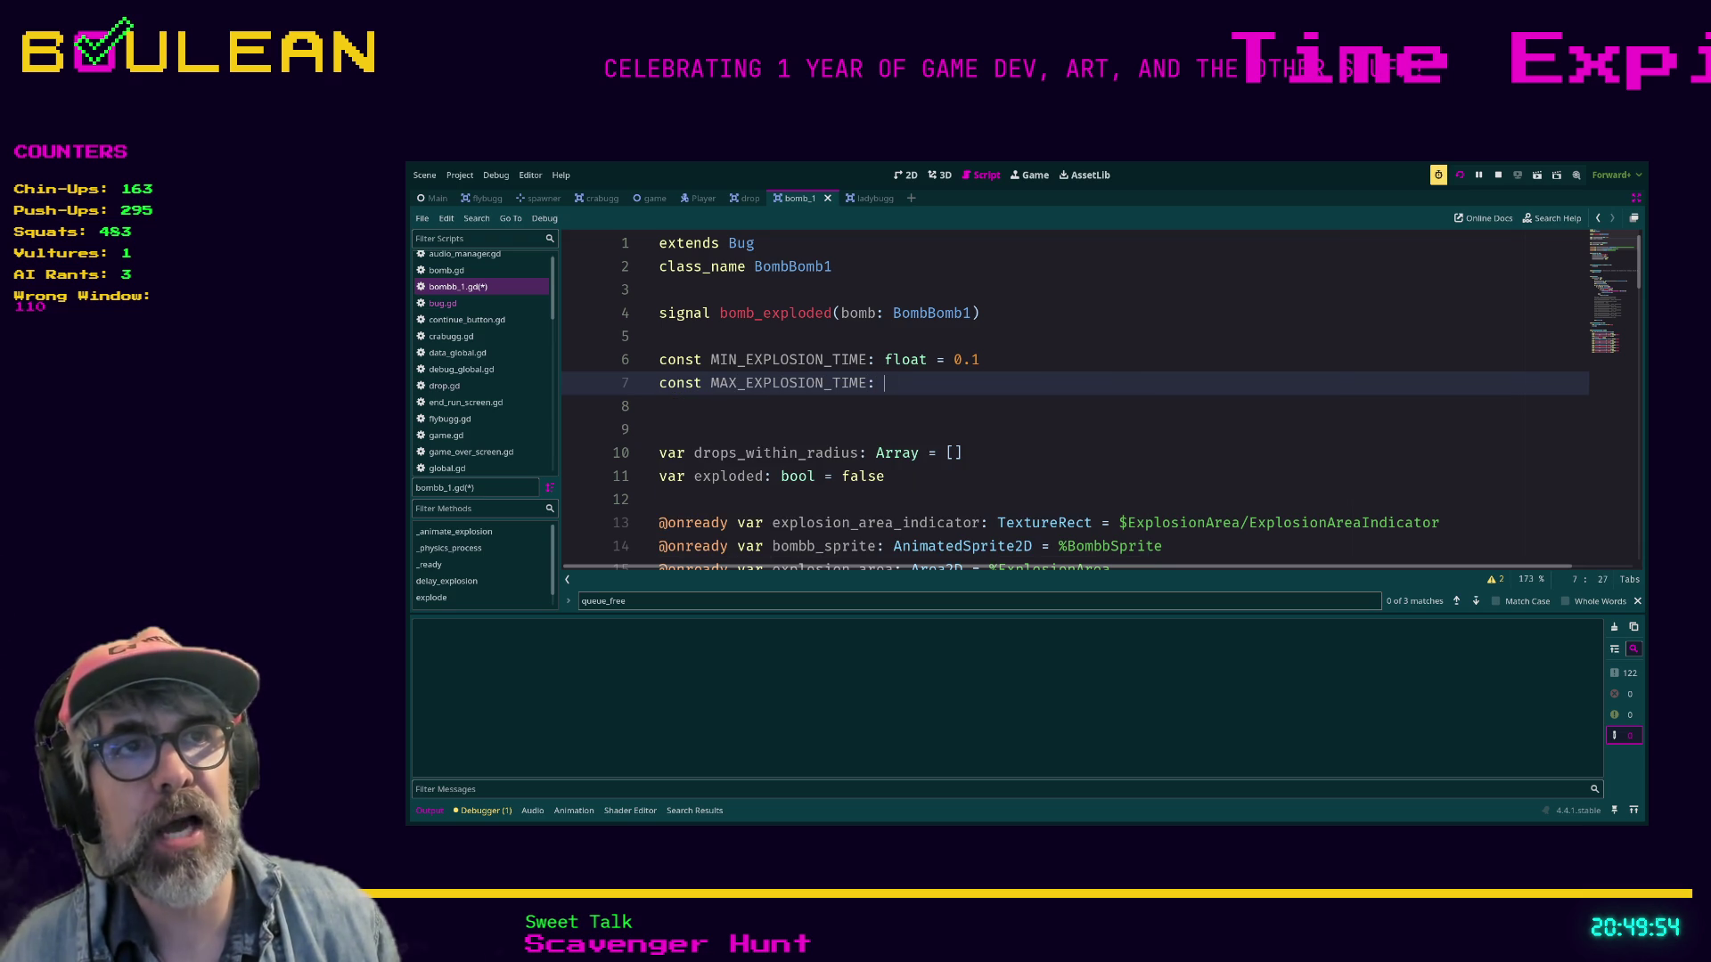
{"action": "type", "text": "float ="}
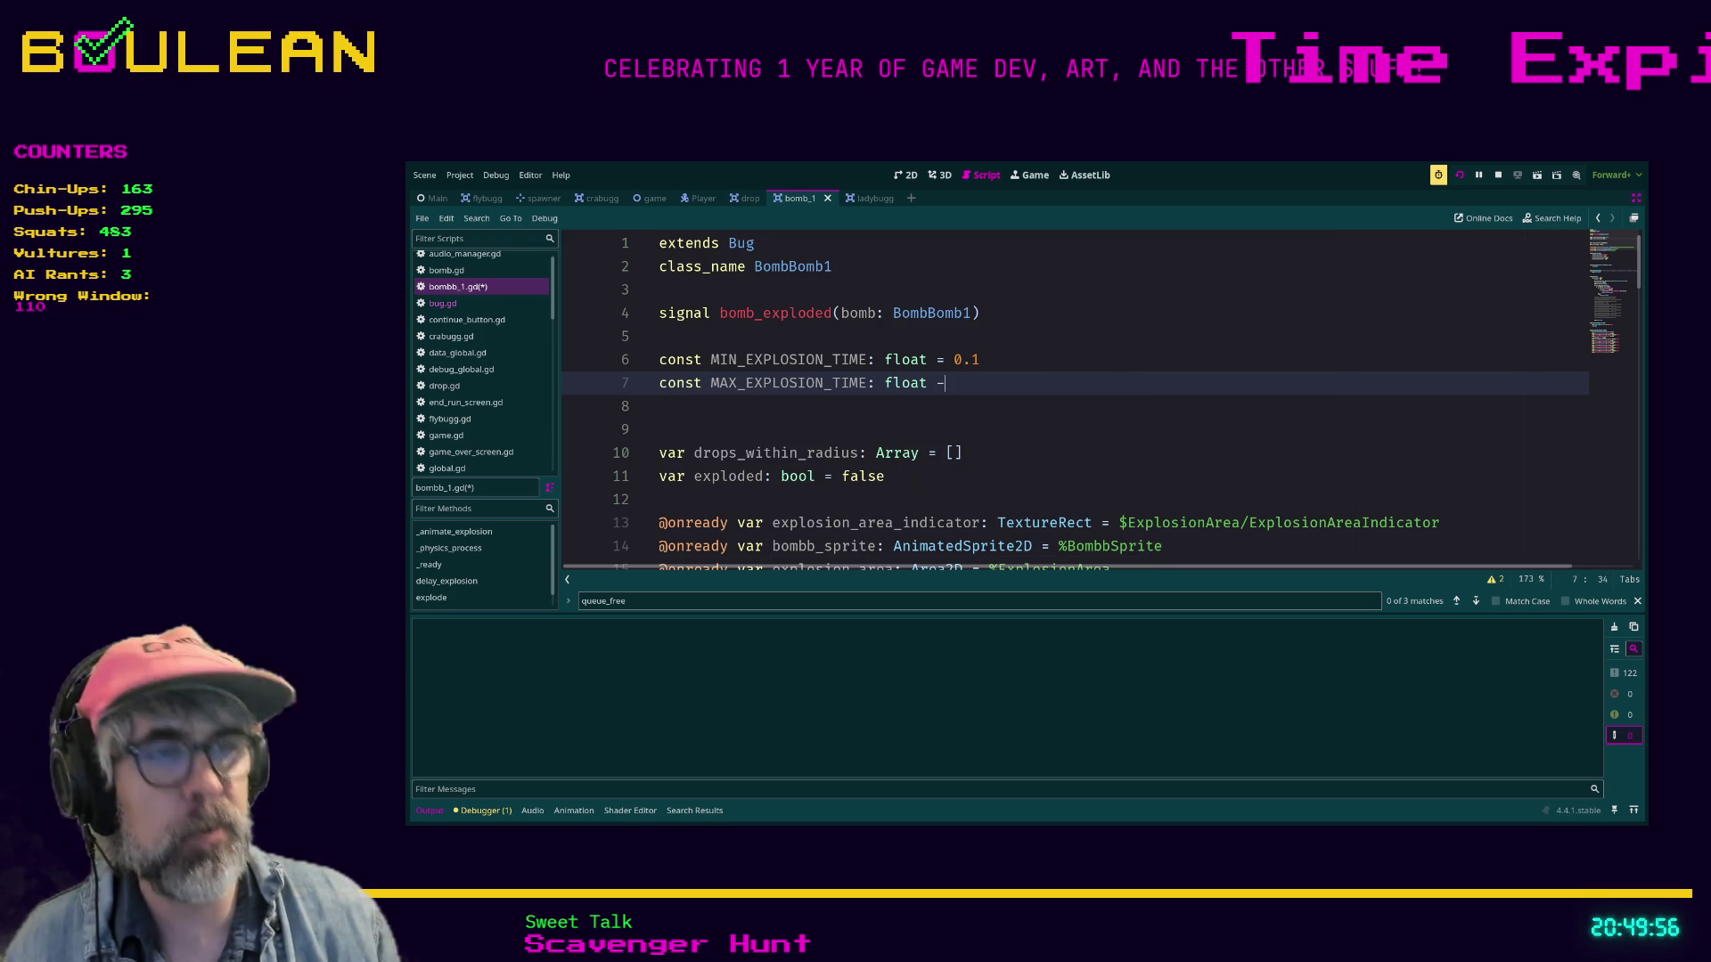
{"action": "type", "text": " 0.2"}
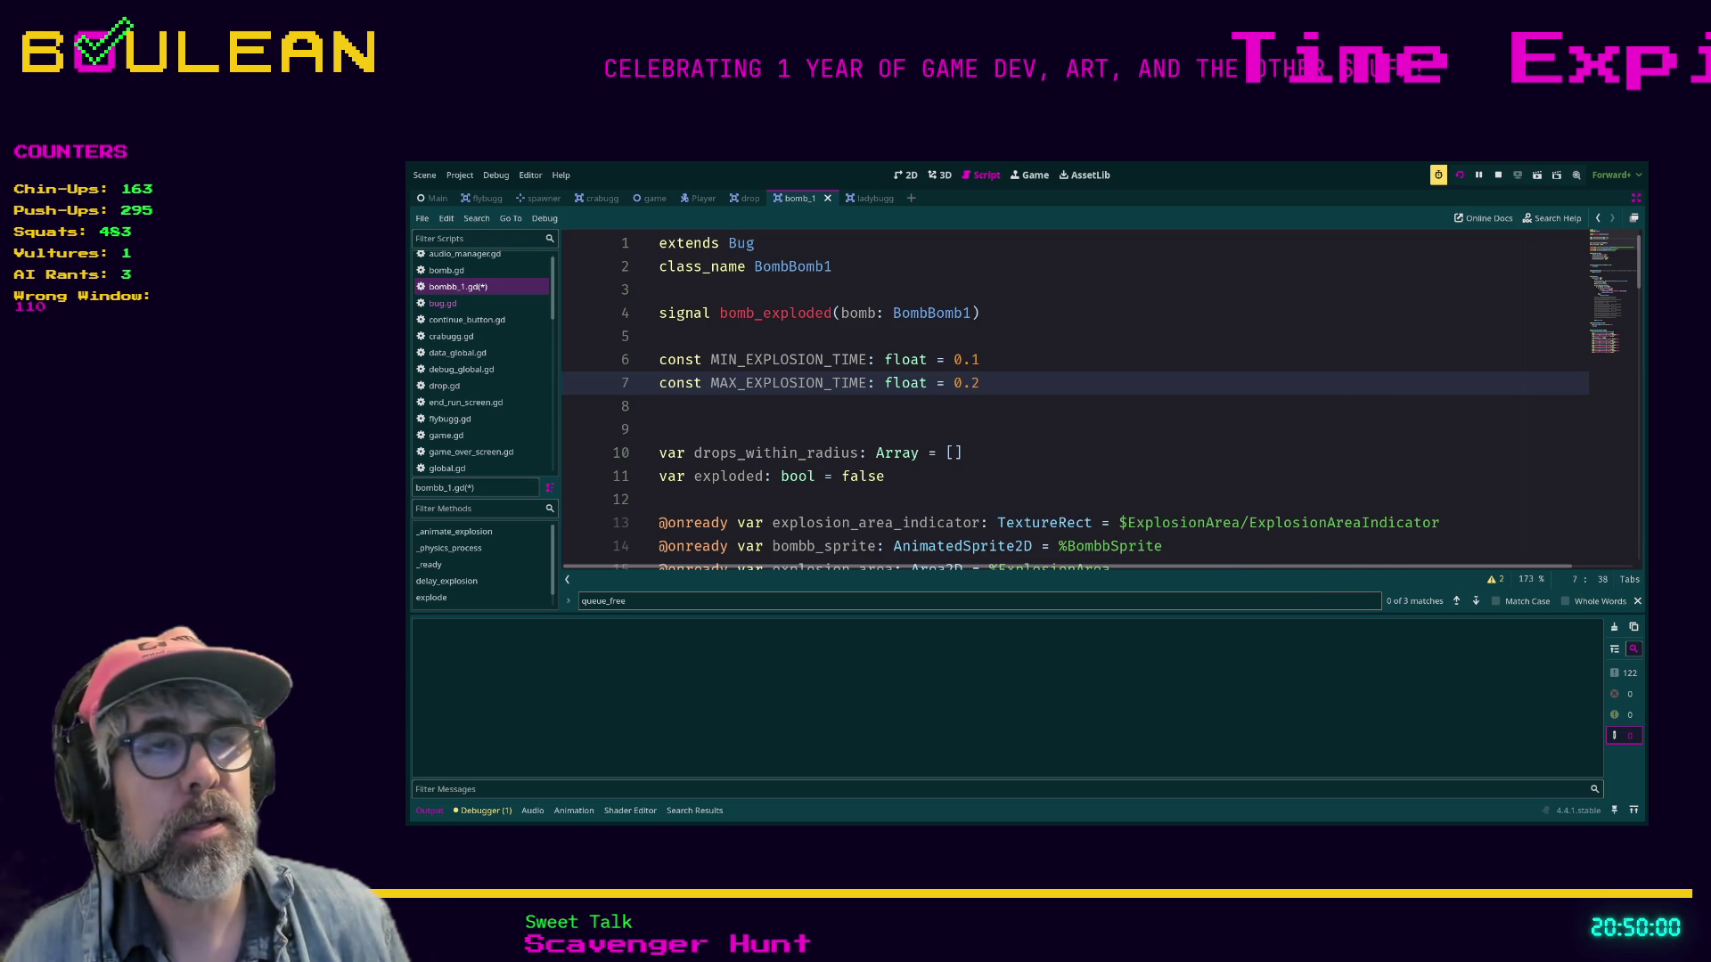
Revise the constant values, clearing MAX_EXPLOSION_TIME's value to enter a new one.
{"action": "left_click", "coordinate": [980, 359]}
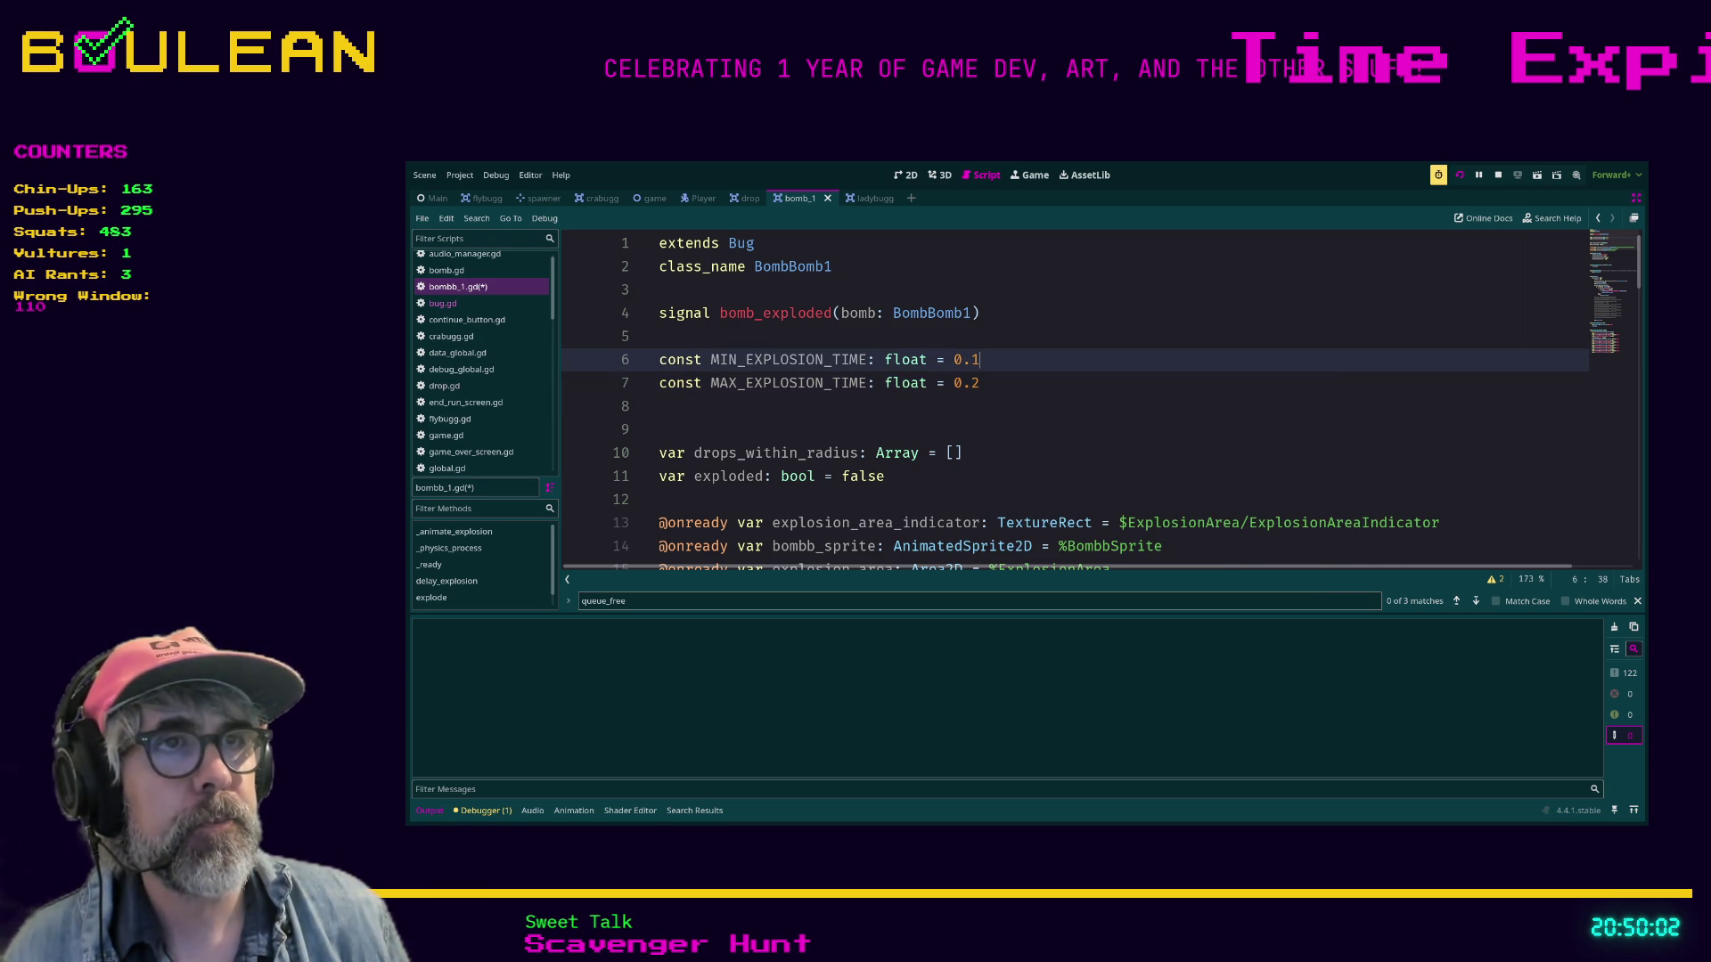
{"action": "key", "text": "BackSpace"}
{"action": "type", "text": "9"}
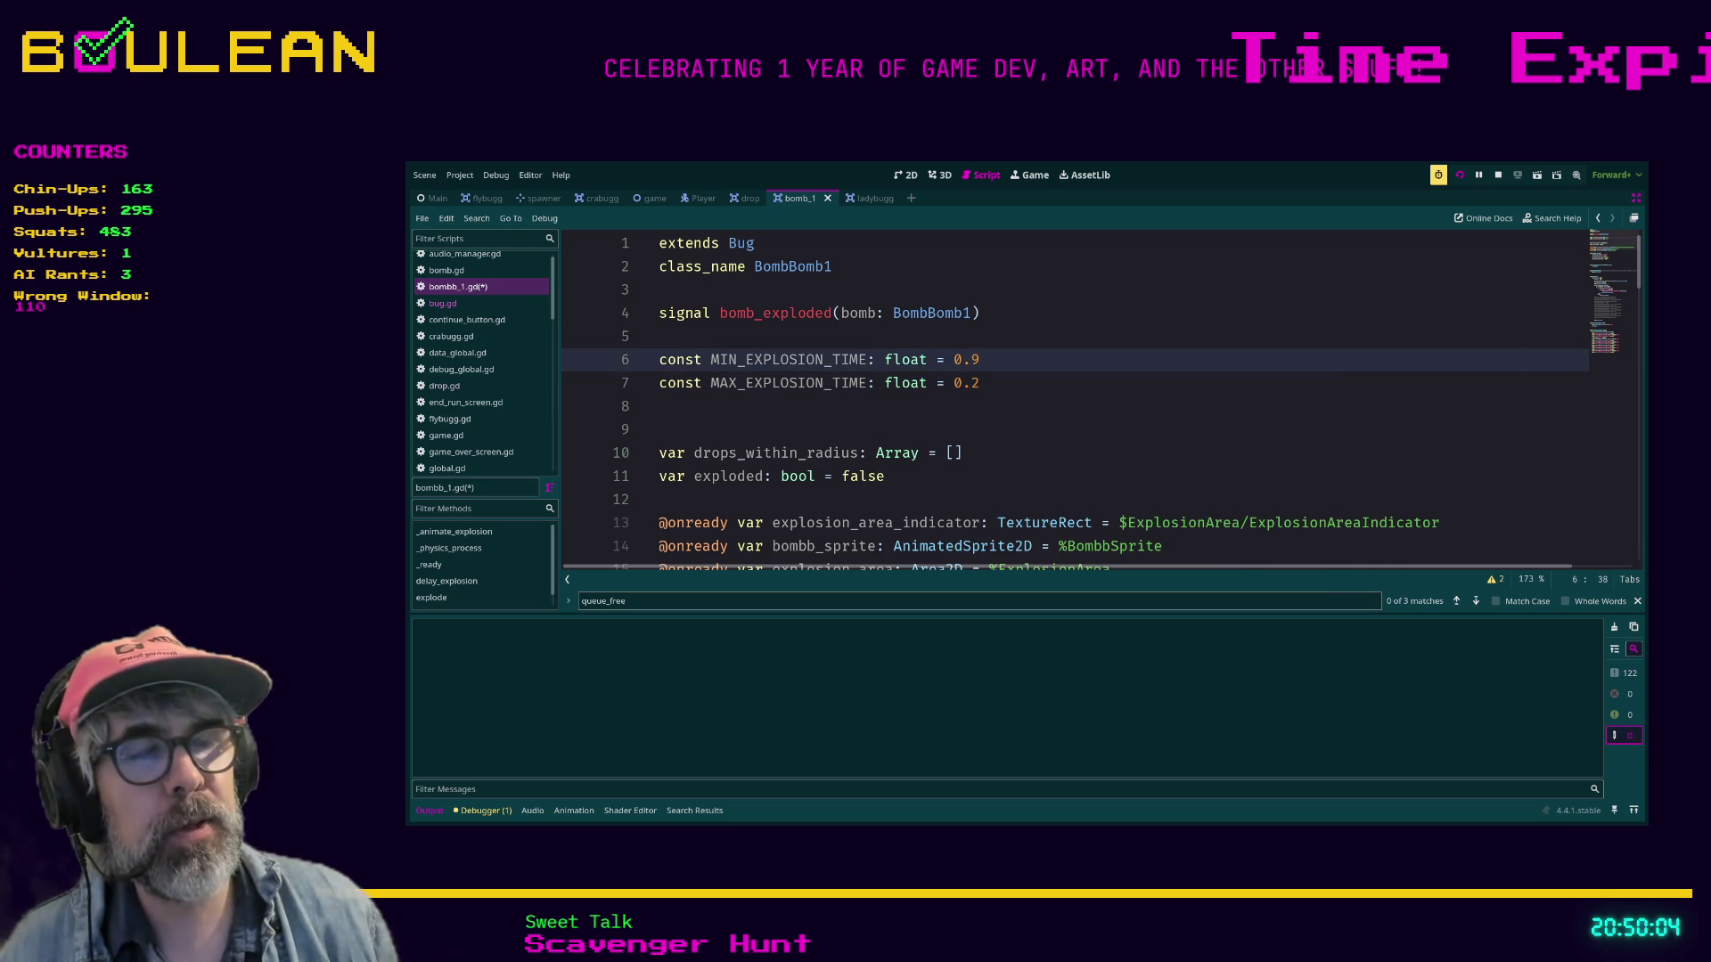
{"action": "key", "text": "BackSpace"}
{"action": "type", "text": "8"}
{"action": "key", "text": "Down"}
{"action": "key", "text": "BackSpace"}
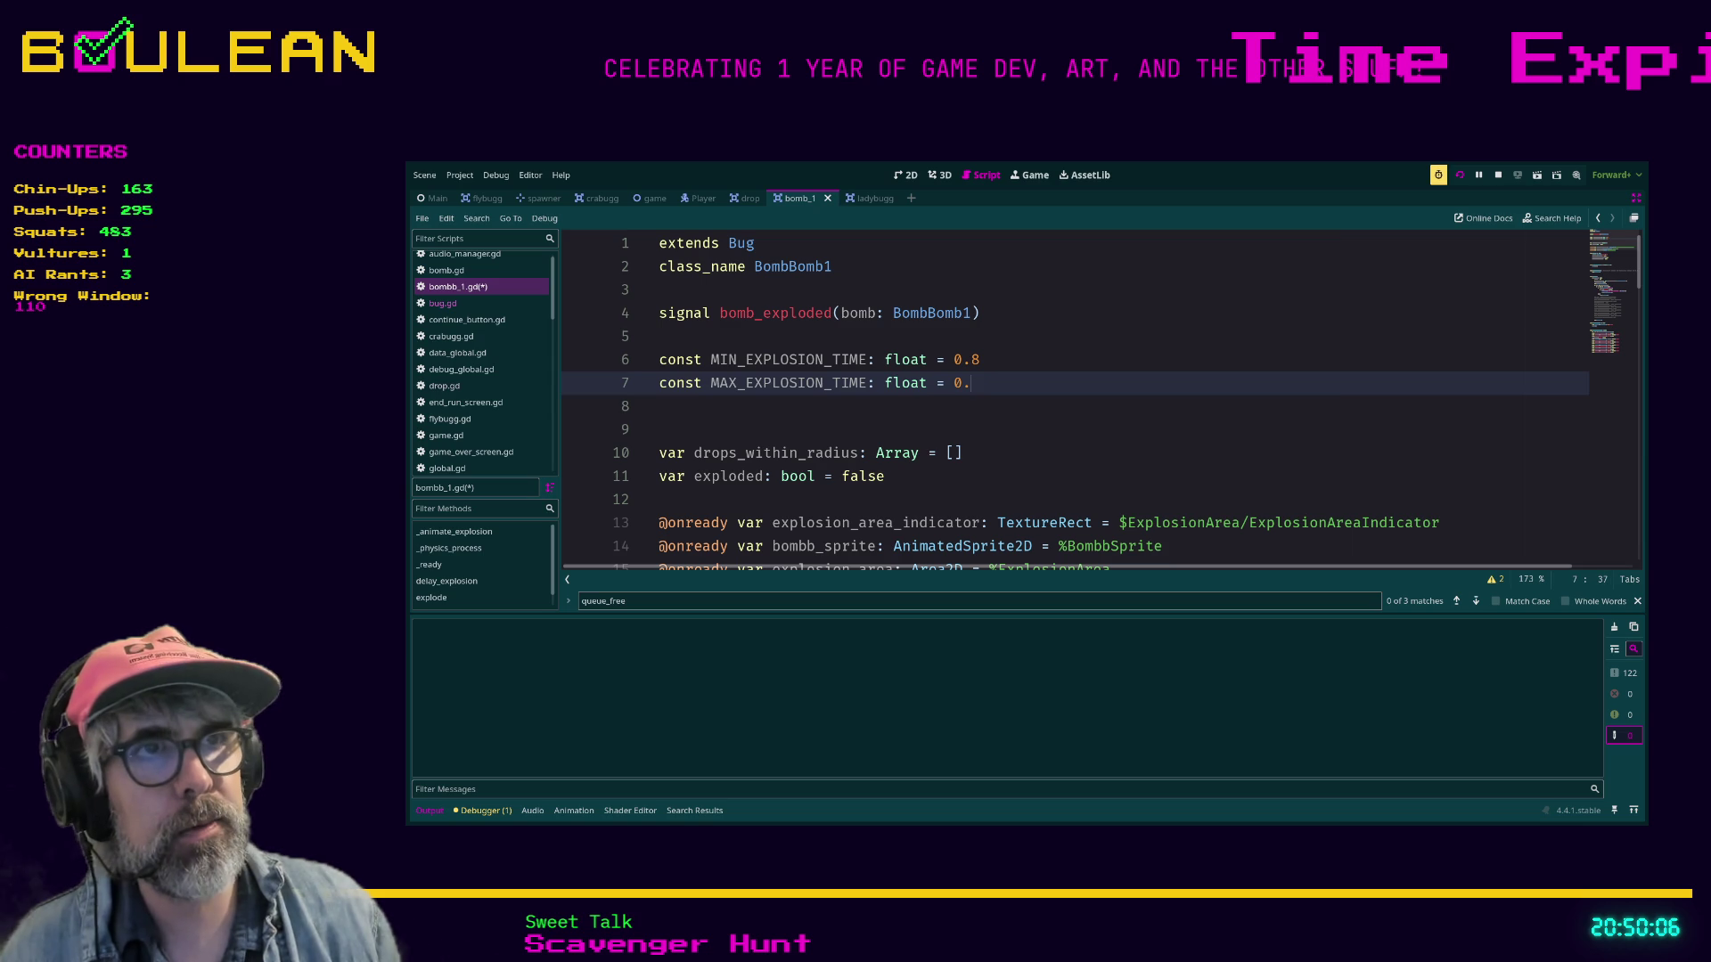
{"action": "key", "text": "BackSpace"}
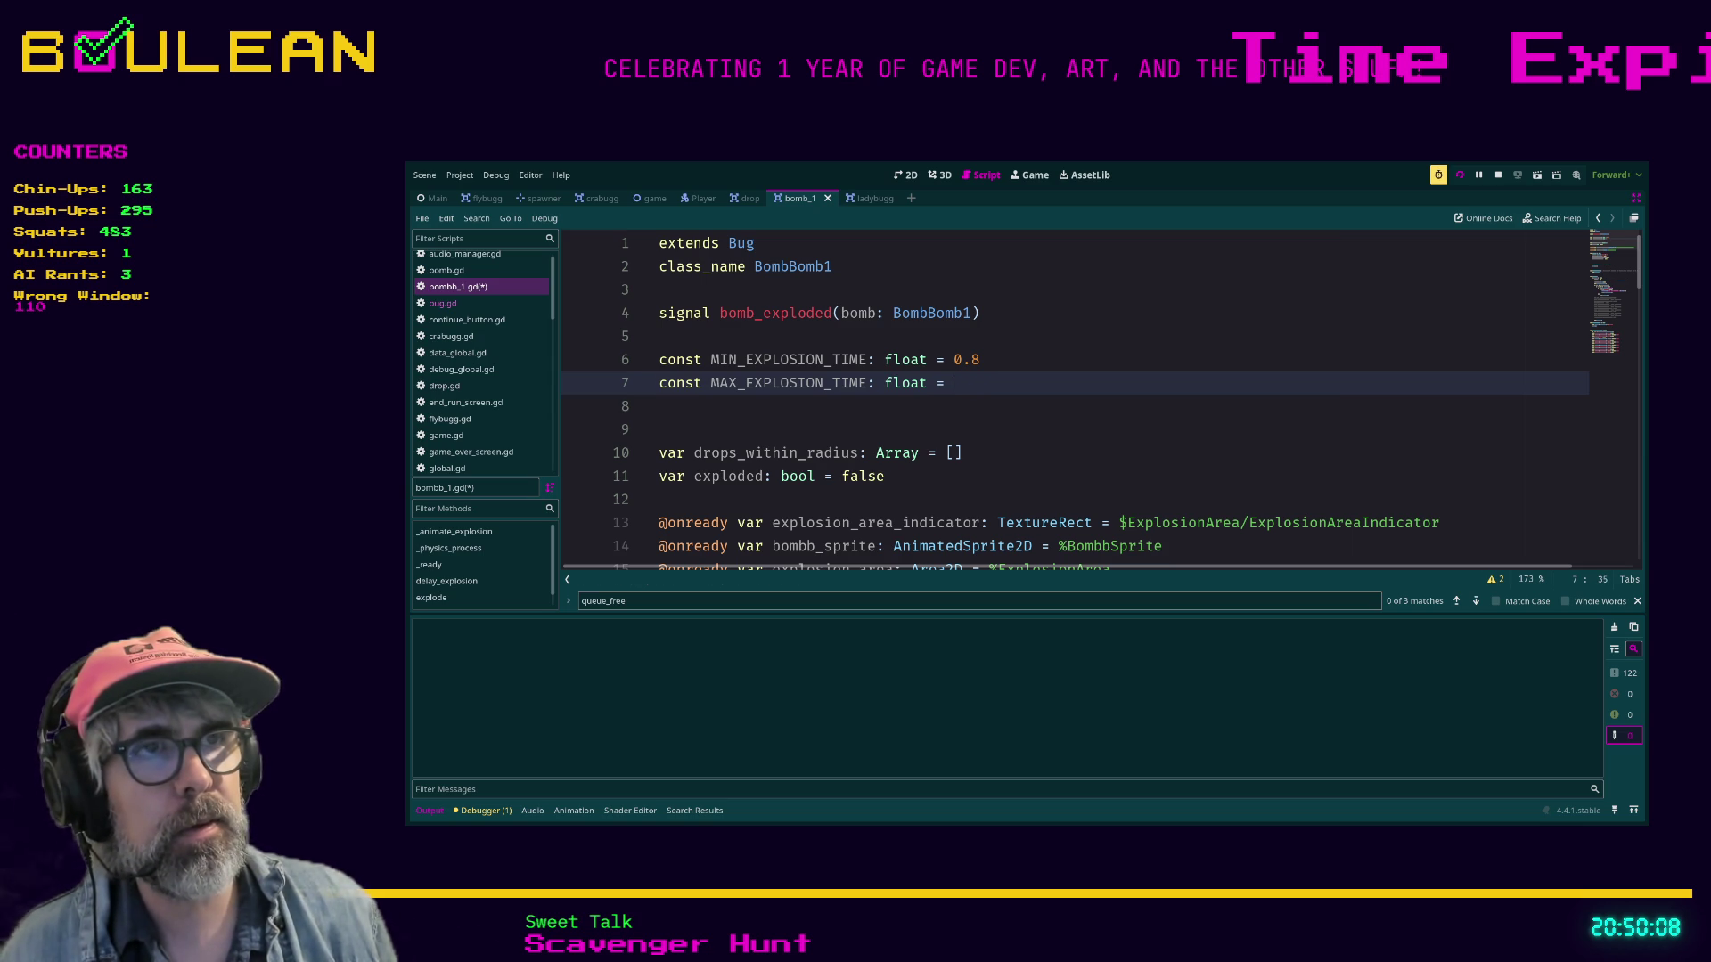
{"action": "left_click", "coordinate": [970, 359]}
{"action": "key", "text": "Delete"}
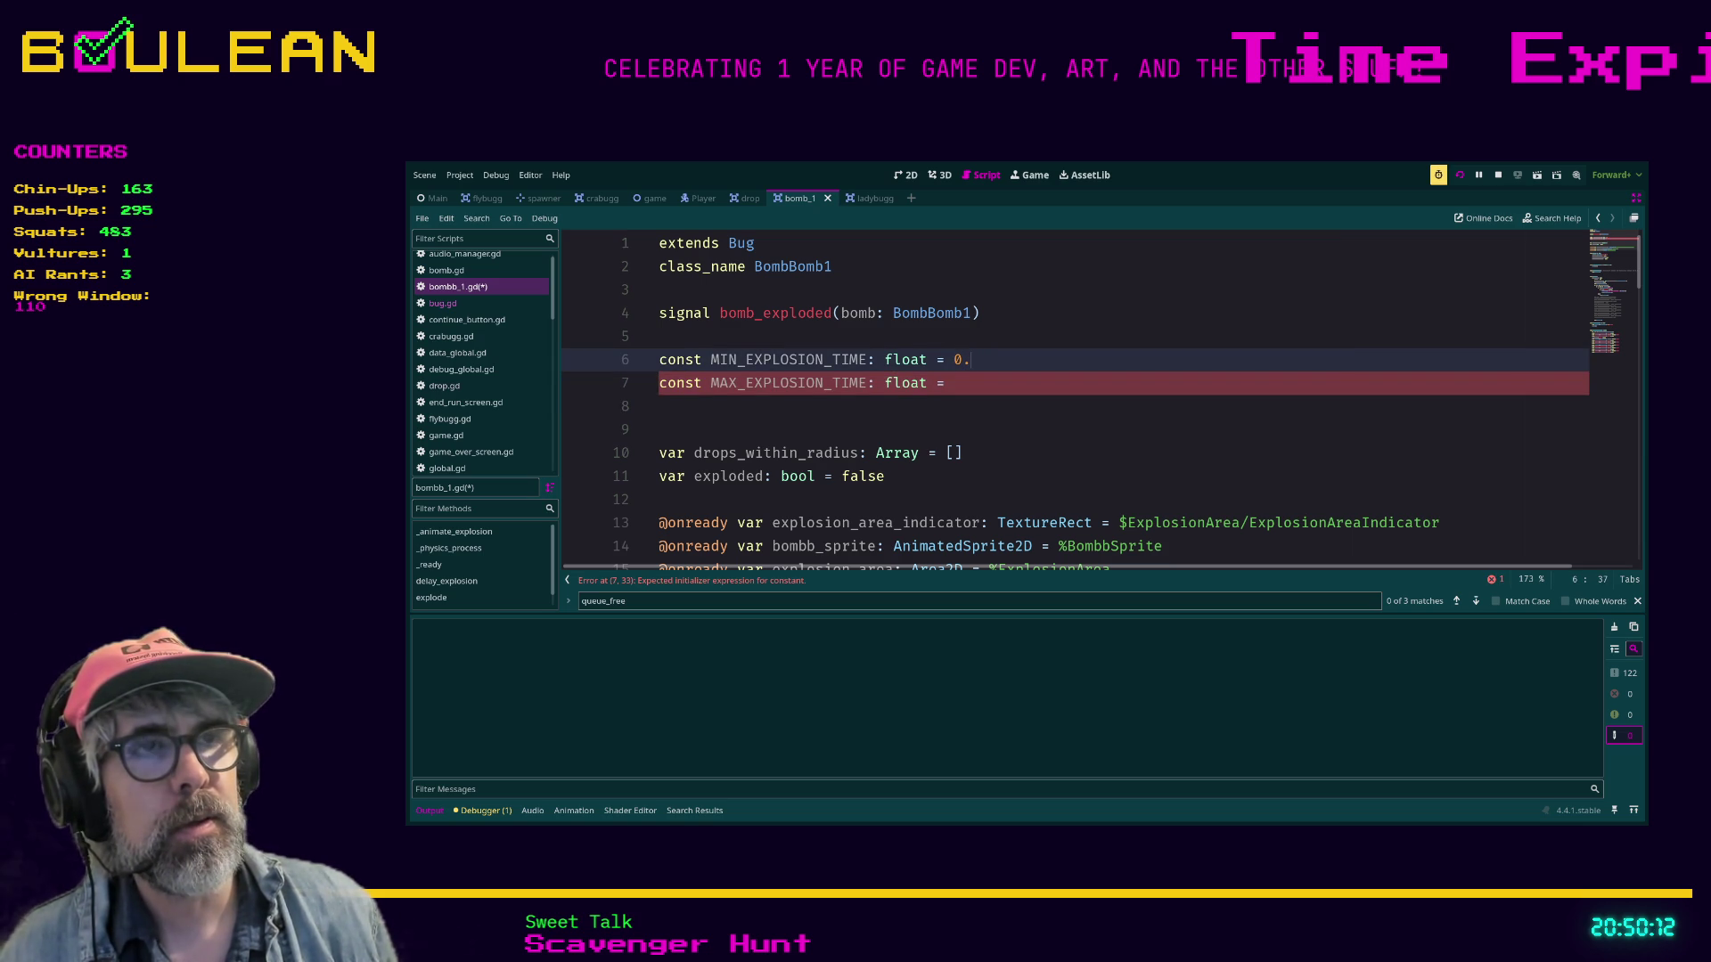
{"action": "type", "text": "1"}
{"action": "left_click", "coordinate": [954, 383]}
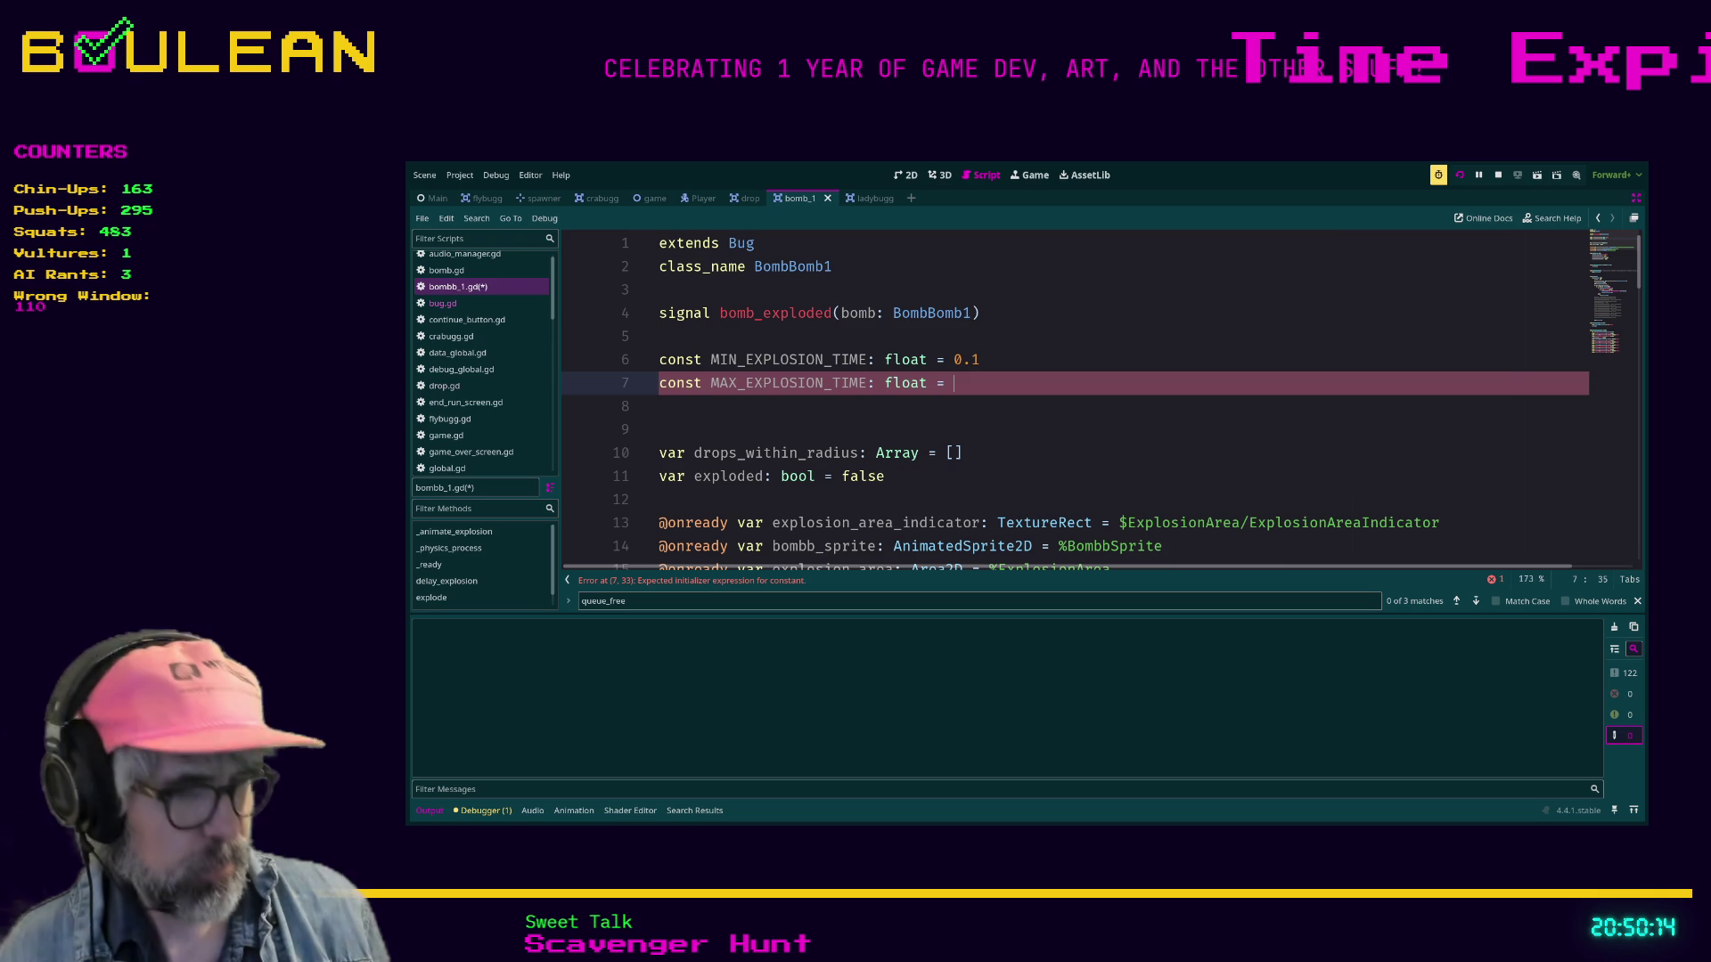
Set MAX_EXPLOSION_TIME to 0.17 and locate the delay_explosion function.
{"action": "type", "text": "0.17"}
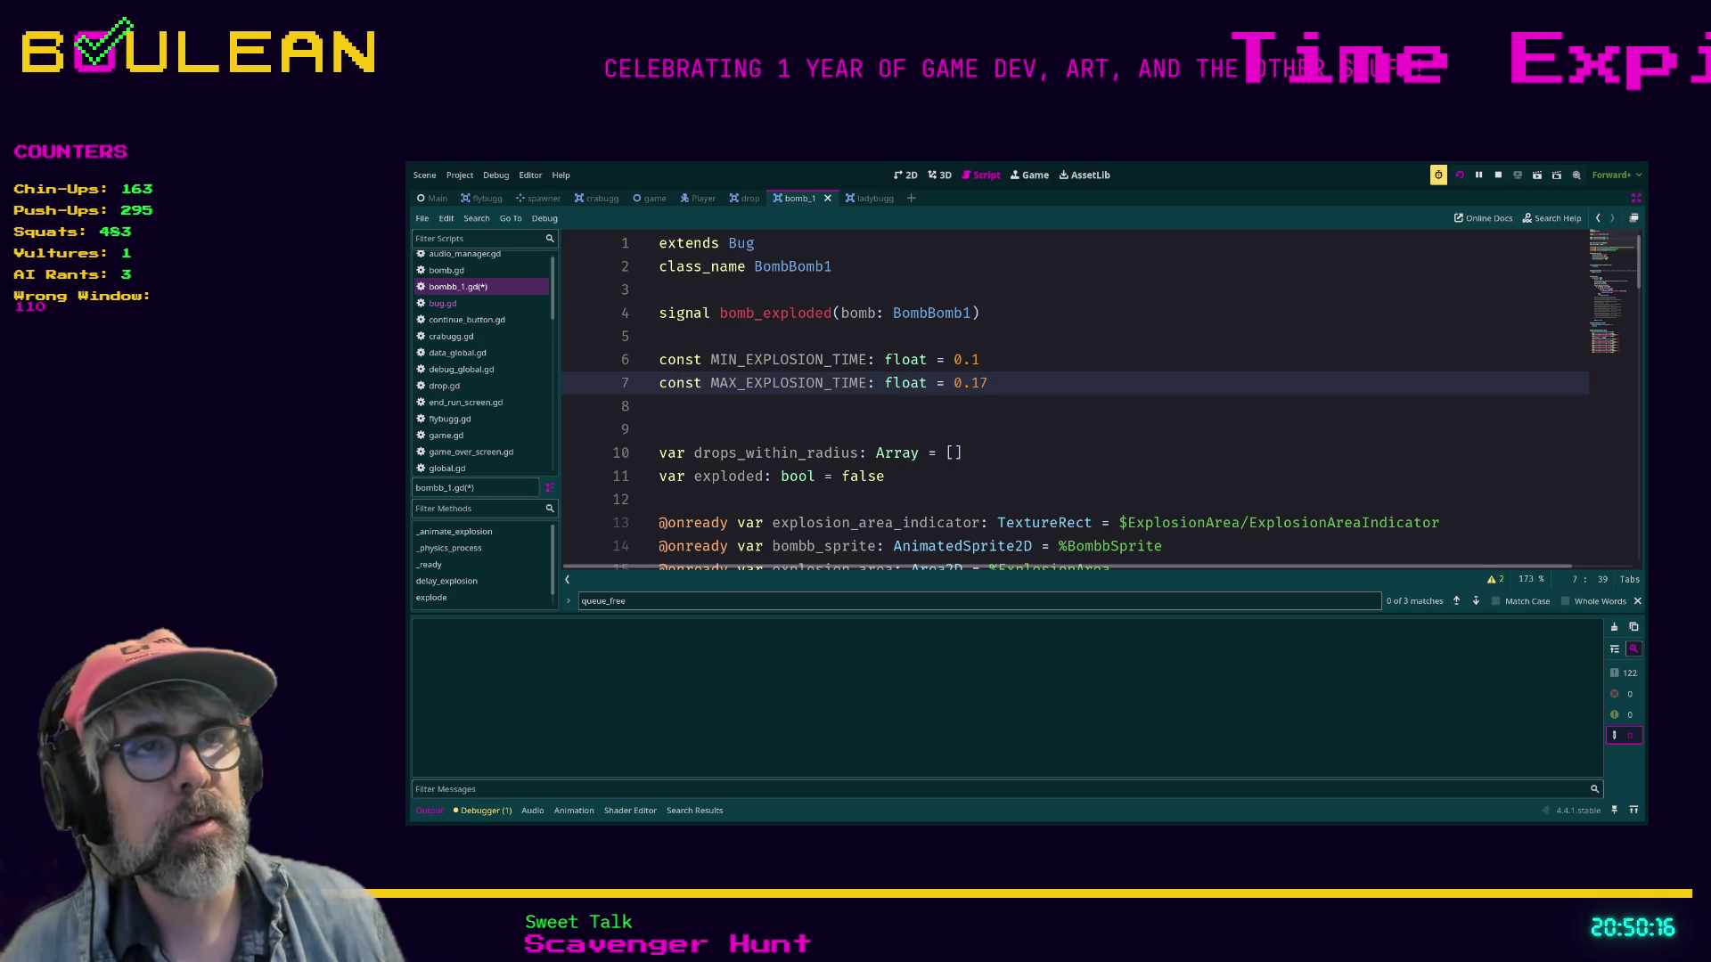
{"action": "scroll", "coordinate": [1099, 401], "scroll_direction": "down", "scroll_amount": 10}
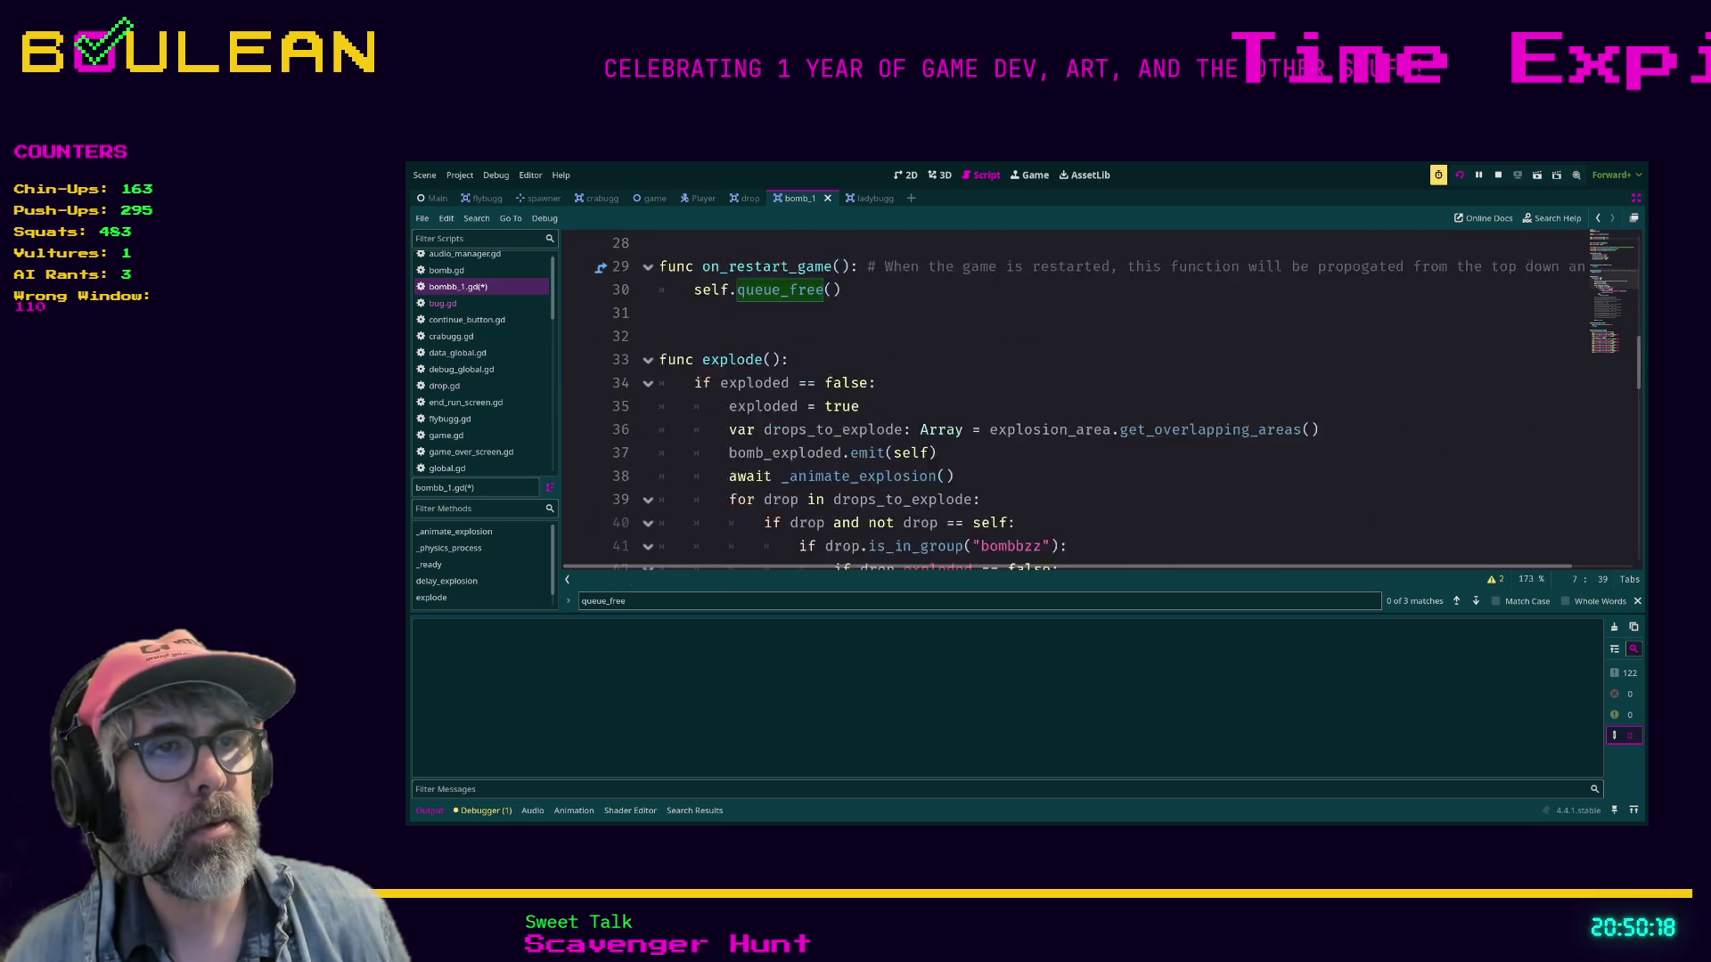
{"action": "left_click", "coordinate": [989, 359]}
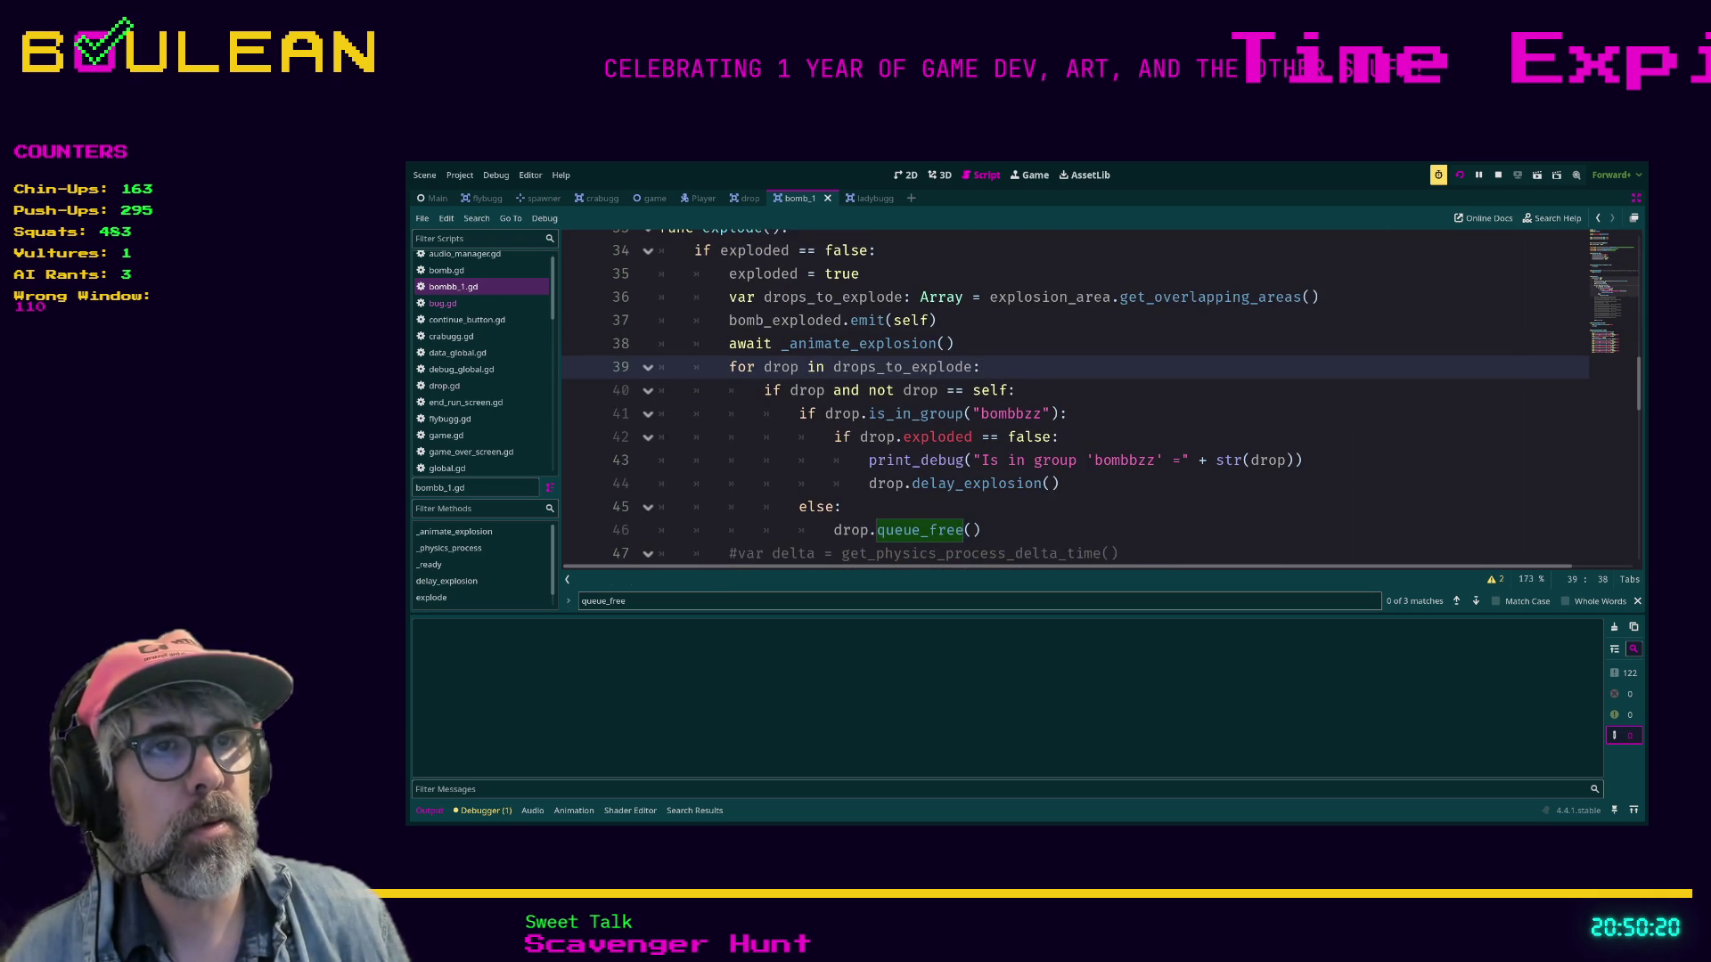
{"action": "scroll", "coordinate": [1025, 401], "scroll_direction": "down", "scroll_amount": 2}
{"action": "scroll", "coordinate": [1099, 392], "scroll_direction": "up", "scroll_amount": 1}
{"action": "scroll", "coordinate": [1099, 392], "scroll_direction": "down", "scroll_amount": 7}
{"action": "scroll", "coordinate": [1099, 392], "scroll_direction": "up", "scroll_amount": 1}
{"action": "scroll", "coordinate": [1100, 392], "scroll_direction": "down", "scroll_amount": 1}
In delay_explosion, add var delay_time: float = randf_range(MIN_EXPLOSION_TIME, MAX_EXPLOSION_TIME).
{"action": "left_click", "coordinate": [929, 343]}
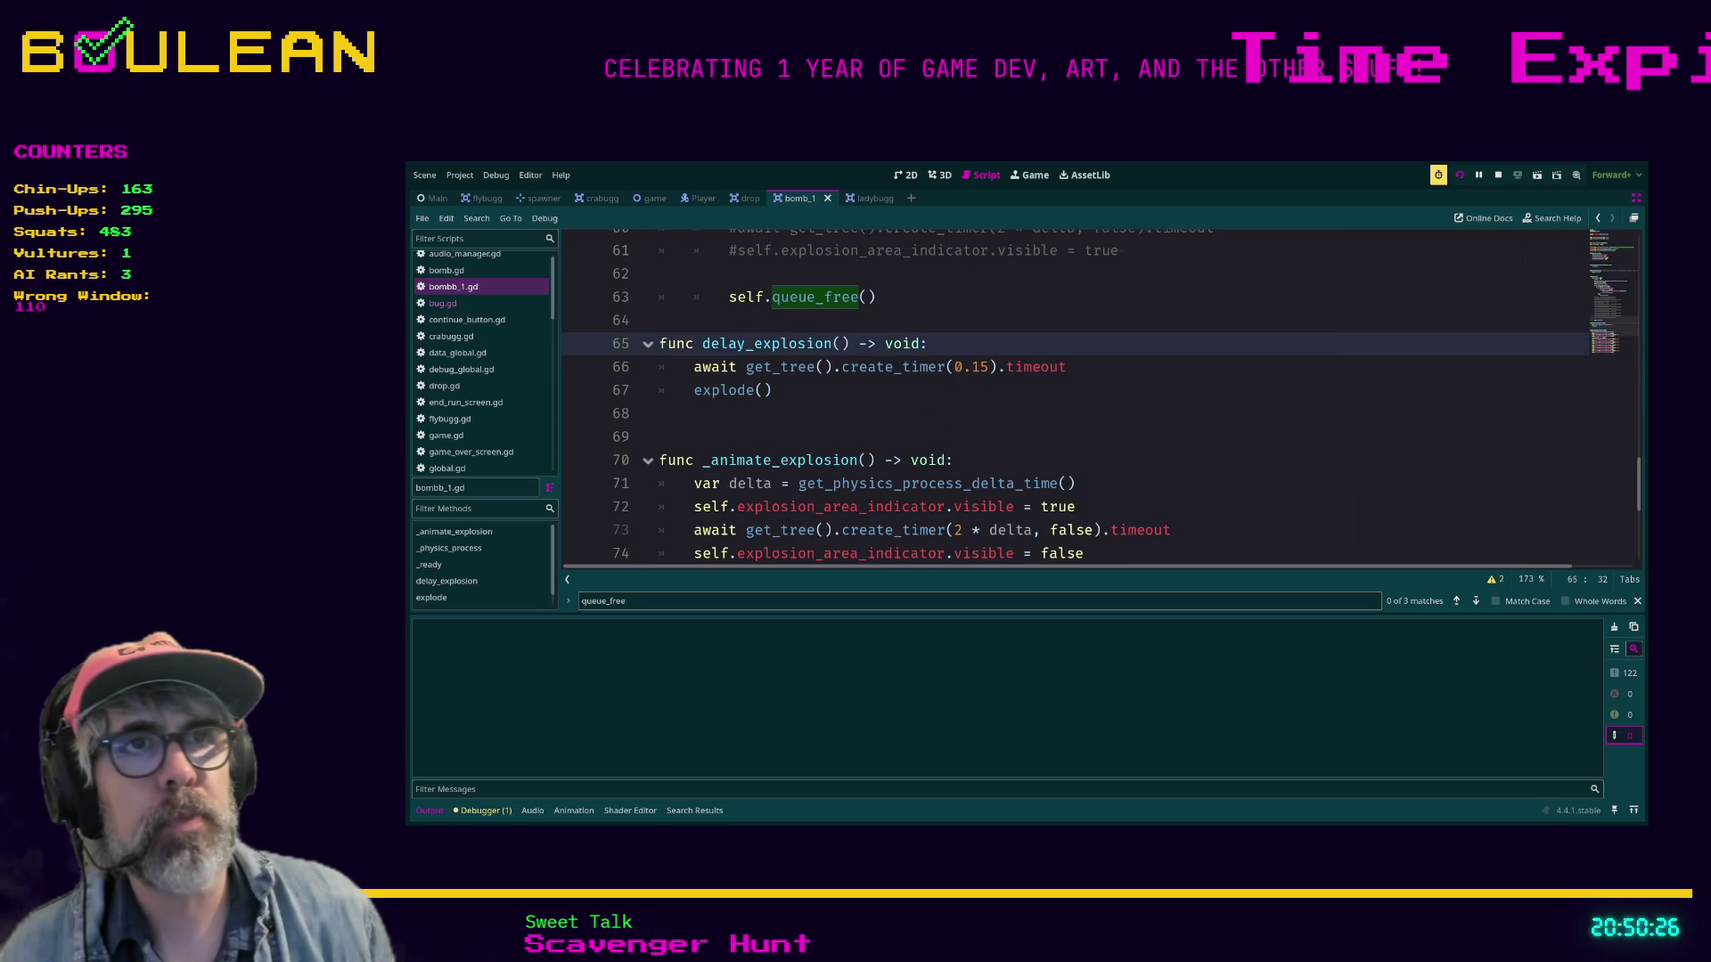
{"action": "key", "text": "Return"}
{"action": "type", "text": "var "}
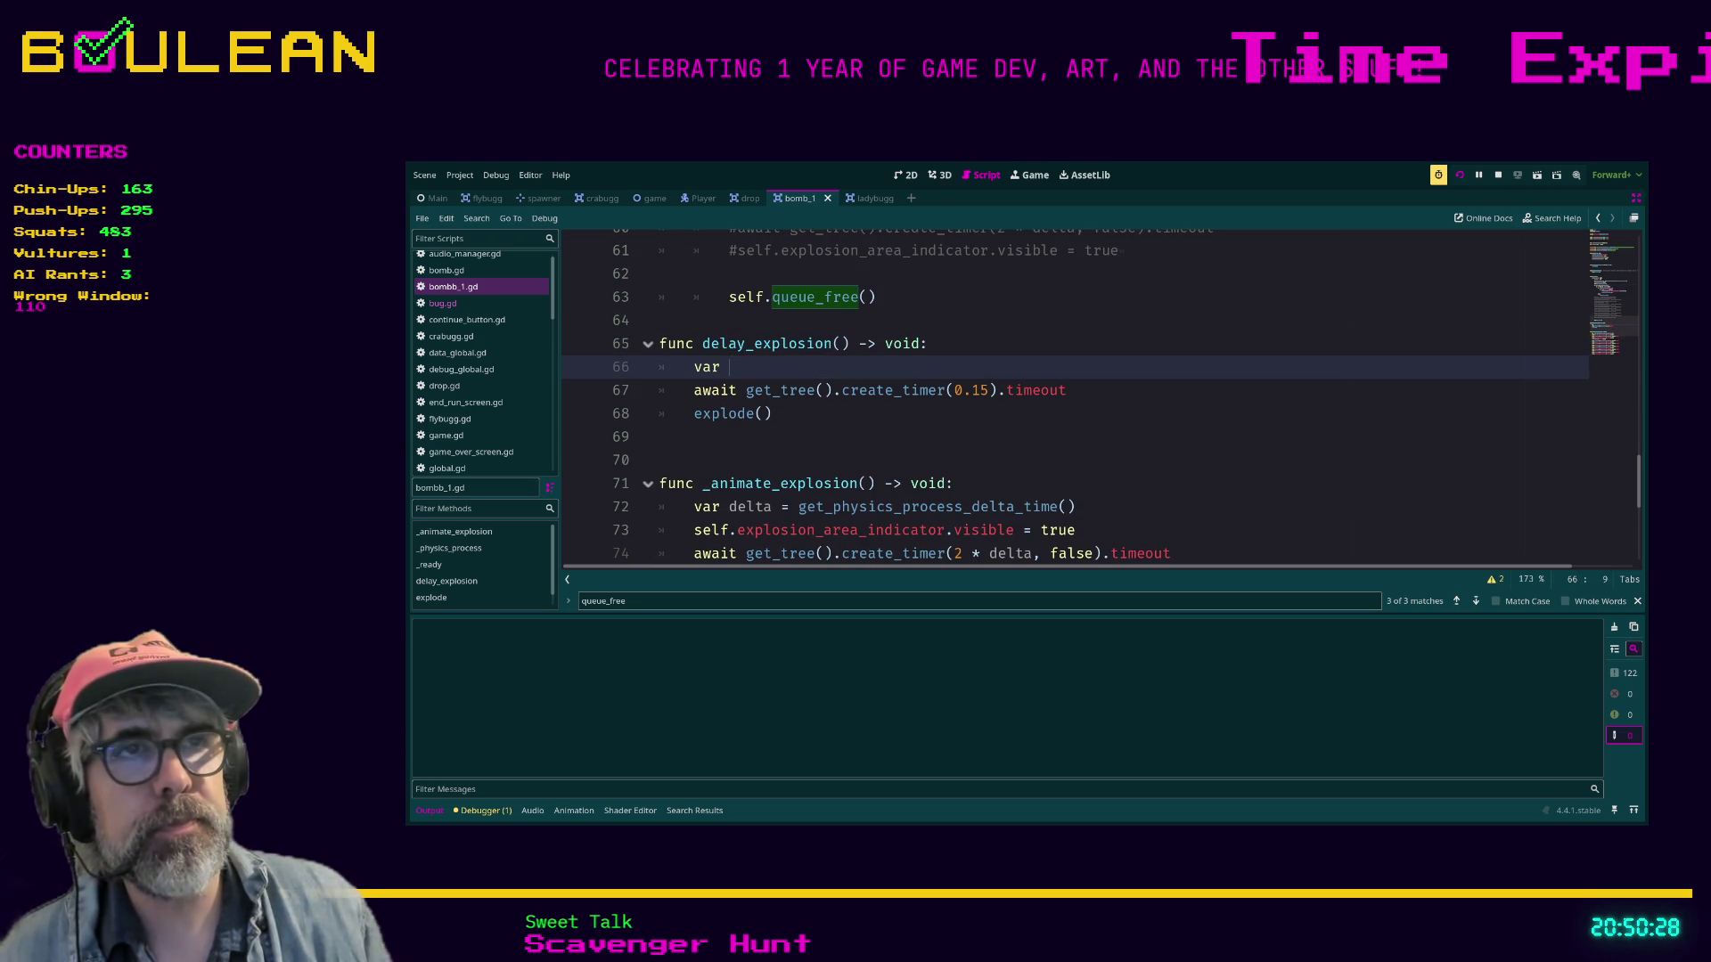
{"action": "type", "text": "delat_time:"}
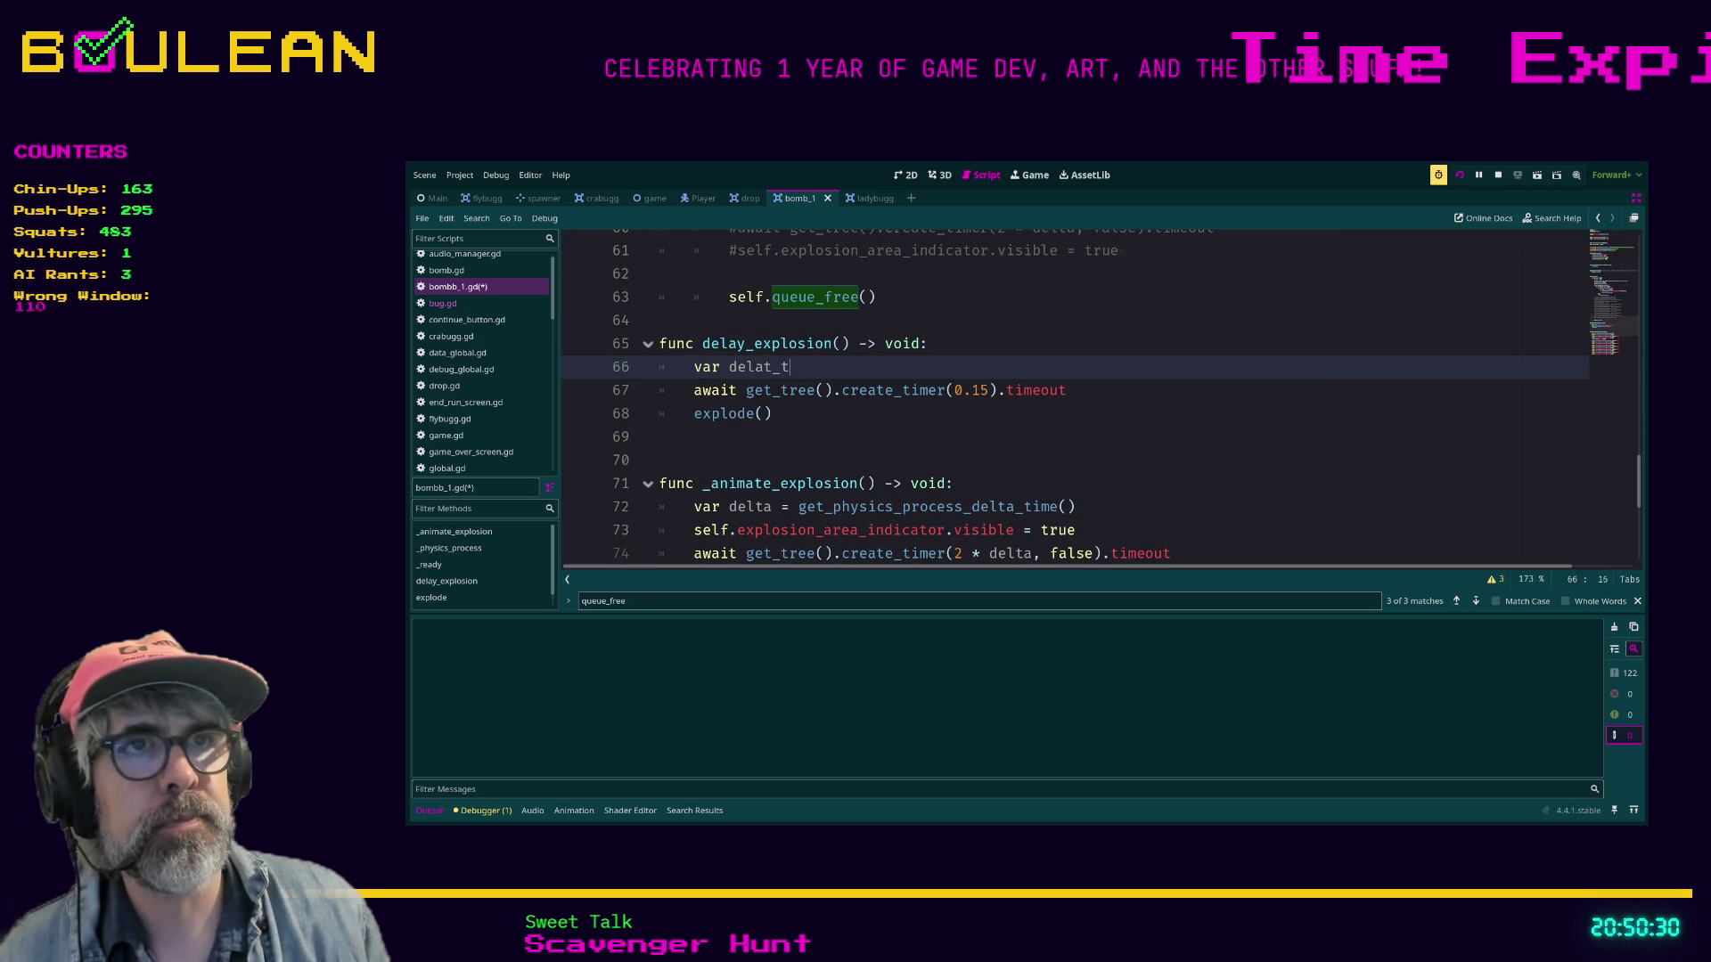
{"action": "type", "text": "float"}
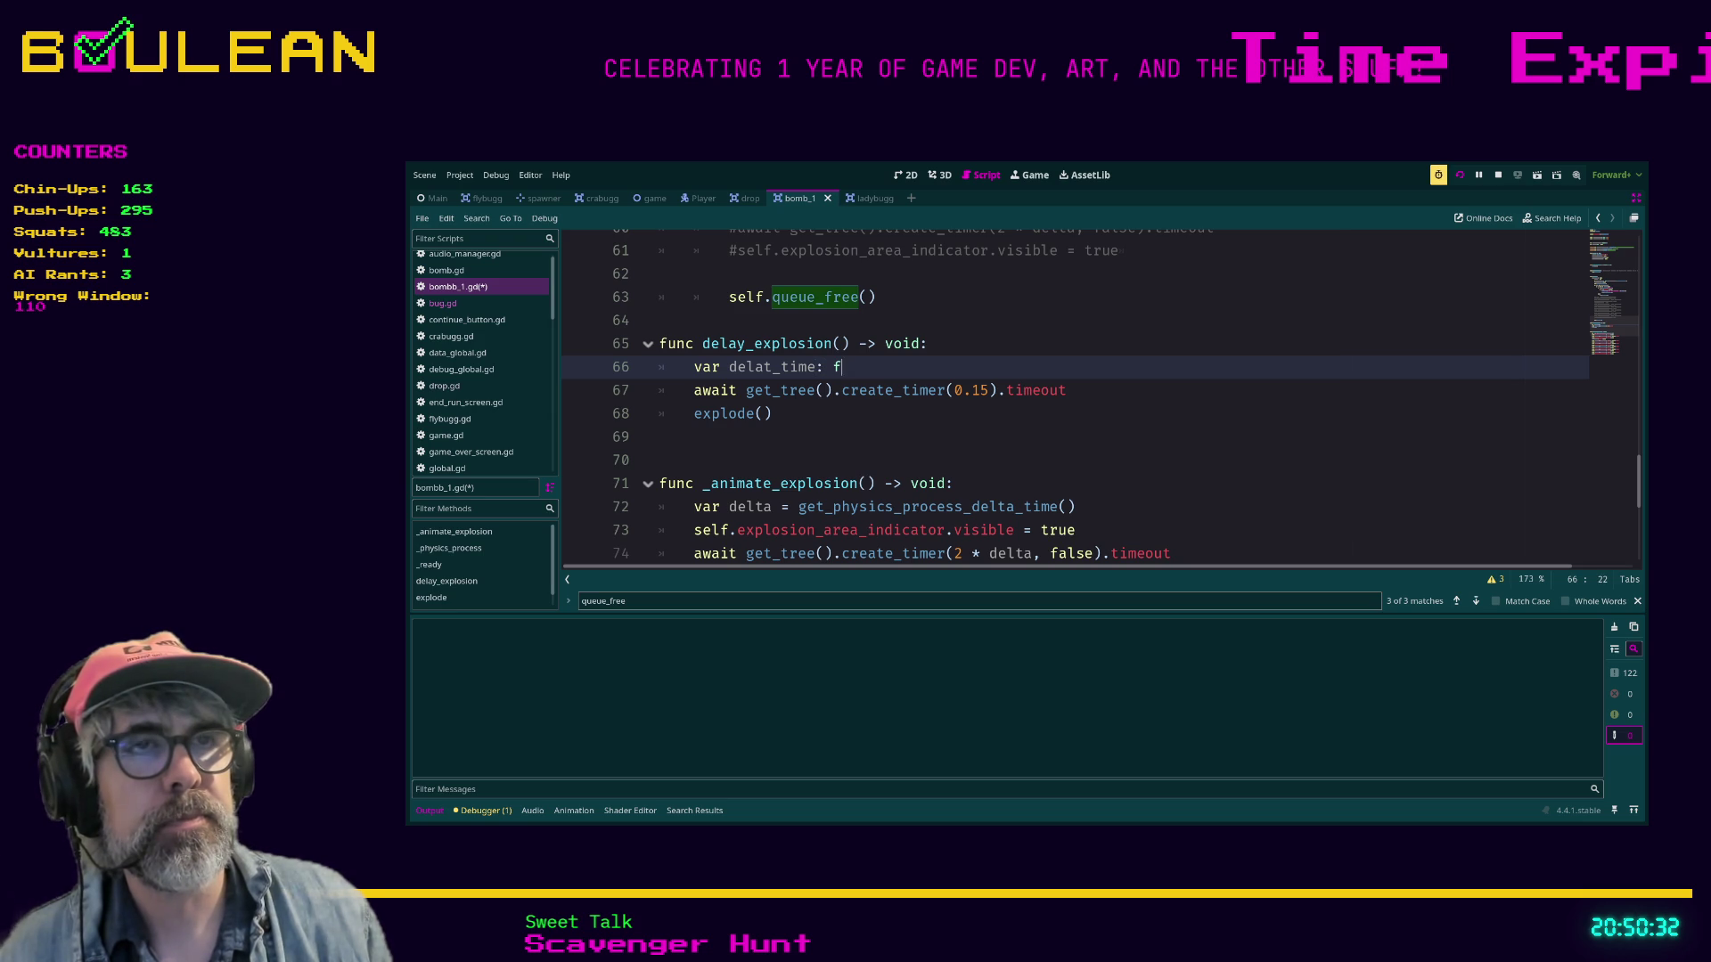
{"action": "key", "text": "BackSpace"}
{"action": "key", "text": "BackSpace"}
{"action": "key", "text": "BackSpace"}
{"action": "key", "text": "BackSpace"}
{"action": "key", "text": "BackSpace"}
{"action": "key", "text": "BackSpace"}
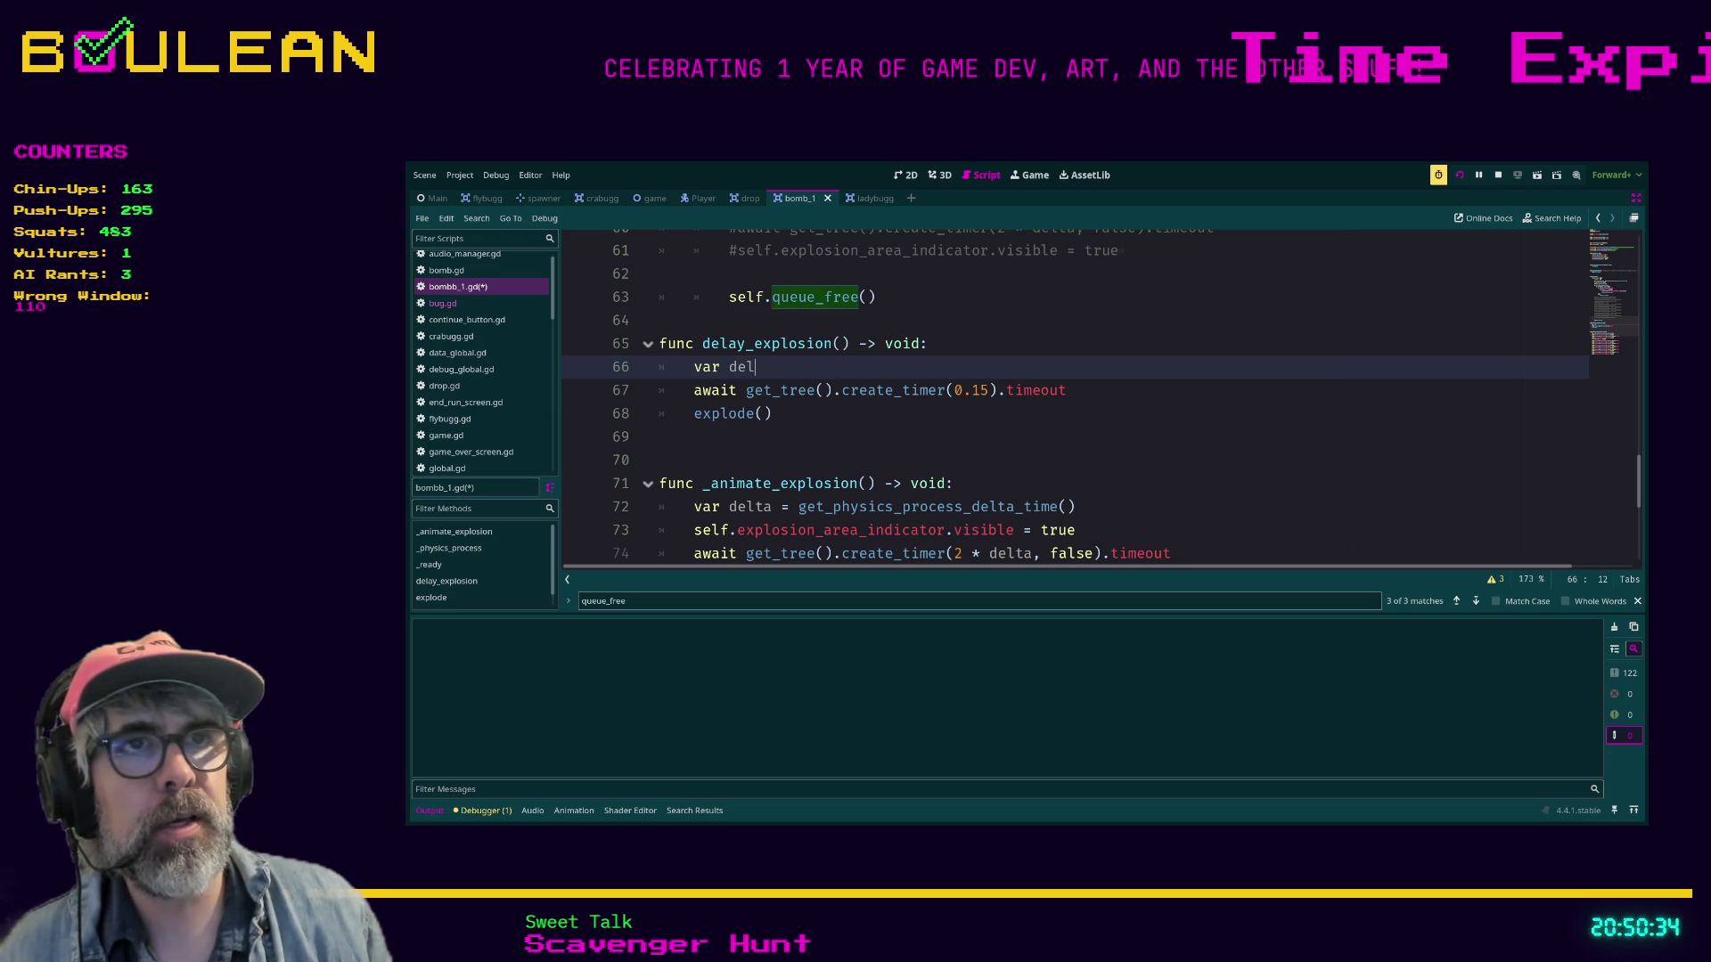
{"action": "type", "text": "ay_time"}
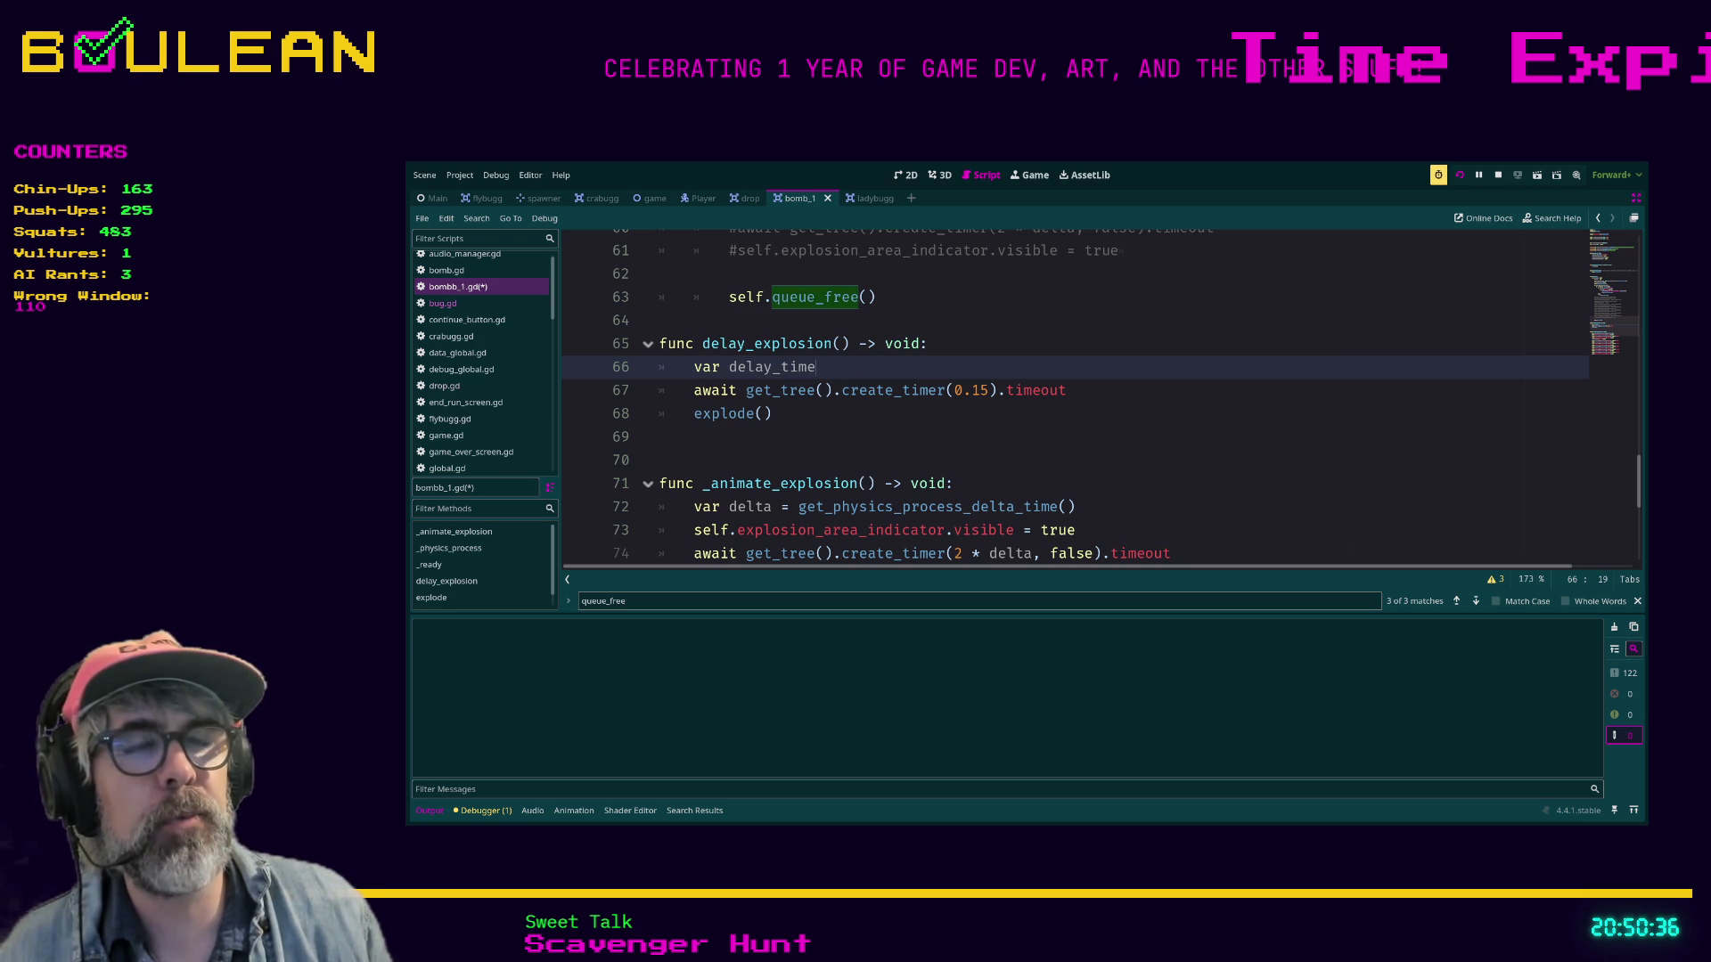
{"action": "type", "text": ": float"}
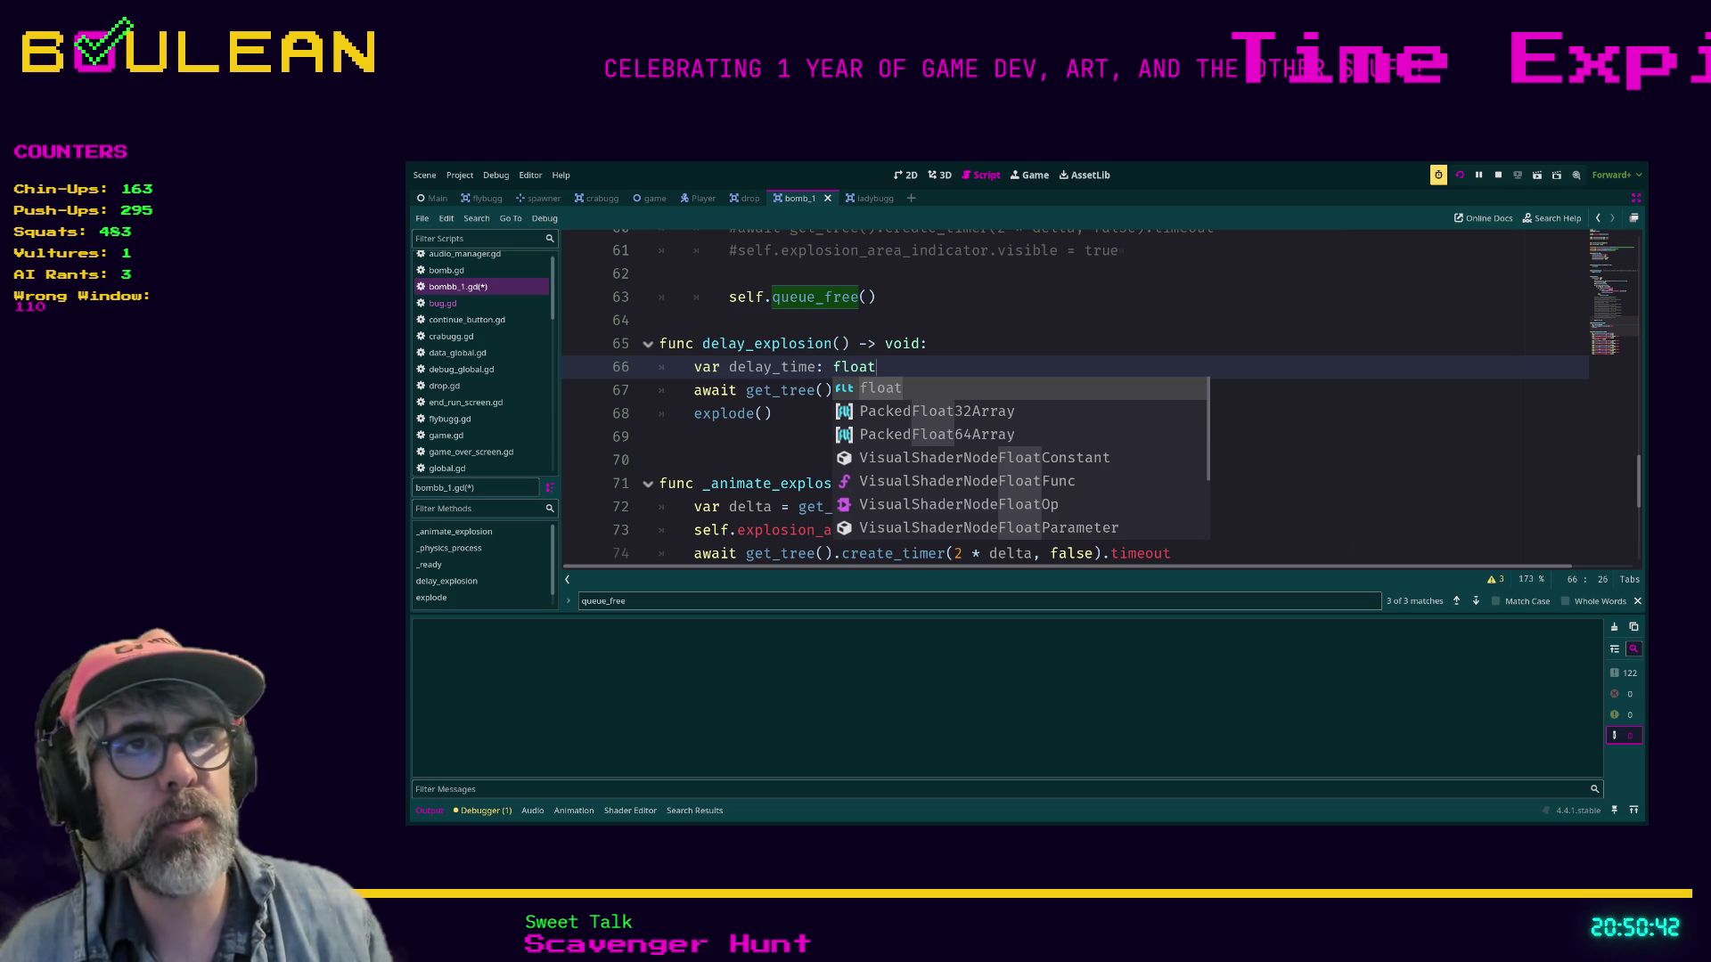
{"action": "type", "text": "= randf"}
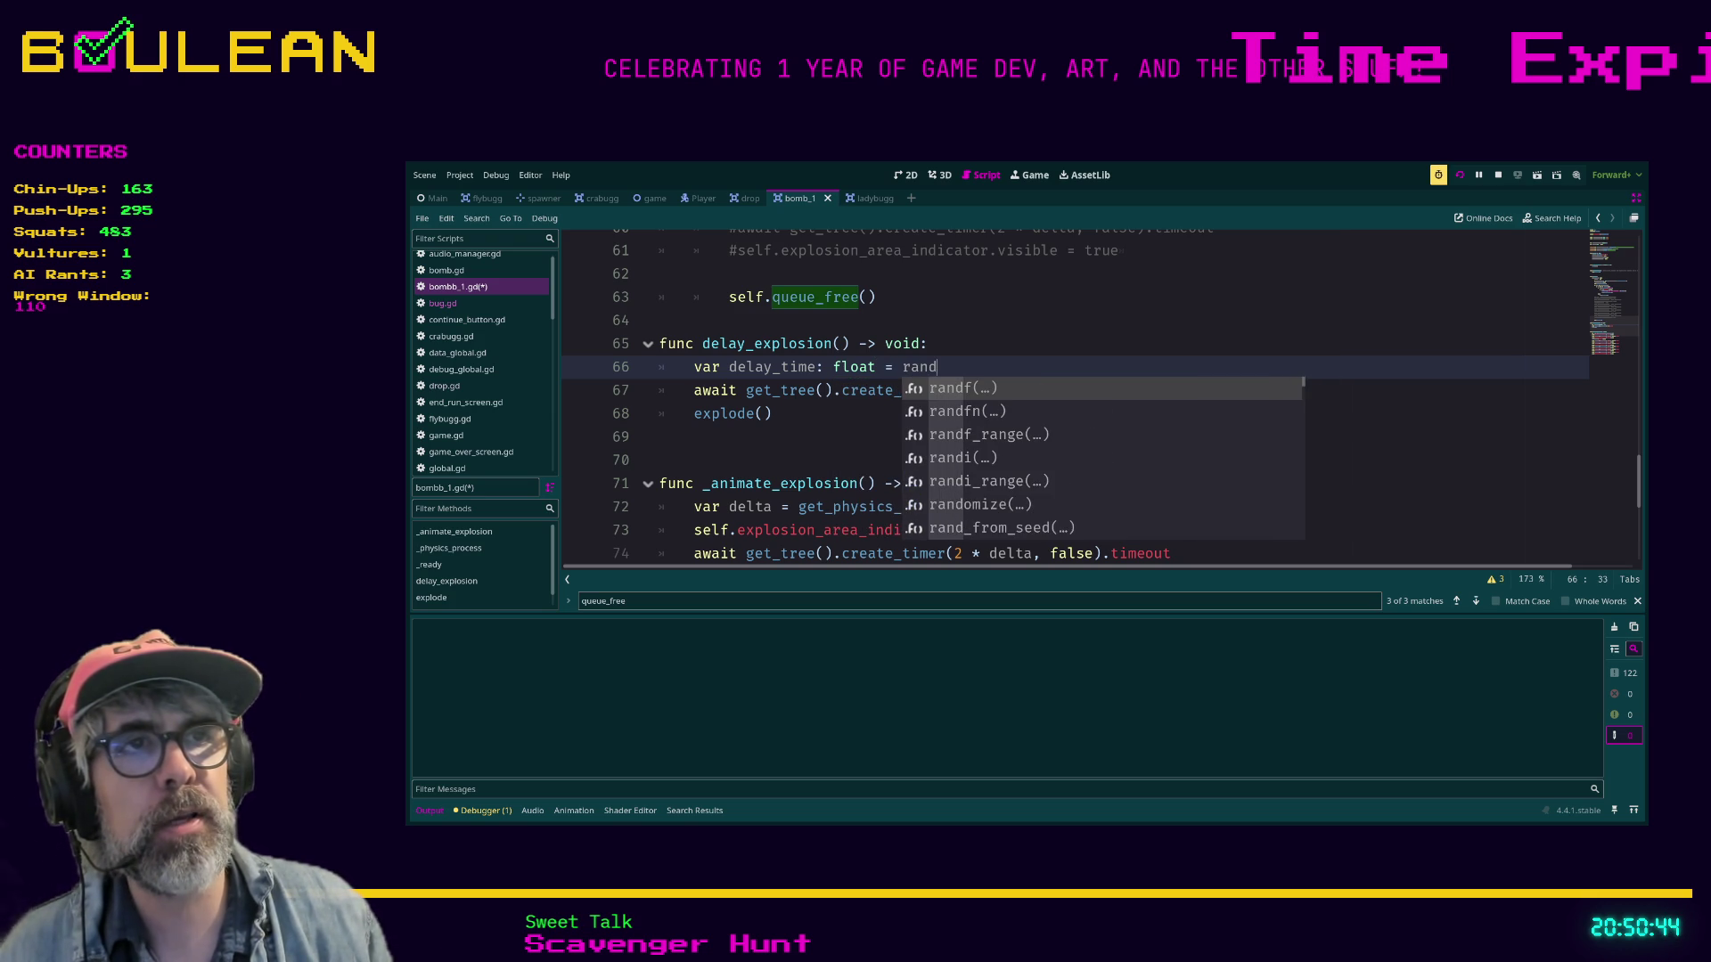
{"action": "key", "text": "Down"}
{"action": "key", "text": "Down"}
{"action": "key", "text": "Return"}
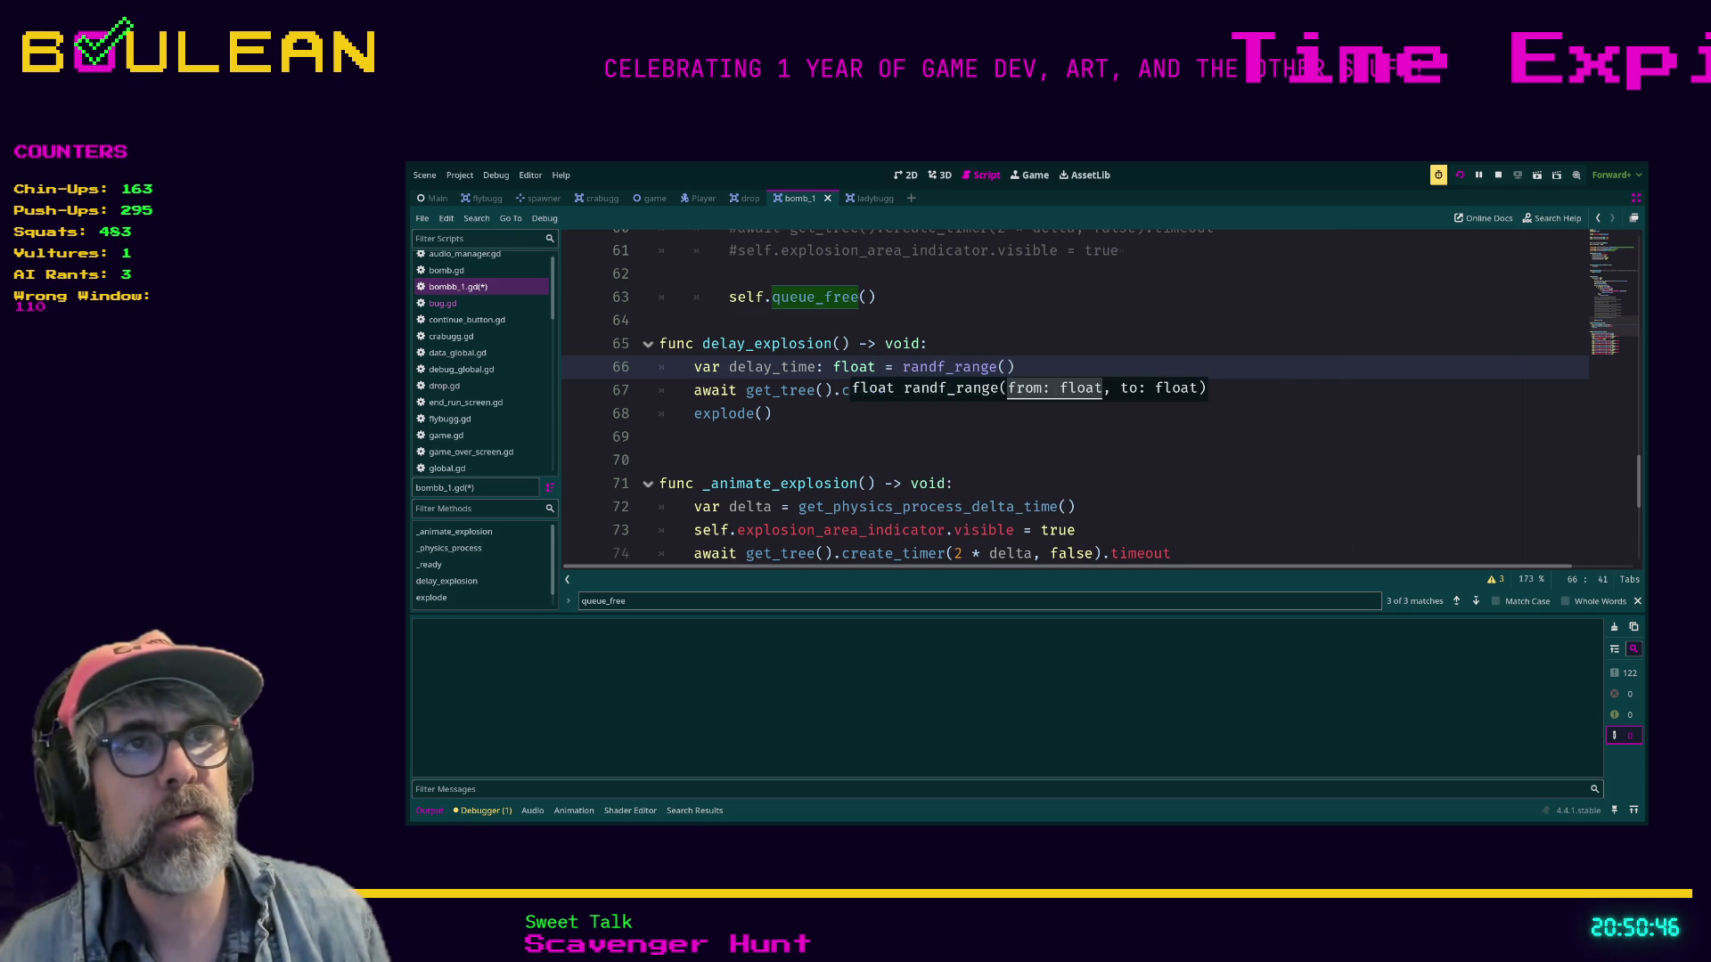
{"action": "type", "text": "_"}
{"action": "key", "text": "Return"}
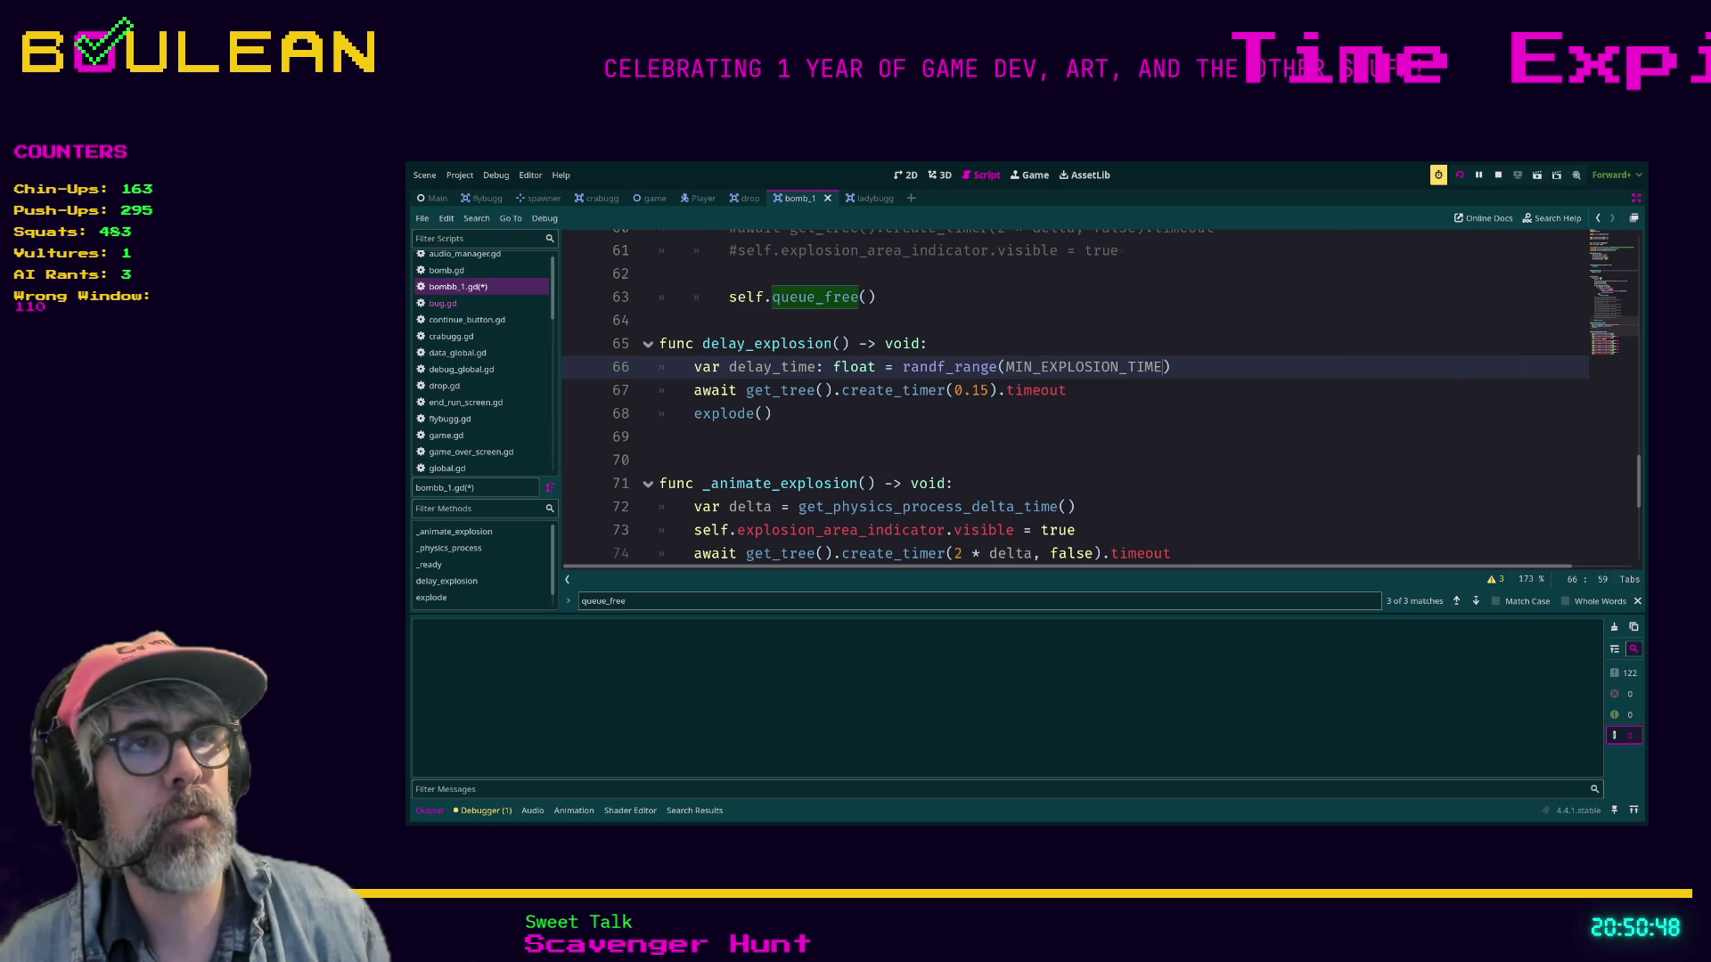
{"action": "type", "text": ", MAX"}
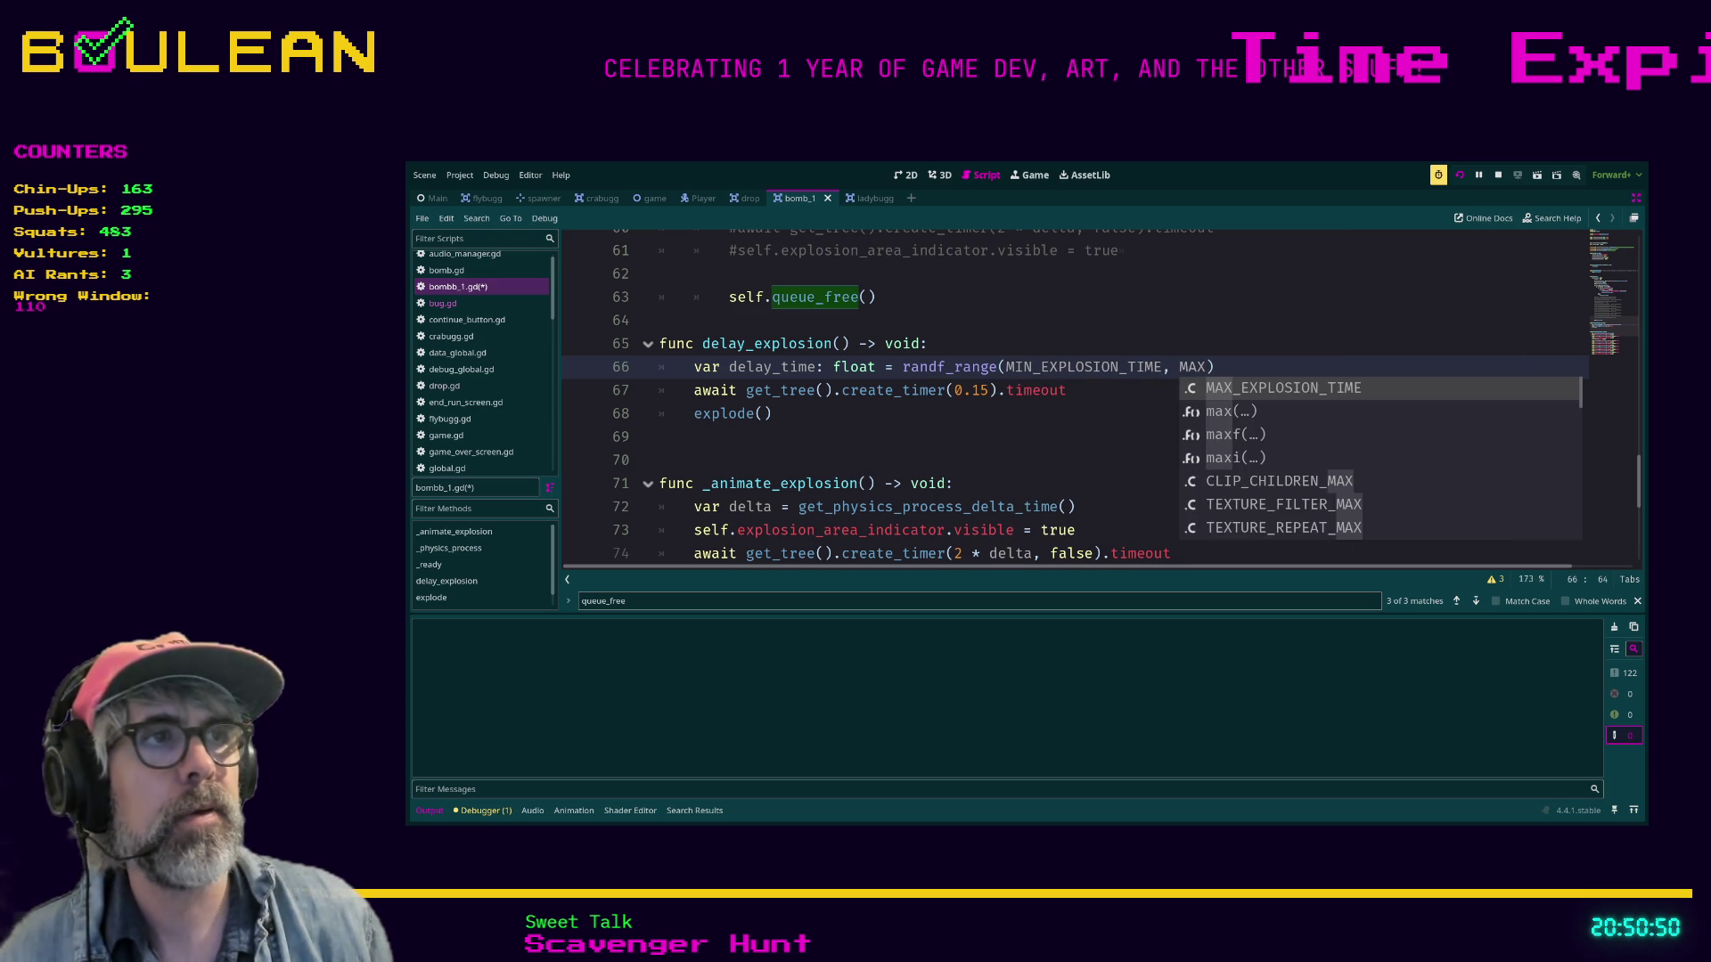
{"action": "key", "text": "Return"}
Replace the fixed 0.15 wait with delay_time, save bombb_1.gd and run the game.
{"action": "left_click", "coordinate": [962, 390]}
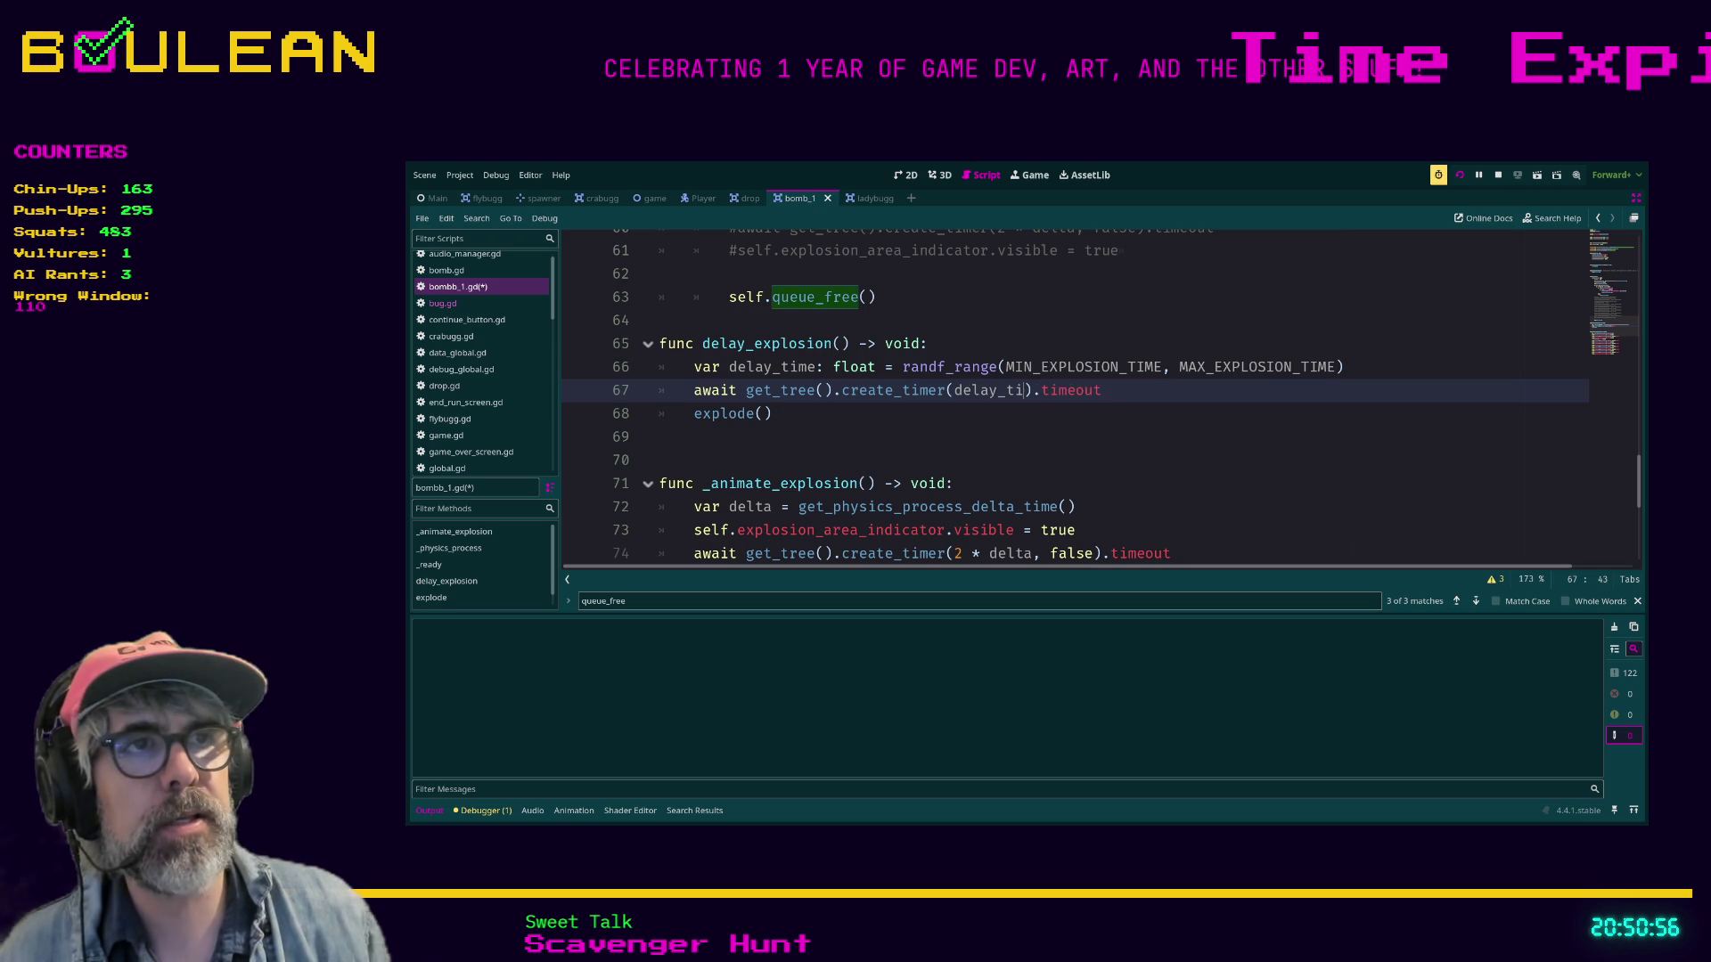
{"action": "type", "text": "me"}
{"action": "left_click", "coordinate": [660, 437]}
{"action": "key", "text": "ctrl+s"}
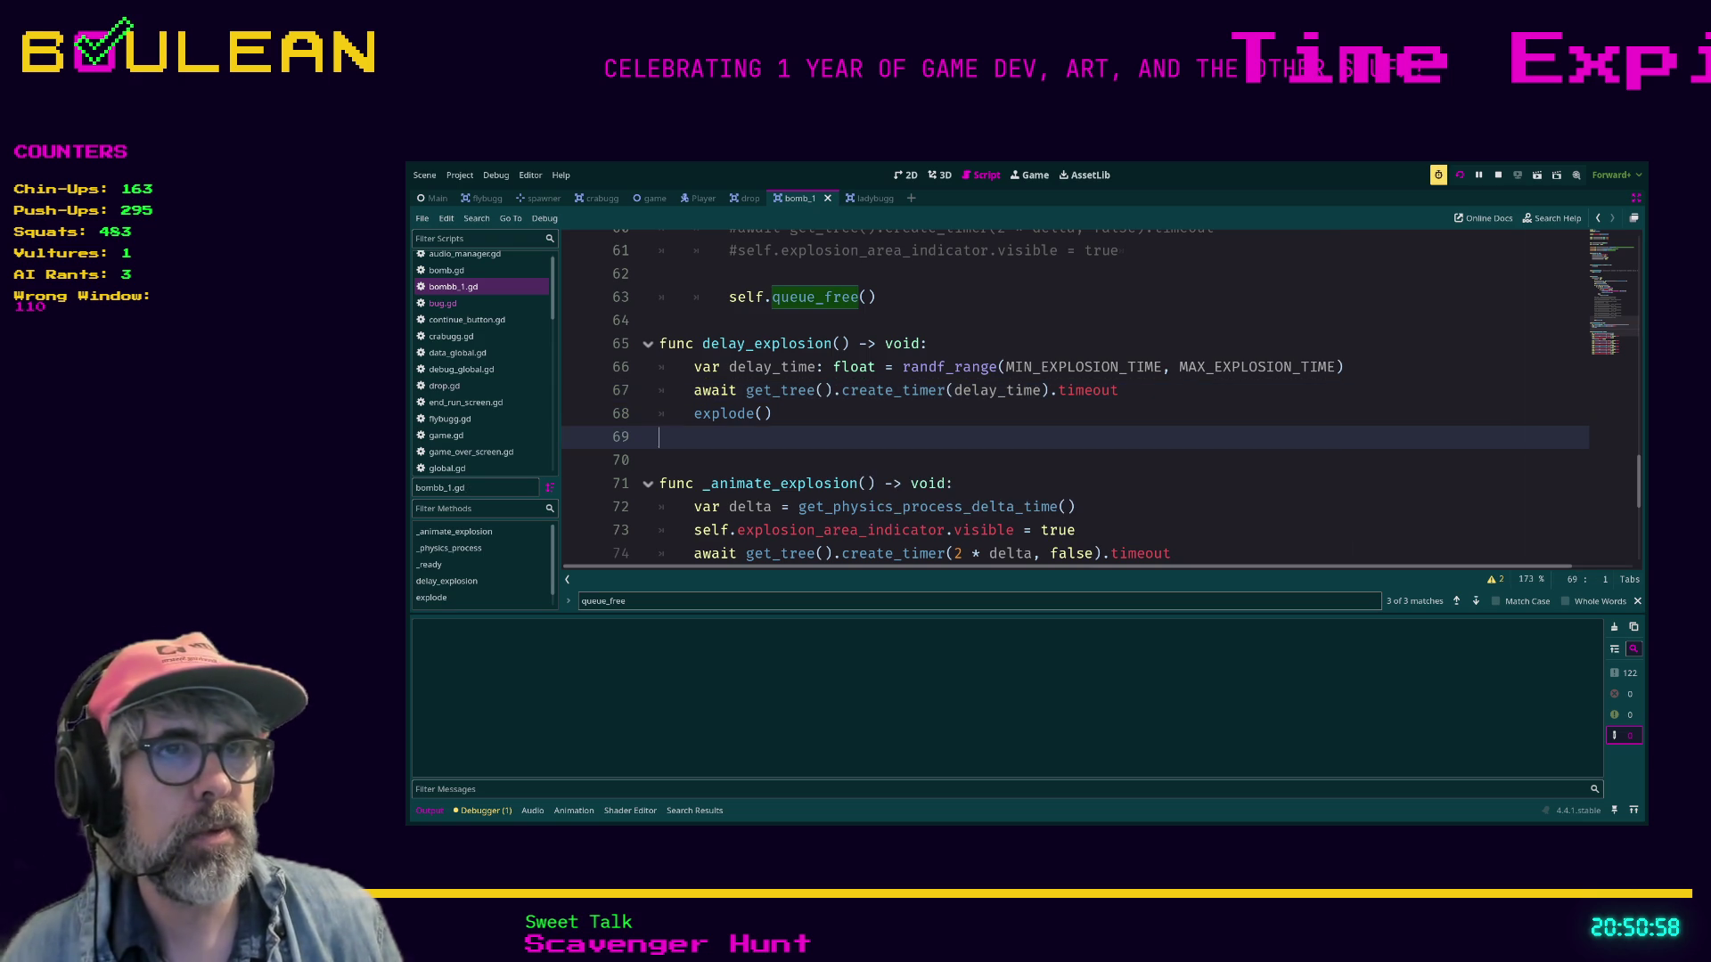
{"action": "scroll", "coordinate": [1074, 383], "scroll_direction": "down", "scroll_amount": 1}
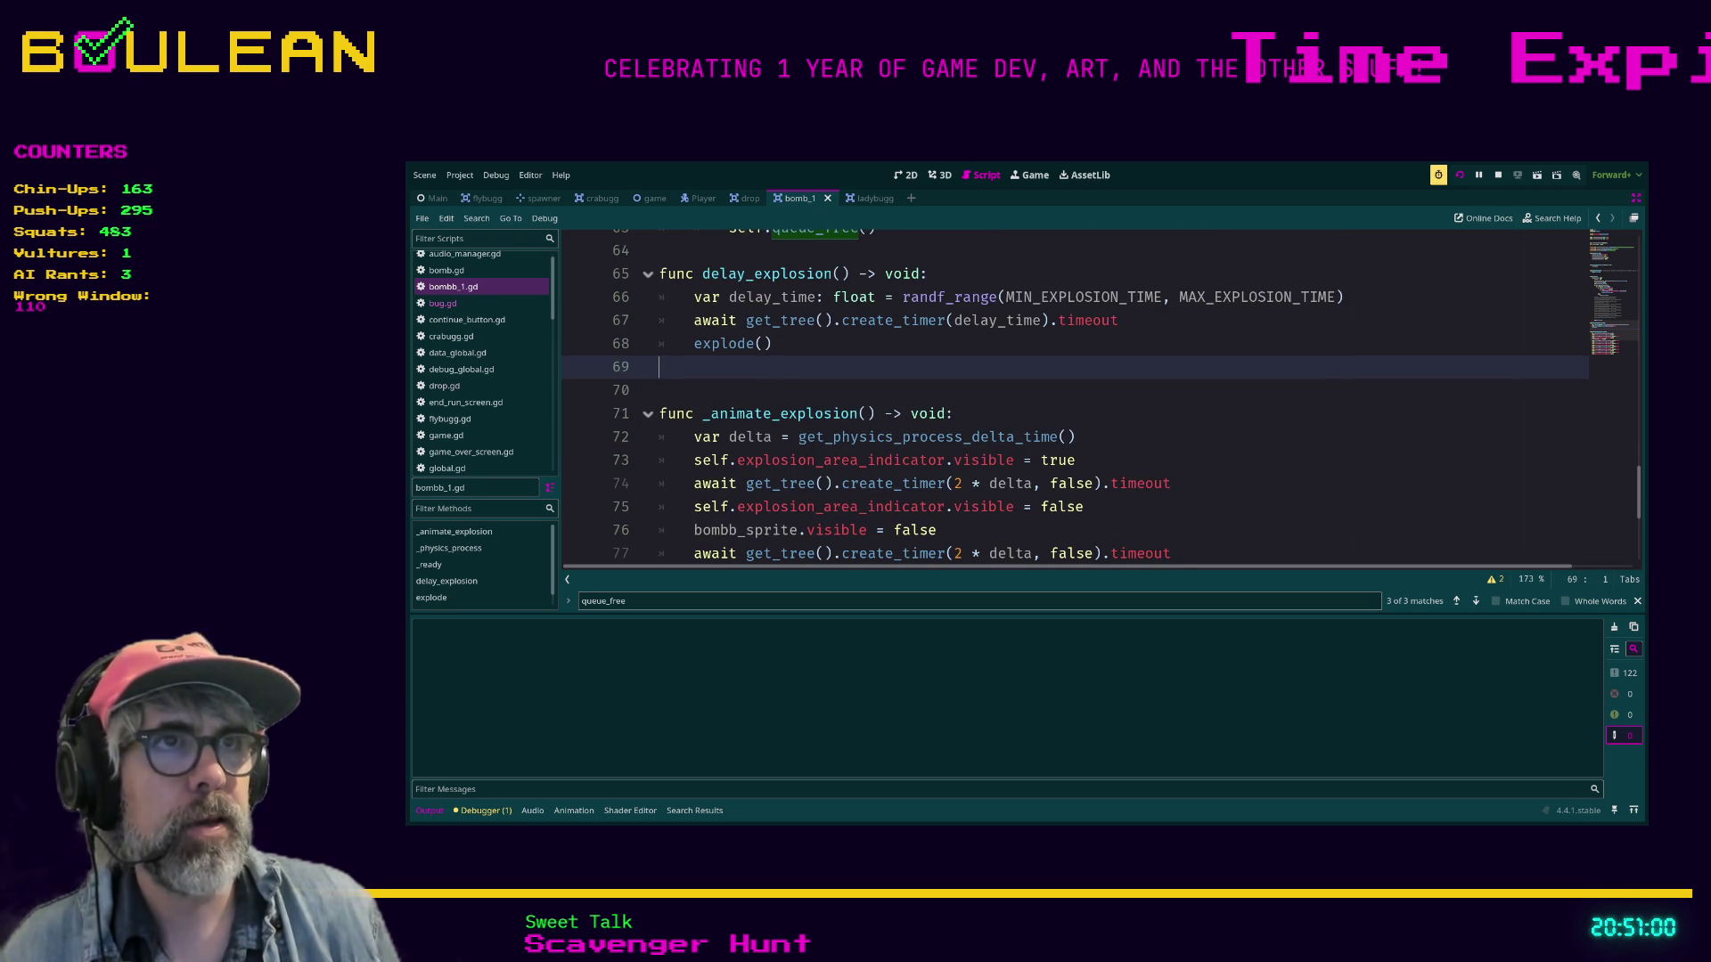
{"action": "key", "text": "F5"}
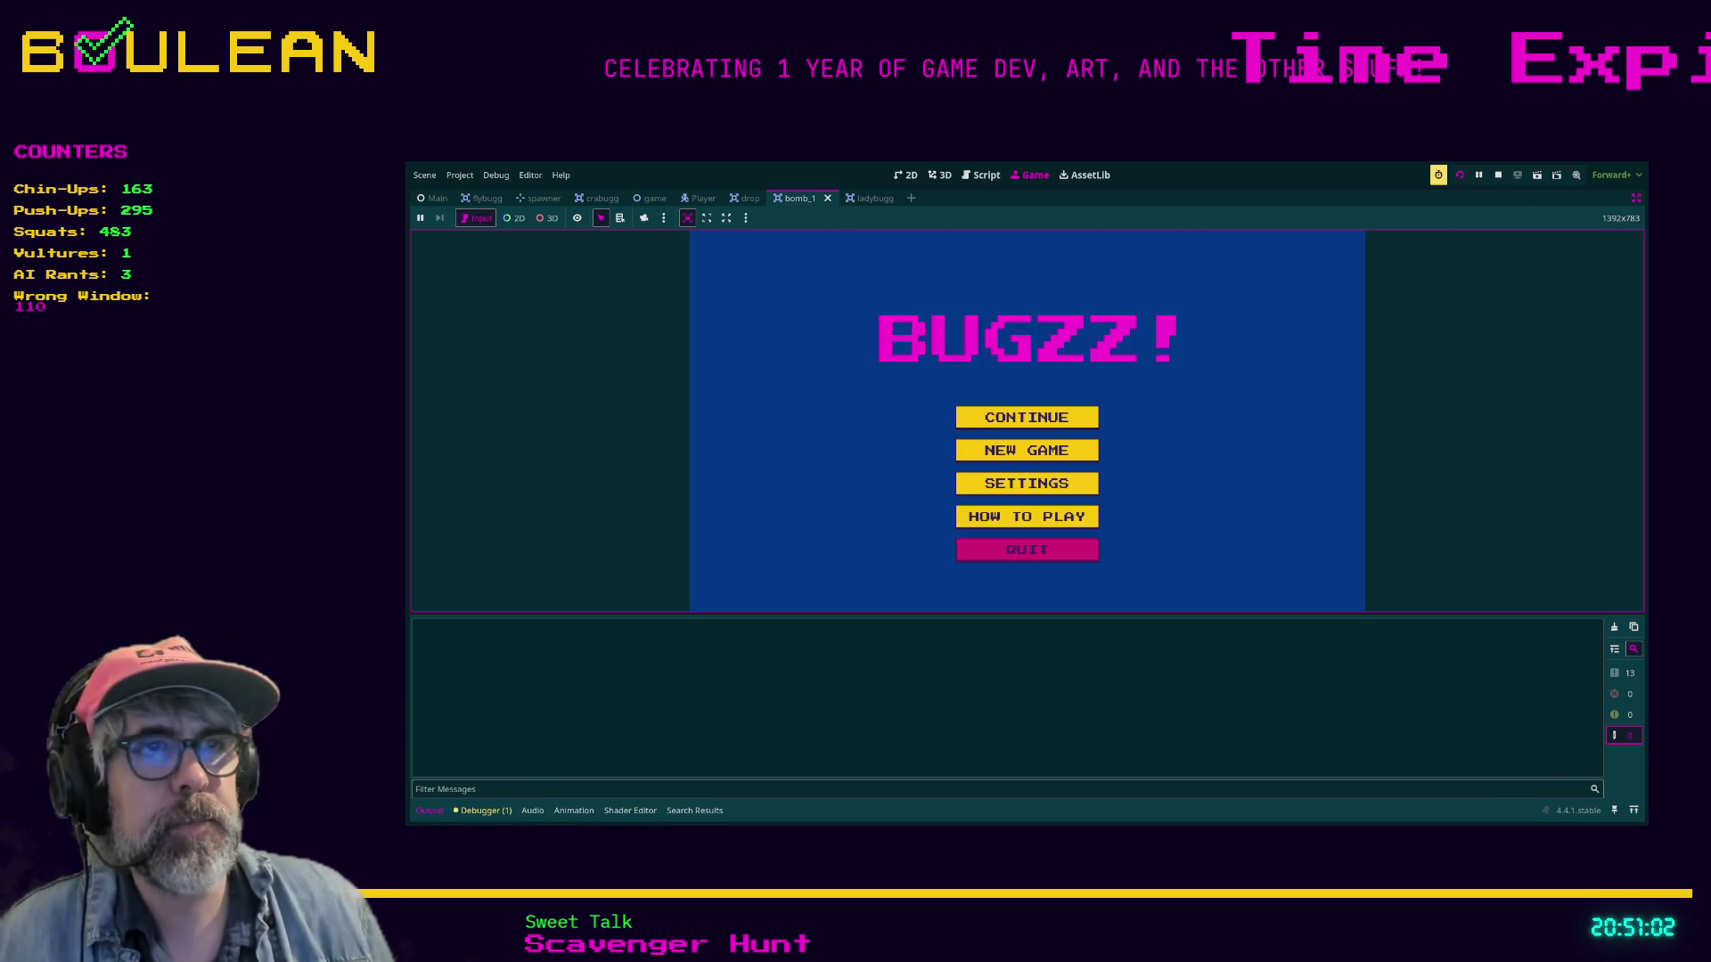
Start a new game and steer the paddle to test the randomized bomb explosion delay.
{"action": "key", "text": "Return"}
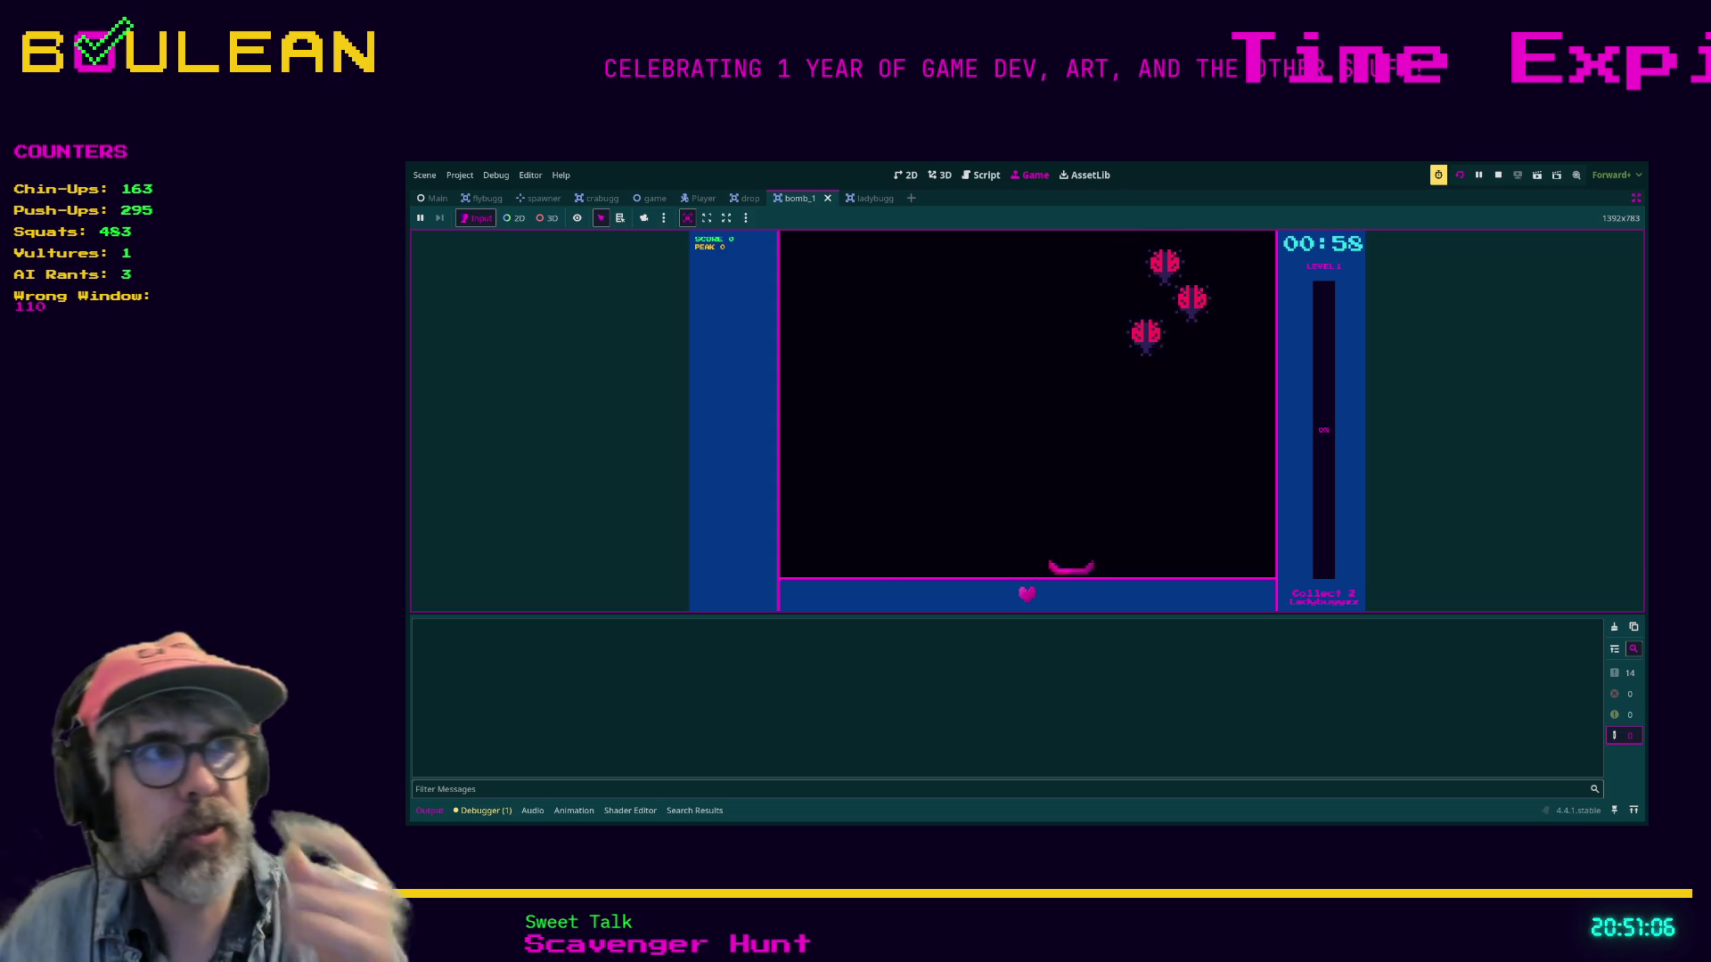
{"action": "key", "text": "Right"}
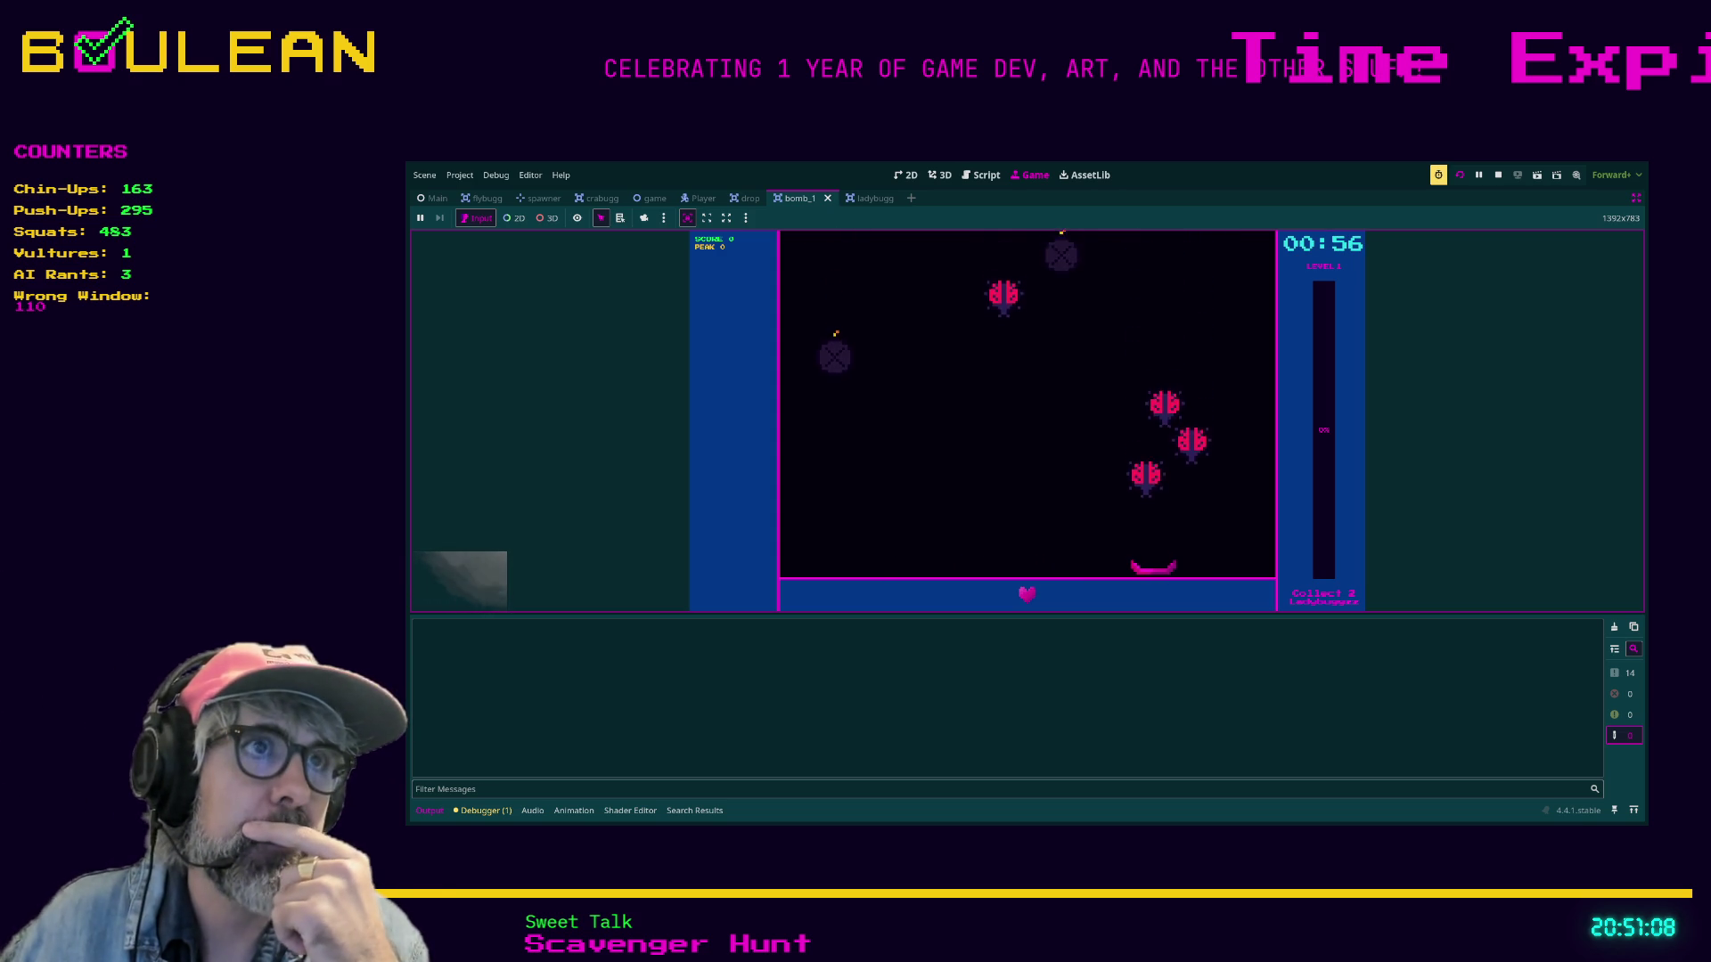
{"action": "key", "text": "Left"}
{"action": "key", "text": "Right"}
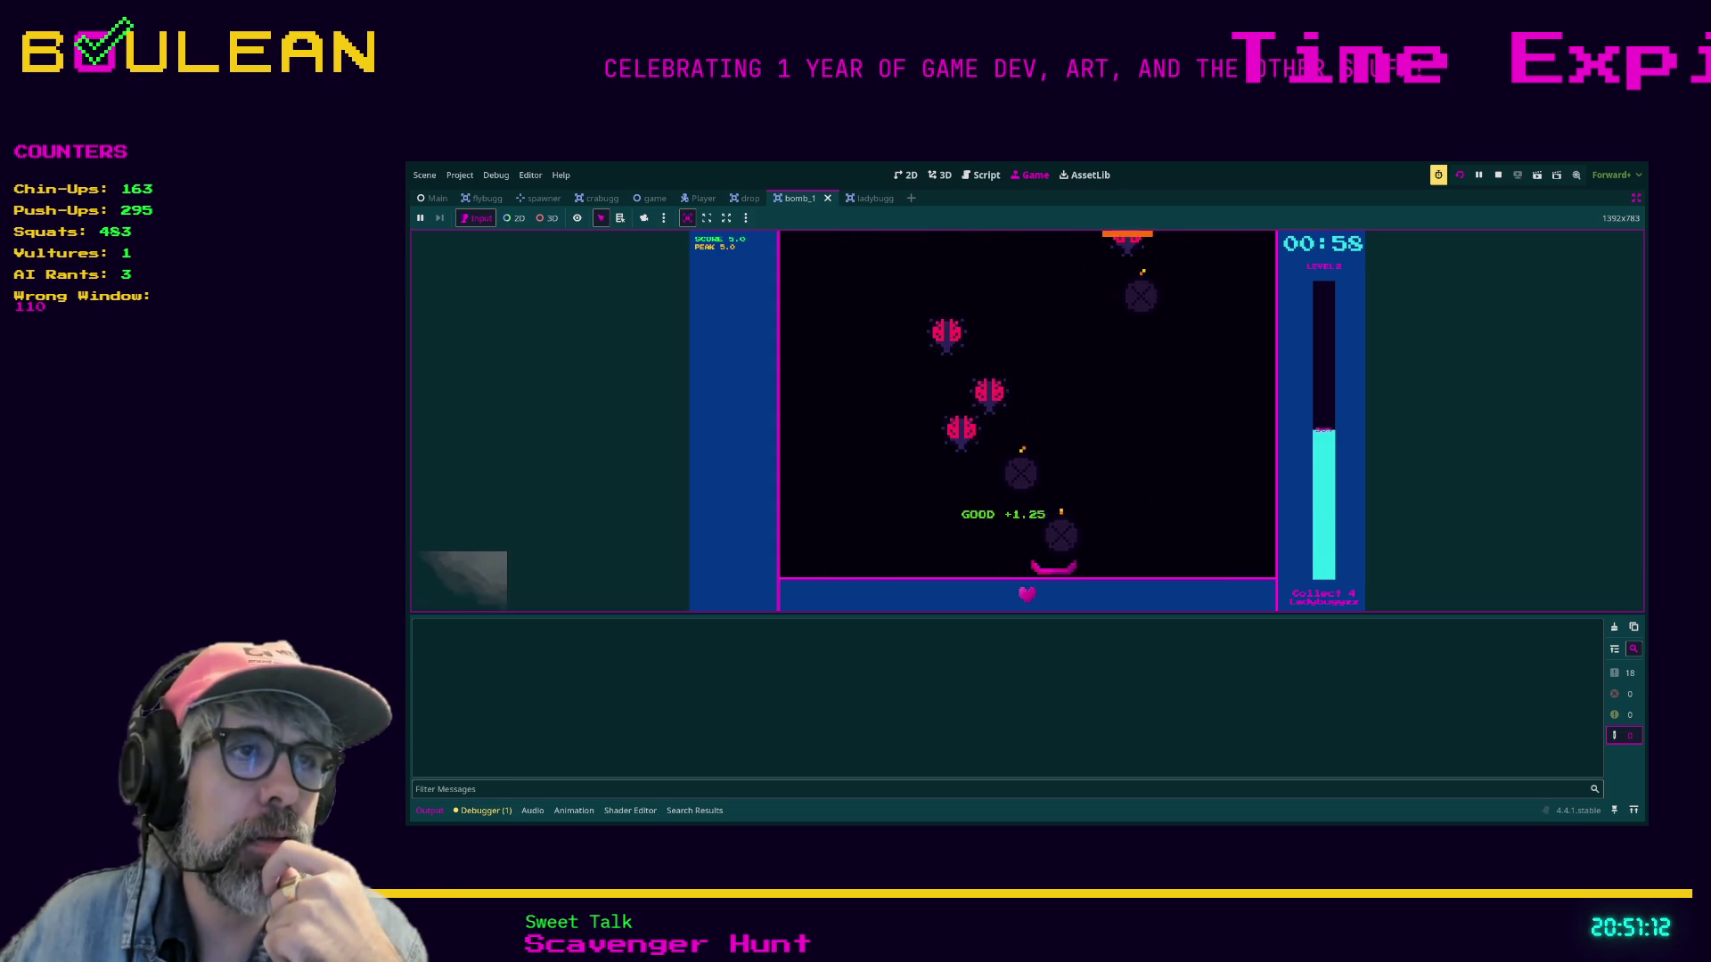
{"action": "key", "text": "Left"}
{"action": "key", "text": "Right"}
{"action": "key", "text": "Left"}
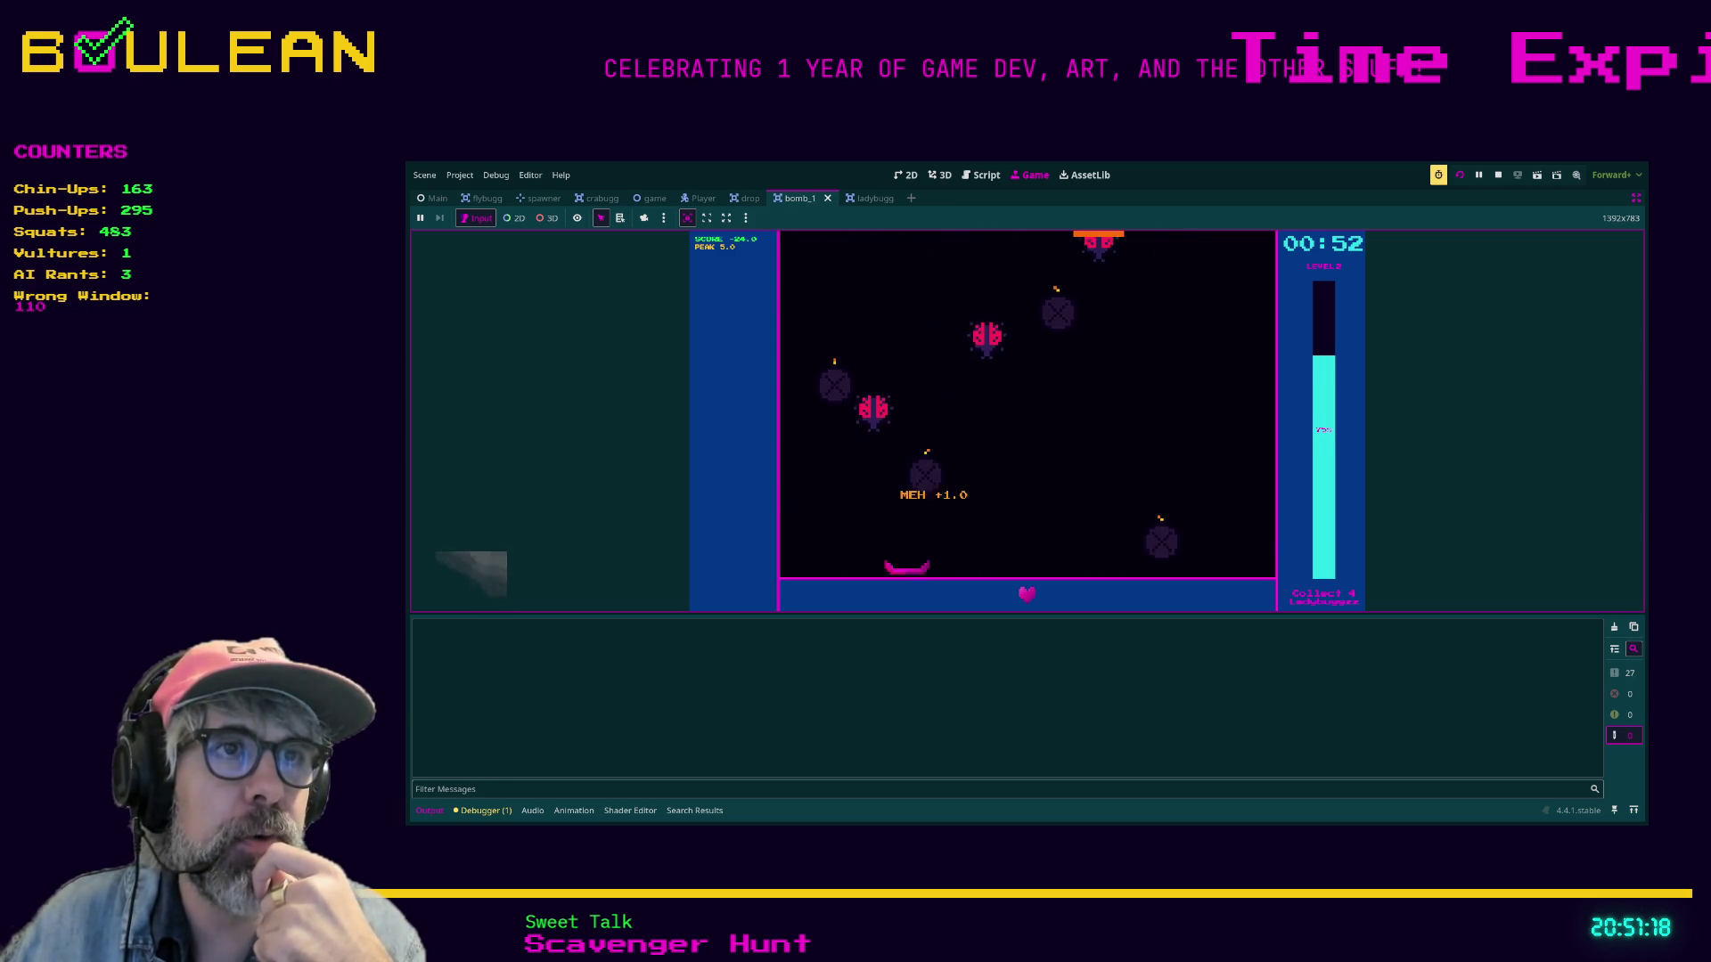
{"action": "key", "text": "Right"}
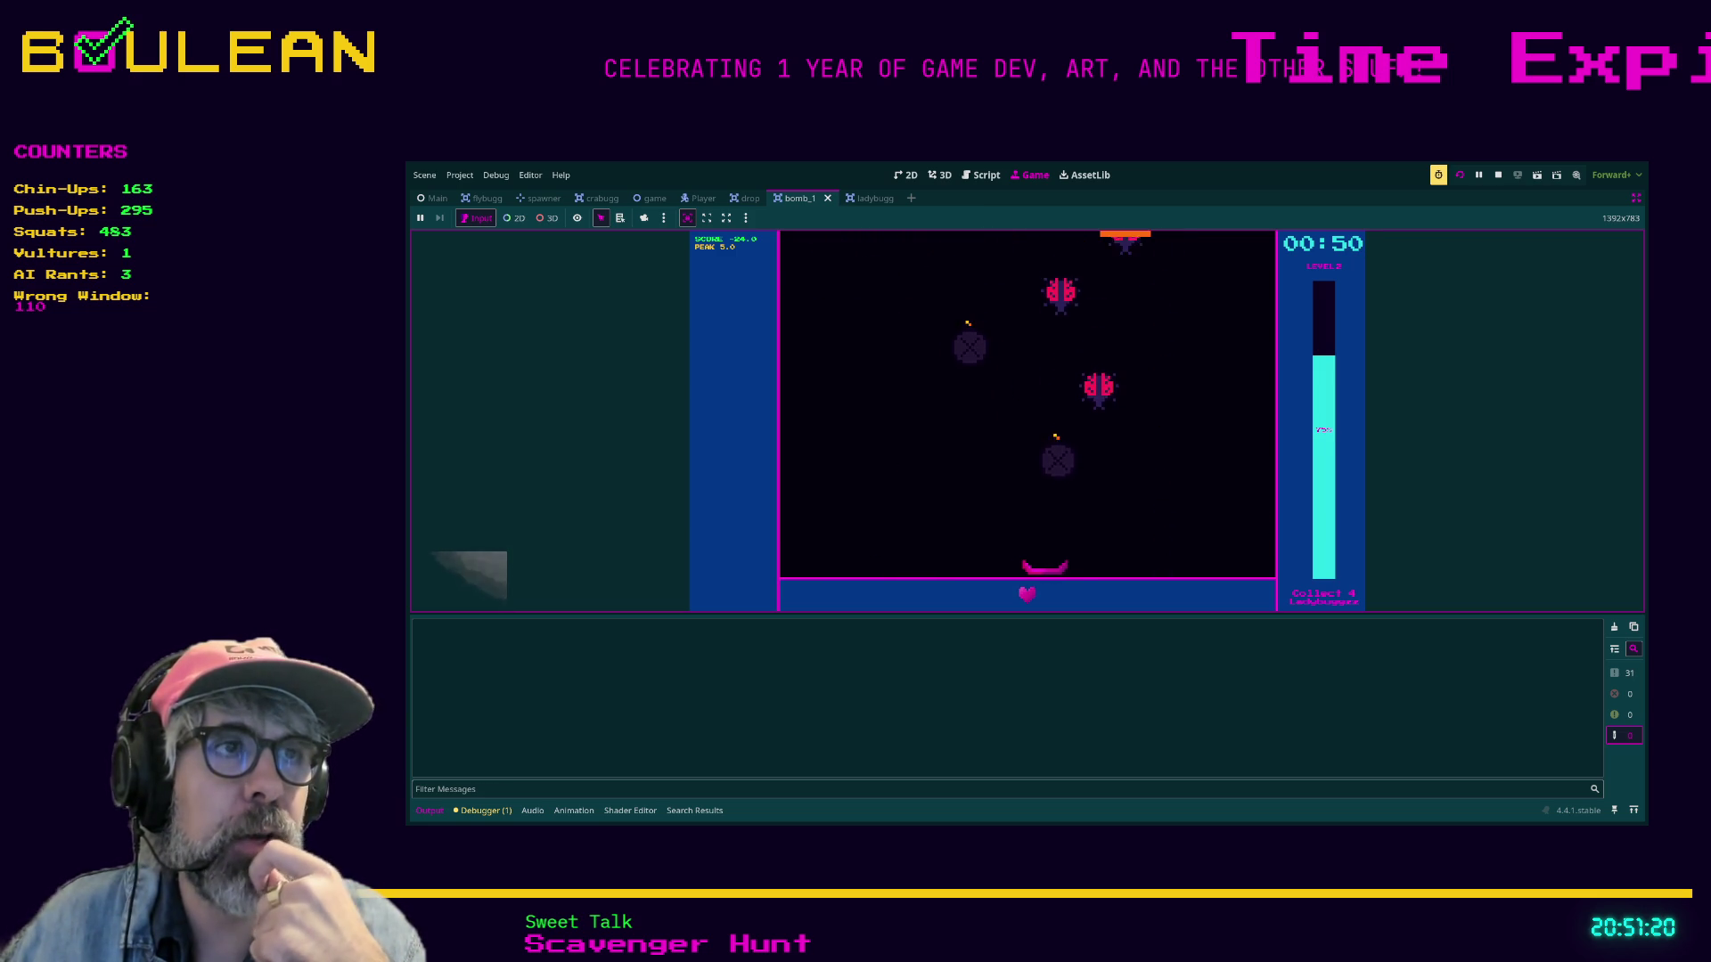
{"action": "key", "text": "Left"}
{"action": "key", "text": "Right"}
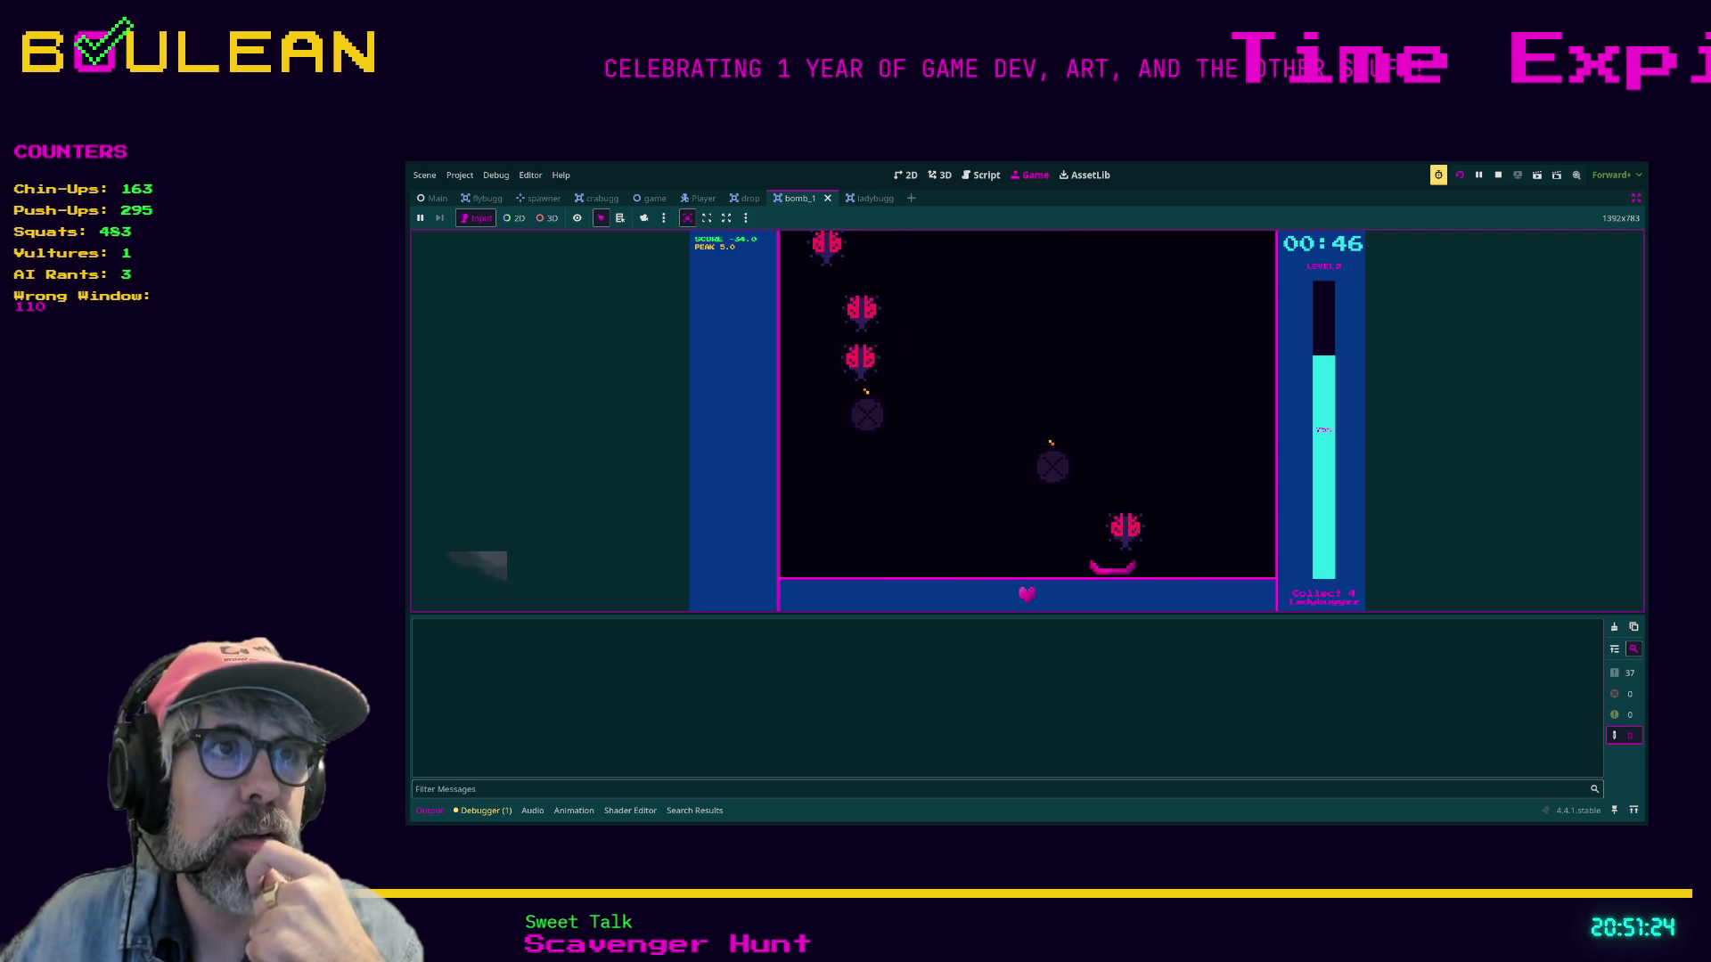
{"action": "key", "text": "Left"}
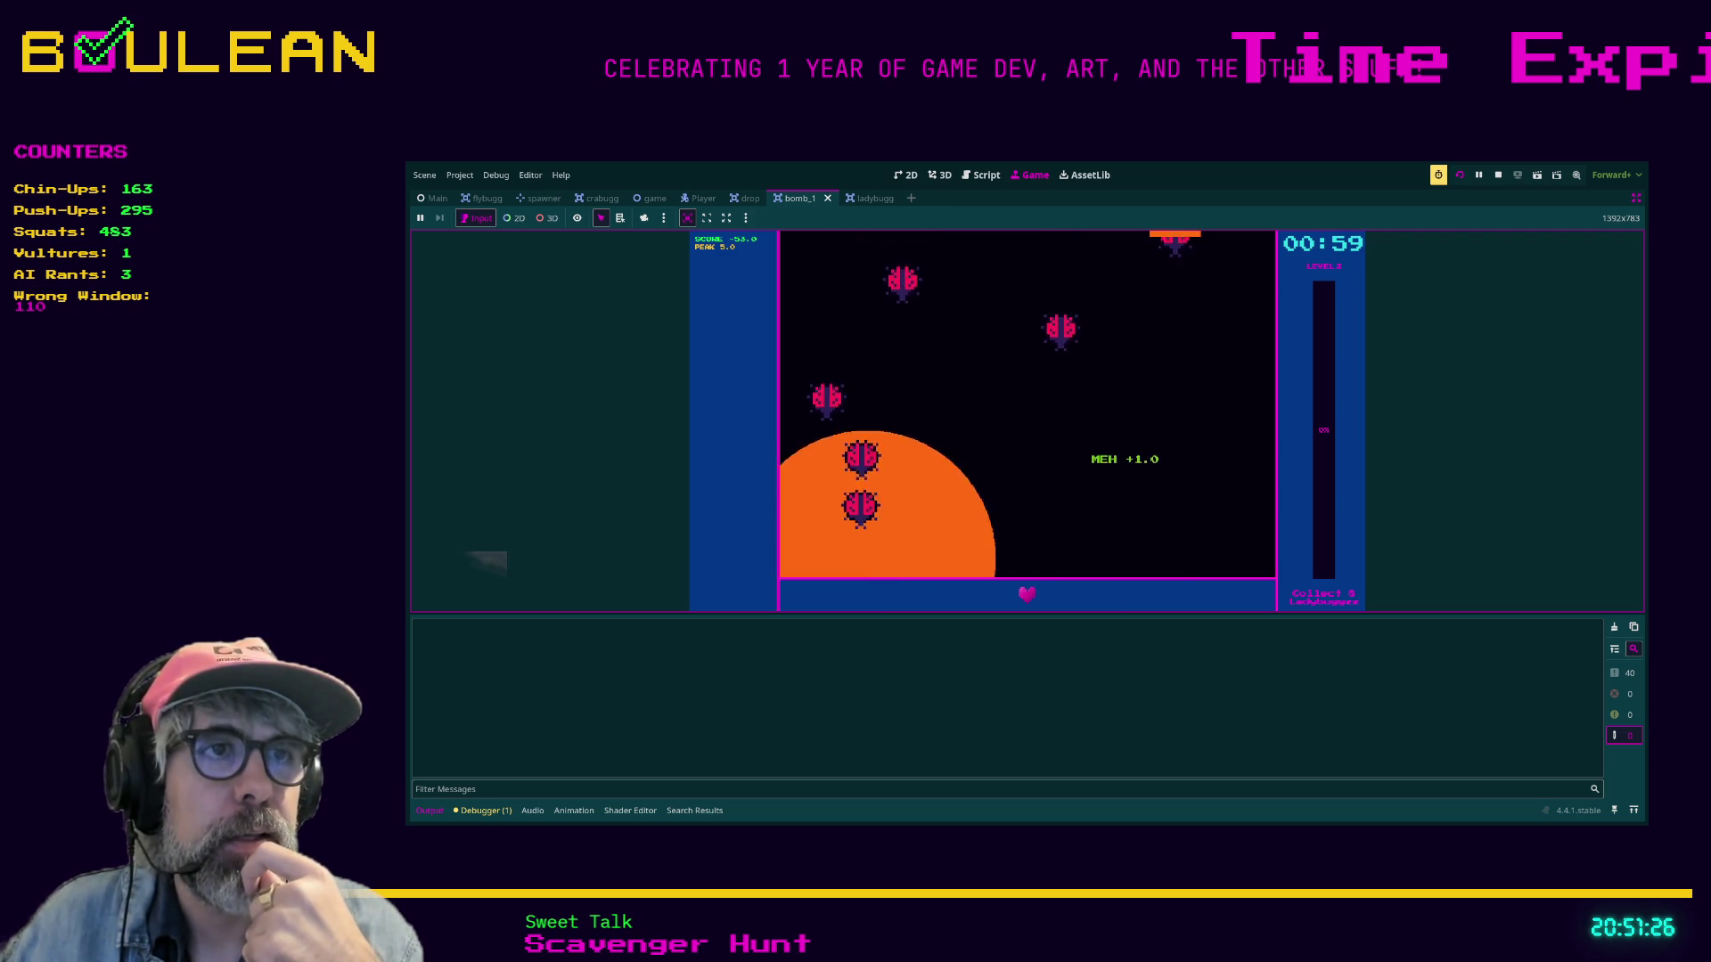
{"action": "key", "text": "Right"}
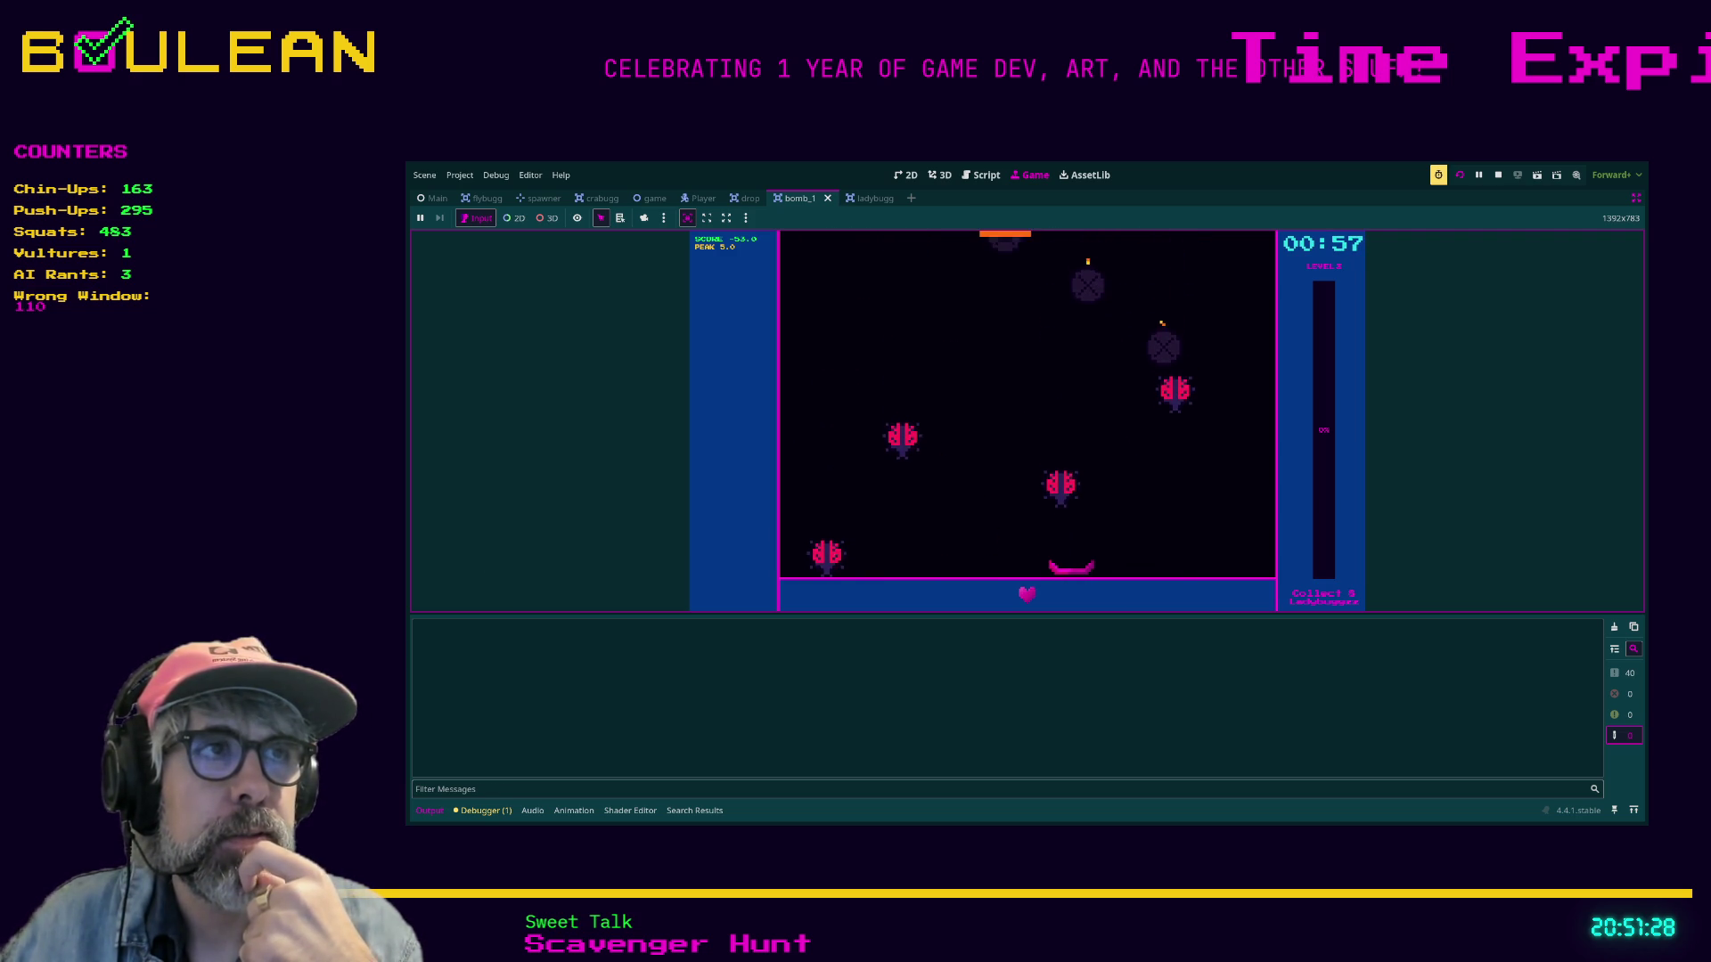
{"action": "key", "text": "Right"}
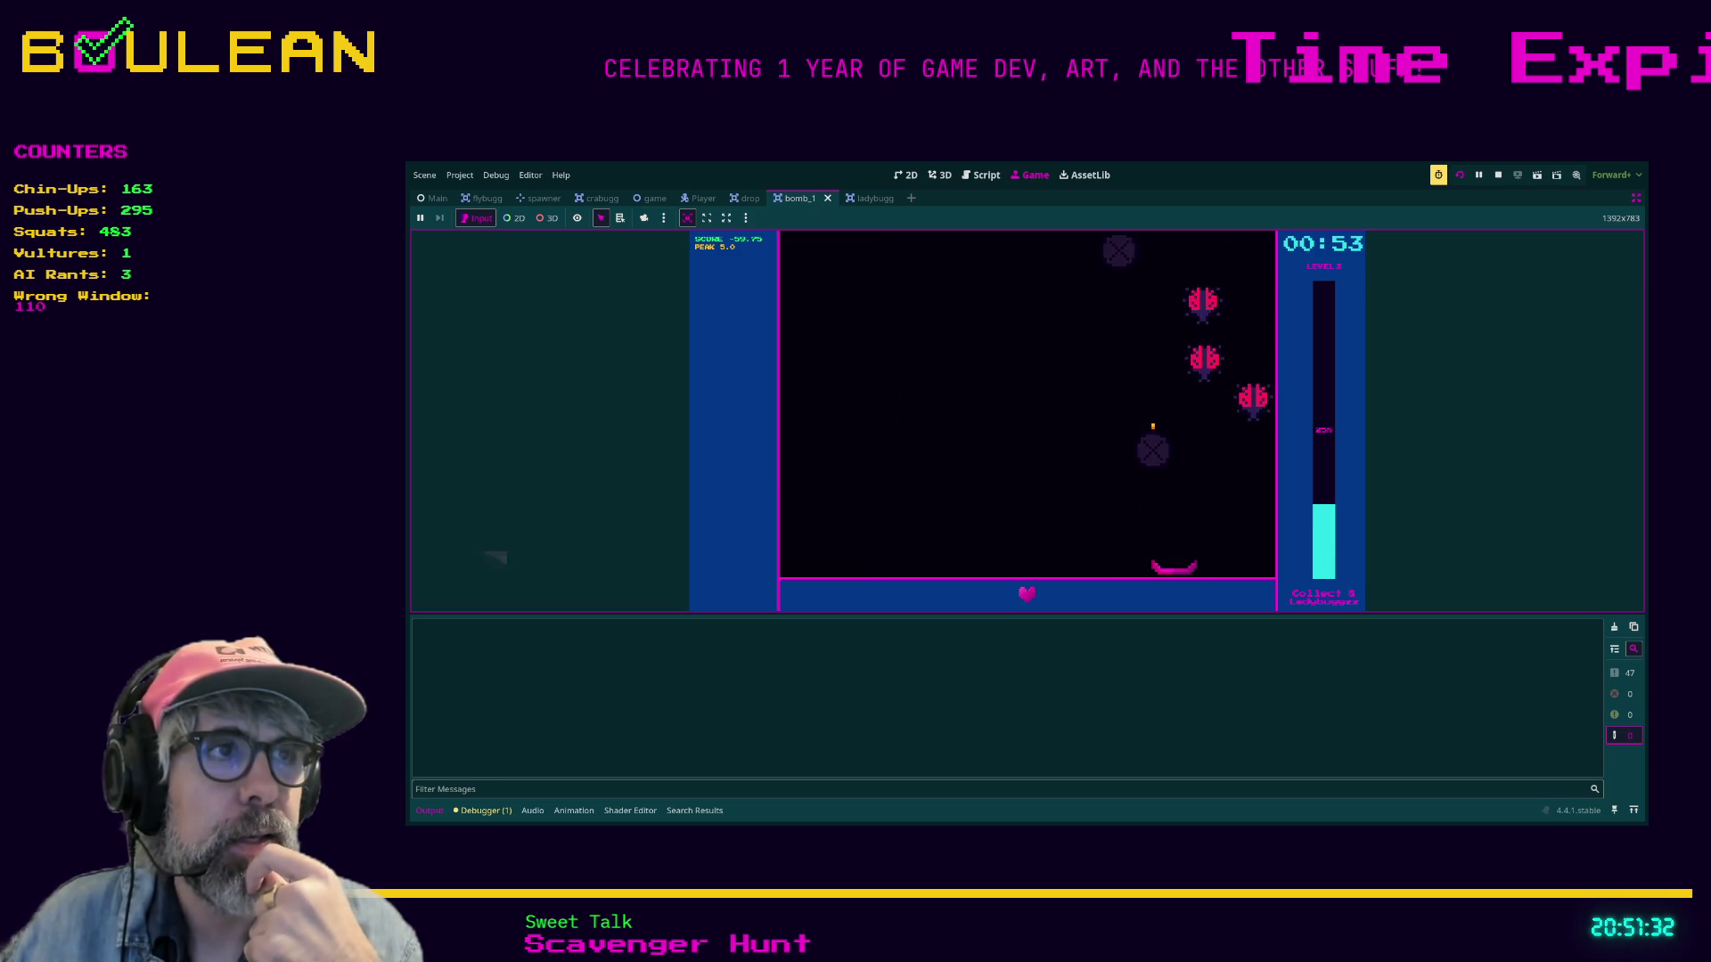
{"action": "key", "text": "Right"}
{"action": "key", "text": "Left"}
{"action": "key", "text": "Left"}
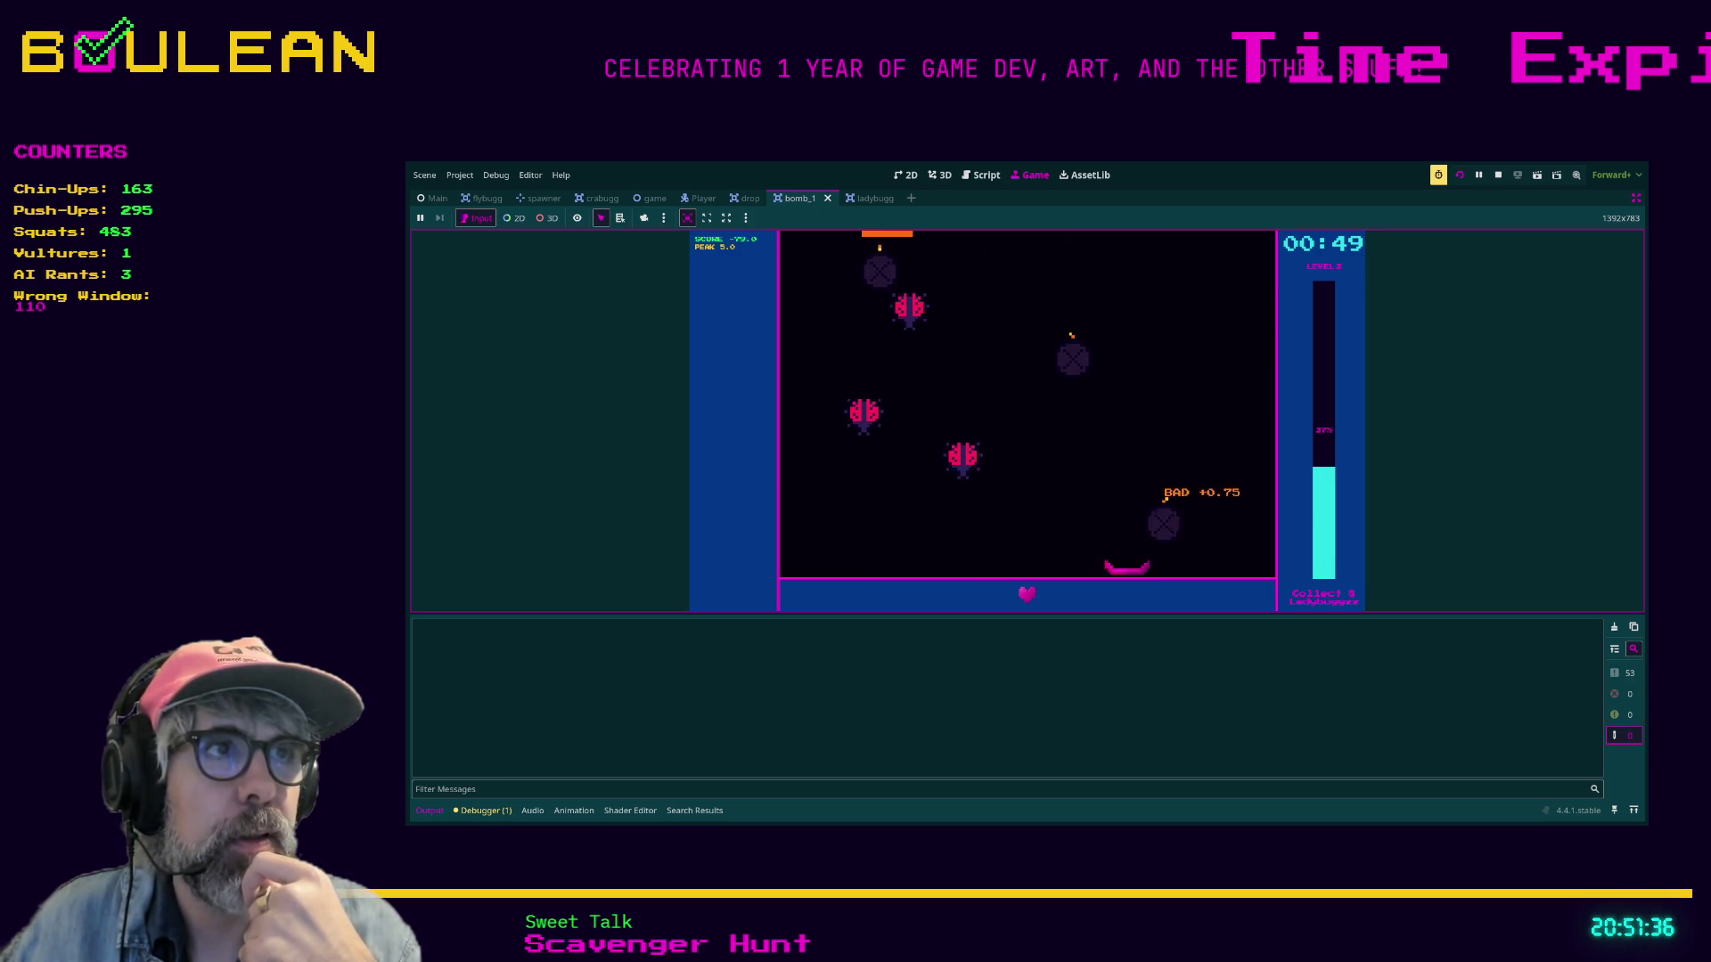
{"action": "key", "text": "Left"}
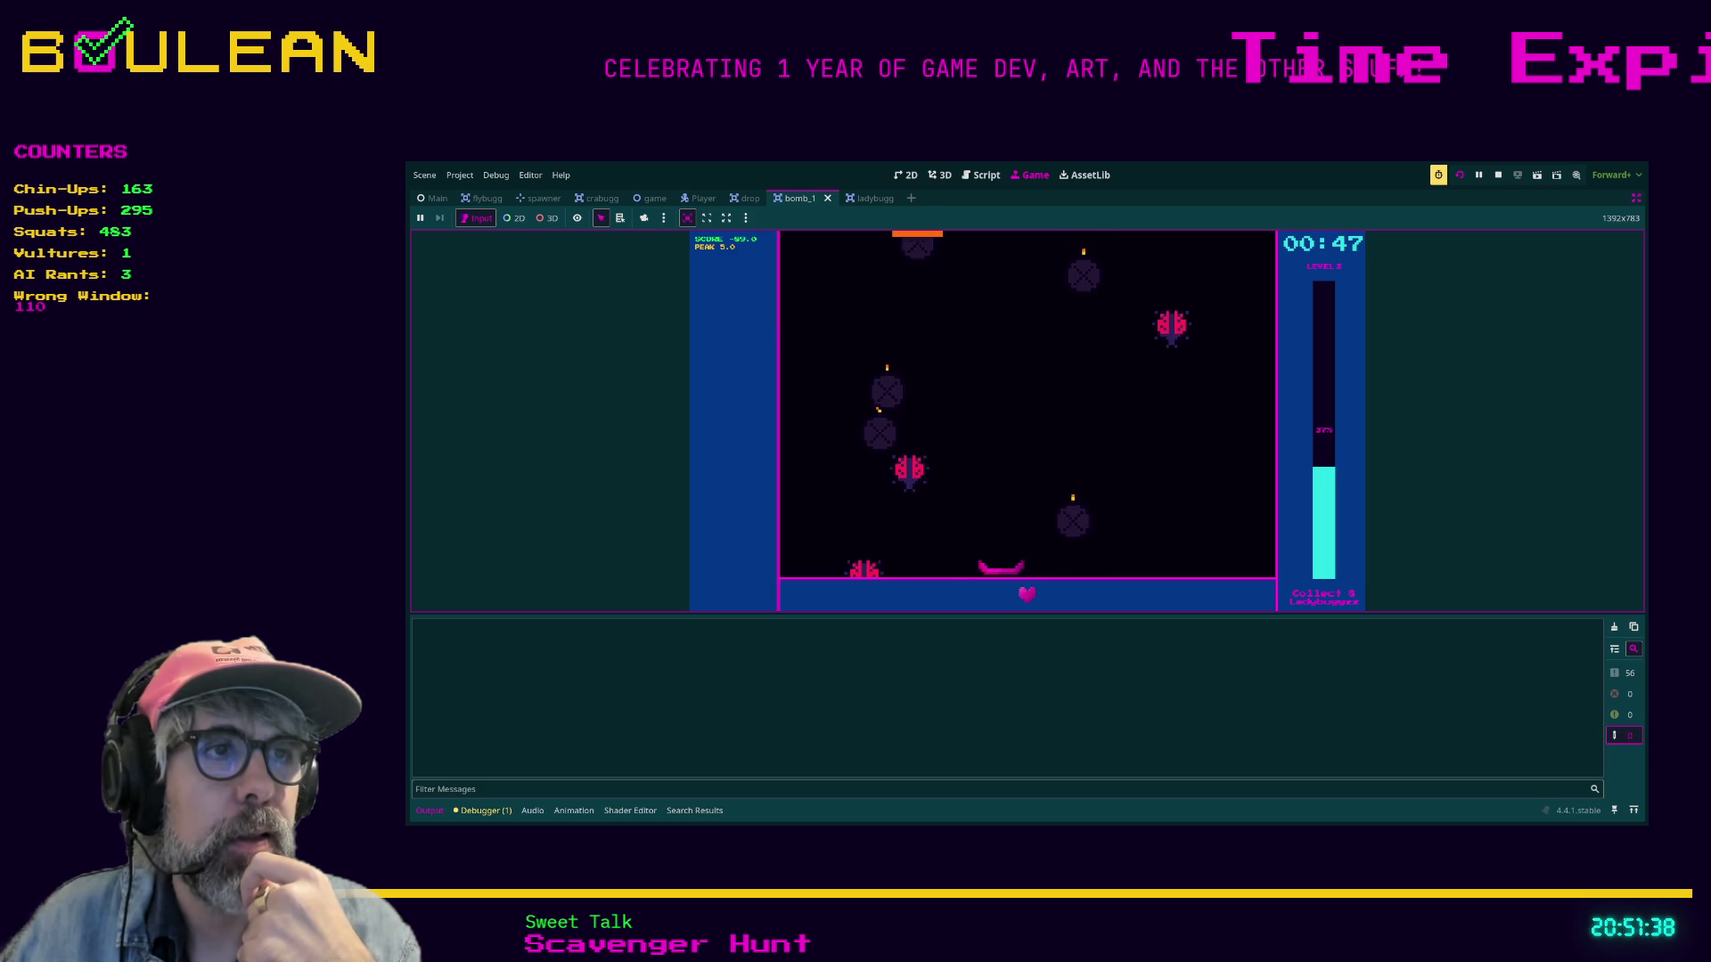
{"action": "key", "text": "Left"}
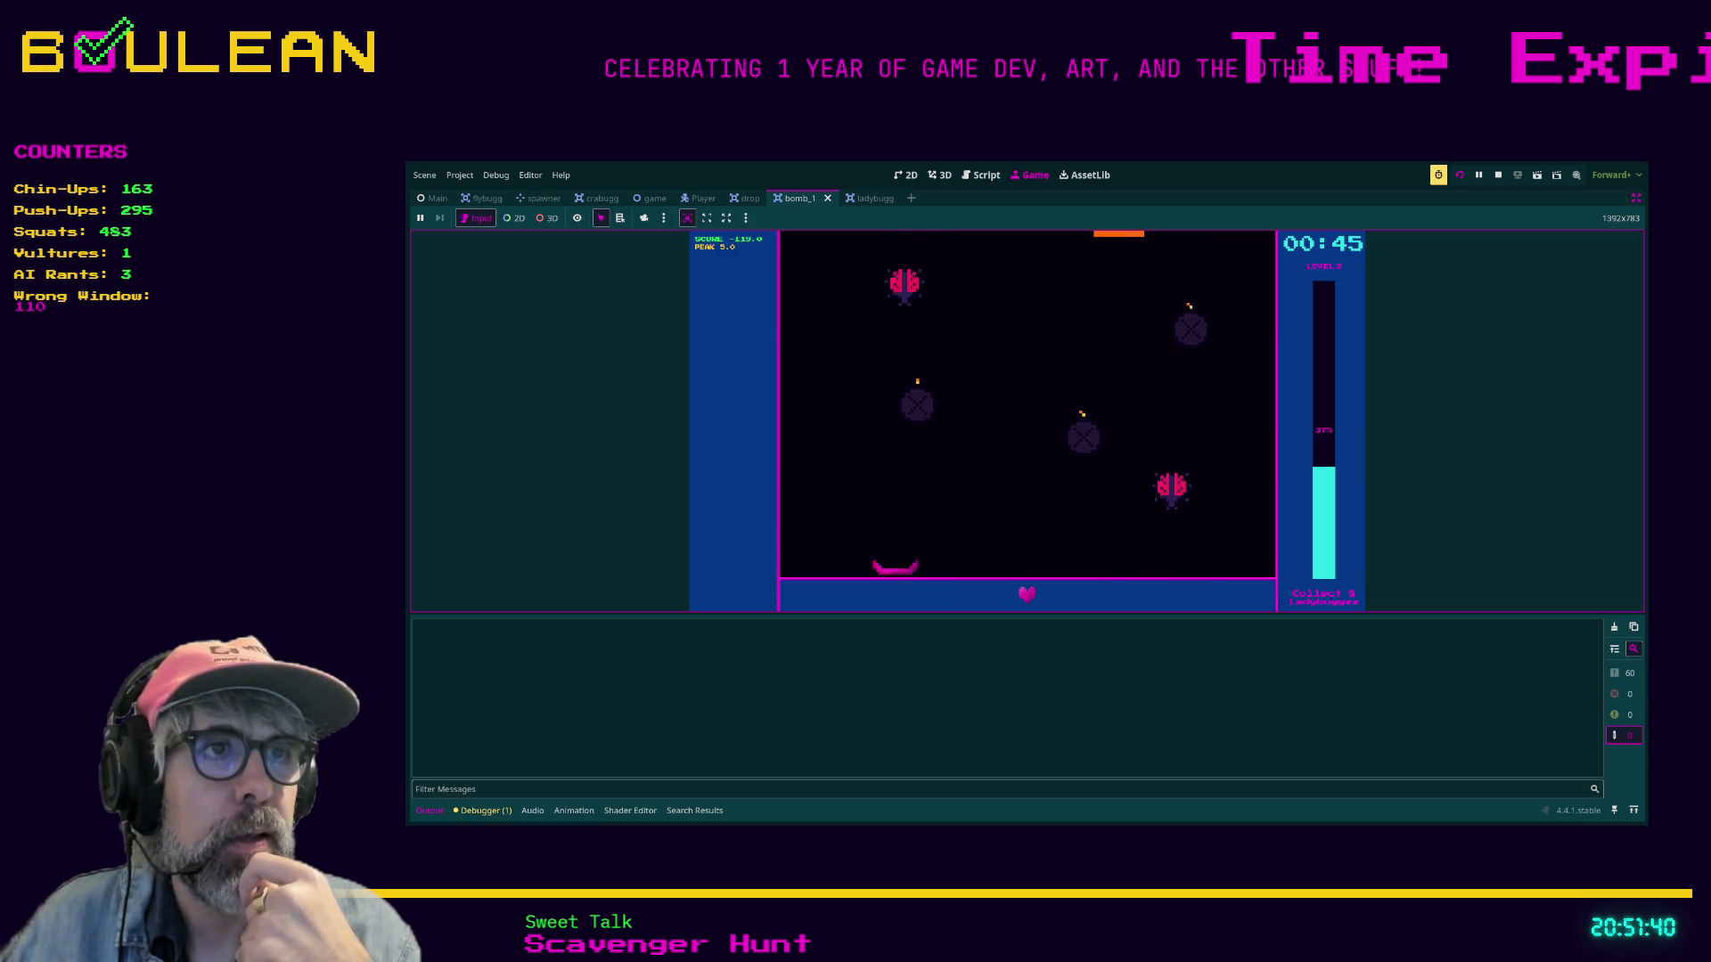
{"action": "key", "text": "Right"}
{"action": "key", "text": "Right"}
{"action": "key", "text": "Left"}
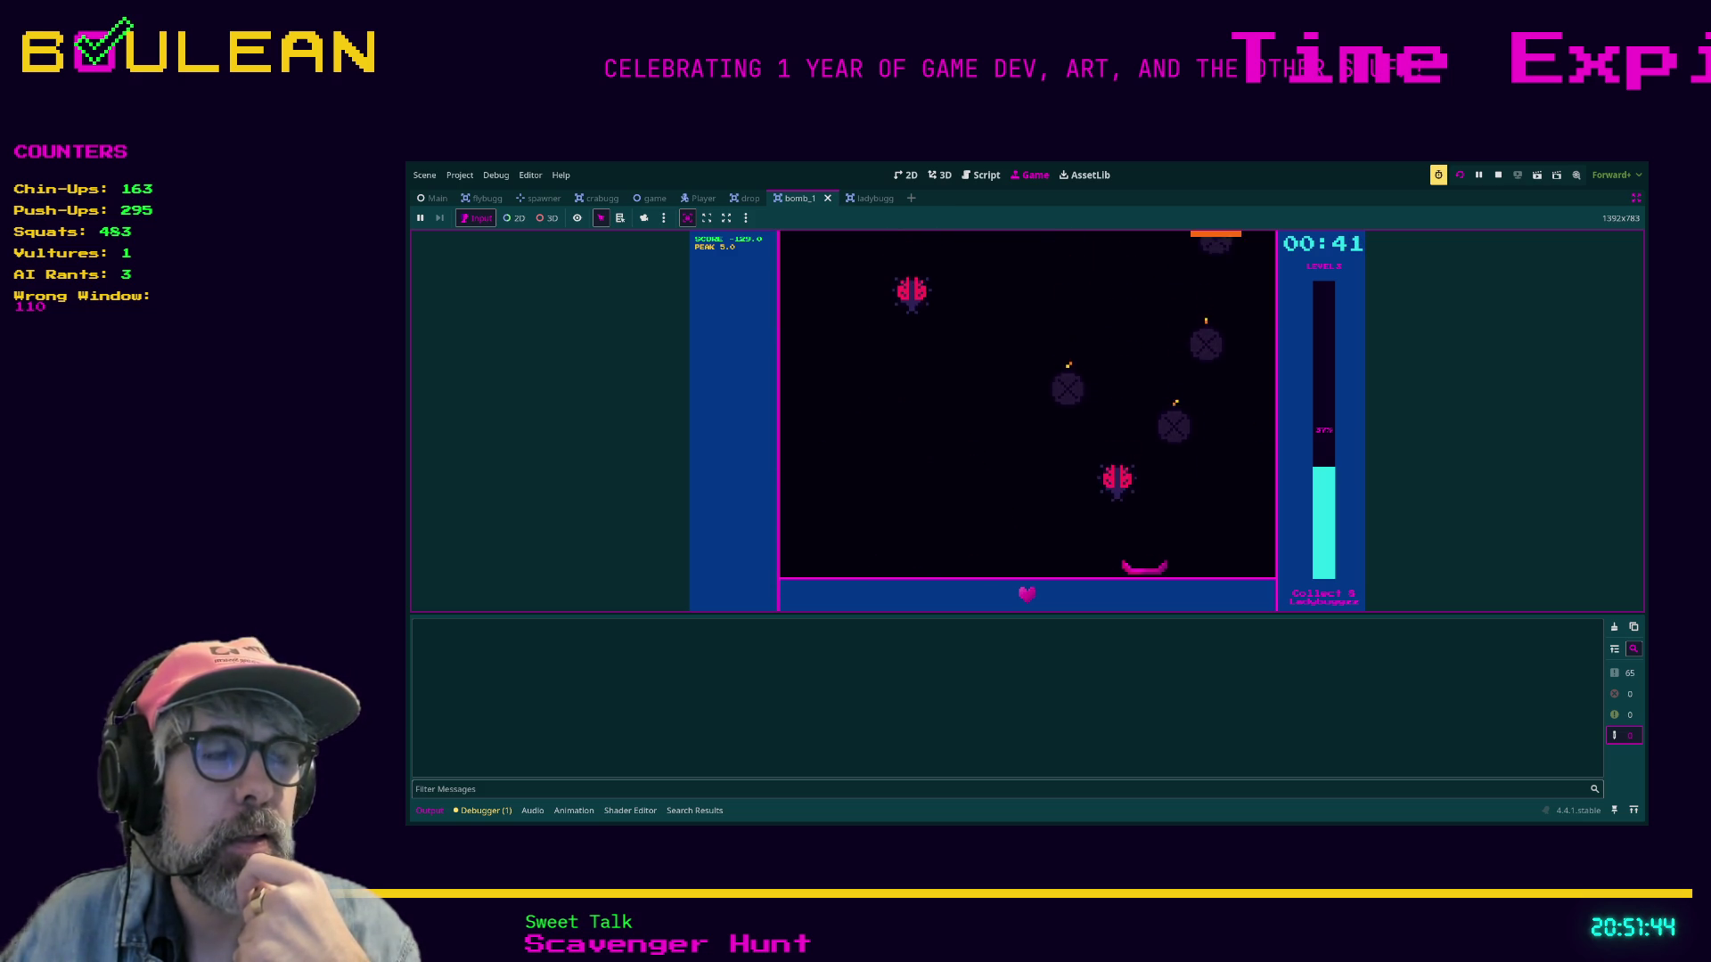
{"action": "key", "text": "Left"}
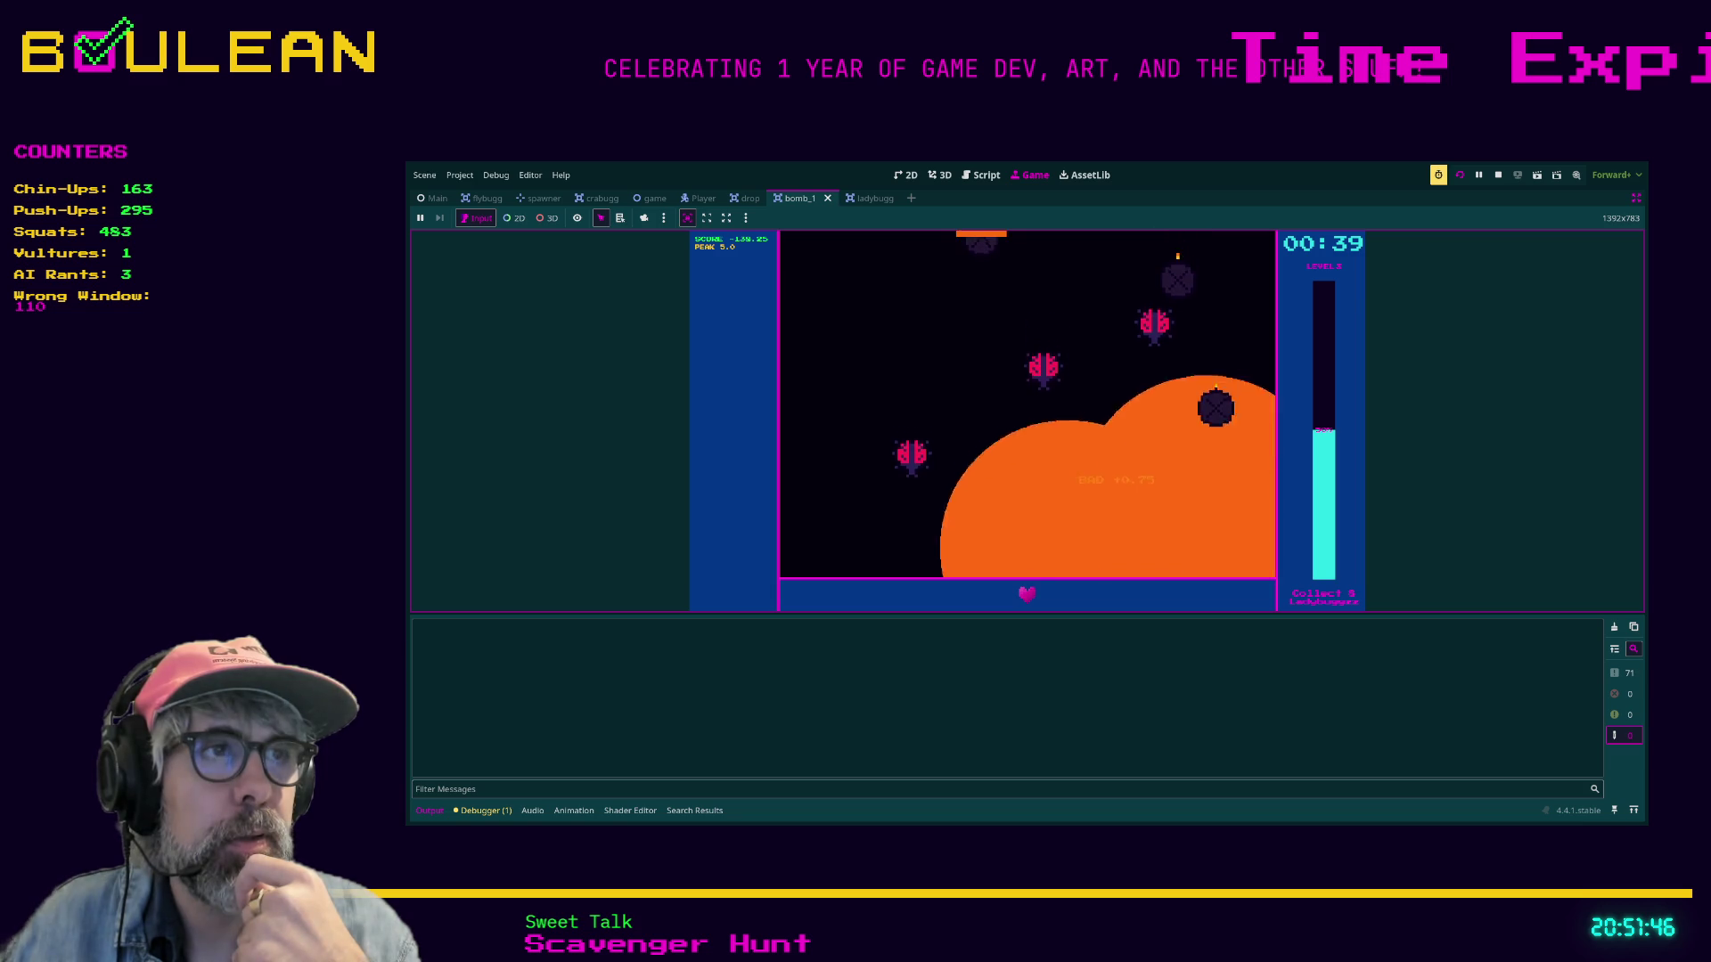
{"action": "key", "text": "Left"}
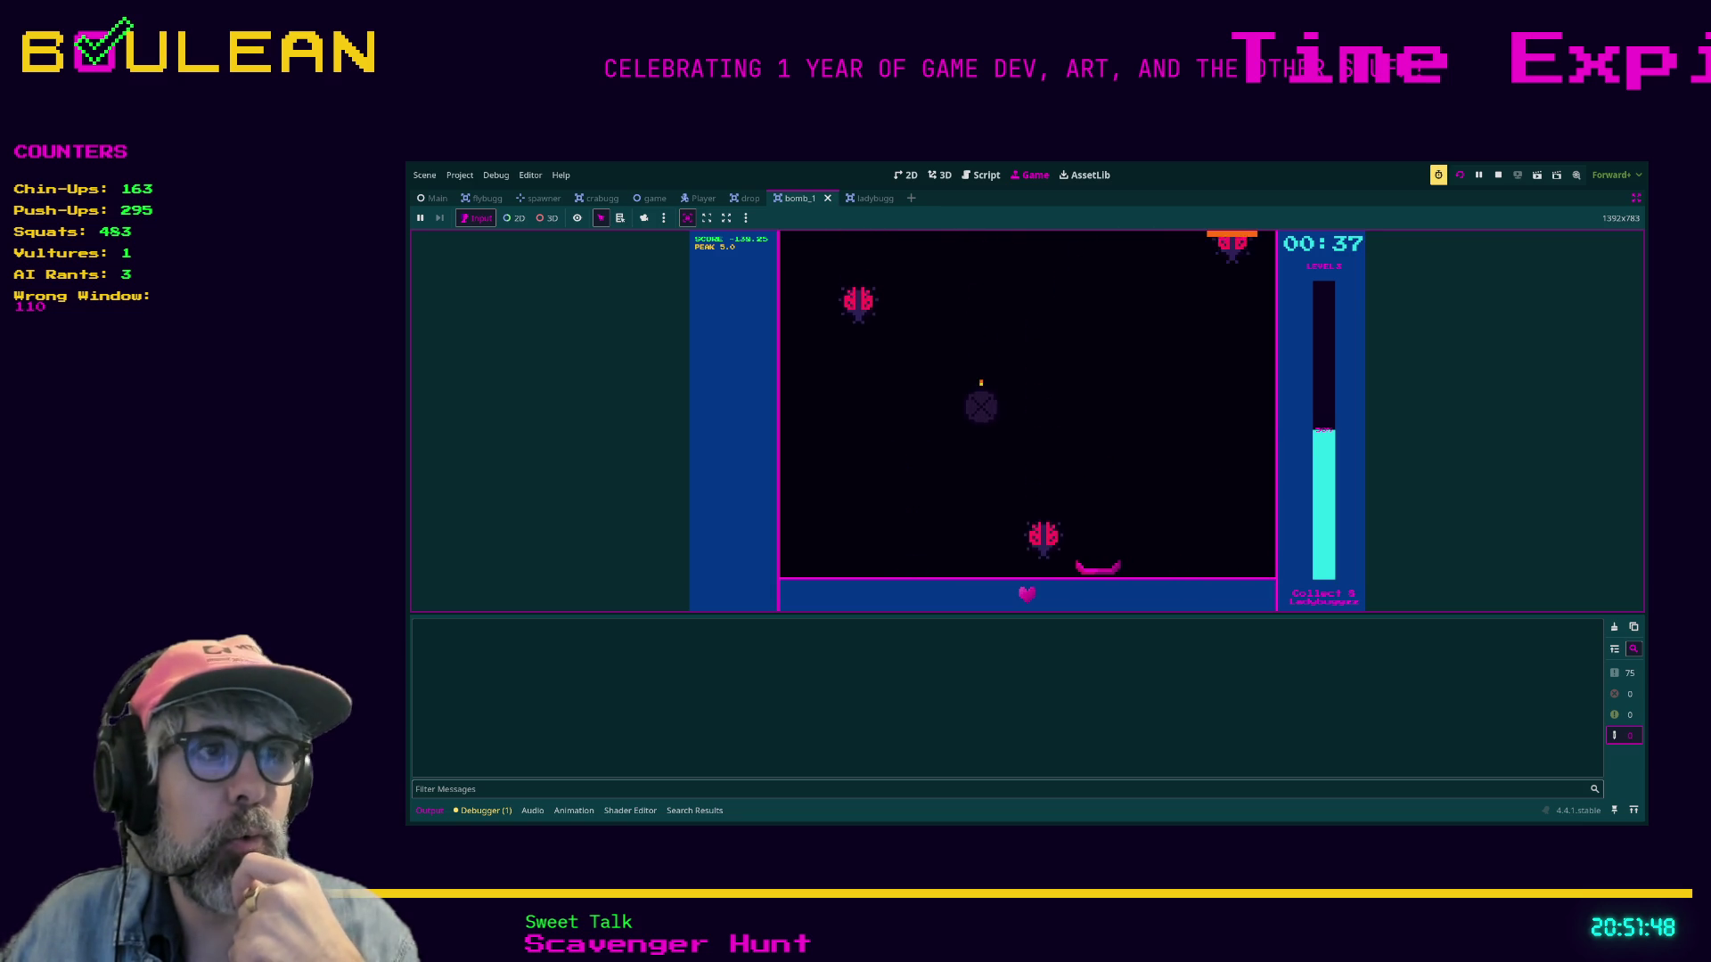
{"action": "key", "text": "Left"}
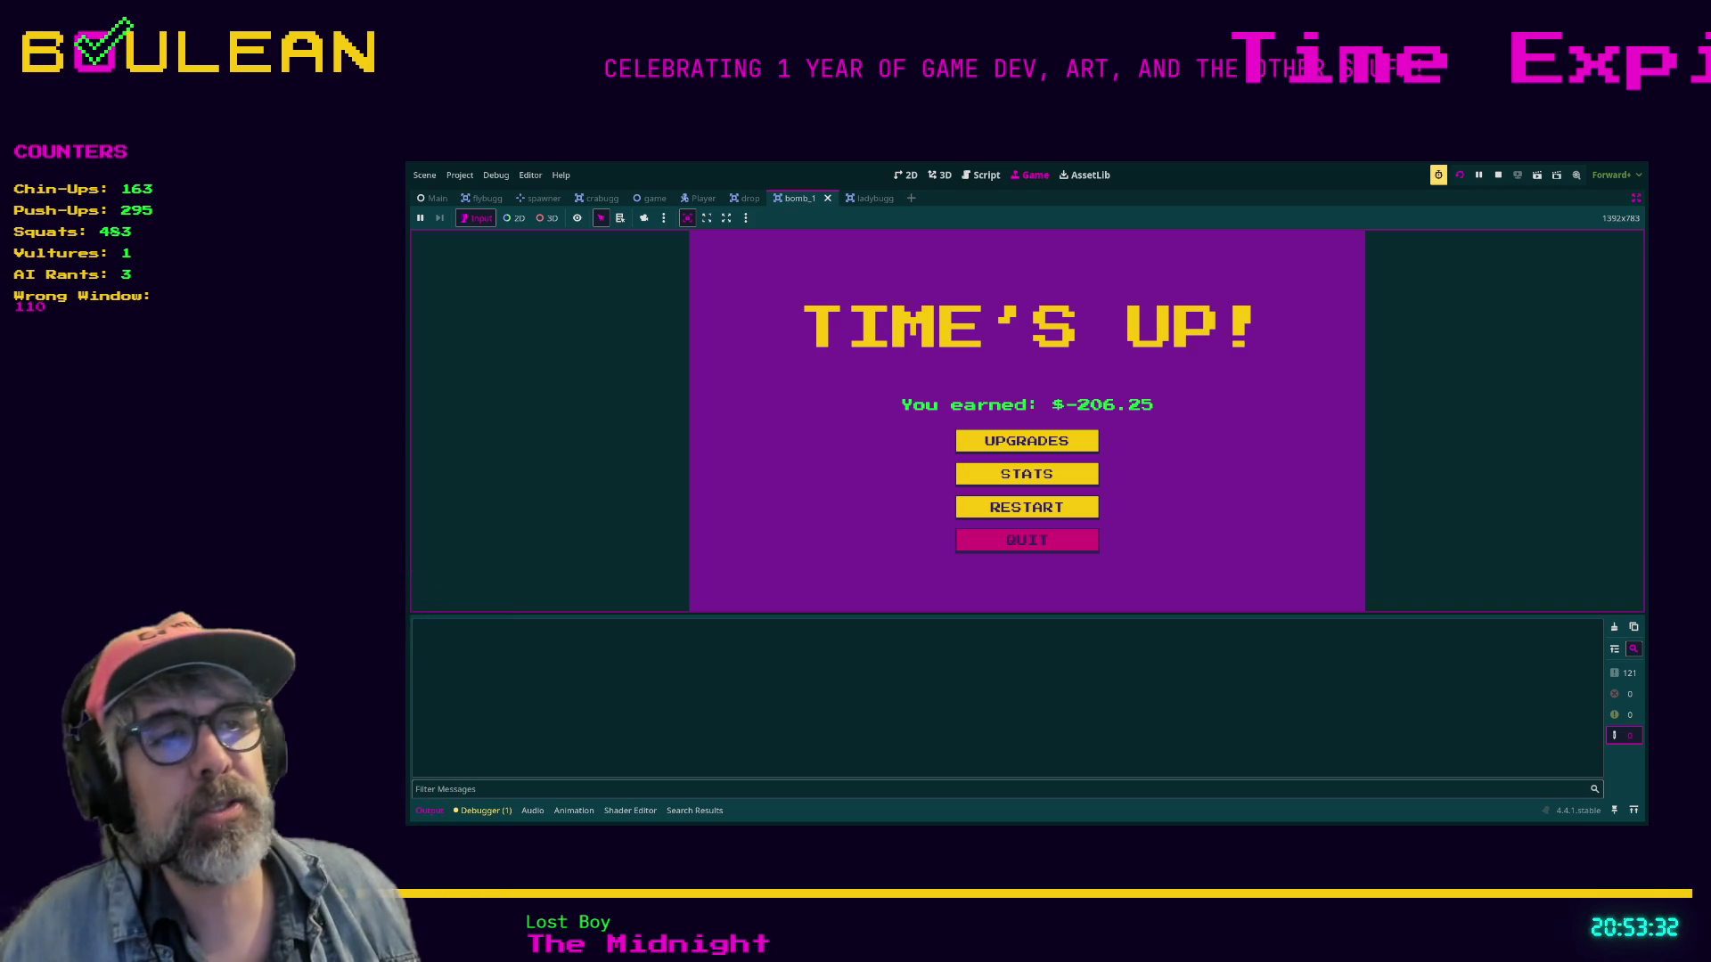
Restart, play the round until TIME'S UP at $-47.25, then quit the game.
{"action": "left_click", "coordinate": [1027, 507]}
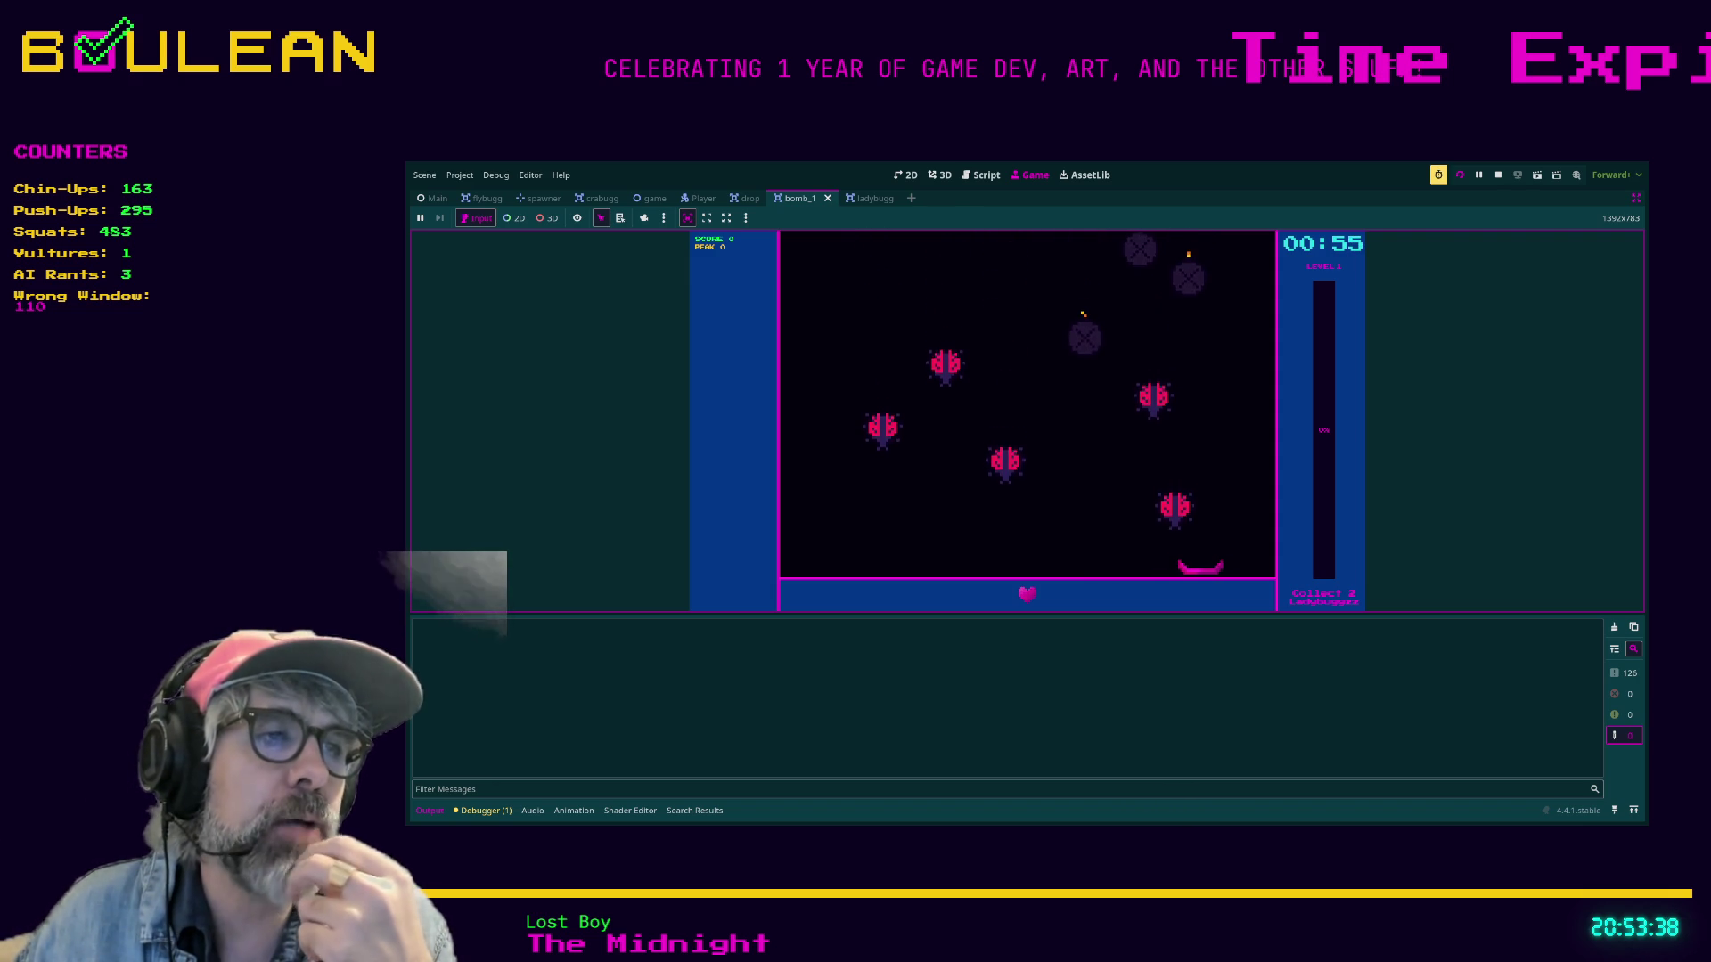
{"action": "key", "text": "Left"}
{"action": "key", "text": "Left"}
{"action": "key", "text": "Right"}
{"action": "key", "text": "Left"}
{"action": "key", "text": "Right"}
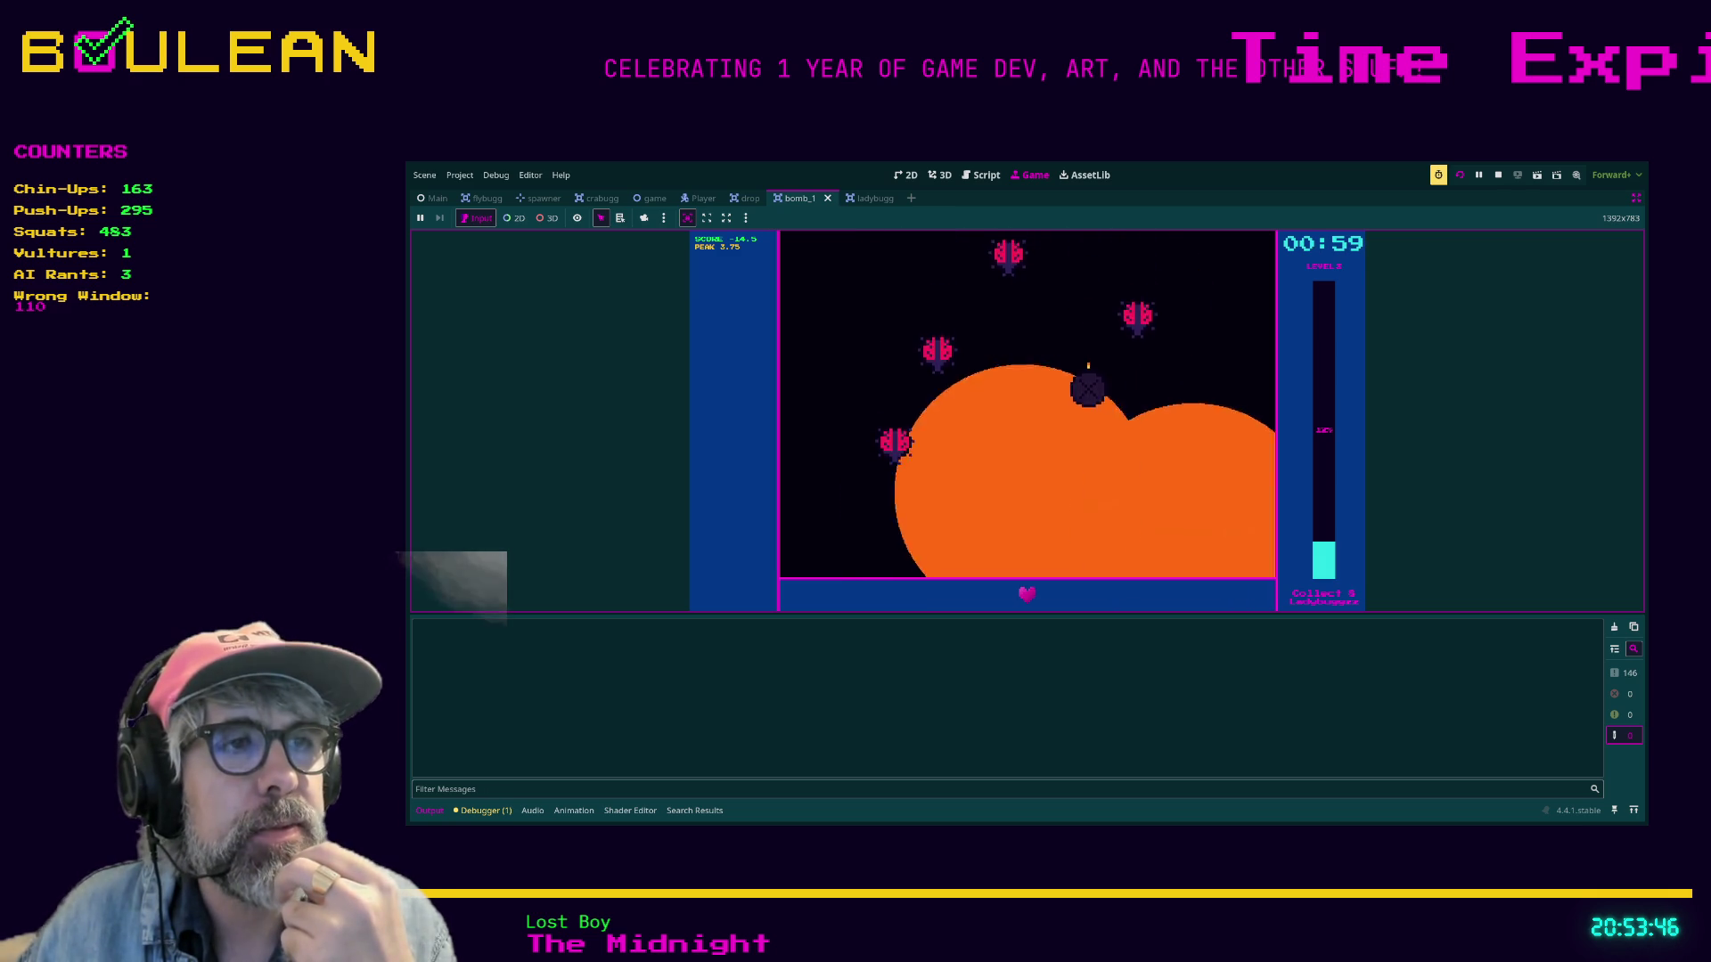
{"action": "key", "text": "Right"}
{"action": "key", "text": "Left"}
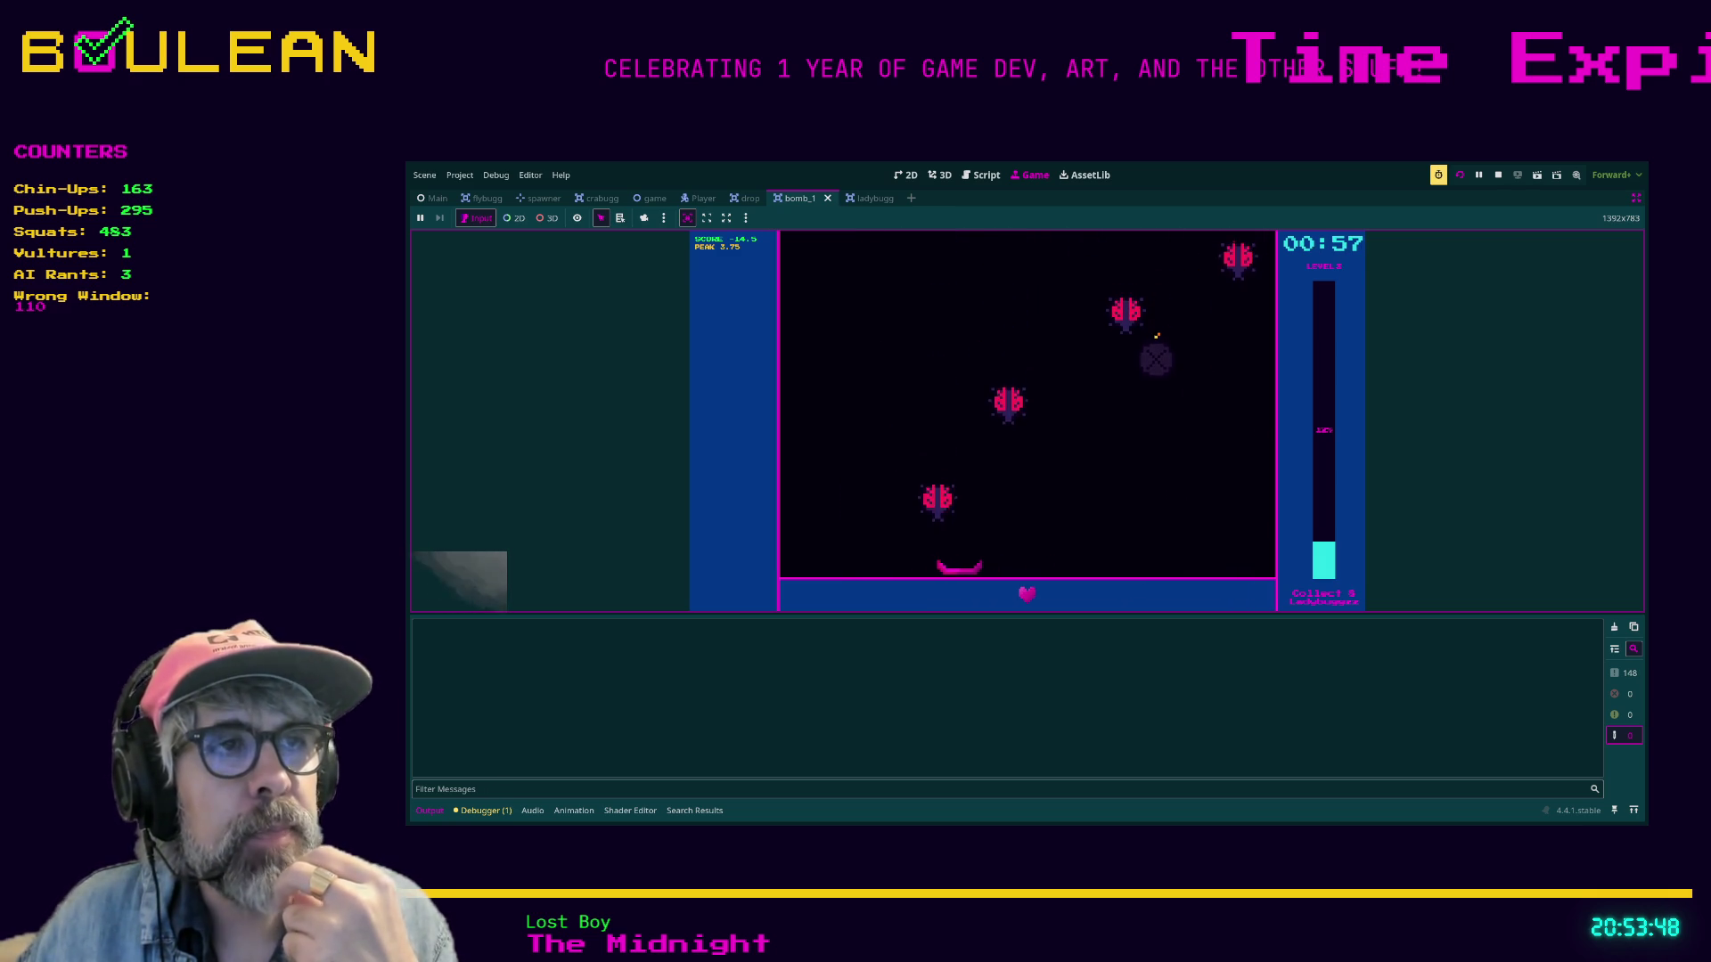
{"action": "key", "text": "Right"}
{"action": "key", "text": "Right"}
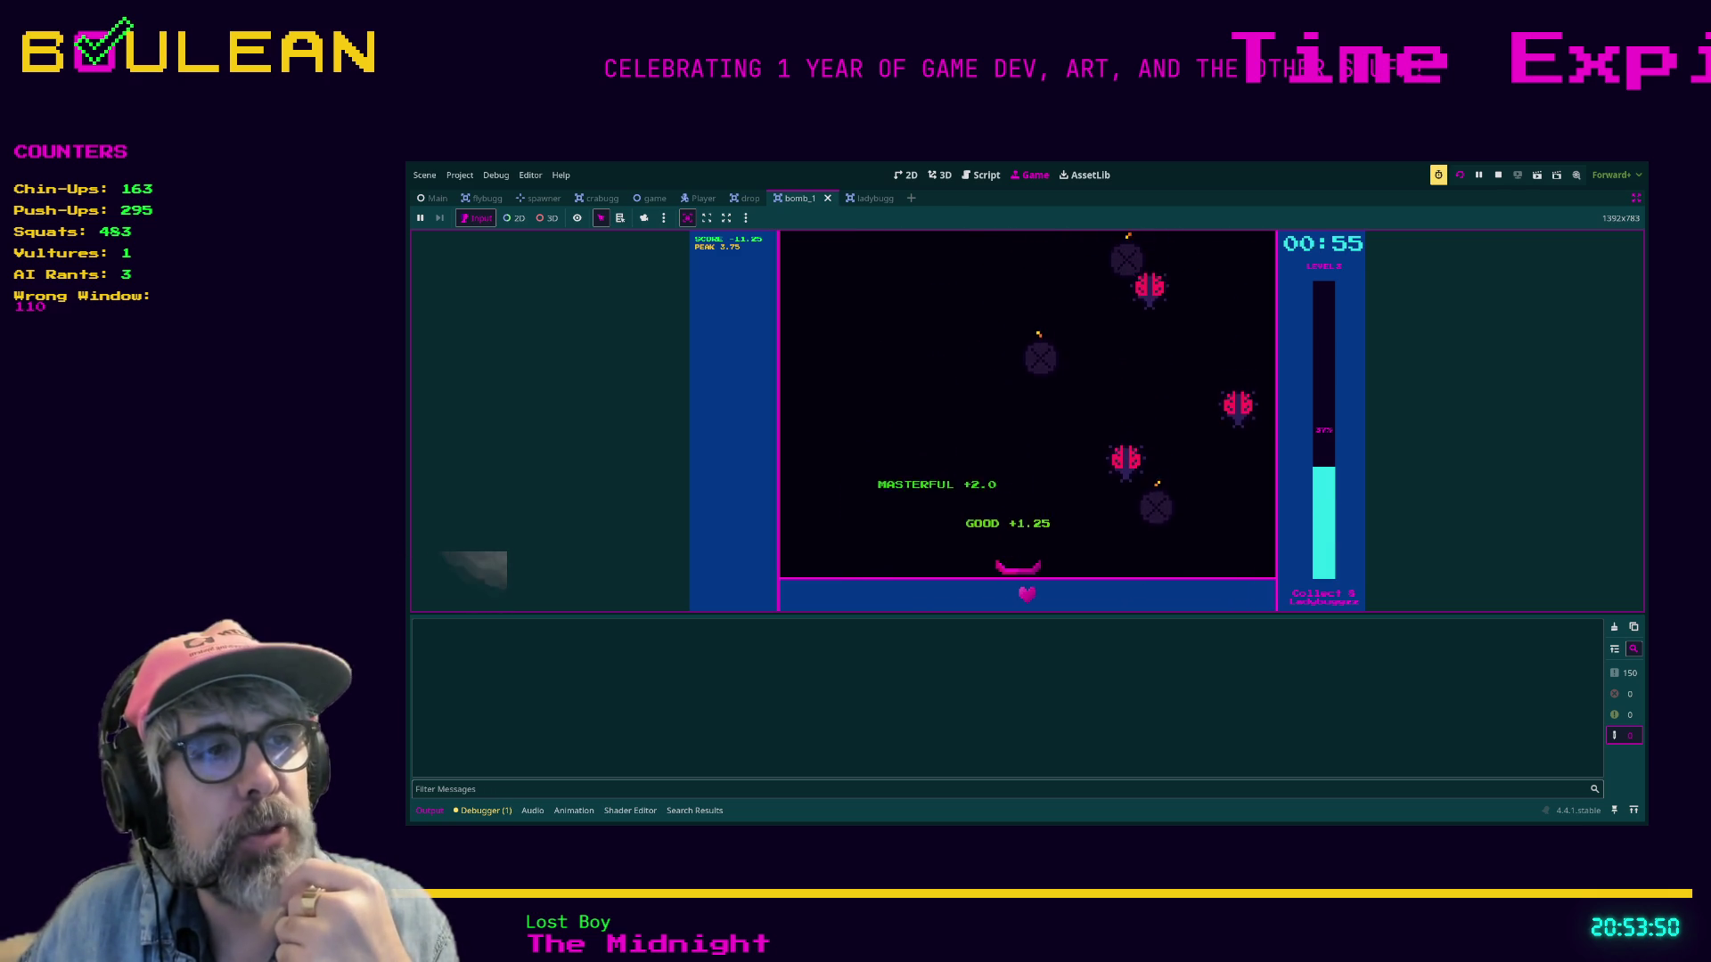
{"action": "key", "text": "Right"}
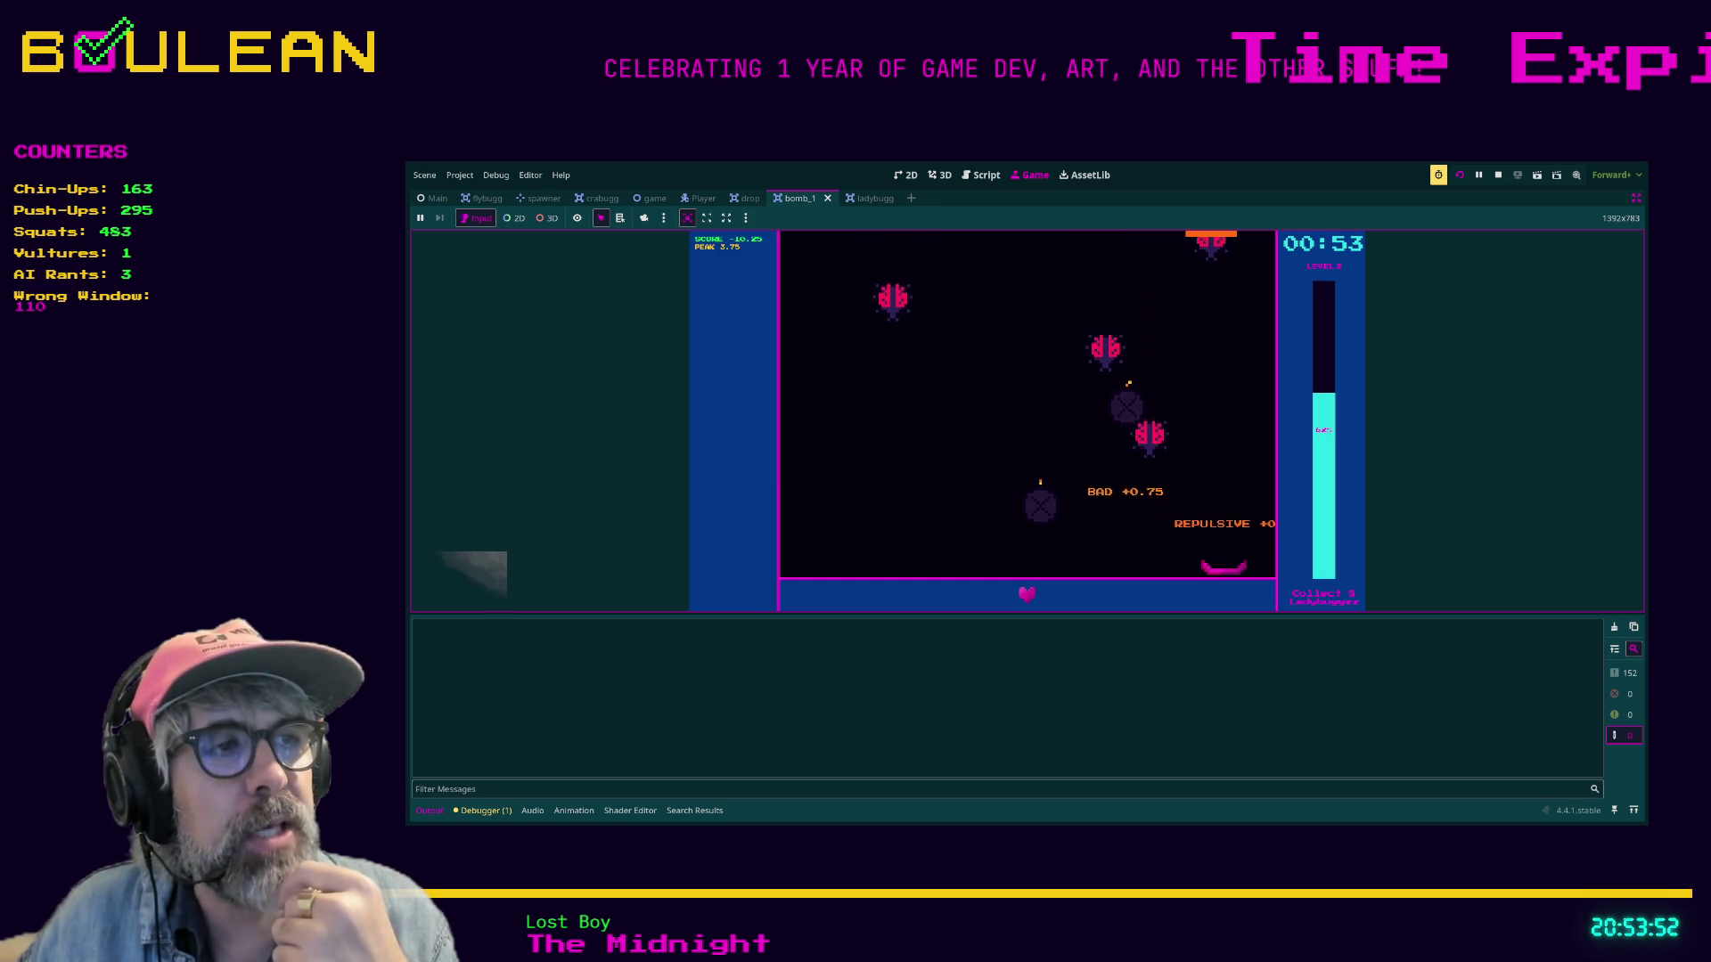
{"action": "key", "text": "Right"}
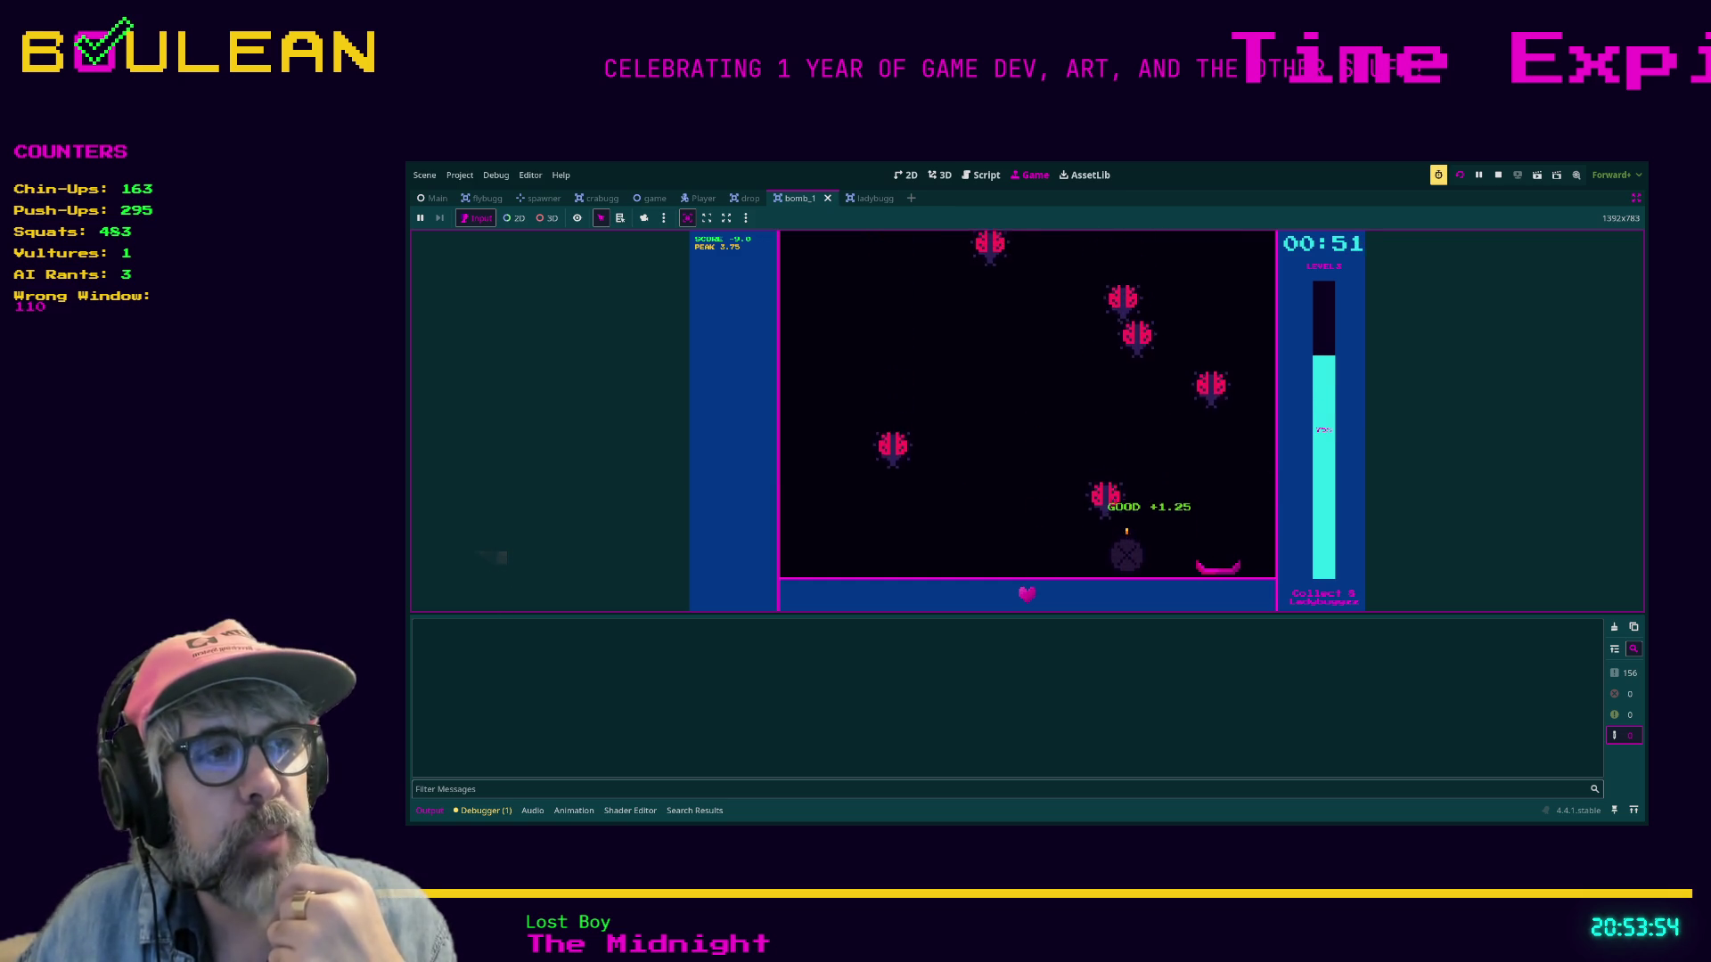
{"action": "key", "text": "Left"}
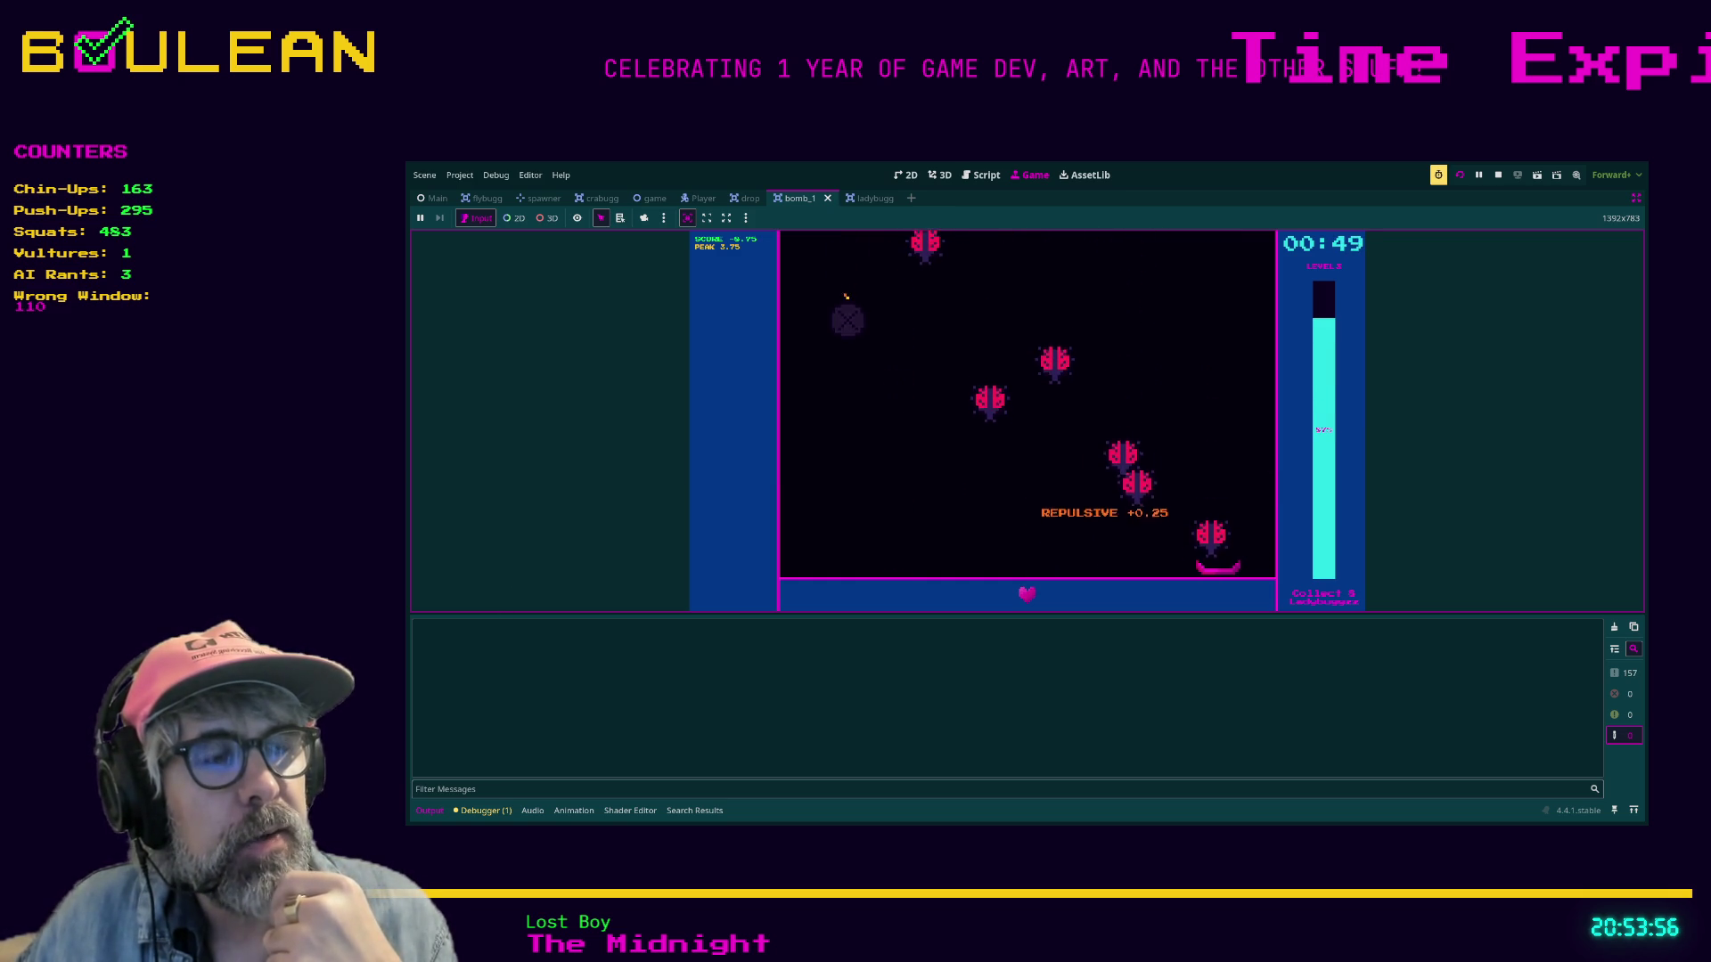
{"action": "key", "text": "Left"}
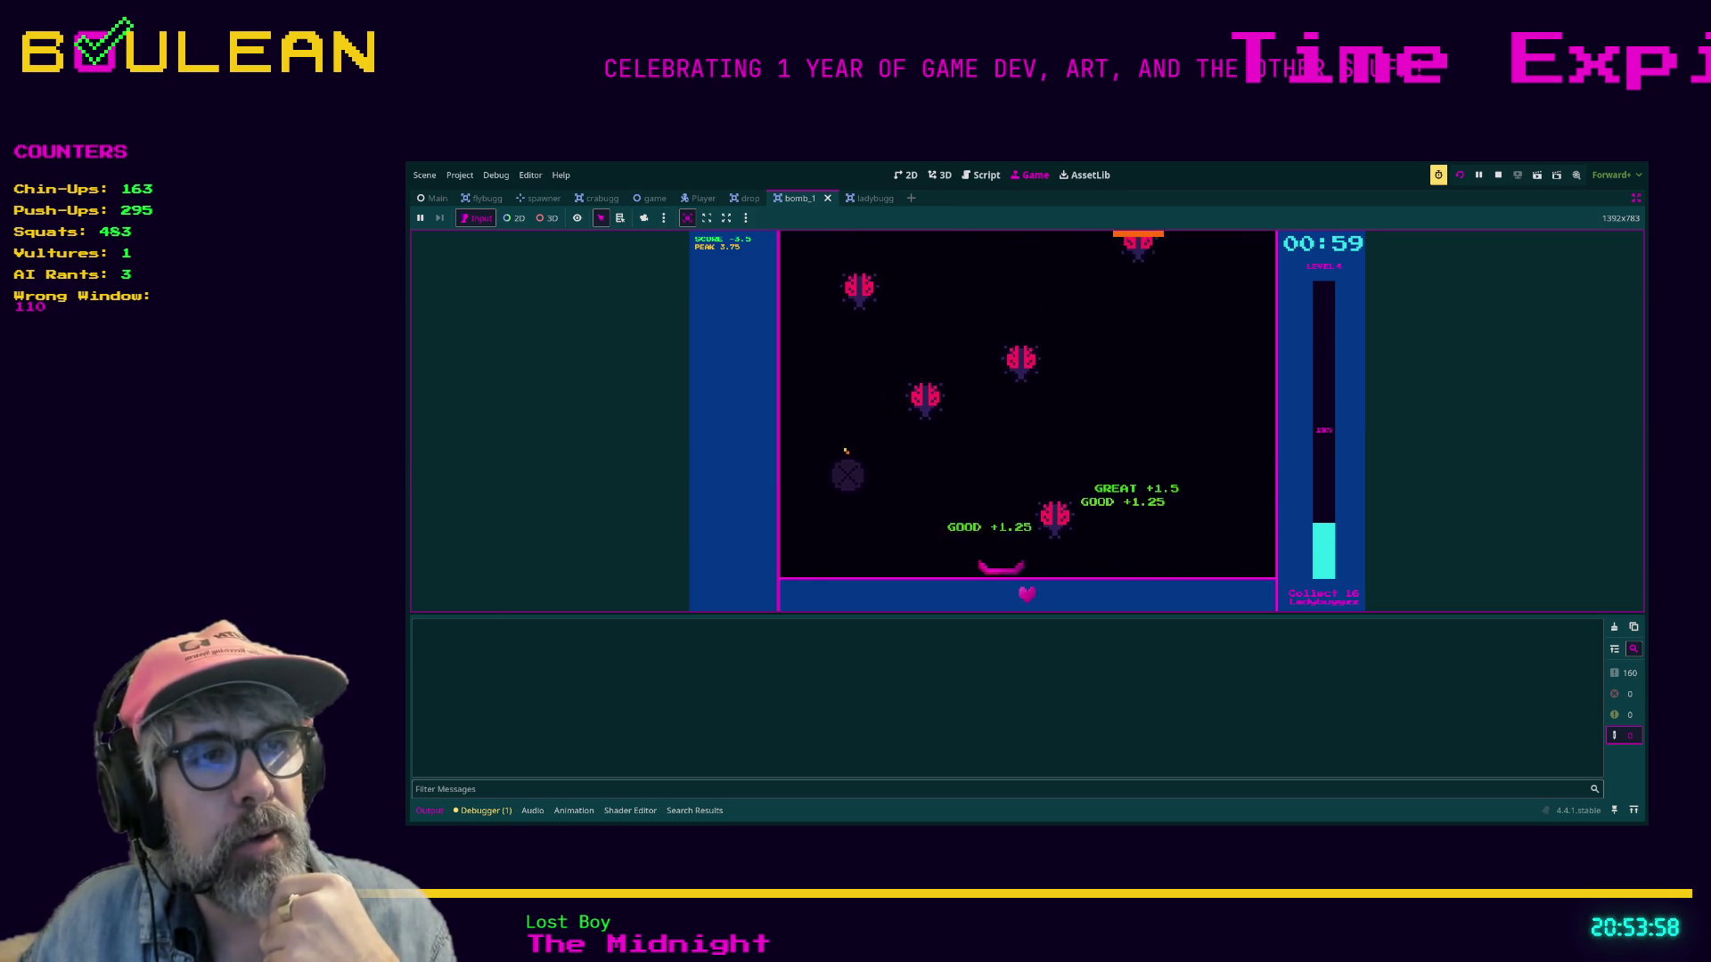
{"action": "key", "text": "Left"}
{"action": "key", "text": "Right"}
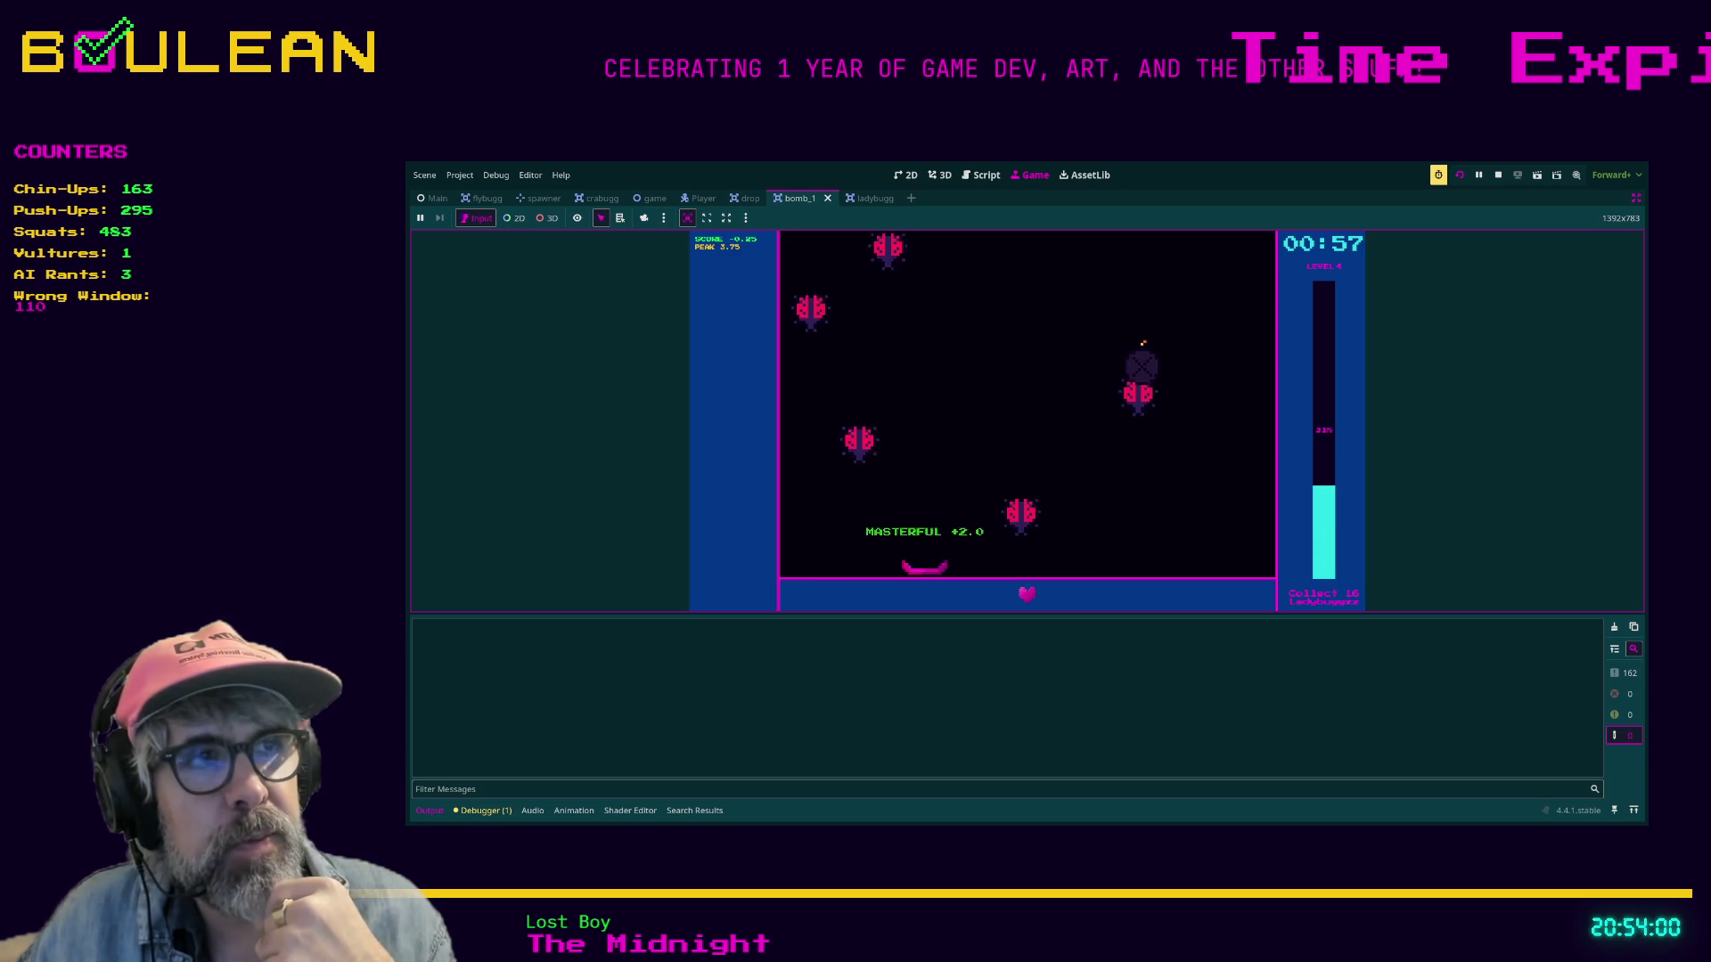
{"action": "key", "text": "Left"}
{"action": "key", "text": "Left"}
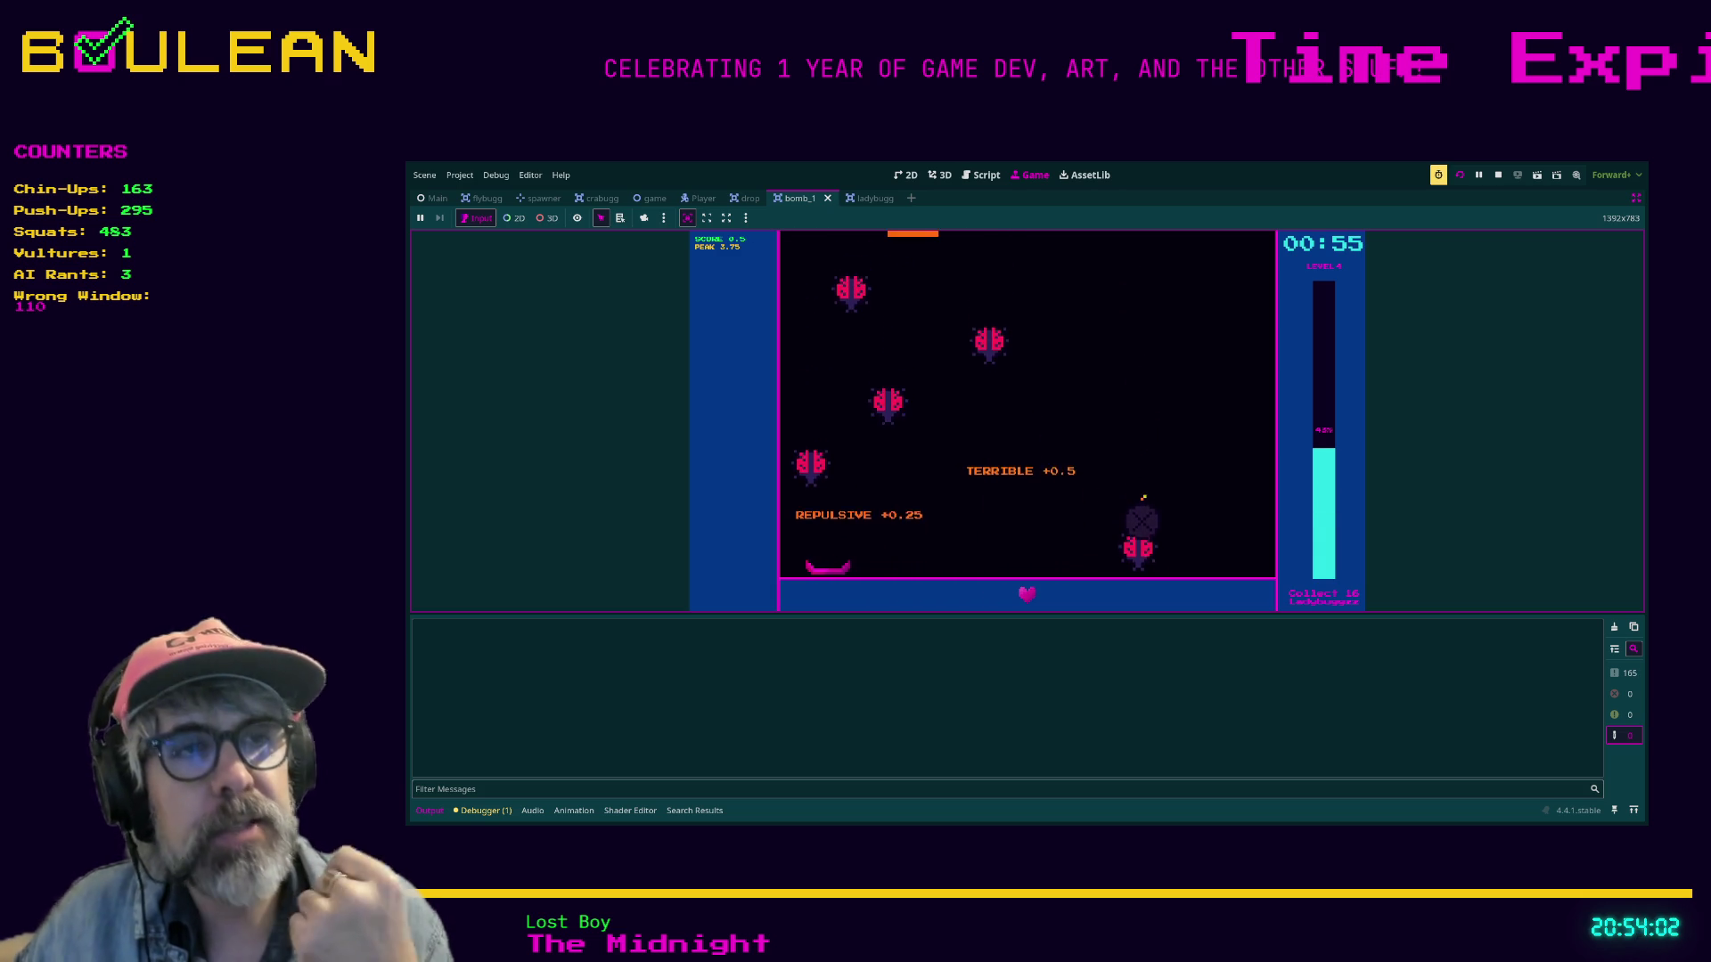
{"action": "key", "text": "Right"}
{"action": "key", "text": "Right"}
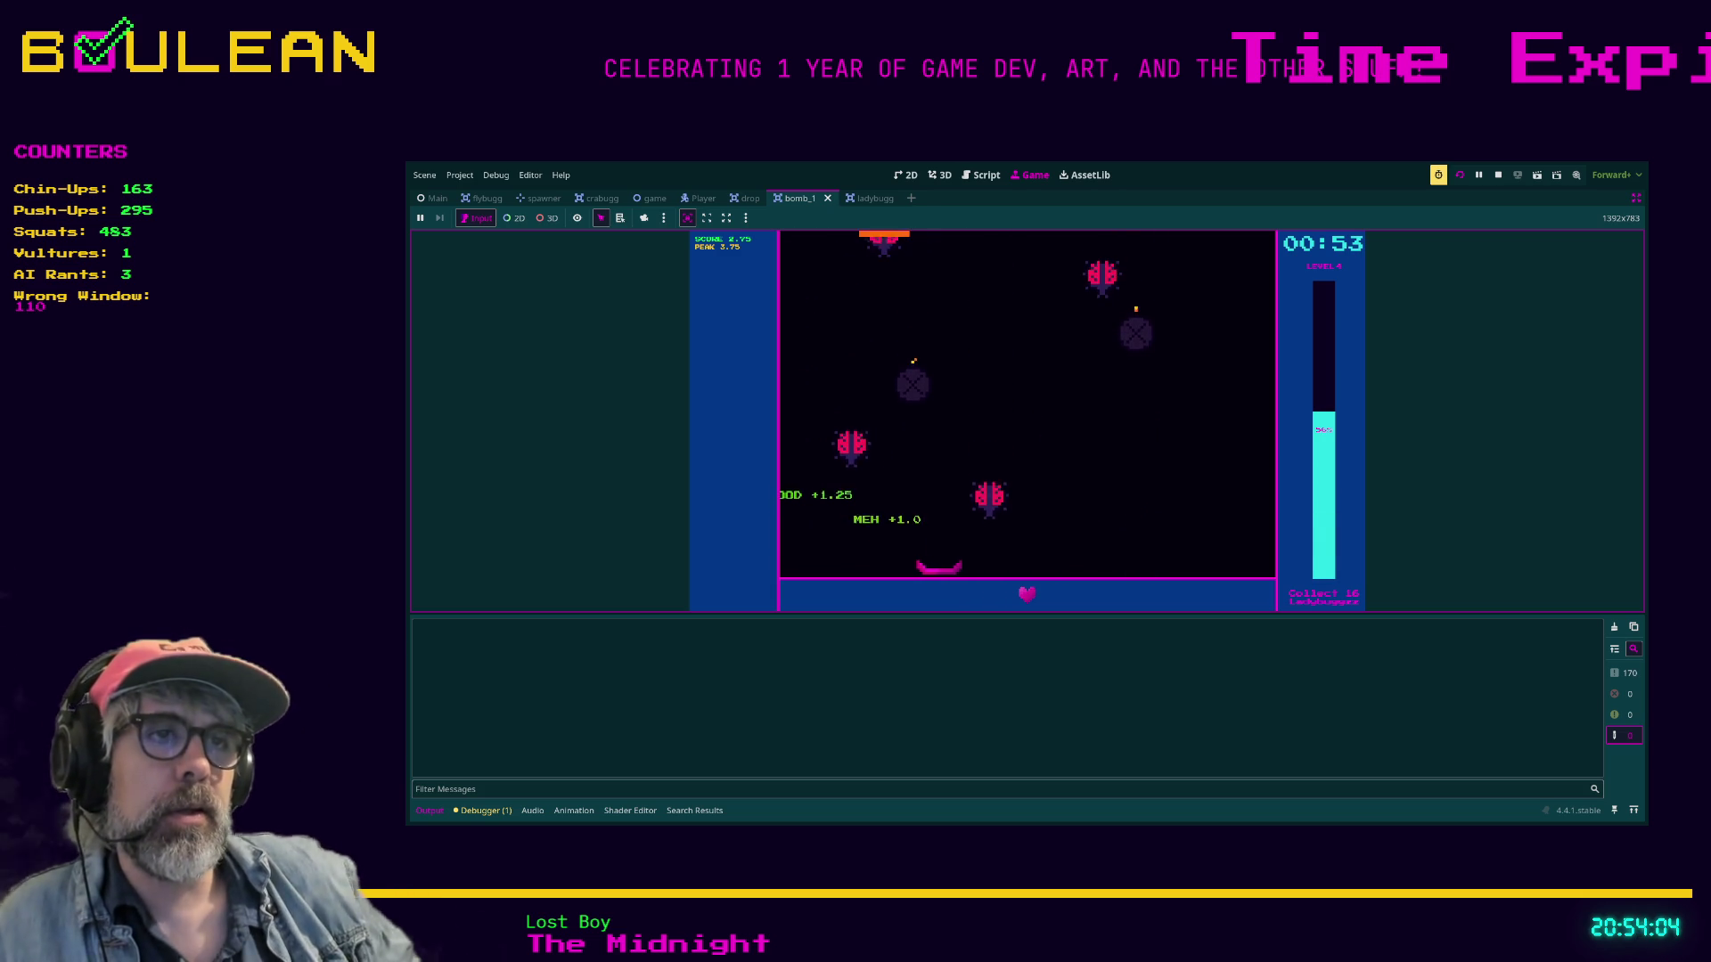
{"action": "key", "text": "Left"}
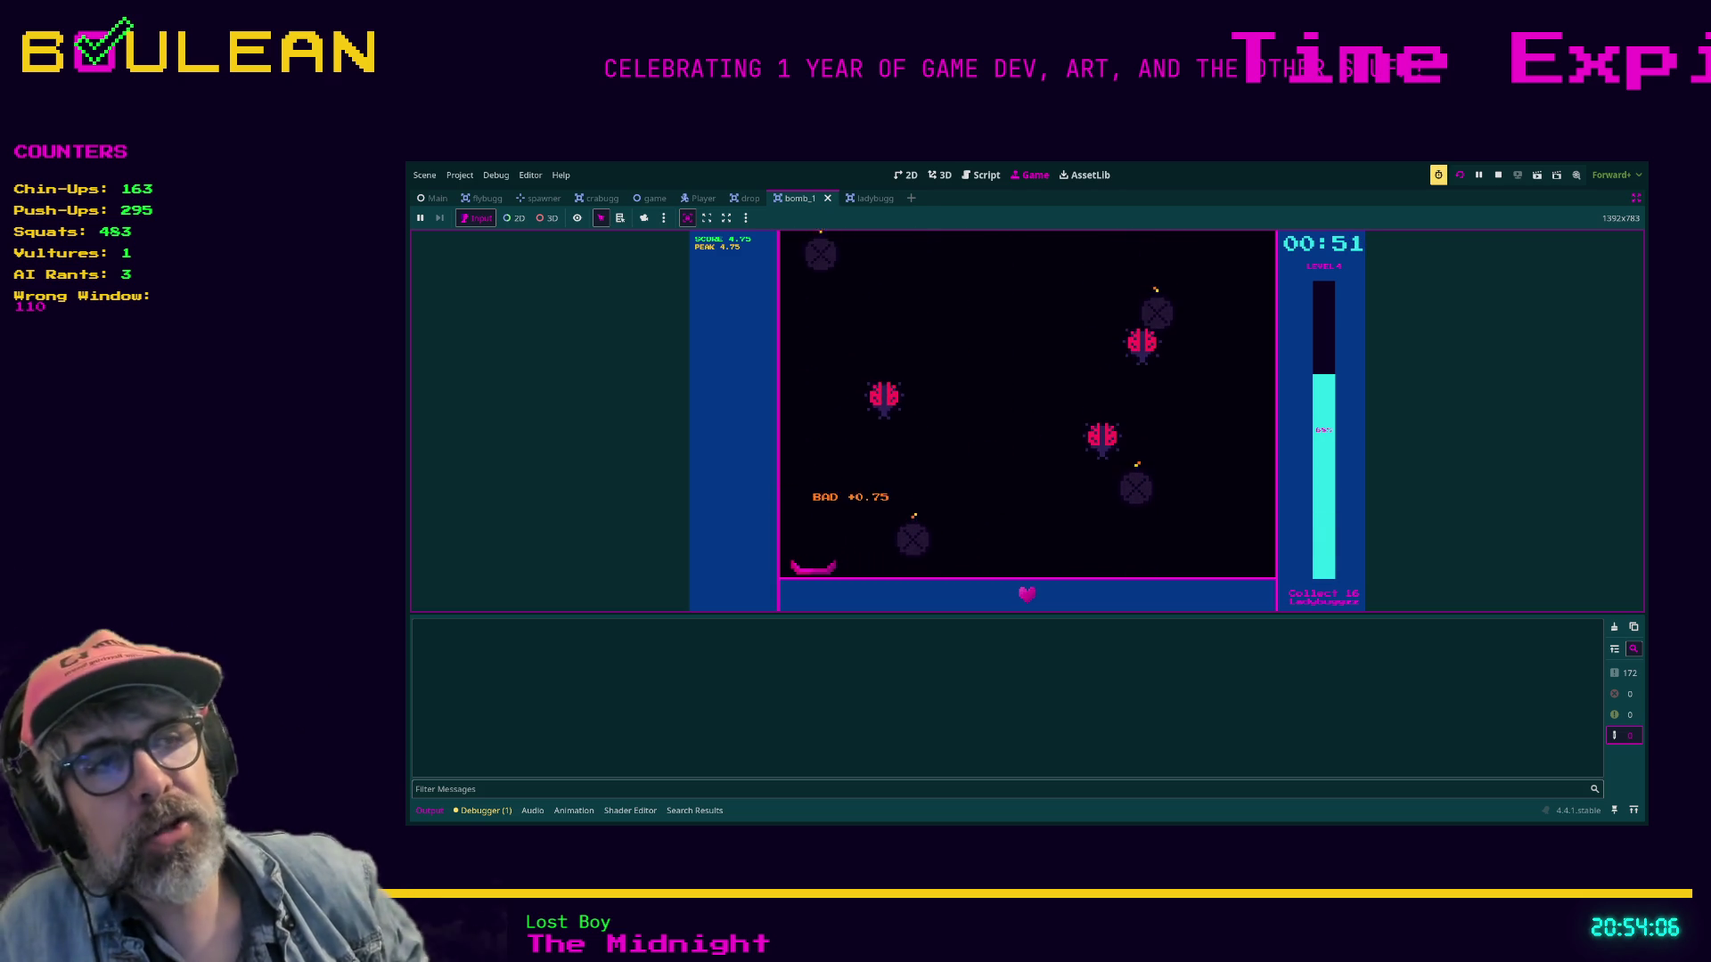
{"action": "key", "text": "Right"}
{"action": "key", "text": "Right"}
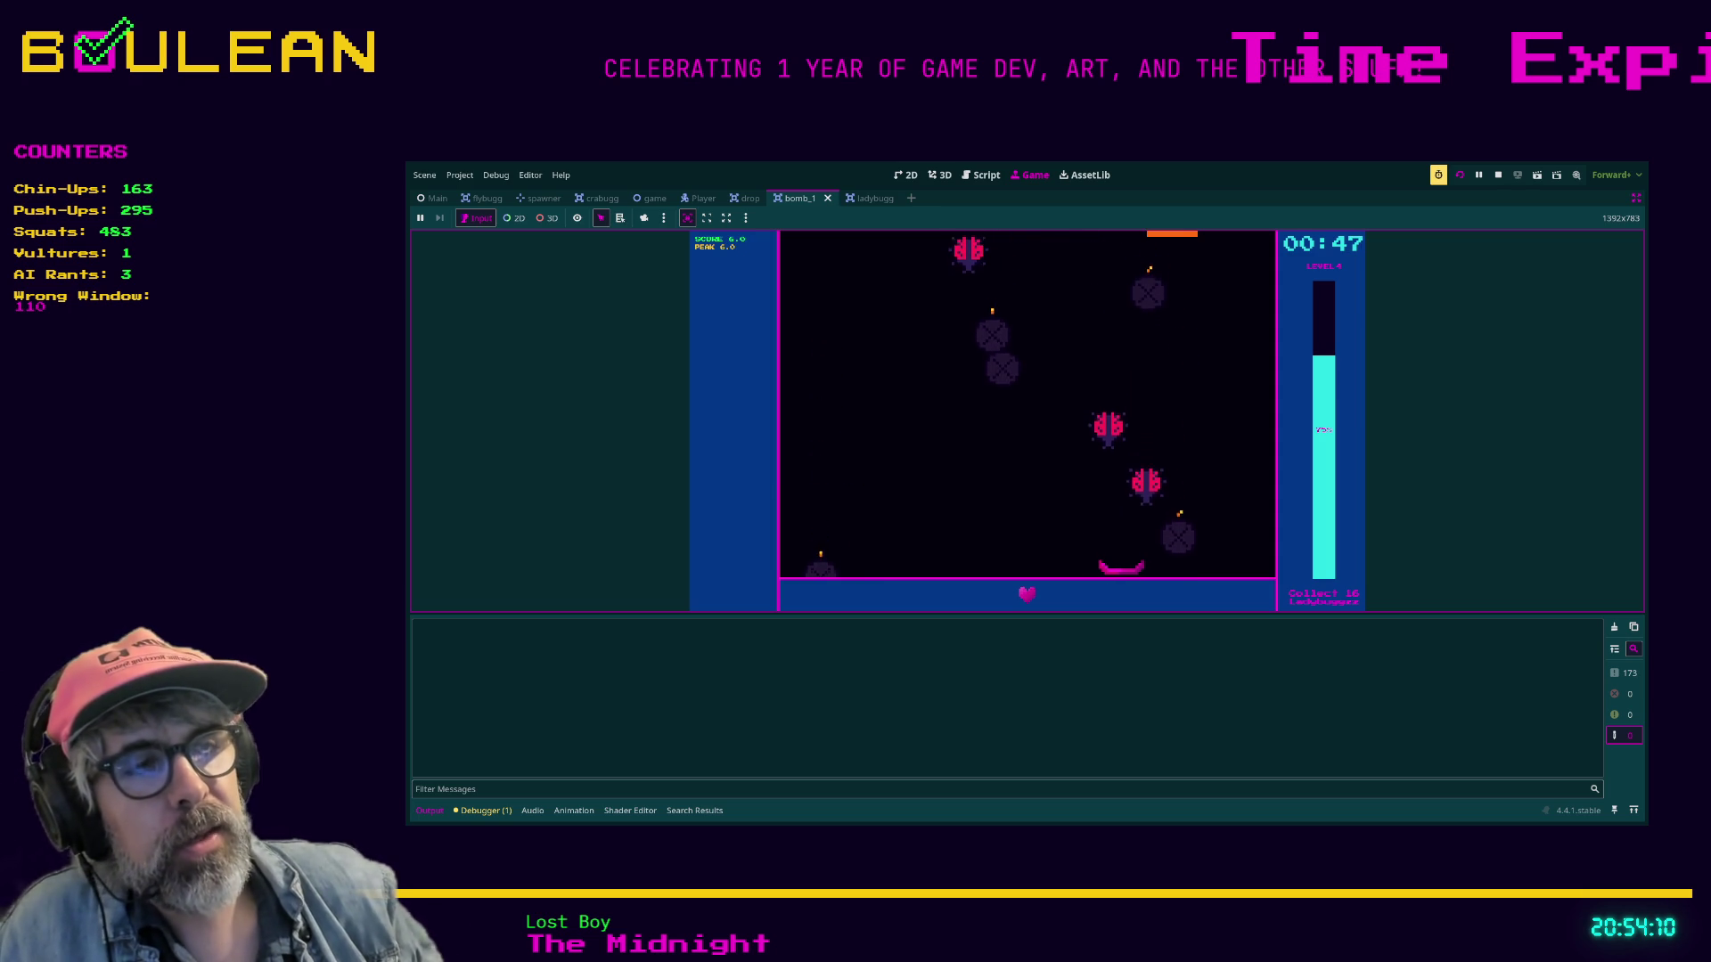
{"action": "key", "text": "Left"}
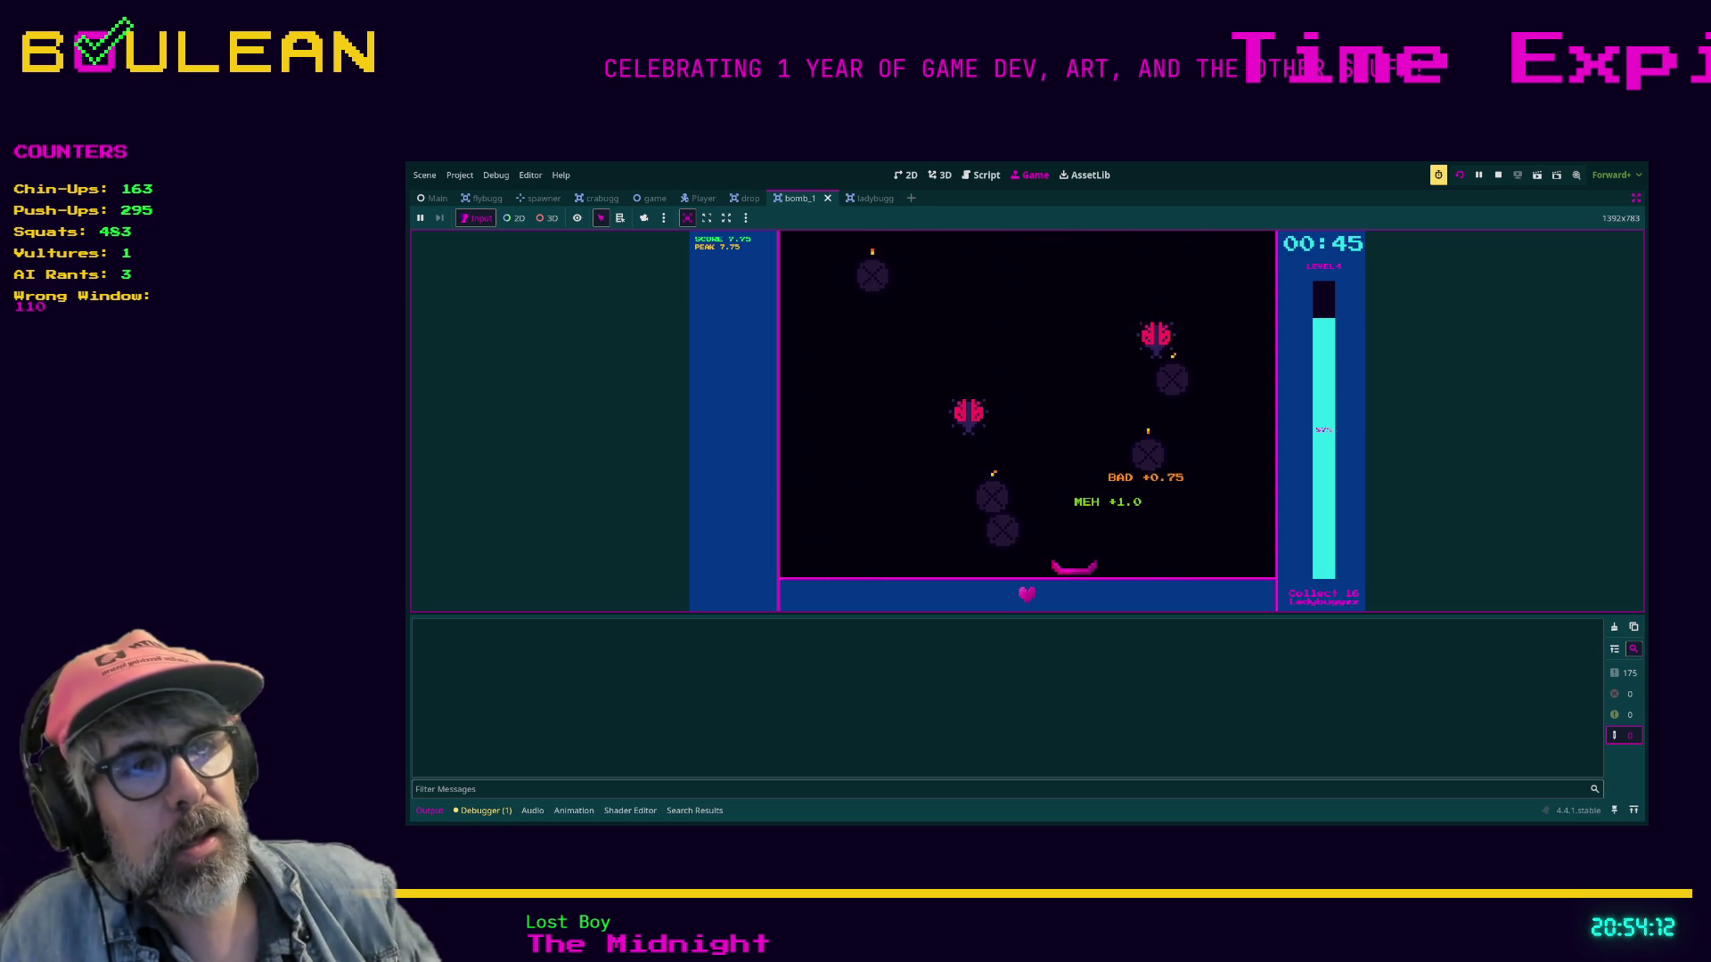
{"action": "key", "text": "Right"}
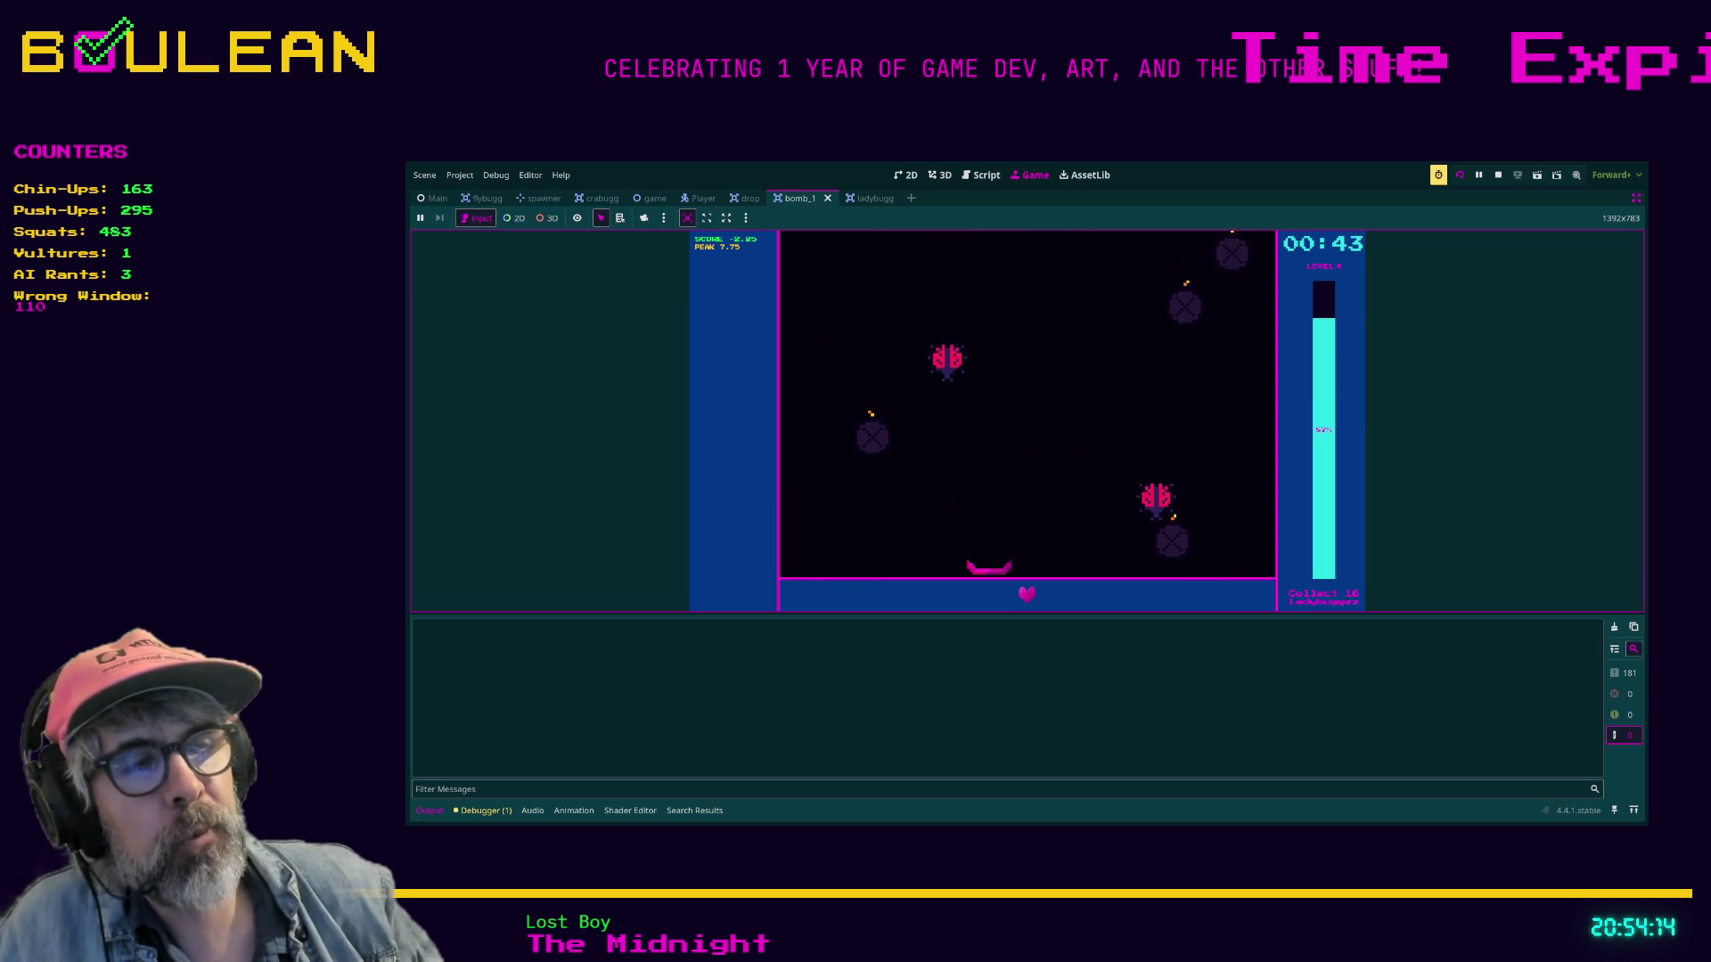
{"action": "key", "text": "Left"}
{"action": "key", "text": "Left"}
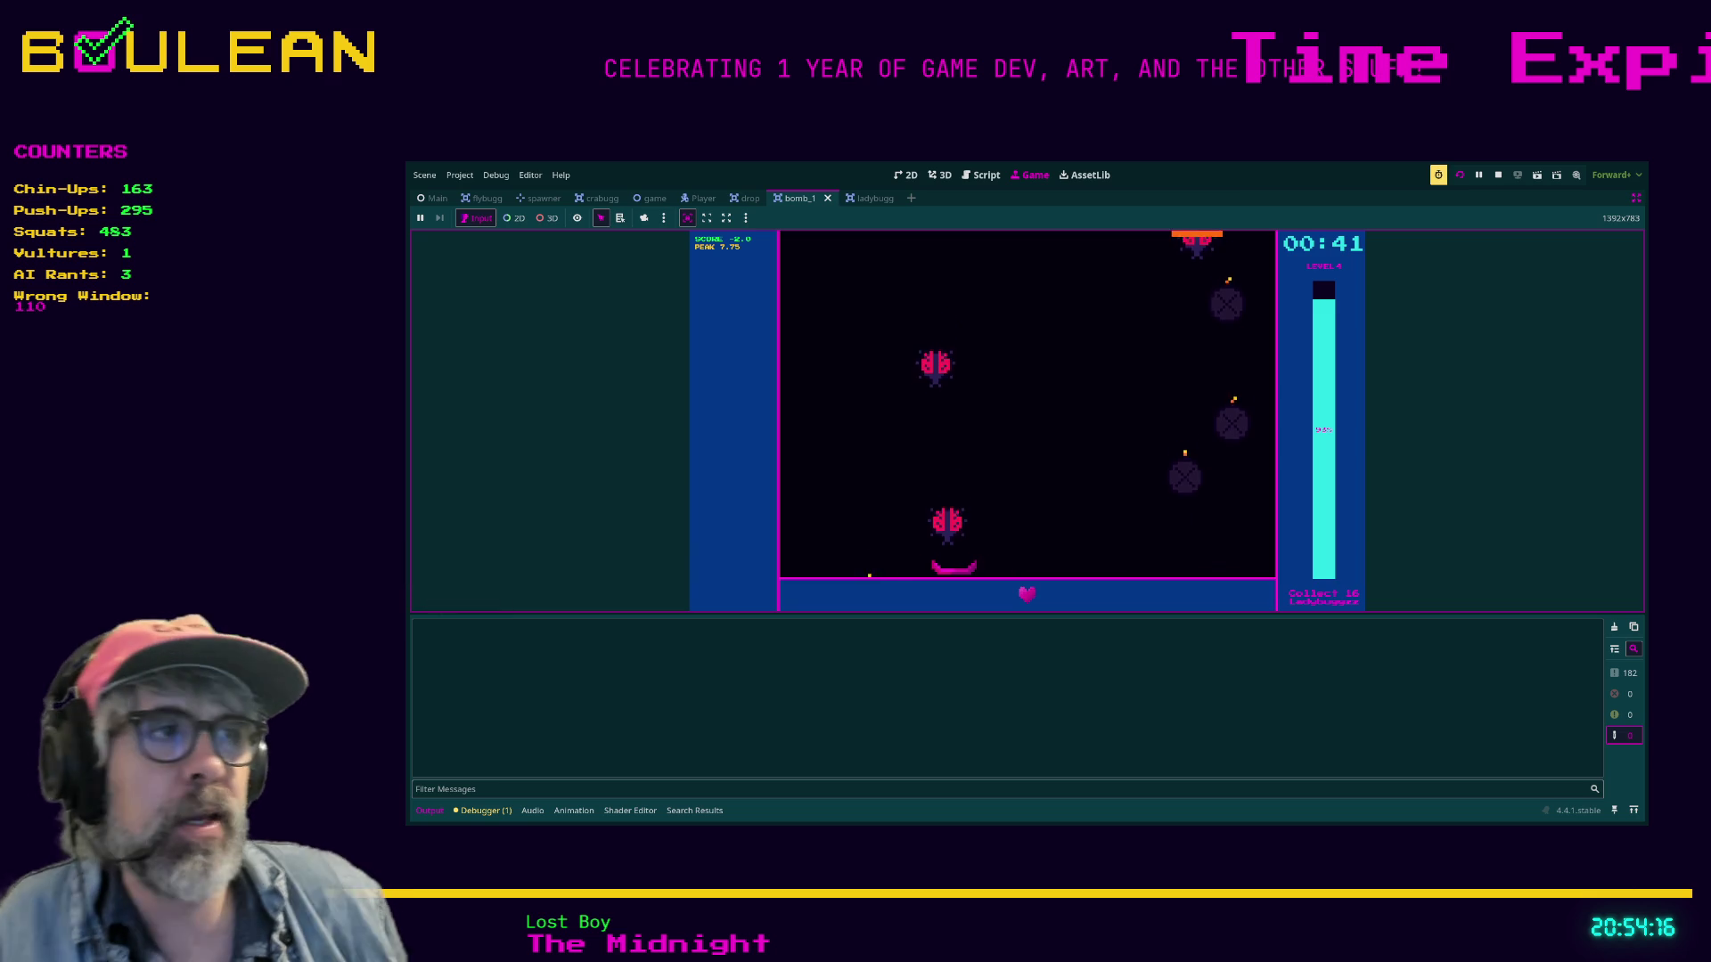
{"action": "key", "text": "Right"}
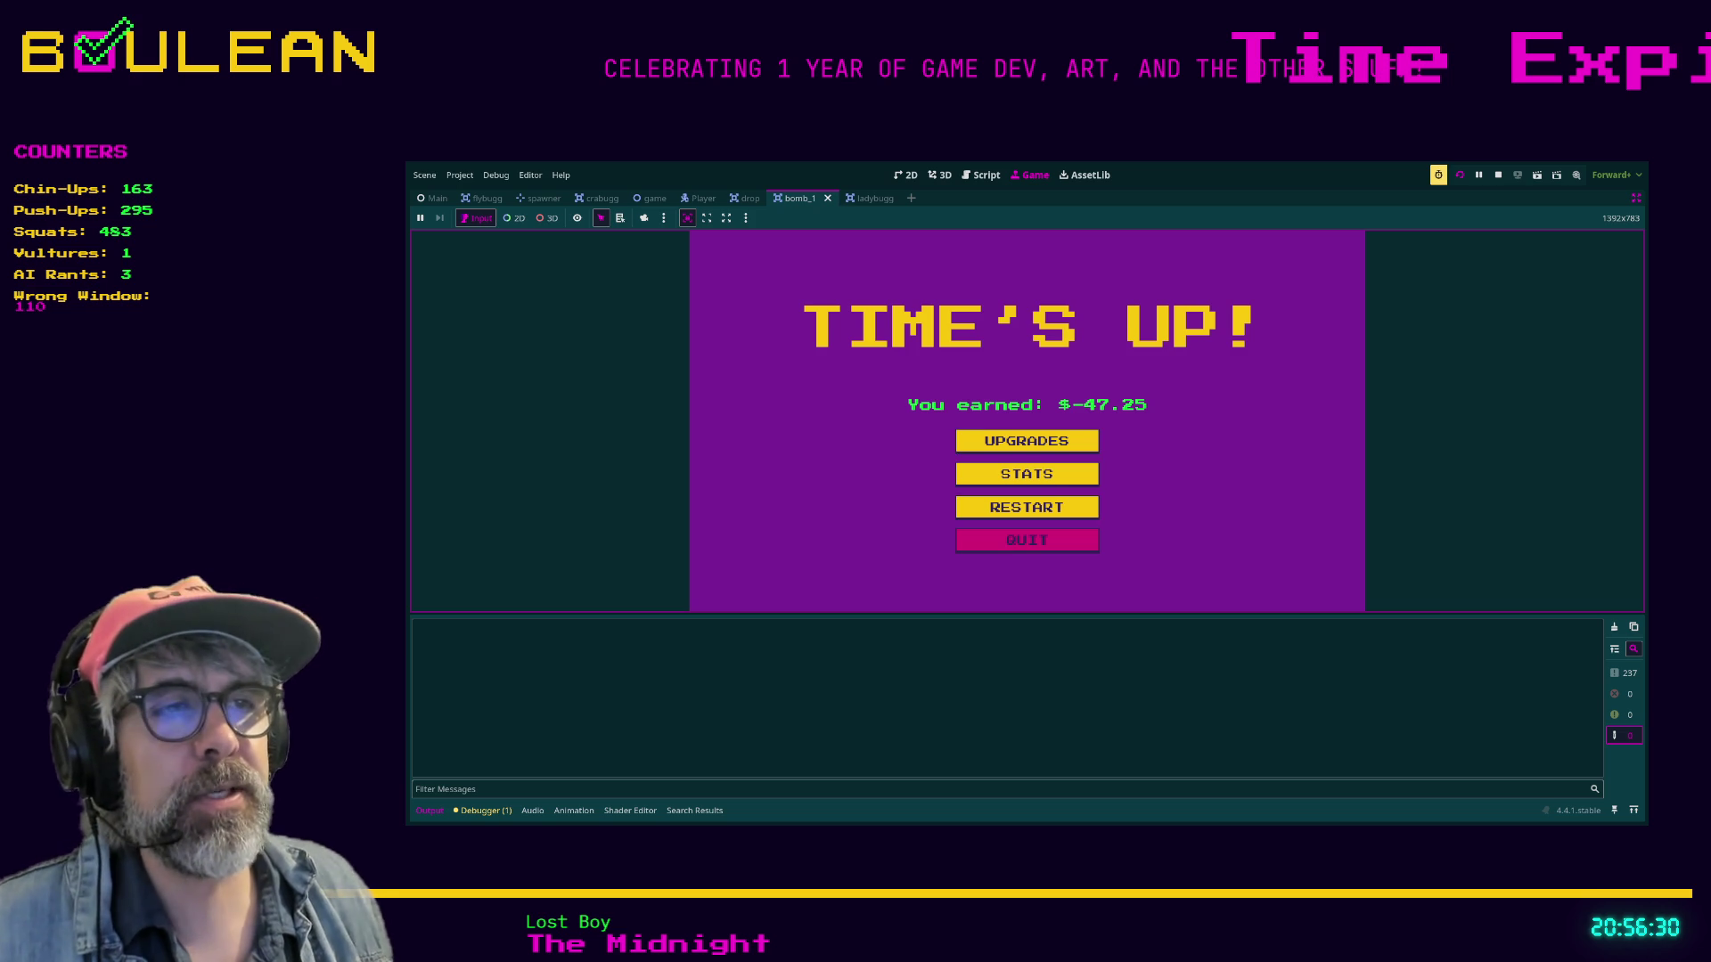
{"action": "left_click", "coordinate": [1026, 540]}
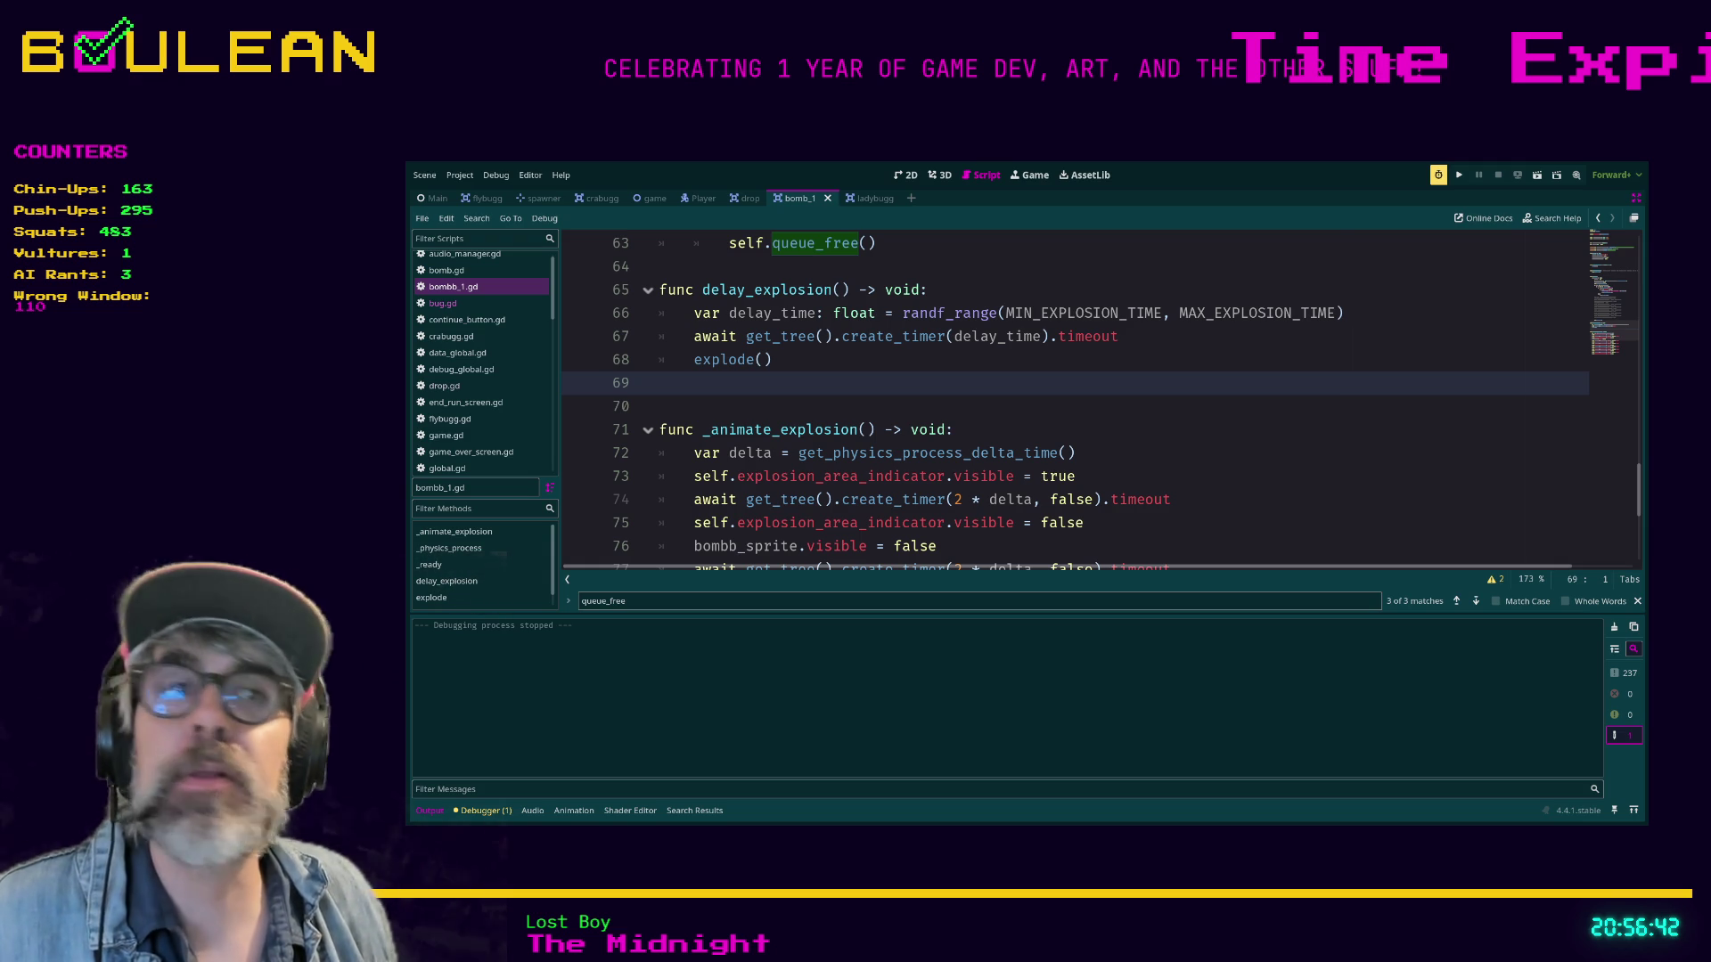
Open main.gd from the scripts list and go to the _on_drop_collected handler.
{"action": "left_click", "coordinate": [659, 405]}
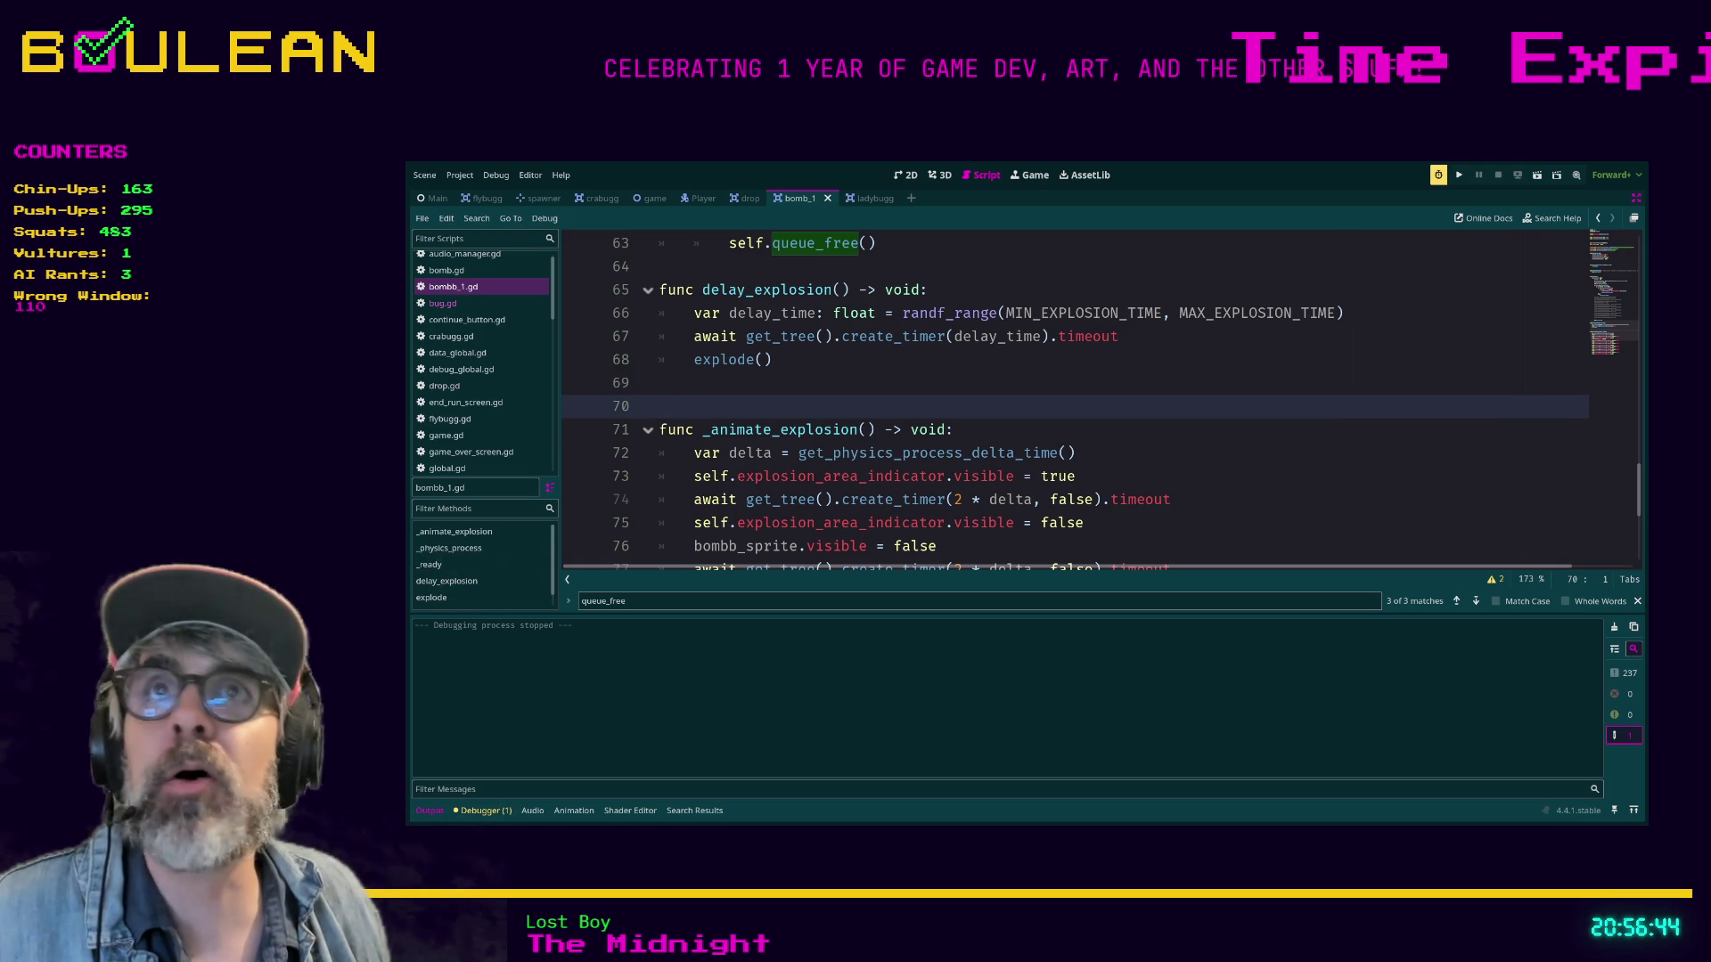
{"action": "scroll", "coordinate": [481, 361], "scroll_direction": "down", "scroll_amount": 3}
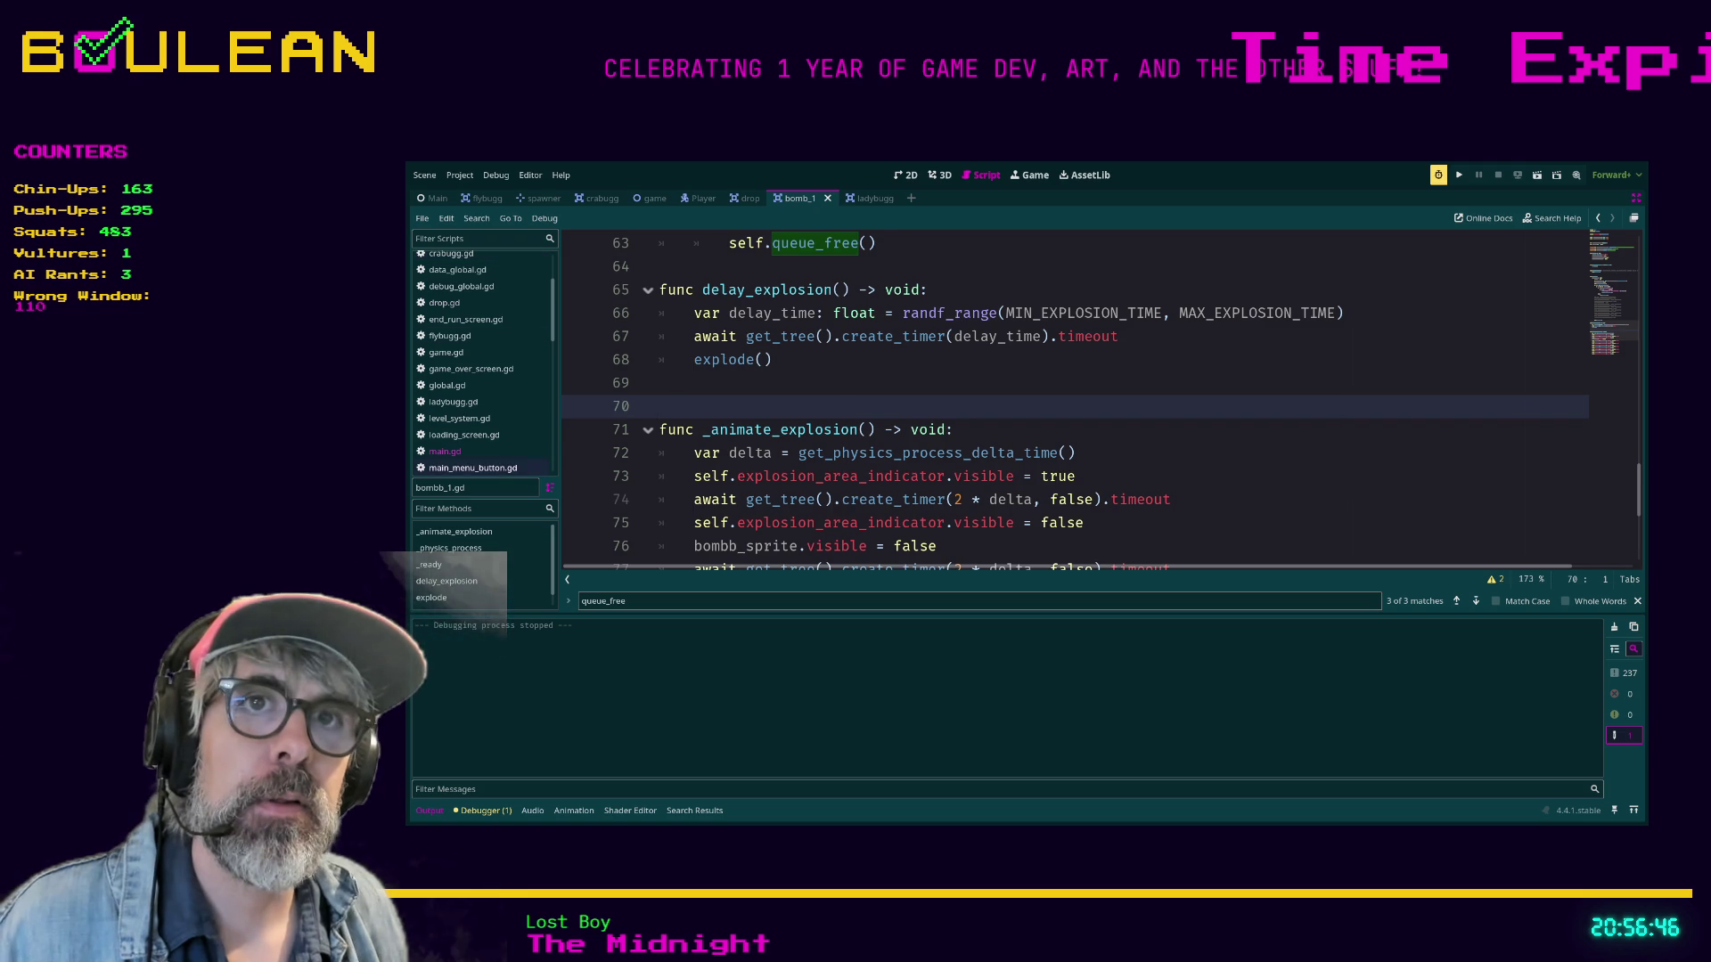
{"action": "left_click", "coordinate": [445, 451]}
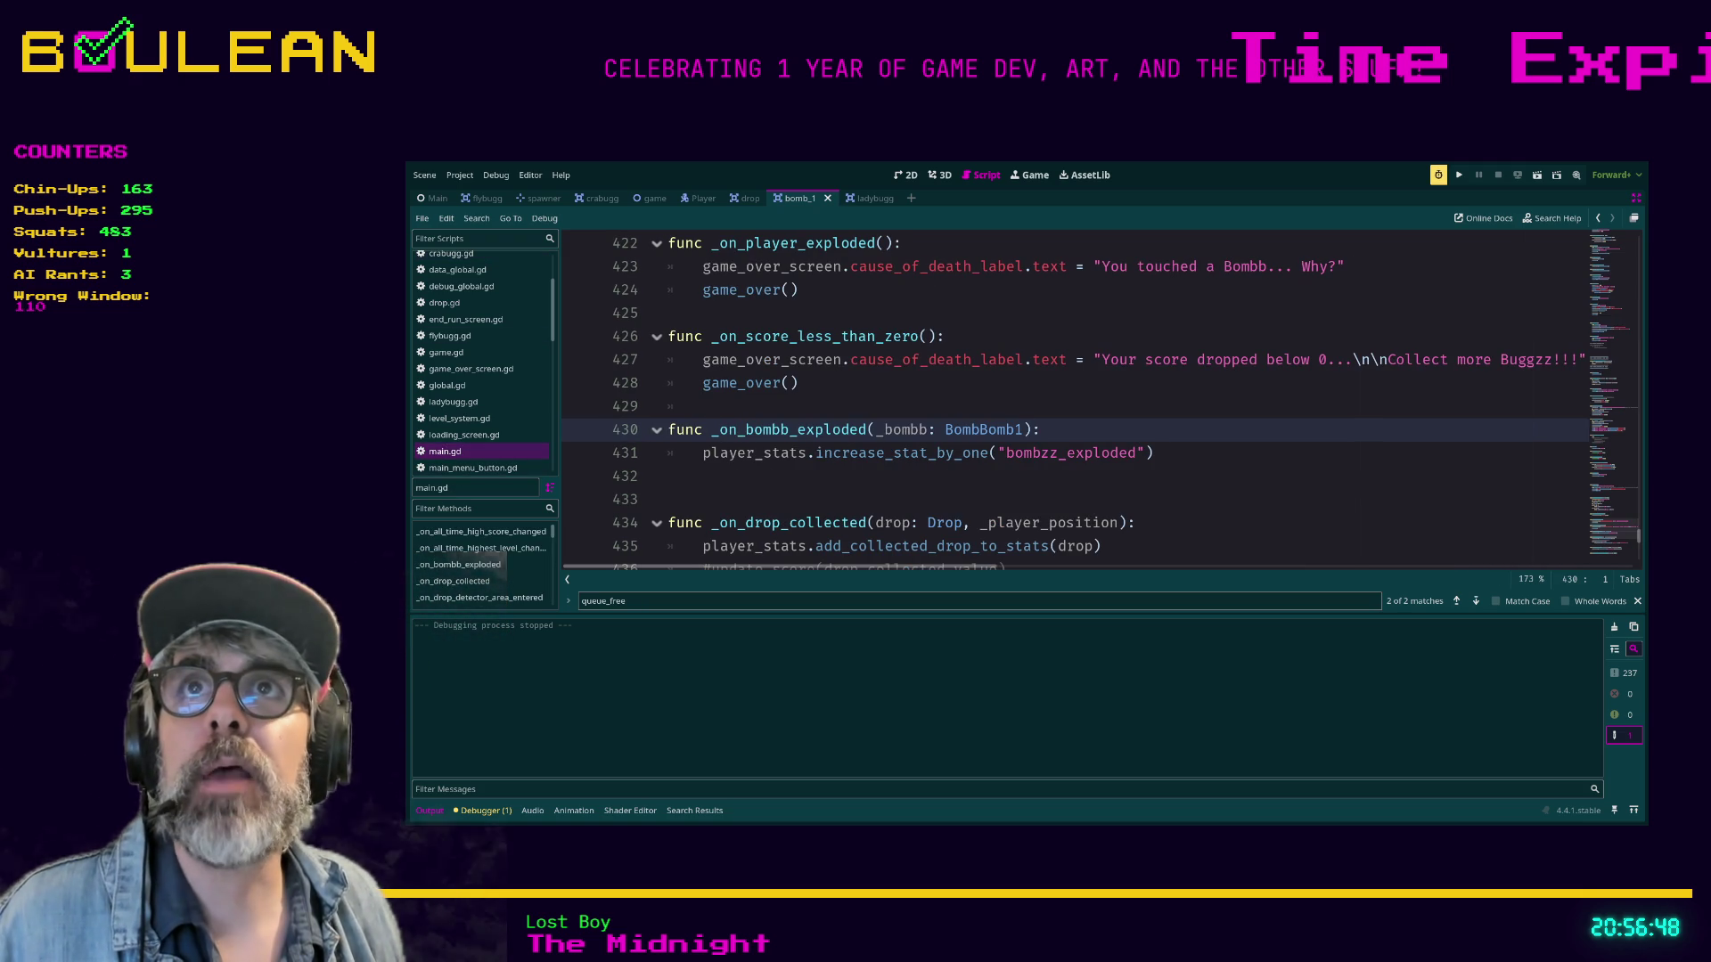
{"action": "left_click", "coordinate": [668, 499]}
{"action": "scroll", "coordinate": [668, 499], "scroll_direction": "down", "scroll_amount": 2}
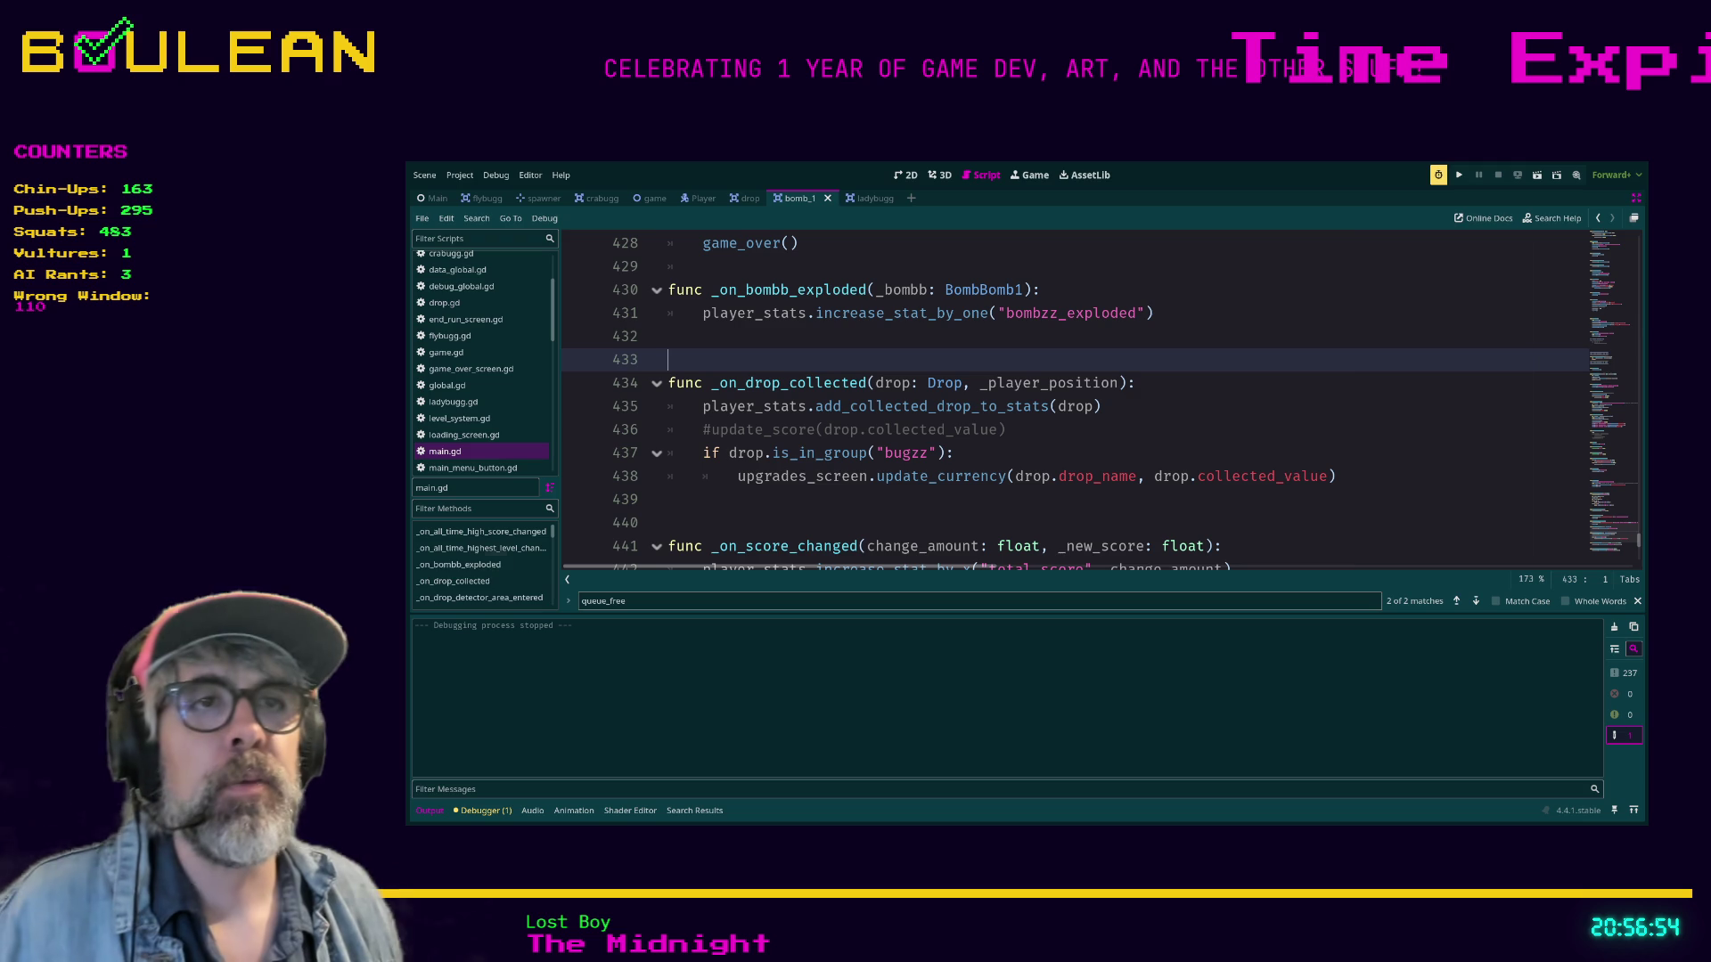
{"action": "left_click", "coordinate": [1007, 430]}
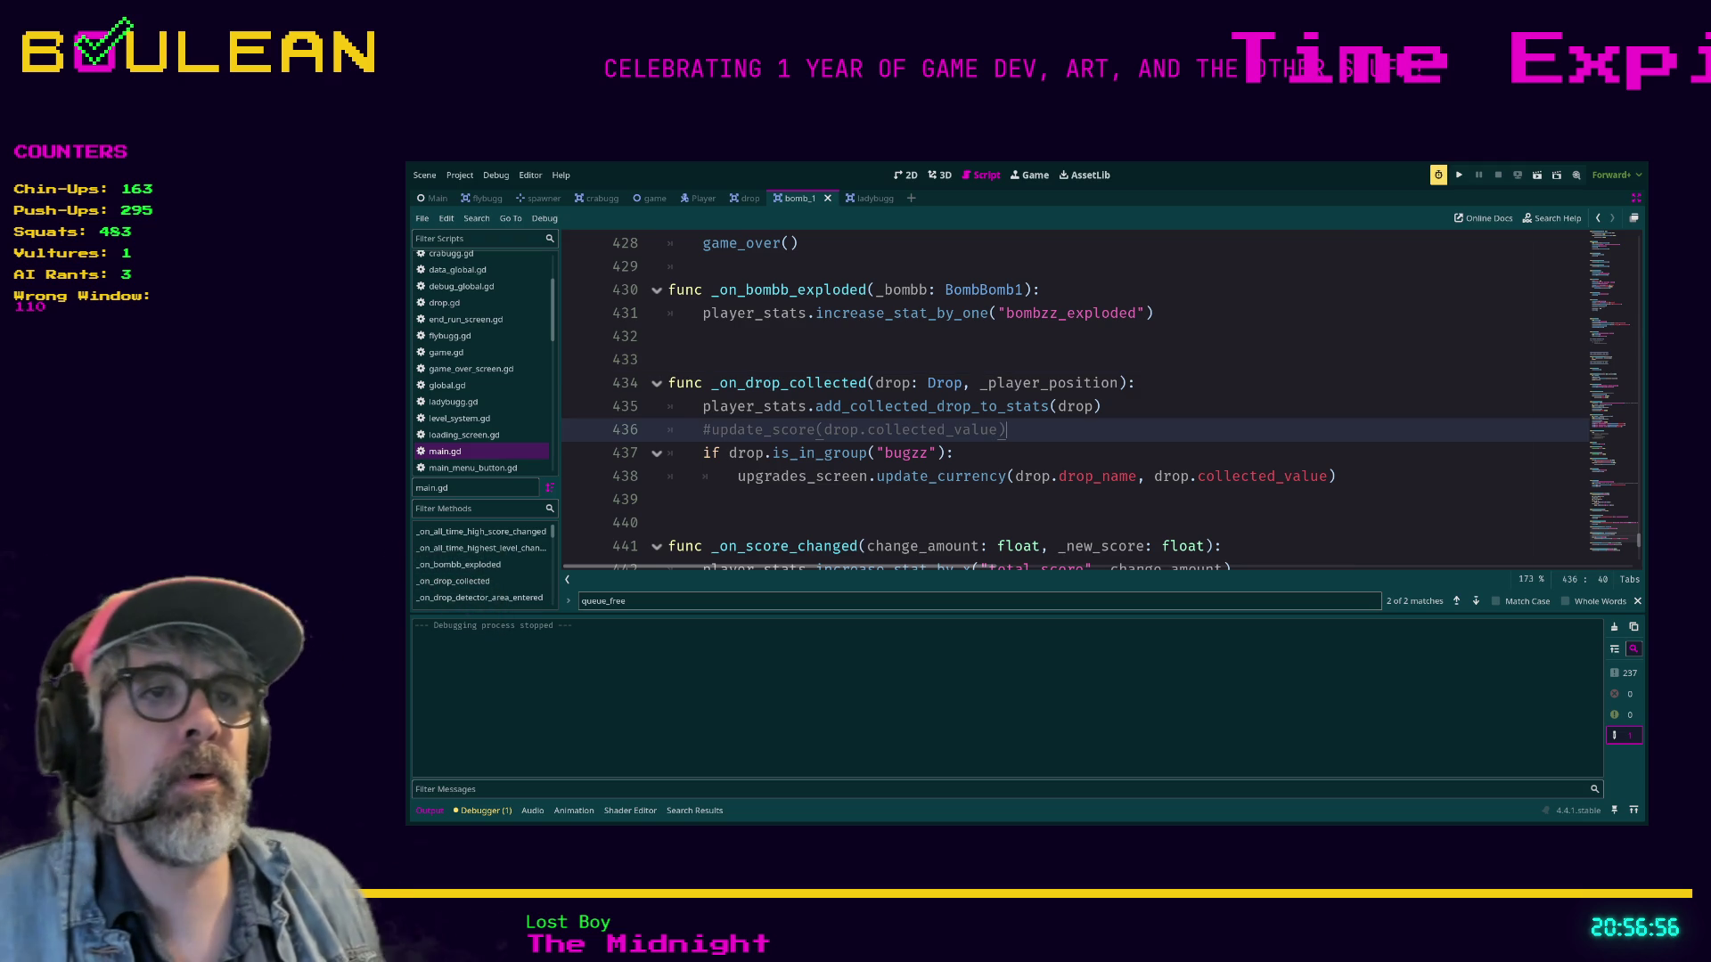
Delete the commented update_score line, comment out the bugzz currency lines 436–437, and save main.gd.
{"action": "key", "text": "shift+Home"}
{"action": "key", "text": "shift+Home"}
{"action": "key", "text": "BackSpace"}
{"action": "key", "text": "BackSpace"}
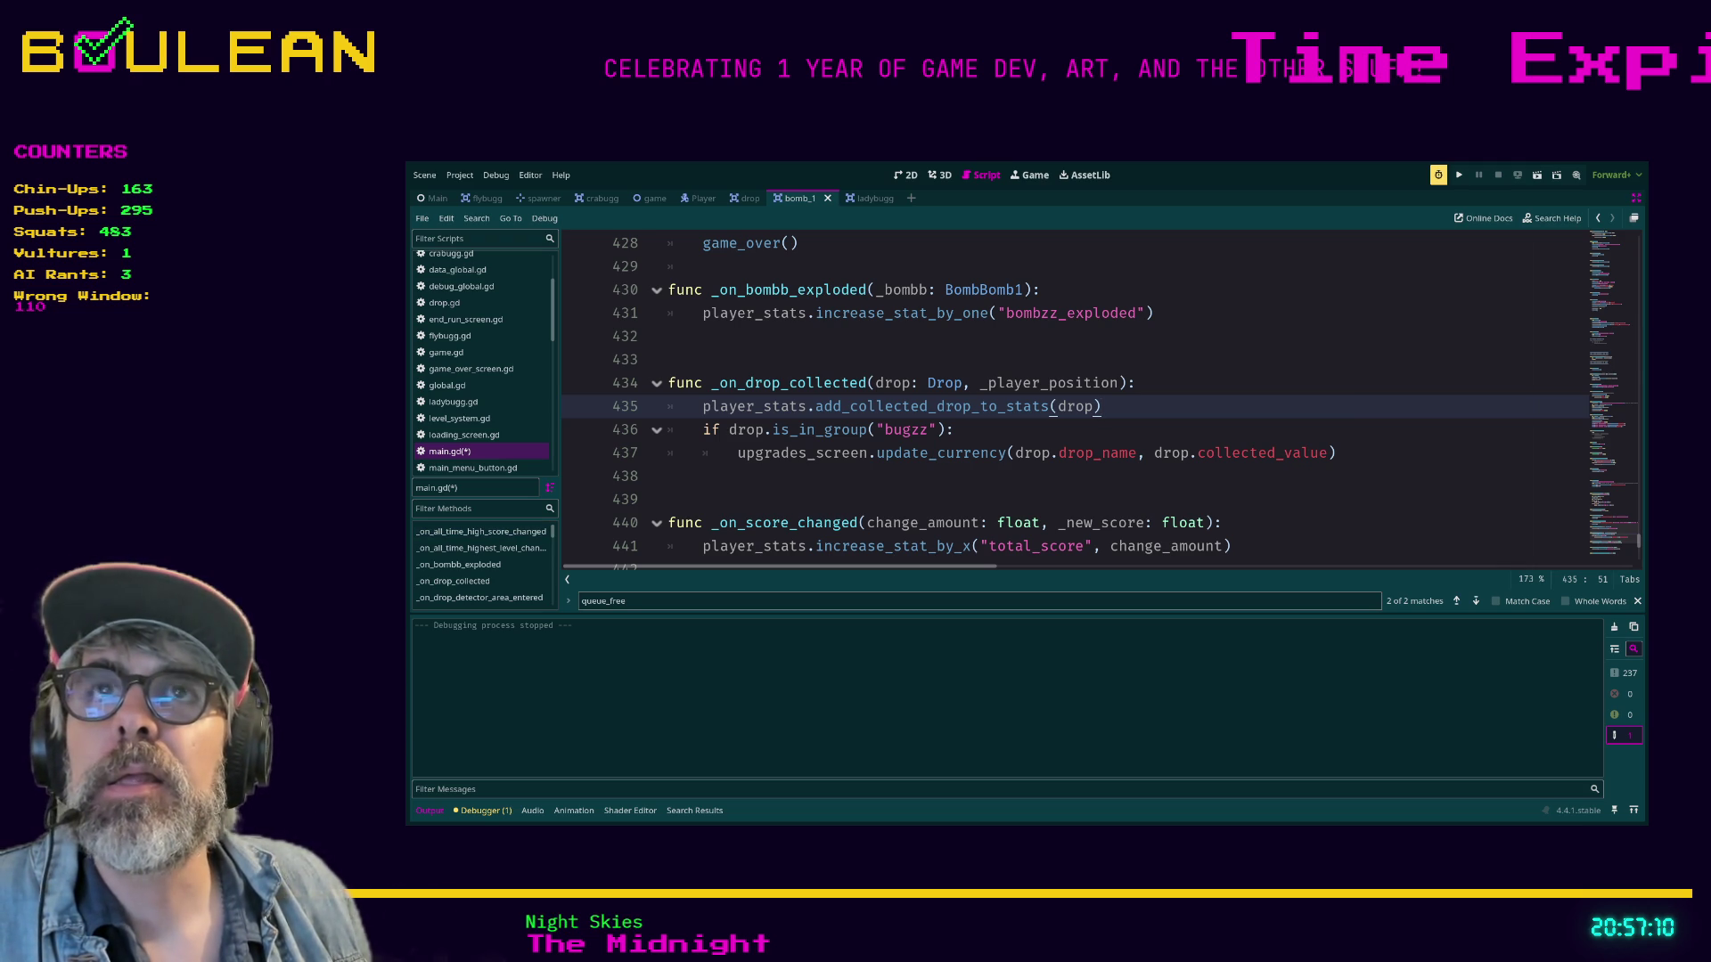
{"action": "left_click", "coordinate": [669, 476]}
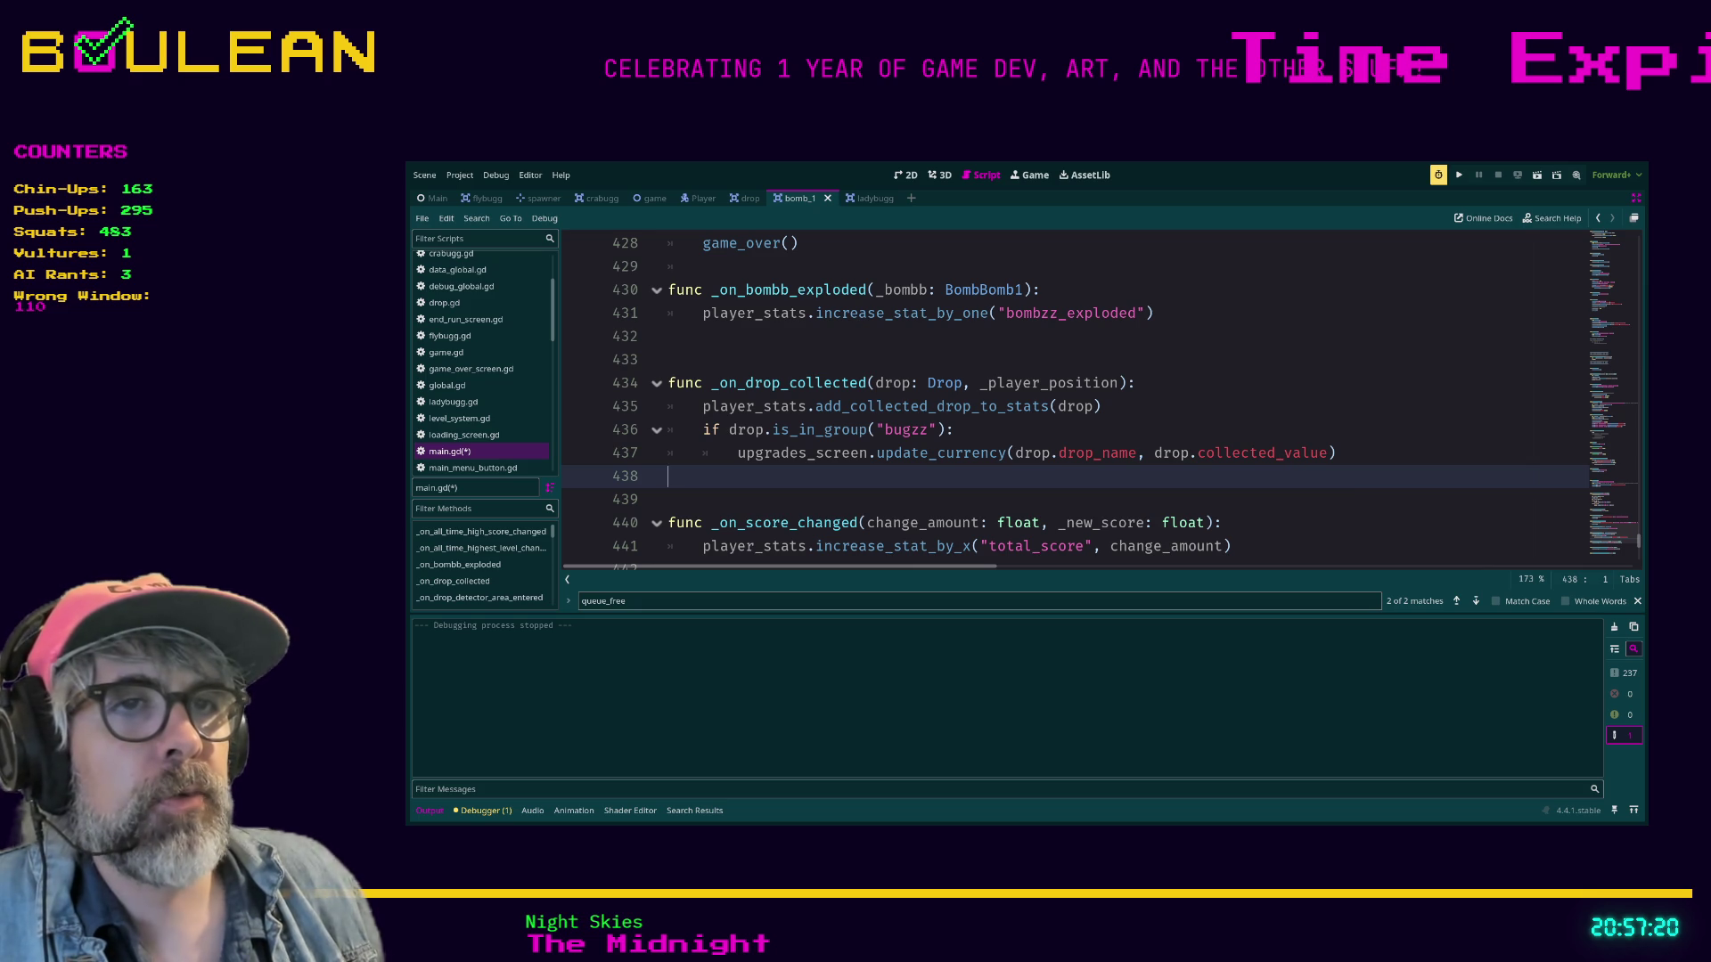
{"action": "key", "text": "shift+Up"}
{"action": "key", "text": "shift+Up"}
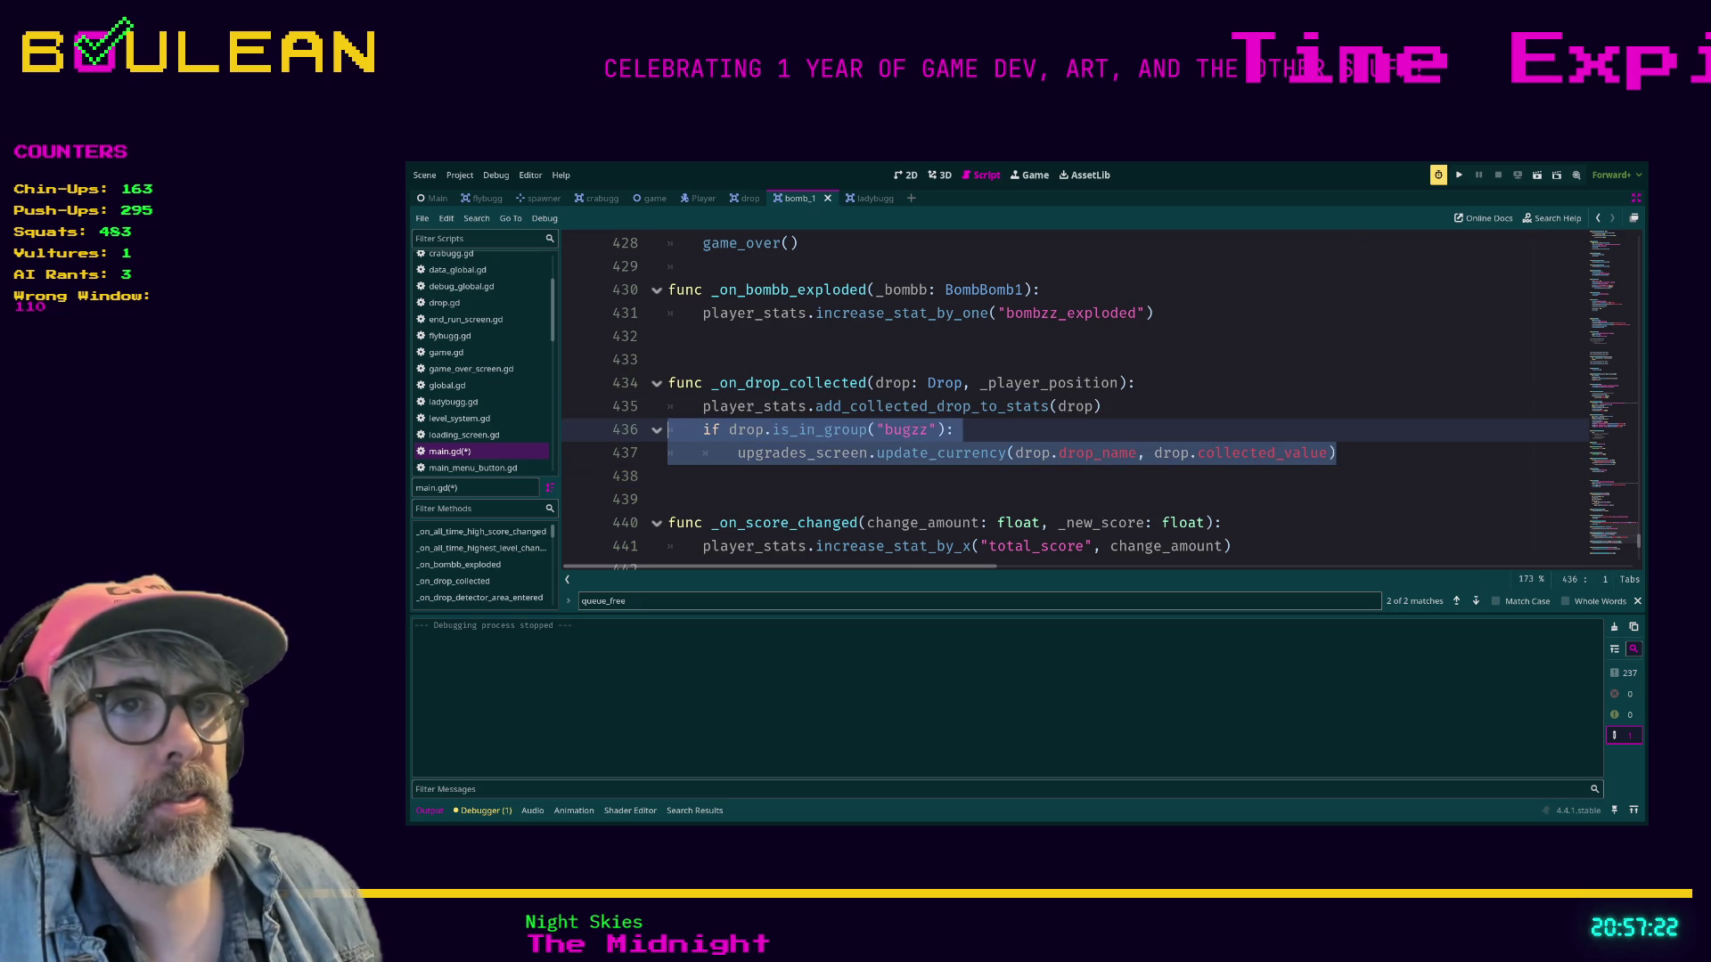
{"action": "key", "text": "ctrl+k"}
{"action": "key", "text": "ctrl+s"}
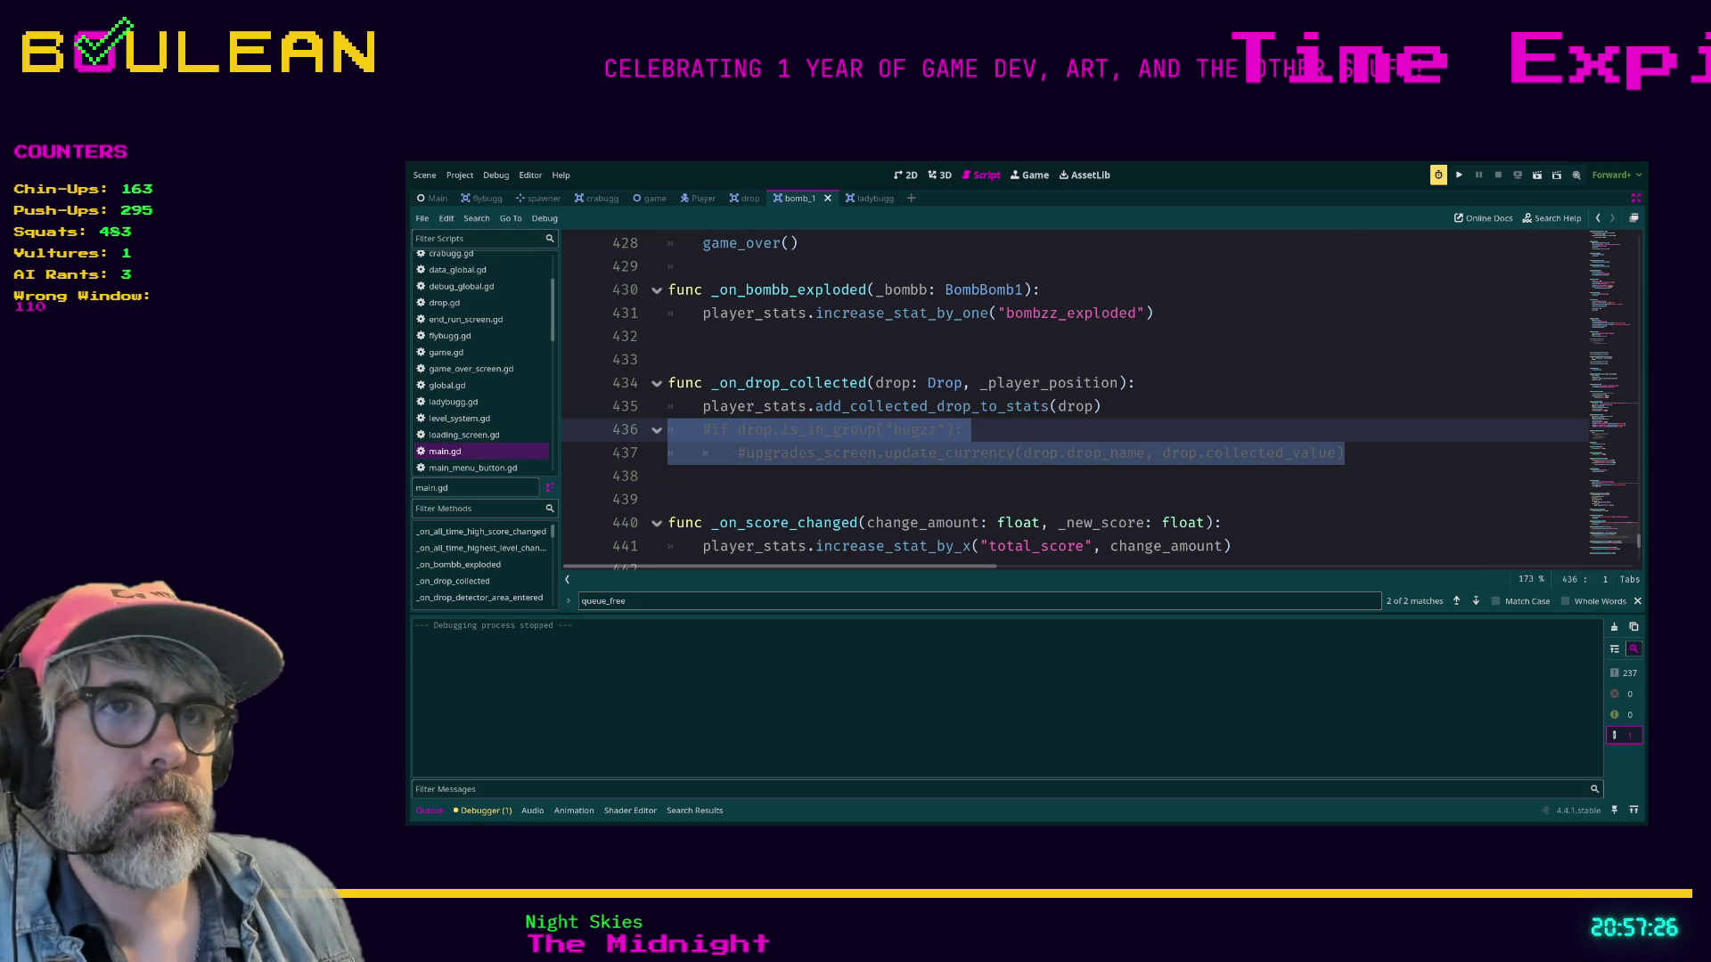
Run the project with F5 and start a new game.
{"action": "key", "text": "F5"}
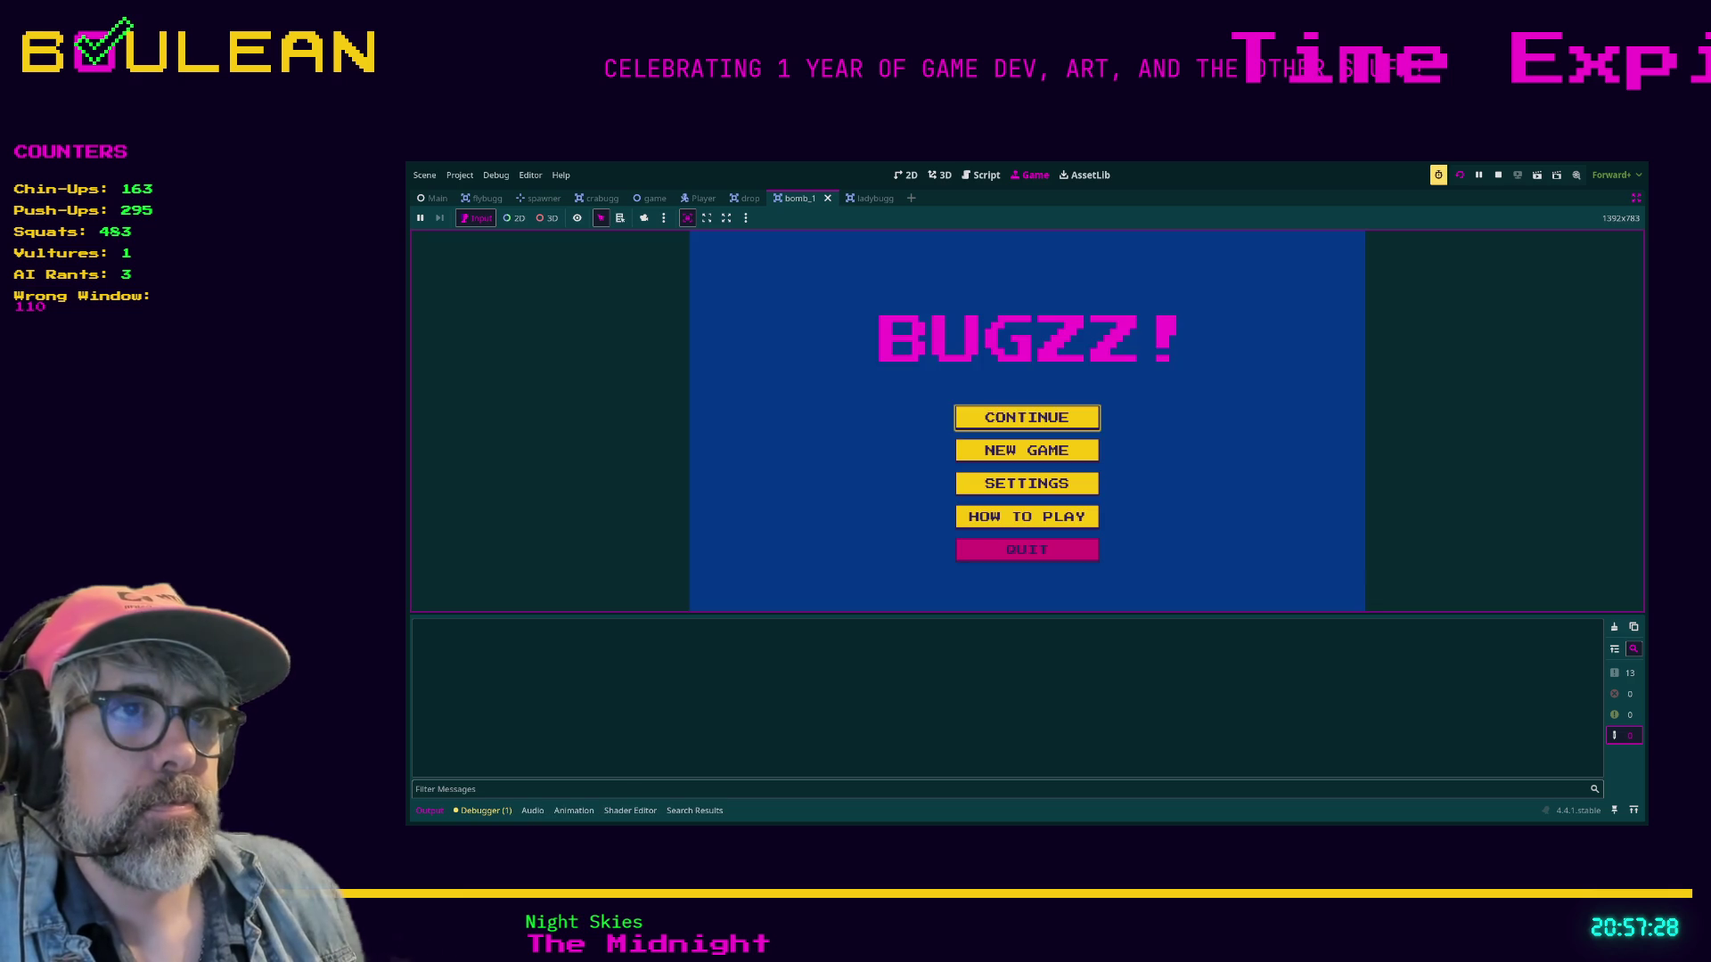
{"action": "key", "text": "Return"}
{"action": "key", "text": "Left"}
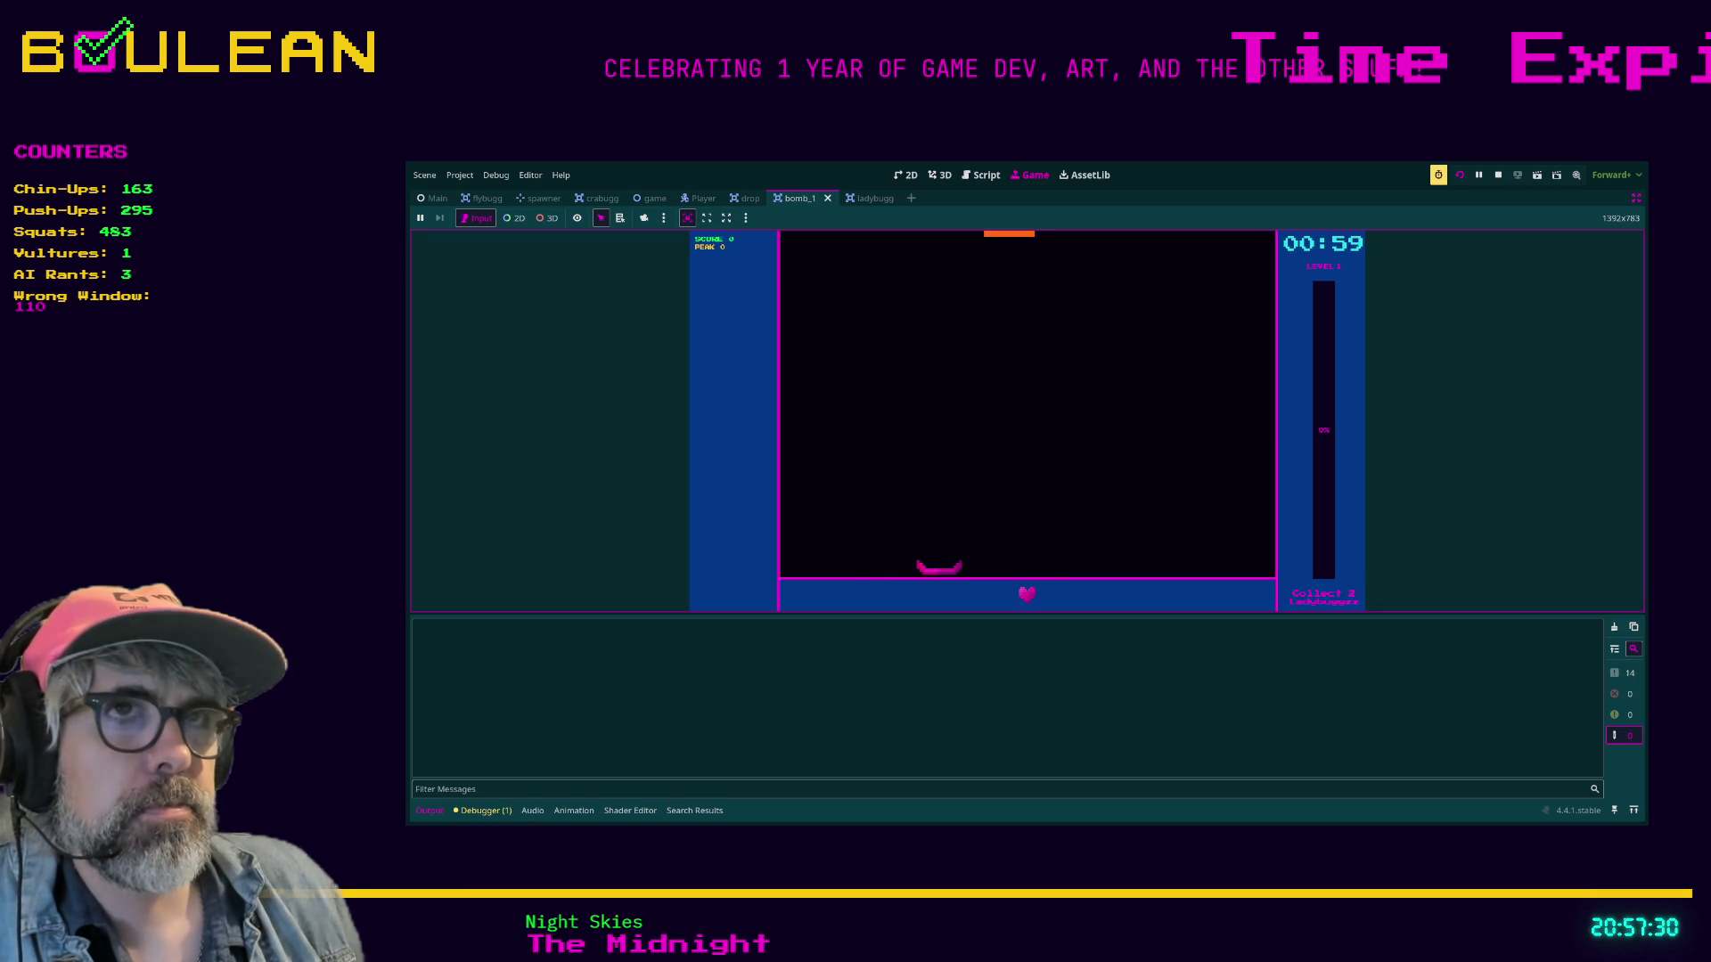
Steer the paddle left and right to catch falling ladybugs while dodging bombs.
{"action": "key", "text": "Right"}
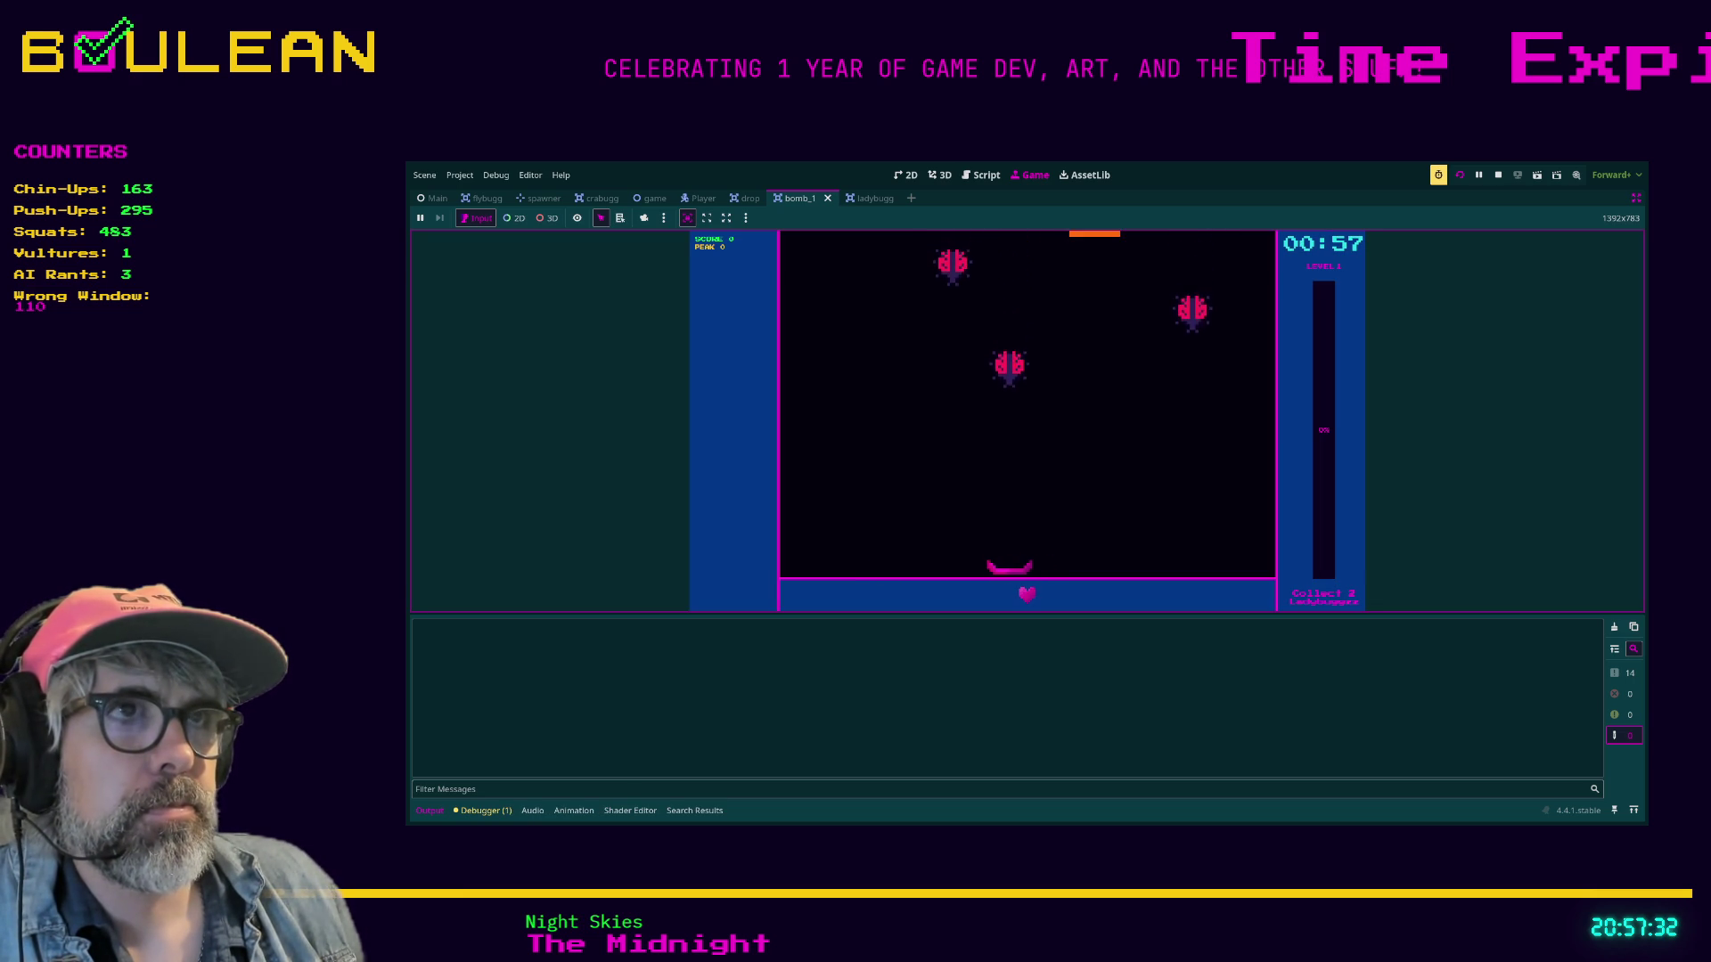
{"action": "key", "text": "Left"}
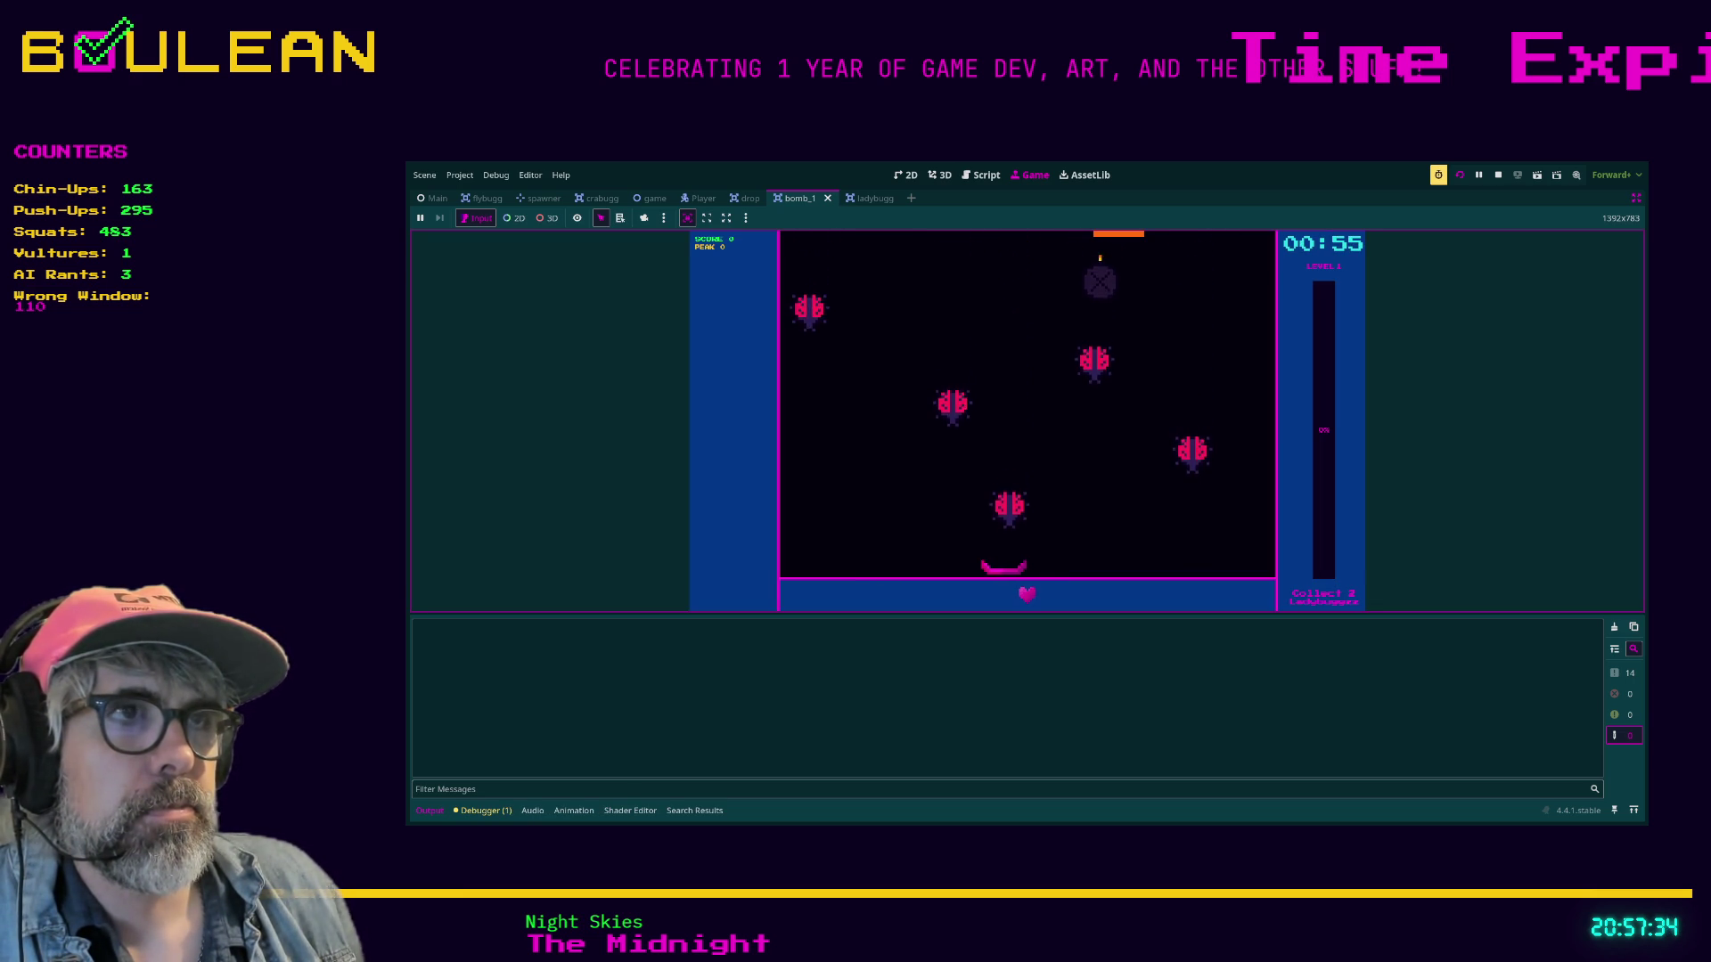
{"action": "key", "text": "Right"}
{"action": "key", "text": "Left"}
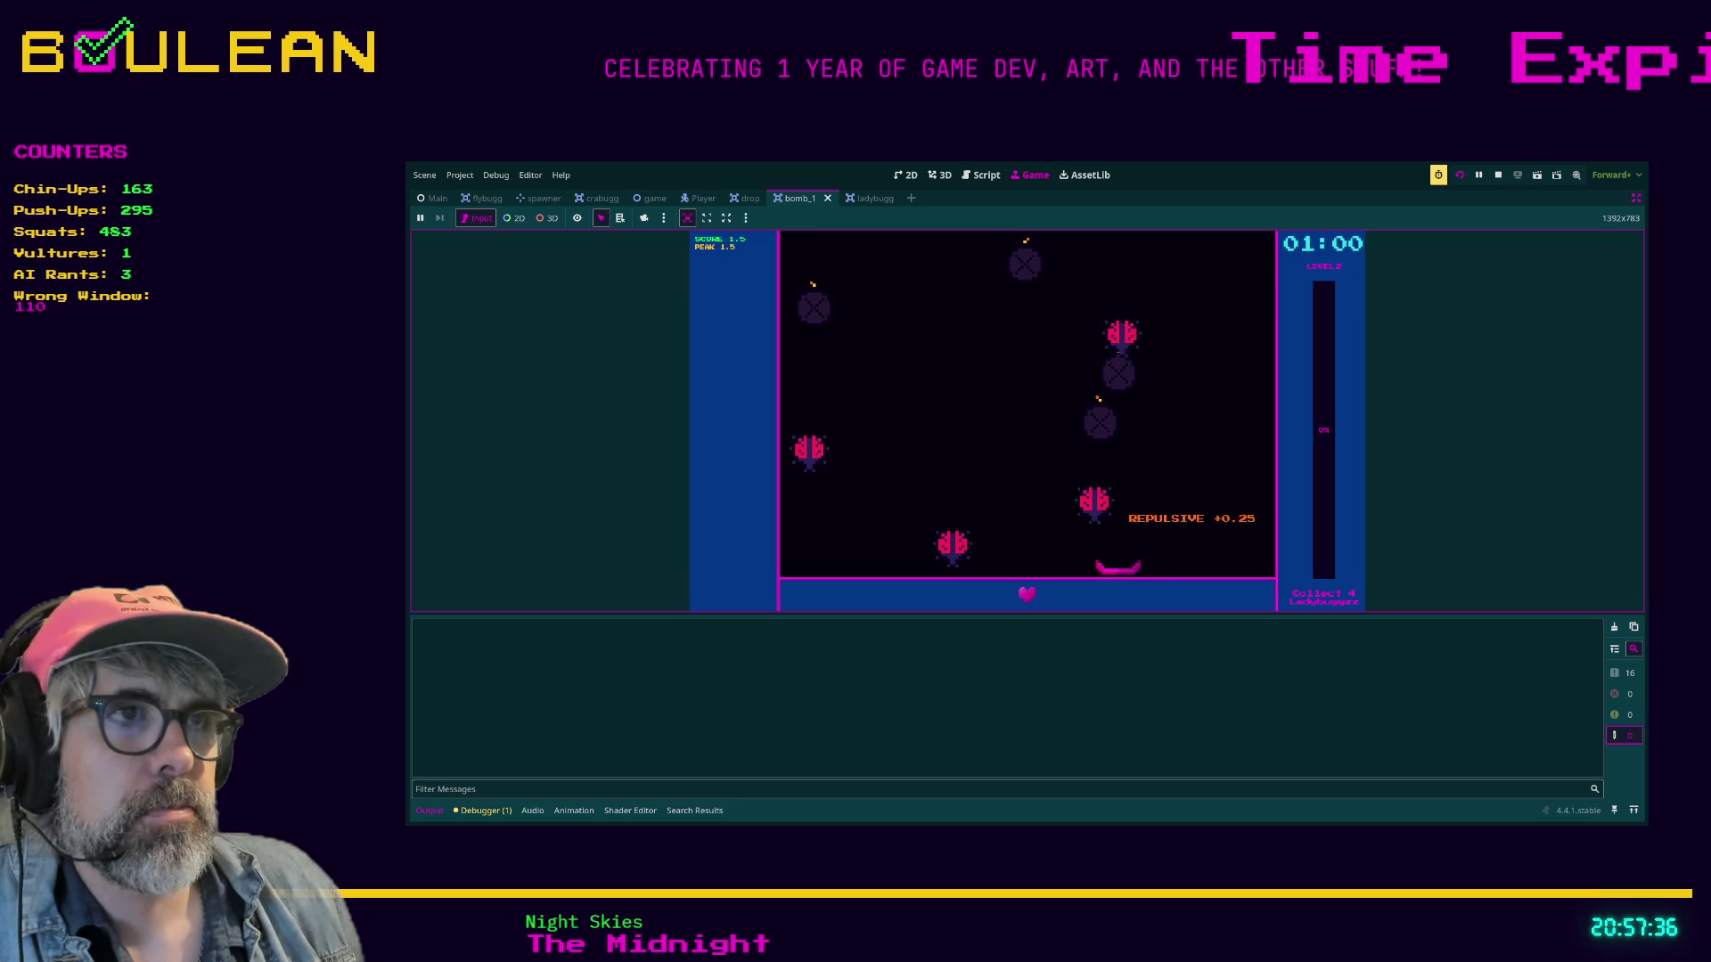
{"action": "key", "text": "Right"}
{"action": "key", "text": "Right"}
{"action": "key", "text": "Left"}
{"action": "key", "text": "Left"}
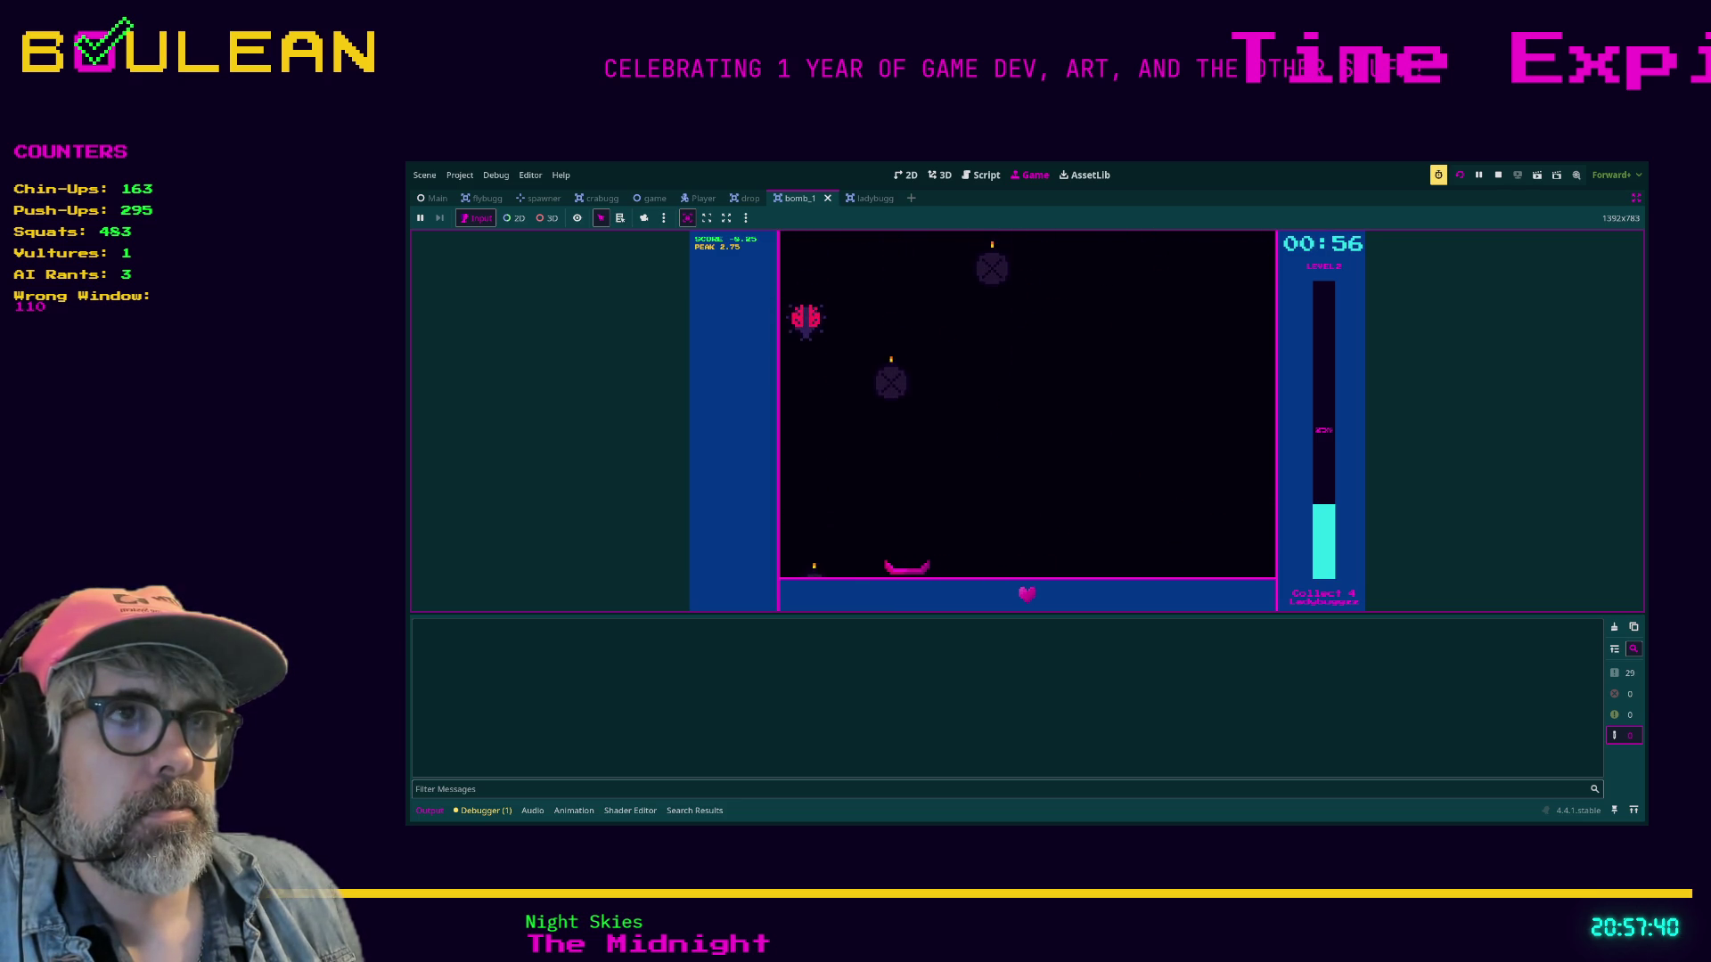
{"action": "key", "text": "Left"}
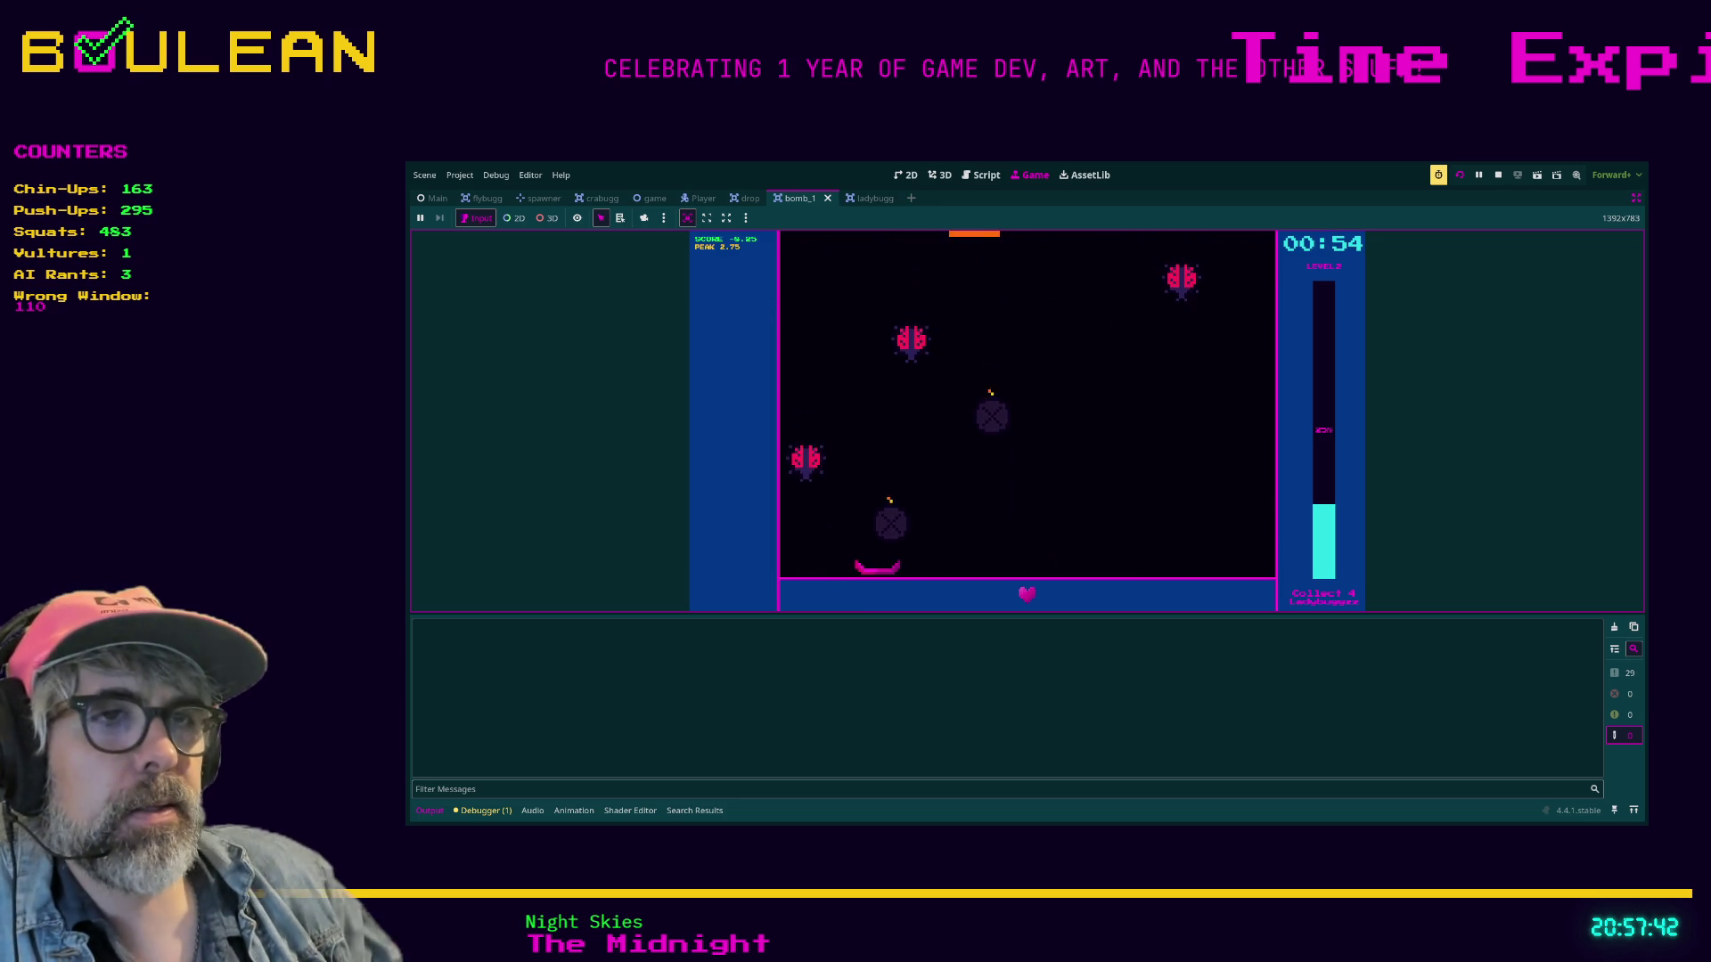
{"action": "key", "text": "Left"}
{"action": "key", "text": "Right"}
{"action": "key", "text": "Right"}
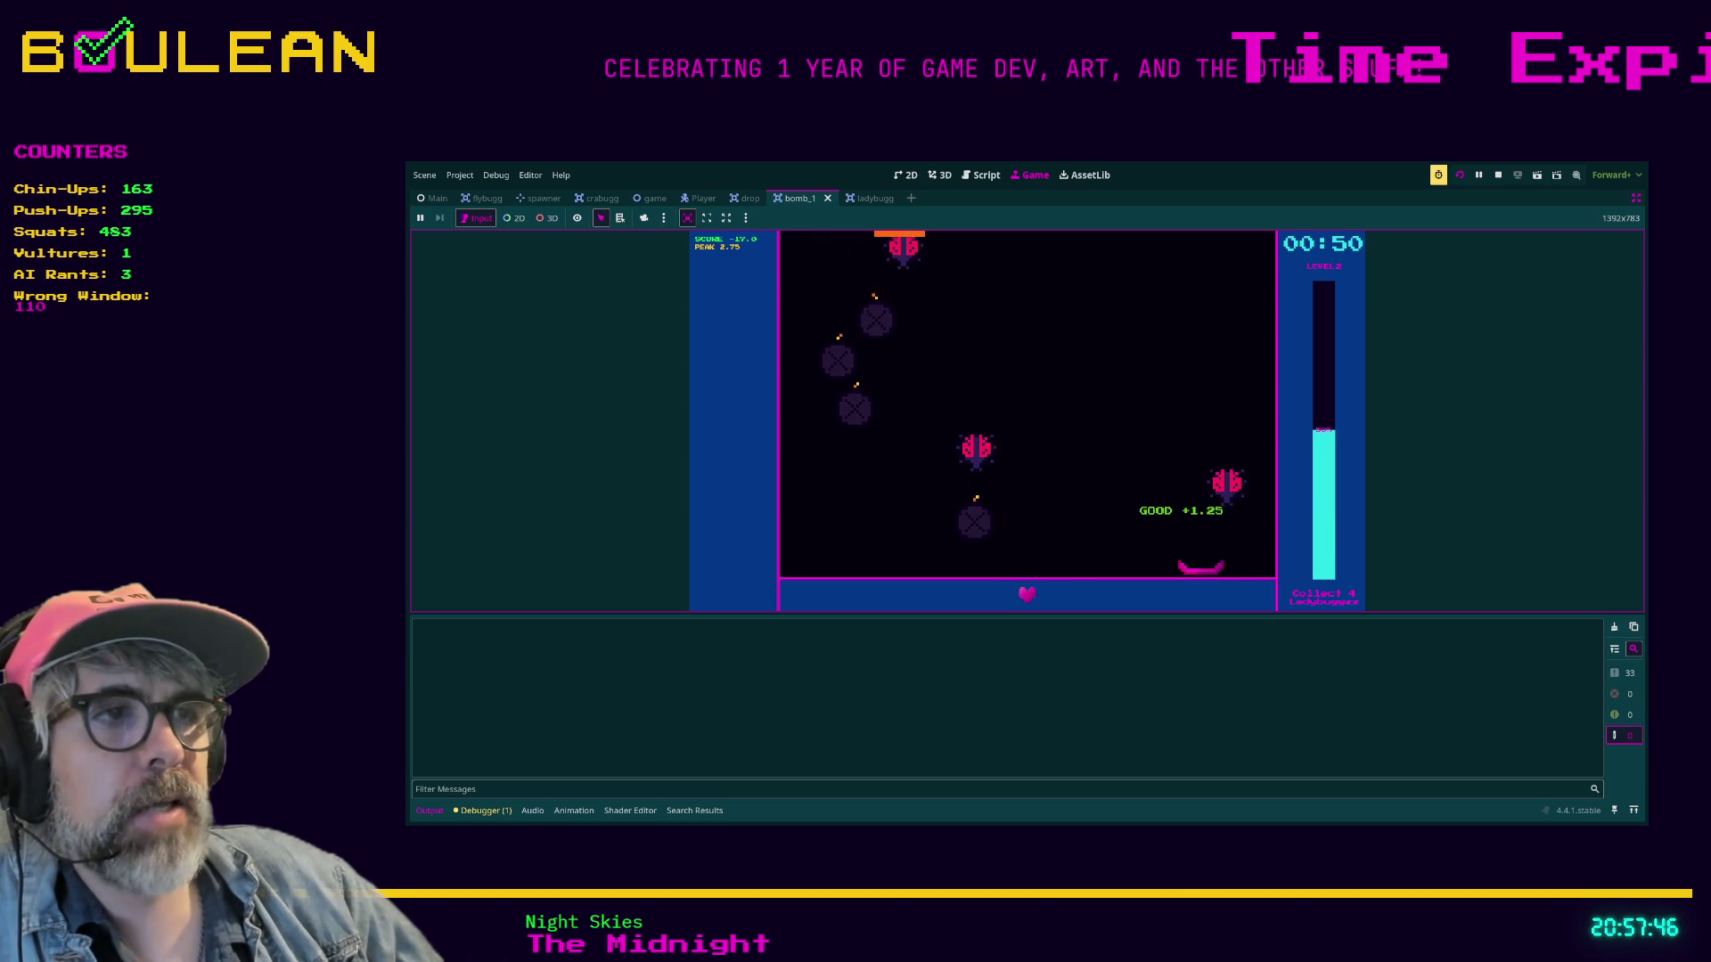
{"action": "key", "text": "Left"}
{"action": "key", "text": "Left"}
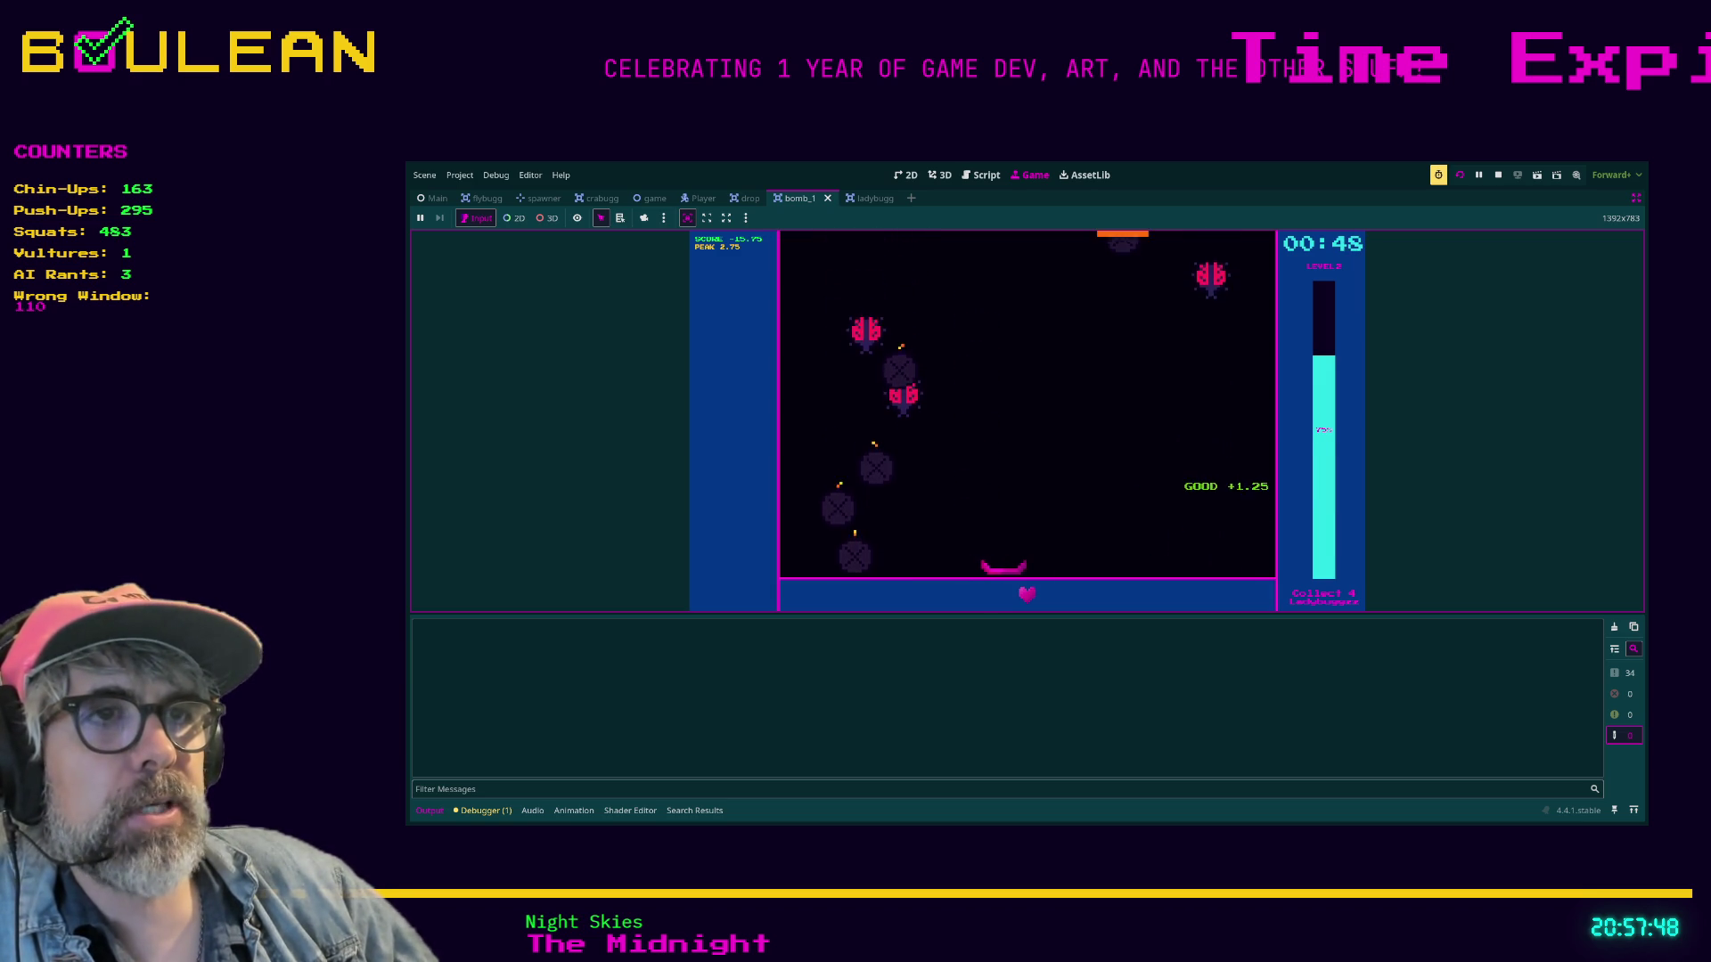
{"action": "key", "text": "Left"}
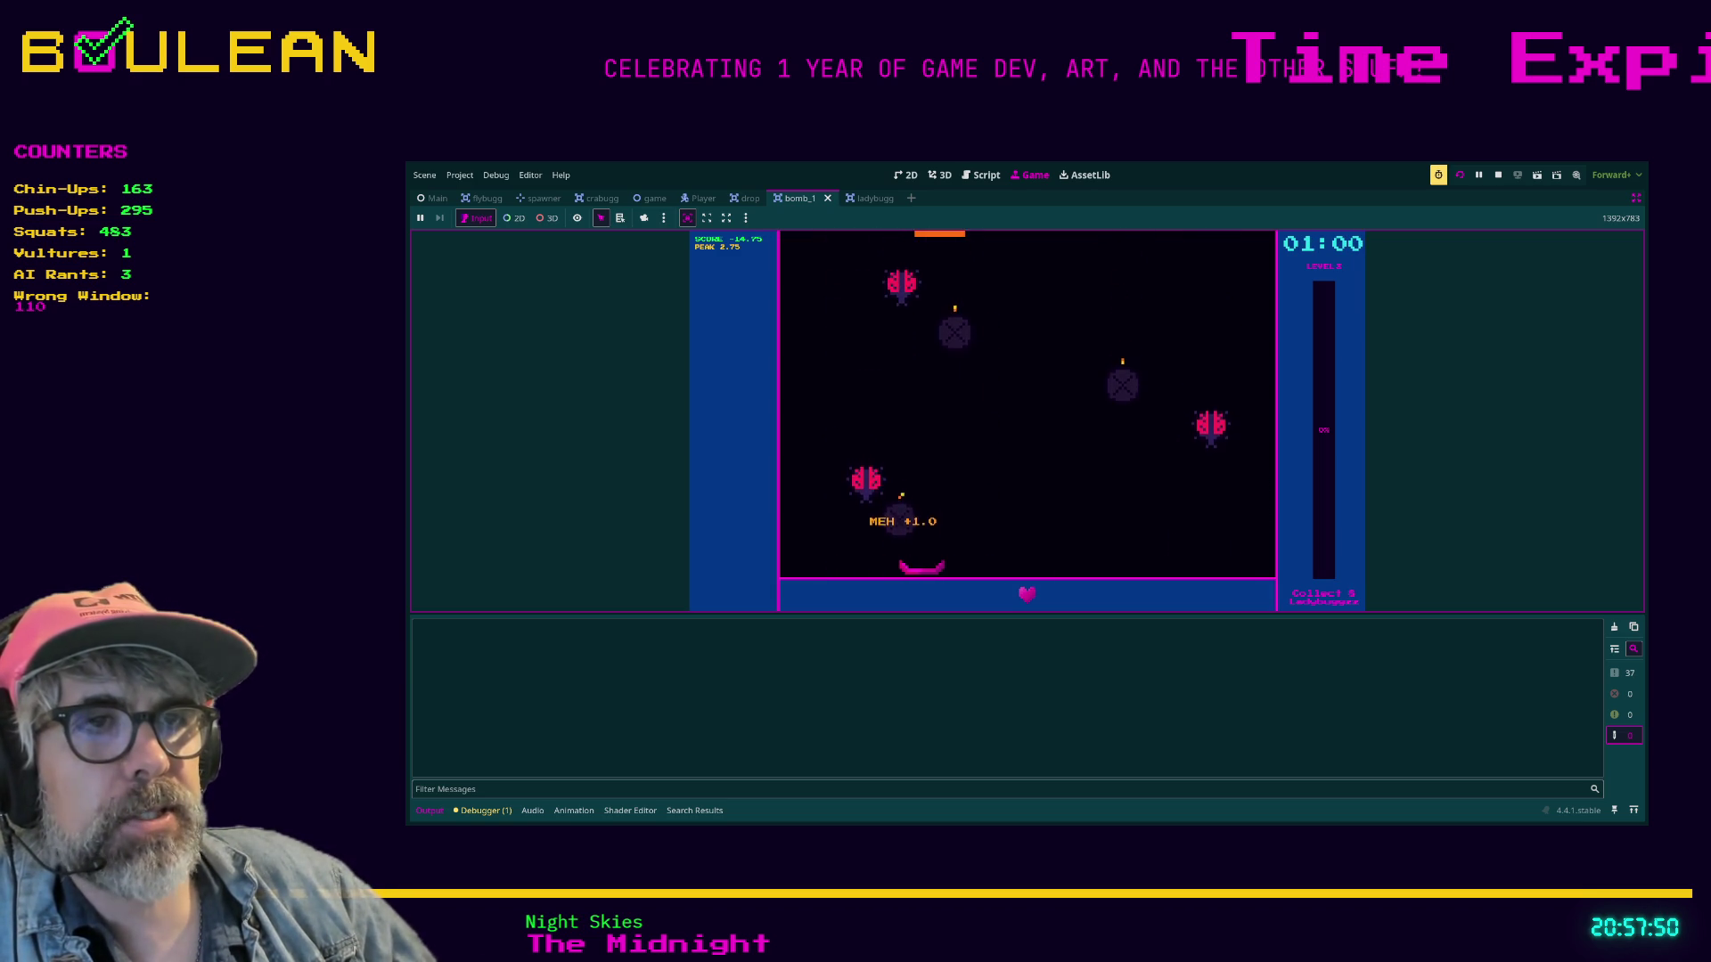
{"action": "key", "text": "Right"}
{"action": "key", "text": "Left"}
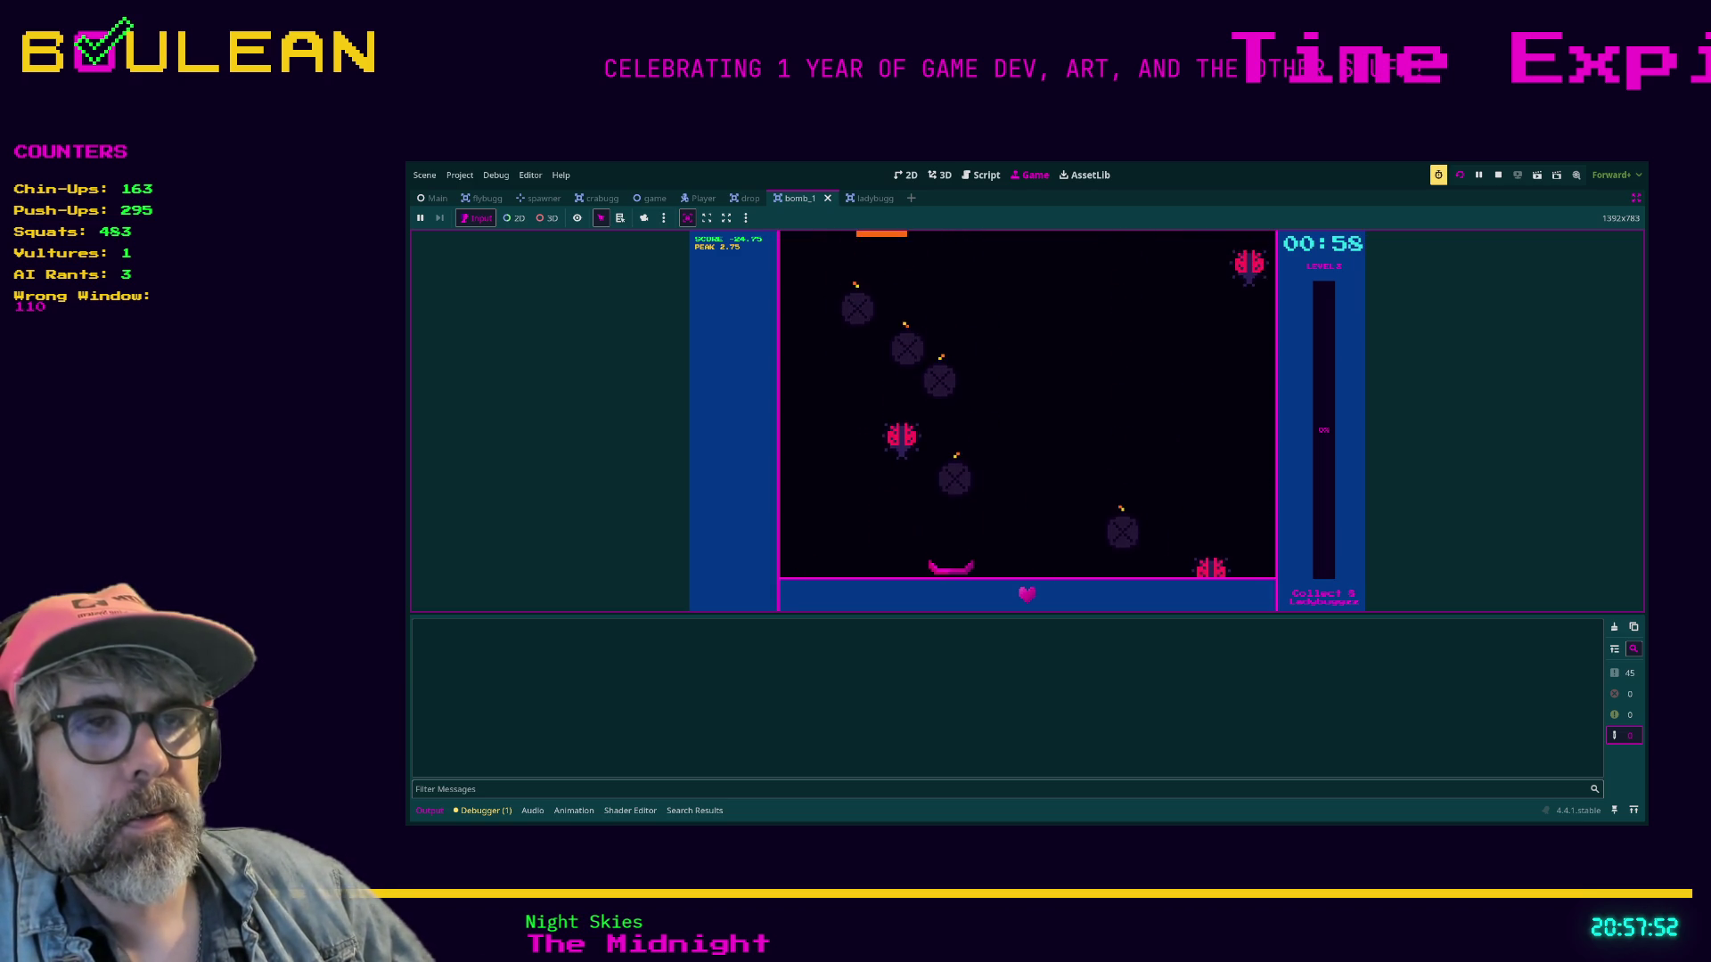
{"action": "key", "text": "Right"}
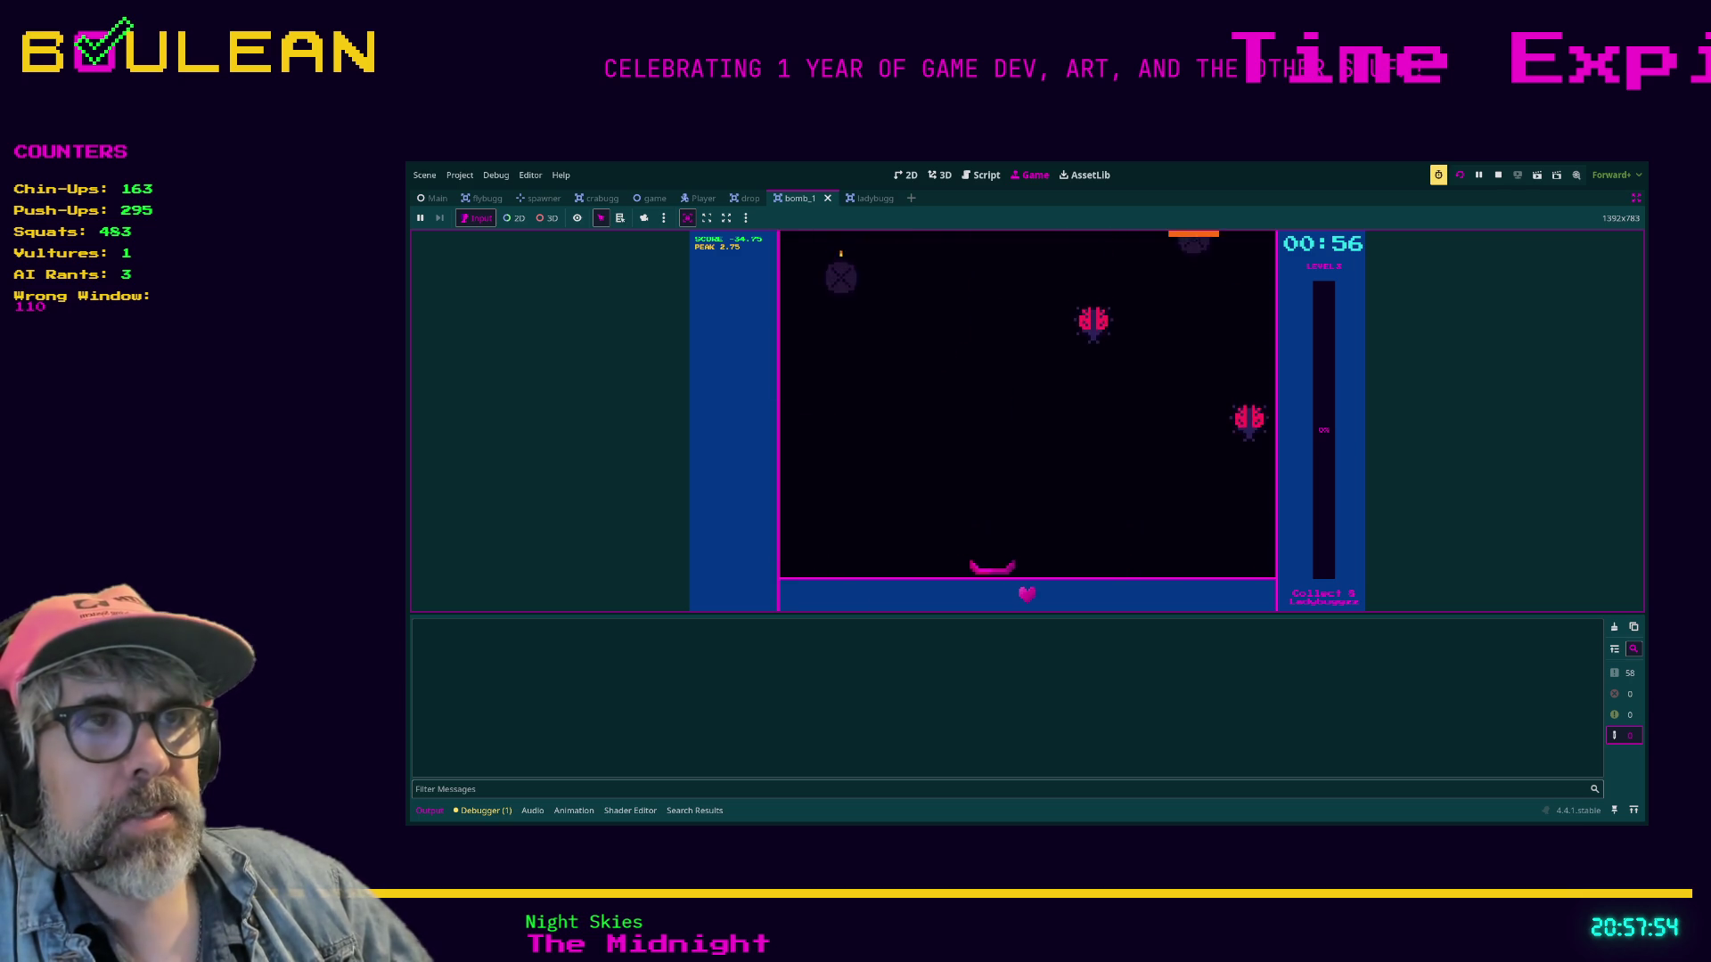
{"action": "key", "text": "Left"}
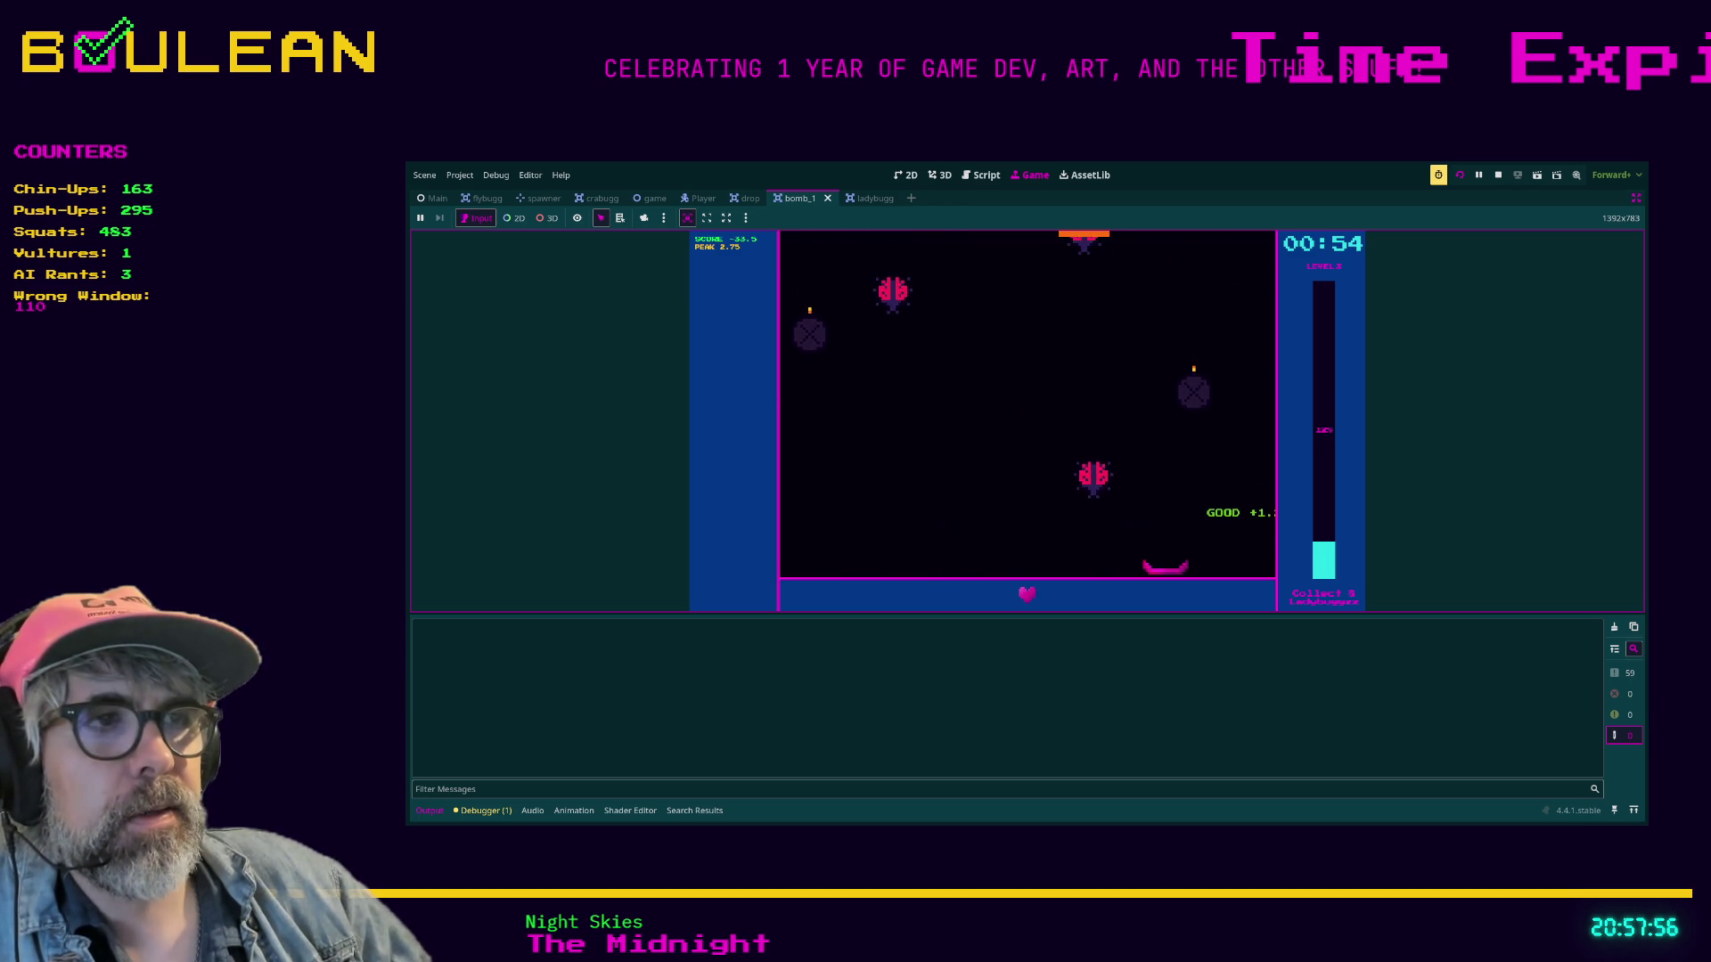
{"action": "key", "text": "Right"}
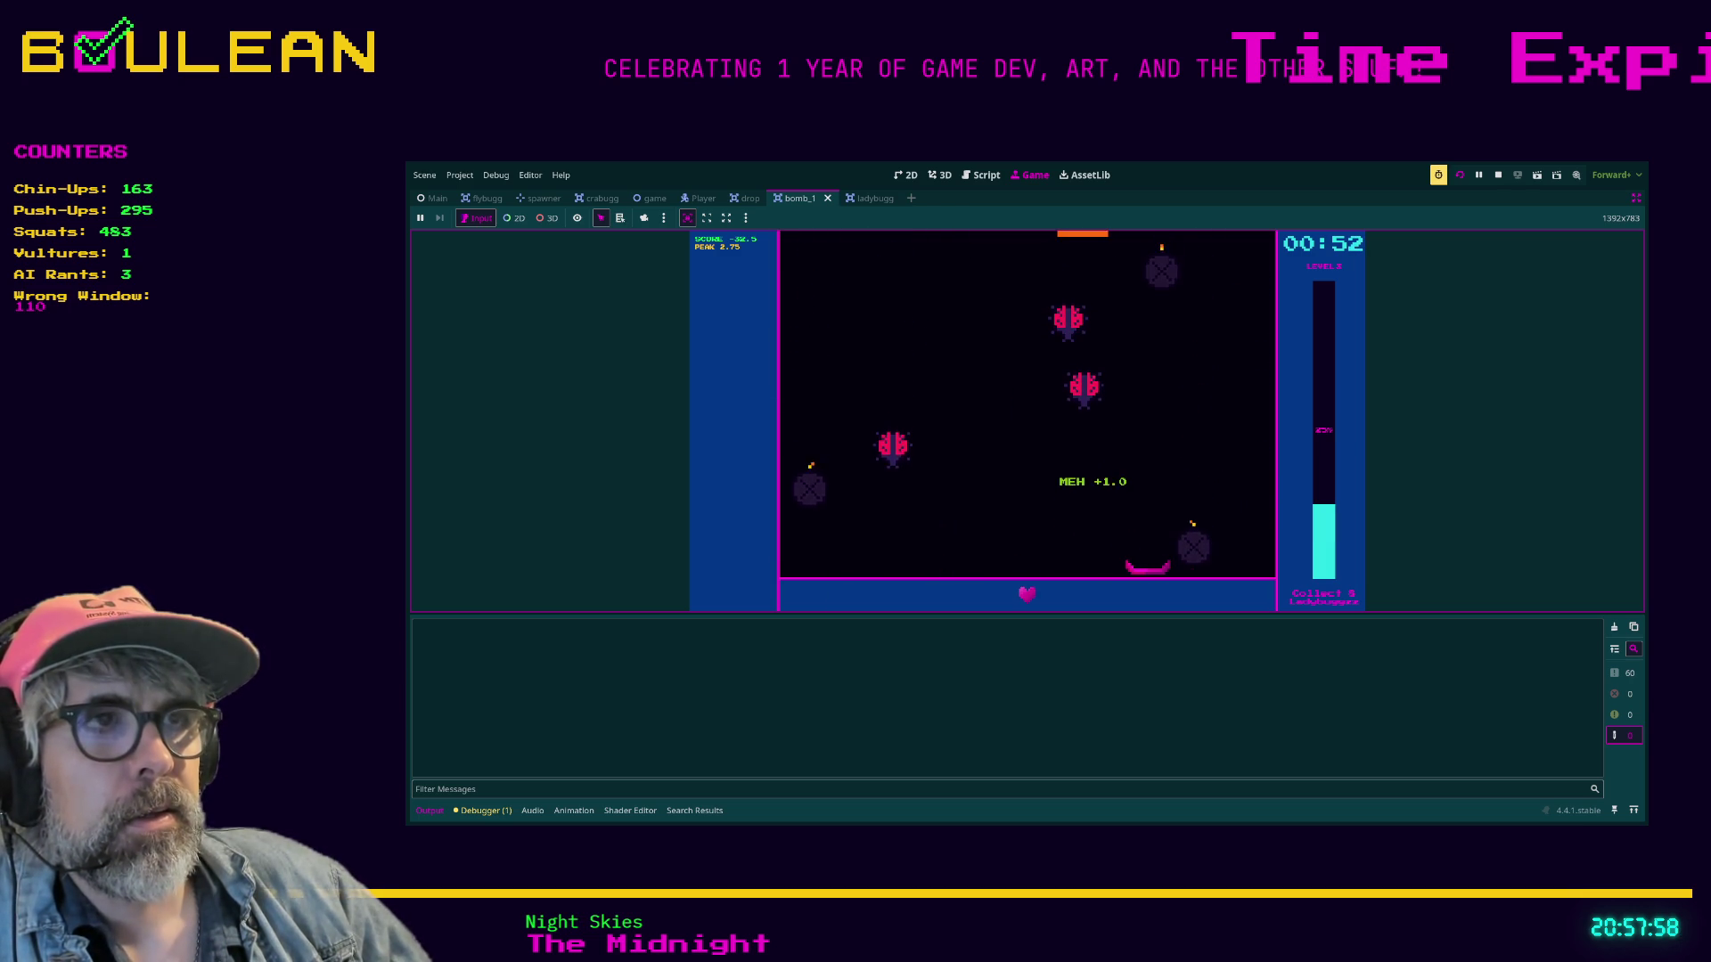
{"action": "key", "text": "Left"}
{"action": "key", "text": "Right"}
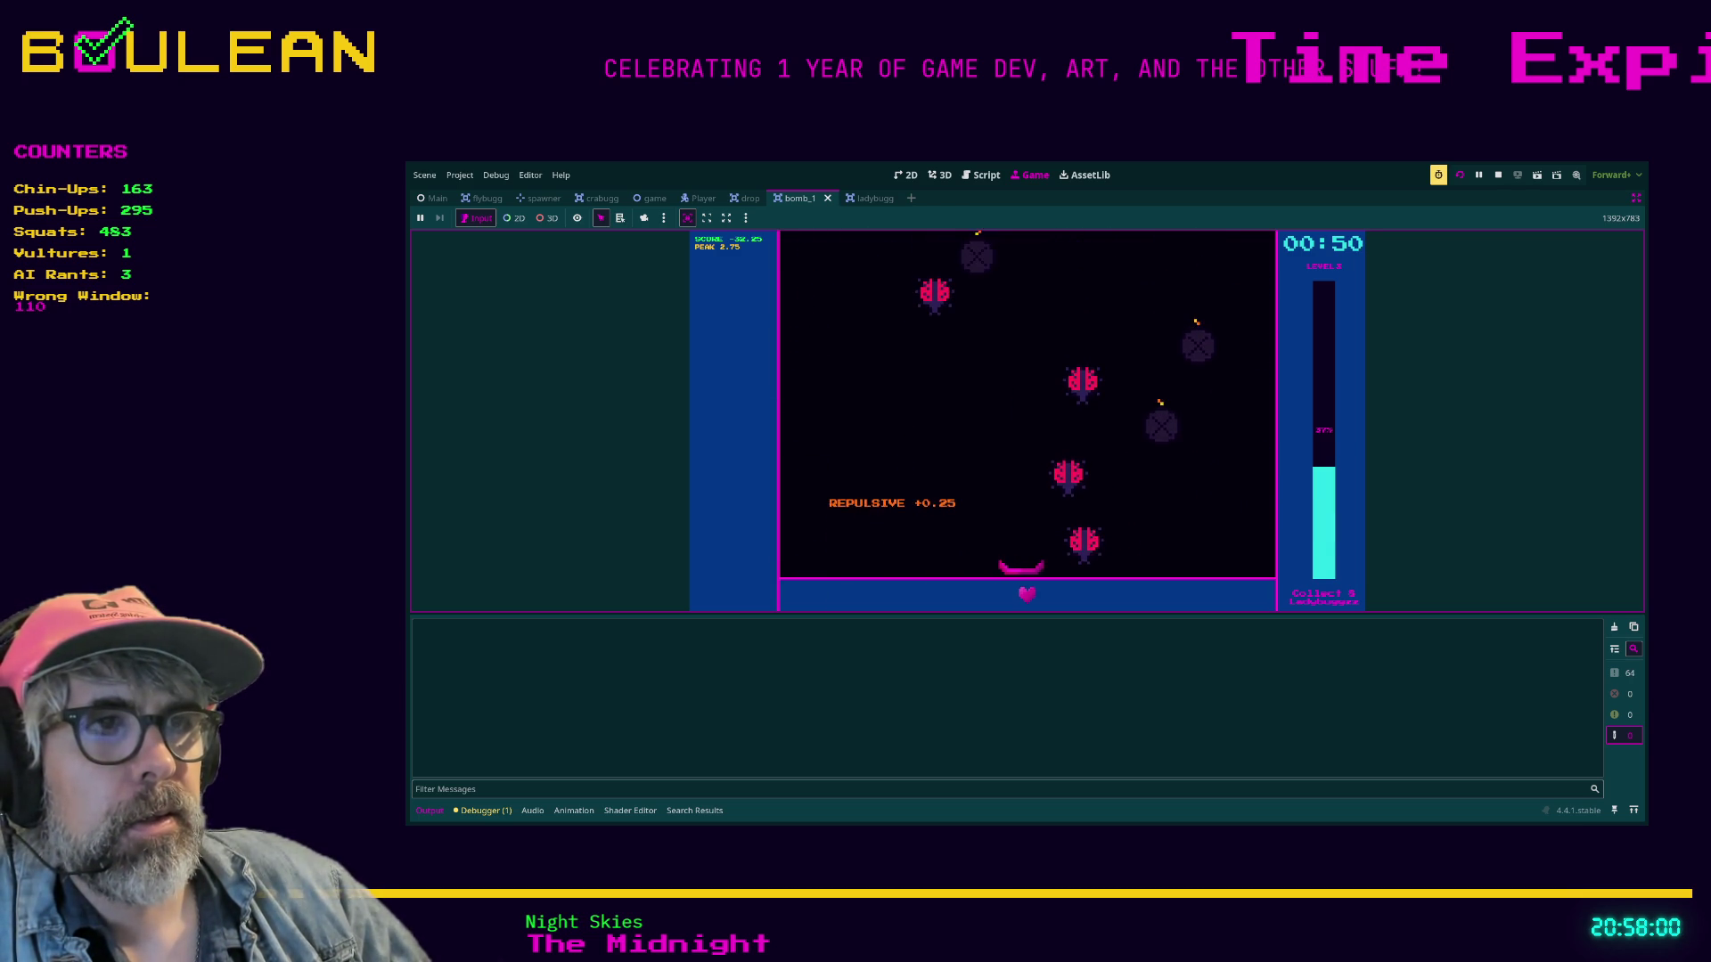
{"action": "key", "text": "Left"}
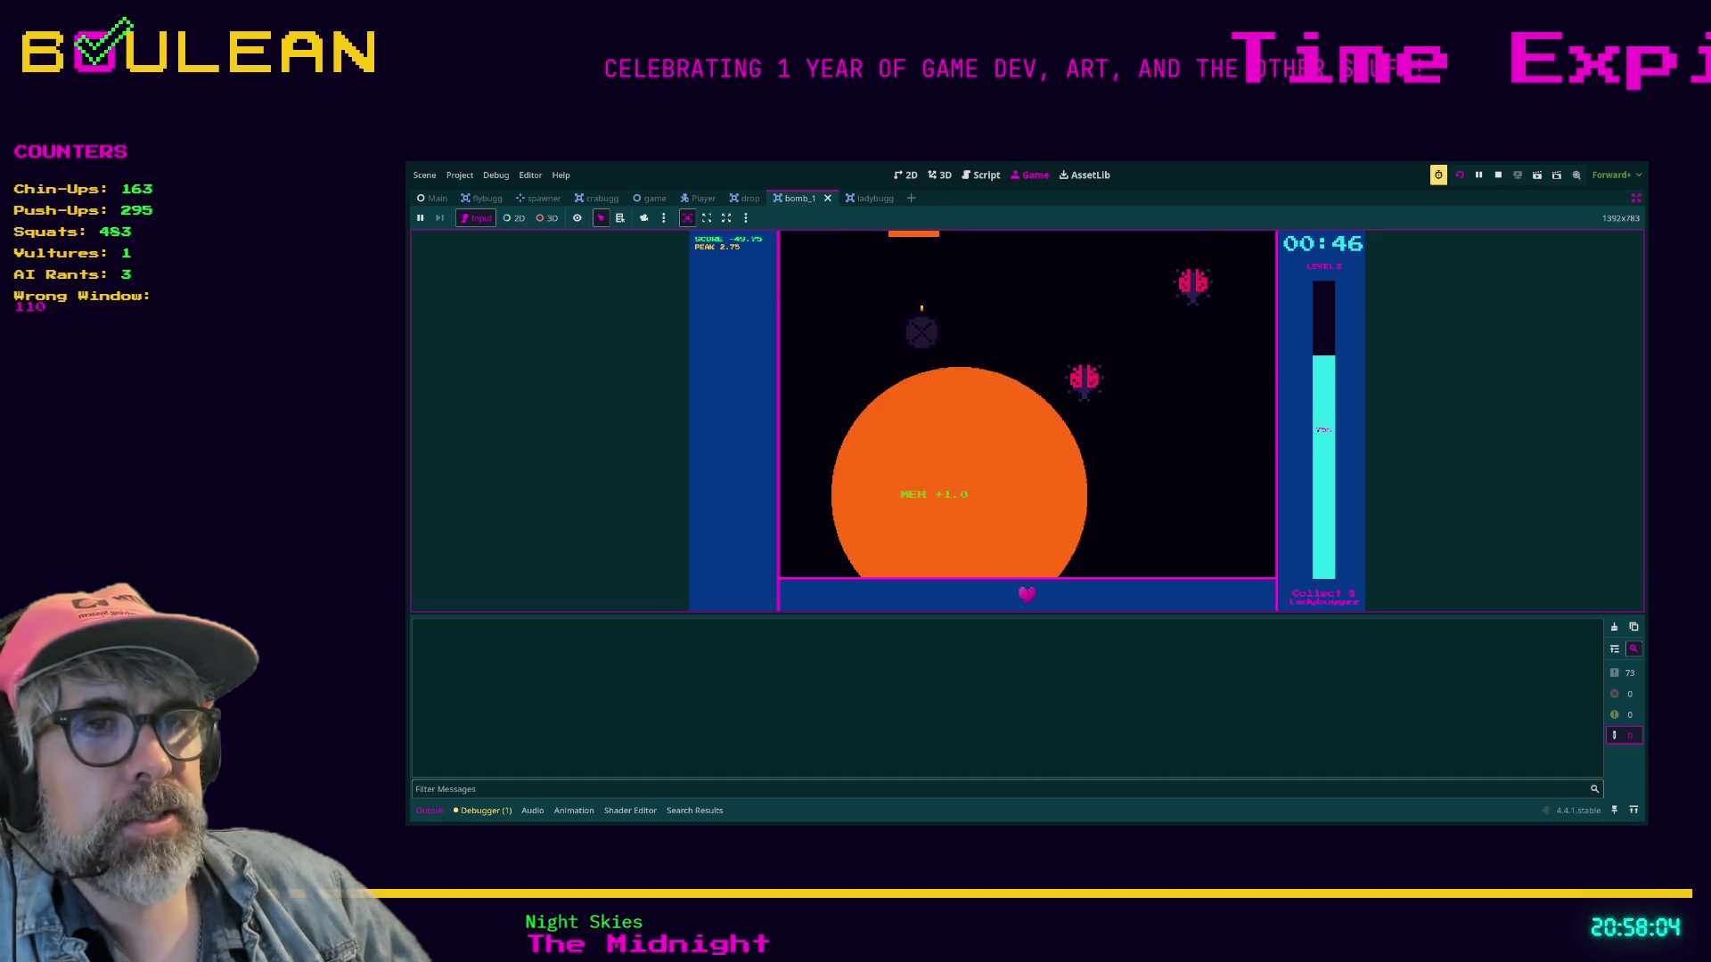
{"action": "key", "text": "Right"}
Open the game's pause menu with Esc and quit the running game.
{"action": "key", "text": "Left"}
{"action": "key", "text": "Escape"}
{"action": "key", "text": "Return"}
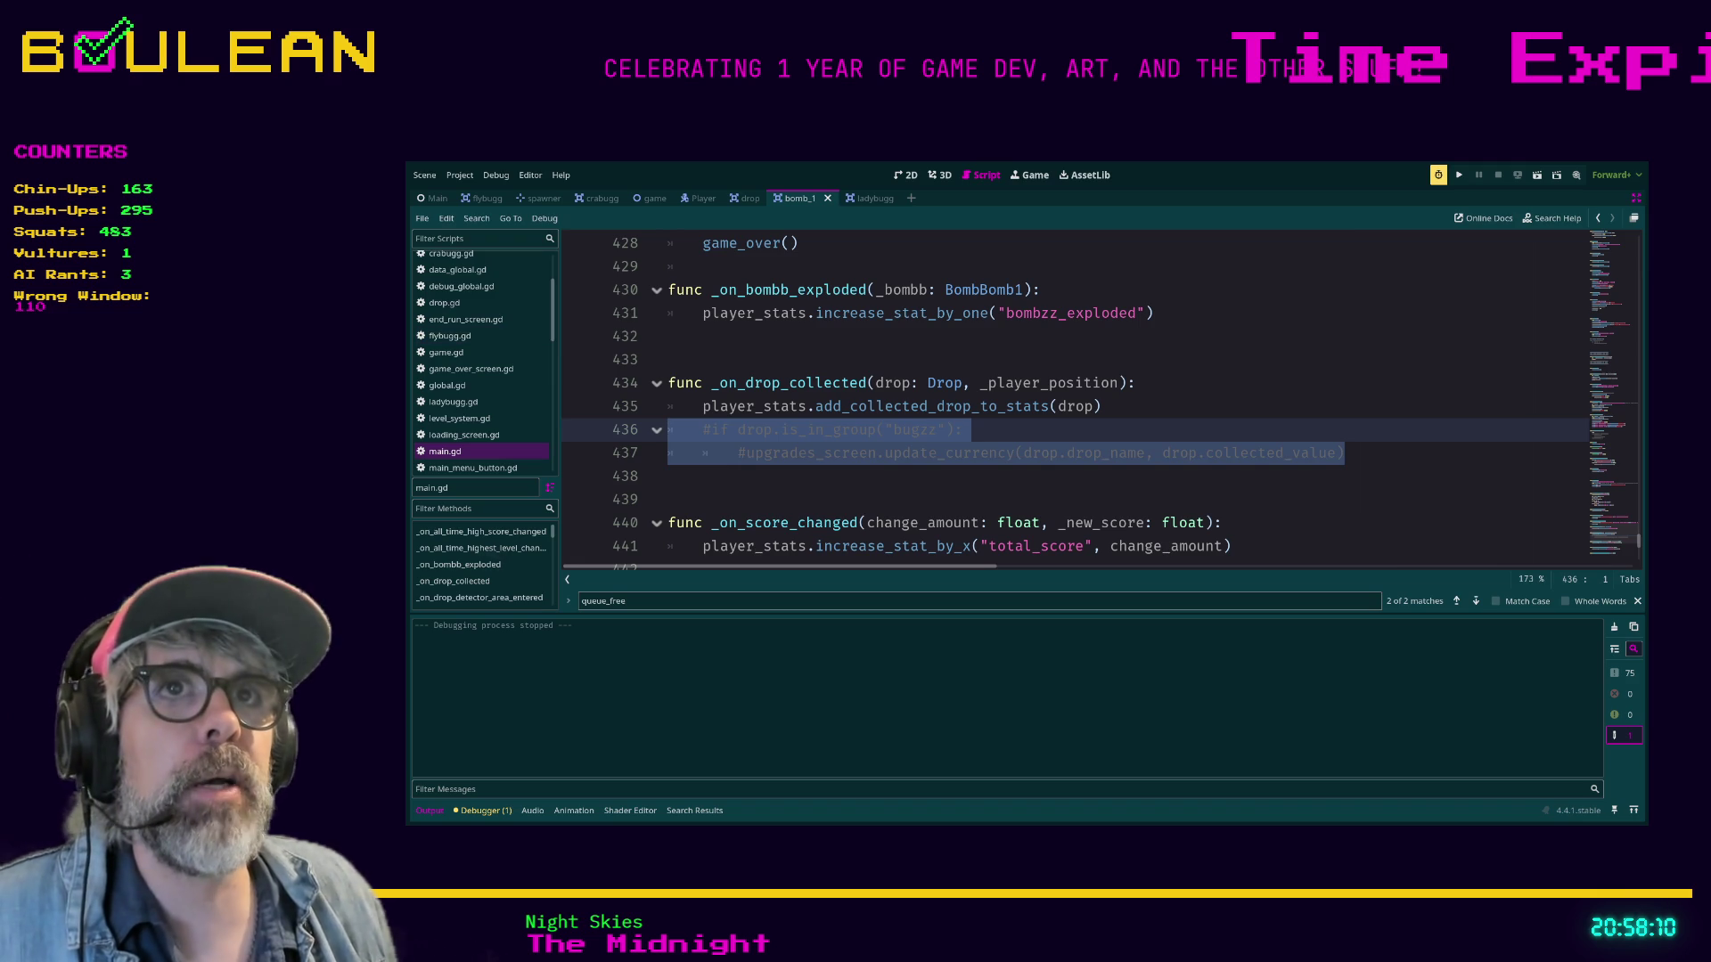
Open the spawner scene in the 2D editor, change Spawner Speed to Fast, and save.
{"action": "left_click", "coordinate": [543, 197]}
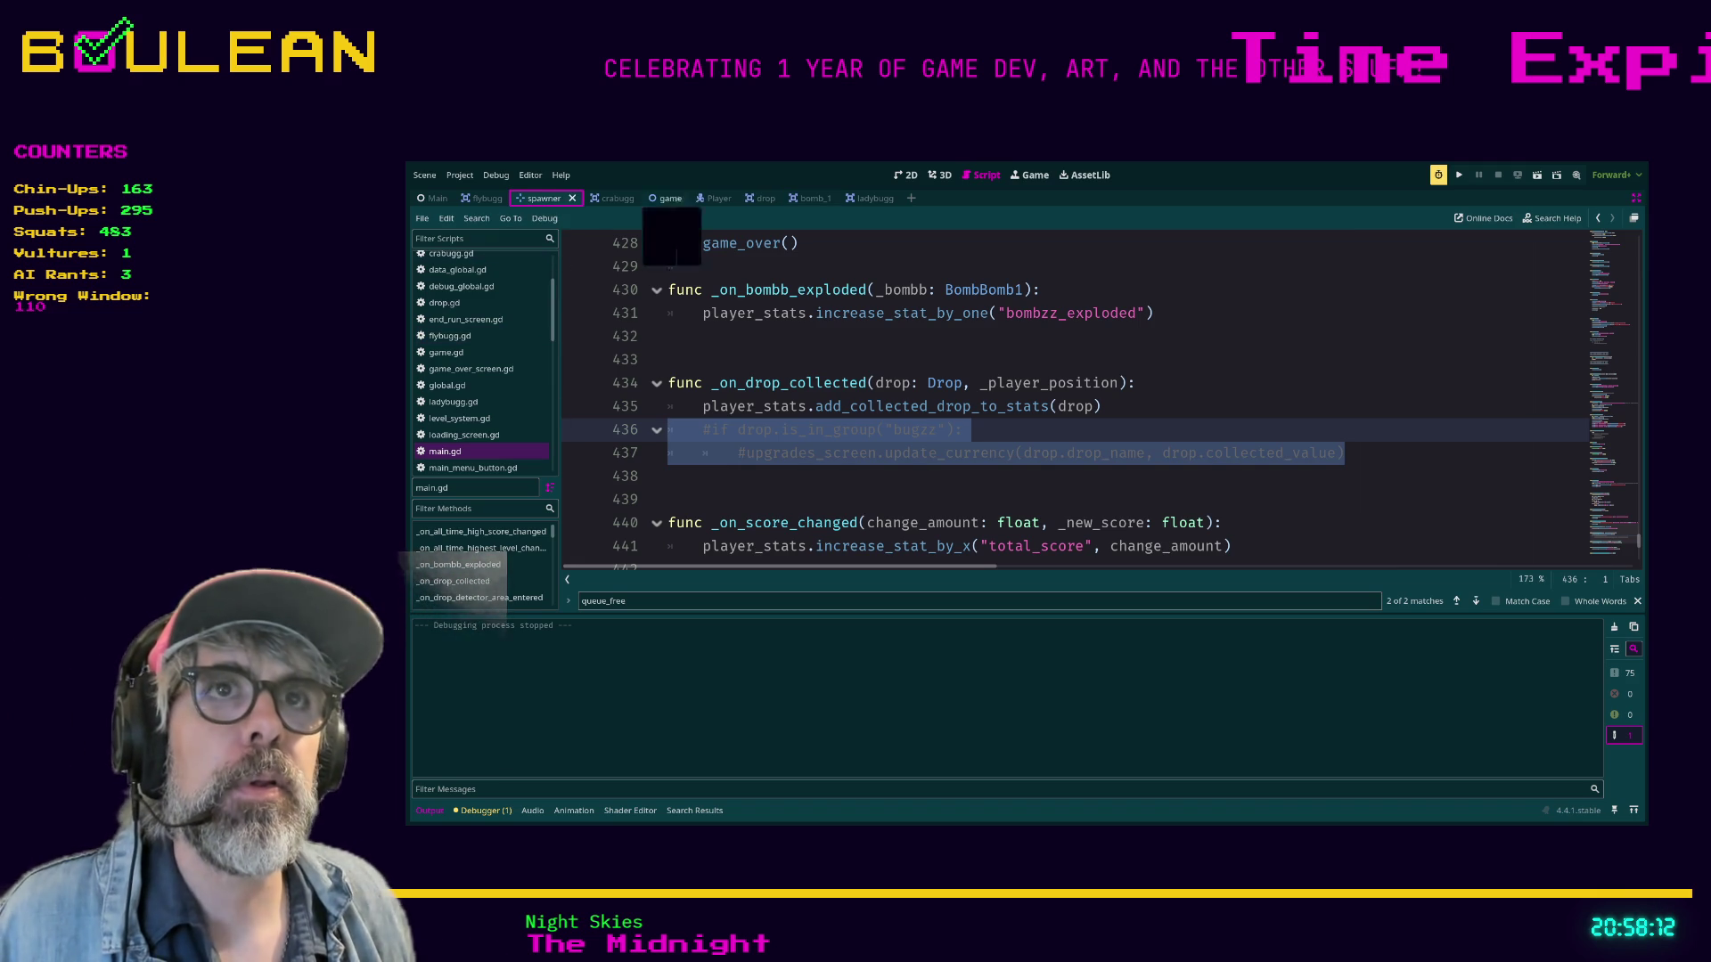
{"action": "left_click", "coordinate": [905, 175]}
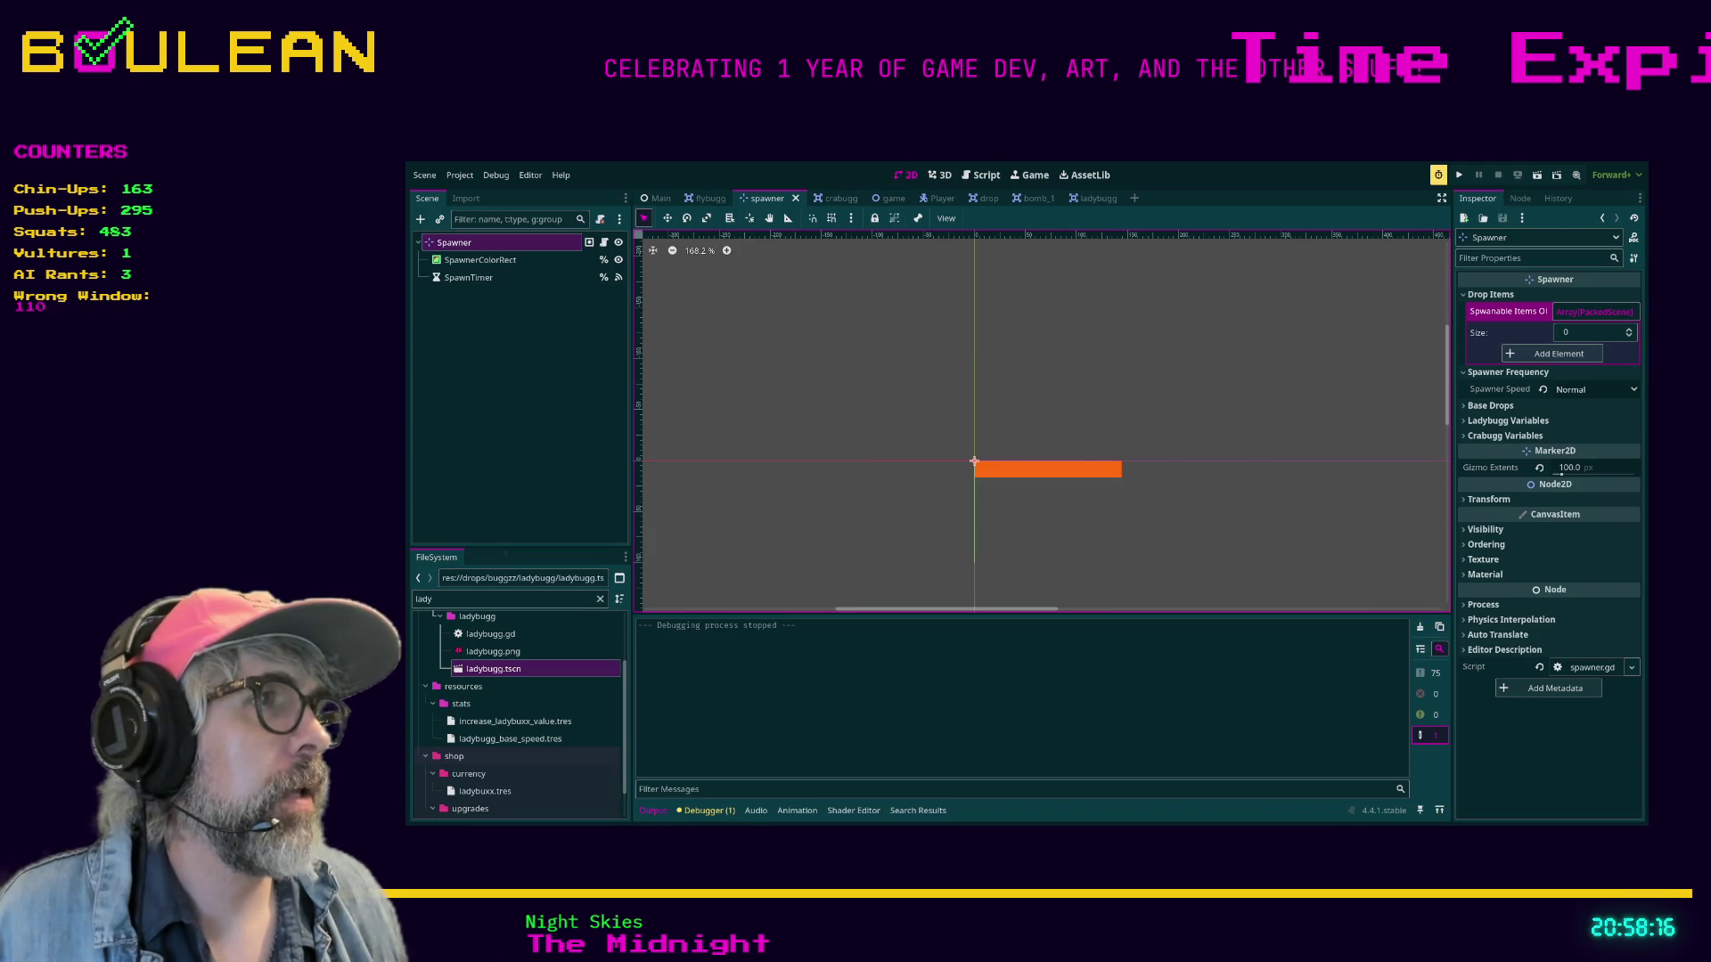
{"action": "key", "text": "Down"}
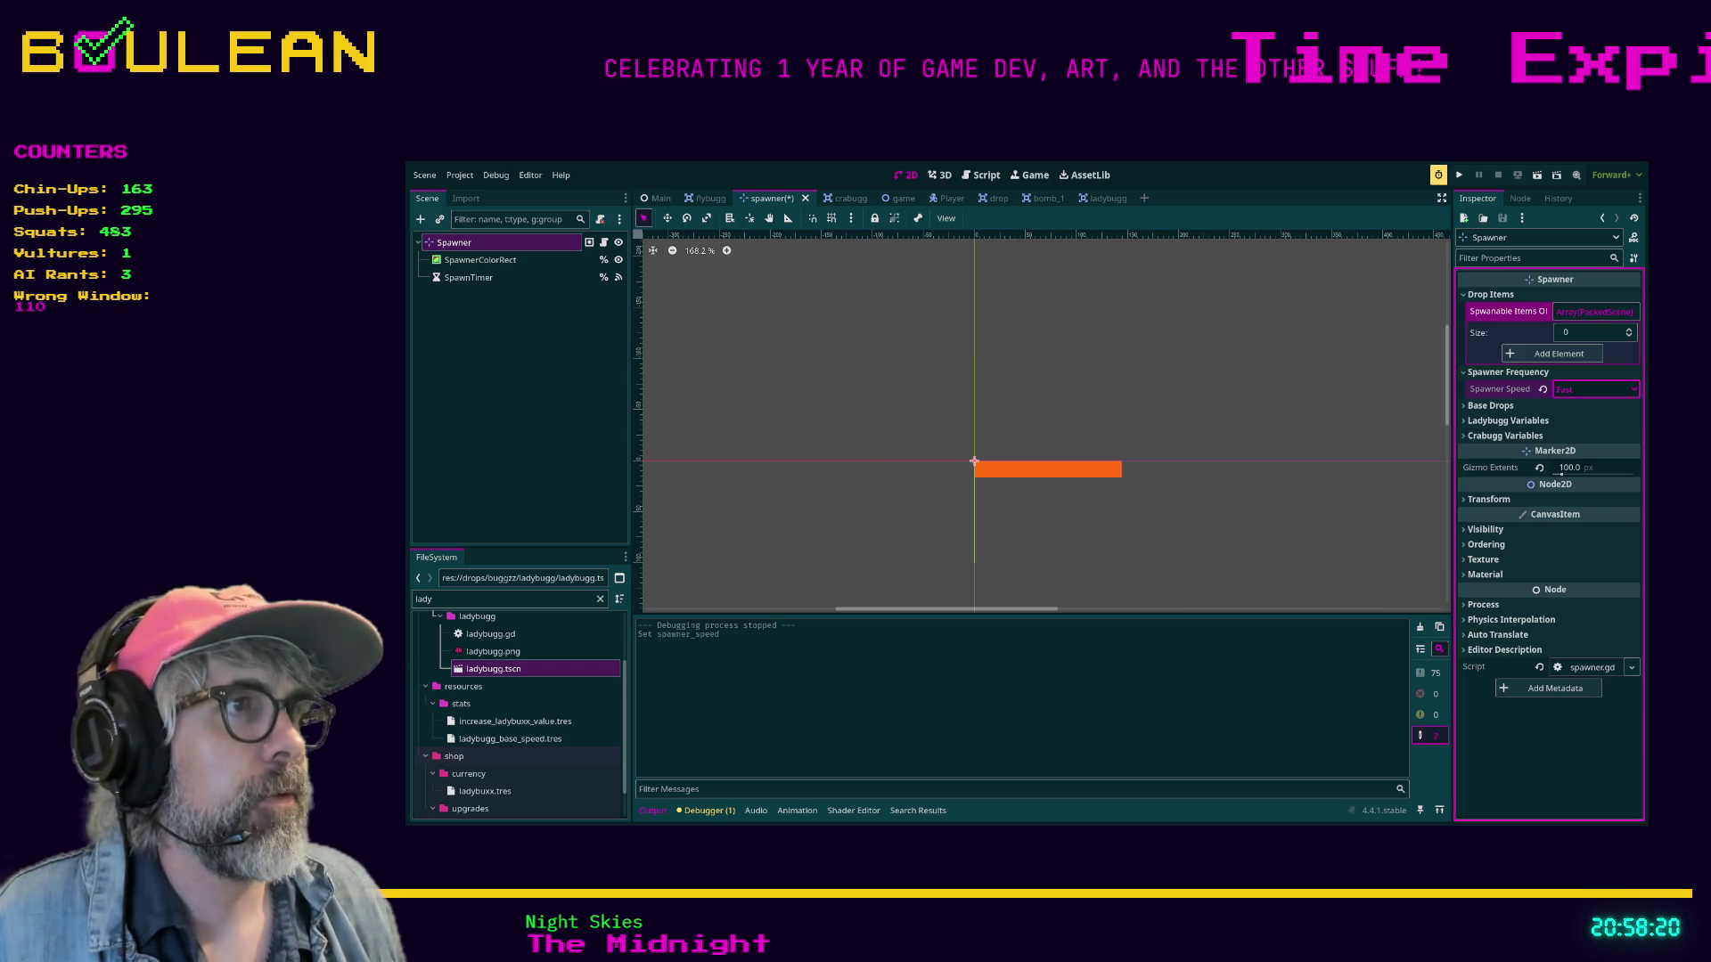
{"action": "key", "text": "Down"}
{"action": "key", "text": "ctrl+s"}
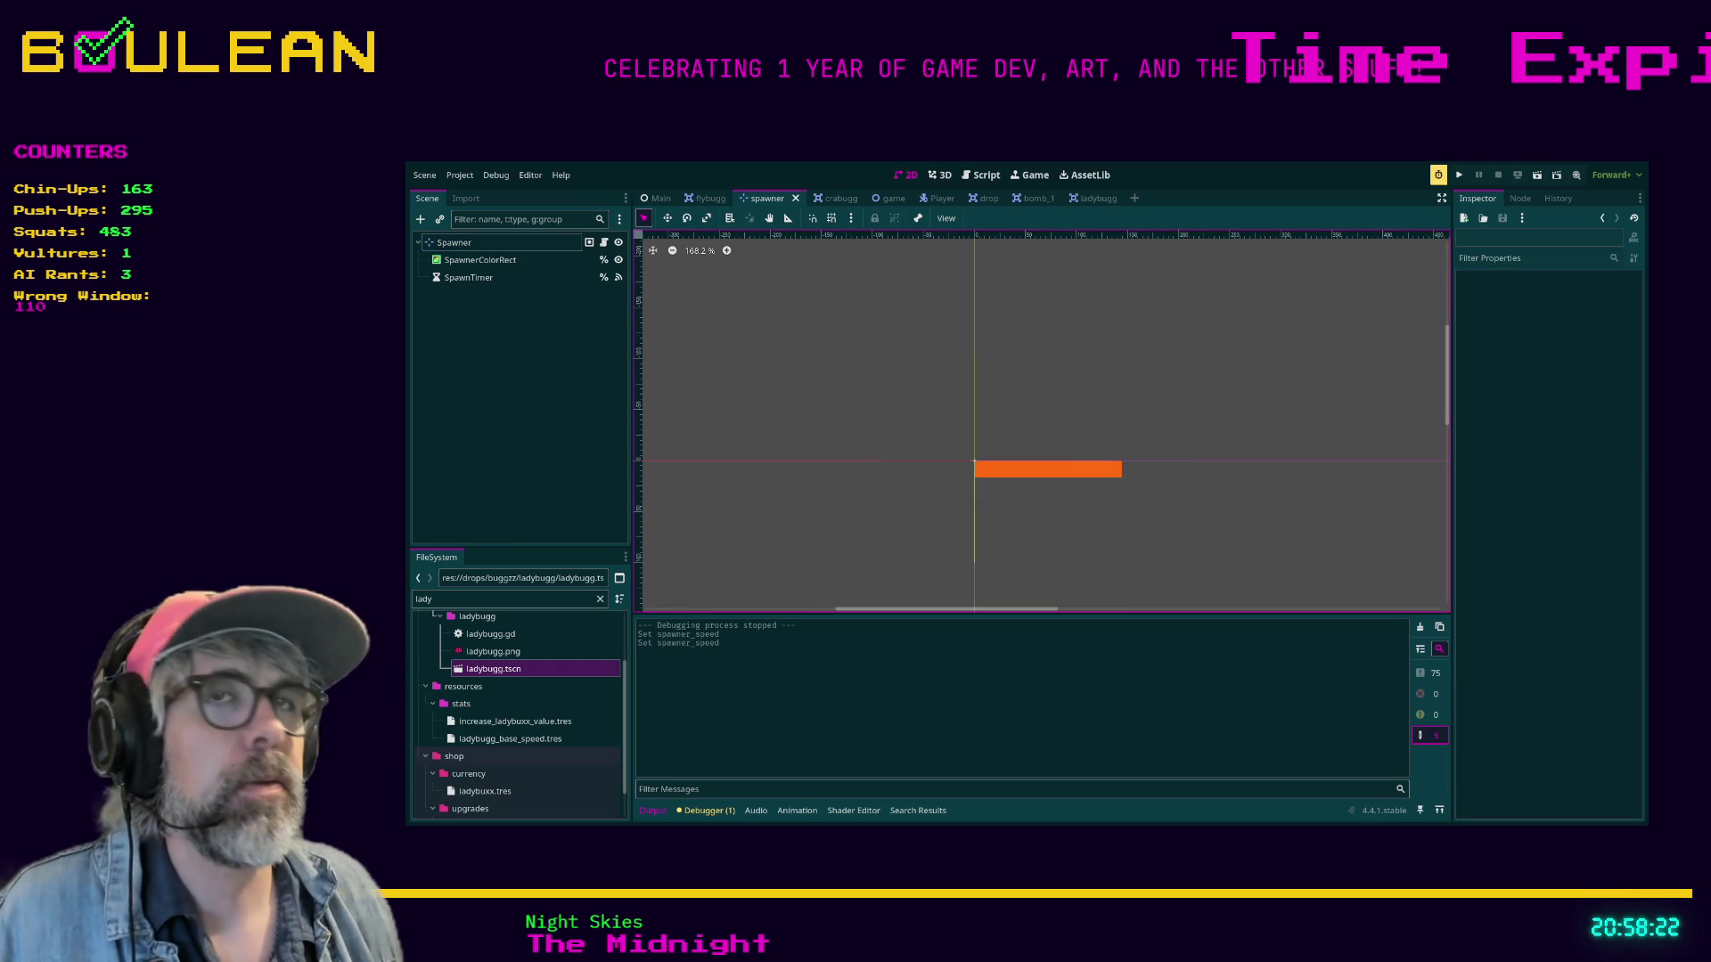
{"action": "key", "text": "ctrl+s"}
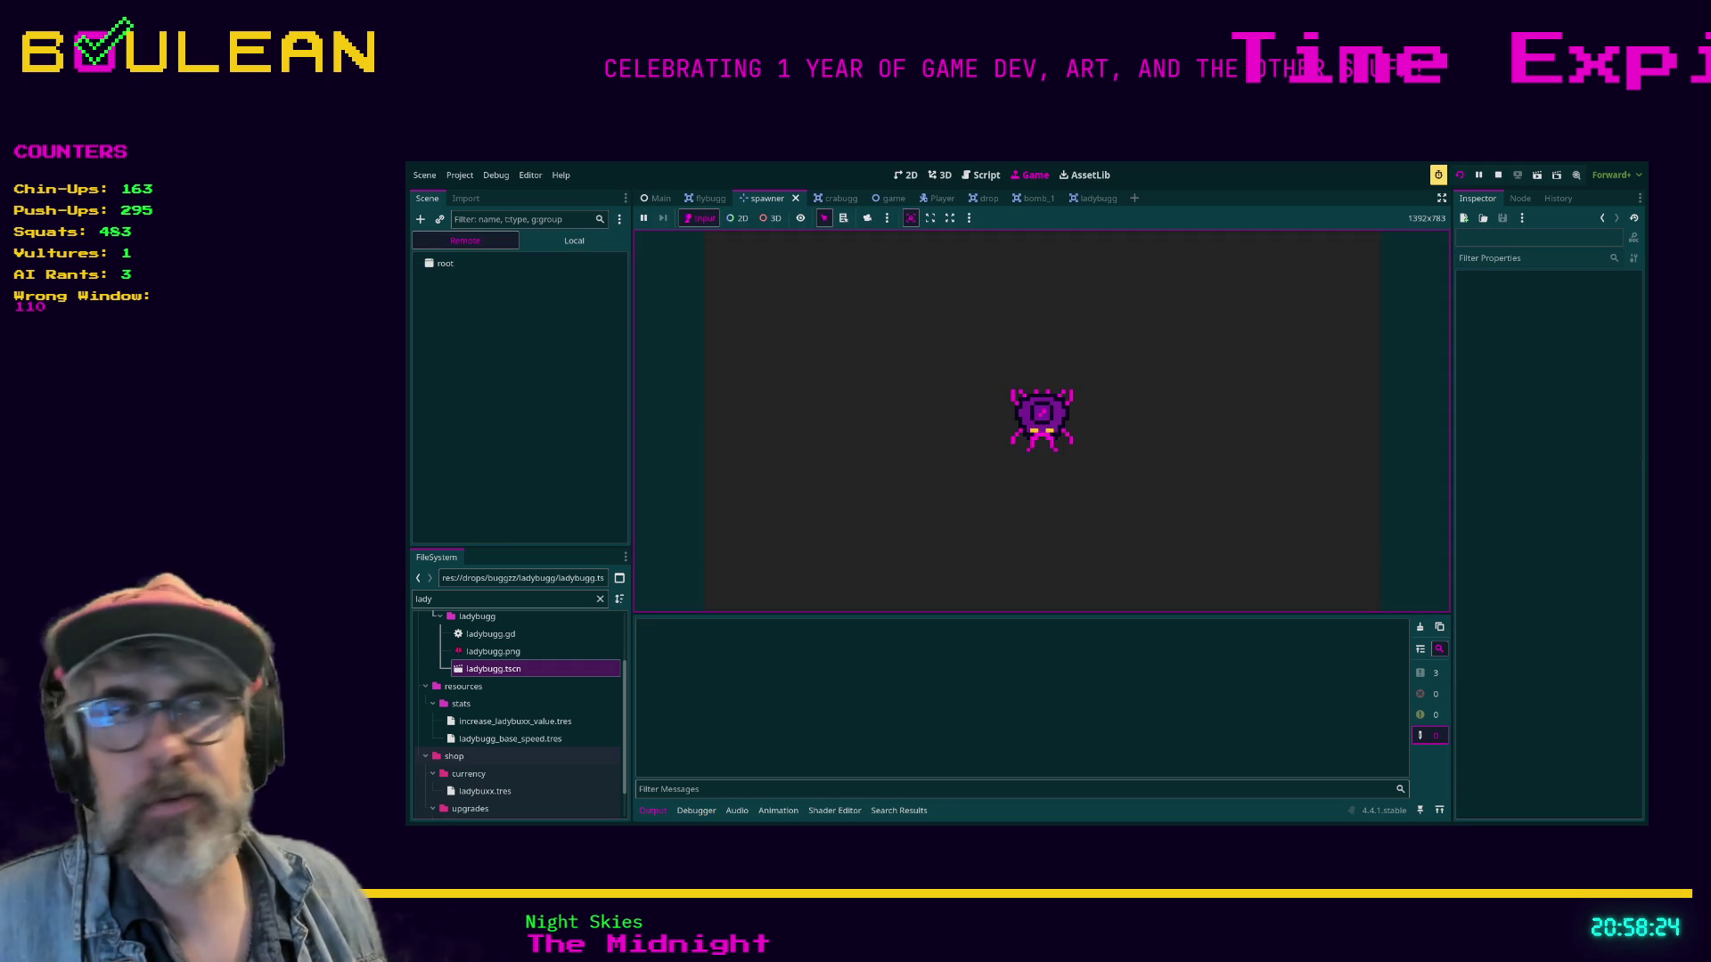
{"action": "key", "text": "Return"}
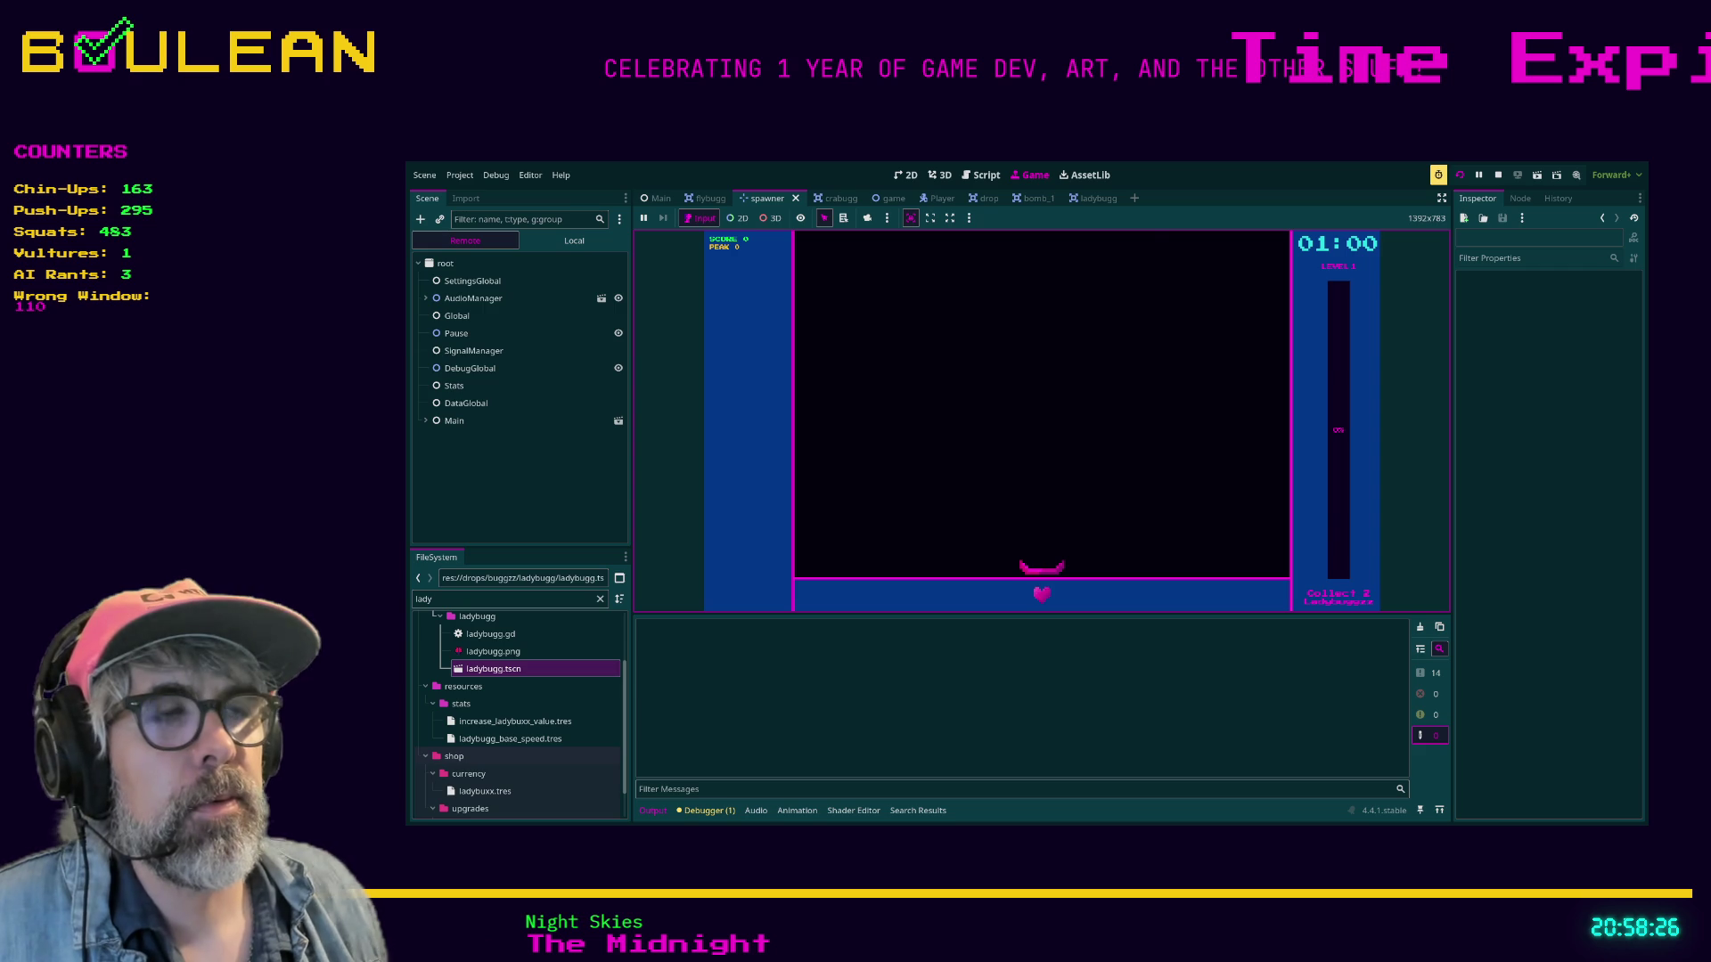
{"action": "key", "text": "Left"}
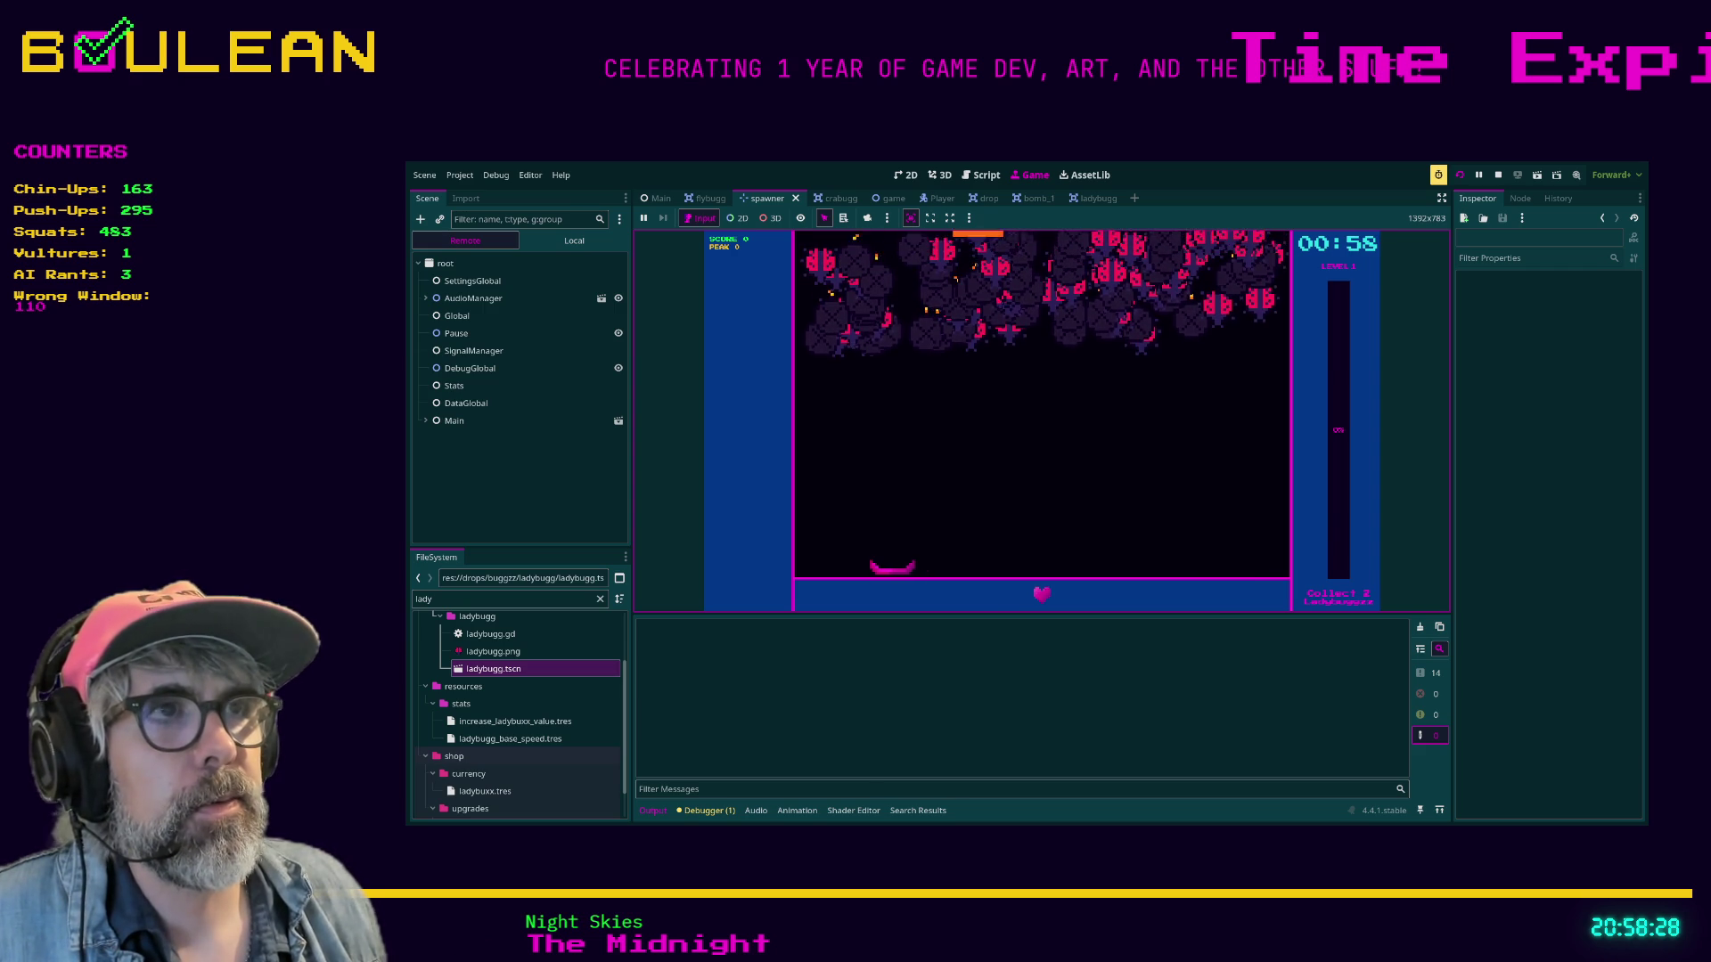
{"action": "key", "text": "Right"}
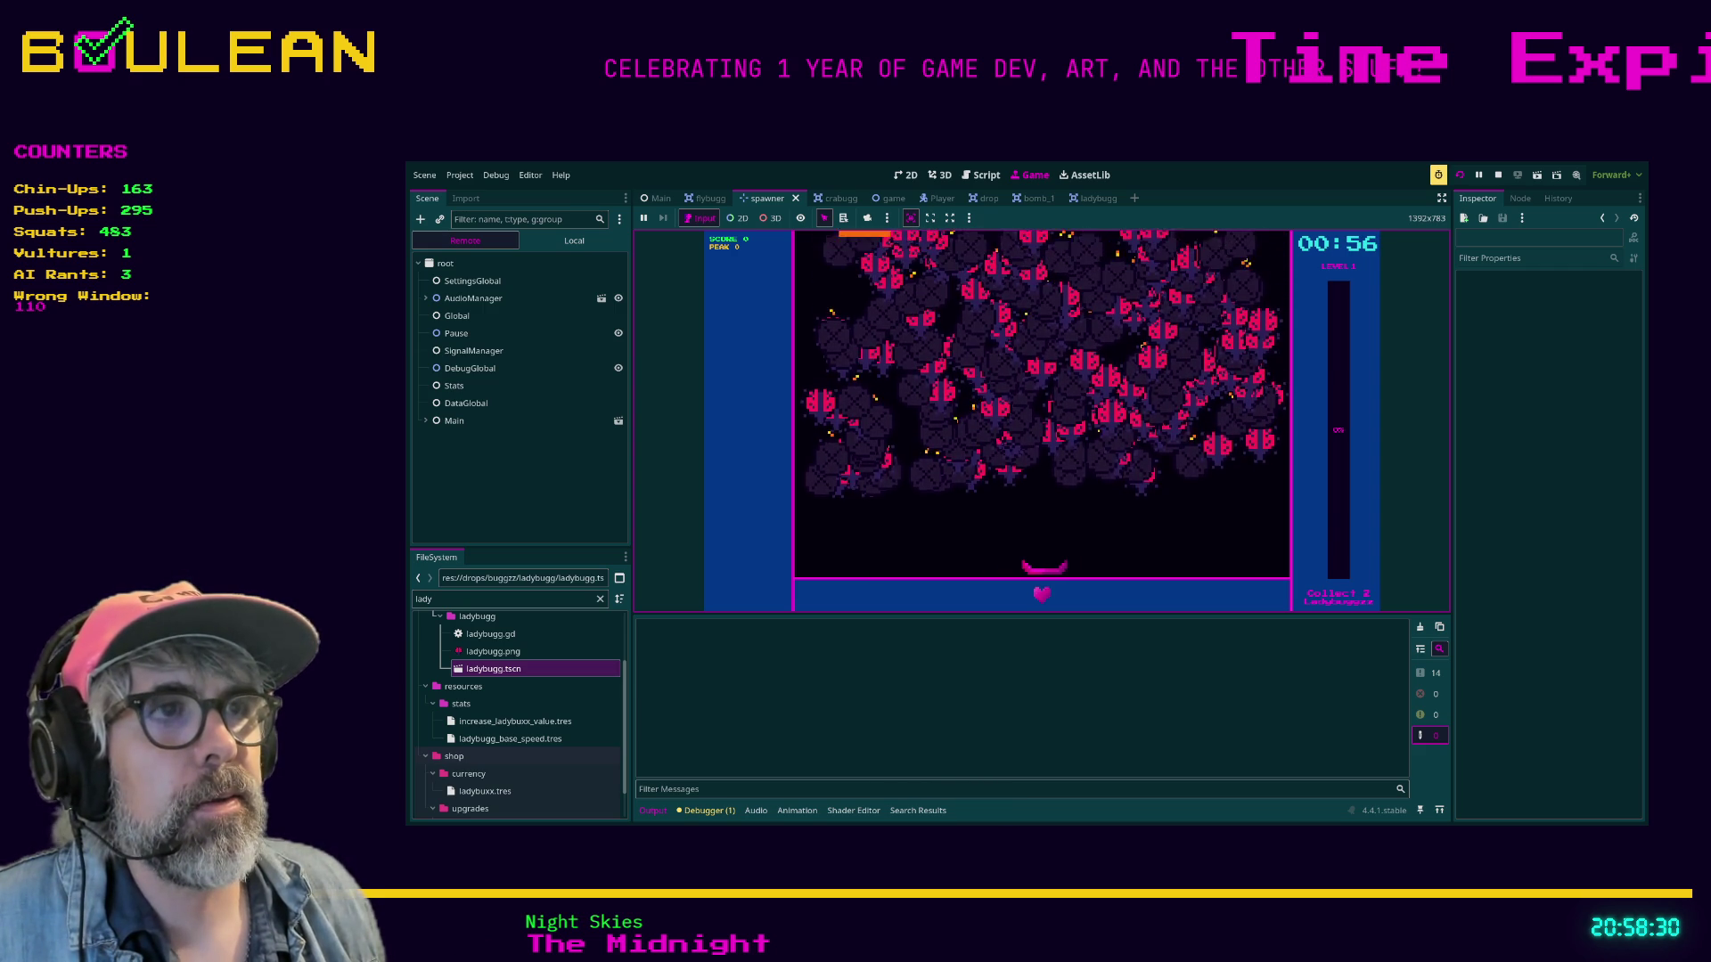
{"action": "key", "text": "Right"}
{"action": "key", "text": "Left"}
{"action": "key", "text": "Right"}
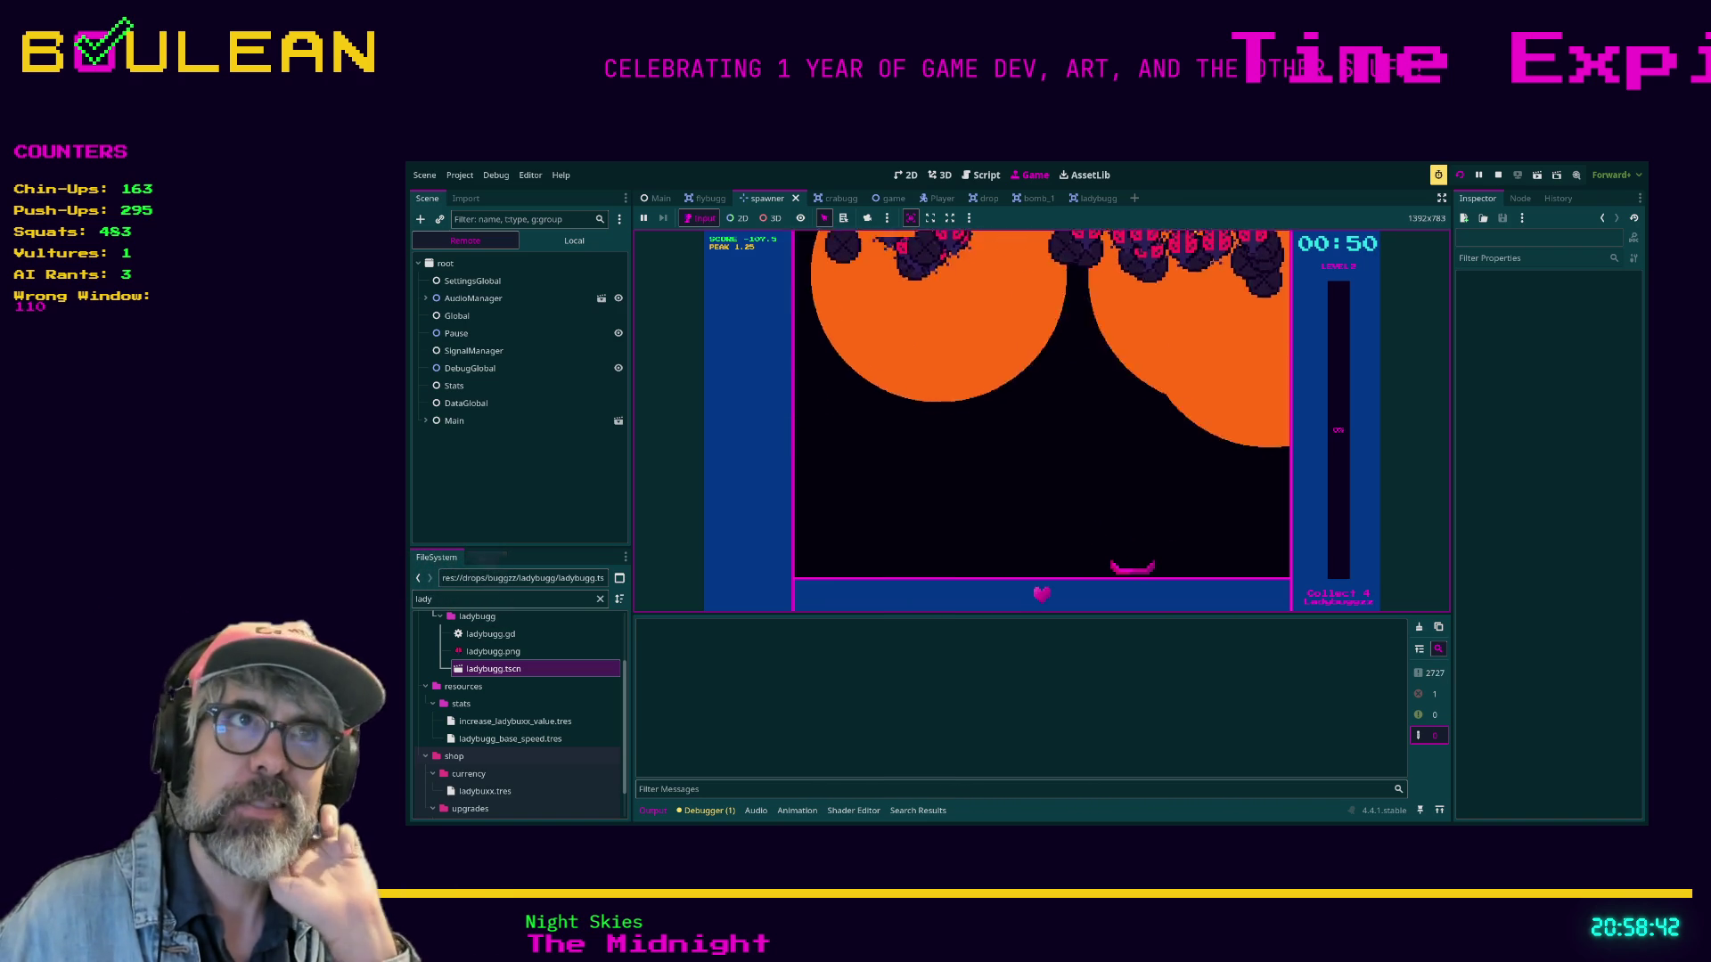
{"action": "key", "text": "Left"}
{"action": "key", "text": "Left"}
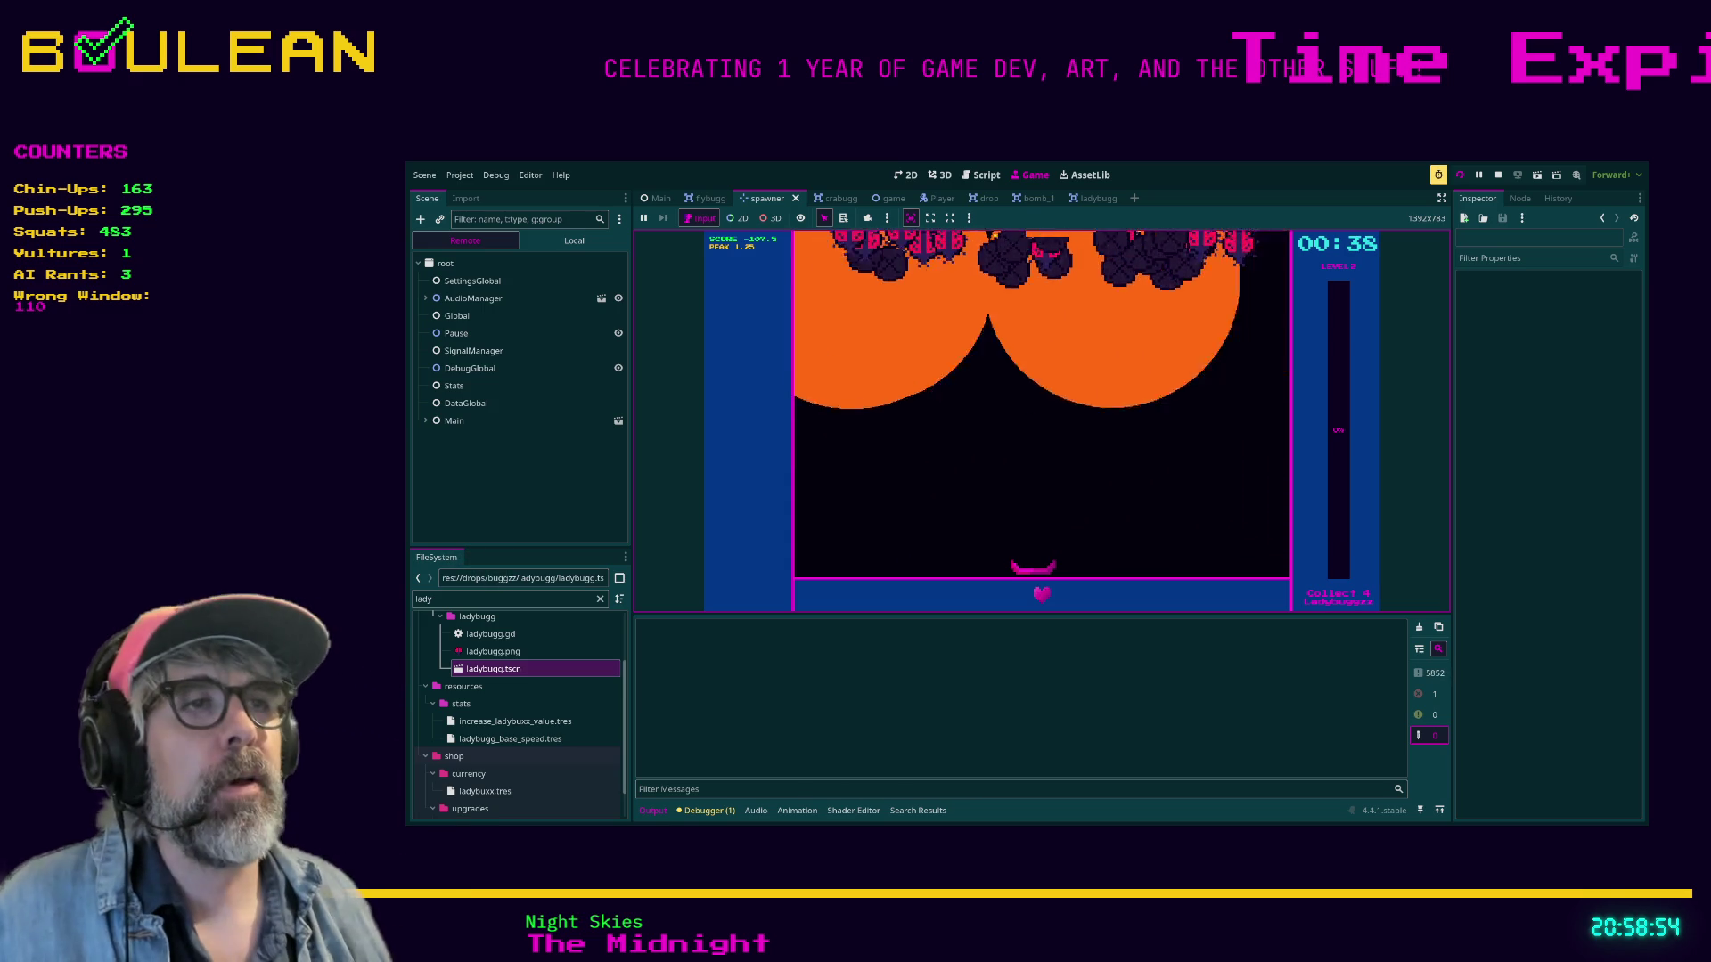
{"action": "key", "text": "Return"}
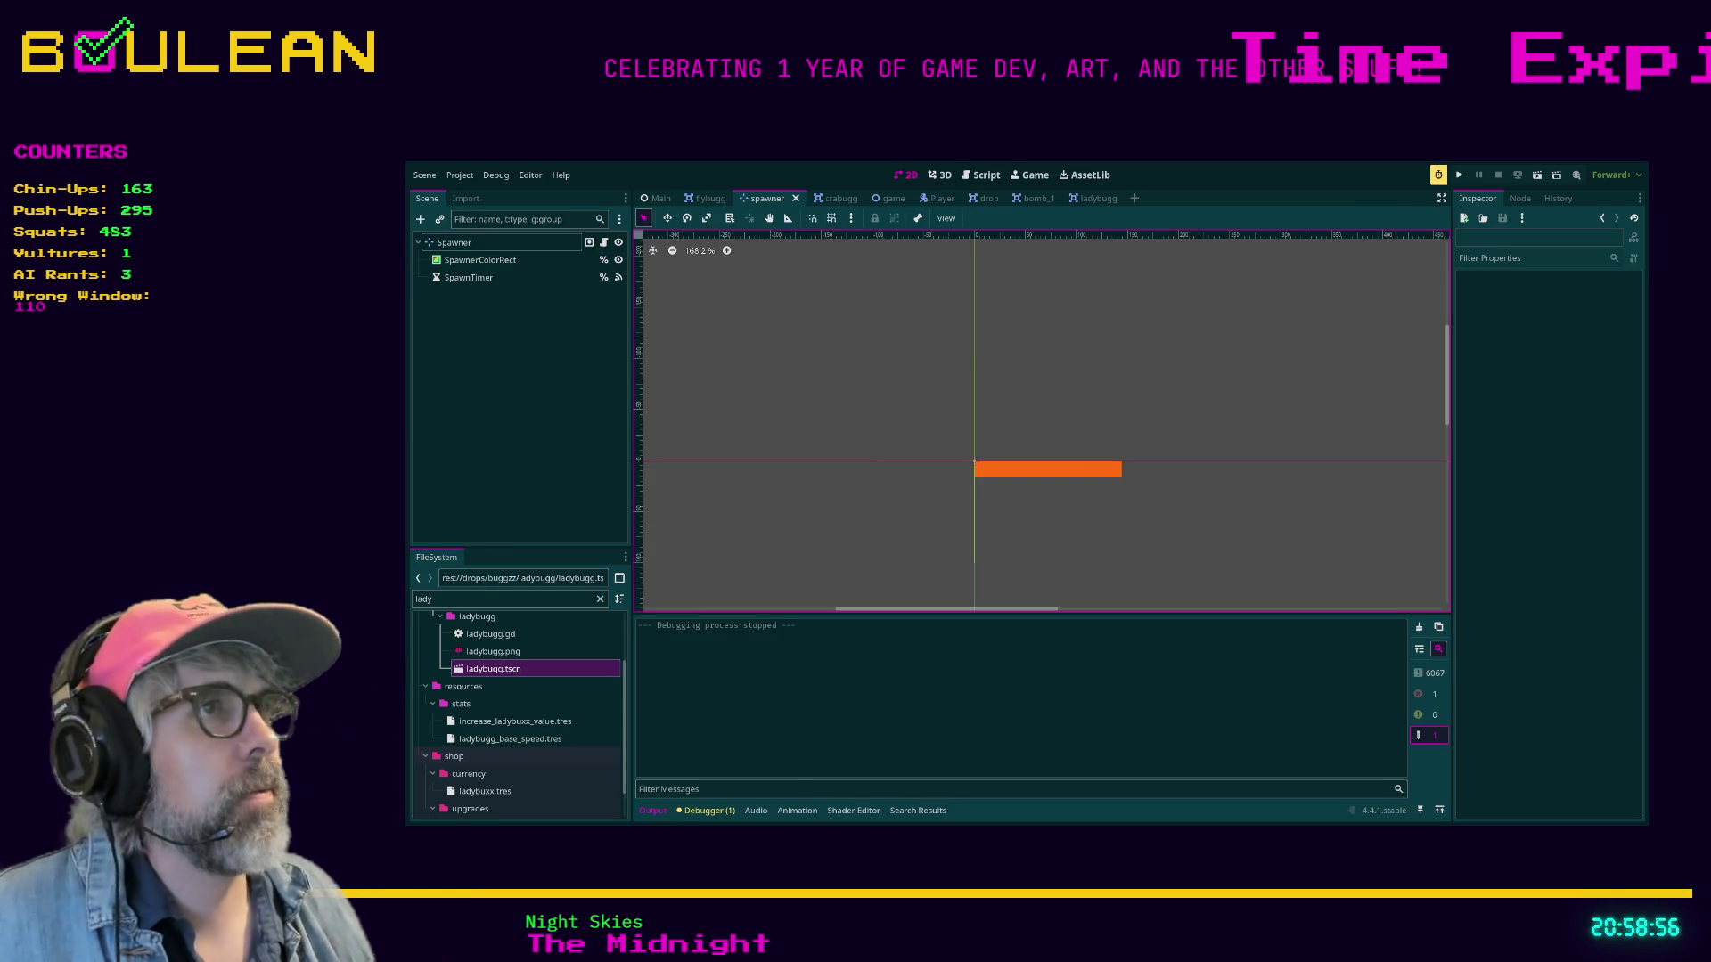
Select the Spawner node to confirm its speed is Fast, then run the game again.
{"action": "left_click", "coordinate": [974, 461]}
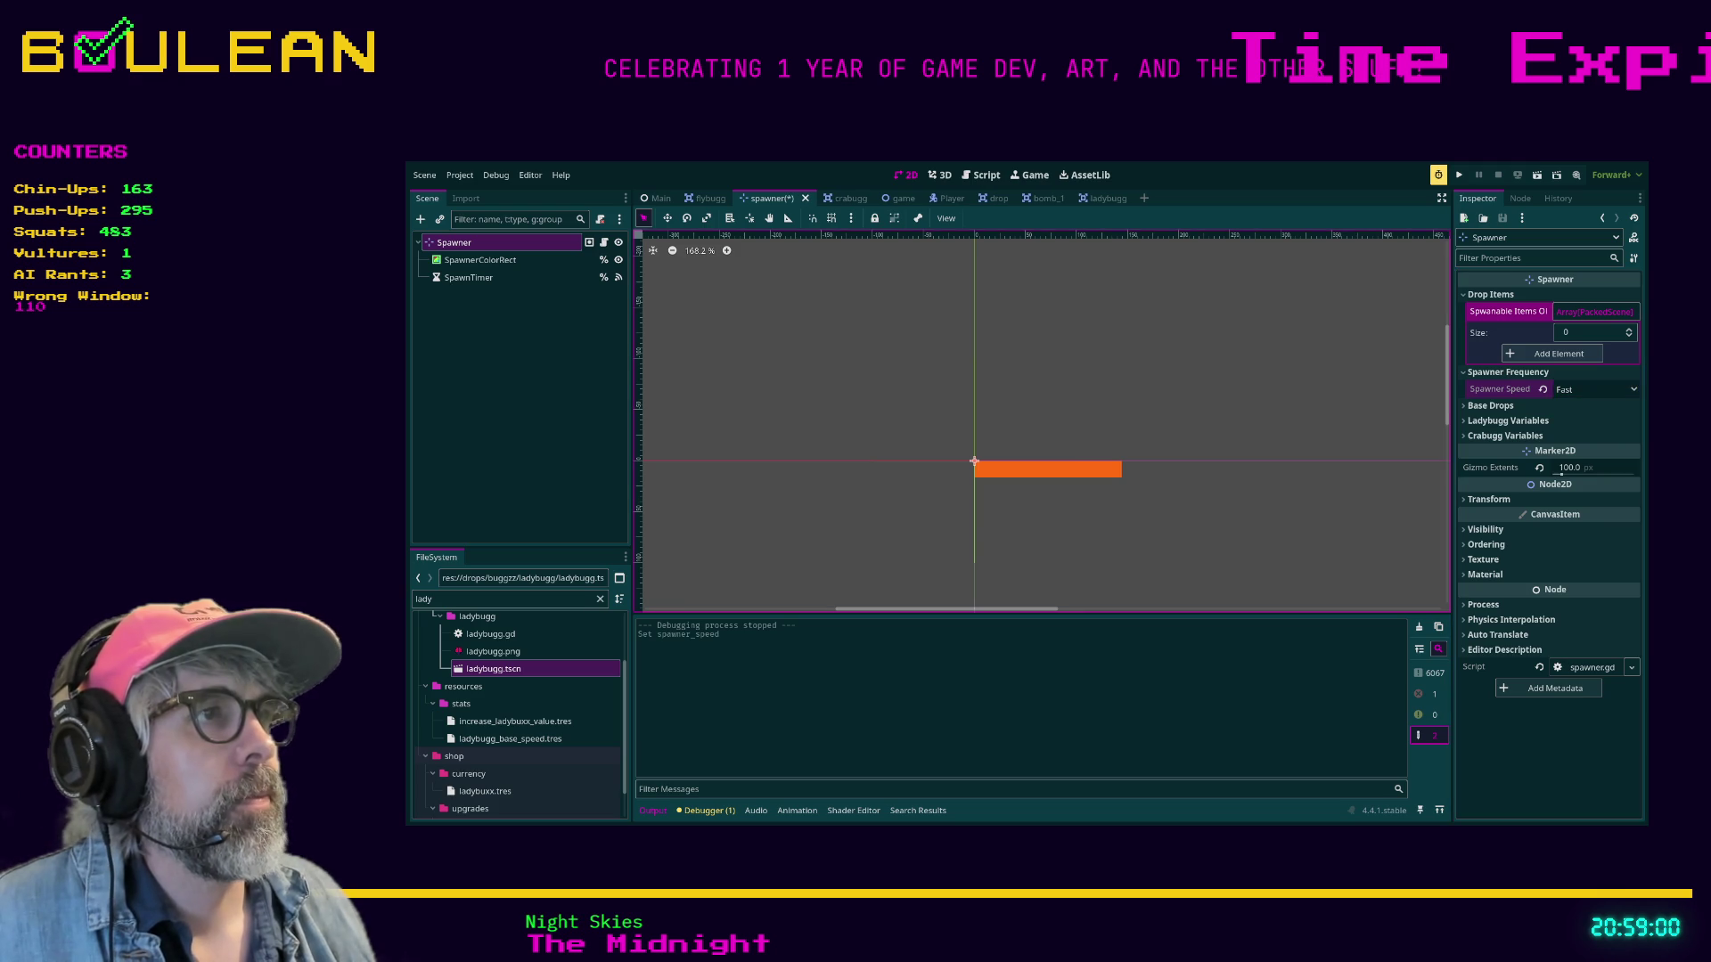
{"action": "key", "text": "F6"}
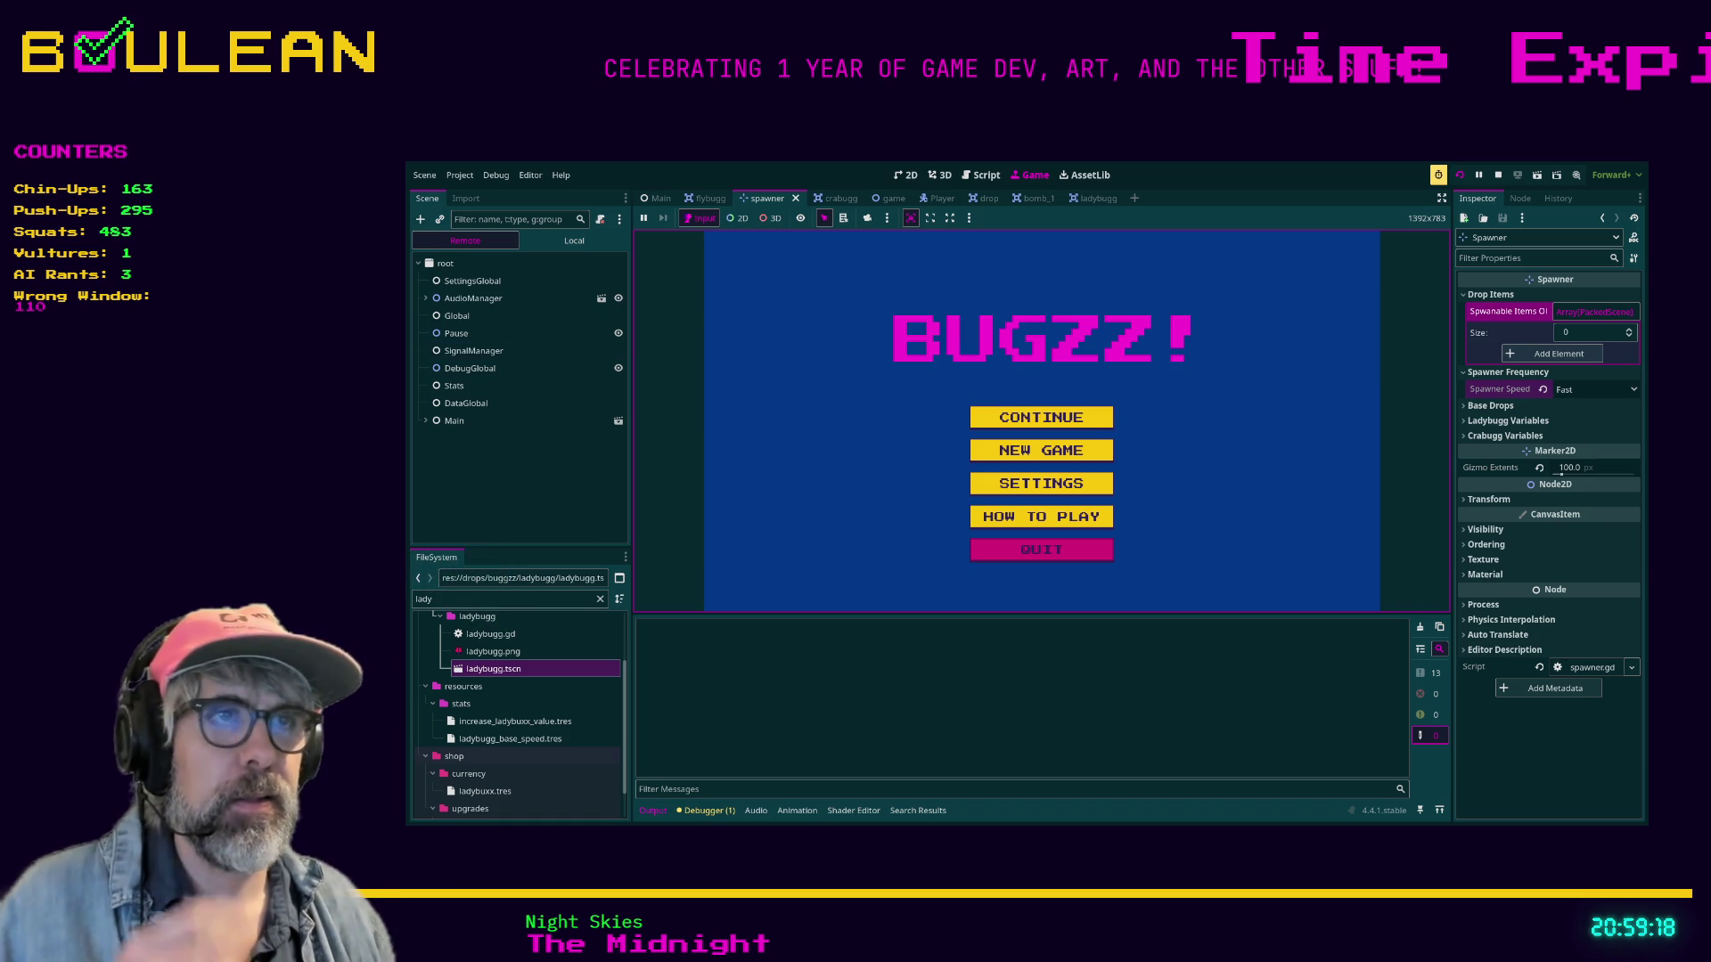
Choose NEW GAME and compare frame times in the Profiler and Visual Profiler tabs.
{"action": "key", "text": "Down"}
{"action": "key", "text": "Return"}
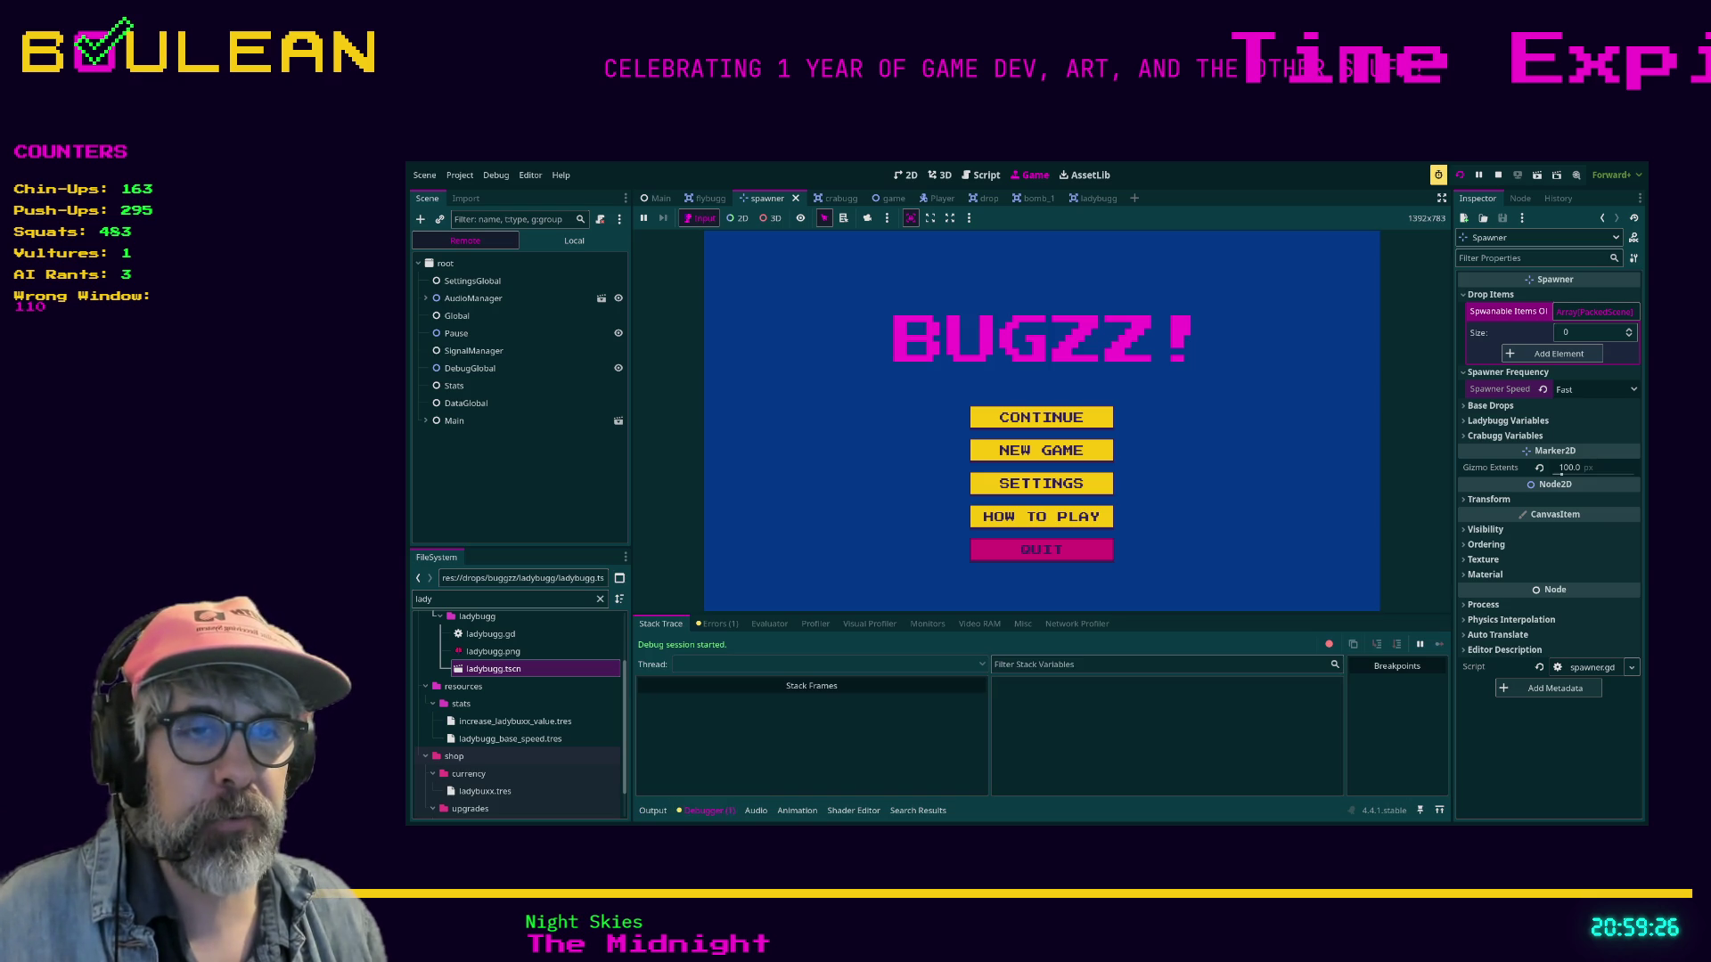
{"action": "left_click", "coordinate": [815, 624]}
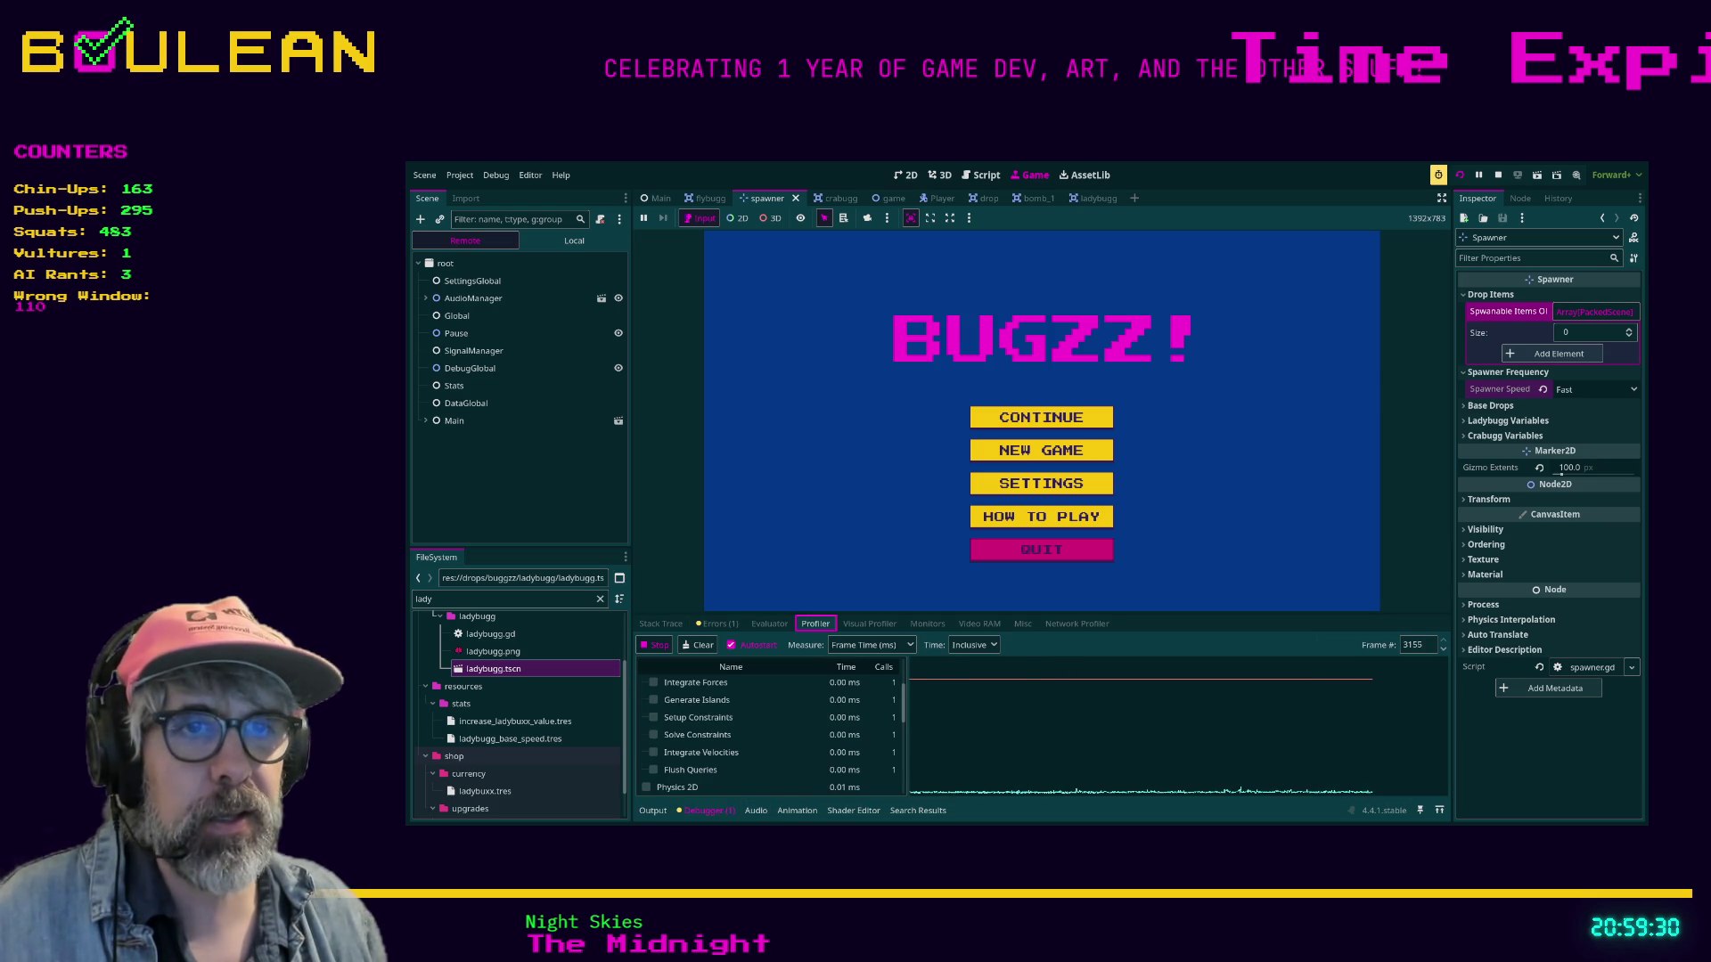
{"action": "scroll", "coordinate": [771, 735], "scroll_direction": "up", "scroll_amount": 3}
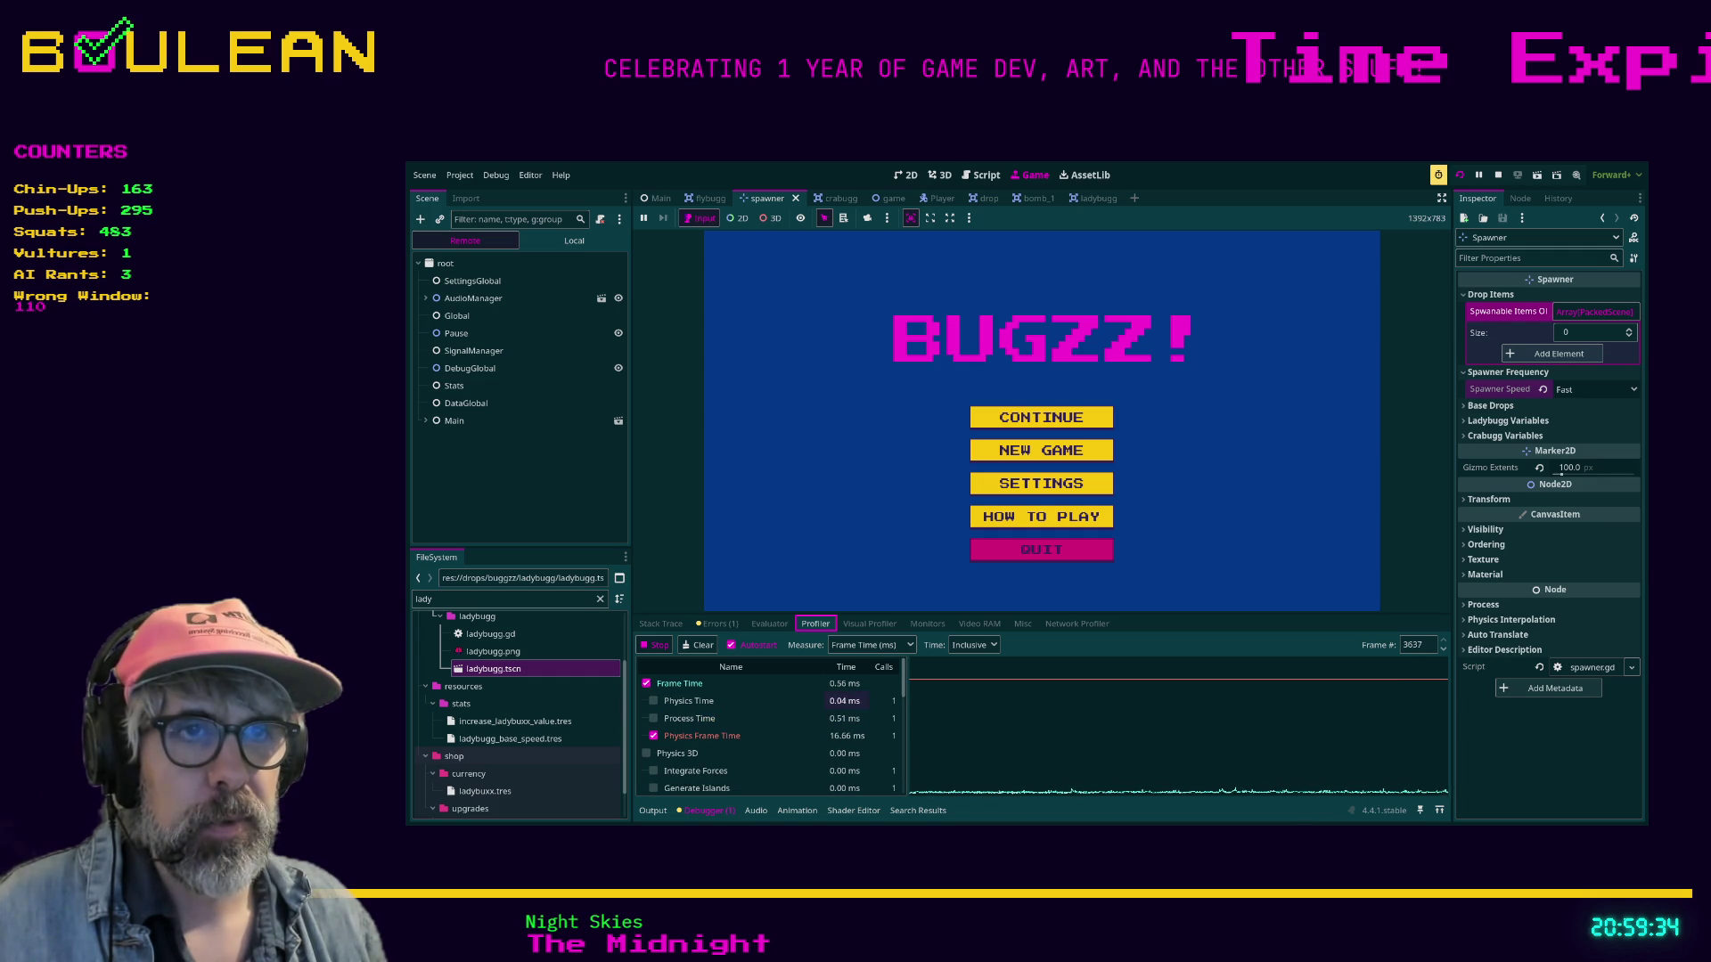
{"action": "left_click", "coordinate": [869, 623]}
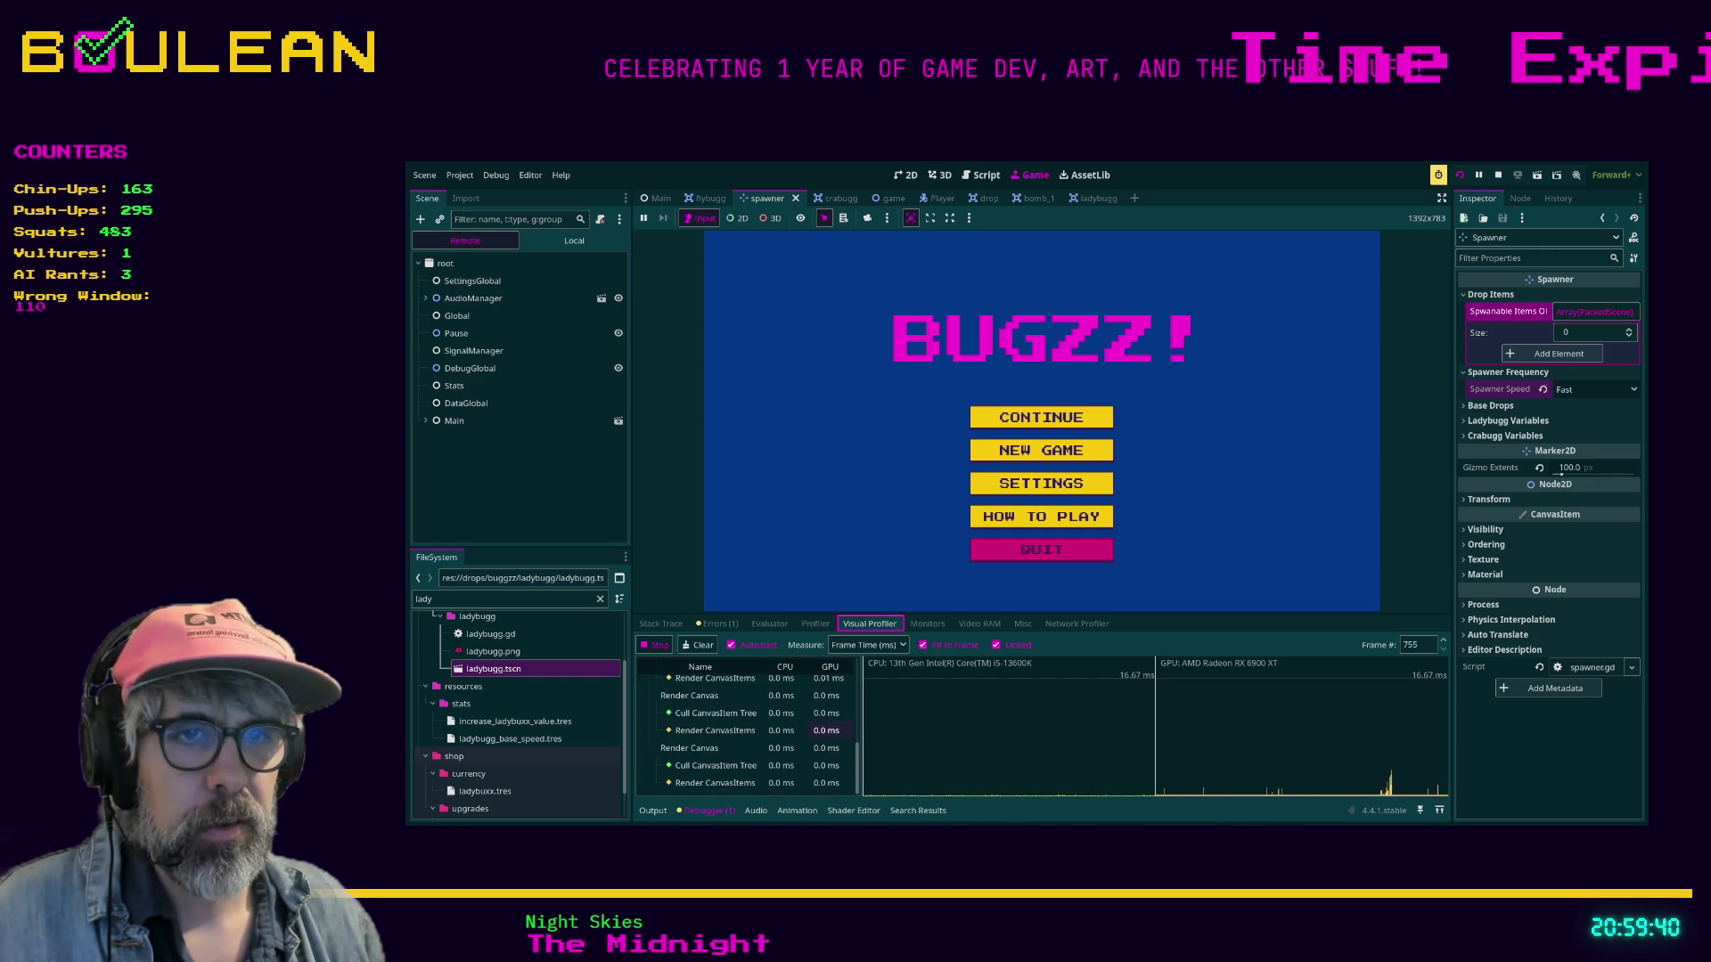
{"action": "left_click", "coordinate": [815, 623]}
{"action": "scroll", "coordinate": [713, 730], "scroll_direction": "down", "scroll_amount": 5}
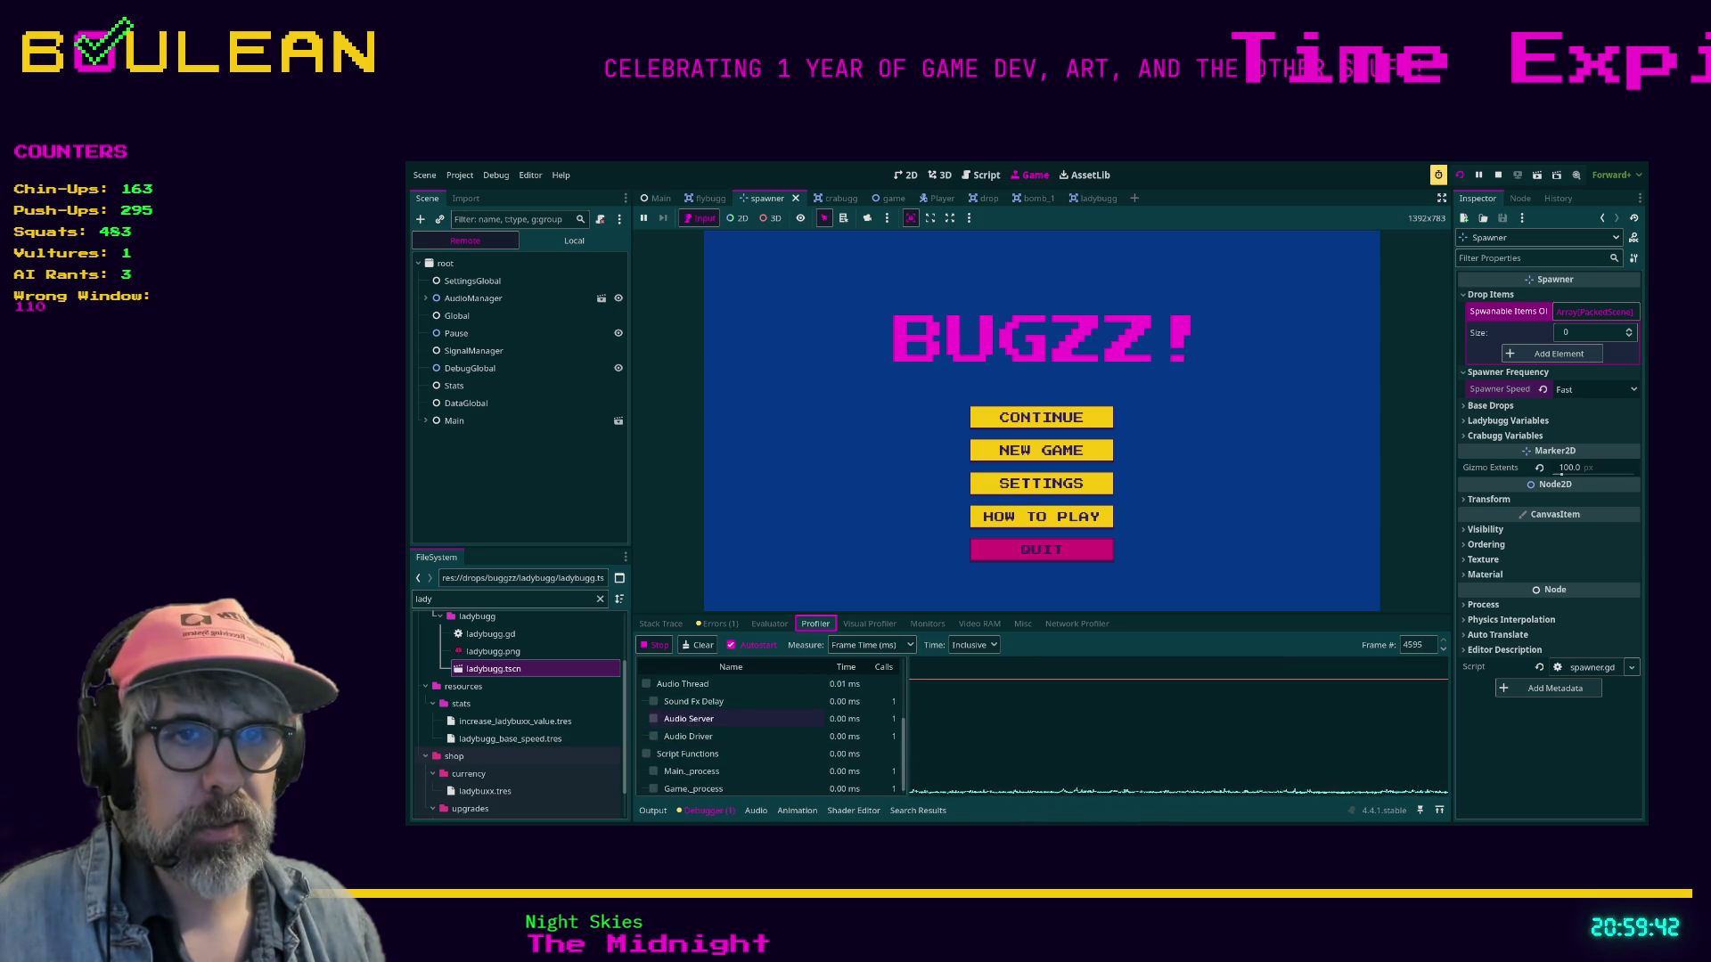
{"action": "scroll", "coordinate": [713, 731], "scroll_direction": "up", "scroll_amount": 5}
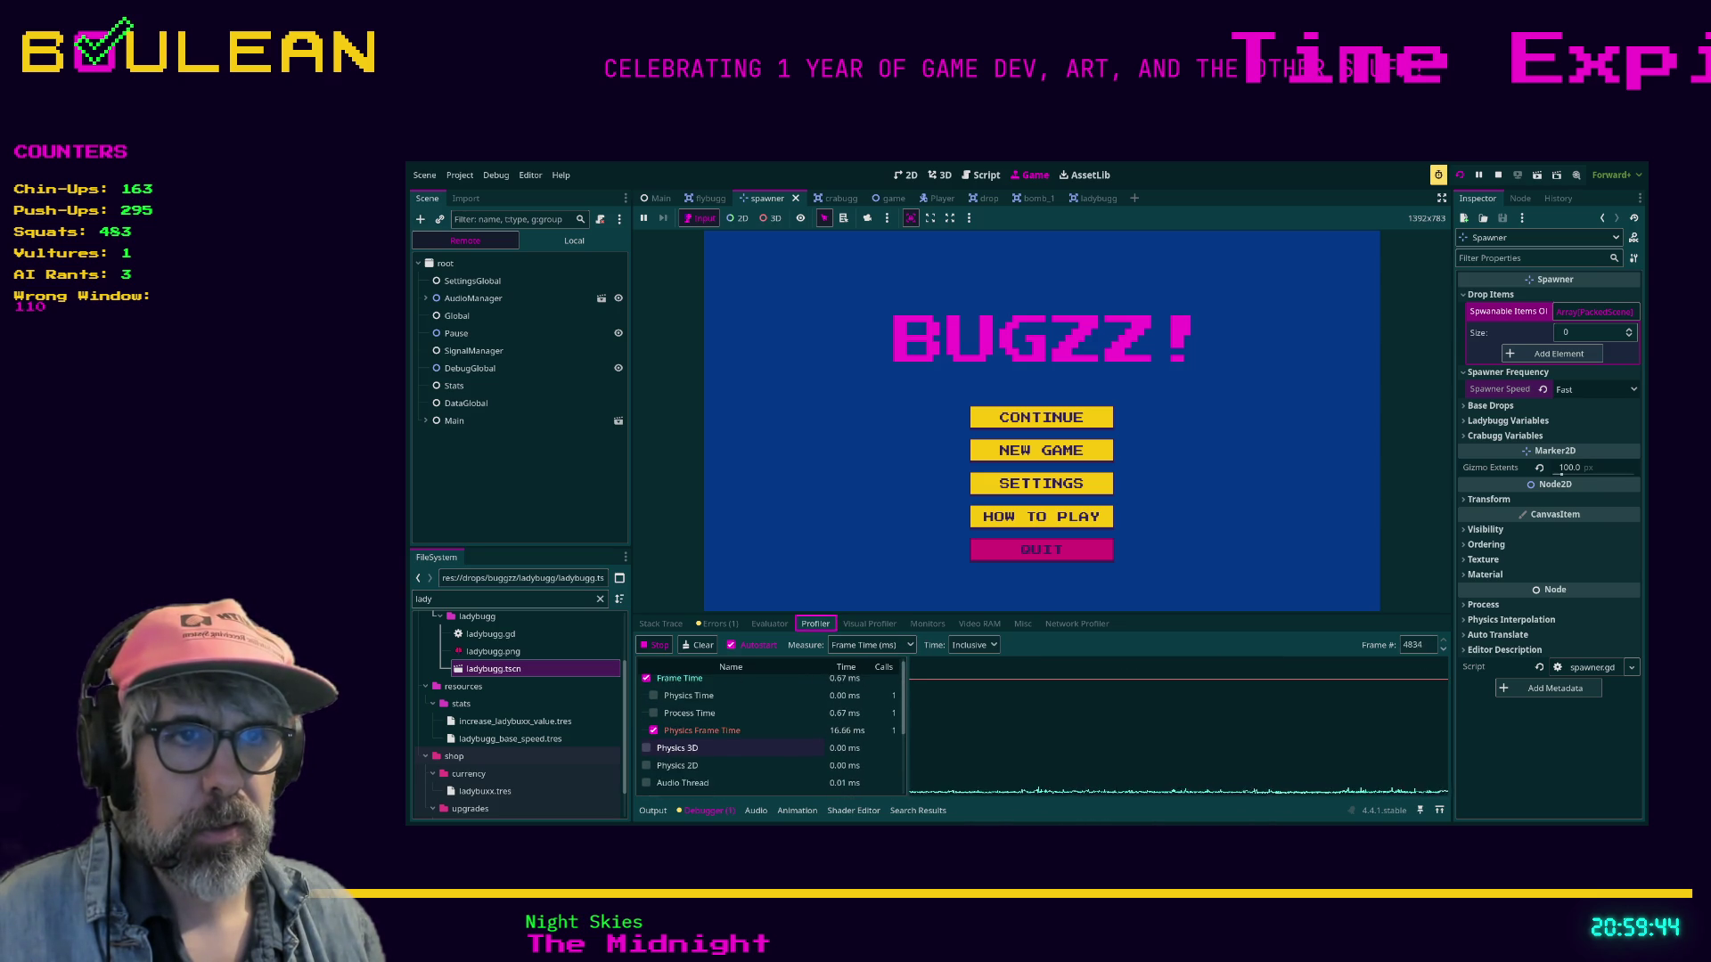
{"action": "left_click", "coordinate": [712, 730]}
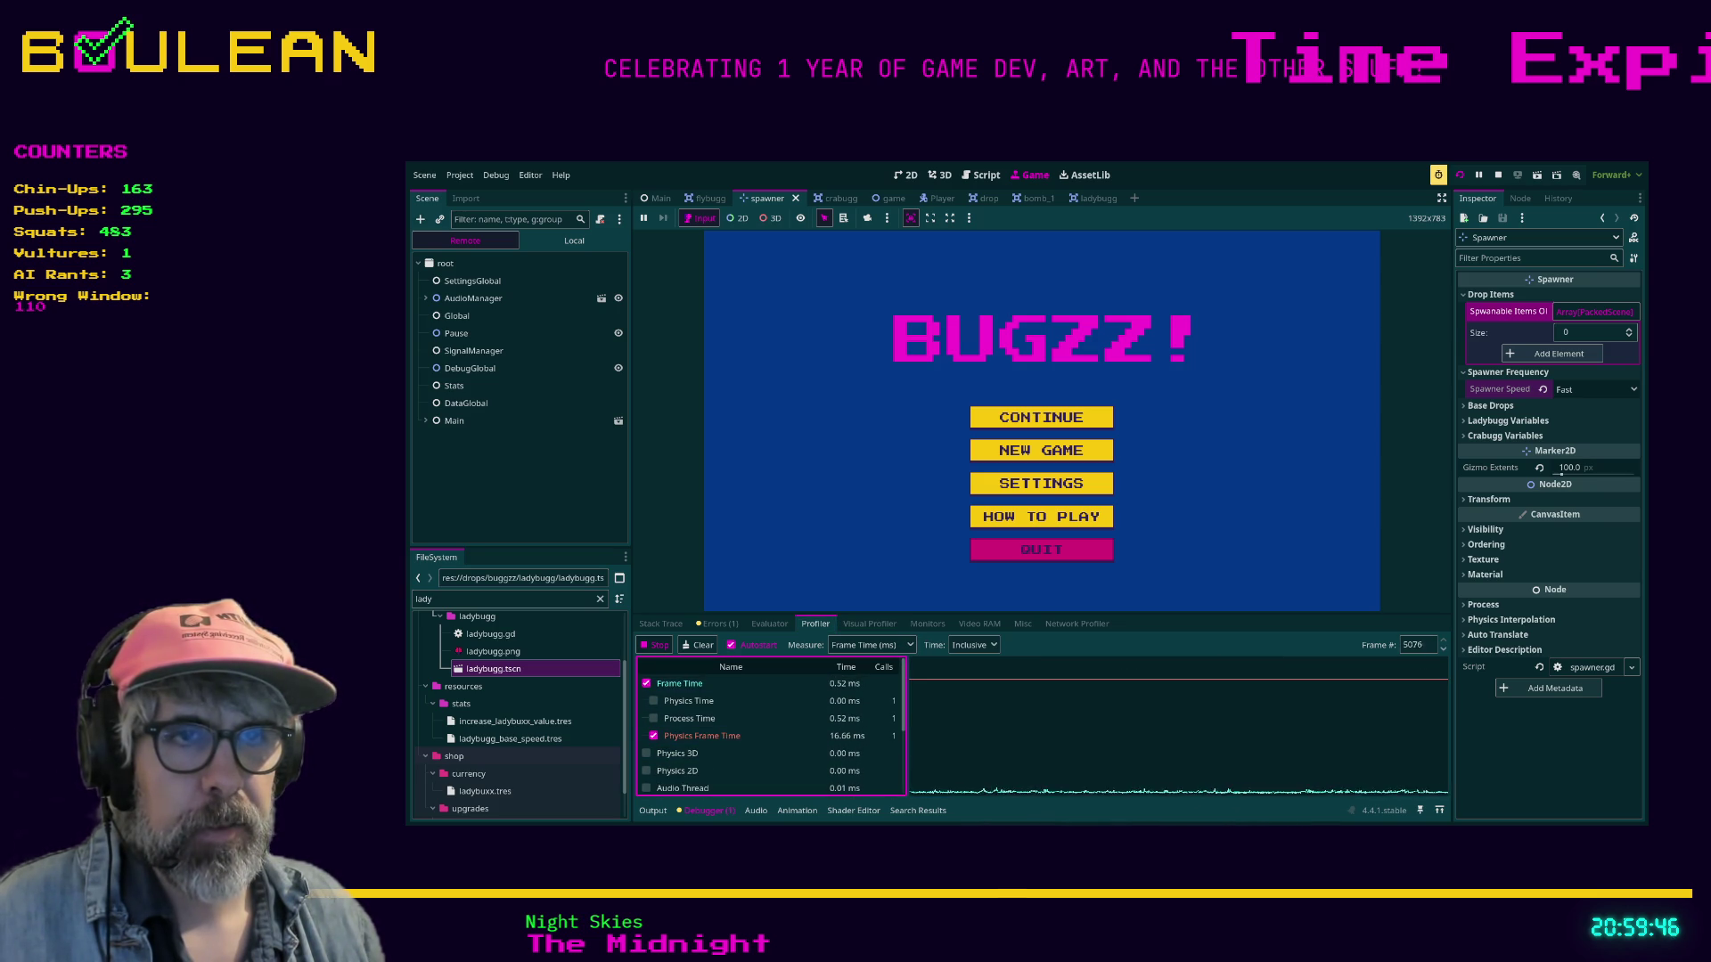
Start a new round, move the catcher left and right, then stop the game with F8.
{"action": "left_click", "coordinate": [1041, 450]}
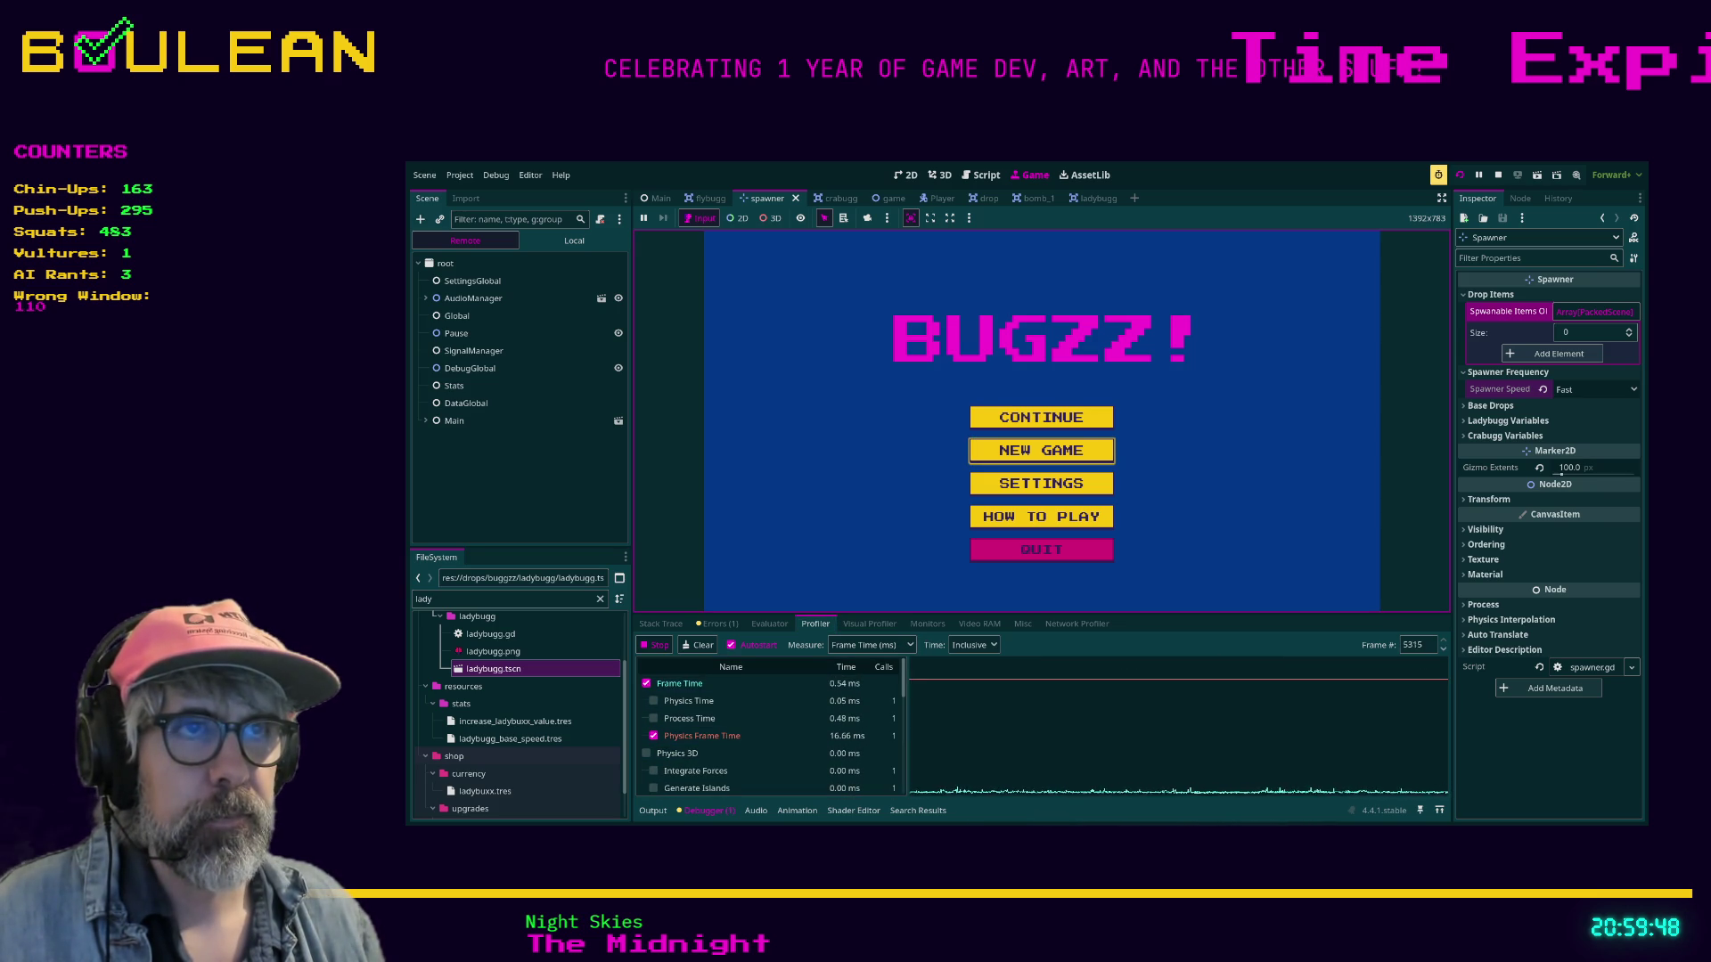
{"action": "left_click", "coordinate": [1041, 450]}
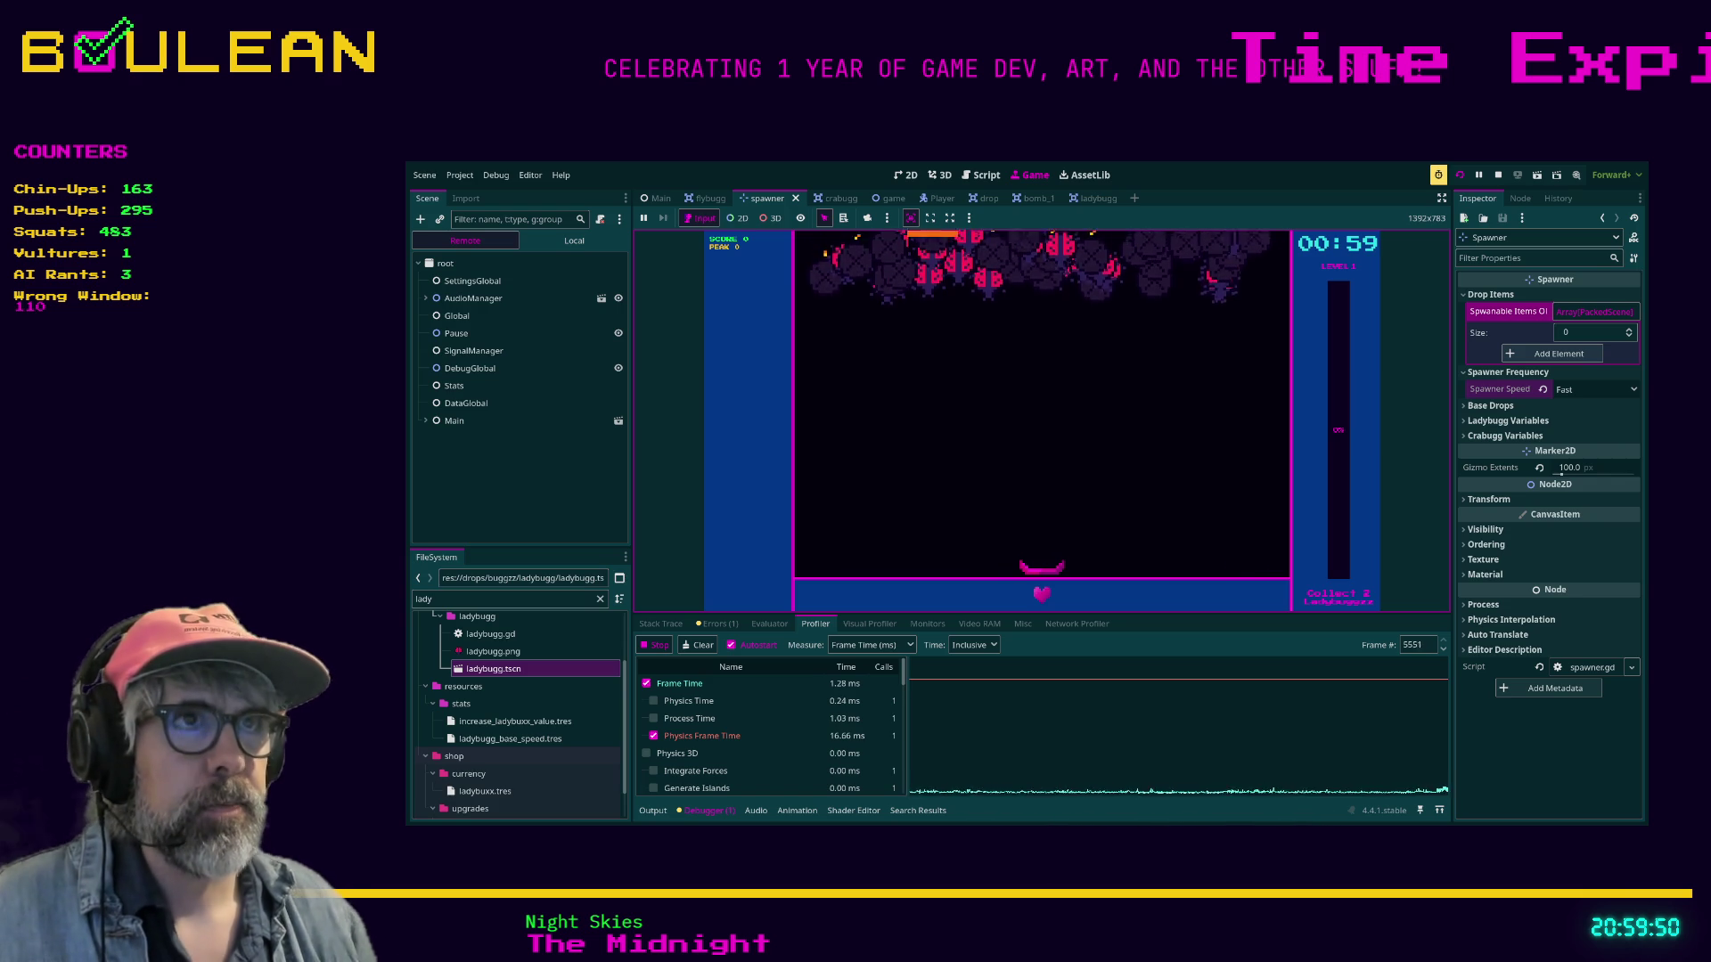
{"action": "key", "text": "Left"}
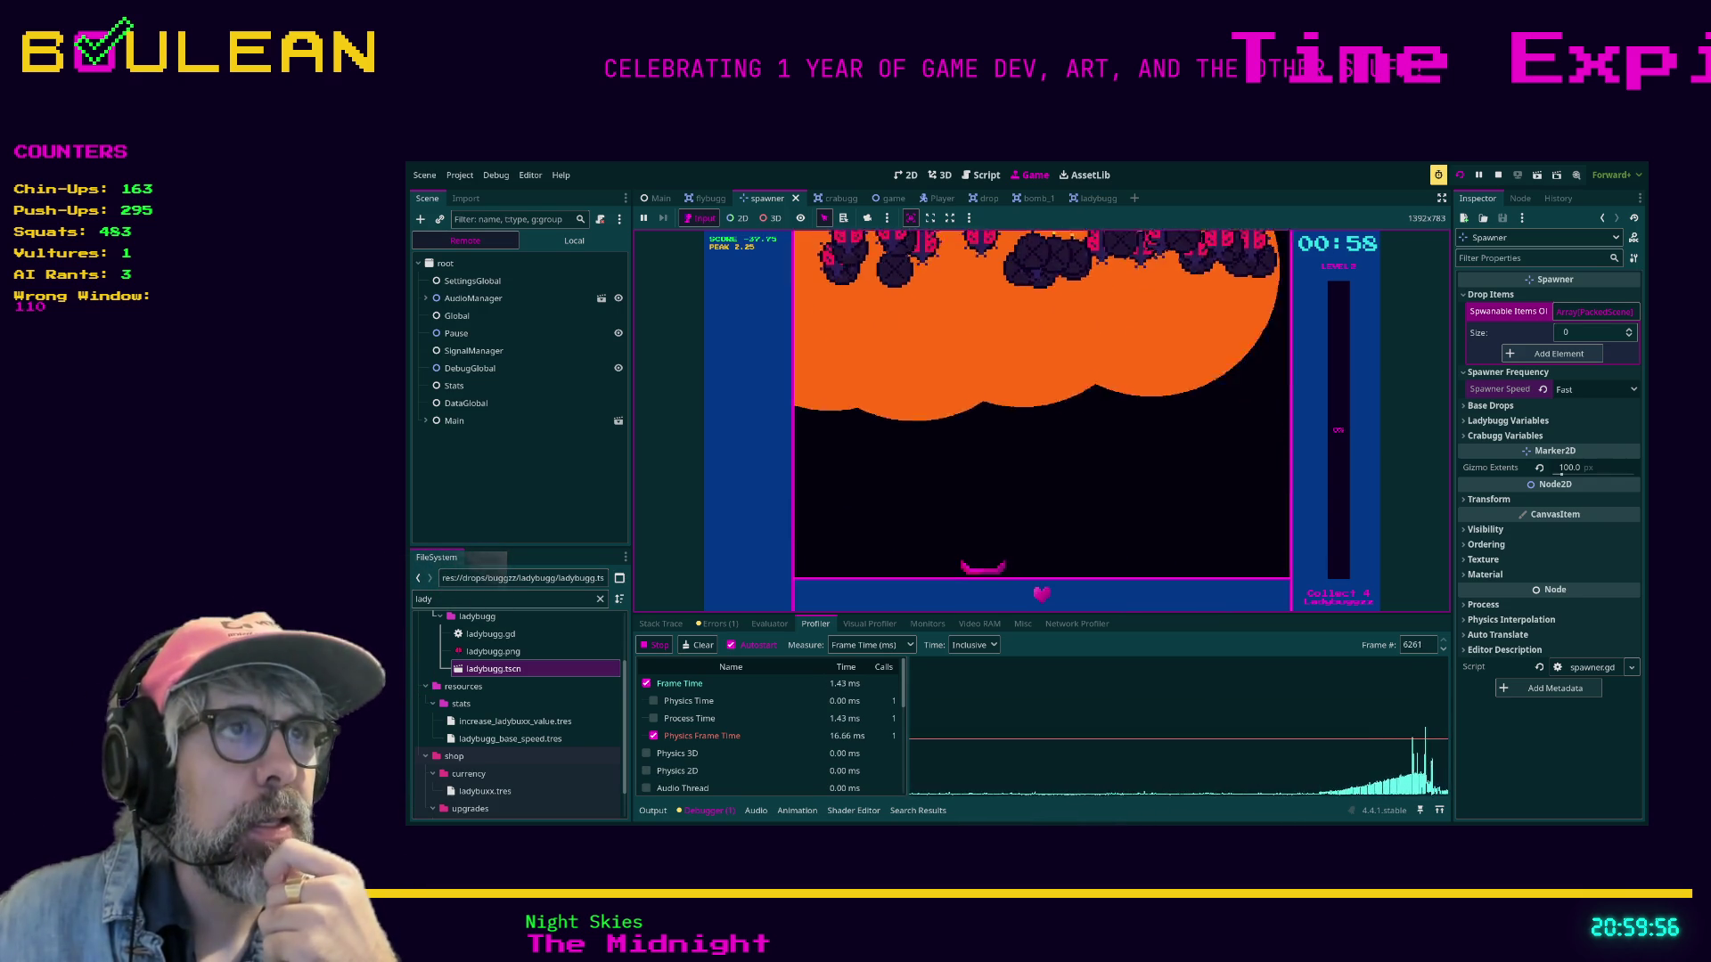
{"action": "key", "text": "Right"}
{"action": "key", "text": "Right"}
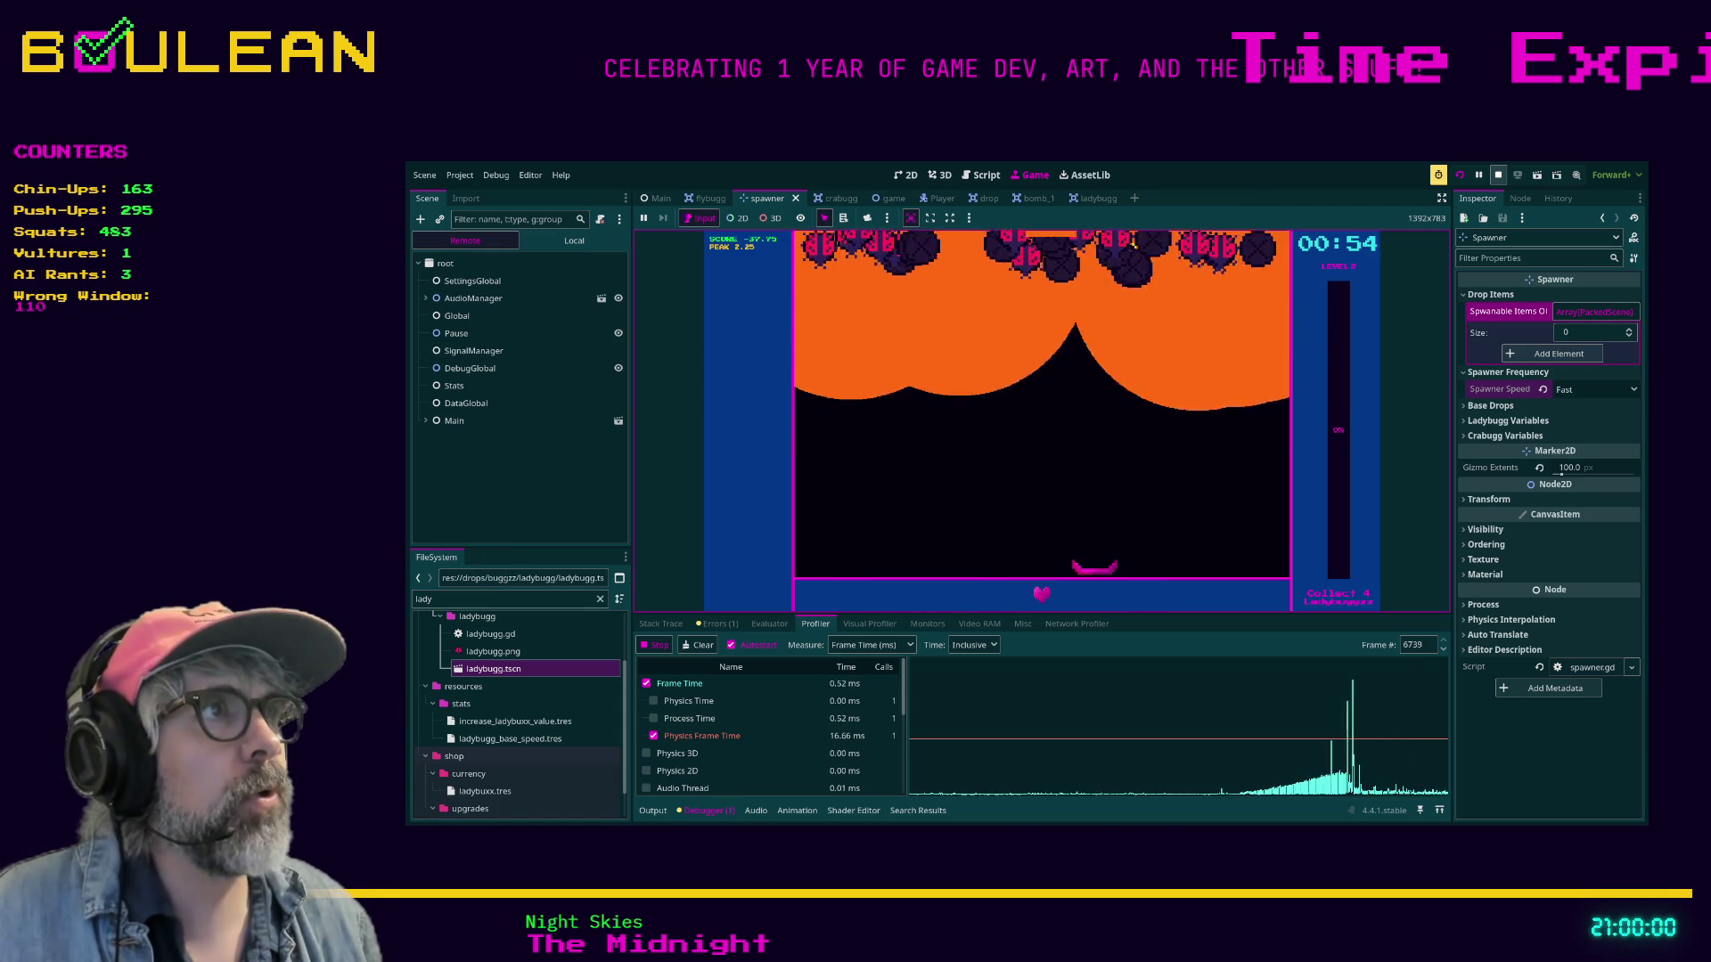
{"action": "key", "text": "F8"}
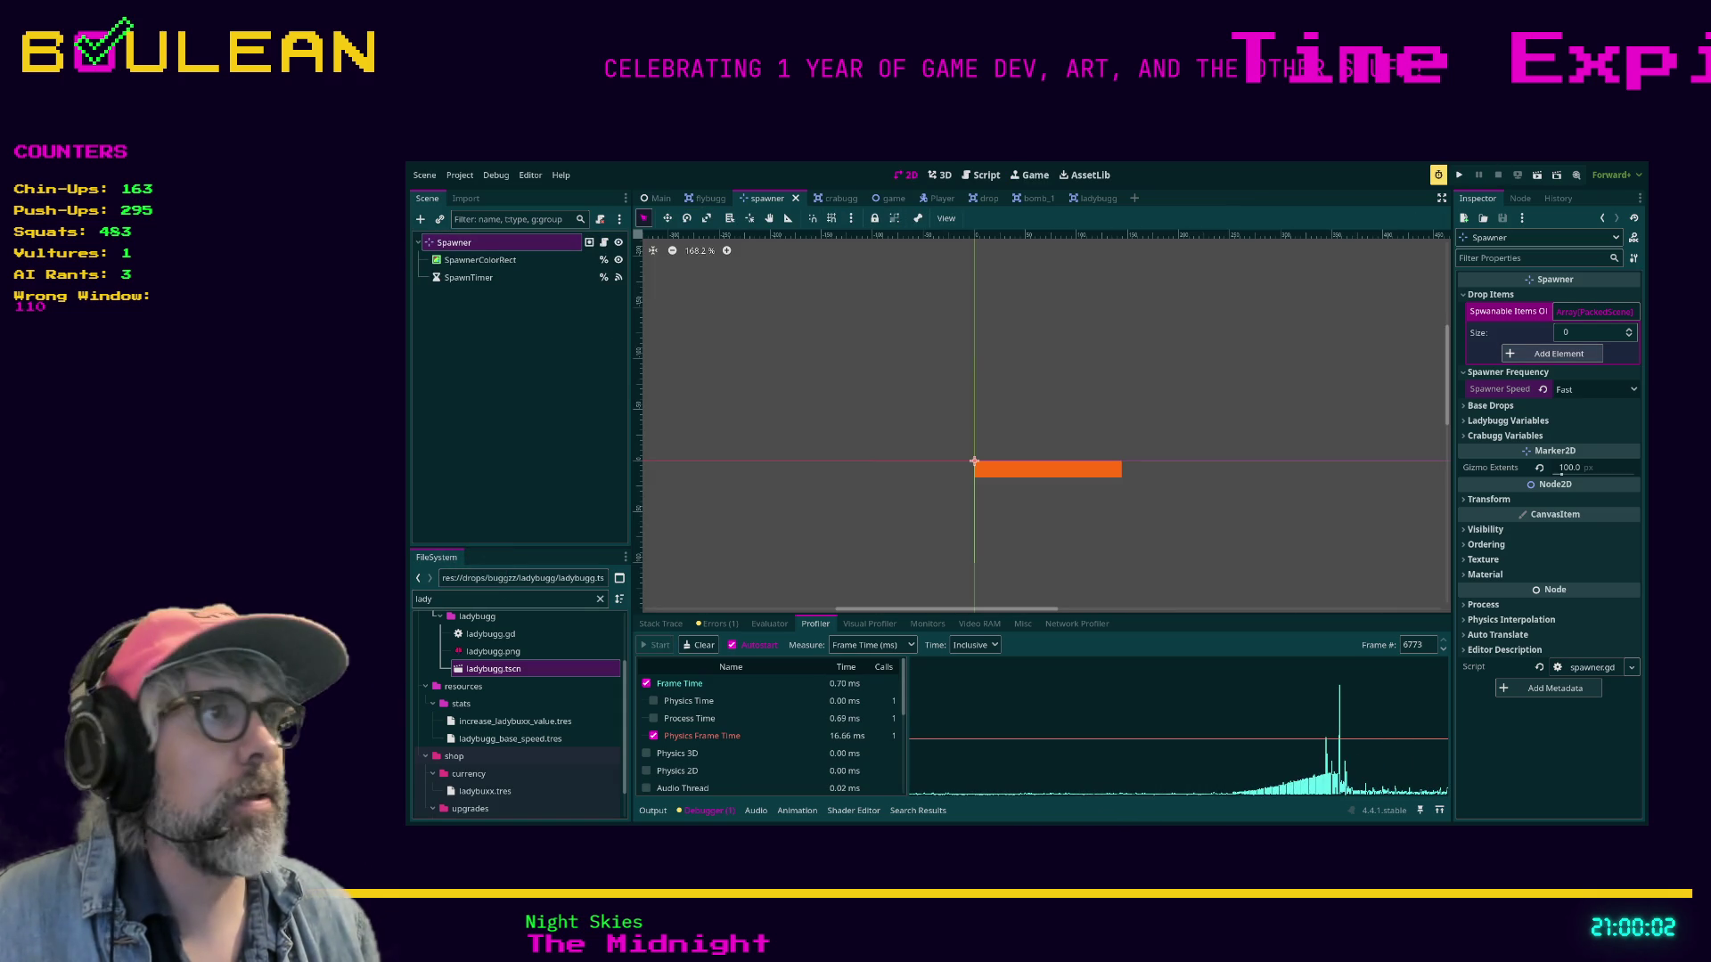
Set Spawner Speed back to Normal, save, rerun the game, and start a new game.
{"action": "left_click", "coordinate": [1595, 389]}
{"action": "left_click", "coordinate": [1573, 389]}
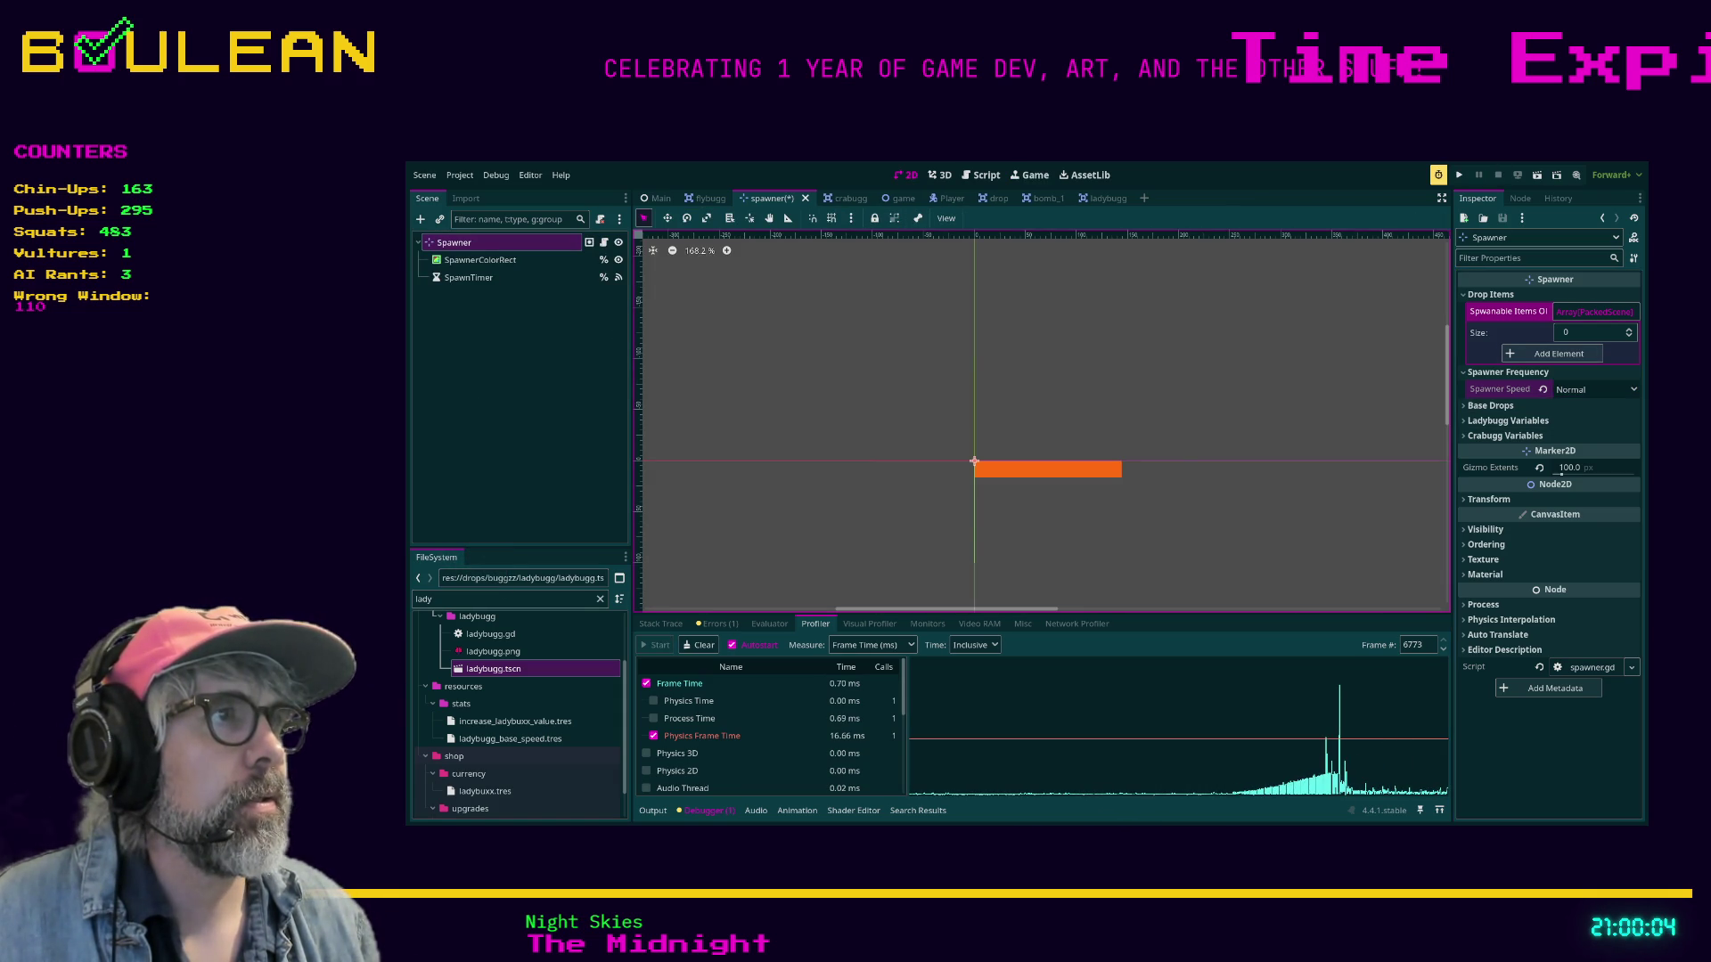
{"action": "key", "text": "ctrl+s"}
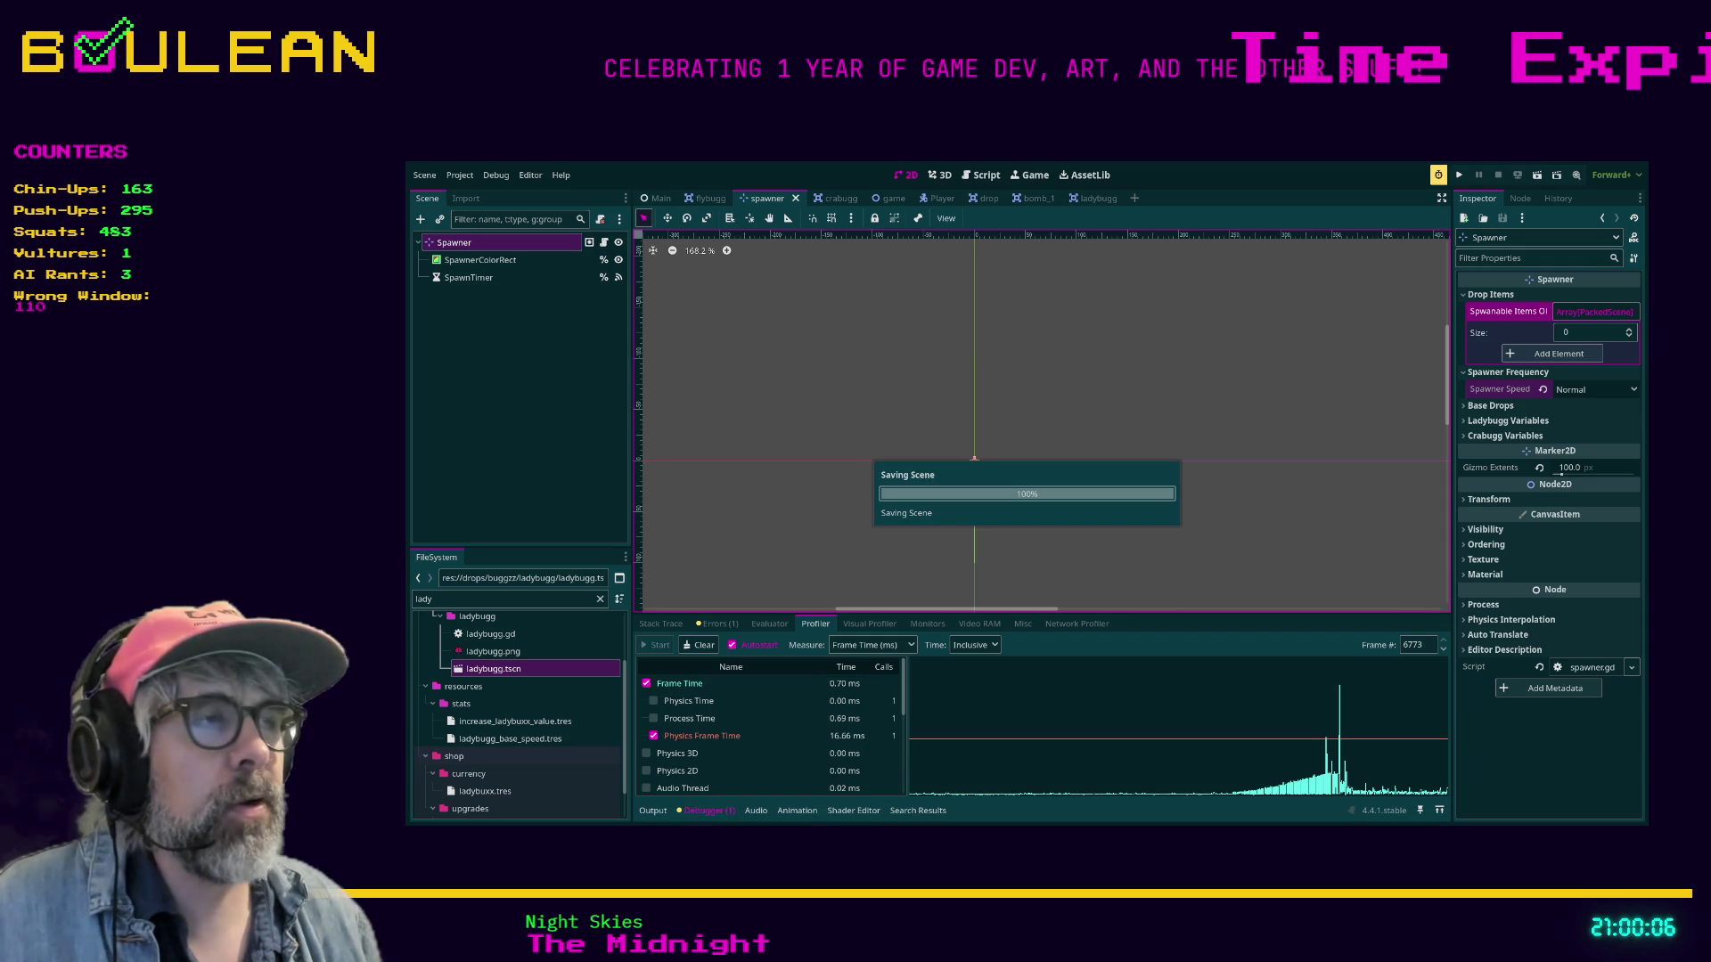
{"action": "key", "text": "F5"}
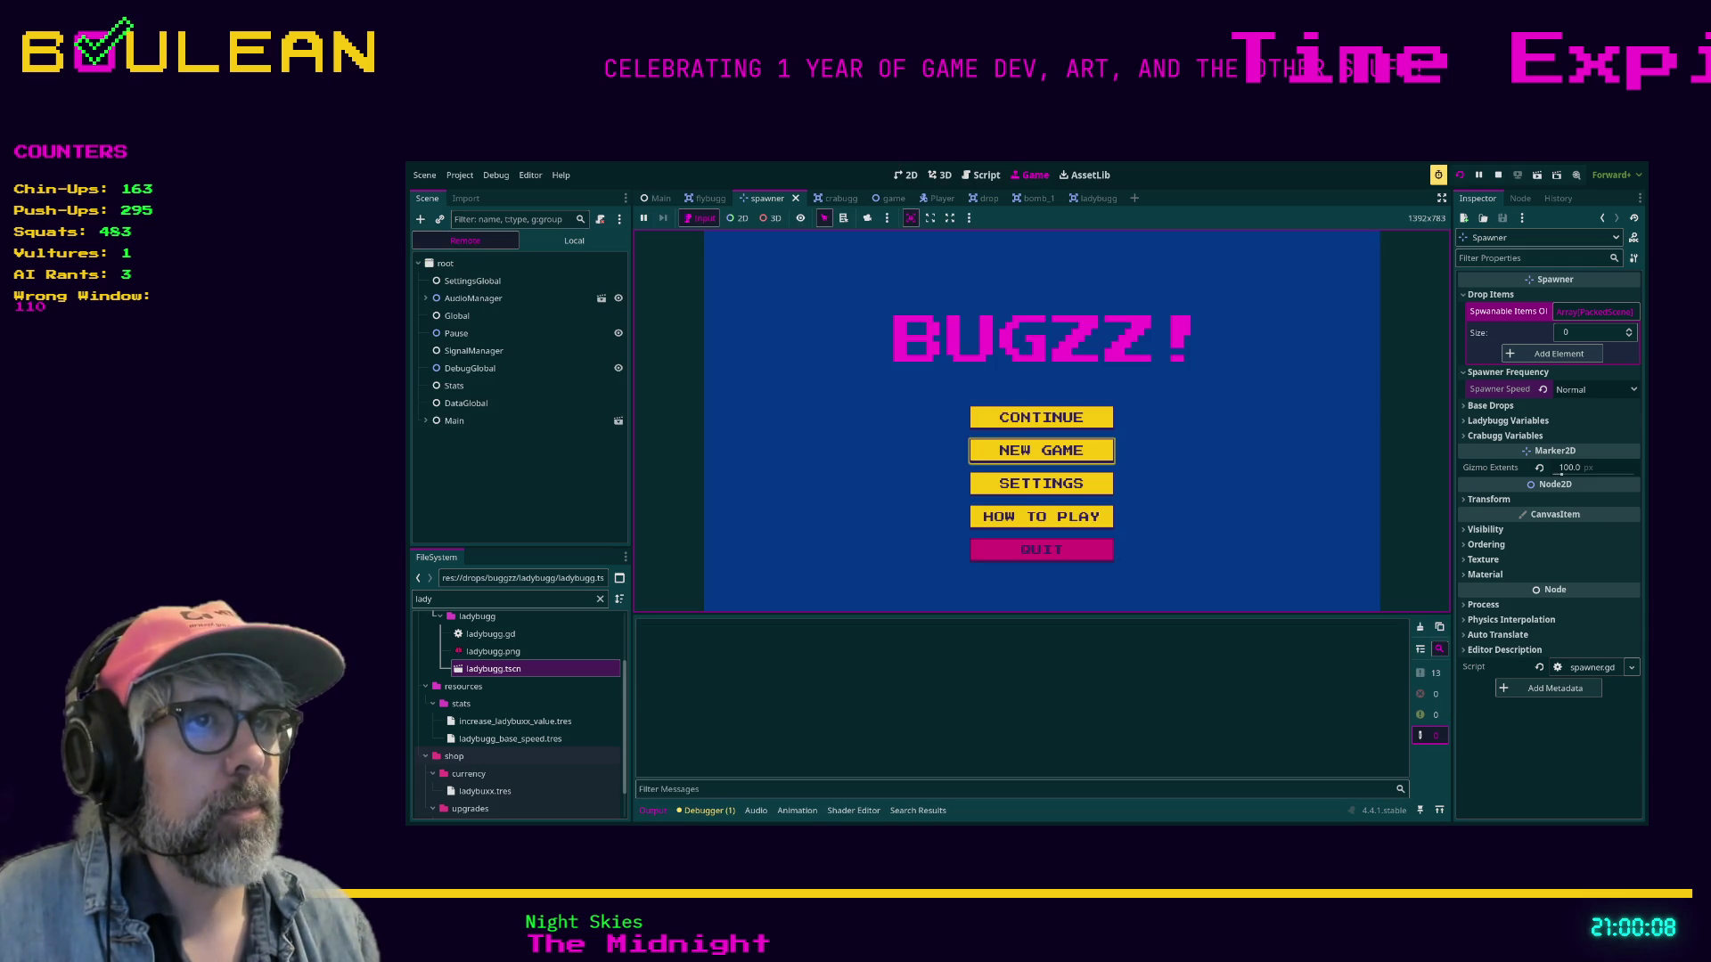
{"action": "key", "text": "Return"}
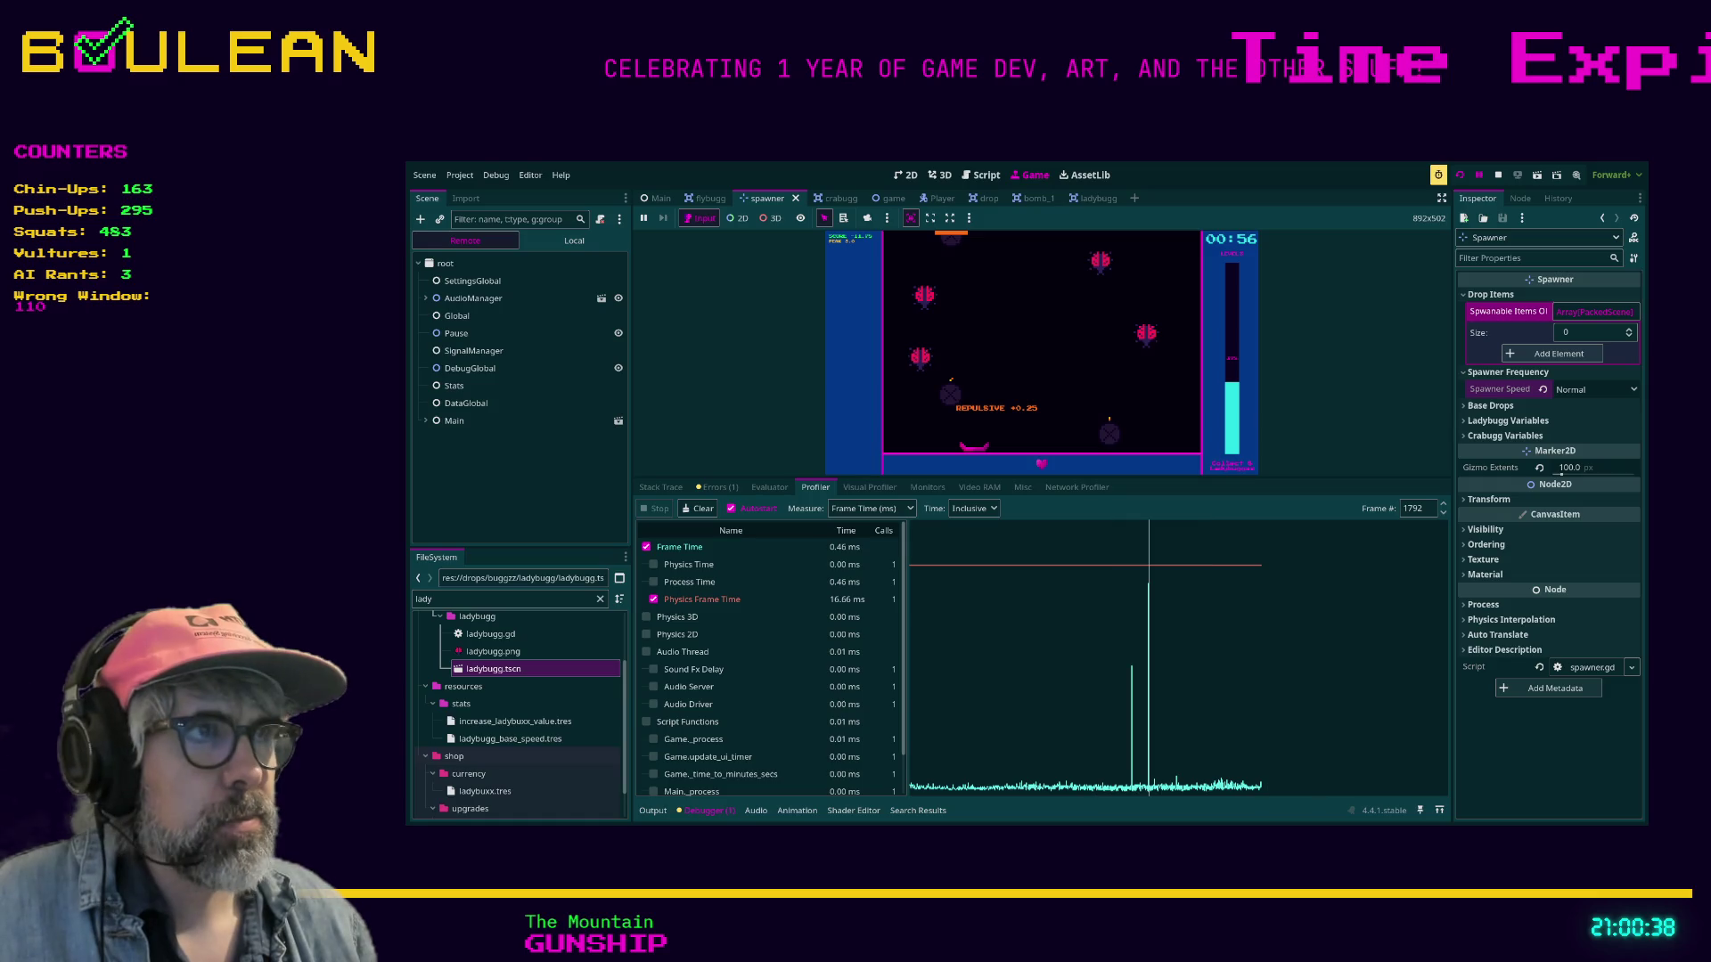
Step the profiler's Frame # back to 1783 to inspect its 15 ms spike.
{"action": "left_click", "coordinate": [1442, 513]}
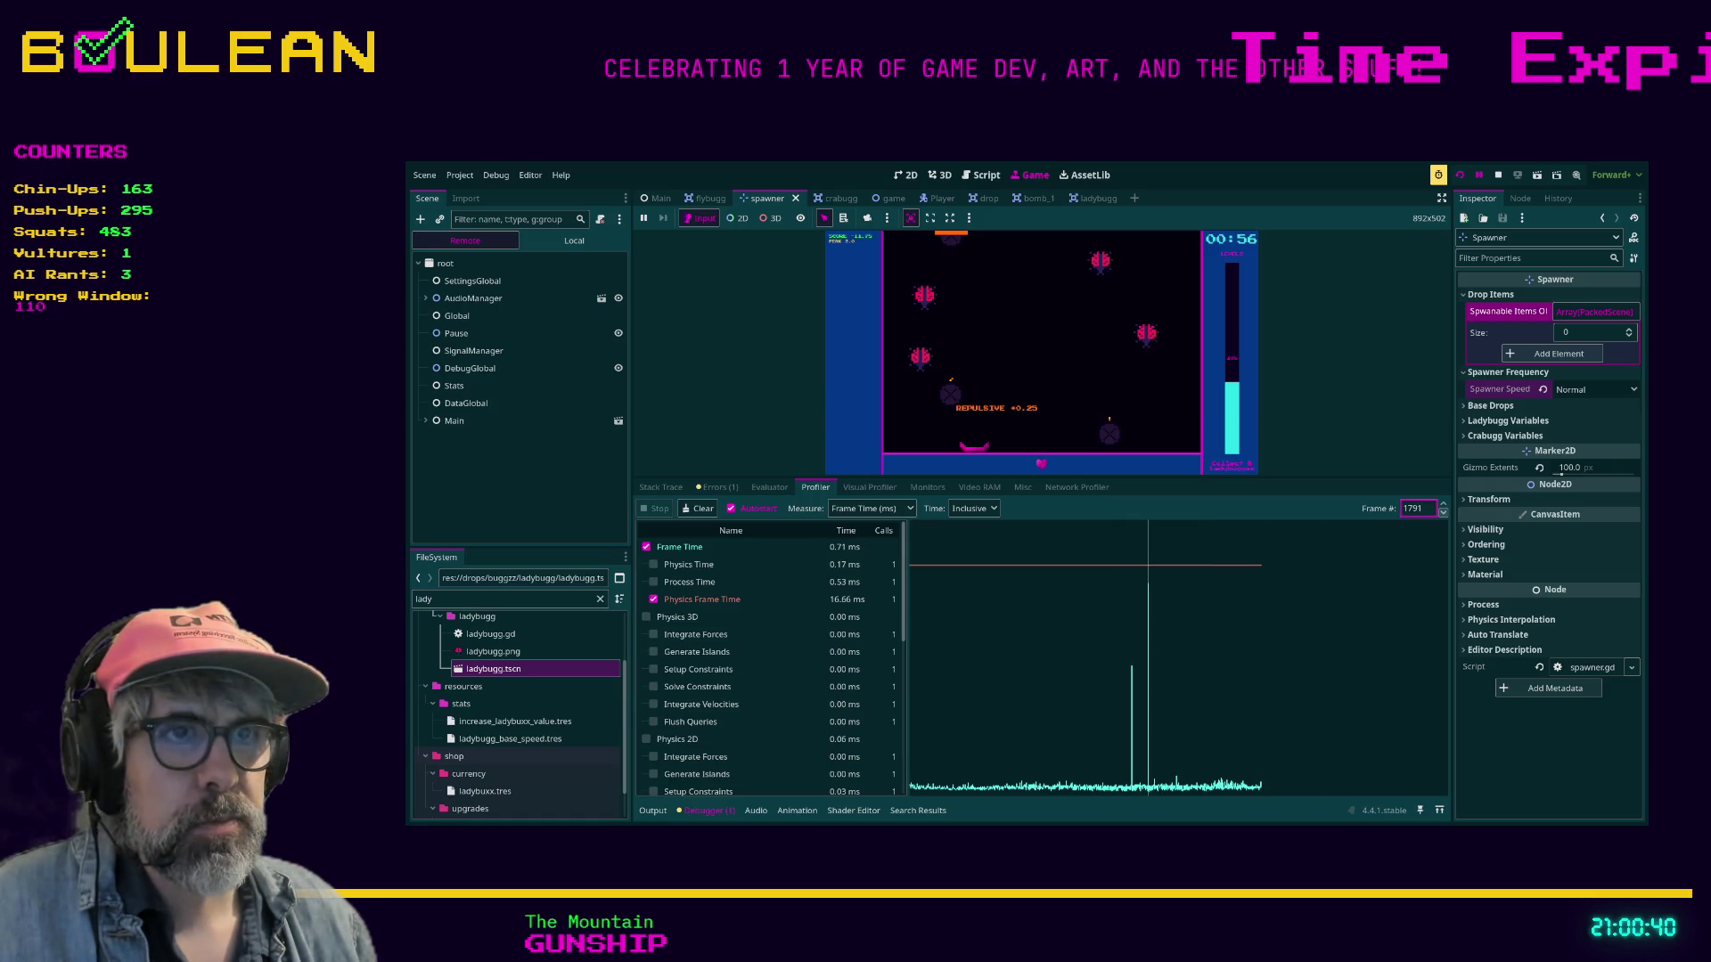
{"action": "key", "text": "Down"}
{"action": "left_click", "coordinate": [1443, 513]}
{"action": "left_click", "coordinate": [1442, 513]}
{"action": "left_click", "coordinate": [1442, 514]}
{"action": "left_click", "coordinate": [1443, 513]}
{"action": "left_click", "coordinate": [1442, 513]}
{"action": "left_click", "coordinate": [1443, 513]}
{"action": "left_click", "coordinate": [1442, 513]}
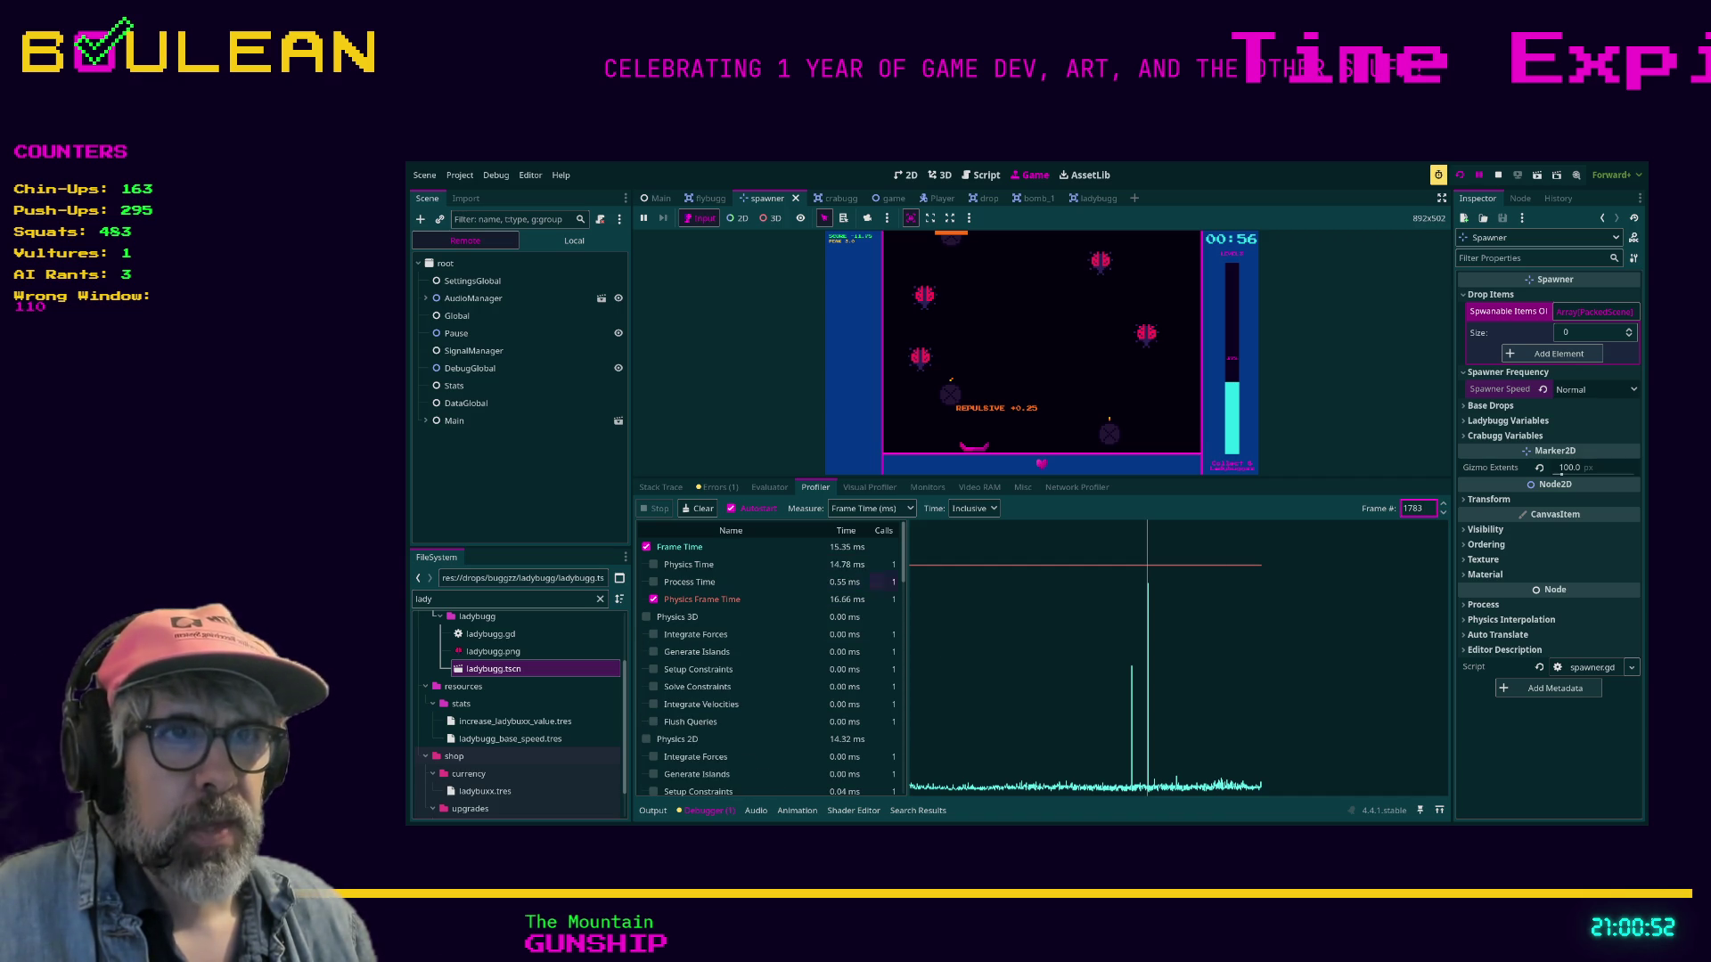
{"action": "scroll", "coordinate": [771, 659], "scroll_direction": "down", "scroll_amount": 2}
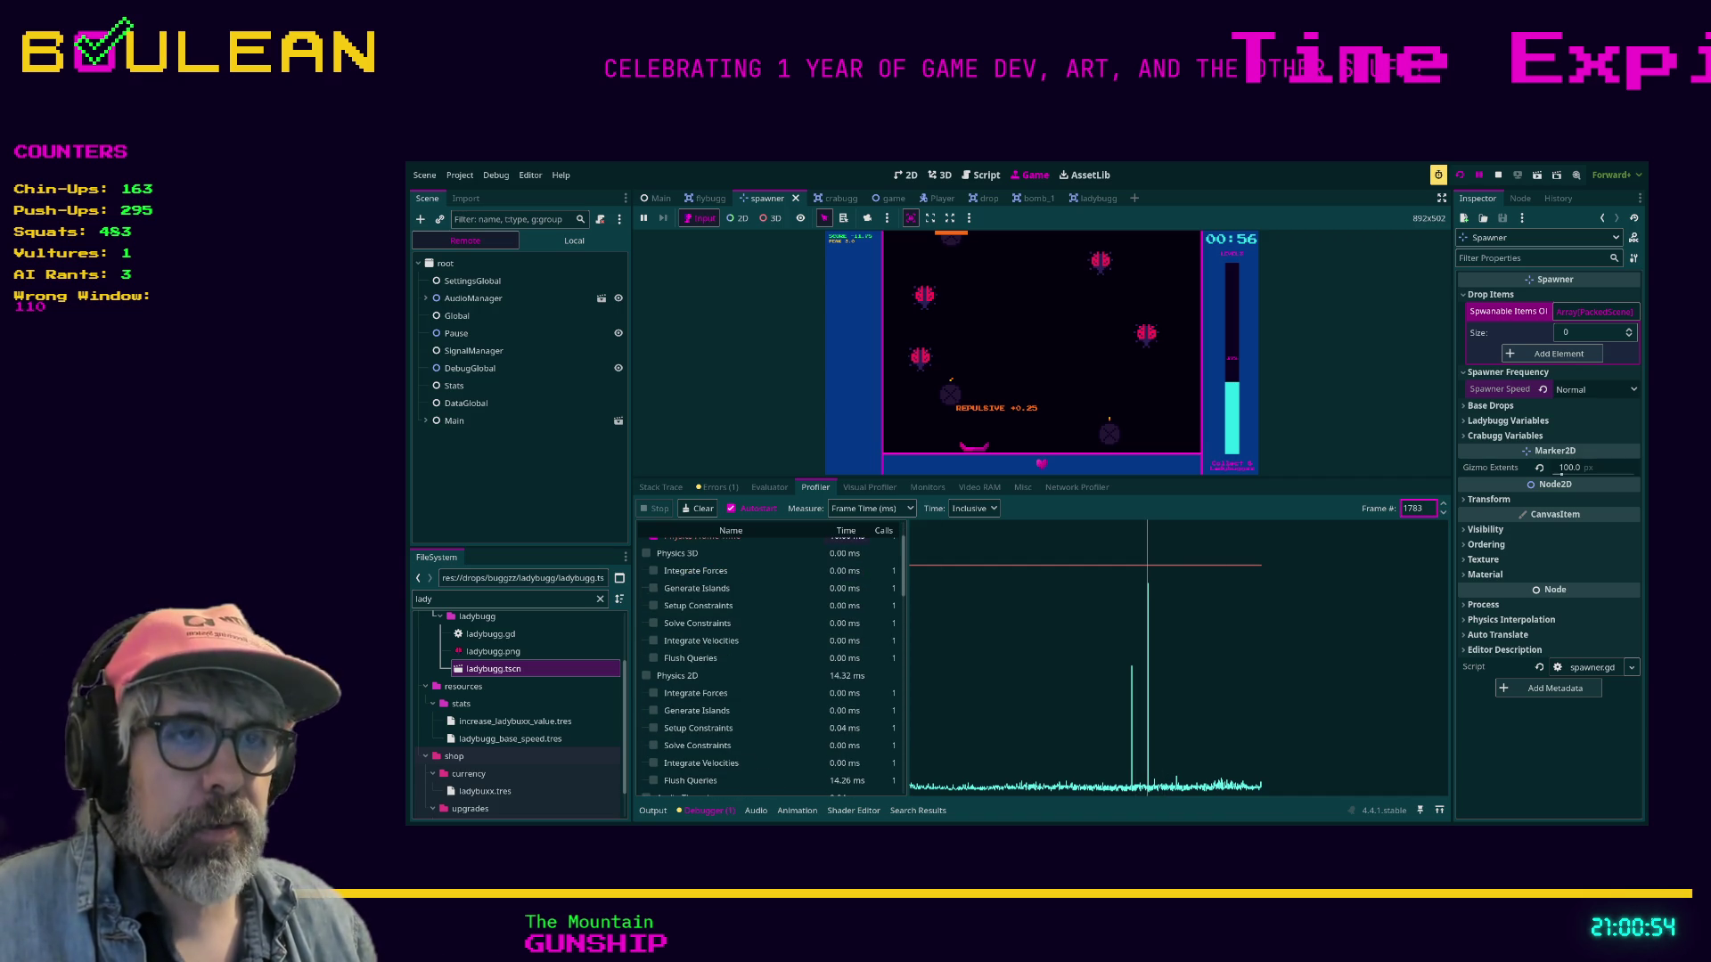
{"action": "scroll", "coordinate": [845, 677], "scroll_direction": "down", "scroll_amount": 1}
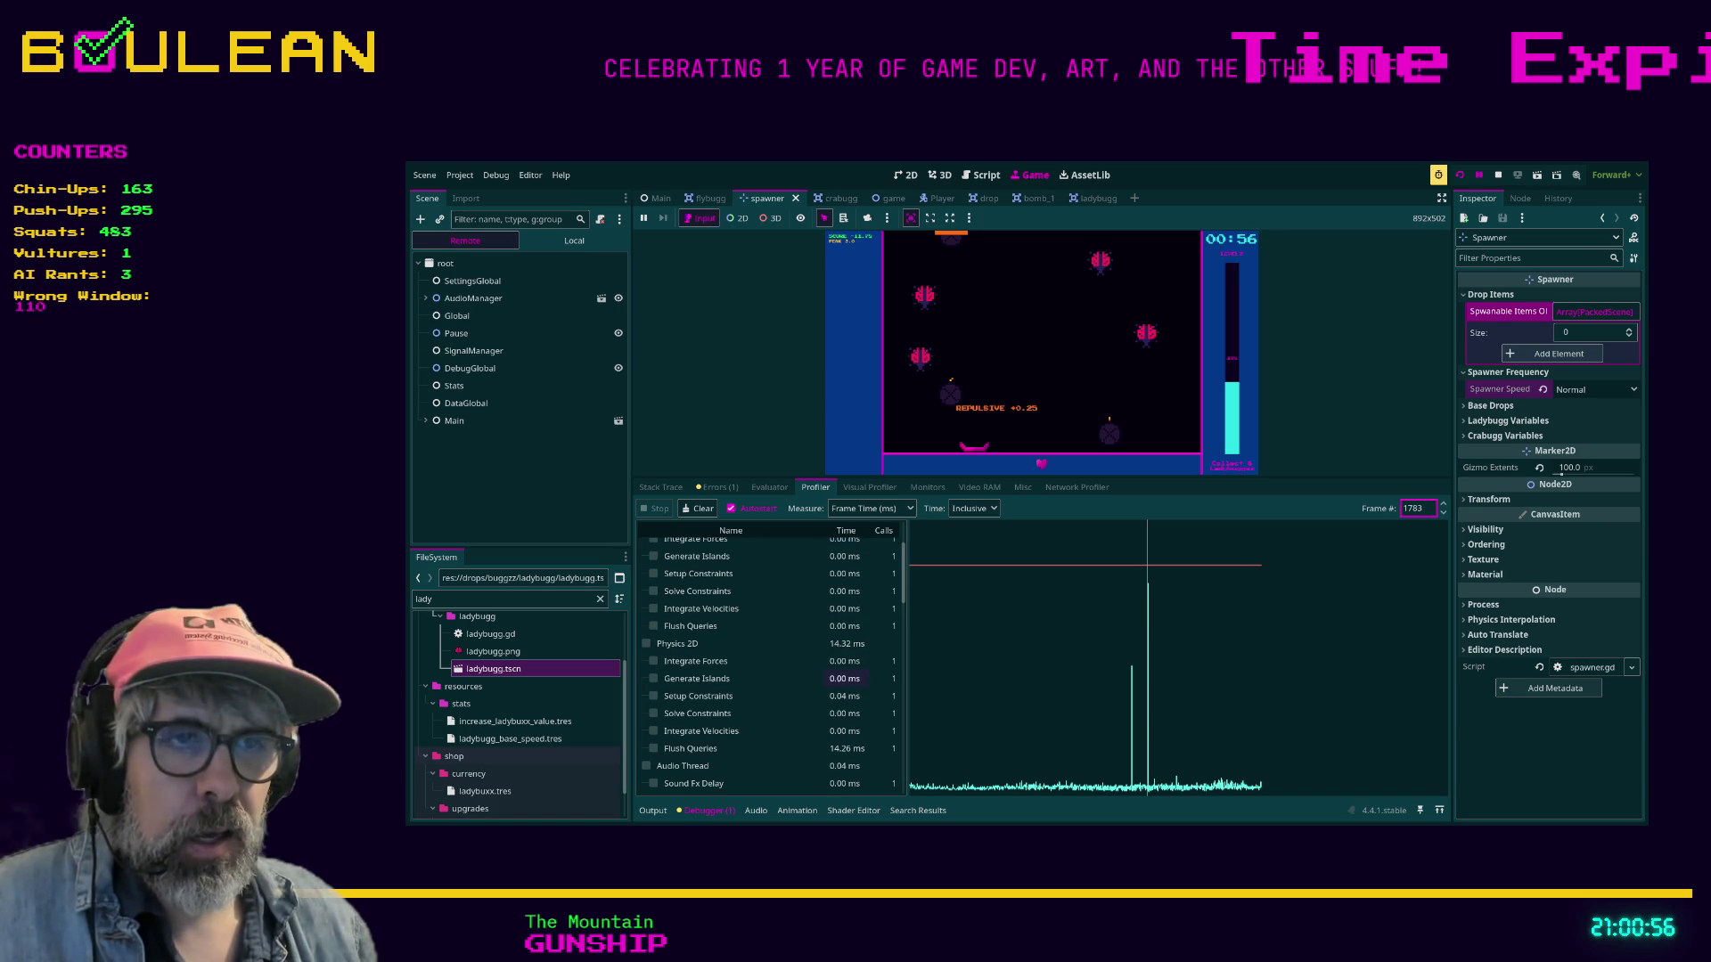
Scroll frame 1783's timings to Script Functions, where PlayerStats.increase_stat_by_one takes 11.14 ms.
{"action": "scroll", "coordinate": [770, 677], "scroll_direction": "down", "scroll_amount": 1}
{"action": "scroll", "coordinate": [845, 708], "scroll_direction": "down", "scroll_amount": 1}
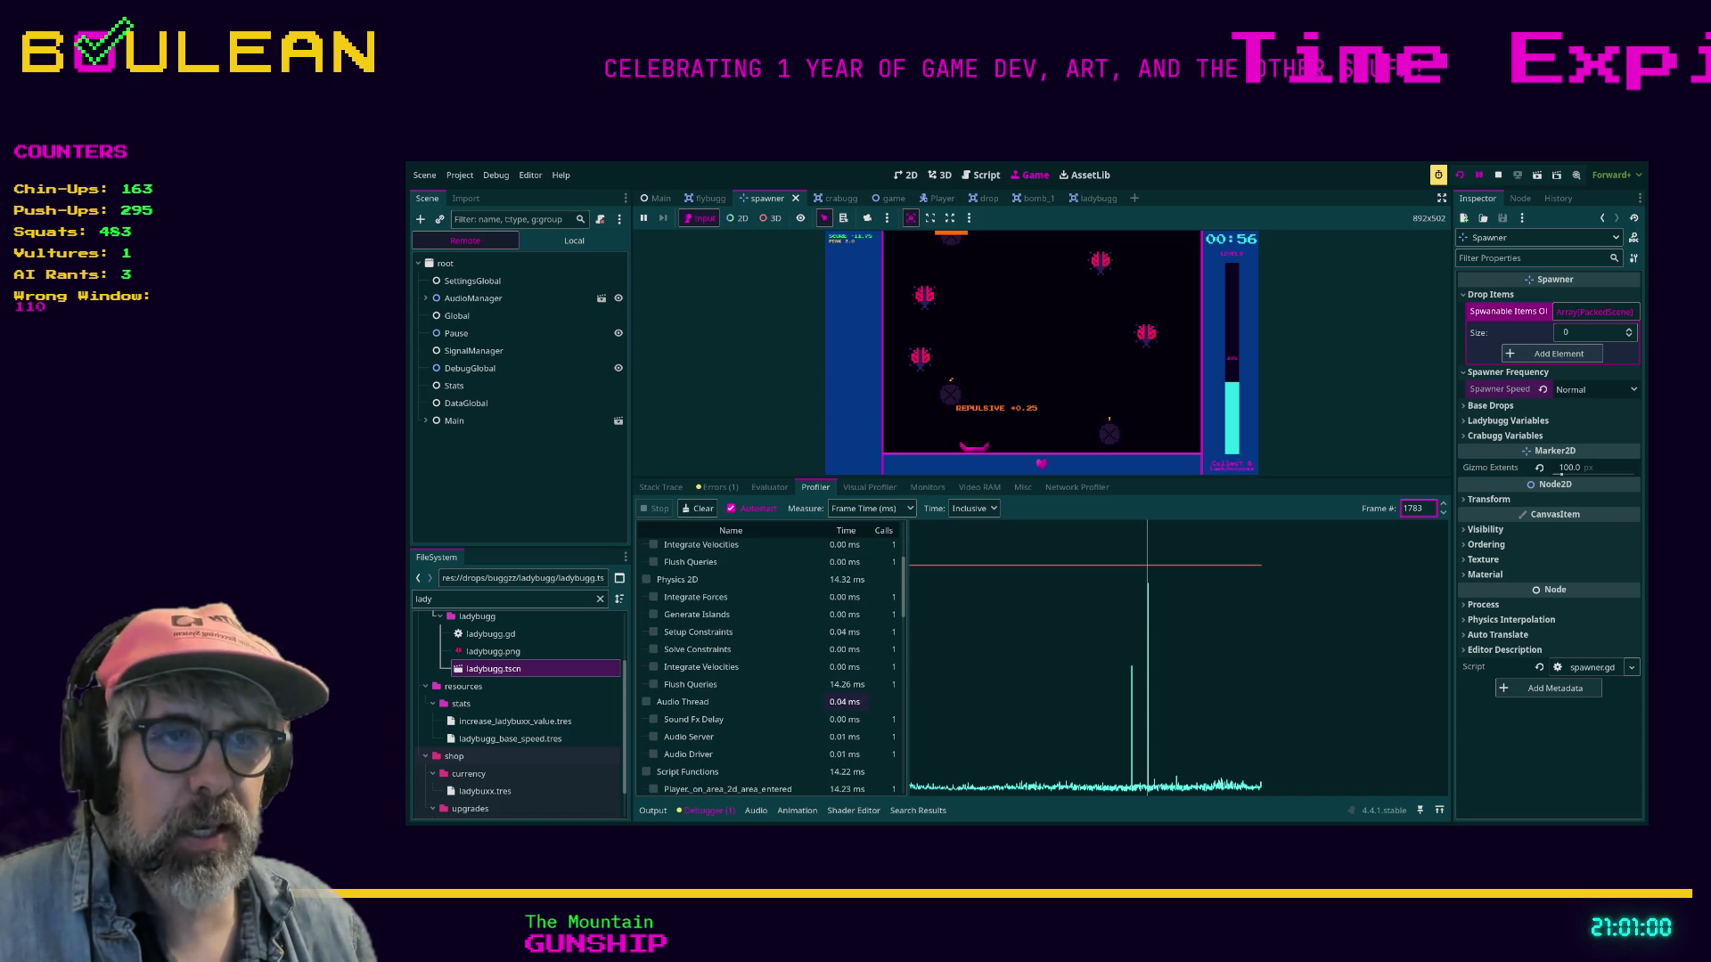
{"action": "scroll", "coordinate": [845, 684], "scroll_direction": "down", "scroll_amount": 1}
{"action": "scroll", "coordinate": [771, 695], "scroll_direction": "down", "scroll_amount": 3}
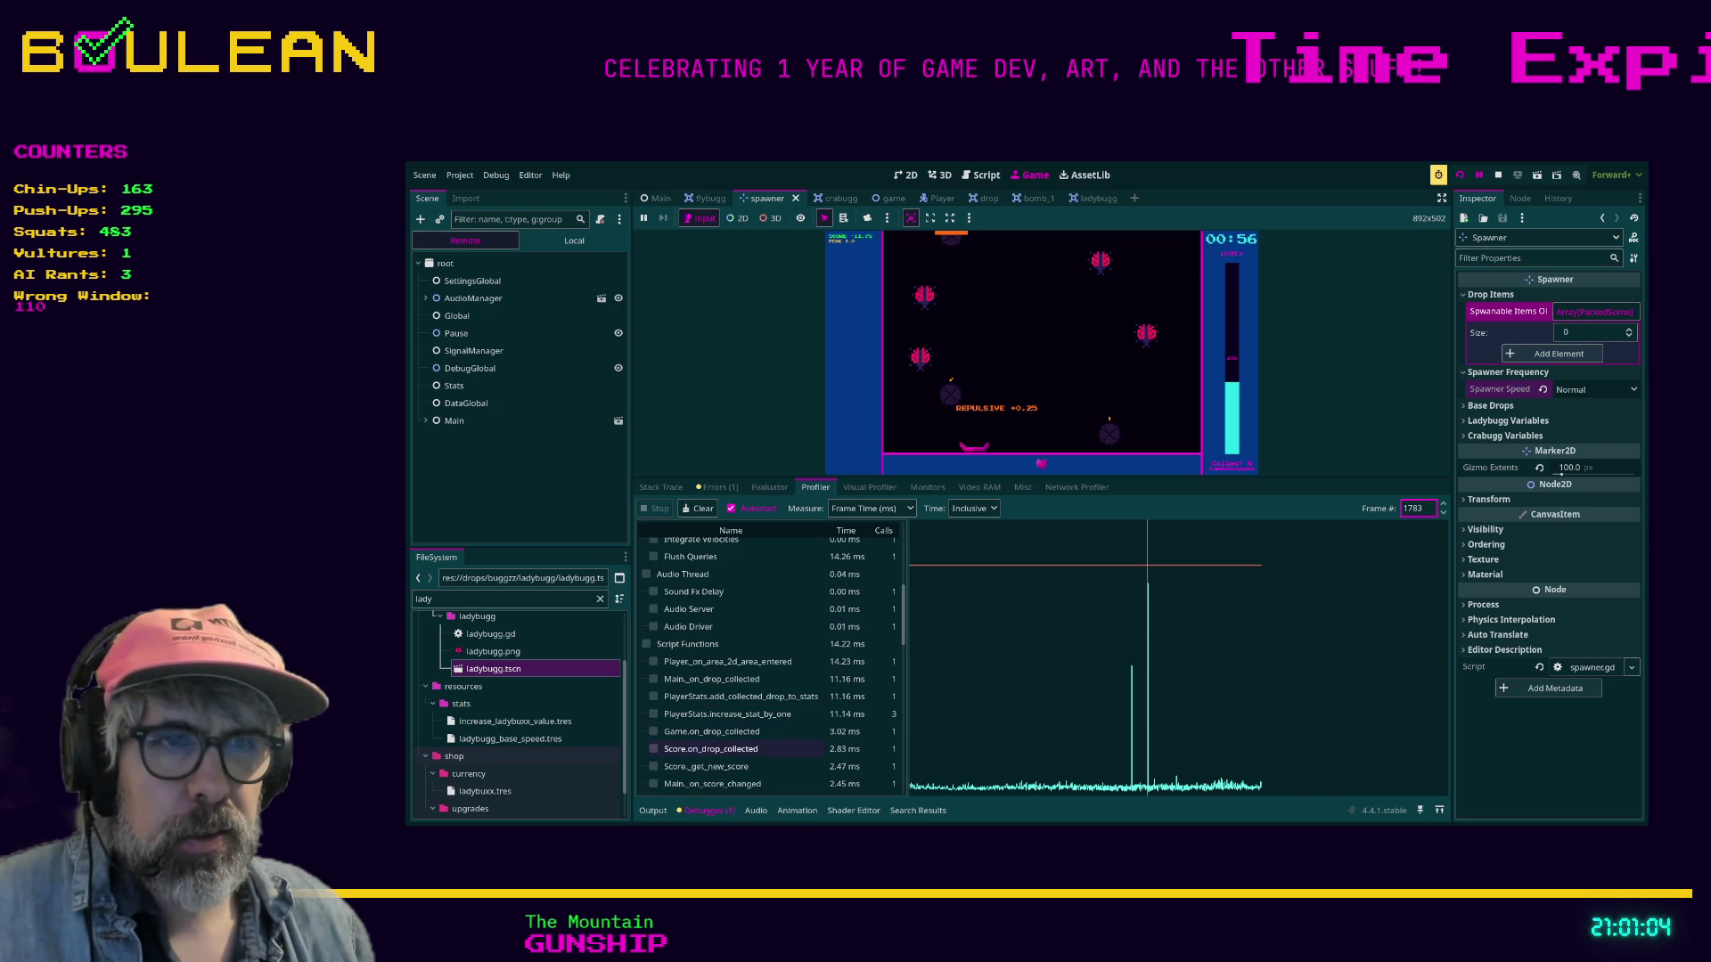
{"action": "scroll", "coordinate": [771, 664], "scroll_direction": "down", "scroll_amount": 1}
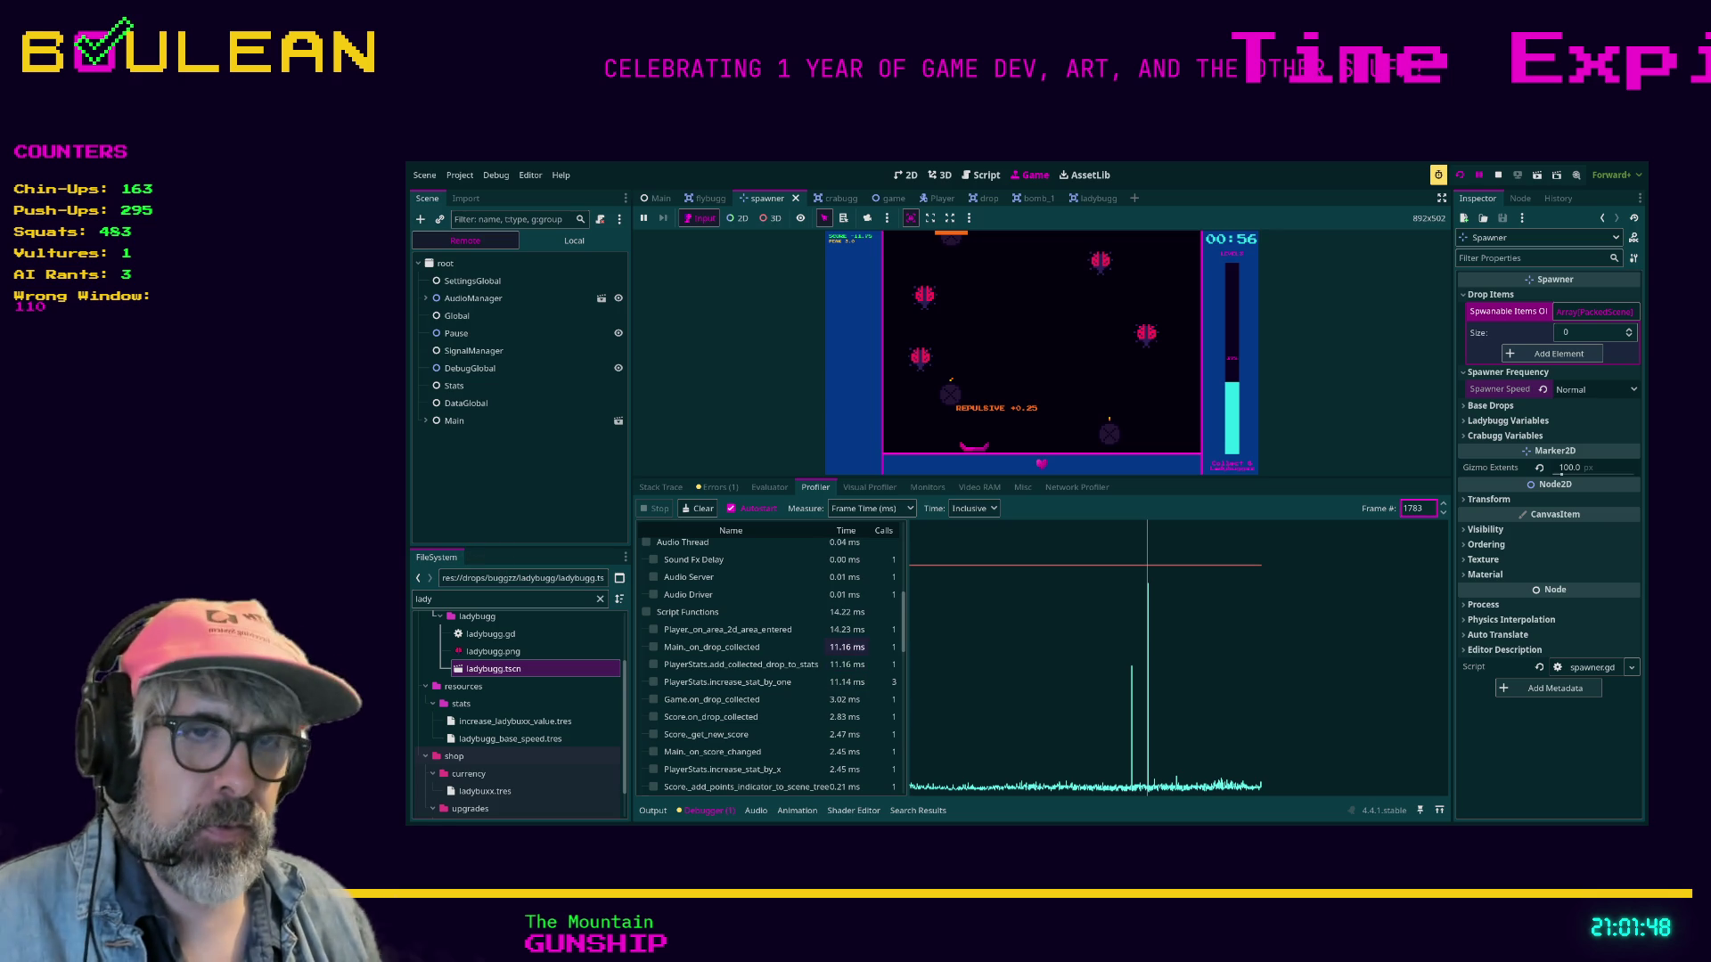
{"action": "scroll", "coordinate": [773, 668], "scroll_direction": "up", "scroll_amount": 2}
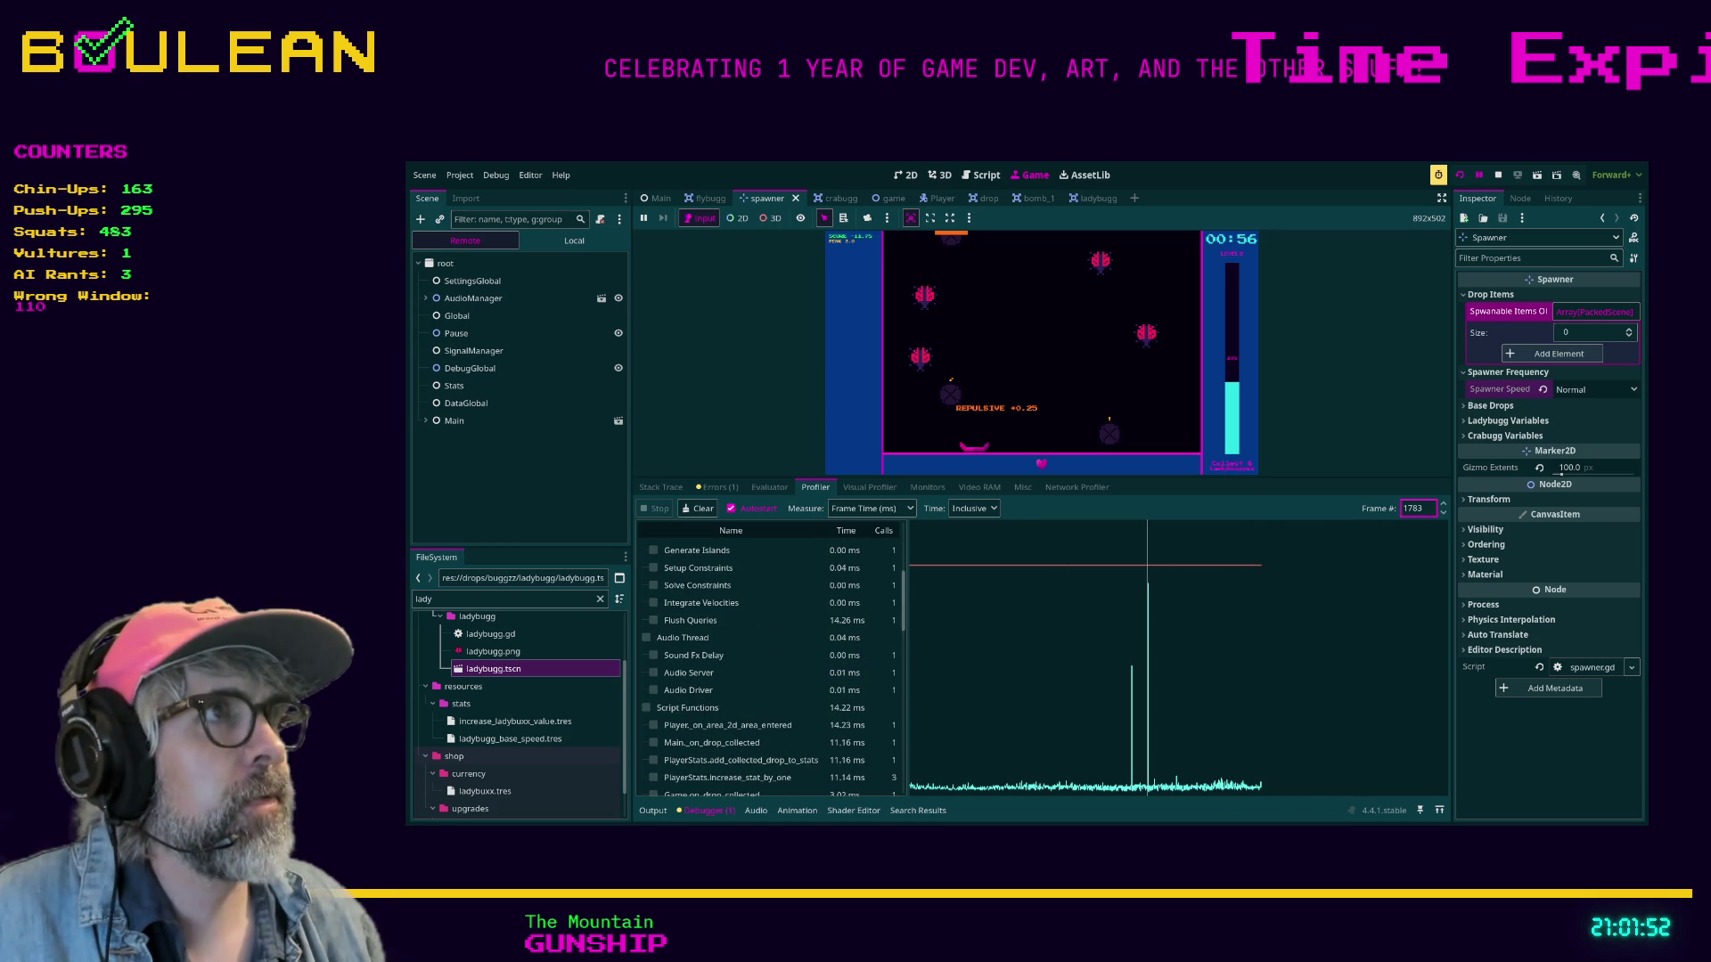
Resume the round and steer the catcher left and right to catch drops.
{"action": "left_click", "coordinate": [1478, 175]}
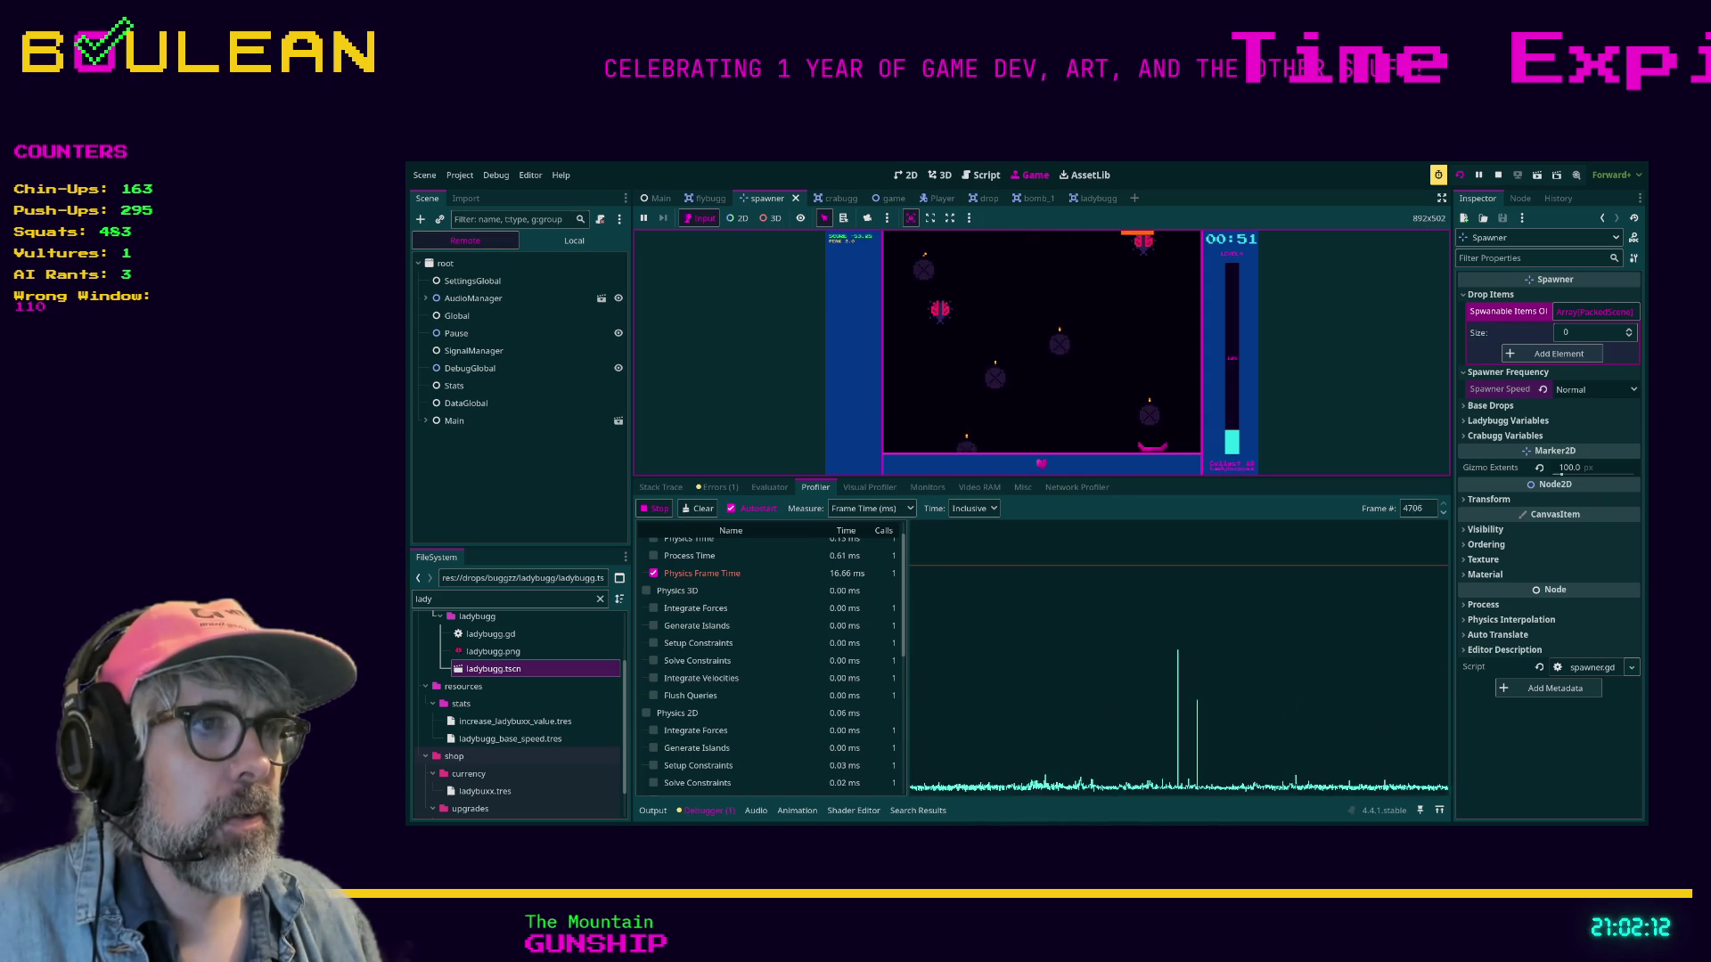
{"action": "key", "text": "Left"}
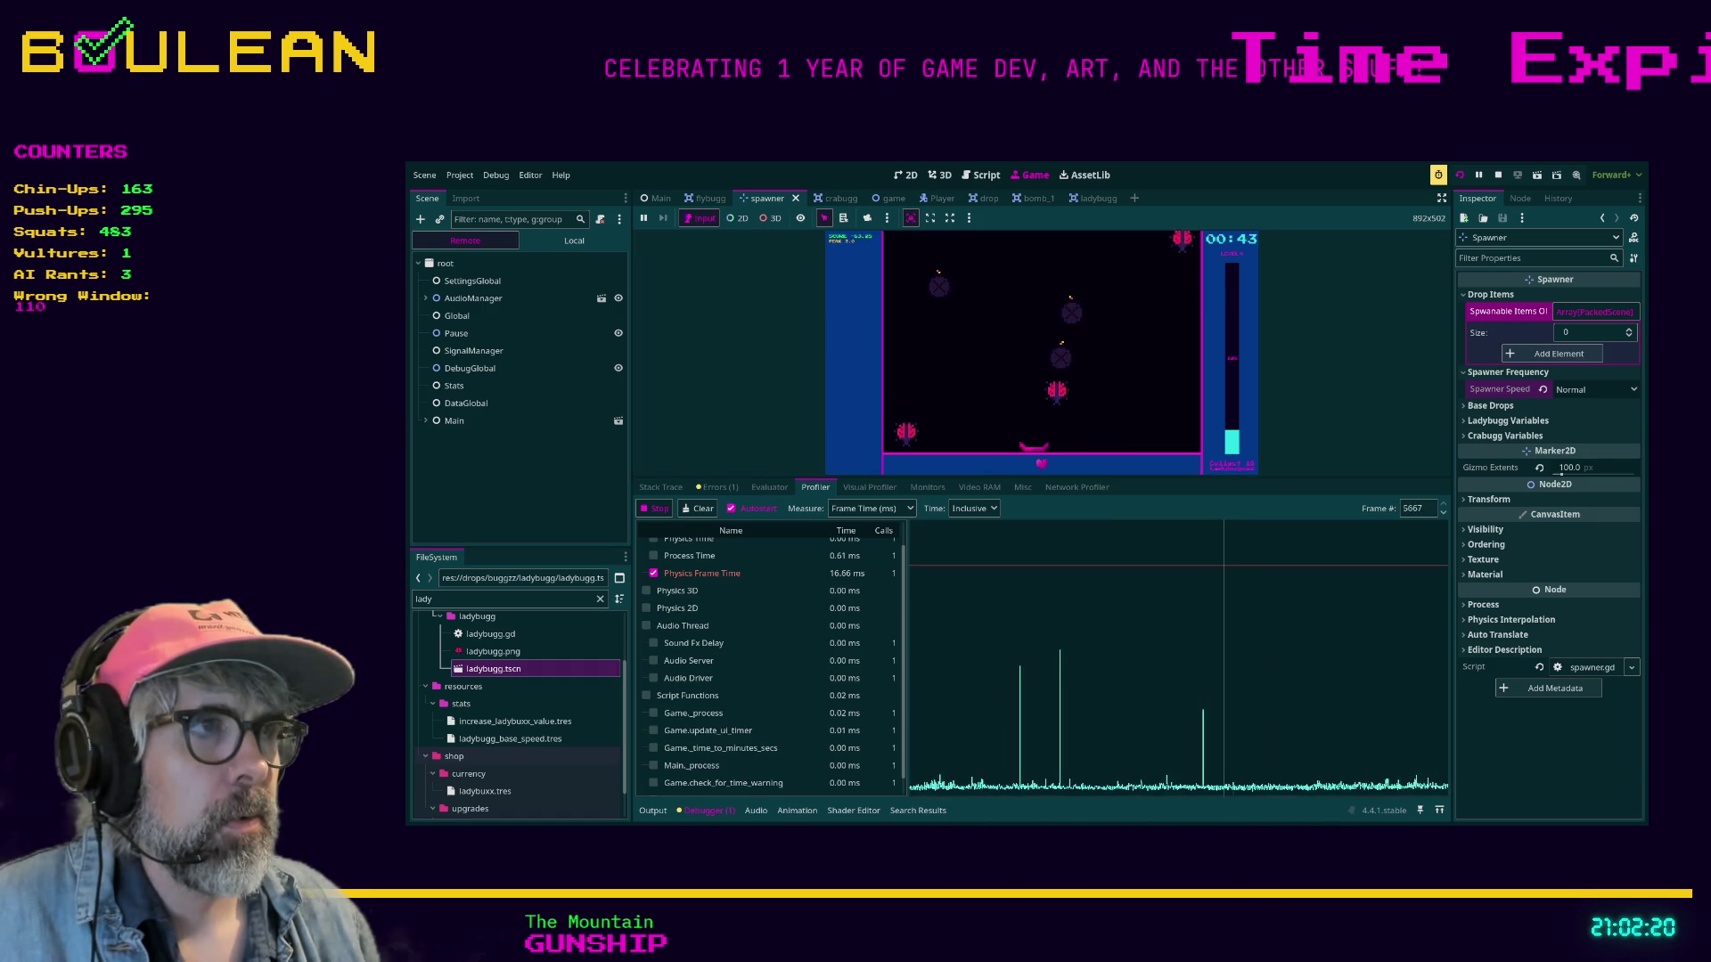
{"action": "key", "text": "Right"}
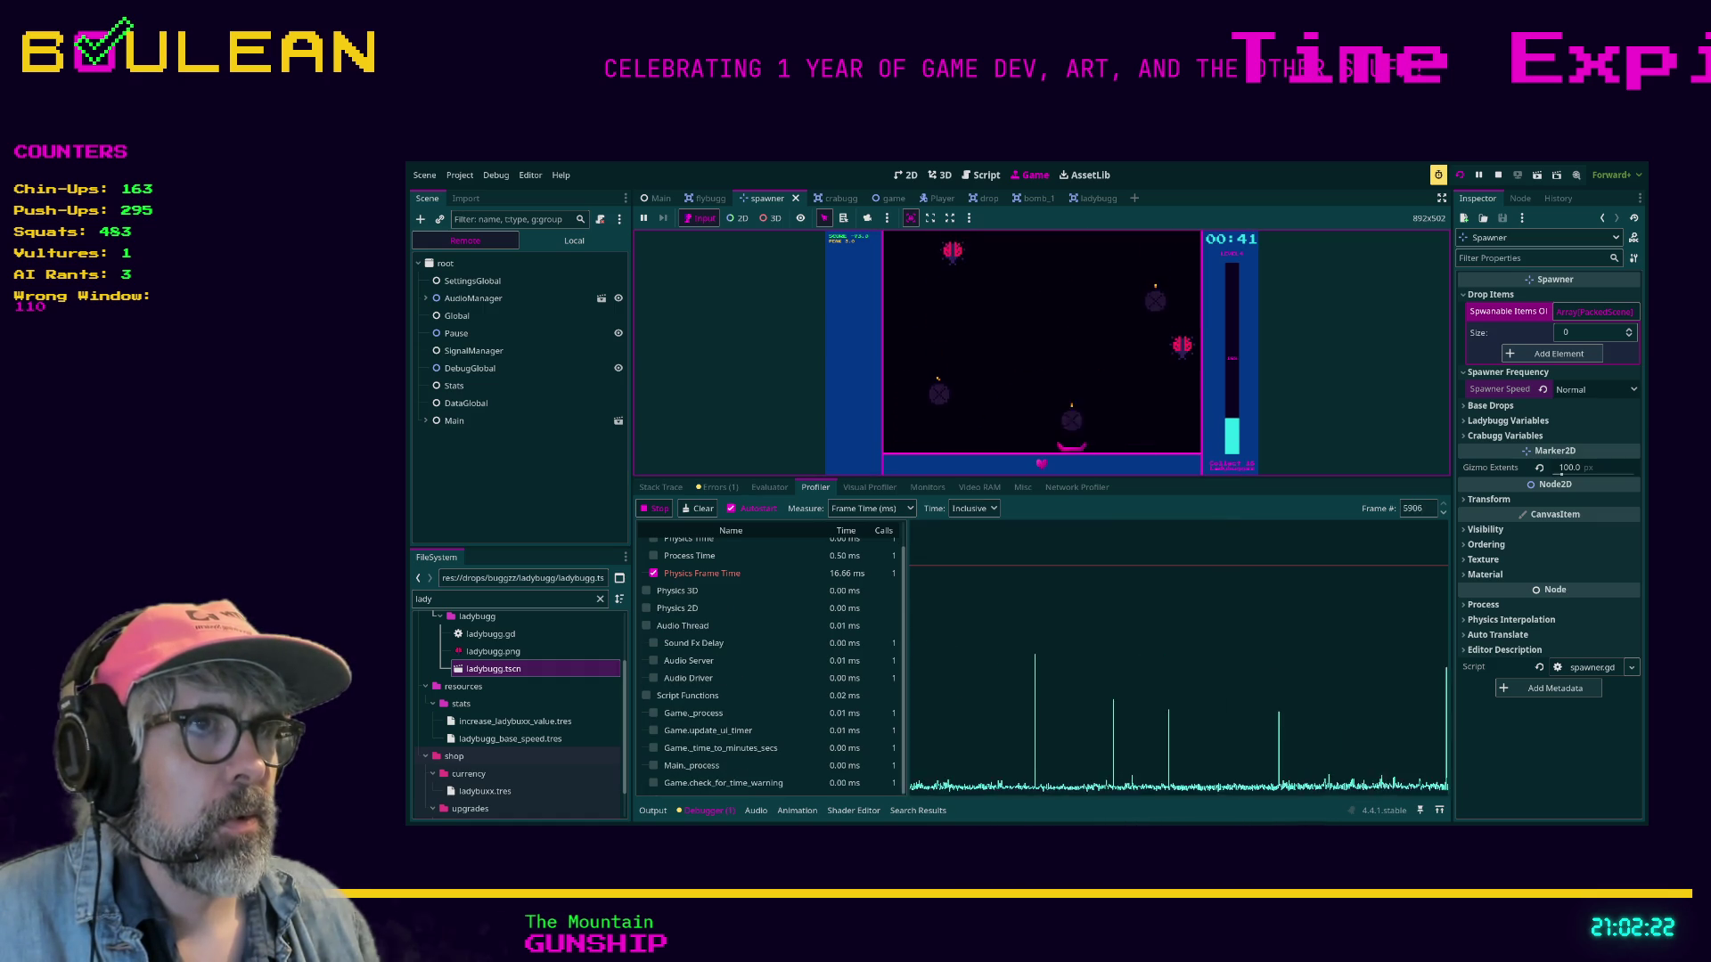
{"action": "key", "text": "Left"}
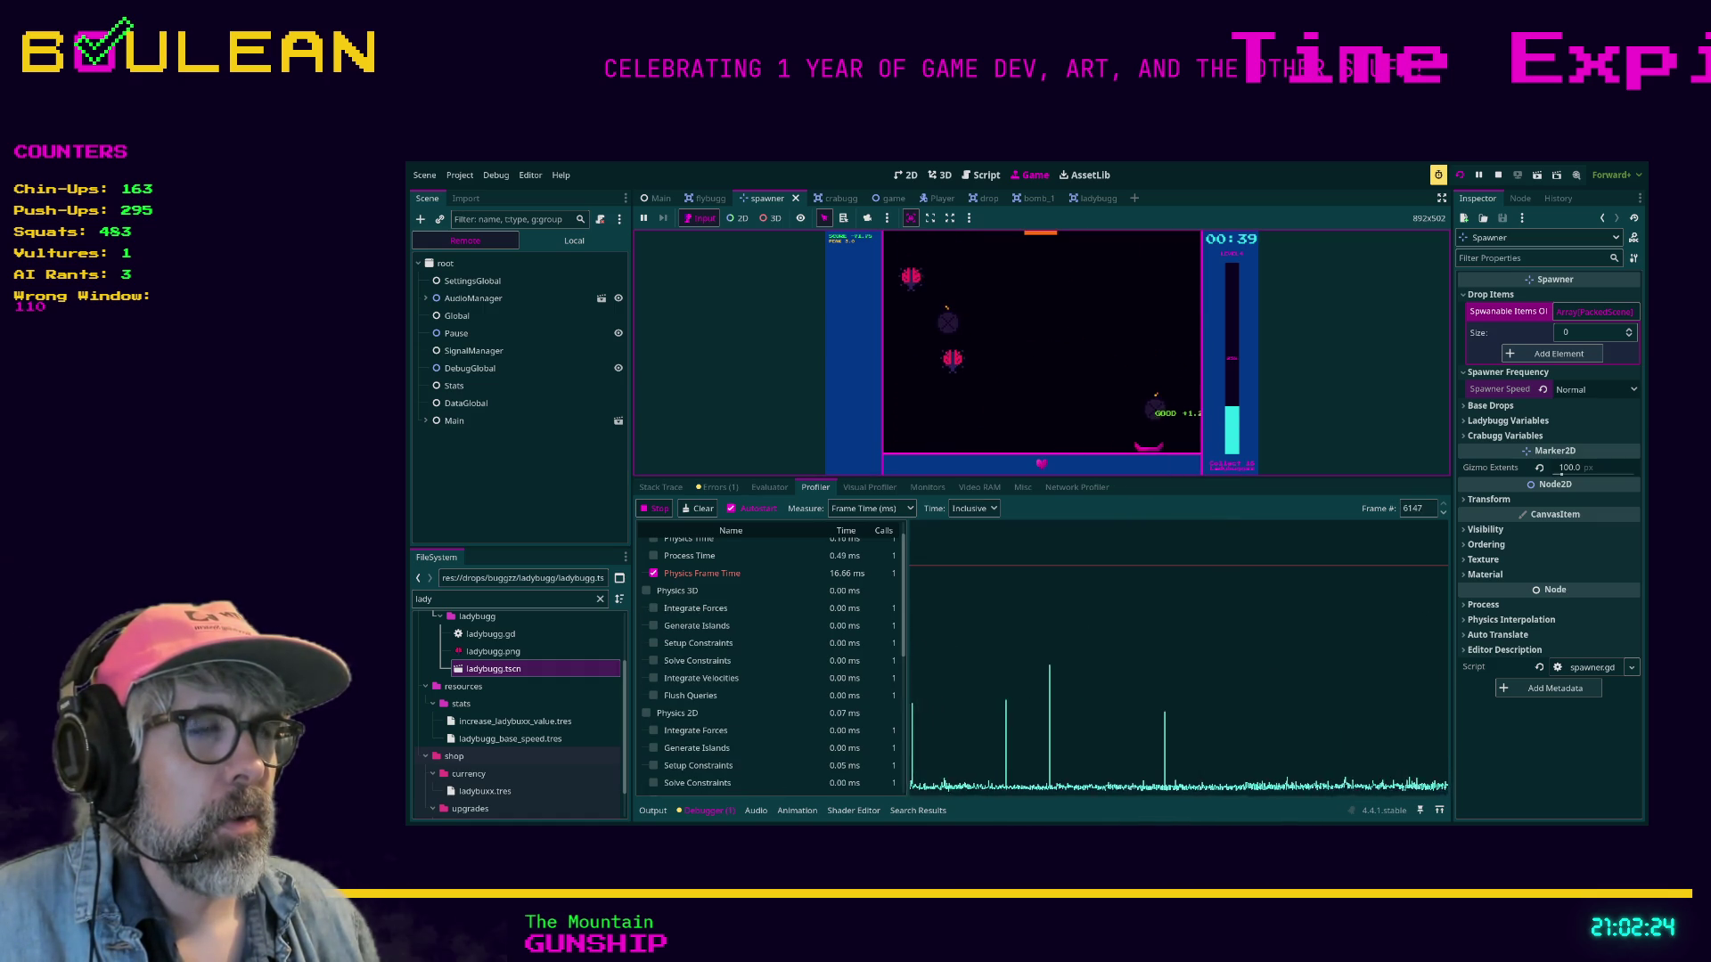
{"action": "key", "text": "Left"}
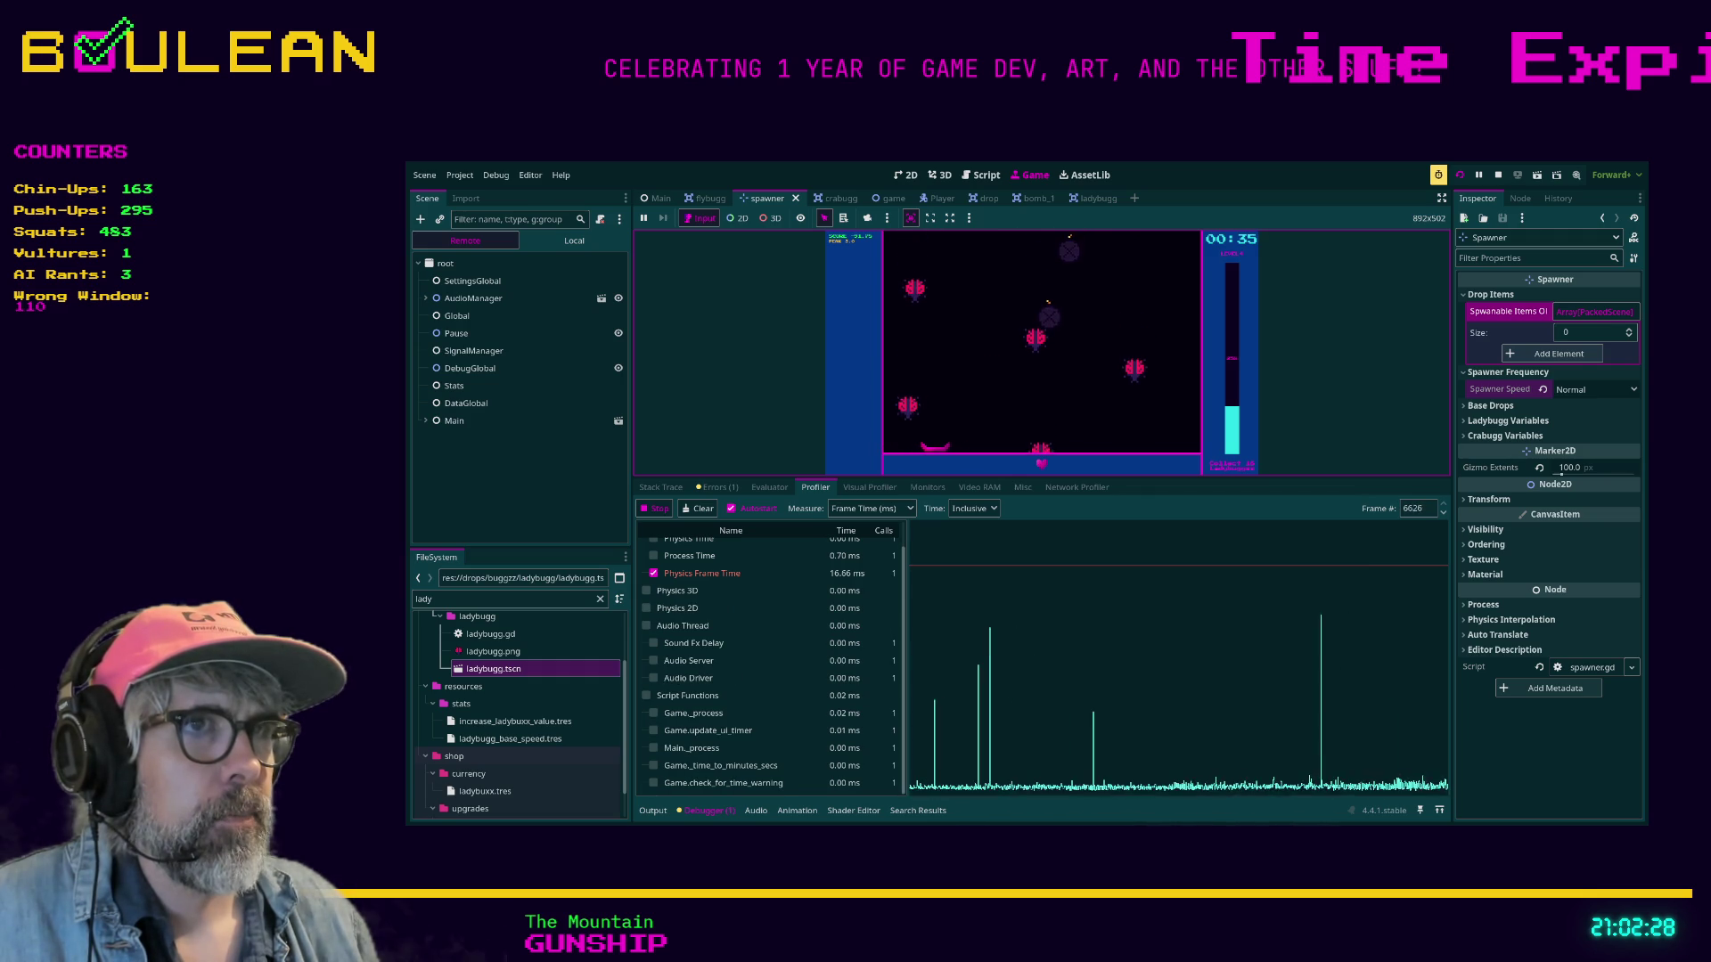
{"action": "key", "text": "Right"}
{"action": "key", "text": "Right"}
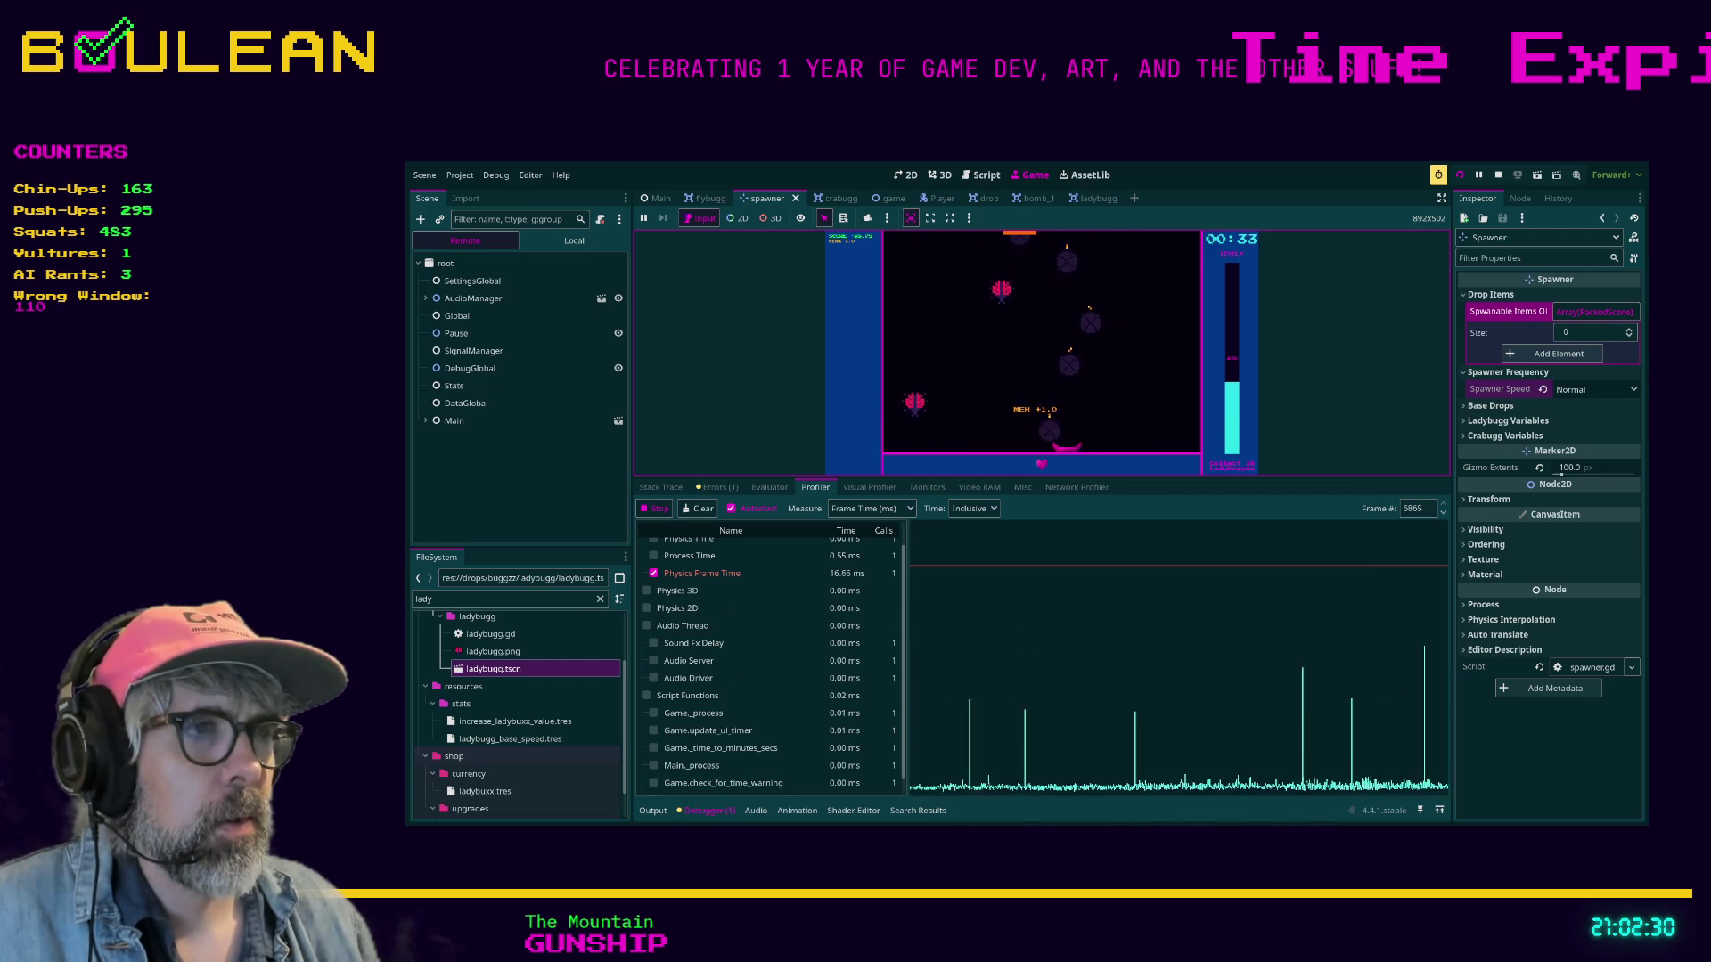
{"action": "key", "text": "Left"}
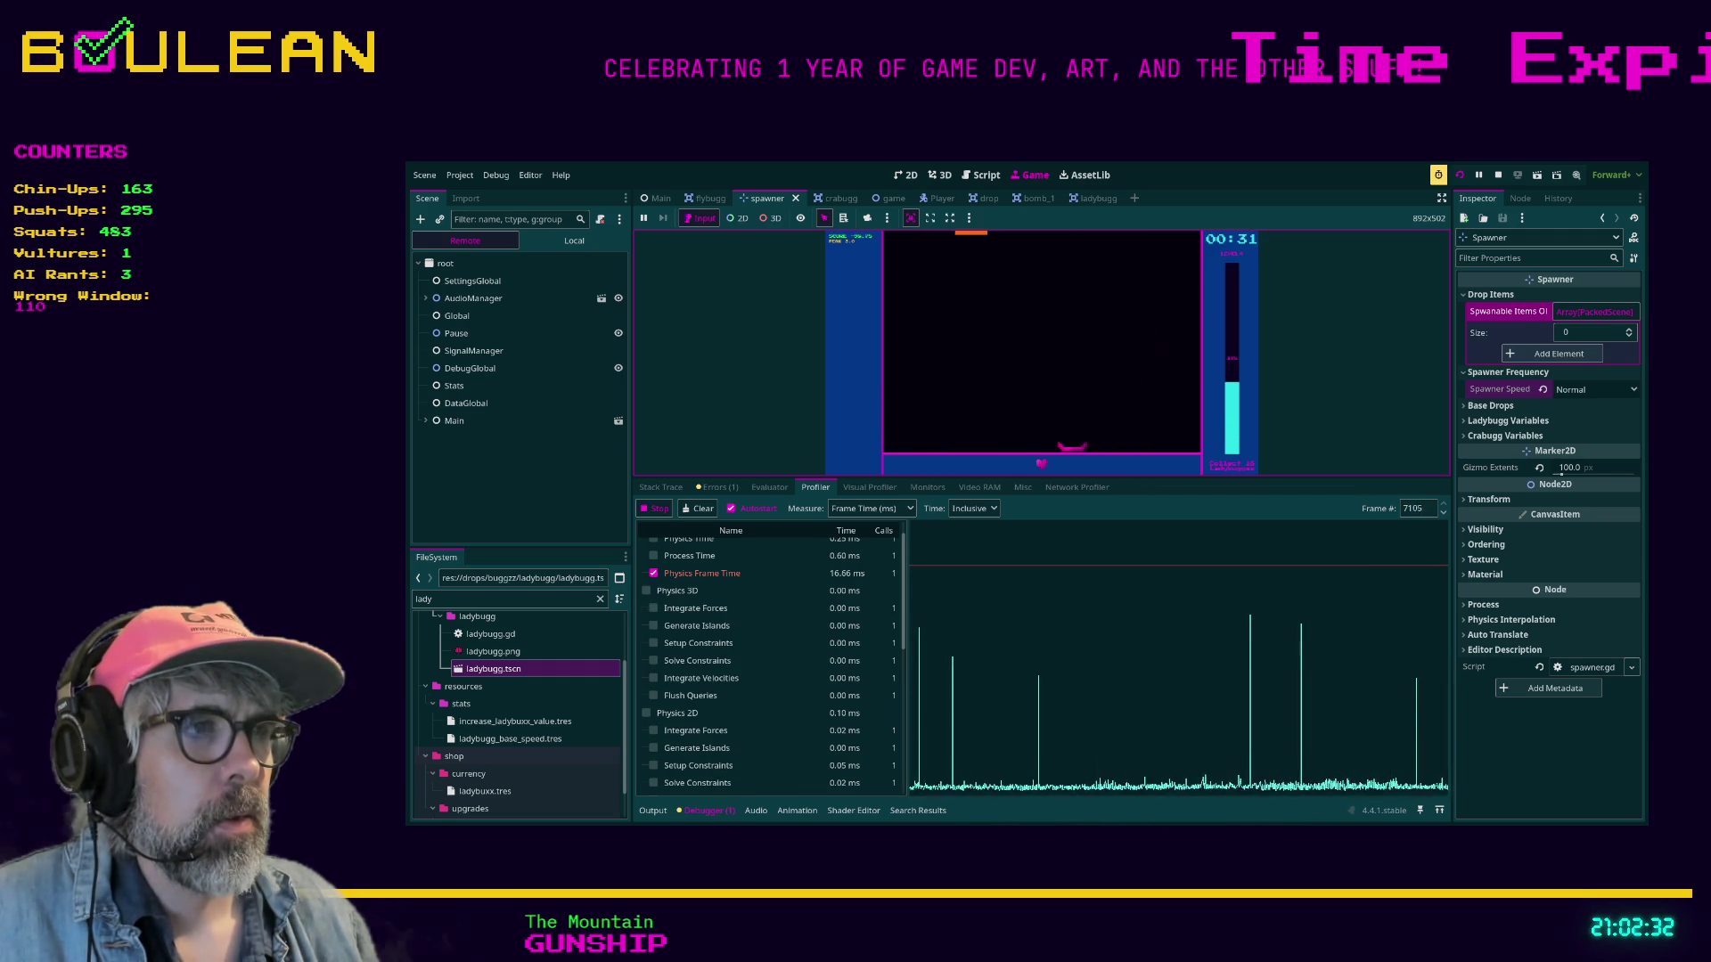
{"action": "key", "text": "Right"}
{"action": "key", "text": "Right"}
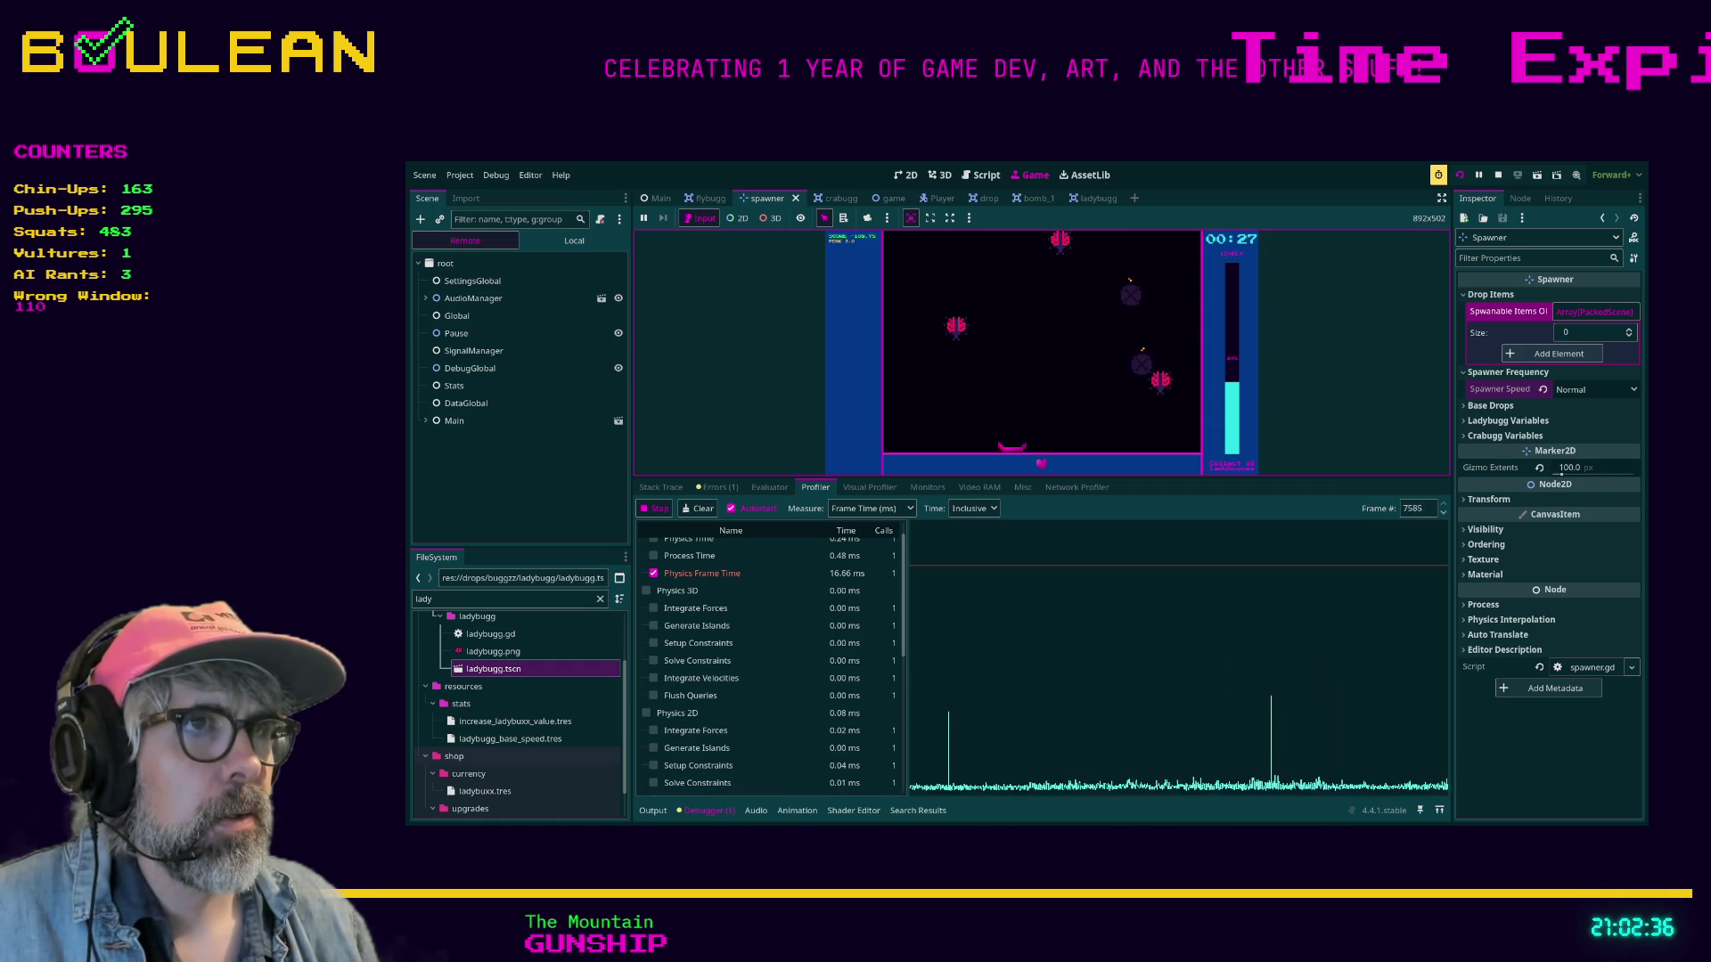
Pause the game with F7 and drag the divider up to give the profiler more height.
{"action": "key", "text": "Left"}
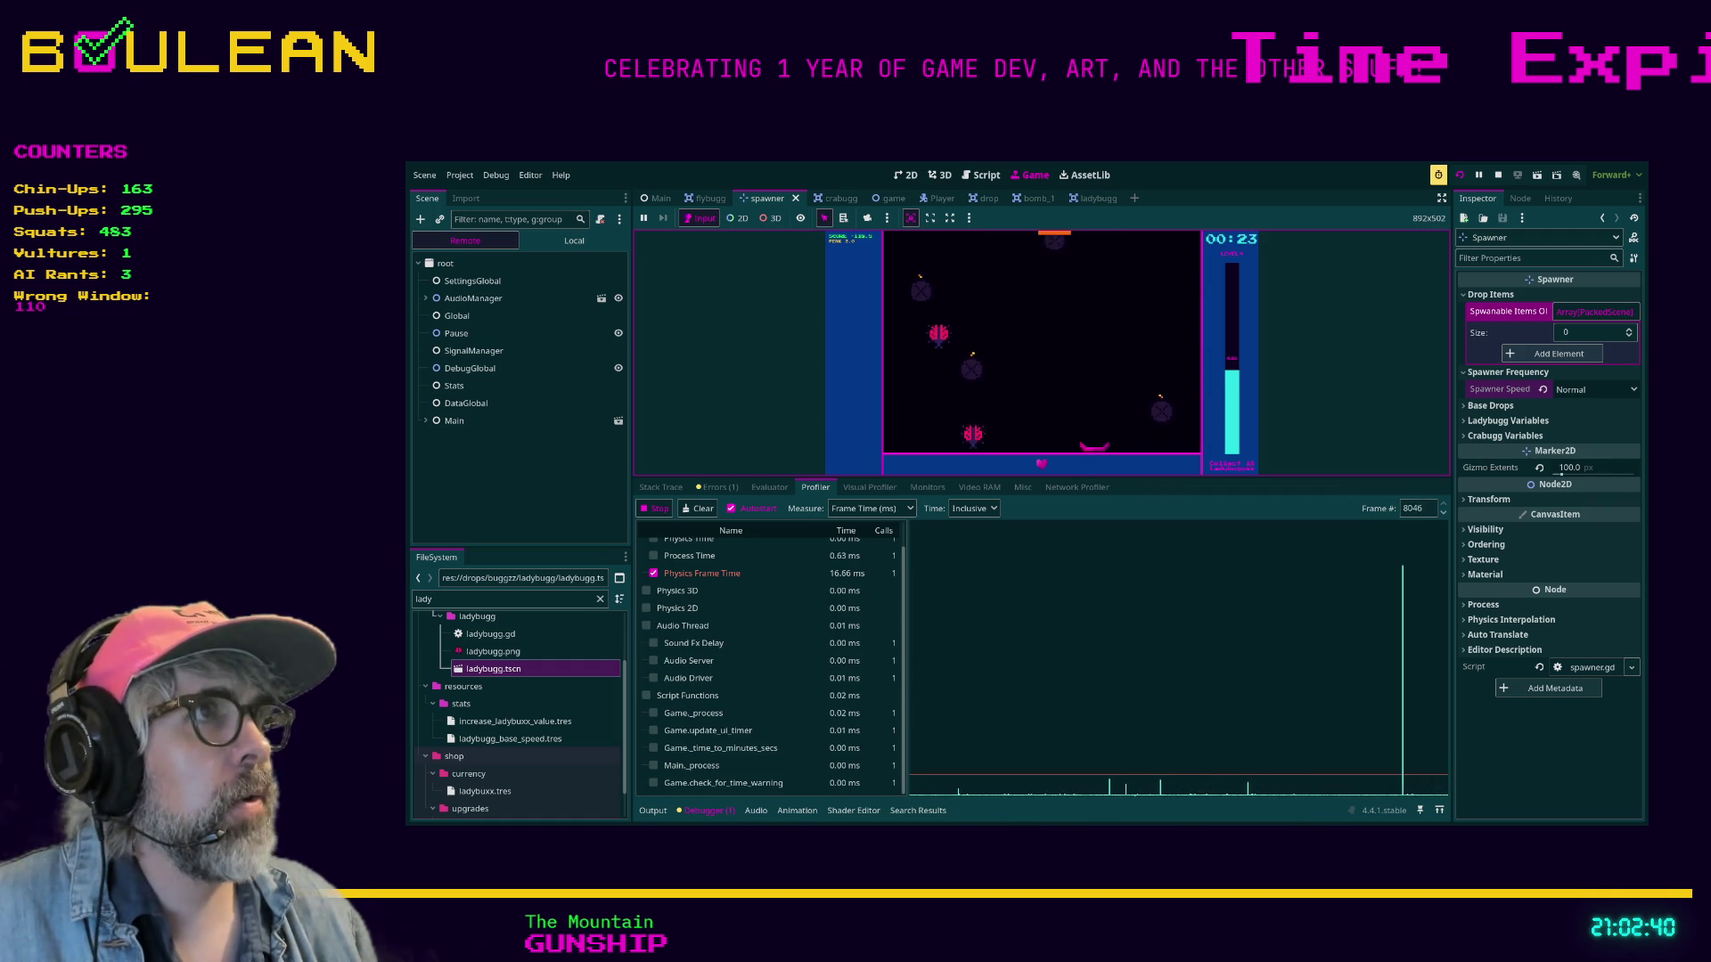
{"action": "key", "text": "F7"}
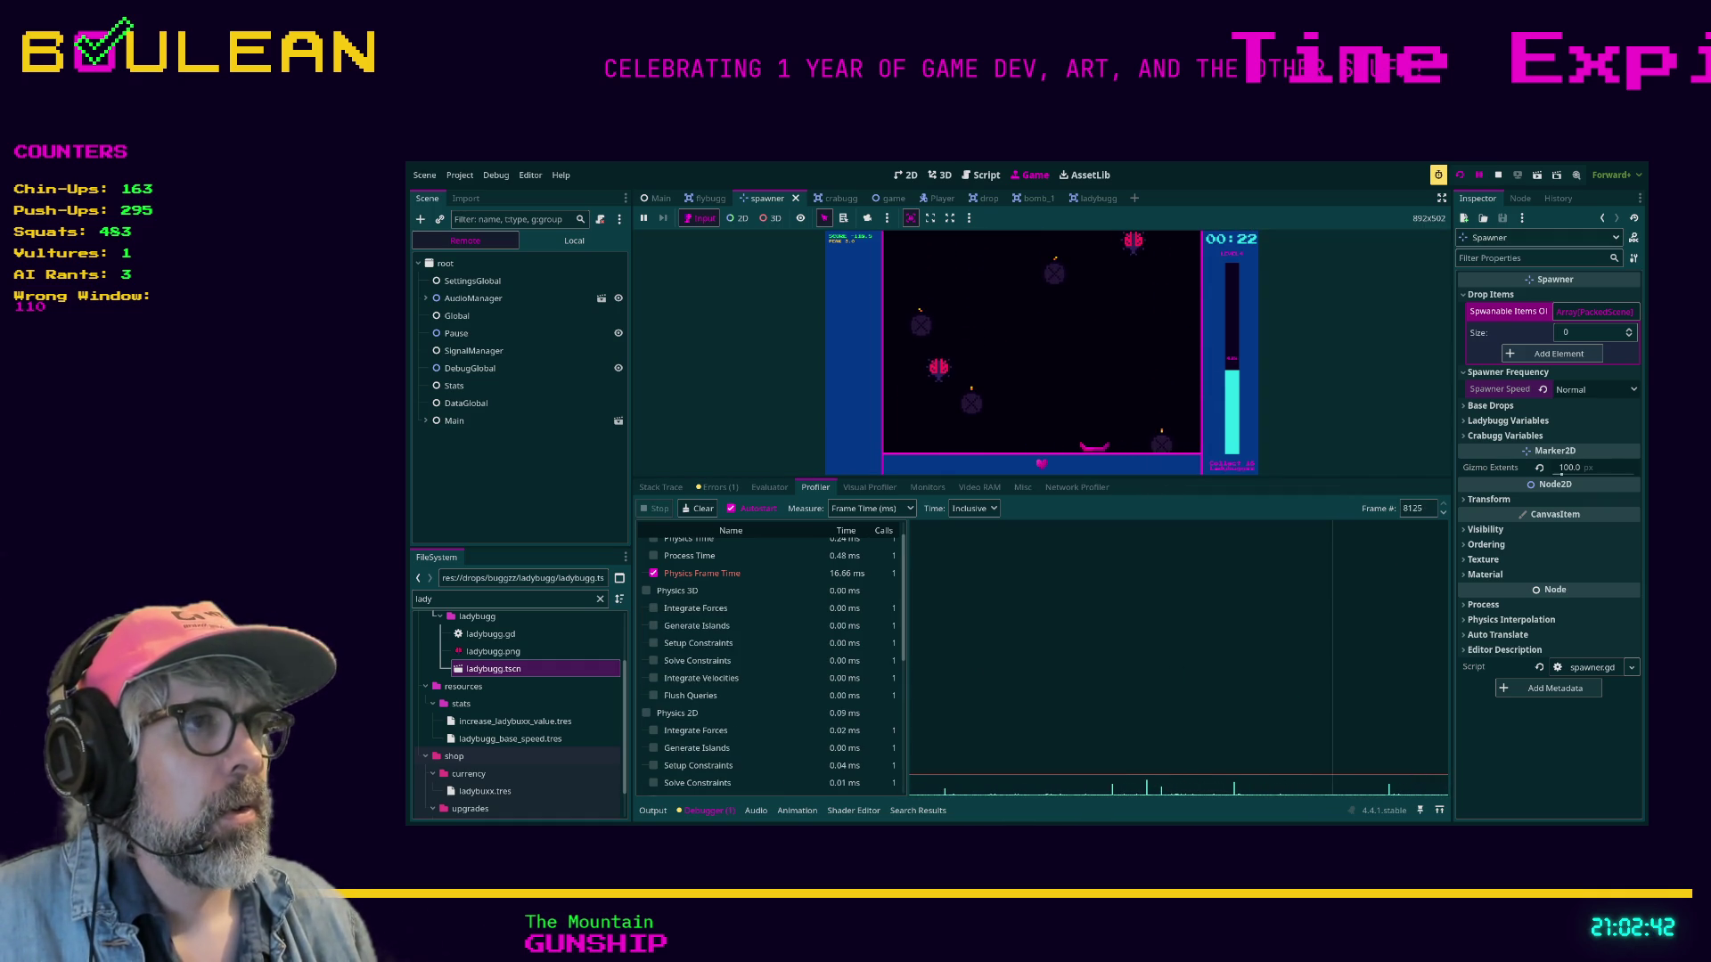
{"action": "left_click_drag", "start_coordinate": [1217, 480], "coordinate": [1171, 384]}
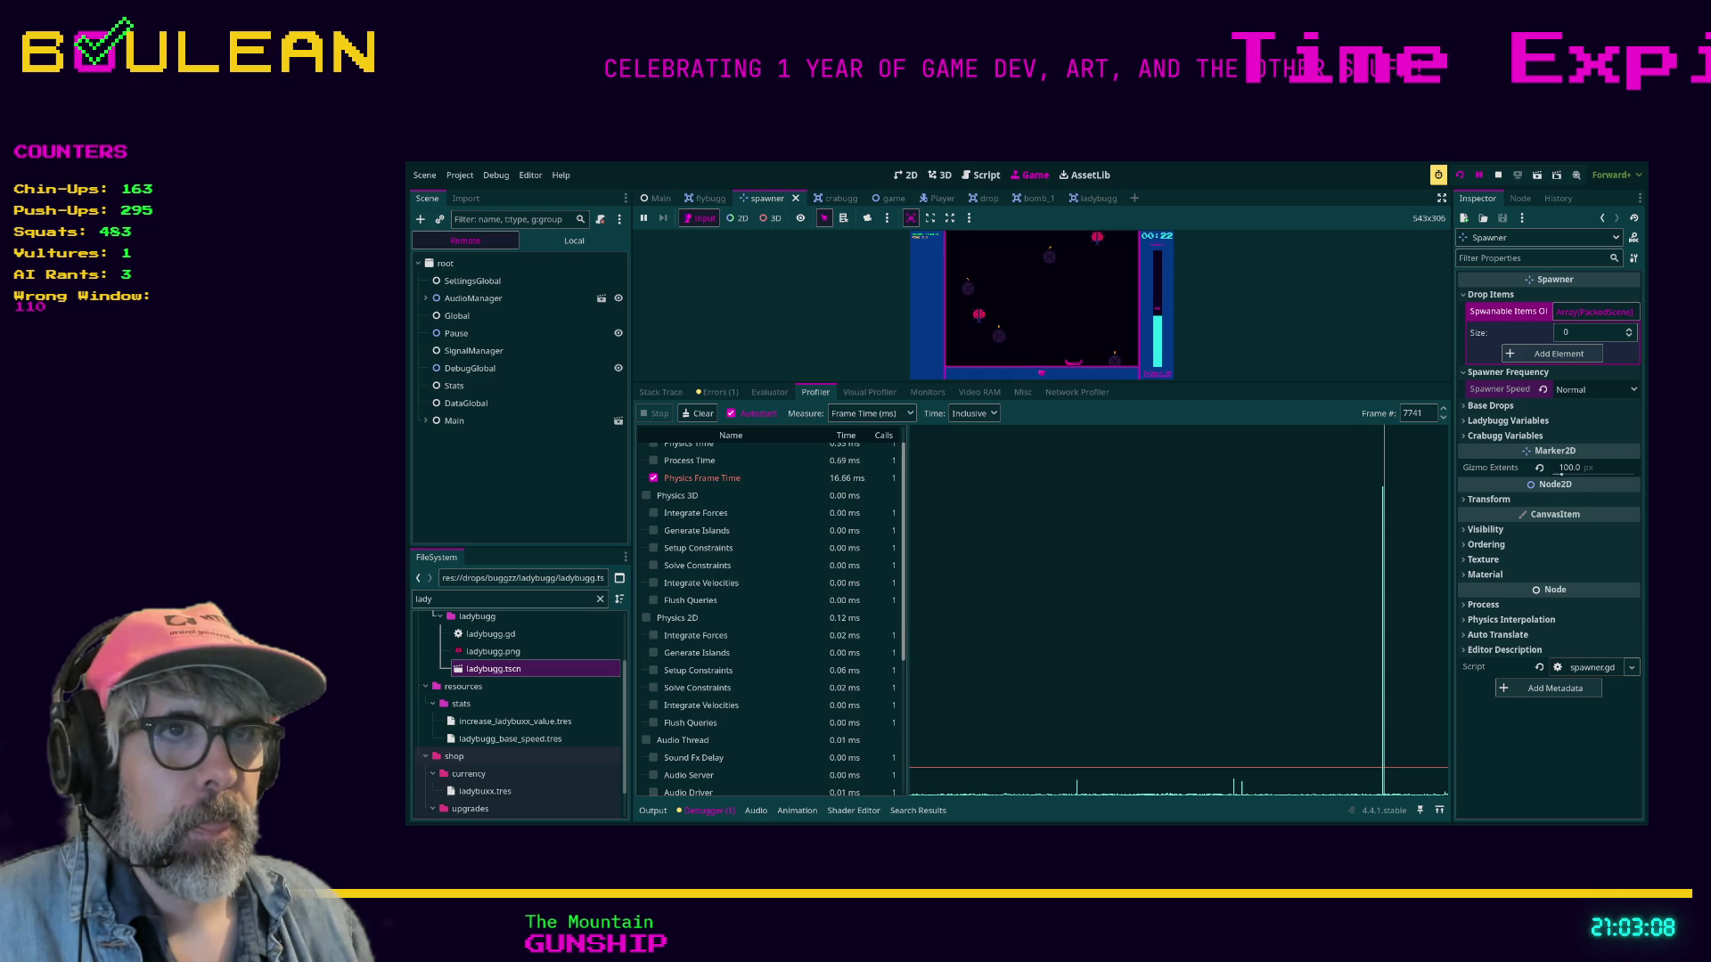
Step the profiler's Frame # back to 7726, the frame with the ~181 ms spike.
{"action": "scroll", "coordinate": [770, 615], "scroll_direction": "up", "scroll_amount": 1}
{"action": "left_click", "coordinate": [1442, 417]}
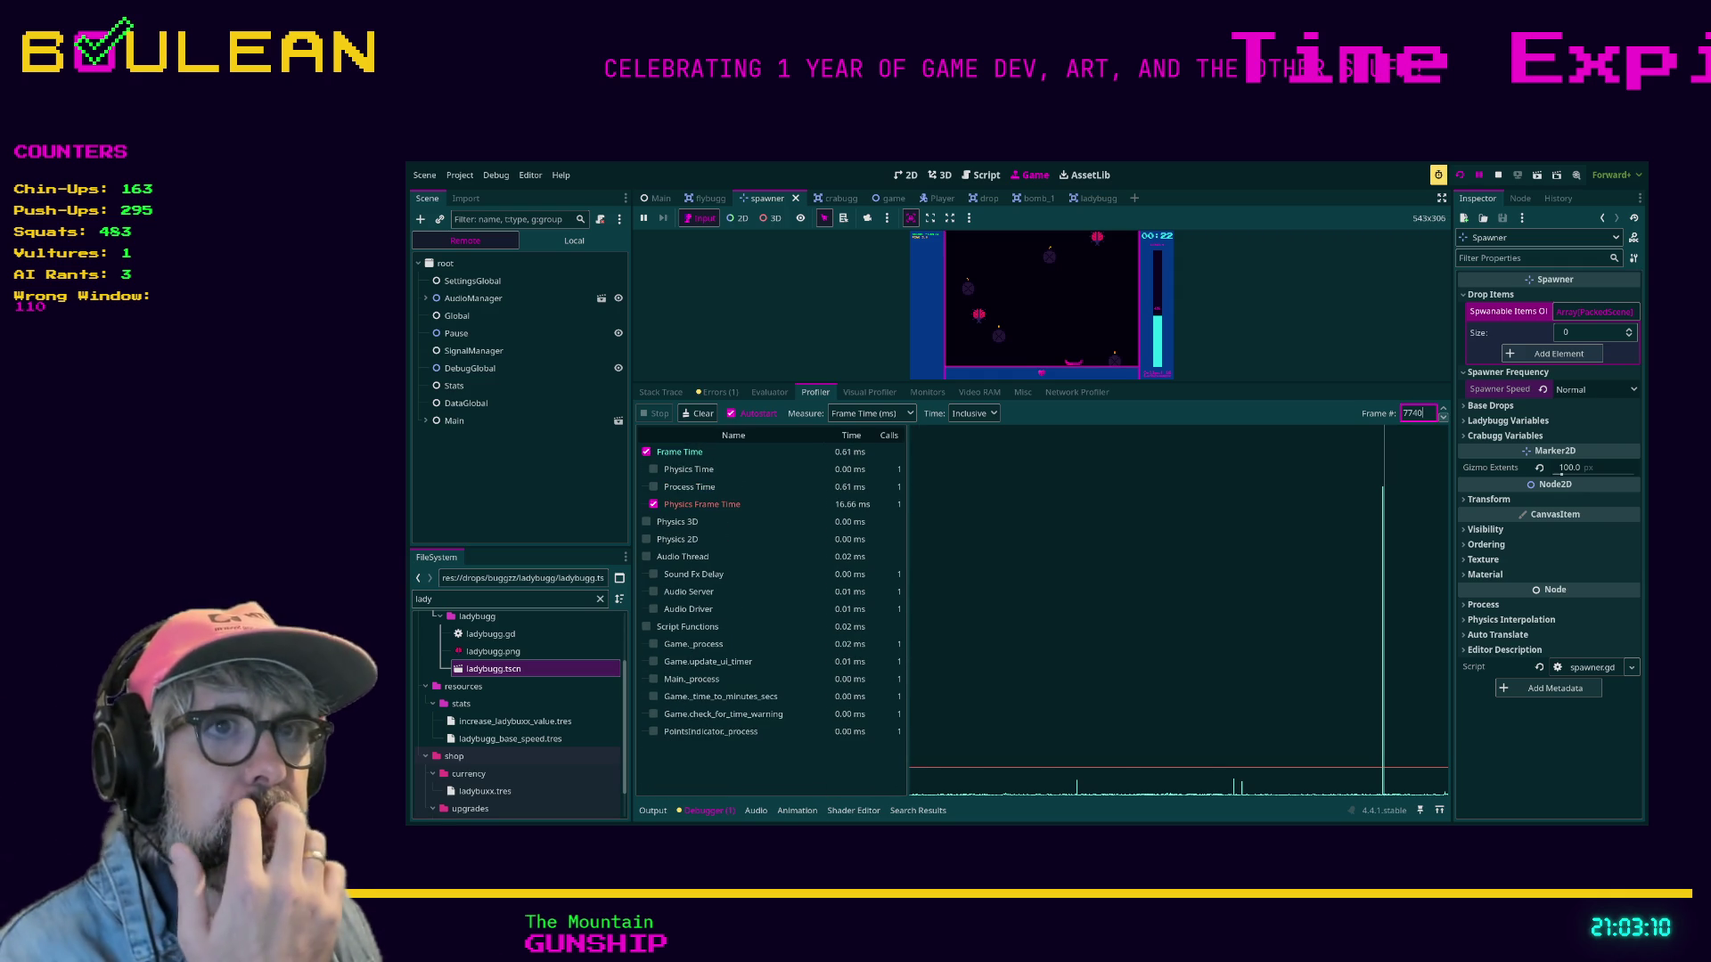
{"action": "left_click", "coordinate": [1442, 417]}
{"action": "left_click", "coordinate": [1443, 417]}
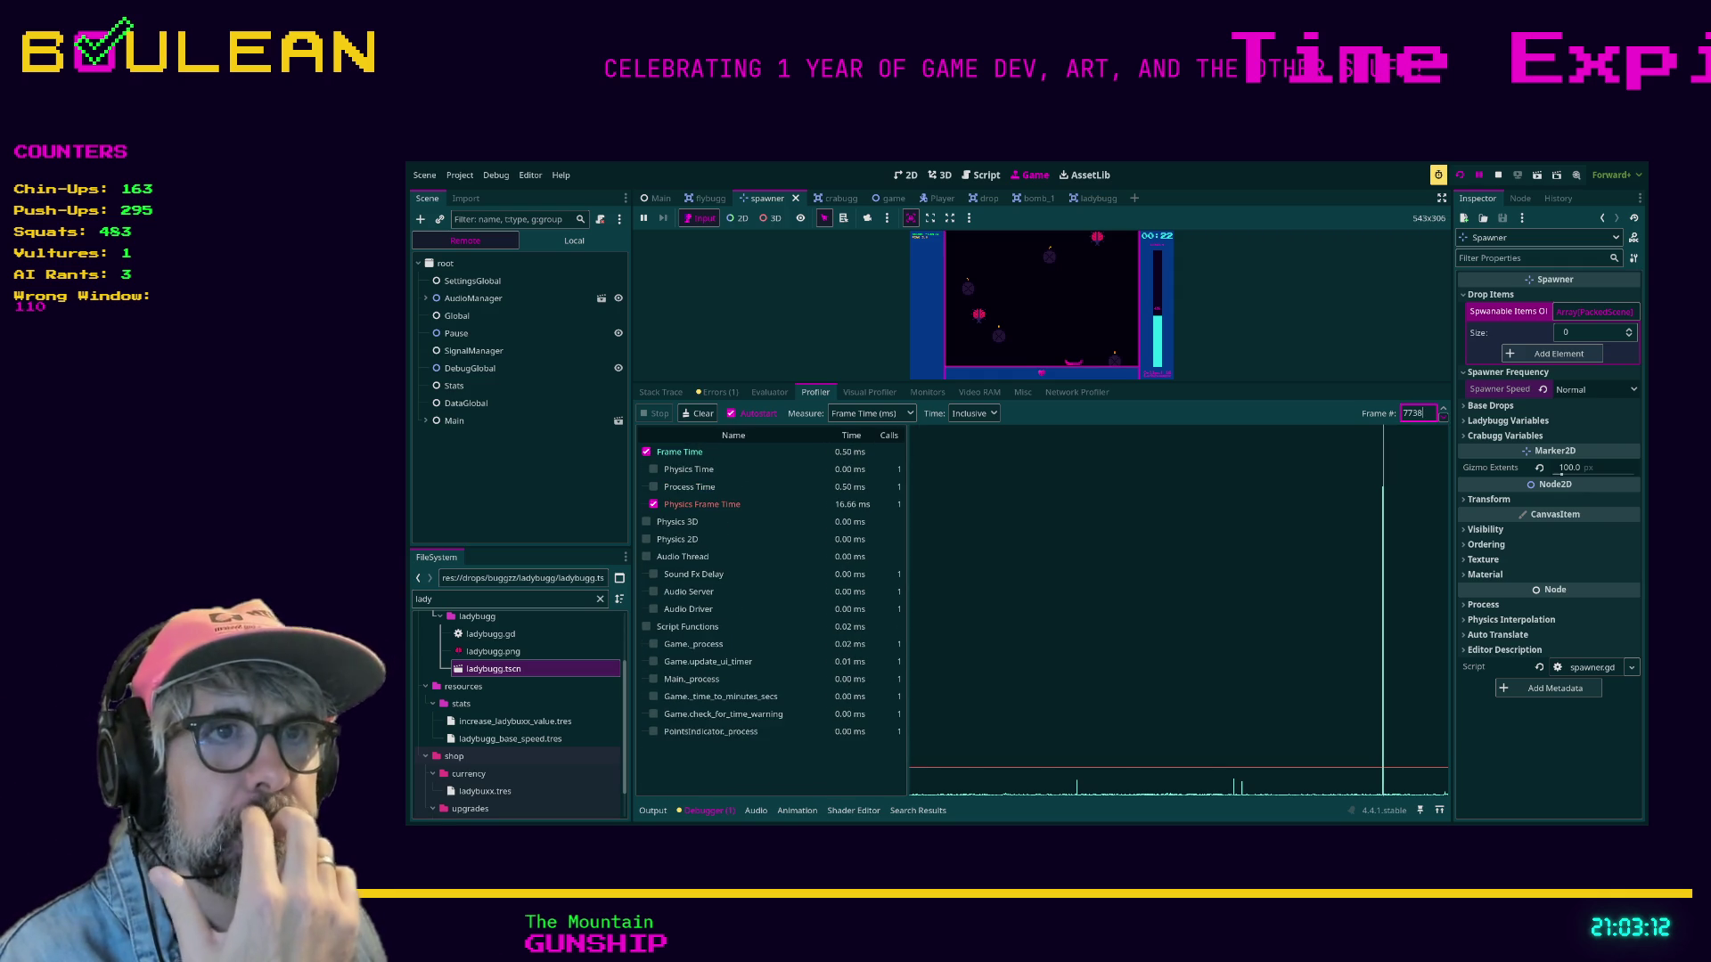
{"action": "left_click", "coordinate": [1442, 417]}
{"action": "left_click", "coordinate": [1442, 417]}
{"action": "left_click", "coordinate": [1442, 417]}
{"action": "left_click", "coordinate": [1442, 417]}
{"action": "left_click", "coordinate": [1442, 417]}
{"action": "left_click", "coordinate": [1443, 417]}
{"action": "left_click", "coordinate": [1442, 417]}
{"action": "left_click", "coordinate": [1442, 417]}
{"action": "left_click", "coordinate": [1442, 417]}
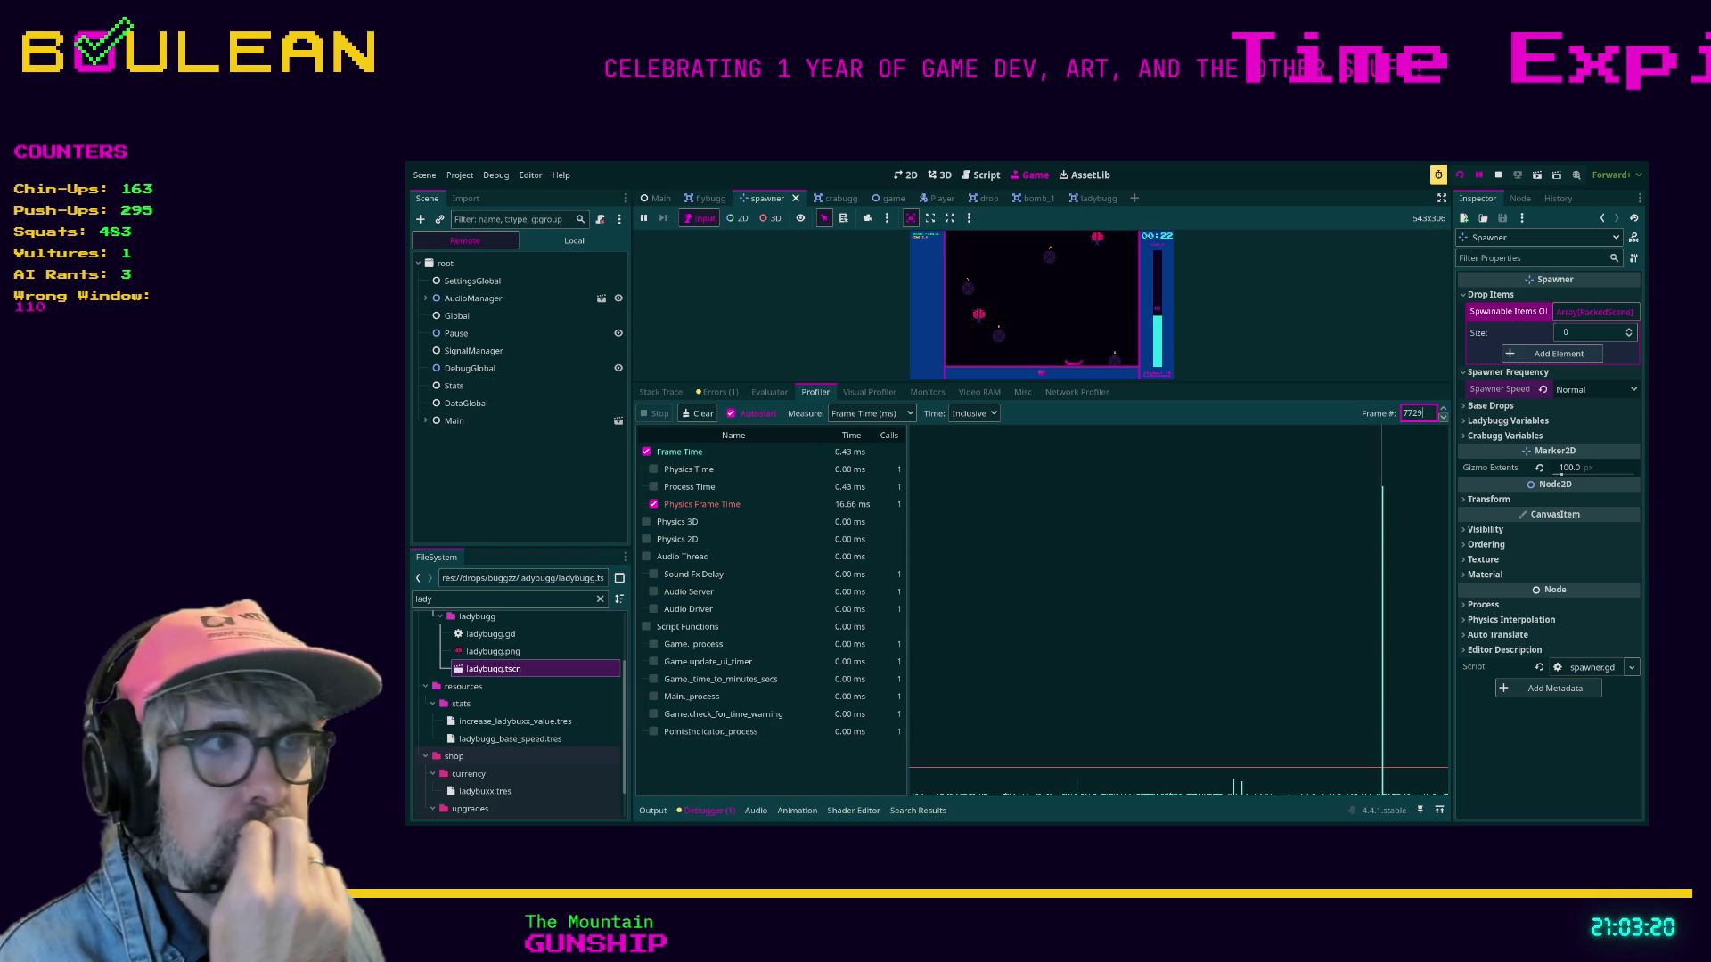
{"action": "left_click", "coordinate": [1442, 416]}
{"action": "left_click", "coordinate": [1443, 417]}
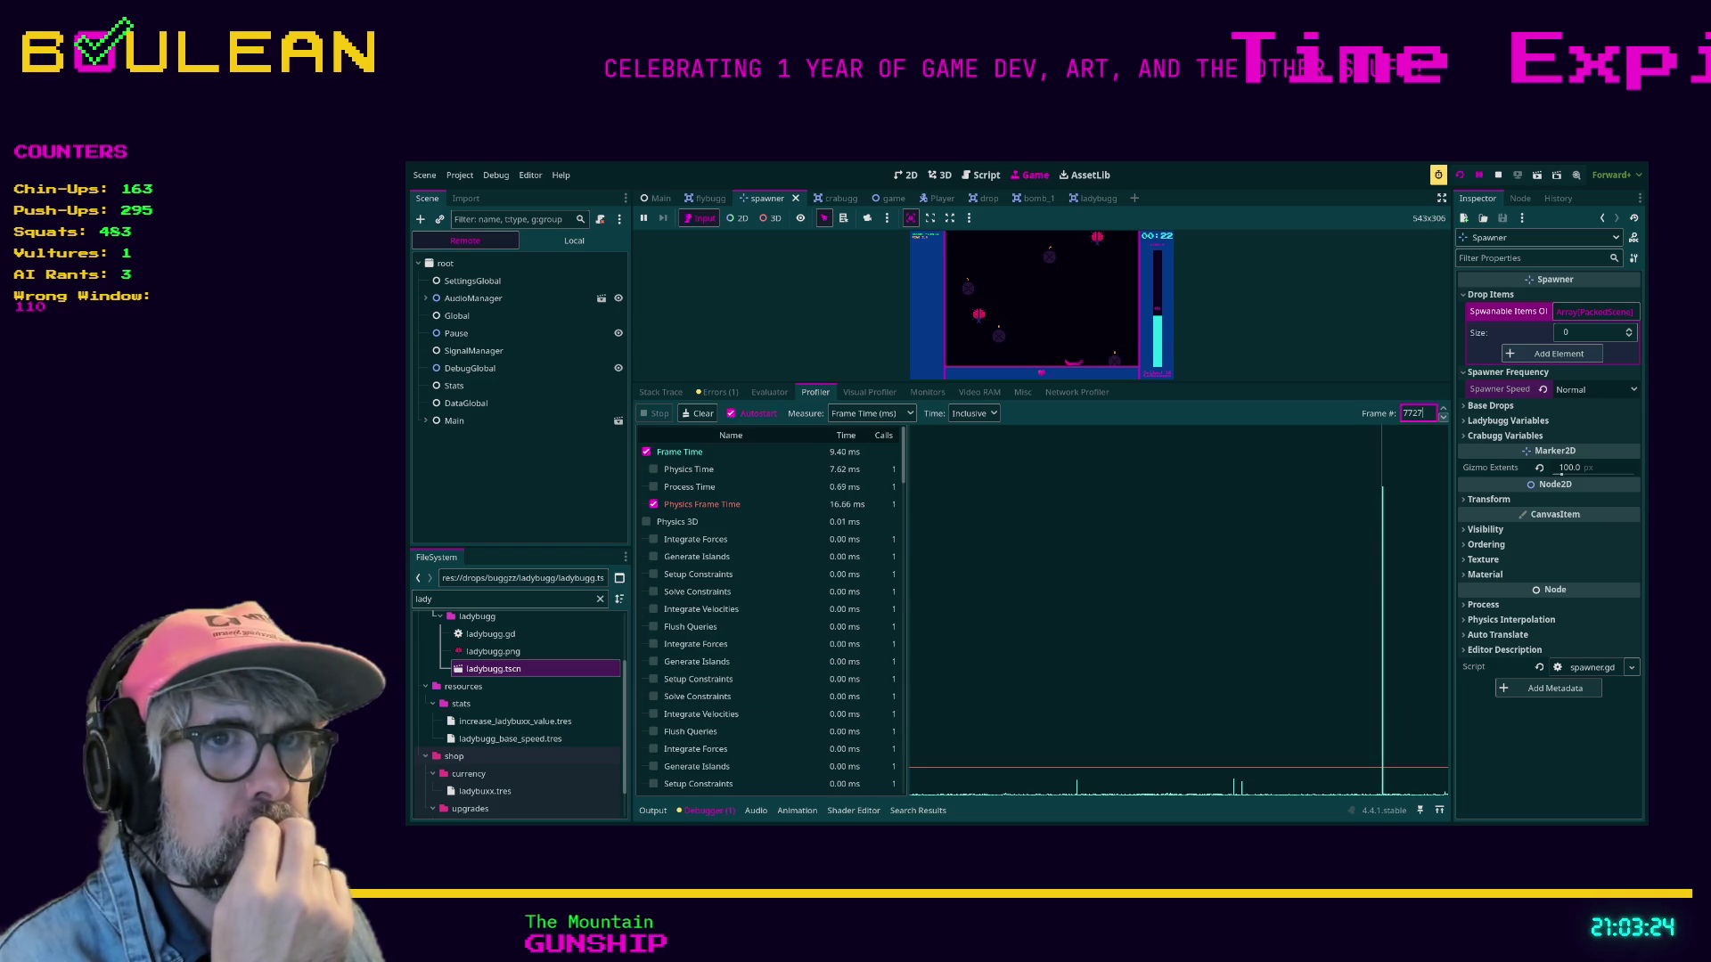
{"action": "left_click", "coordinate": [1443, 417]}
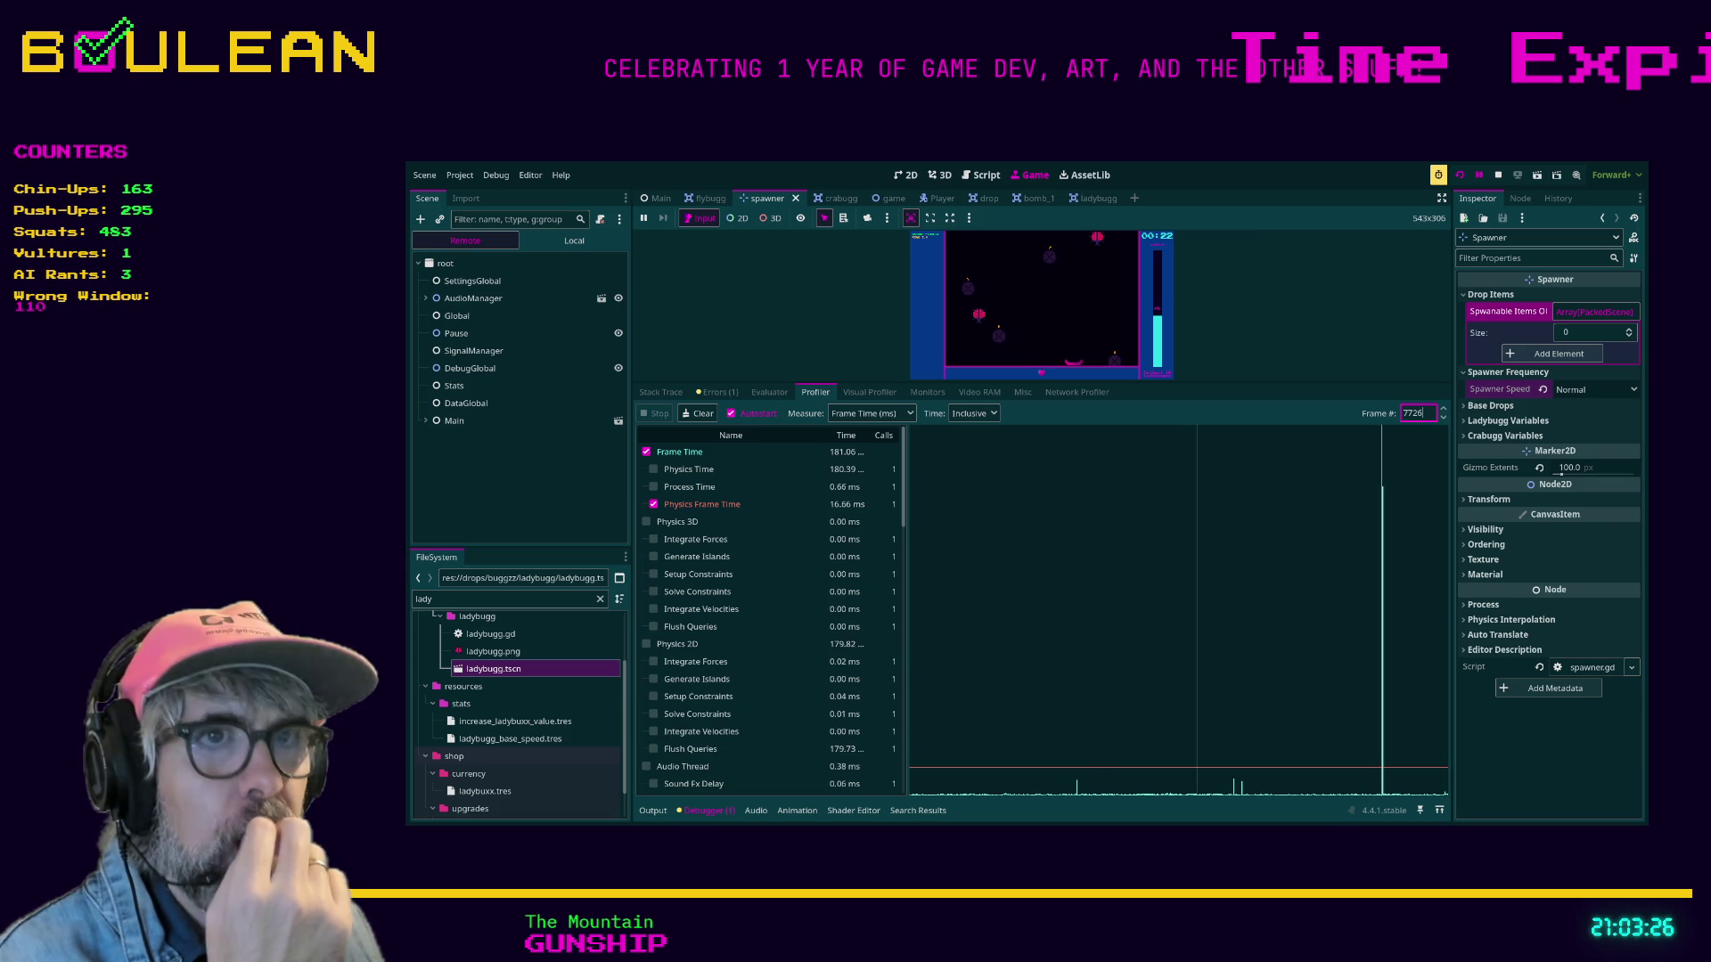
Scroll to Script Functions, widen the timing table, and graph PlayerStats.increase_stat_by_x.
{"action": "scroll", "coordinate": [768, 619], "scroll_direction": "down", "scroll_amount": 3}
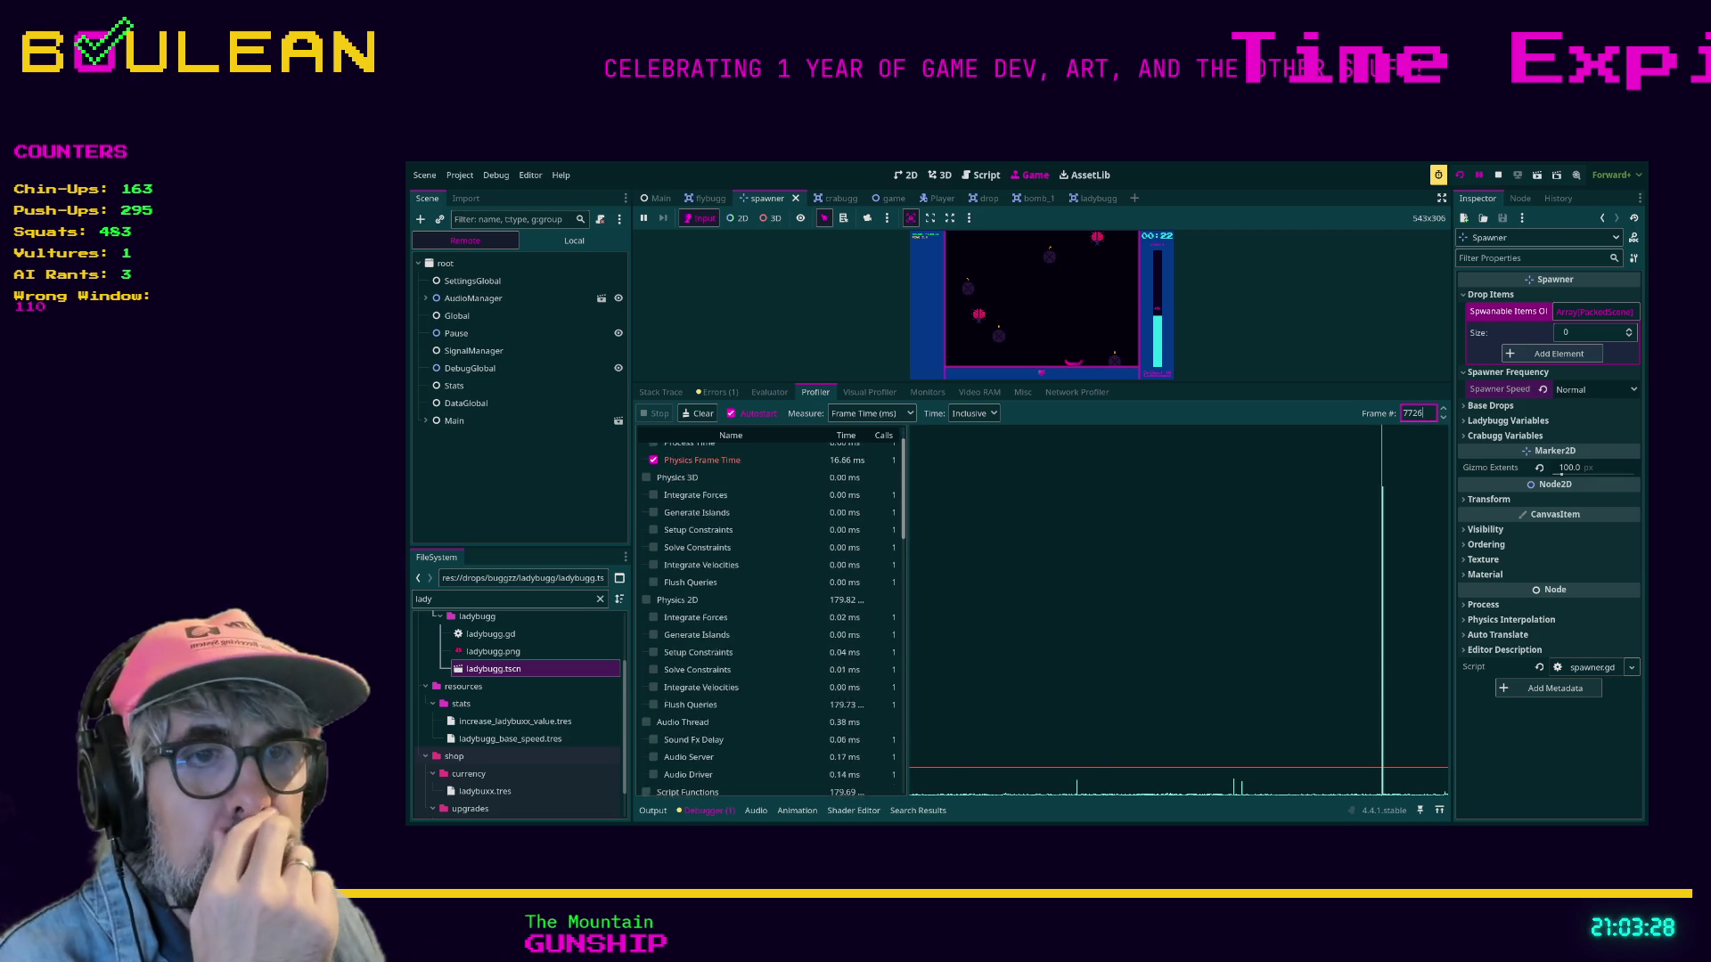
{"action": "scroll", "coordinate": [768, 618], "scroll_direction": "down", "scroll_amount": 5}
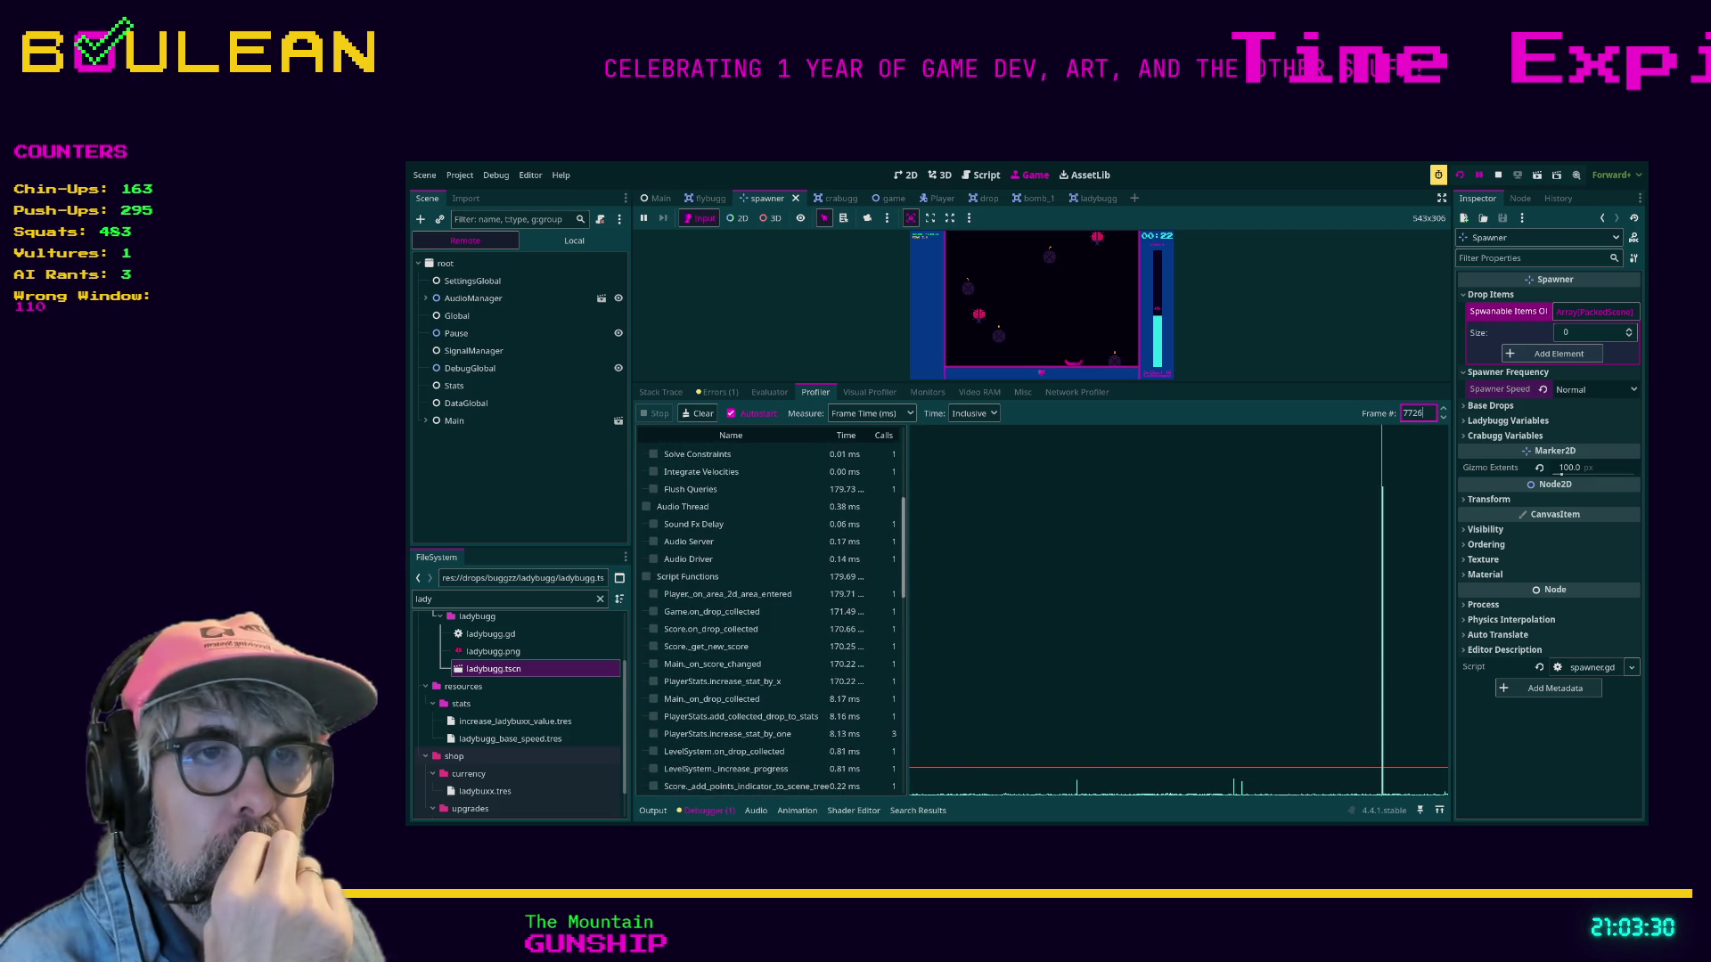
{"action": "scroll", "coordinate": [768, 618], "scroll_direction": "down", "scroll_amount": 3}
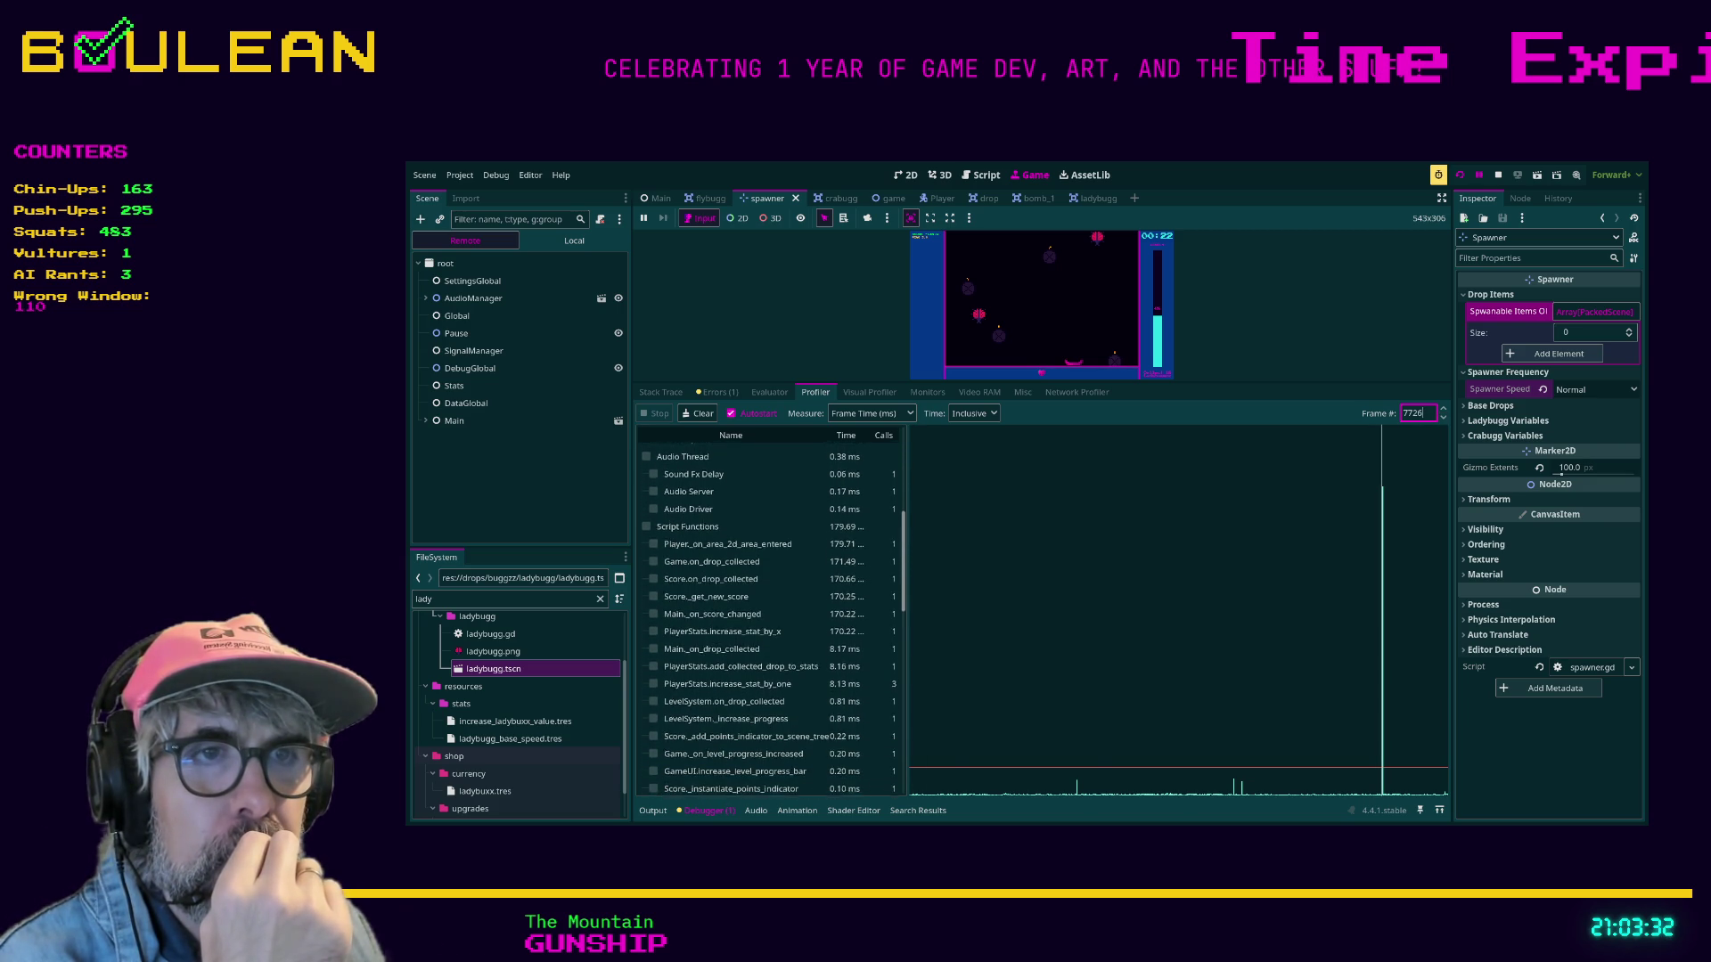
{"action": "scroll", "coordinate": [768, 618], "scroll_direction": "down", "scroll_amount": 2}
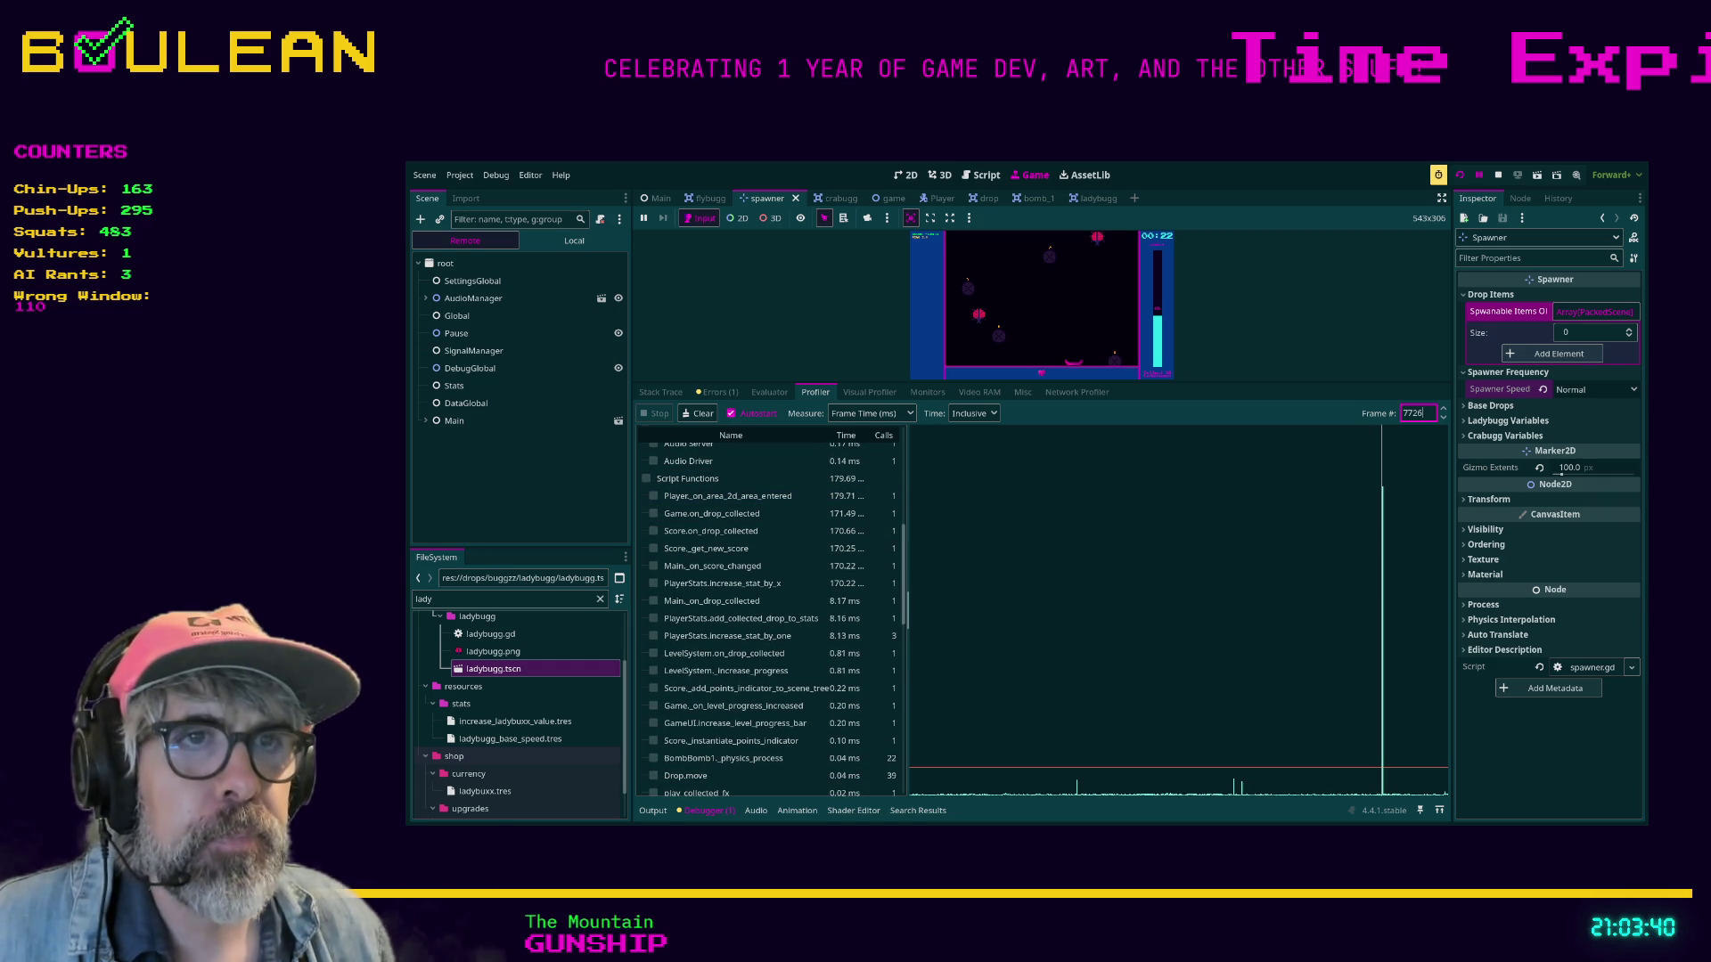
{"action": "left_click_drag", "start_coordinate": [907, 606], "coordinate": [998, 606]}
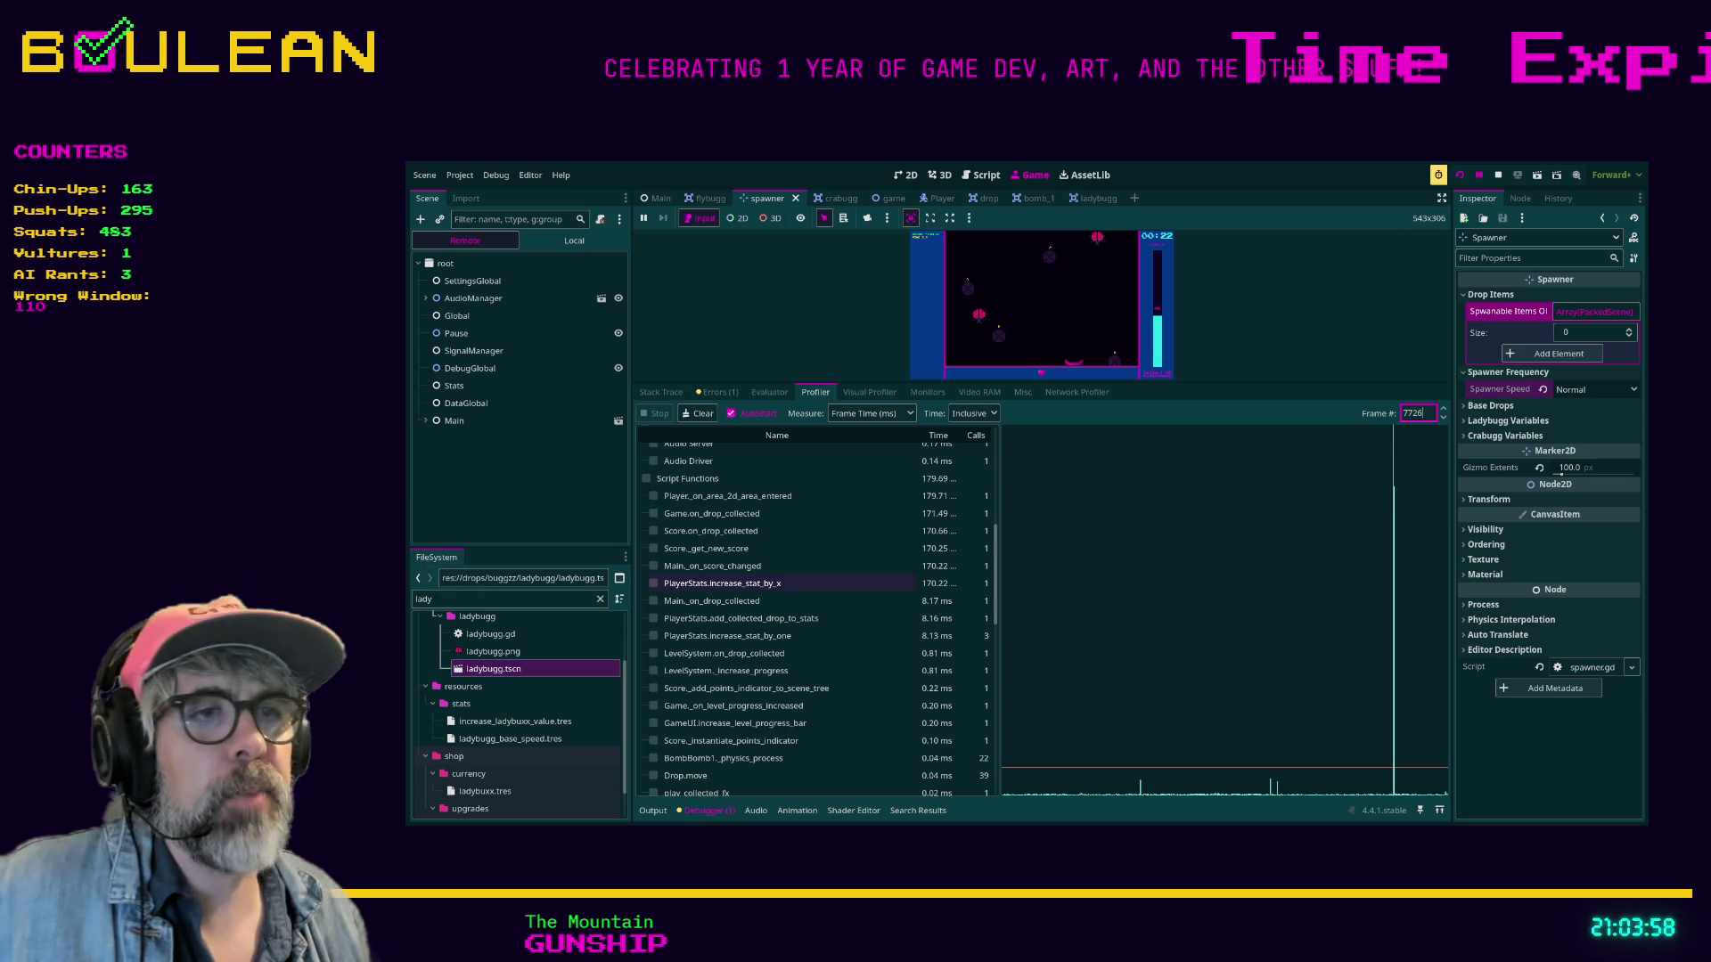
{"action": "left_click", "coordinate": [653, 583]}
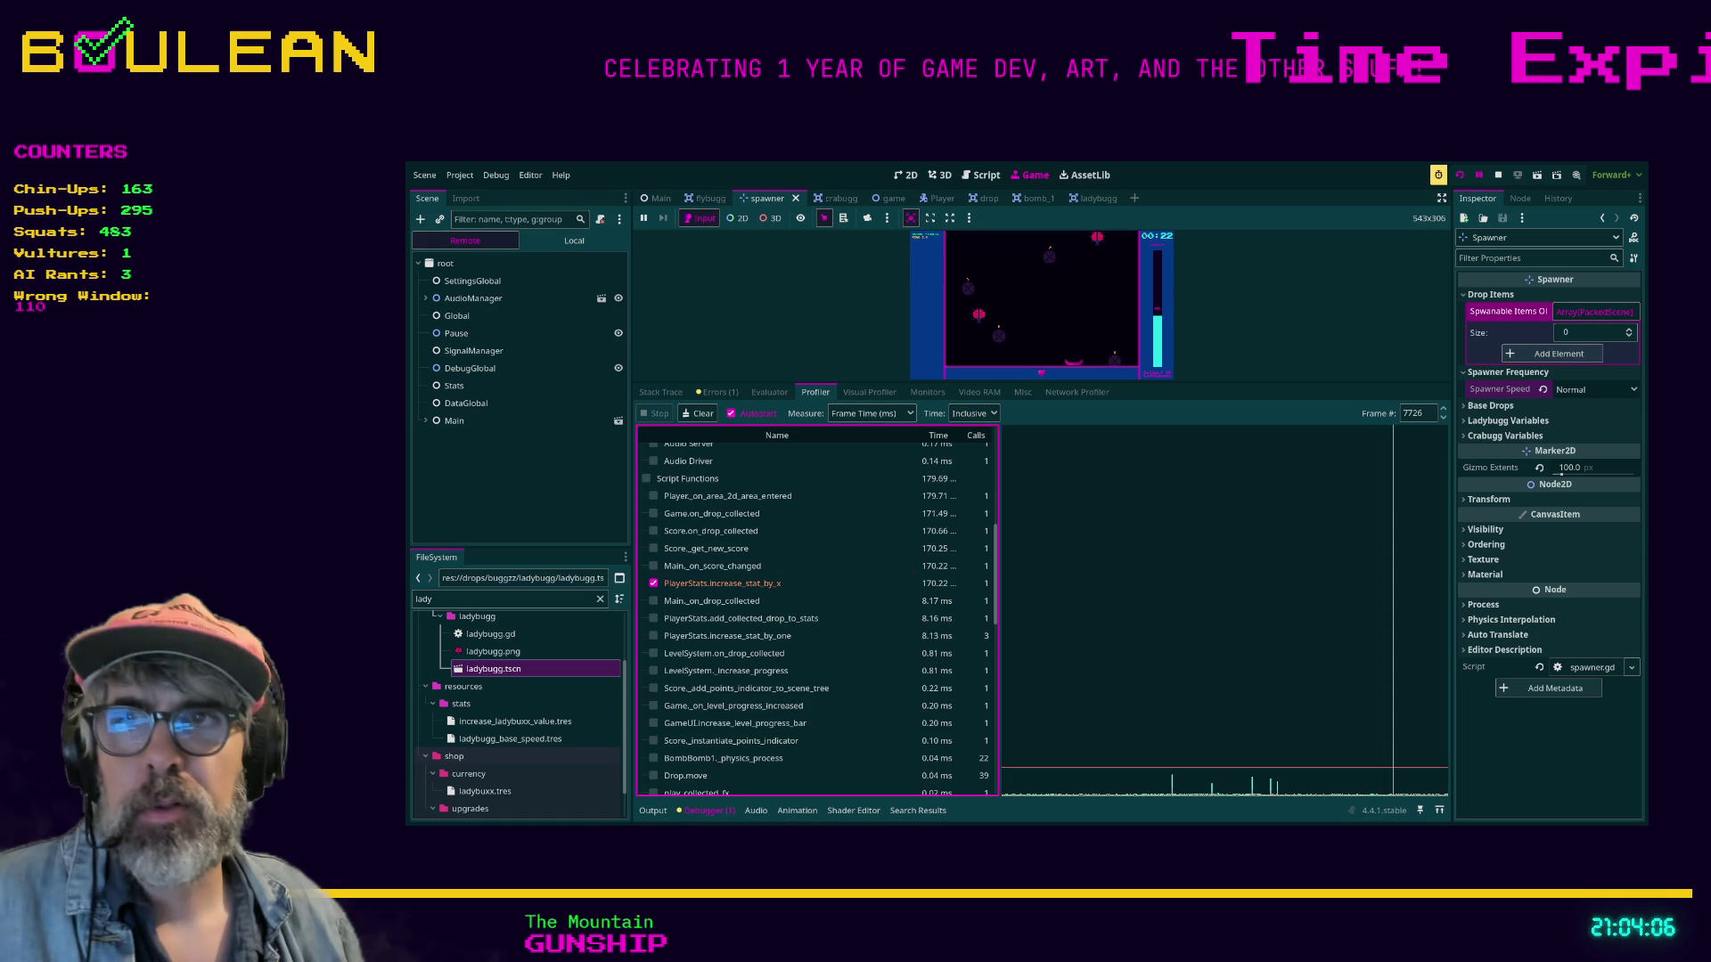
Widen the Time and Calls columns, check increase_stat_by_one's call count, and enlarge the game view.
{"action": "left_click", "coordinate": [1040, 303]}
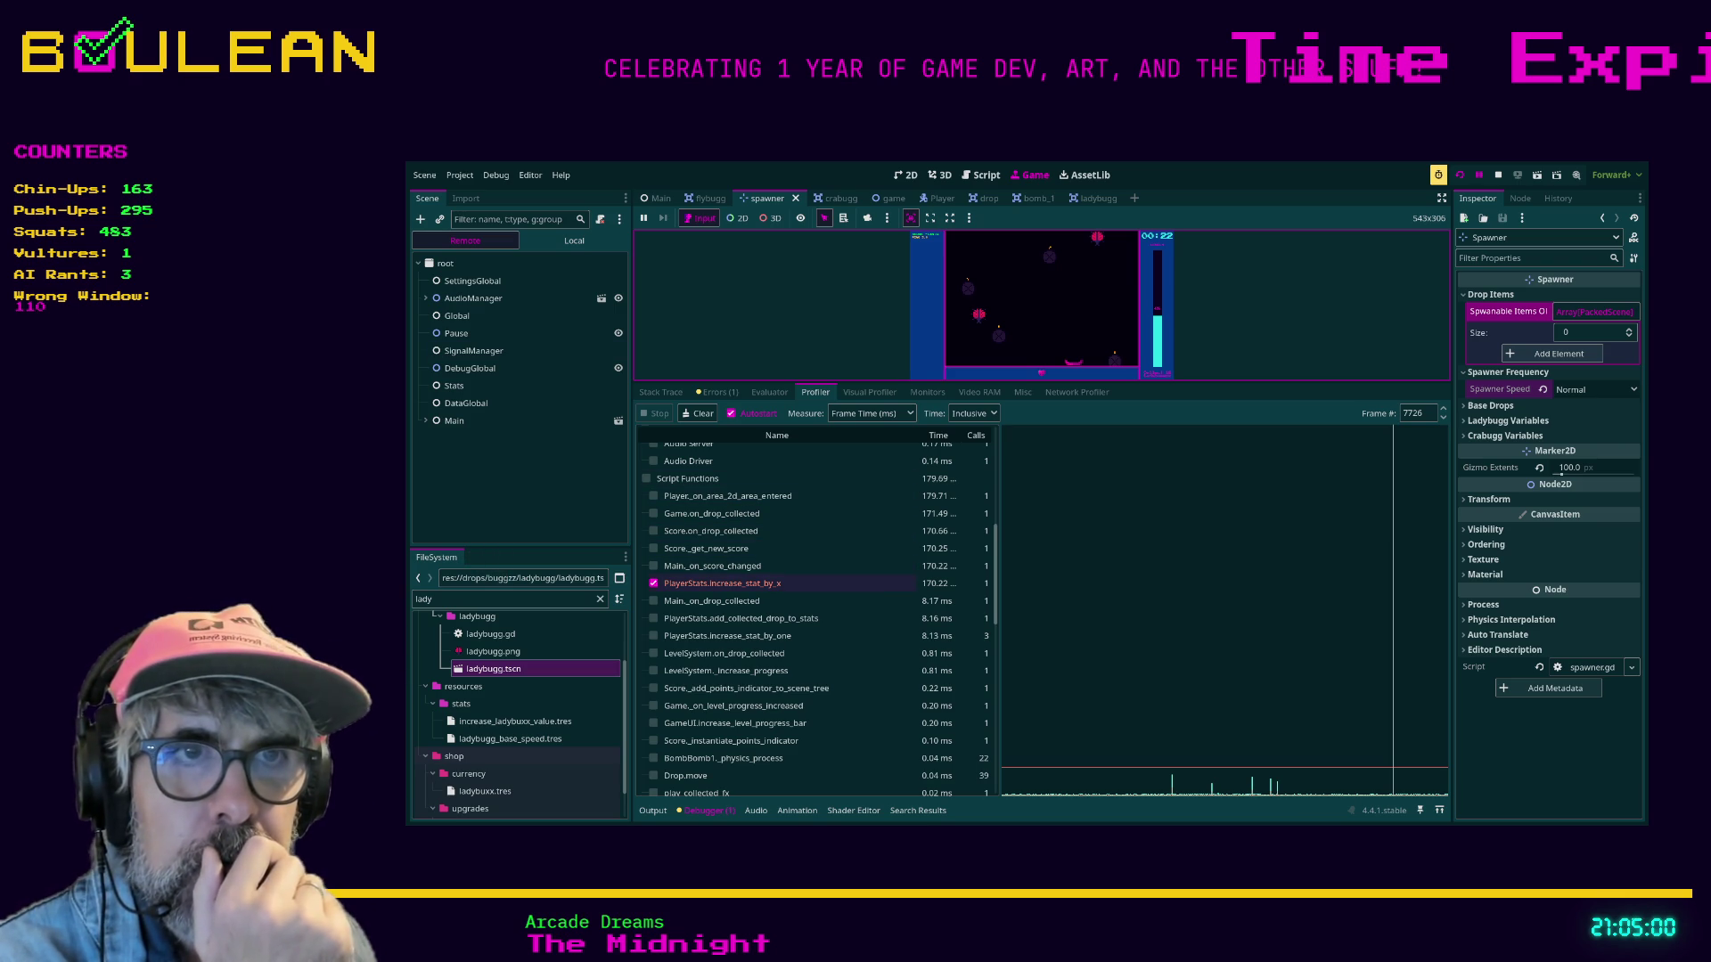
{"action": "left_click_drag", "start_coordinate": [999, 615], "coordinate": [1039, 615]}
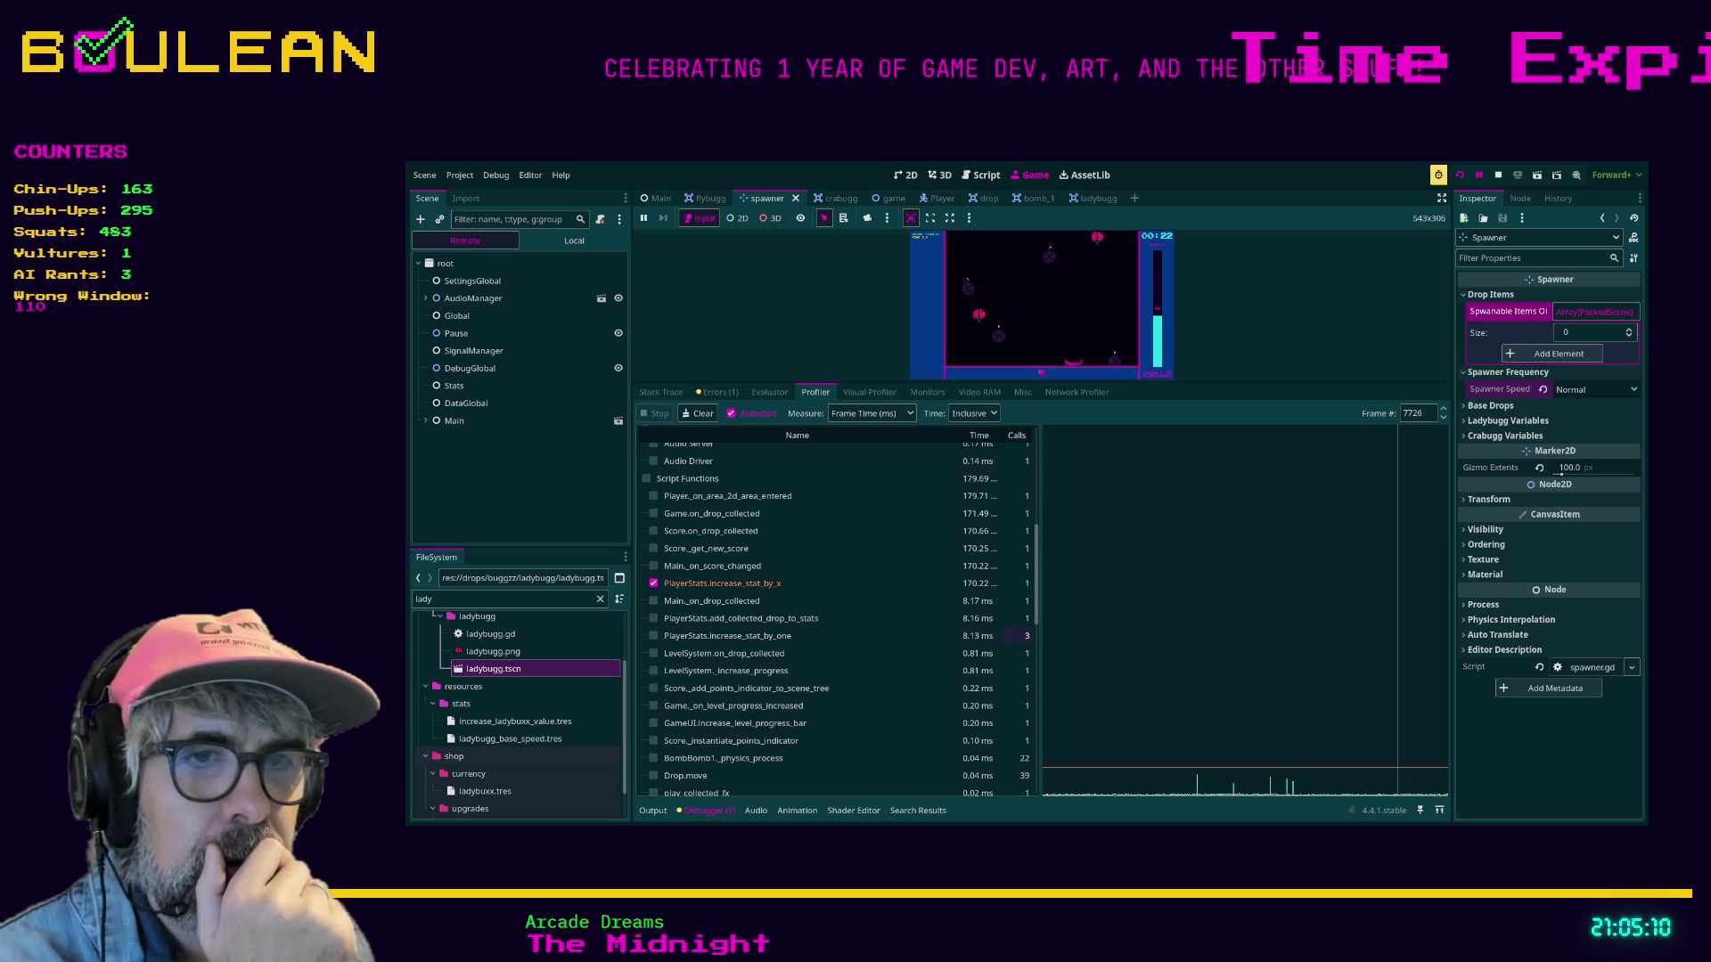
{"action": "left_click", "coordinate": [1024, 635]}
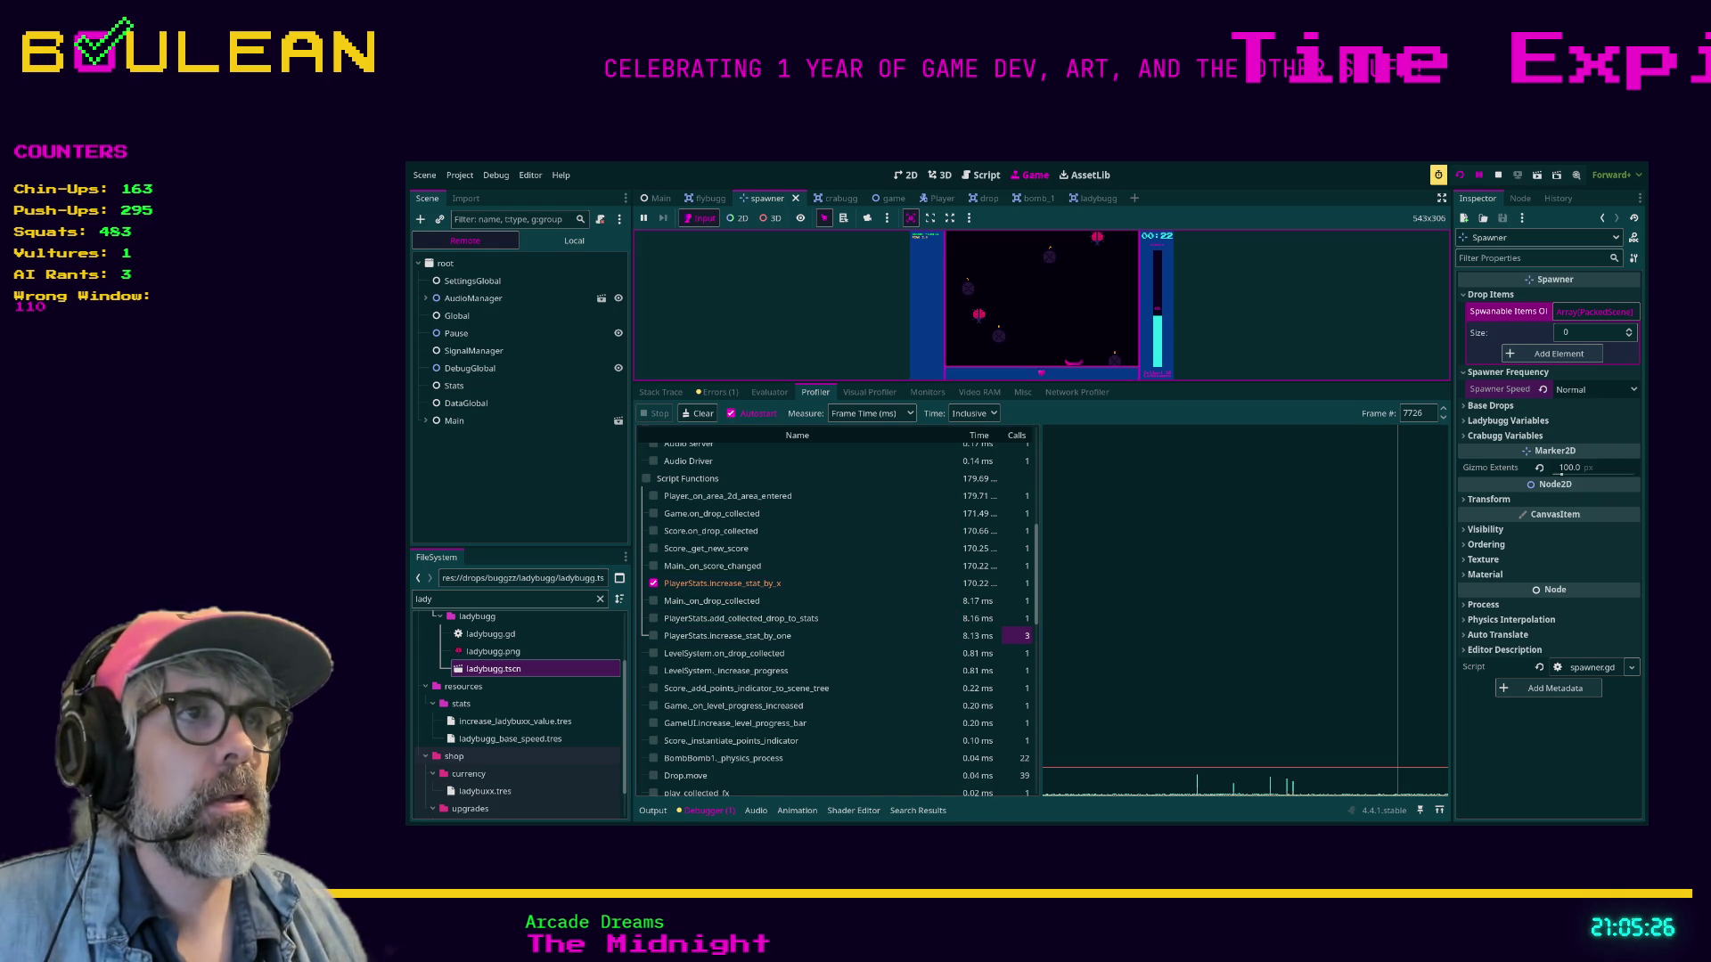
{"action": "left_click_drag", "start_coordinate": [1041, 382], "coordinate": [1041, 568]}
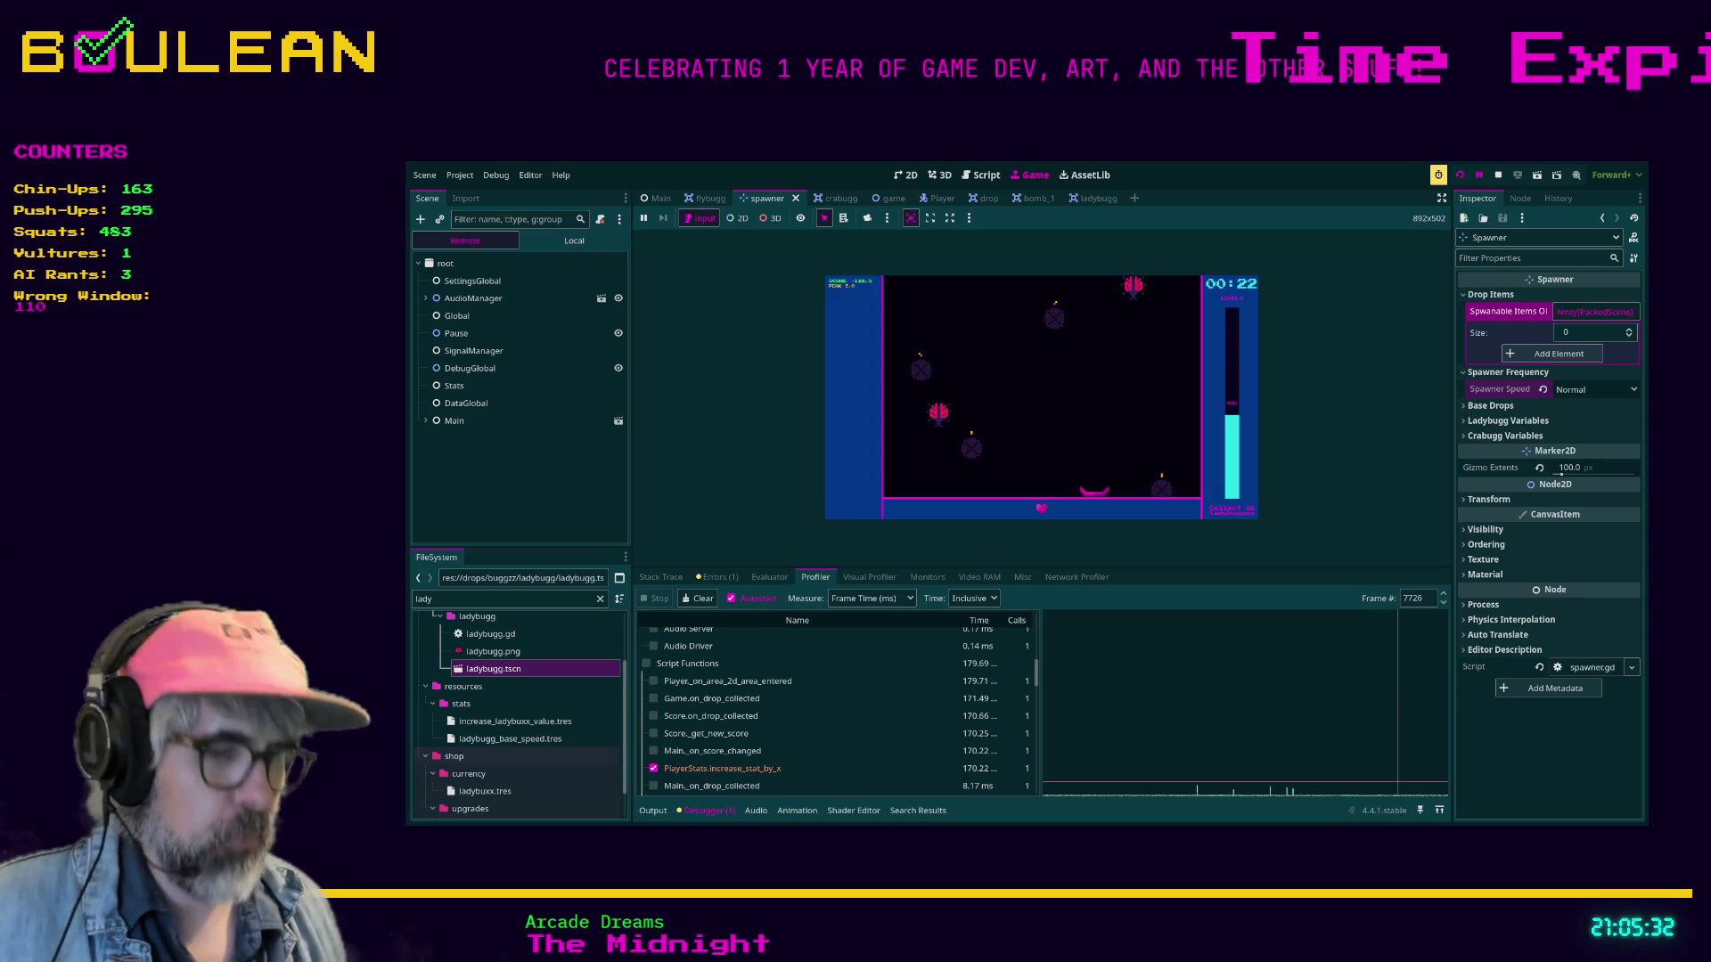
{"action": "key", "text": "ctrl+shift+F11"}
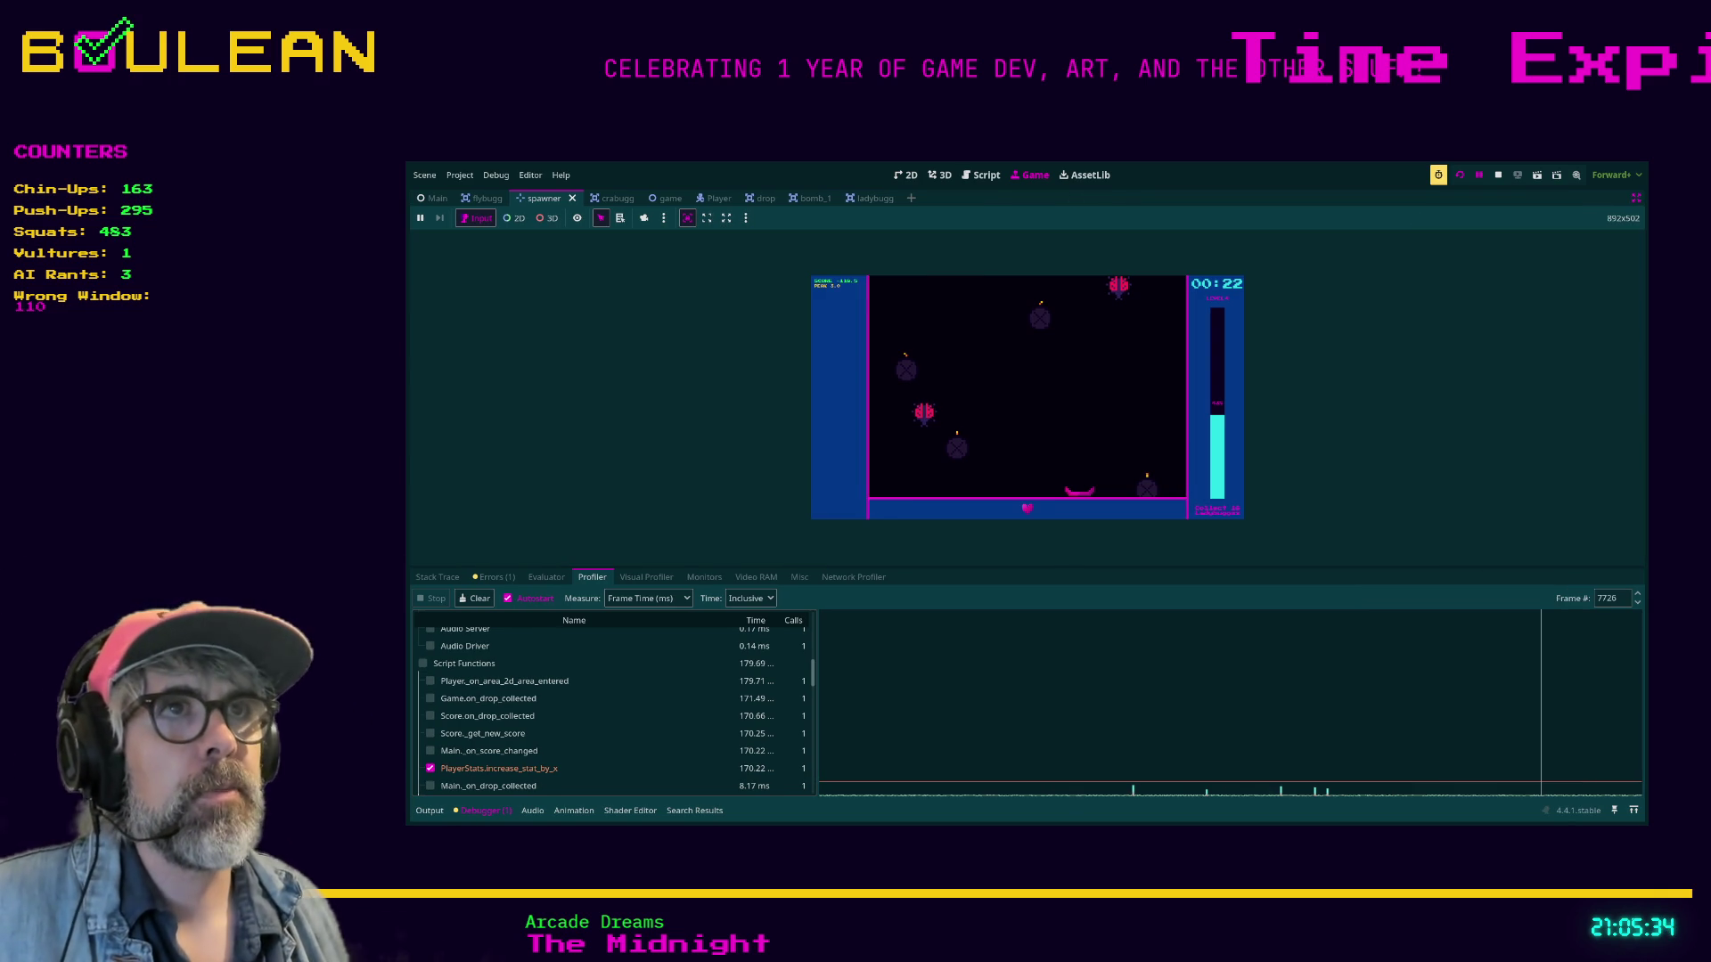
Uncomment the bugzz update_currency lines 436–437 in main.gd, then search all scripts for increase_stat.
{"action": "key", "text": "ctrl+F3"}
{"action": "left_click", "coordinate": [669, 476]}
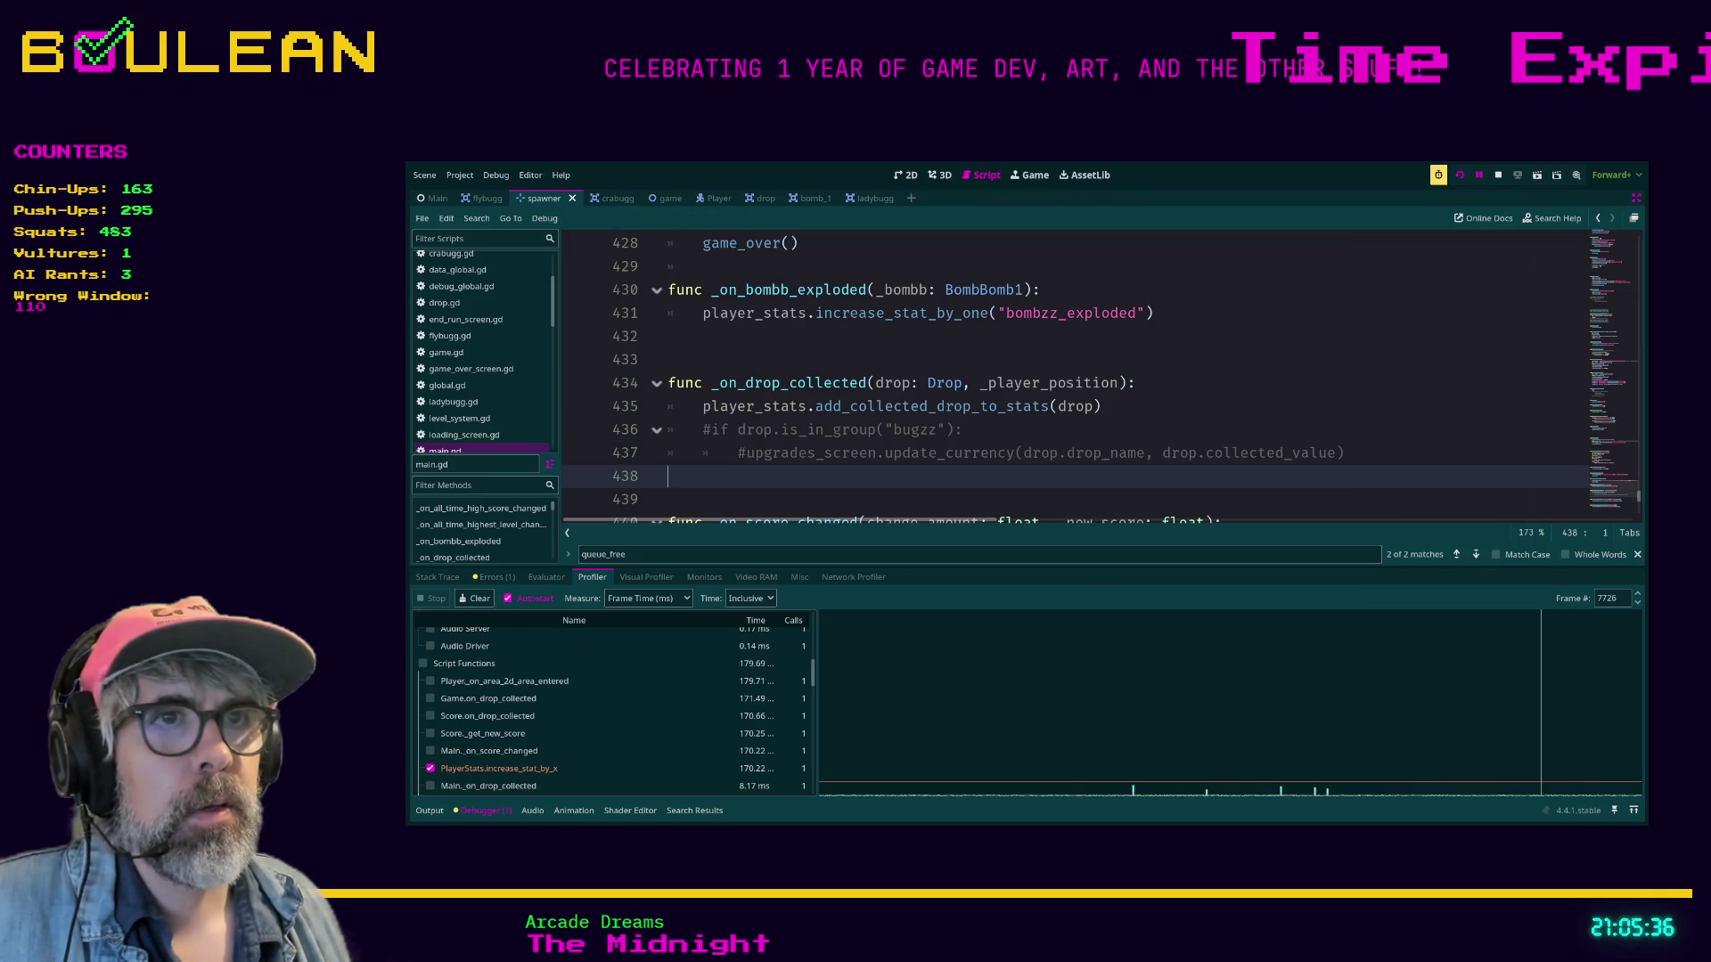
{"action": "key", "text": "shift+Up"}
{"action": "key", "text": "shift+Up"}
{"action": "key", "text": "ctrl+k"}
{"action": "left_click", "coordinate": [670, 476]}
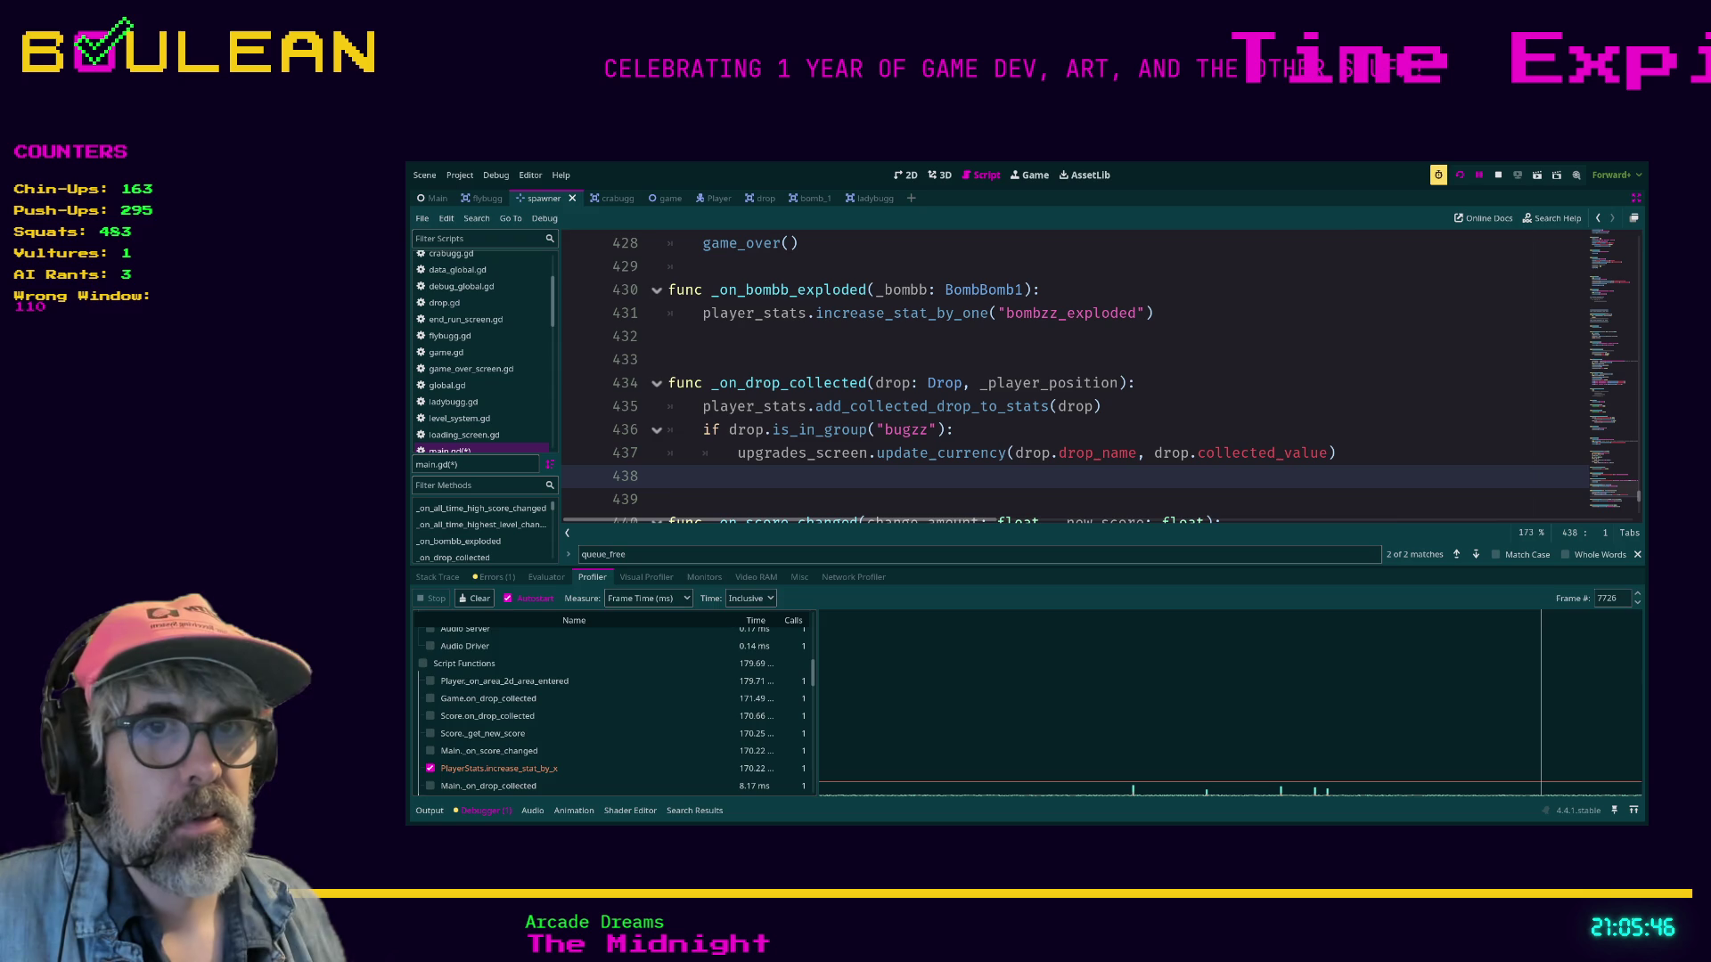
{"action": "key", "text": "Return"}
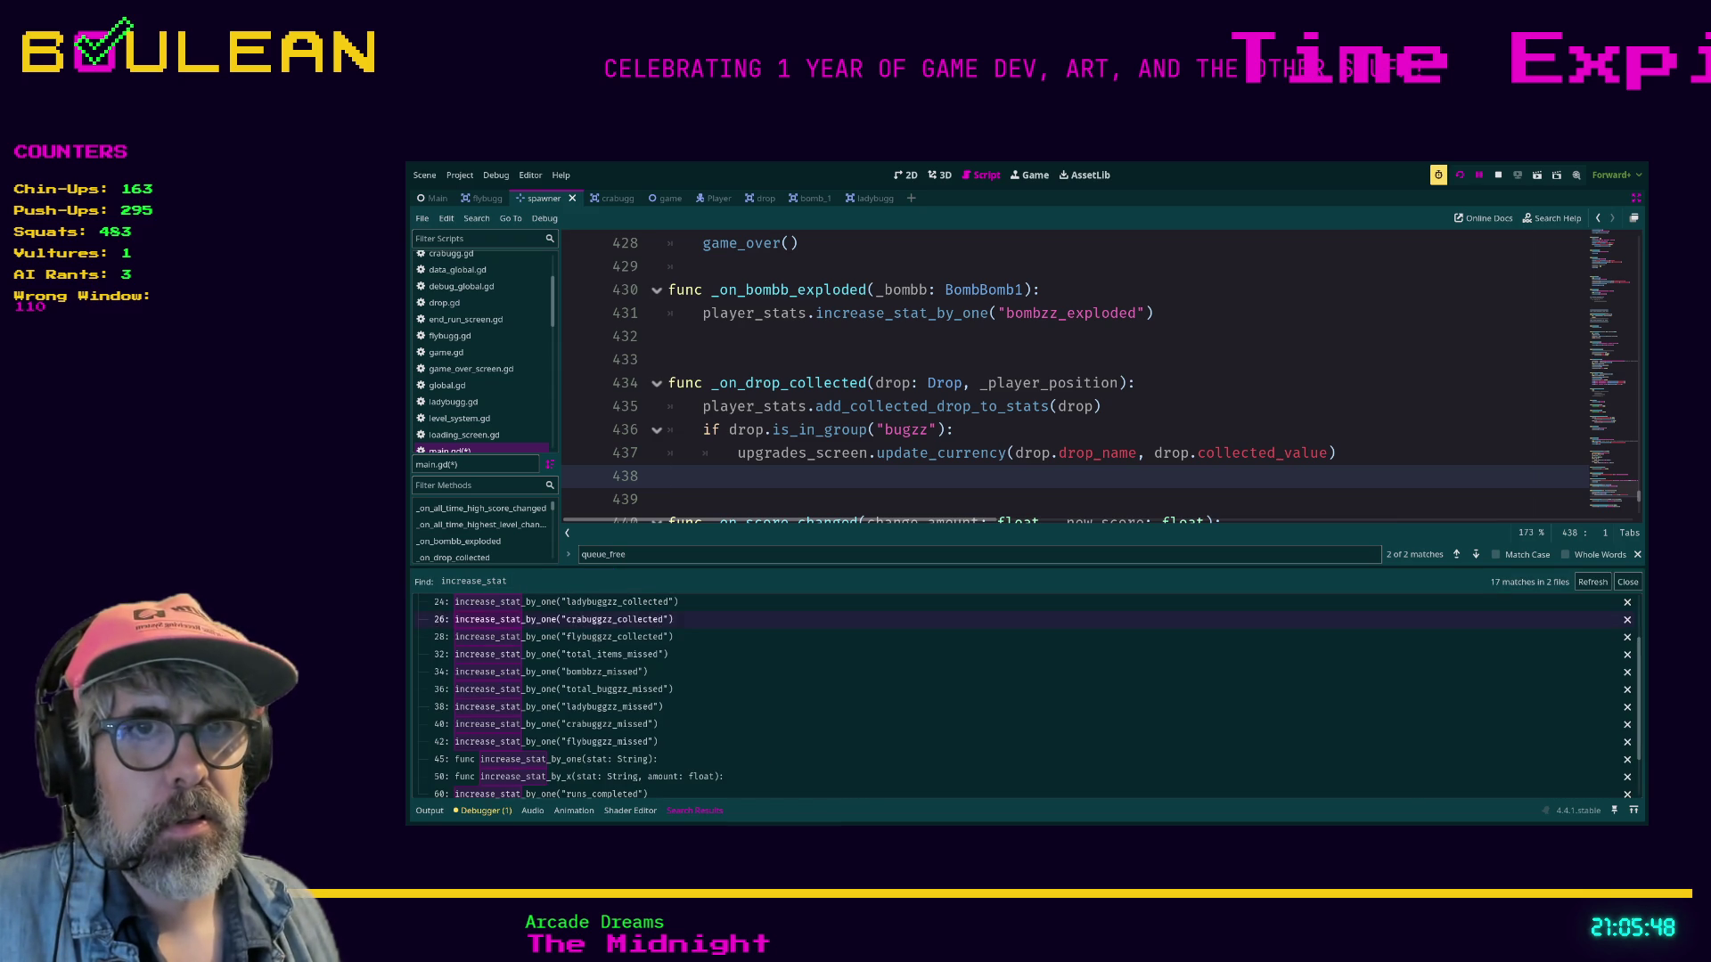
In player_stats.gd, change the crabugg and flybugg checks on lines 25 and 27 from if to elif.
{"action": "left_click", "coordinate": [565, 602]}
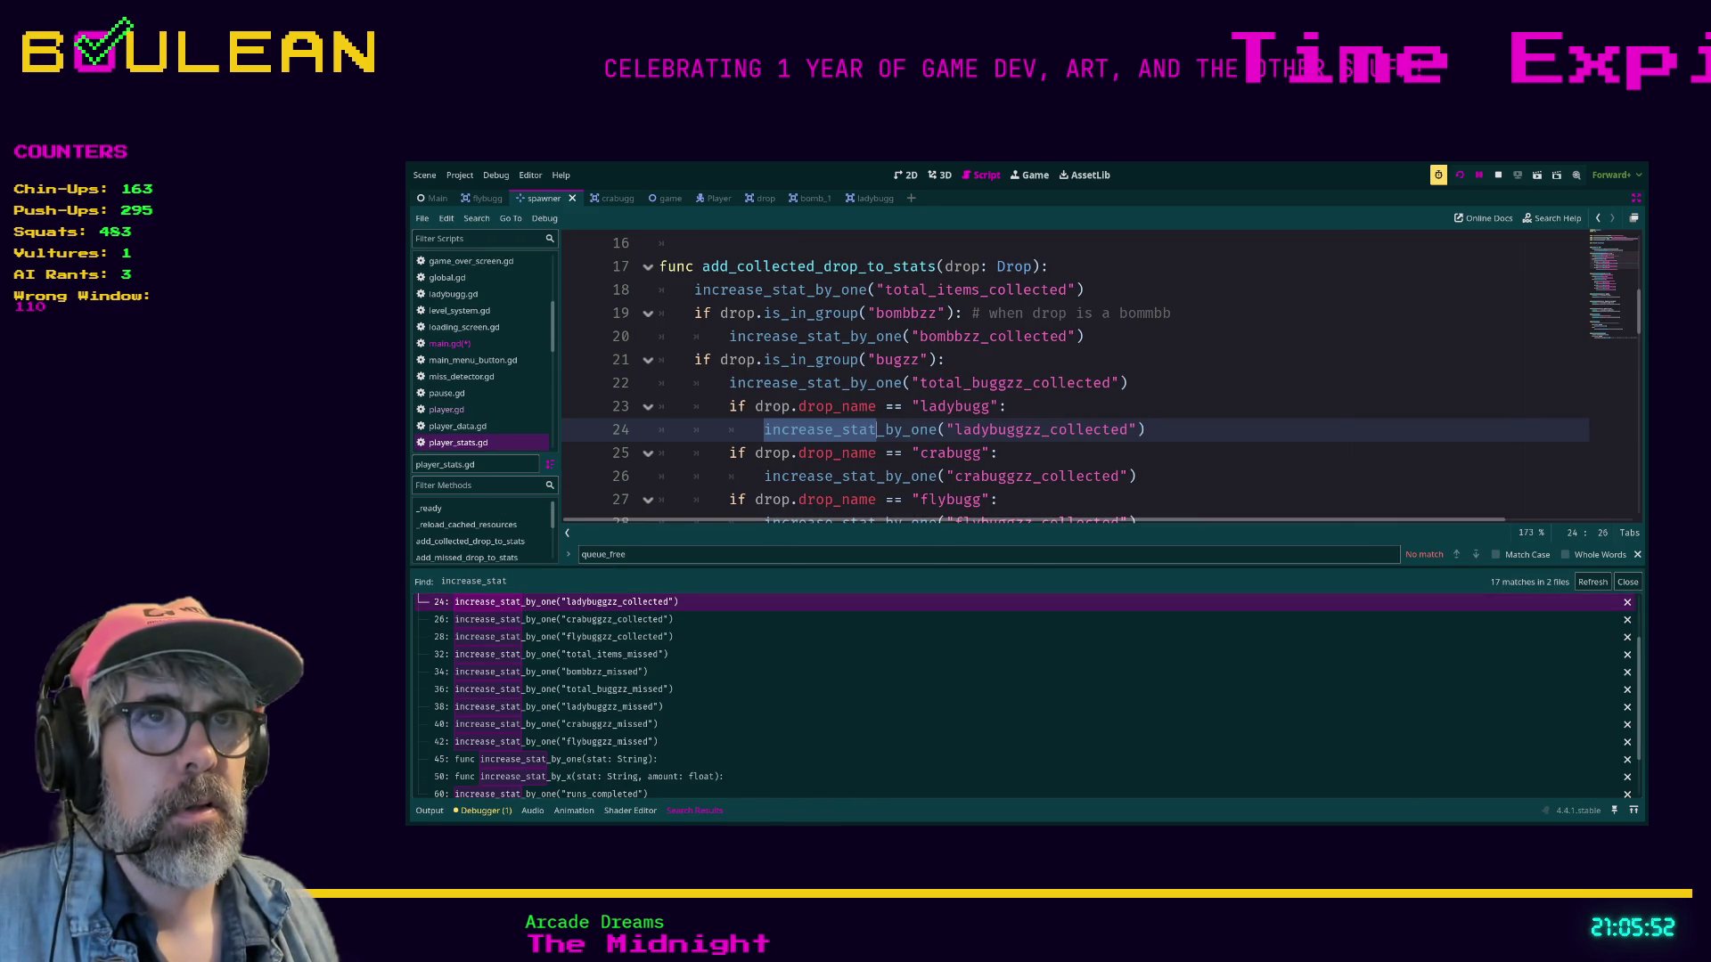
{"action": "key", "text": "ctrl+minus"}
{"action": "key", "text": "ctrl+minus"}
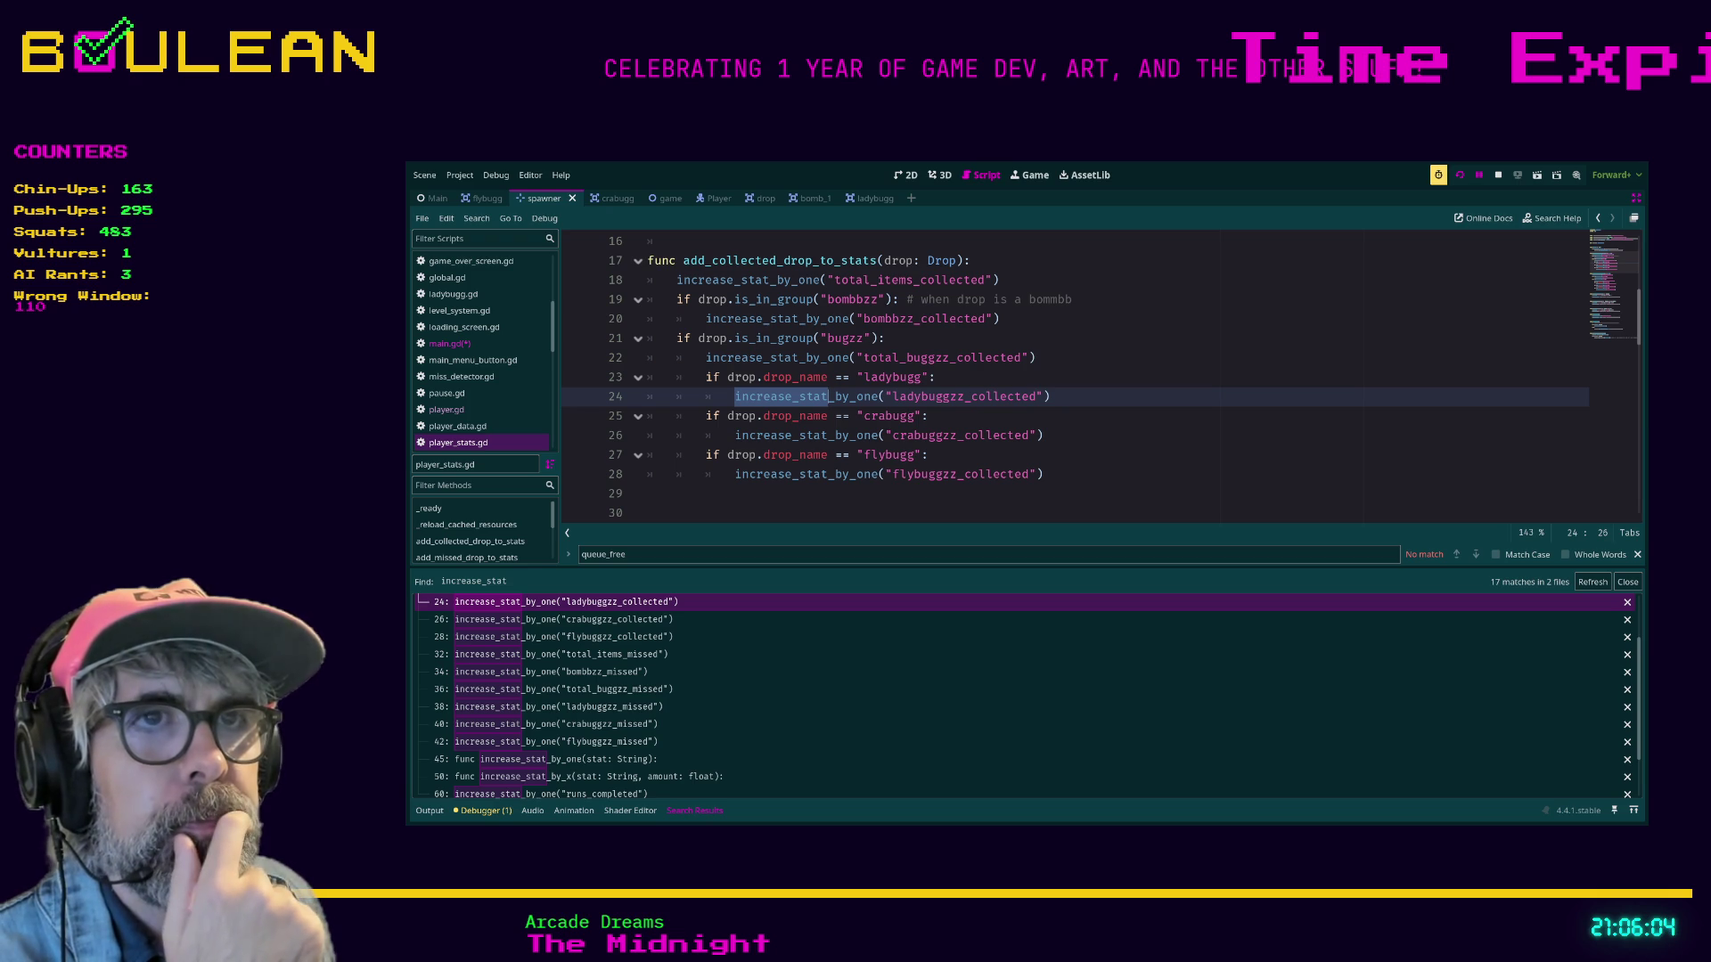
{"action": "left_click", "coordinate": [706, 415]}
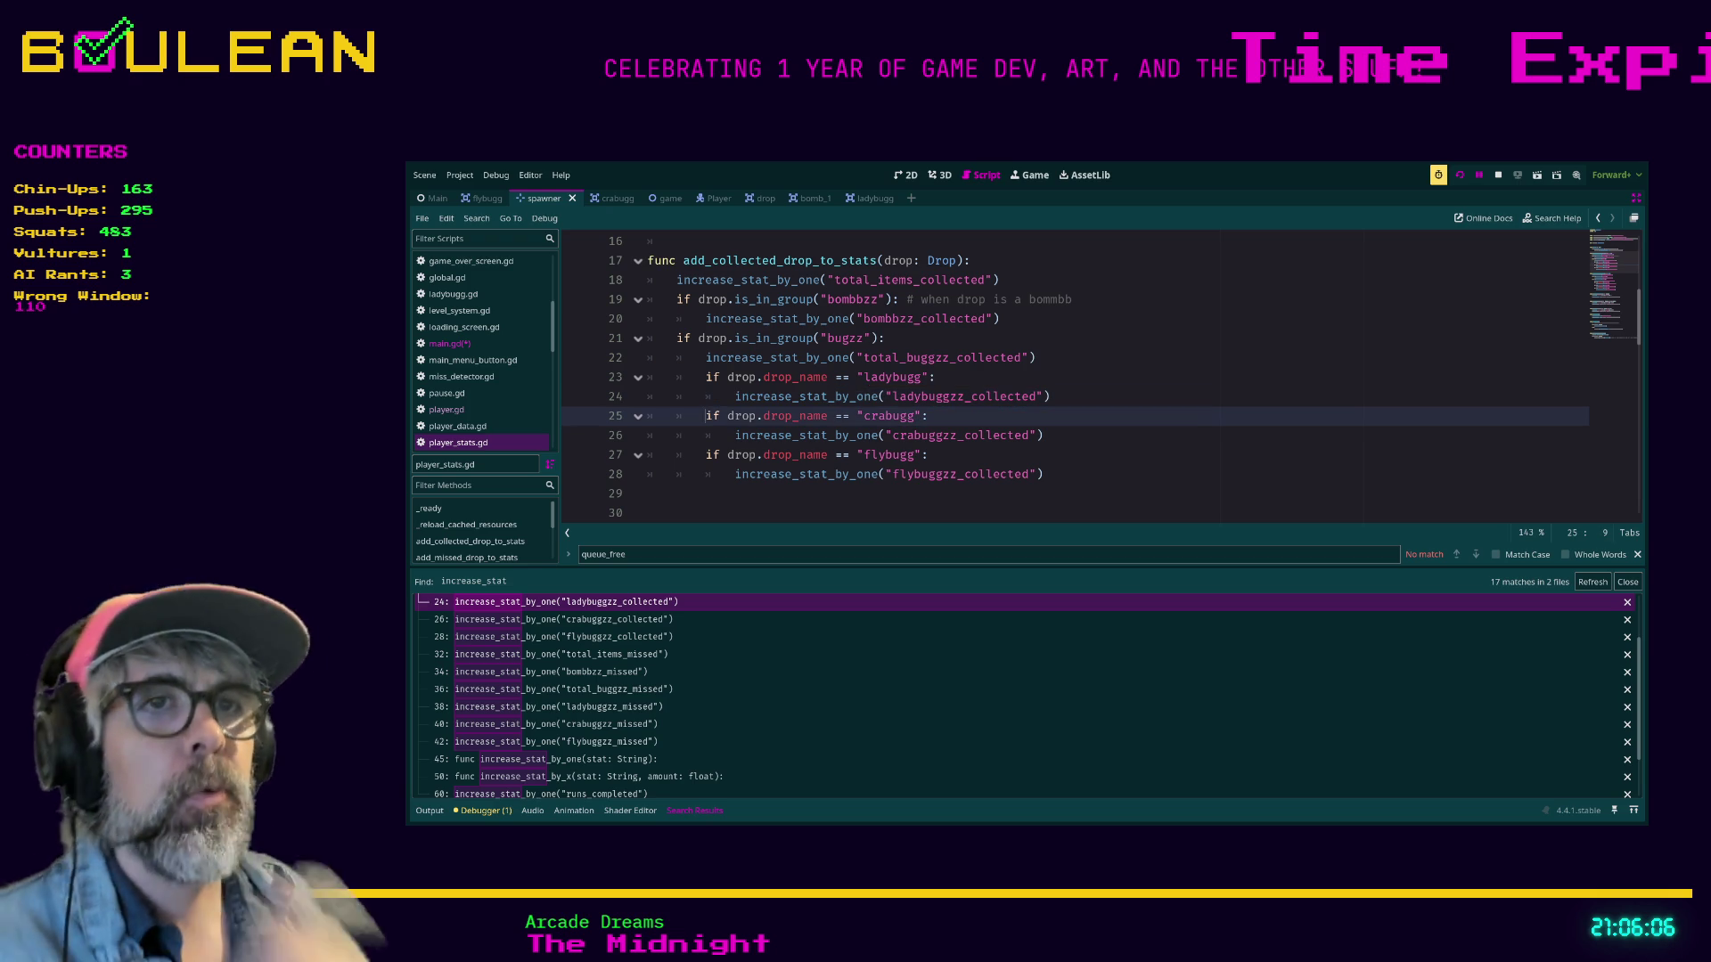
{"action": "type", "text": "el"}
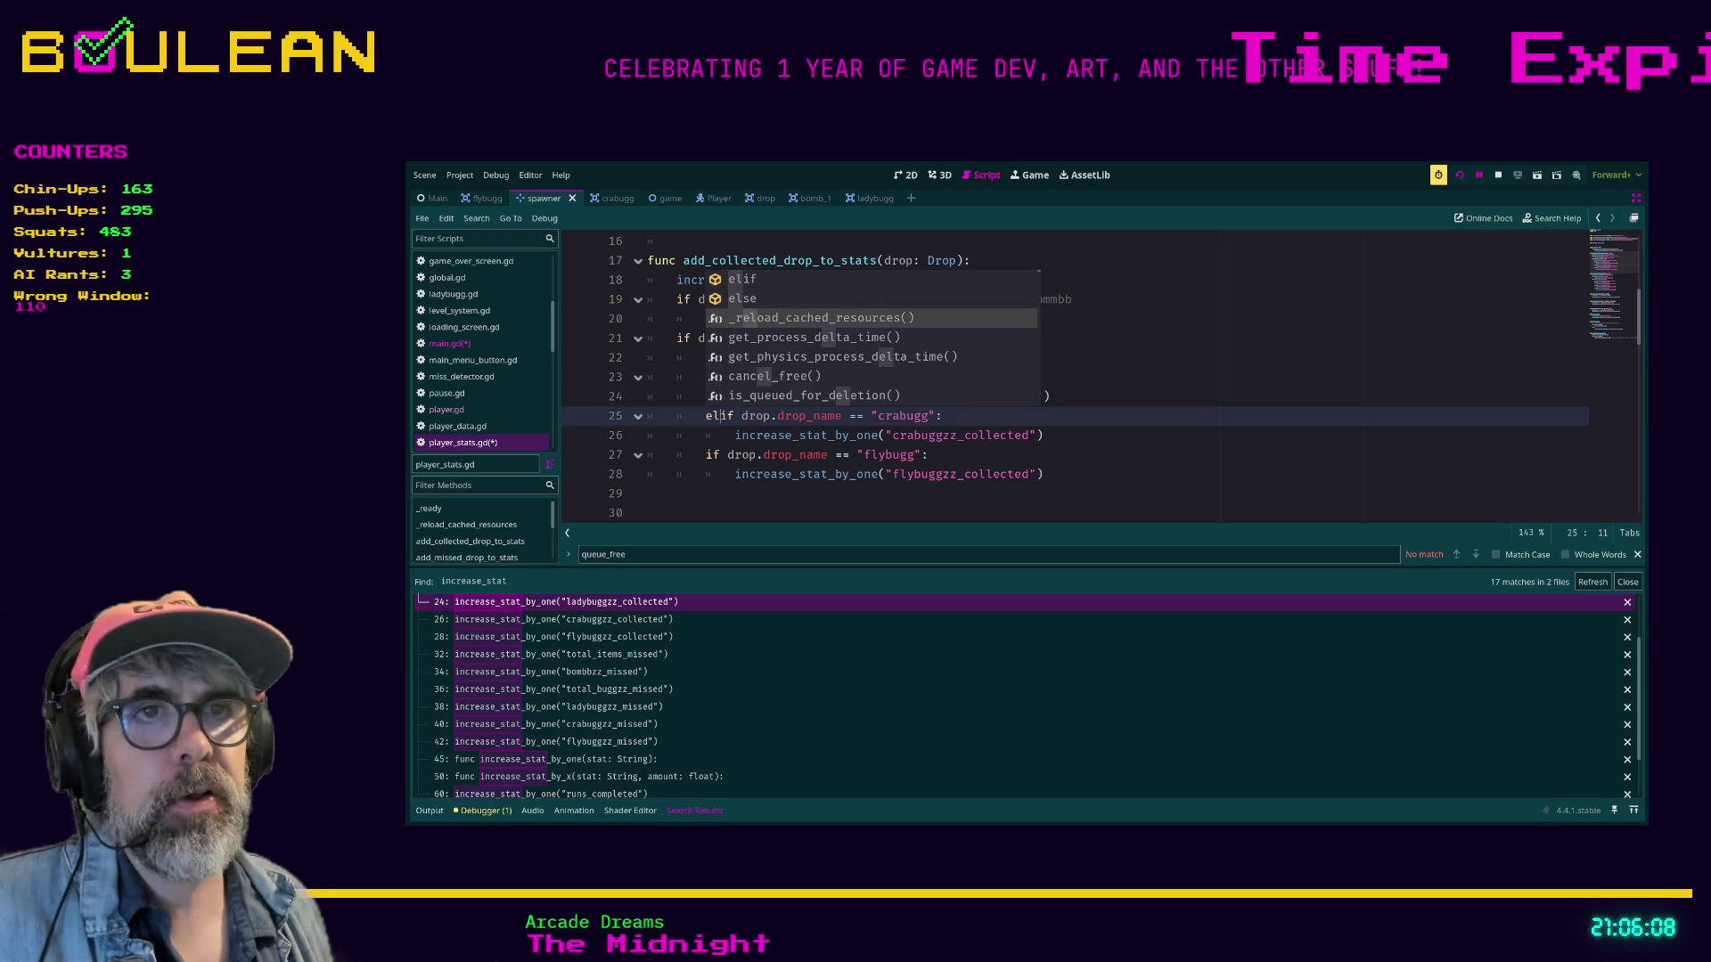
{"action": "key", "text": "Escape"}
{"action": "left_click", "coordinate": [708, 454]}
{"action": "left_click", "coordinate": [703, 454]}
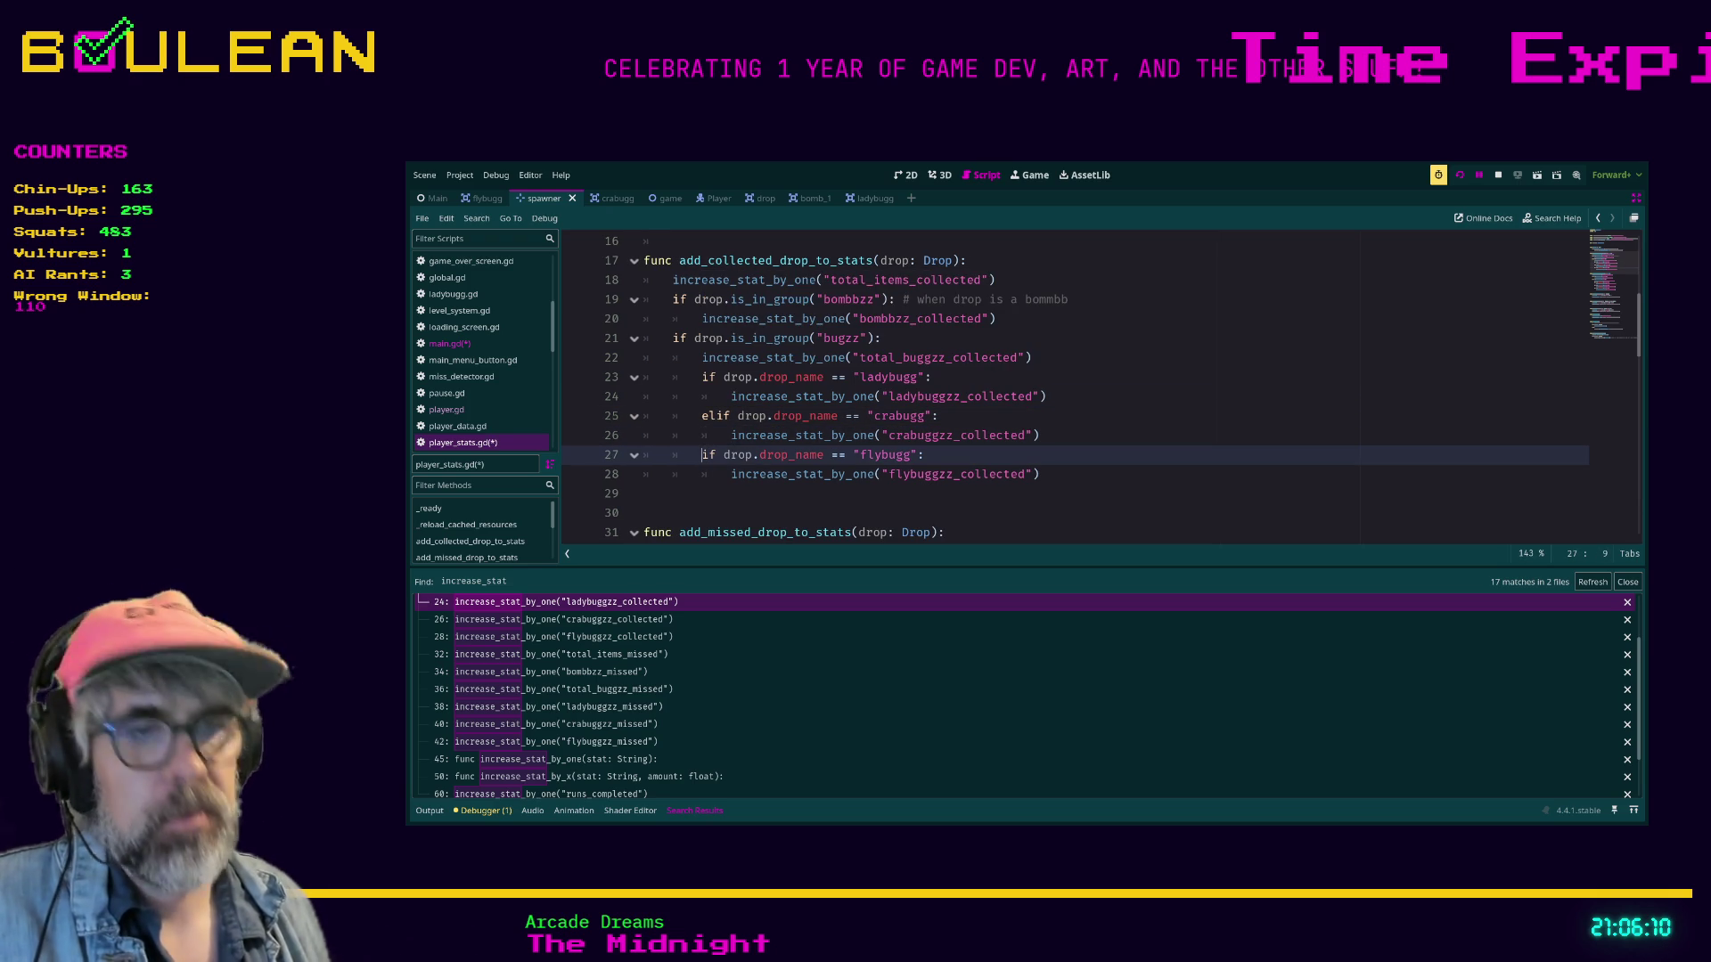
{"action": "type", "text": "el"}
Go to the increase_stat_by_one function and inspect its ResourceSaver save call on line 47.
{"action": "left_click", "coordinate": [645, 493]}
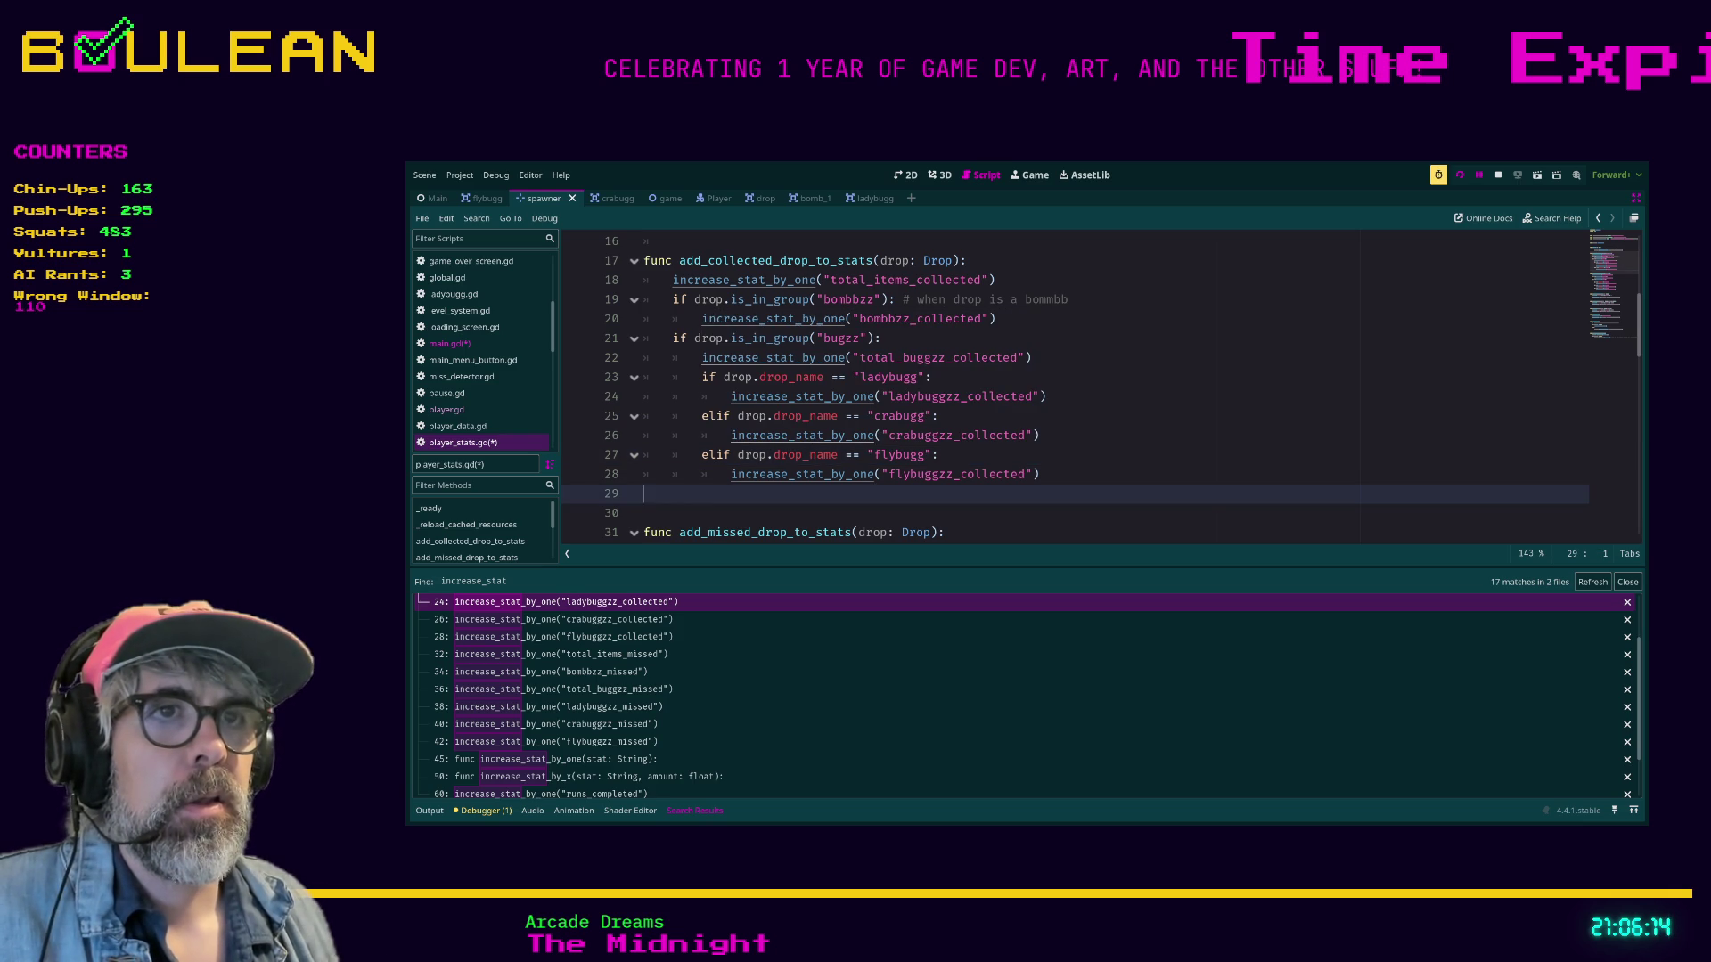
{"action": "left_click", "coordinate": [644, 377]}
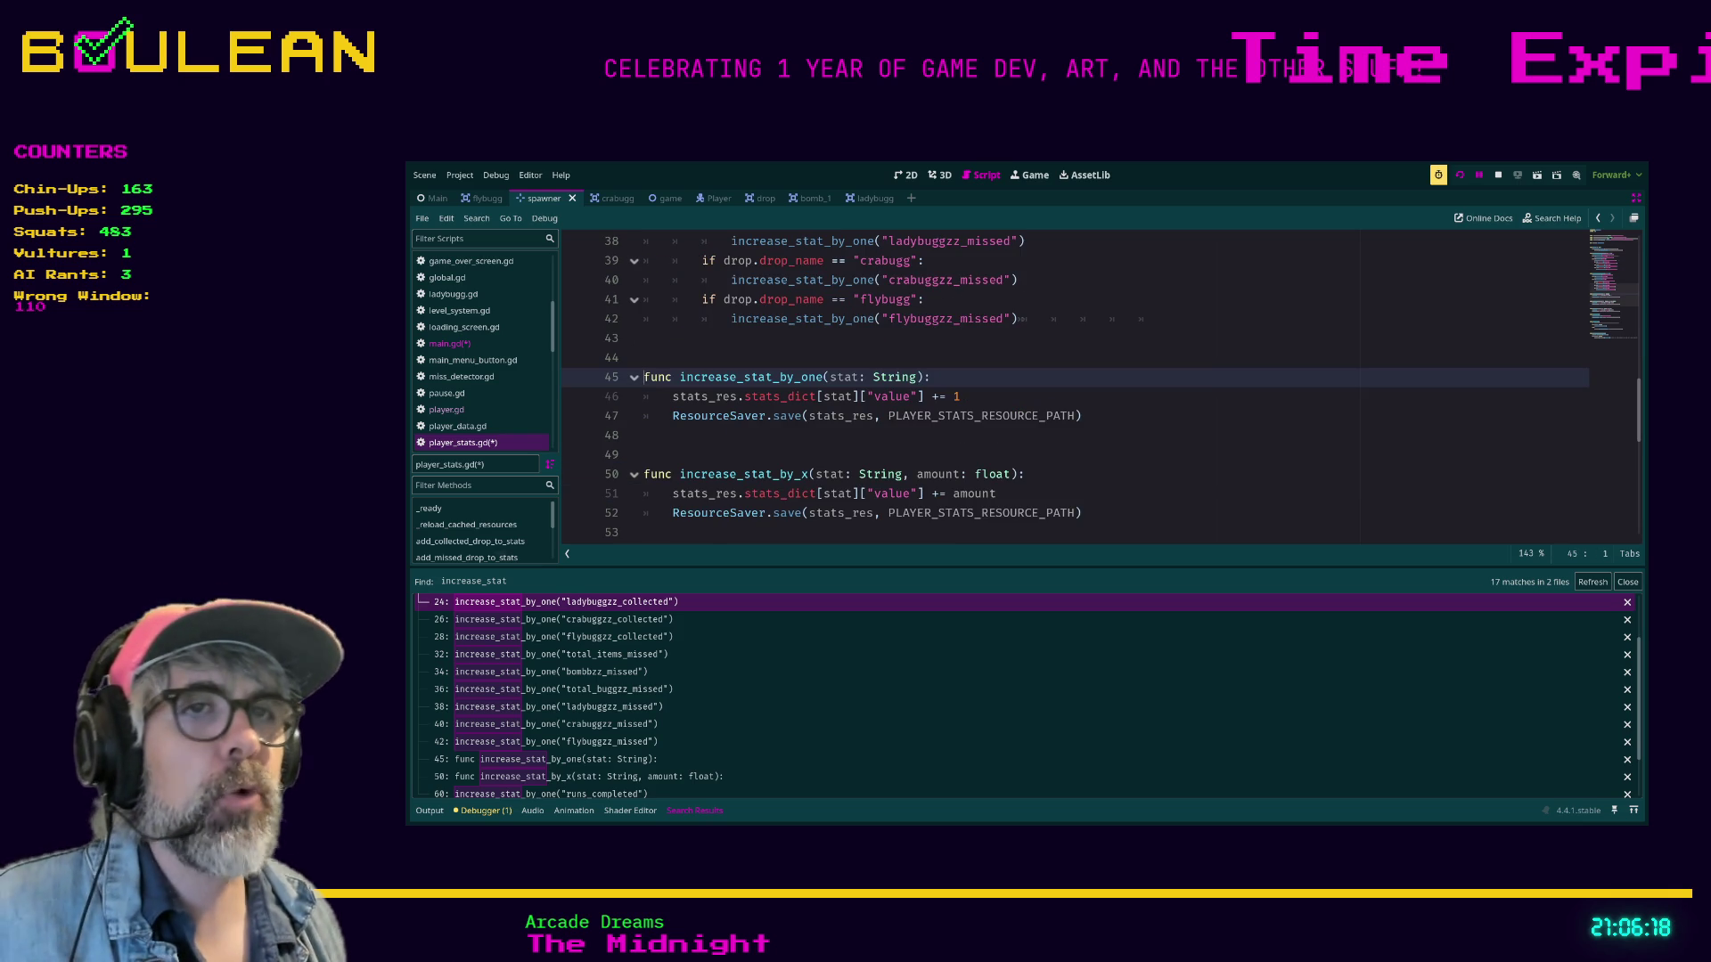
{"action": "left_click", "coordinate": [672, 415]}
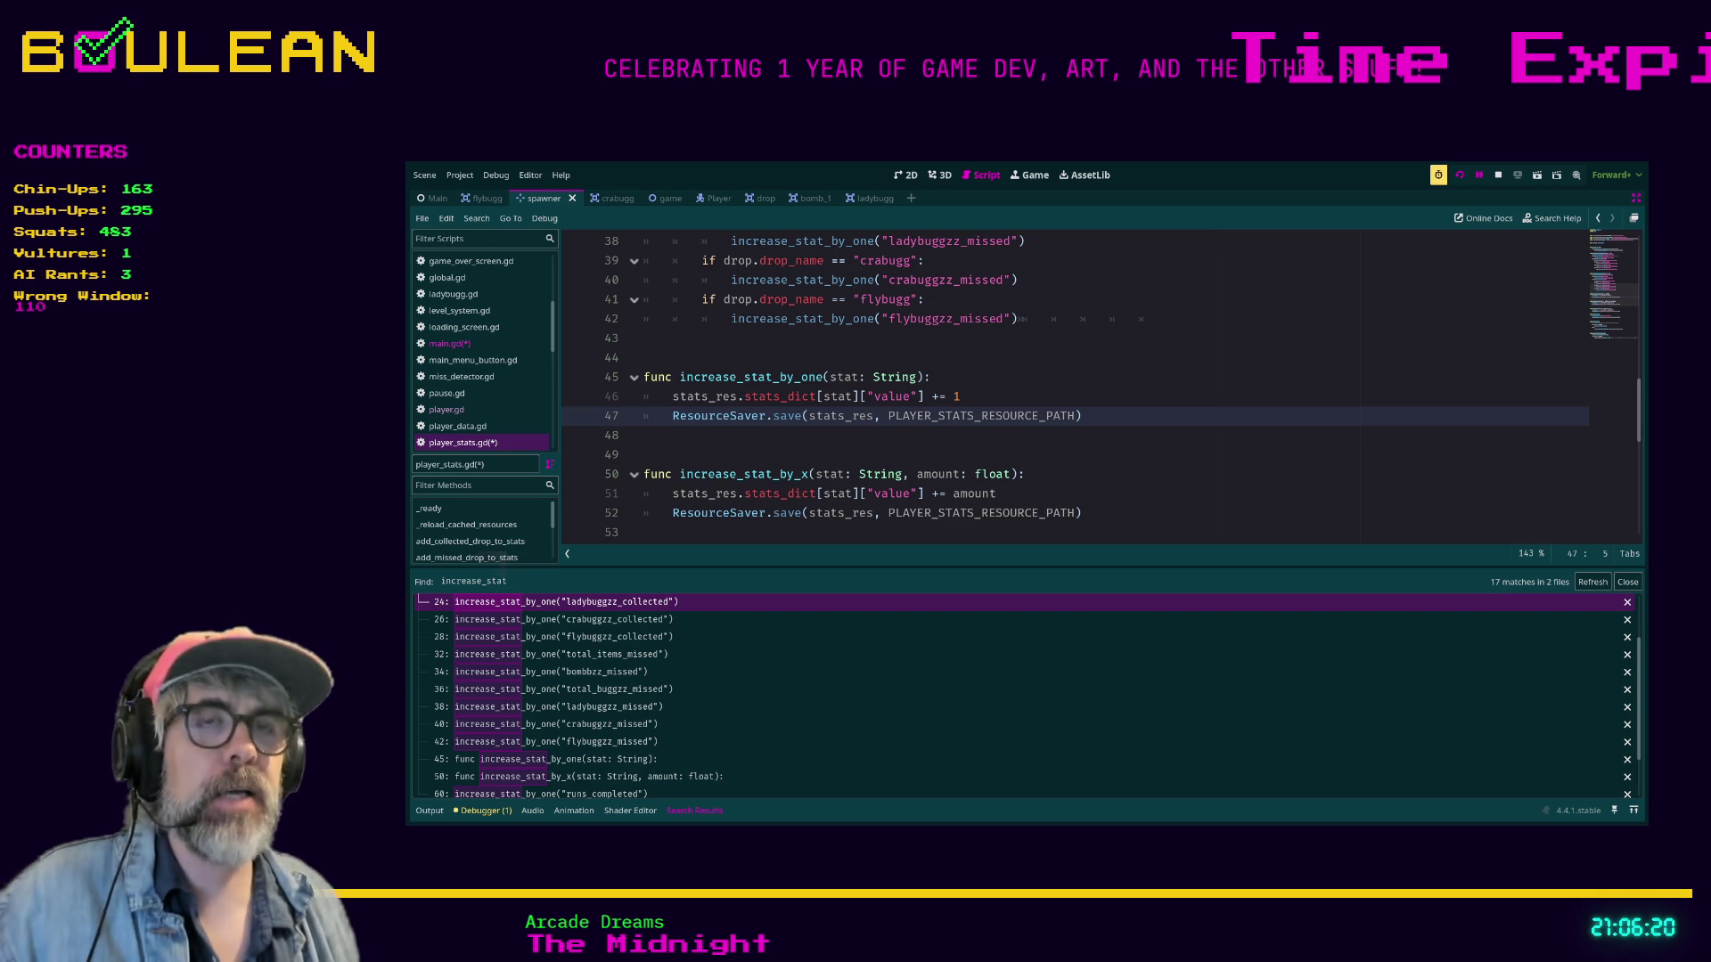
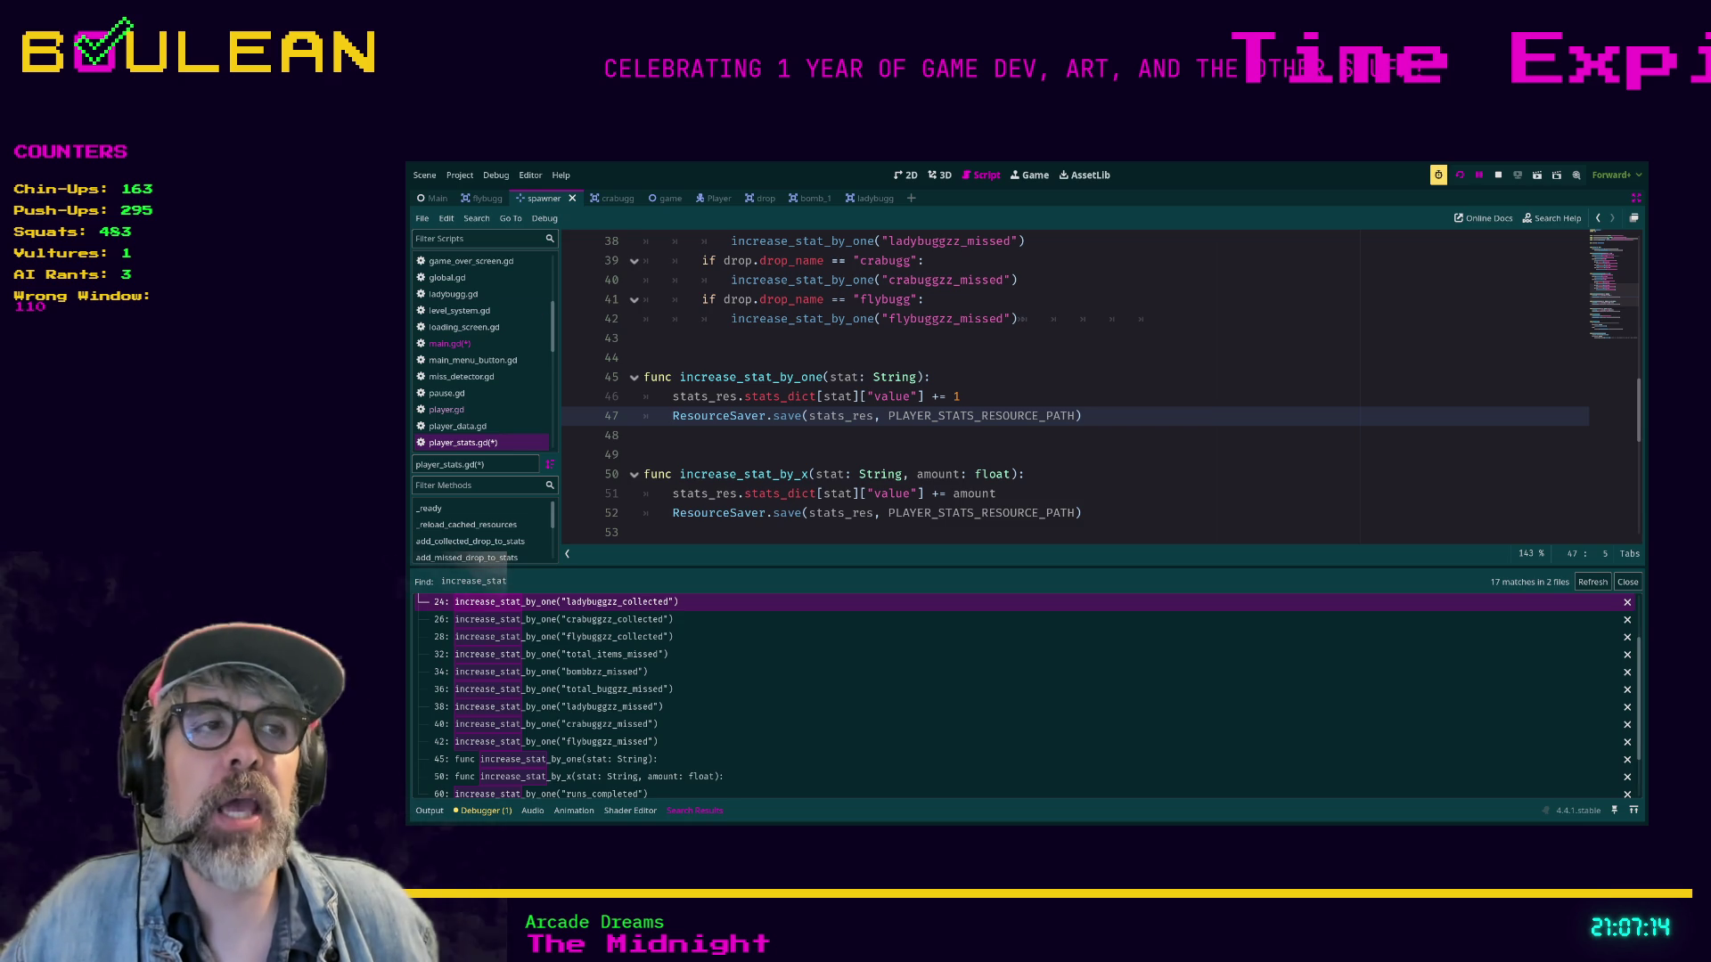
Select the ResourceSaver.save line at line 47 of the script.
{"action": "key", "text": "End"}
{"action": "key", "text": "shift+Home"}
{"action": "key", "text": "shift+Home"}
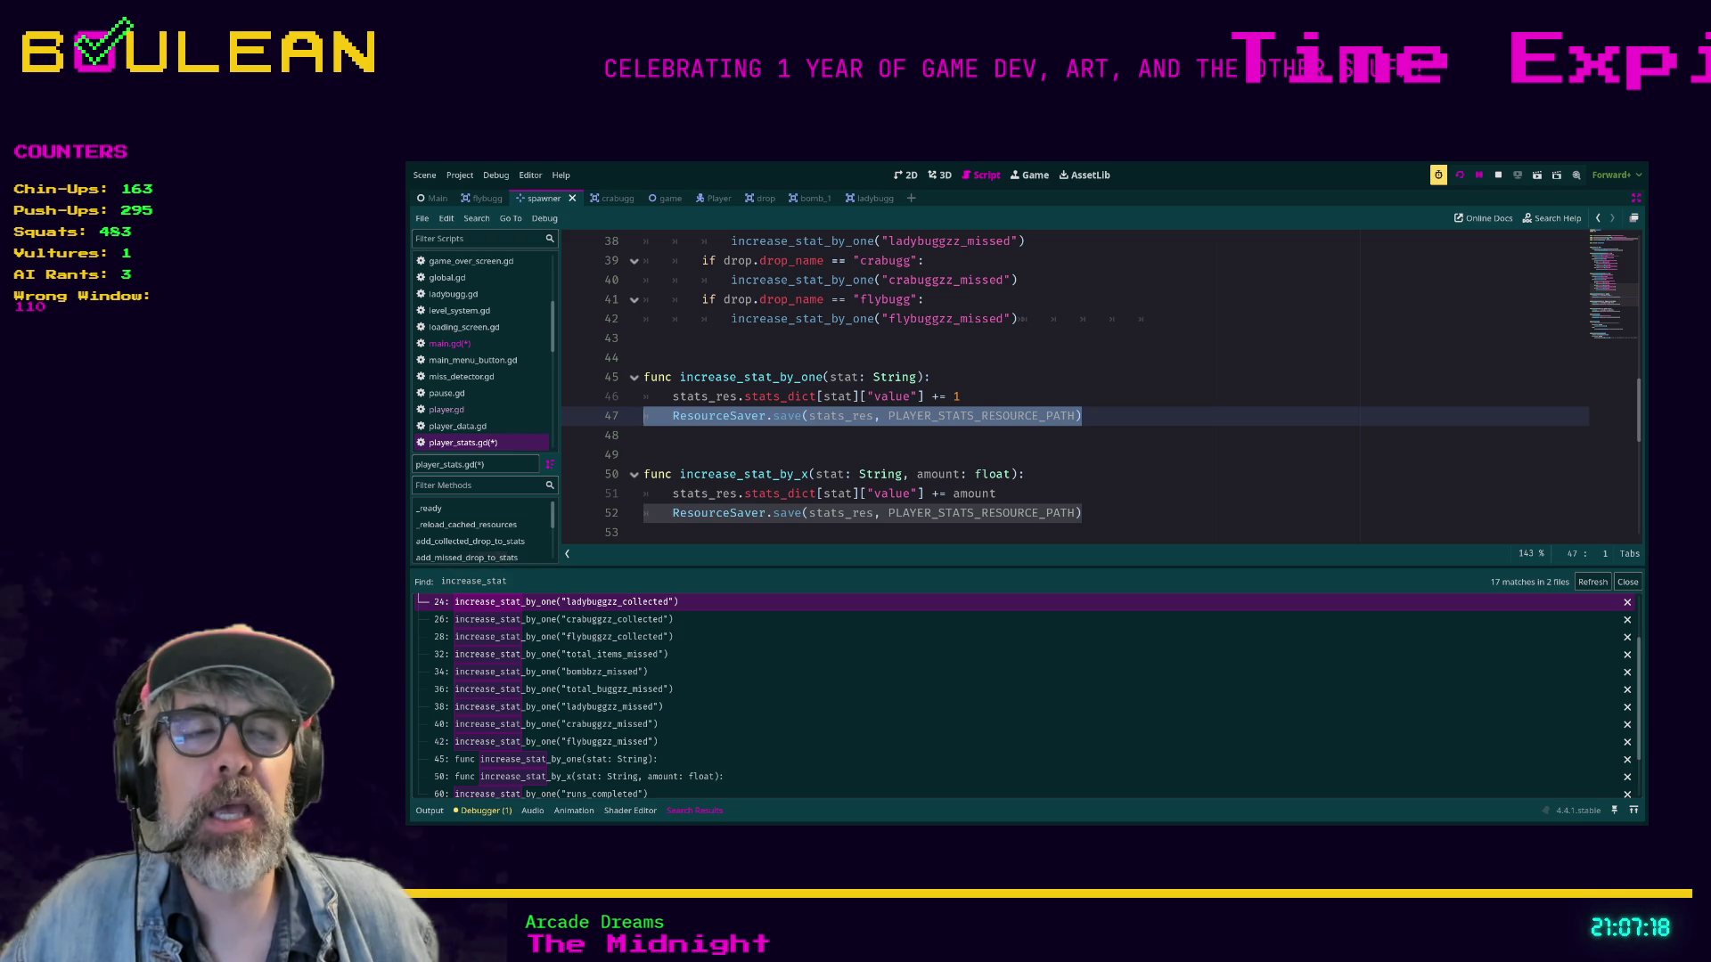
{"action": "left_click", "coordinate": [646, 435]}
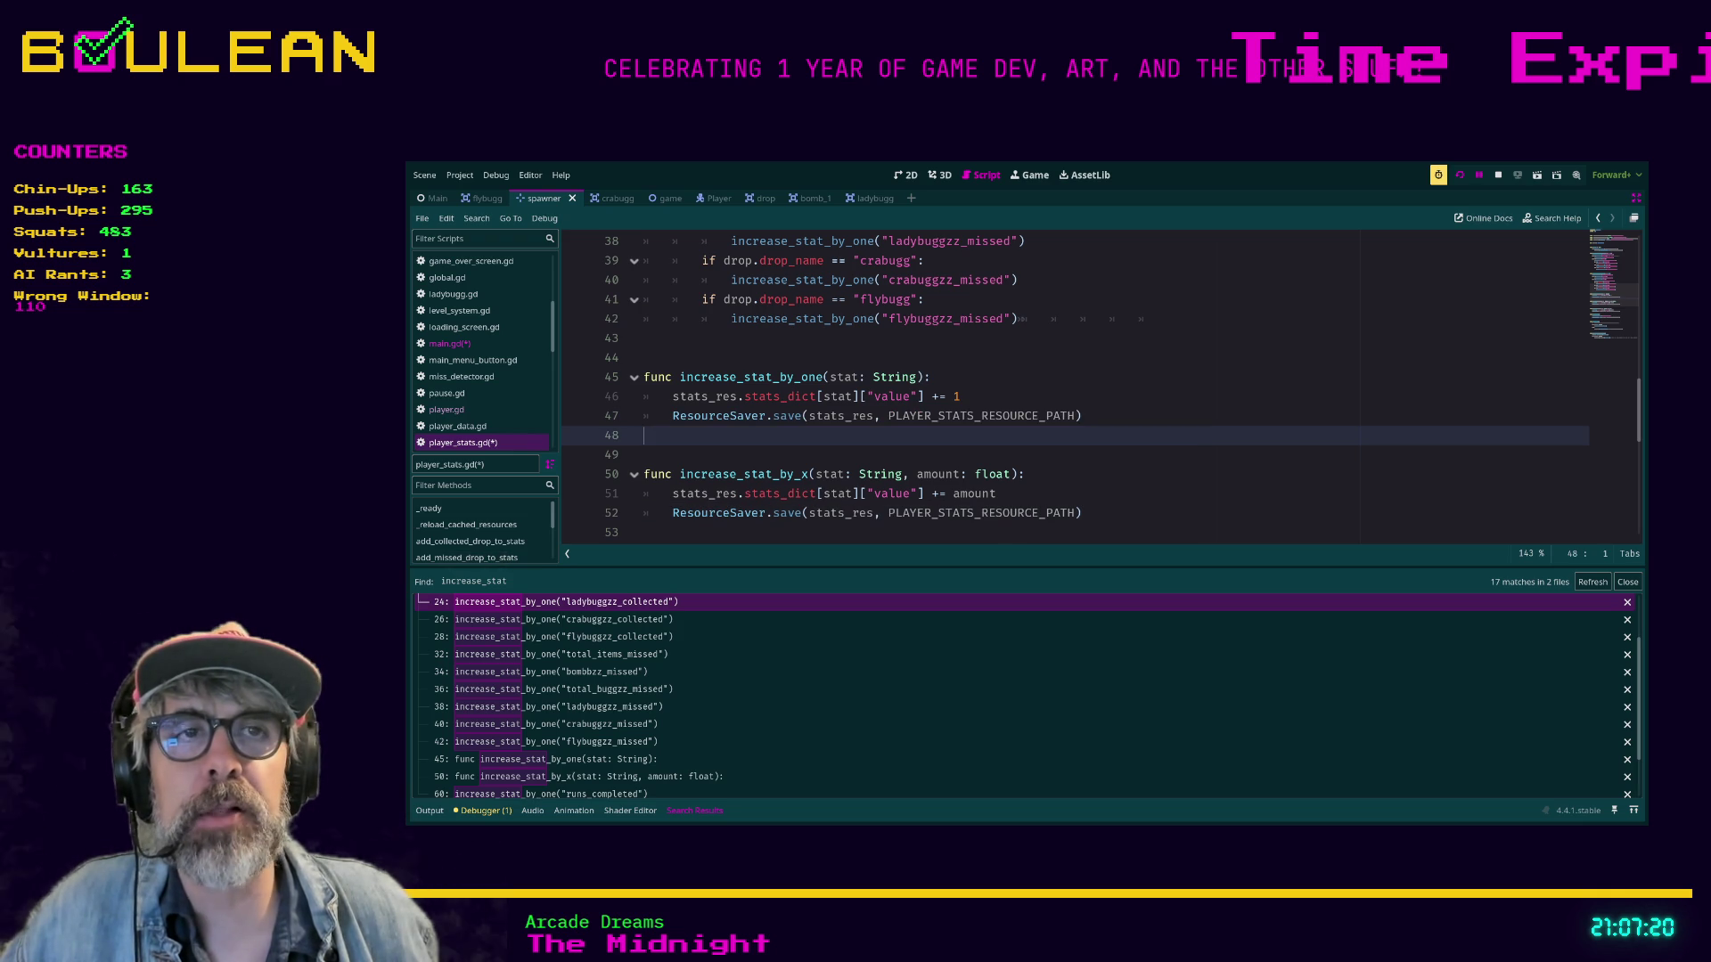
{"action": "key", "text": "shift+Up"}
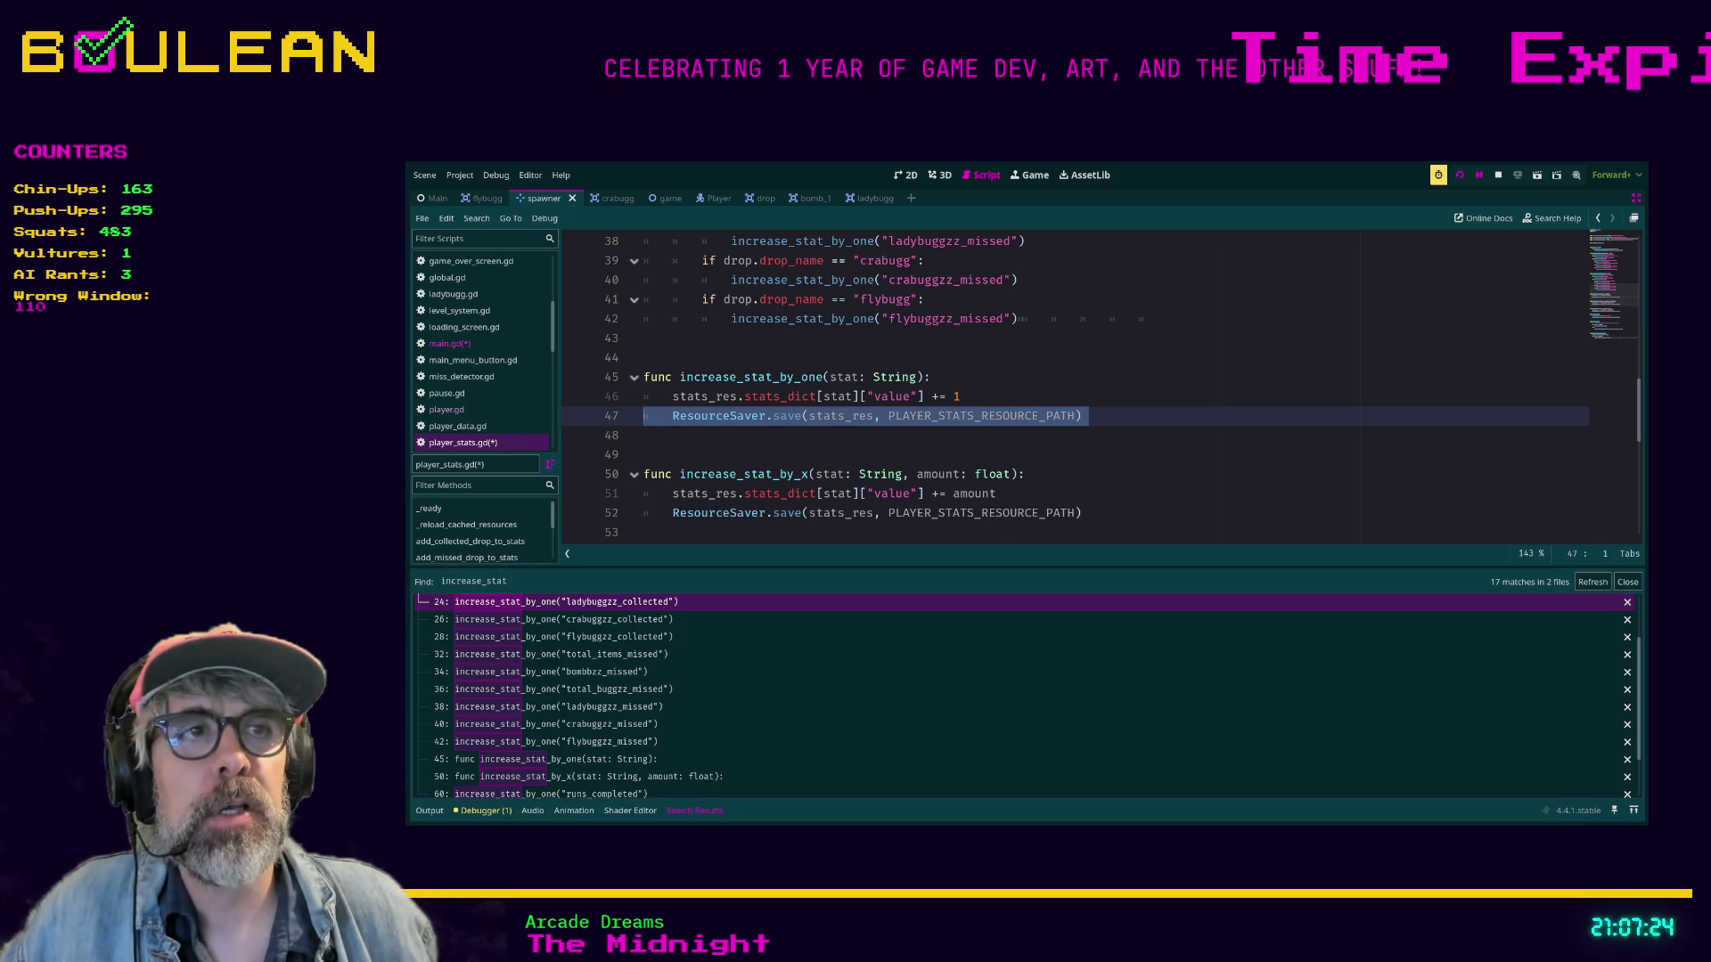
{"action": "key", "text": "End"}
{"action": "key", "text": "shift+Home"}
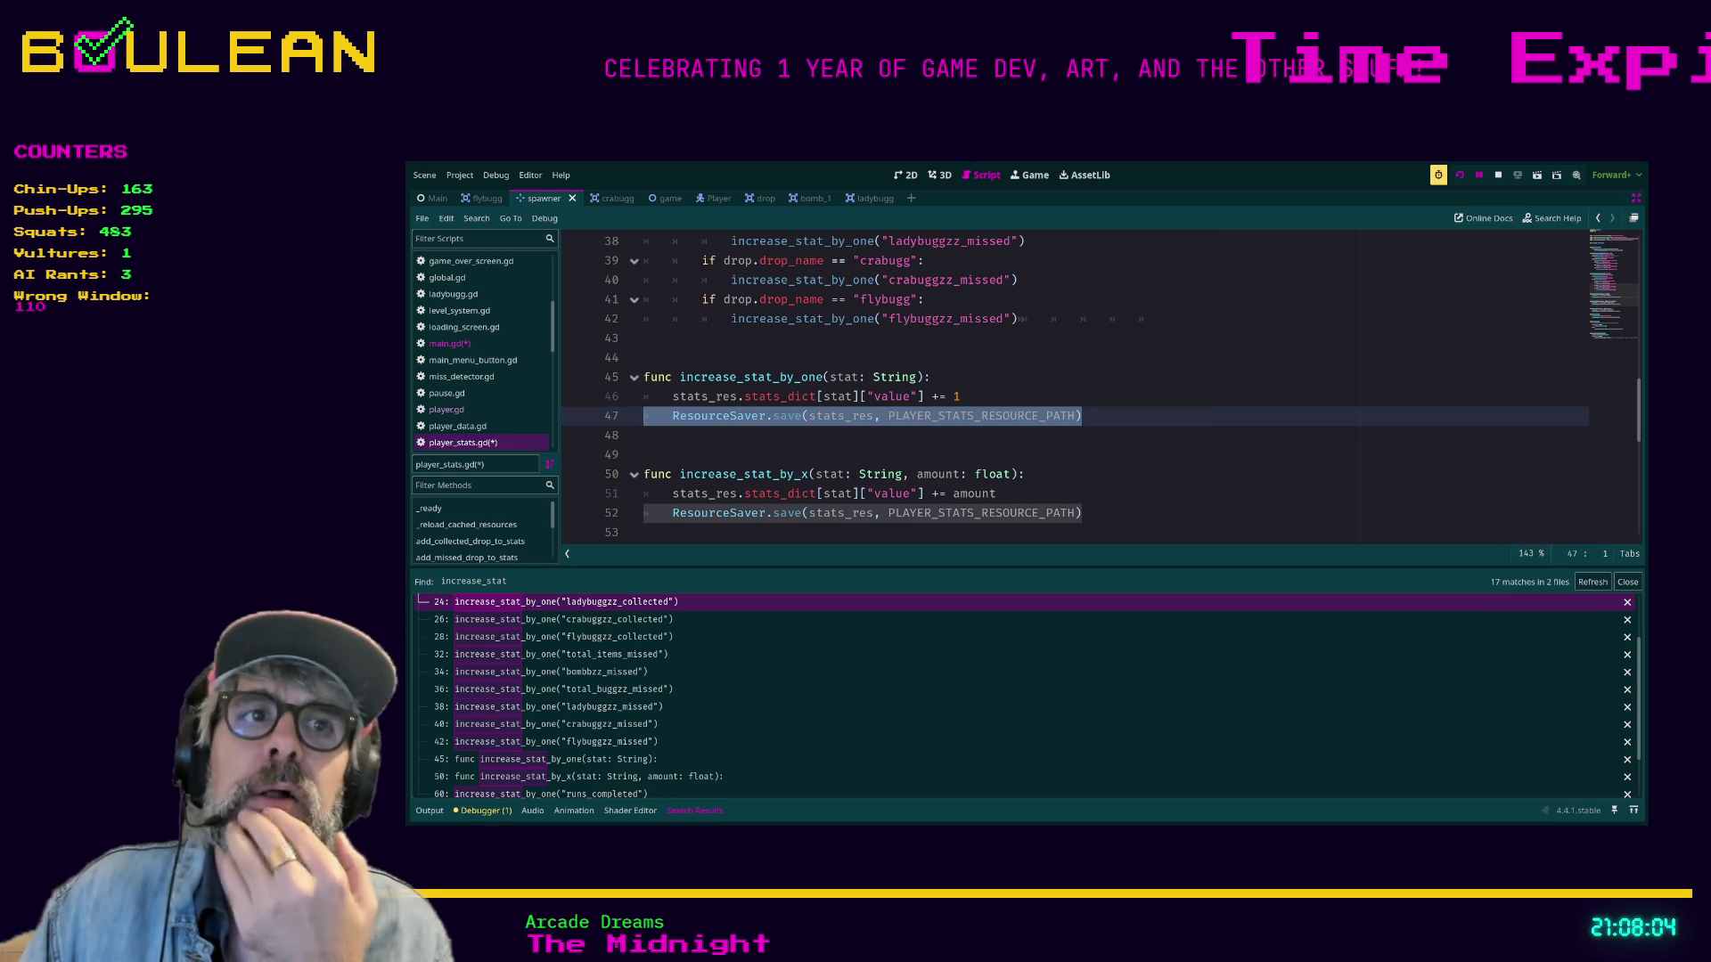
Change the if checks on lines 39, 41 and 35 of add_missed_drop_to_stats into elif.
{"action": "scroll", "coordinate": [1069, 383], "scroll_direction": "up", "scroll_amount": 2}
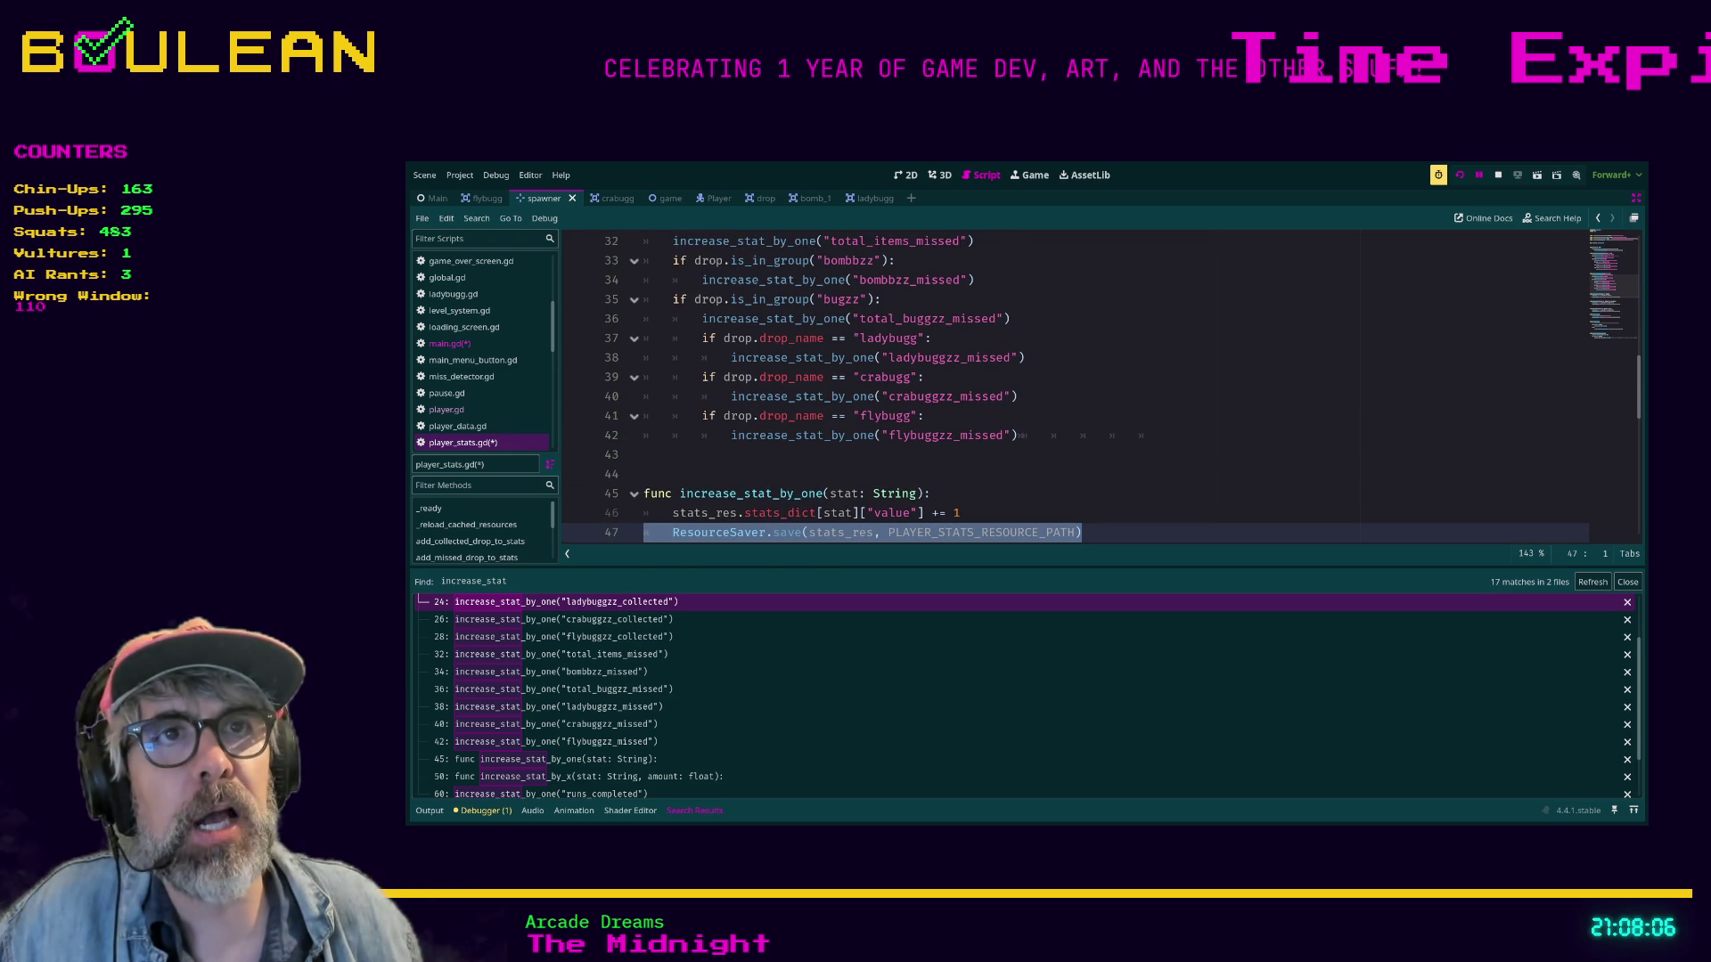
{"action": "scroll", "coordinate": [1069, 383], "scroll_direction": "up", "scroll_amount": 1}
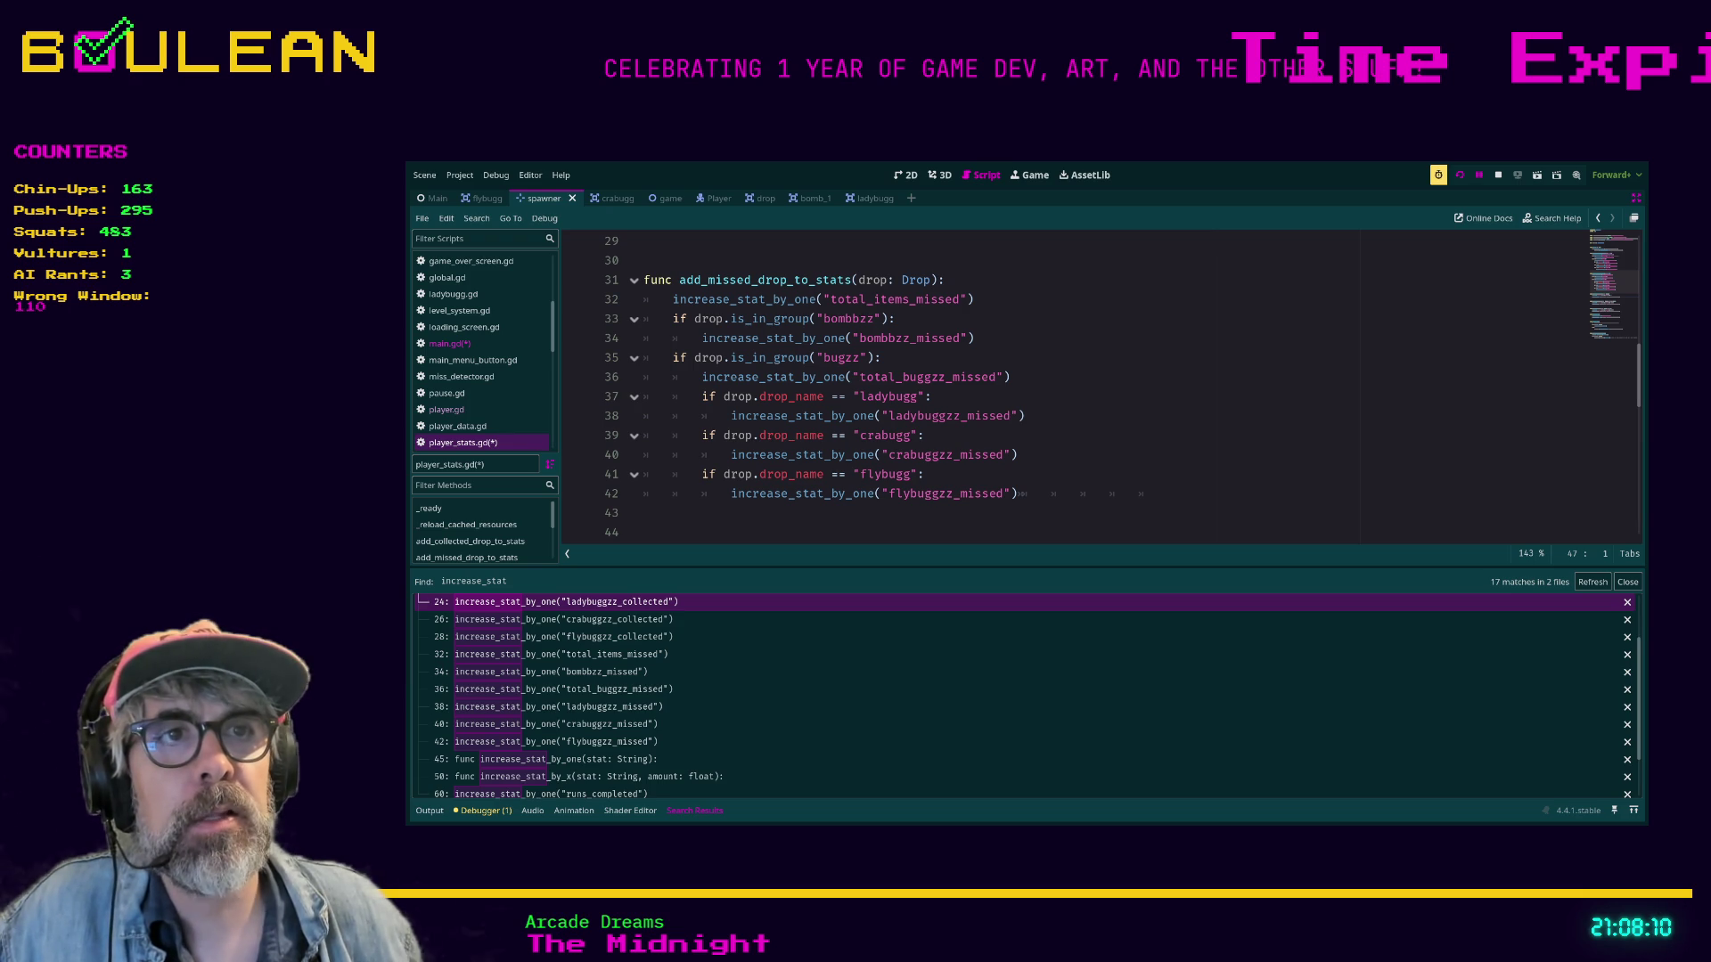
{"action": "left_click", "coordinate": [702, 435]}
{"action": "type", "text": "el"}
{"action": "key", "text": "Escape"}
{"action": "key", "text": "Down"}
{"action": "key", "text": "Down"}
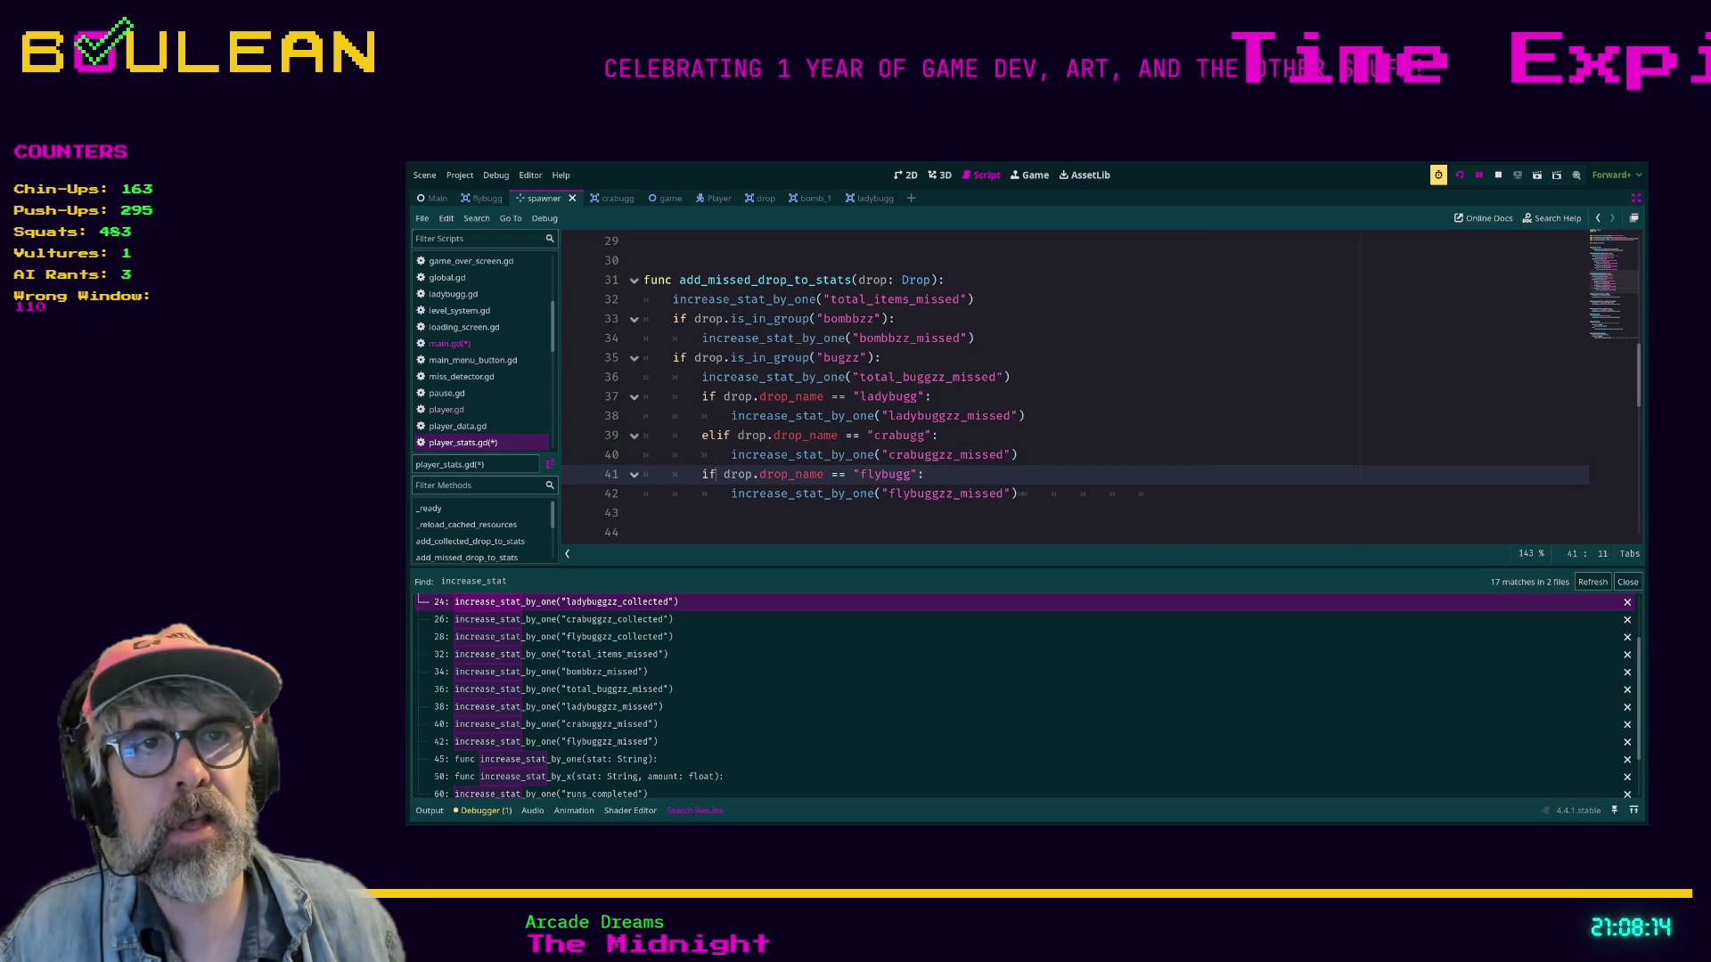
{"action": "type", "text": "el"}
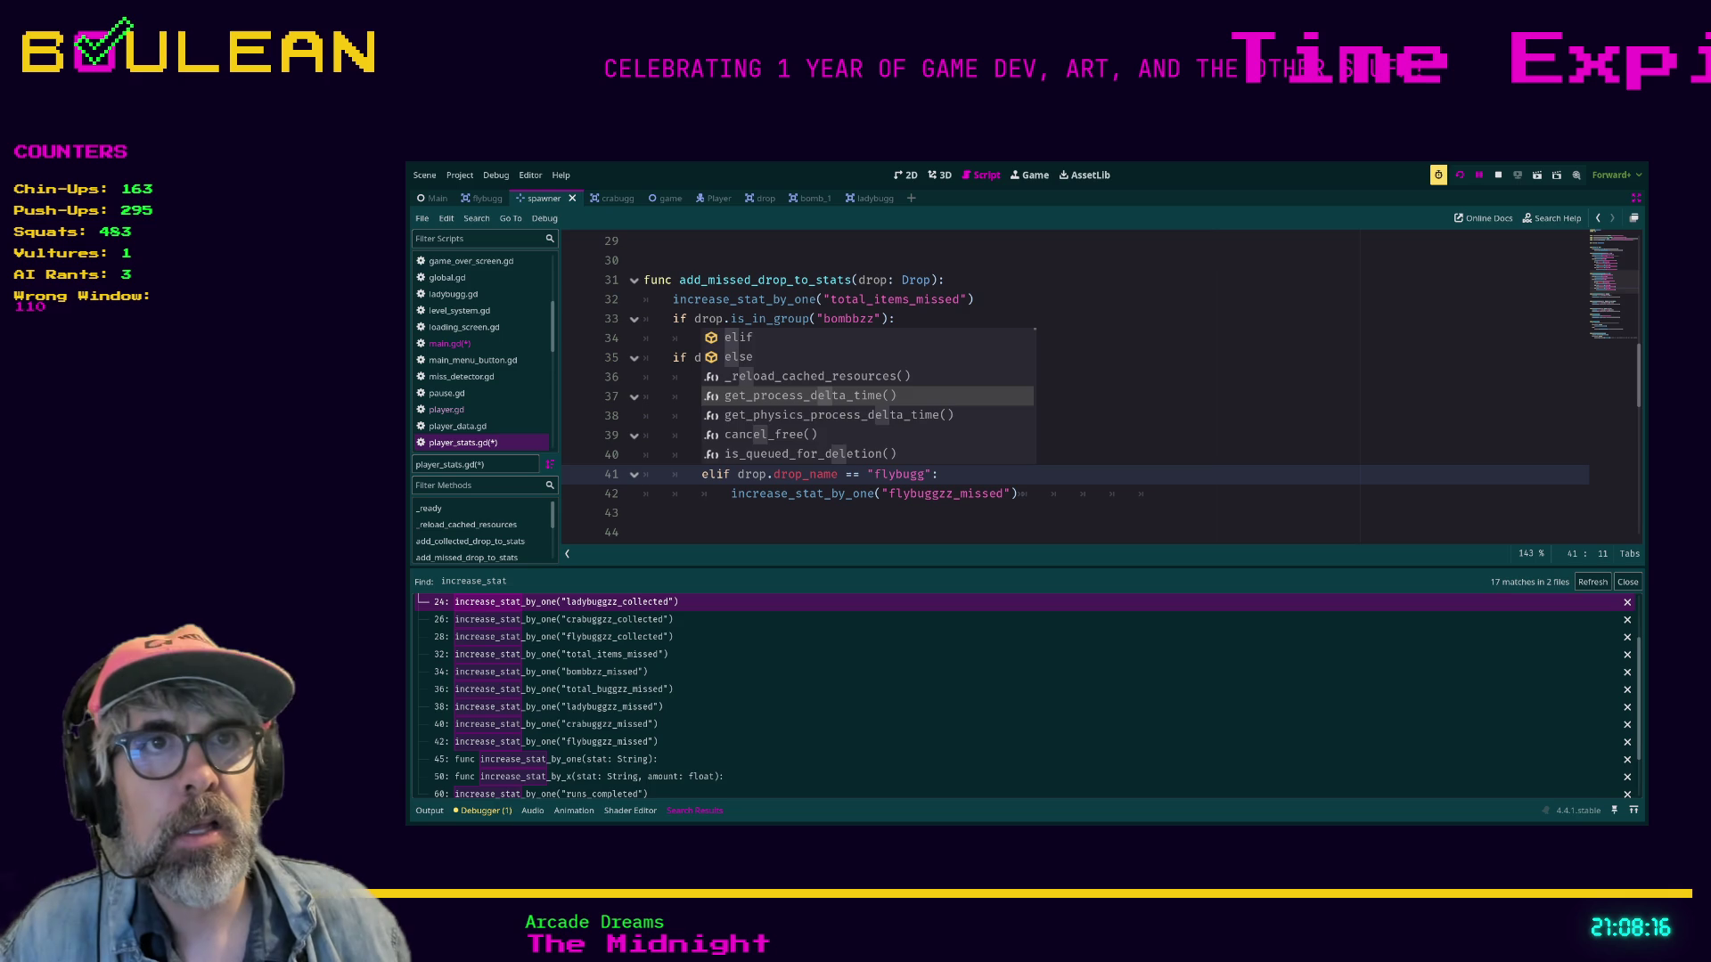
{"action": "left_click", "coordinate": [703, 397]}
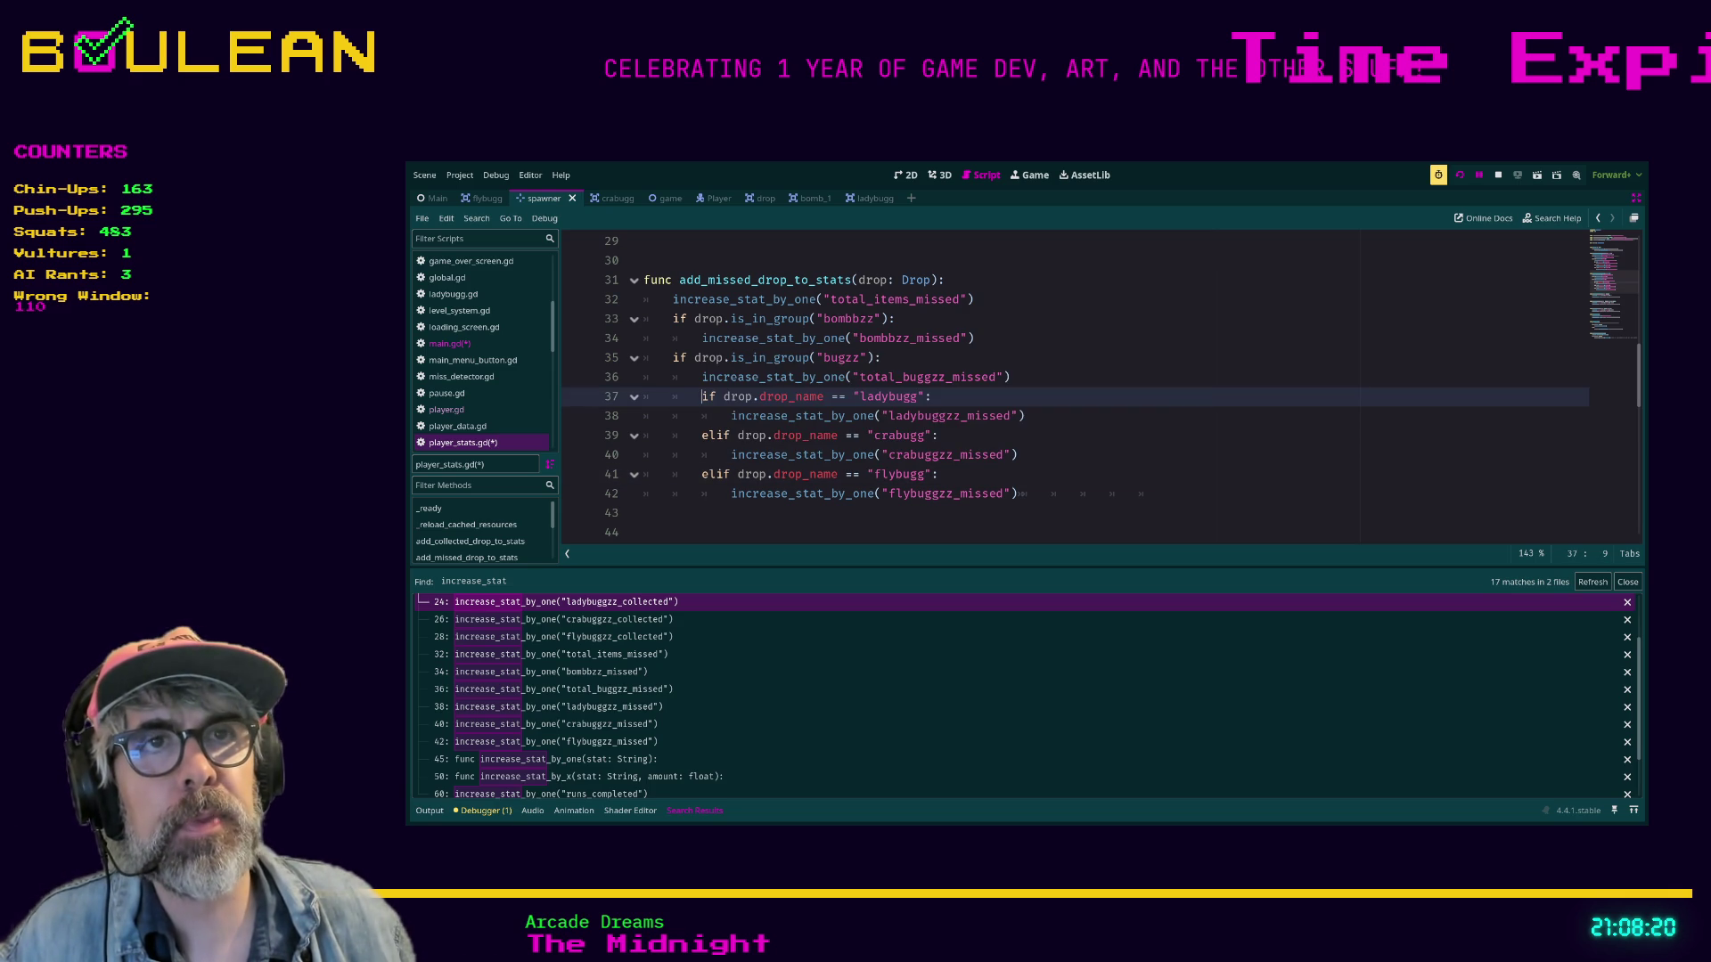
{"action": "left_click", "coordinate": [673, 357]}
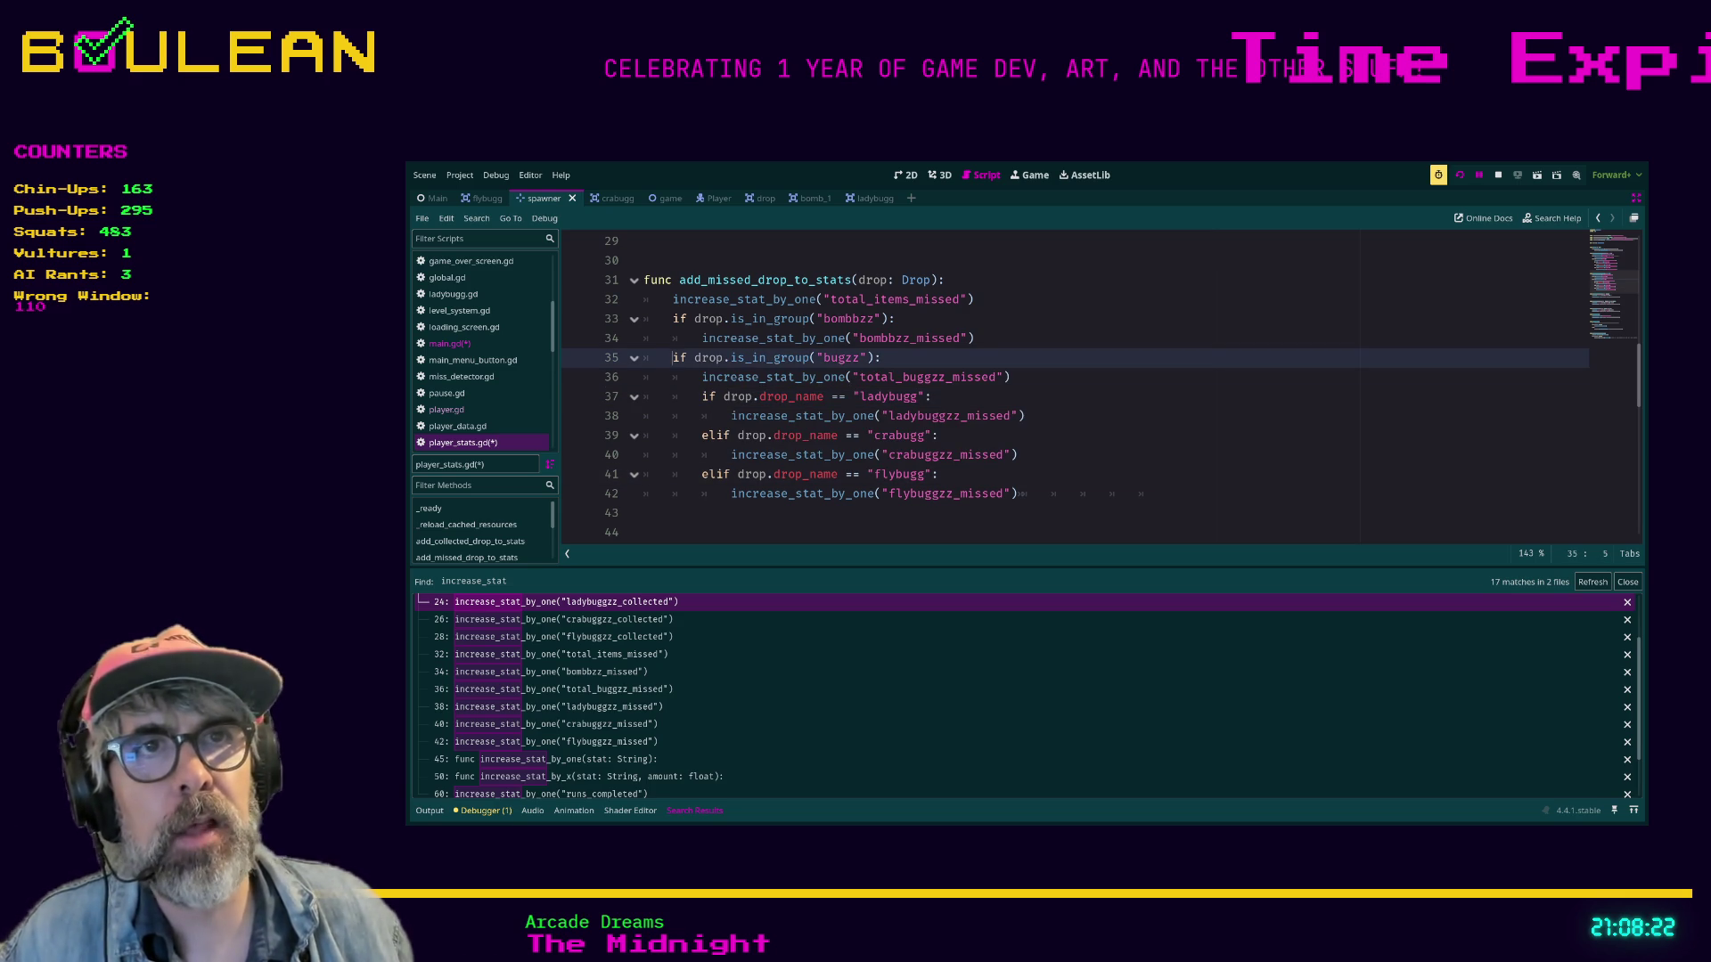
{"action": "type", "text": "el"}
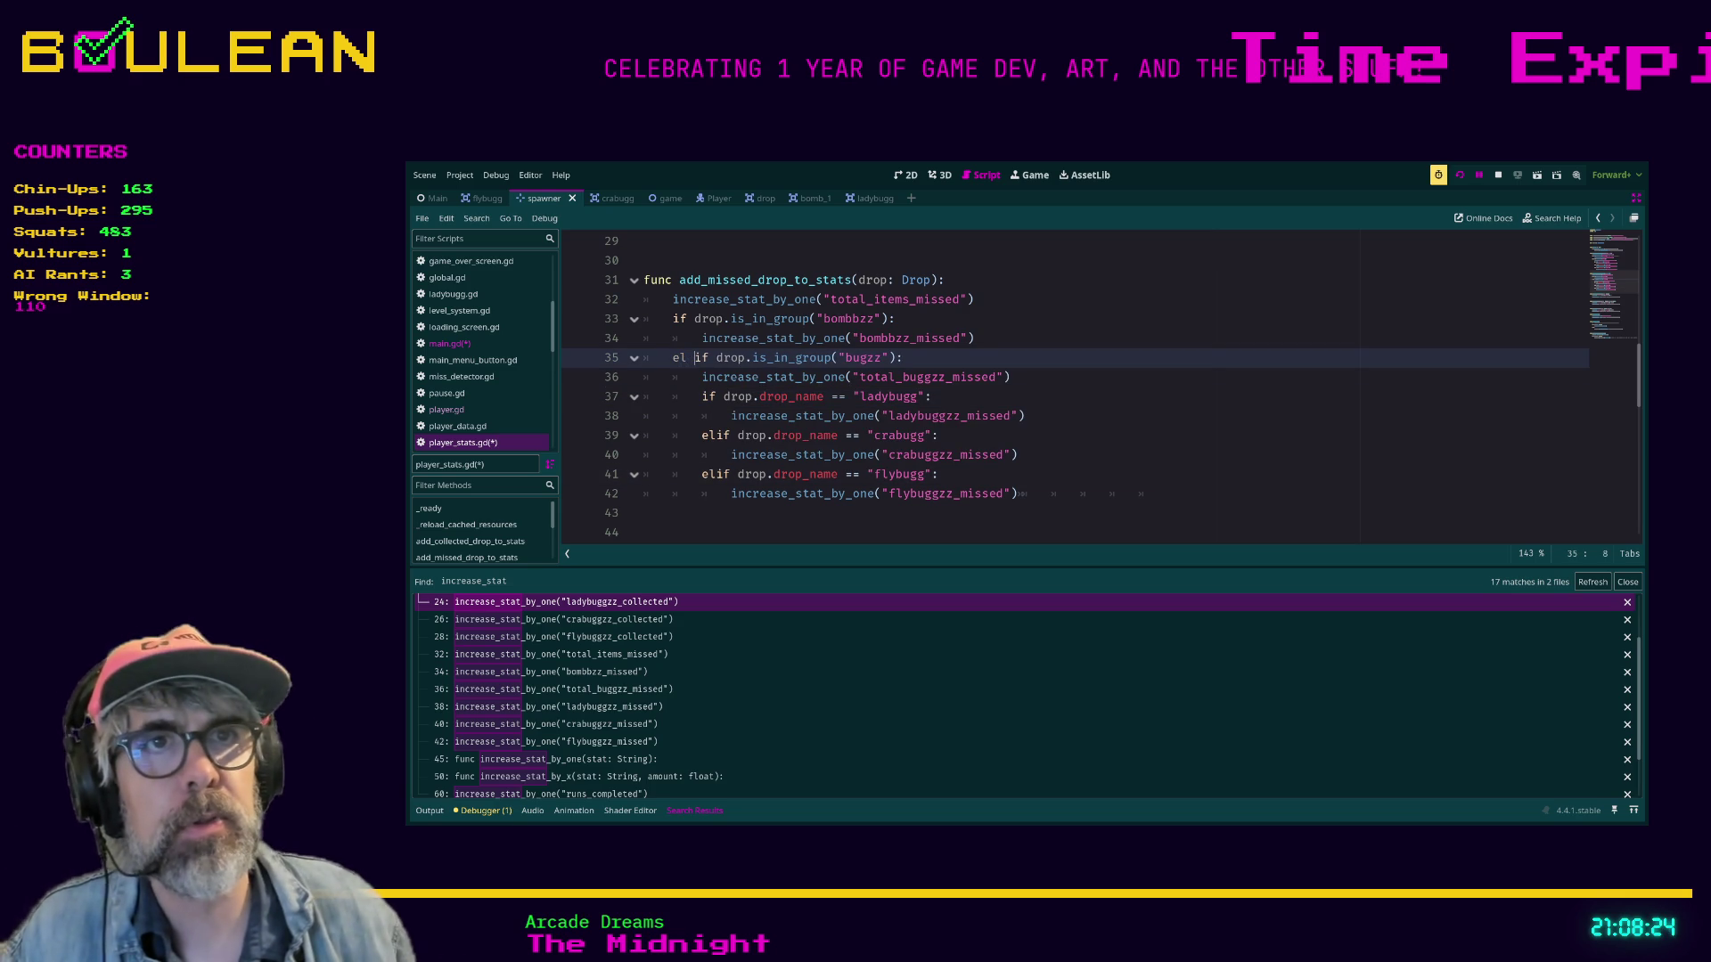
Save player_stats.gd with Ctrl+S.
{"action": "left_click", "coordinate": [975, 338]}
{"action": "key", "text": "ctrl+s"}
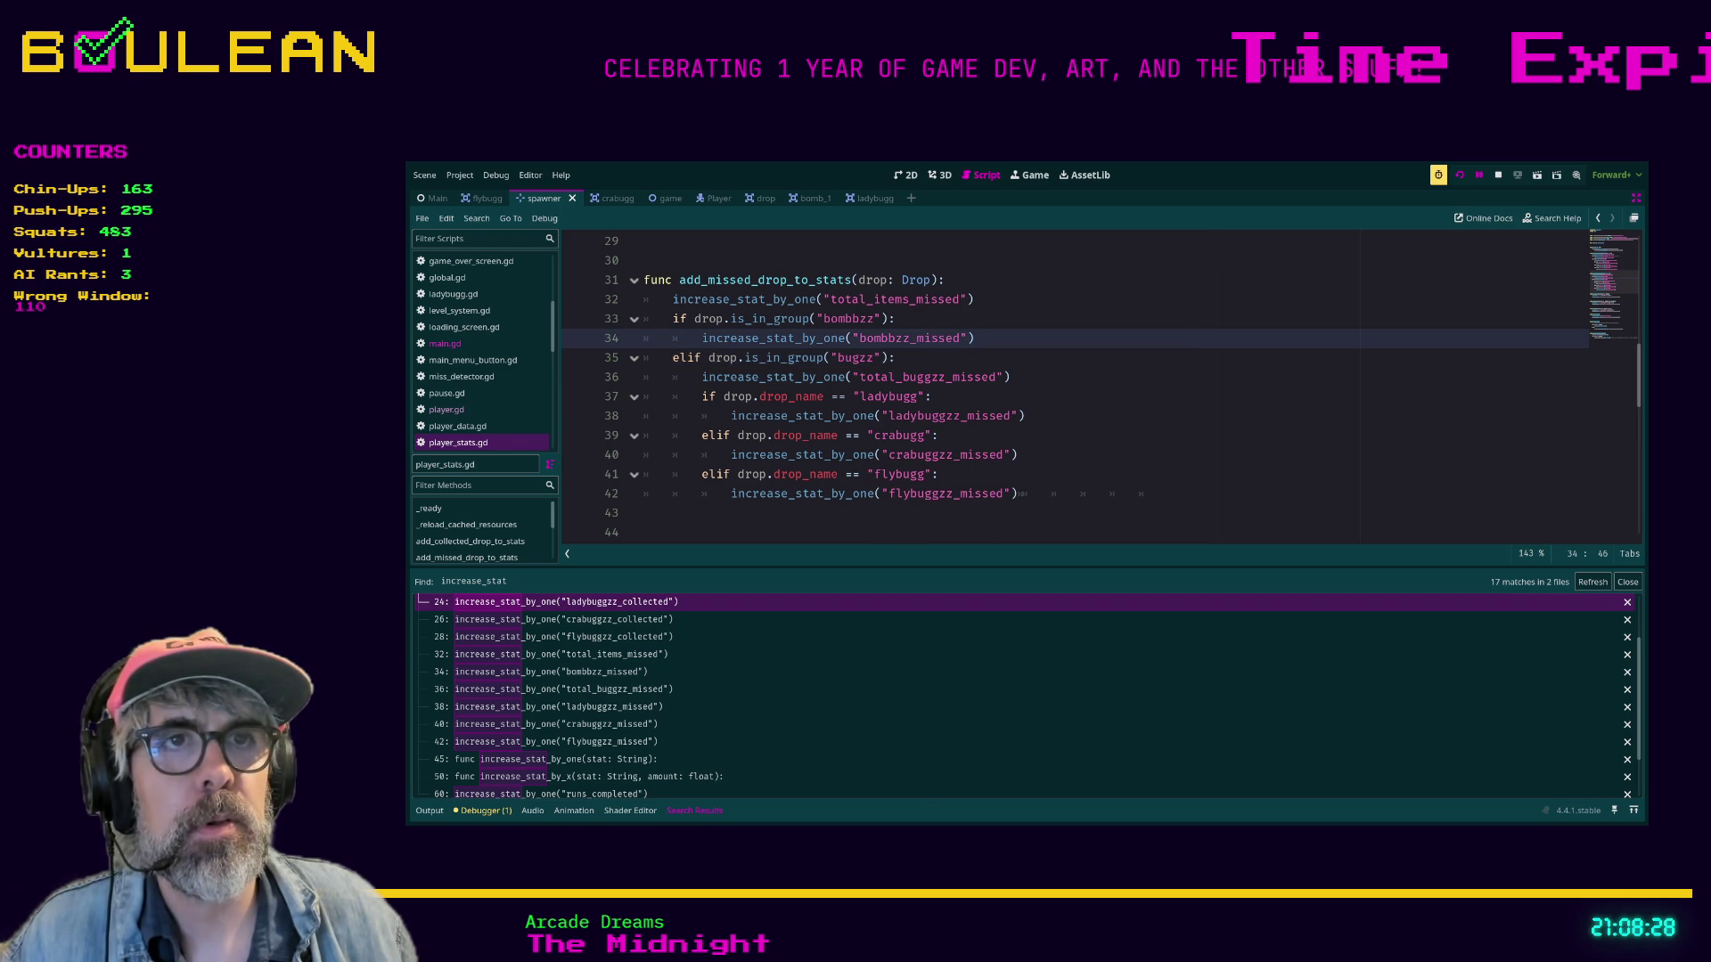
{"action": "scroll", "coordinate": [1099, 388], "scroll_direction": "down", "scroll_amount": 1}
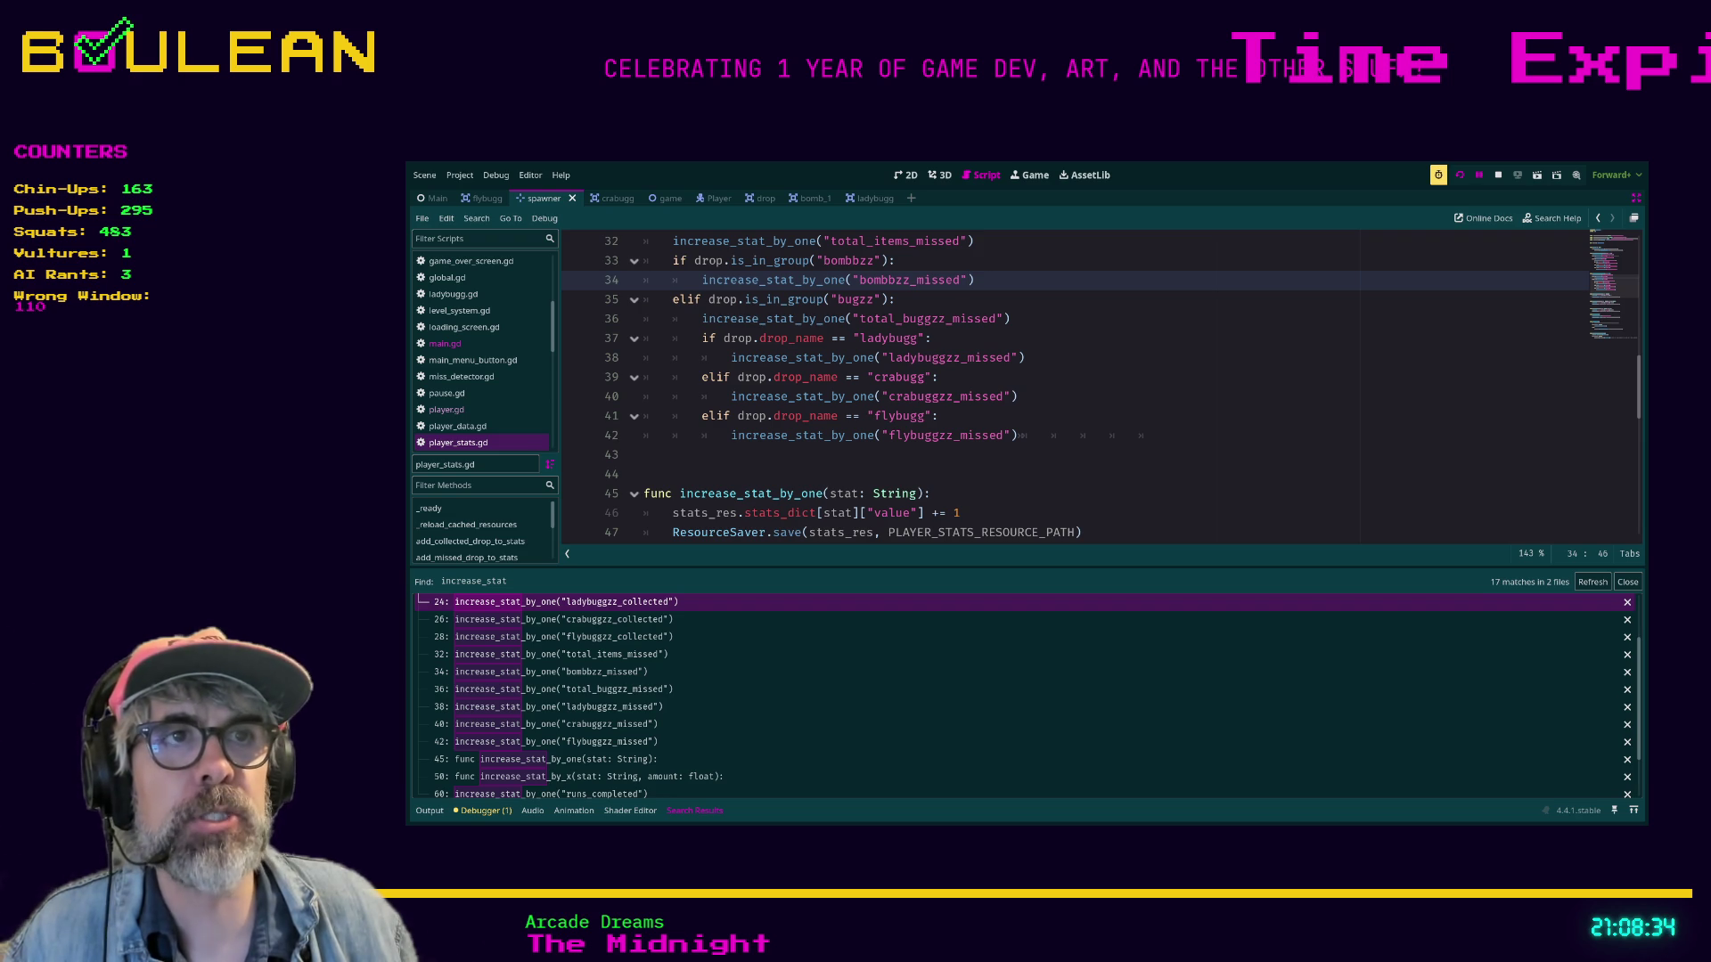
Check the drop and stat names crabugg, ladybuggz_missed, crabuggz_missed, flybugg and flybuggz_missed.
{"action": "double_click", "coordinate": [898, 377]}
{"action": "double_click", "coordinate": [949, 357]}
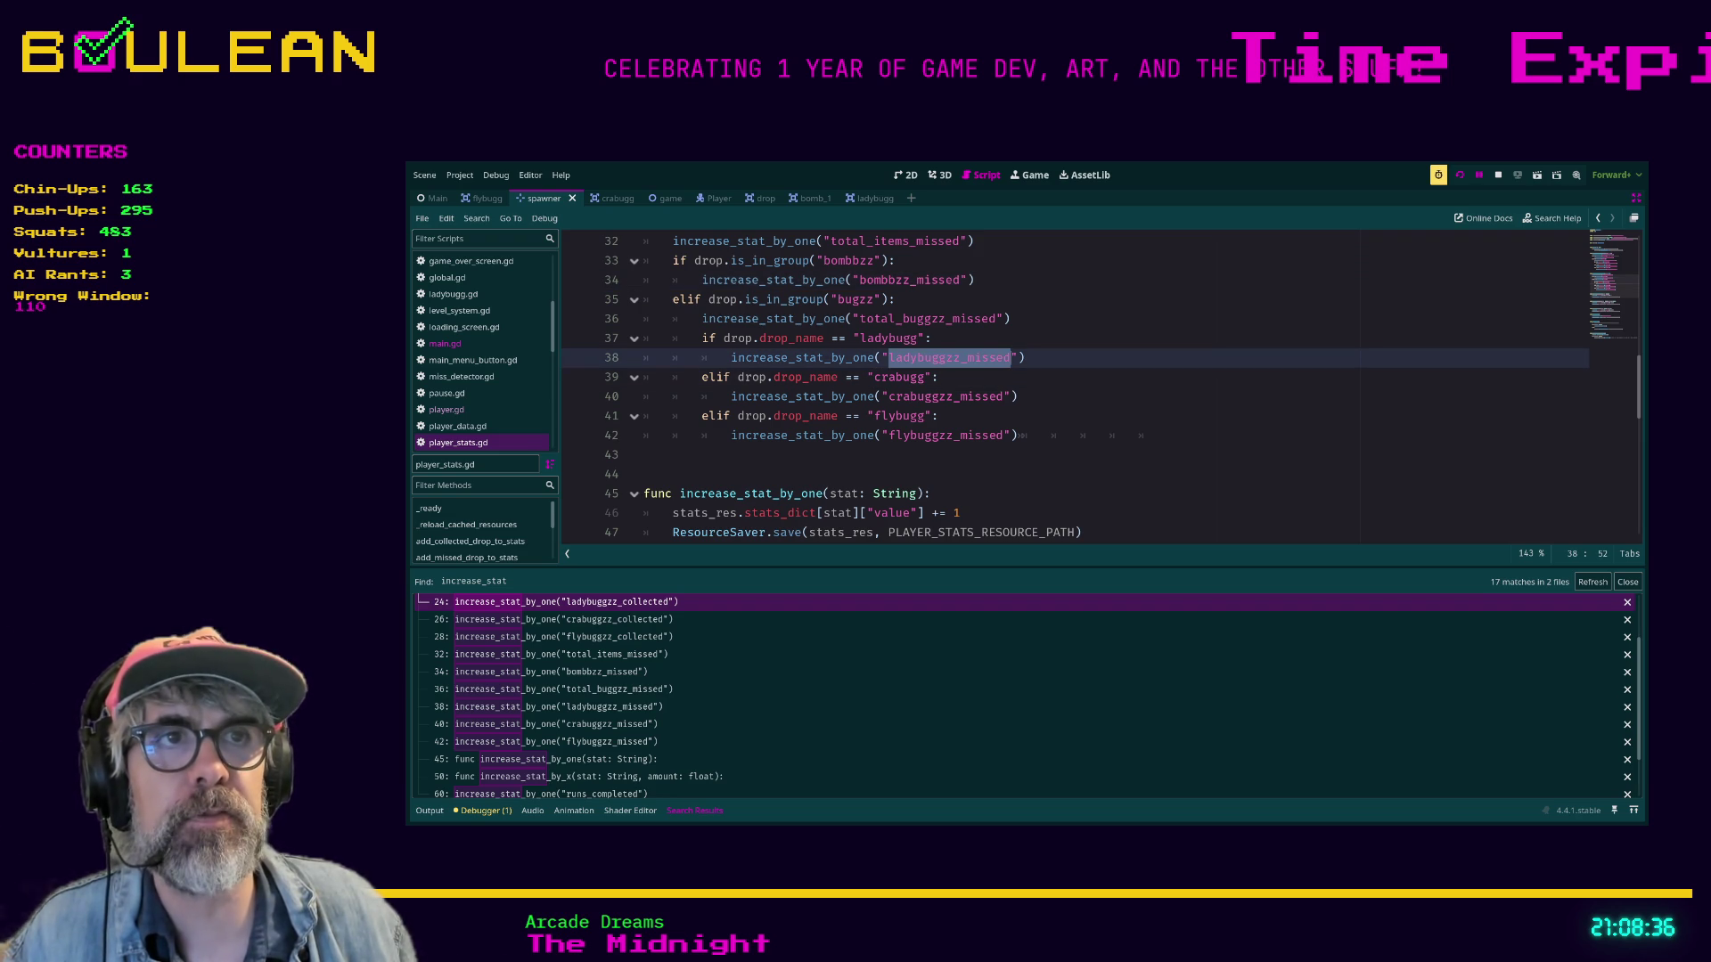
{"action": "double_click", "coordinate": [945, 396]}
{"action": "double_click", "coordinate": [898, 416]}
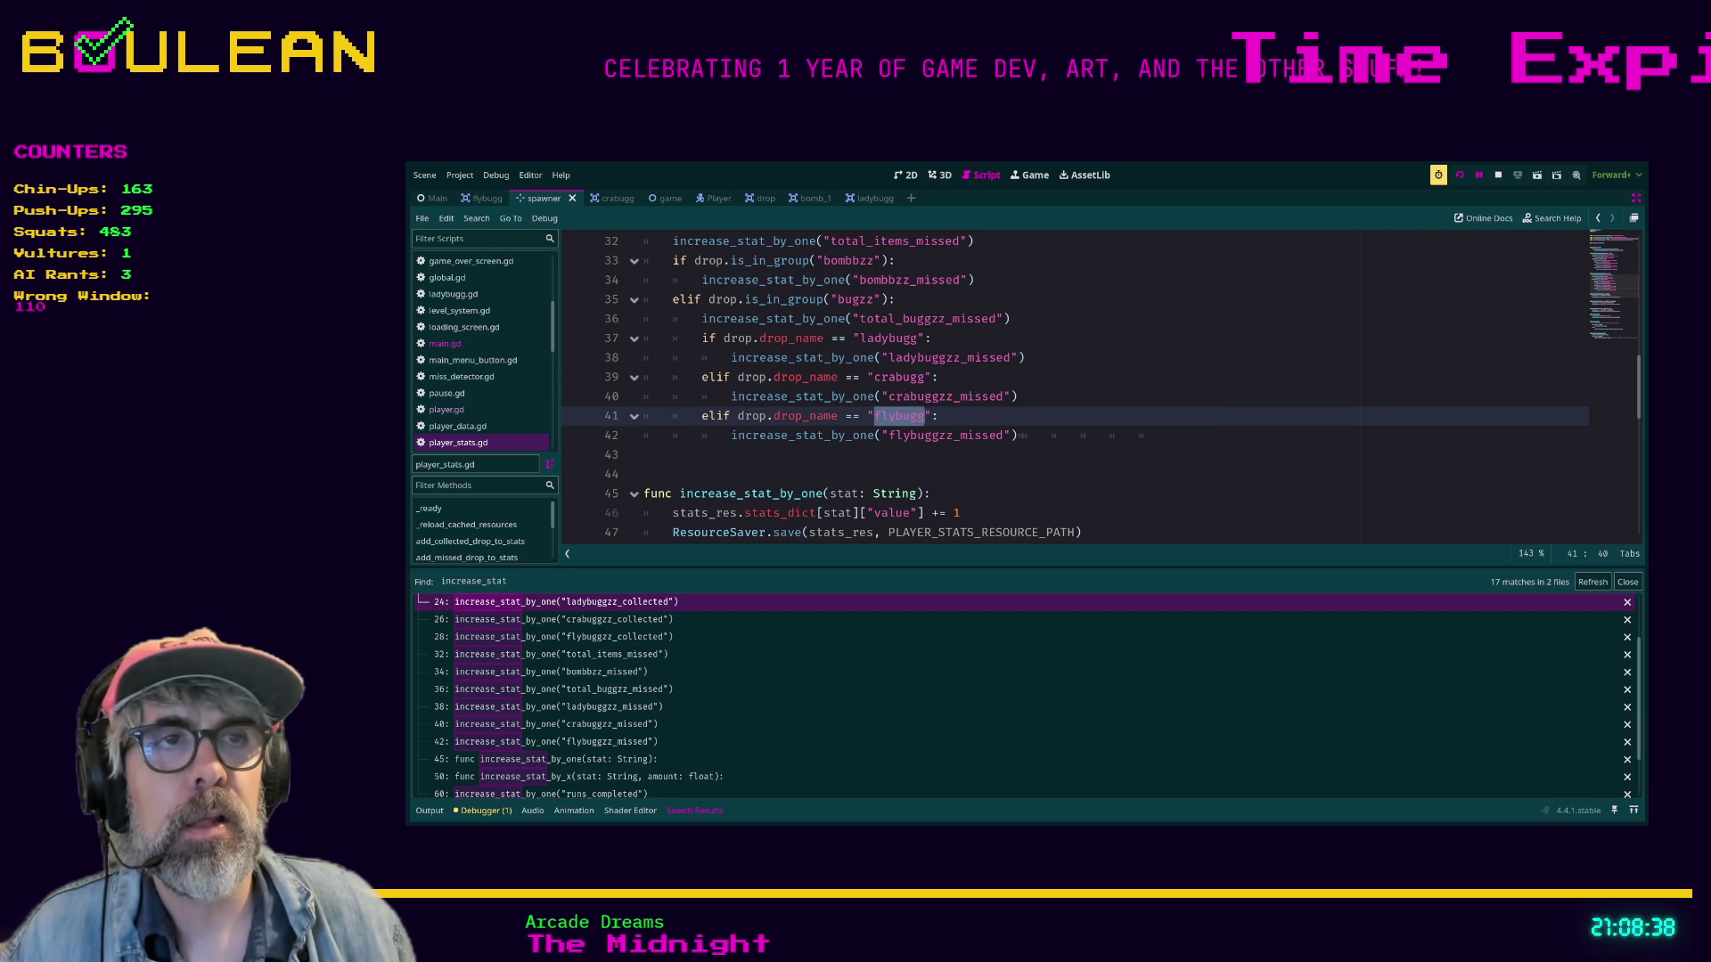
{"action": "double_click", "coordinate": [945, 435]}
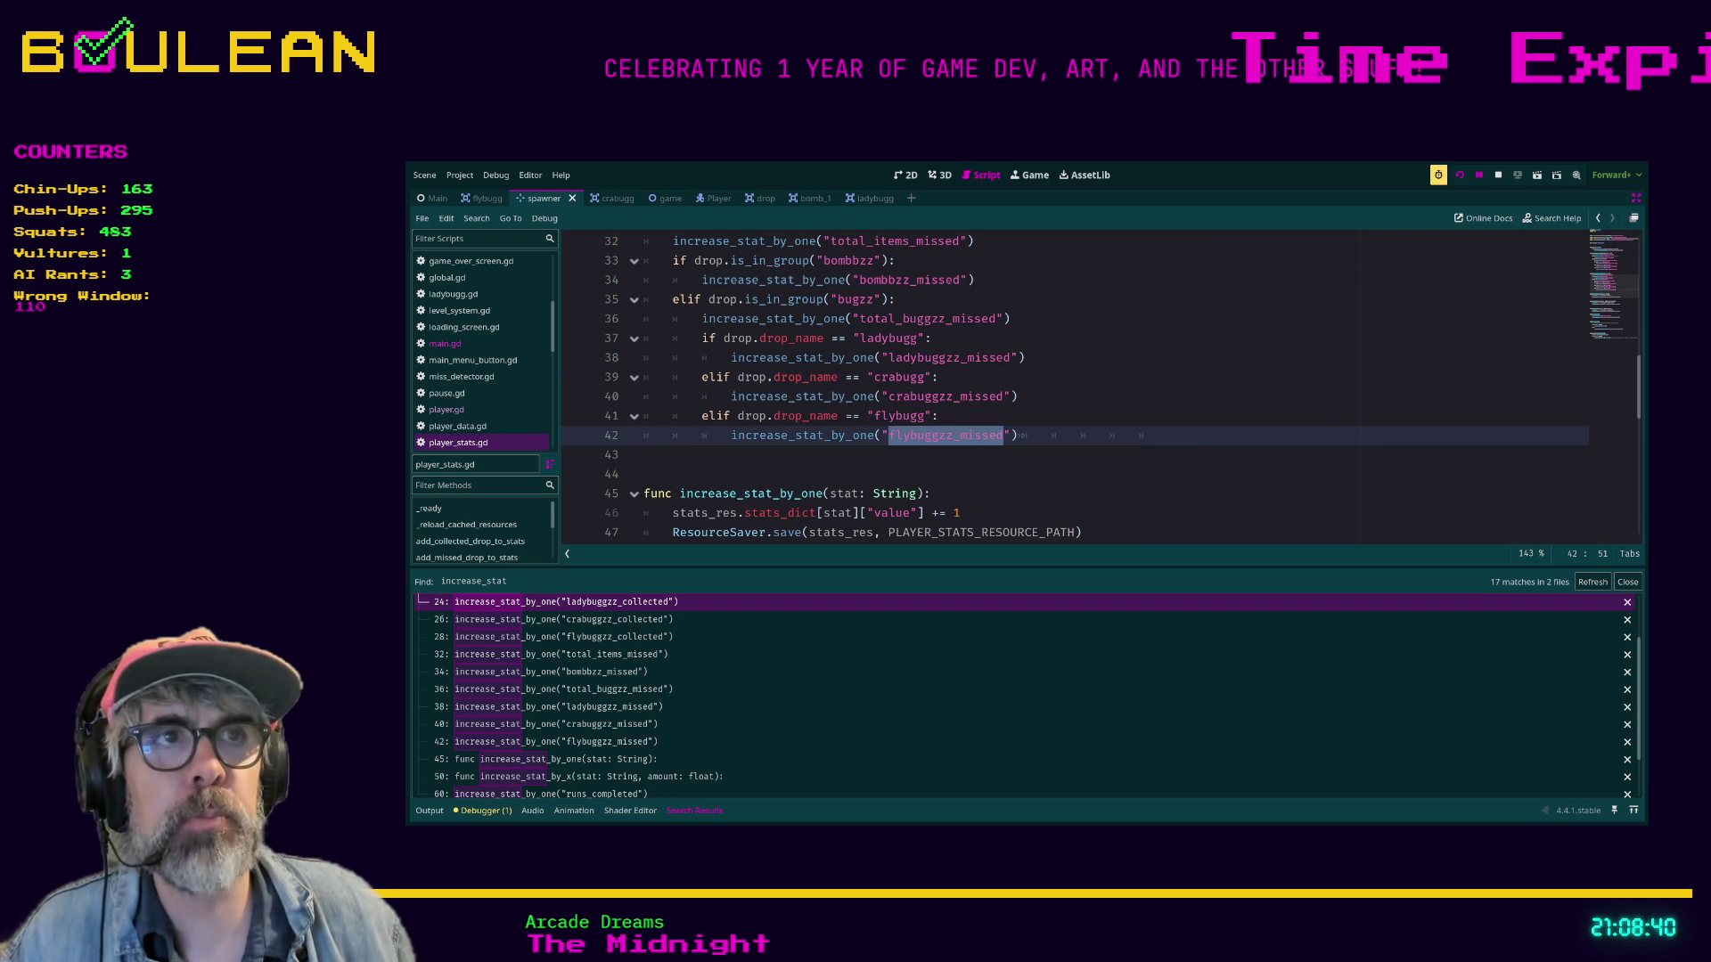
{"action": "double_click", "coordinate": [945, 396]}
{"action": "double_click", "coordinate": [949, 357]}
Turn the if on line 21 of add_collected_drop_to_stats into elif.
{"action": "scroll", "coordinate": [949, 357], "scroll_direction": "up", "scroll_amount": 3}
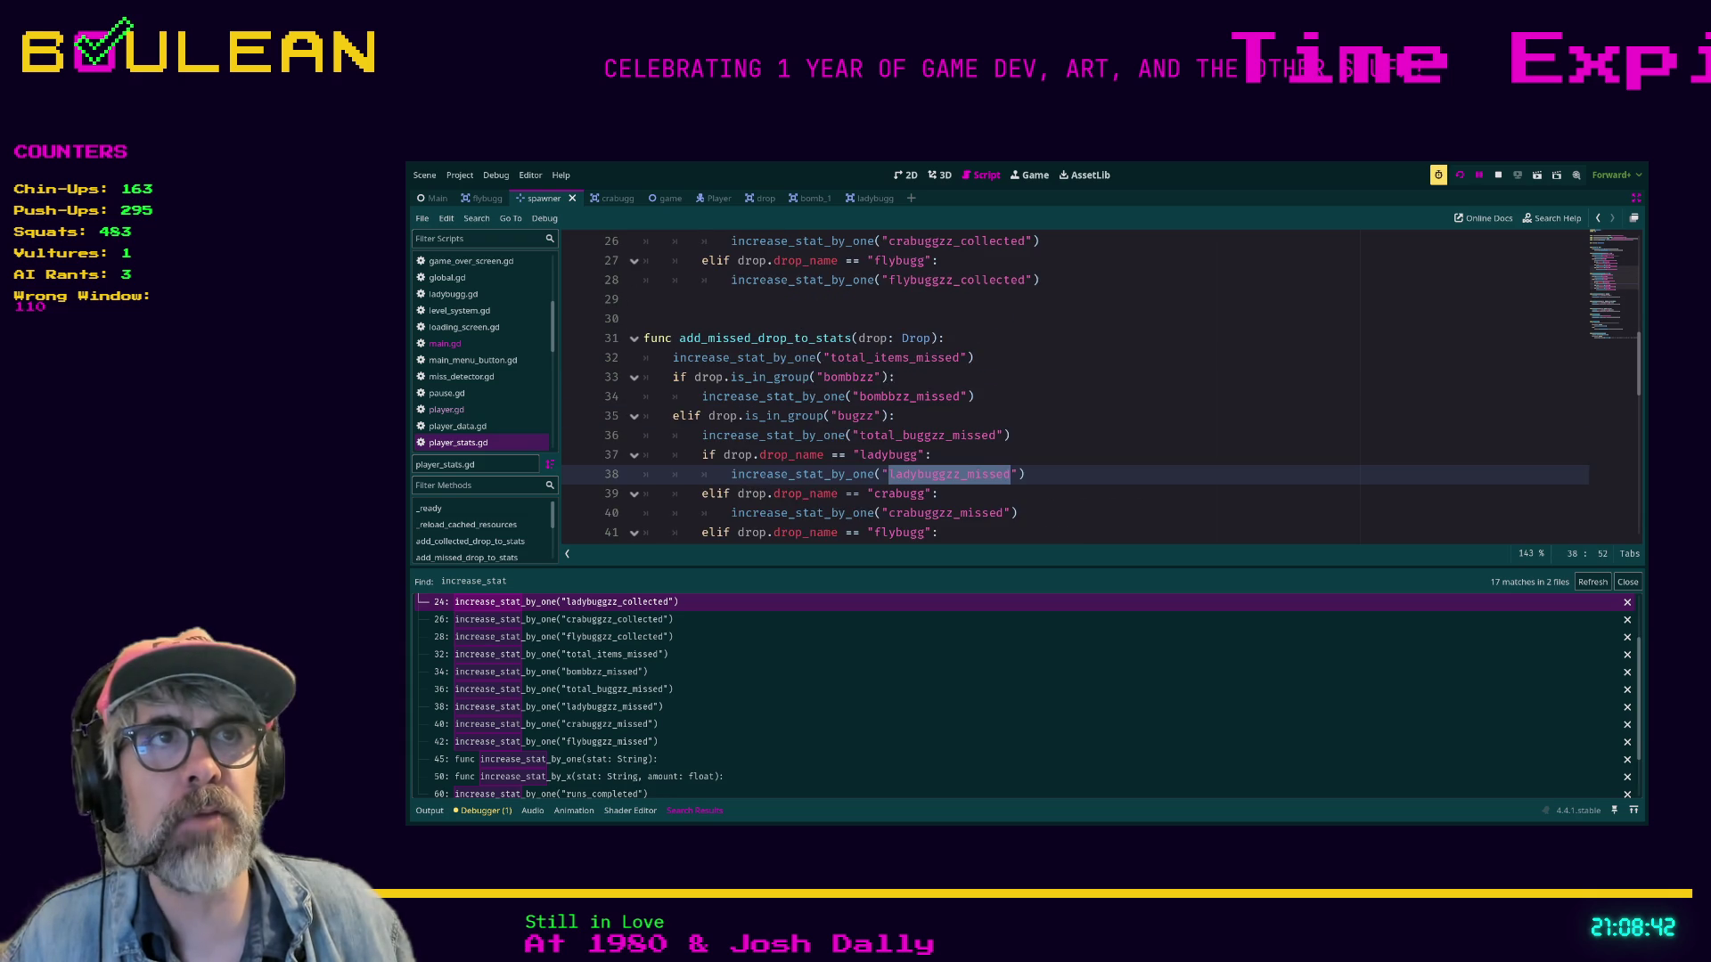
{"action": "scroll", "coordinate": [948, 383], "scroll_direction": "up", "scroll_amount": 2}
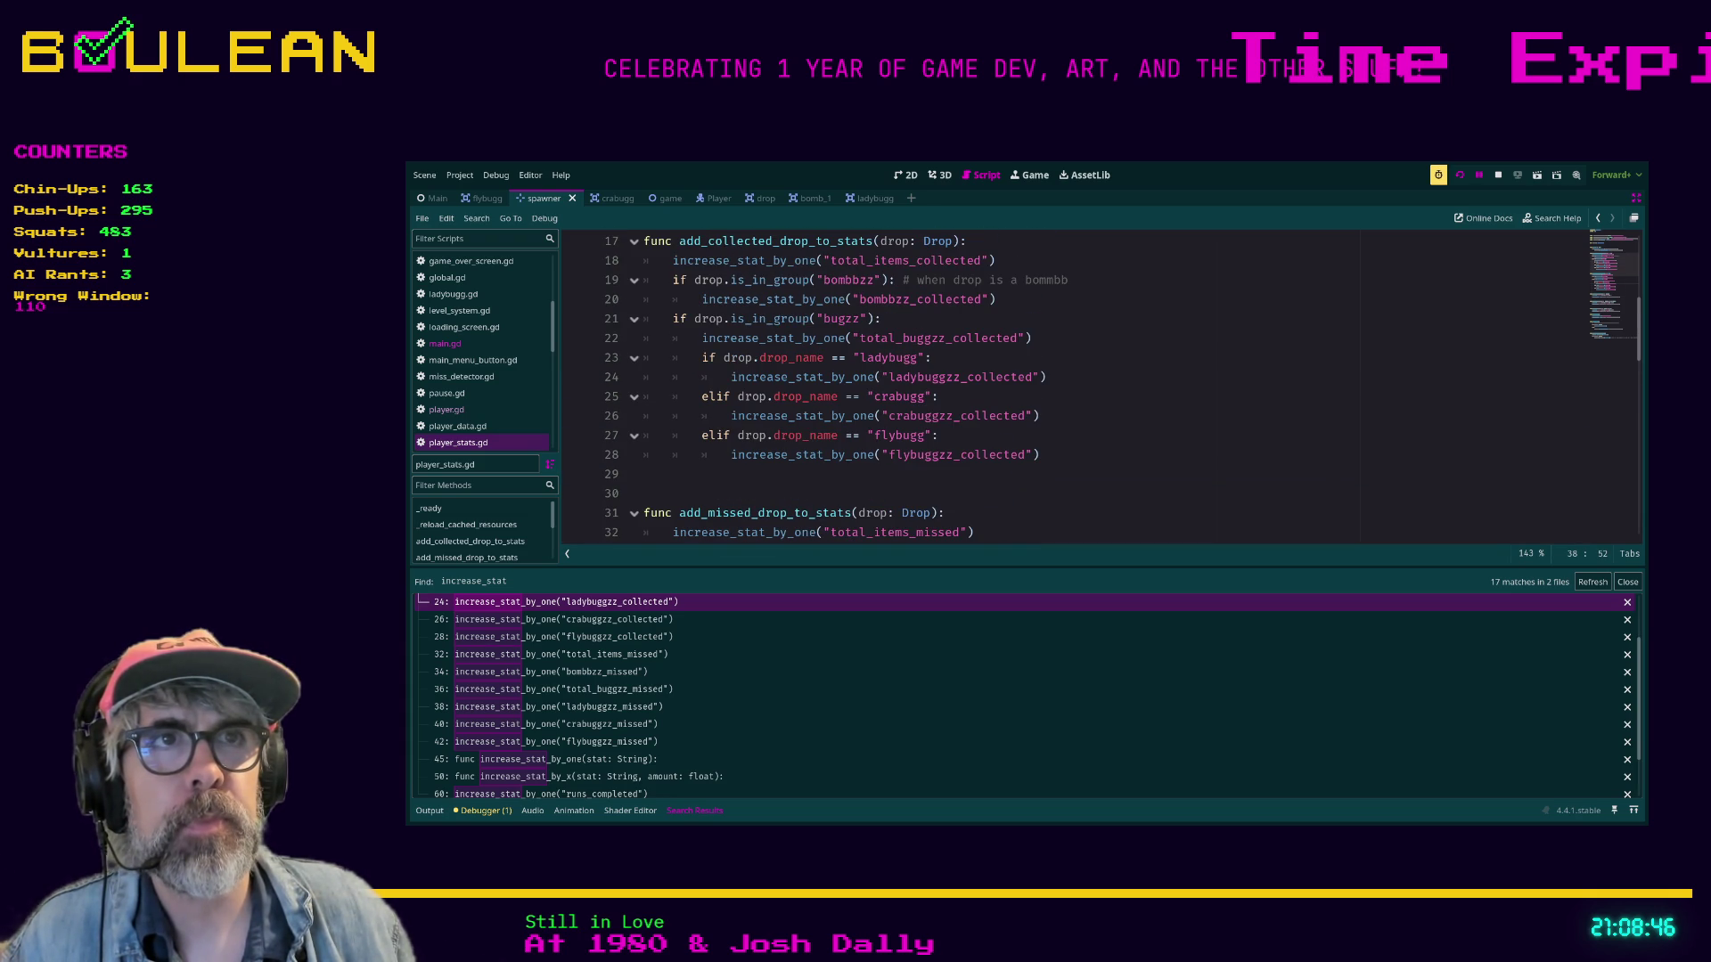
{"action": "left_click", "coordinate": [674, 318]}
{"action": "type", "text": "el"}
{"action": "left_click", "coordinate": [930, 357]}
{"action": "scroll", "coordinate": [980, 383], "scroll_direction": "up", "scroll_amount": 5}
{"action": "scroll", "coordinate": [980, 383], "scroll_direction": "down", "scroll_amount": 7}
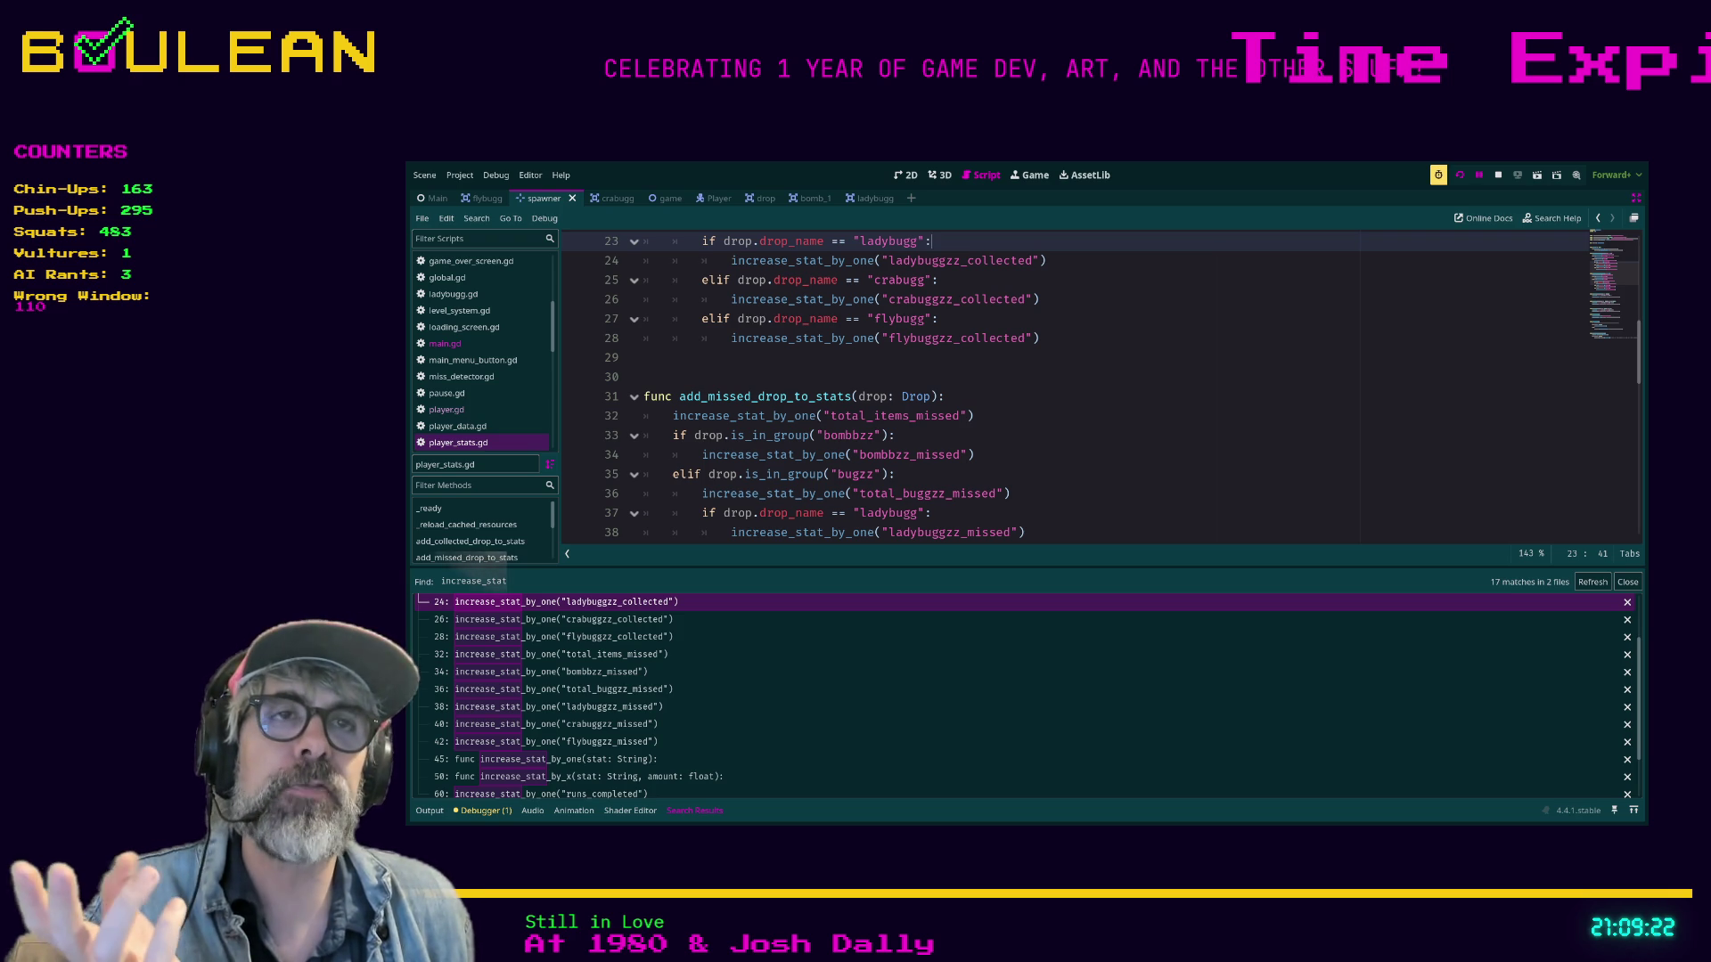
{"action": "scroll", "coordinate": [1069, 383], "scroll_direction": "up", "scroll_amount": 1}
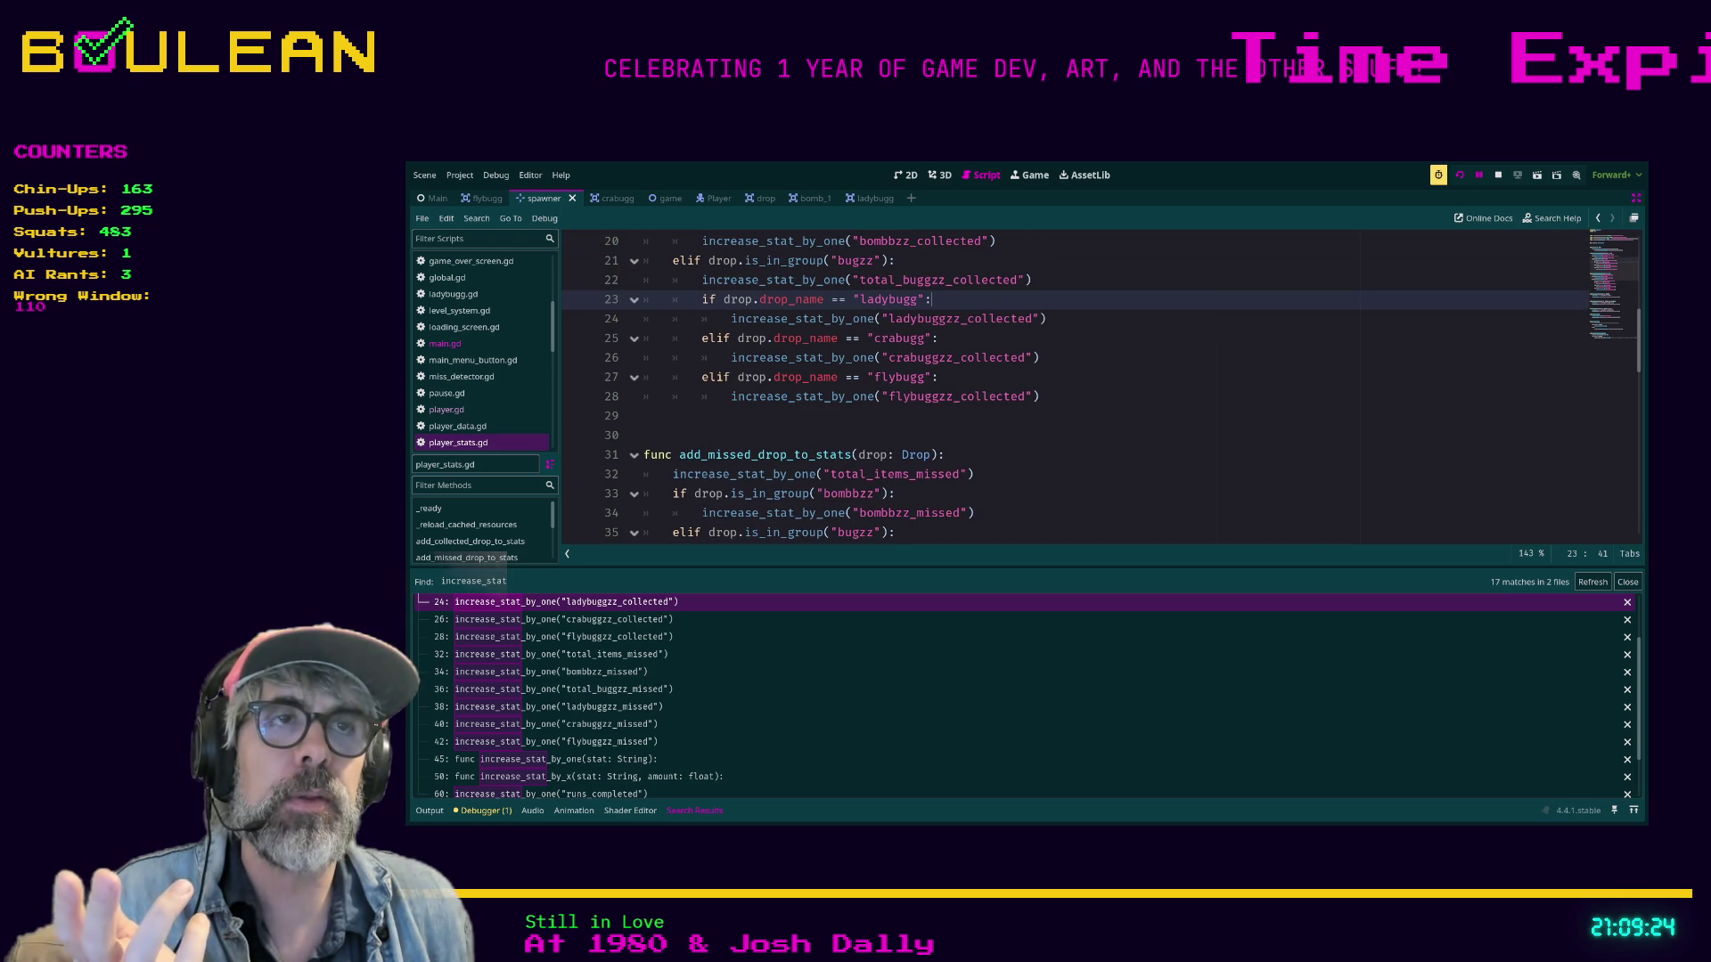
{"action": "scroll", "coordinate": [1069, 383], "scroll_direction": "up", "scroll_amount": 1}
{"action": "left_click", "coordinate": [963, 389]}
{"action": "left_click", "coordinate": [1036, 390]}
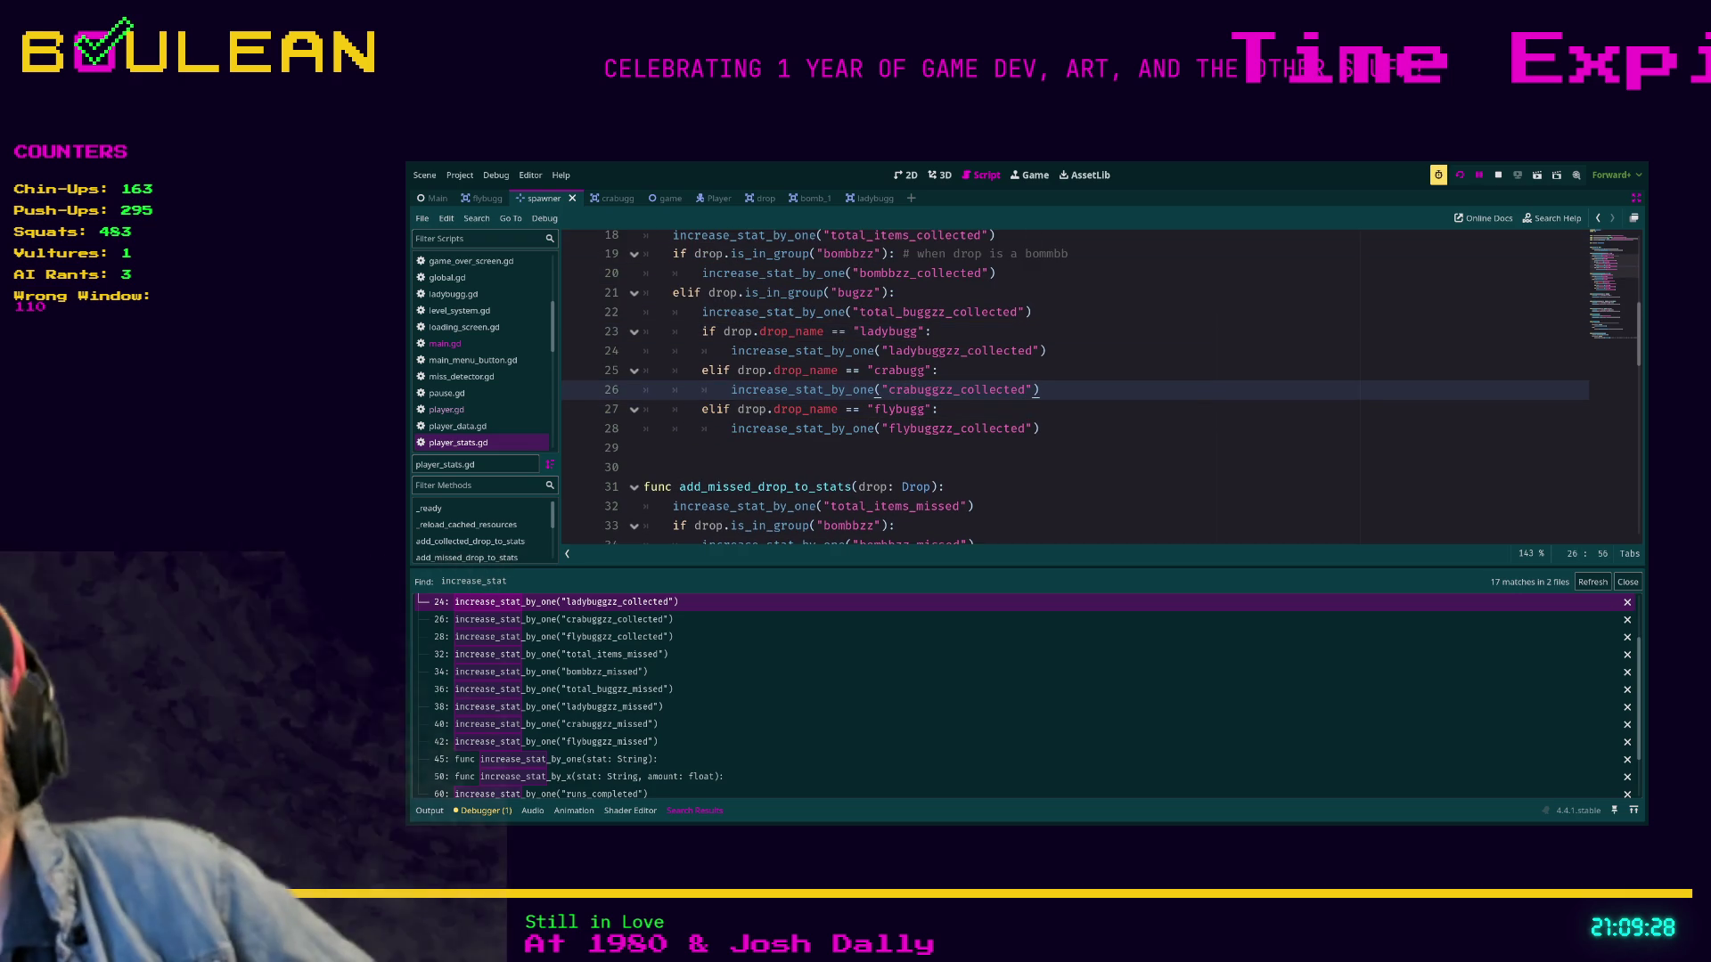
{"action": "key", "text": "Down"}
{"action": "key", "text": "Down"}
{"action": "key", "text": "Down"}
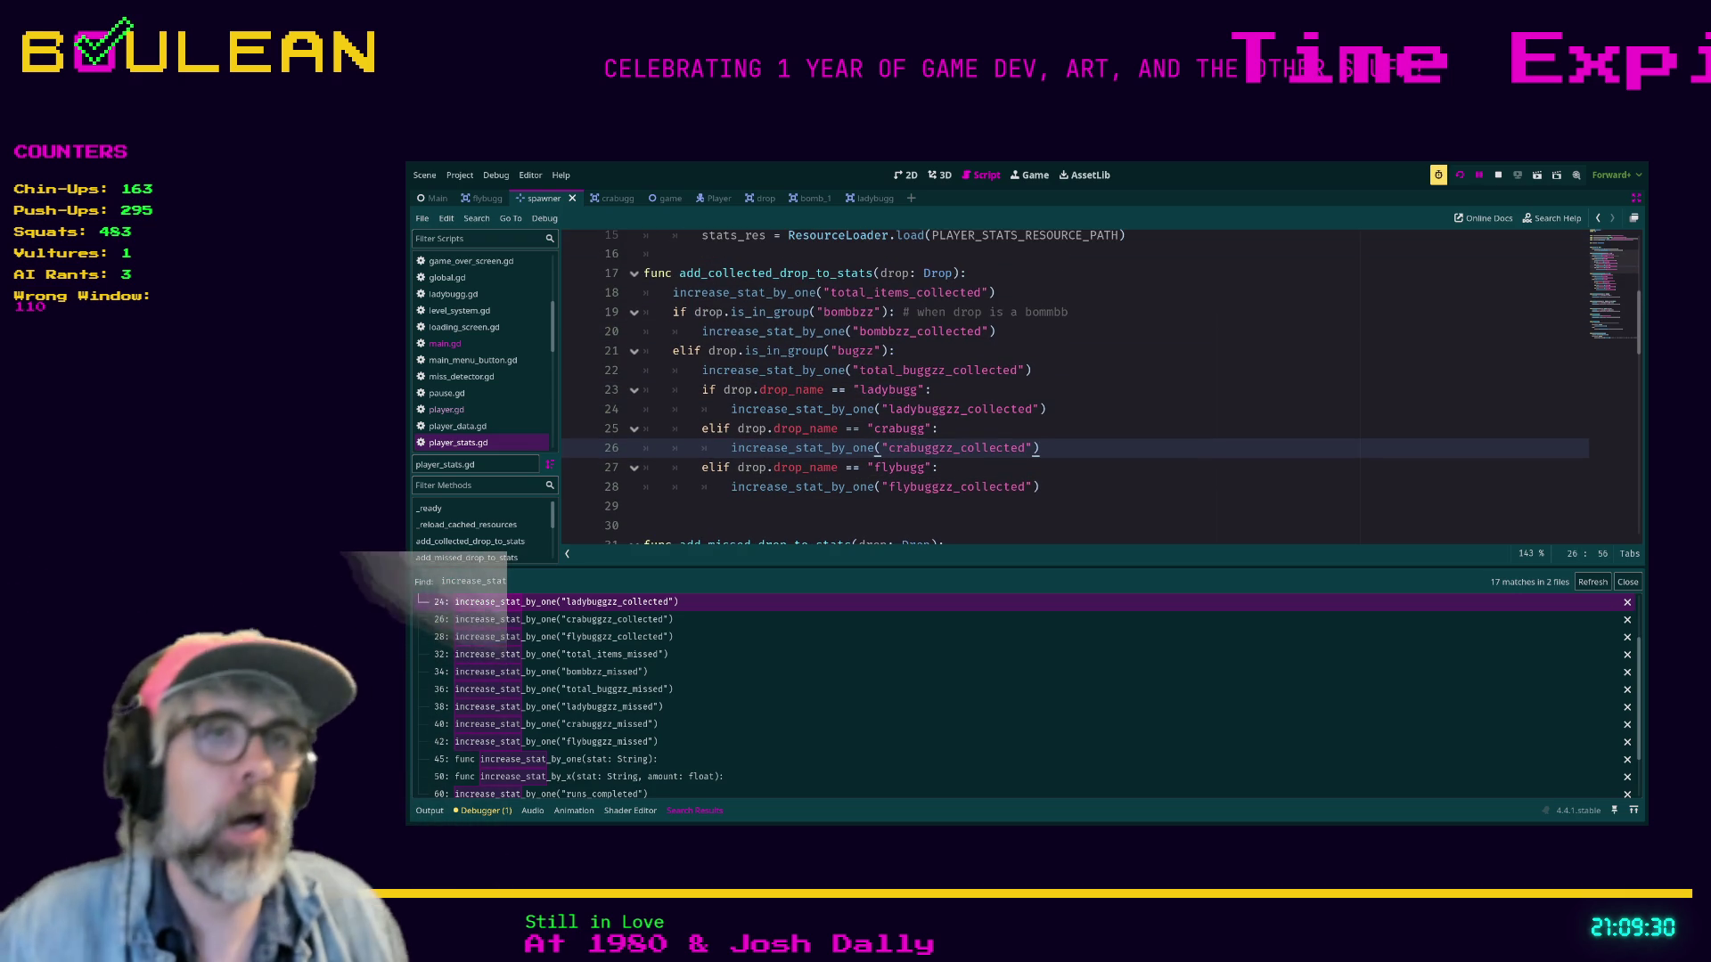
{"action": "key", "text": "Up"}
{"action": "key", "text": "Up"}
{"action": "key", "text": "Up"}
{"action": "key", "text": "Up"}
{"action": "key", "text": "Up"}
{"action": "key", "text": "Up"}
{"action": "scroll", "coordinate": [1069, 383], "scroll_direction": "down", "scroll_amount": 4}
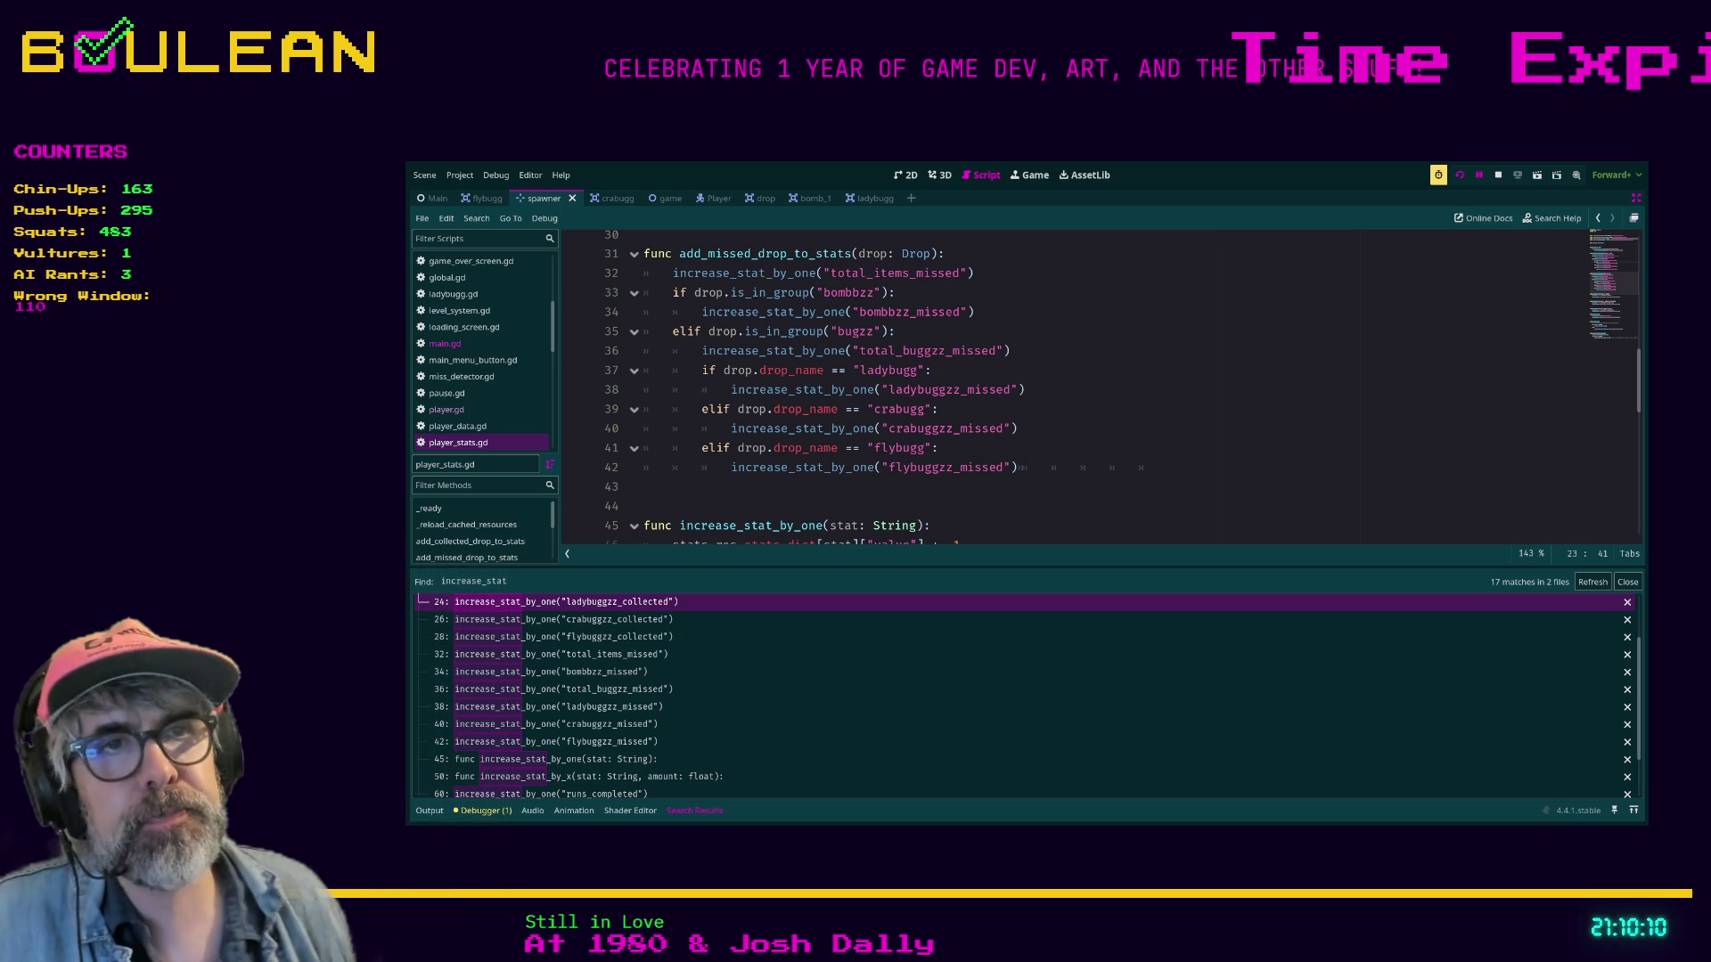
{"action": "left_click", "coordinate": [644, 486]}
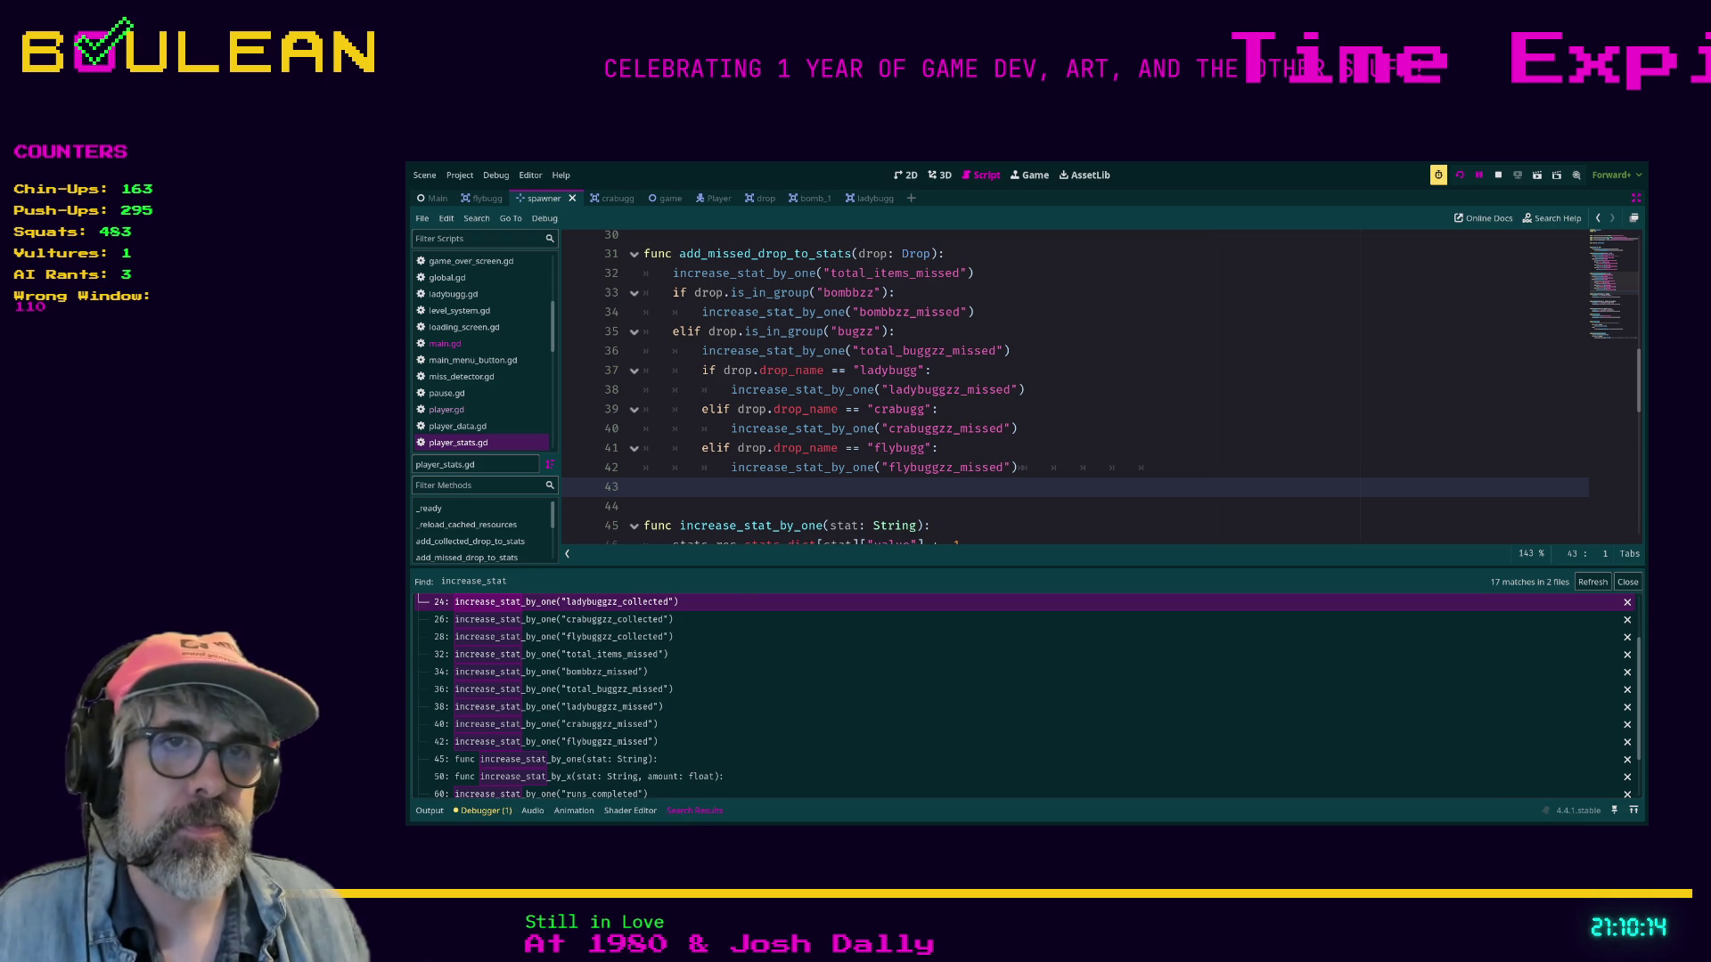
Search the whole project for .save, narrowing to ResourceSaver.save calls (15 matches in 6 files).
{"action": "key", "text": "ctrl+shift+f"}
{"action": "type", "text": ".save"}
{"action": "key", "text": "Return"}
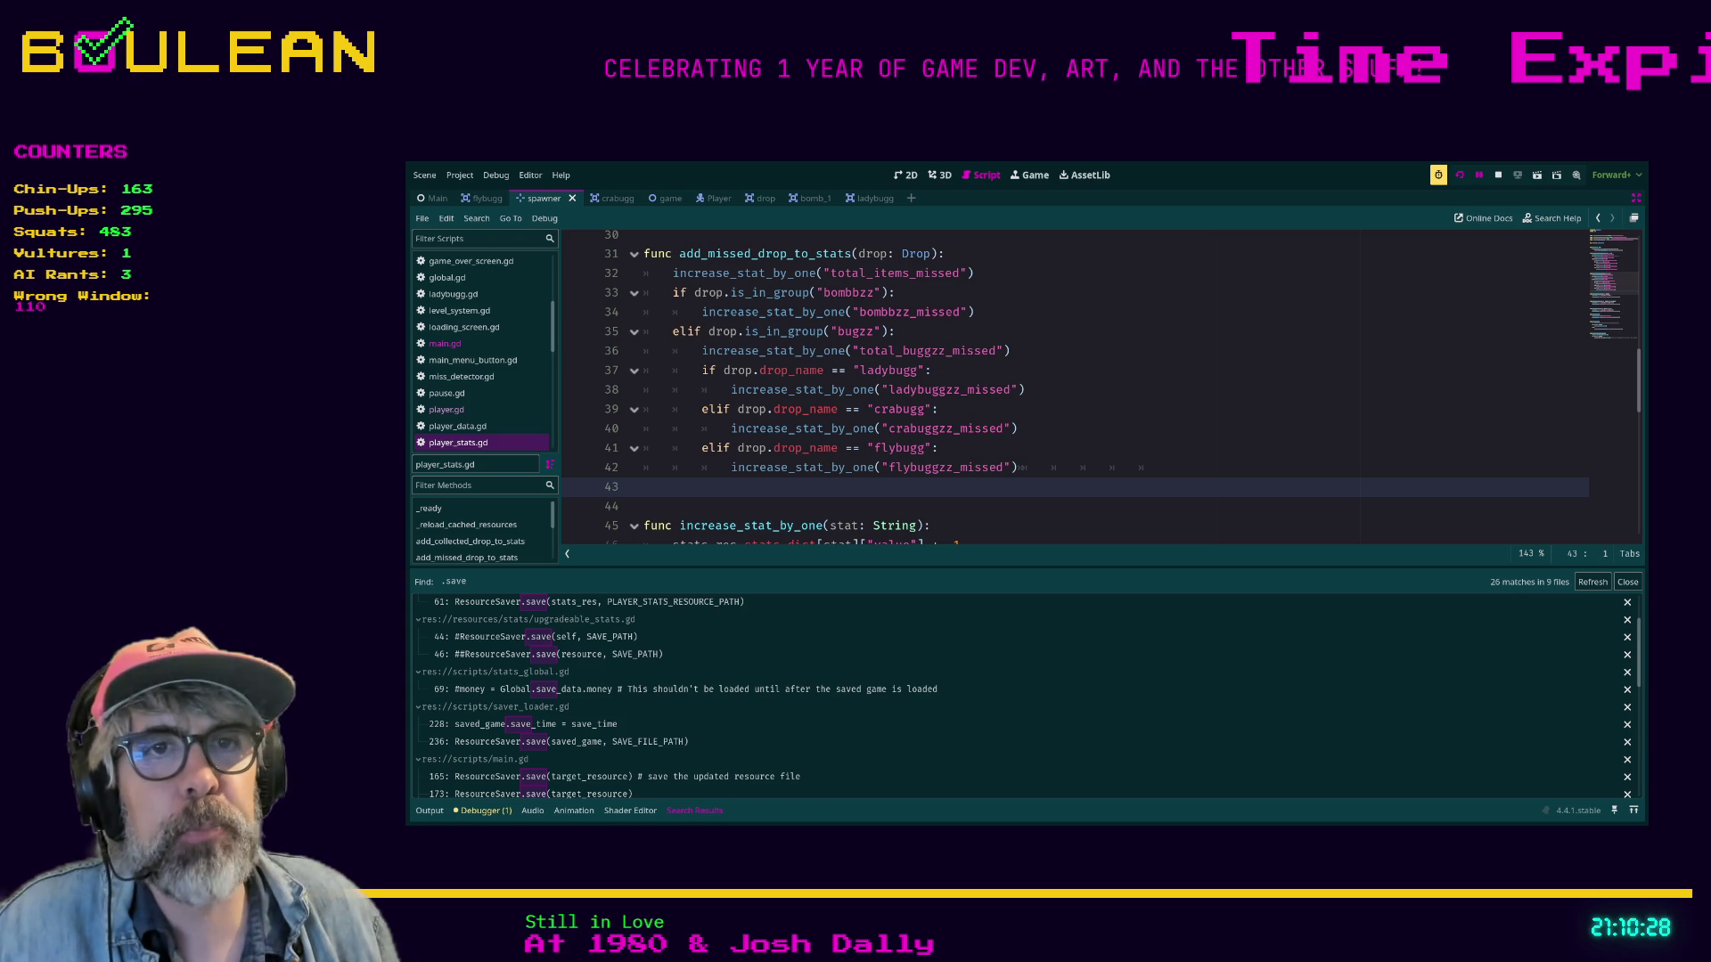
{"action": "left_click", "coordinate": [599, 601]}
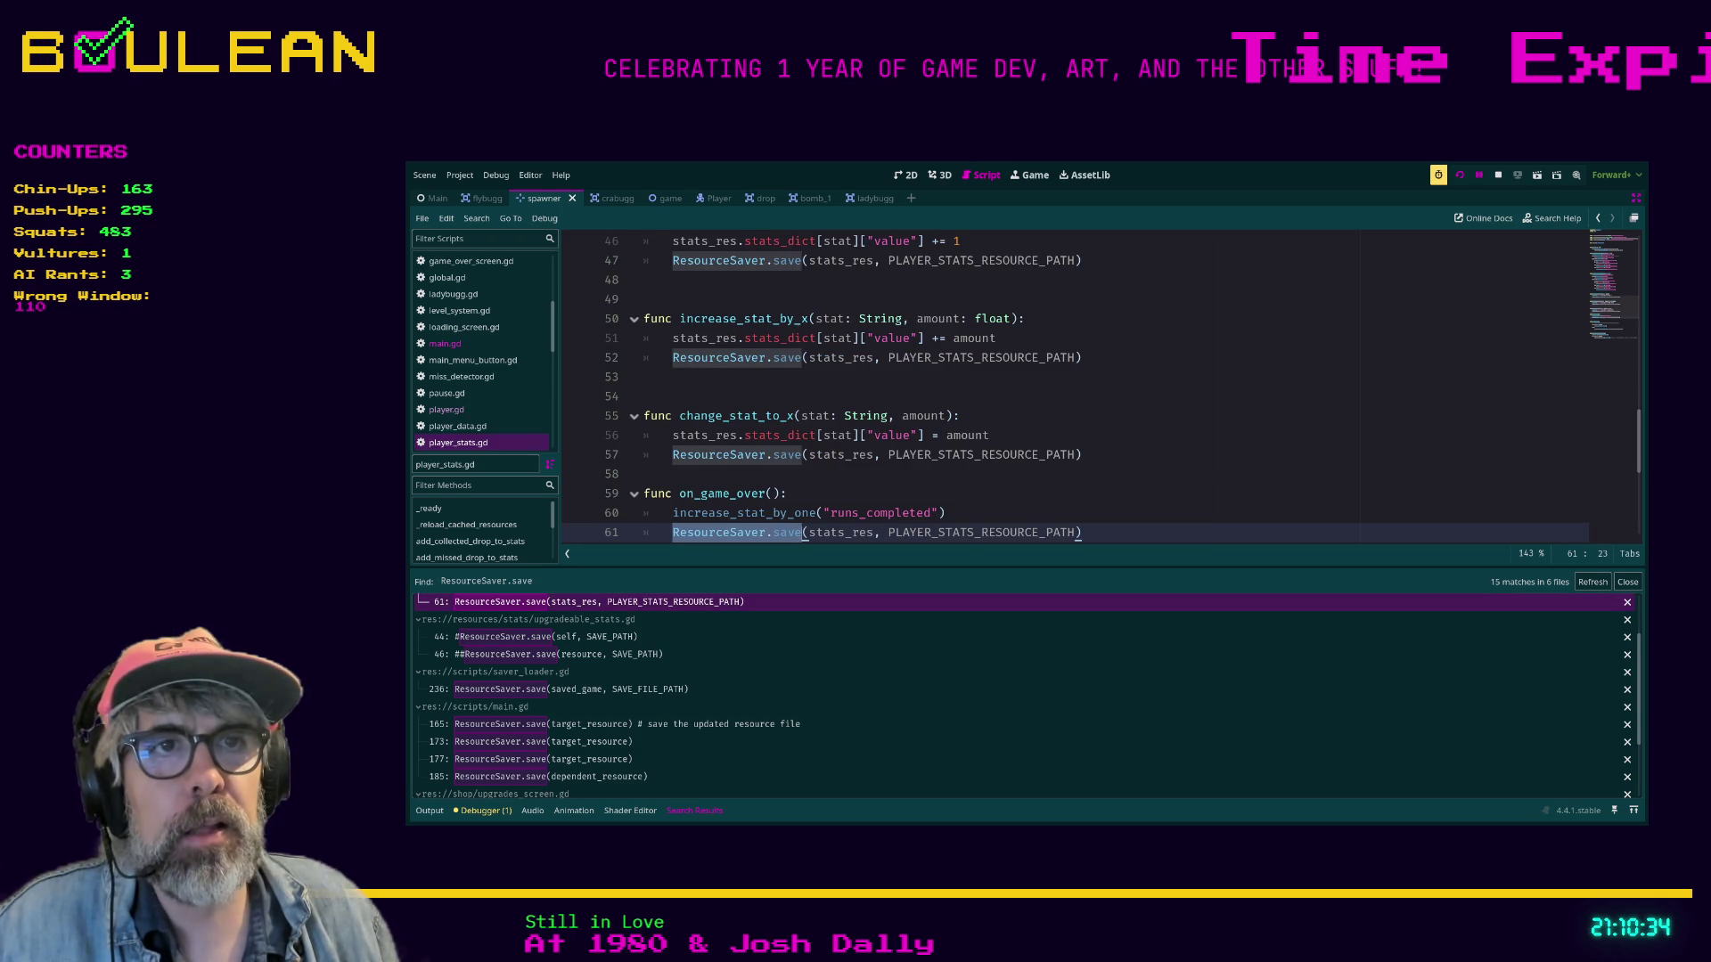
Zoom the code out and select the on_game_over, change_stat_to_x and increase_stat_by_x lines.
{"action": "key", "text": "ctrl+minus"}
{"action": "key", "text": "ctrl+minus"}
{"action": "key", "text": "ctrl+minus"}
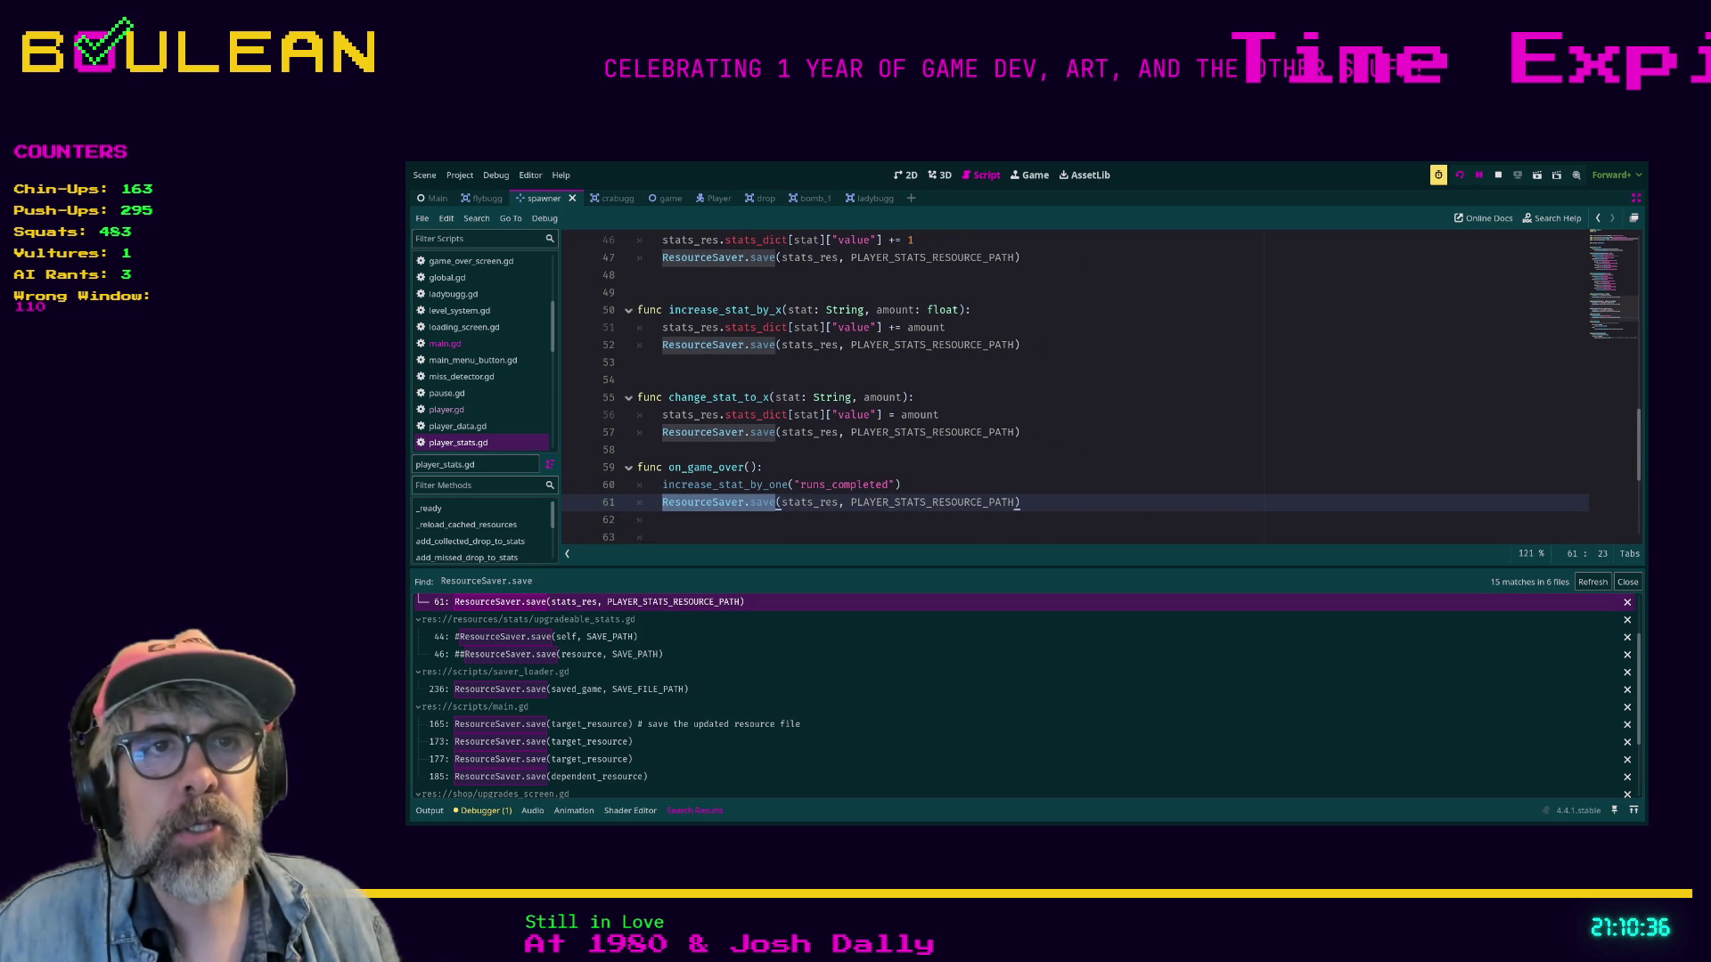
{"action": "left_click", "coordinate": [668, 466]}
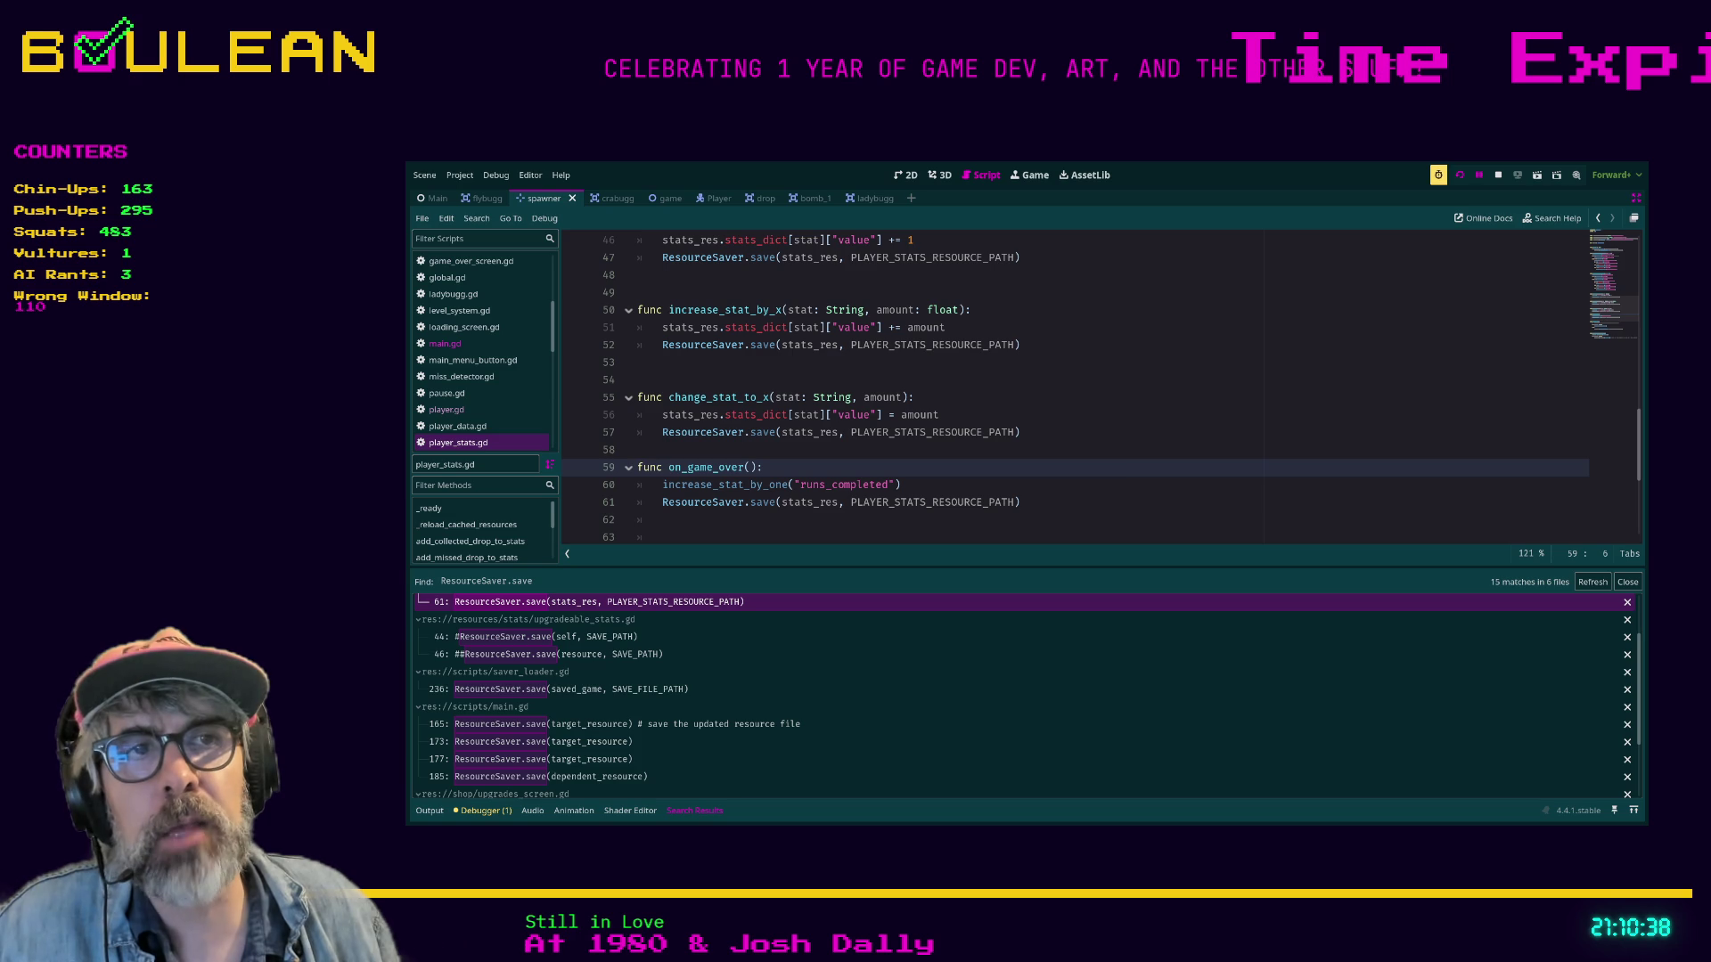
{"action": "left_click_drag", "start_coordinate": [1020, 502], "coordinate": [638, 483]}
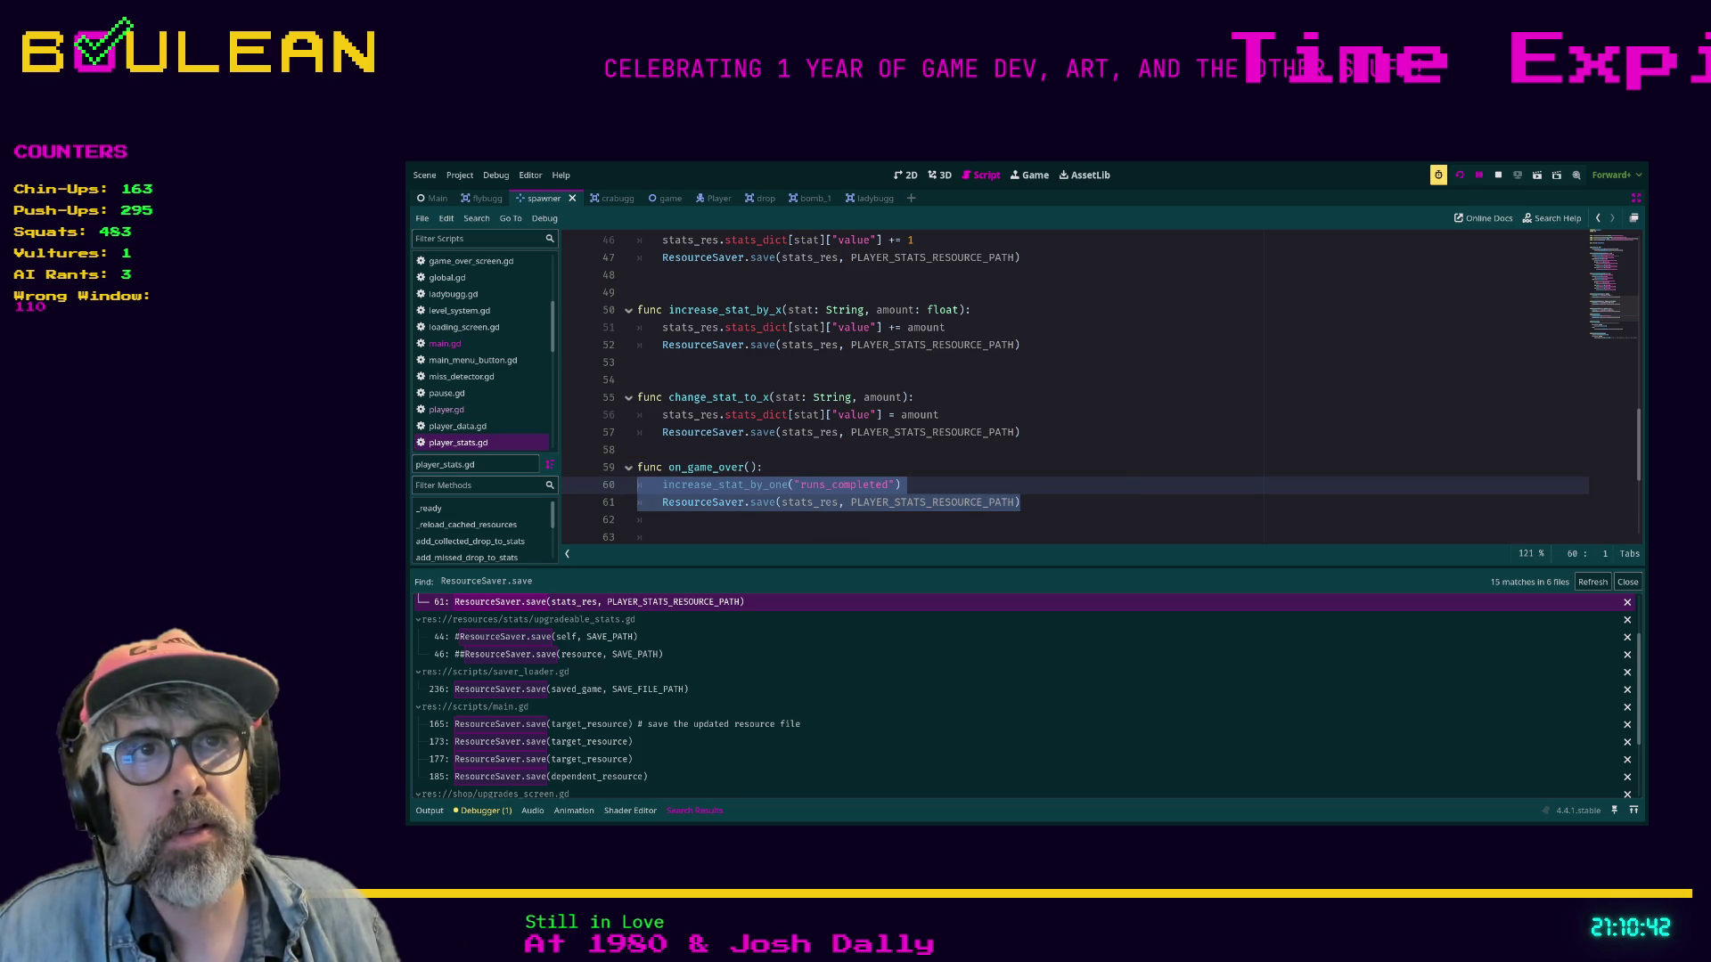
{"action": "key", "text": "Up"}
{"action": "key", "text": "Up"}
{"action": "scroll", "coordinate": [1069, 383], "scroll_direction": "up", "scroll_amount": 1}
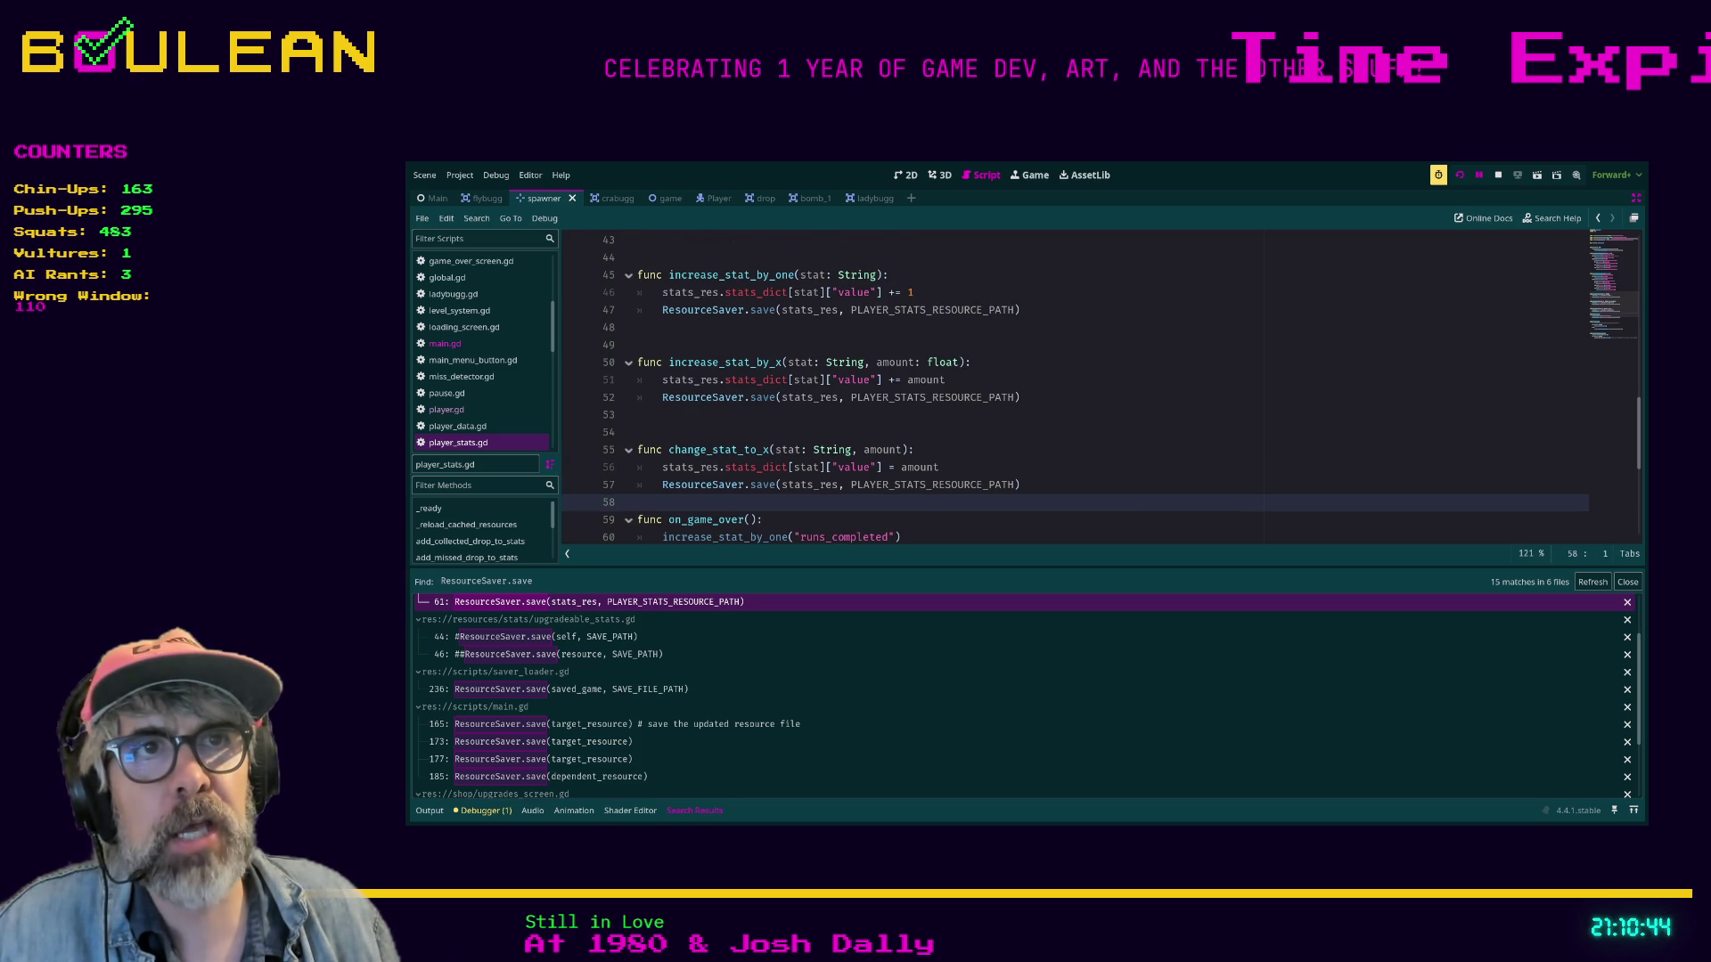
{"action": "key", "text": "shift+Up"}
{"action": "key", "text": "shift+Up"}
{"action": "key", "text": "shift+Up"}
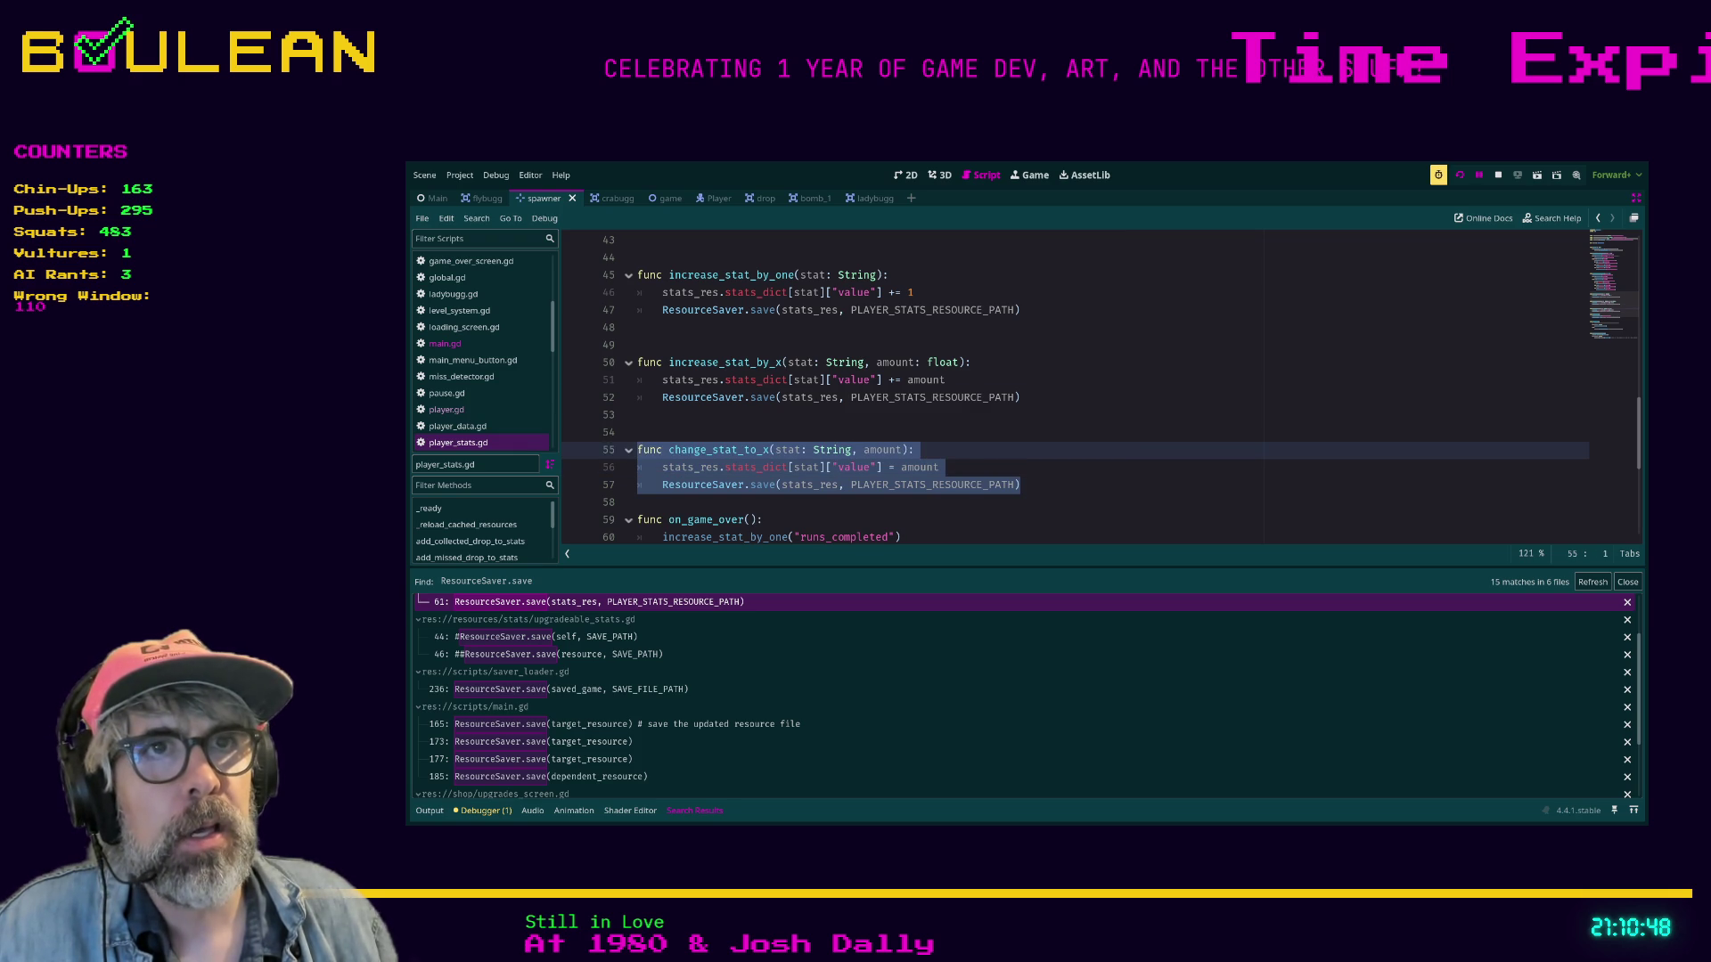
{"action": "key", "text": "Up"}
{"action": "key", "text": "Up"}
{"action": "key", "text": "shift+Up"}
{"action": "key", "text": "shift+Up"}
{"action": "key", "text": "shift+Up"}
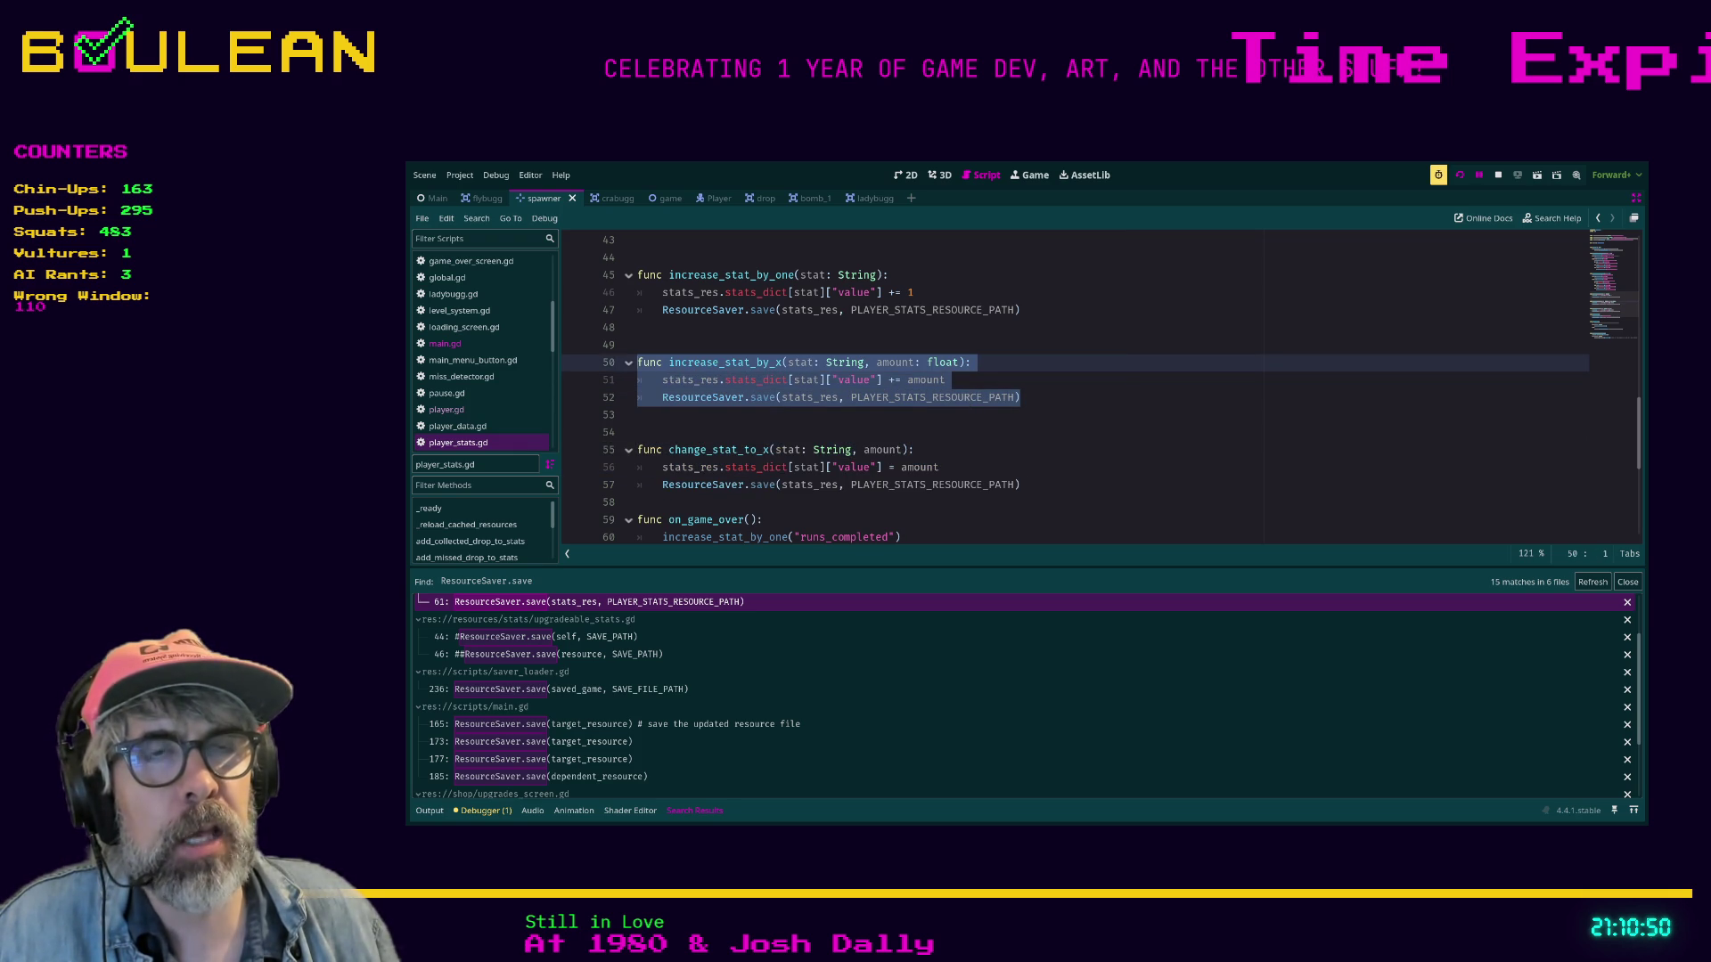
Select a function block further up, then open saver_loader.gd's save call at line 236.
{"action": "scroll", "coordinate": [1069, 383], "scroll_direction": "up", "scroll_amount": 1}
{"action": "left_click_drag", "start_coordinate": [1020, 333], "coordinate": [668, 298]}
{"action": "scroll", "coordinate": [1069, 383], "scroll_direction": "up", "scroll_amount": 3}
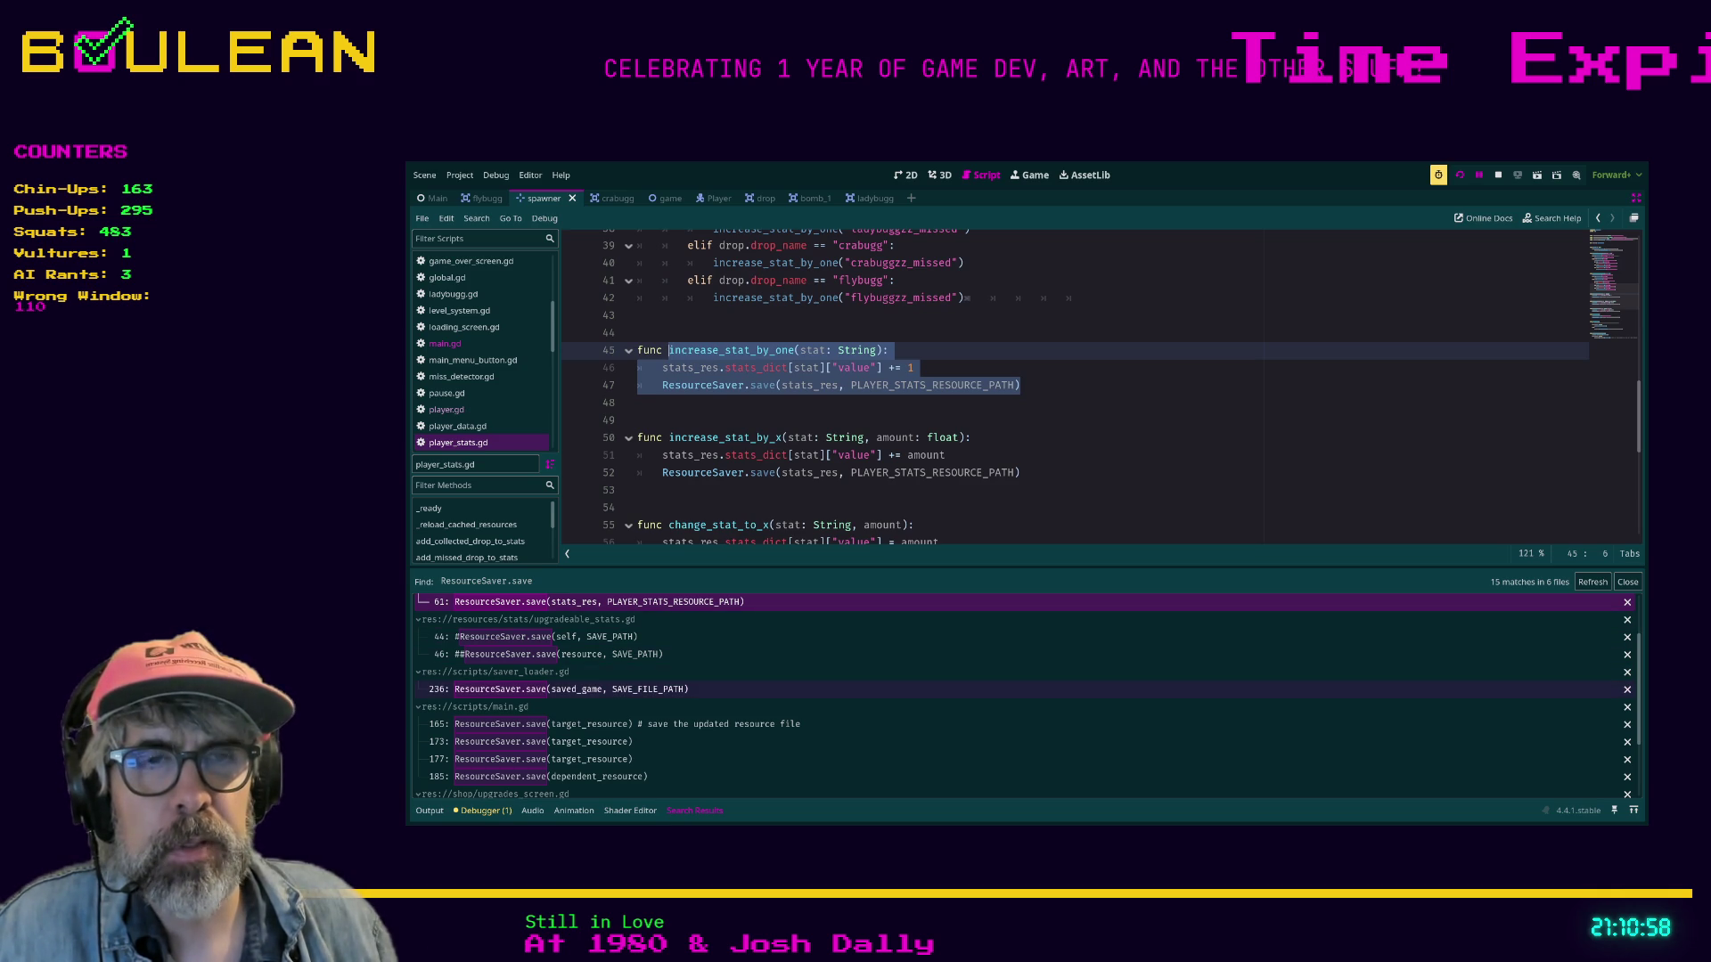
{"action": "left_click", "coordinate": [570, 688]}
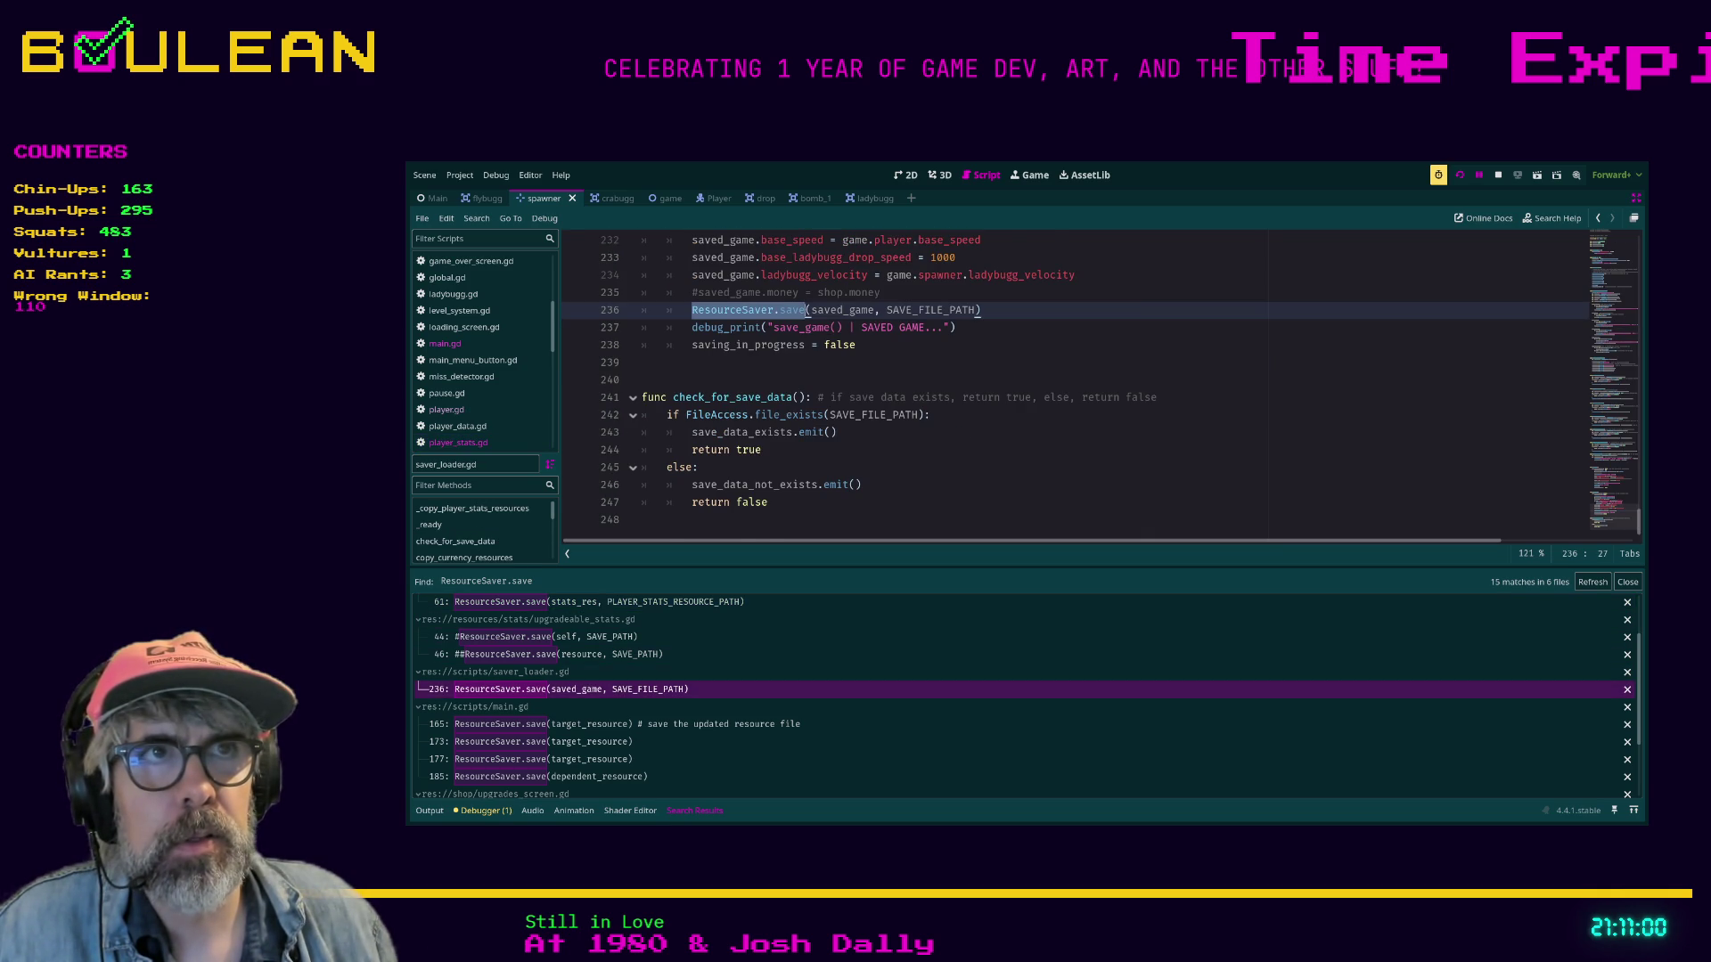
Inspect the func save_game(): header in saver_loader.gd, then jump to main.gd line 173.
{"action": "scroll", "coordinate": [1101, 385], "scroll_direction": "up", "scroll_amount": 4}
{"action": "scroll", "coordinate": [1101, 386], "scroll_direction": "down", "scroll_amount": 2}
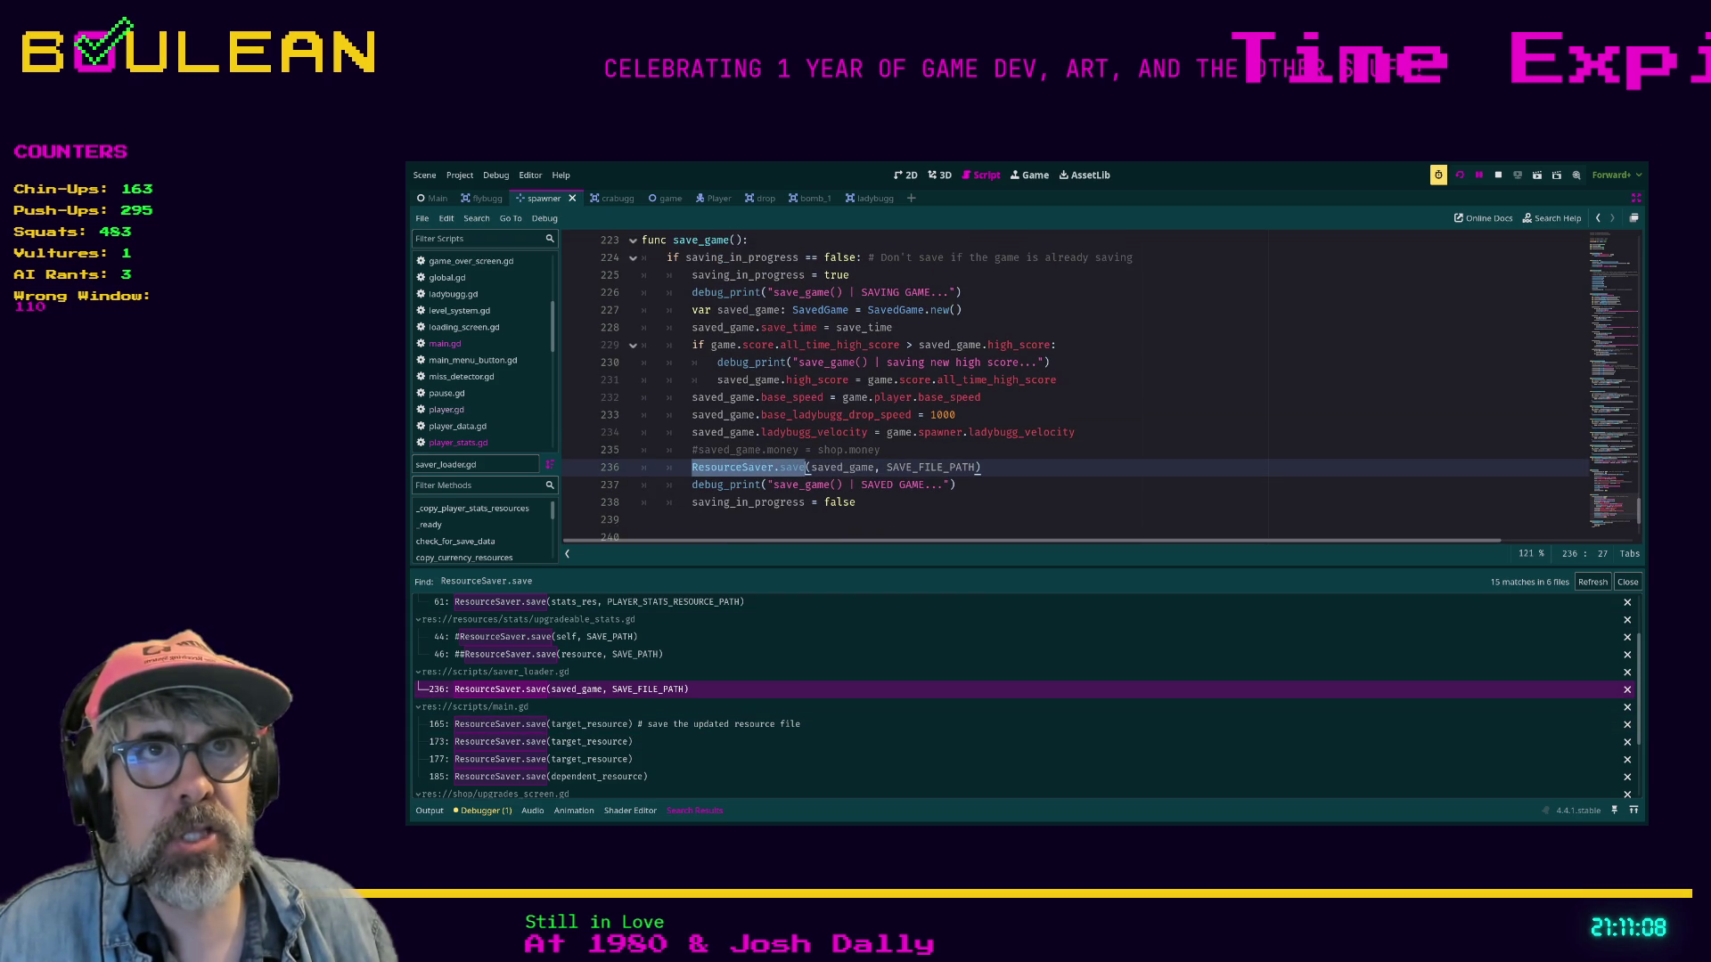
{"action": "left_click", "coordinate": [748, 240]}
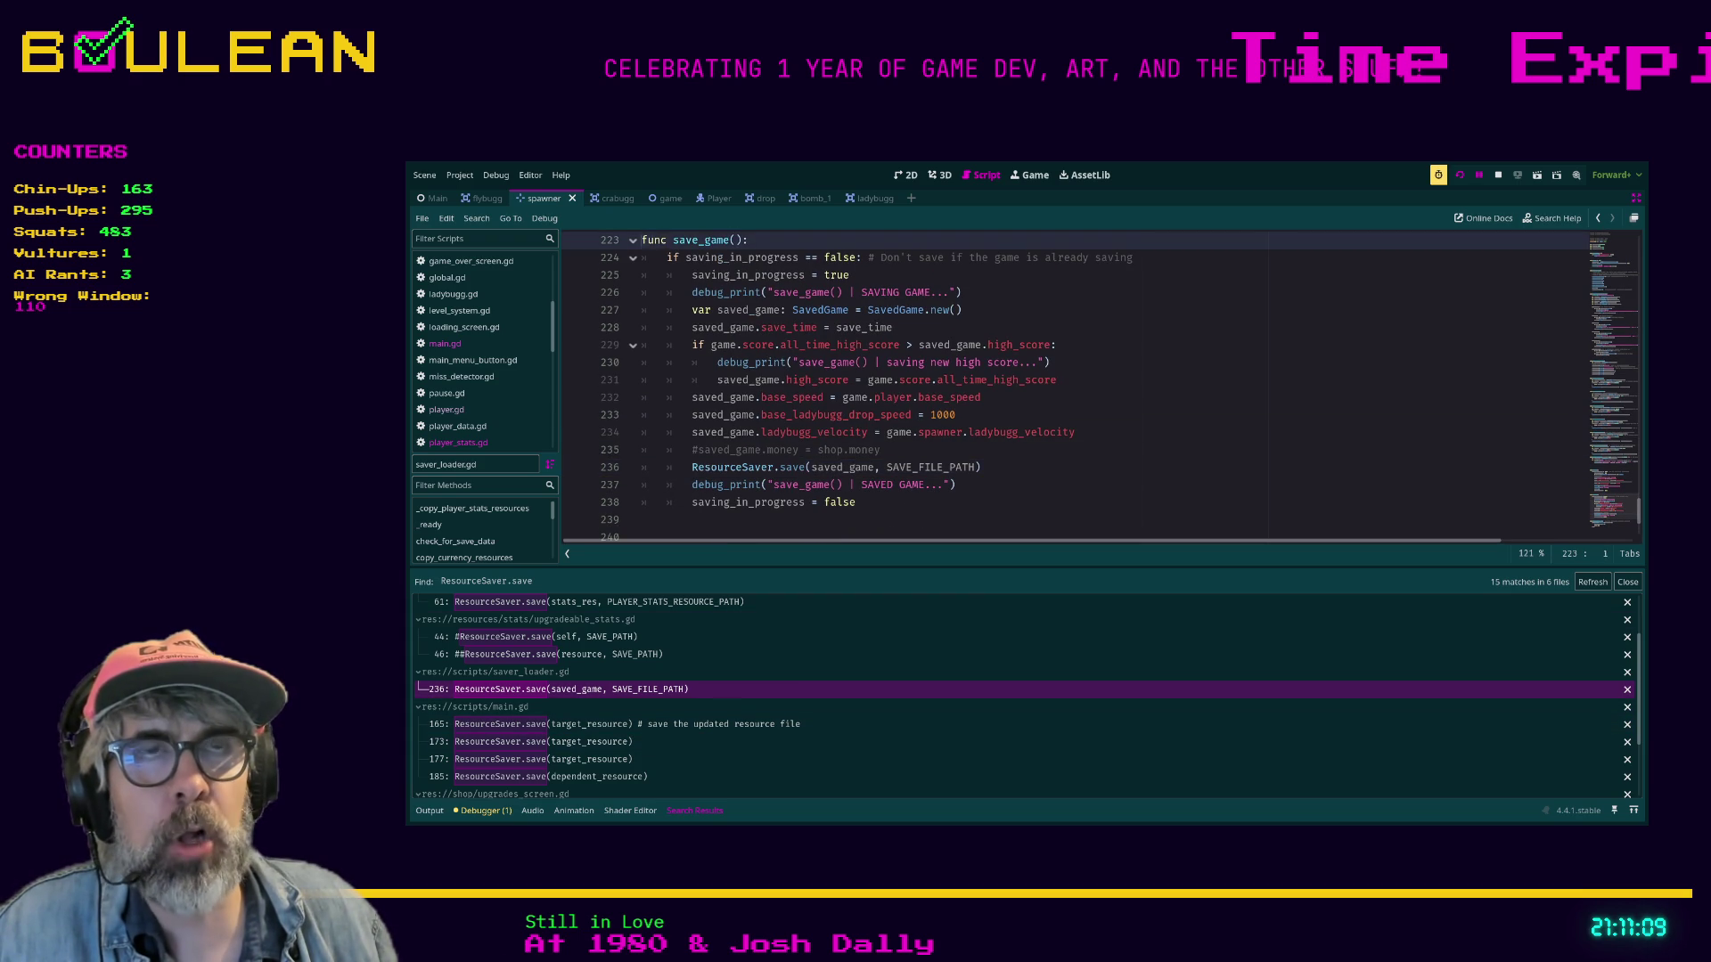
{"action": "left_click_drag", "start_coordinate": [749, 240], "coordinate": [650, 240]}
{"action": "left_click", "coordinate": [642, 239]}
{"action": "left_click", "coordinate": [748, 240]}
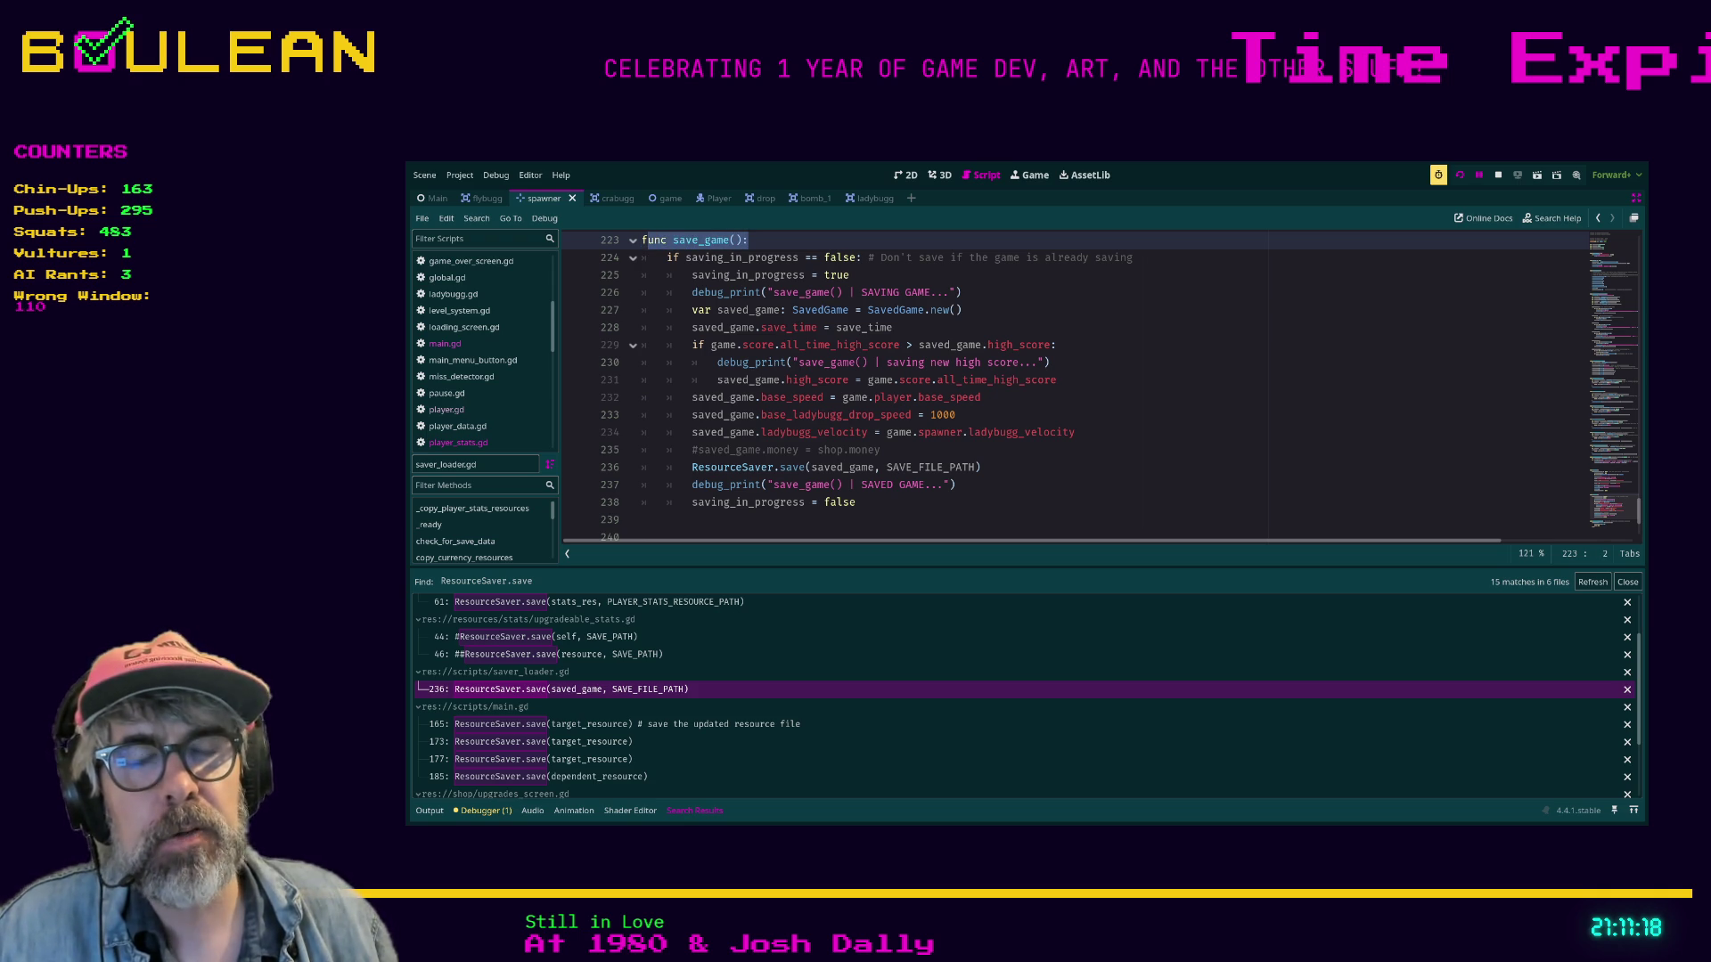
{"action": "scroll", "coordinate": [649, 239], "scroll_direction": "down", "scroll_amount": 1}
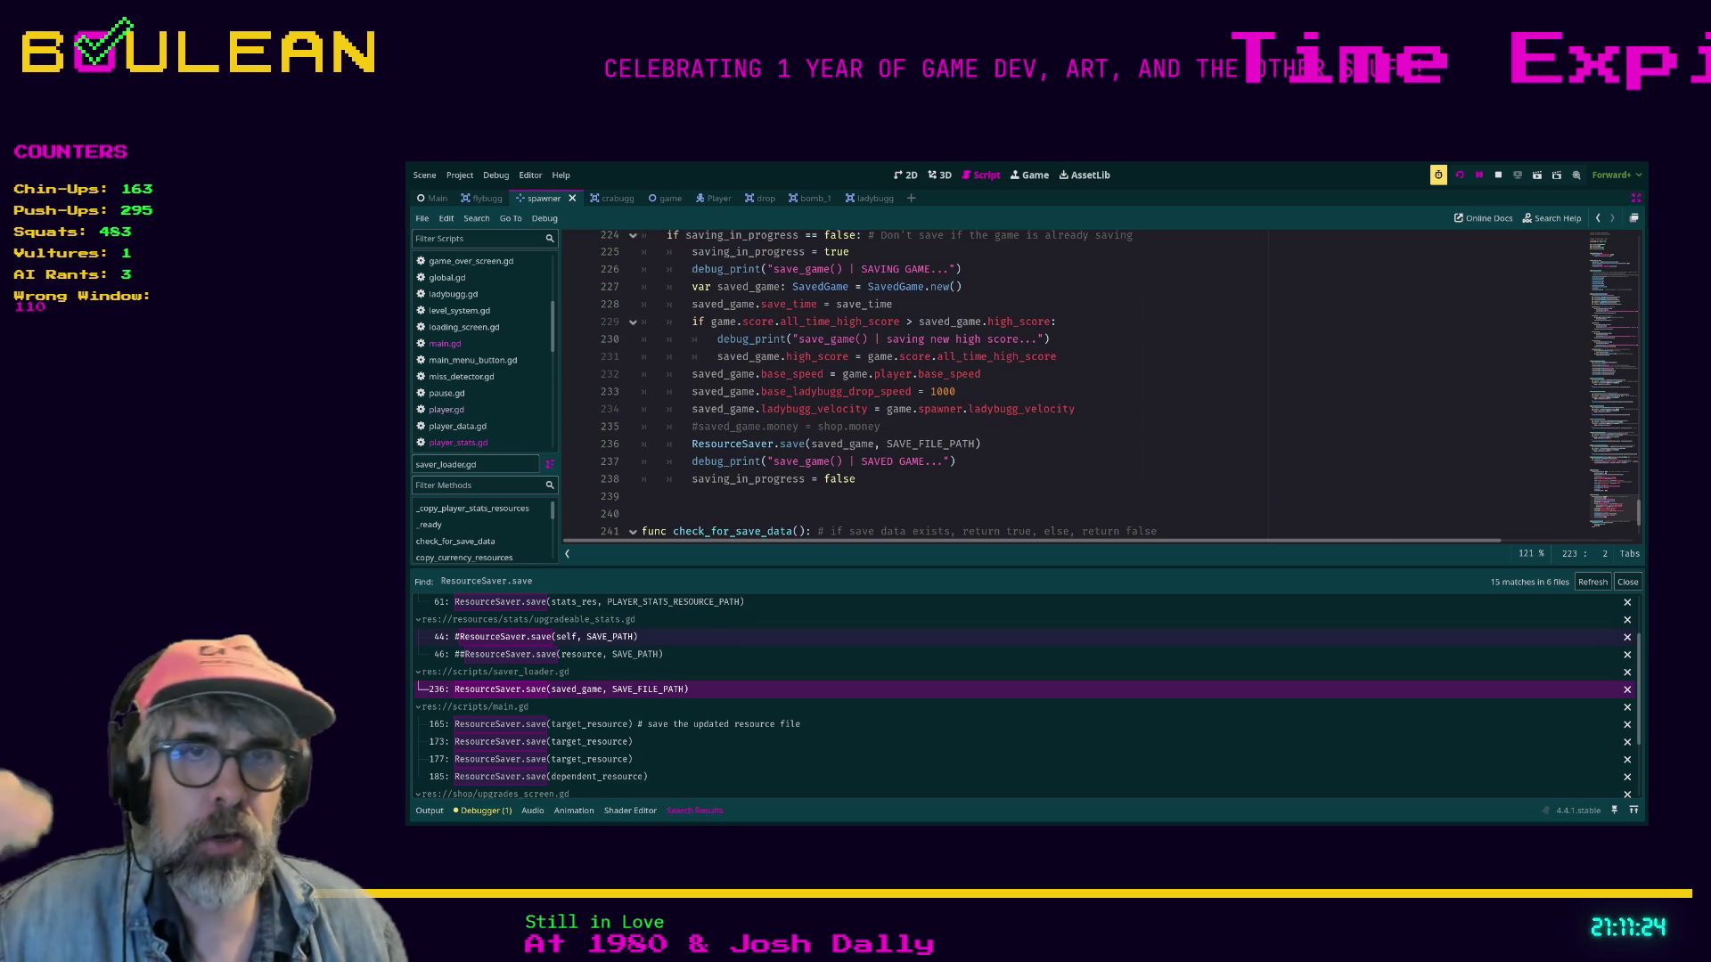
{"action": "left_click", "coordinate": [543, 741]}
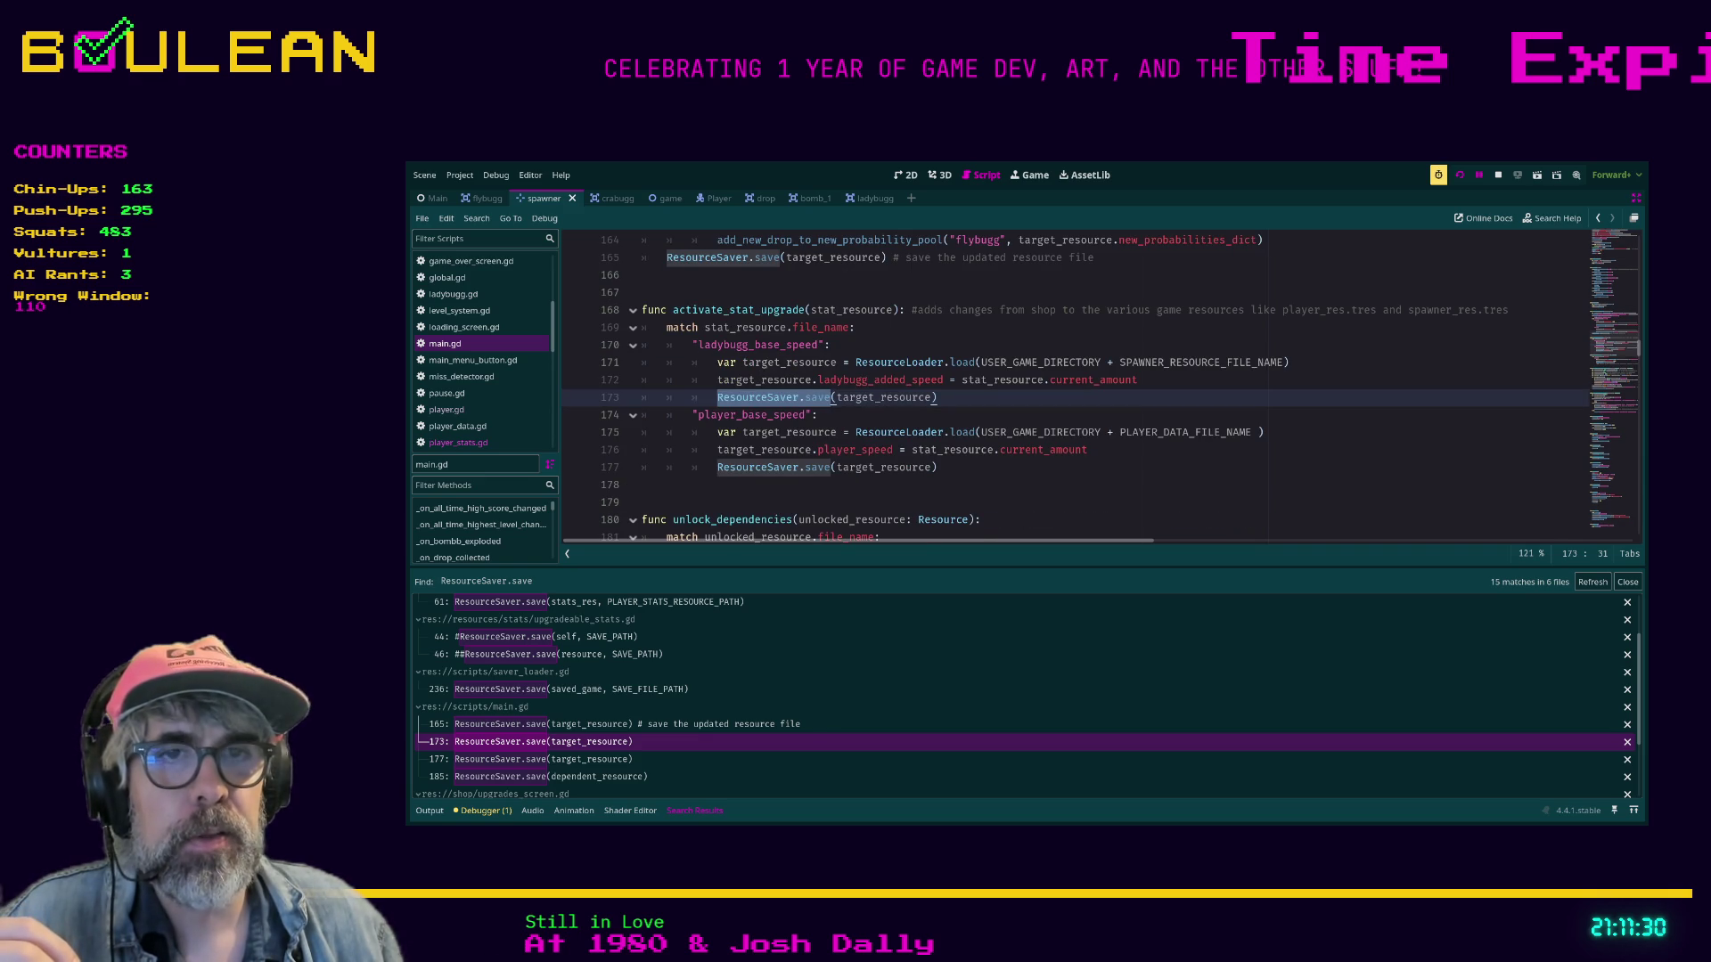
Step through main.gd's saves at lines 177 and 185, then open upgrades_screen.gd line 139.
{"action": "scroll", "coordinate": [624, 722], "scroll_direction": "down", "scroll_amount": 1}
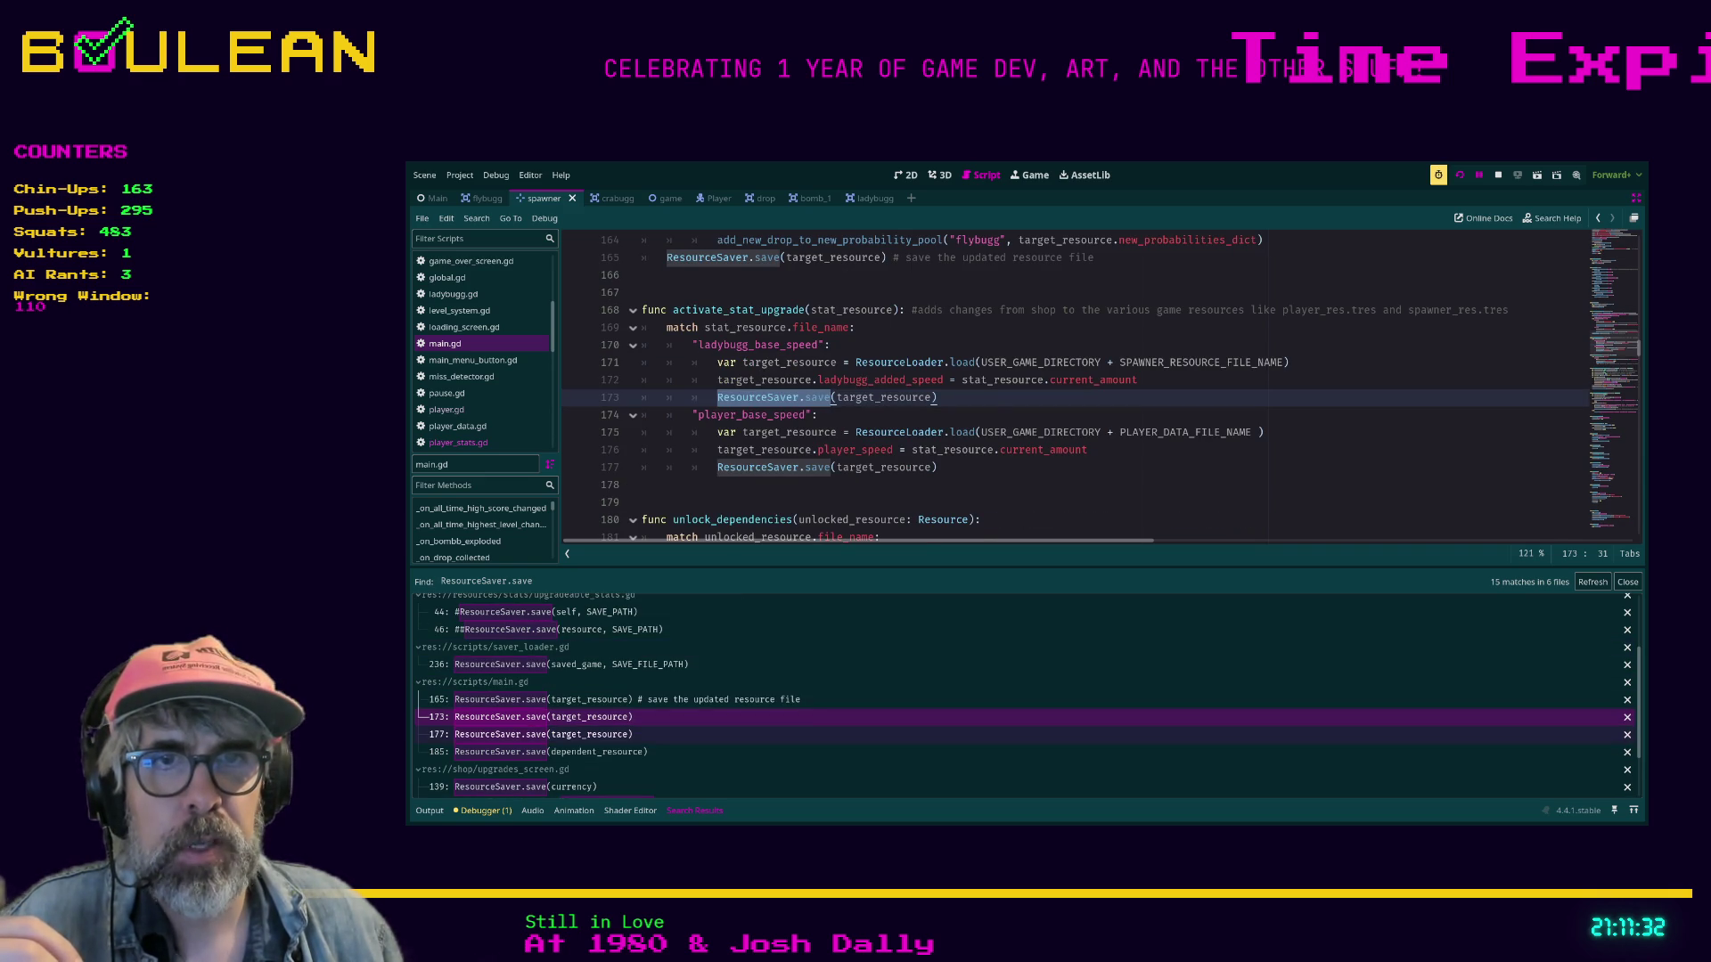
{"action": "left_click", "coordinate": [543, 735]}
{"action": "left_click", "coordinate": [543, 751]}
{"action": "scroll", "coordinate": [544, 735], "scroll_direction": "down", "scroll_amount": 3}
{"action": "left_click", "coordinate": [525, 736]}
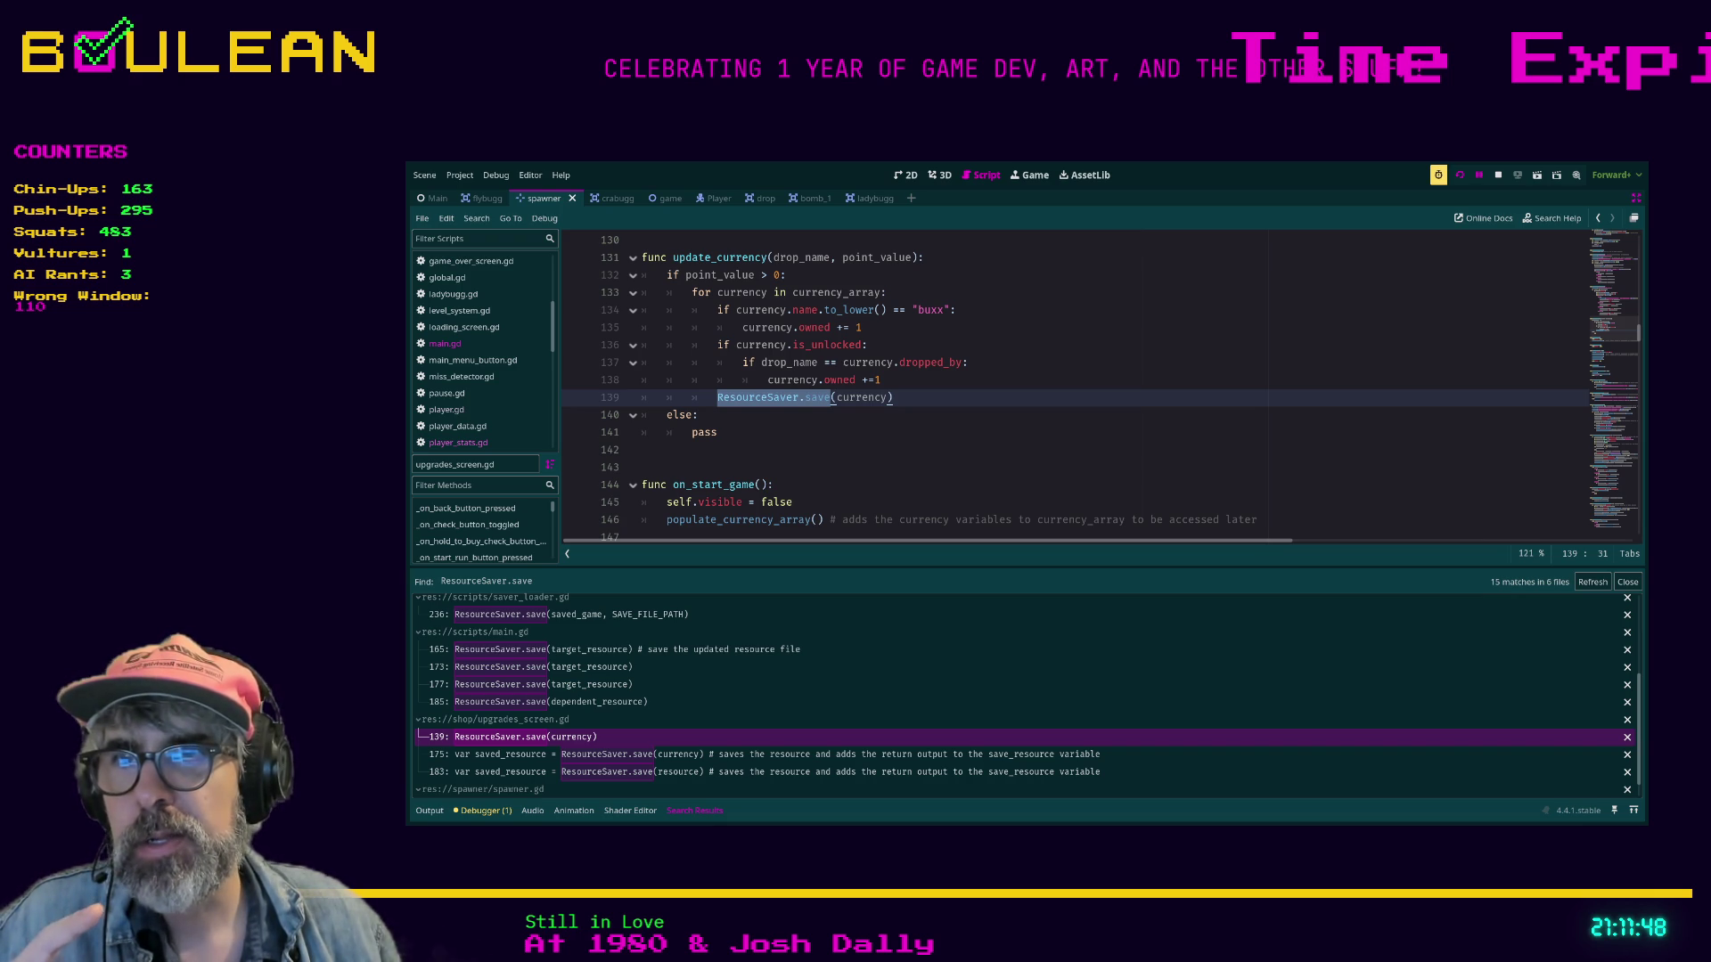
{"action": "left_click", "coordinate": [717, 432]}
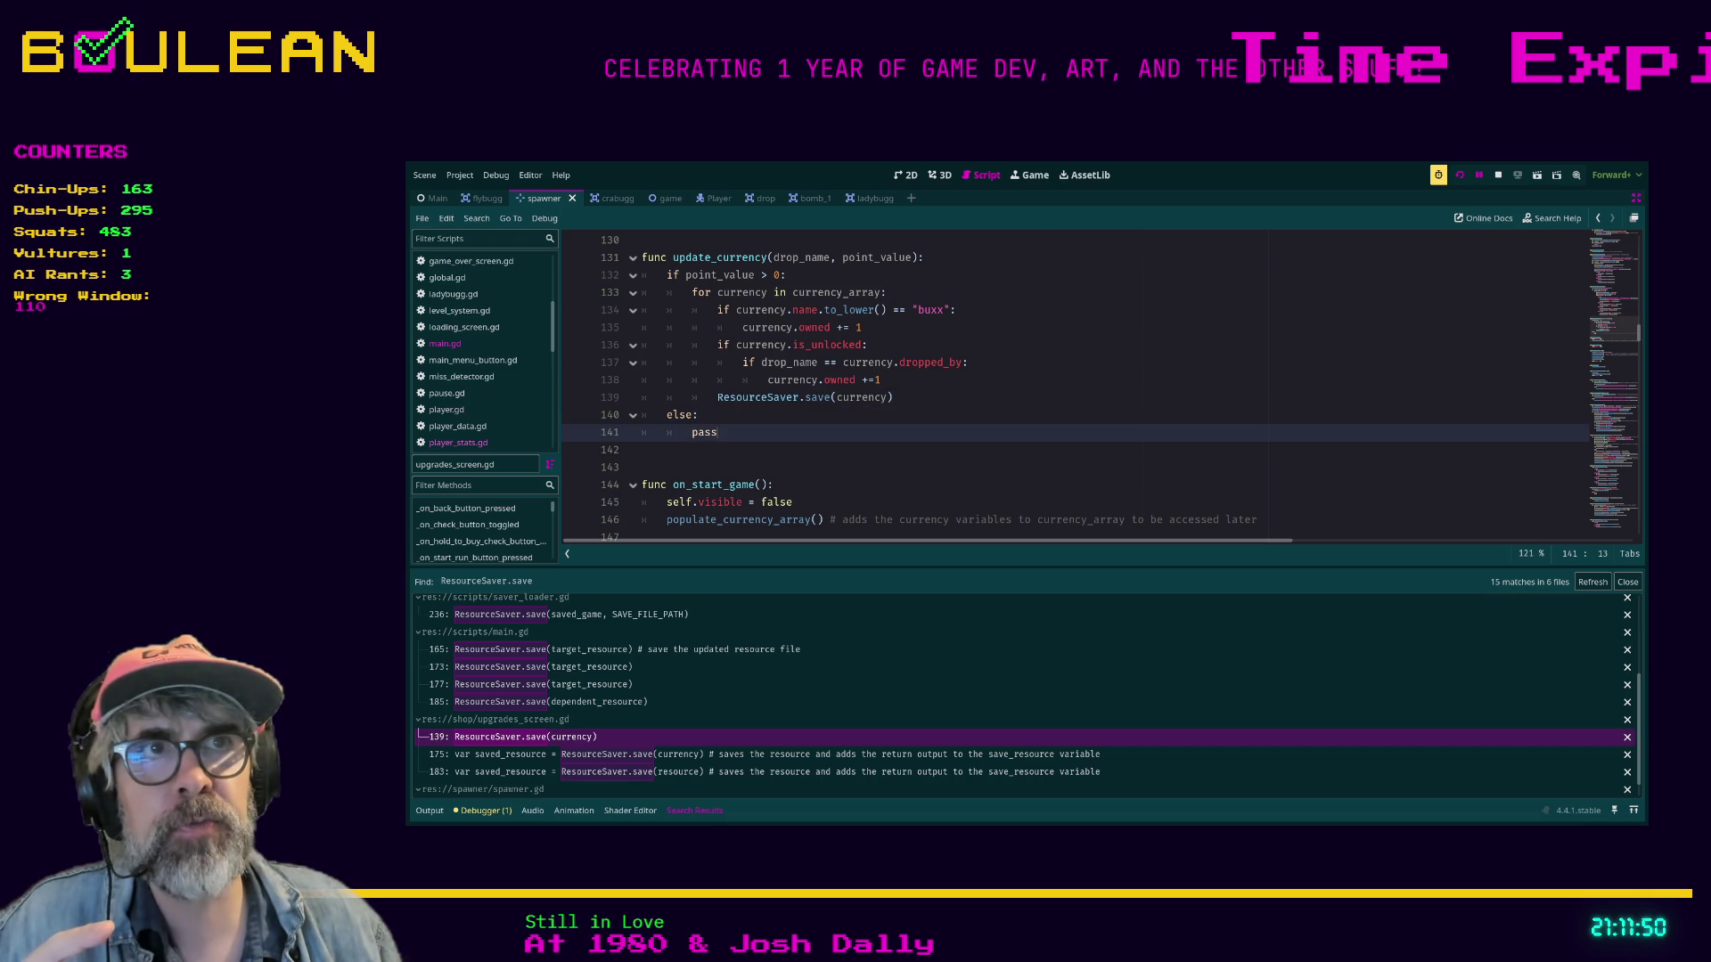
{"action": "scroll", "coordinate": [1069, 383], "scroll_direction": "up", "scroll_amount": 1}
{"action": "left_click", "coordinate": [799, 449]}
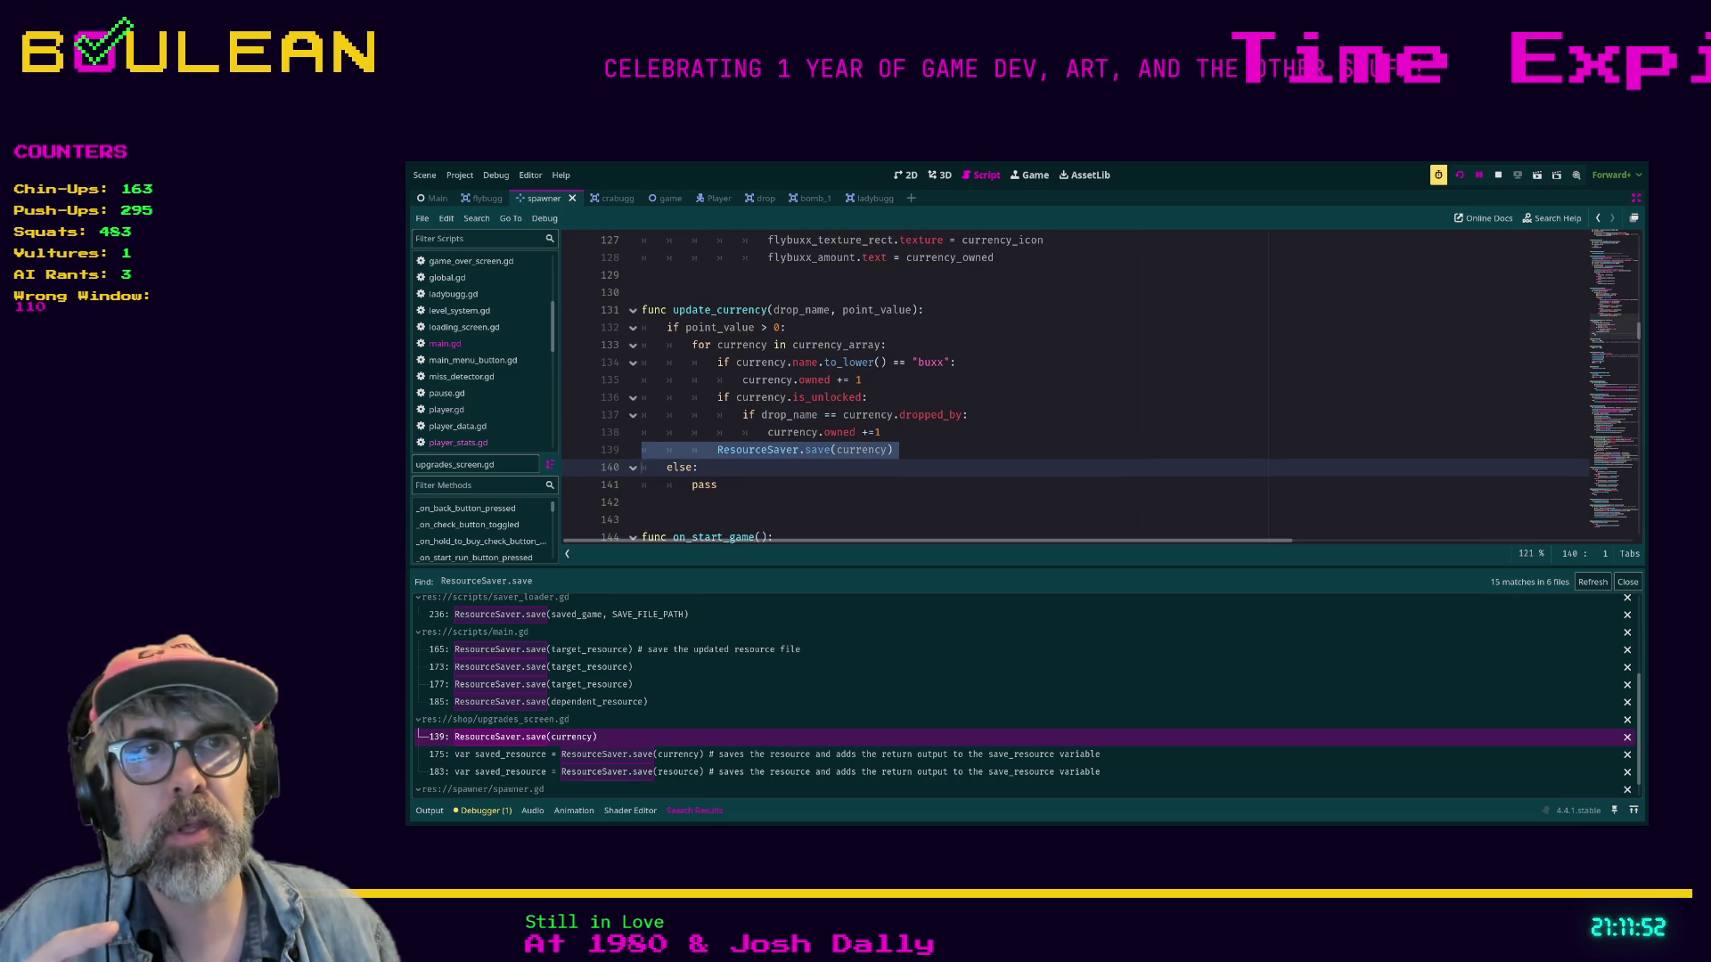
{"action": "left_click_drag", "start_coordinate": [894, 449], "coordinate": [856, 449]}
{"action": "key", "text": "shift+Home"}
{"action": "key", "text": "shift+Home"}
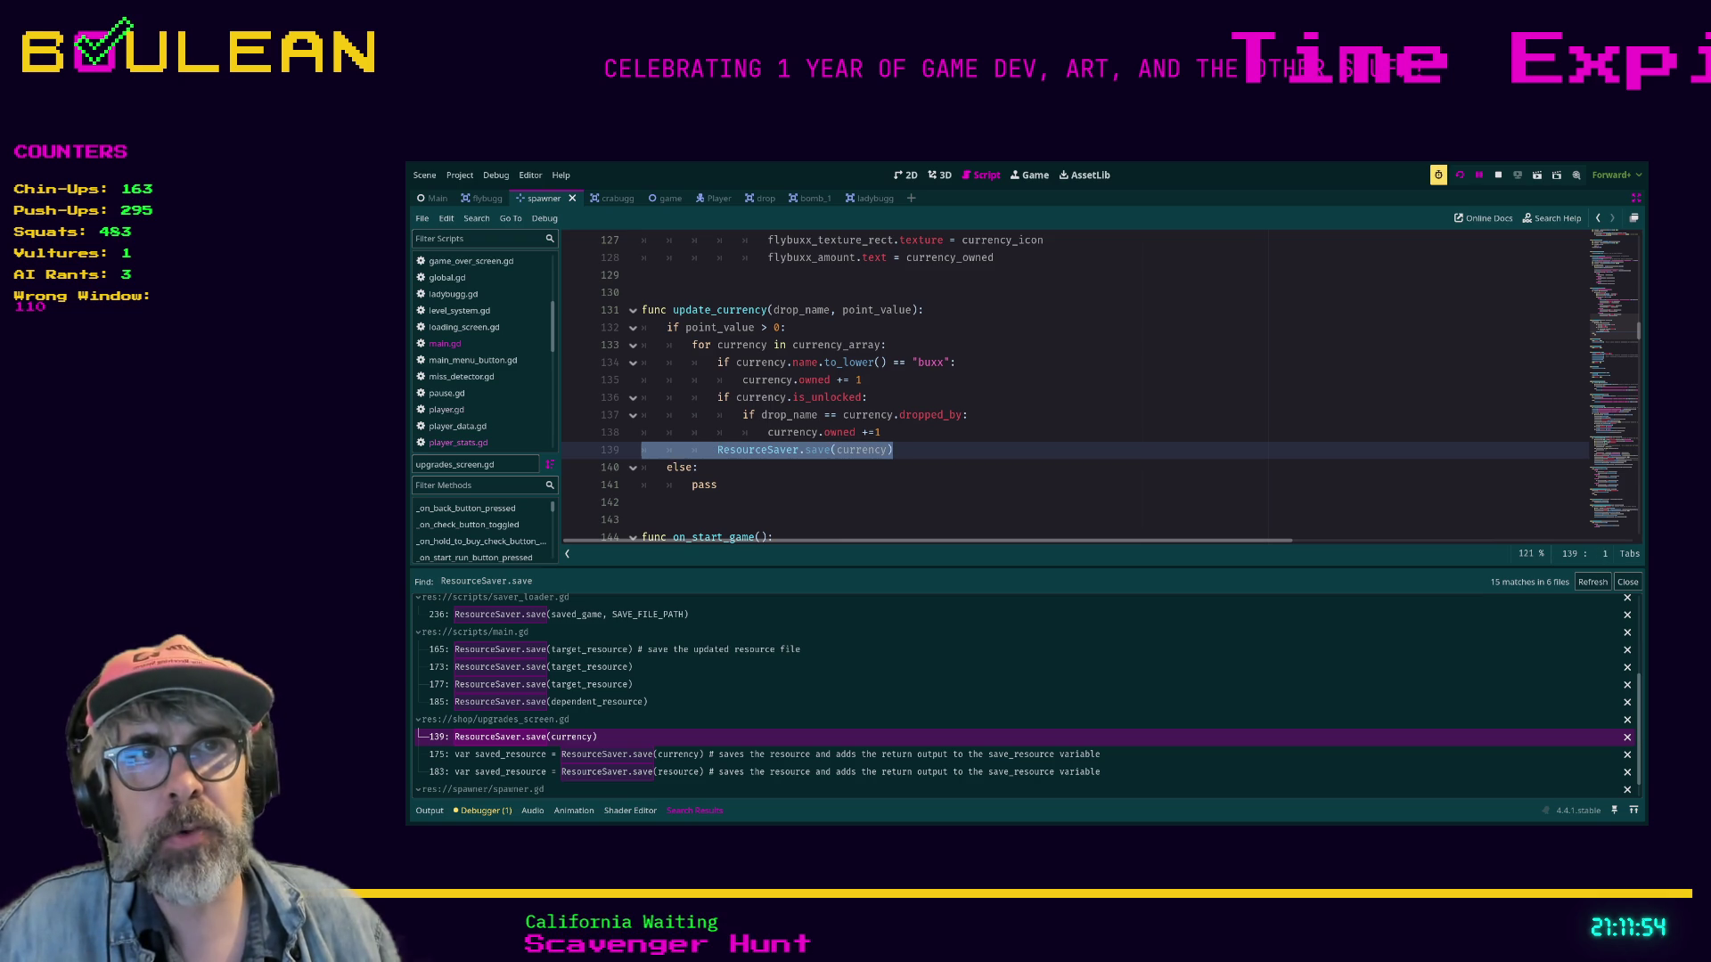
{"action": "key", "text": "End"}
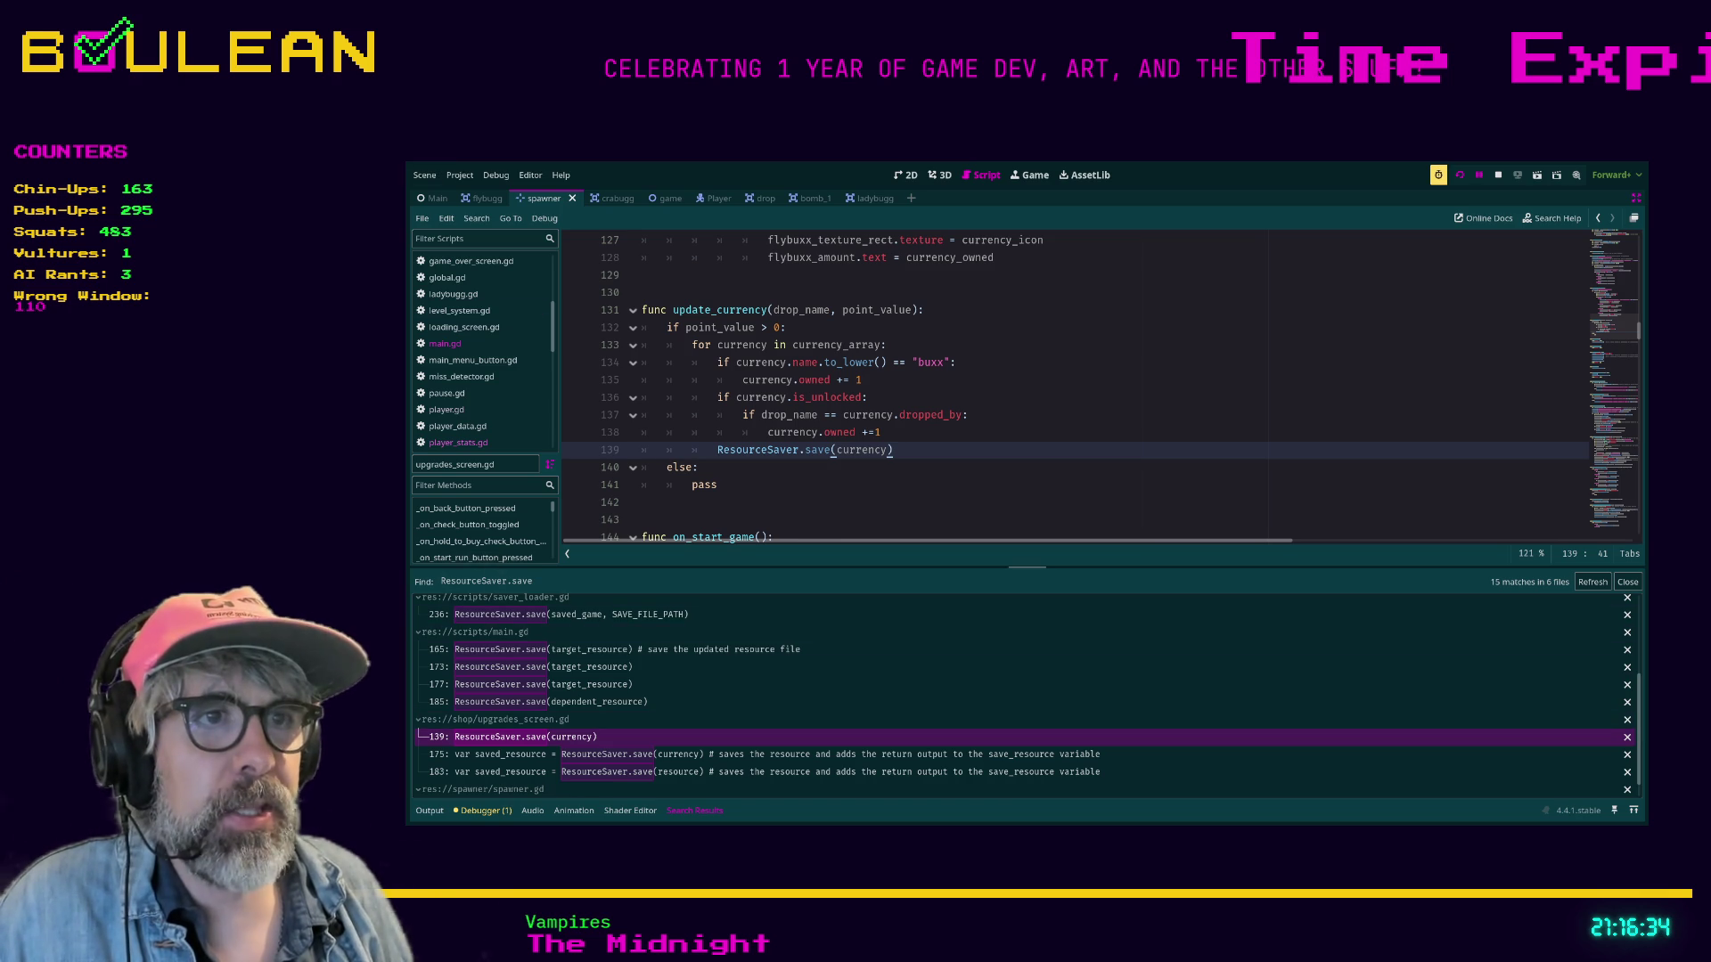
Enlarge the Search Results panel, search the project for save() and open upgradeable_stats.gd's match.
{"action": "left_click_drag", "start_coordinate": [1024, 568], "coordinate": [1024, 432]}
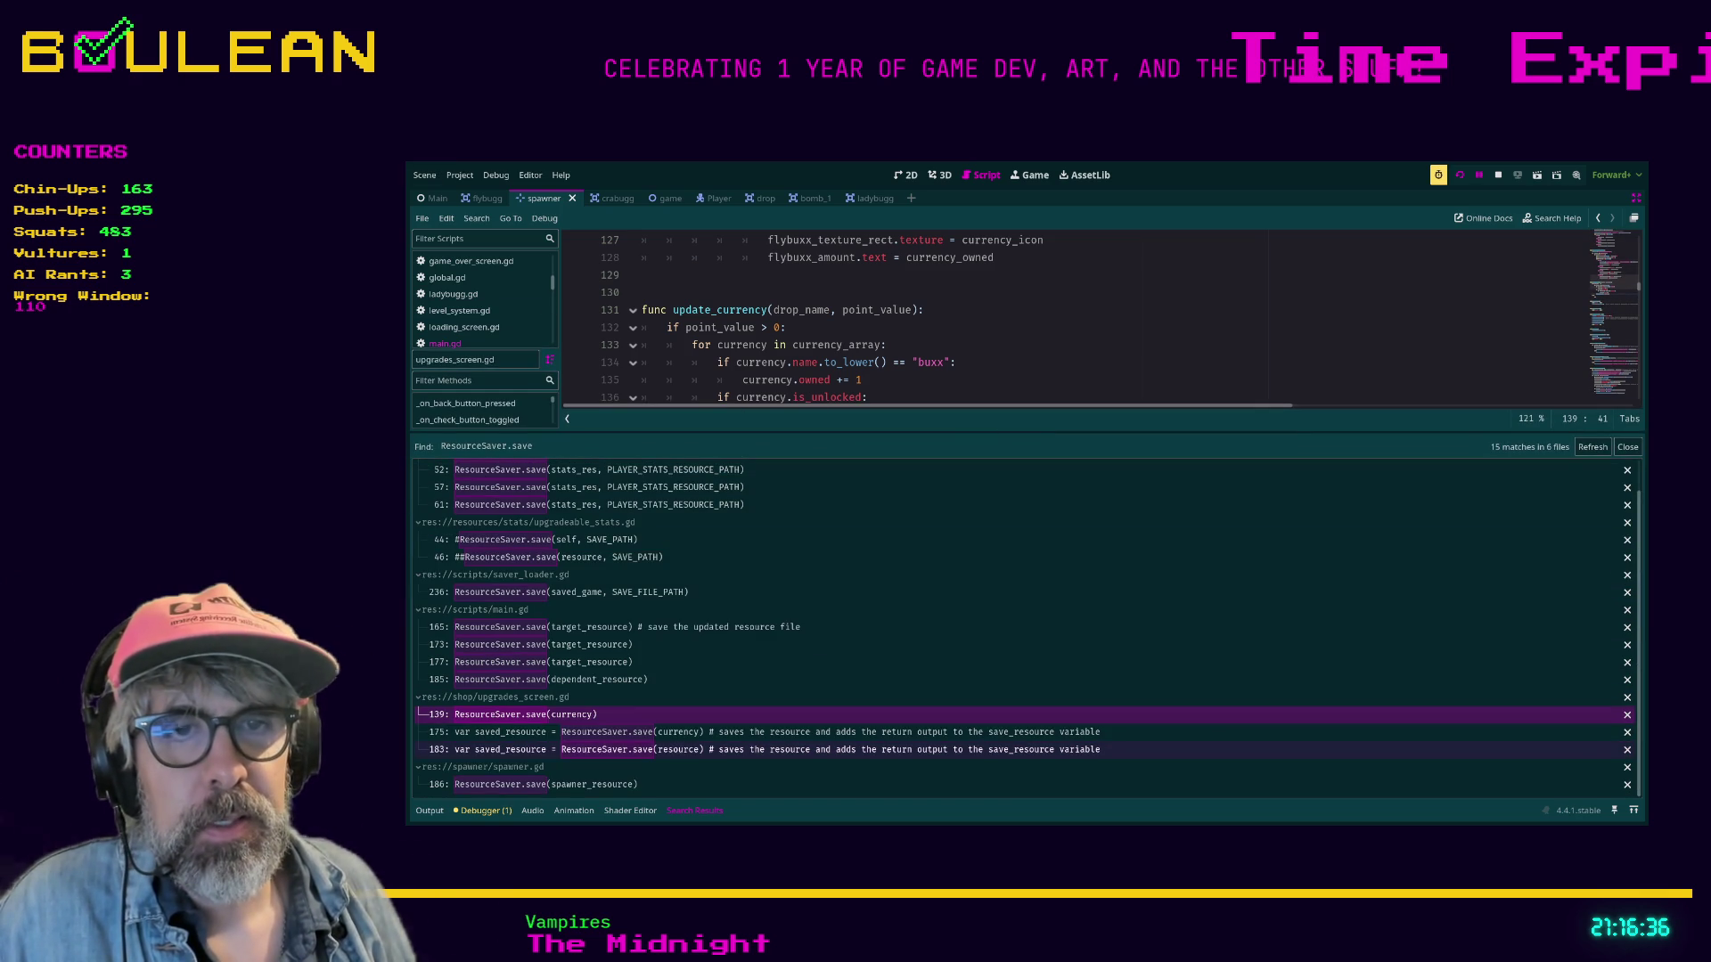
{"action": "scroll", "coordinate": [580, 677], "scroll_direction": "up", "scroll_amount": 1}
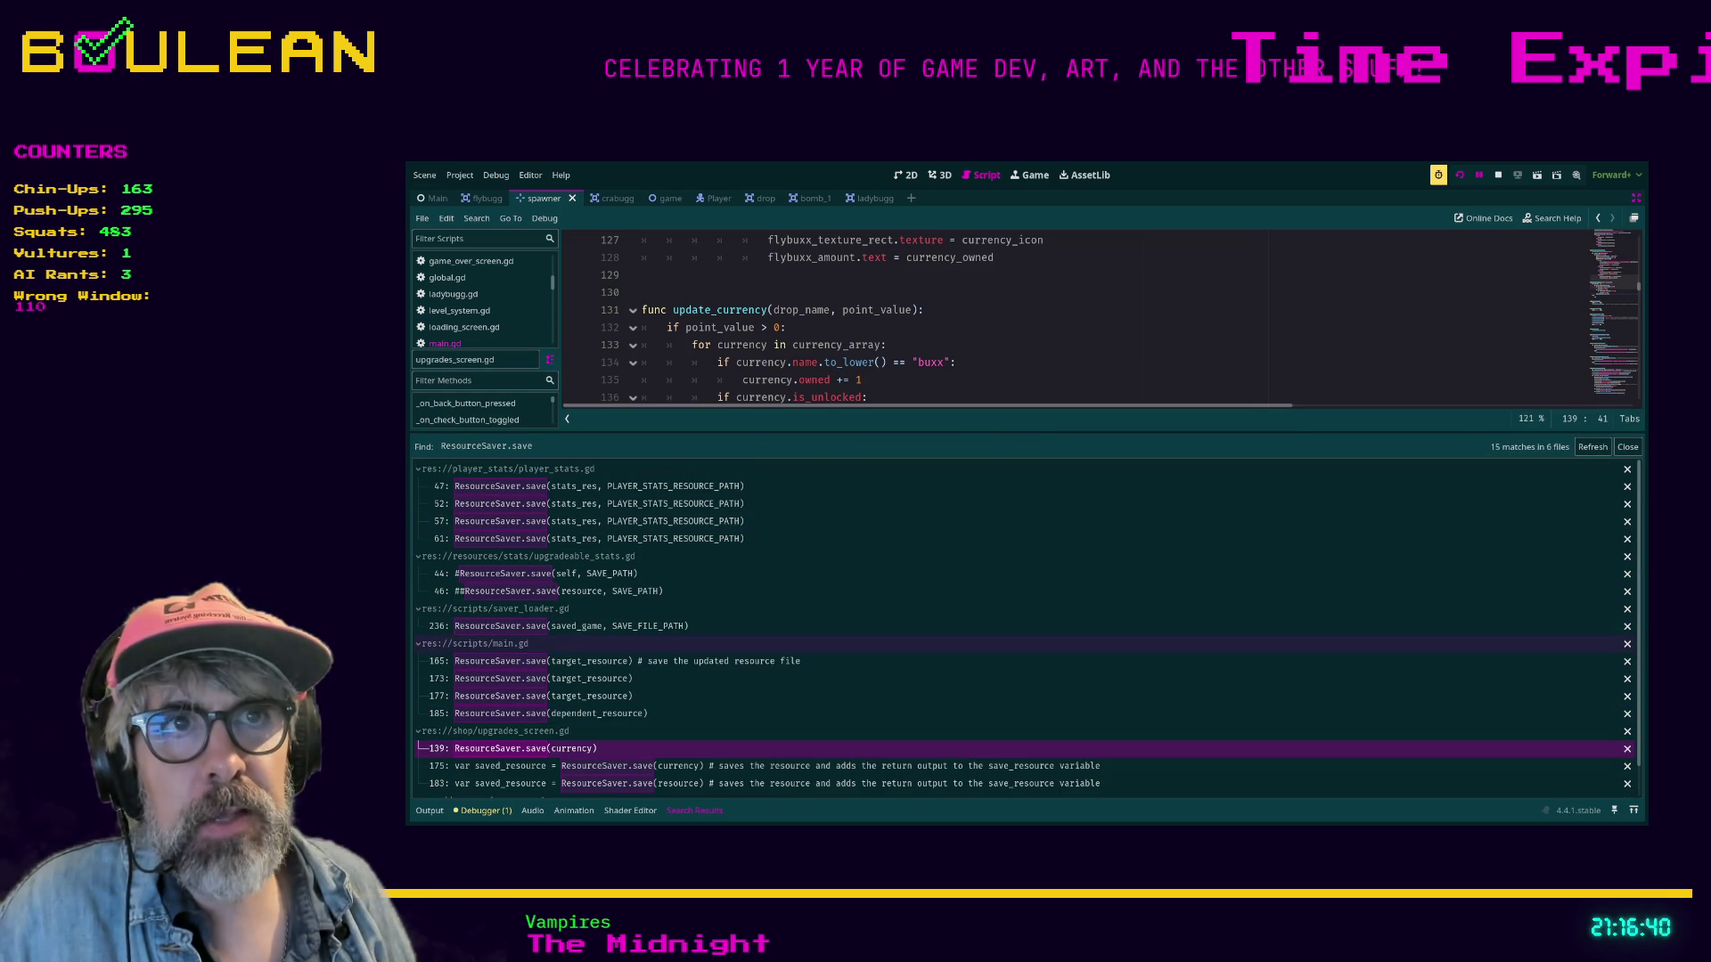
{"action": "left_click", "coordinate": [956, 362]}
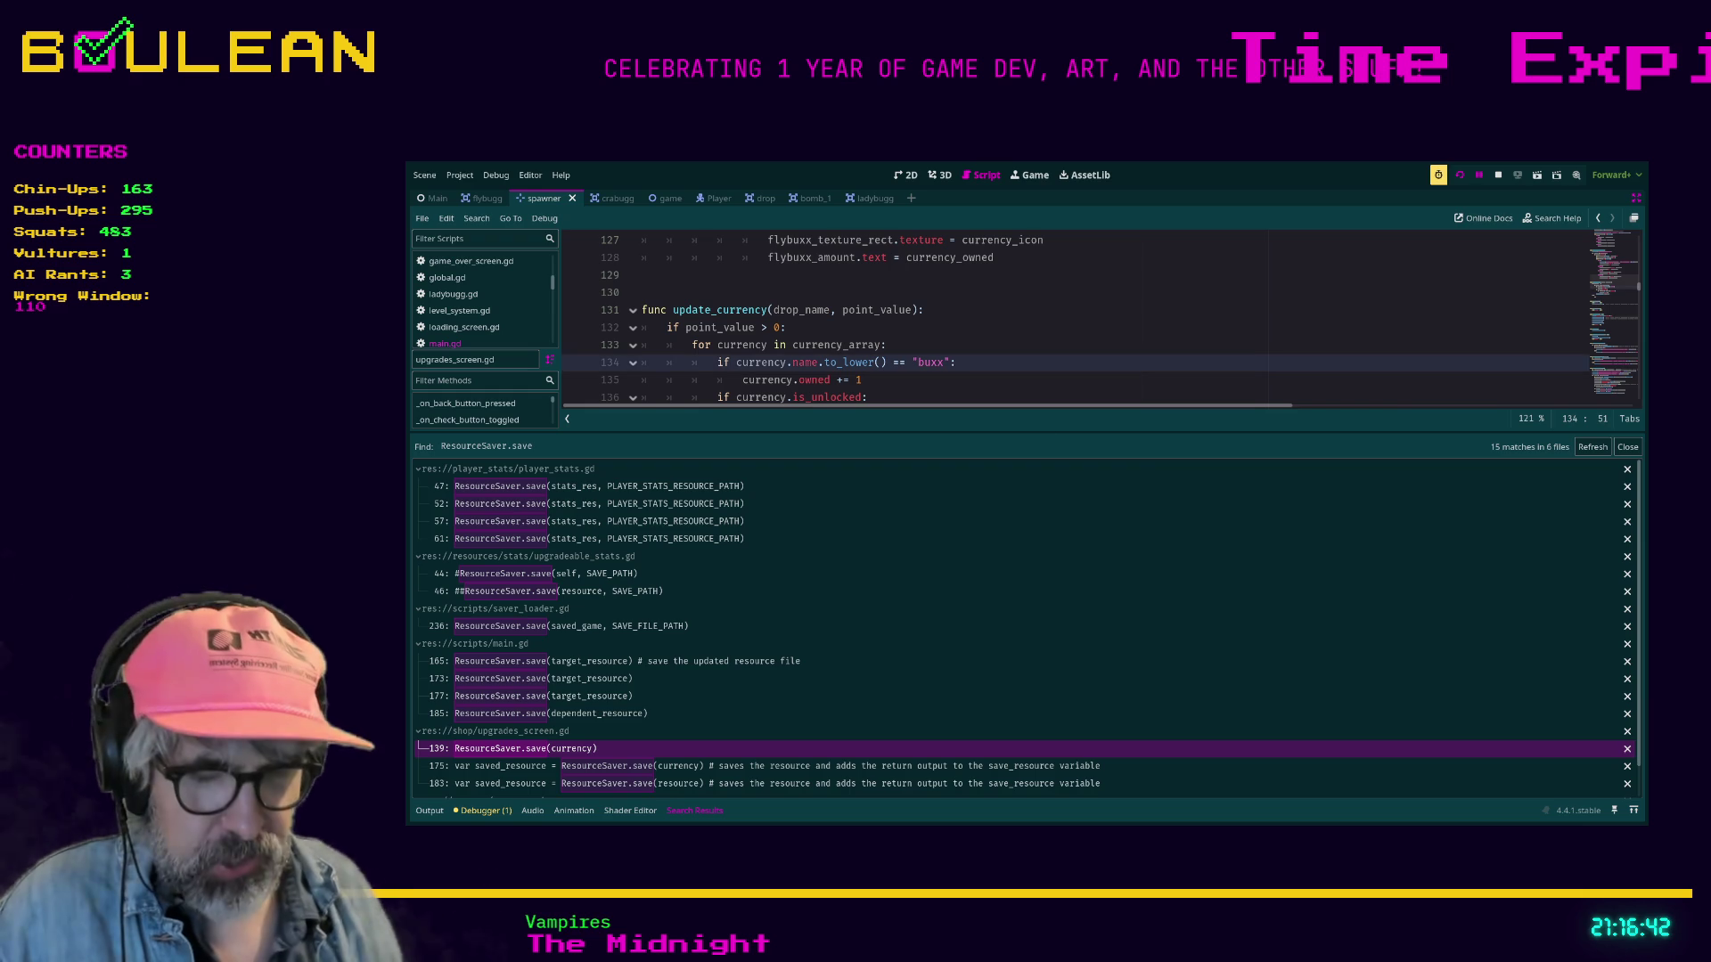
{"action": "key", "text": "Return"}
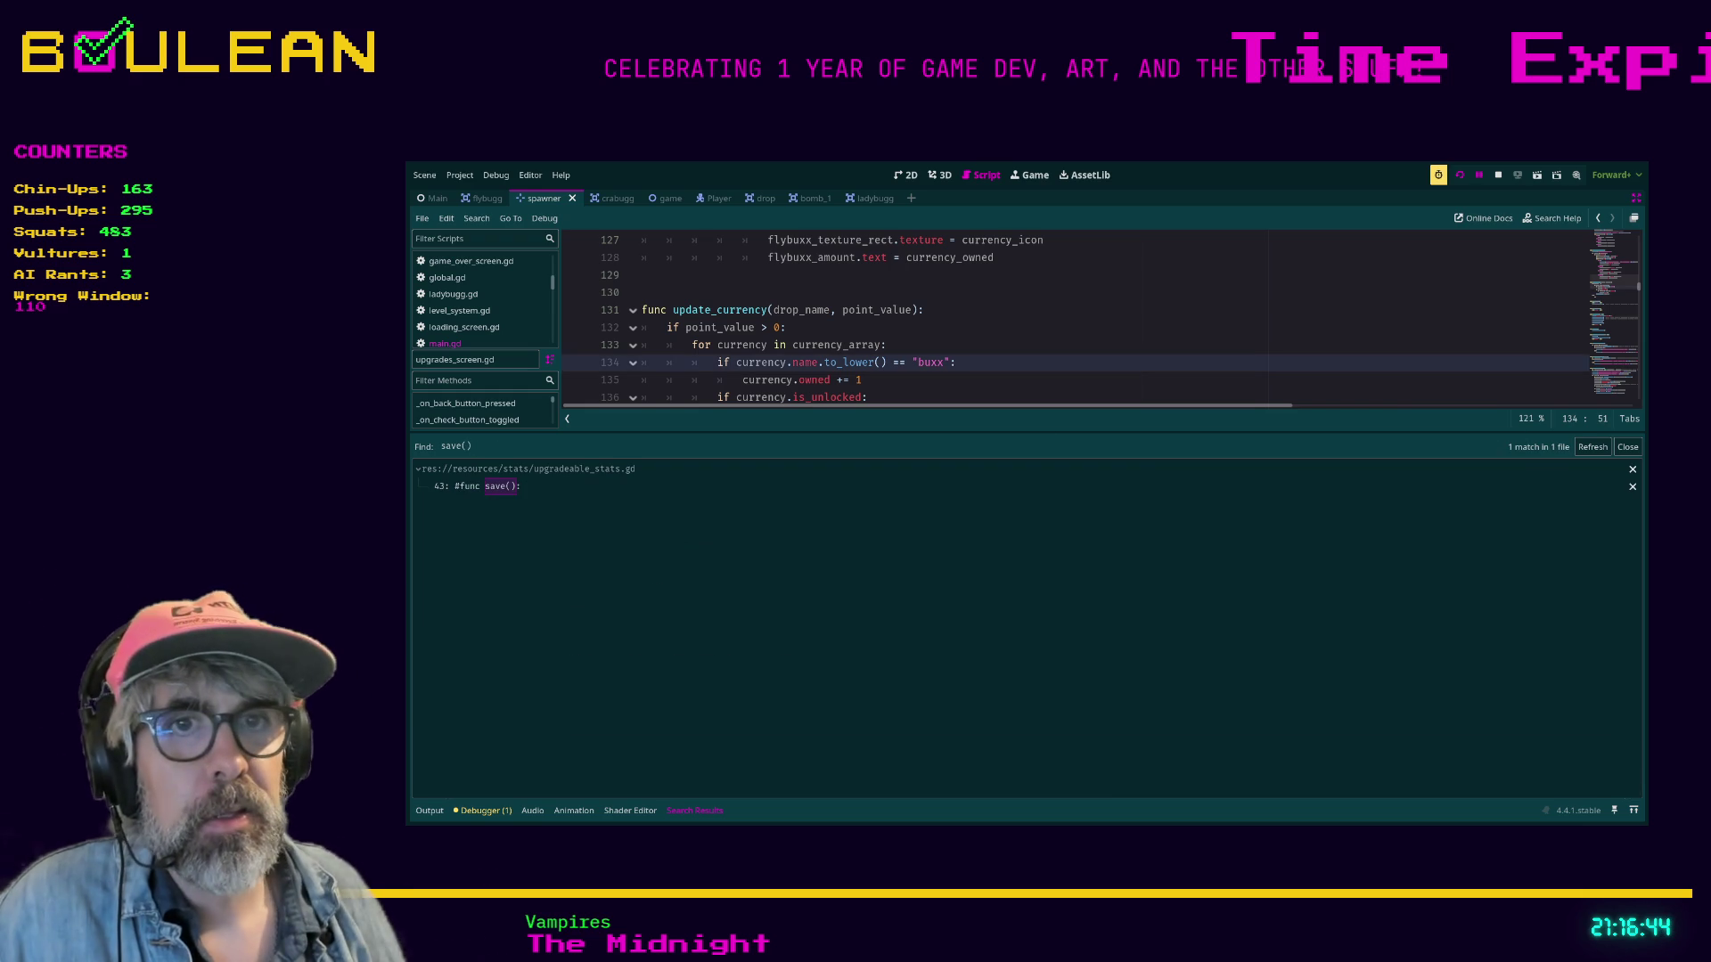
{"action": "left_click", "coordinate": [485, 486]}
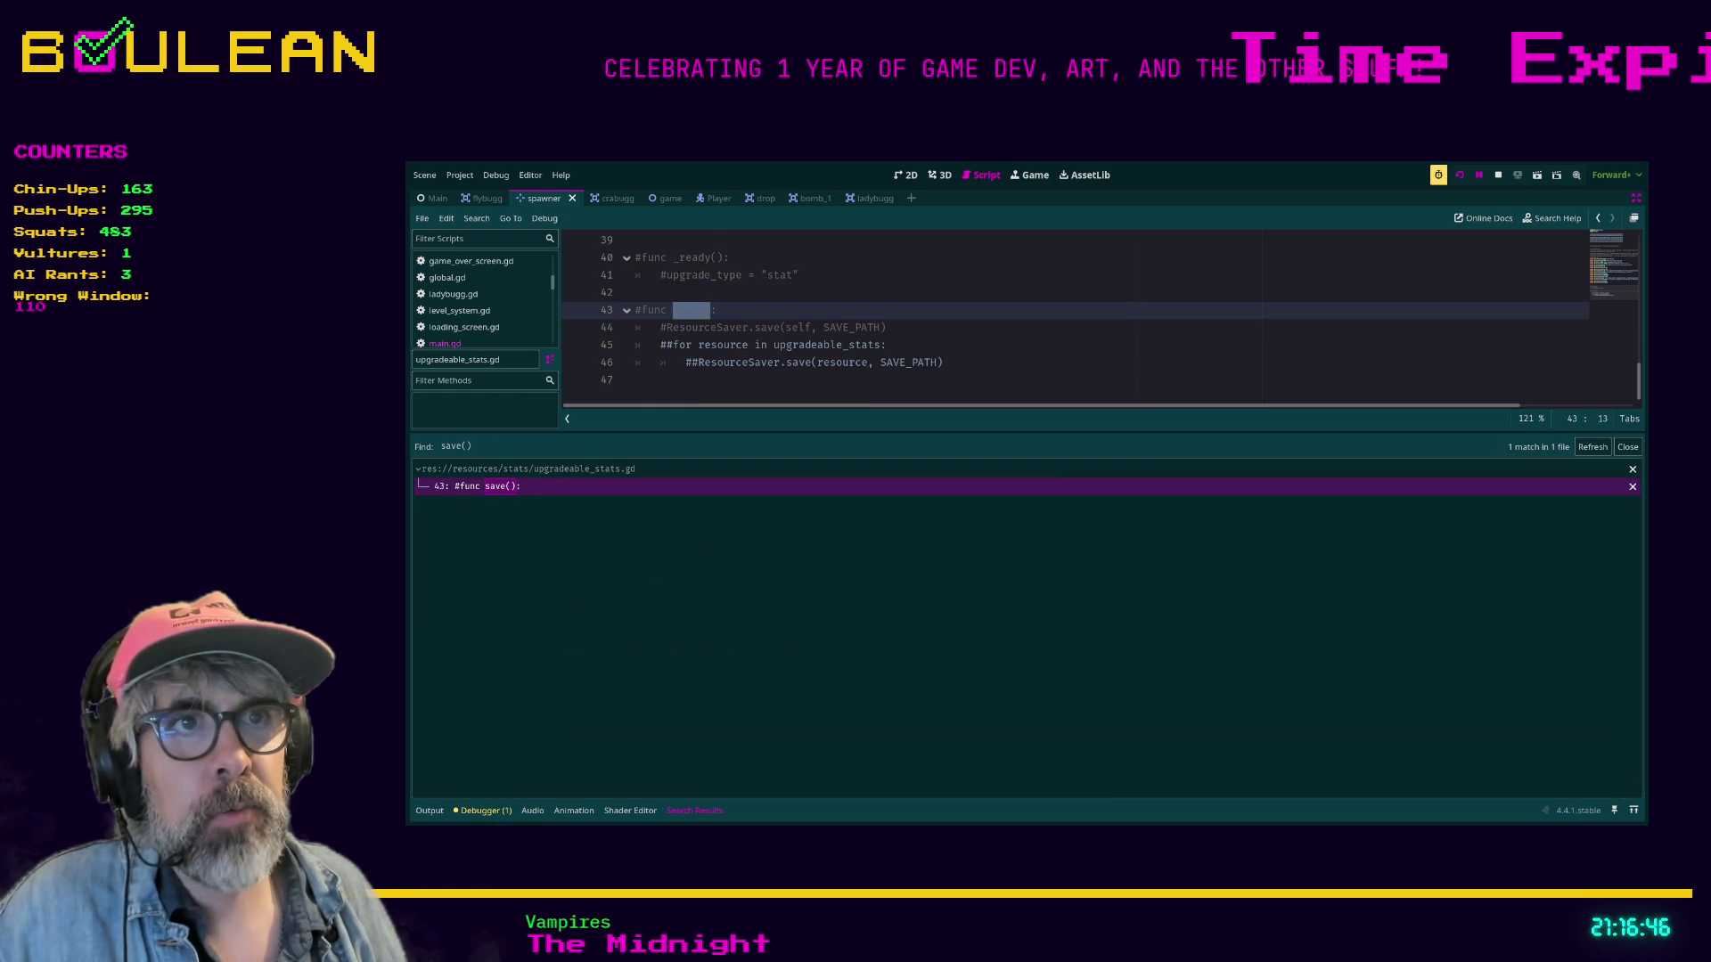
Broaden the project search to save (188 matches in 16 files) and open class_name SavedGame.
{"action": "left_click_drag", "start_coordinate": [1027, 431], "coordinate": [1027, 562]}
{"action": "left_click", "coordinate": [717, 450]}
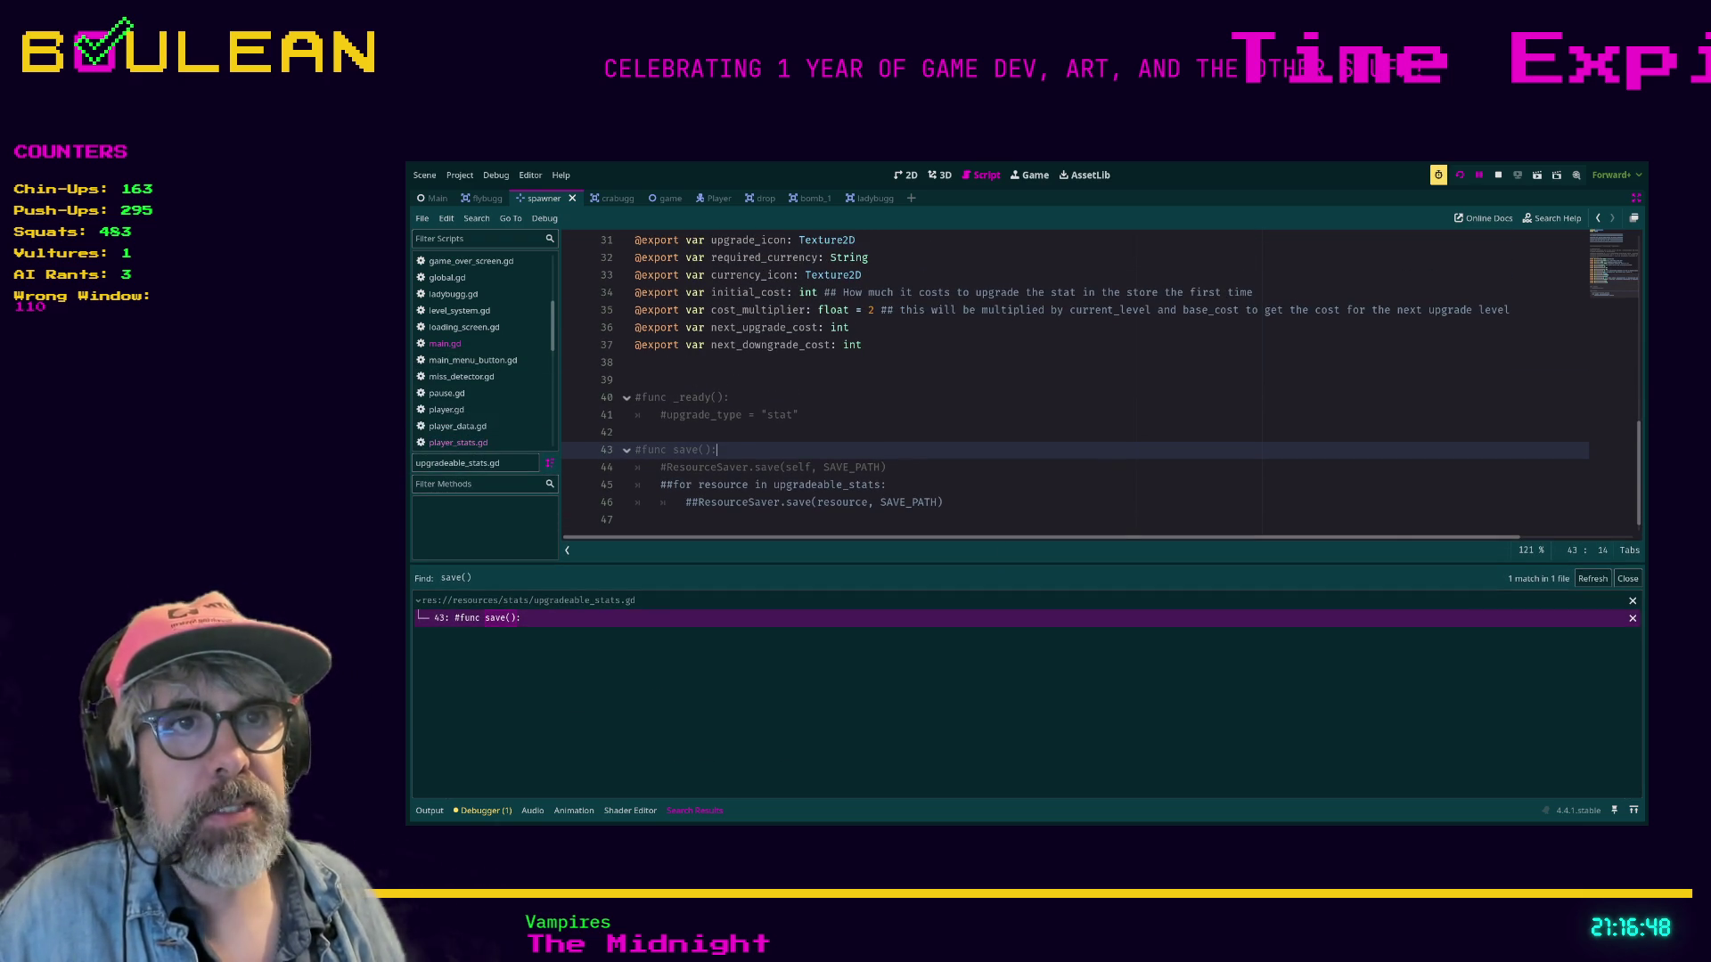
{"action": "key", "text": "Return"}
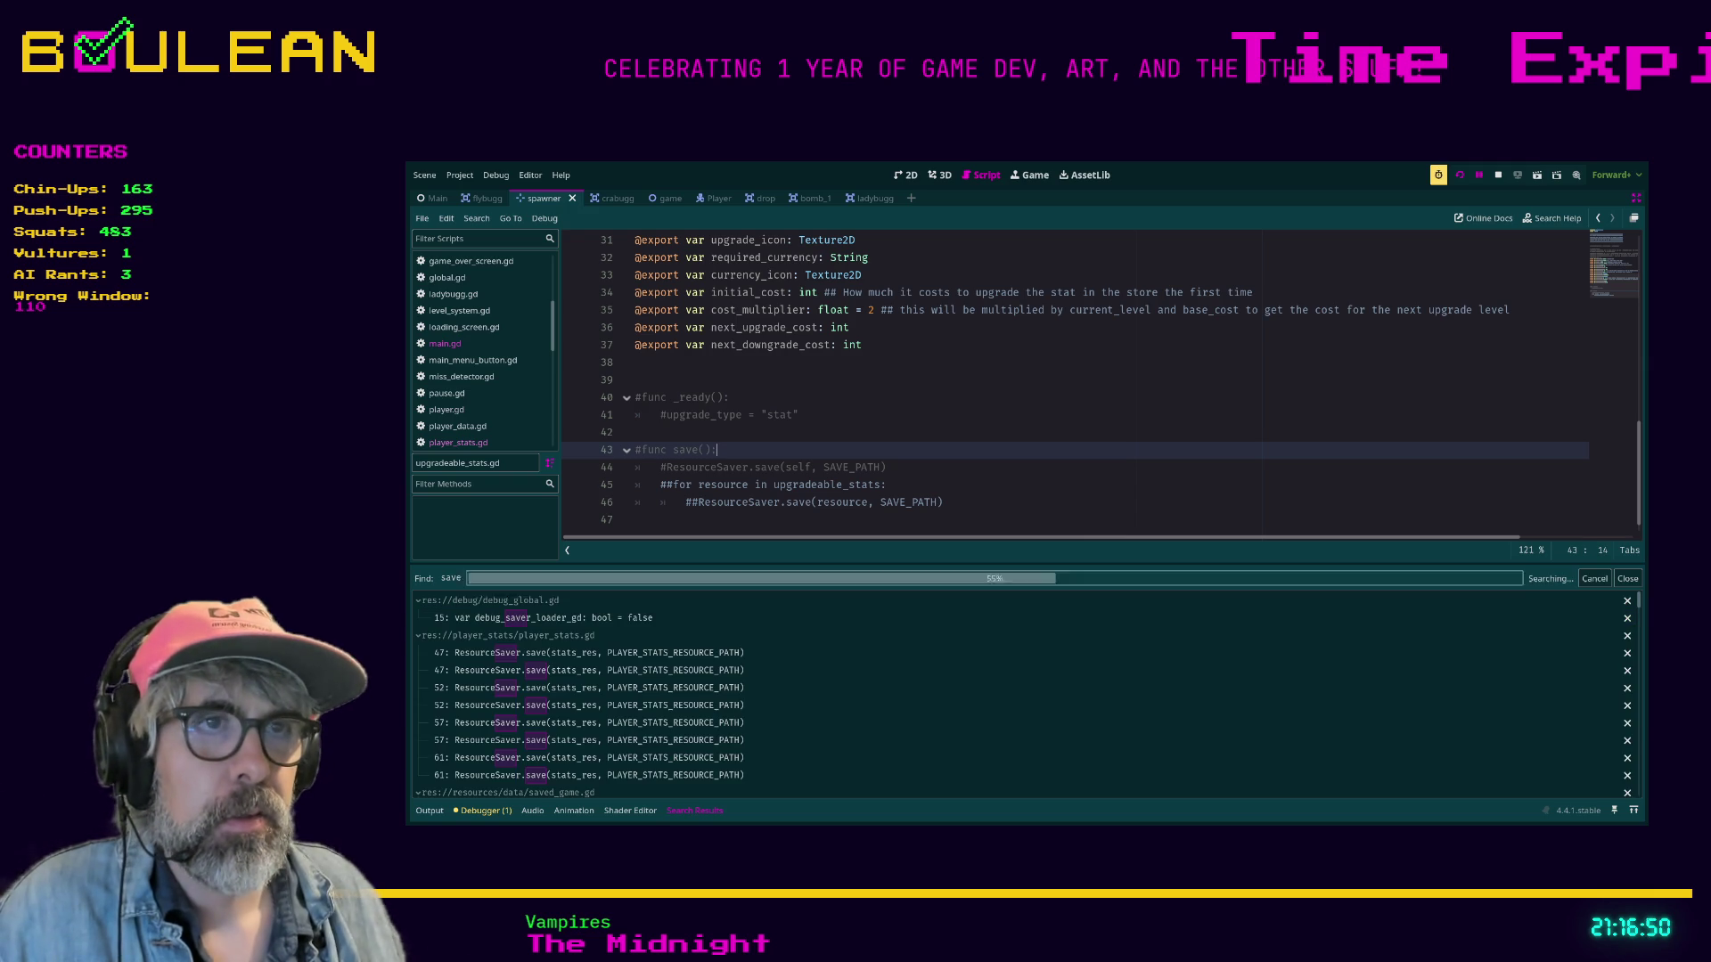
{"action": "scroll", "coordinate": [1024, 695], "scroll_direction": "down", "scroll_amount": 3}
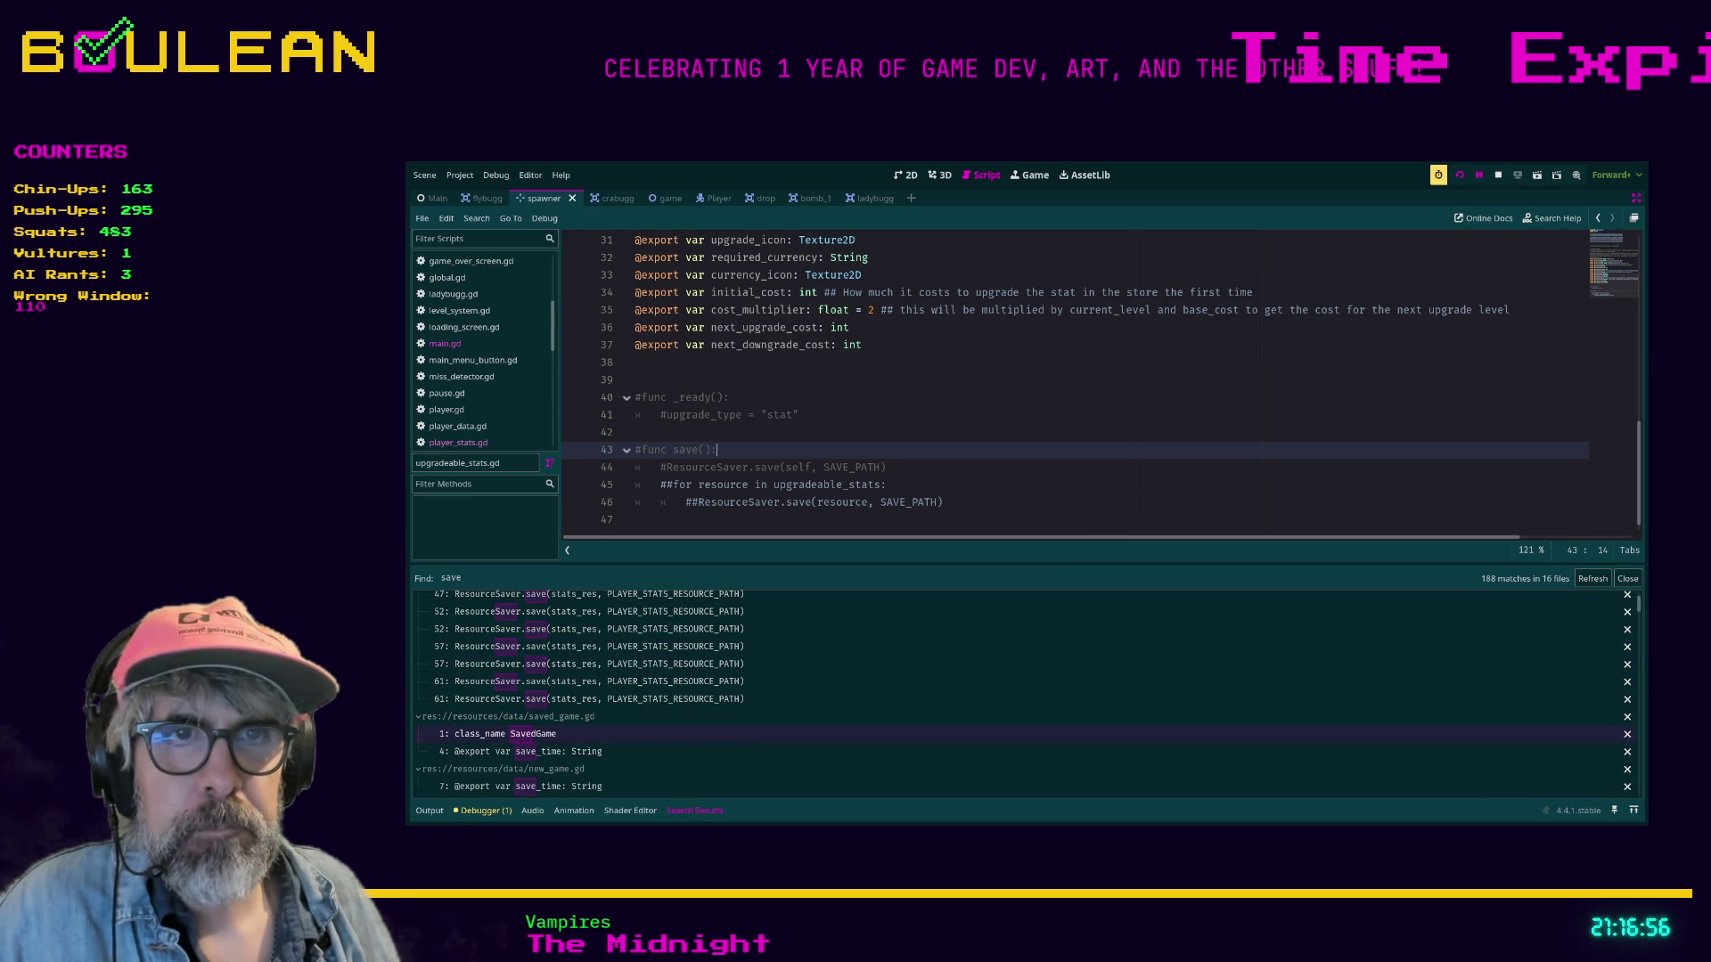
{"action": "left_click", "coordinate": [499, 733]}
Scroll down through the search results and saved_game.gd's SavedGame resource.
{"action": "scroll", "coordinate": [1025, 695], "scroll_direction": "down", "scroll_amount": 1}
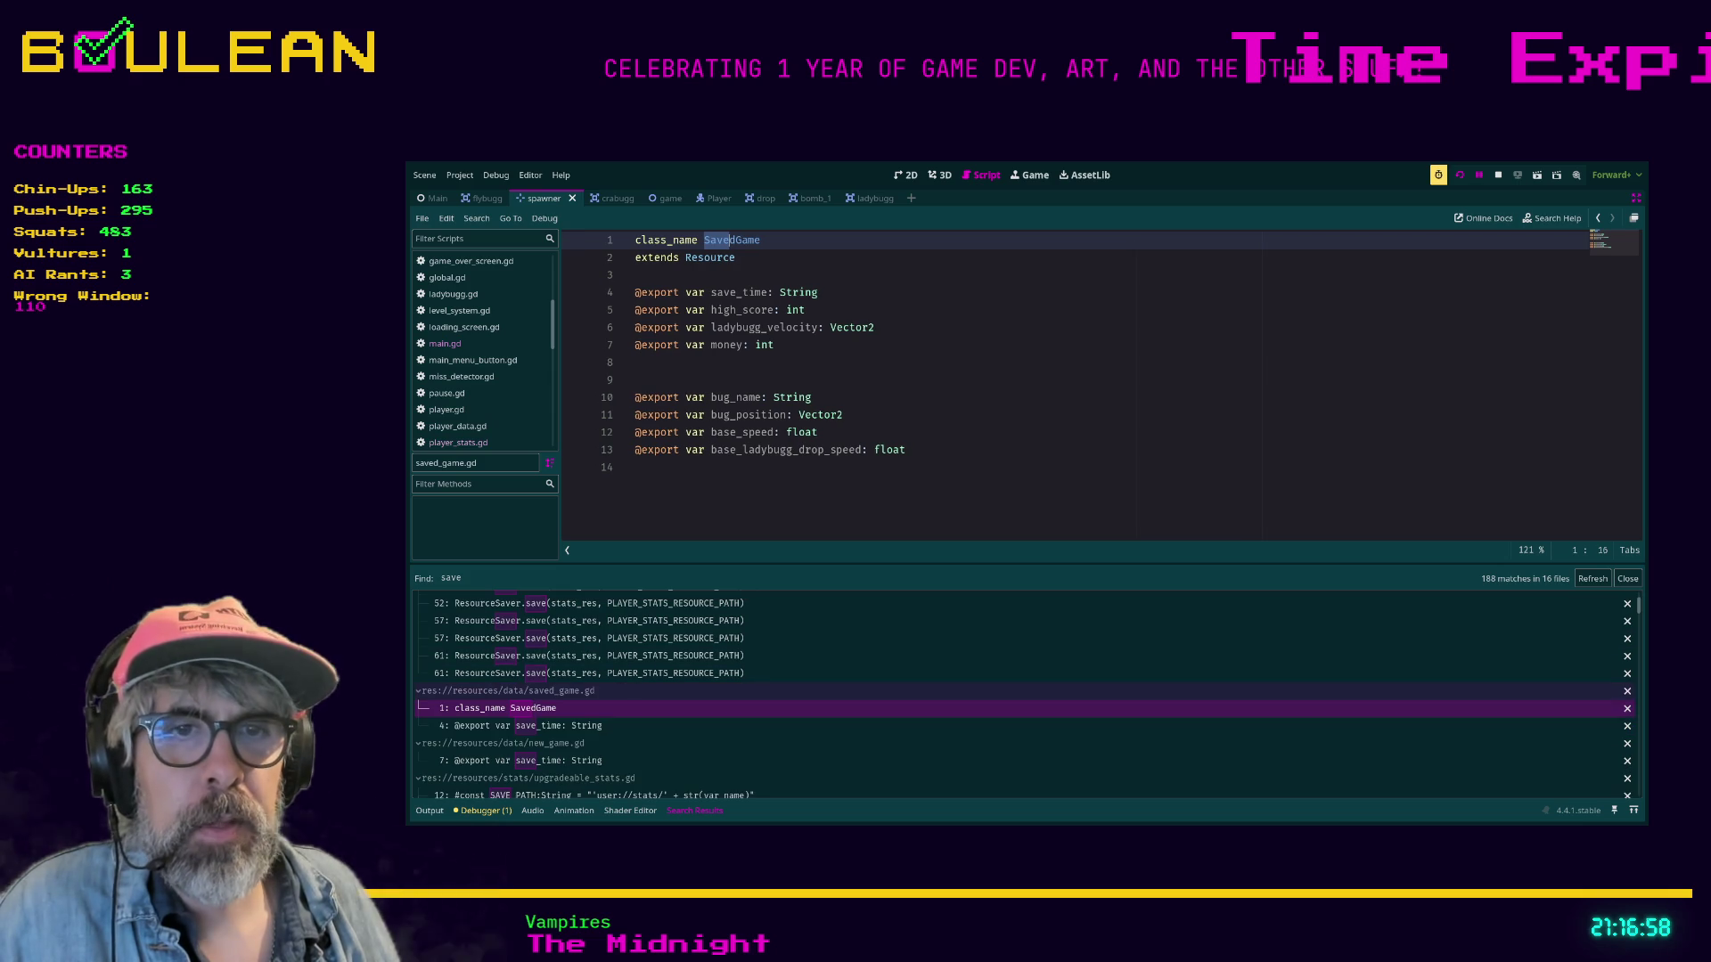
{"action": "scroll", "coordinate": [1025, 695], "scroll_direction": "down", "scroll_amount": 1}
{"action": "scroll", "coordinate": [1025, 695], "scroll_direction": "down", "scroll_amount": 1}
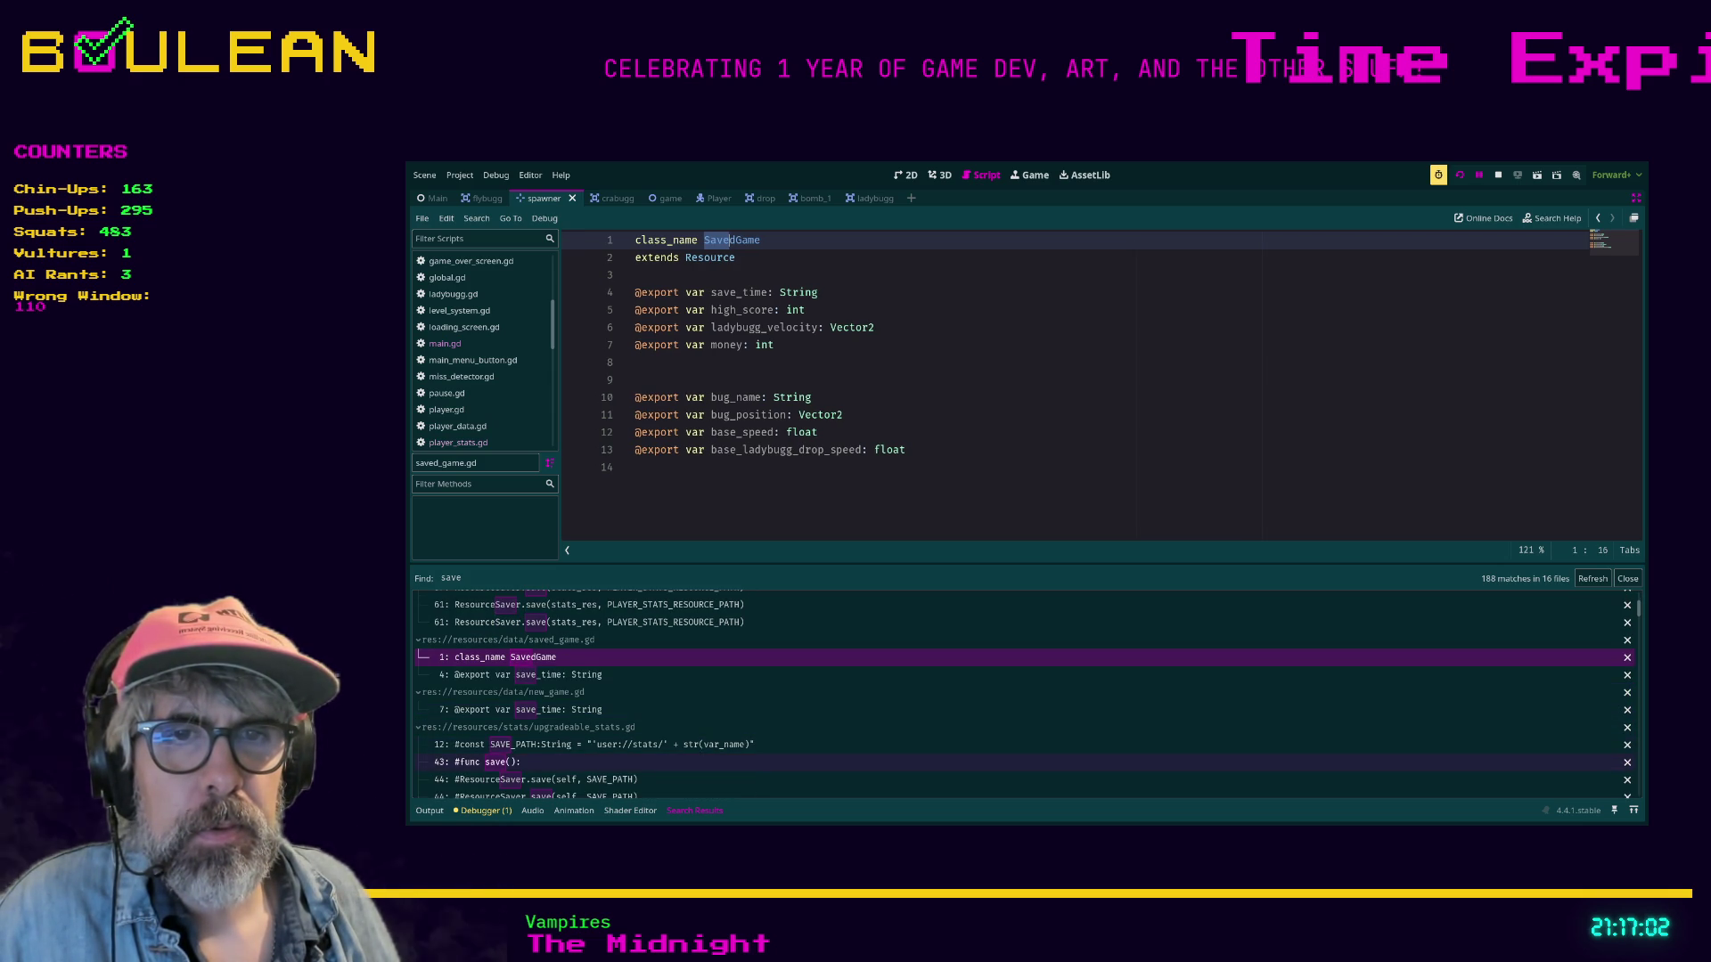
{"action": "scroll", "coordinate": [1025, 695], "scroll_direction": "down", "scroll_amount": 3}
{"action": "scroll", "coordinate": [1025, 695], "scroll_direction": "down", "scroll_amount": 3}
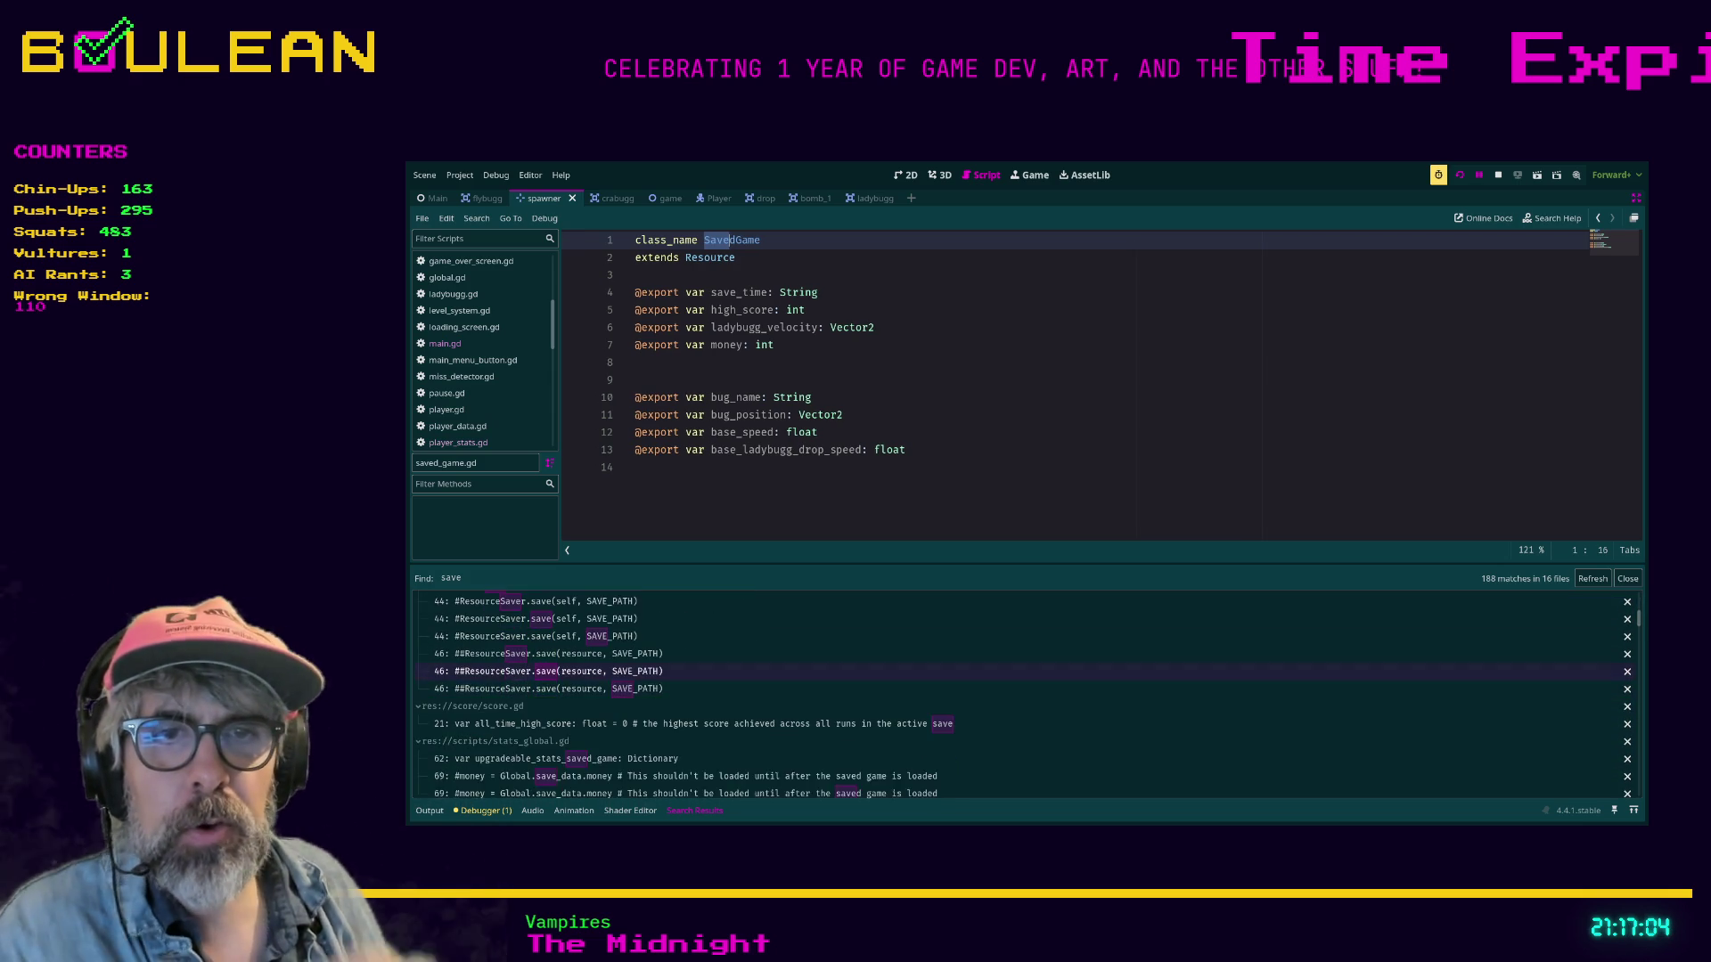
{"action": "scroll", "coordinate": [1024, 695], "scroll_direction": "down", "scroll_amount": 4}
{"action": "scroll", "coordinate": [1024, 695], "scroll_direction": "down", "scroll_amount": 4}
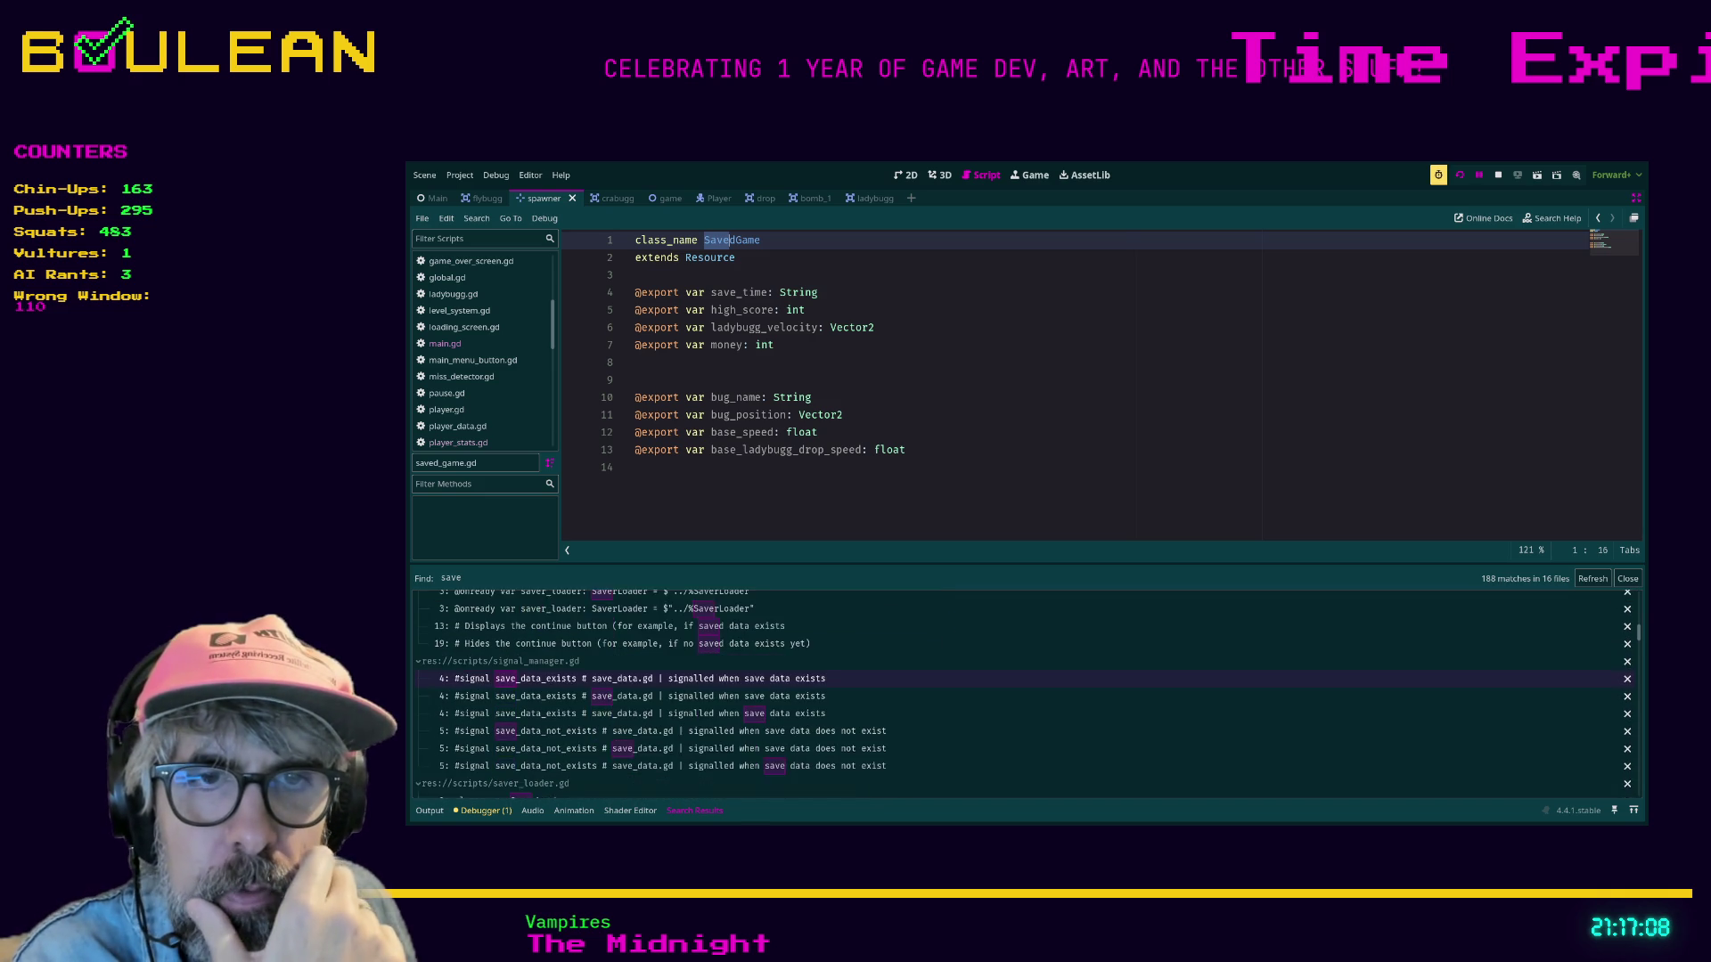
{"action": "scroll", "coordinate": [1025, 695], "scroll_direction": "down", "scroll_amount": 2}
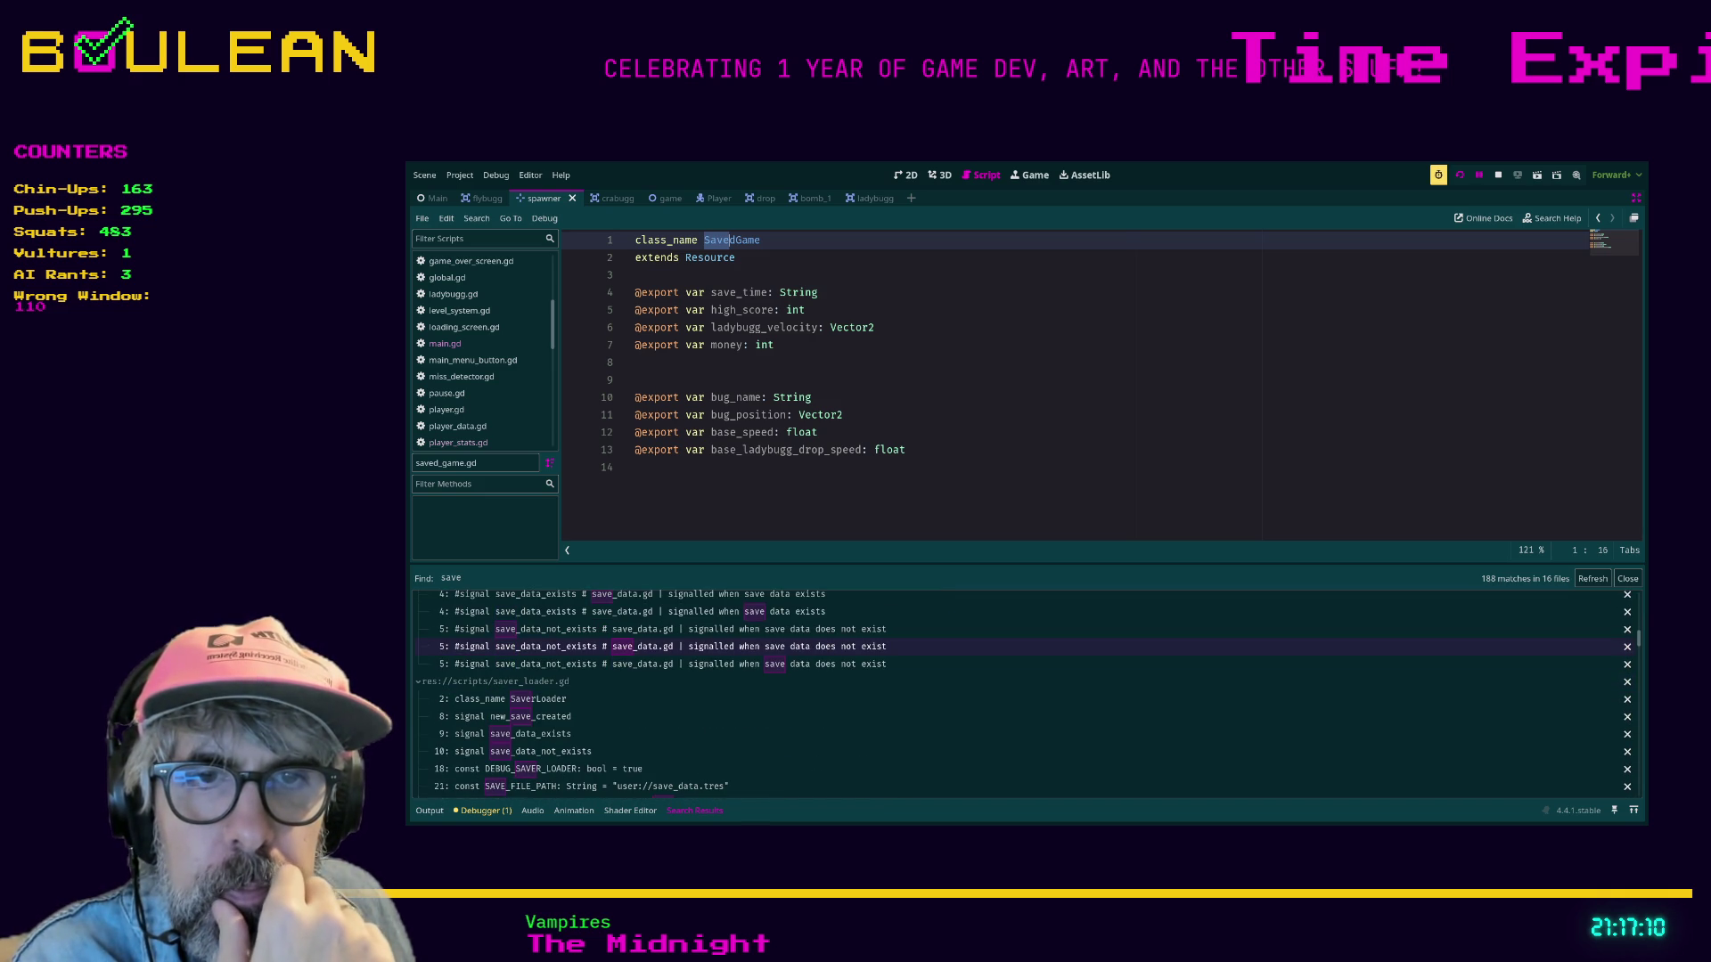
{"action": "scroll", "coordinate": [1024, 677], "scroll_direction": "down", "scroll_amount": 3}
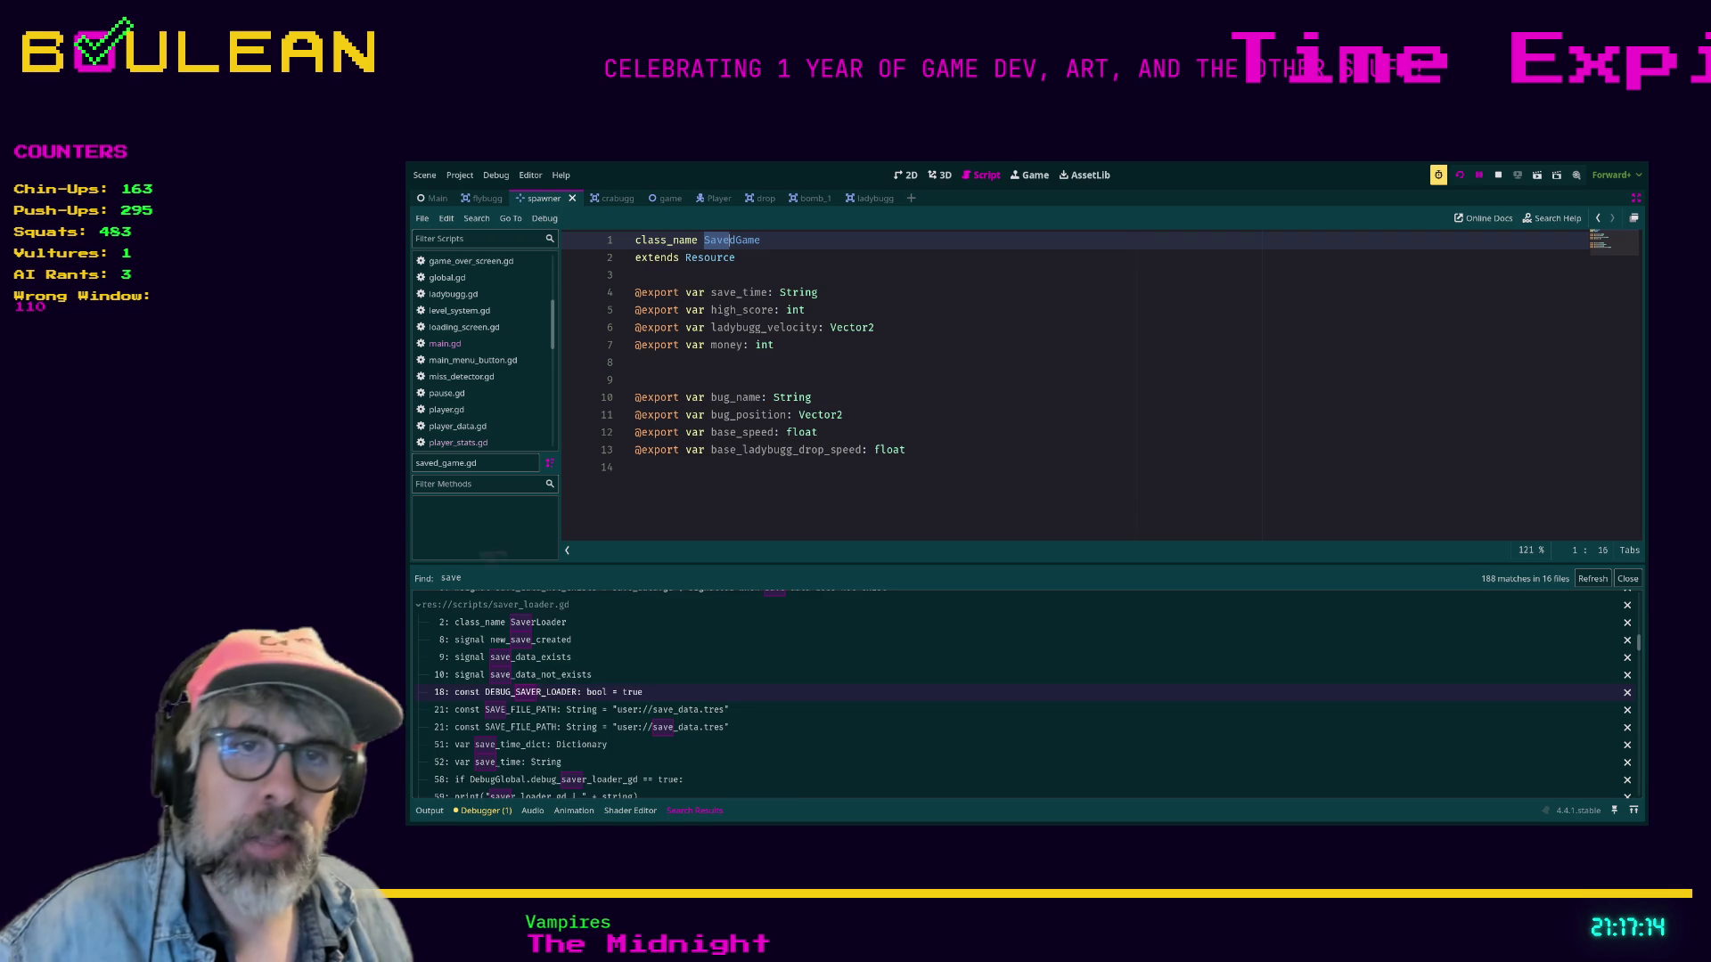
{"action": "scroll", "coordinate": [1024, 670], "scroll_direction": "down", "scroll_amount": 3}
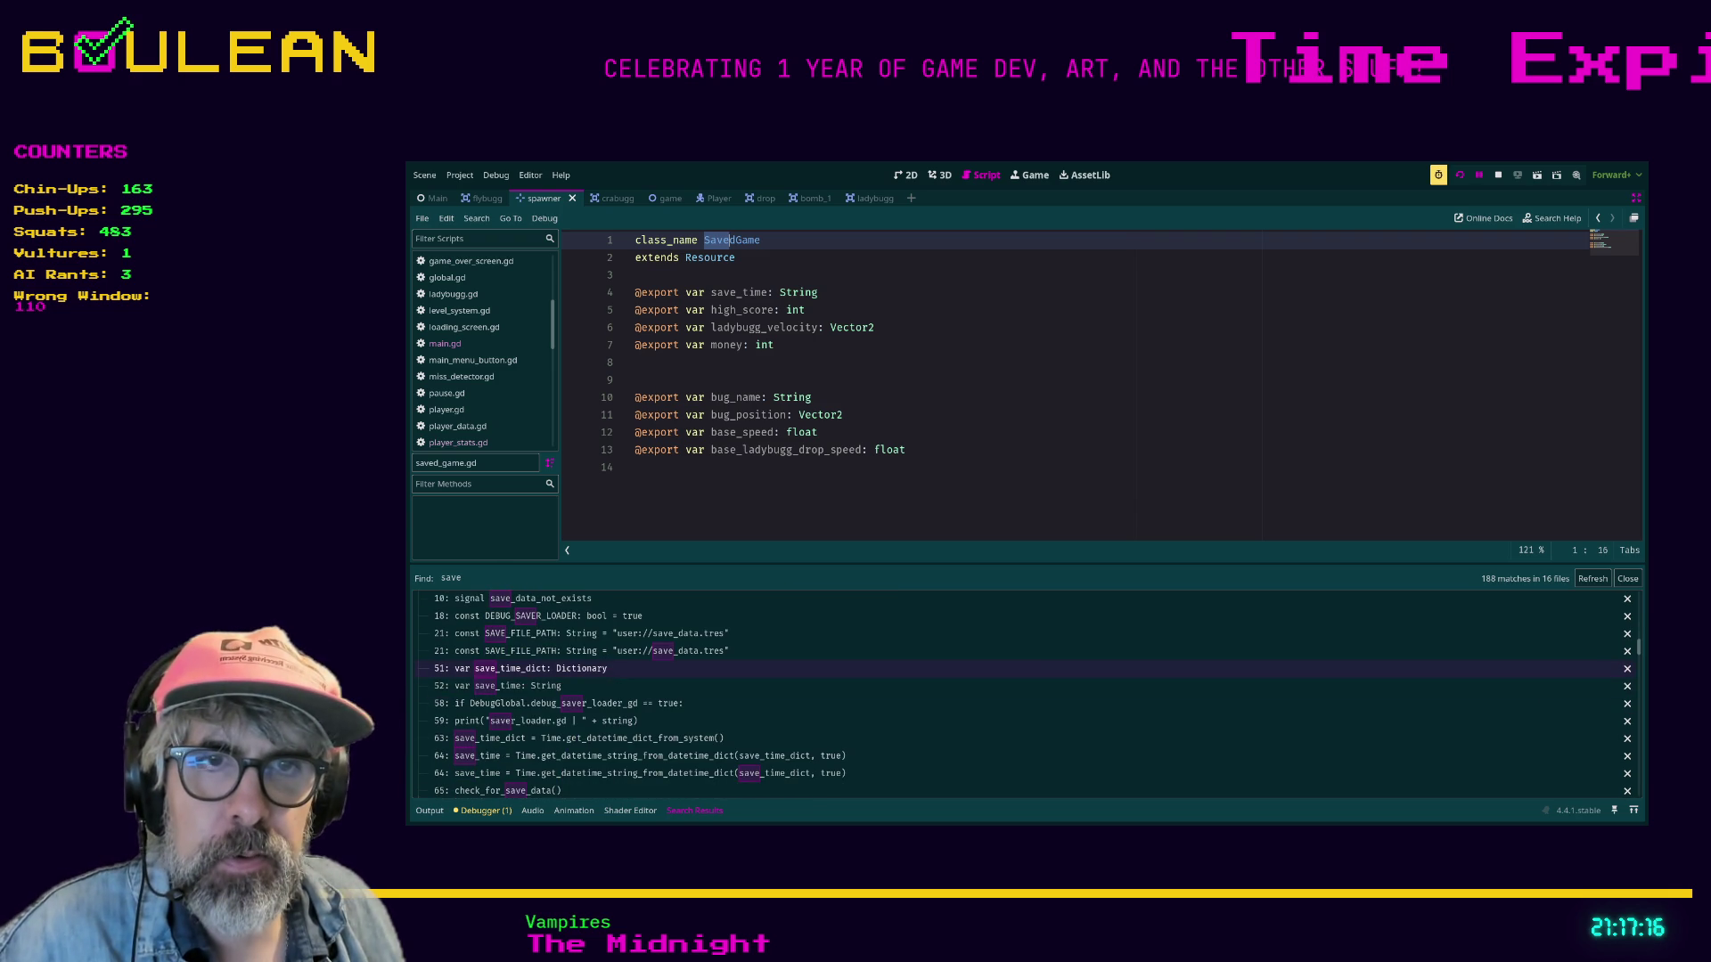
{"action": "scroll", "coordinate": [1025, 686], "scroll_direction": "down", "scroll_amount": 2}
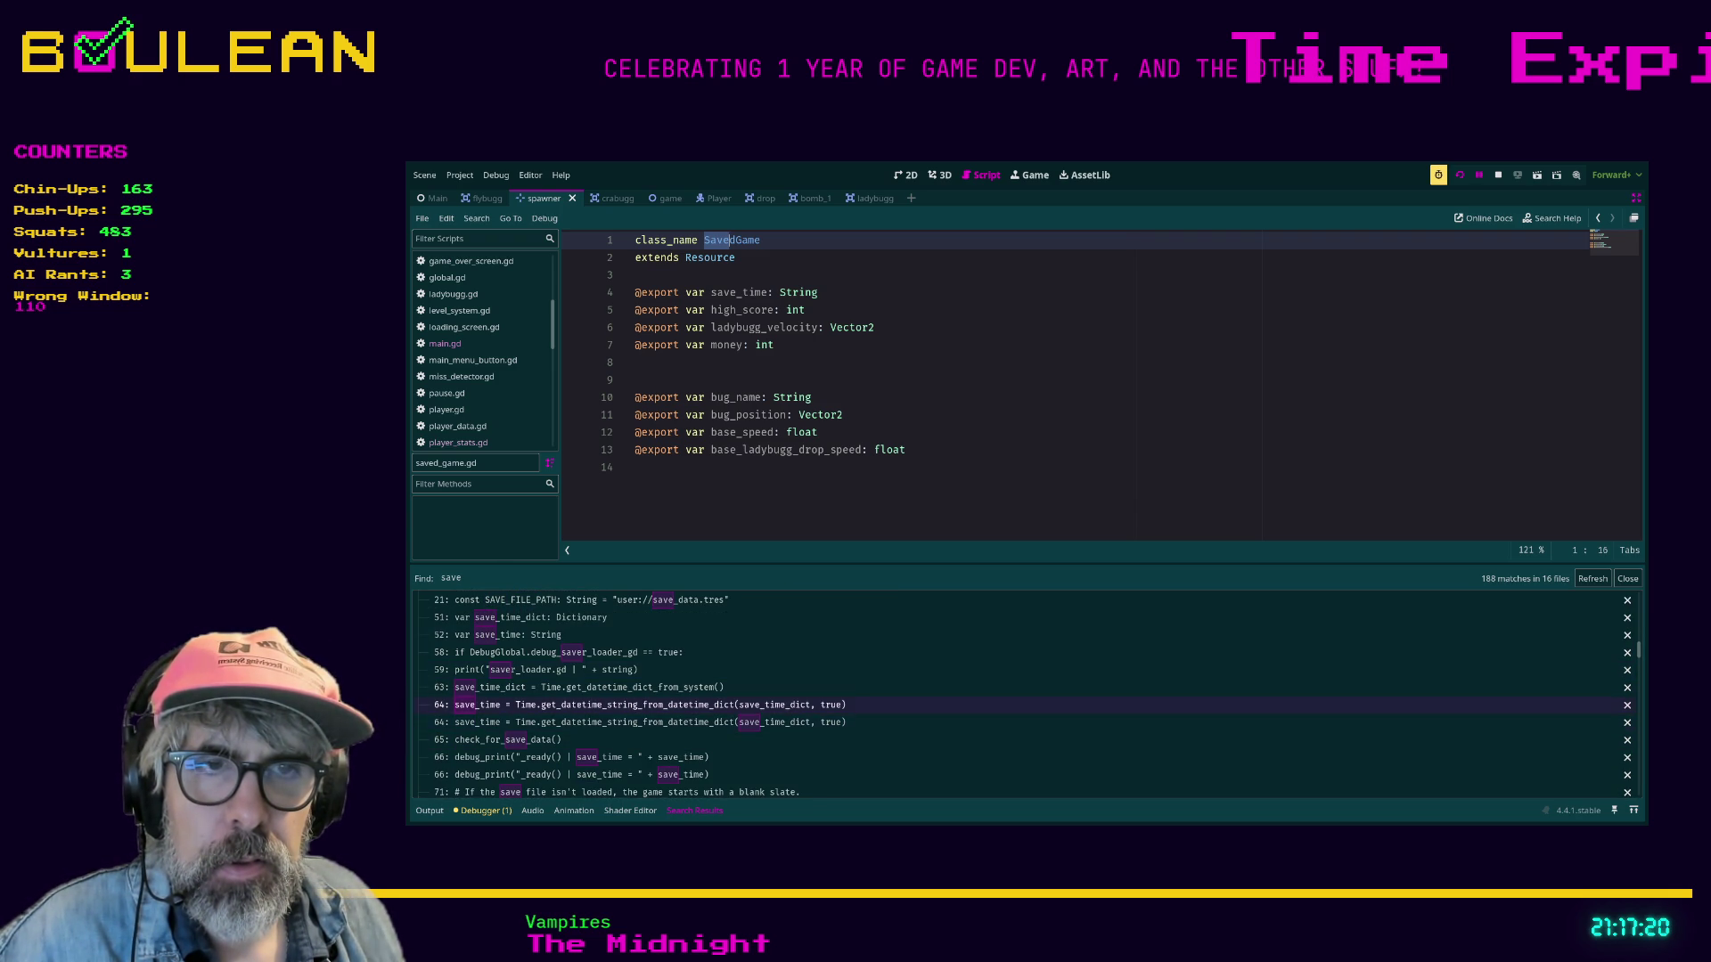
{"action": "scroll", "coordinate": [695, 735], "scroll_direction": "down", "scroll_amount": 2}
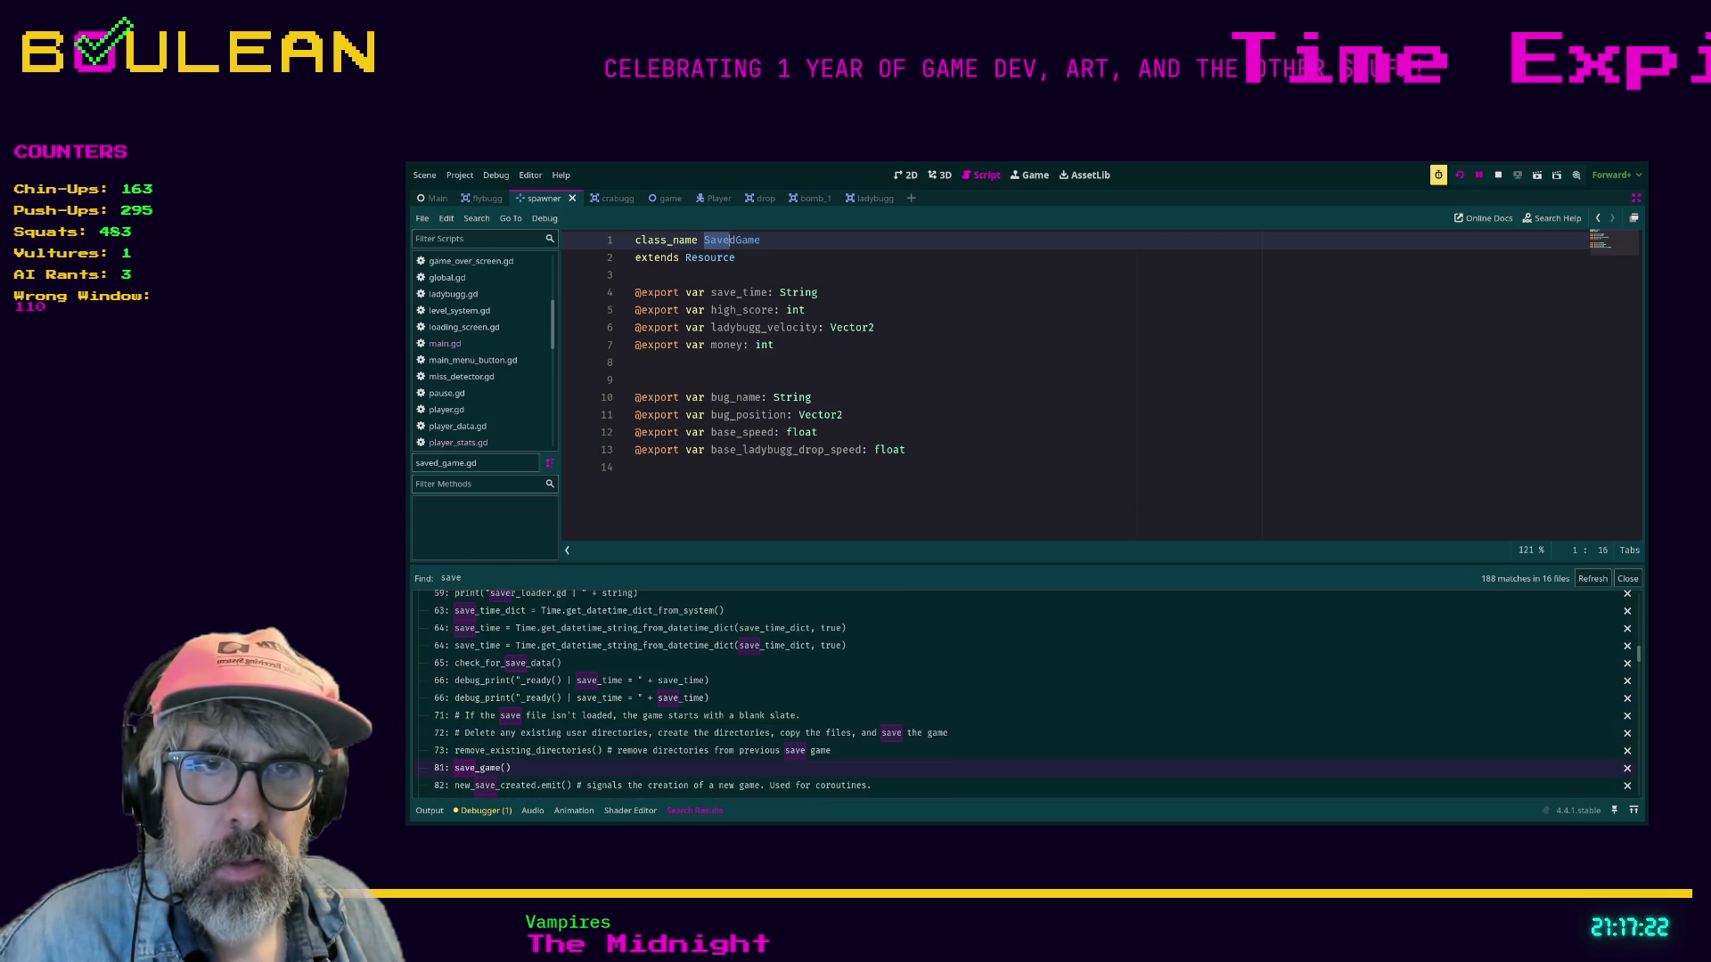
{"action": "left_click", "coordinate": [481, 767]}
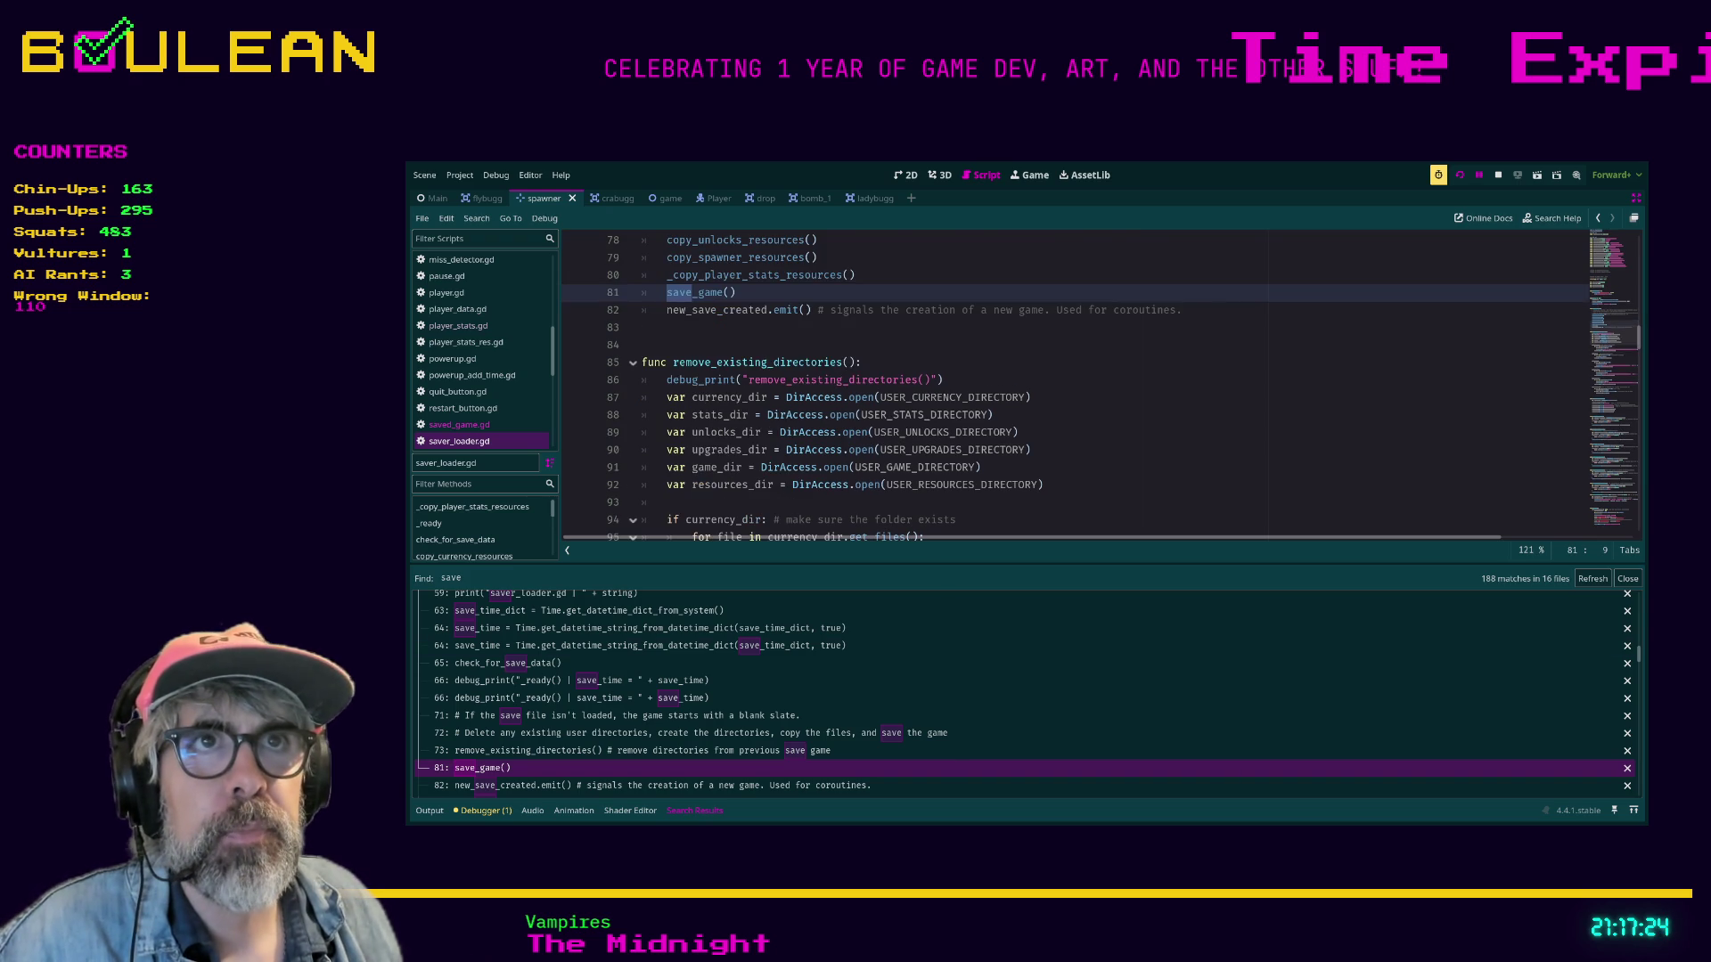
{"action": "scroll", "coordinate": [1101, 385], "scroll_direction": "up", "scroll_amount": 2}
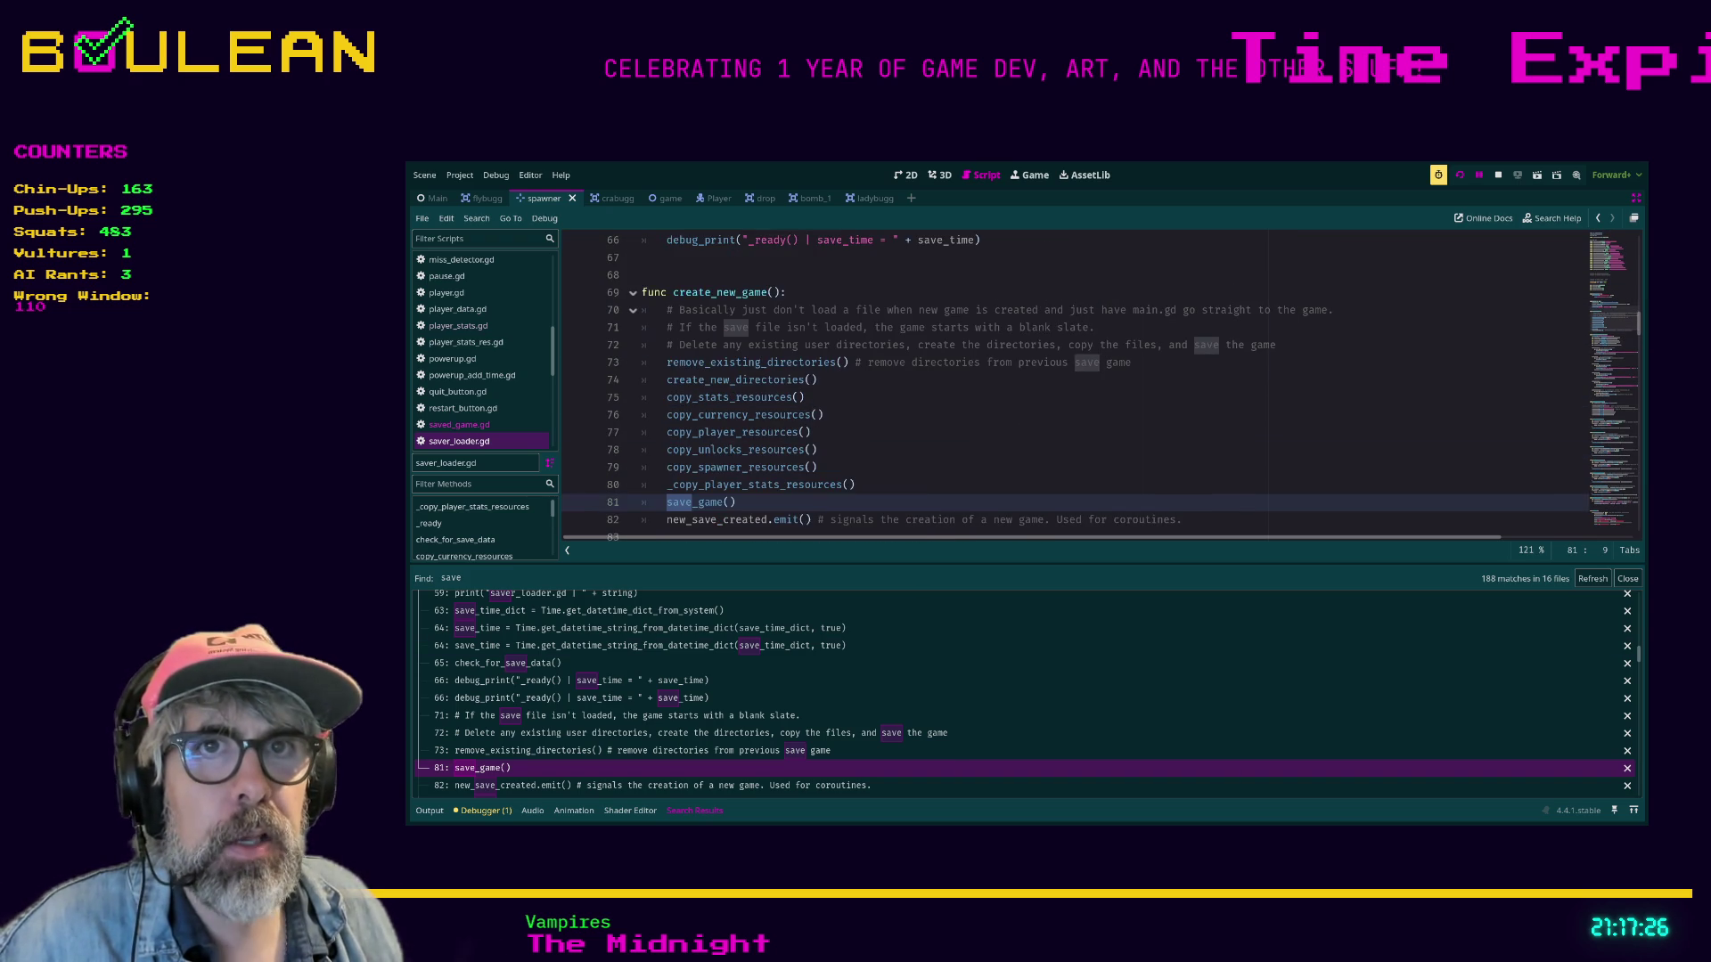
{"action": "scroll", "coordinate": [1101, 385], "scroll_direction": "up", "scroll_amount": 20}
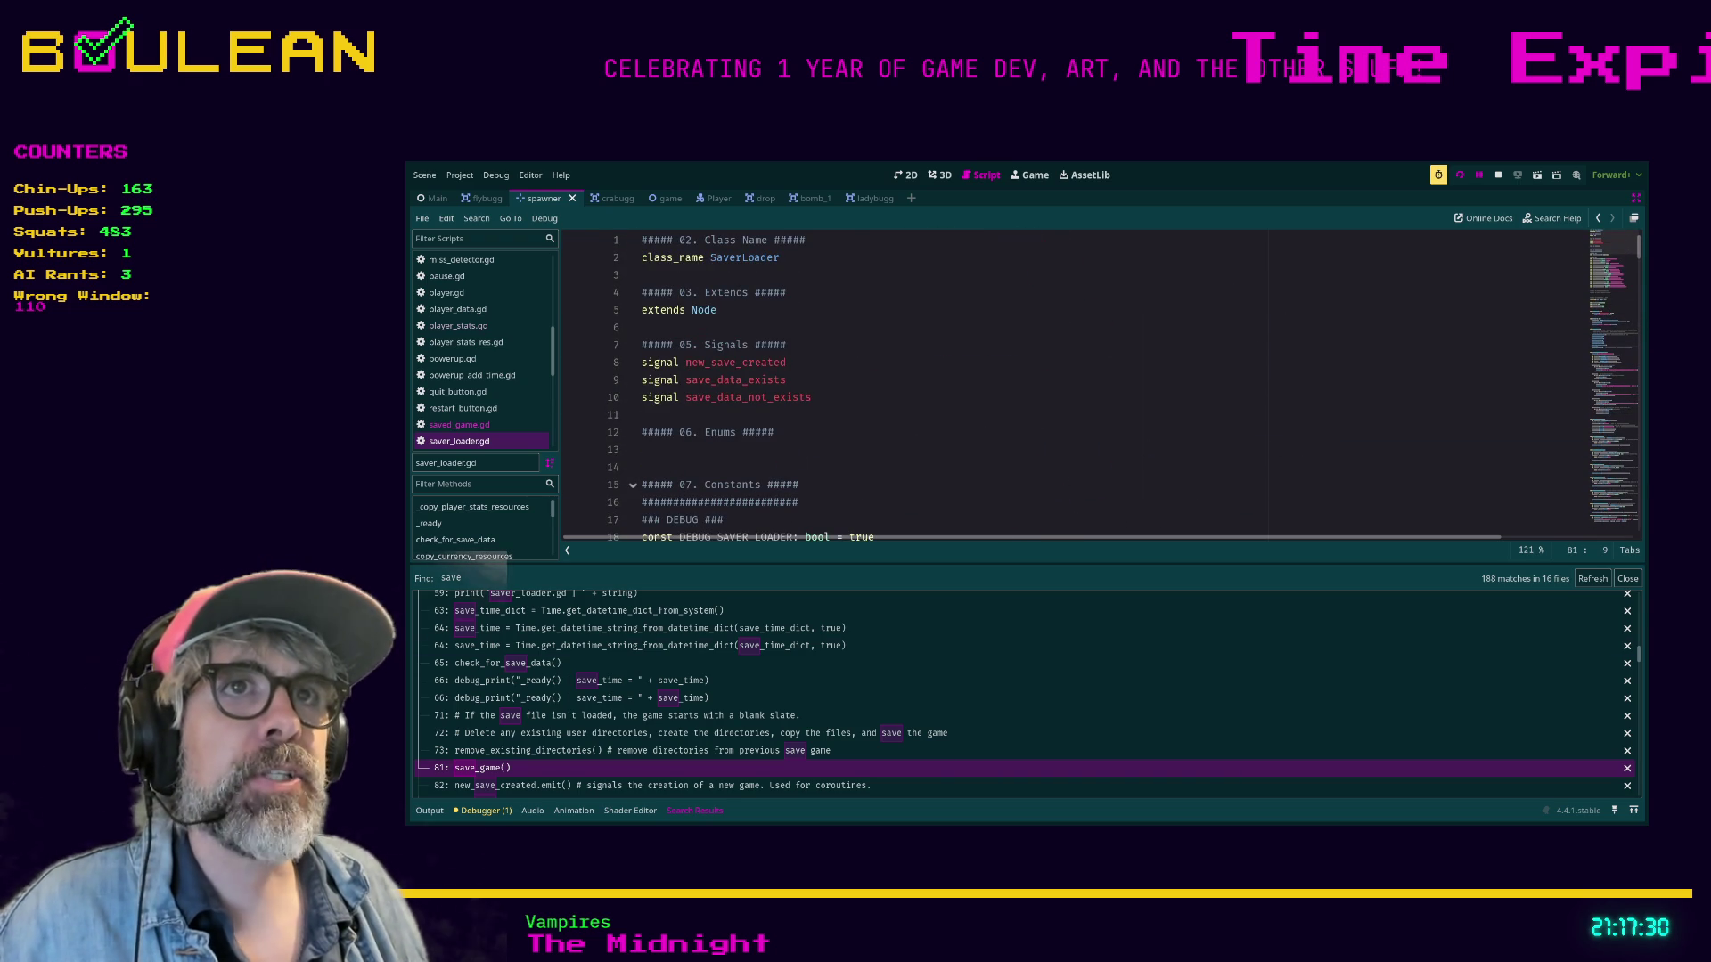
{"action": "mouse_move", "coordinate": [710, 257]}
{"action": "left_mouse_down"}
{"action": "mouse_move", "coordinate": [806, 240]}
{"action": "mouse_move", "coordinate": [641, 240]}
{"action": "left_mouse_up"}
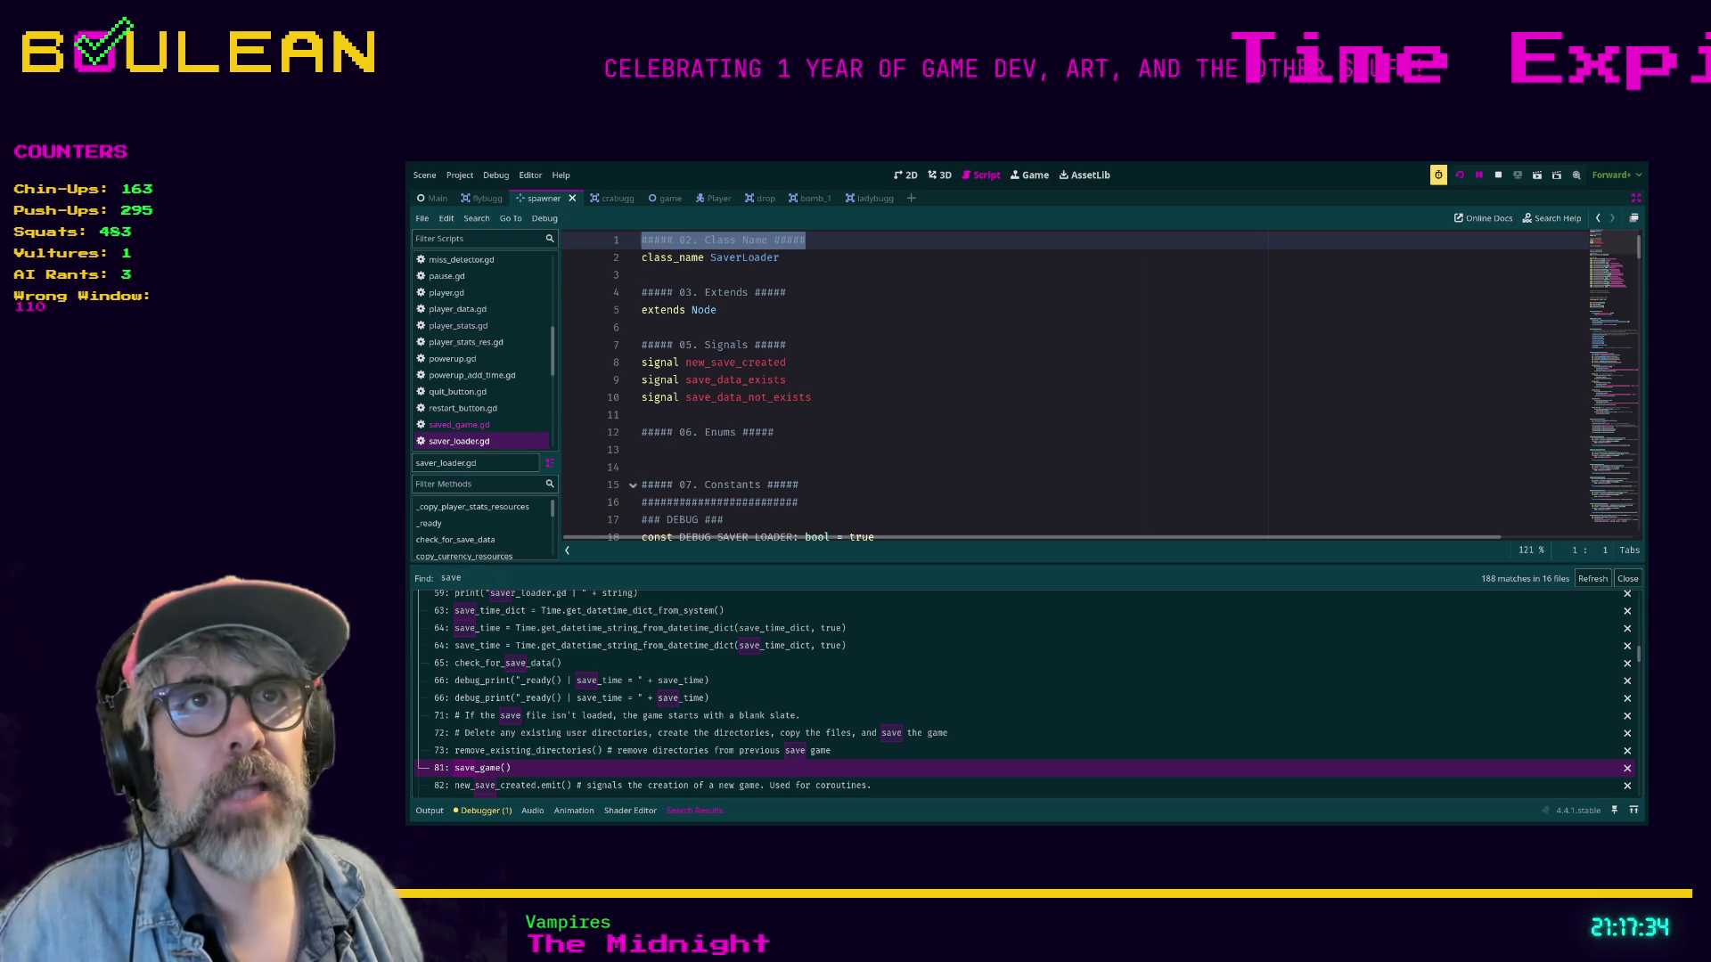
{"action": "left_click_drag", "start_coordinate": [786, 292], "coordinate": [642, 292]}
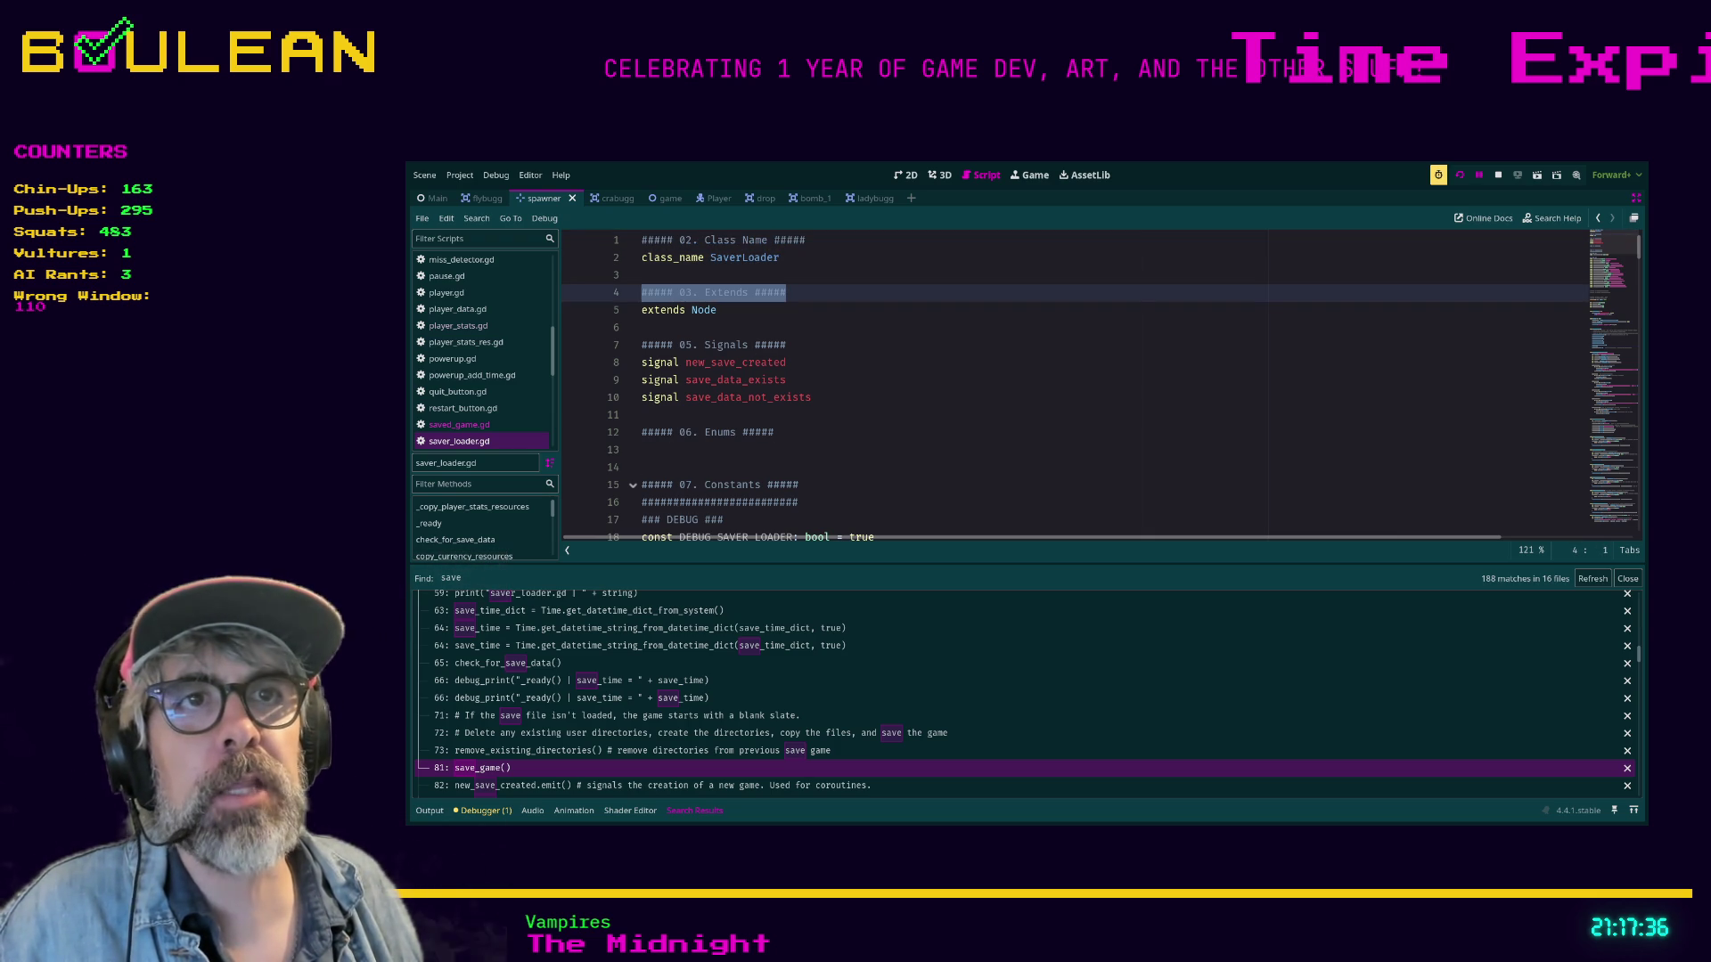
{"action": "mouse_move", "coordinate": [786, 345]}
{"action": "left_mouse_down"}
{"action": "mouse_move", "coordinate": [641, 345]}
{"action": "mouse_move", "coordinate": [641, 327]}
{"action": "mouse_move", "coordinate": [641, 344]}
{"action": "mouse_move", "coordinate": [785, 345]}
{"action": "left_mouse_up"}
{"action": "left_click_drag", "start_coordinate": [774, 432], "coordinate": [642, 432]}
{"action": "left_click", "coordinate": [641, 449]}
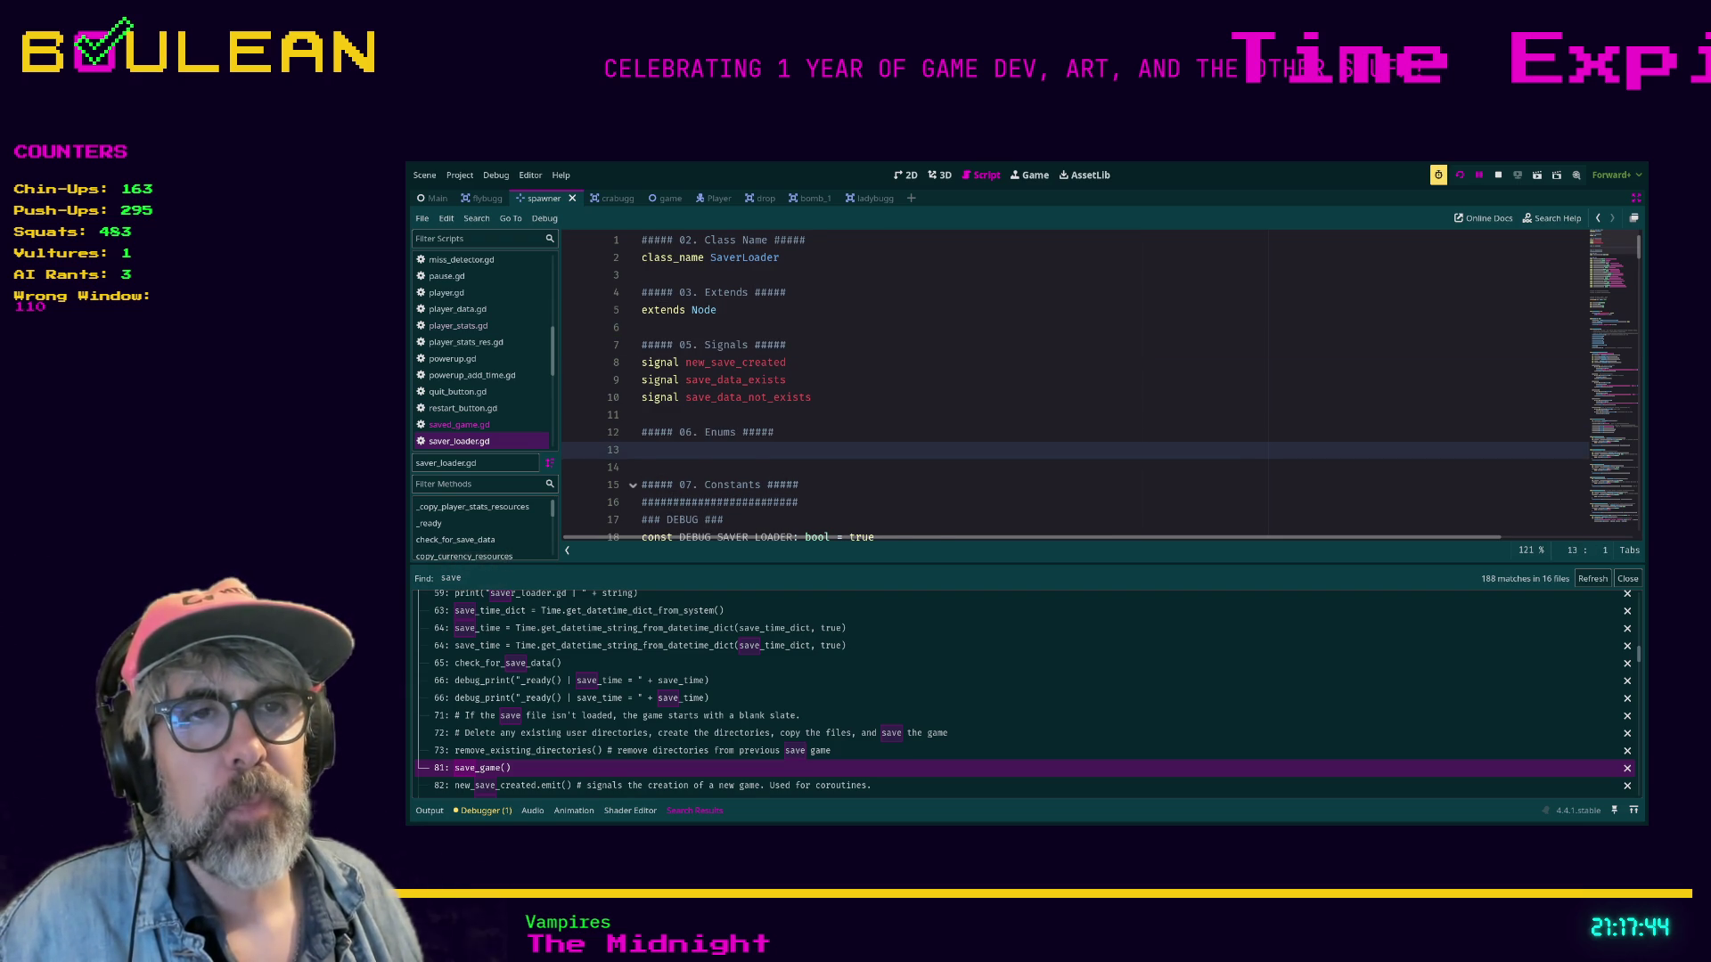
{"action": "scroll", "coordinate": [641, 449], "scroll_direction": "down", "scroll_amount": 1}
{"action": "left_click", "coordinate": [799, 449]}
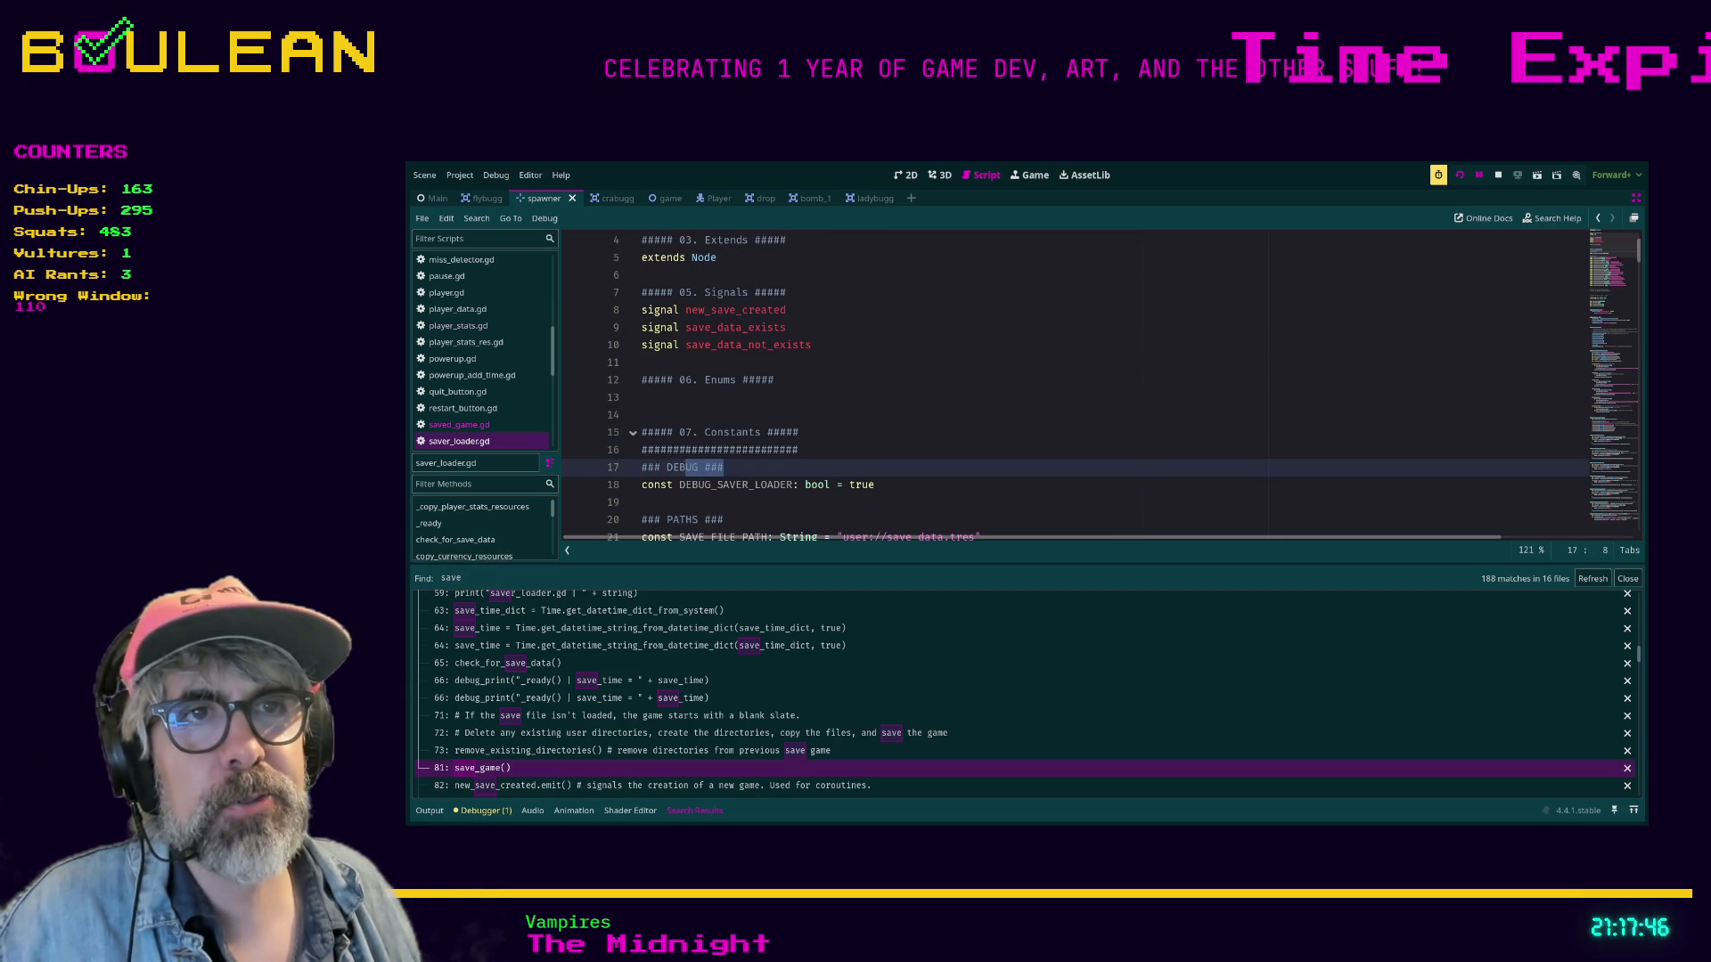
{"action": "scroll", "coordinate": [1069, 383], "scroll_direction": "down", "scroll_amount": 1}
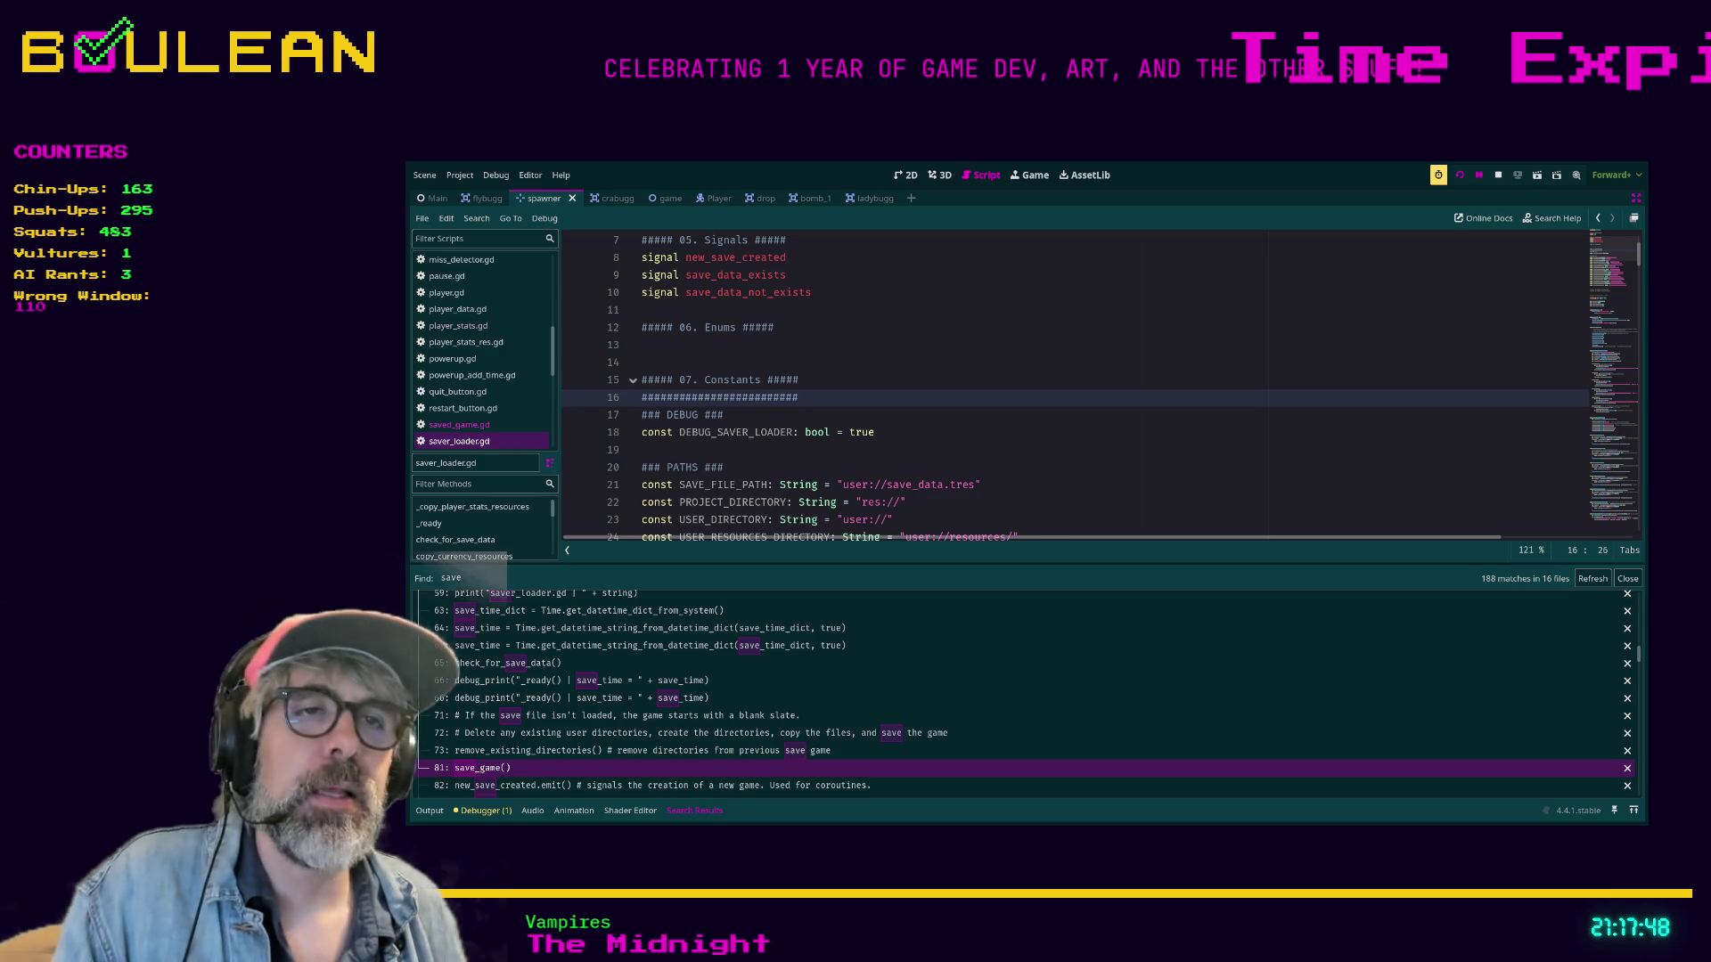
{"action": "scroll", "coordinate": [1069, 383], "scroll_direction": "down", "scroll_amount": 3}
{"action": "scroll", "coordinate": [1069, 383], "scroll_direction": "down", "scroll_amount": 7}
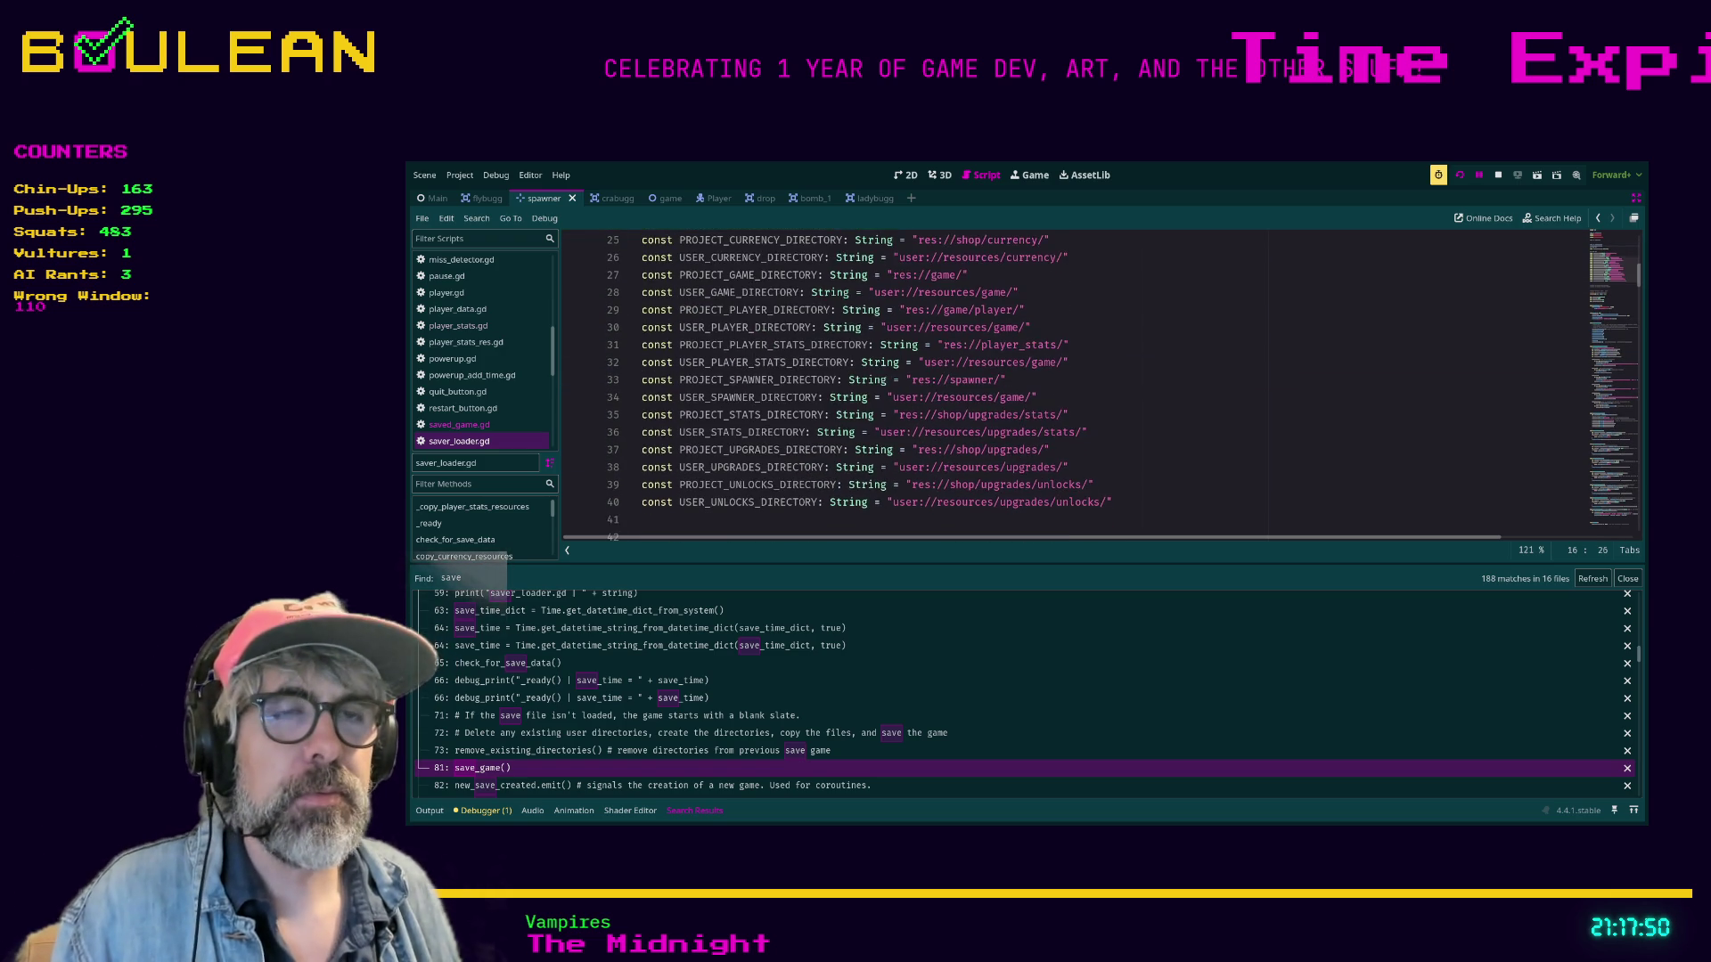
{"action": "scroll", "coordinate": [1069, 383], "scroll_direction": "down", "scroll_amount": 12}
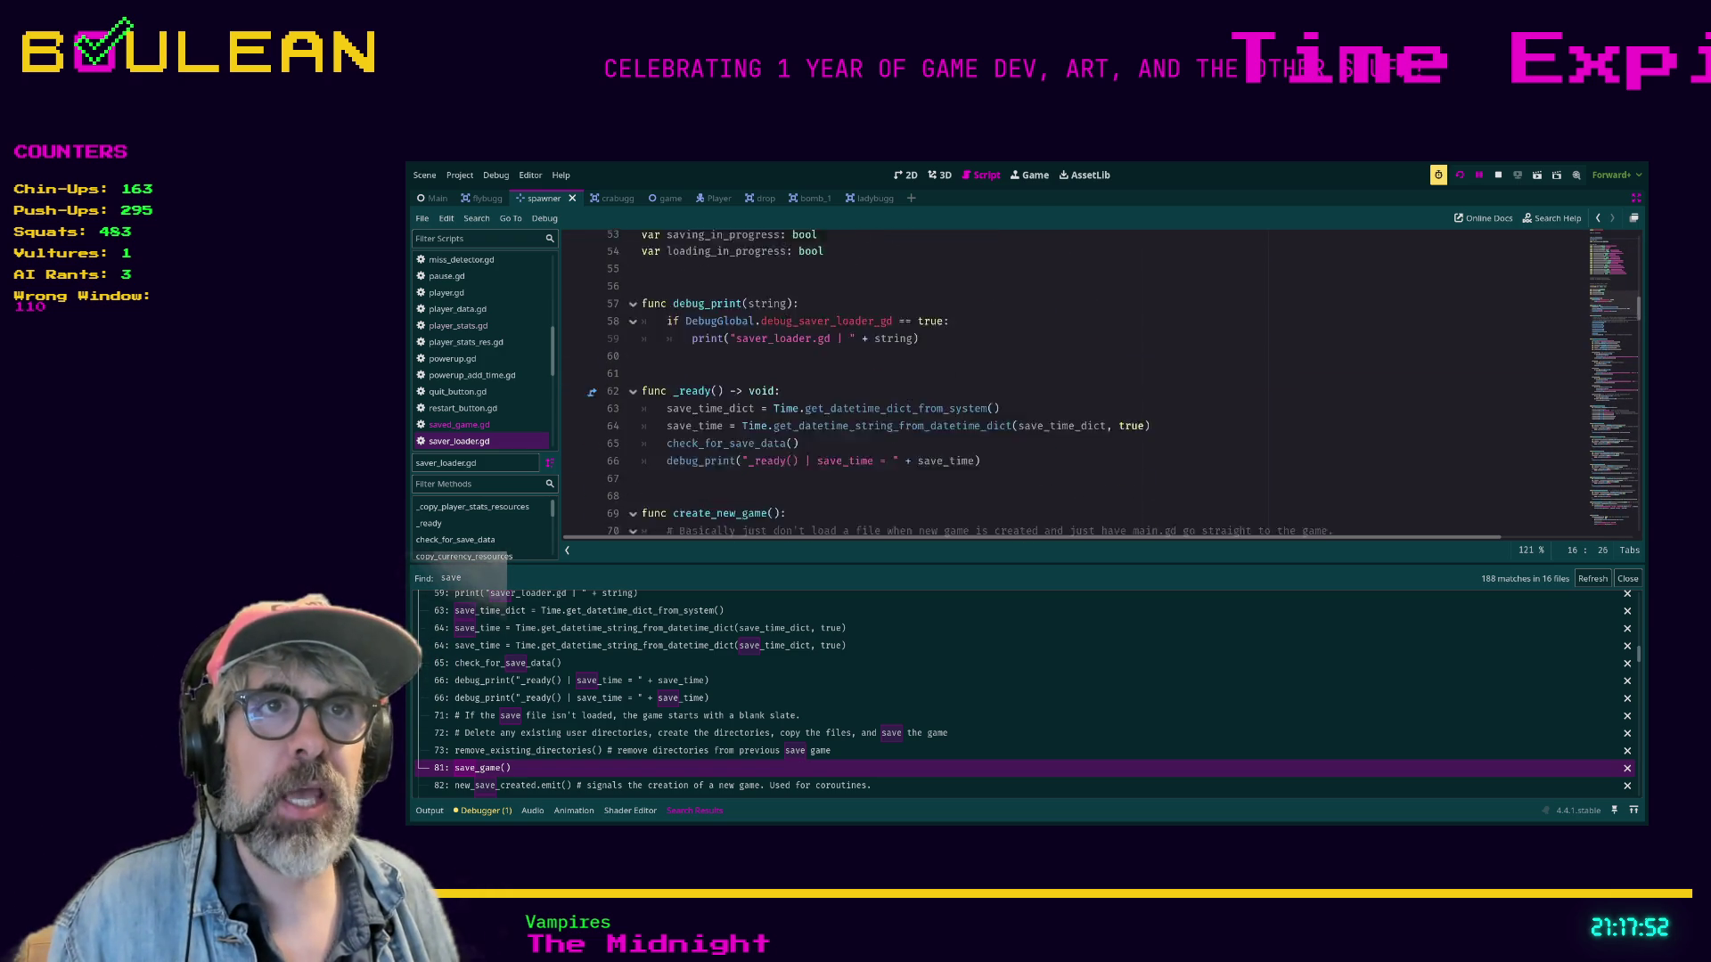
{"action": "scroll", "coordinate": [1069, 383], "scroll_direction": "down", "scroll_amount": 12}
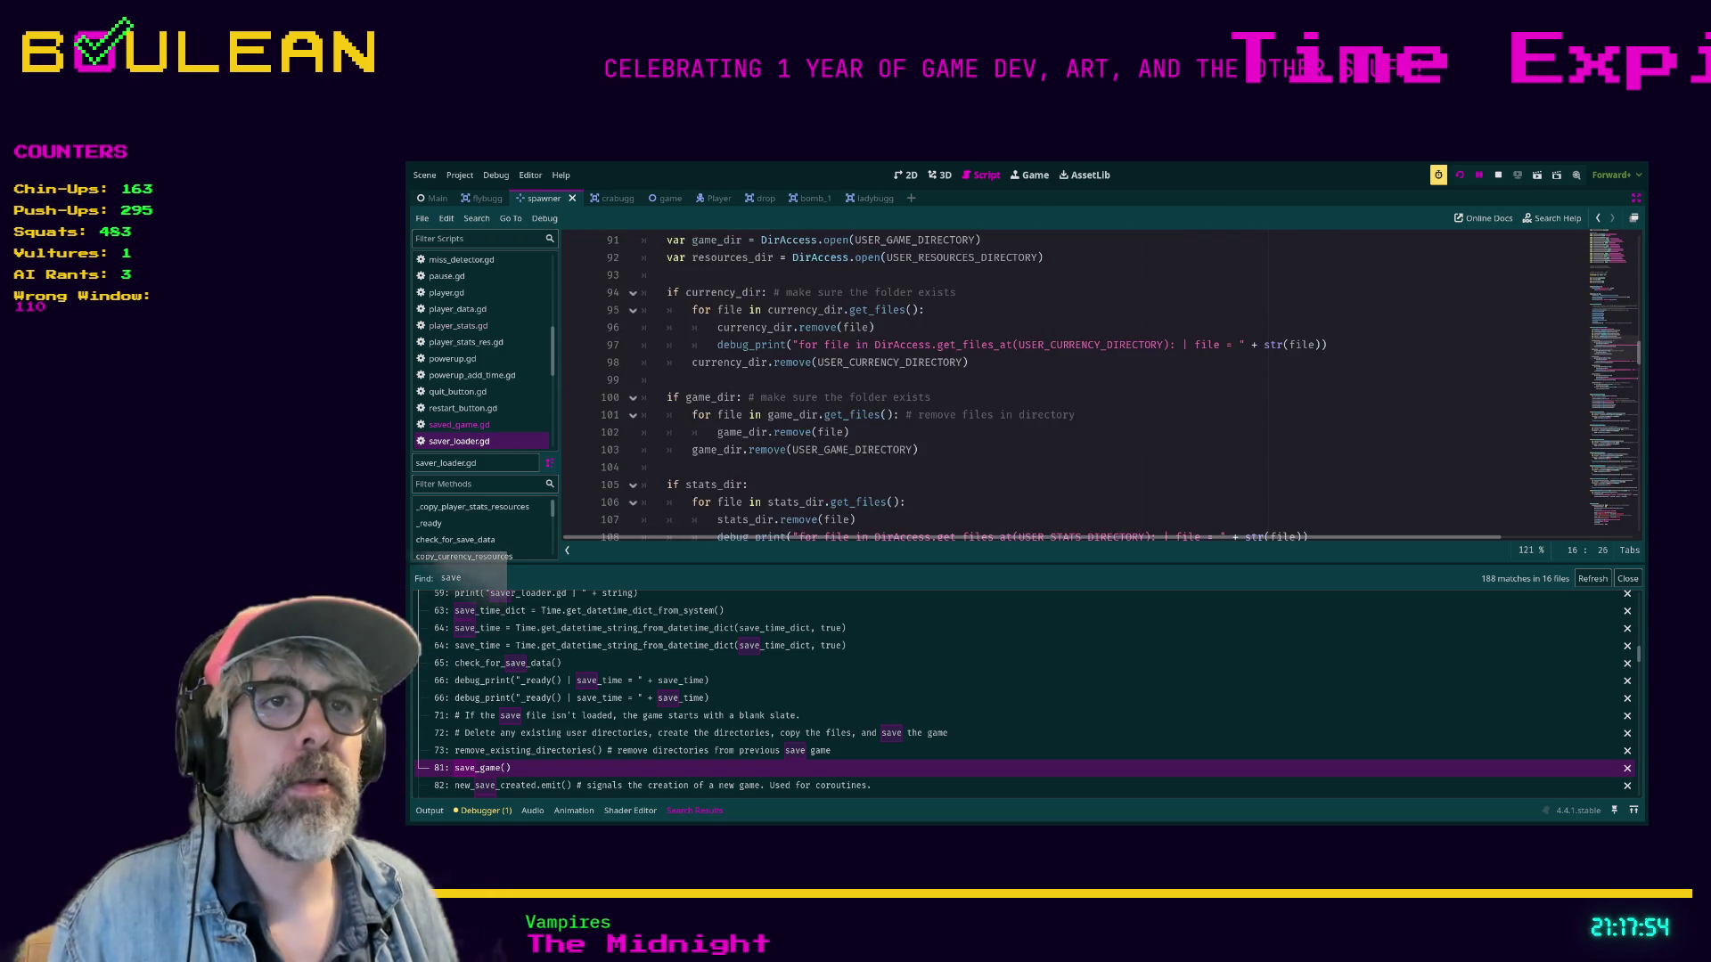
{"action": "scroll", "coordinate": [1069, 383], "scroll_direction": "down", "scroll_amount": 19}
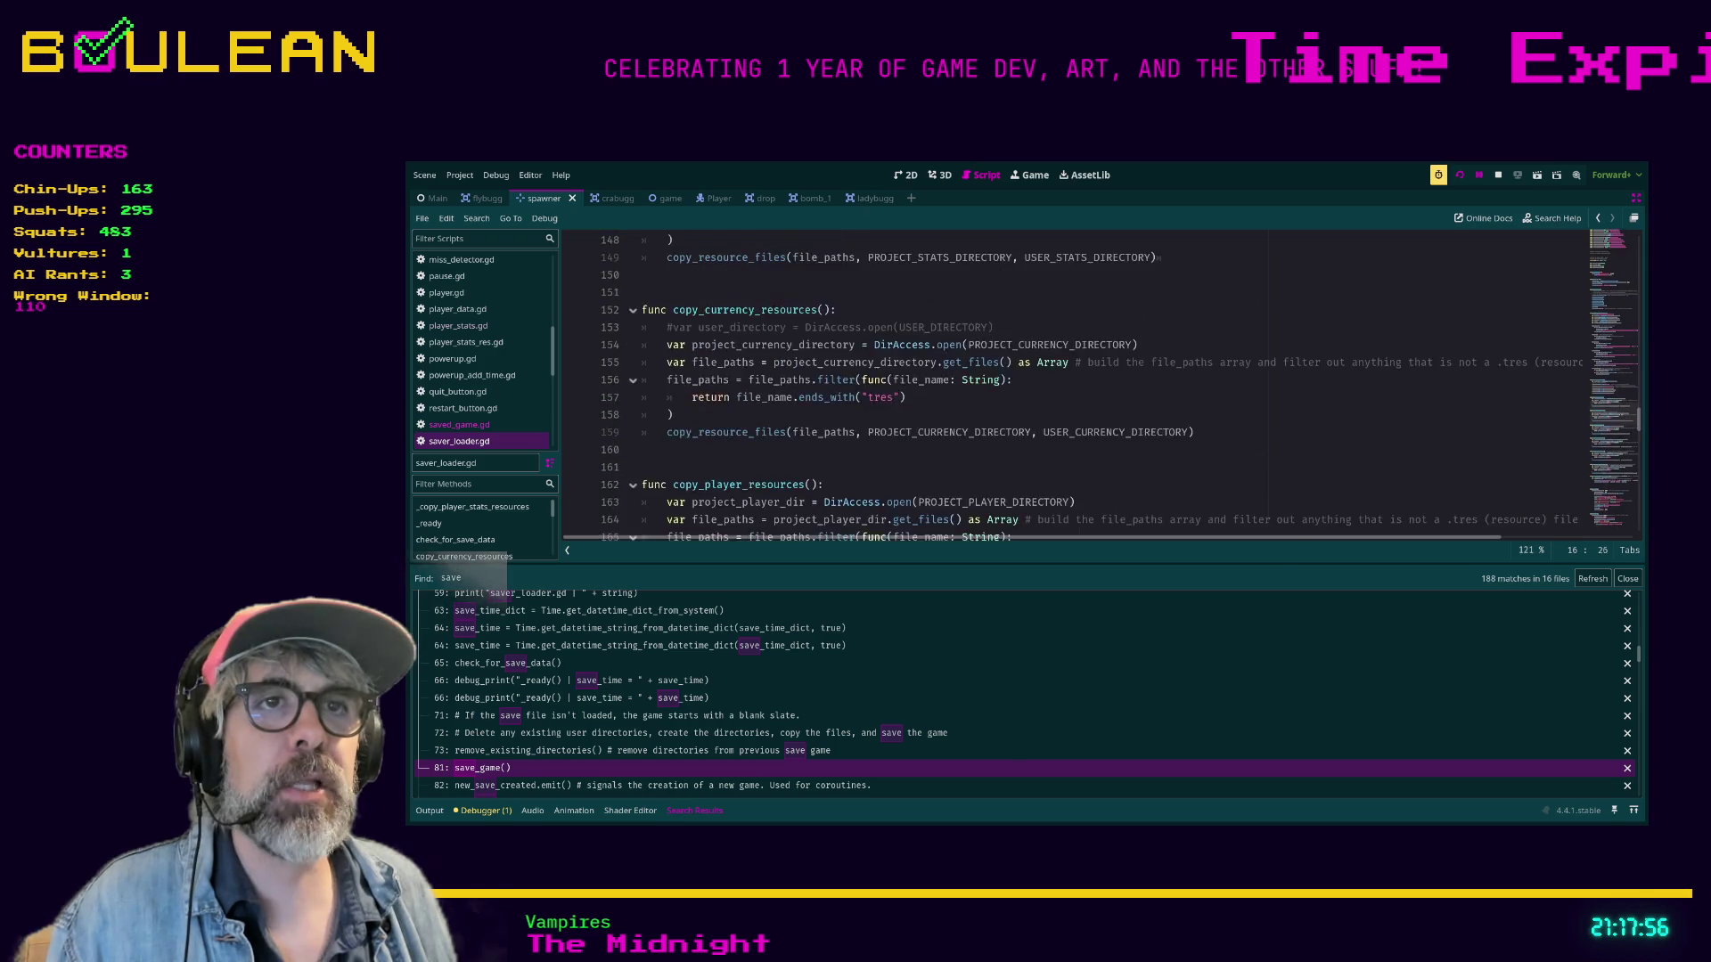
{"action": "left_click", "coordinate": [641, 467]}
Find save_game in saver_loader.gd (6 matches) and show func save_game() at line 223.
{"action": "key", "text": "ctrl+f"}
{"action": "type", "text": "sa"}
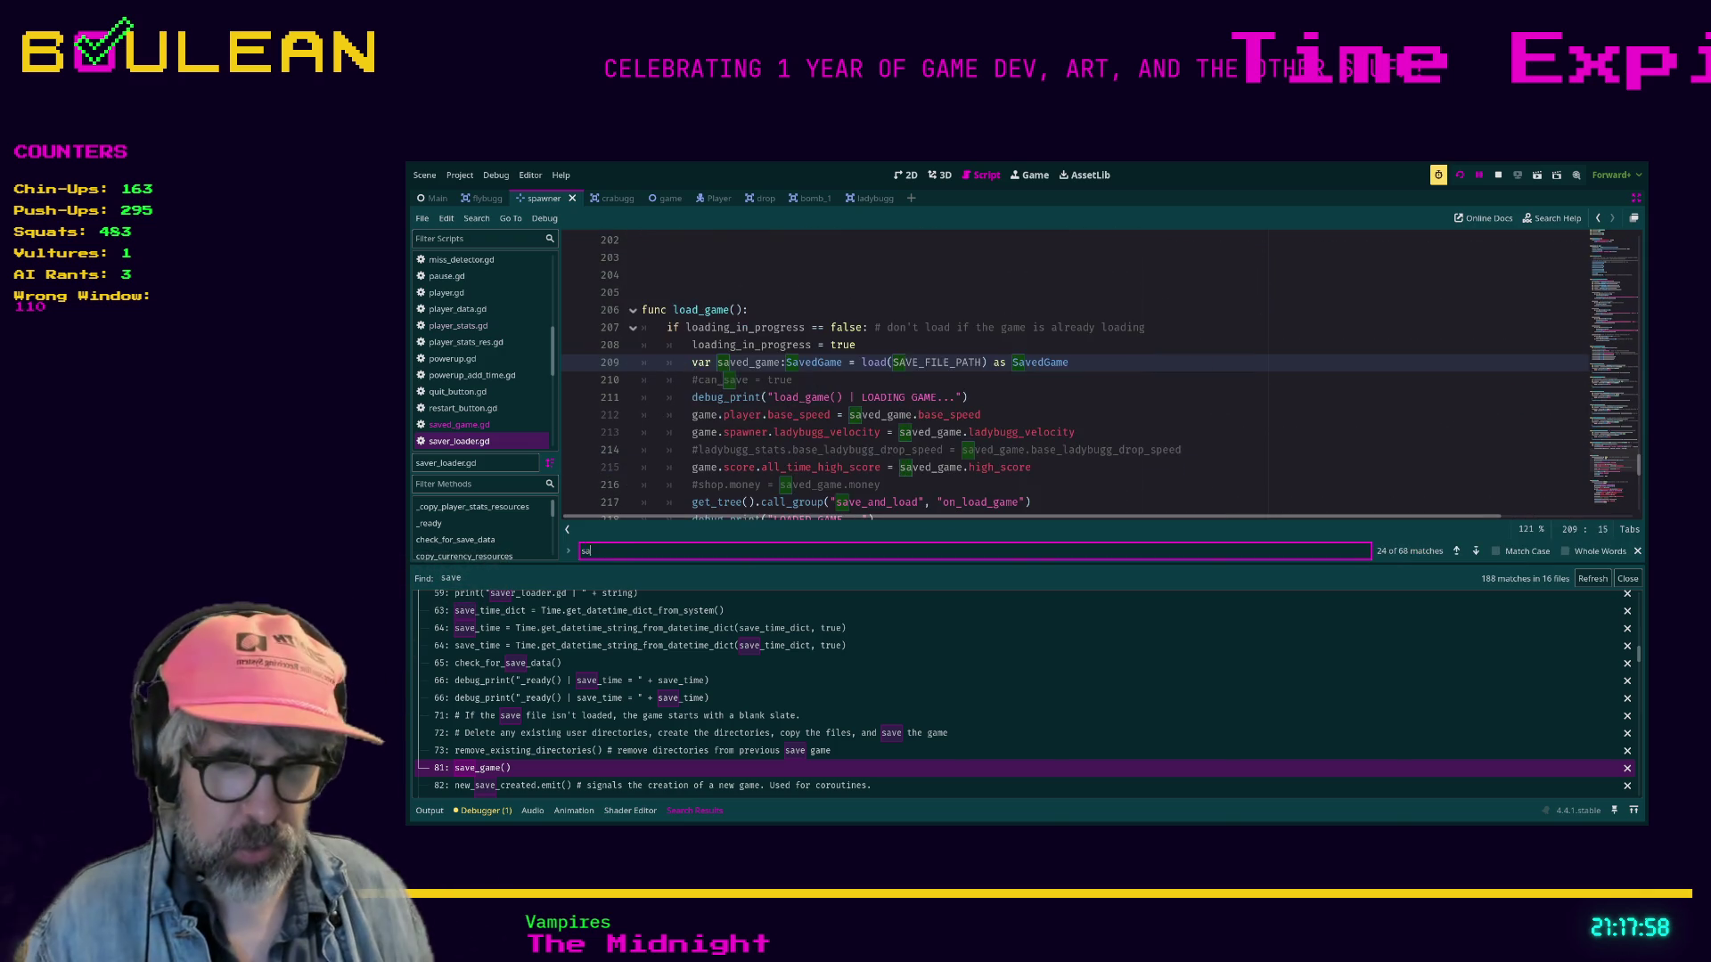
{"action": "type", "text": "ve_game"}
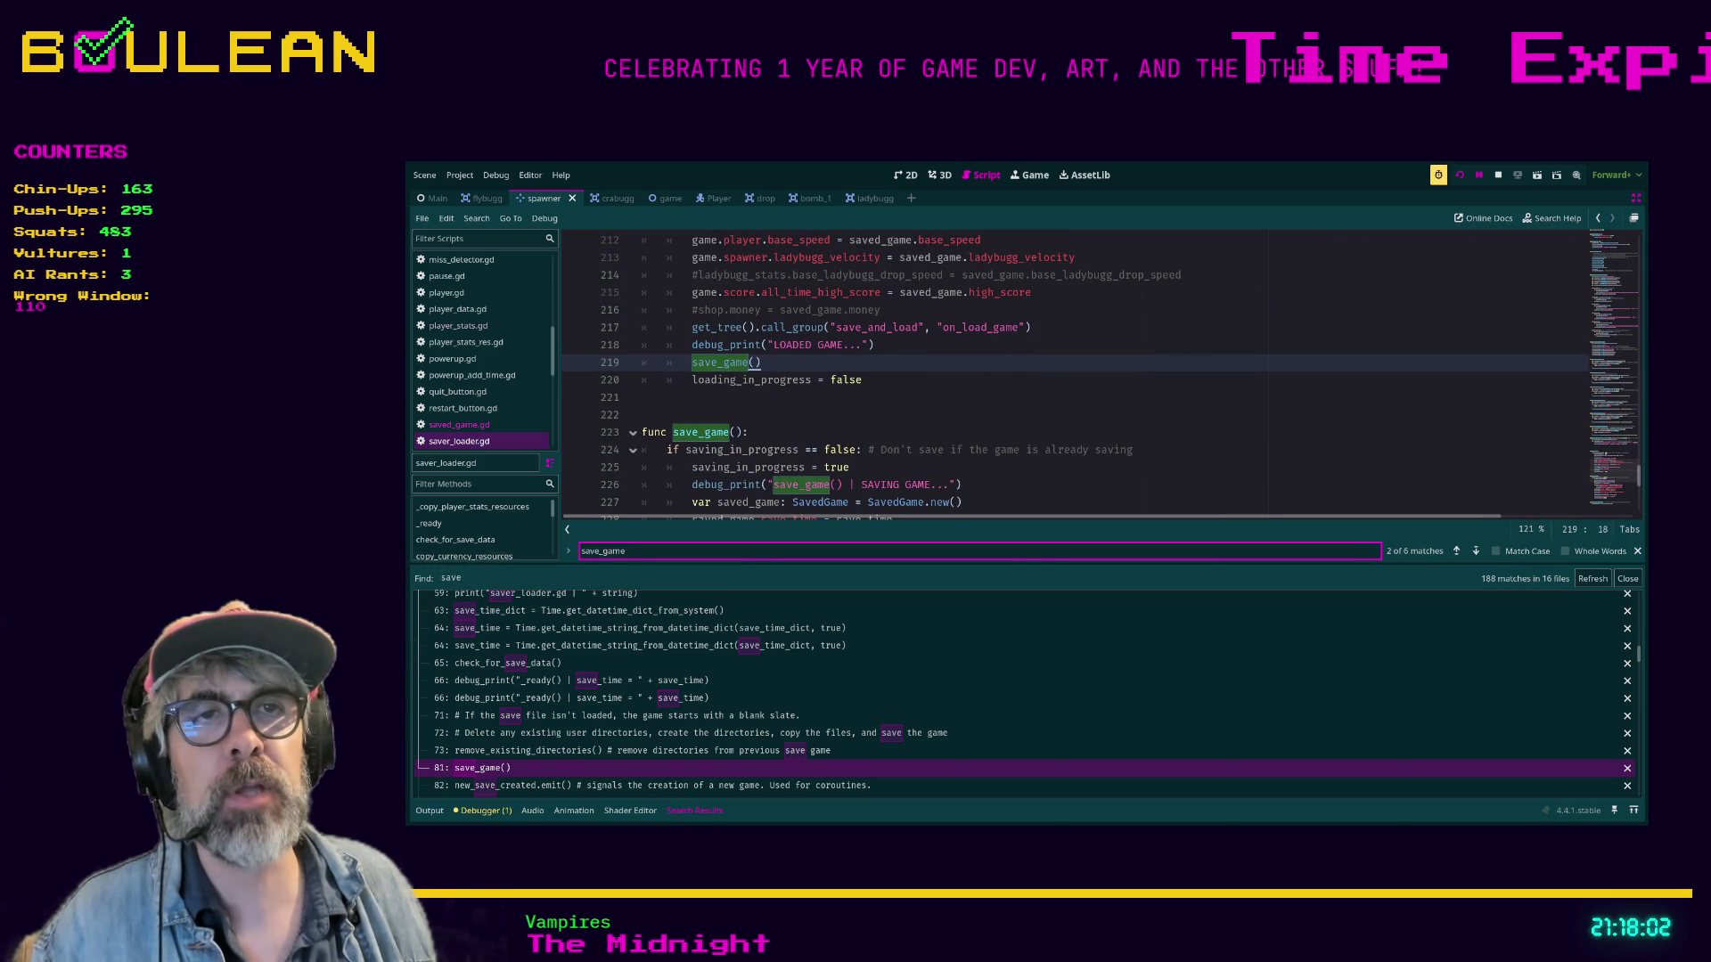
{"action": "left_click", "coordinate": [668, 432]}
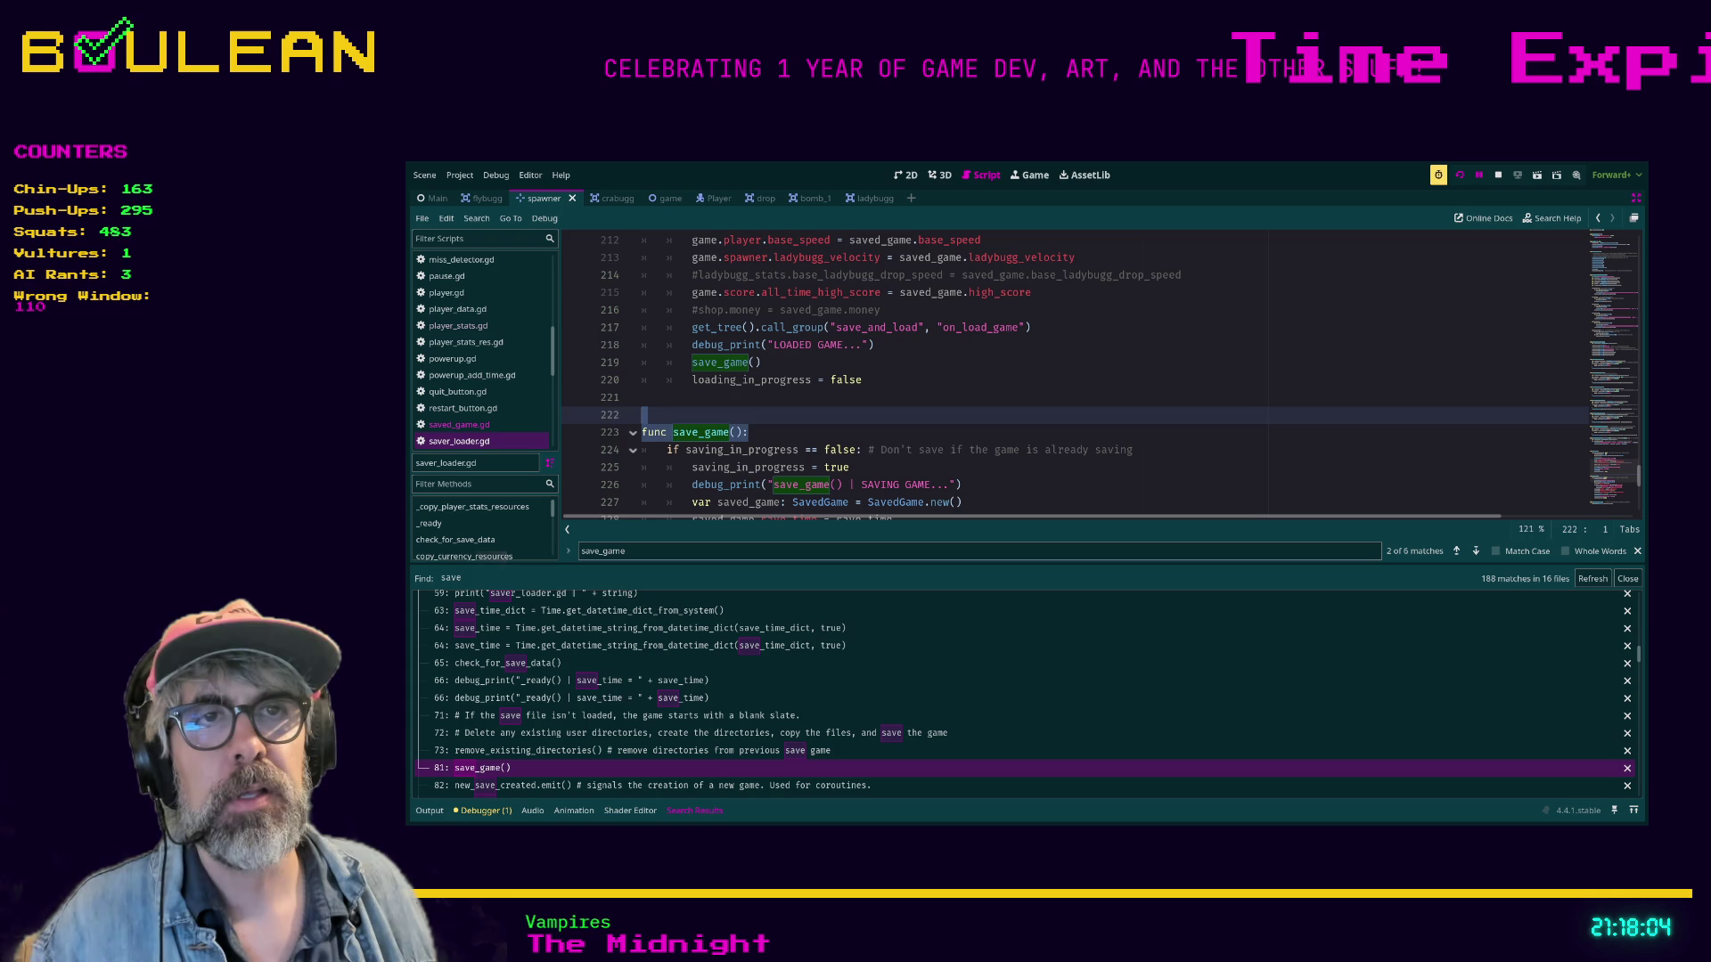
{"action": "scroll", "coordinate": [1069, 374], "scroll_direction": "down", "scroll_amount": 4}
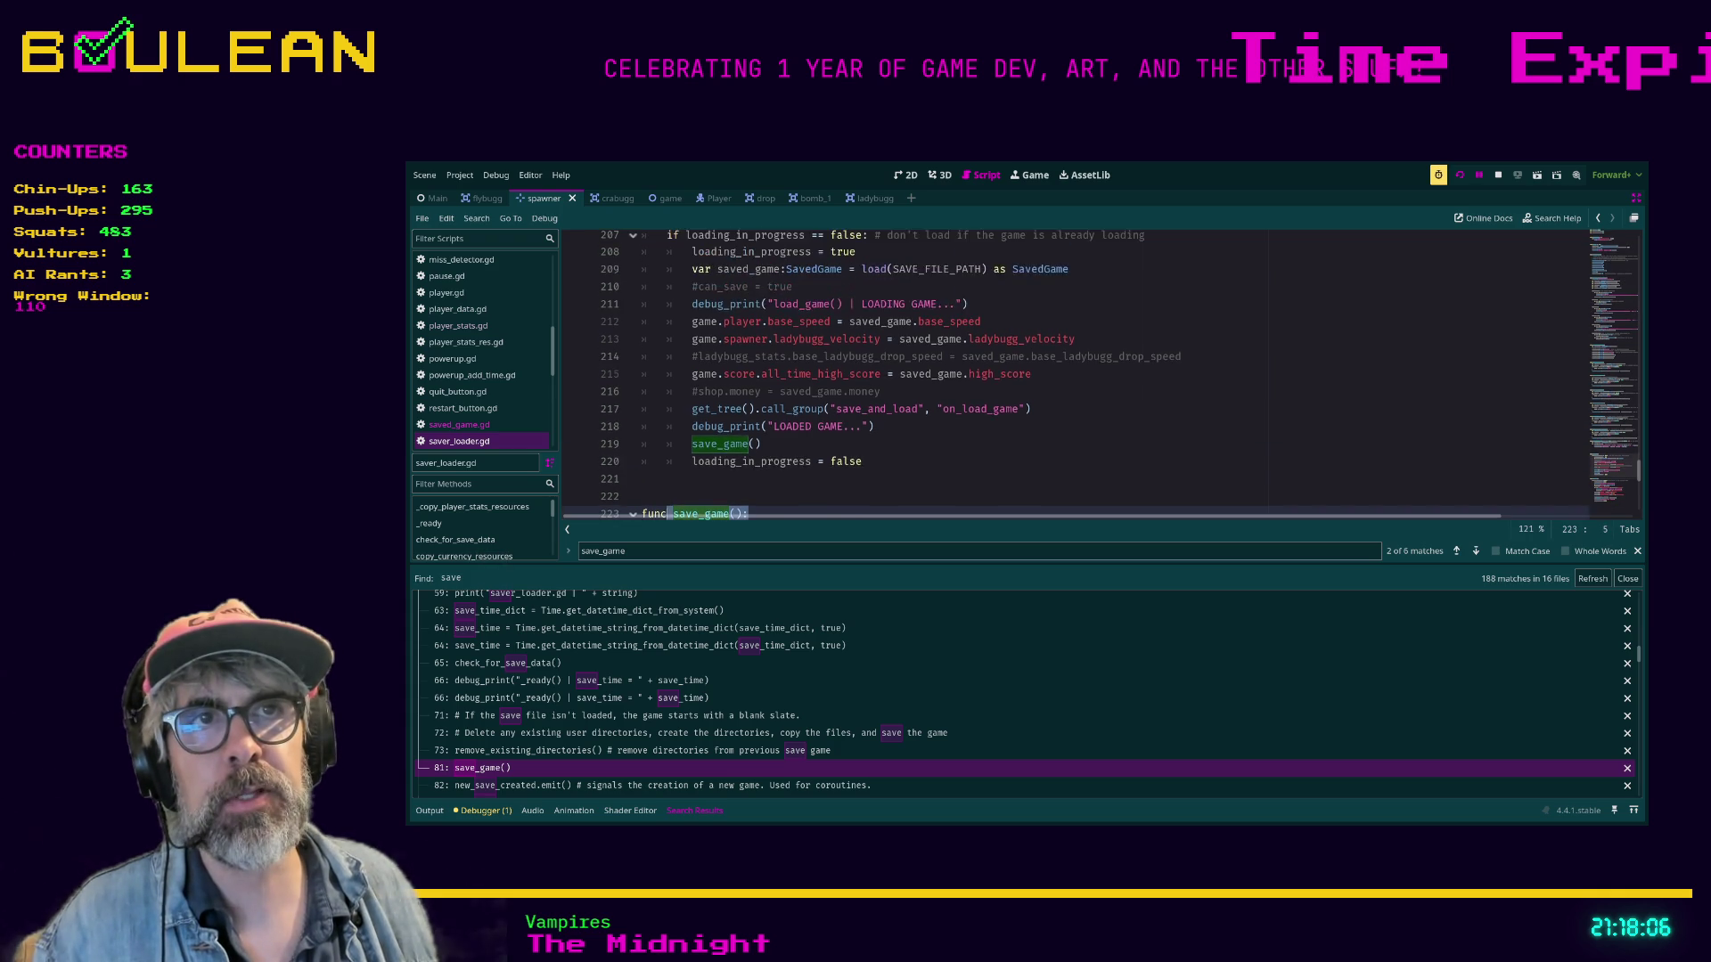
{"action": "scroll", "coordinate": [1069, 375], "scroll_direction": "up", "scroll_amount": 4}
{"action": "scroll", "coordinate": [1069, 374], "scroll_direction": "down", "scroll_amount": 4}
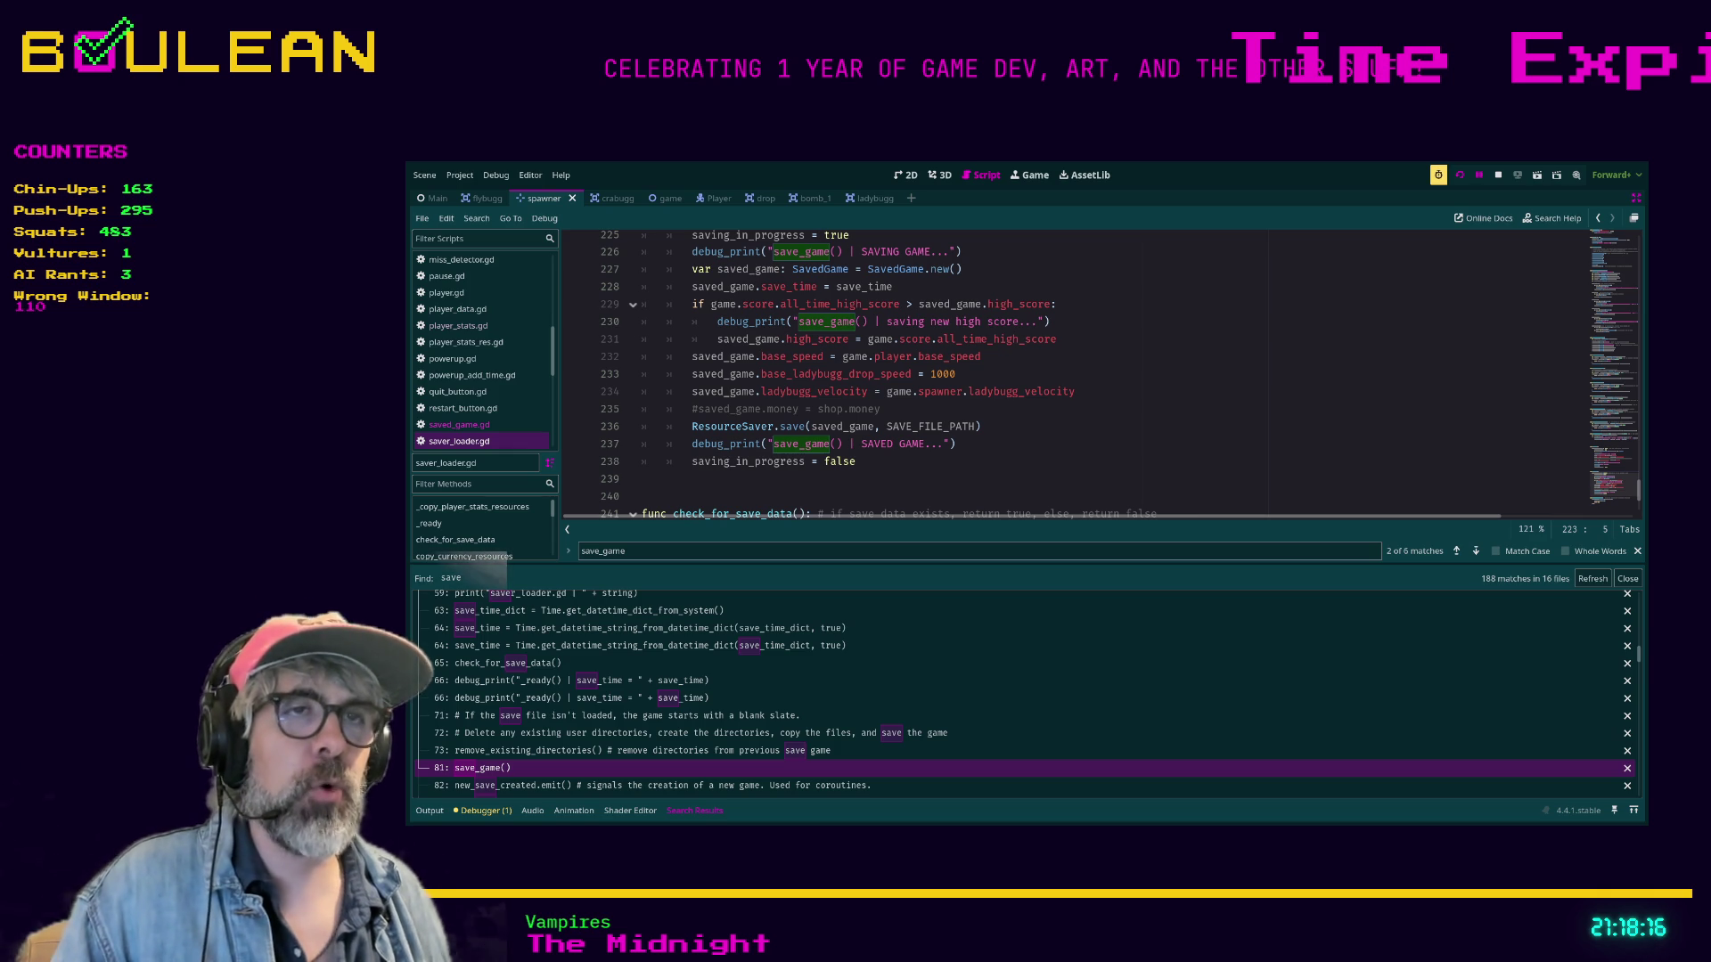
{"action": "scroll", "coordinate": [1069, 375], "scroll_direction": "up", "scroll_amount": 1}
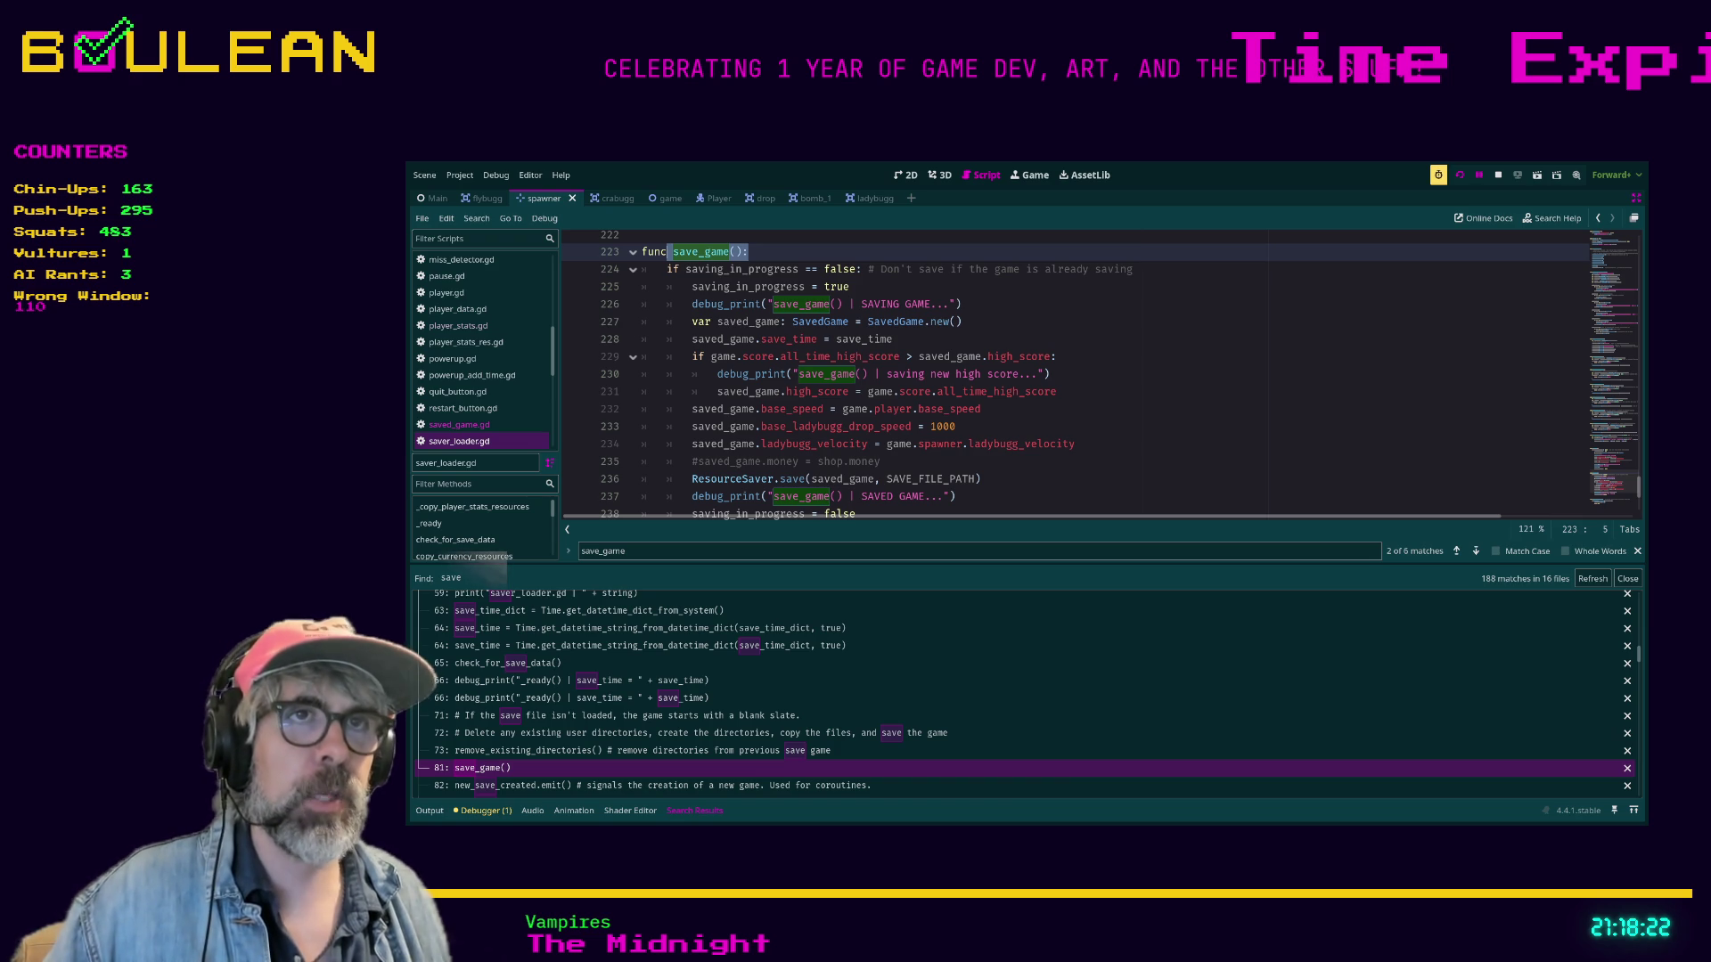
{"action": "scroll", "coordinate": [1099, 375], "scroll_direction": "up", "scroll_amount": 1}
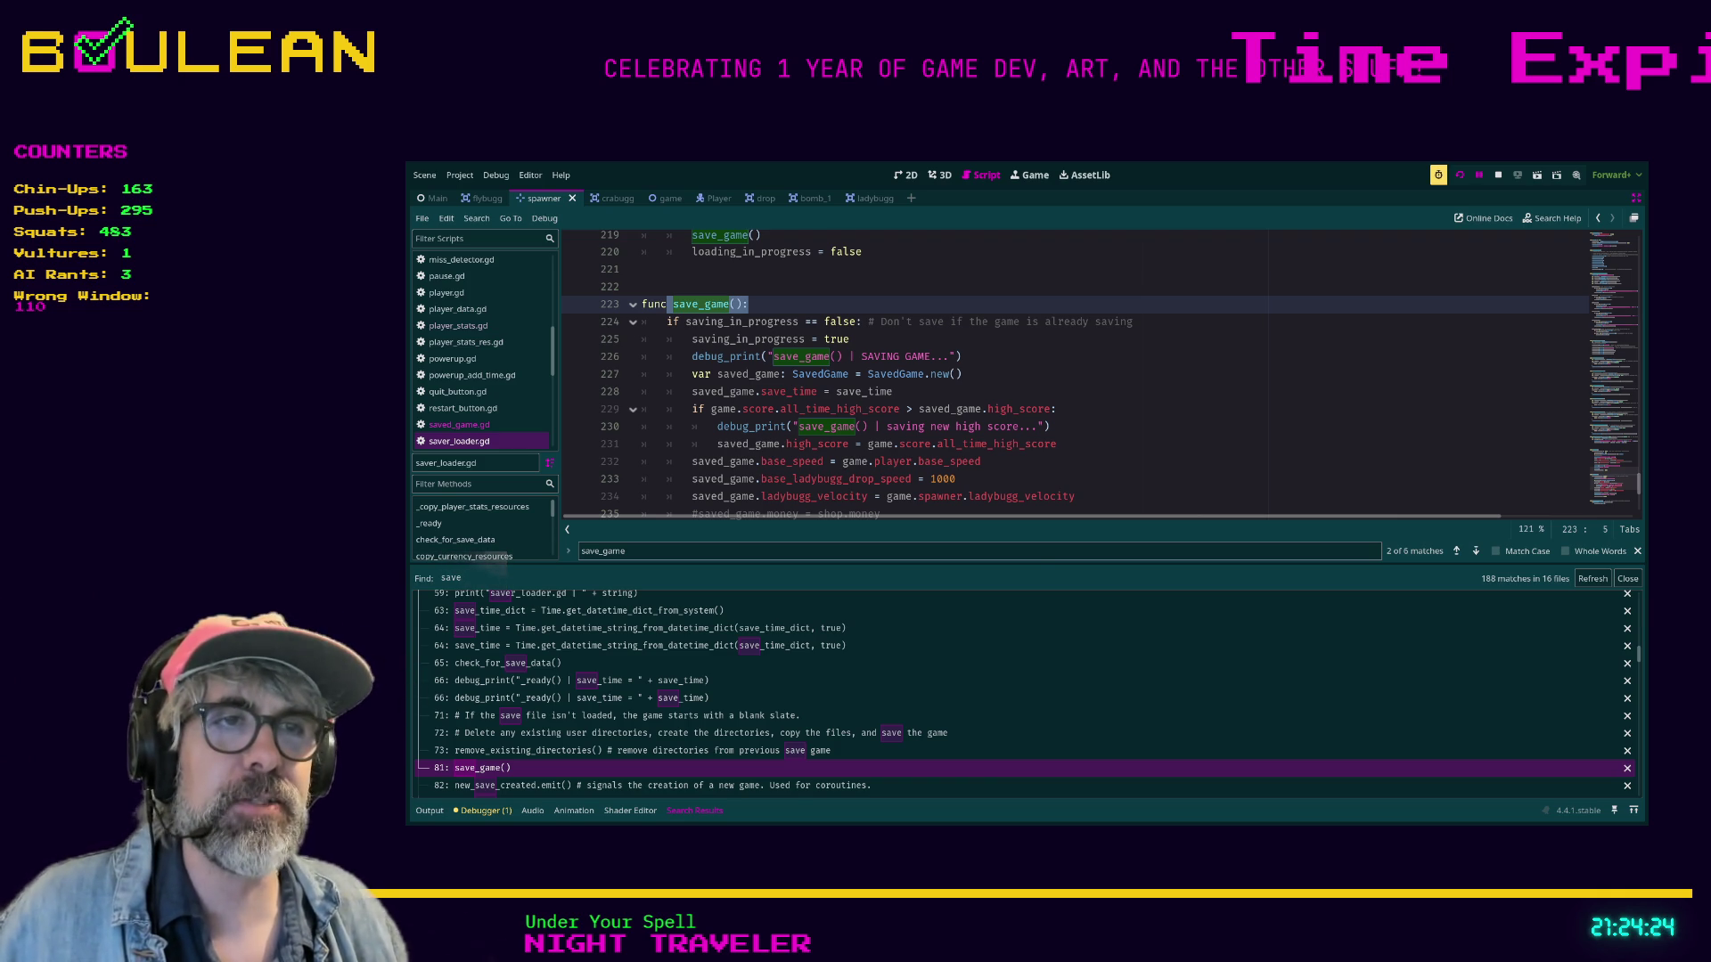
Place the caret at line 232 of save_game(), where base_speed is saved.
{"action": "left_click", "coordinate": [981, 462]}
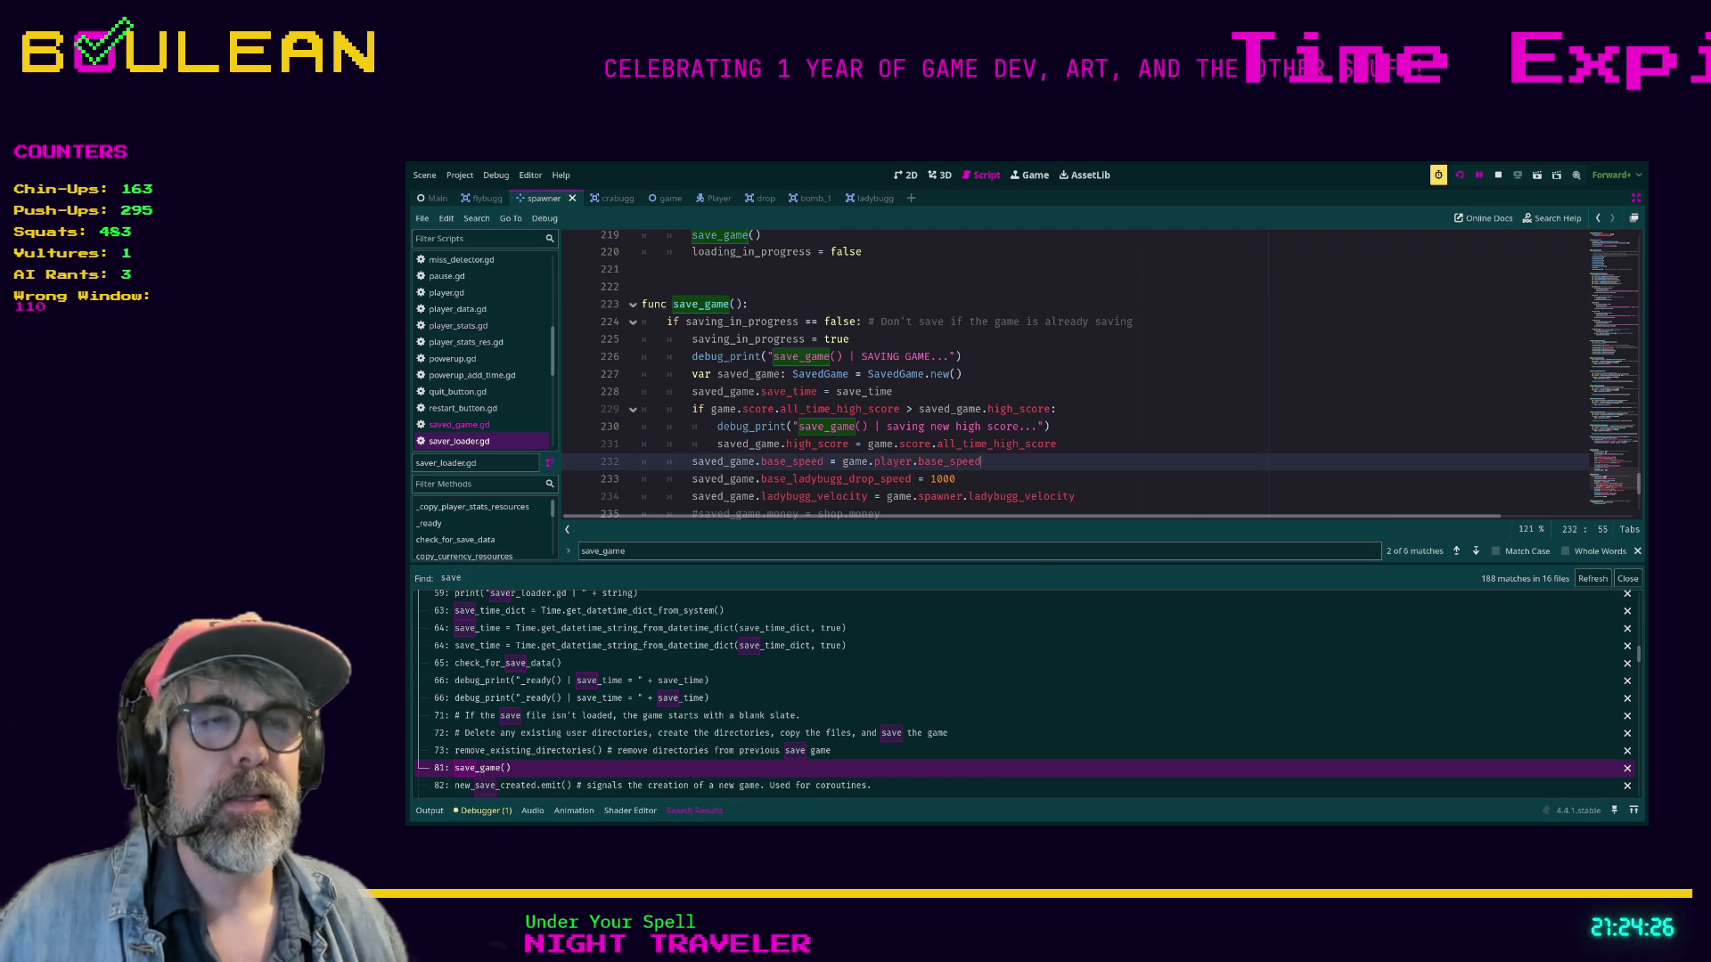